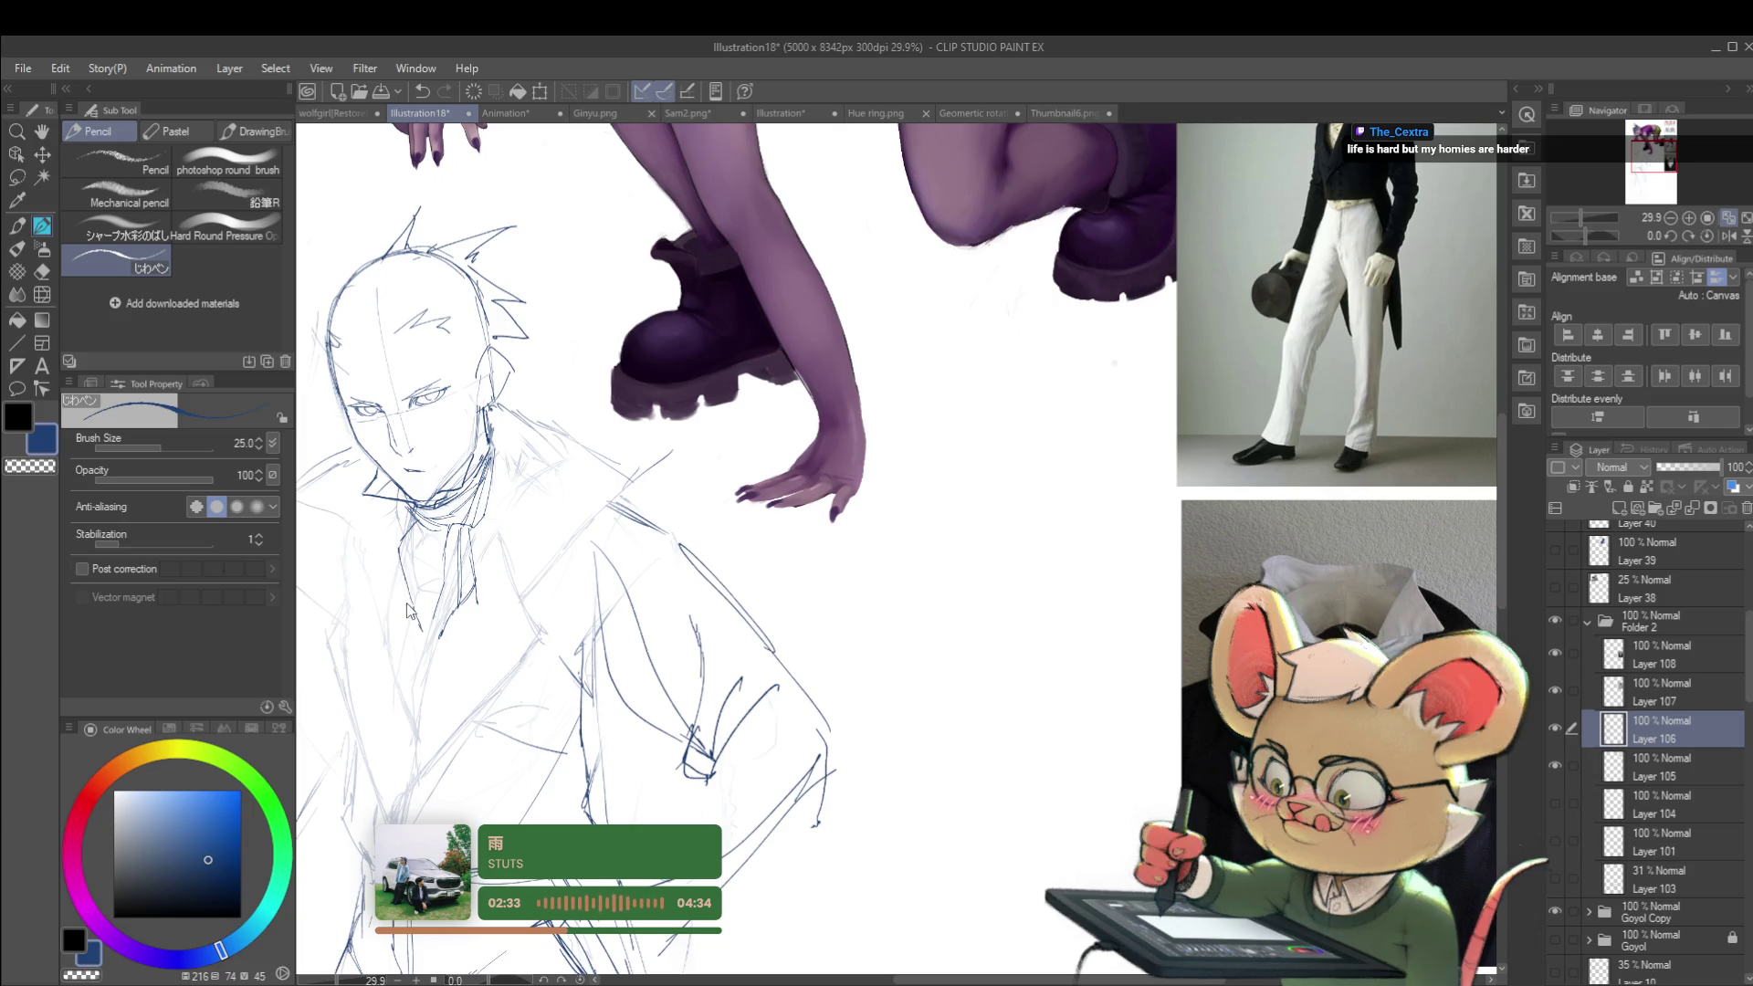
# Step: Add a short refining pencil stroke to the spiky-haired man's sketch
pyautogui.moveTo(409, 592); pyautogui.dragTo(411, 610)
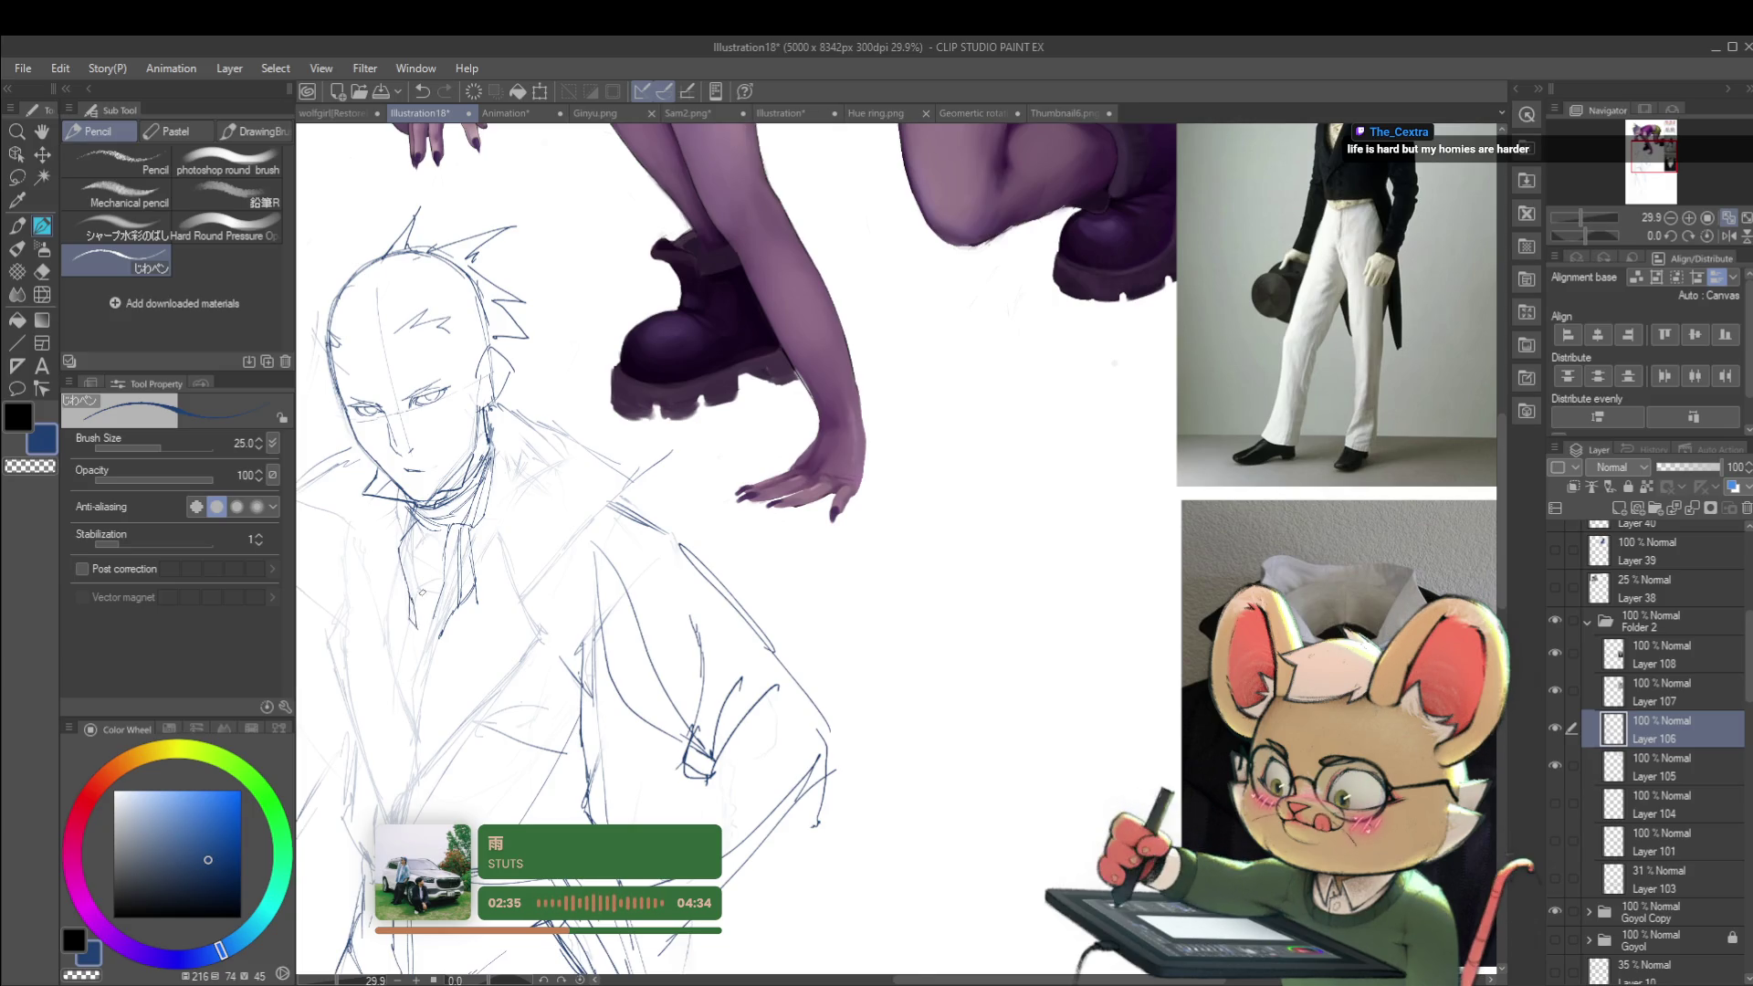
pyautogui.scroll(-5, 413, 603)
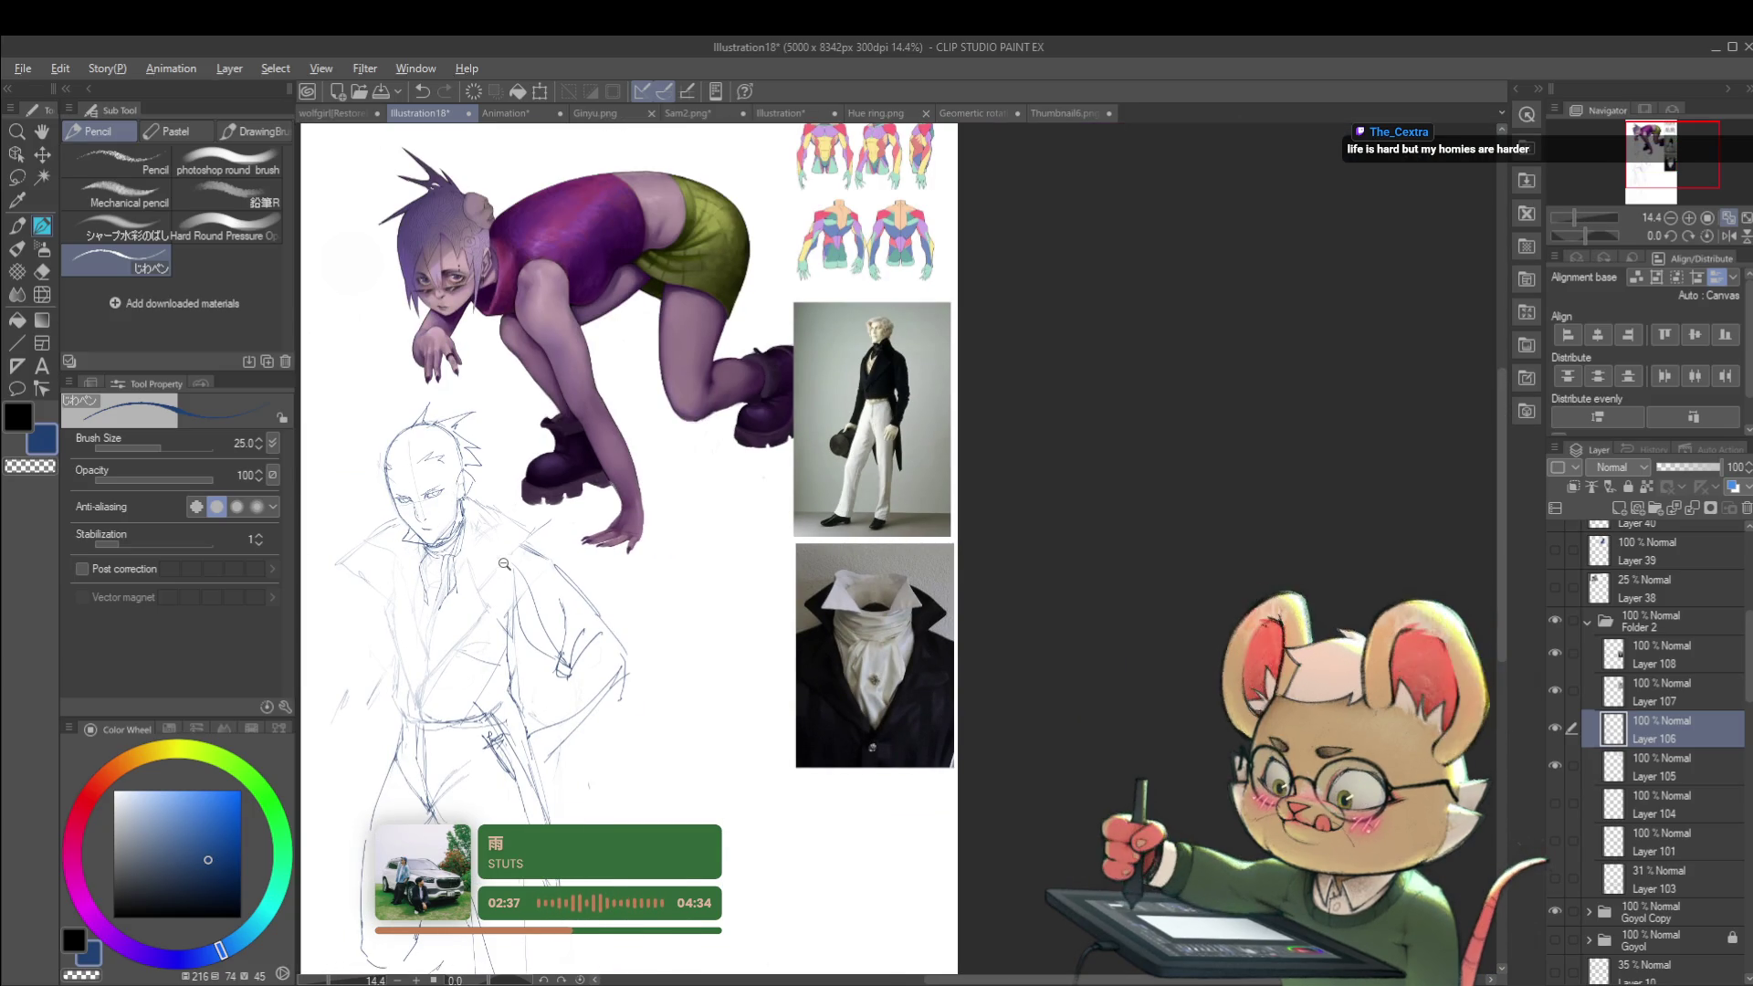
pyautogui.scroll(5, 437, 578)
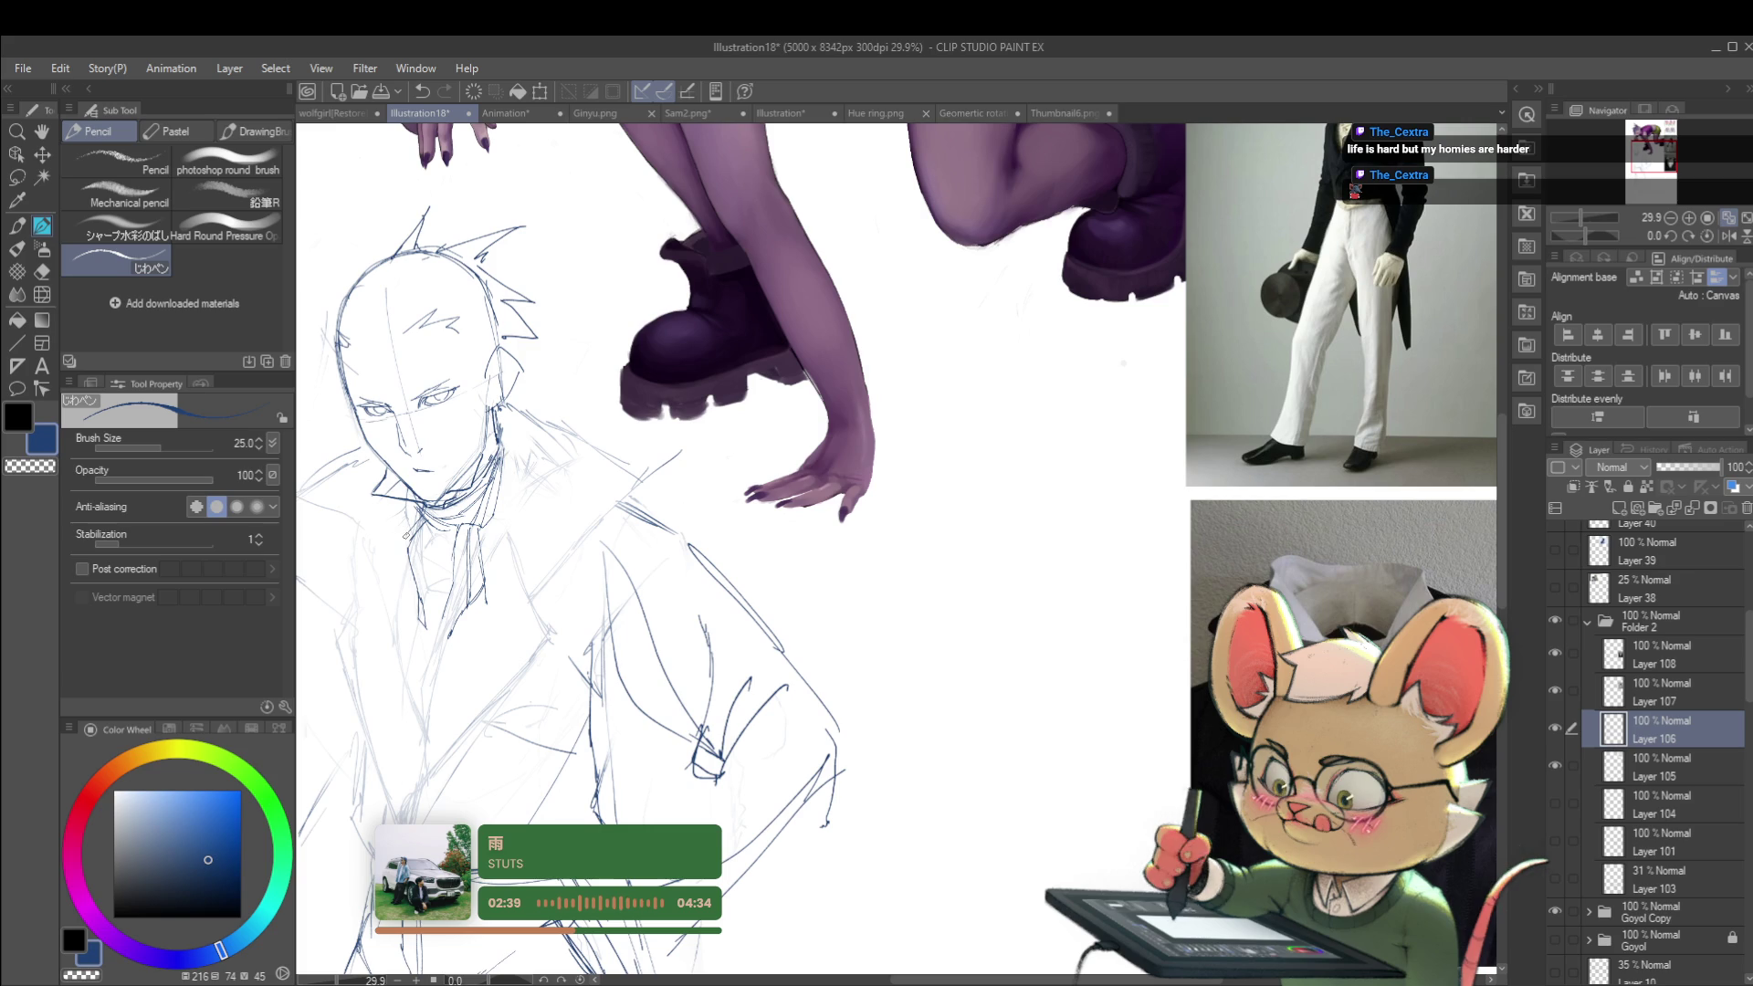
pyautogui.scroll(-7, 416, 607)
pyautogui.scroll(8, 436, 602)
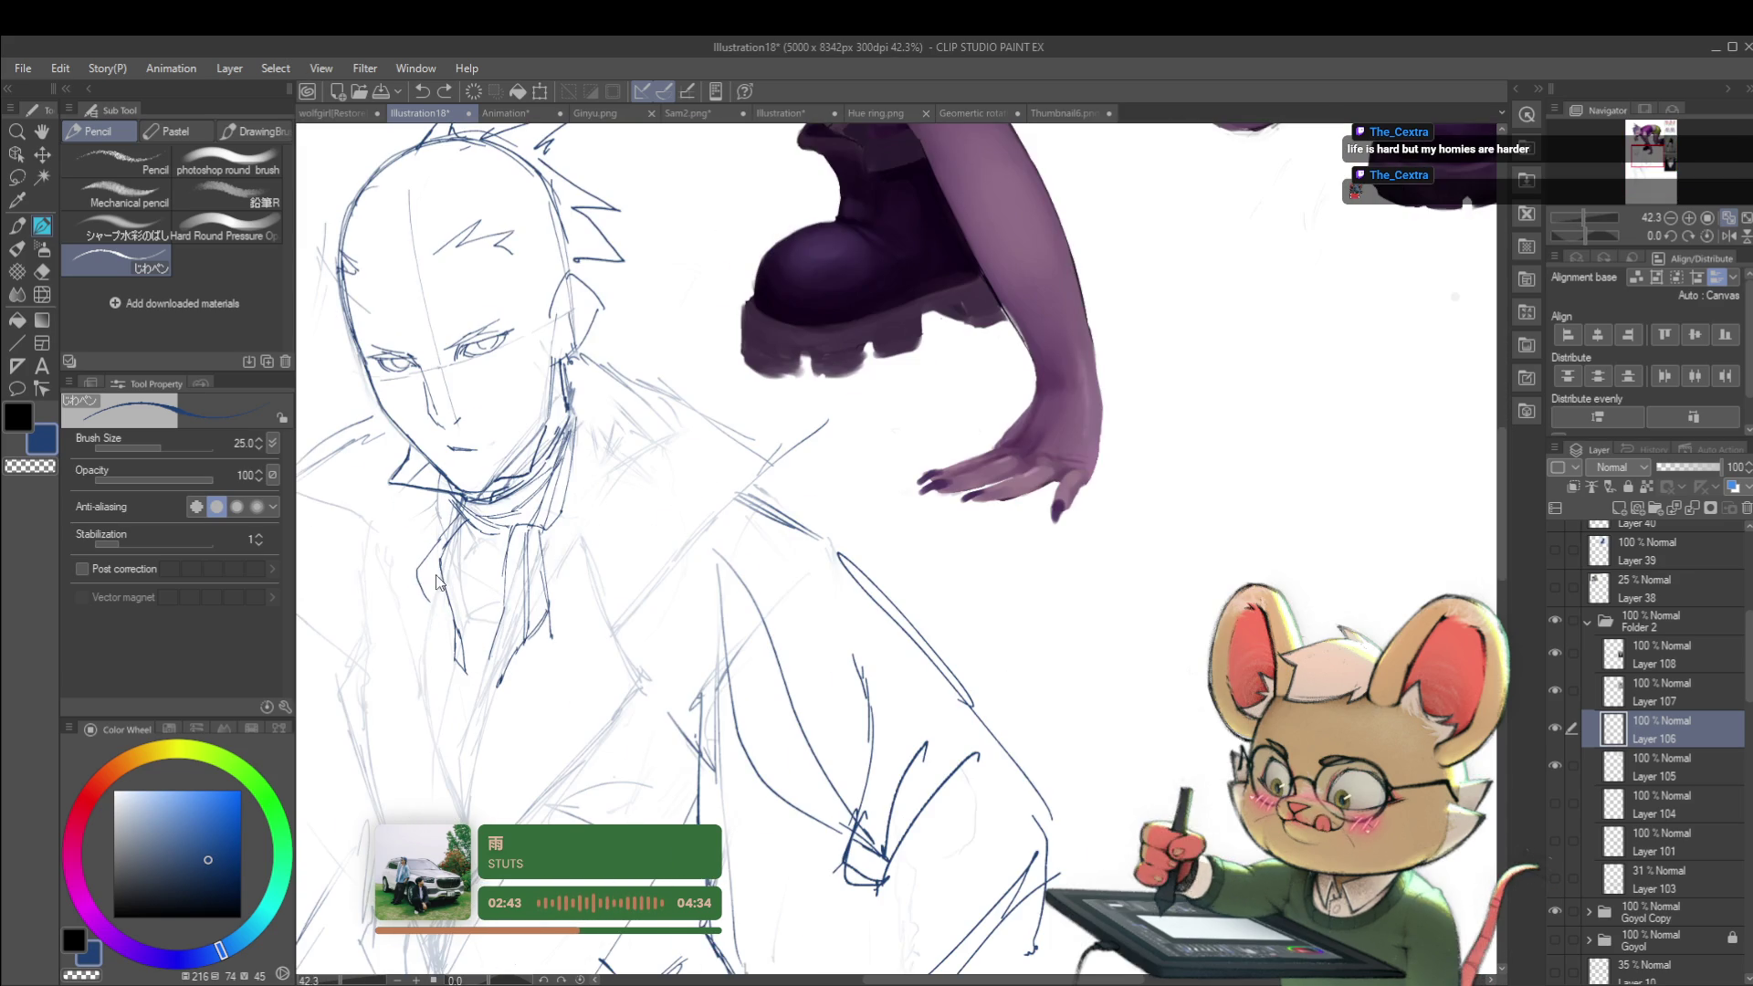
pyautogui.scroll(-6, 443, 603)
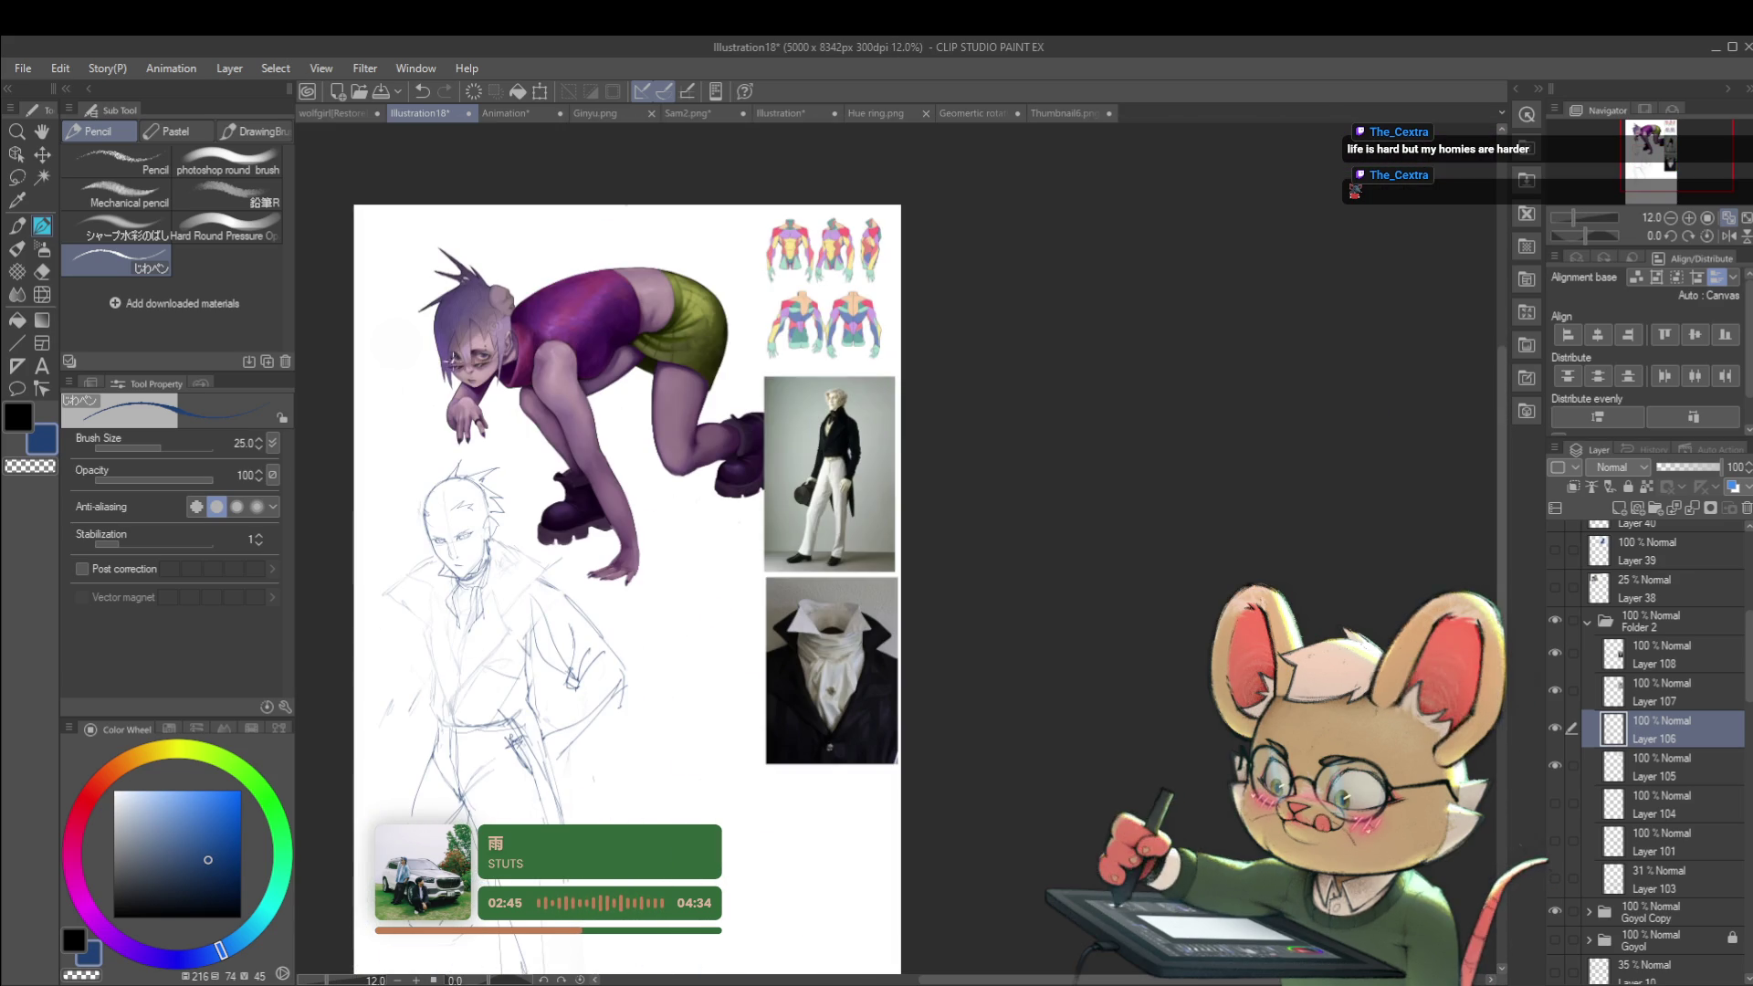
pyautogui.scroll(6, 449, 603)
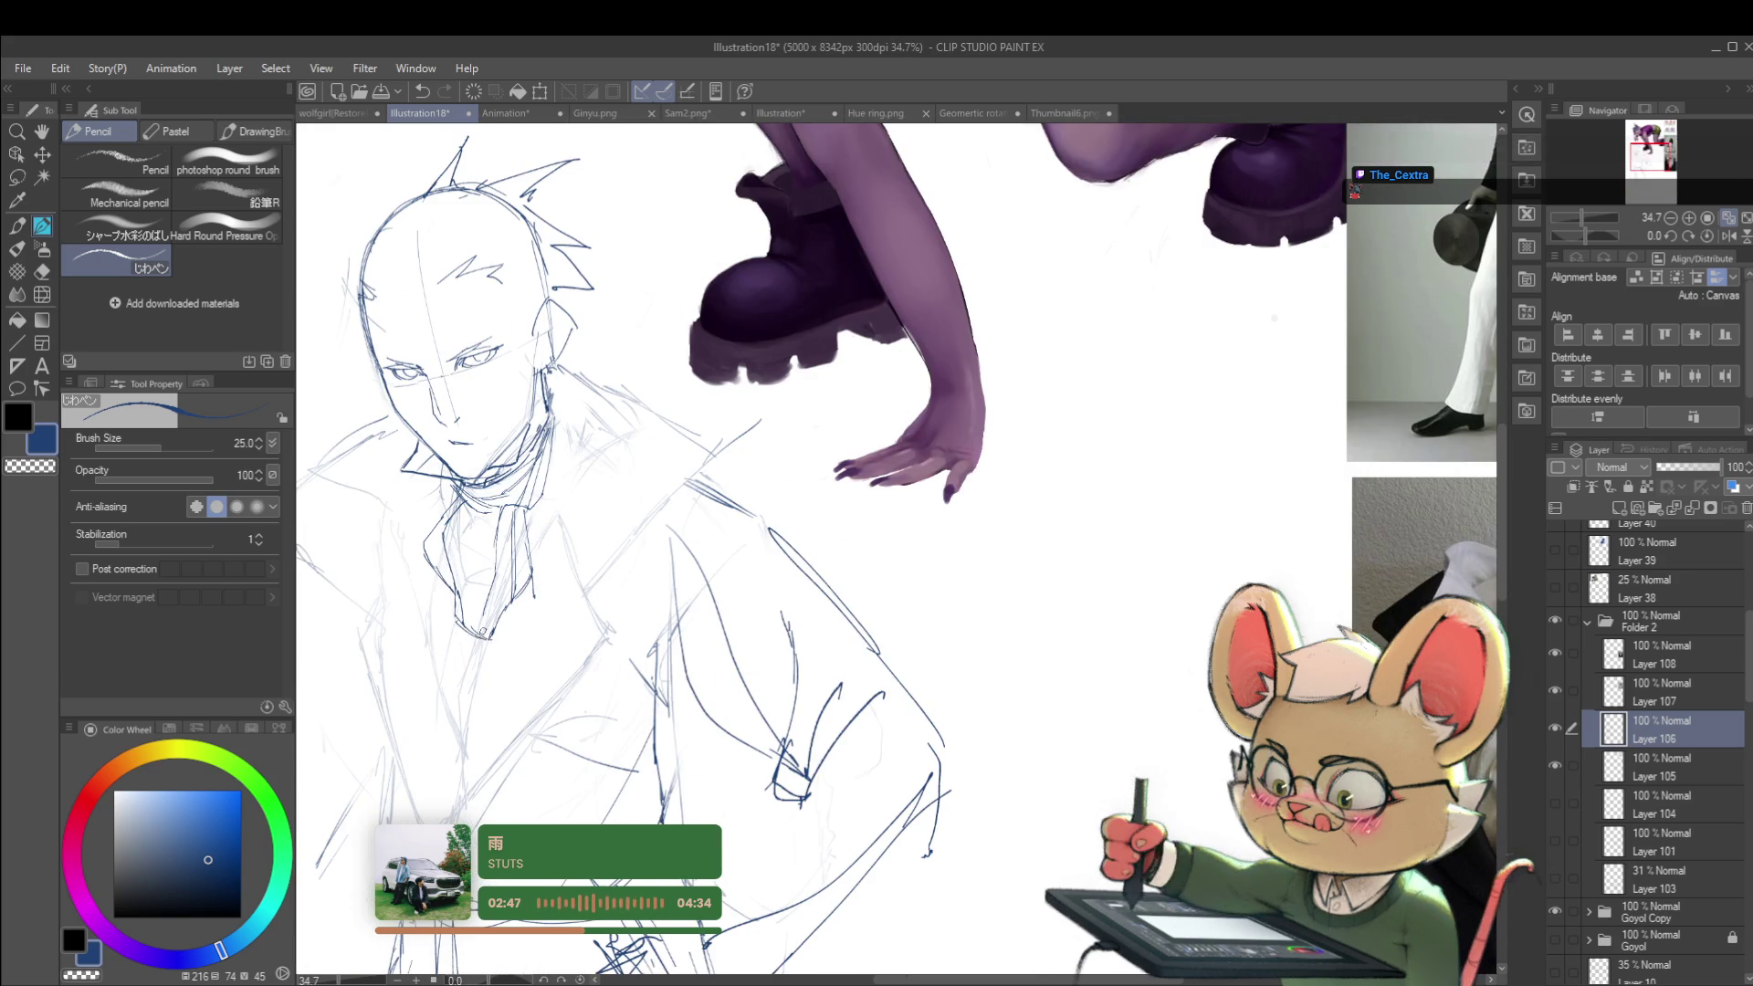
# Step: Zoom in and out to check the stroke against the whole page, then mirror the canvas view
pyautogui.scroll(-7, 411, 533)
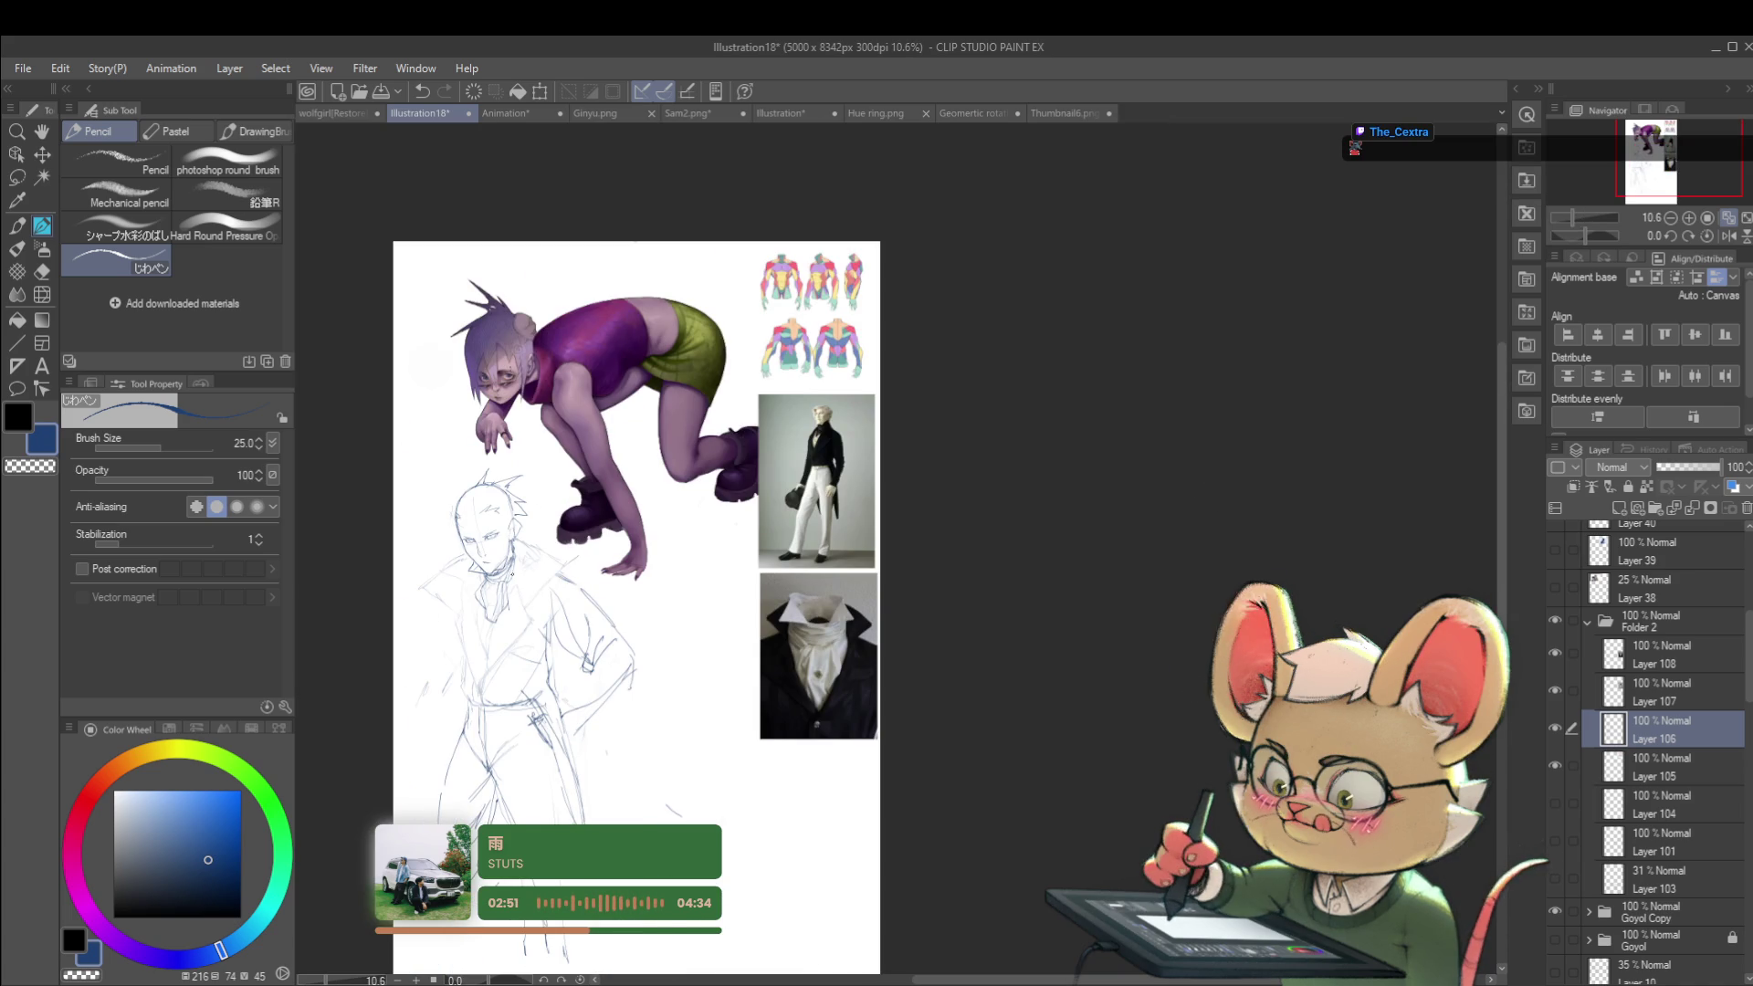
pyautogui.scroll(2, 511, 557)
pyautogui.scroll(4, 510, 557)
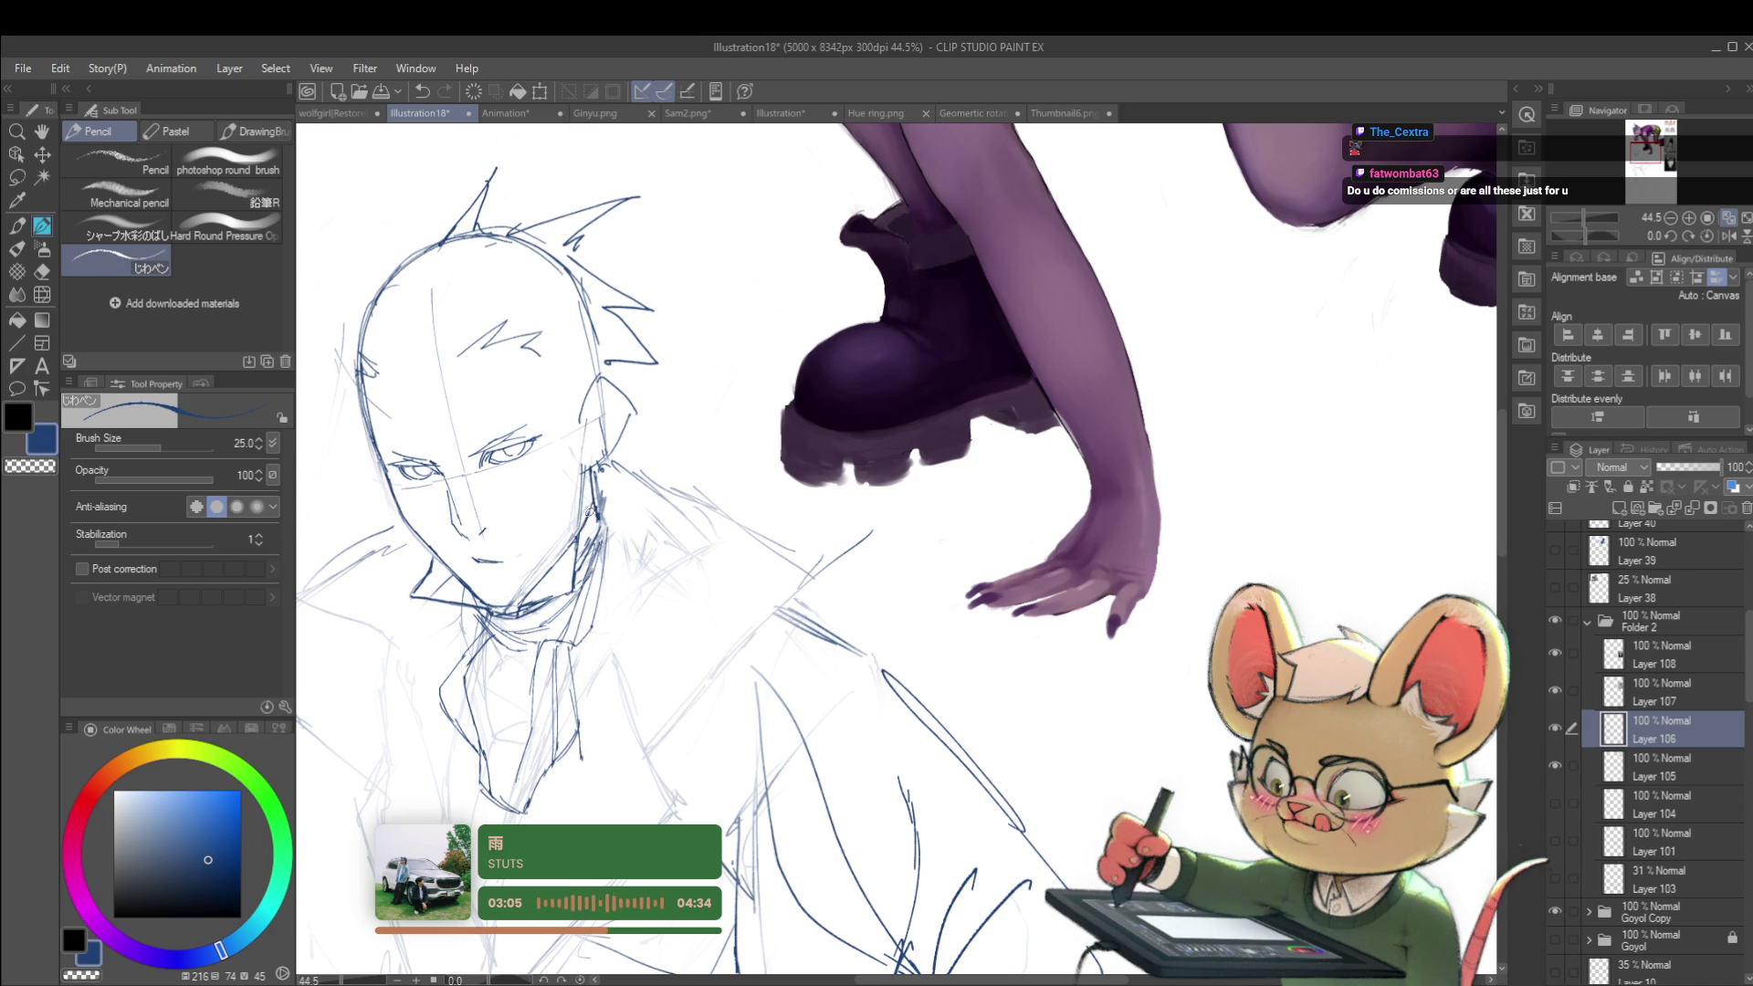
pyautogui.scroll(-5, 584, 507)
pyautogui.scroll(5, 630, 522)
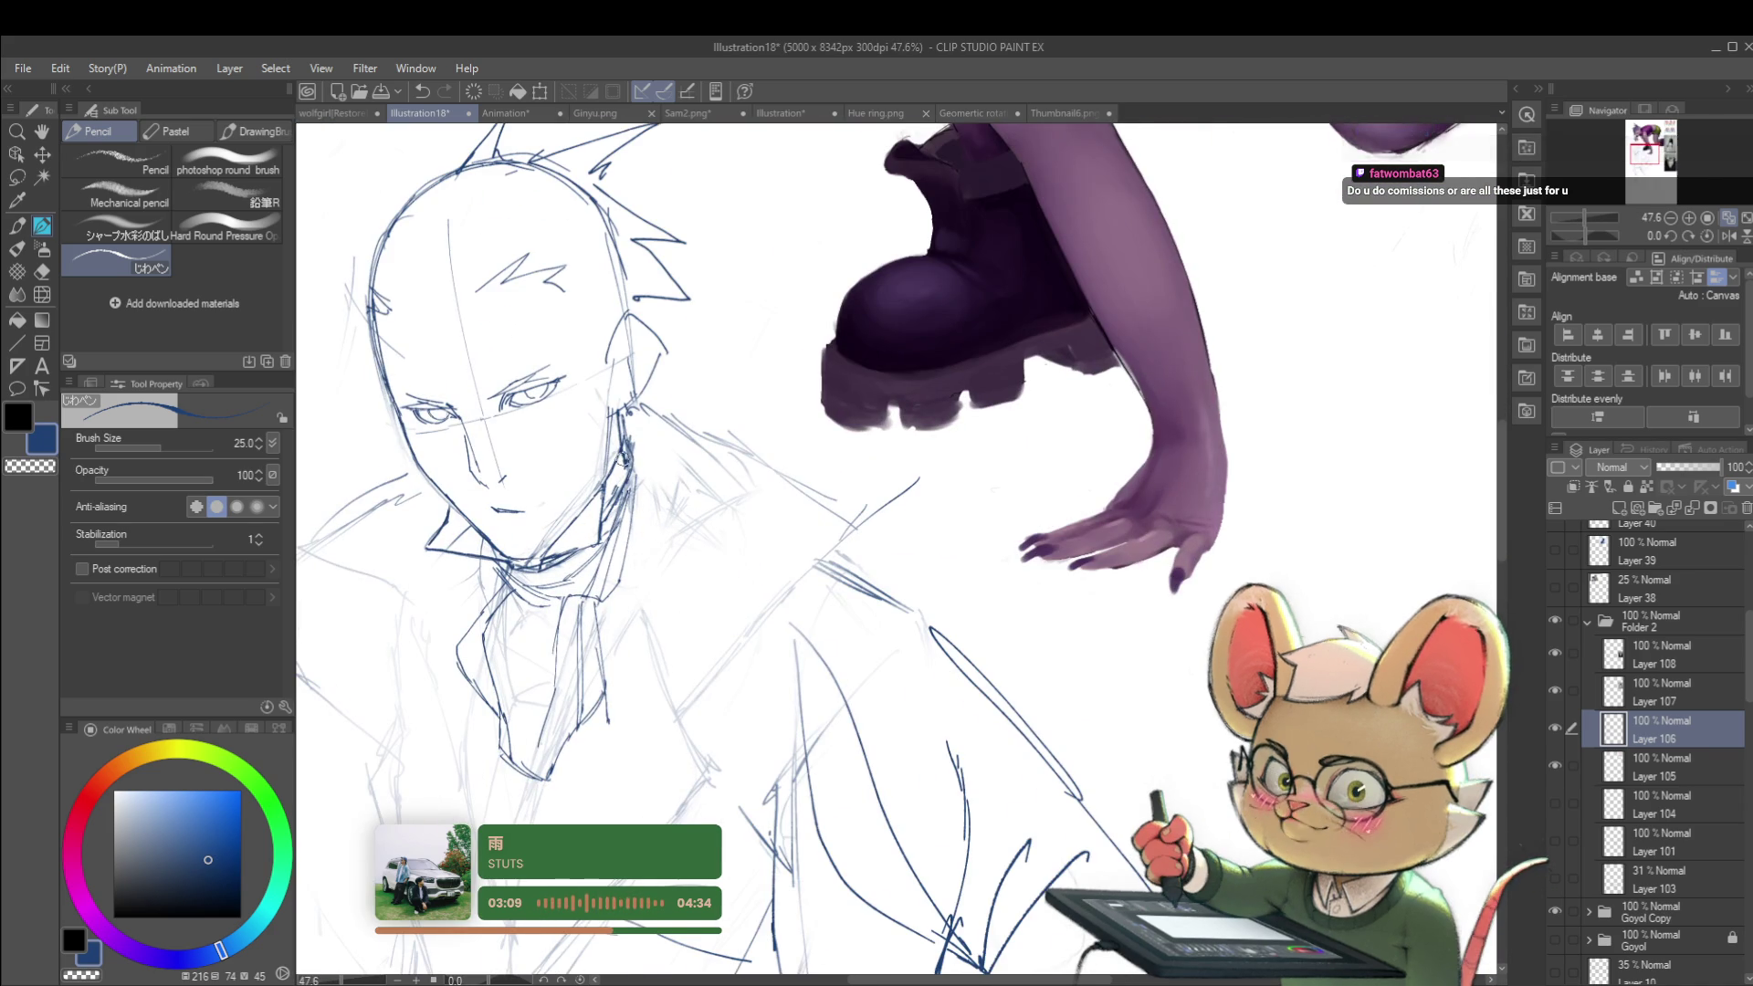
pyautogui.scroll(-5, 610, 491)
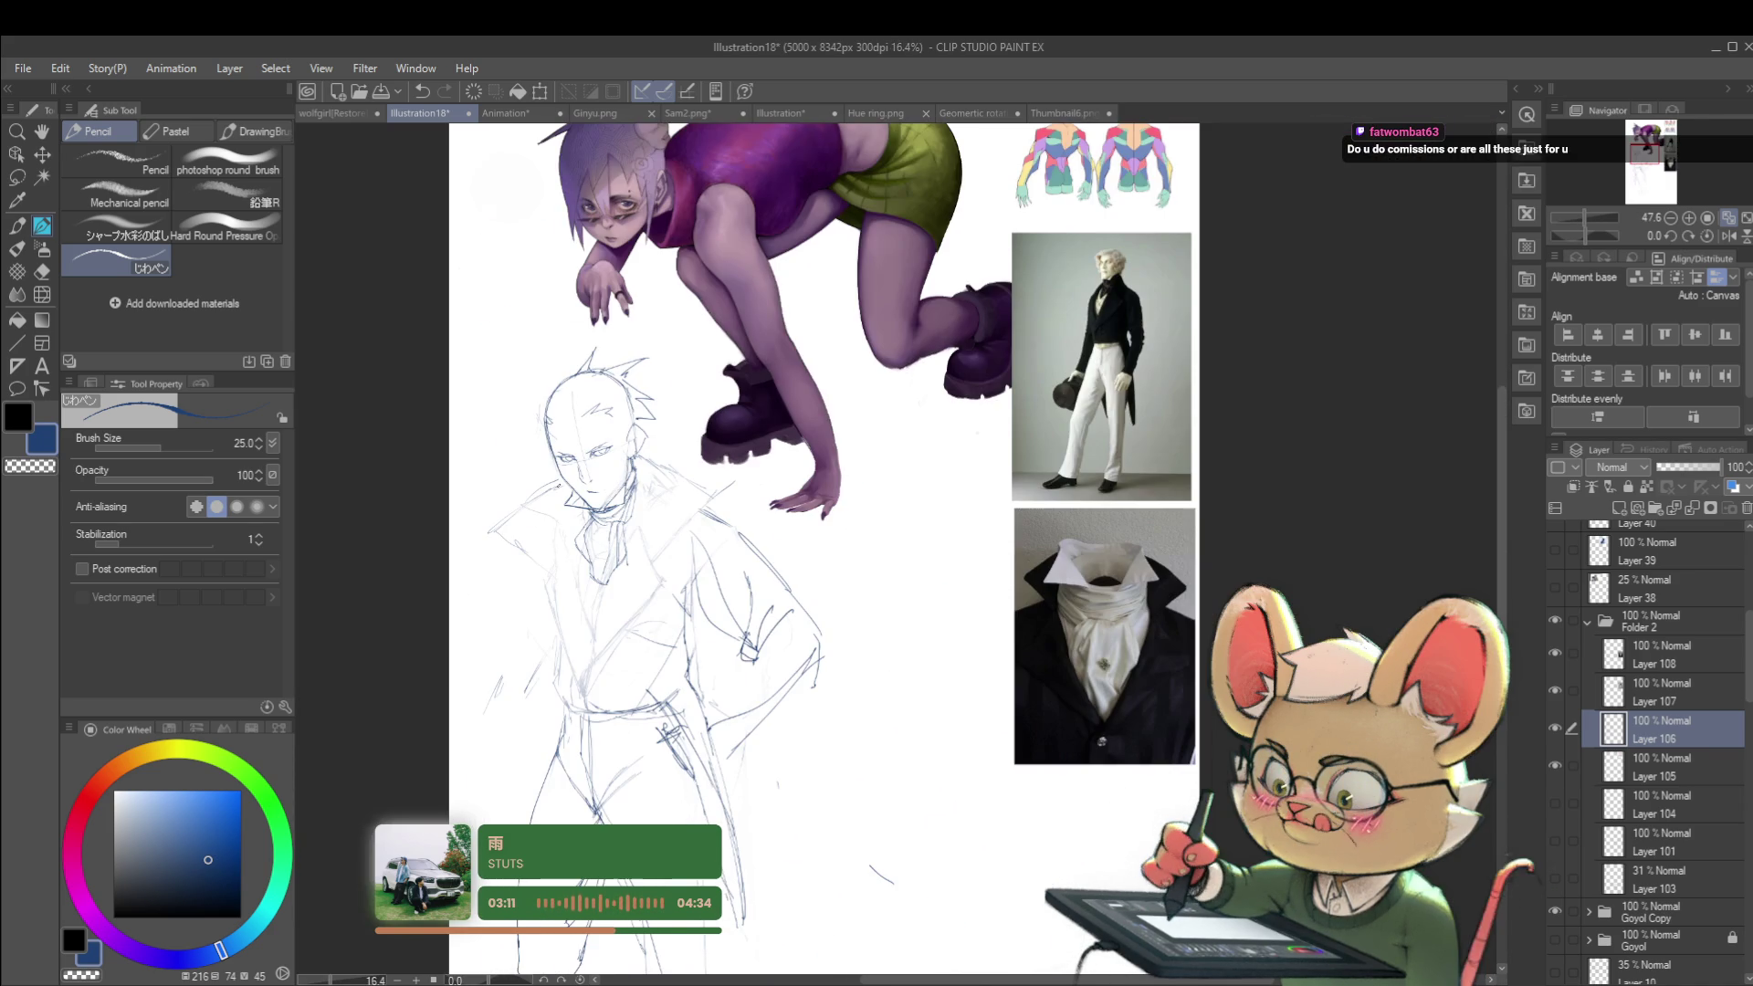
pyautogui.scroll(-2, 863, 490)
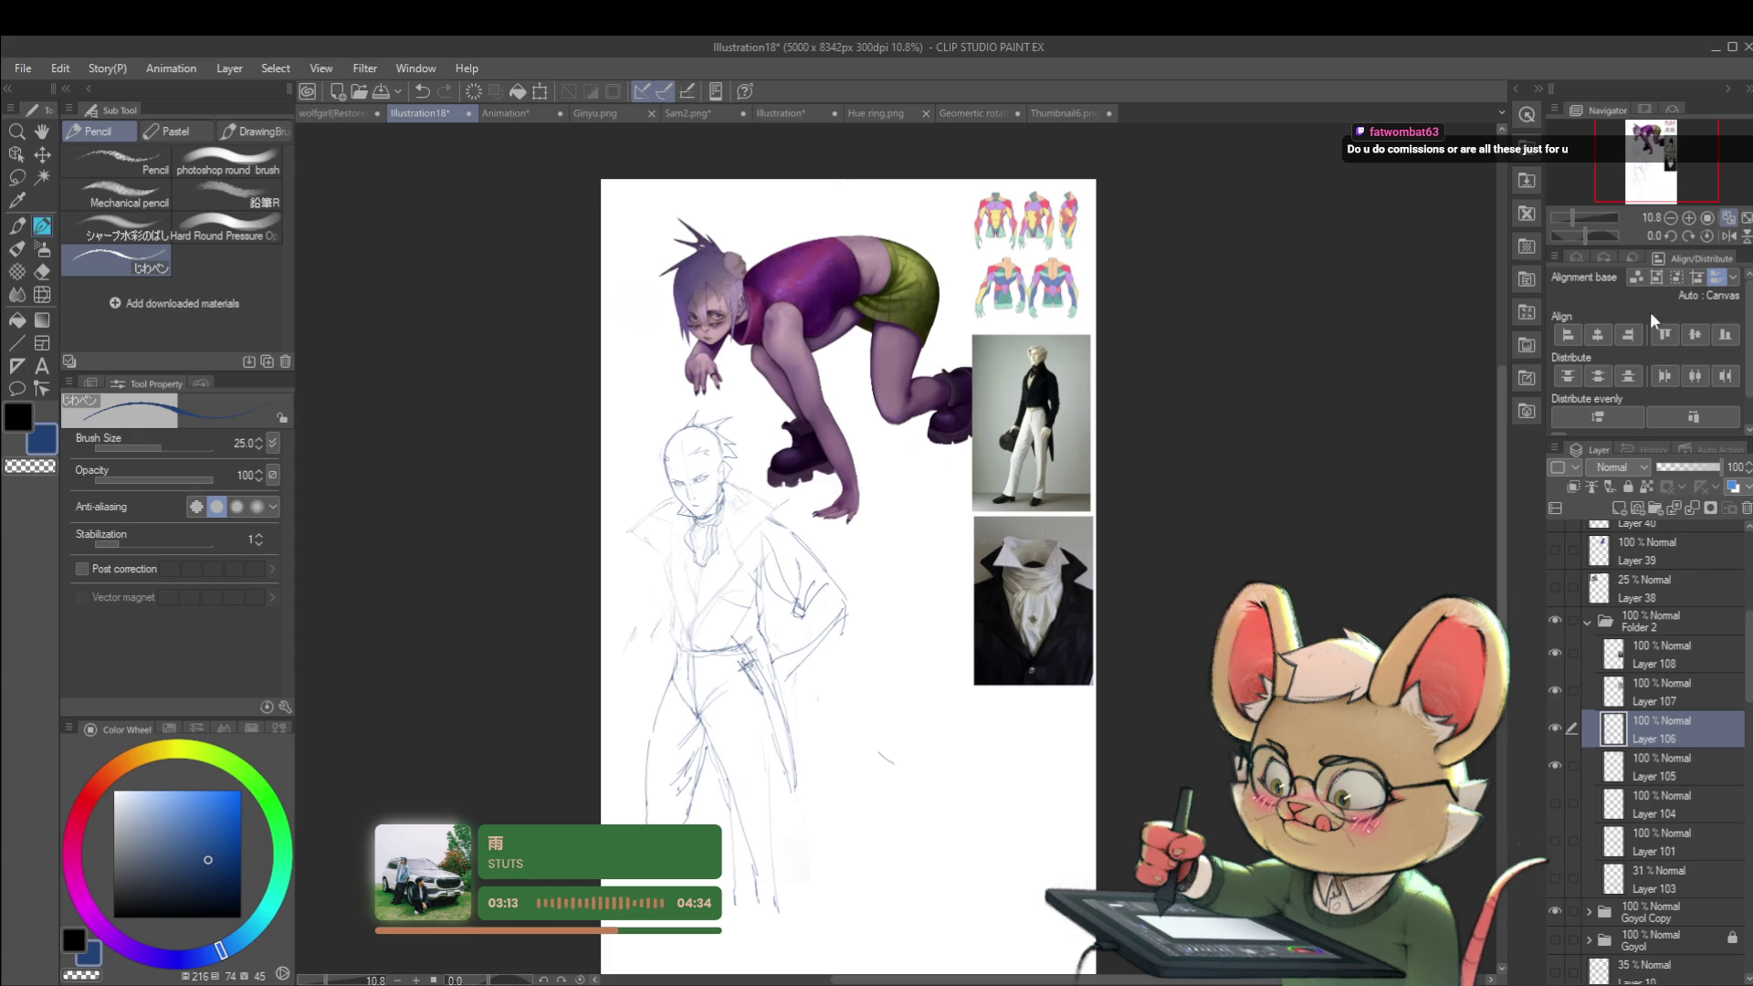
pyautogui.click(1727, 236)
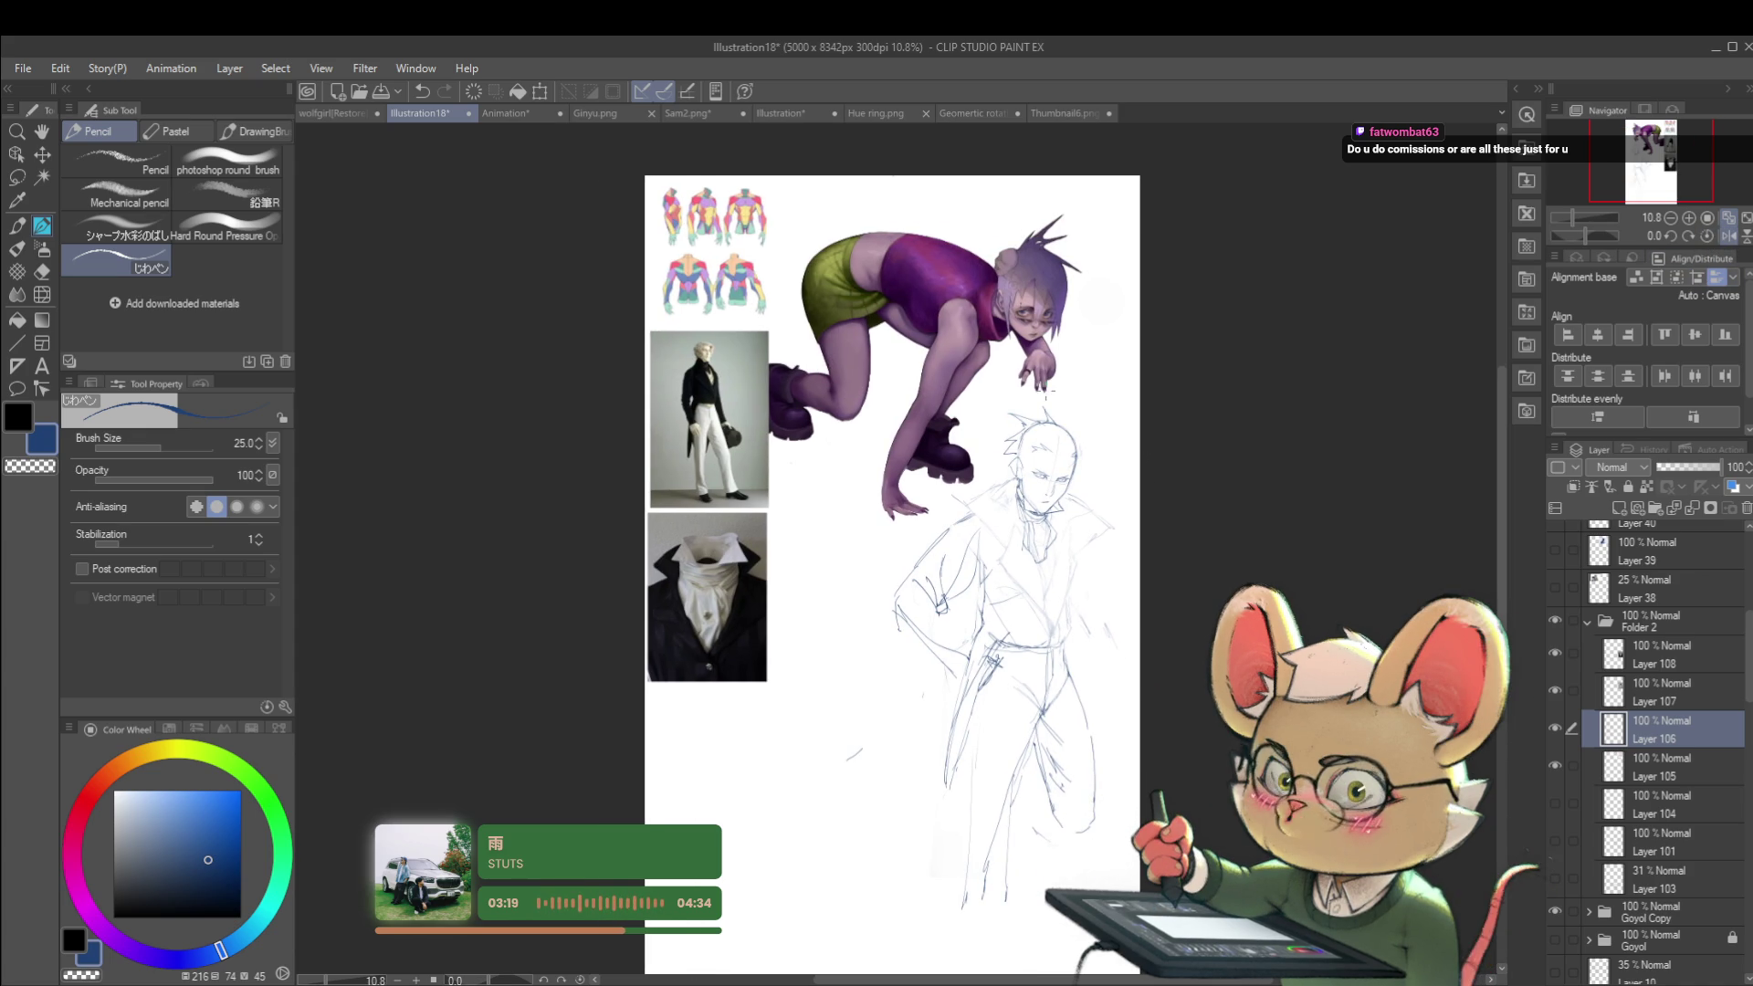
# Step: Zoom in, undo the trial jaw stroke and redraw the man's jawline
pyautogui.scroll(5, 1030, 489)
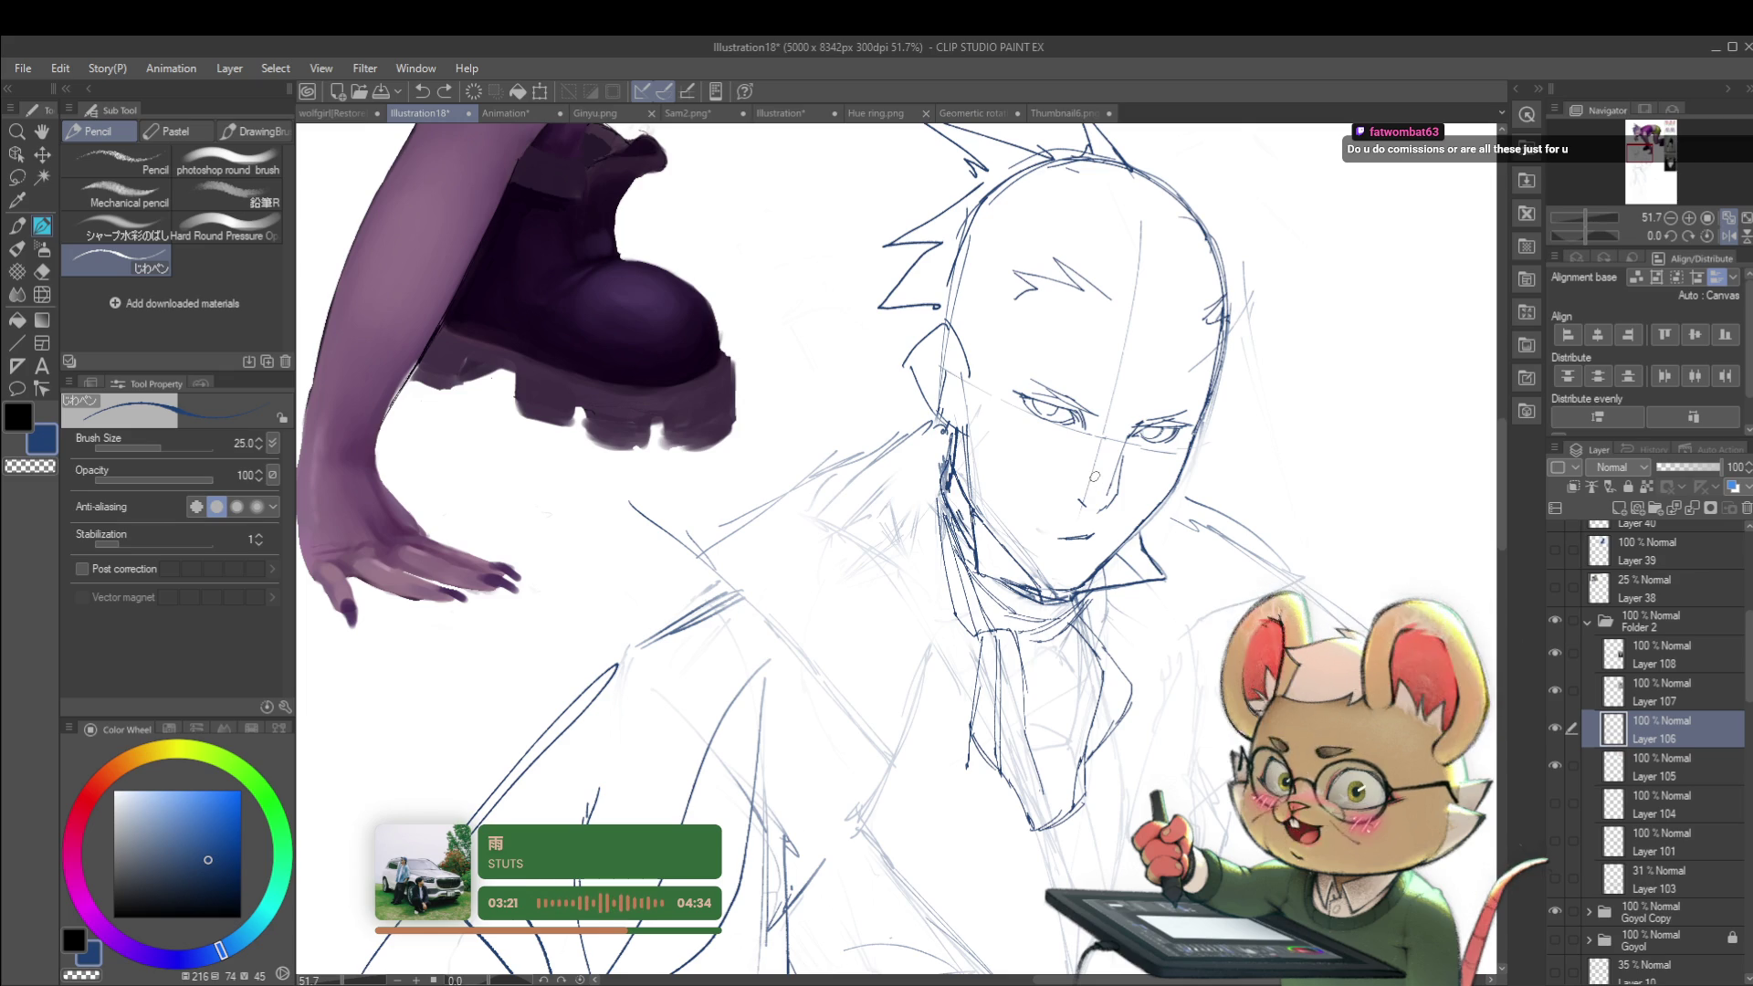
pyautogui.scroll(1, 955, 456)
pyautogui.moveTo(957, 481)
pyautogui.mouseDown()
pyautogui.moveTo(950, 508)
pyautogui.moveTo(934, 437)
pyautogui.mouseUp()
pyautogui.hotkey('ctrl', 'z')
pyautogui.hotkey('ctrl', 'z')
pyautogui.hotkey('ctrl', 'z')
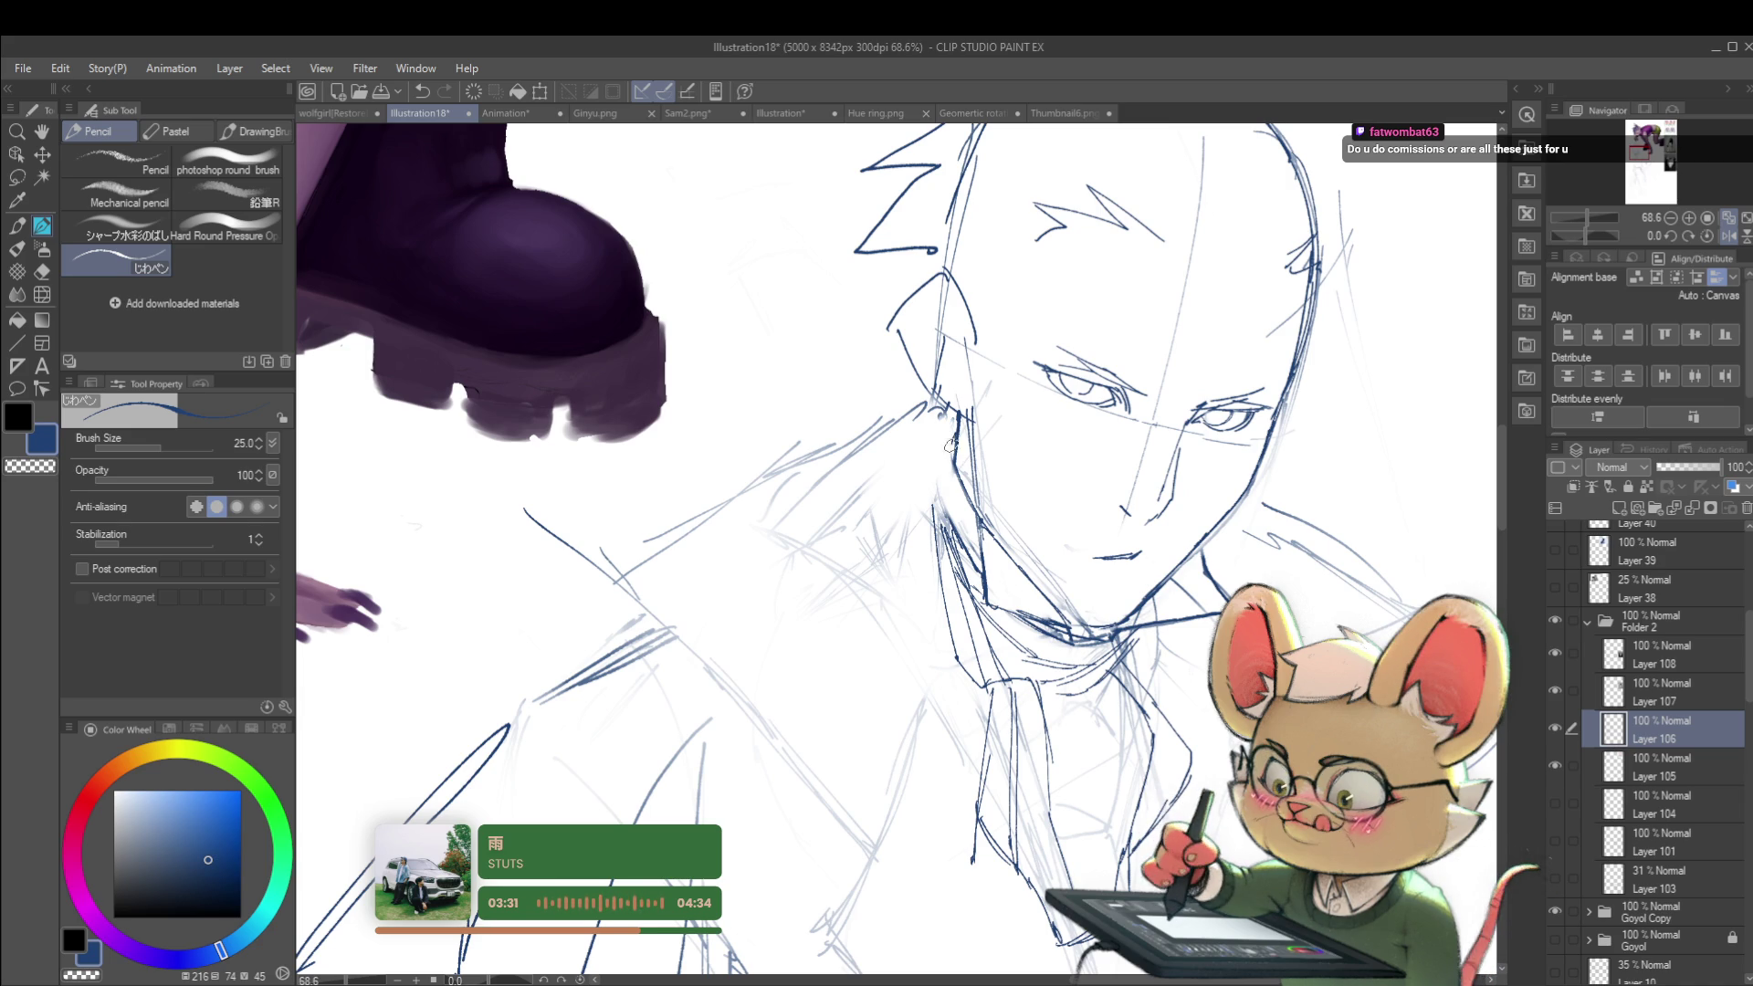
pyautogui.moveTo(939, 475); pyautogui.dragTo(947, 441)
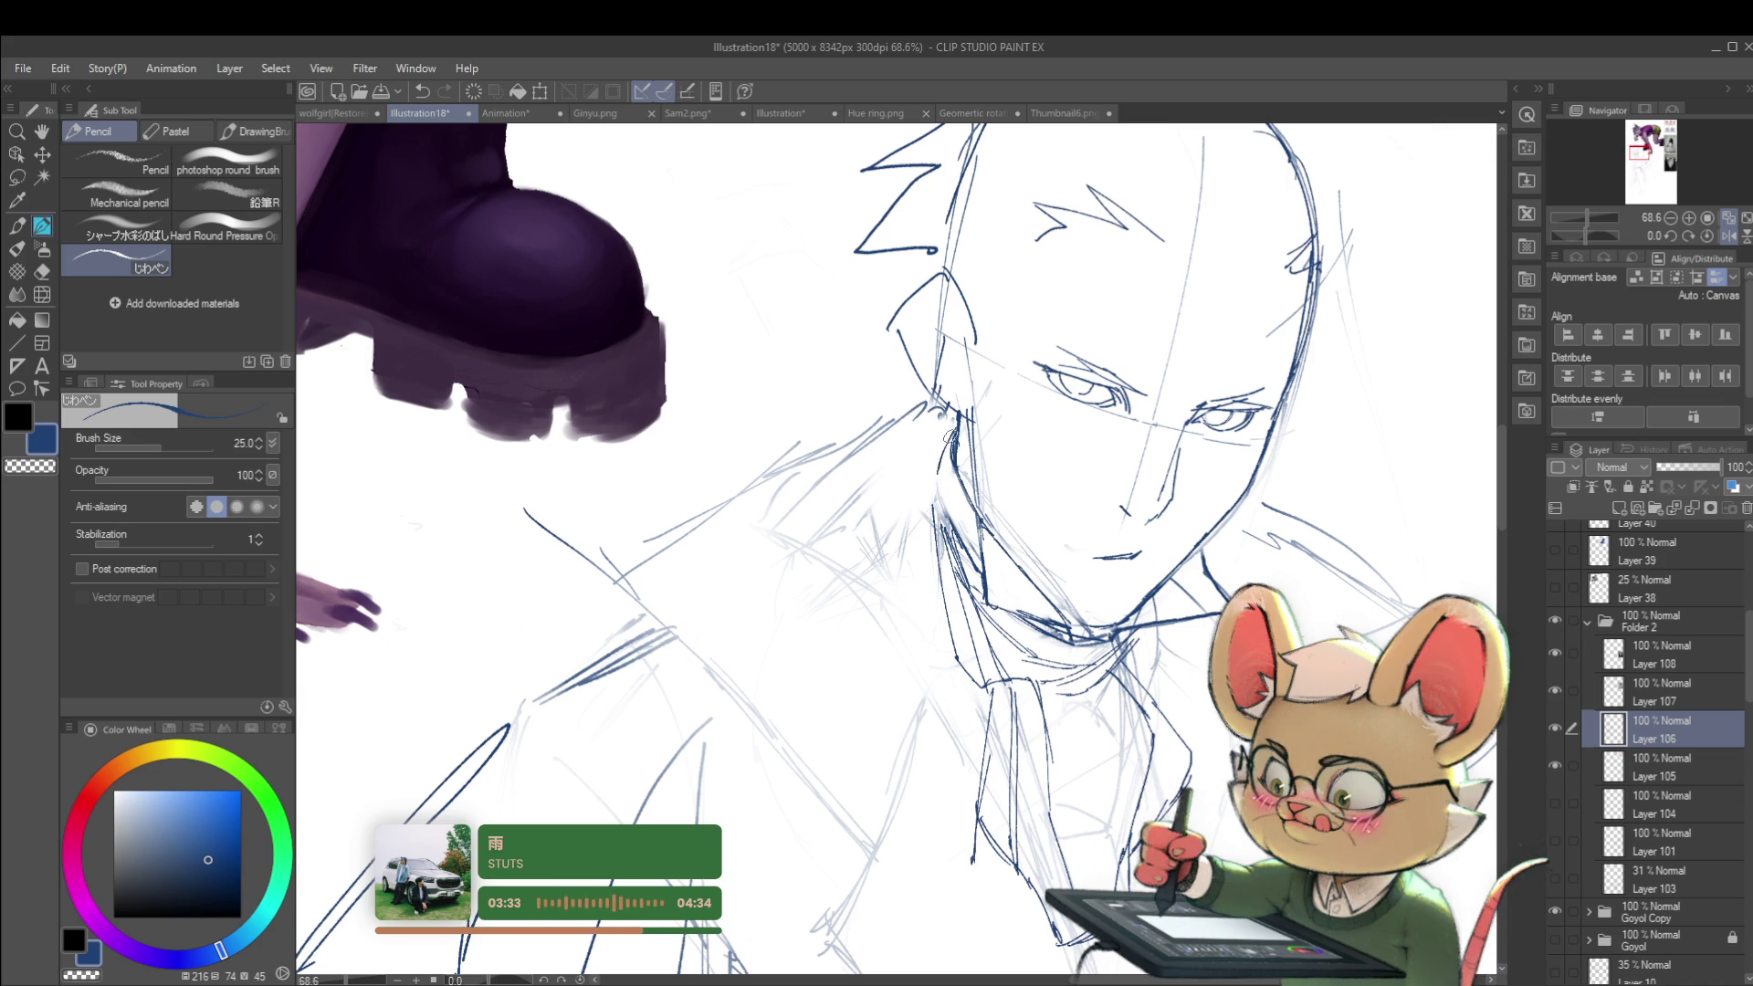
pyautogui.scroll(-10, 987, 564)
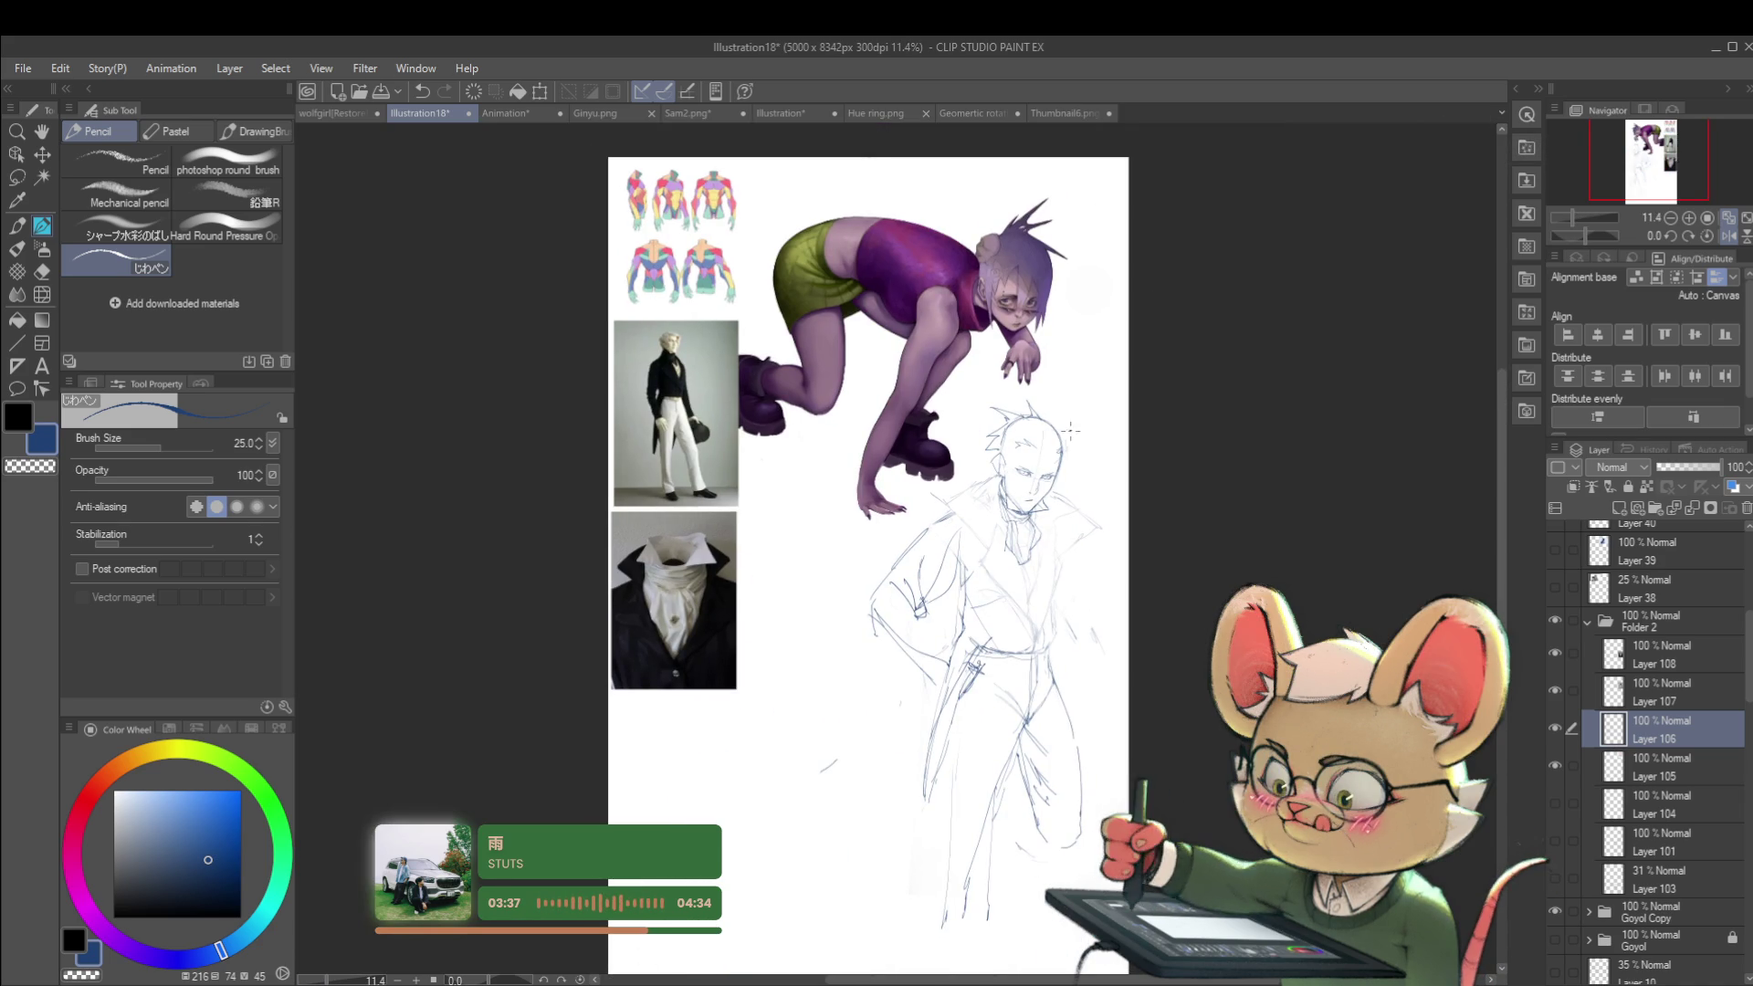
pyautogui.scroll(3, 1069, 493)
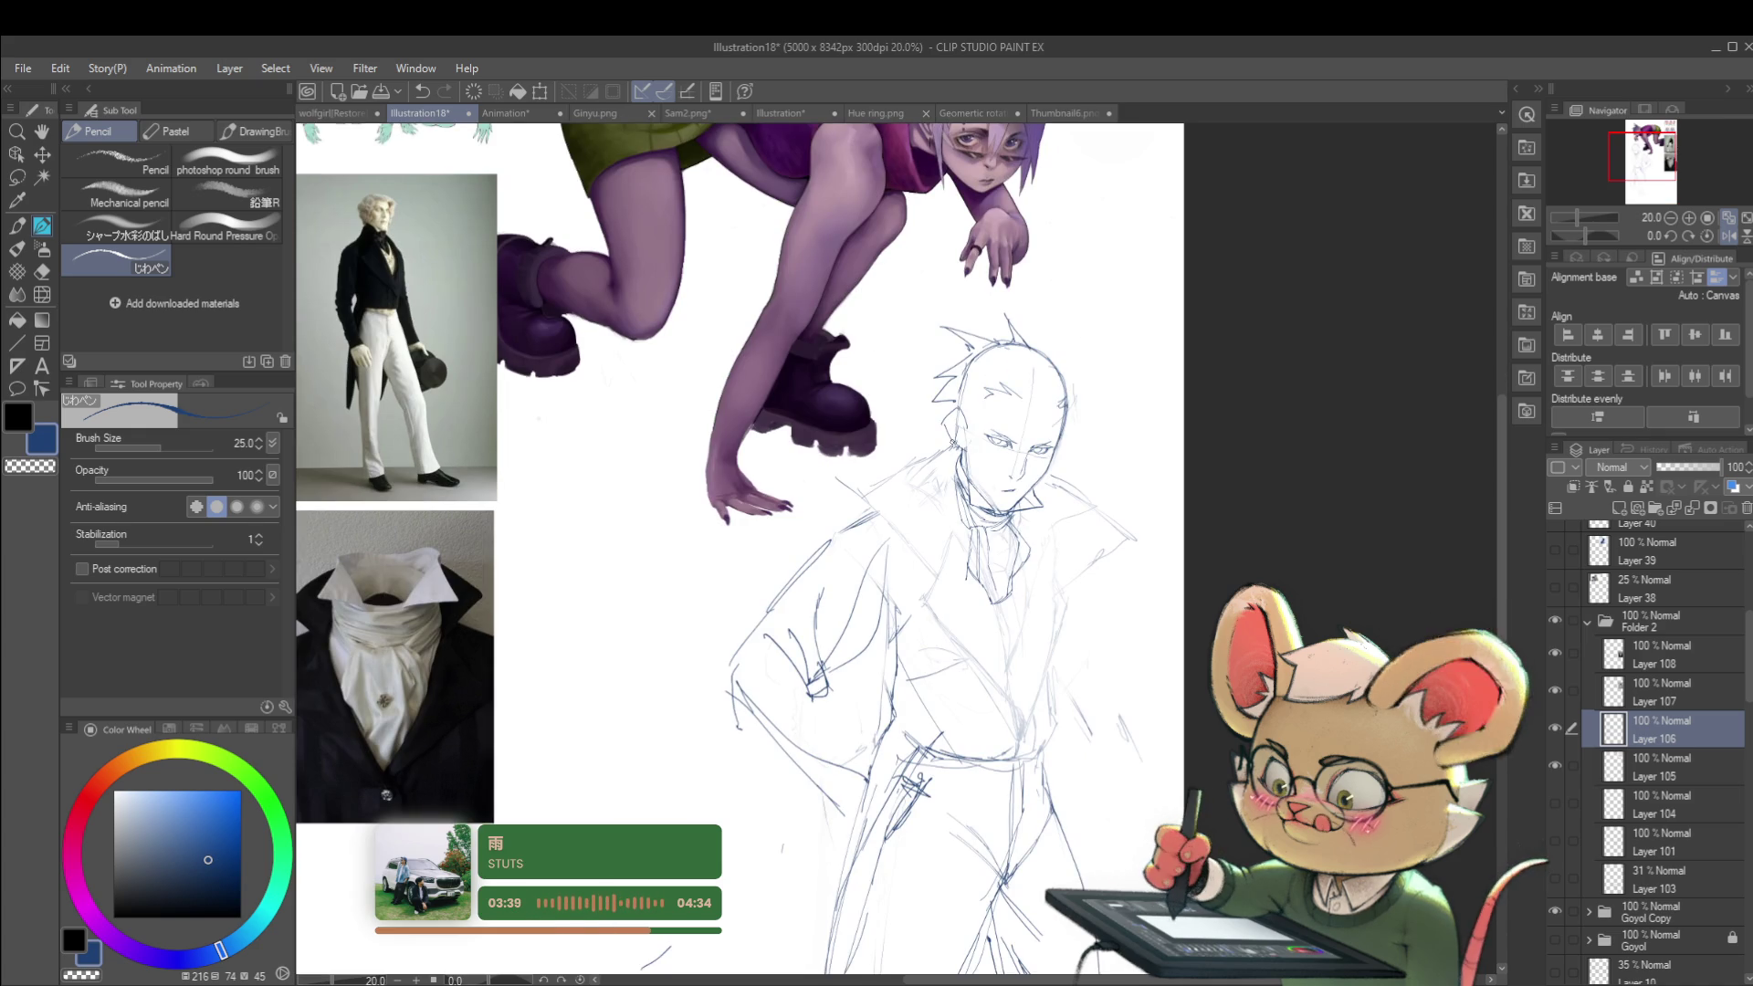
# Step: Raise the pencil size to 40 and darken the coat's left shoulder line
pyautogui.press(']')
pyautogui.press(']')
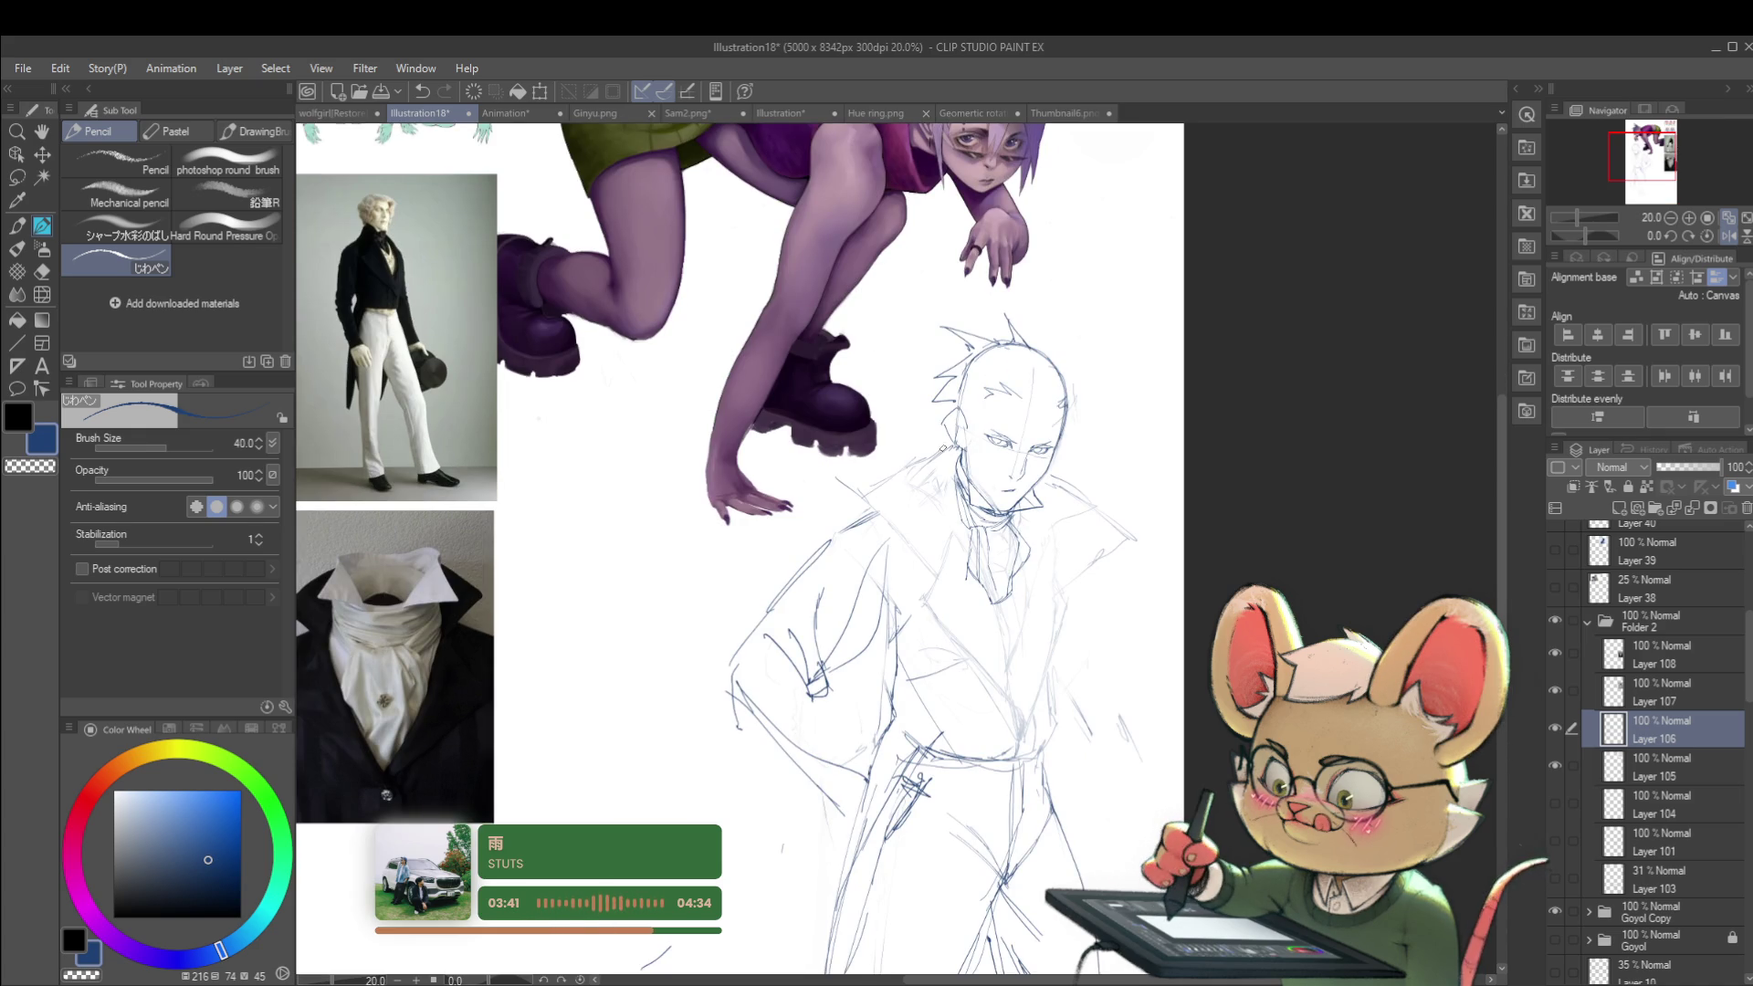
pyautogui.moveTo(955, 447); pyautogui.dragTo(864, 498)
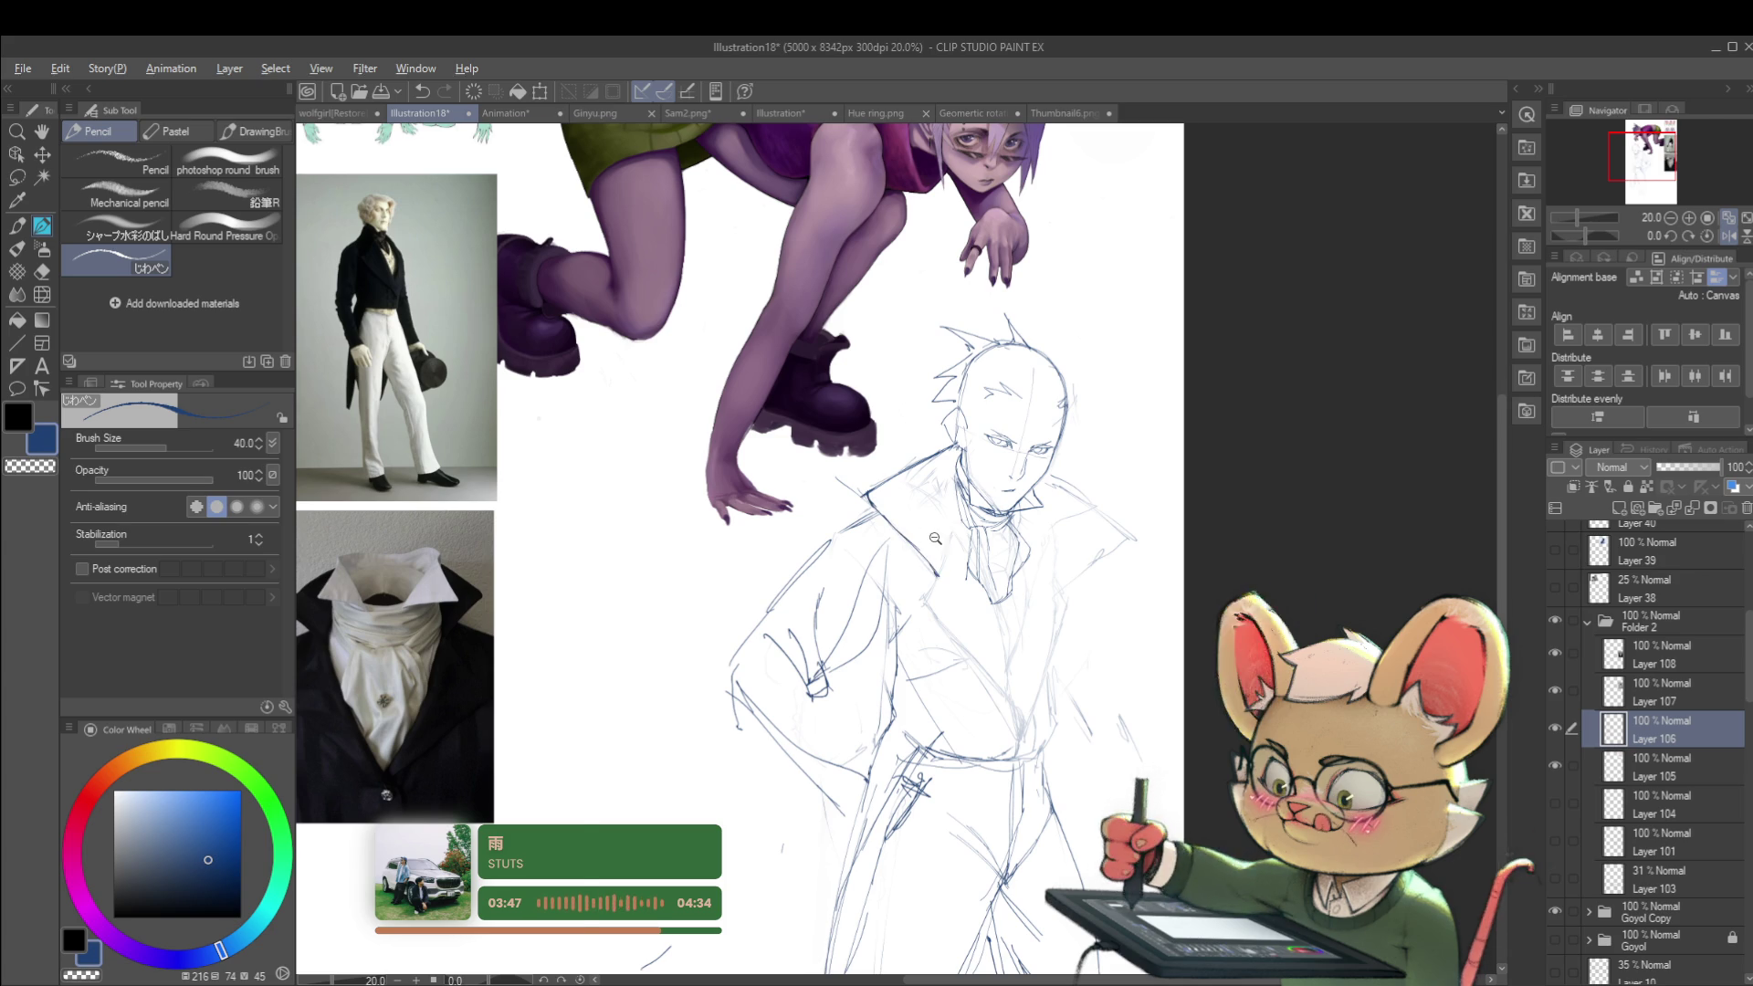
pyautogui.scroll(-3, 891, 523)
pyautogui.moveTo(875, 439); pyautogui.dragTo(894, 343)
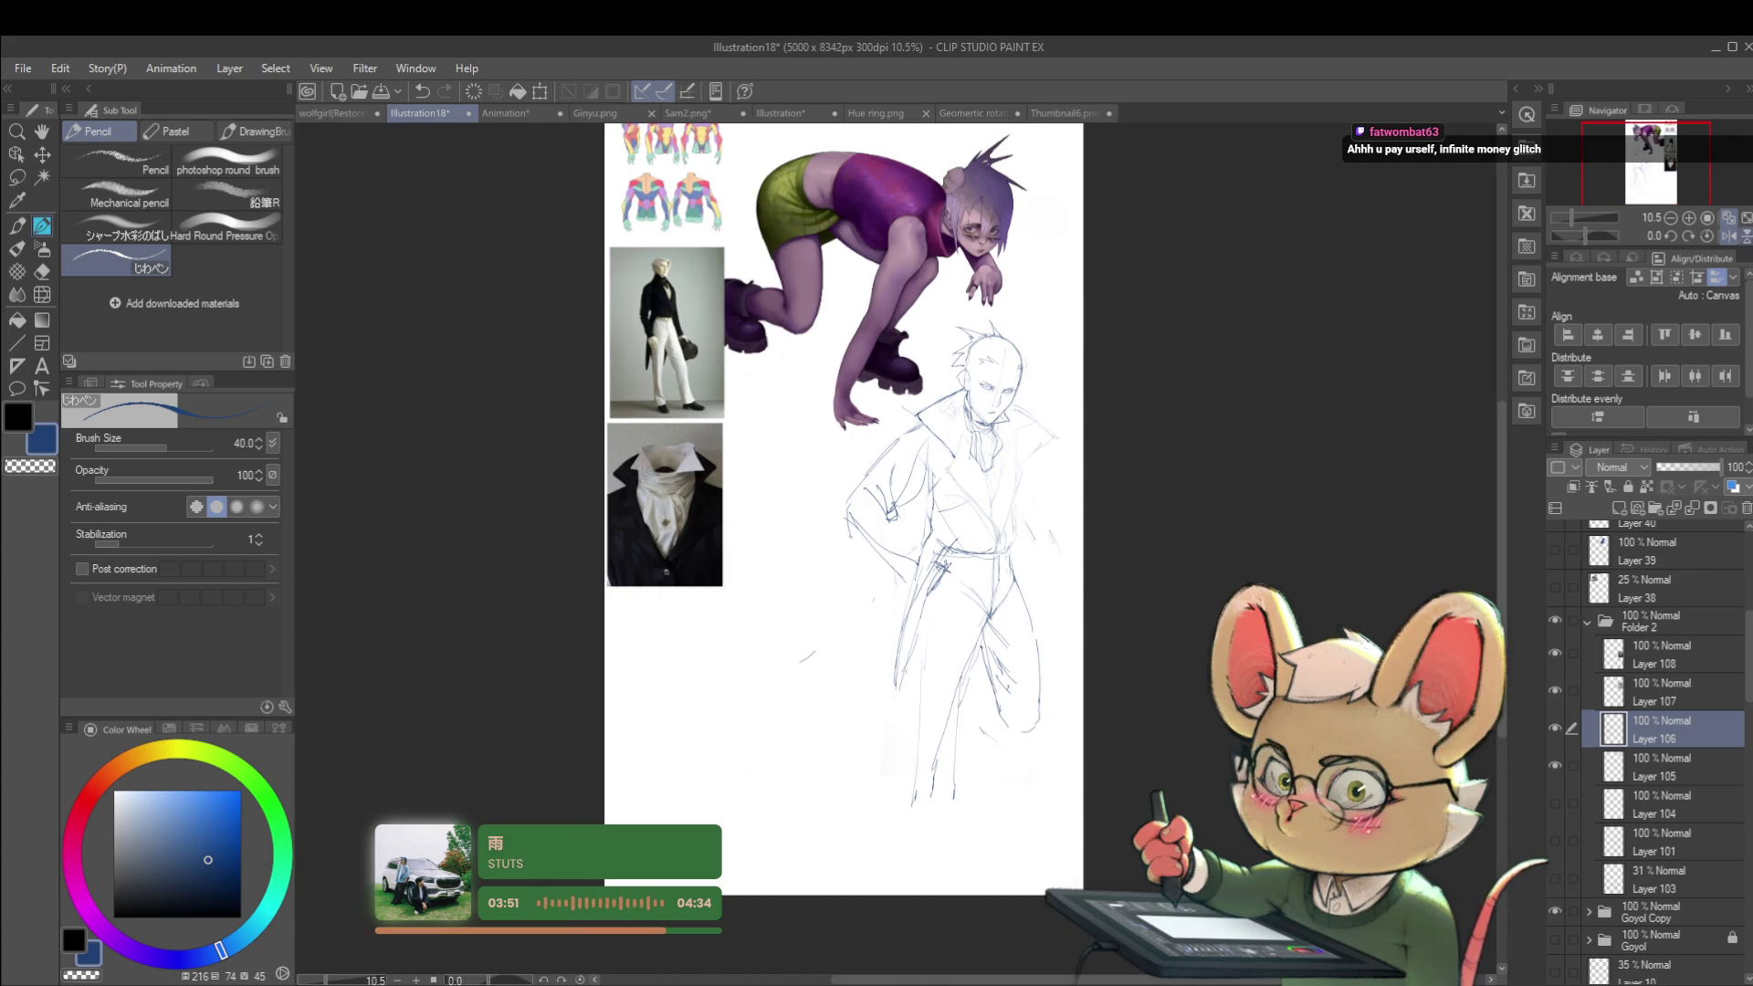
# Step: Flip the canvas view back to normal and zoom to review the sketch
pyautogui.click(1710, 235)
pyautogui.scroll(4, 903, 414)
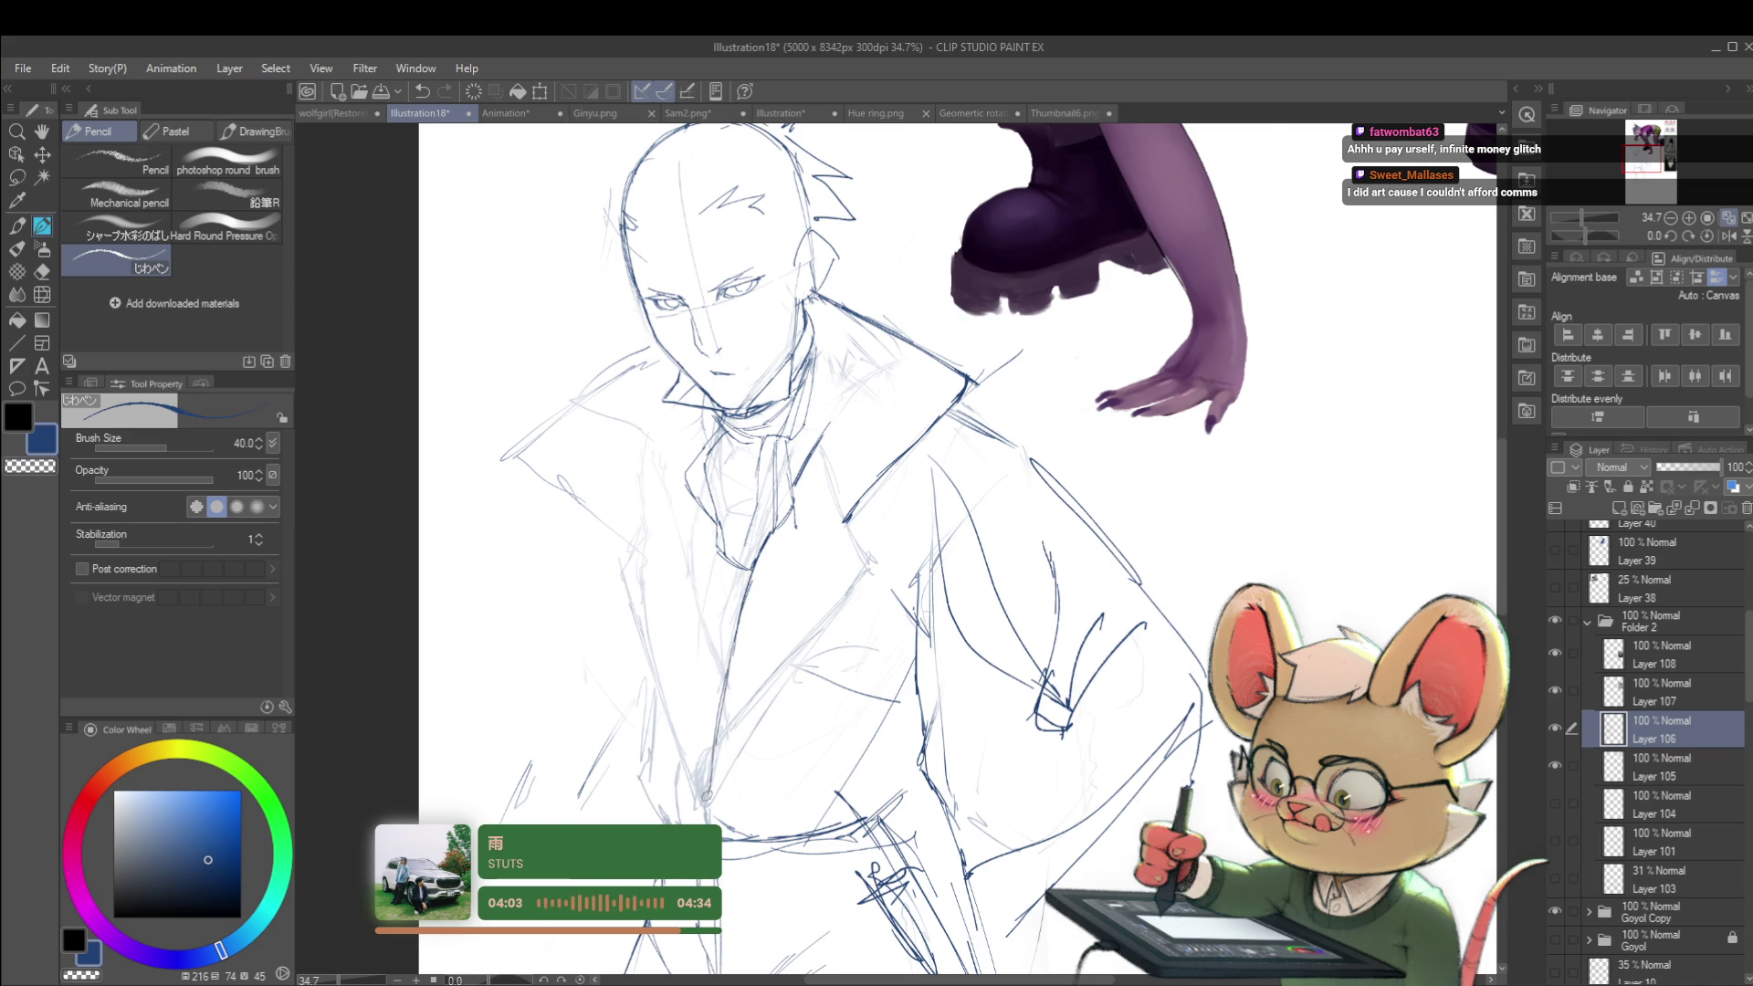
pyautogui.scroll(-3, 710, 787)
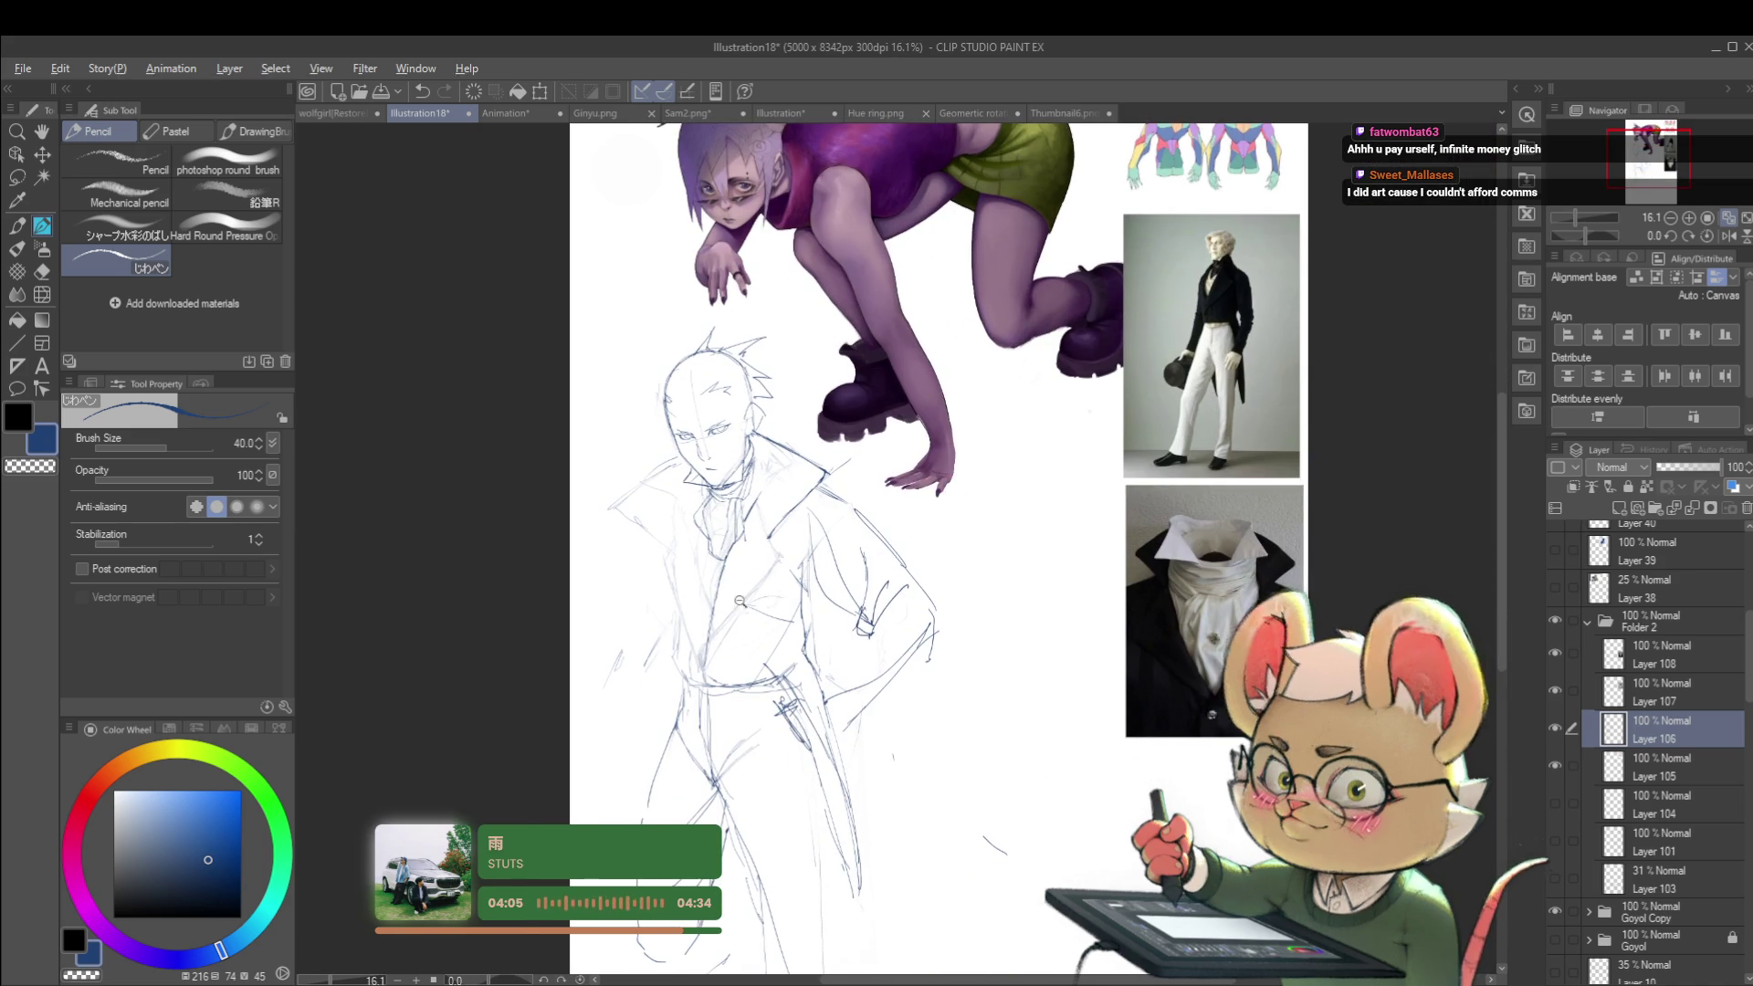
pyautogui.scroll(2, 697, 687)
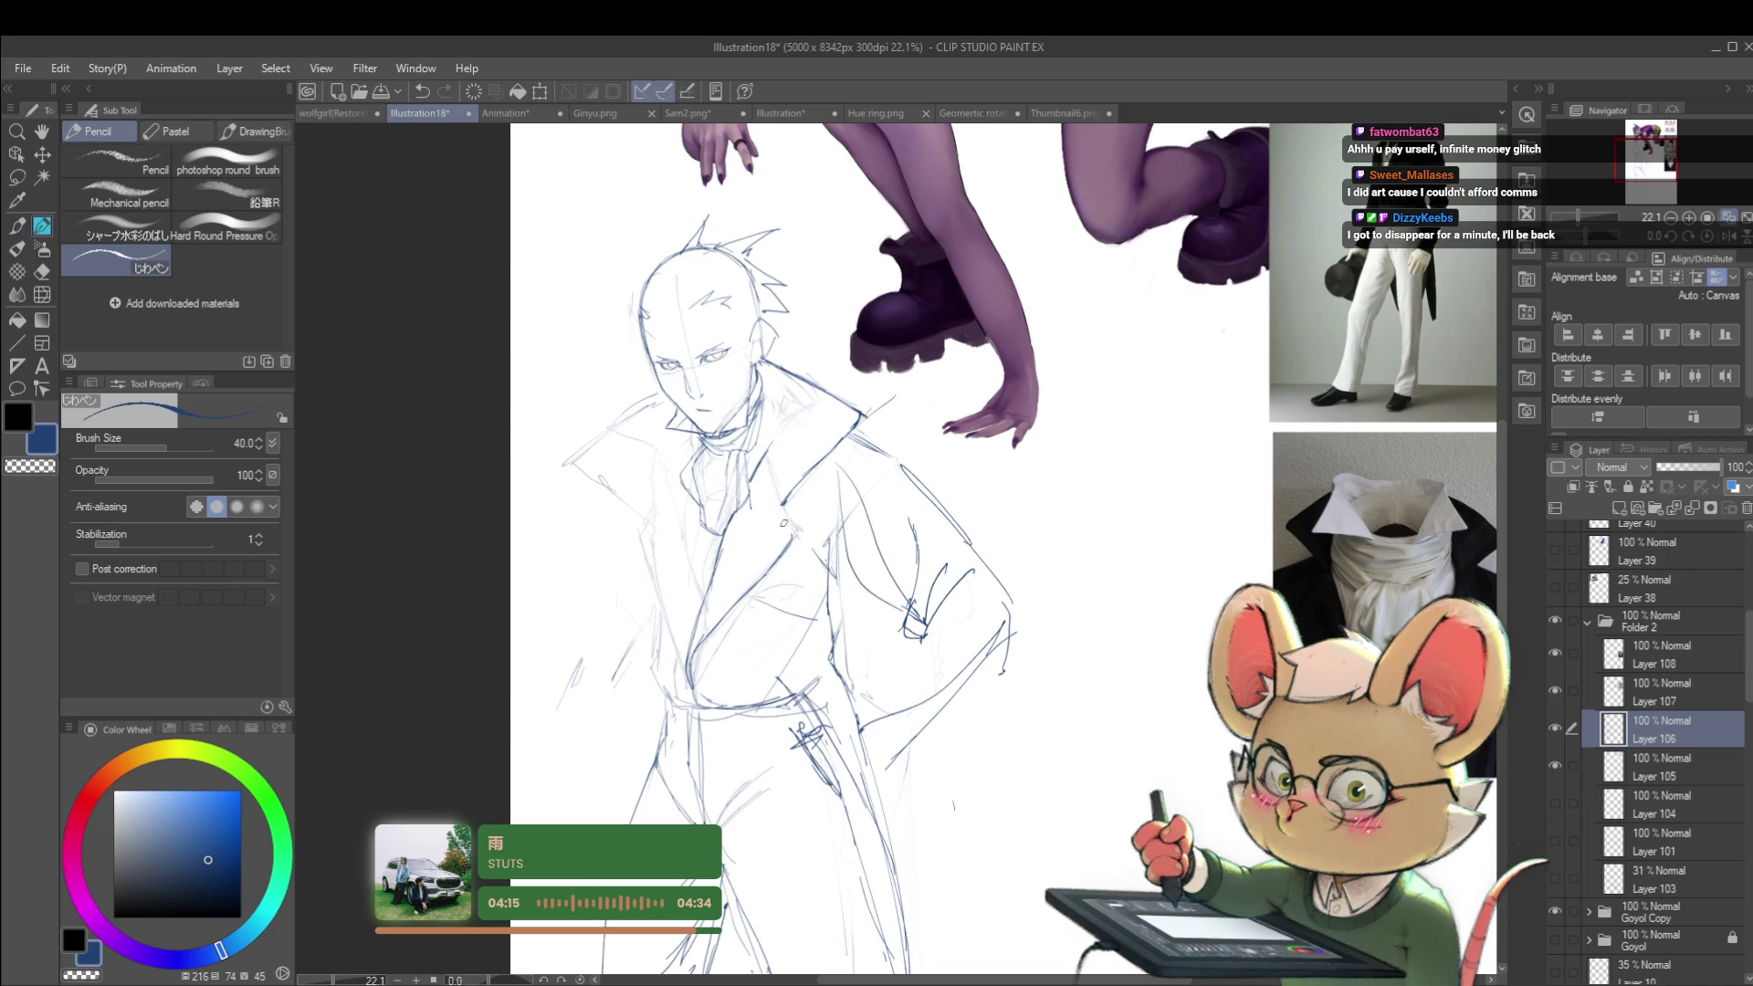
pyautogui.scroll(-3, 783, 437)
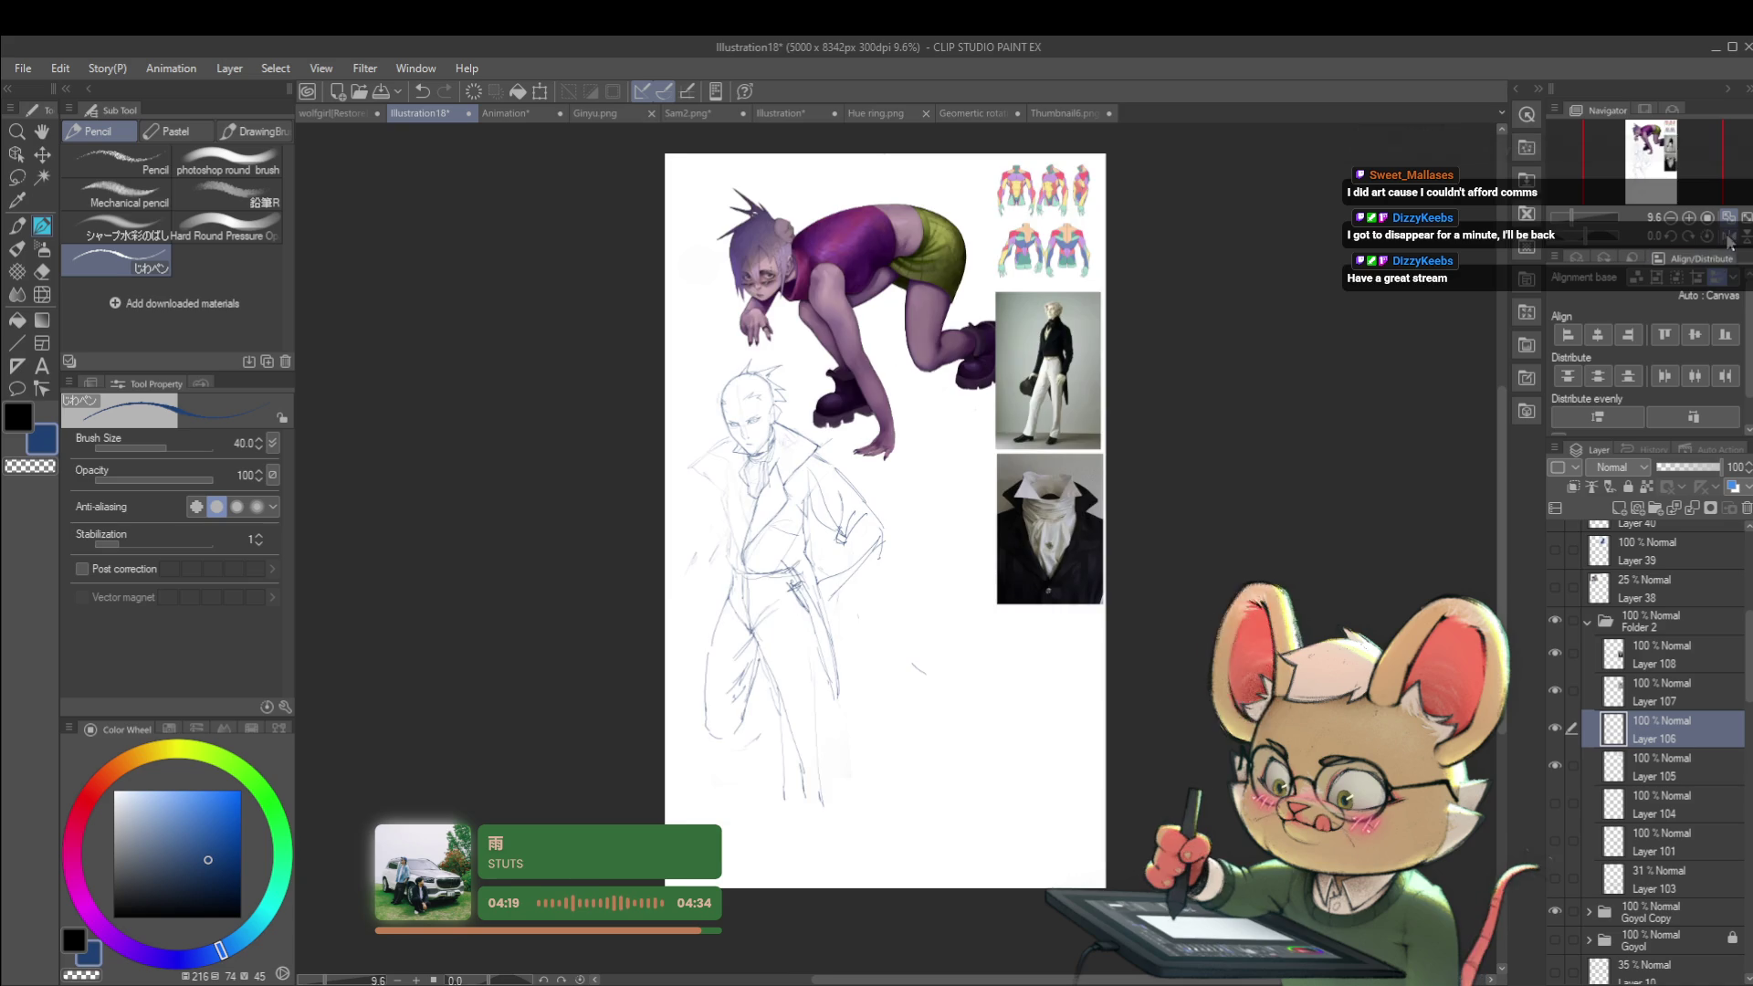
# Step: Mirror the canvas view with H and add a stroke along the coat collar
pyautogui.press('h')
pyautogui.scroll(3, 1018, 437)
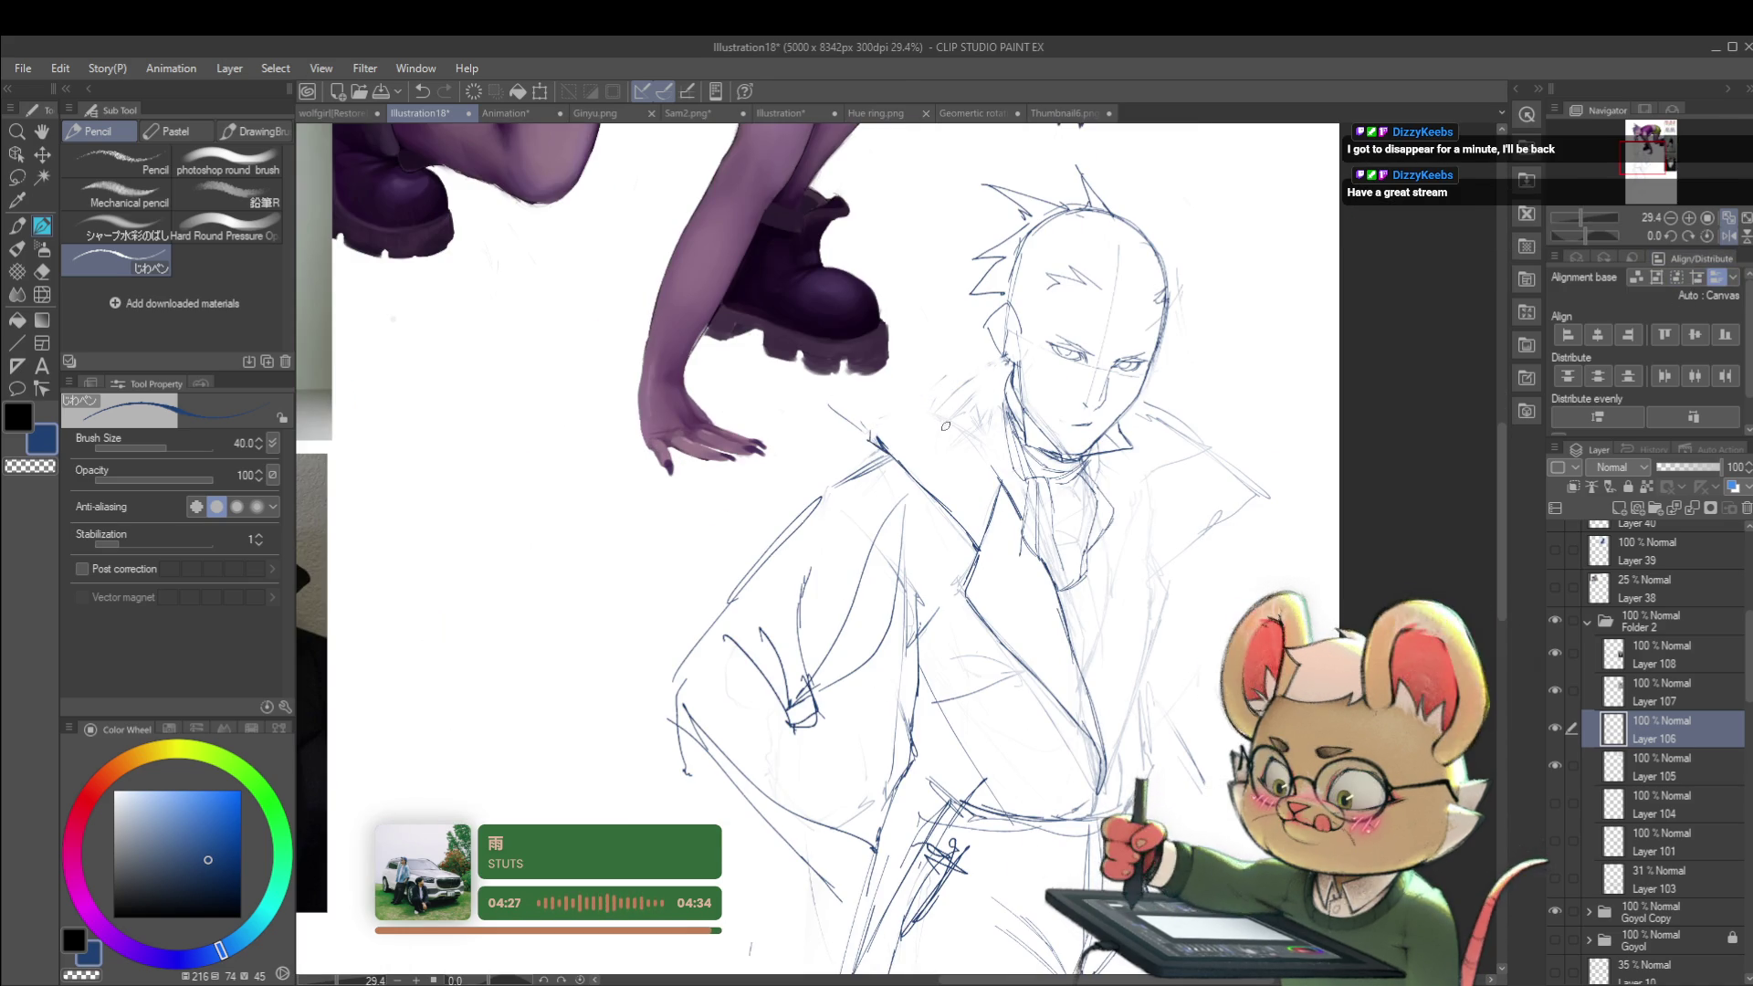
pyautogui.moveTo(874, 445); pyautogui.dragTo(922, 396)
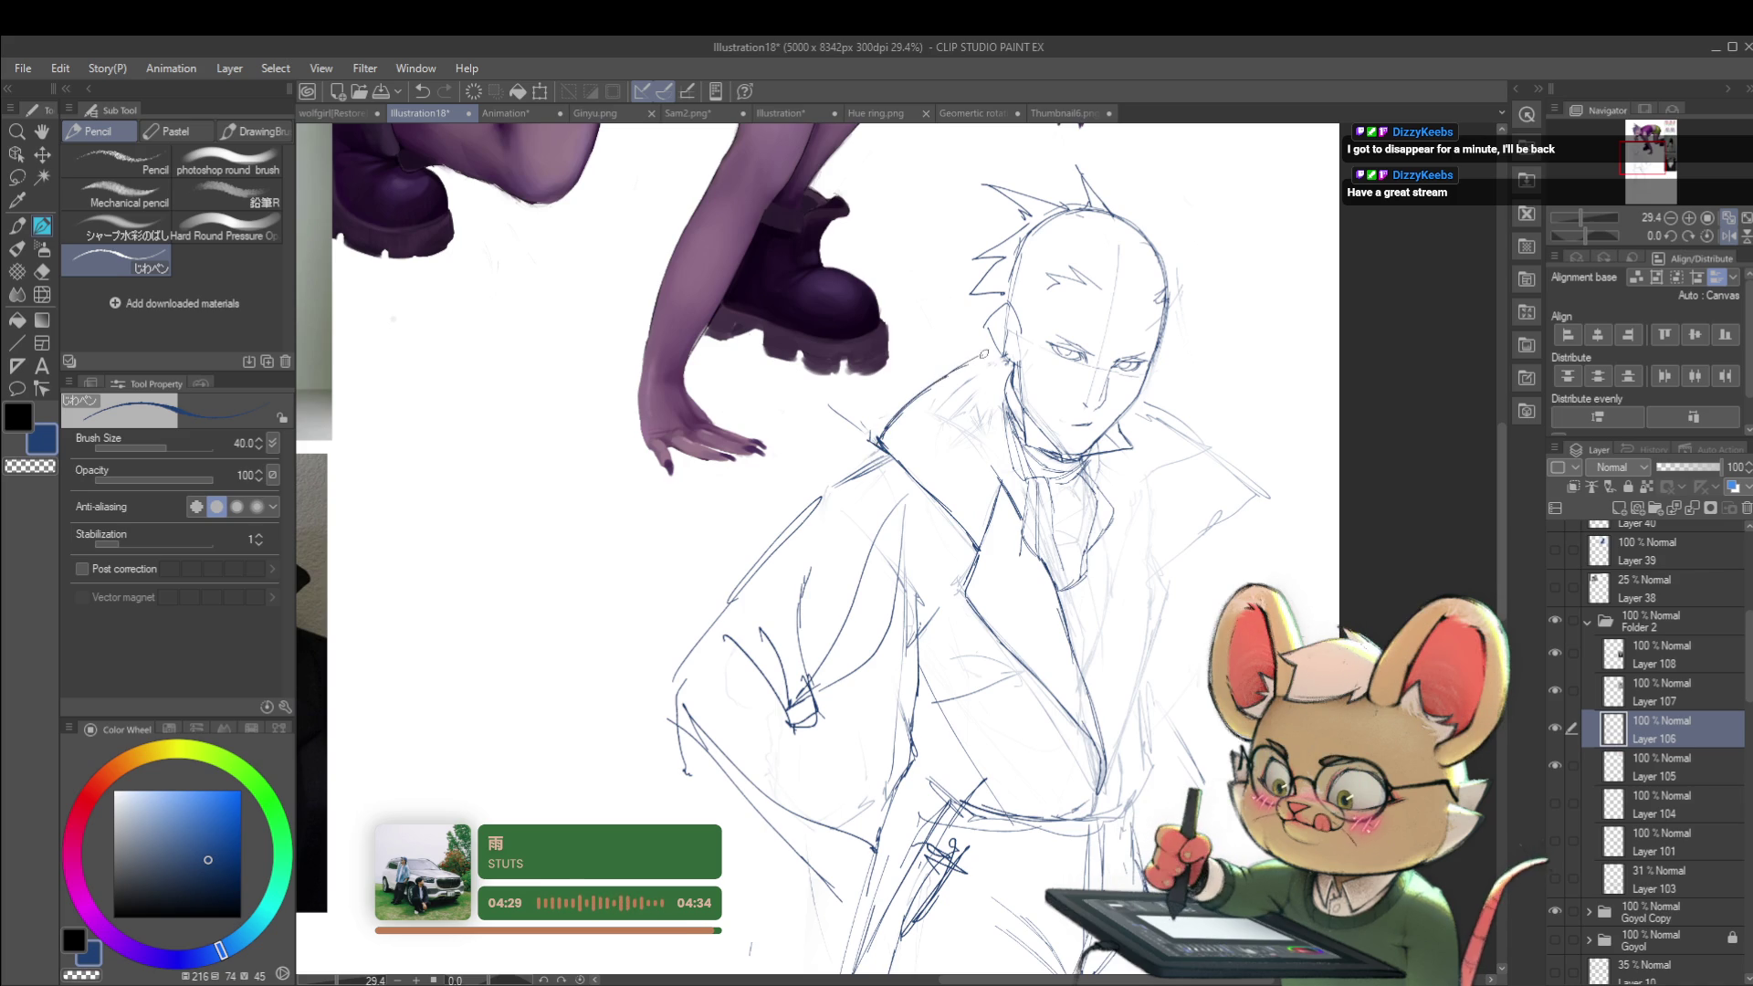
pyautogui.scroll(-5, 1054, 351)
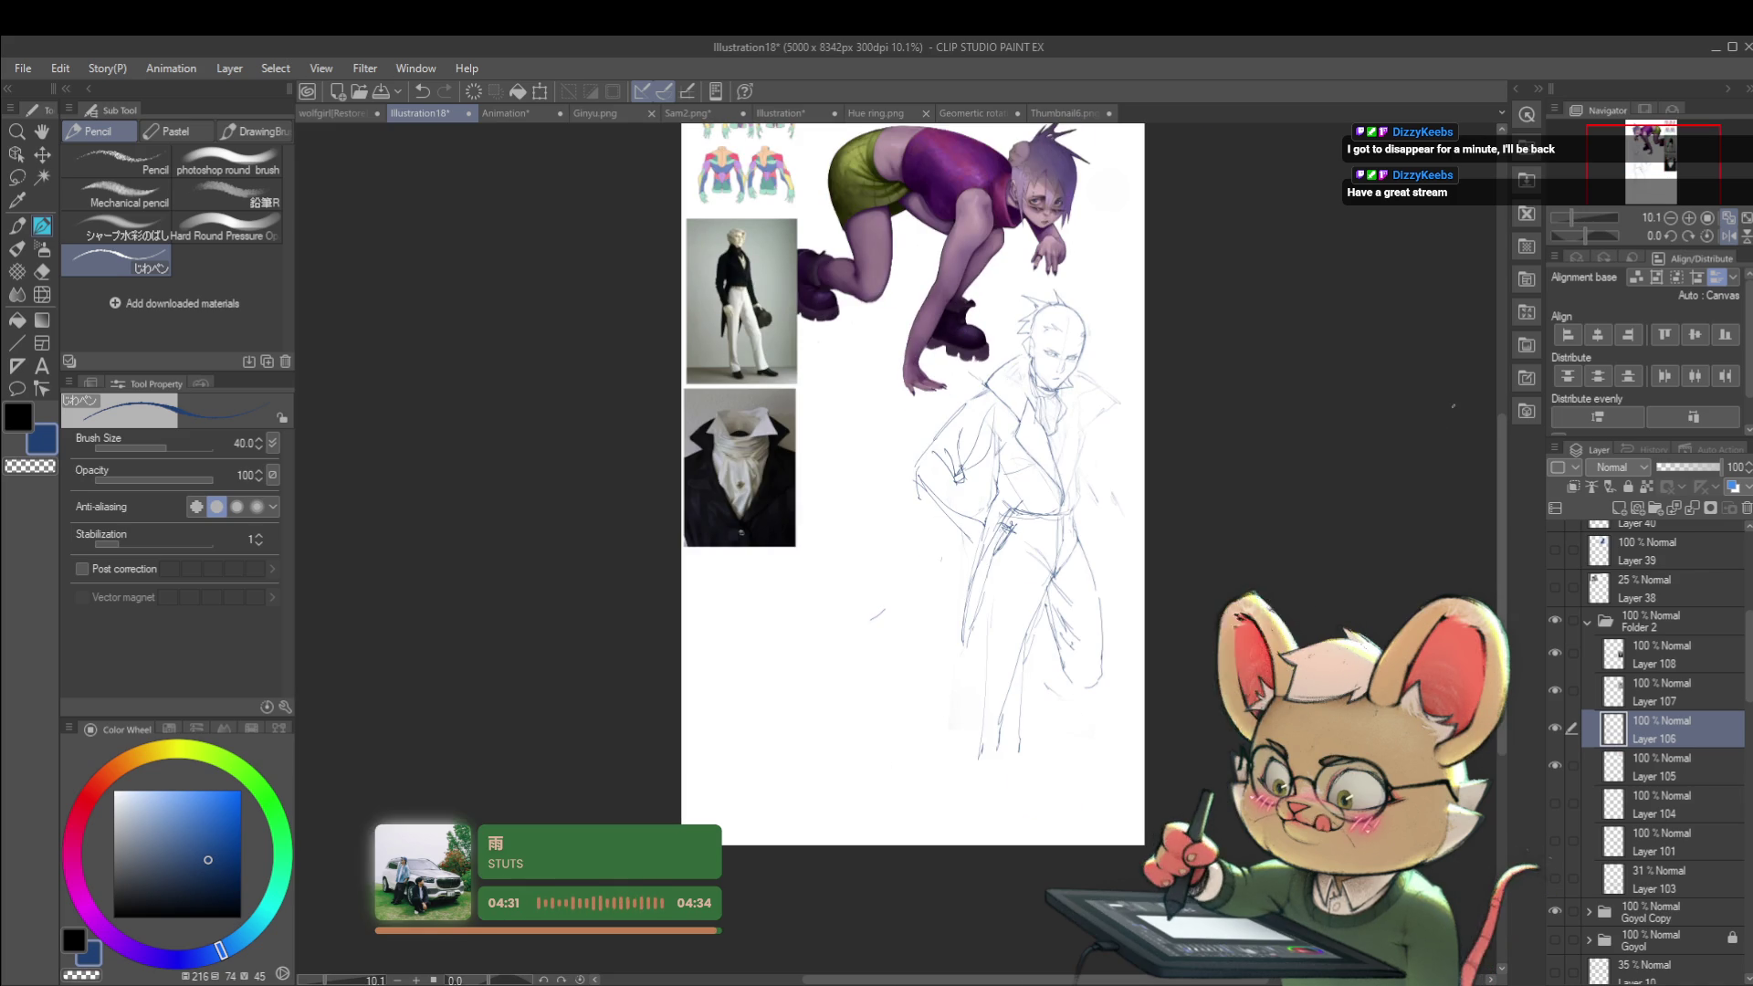
pyautogui.scroll(4, 1022, 374)
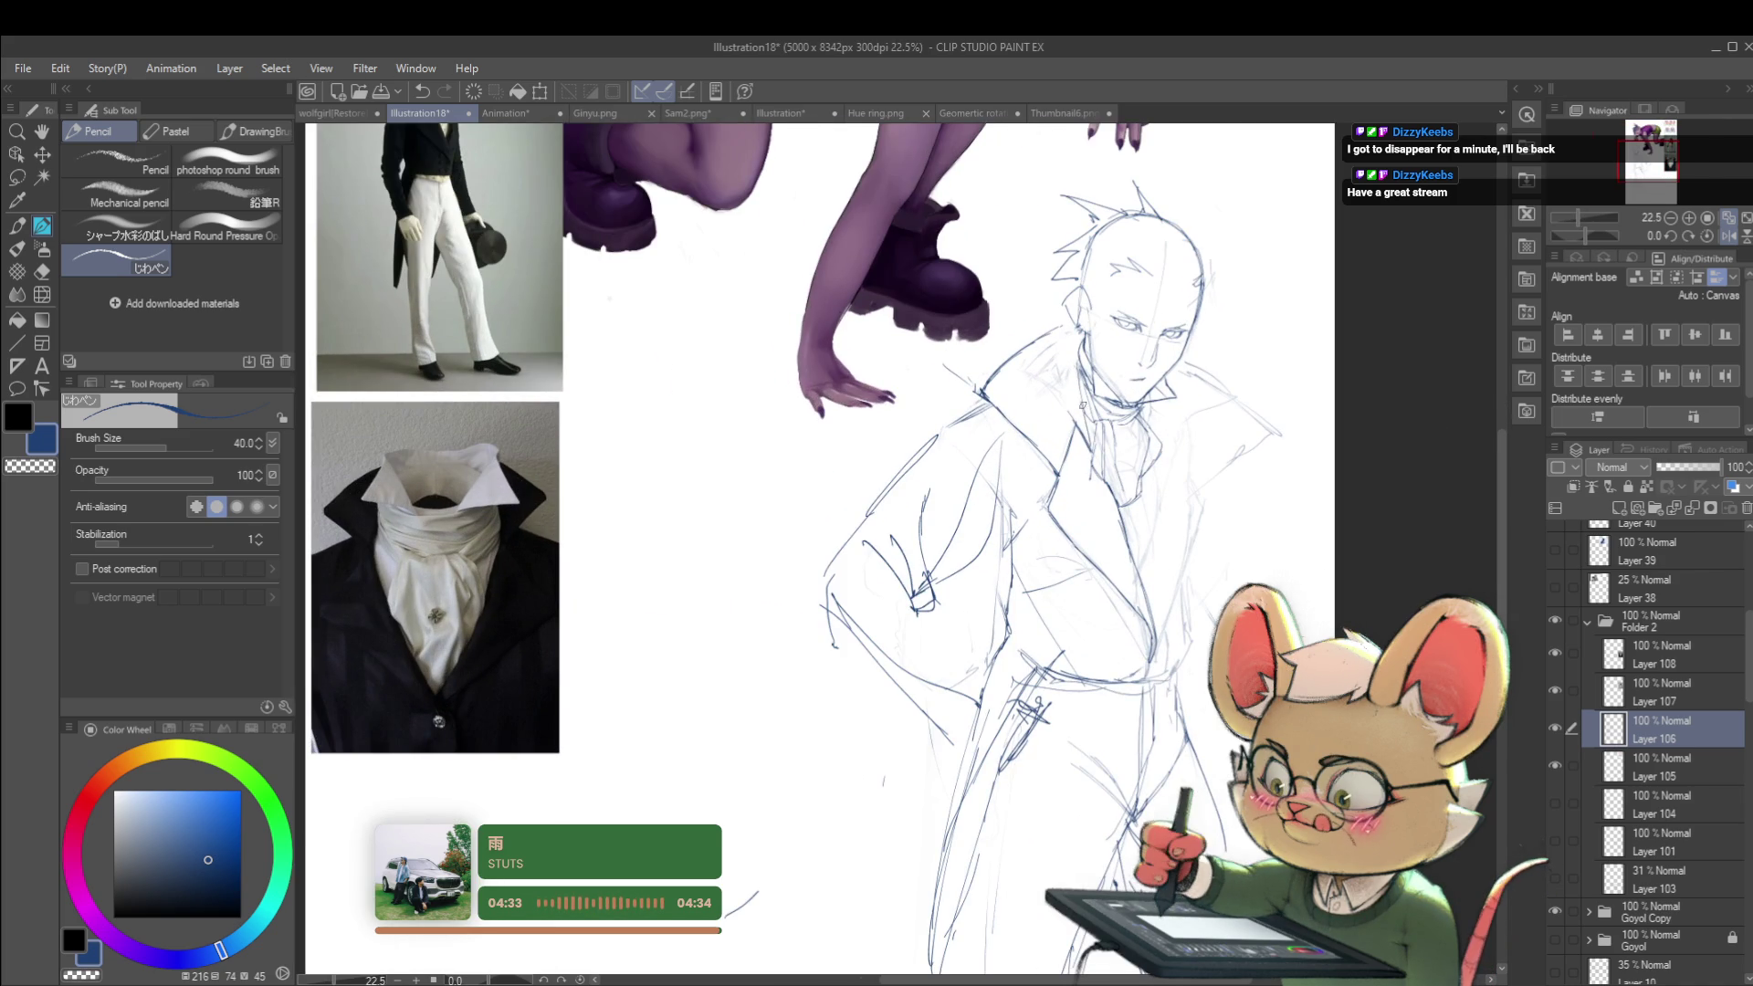
pyautogui.scroll(-4, 1121, 302)
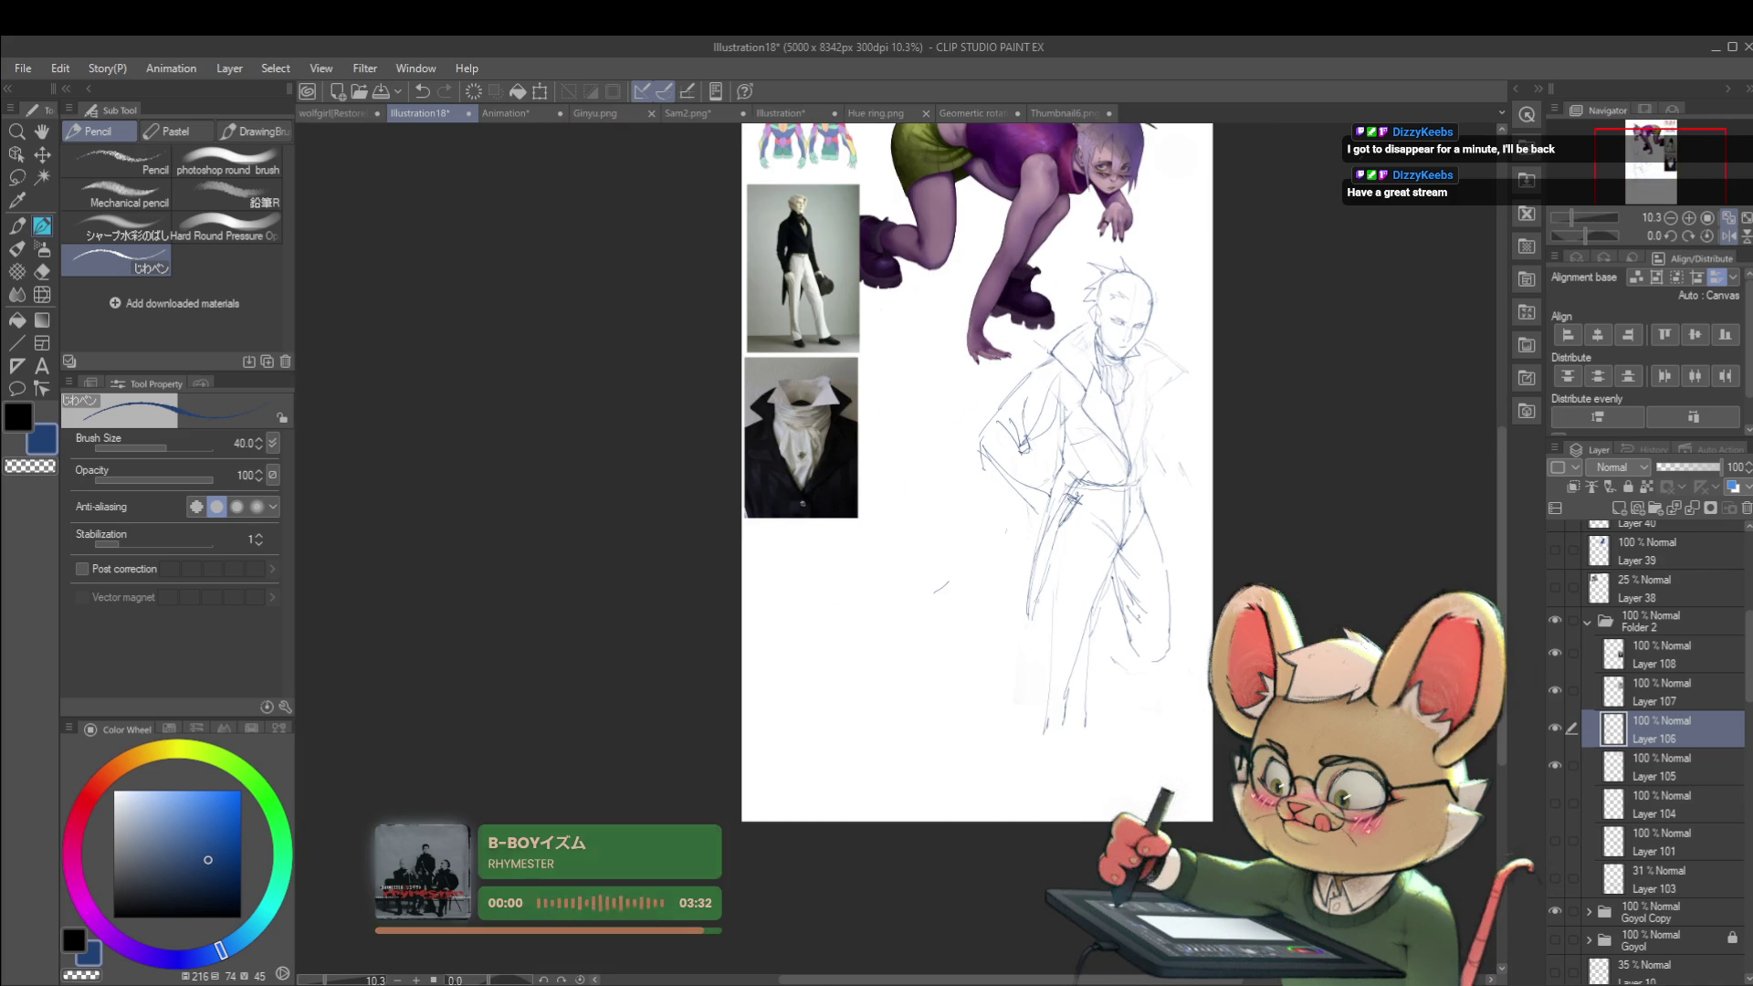
# Step: Nudge the page view, then mirror the canvas to check the sketch and flip it back
pyautogui.moveTo(1246, 276); pyautogui.dragTo(1220, 295)
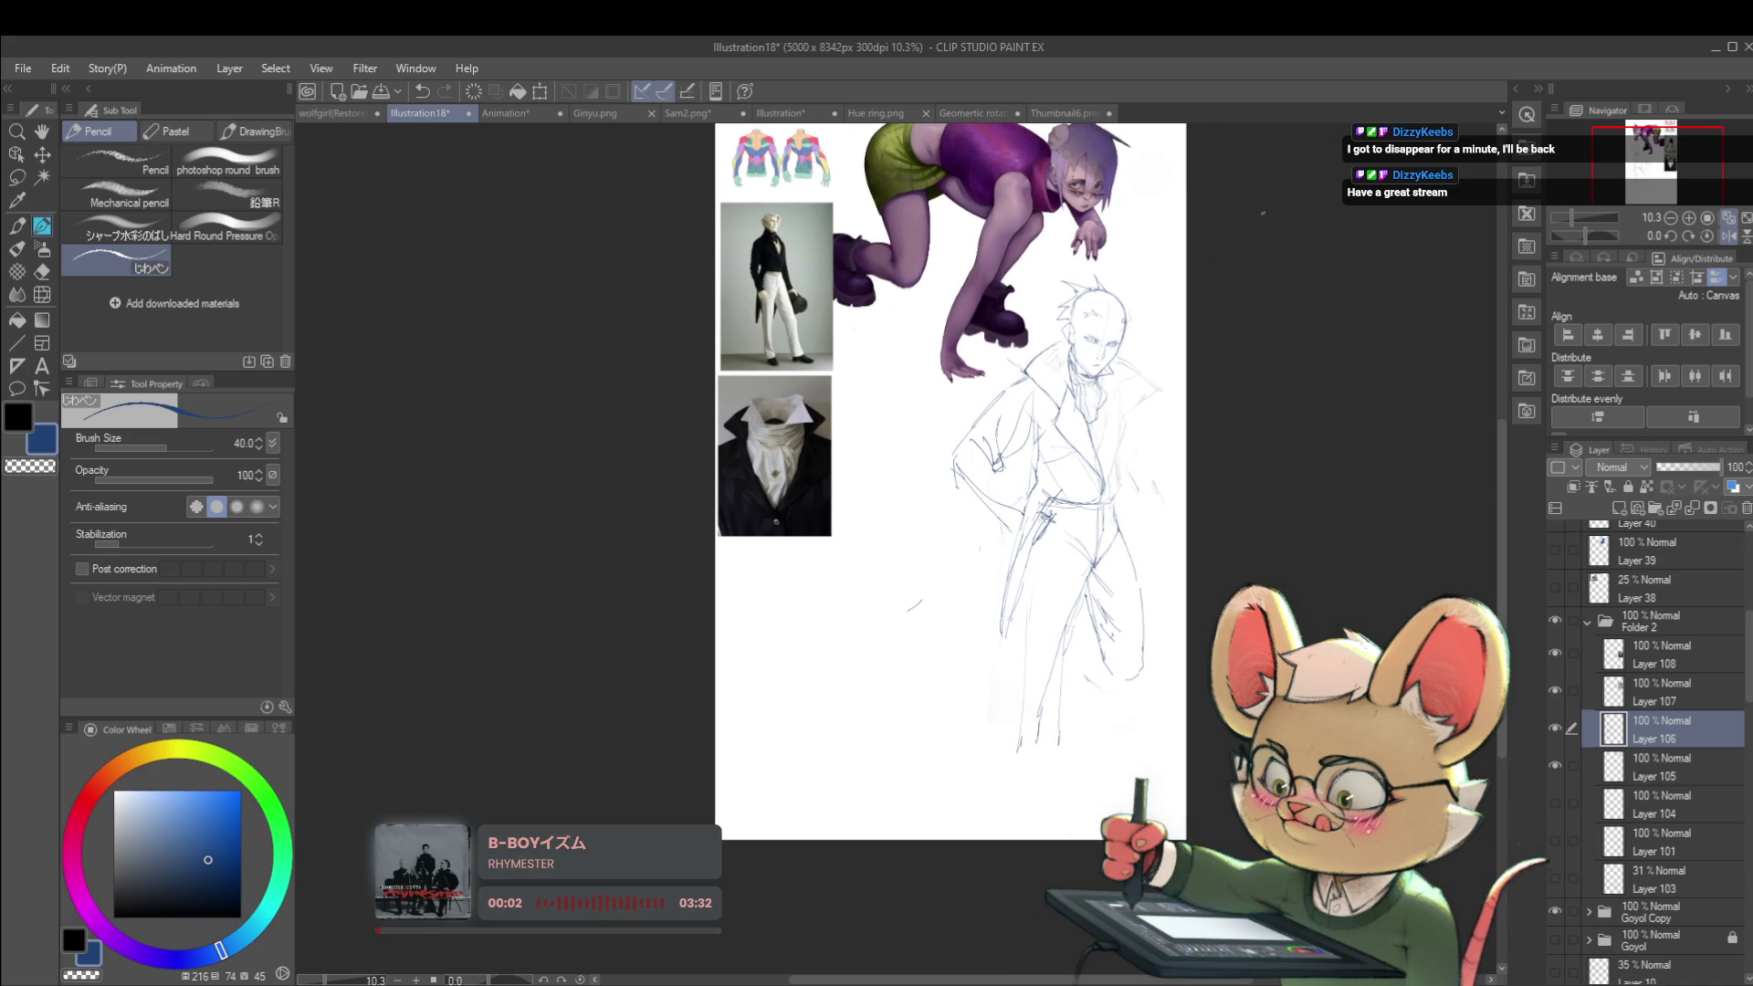
pyautogui.moveTo(1265, 203); pyautogui.dragTo(1272, 239)
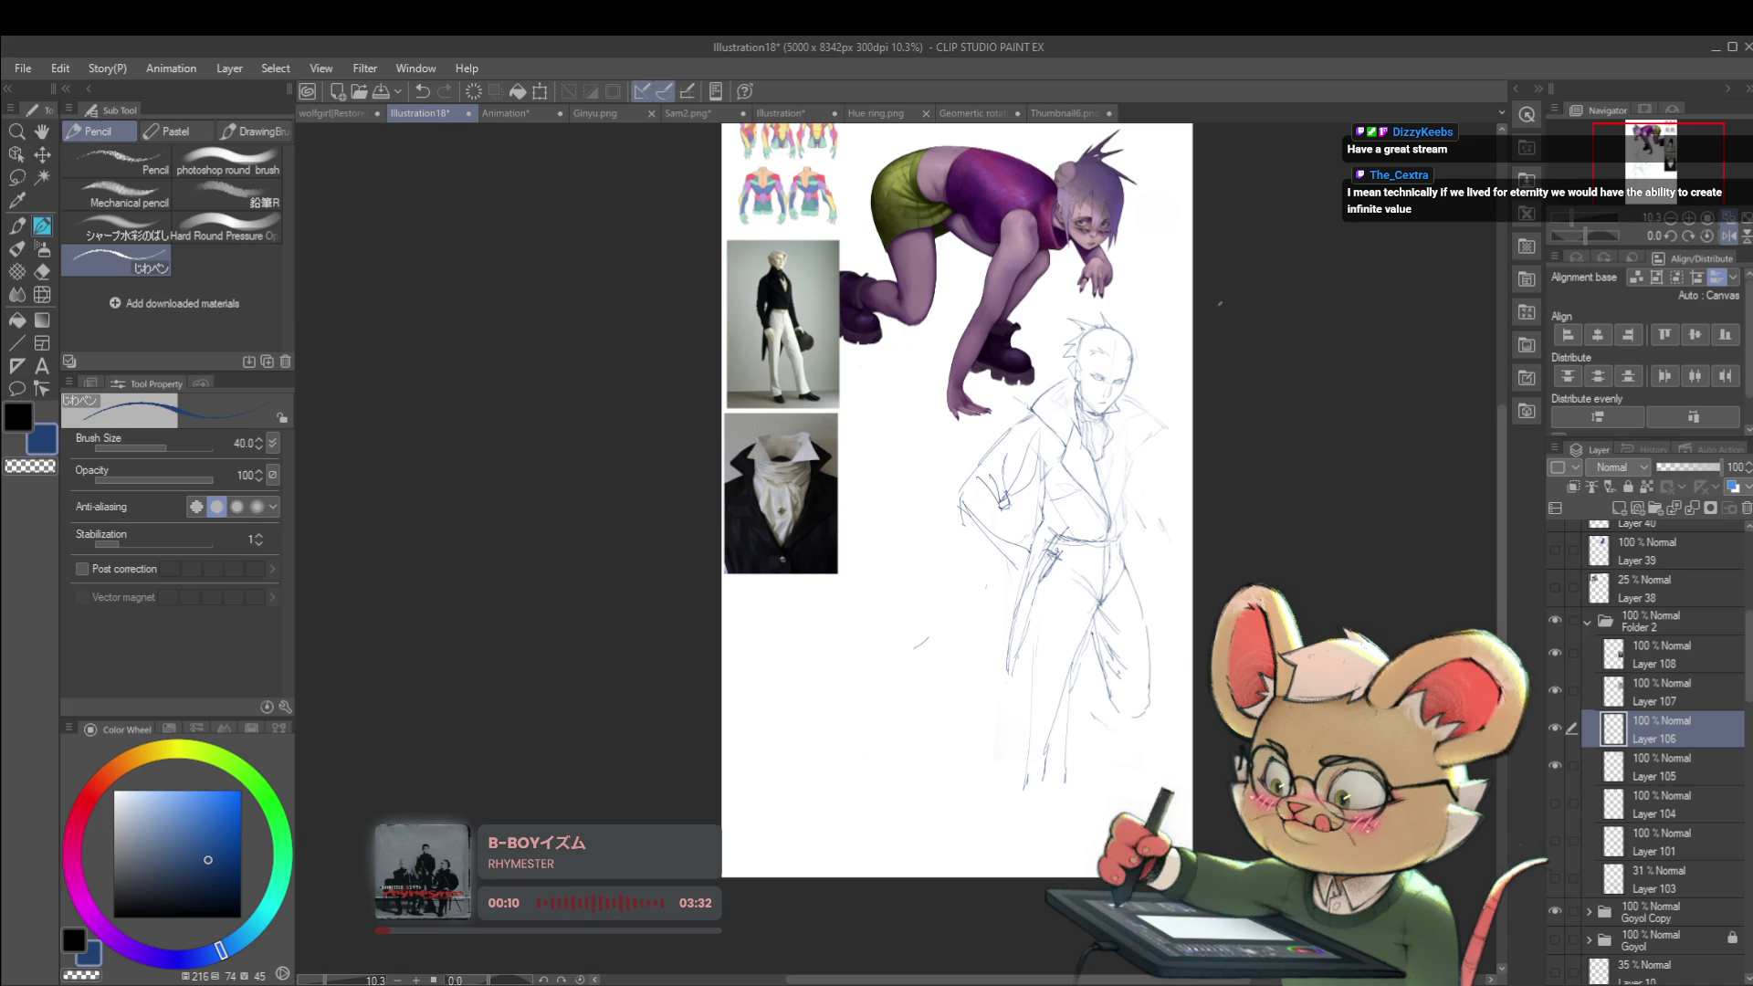
pyautogui.click(1709, 237)
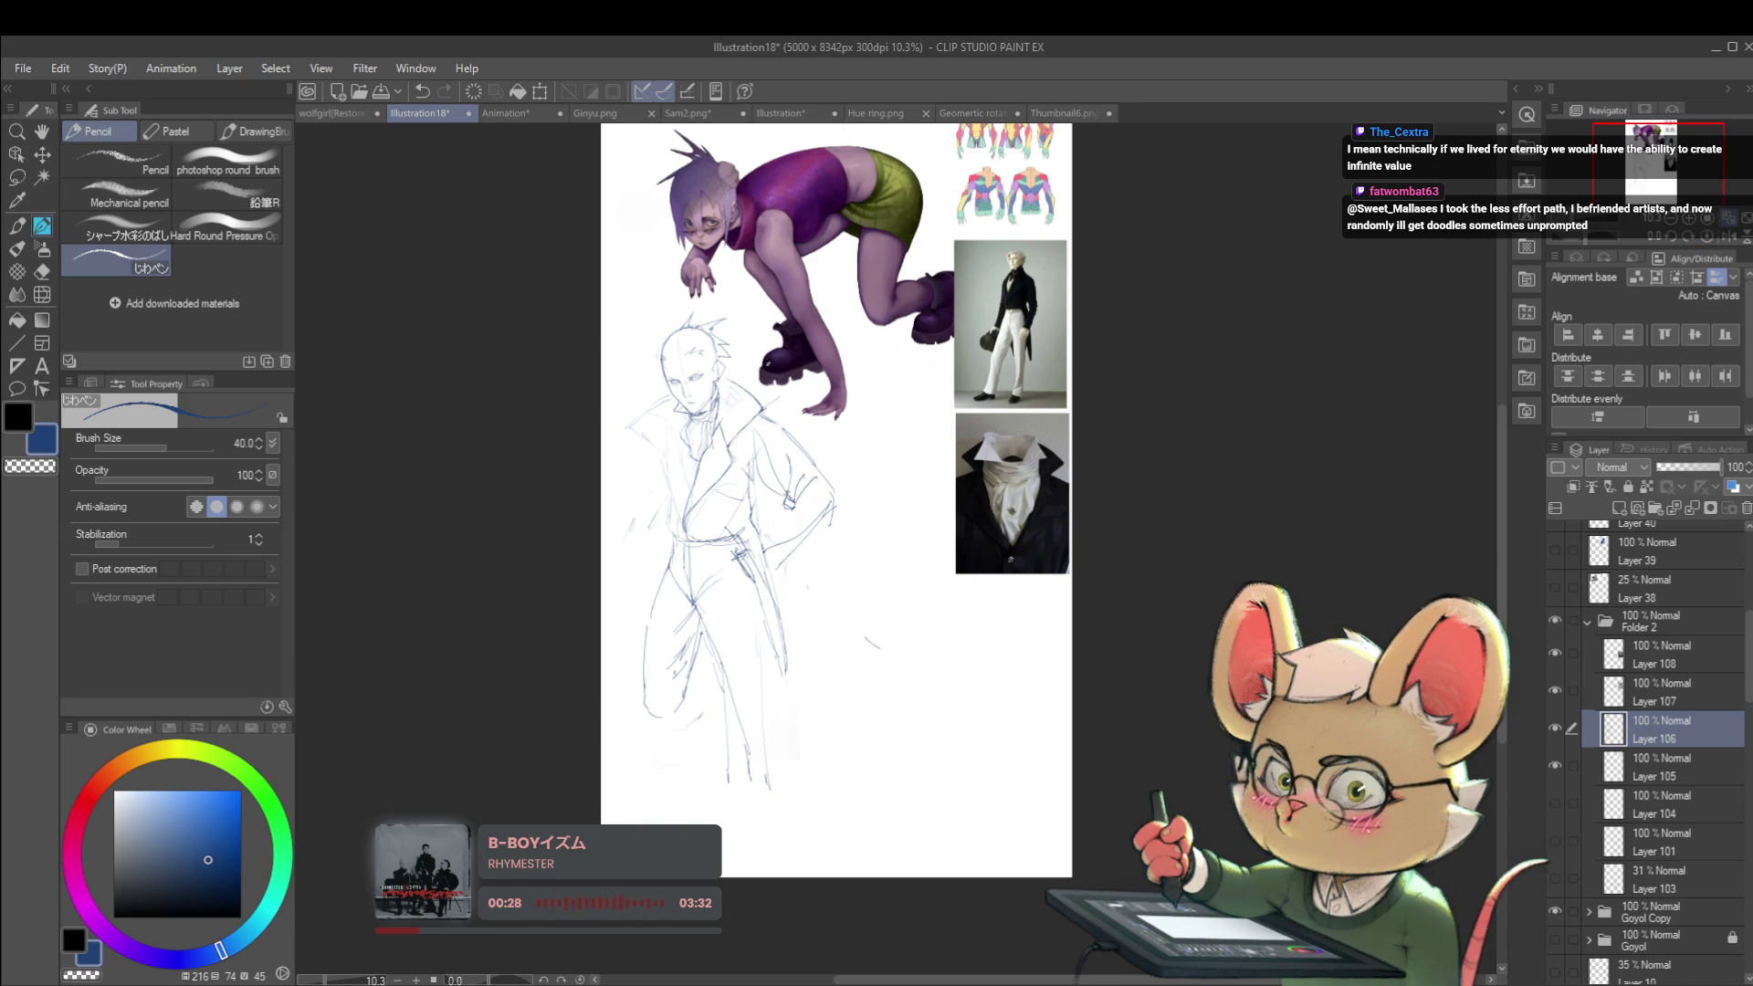
pyautogui.click(1683, 233)
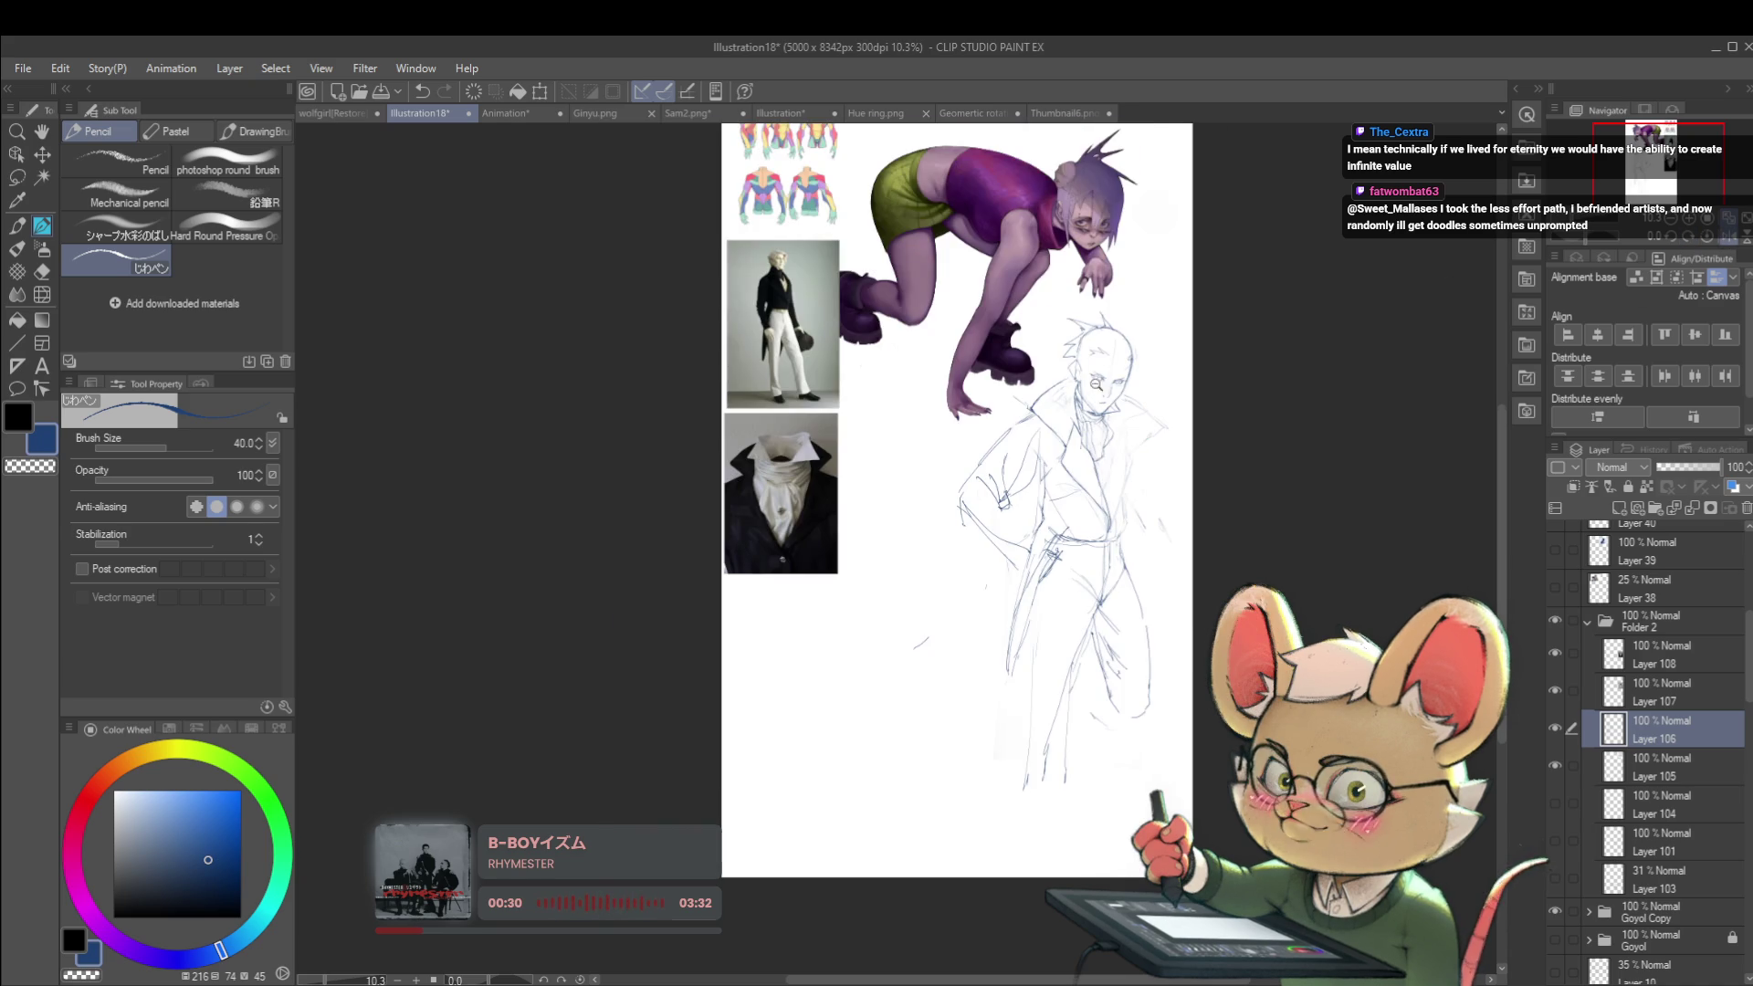
# Step: Draw a collar line on the man's coat, then undo part of it
pyautogui.scroll(3, 1089, 386)
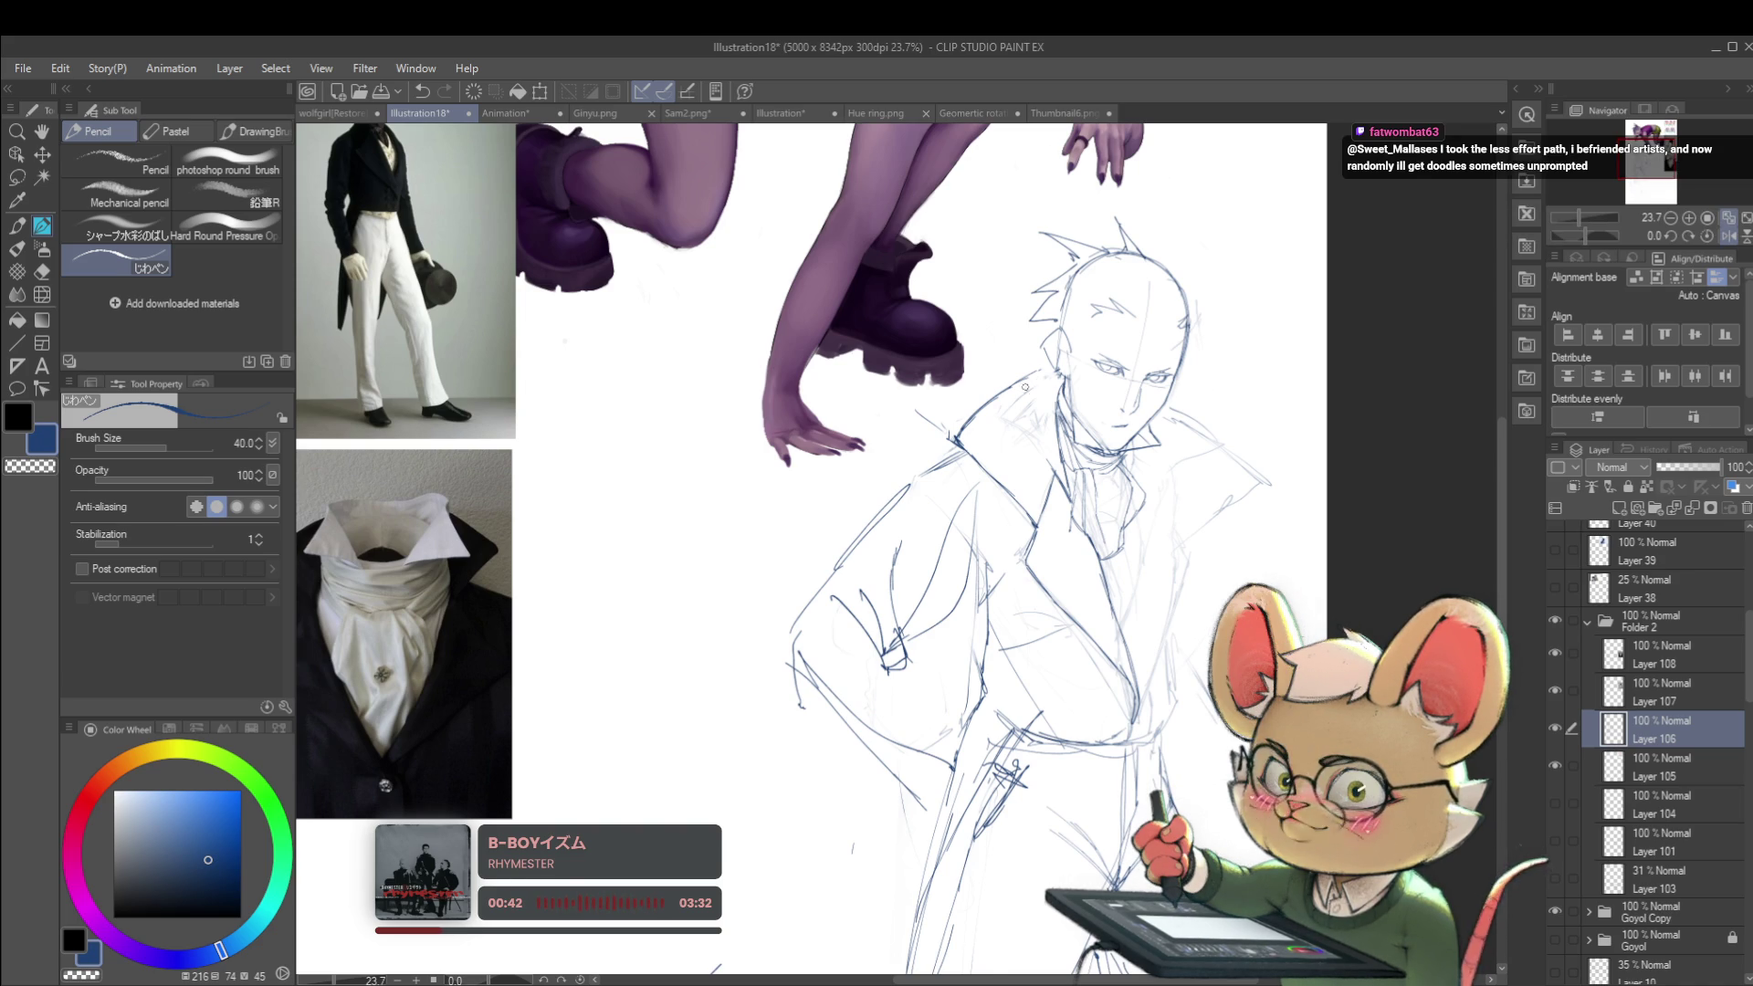
pyautogui.scroll(2, 1001, 431)
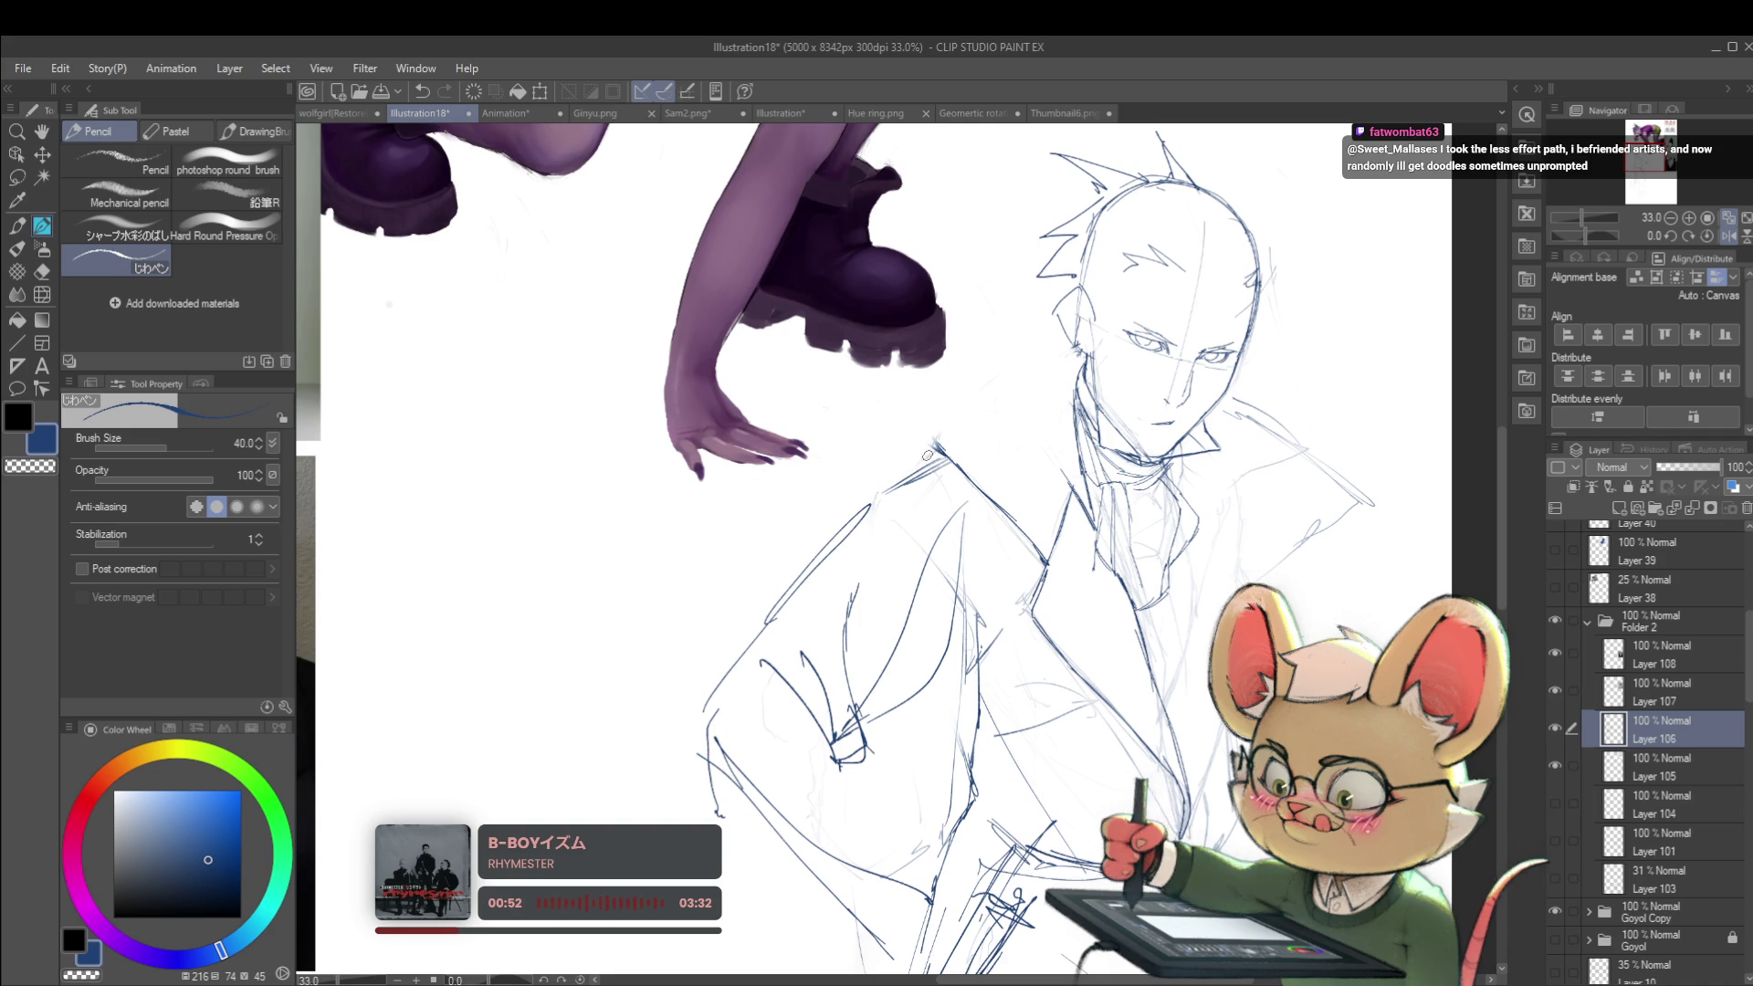
pyautogui.moveTo(933, 445); pyautogui.dragTo(1004, 390)
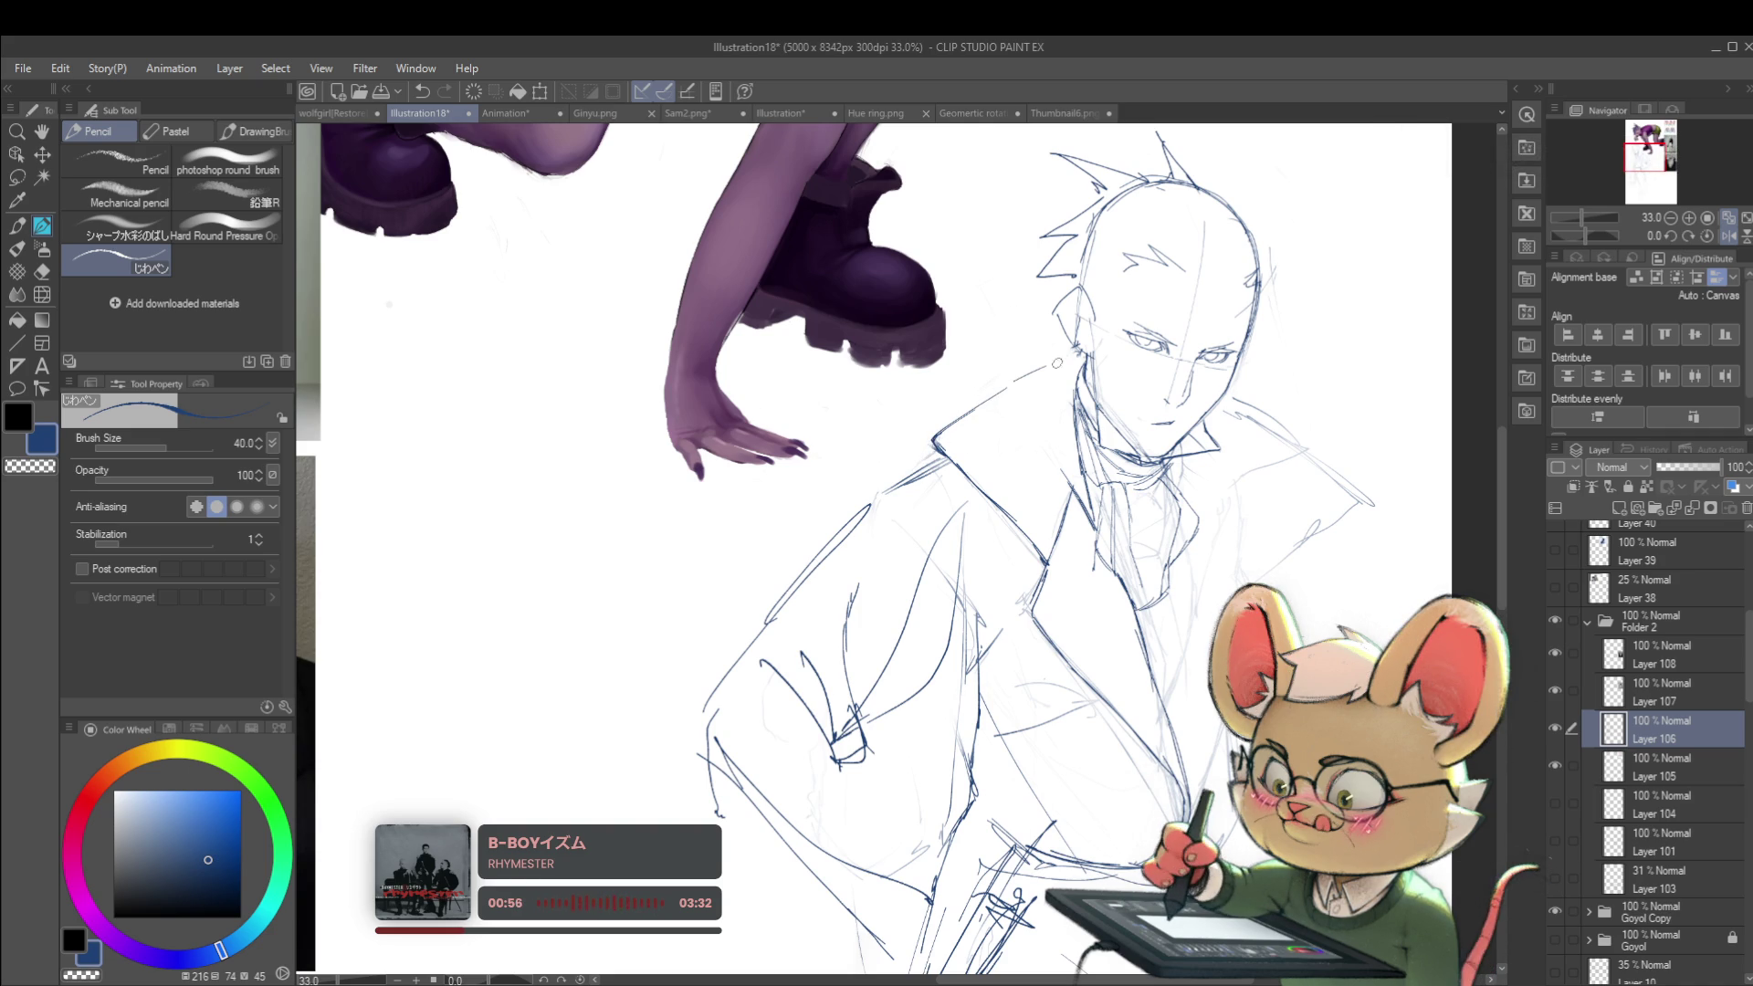
pyautogui.scroll(-5, 1062, 358)
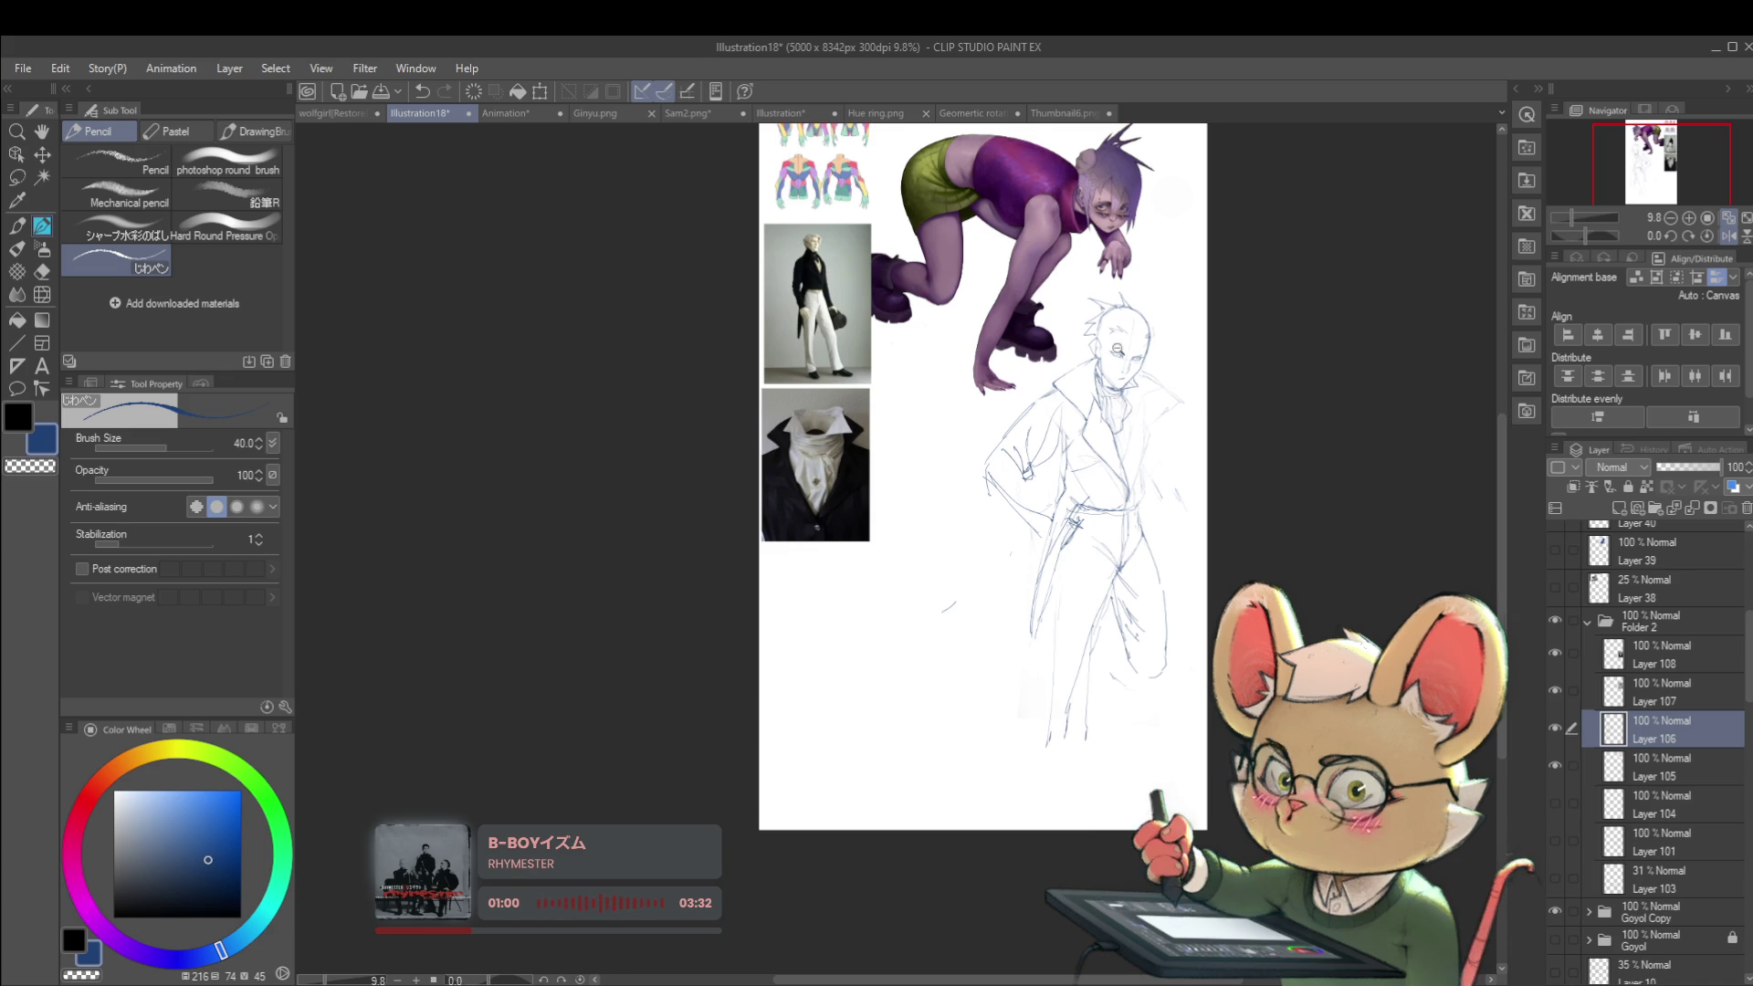
pyautogui.scroll(5, 1144, 383)
pyautogui.hotkey('ctrl', 'z')
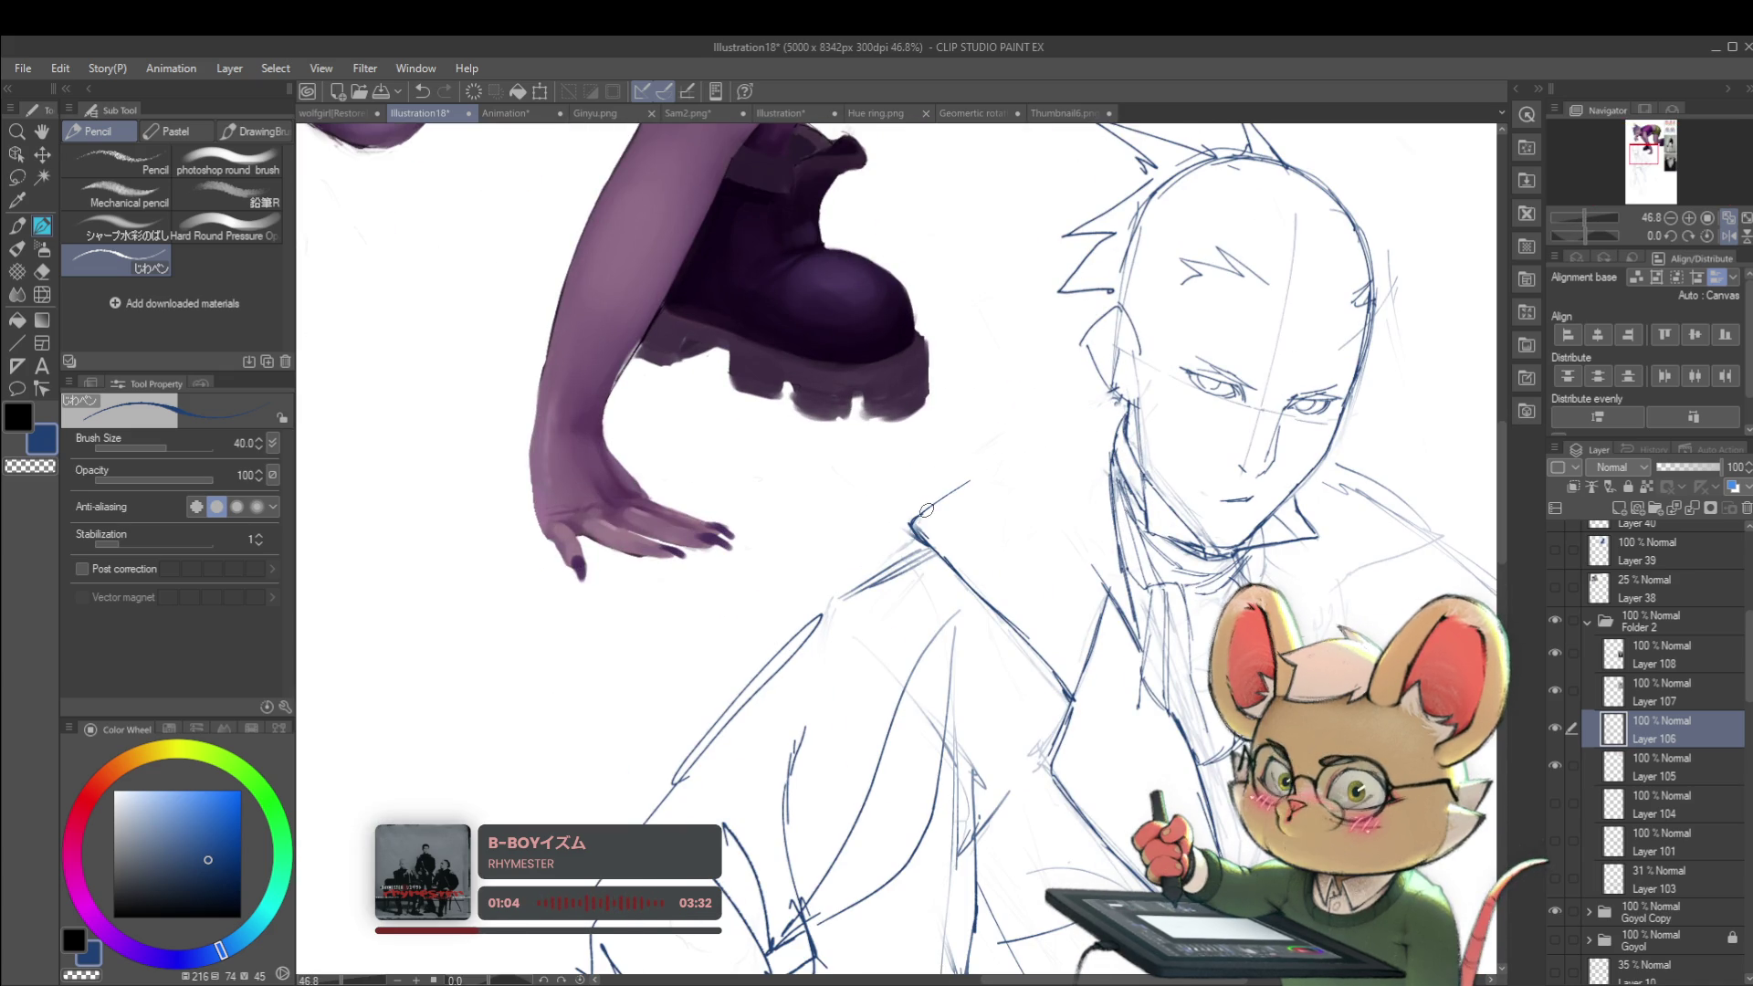
# Step: Mirror the canvas view and draw a dangling earring below the man's ear
pyautogui.scroll(-5, 1087, 436)
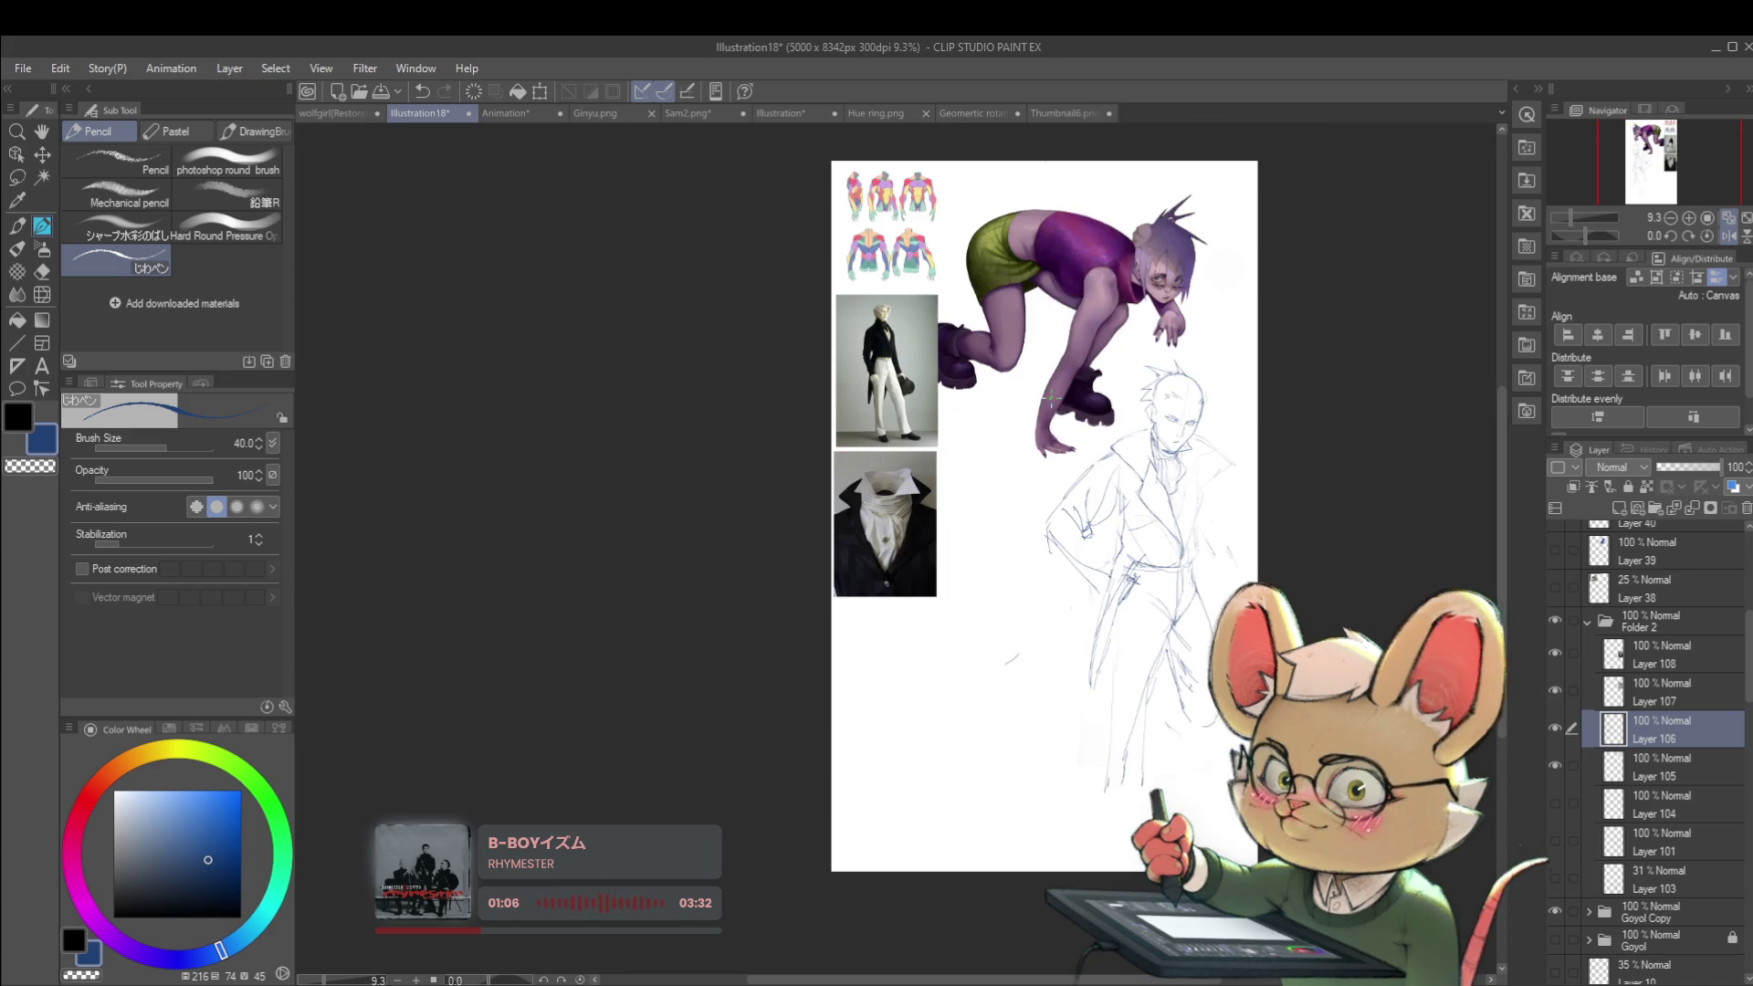
pyautogui.click(1729, 235)
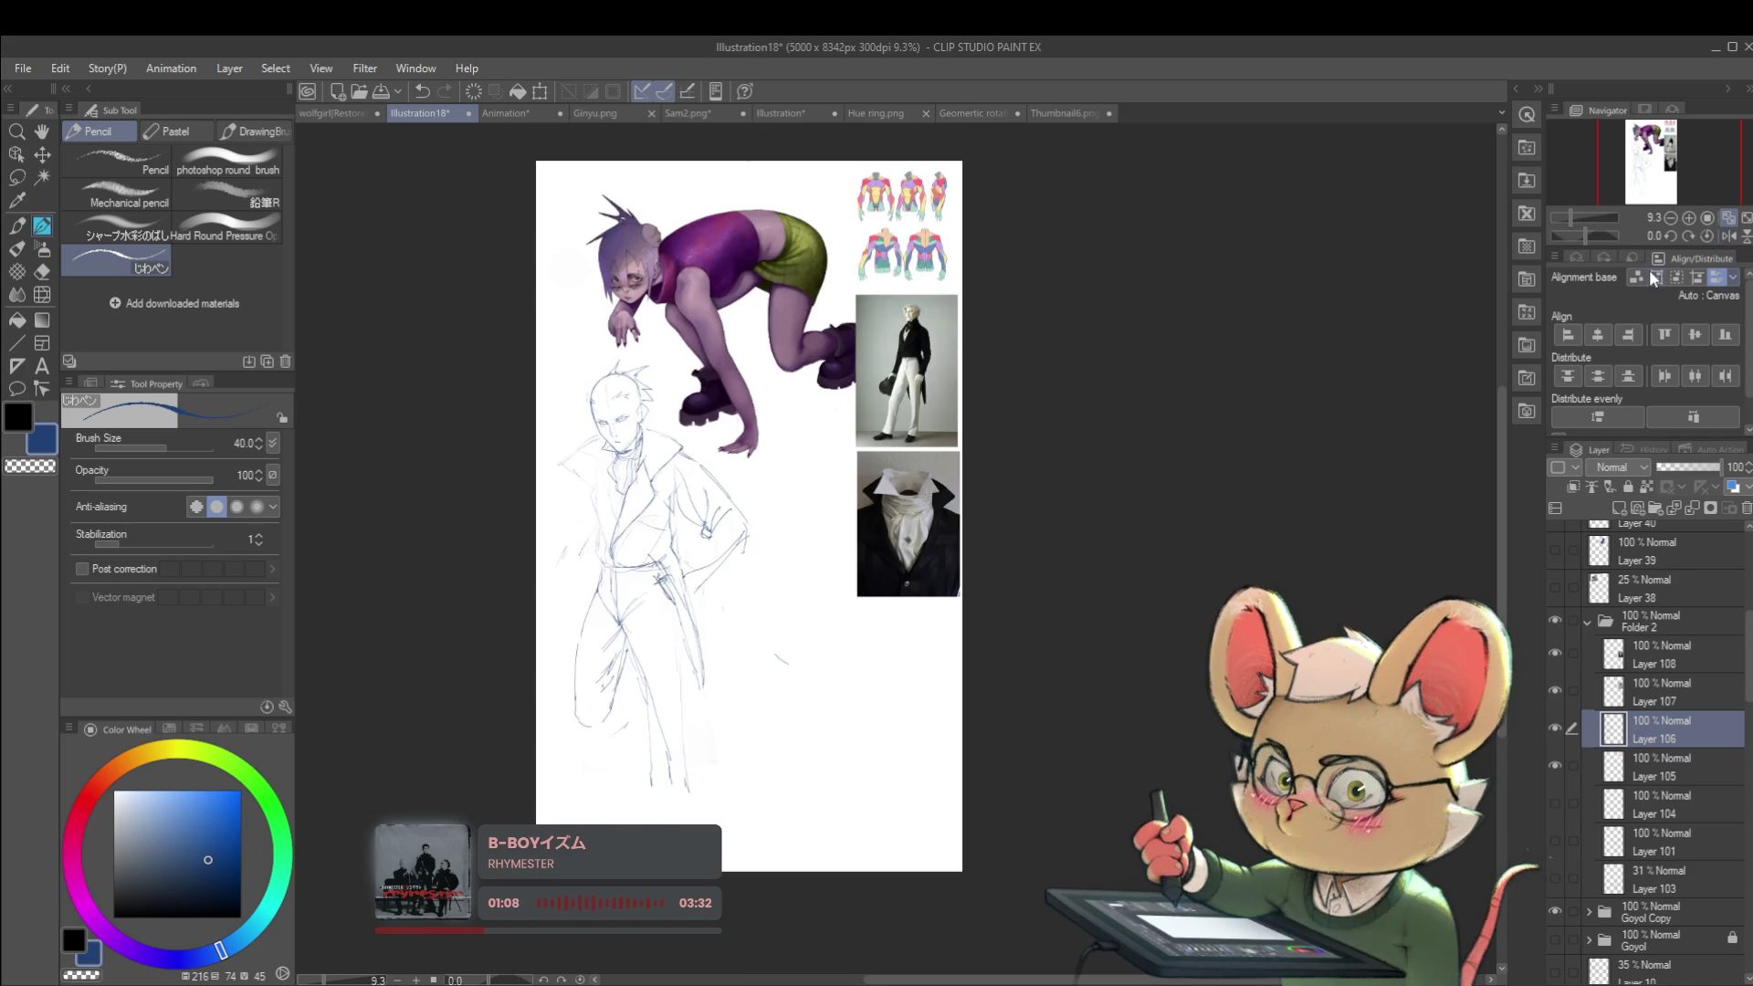
pyautogui.scroll(4, 658, 448)
pyautogui.moveTo(641, 441); pyautogui.dragTo(667, 462)
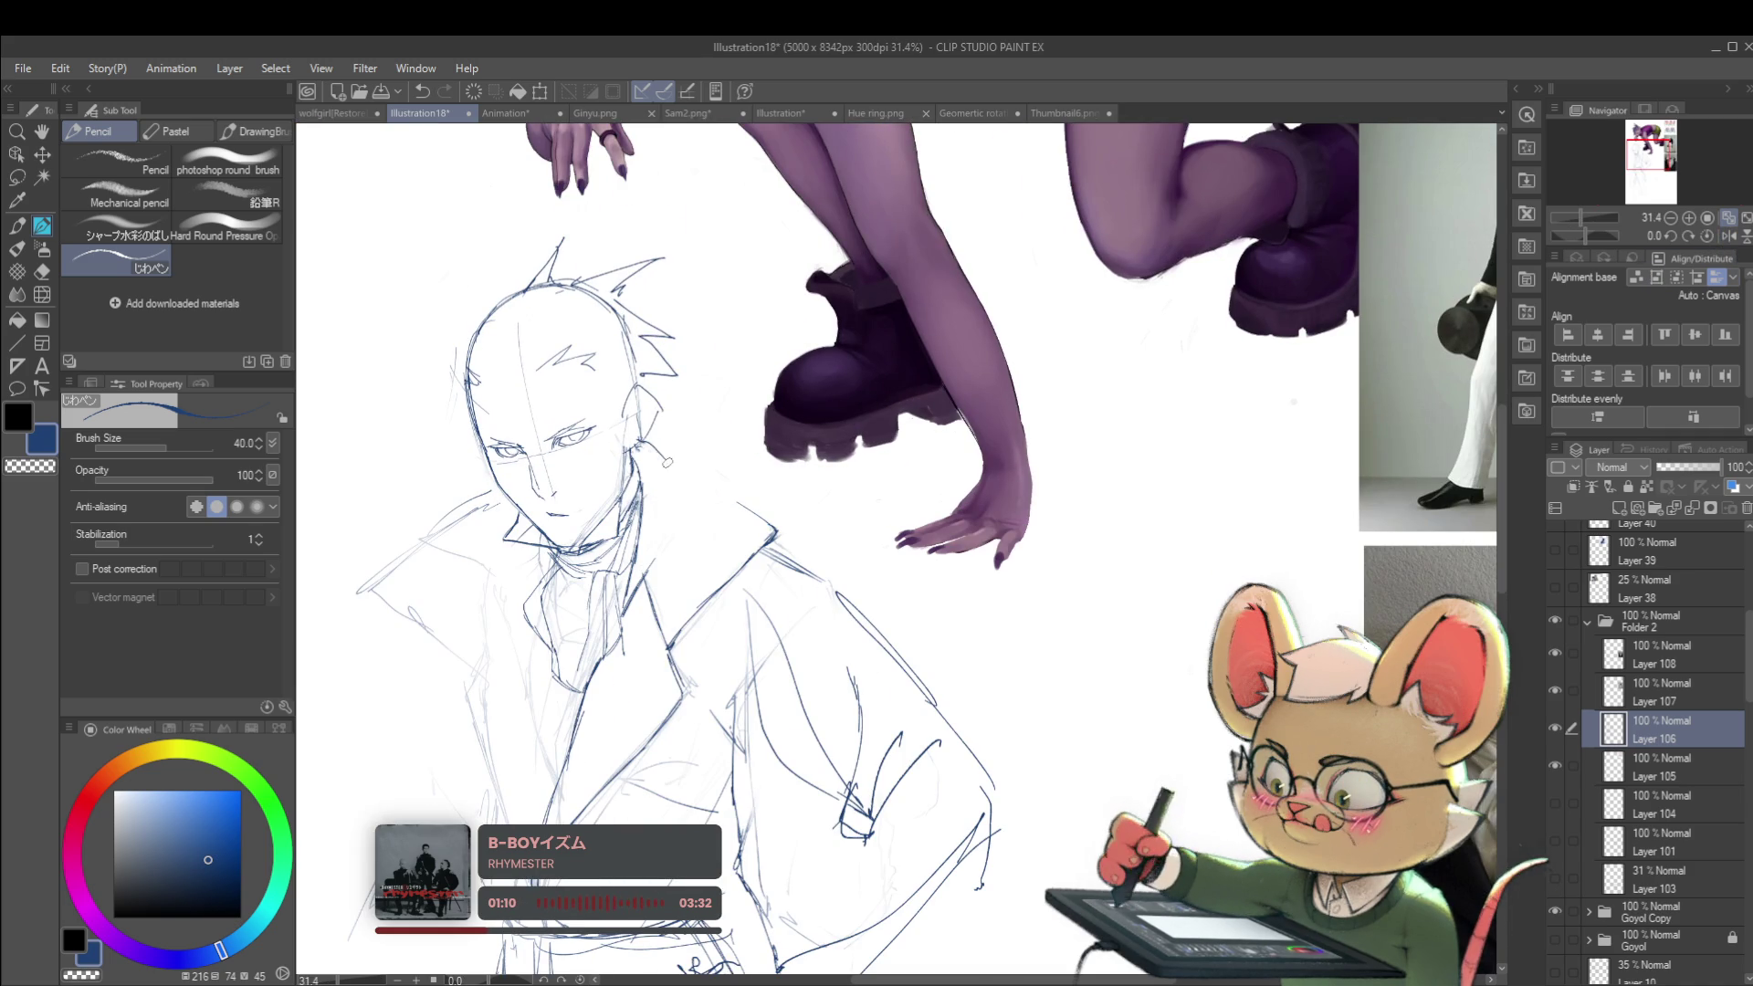
pyautogui.scroll(-5, 733, 518)
pyautogui.scroll(4, 713, 478)
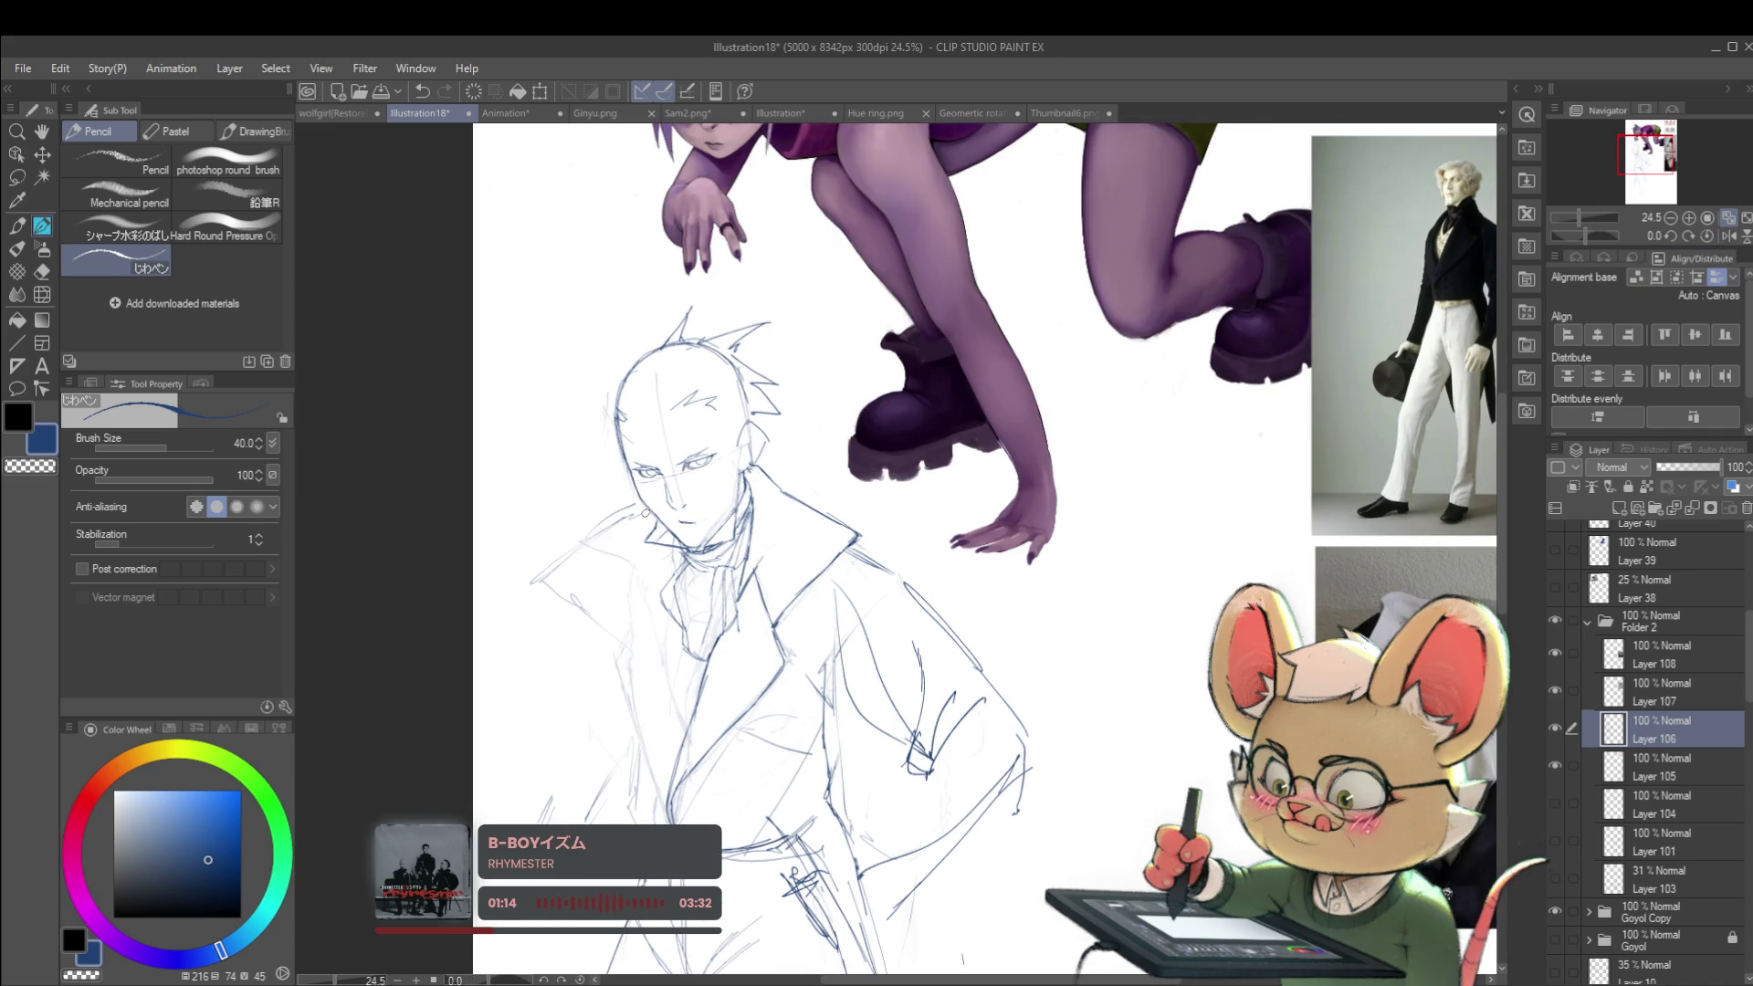
# Step: Try a short stroke near the collar, undo it, and shift the page view
pyautogui.moveTo(609, 543); pyautogui.dragTo(550, 628)
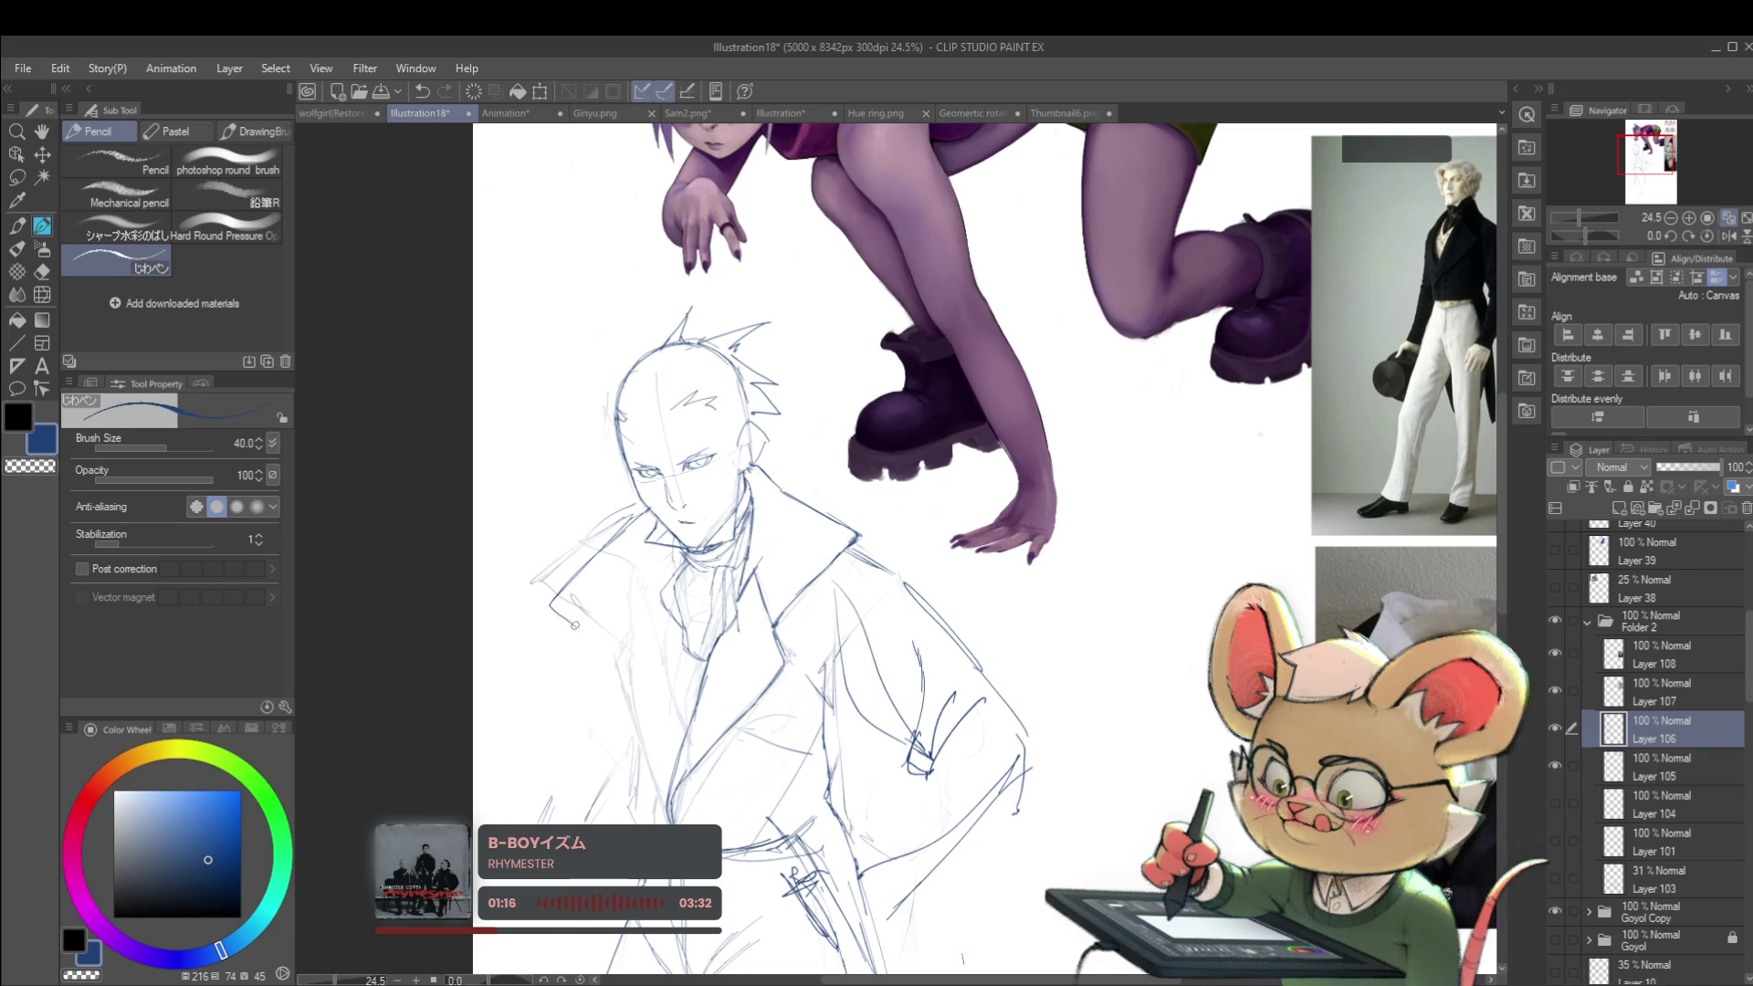
pyautogui.hotkey('ctrl', 'z')
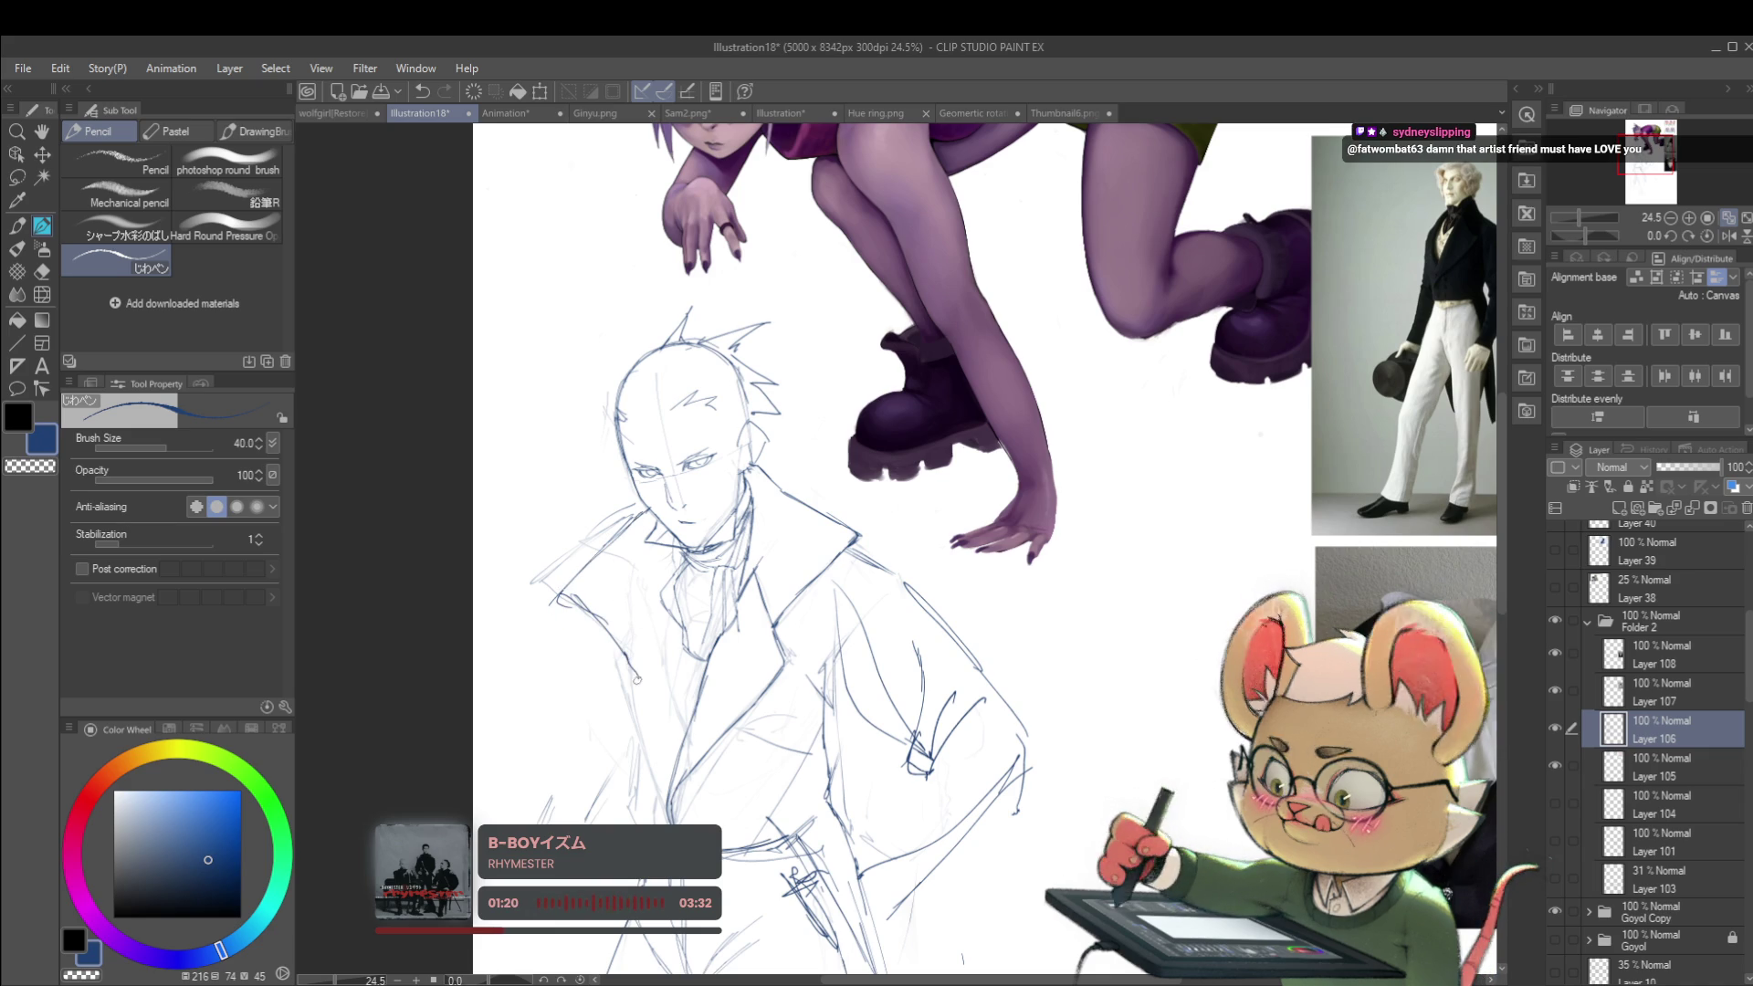
pyautogui.scroll(-5, 610, 612)
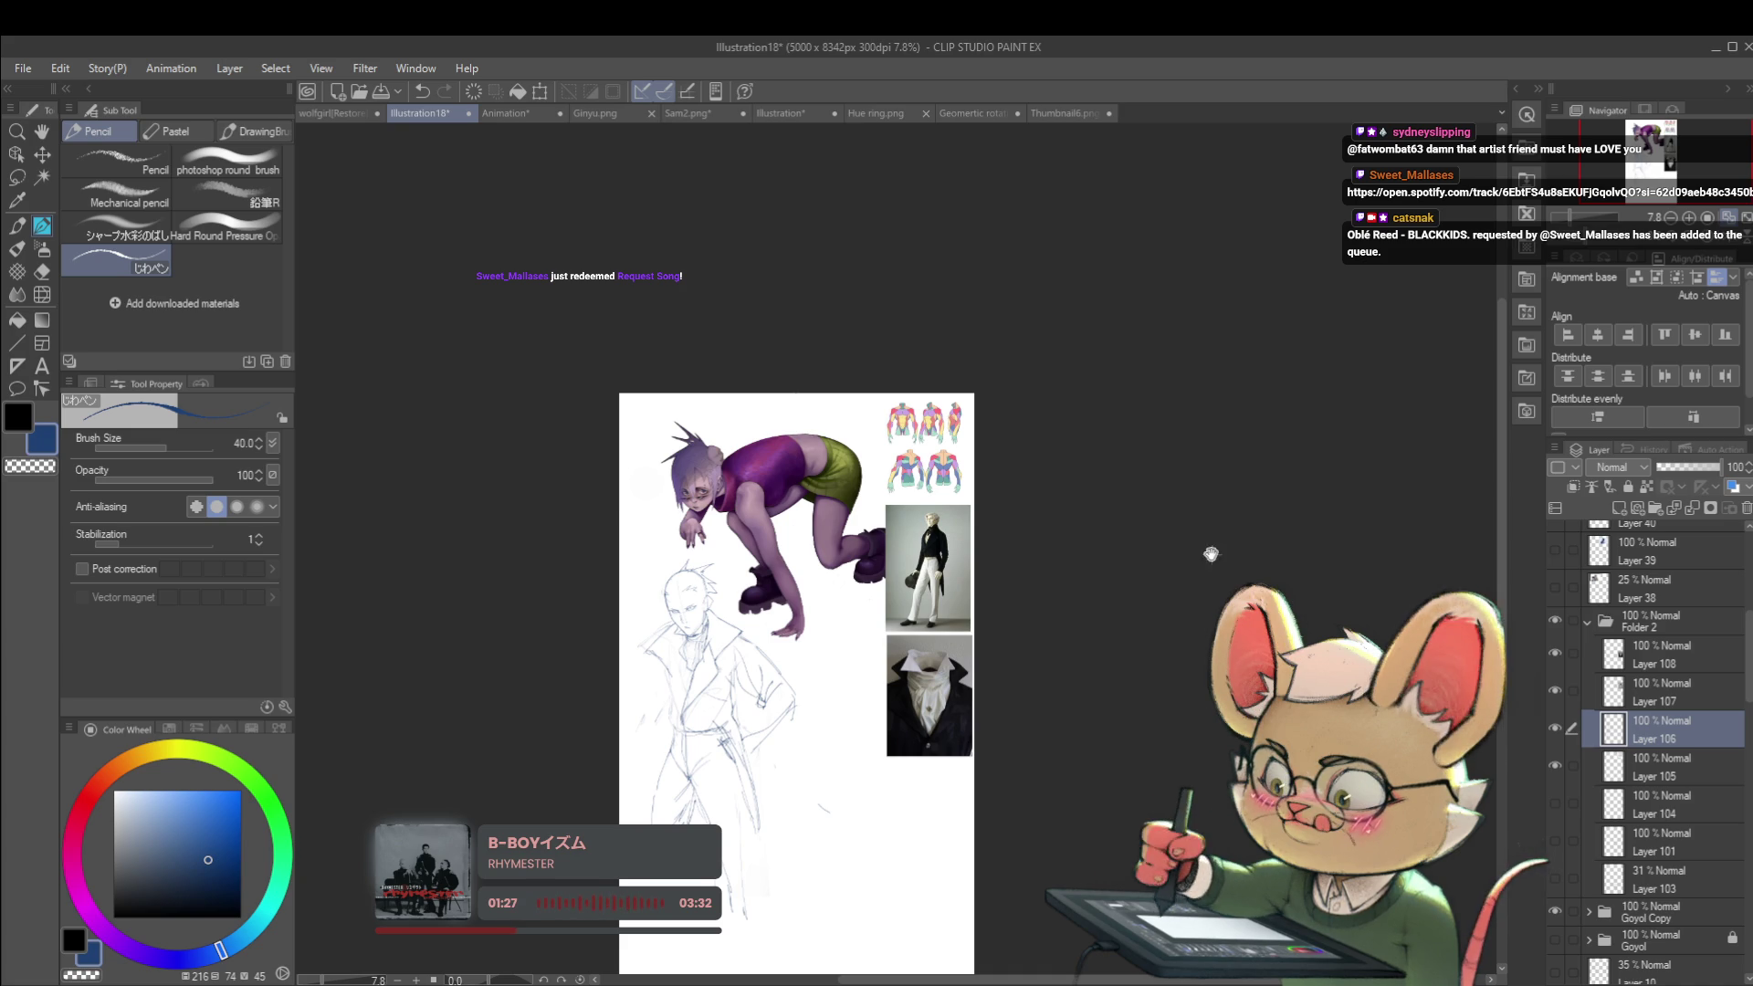
pyautogui.moveTo(1012, 602); pyautogui.dragTo(1054, 580)
pyautogui.scroll(3, 858, 657)
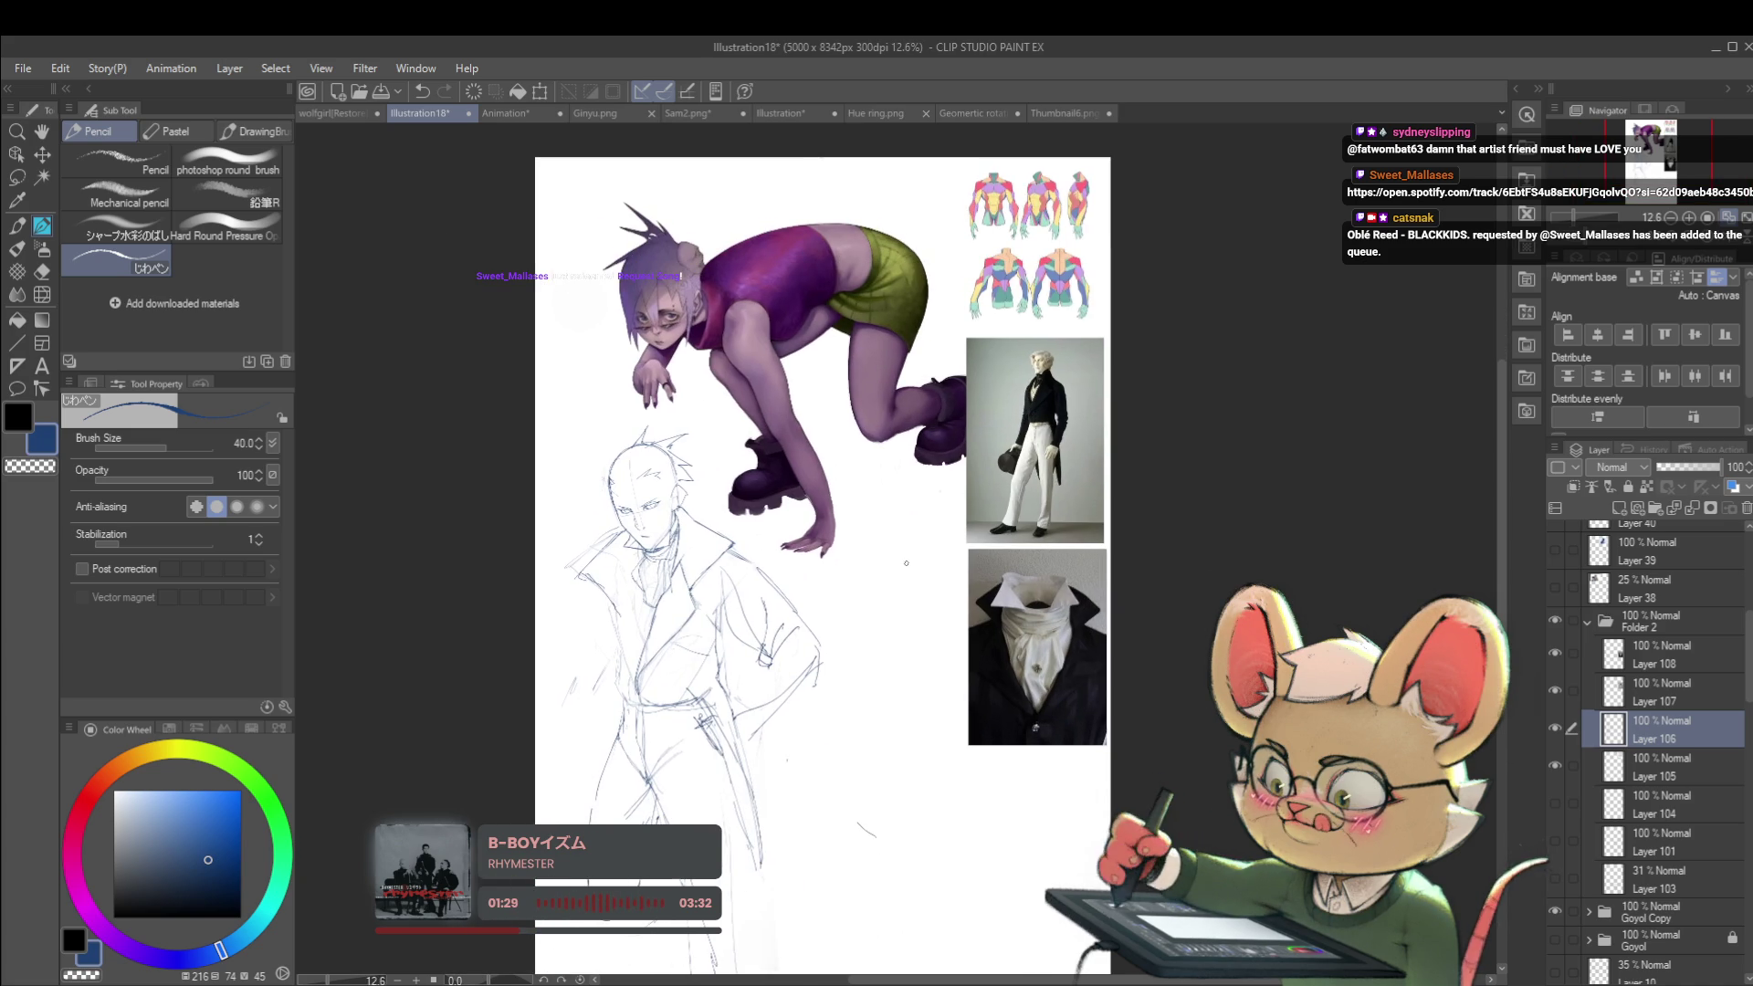
pyautogui.scroll(3, 618, 616)
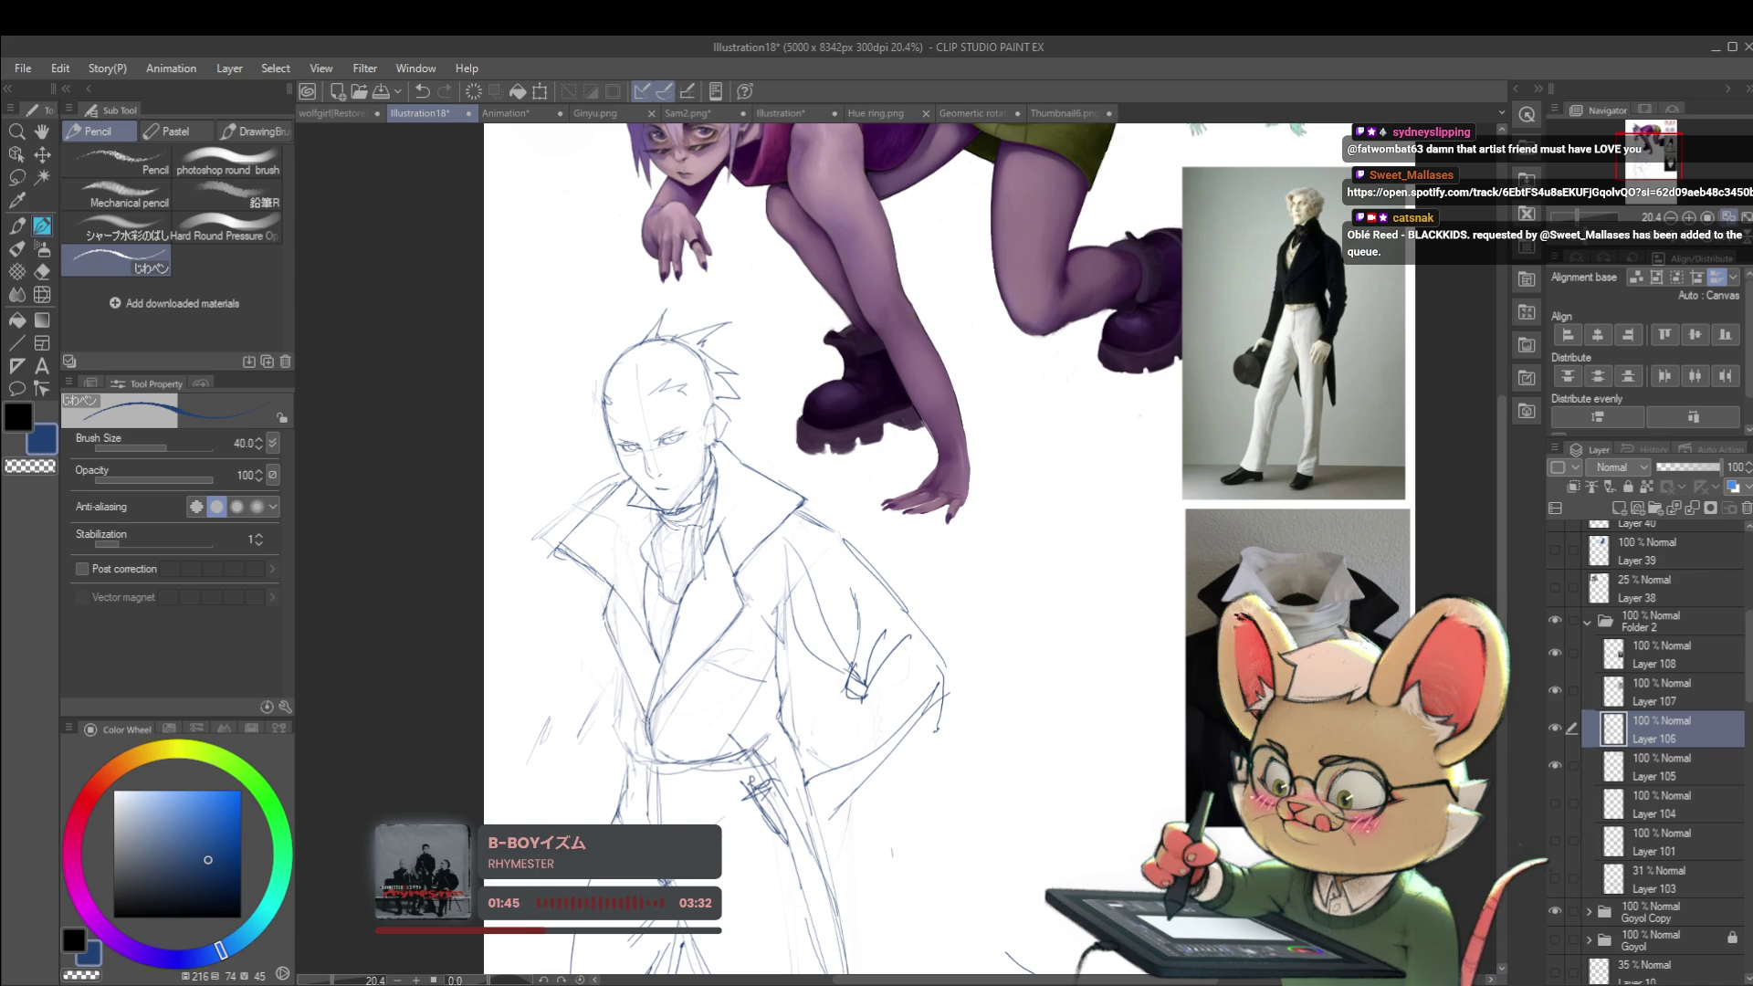
pyautogui.scroll(-5, 639, 673)
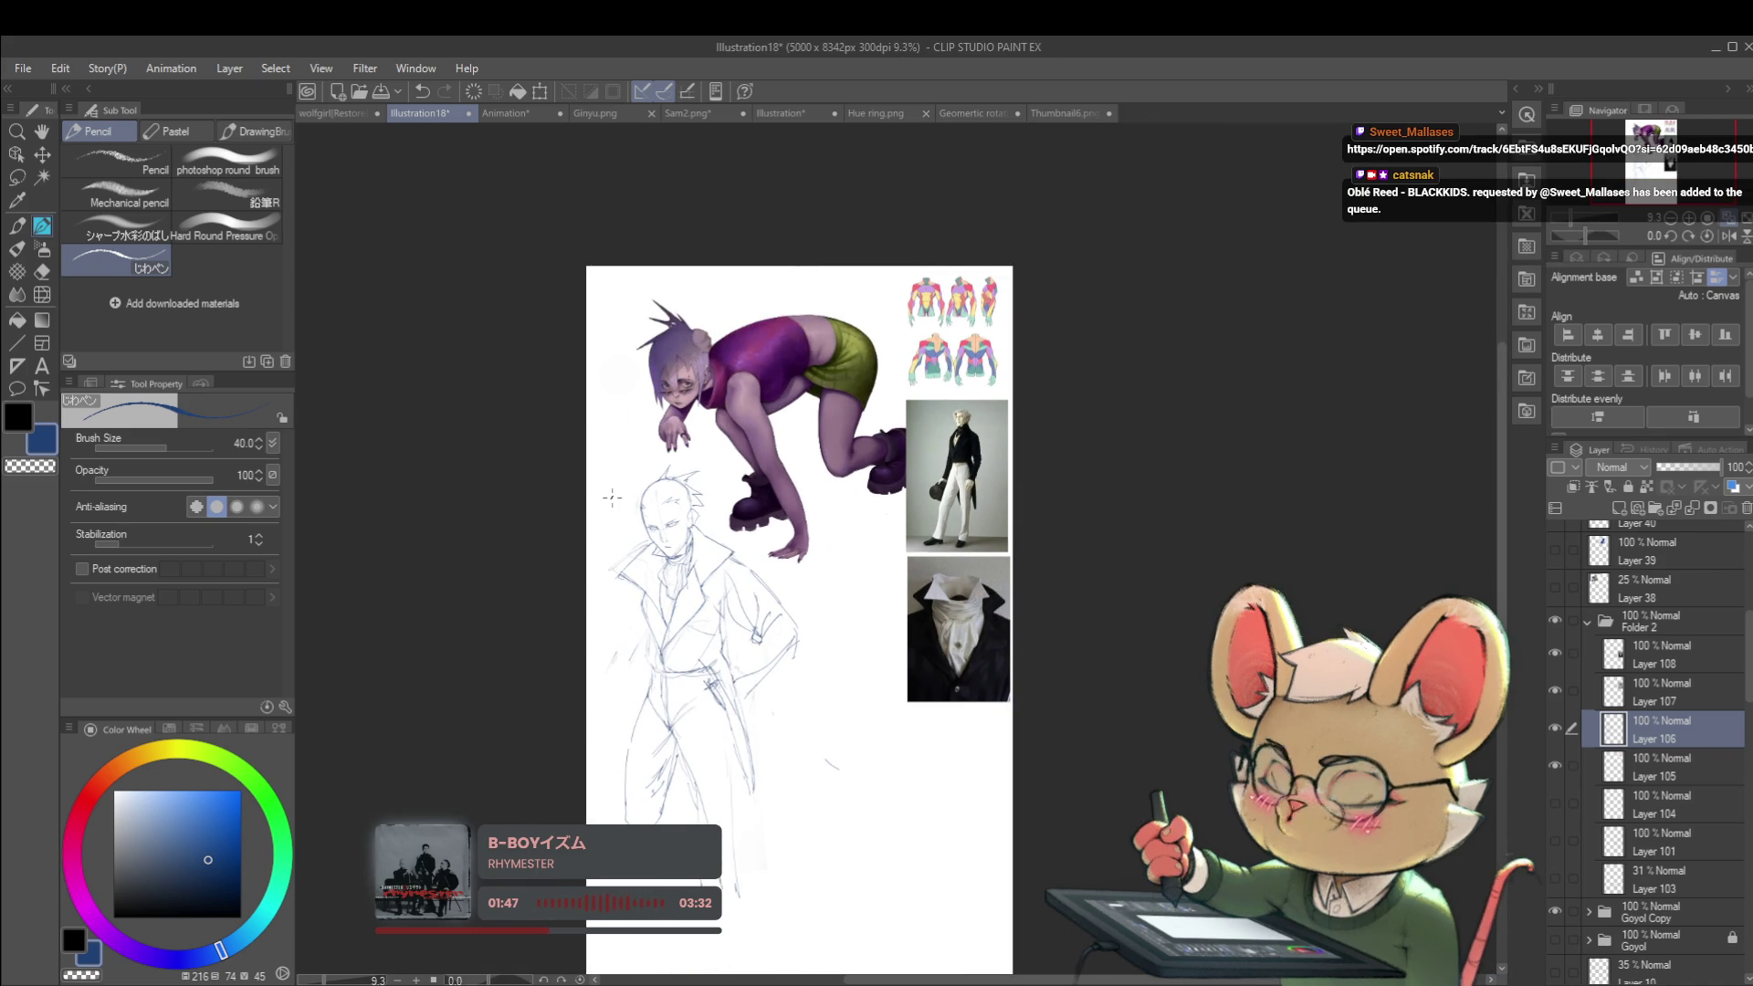
# Step: Mirror the view again, try two collar strokes, and undo them
pyautogui.click(1728, 235)
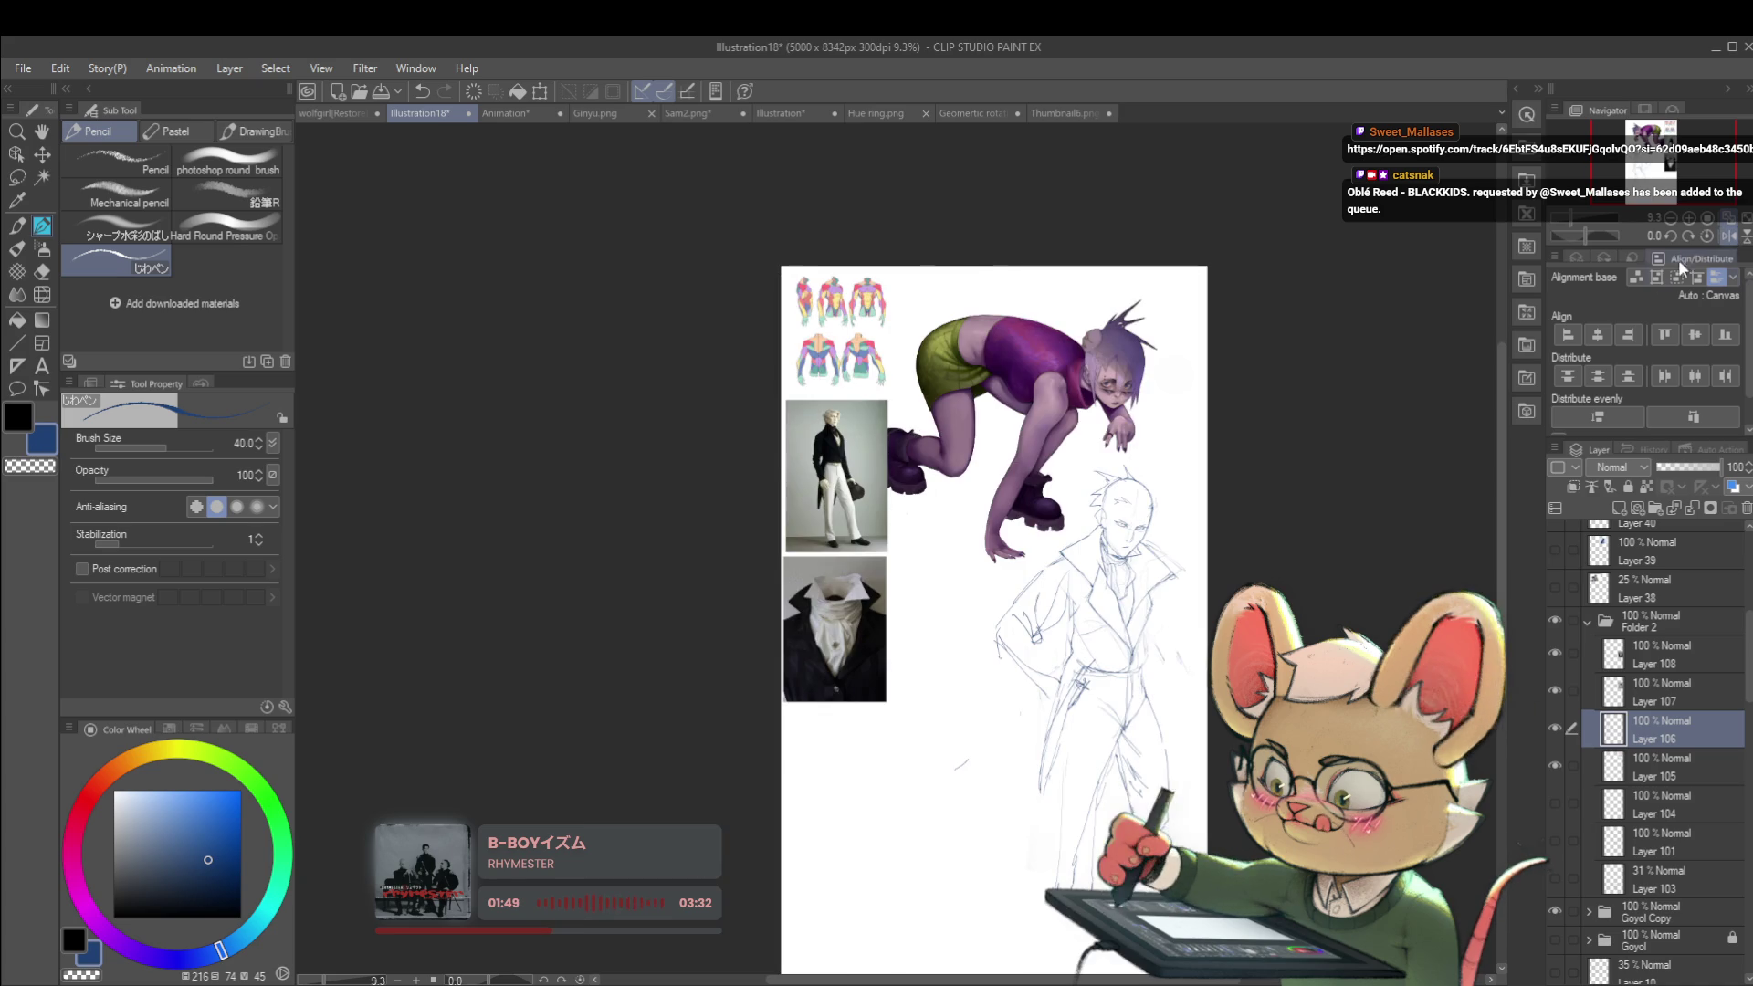
pyautogui.scroll(4, 1128, 553)
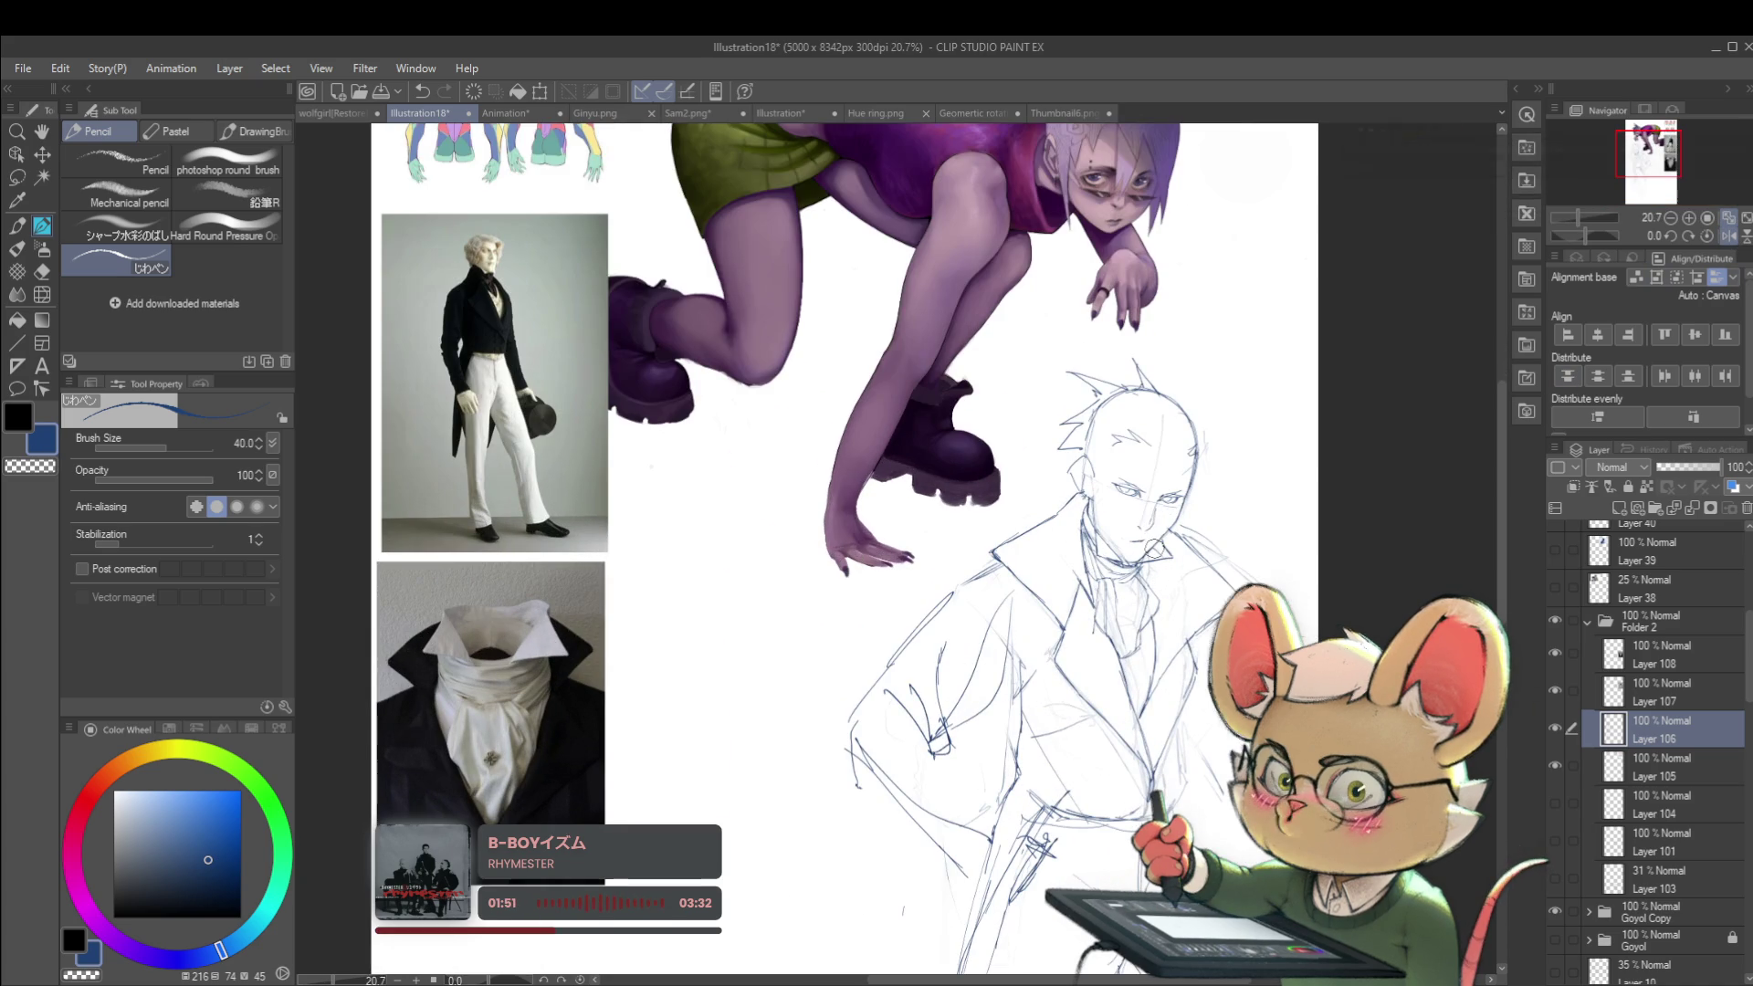
pyautogui.scroll(2, 1144, 518)
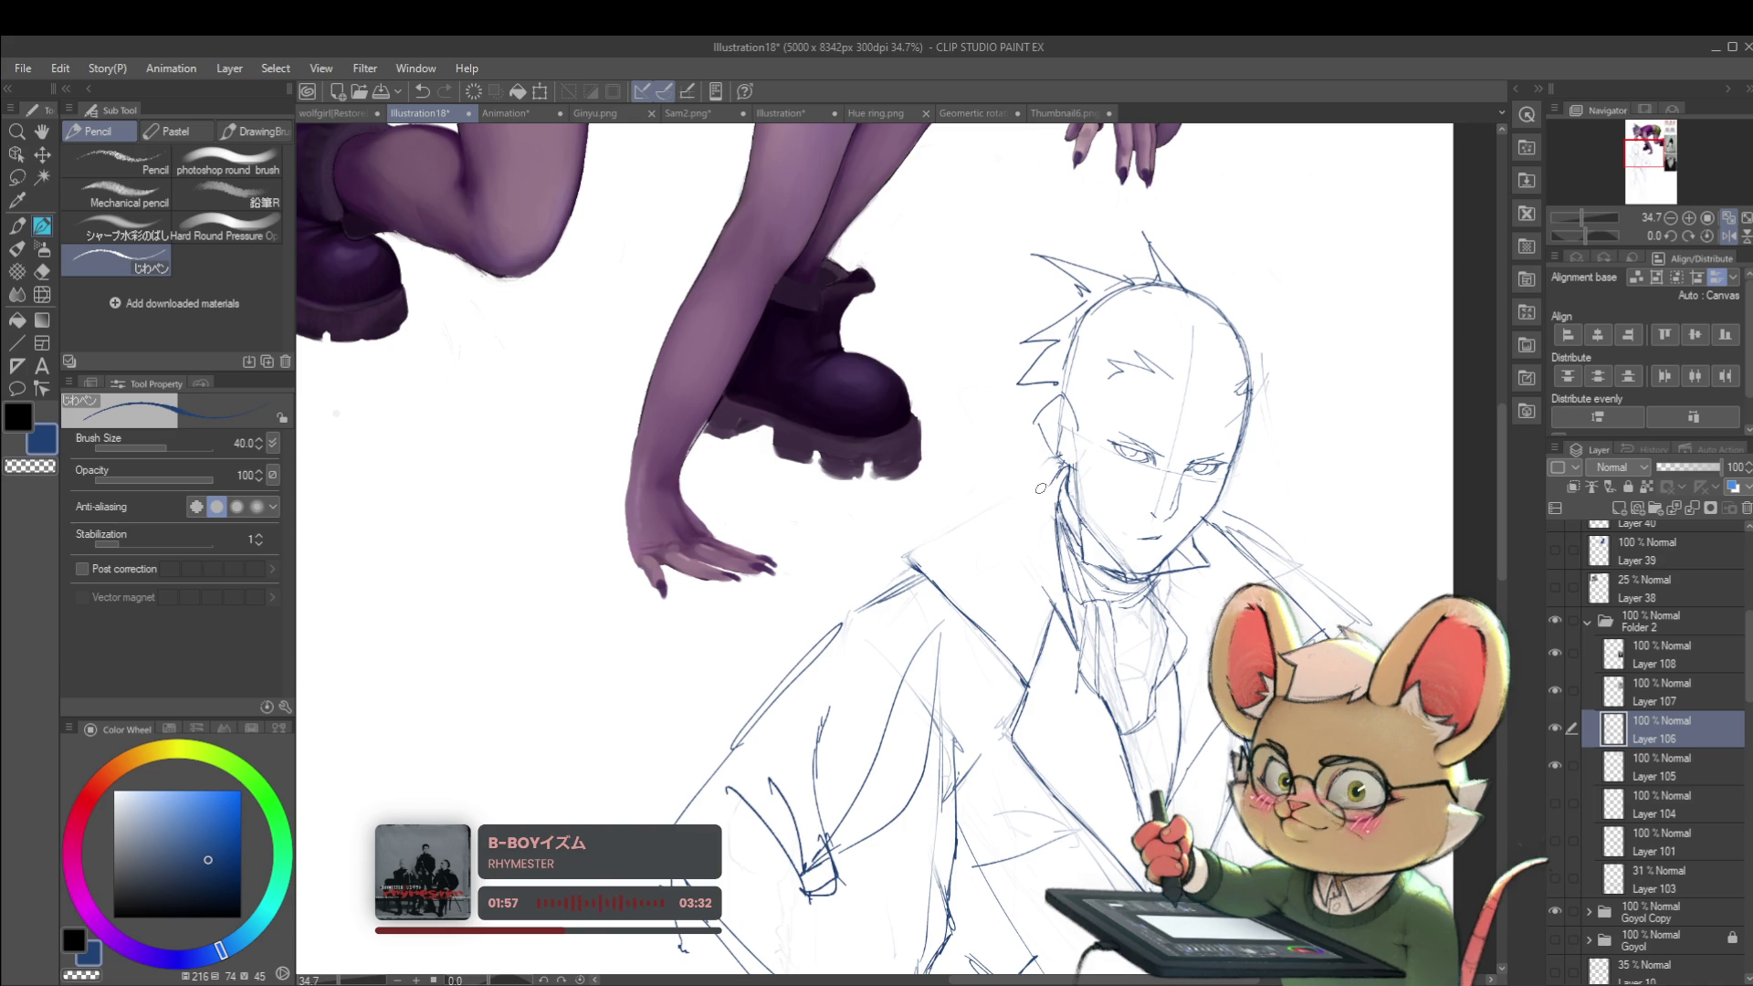
pyautogui.moveTo(1017, 516); pyautogui.dragTo(920, 568)
pyautogui.hotkey('ctrl', 'z')
pyautogui.hotkey('ctrl', 'z')
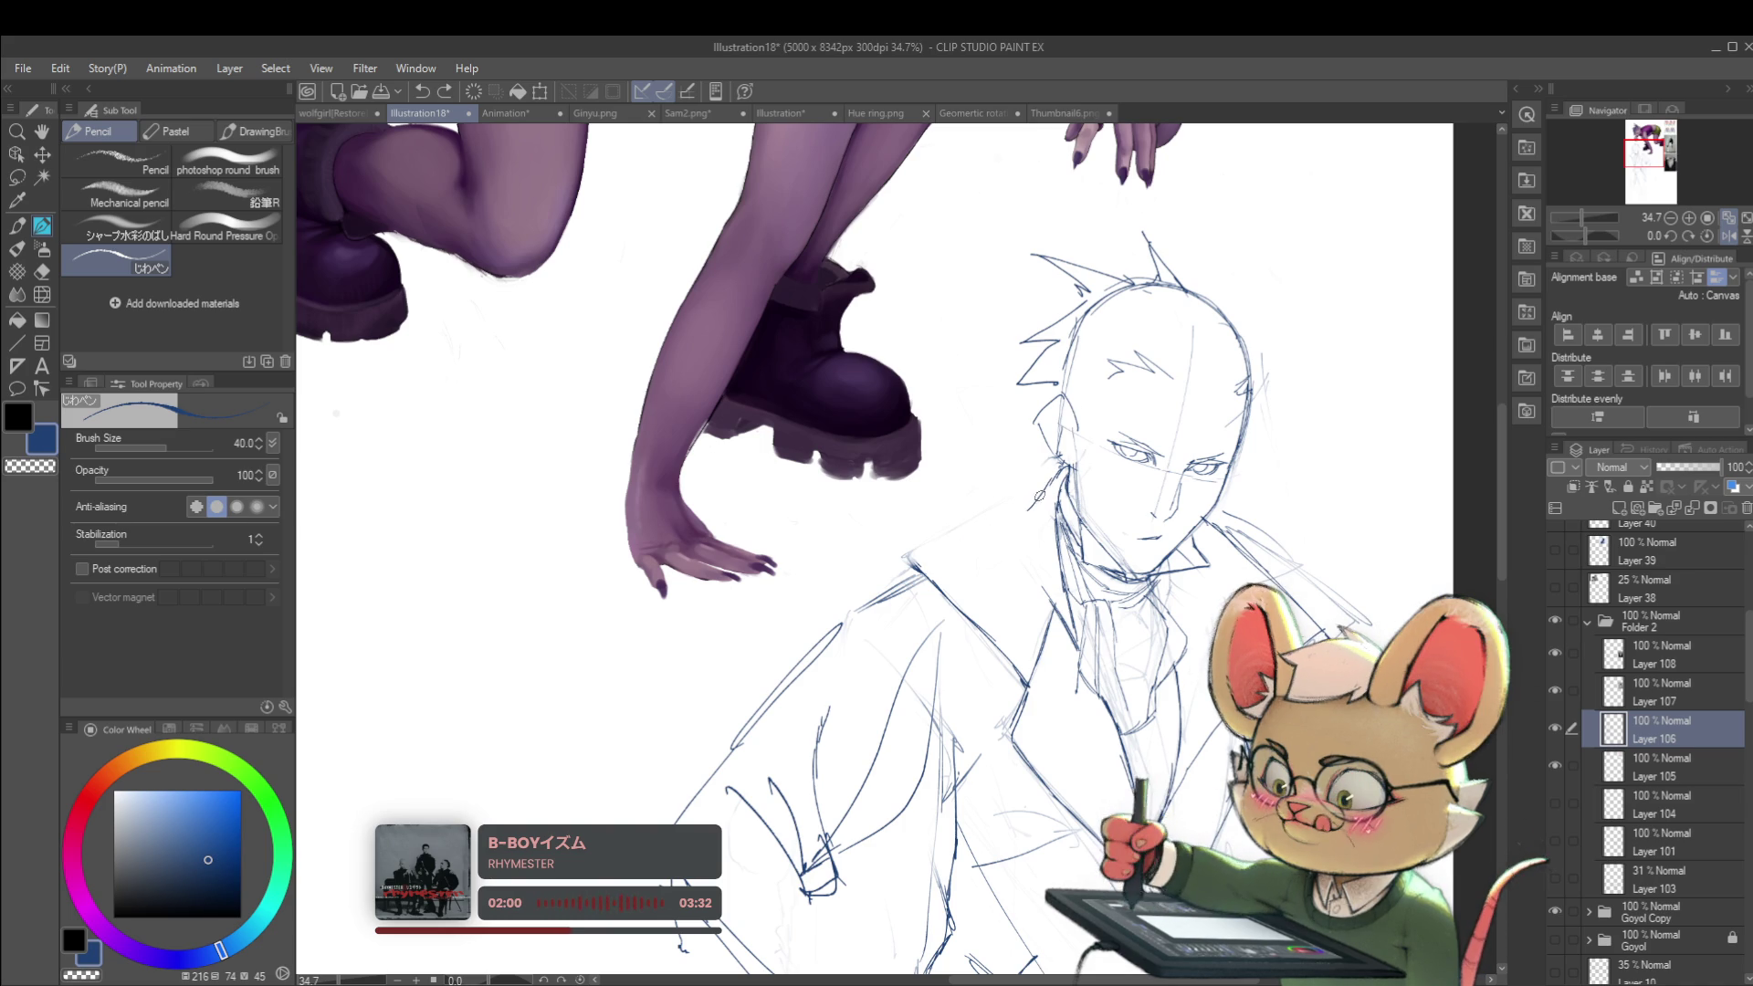
pyautogui.scroll(-5, 1010, 534)
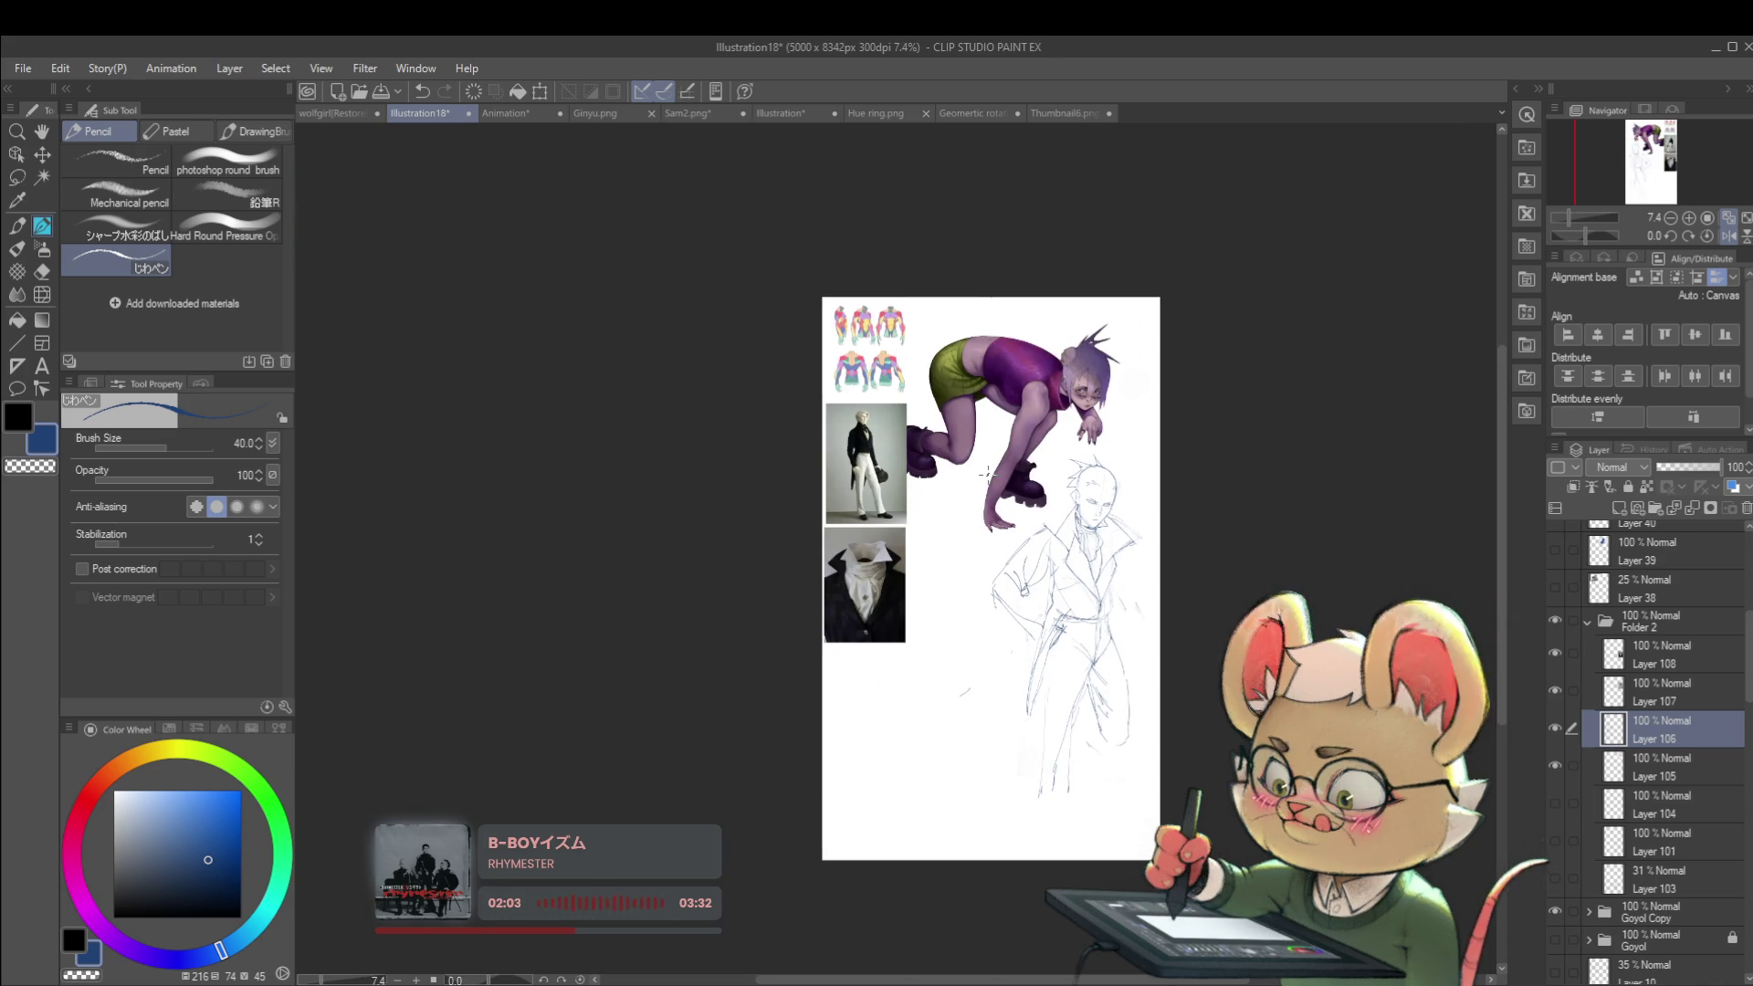
pyautogui.scroll(4, 1217, 468)
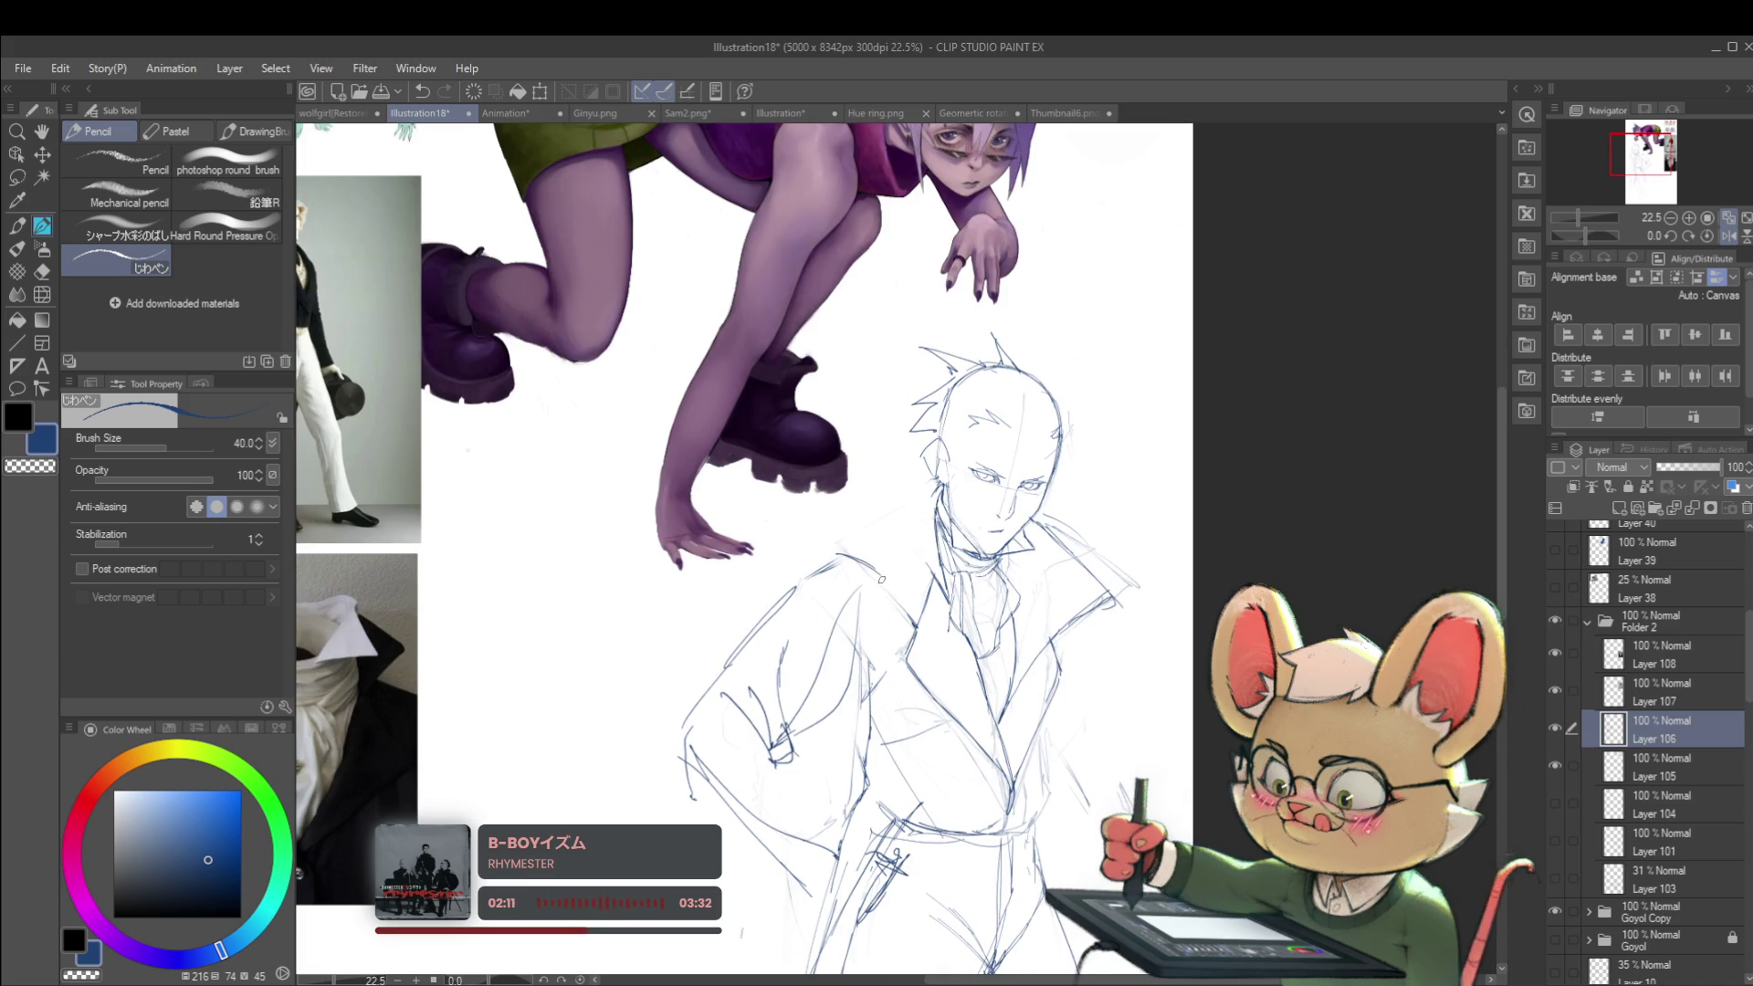
pyautogui.scroll(-3, 898, 575)
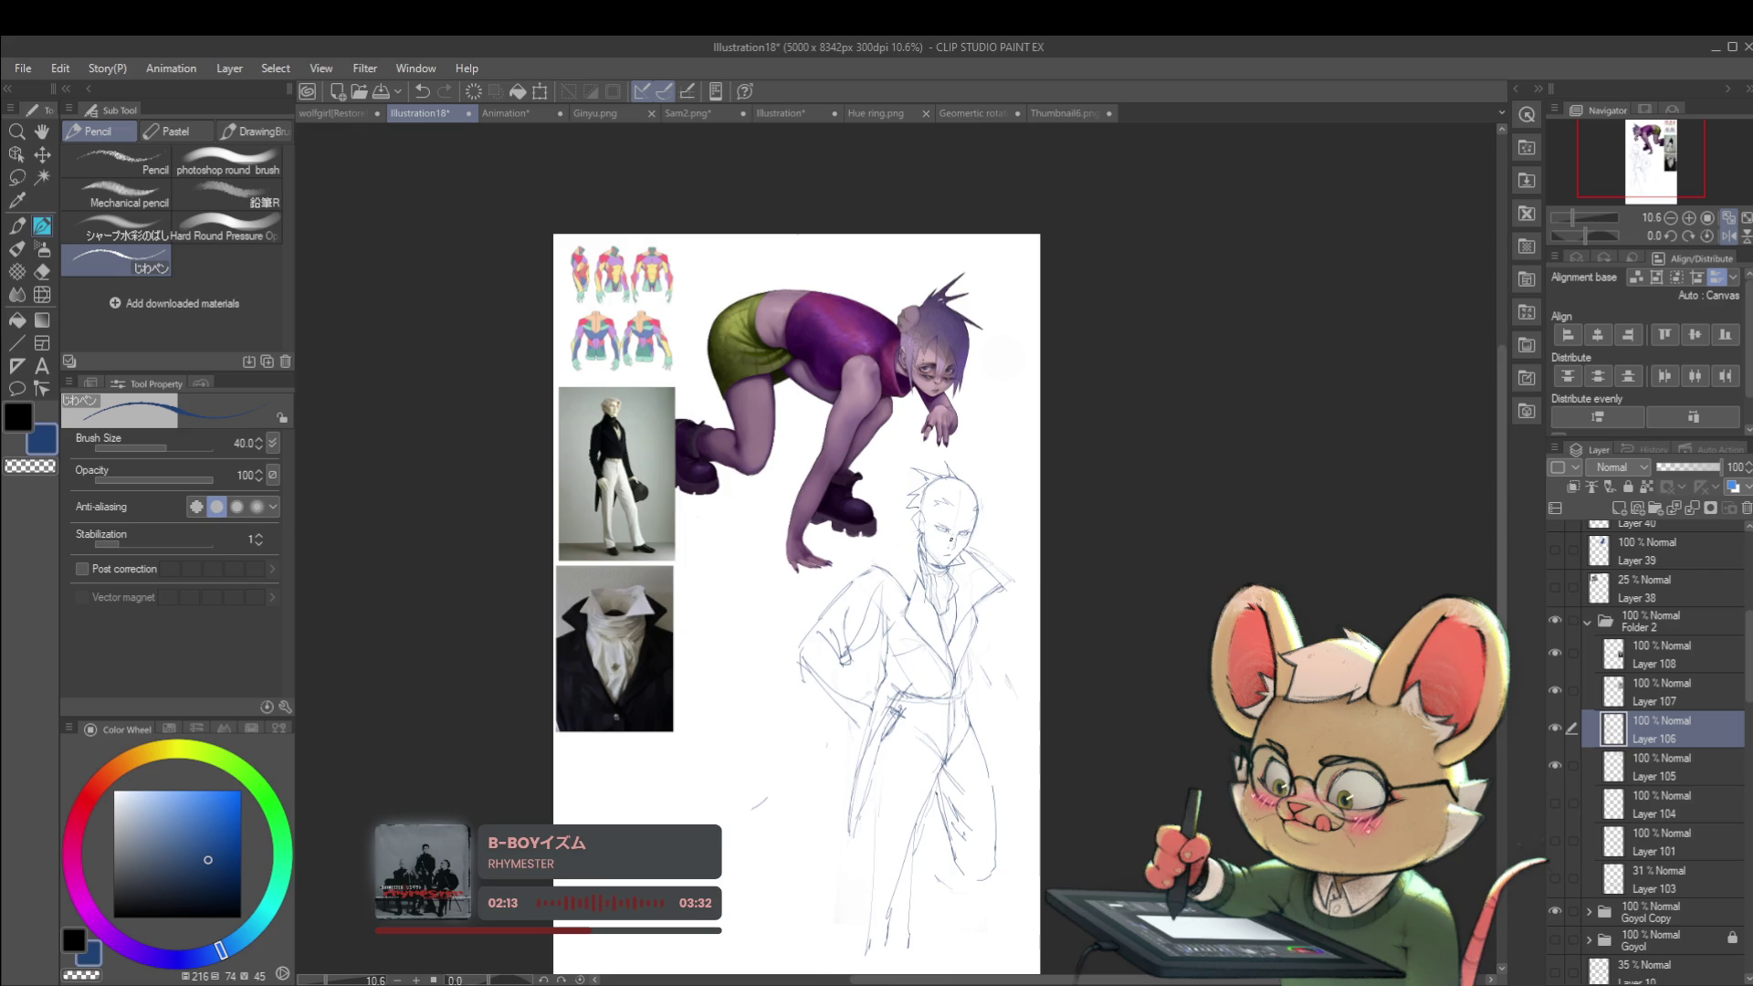
# Step: Flip the canvas view back to normal and recentre on the sketched man
pyautogui.scroll(3, 904, 566)
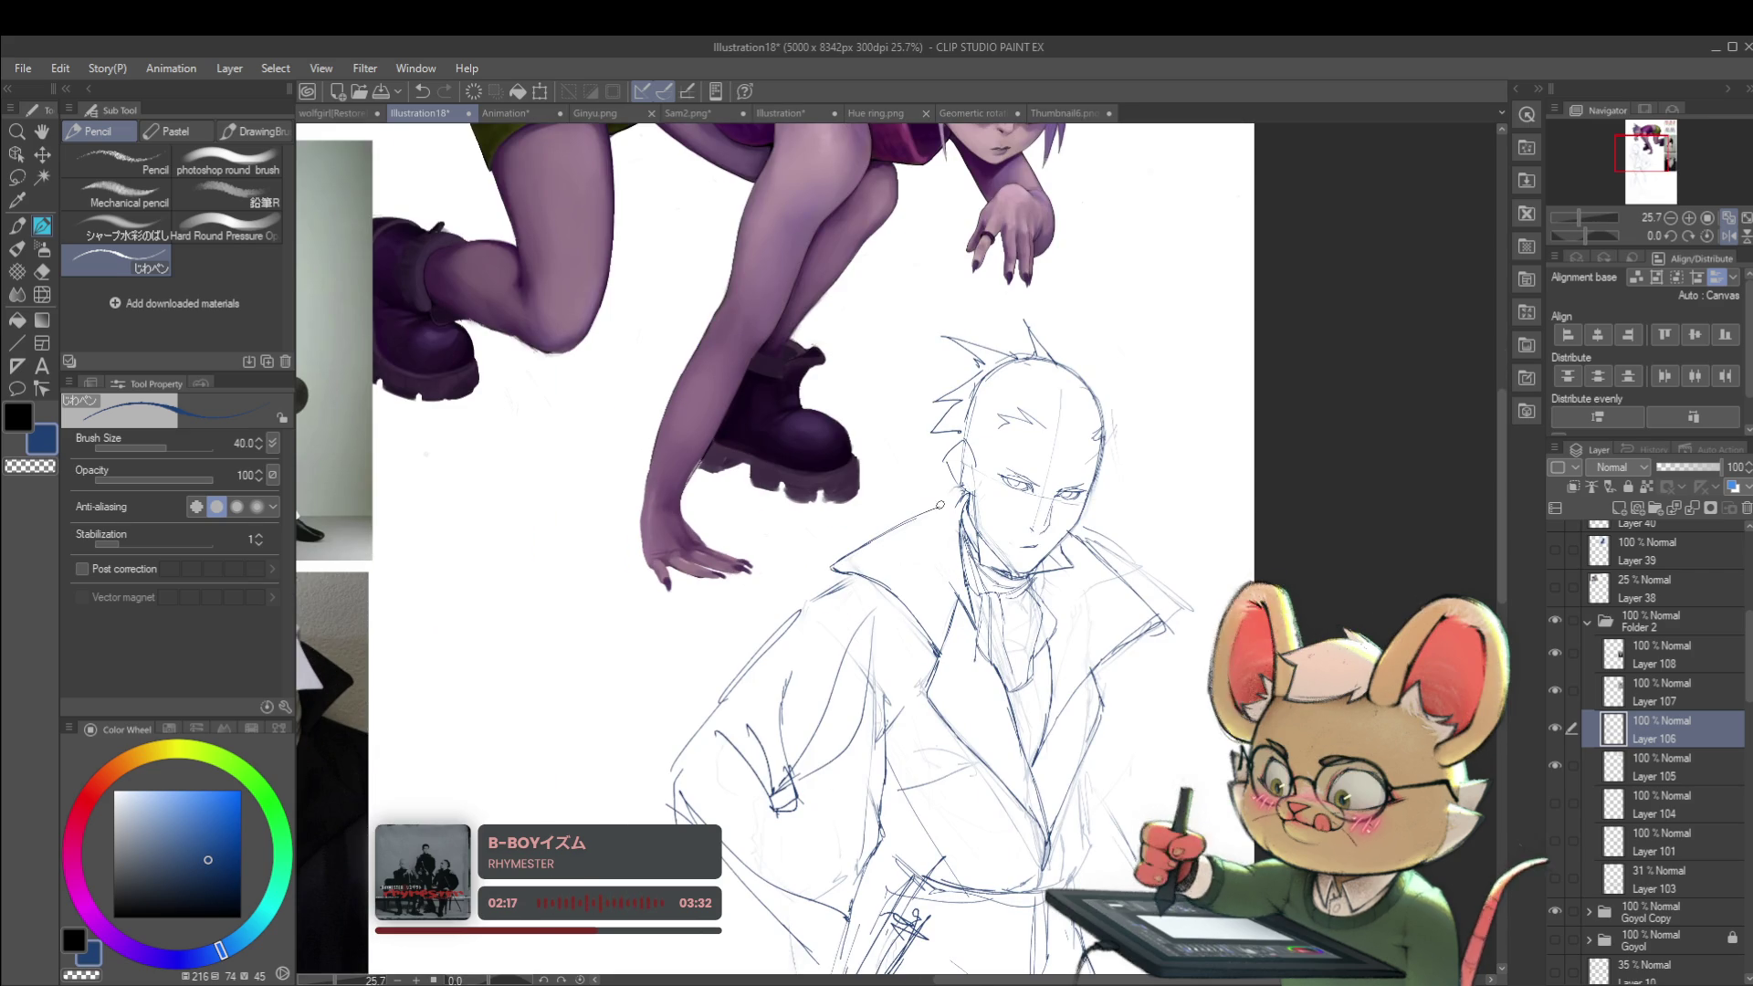
pyautogui.scroll(-3, 955, 499)
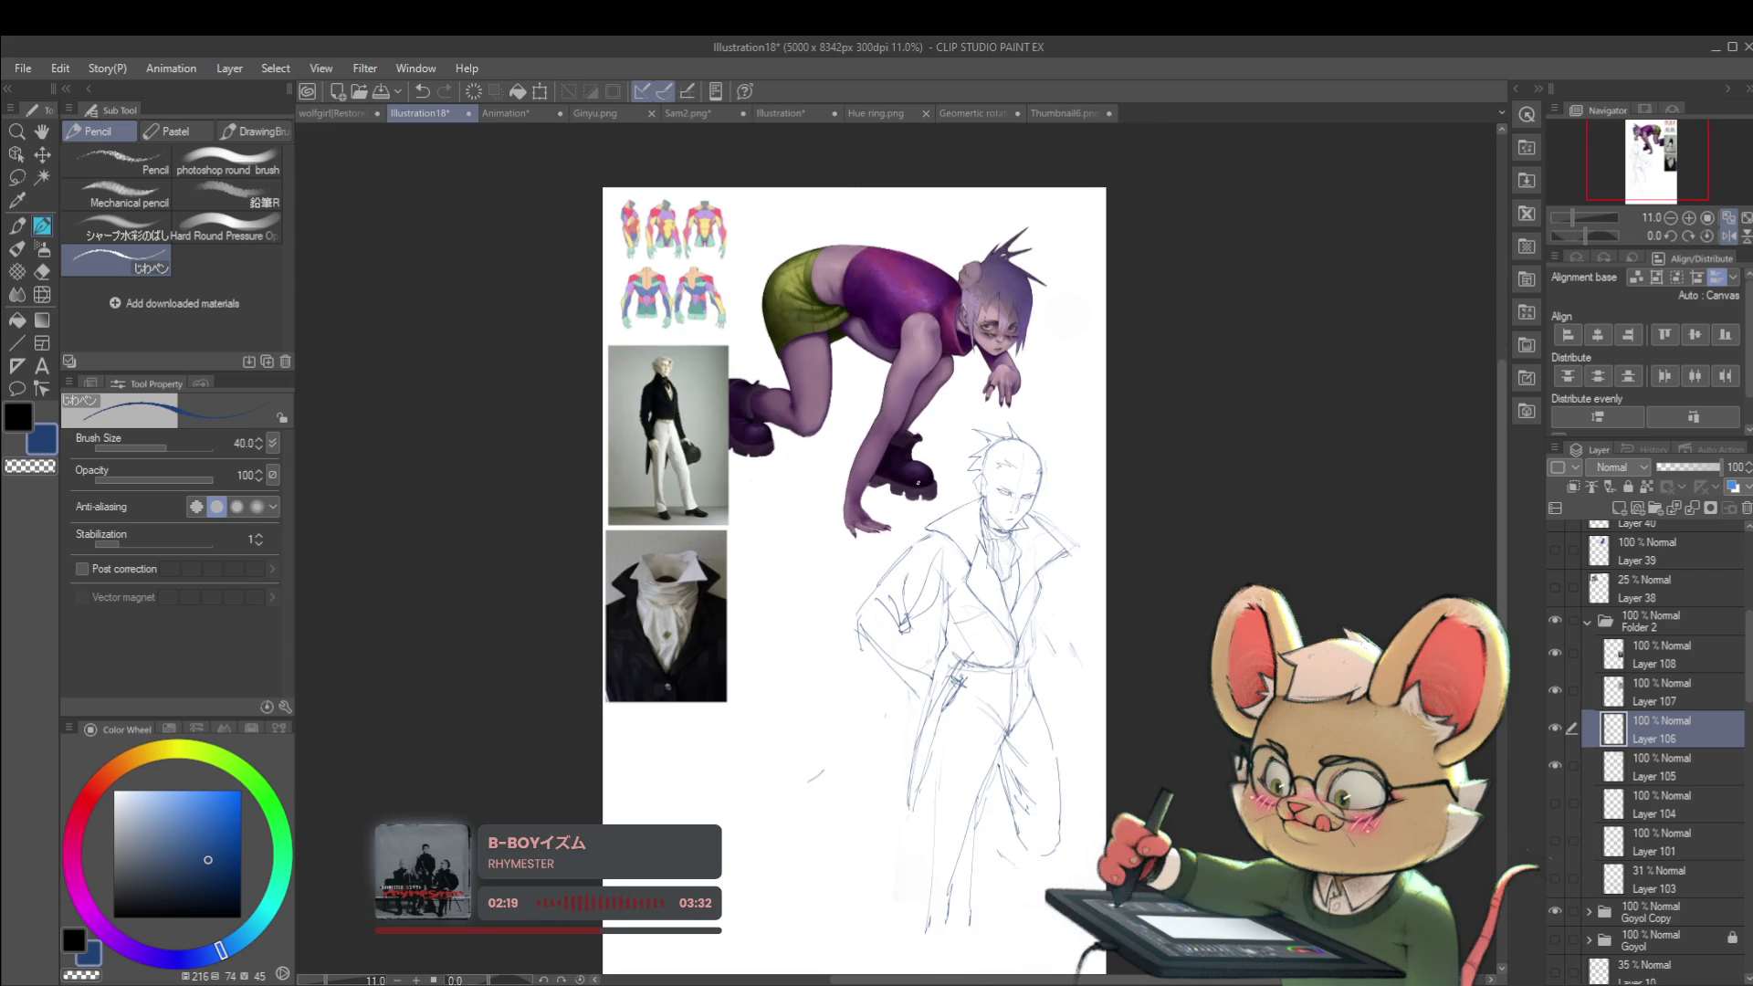
pyautogui.scroll(3, 969, 552)
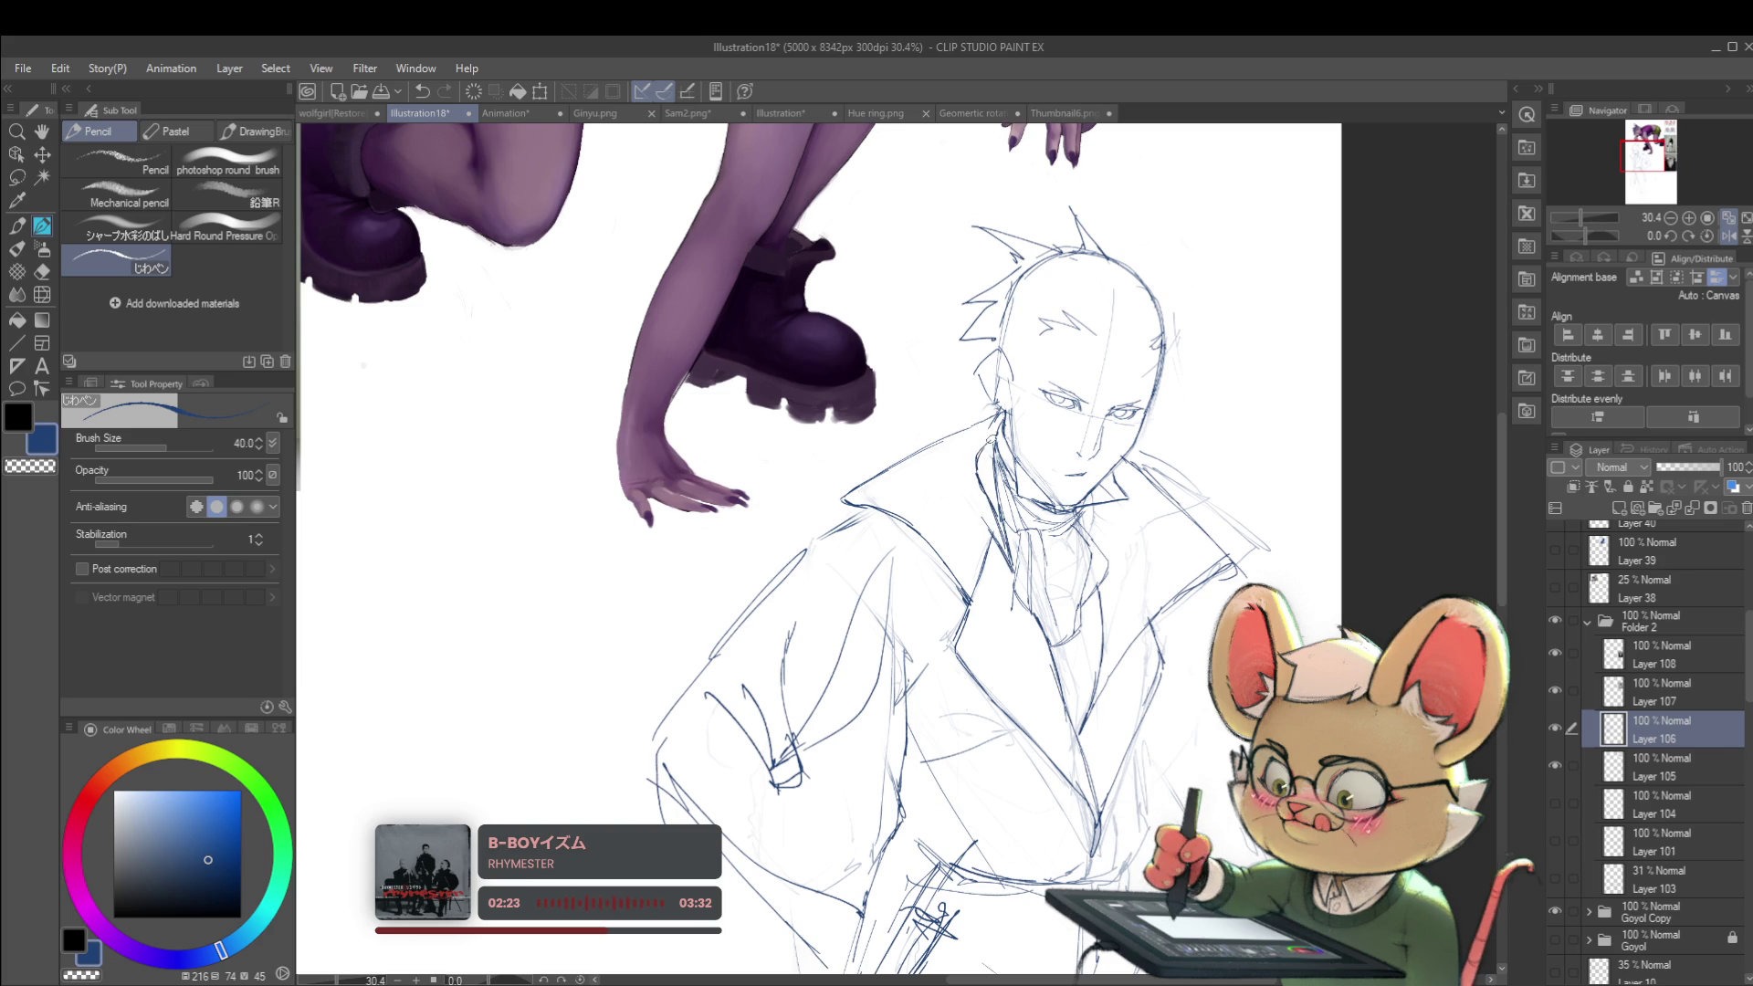
pyautogui.scroll(-3, 995, 425)
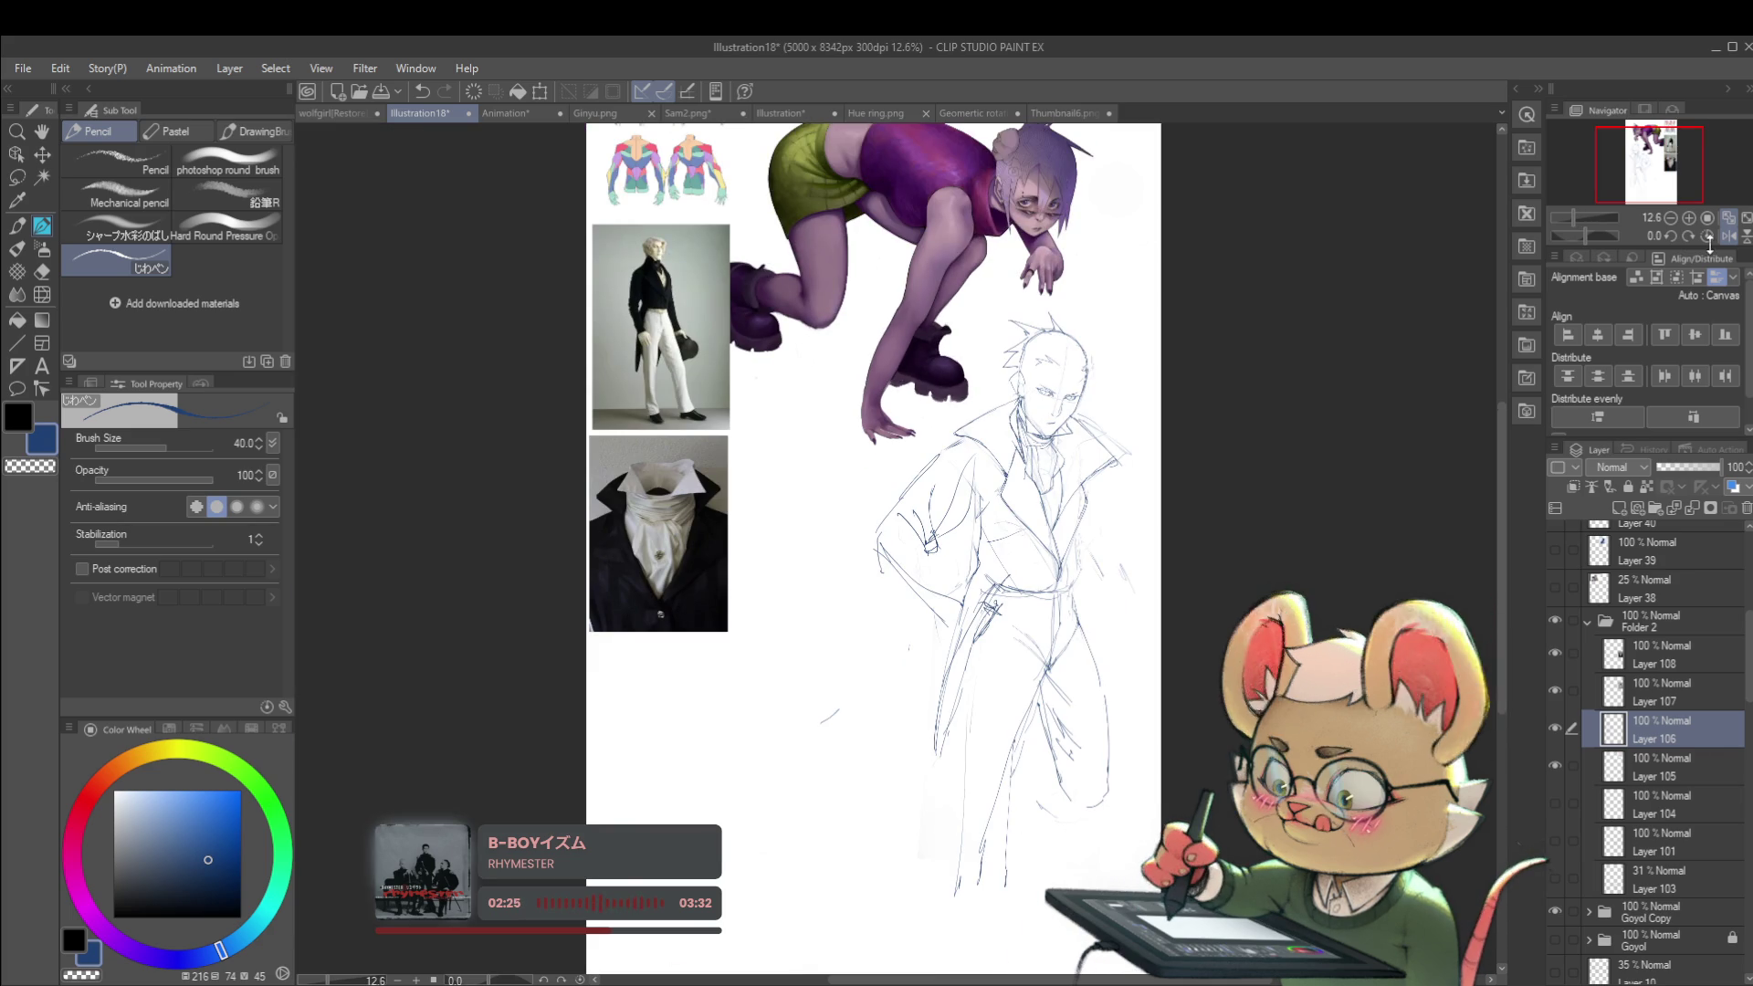
pyautogui.click(1730, 236)
pyautogui.scroll(3, 769, 398)
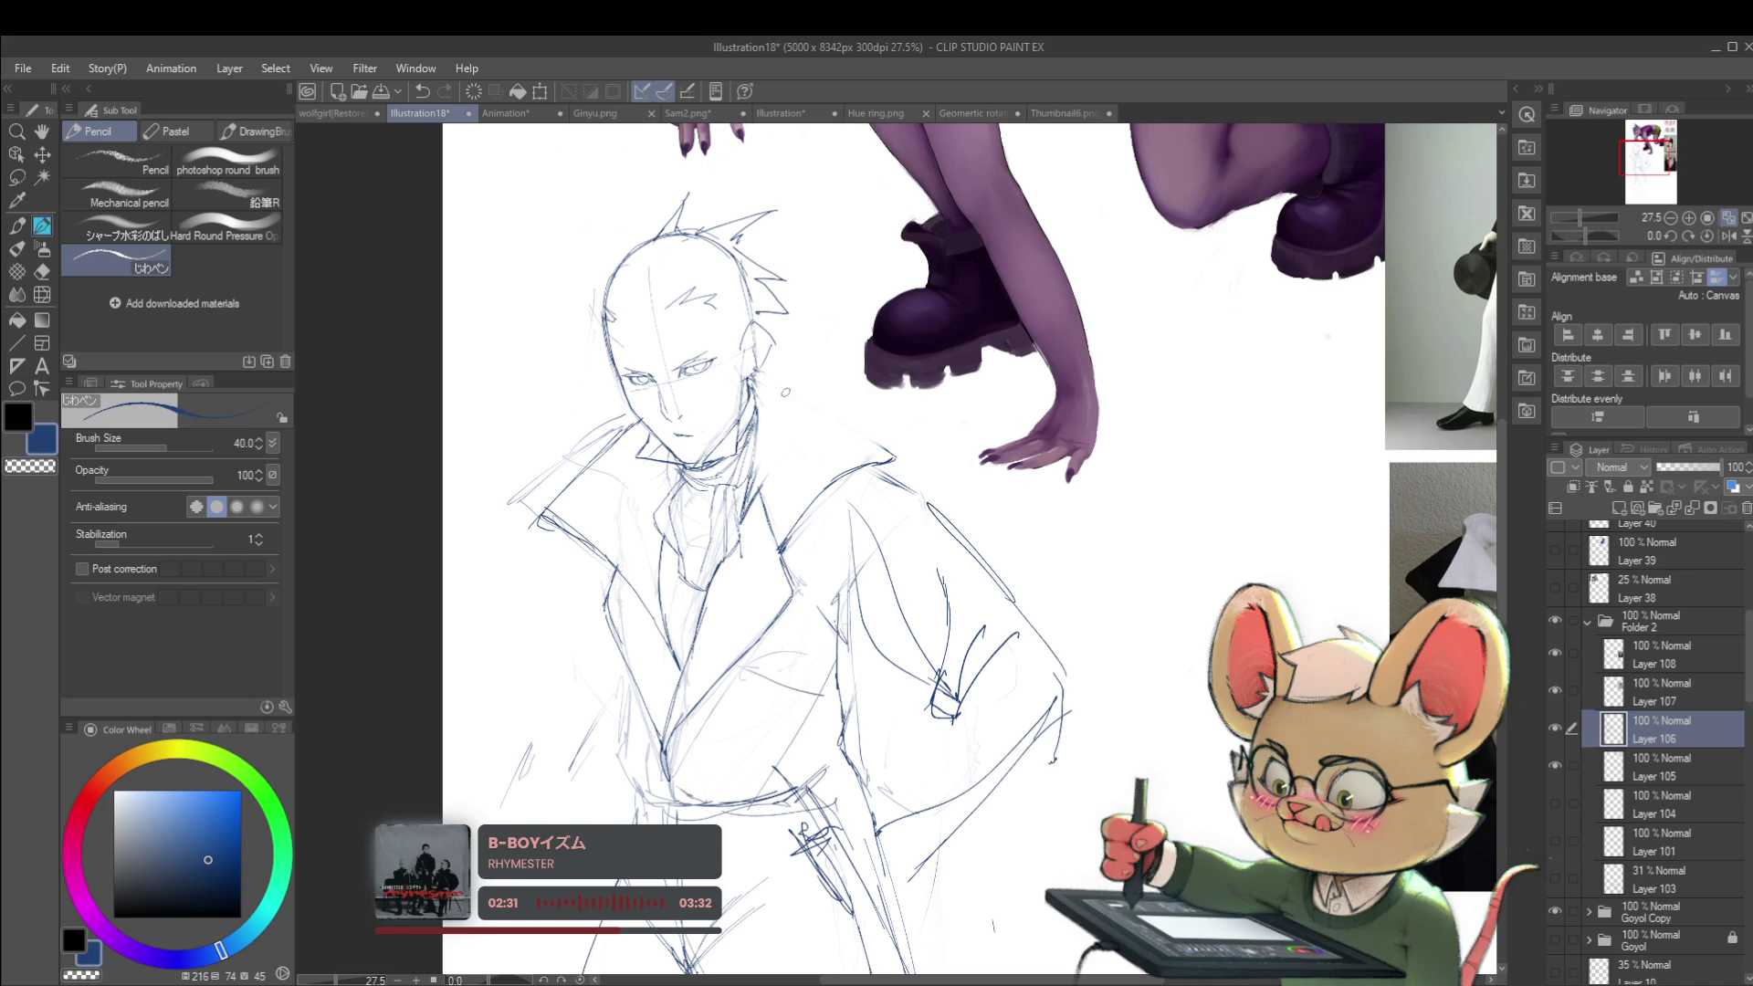
pyautogui.moveTo(765, 393); pyautogui.dragTo(831, 409)
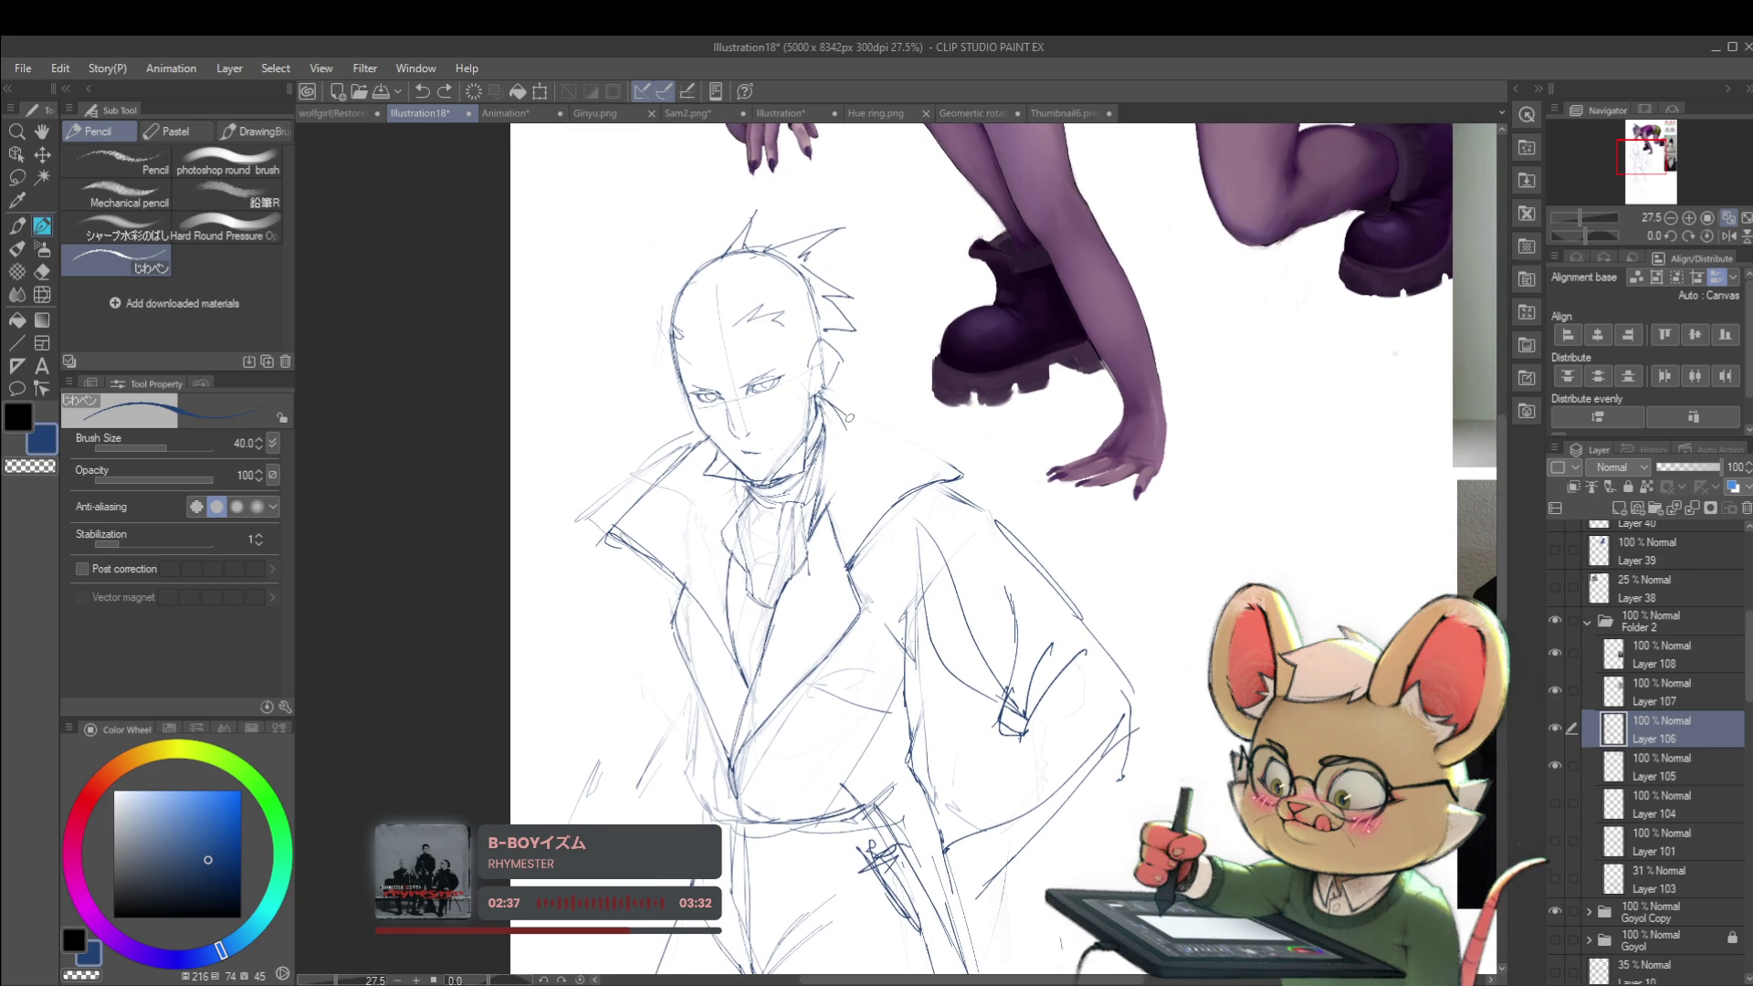
pyautogui.scroll(-5, 924, 478)
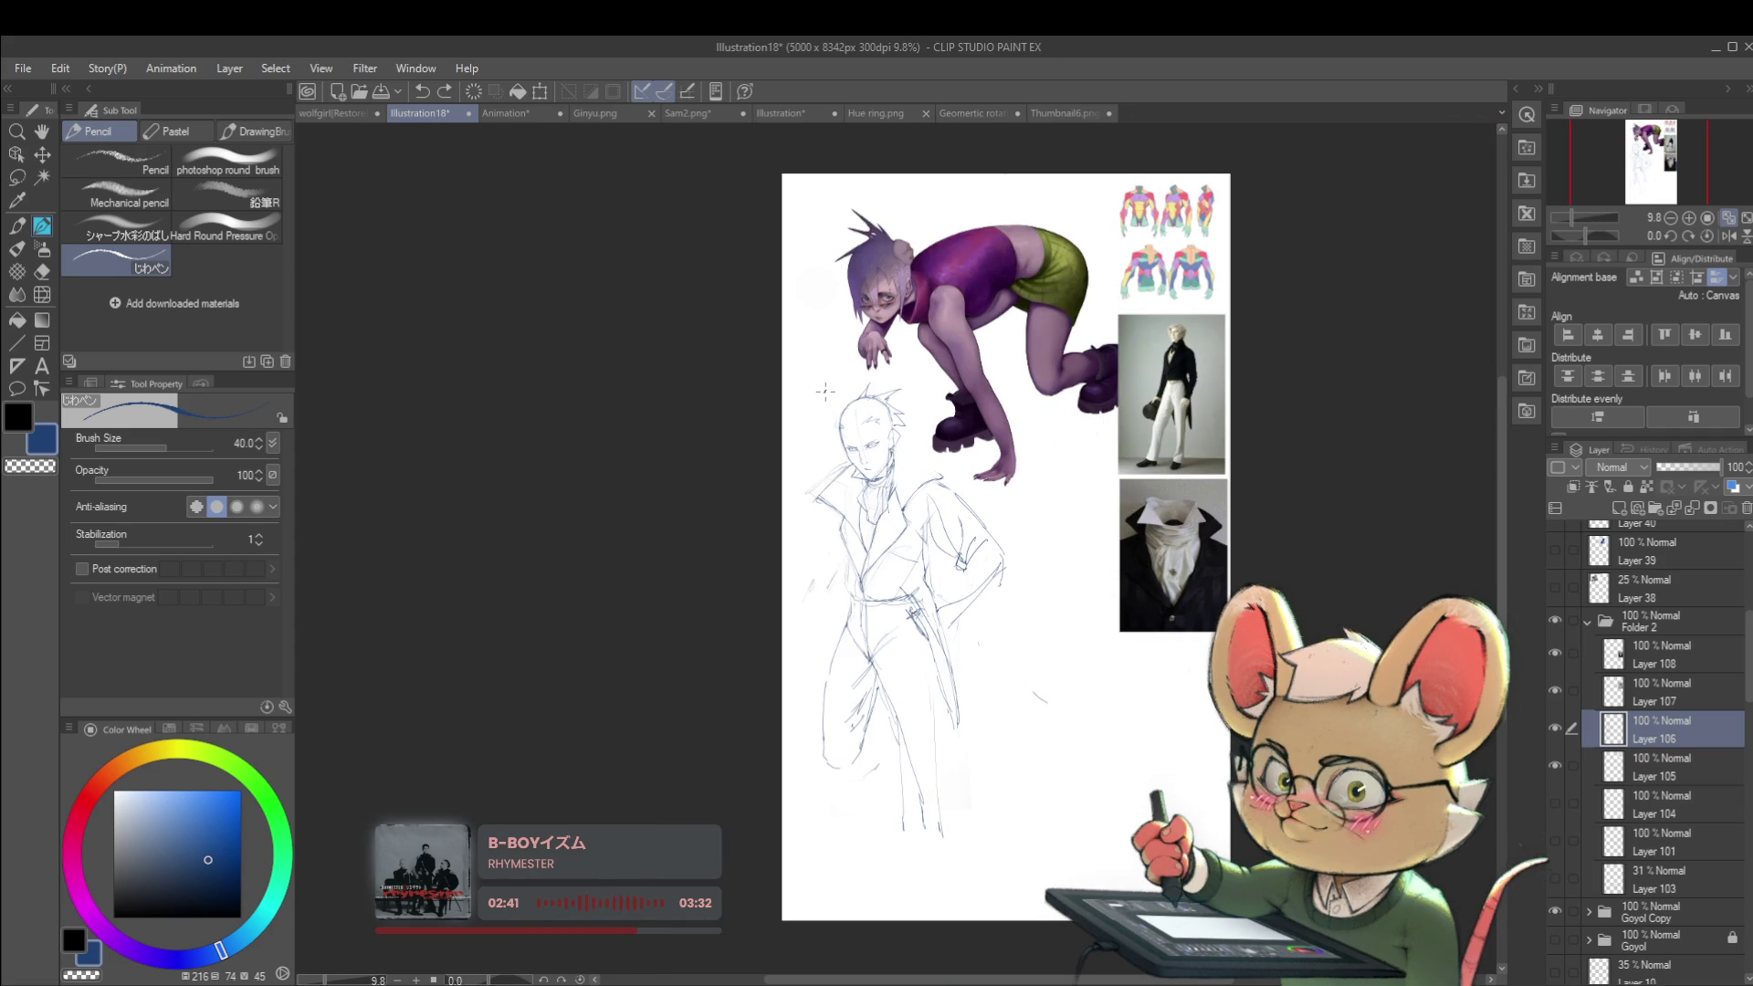
pyautogui.scroll(4, 898, 407)
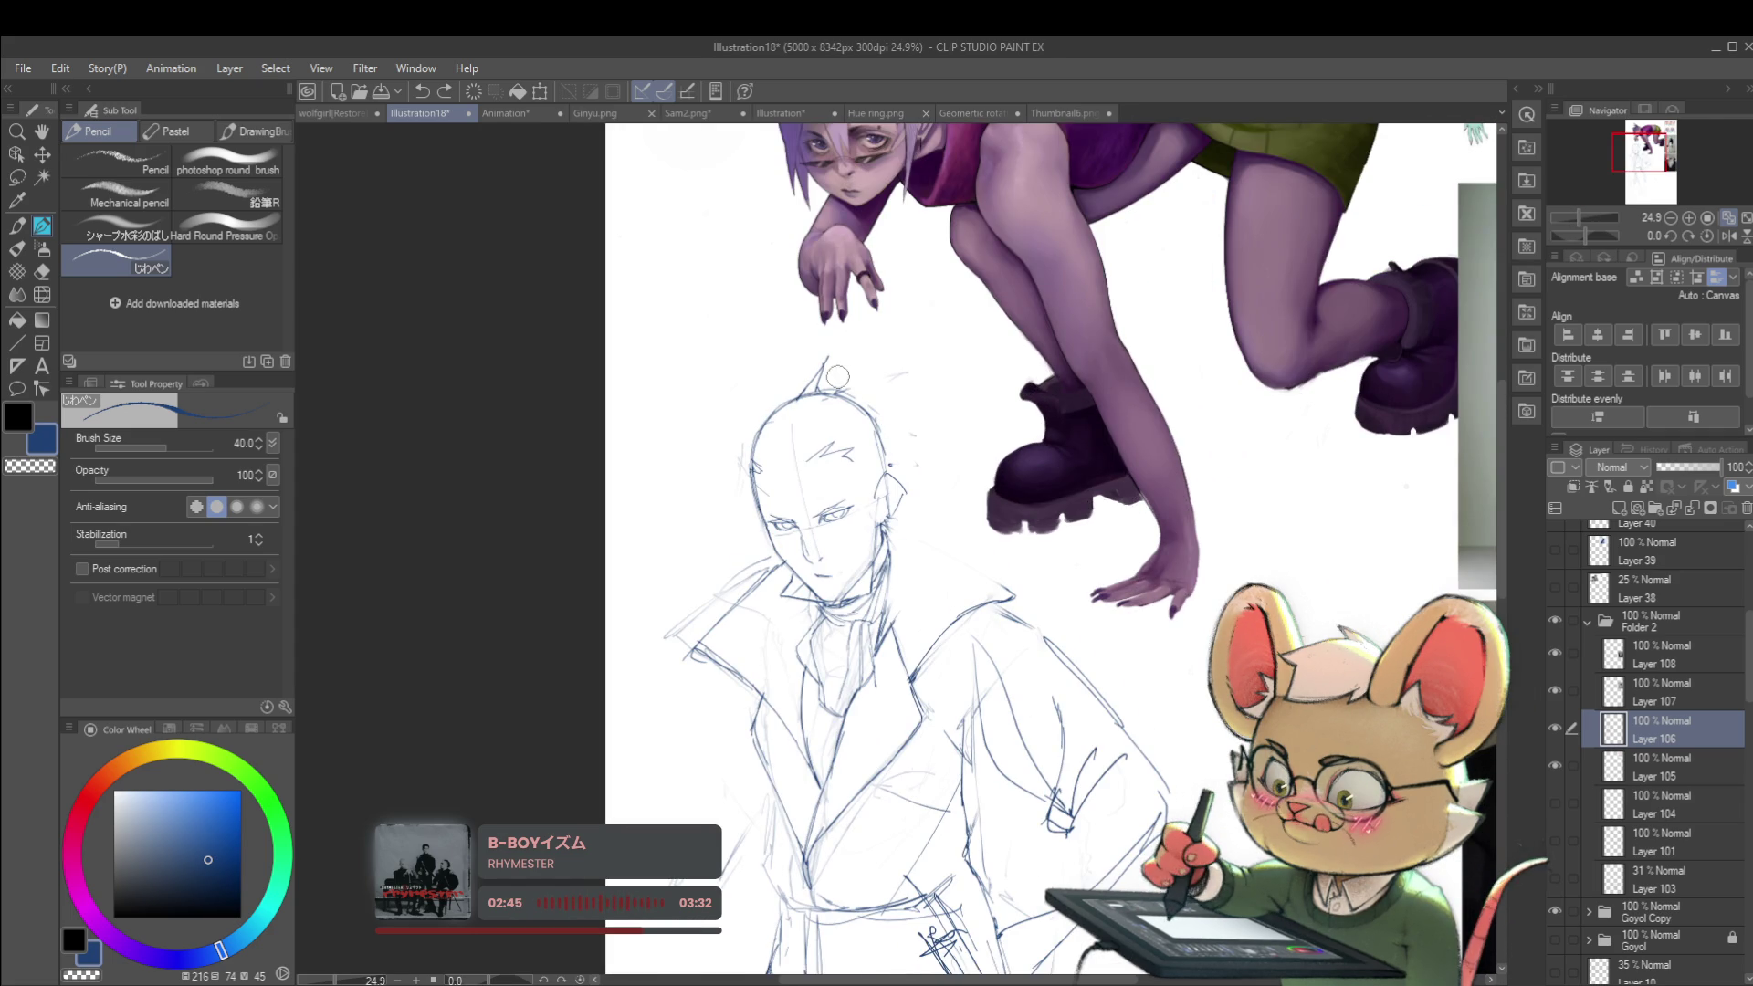
pyautogui.scroll(-5, 804, 382)
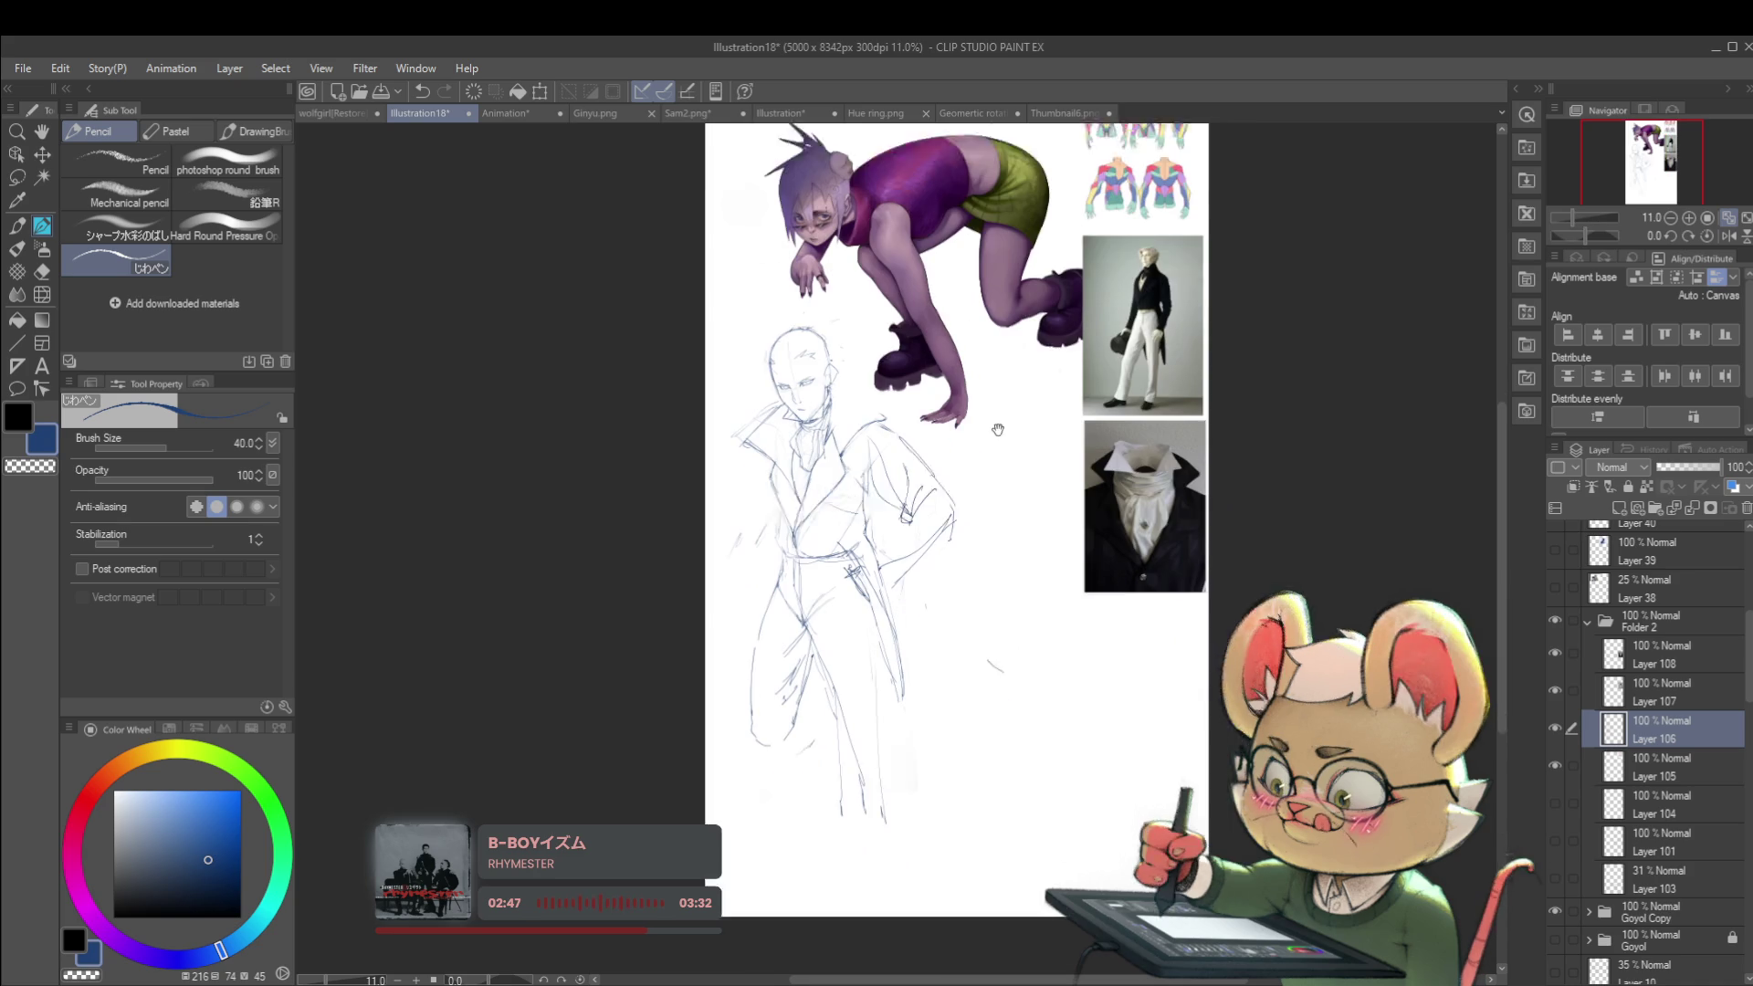
# Step: Mirror the view again and pan between the sketch's head and coat and the tailcoat reference photo
pyautogui.click(1704, 235)
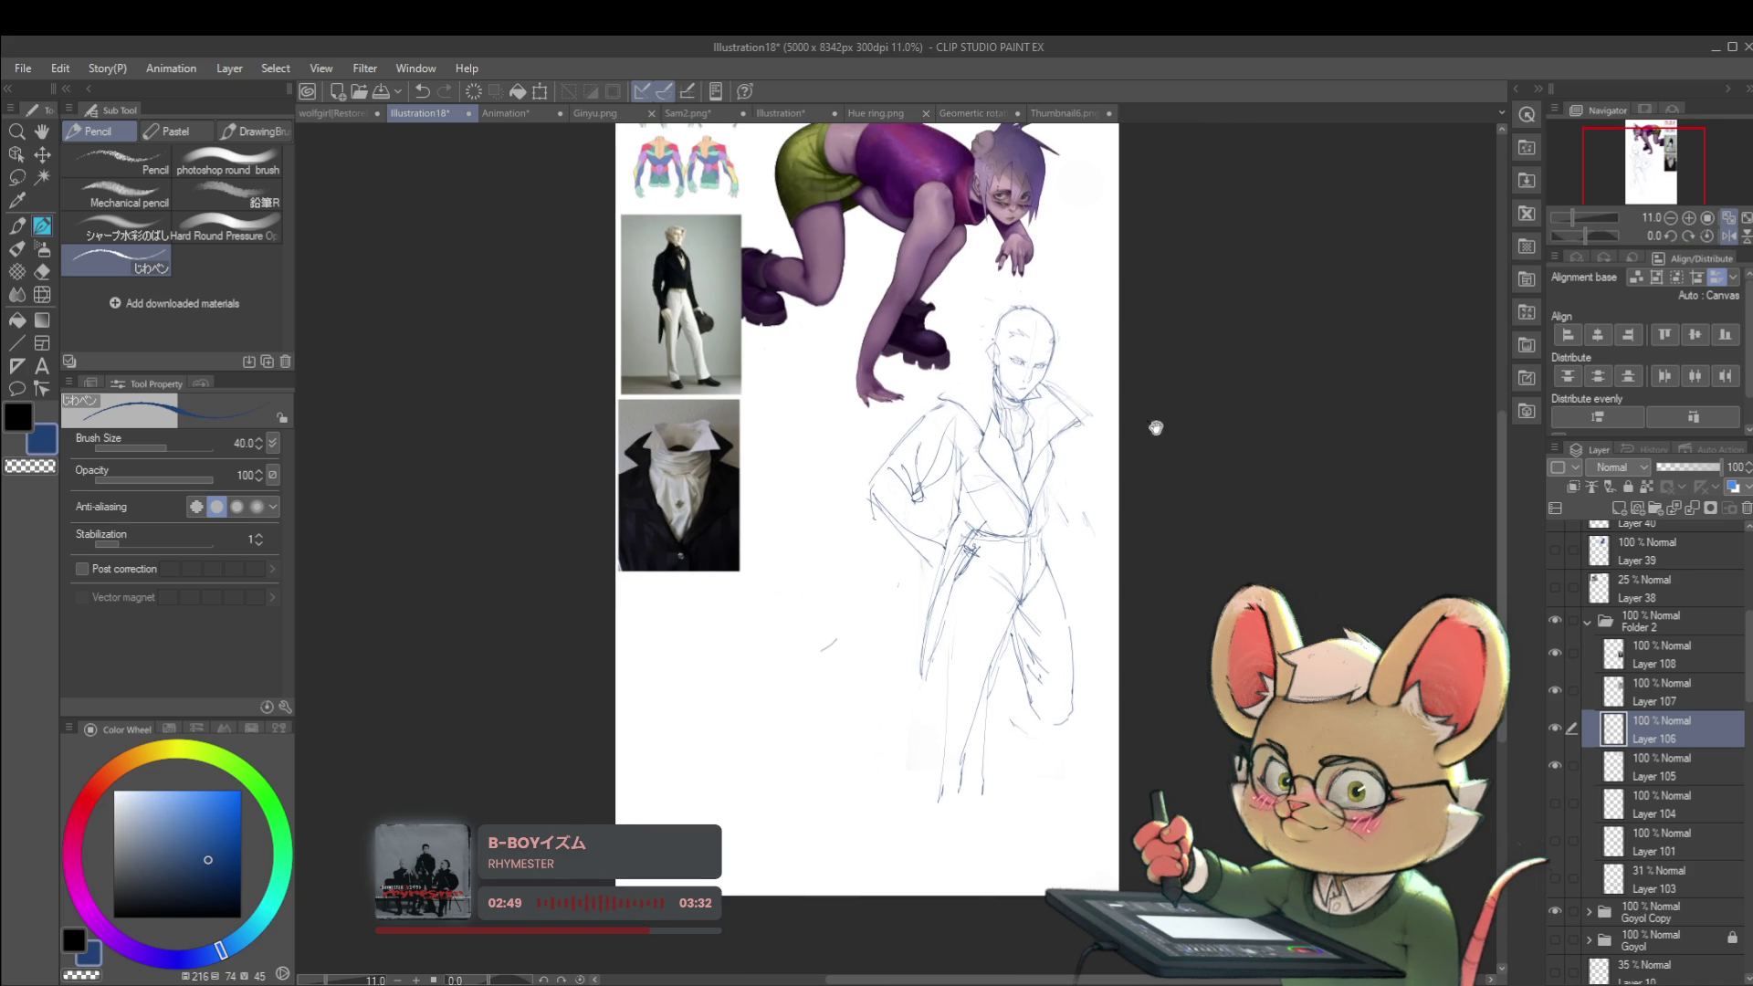
pyautogui.moveTo(974, 440); pyautogui.dragTo(880, 463)
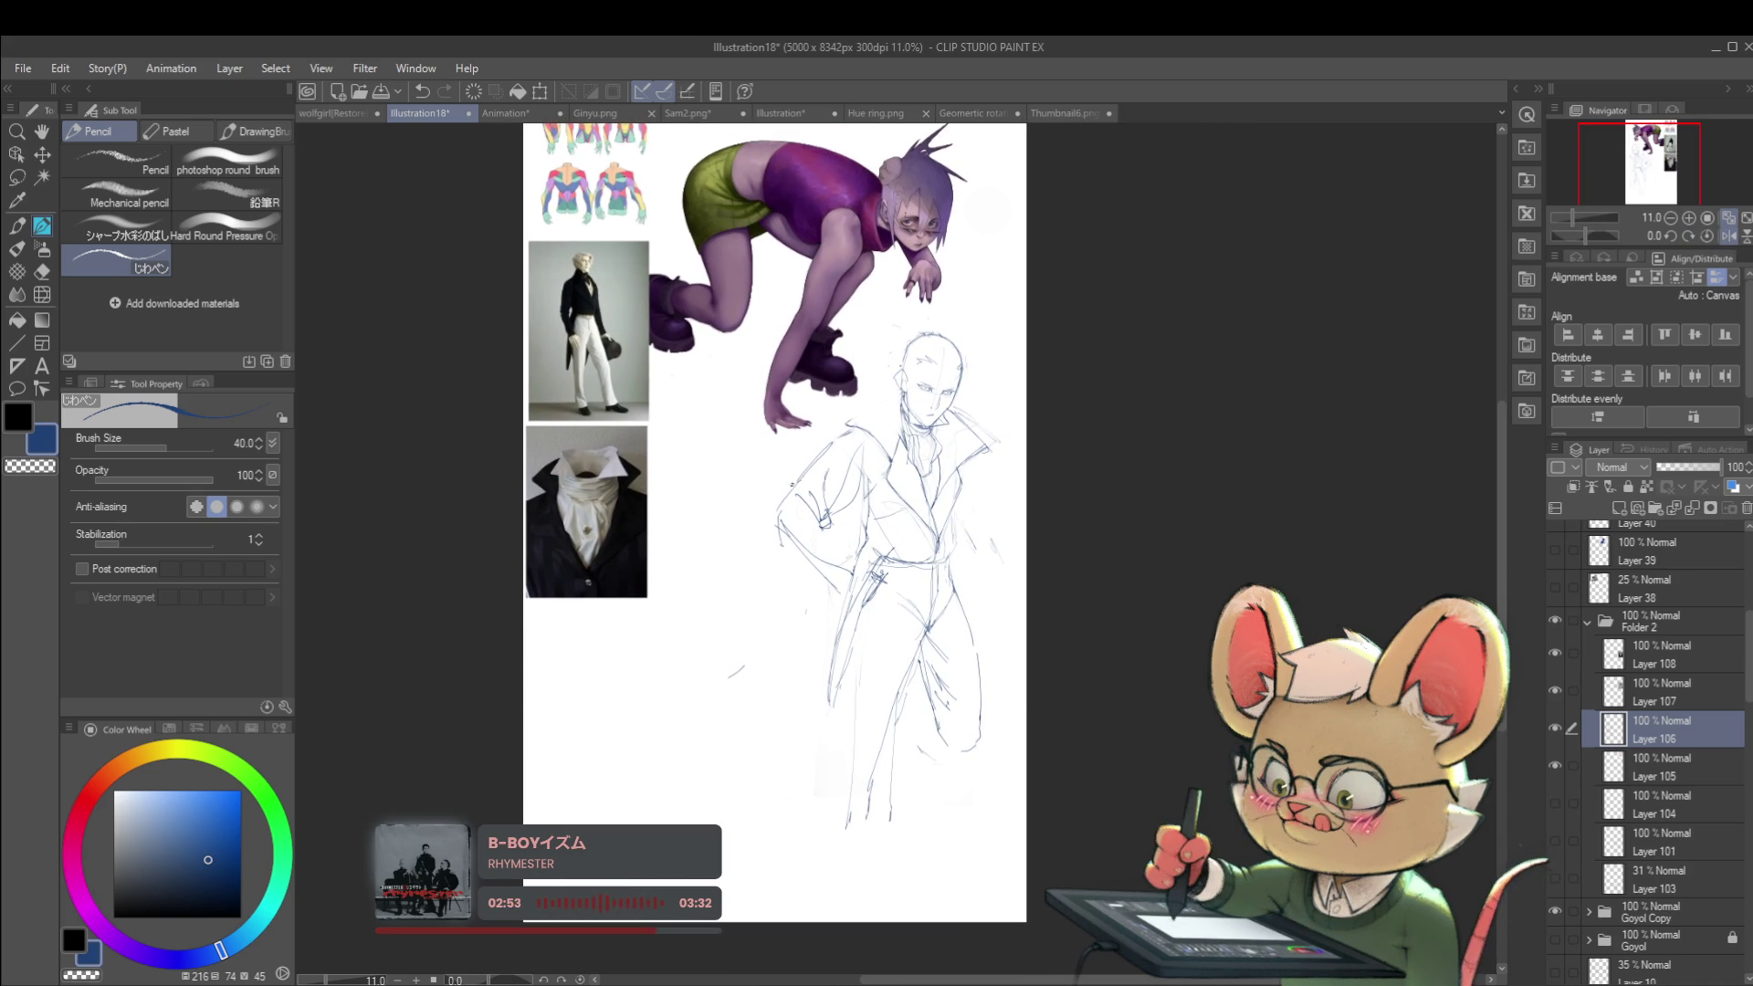
pyautogui.scroll(1, 793, 491)
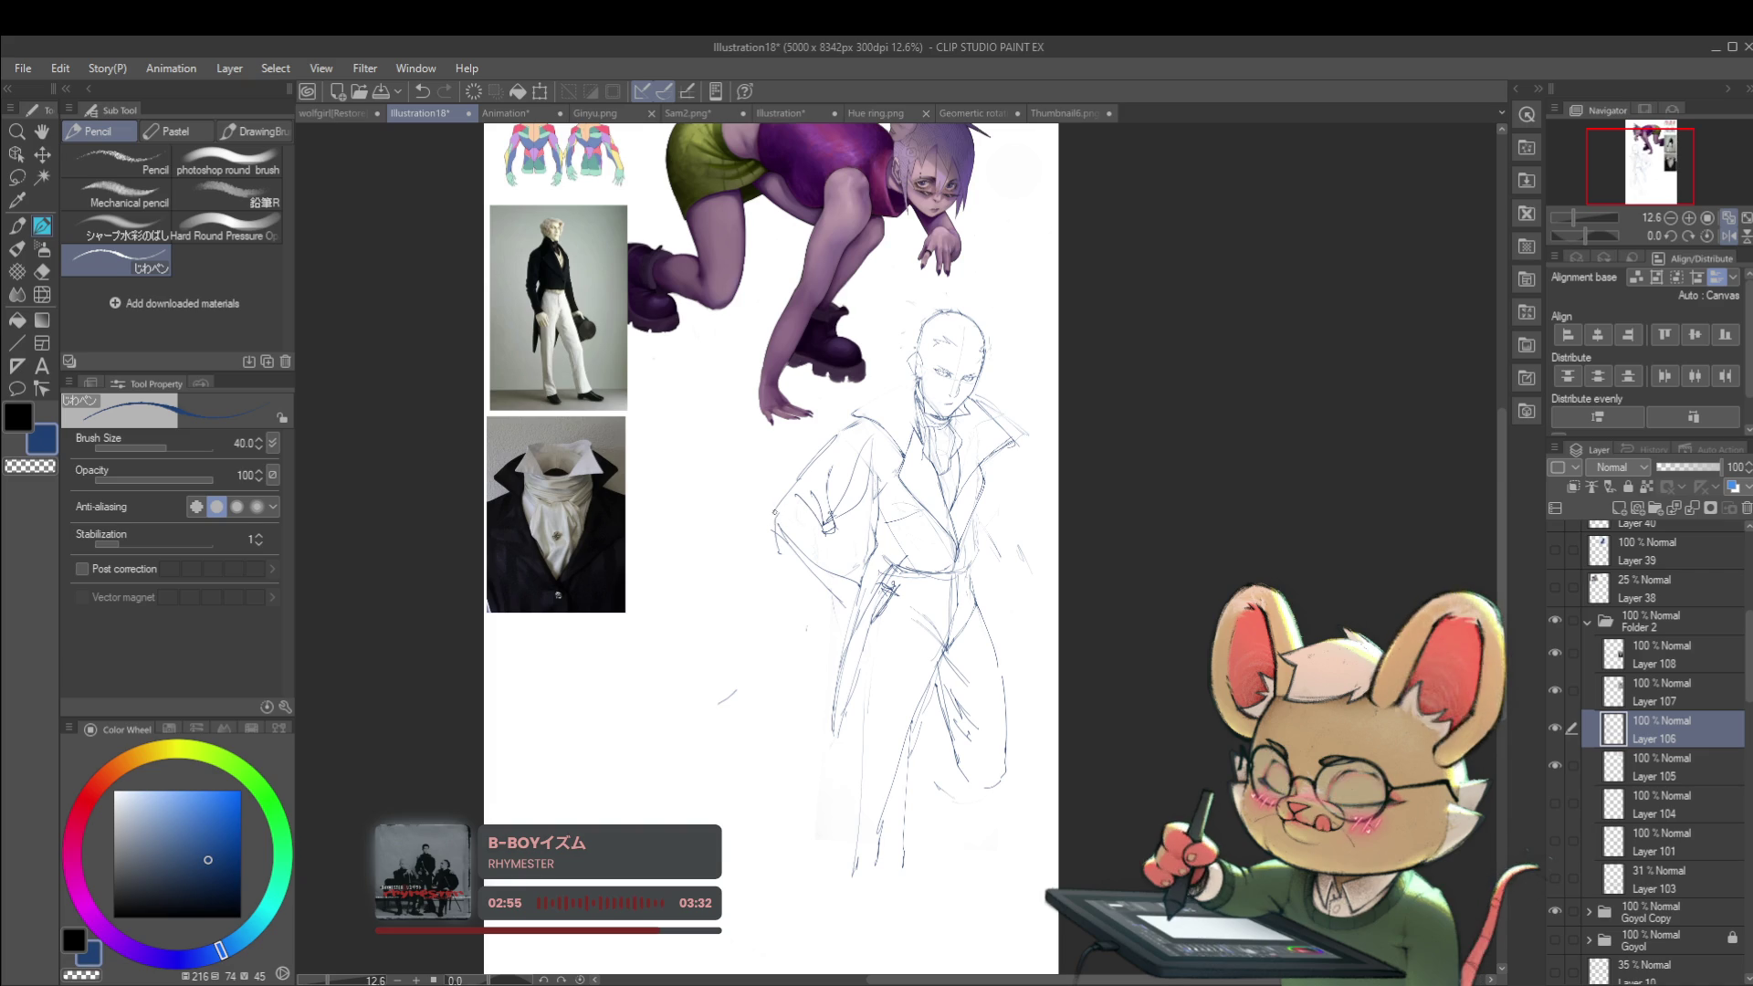
pyautogui.scroll(4, 899, 391)
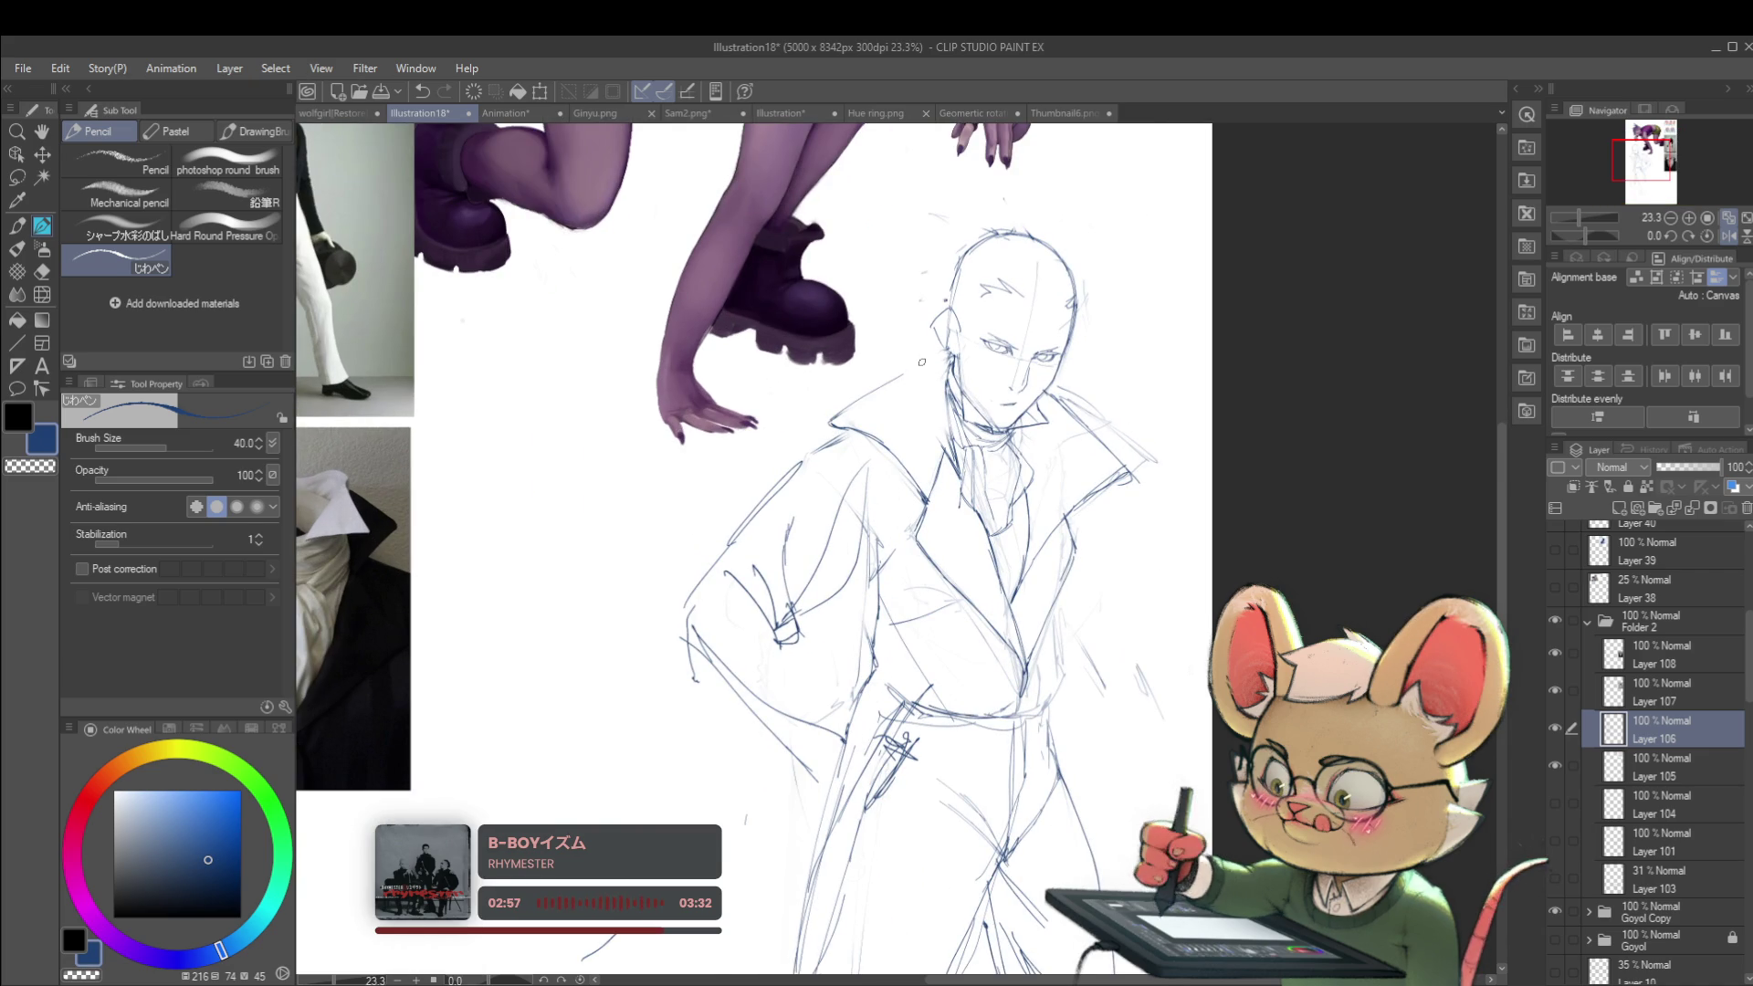
pyautogui.scroll(-5, 1064, 363)
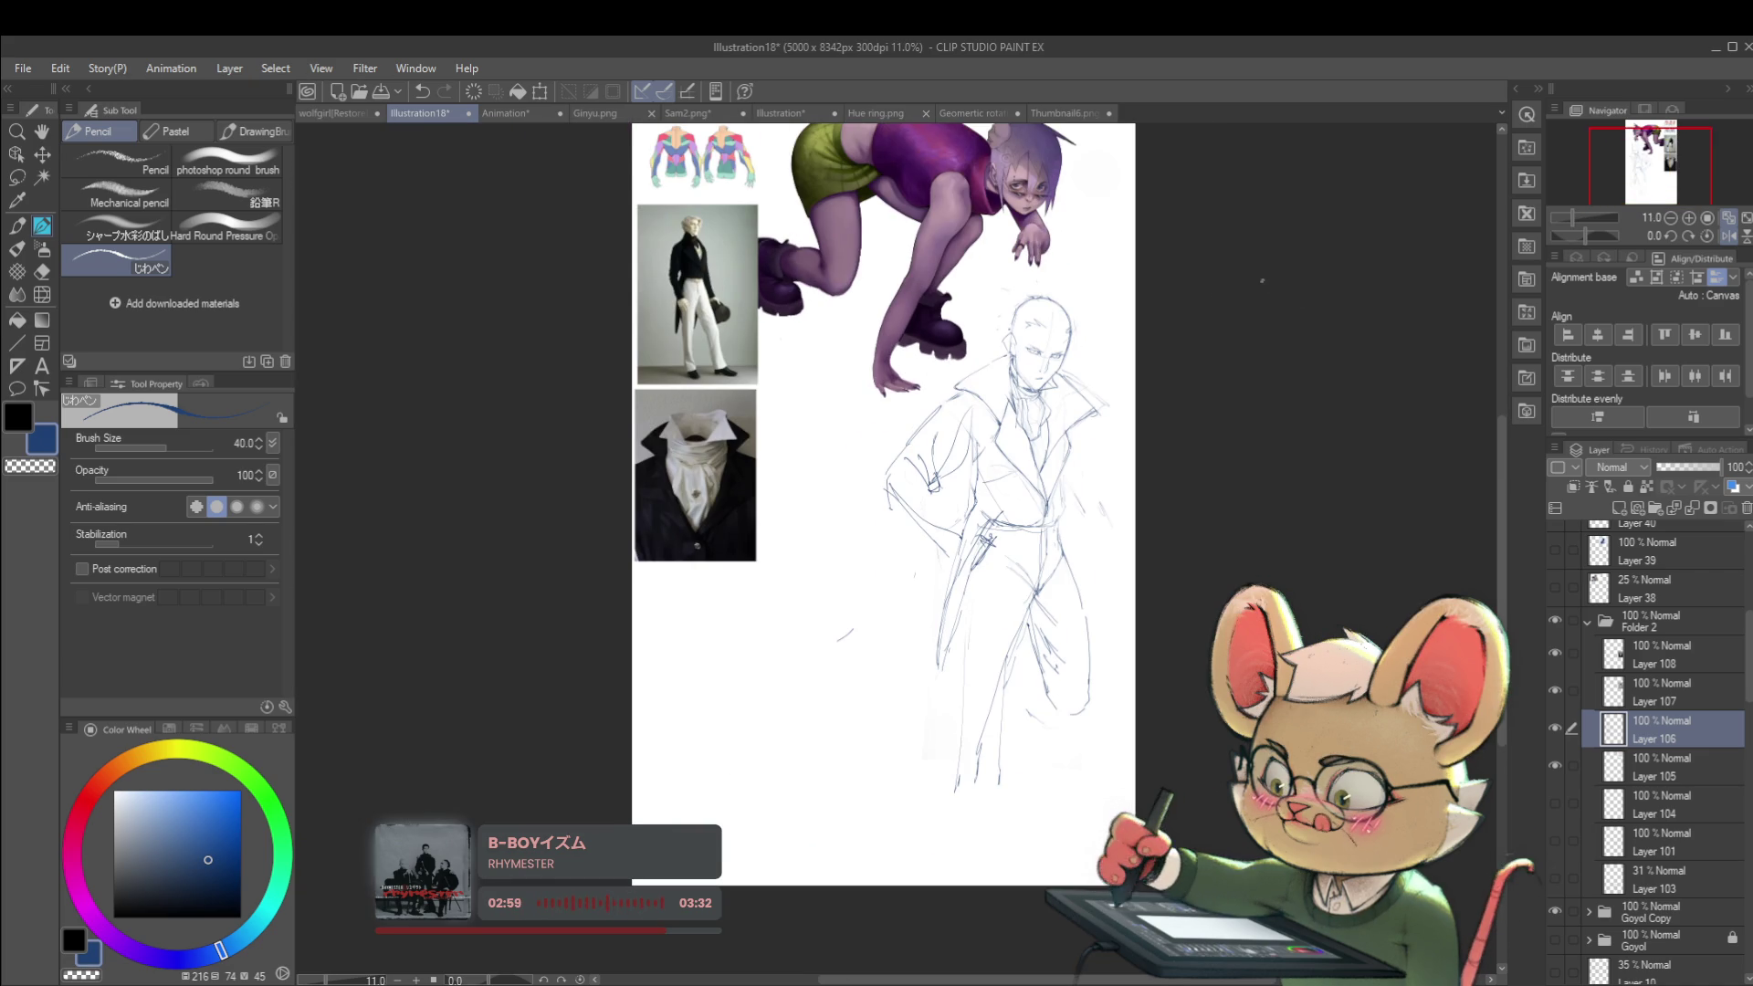
pyautogui.moveTo(1164, 395); pyautogui.dragTo(1100, 384)
pyautogui.scroll(4, 945, 320)
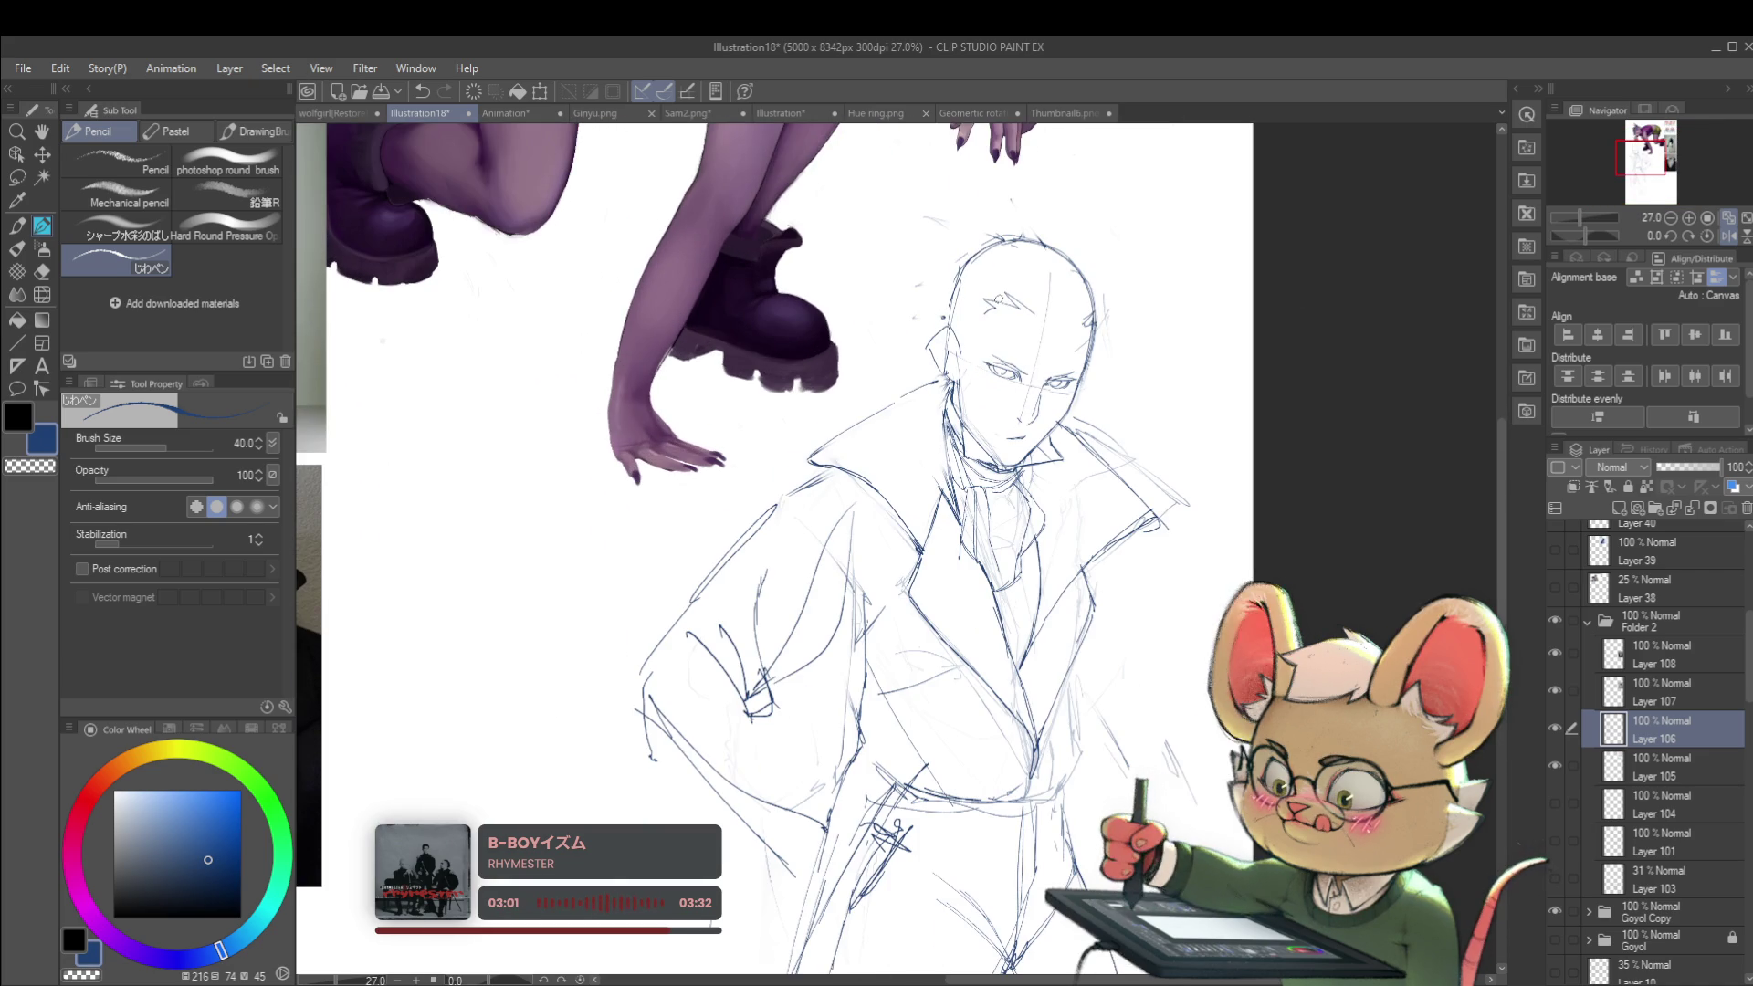
pyautogui.moveTo(982, 441); pyautogui.dragTo(1019, 368)
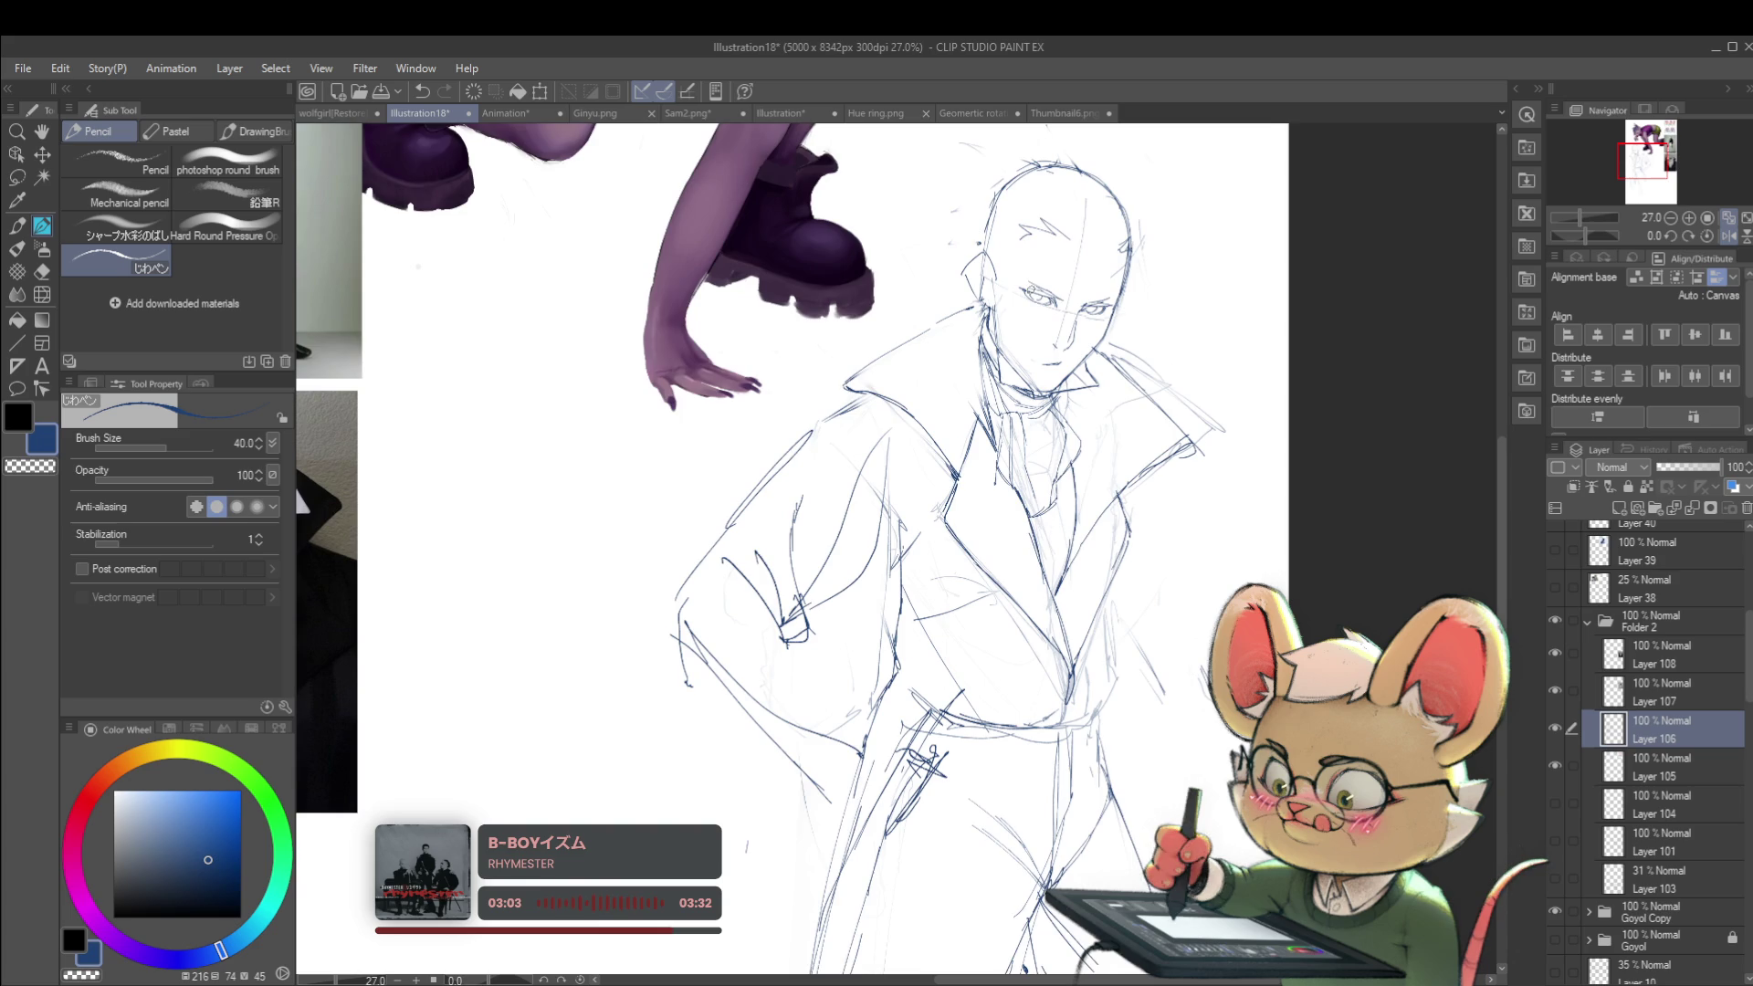
pyautogui.scroll(-2, 1030, 292)
pyautogui.moveTo(1117, 529); pyautogui.dragTo(1186, 666)
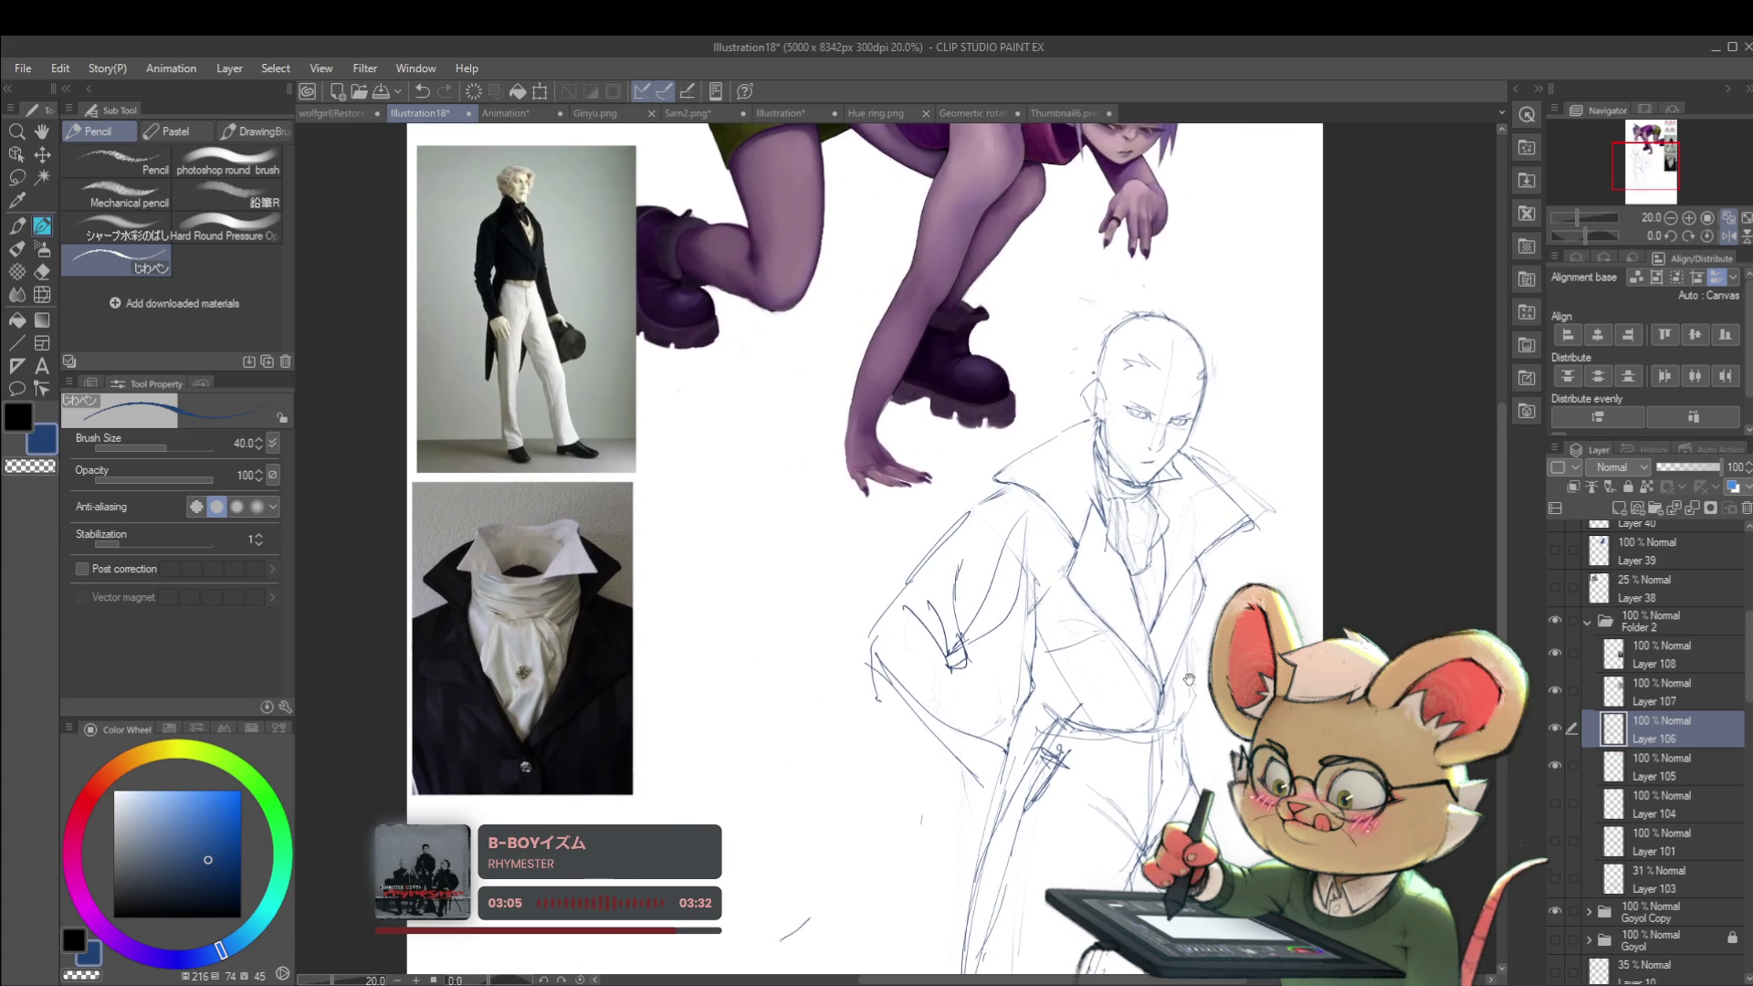
# Step: Zoom into the tailcoat reference photo, then bring the view back to the coat sketch
pyautogui.scroll(5, 511, 274)
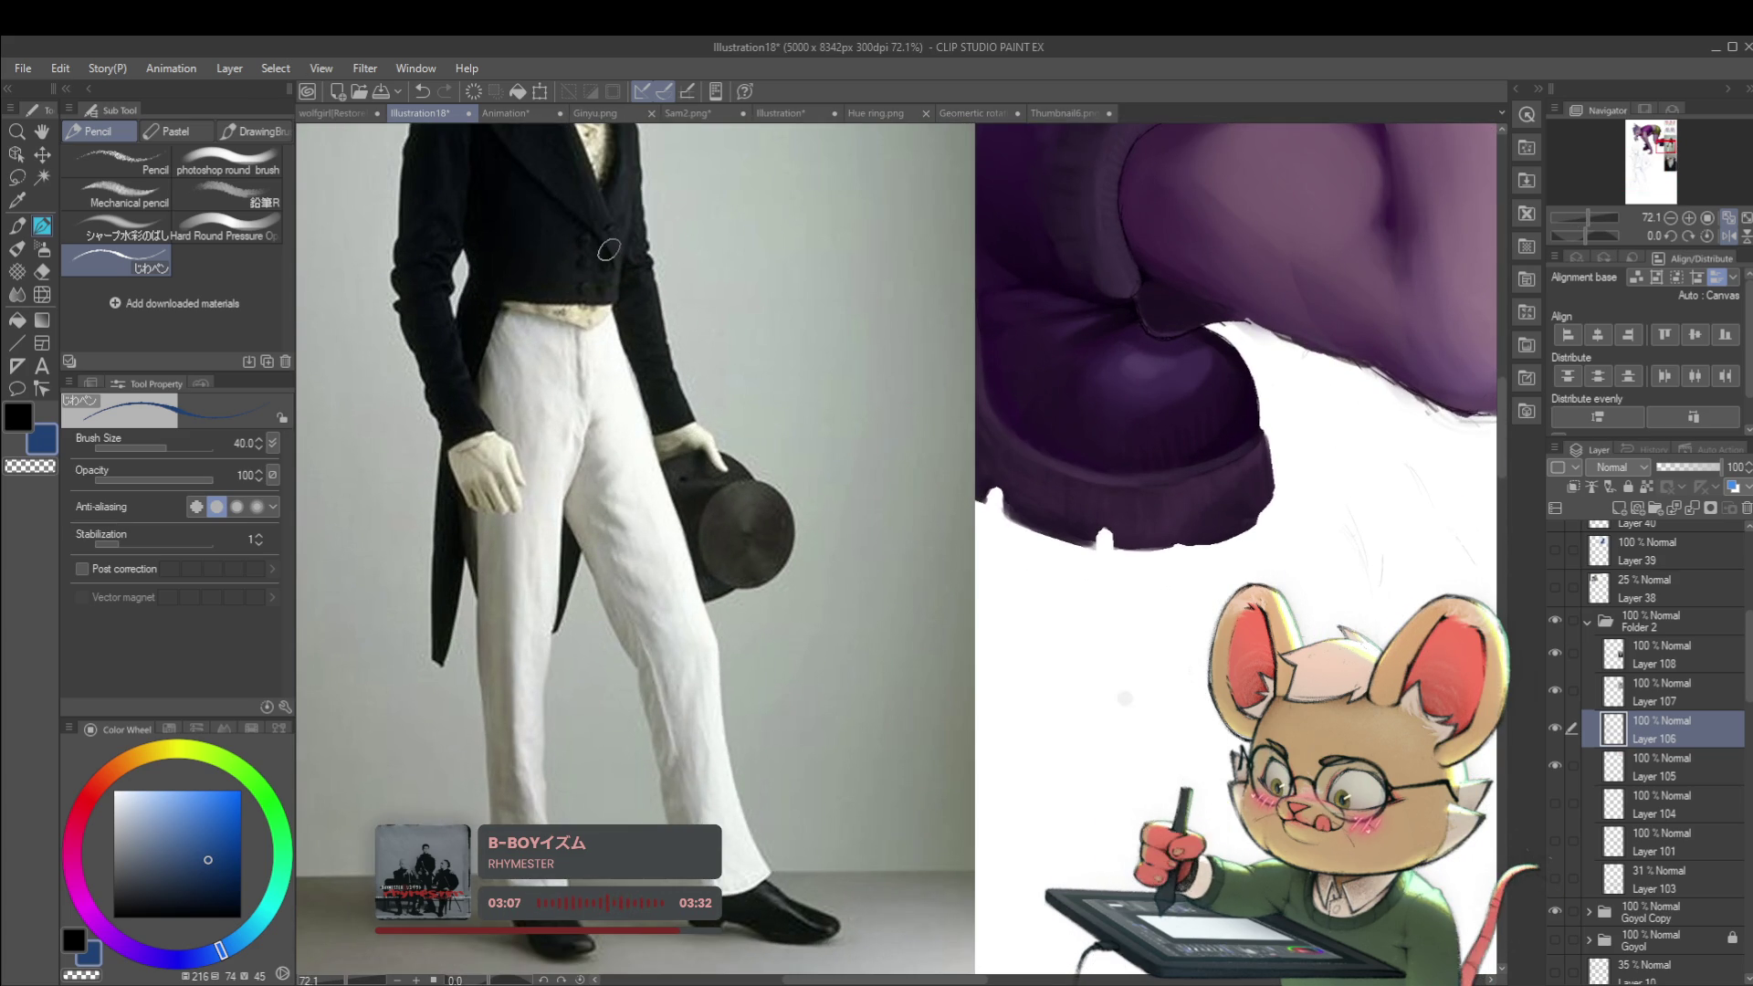
pyautogui.scroll(-4, 608, 293)
pyautogui.moveTo(1447, 658); pyautogui.dragTo(977, 461)
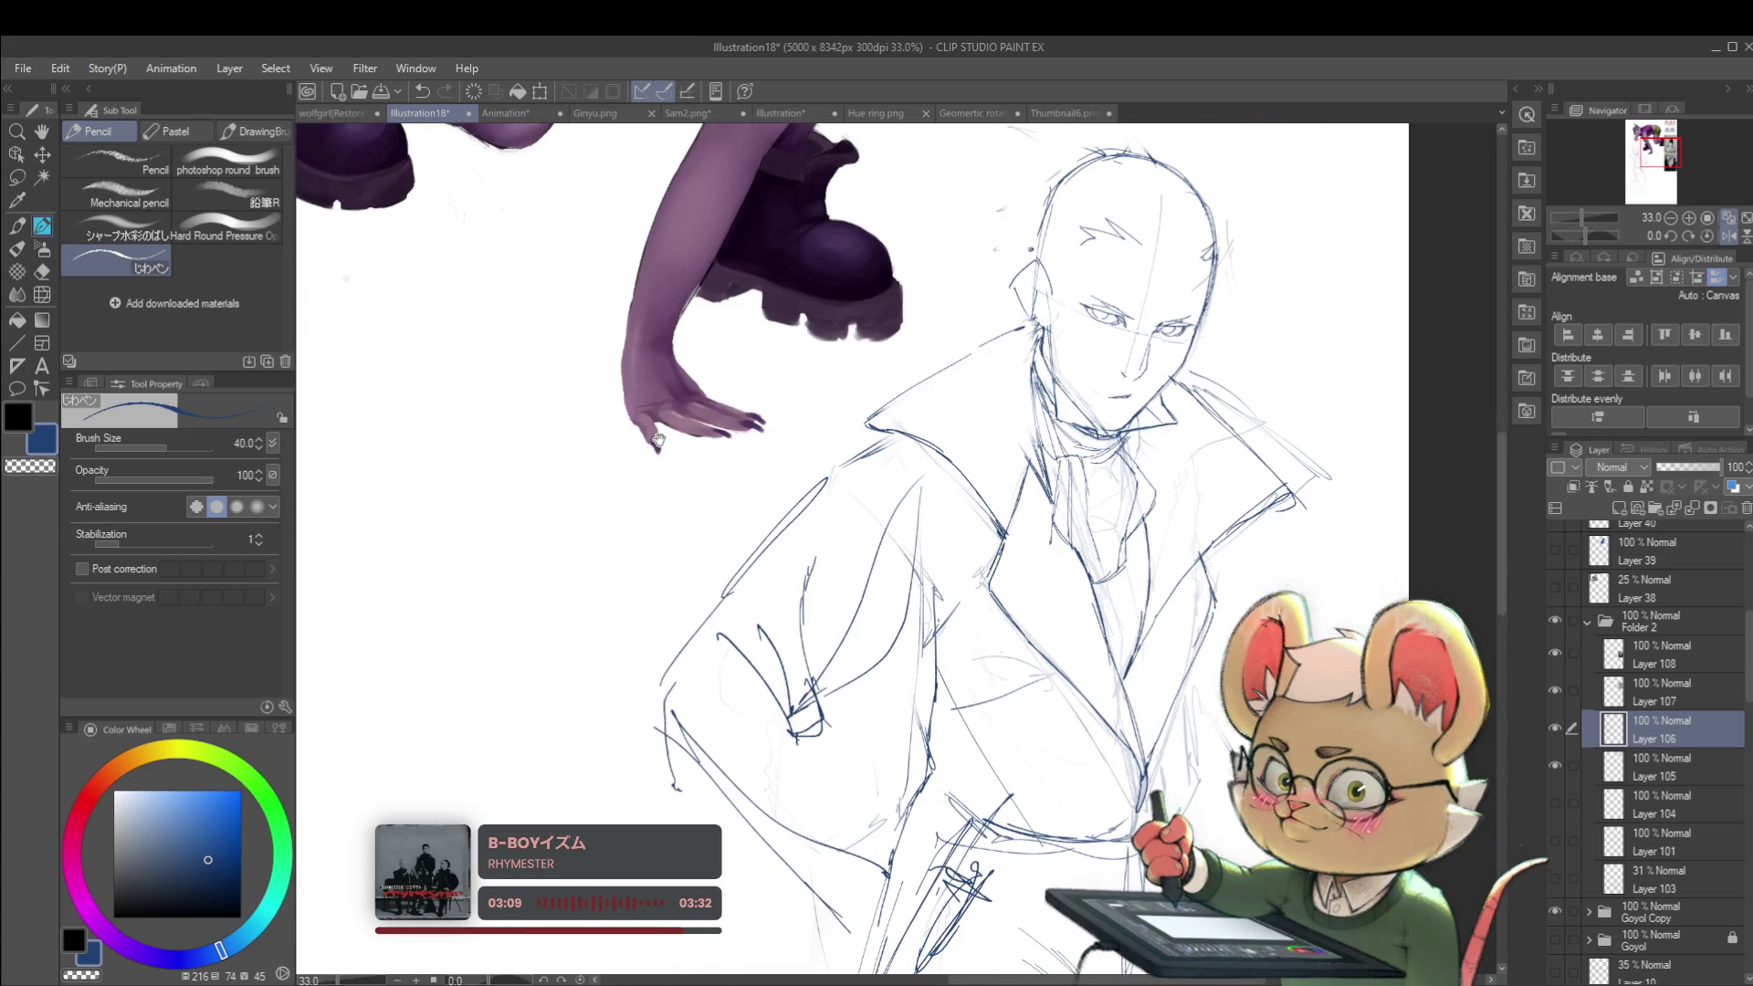
pyautogui.scroll(-3, 975, 475)
pyautogui.hscroll(3, 975, 475)
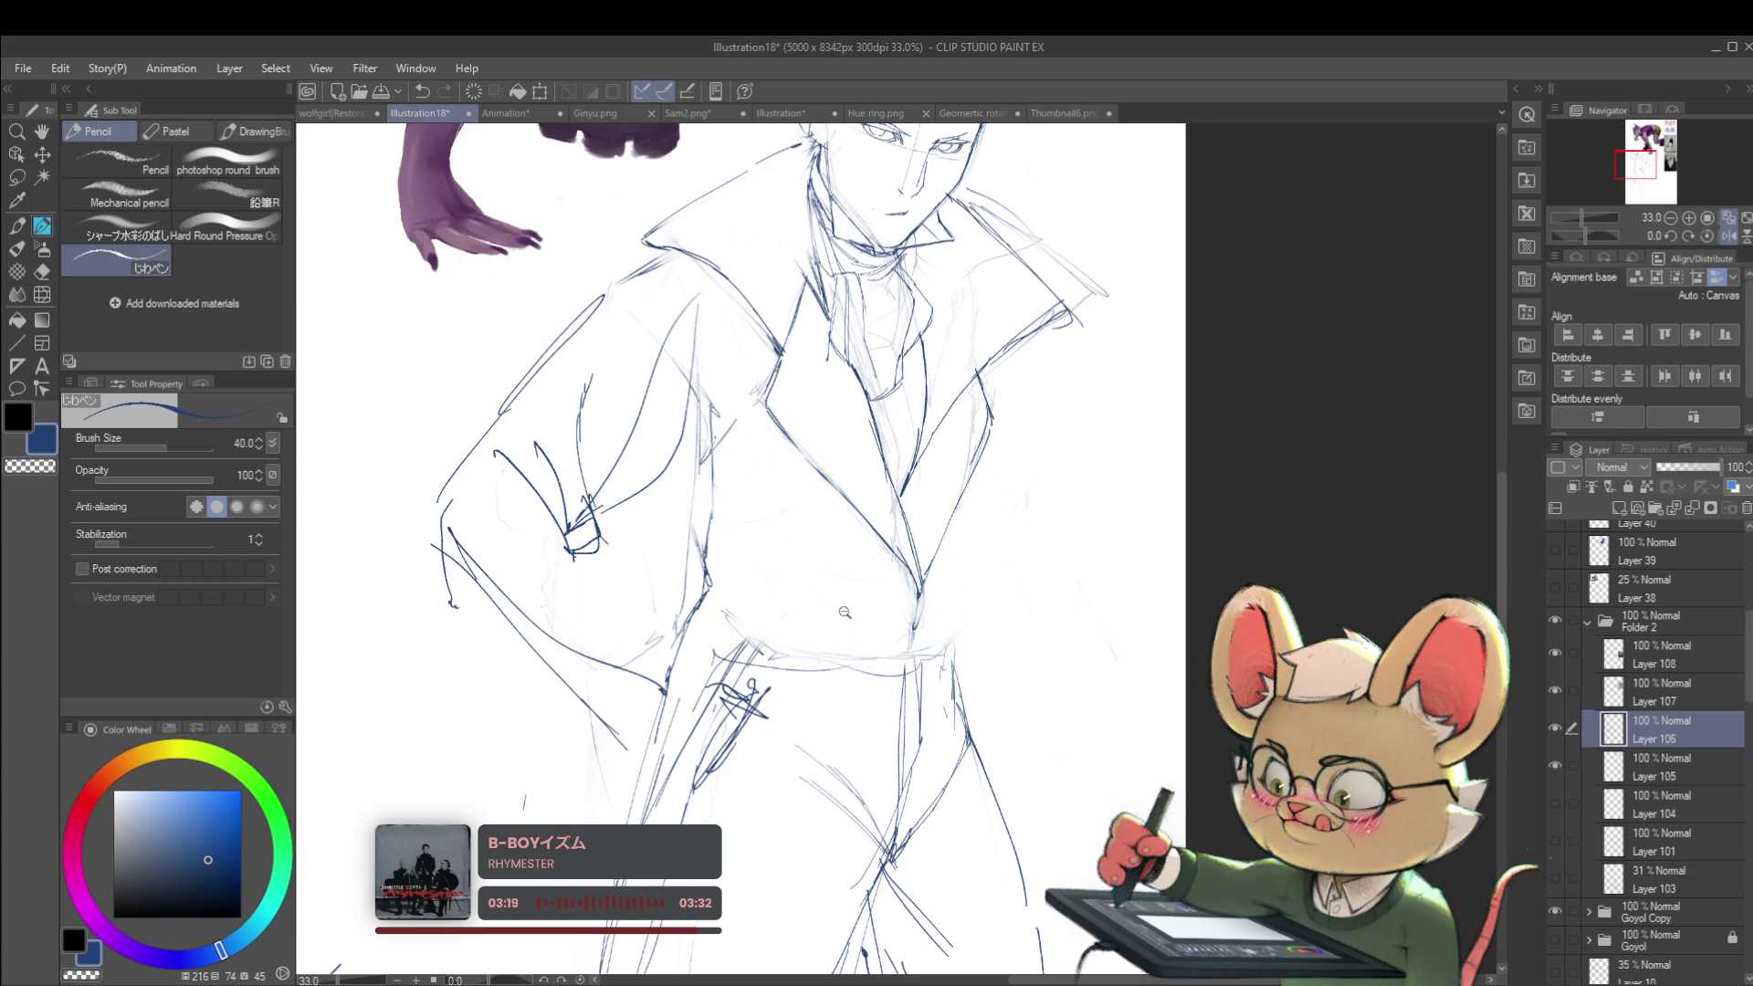
pyautogui.scroll(-5, 882, 617)
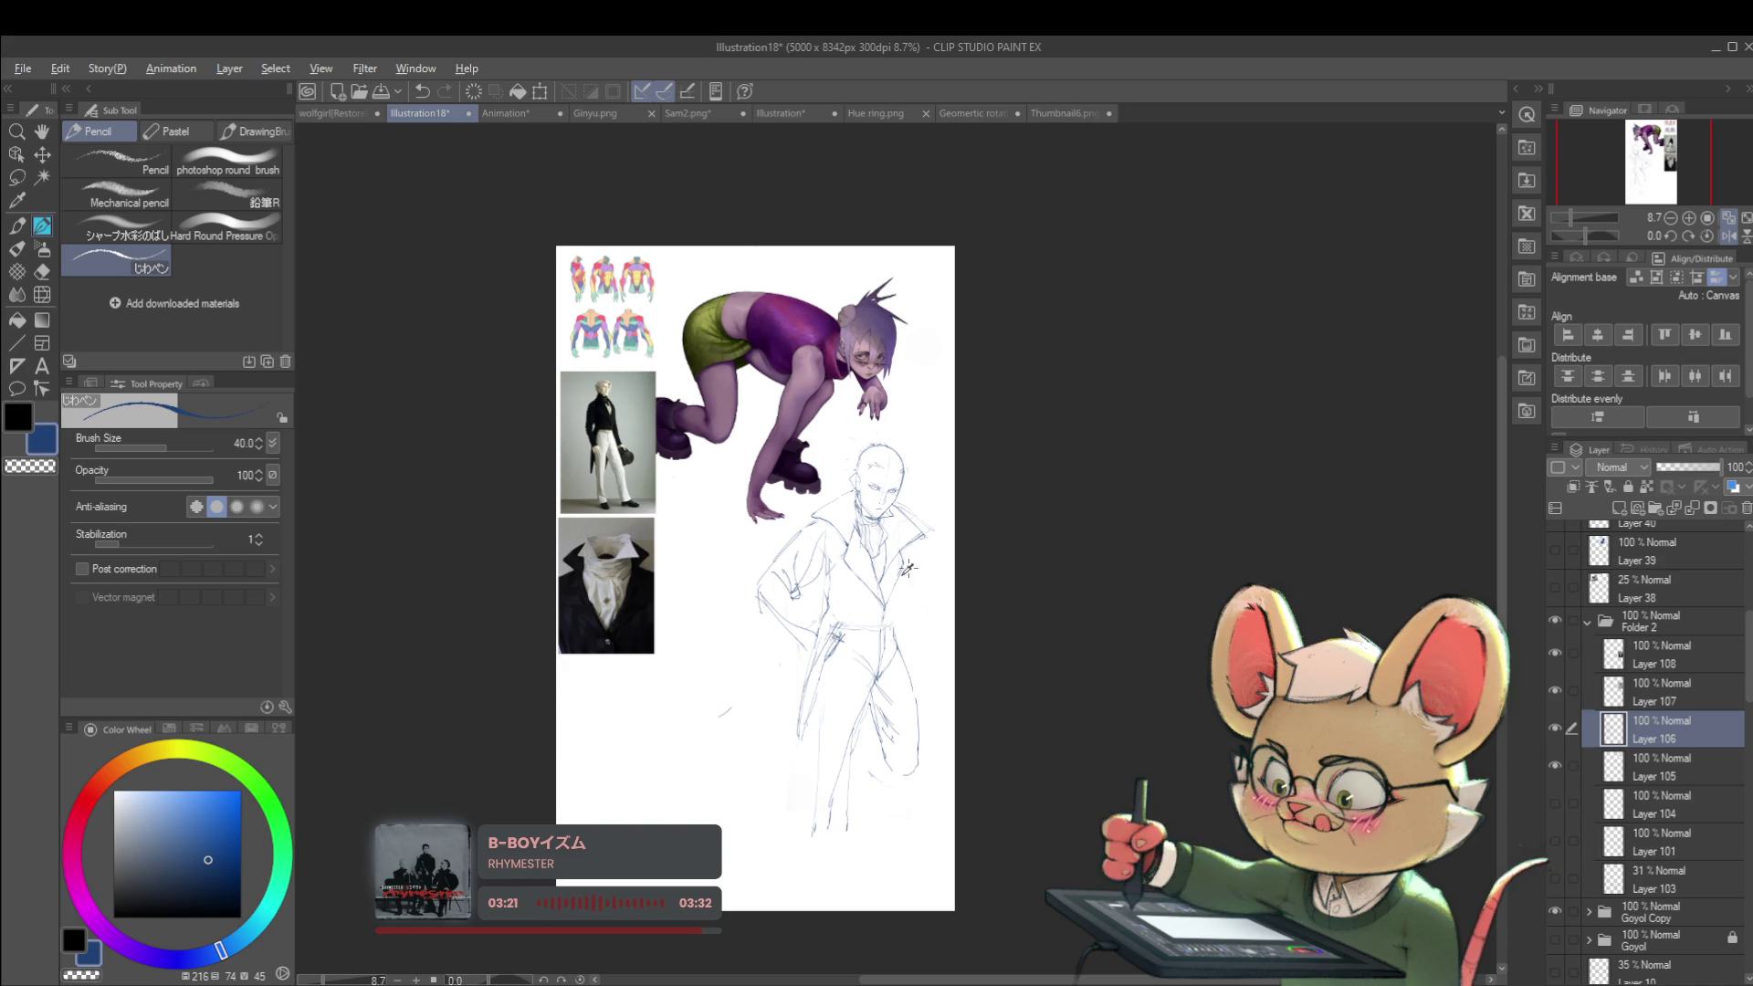
pyautogui.scroll(2, 907, 561)
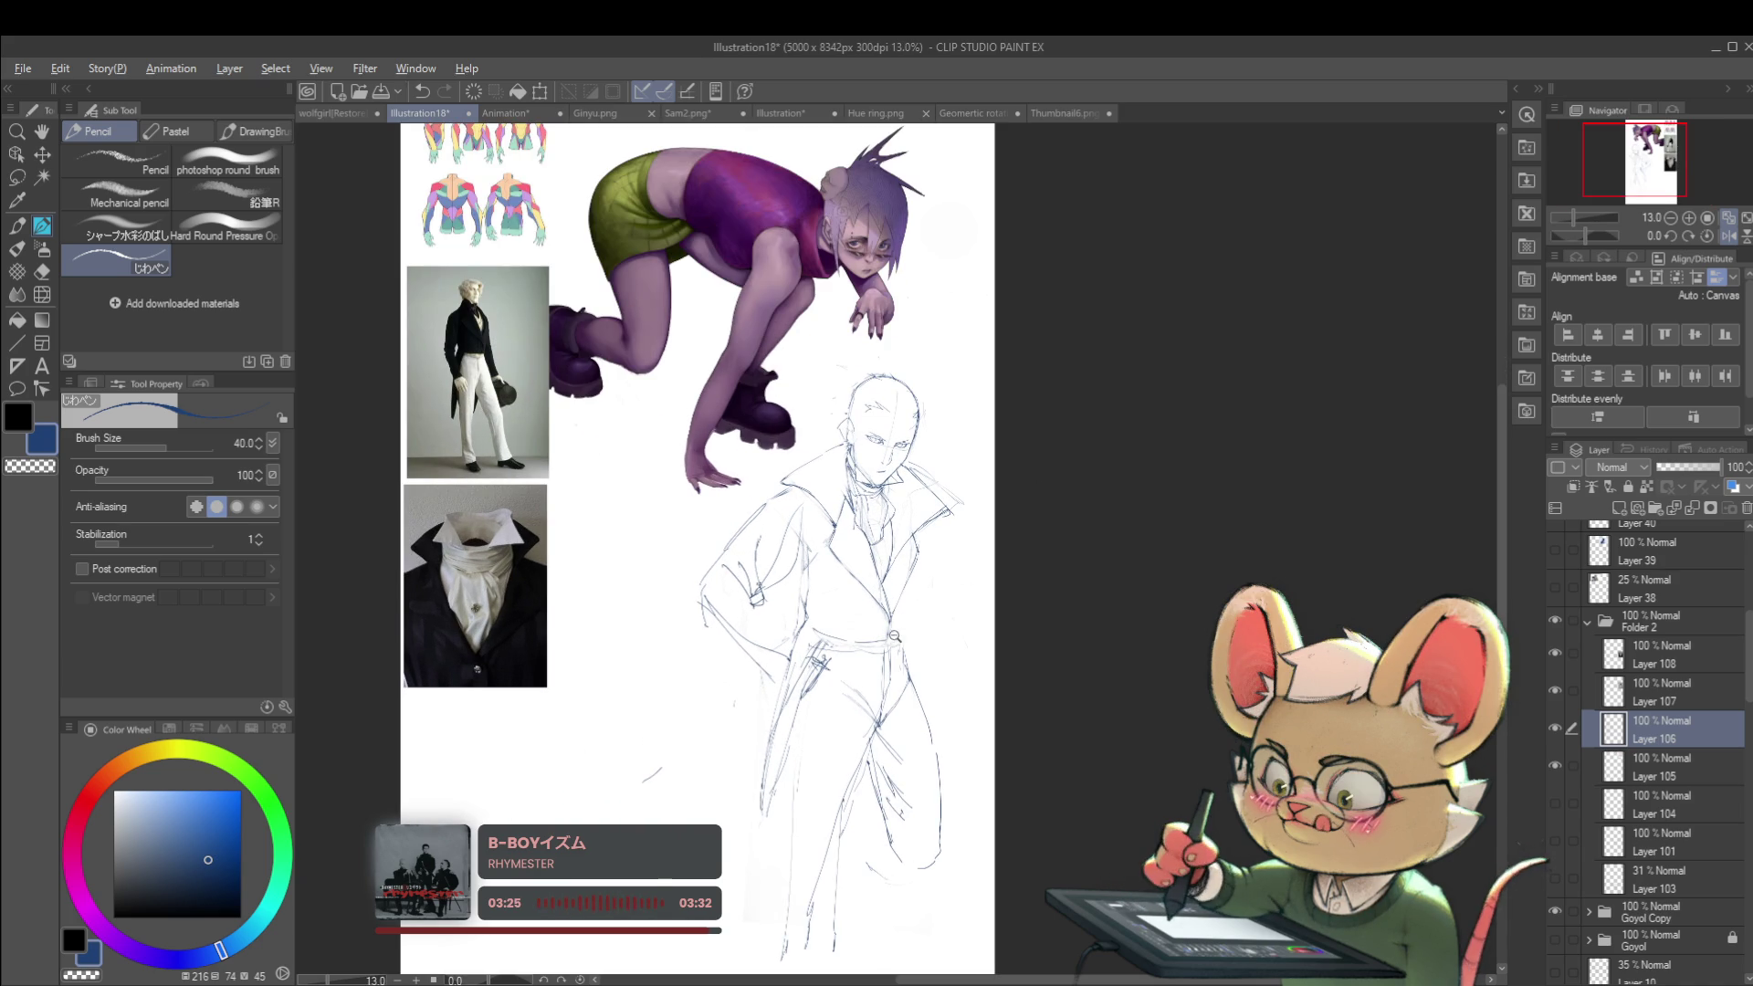
pyautogui.scroll(3, 895, 636)
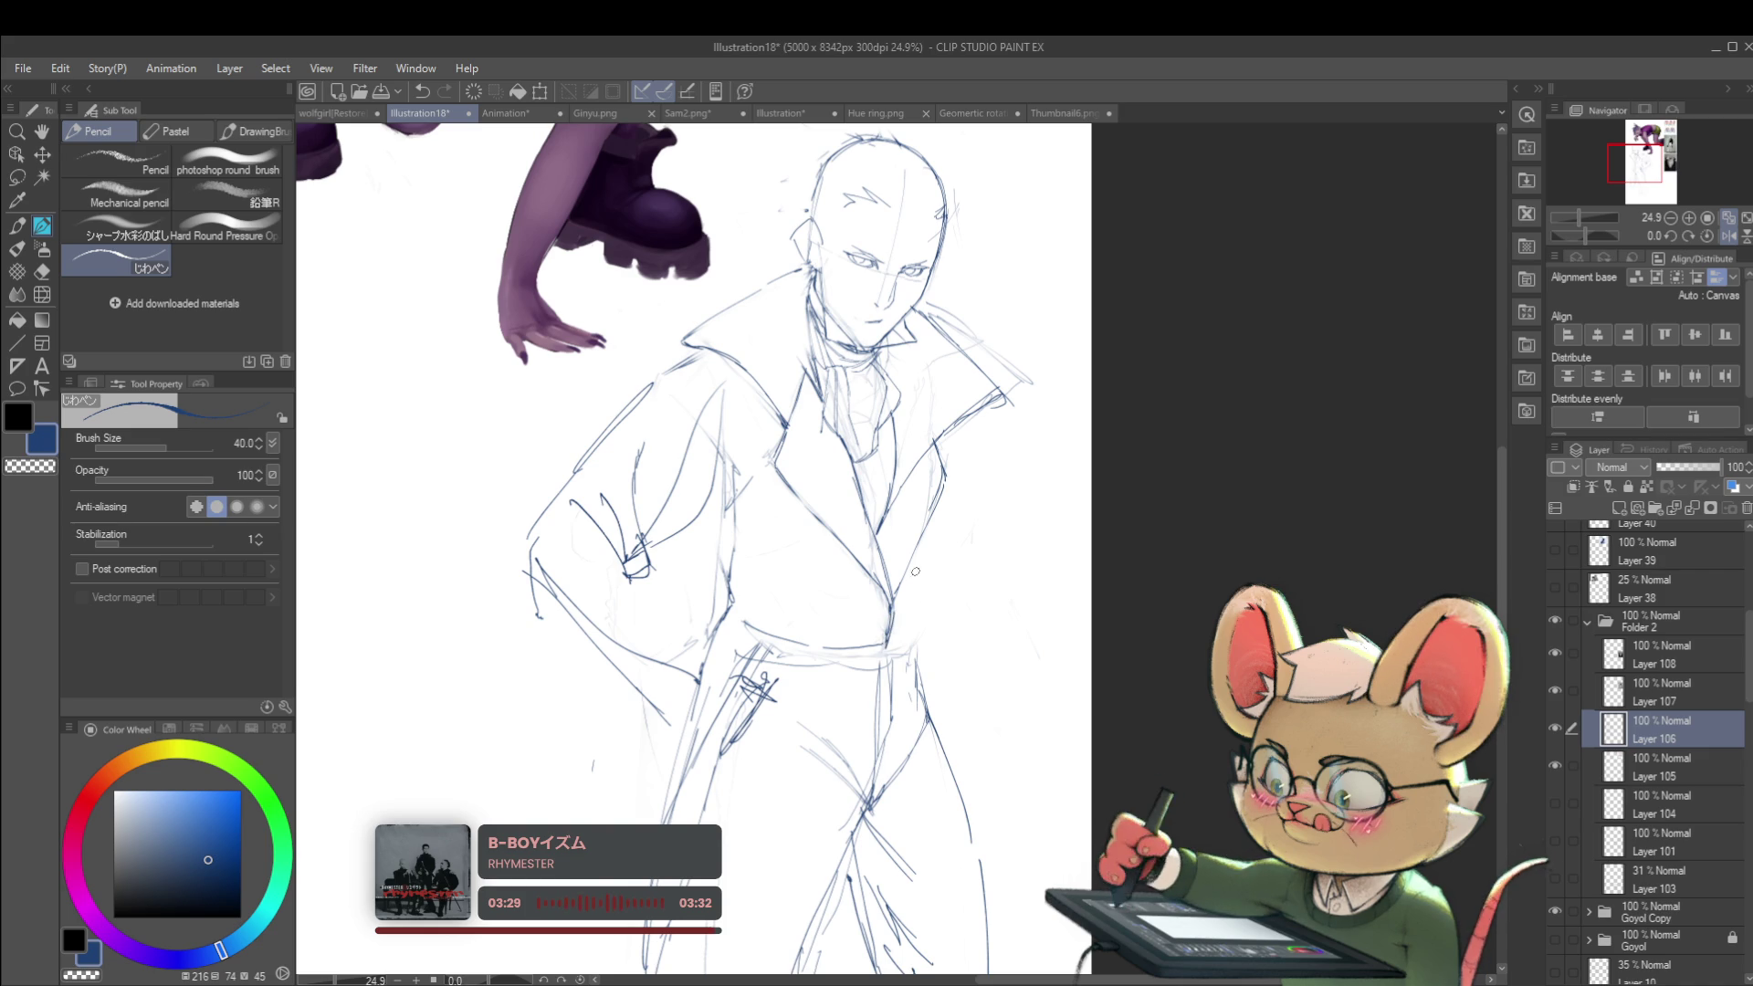
# Step: Frame the coat's waist up close and draw a front button with a small detail below it
pyautogui.moveTo(898, 558)
pyautogui.mouseDown()
pyautogui.moveTo(1187, 694)
pyautogui.moveTo(1324, 730)
pyautogui.mouseUp()
pyautogui.scroll(-2, 756, 892)
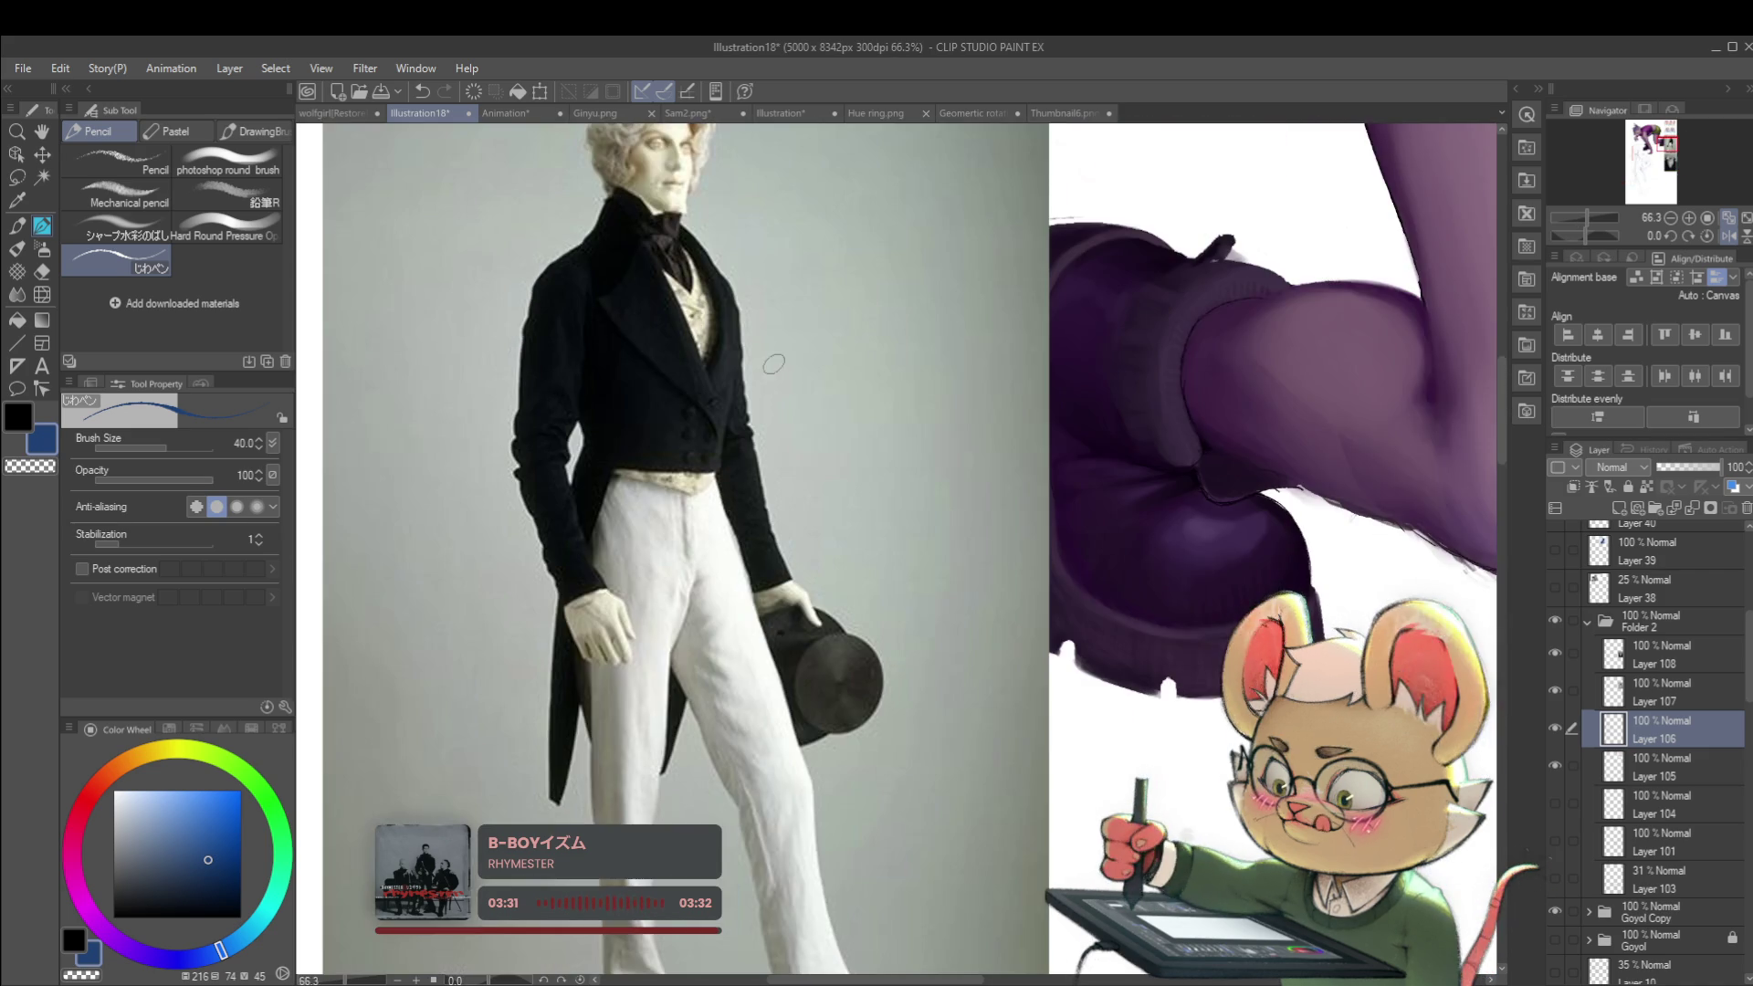
pyautogui.moveTo(756, 891); pyautogui.dragTo(429, 356)
pyautogui.scroll(2, 914, 321)
pyautogui.scroll(2, 914, 321)
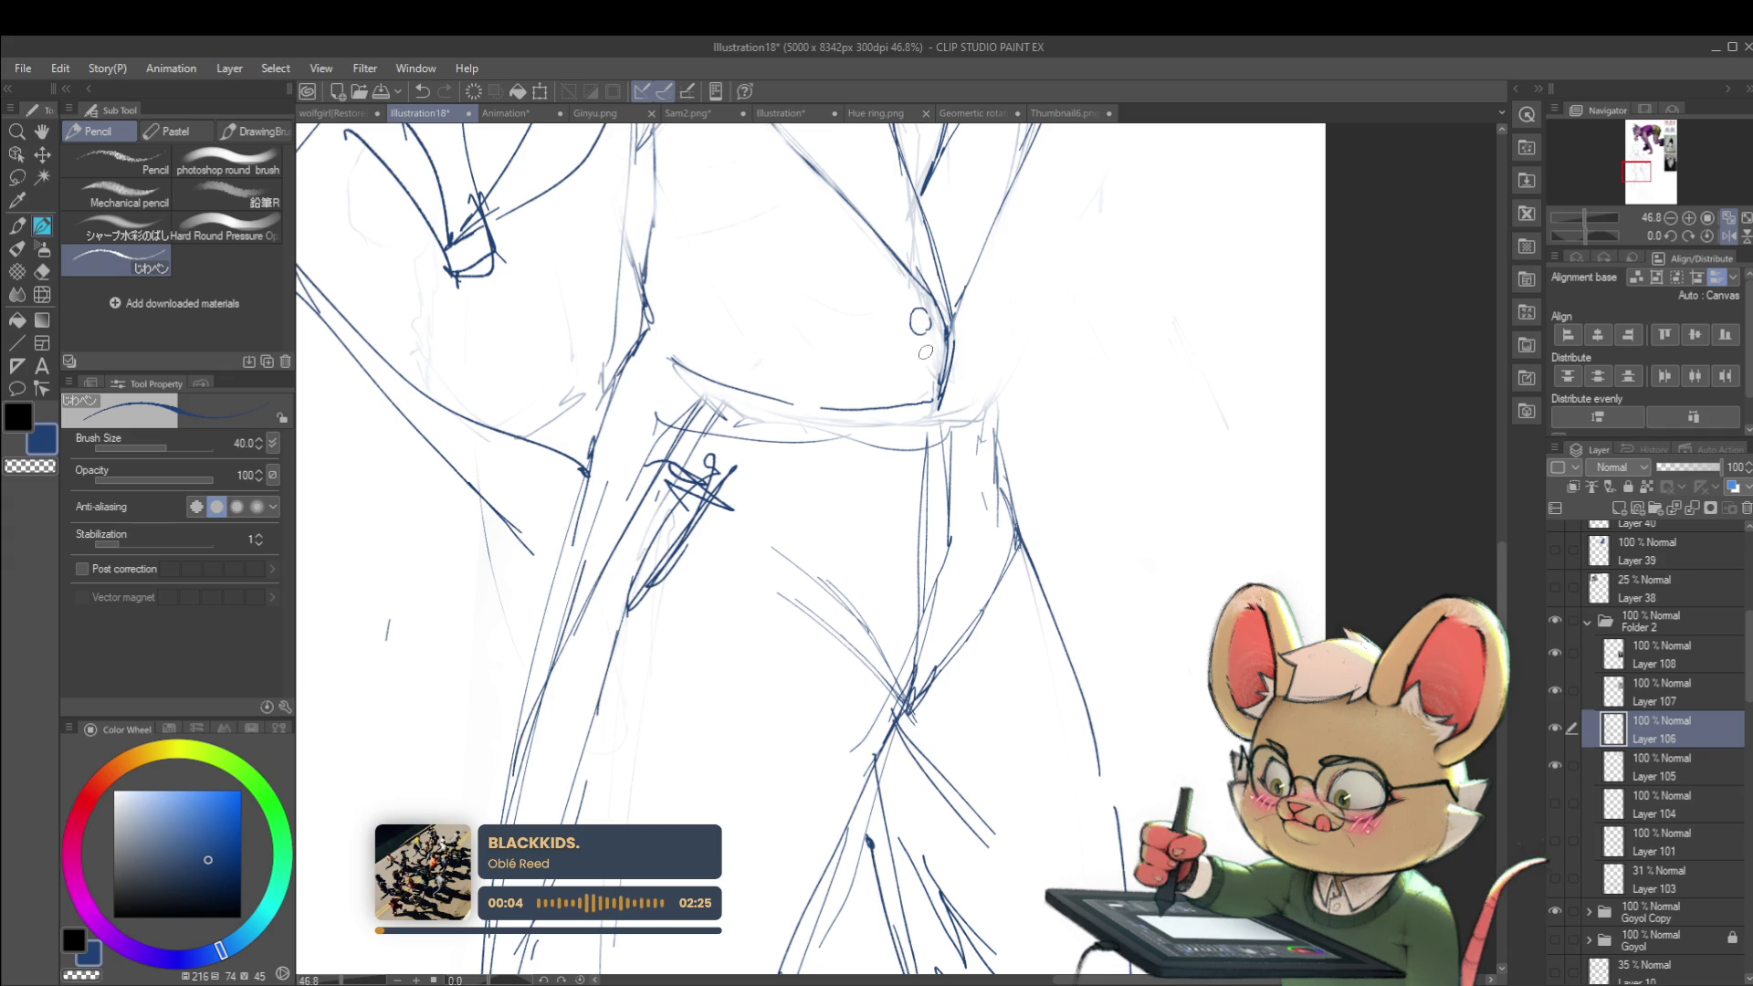
pyautogui.moveTo(924, 313); pyautogui.dragTo(920, 363)
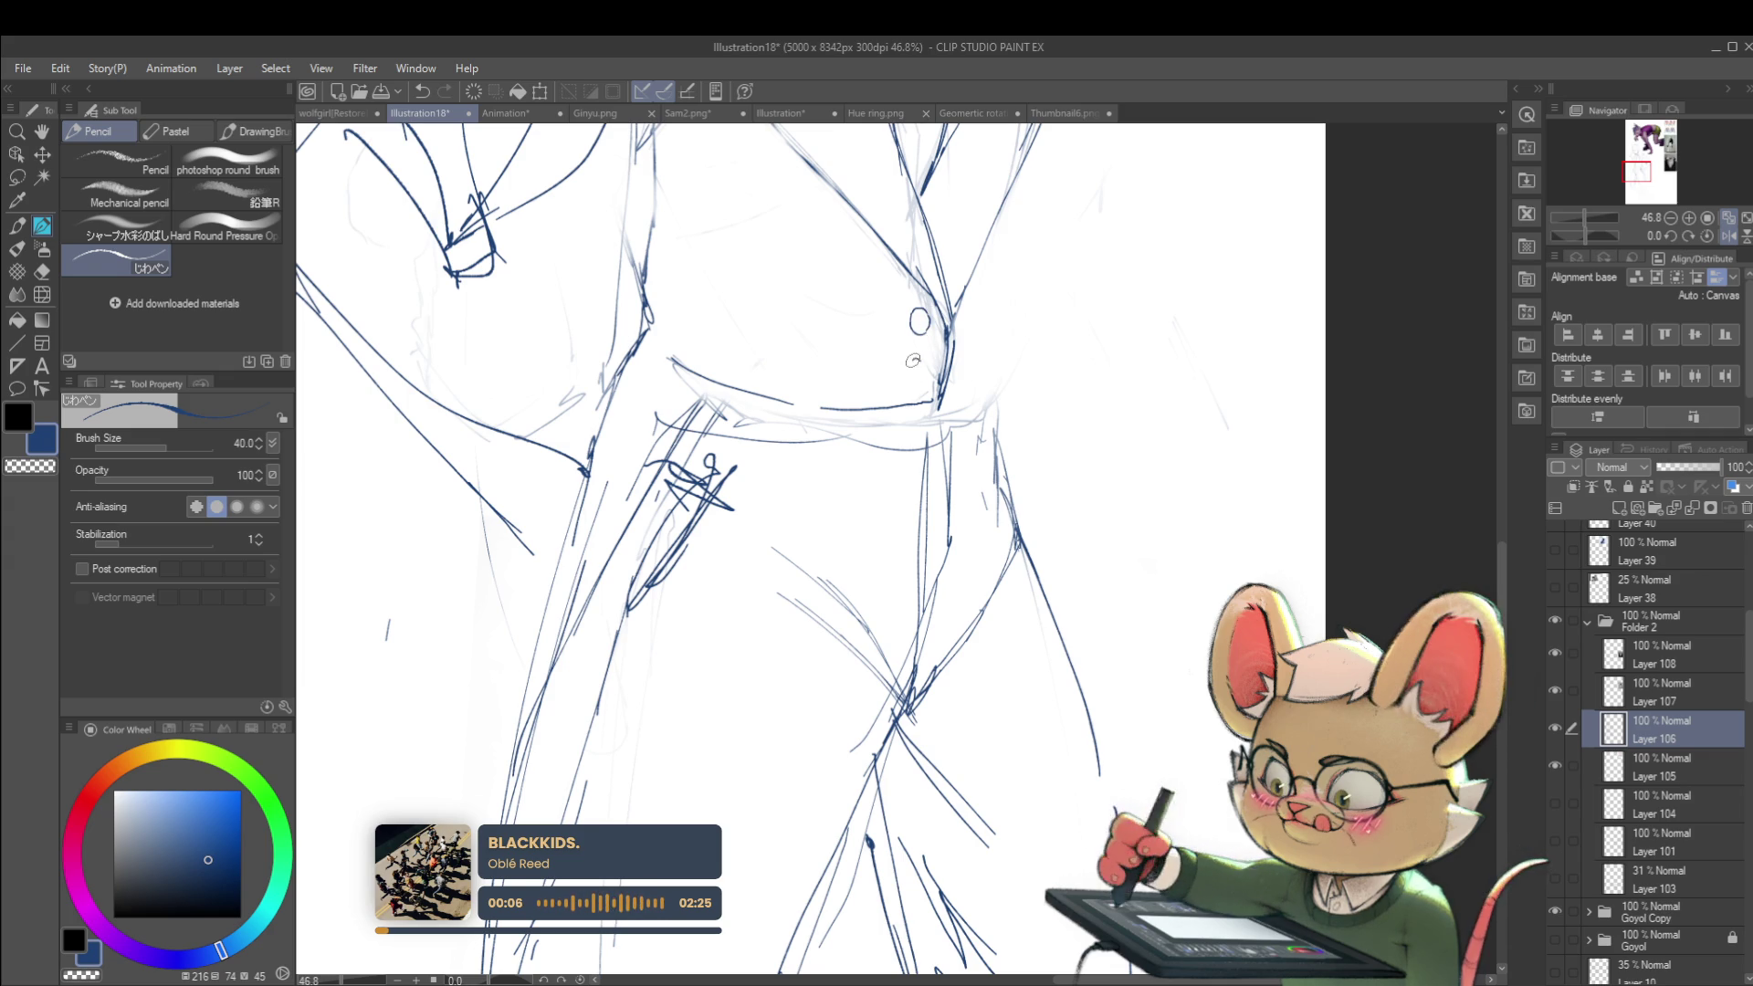
# Step: Add hair strokes on the right side of the man's head
pyautogui.scroll(-5, 936, 336)
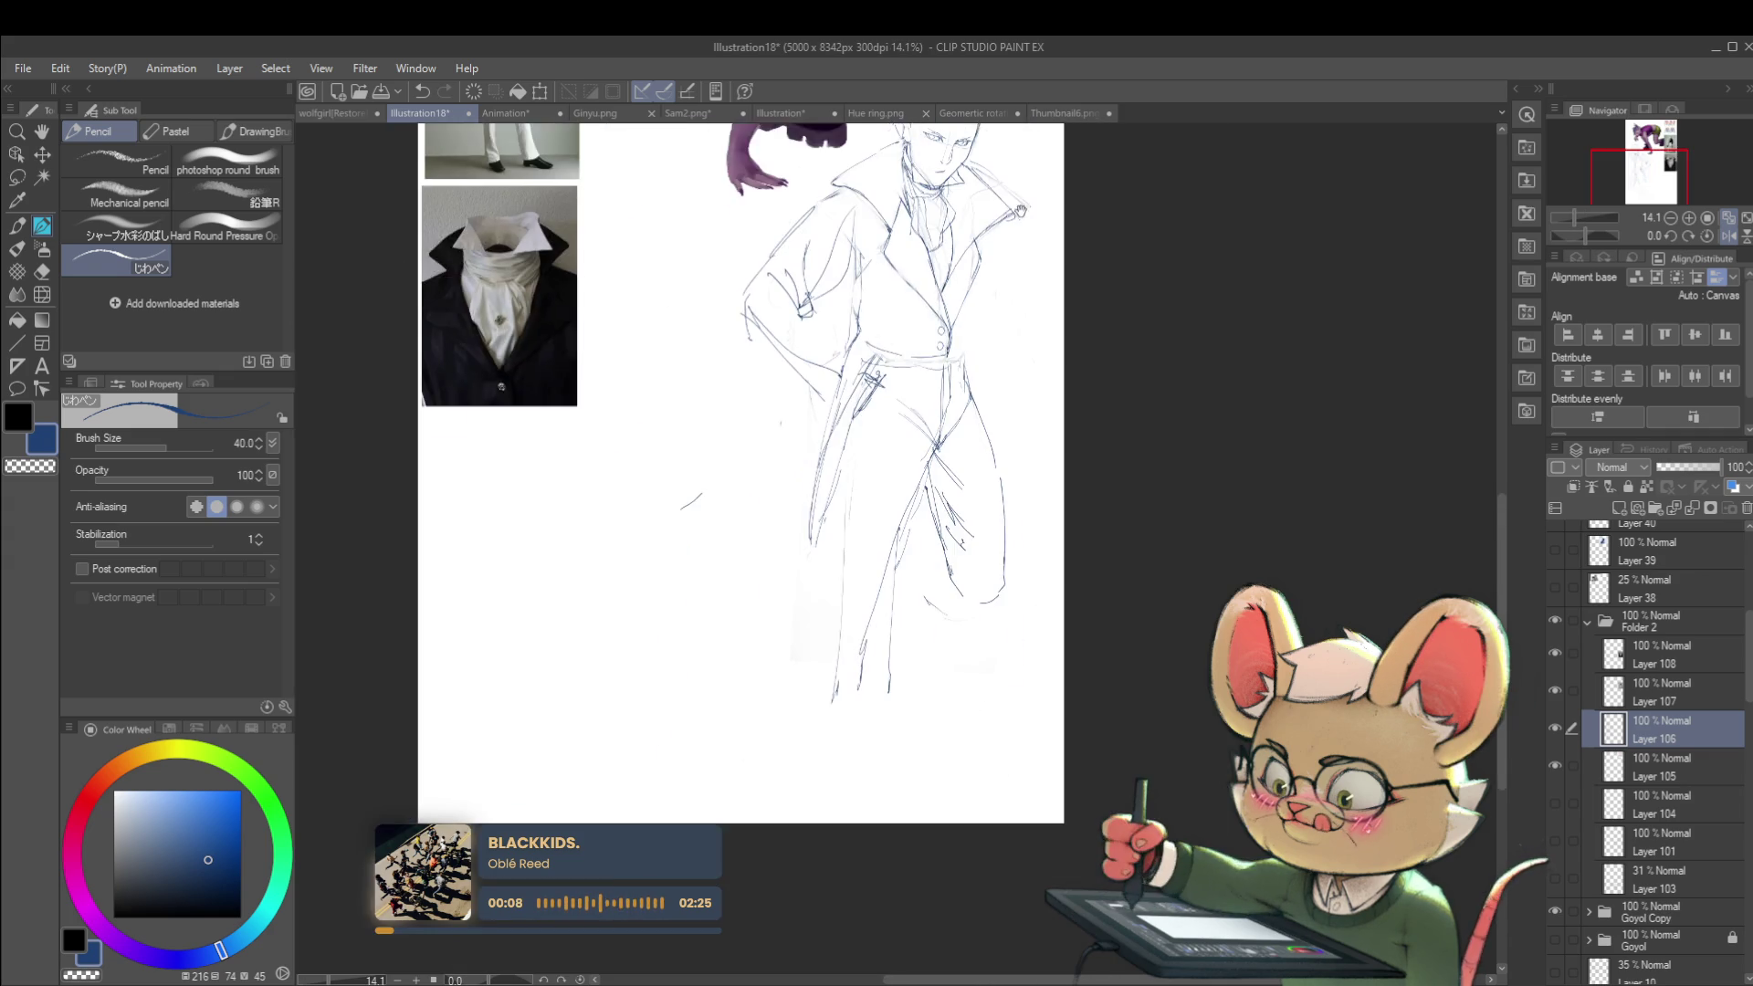
pyautogui.scroll(3, 484, 292)
pyautogui.moveTo(1048, 364)
pyautogui.mouseDown()
pyautogui.moveTo(1100, 336)
pyautogui.moveTo(1108, 411)
pyautogui.mouseUp()
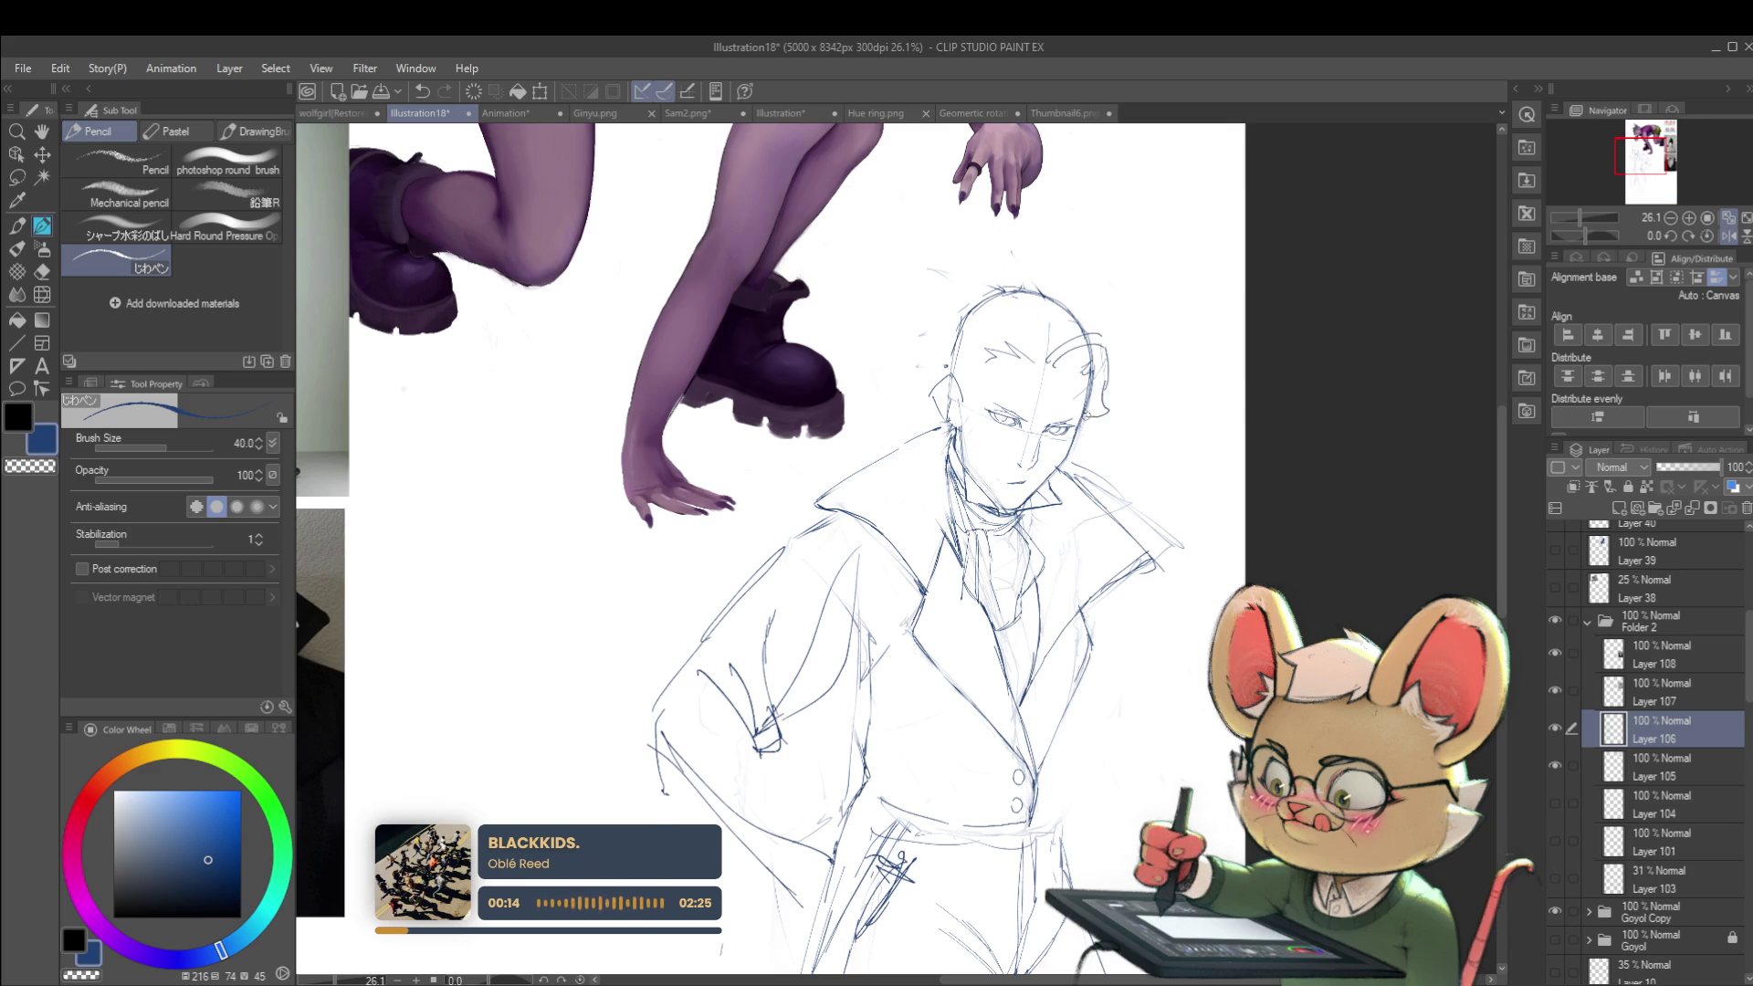
pyautogui.scroll(-3, 1146, 390)
pyautogui.scroll(4, 1149, 348)
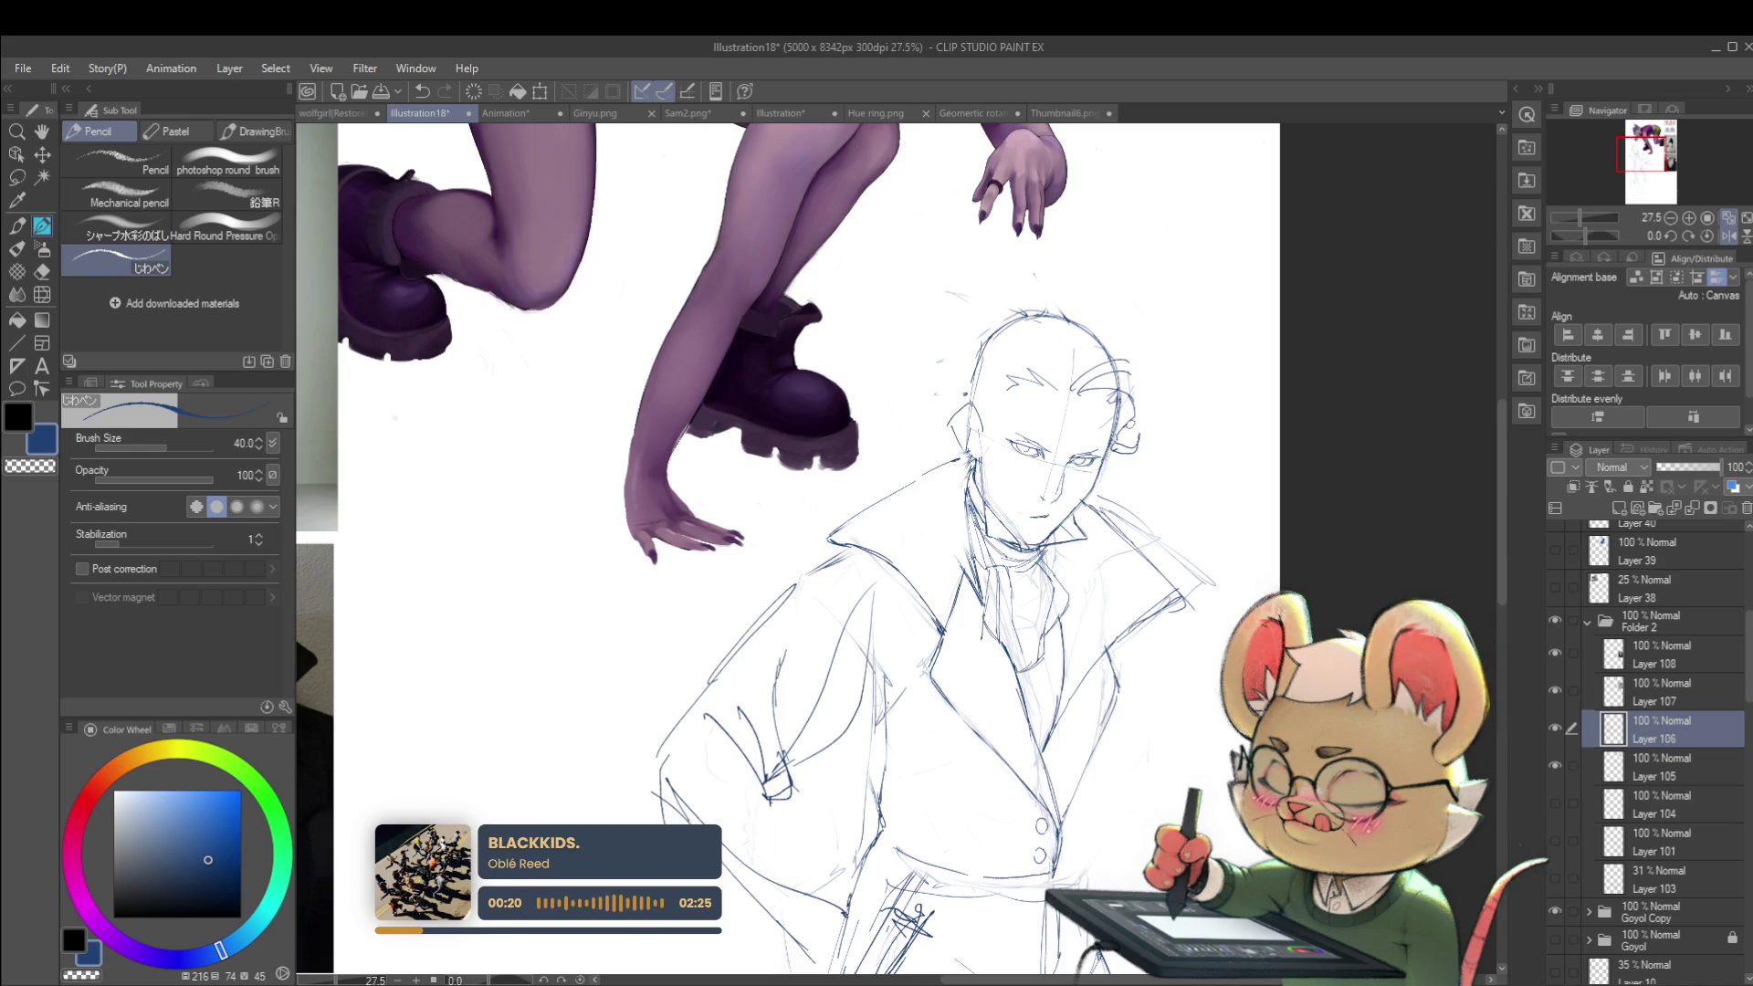
pyautogui.scroll(-3, 1133, 447)
# Step: Pull back to the full figure and references, flip the view back, then mirror it again
pyautogui.moveTo(1151, 489)
pyautogui.mouseDown()
pyautogui.moveTo(1062, 529)
pyautogui.moveTo(1034, 457)
pyautogui.moveTo(1269, 489)
pyautogui.mouseUp()
pyautogui.scroll(2, 1035, 458)
pyautogui.moveTo(1261, 568); pyautogui.dragTo(1018, 459)
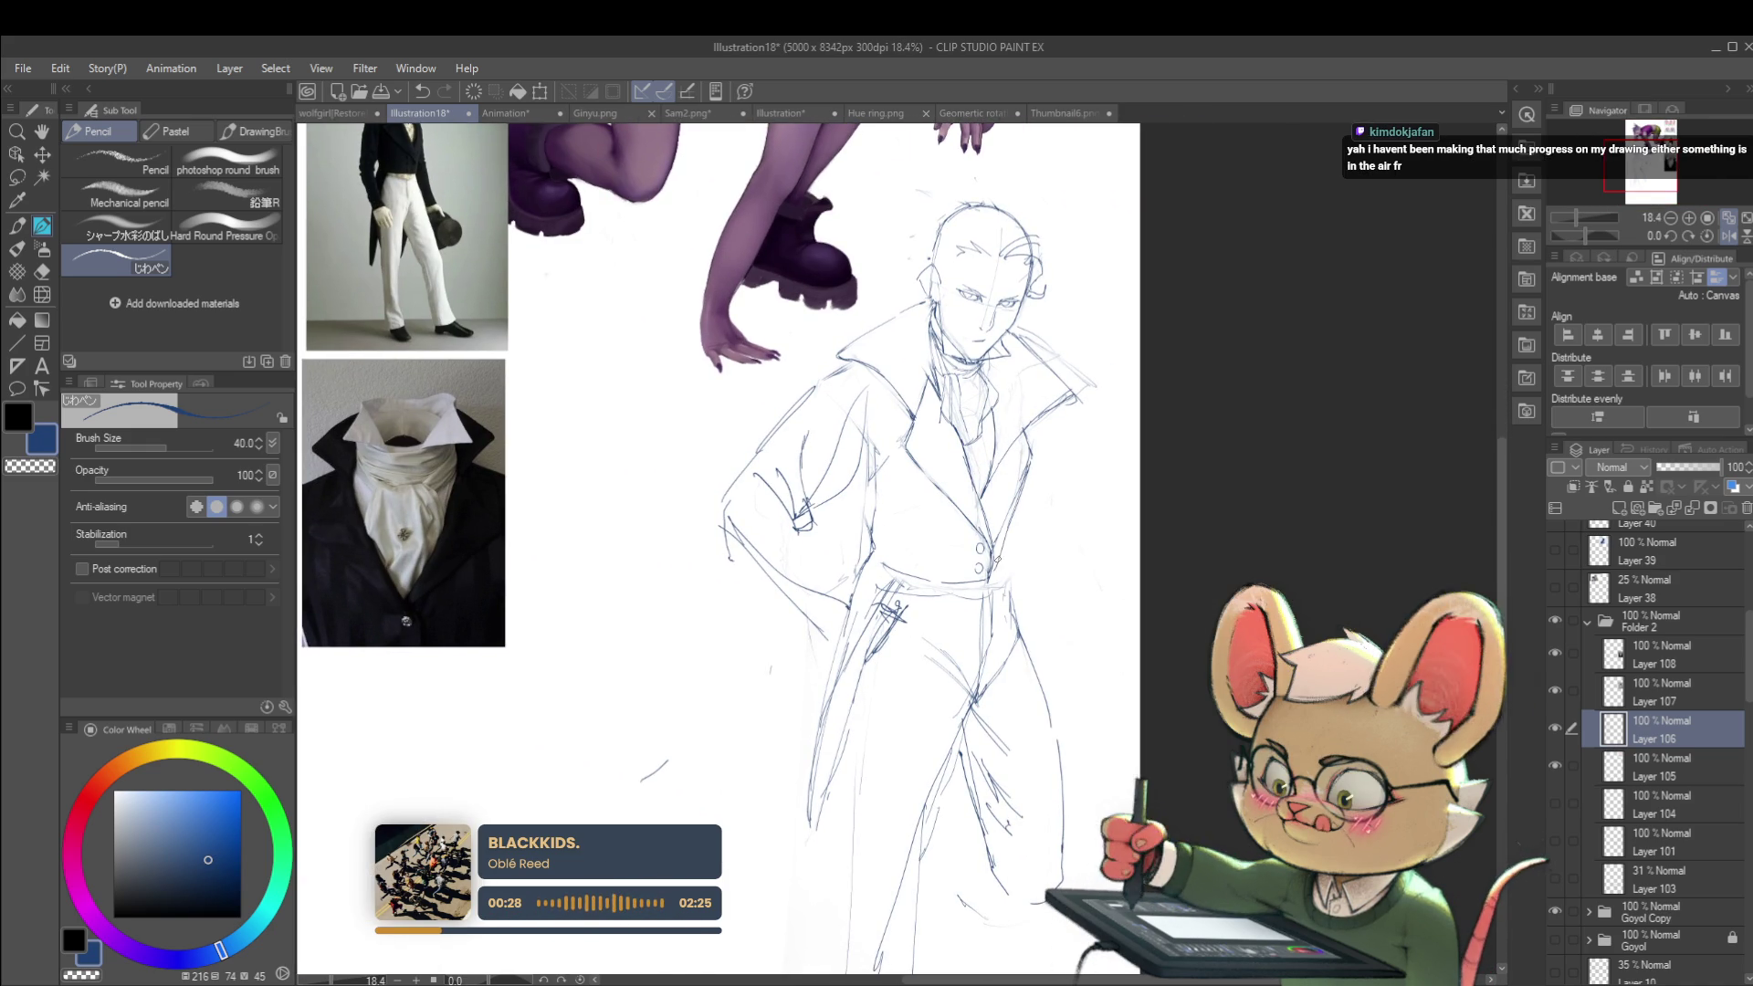
pyautogui.scroll(-2, 1030, 506)
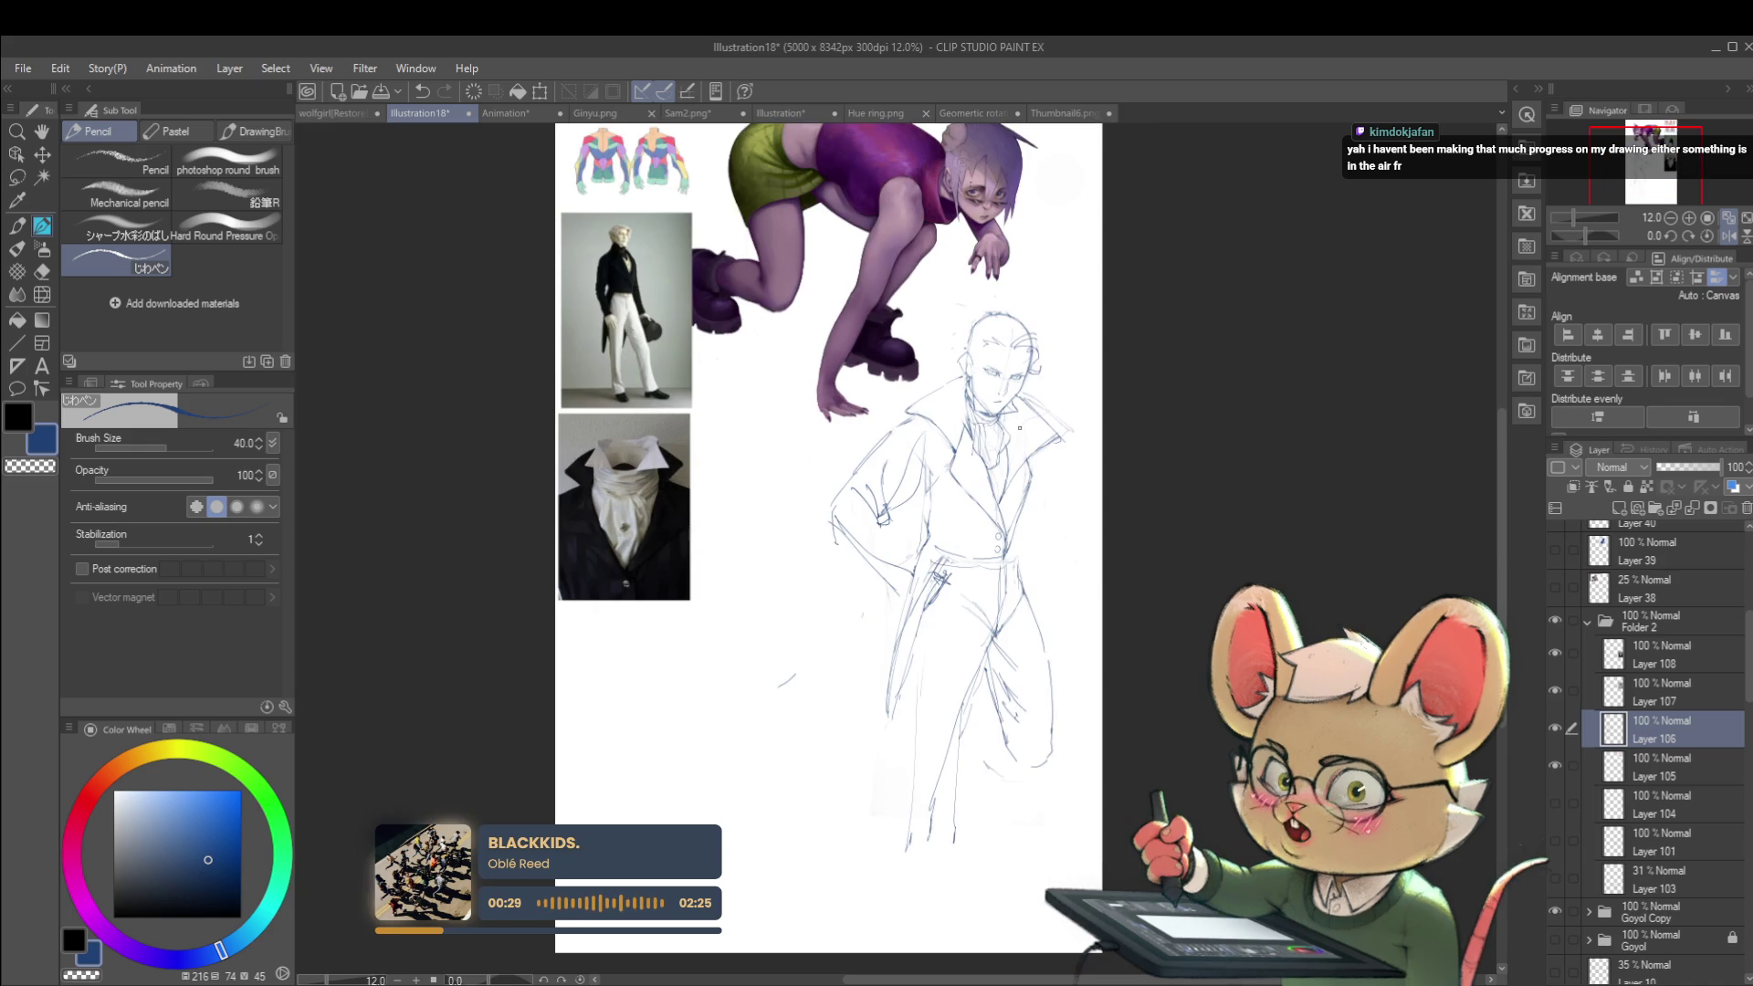
pyautogui.click(1729, 237)
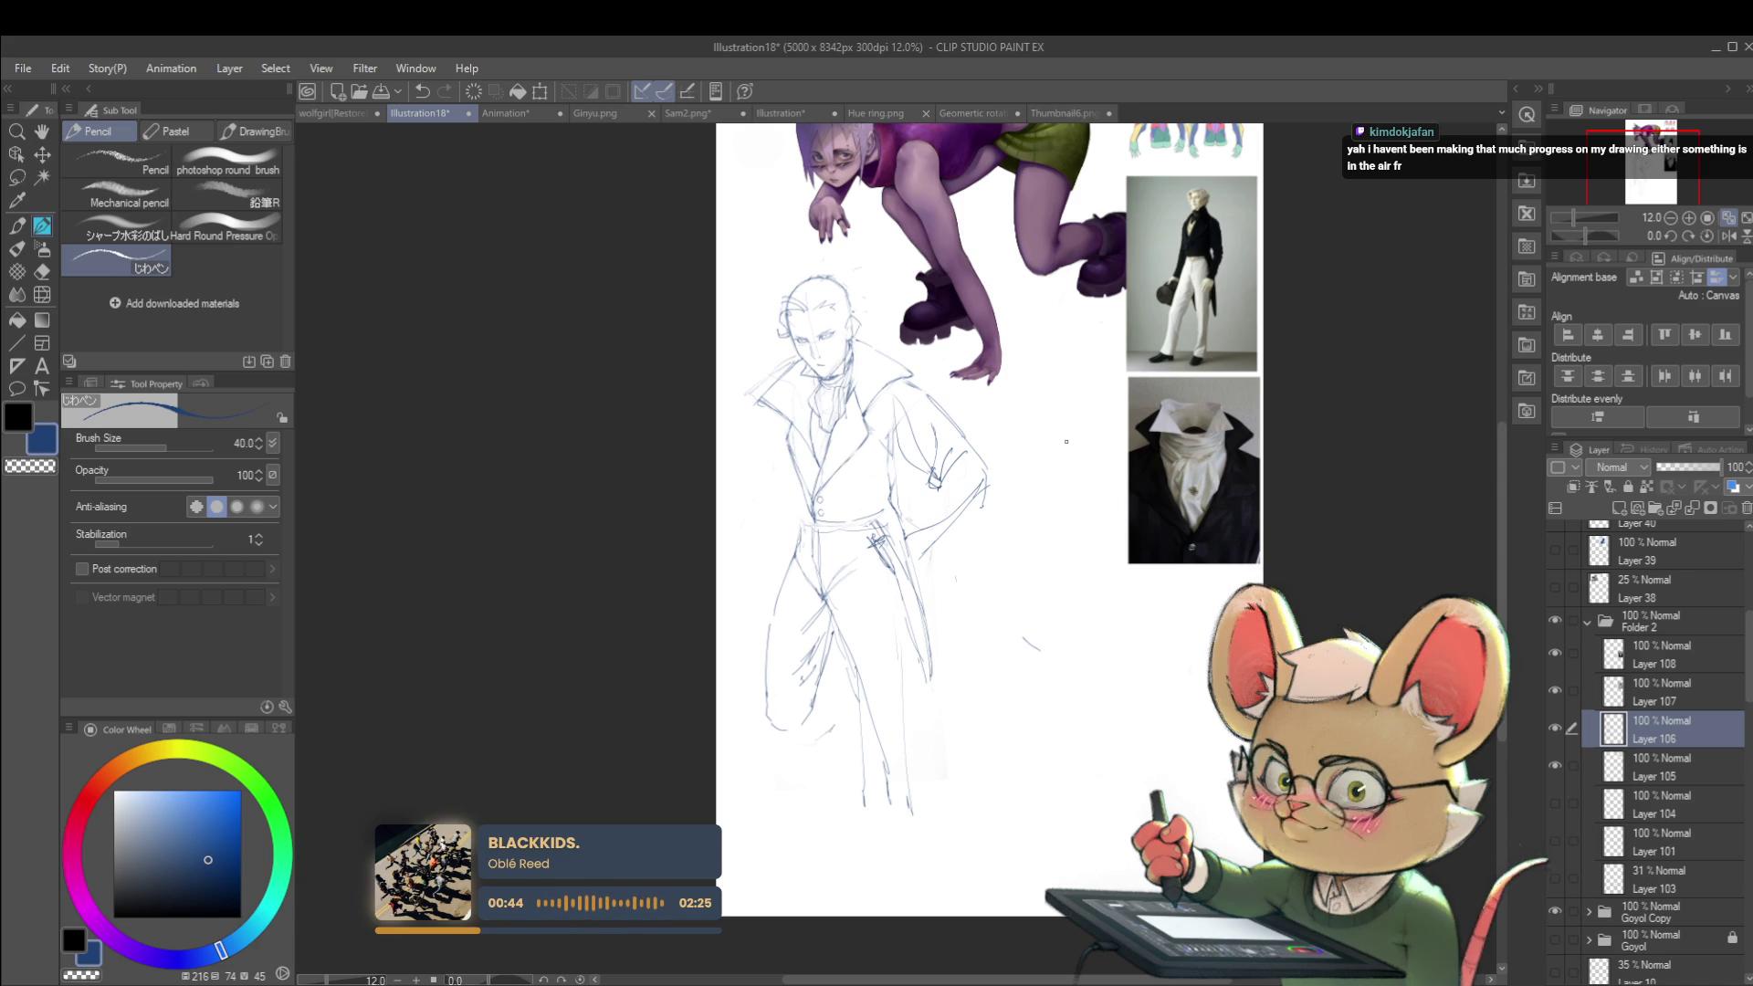
pyautogui.click(1730, 237)
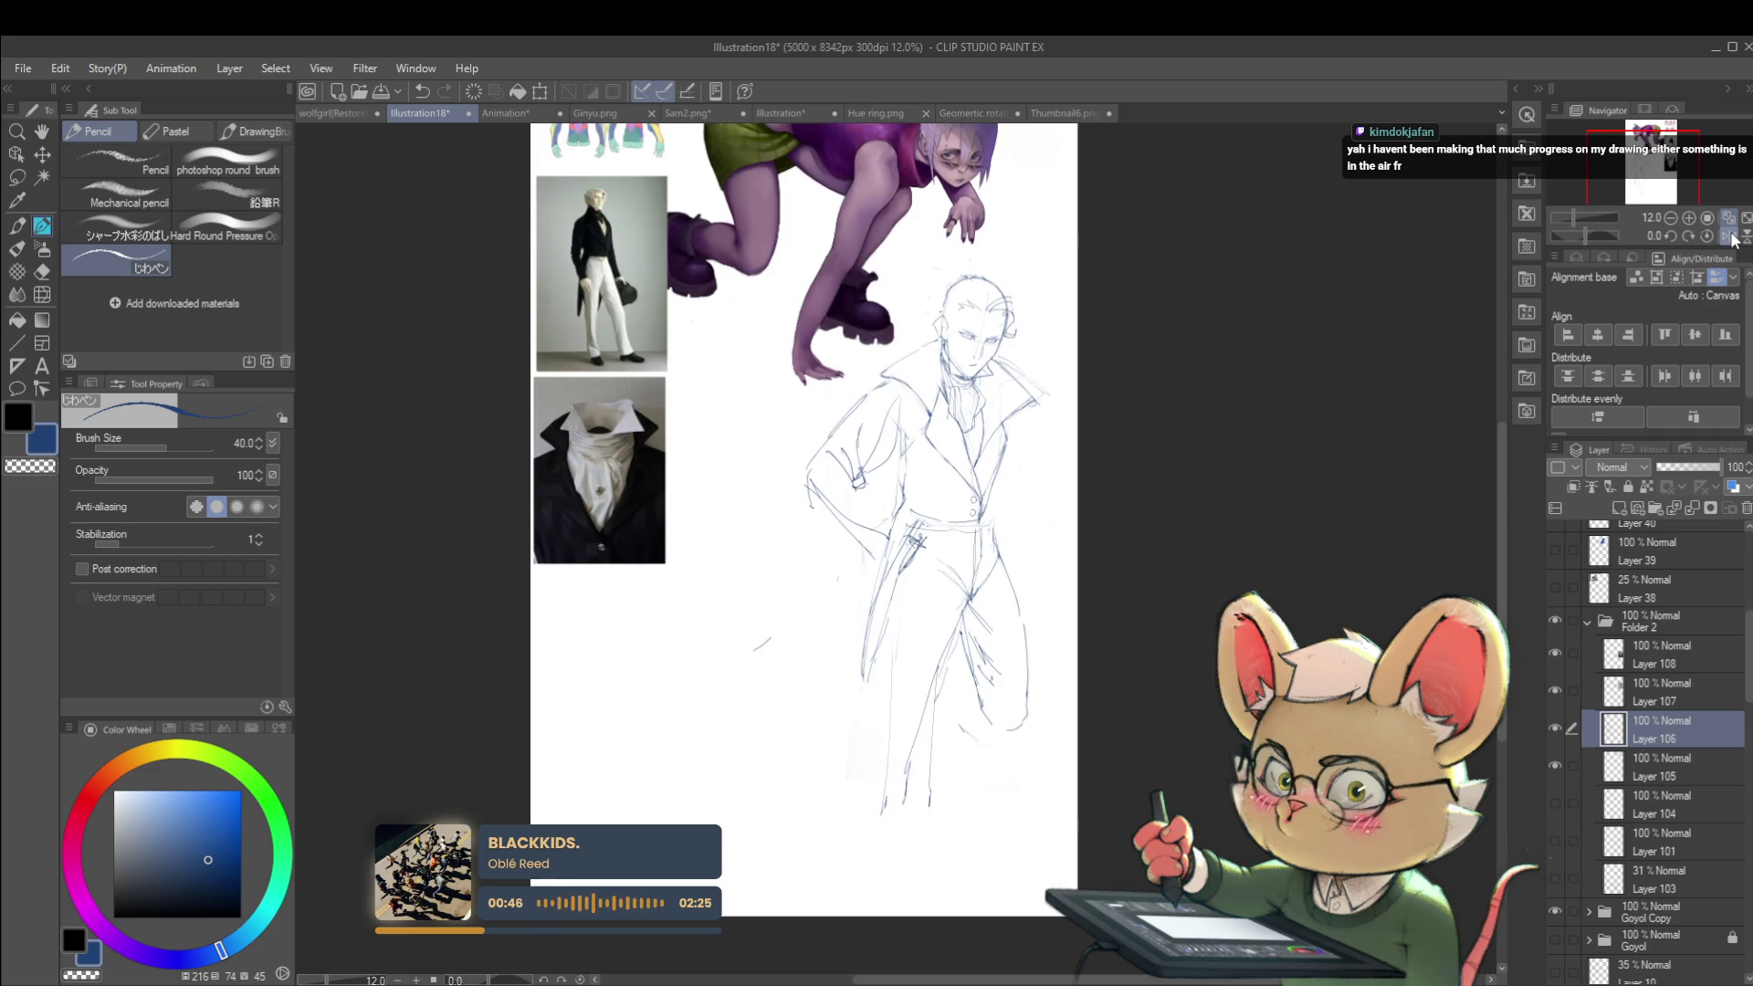
# Step: Erase the strokes of the right coat collar
pyautogui.scroll(4, 1067, 391)
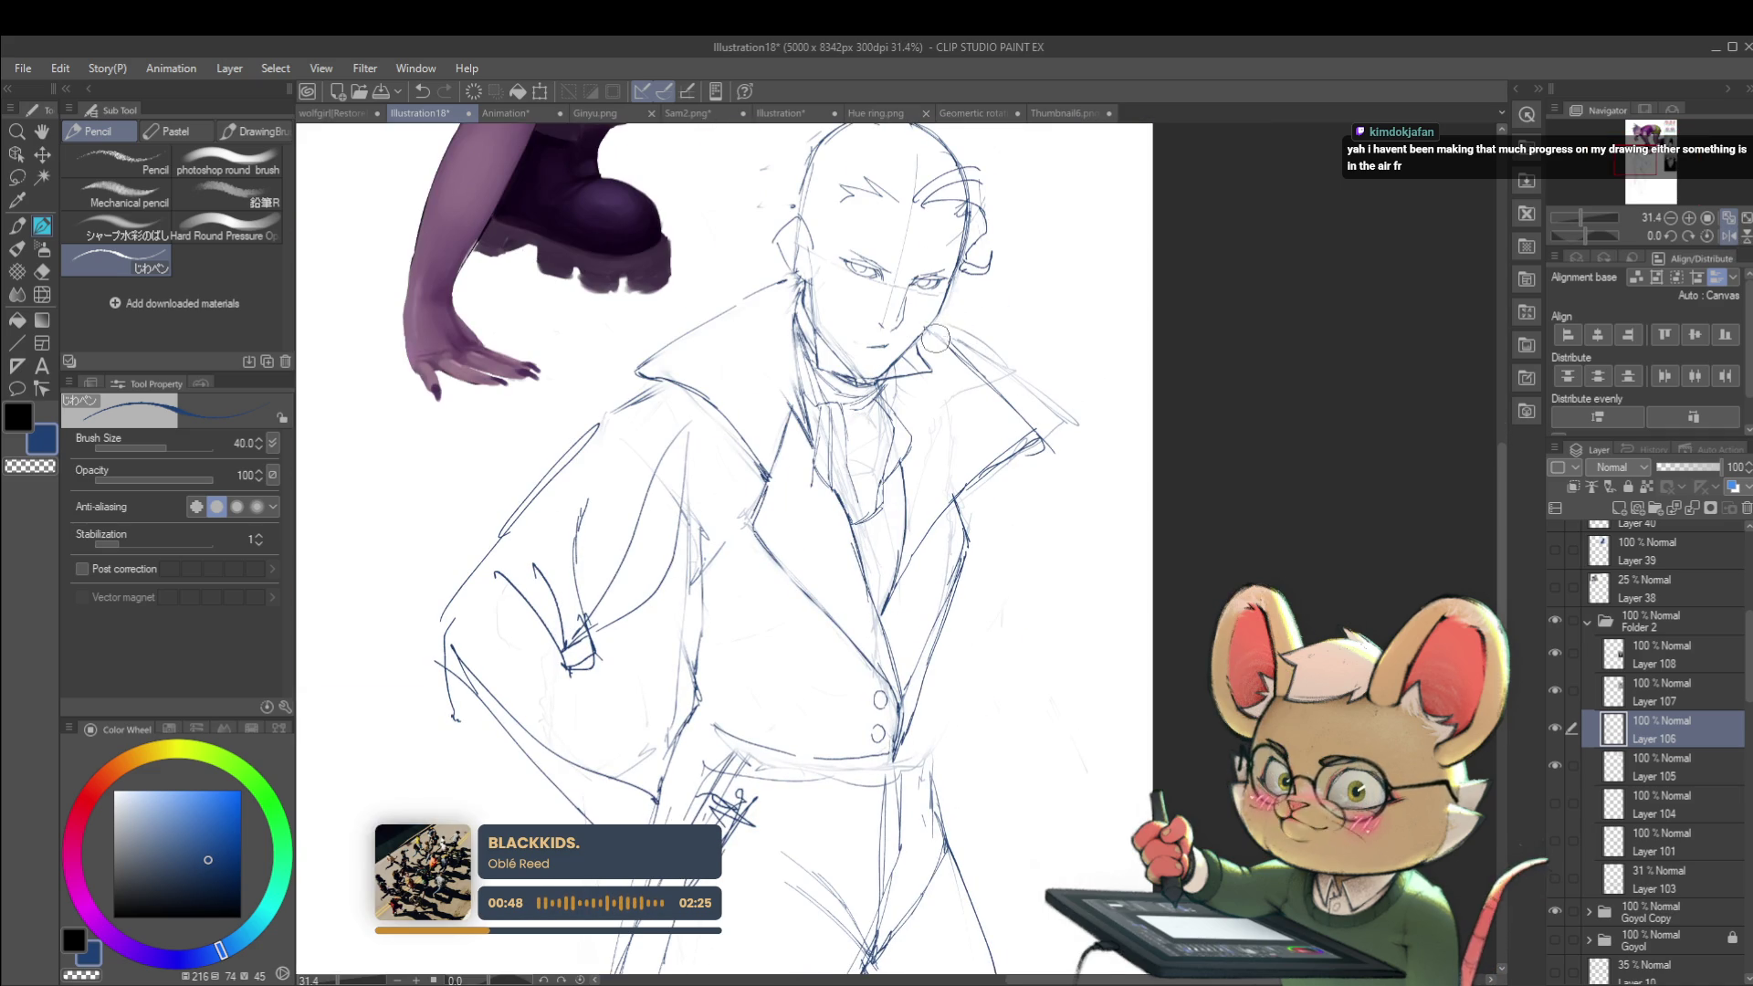
pyautogui.moveTo(945, 347)
pyautogui.mouseDown()
pyautogui.moveTo(998, 364)
pyautogui.moveTo(1065, 442)
pyautogui.moveTo(1008, 472)
pyautogui.mouseUp()
pyautogui.scroll(-4, 969, 412)
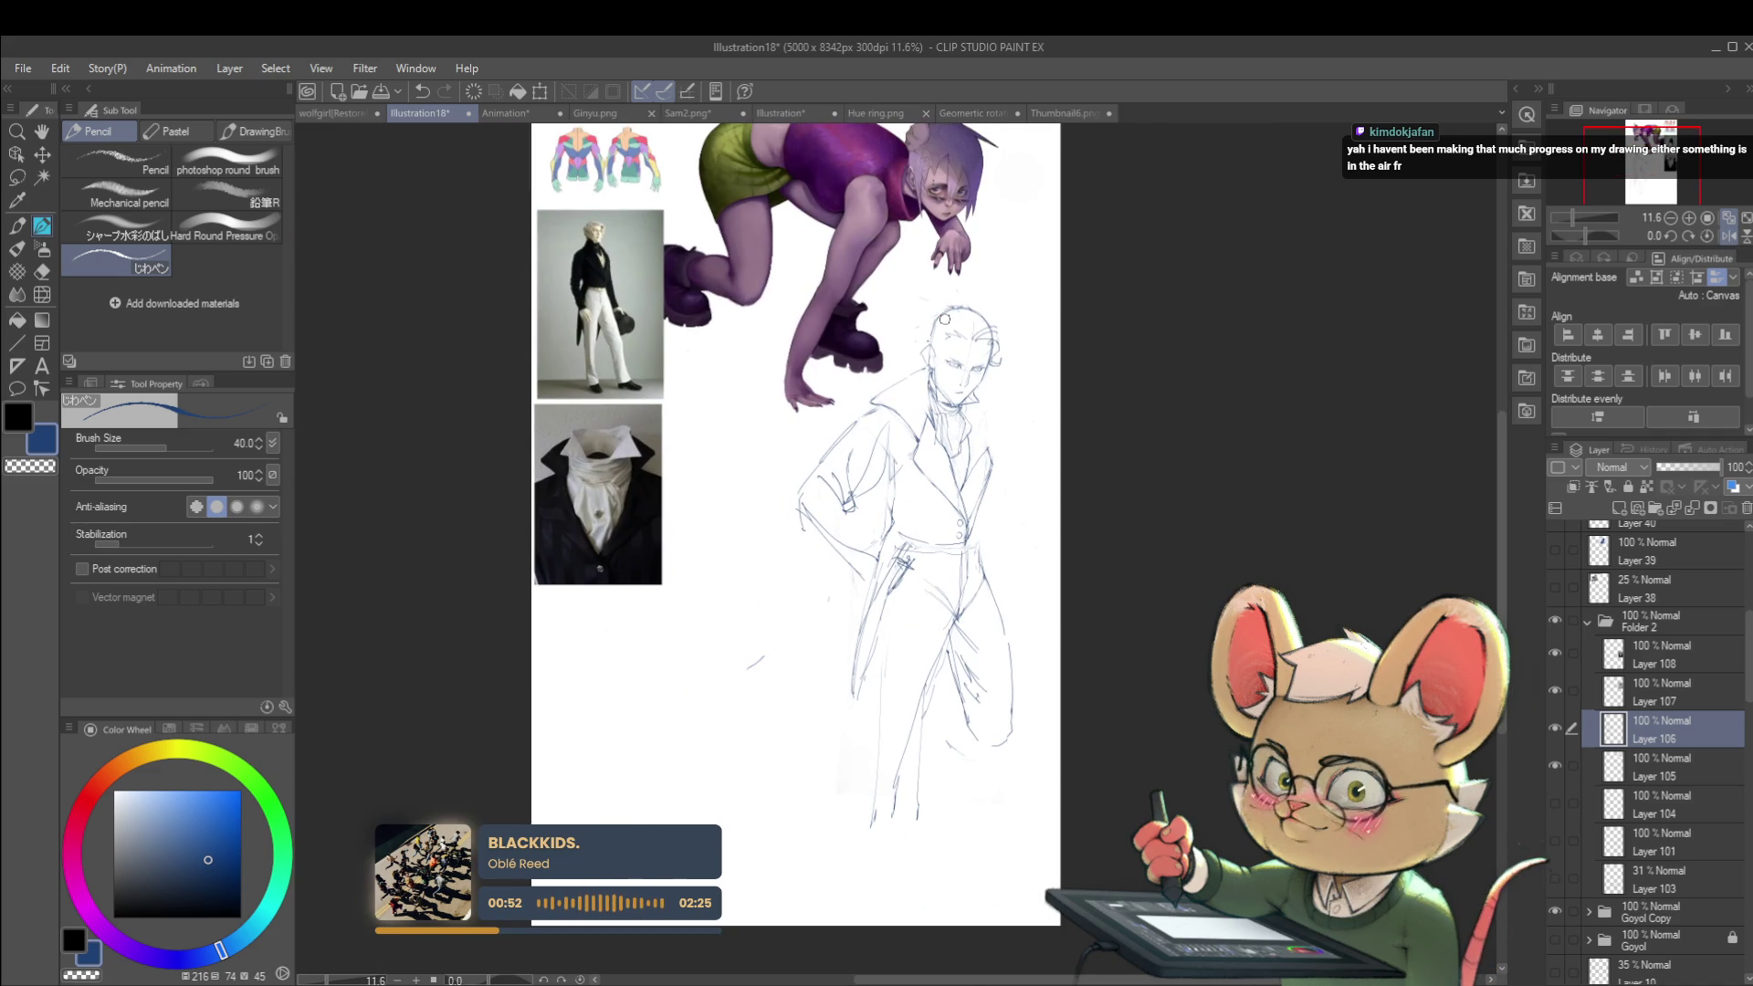
pyautogui.scroll(5, 1041, 482)
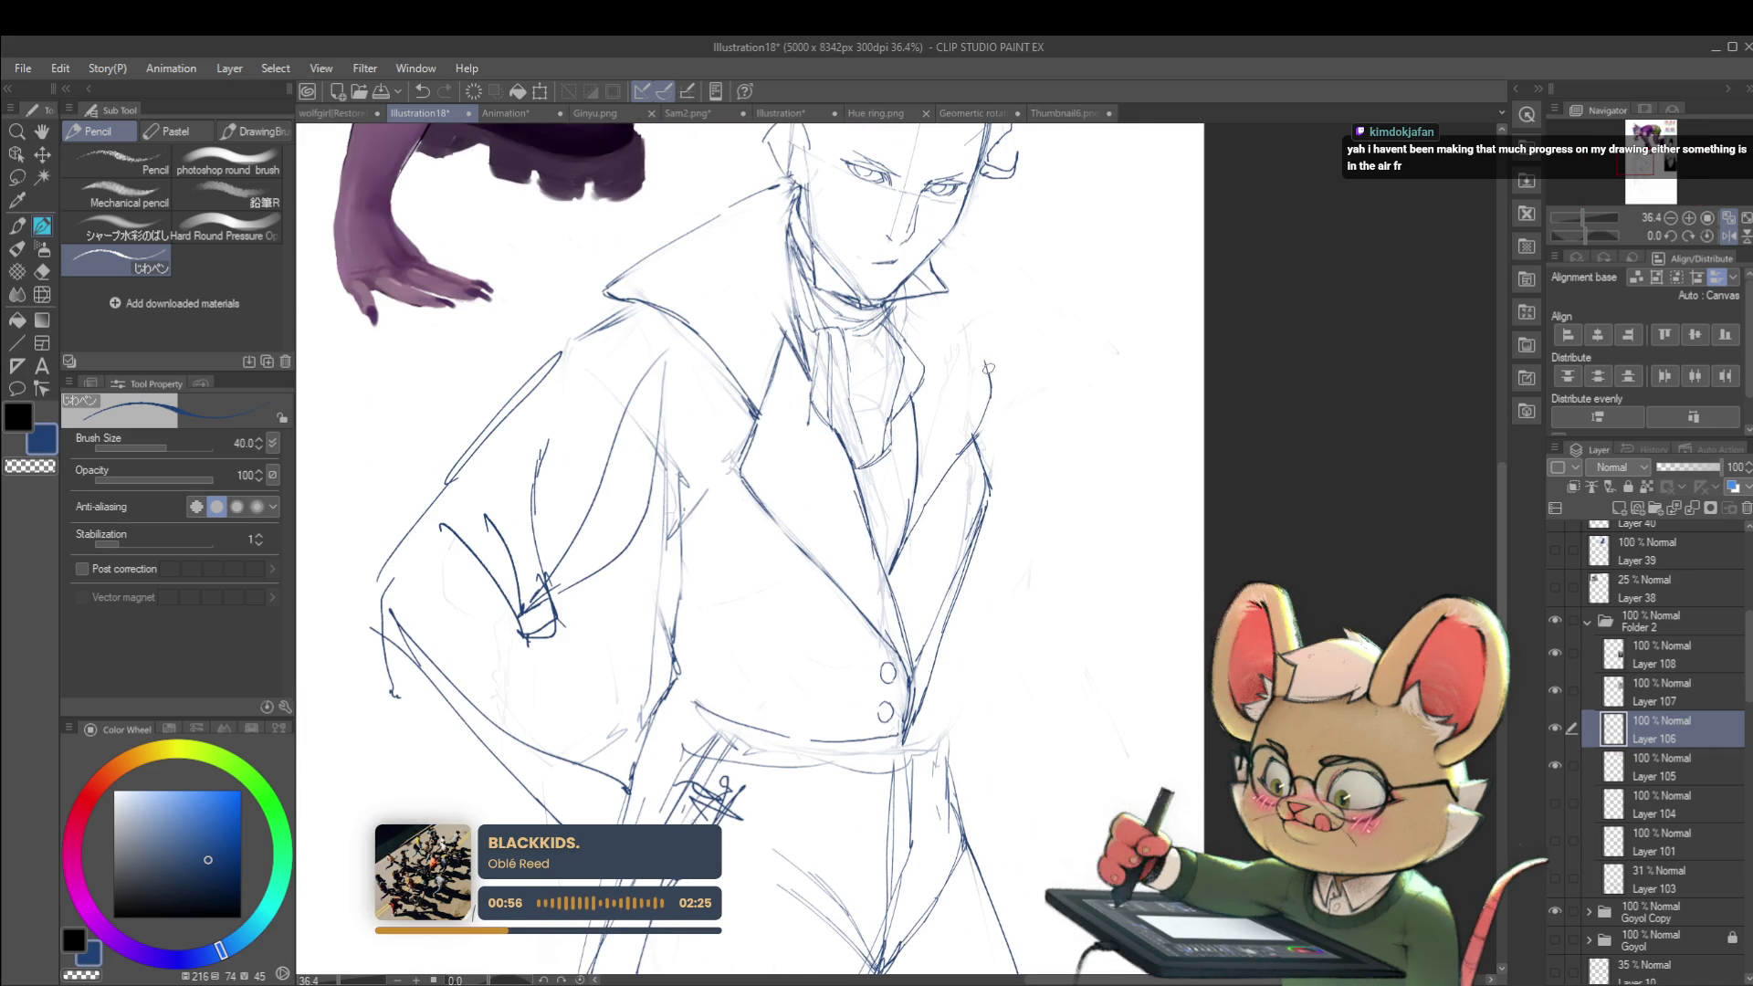
pyautogui.scroll(-4, 990, 350)
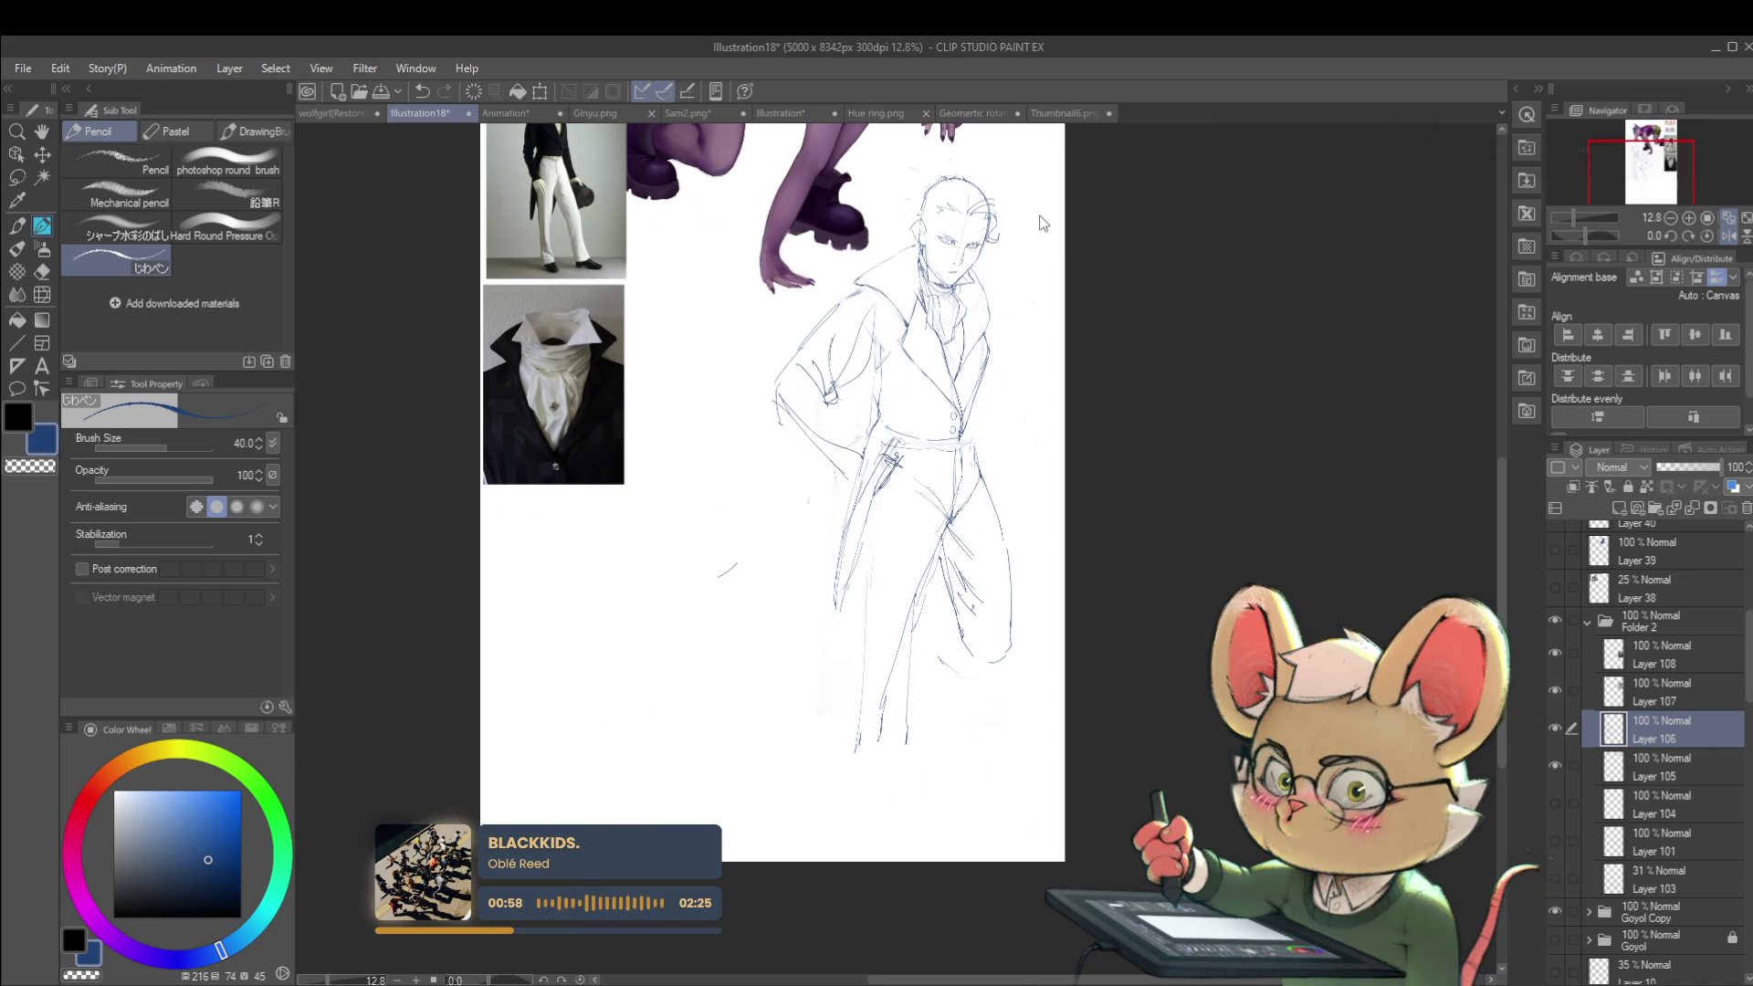
pyautogui.scroll(3, 1005, 327)
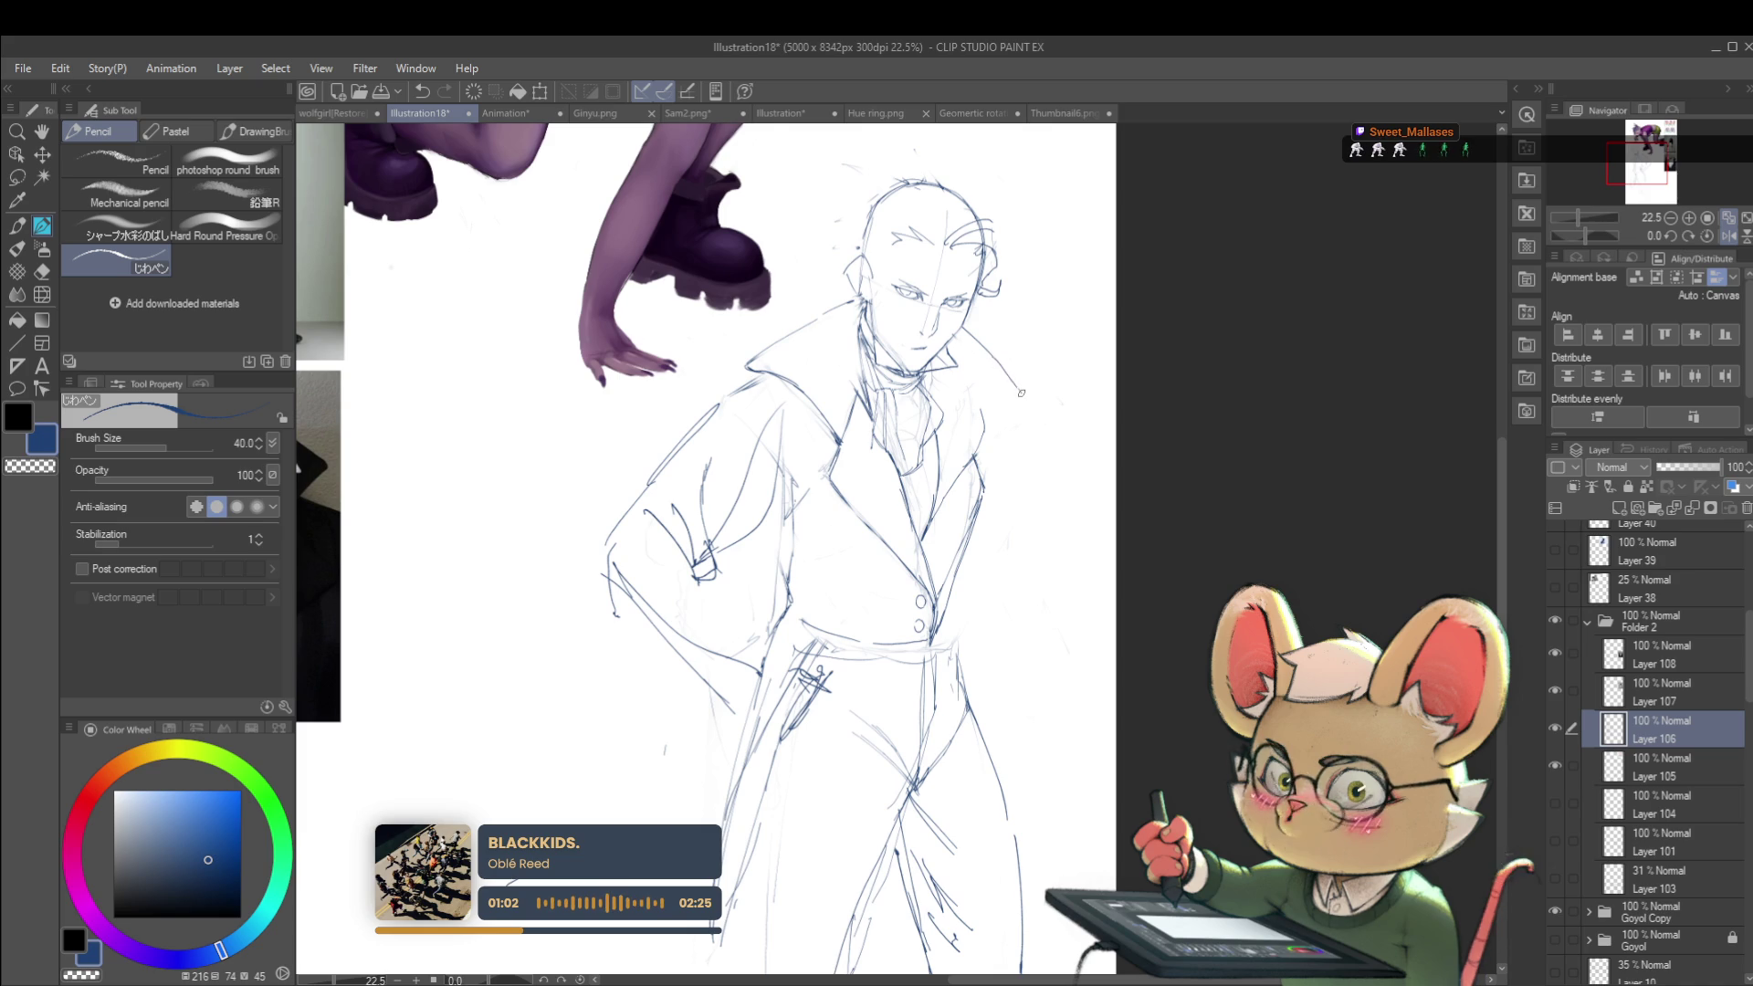
# Step: Zoom out, mirror the view, and extend the collar line down toward the chest
pyautogui.moveTo(1578, 218); pyautogui.dragTo(1570, 217)
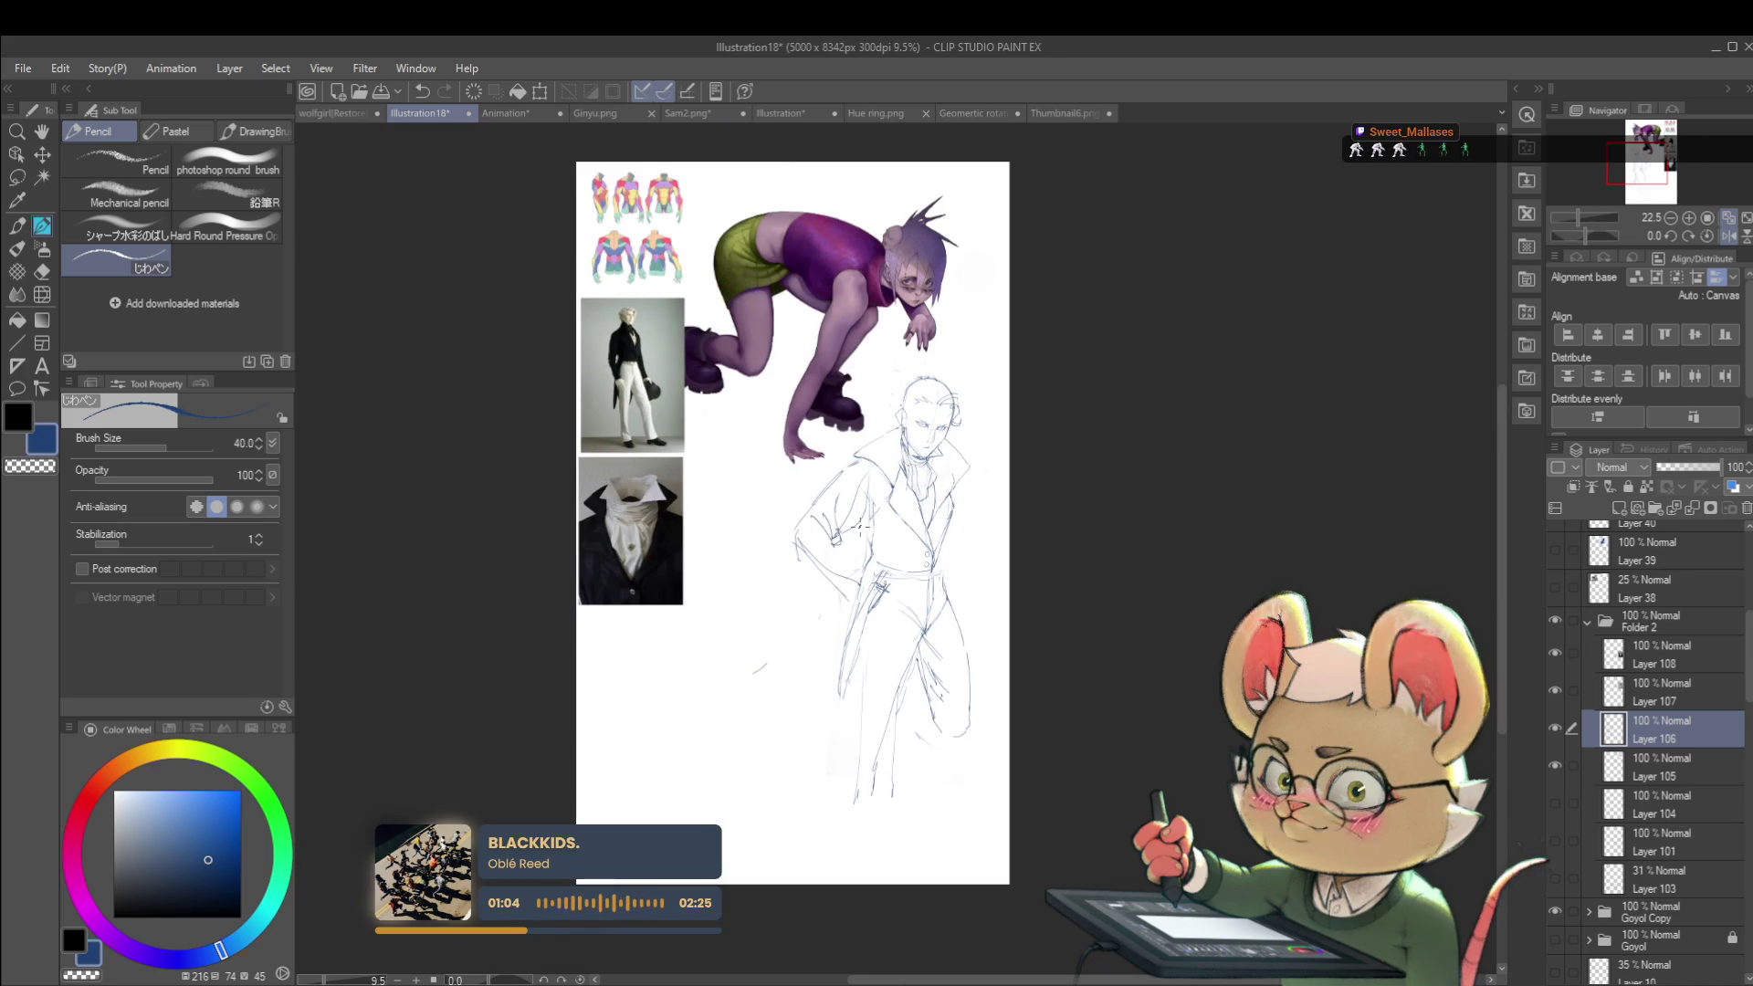
pyautogui.click(1729, 235)
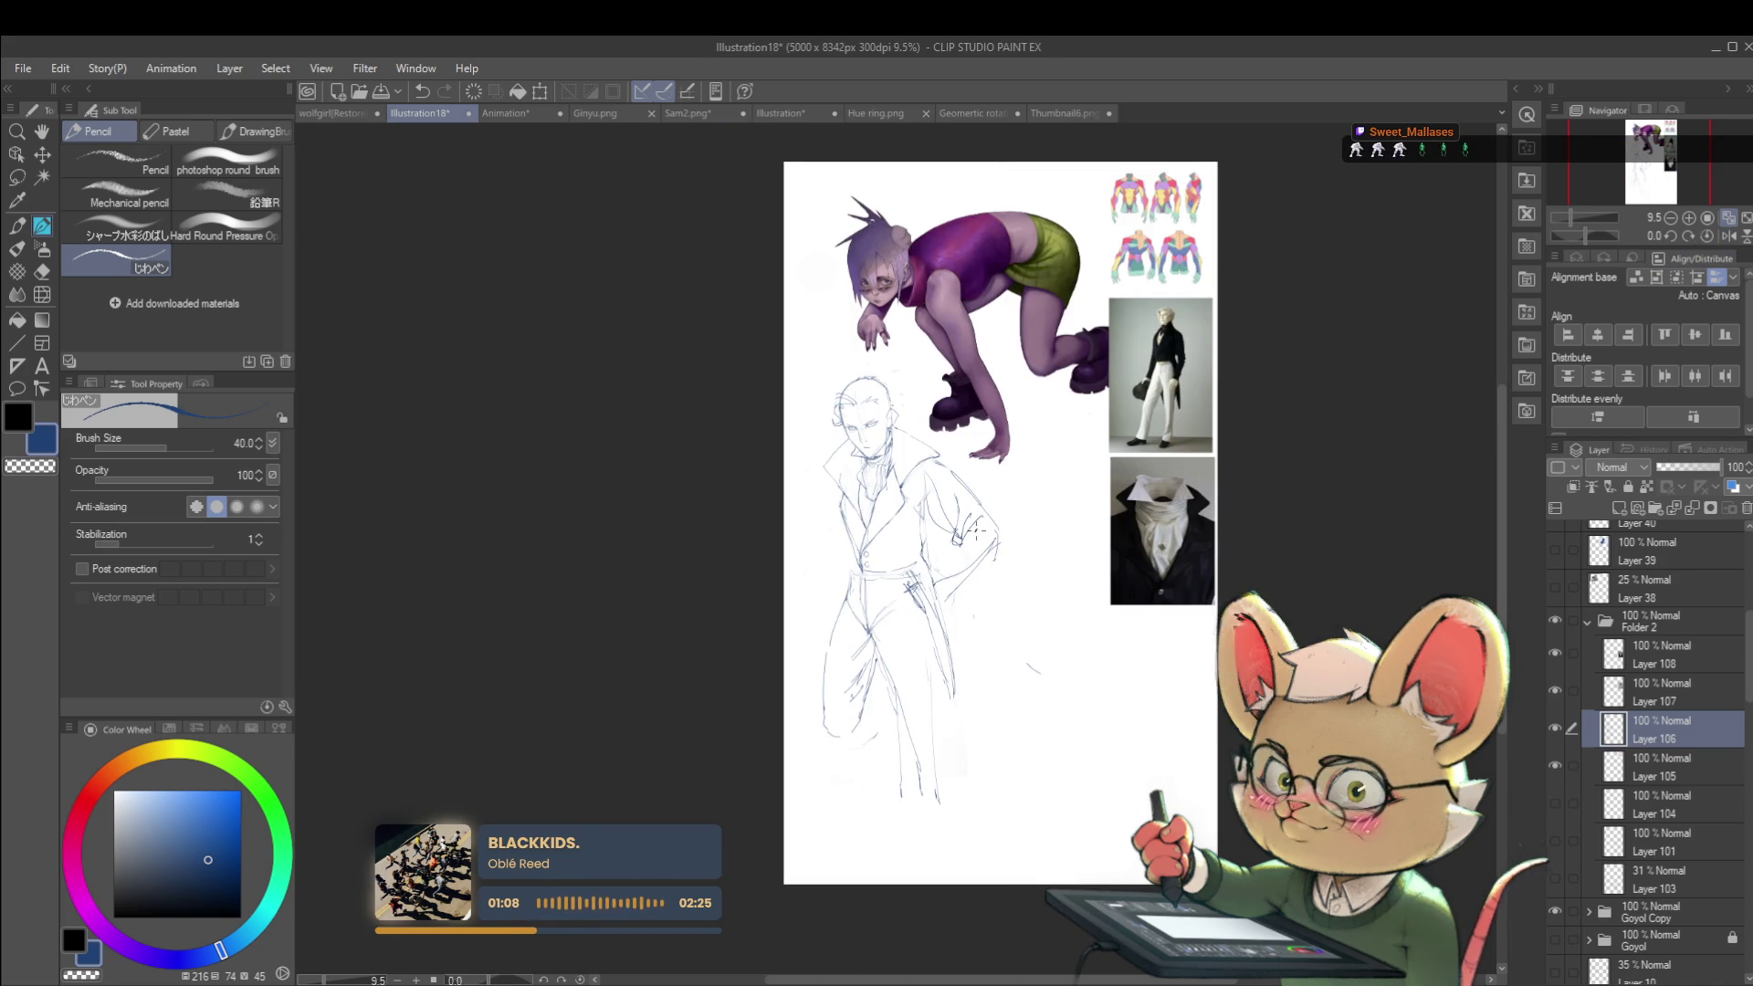
pyautogui.scroll(3, 1004, 530)
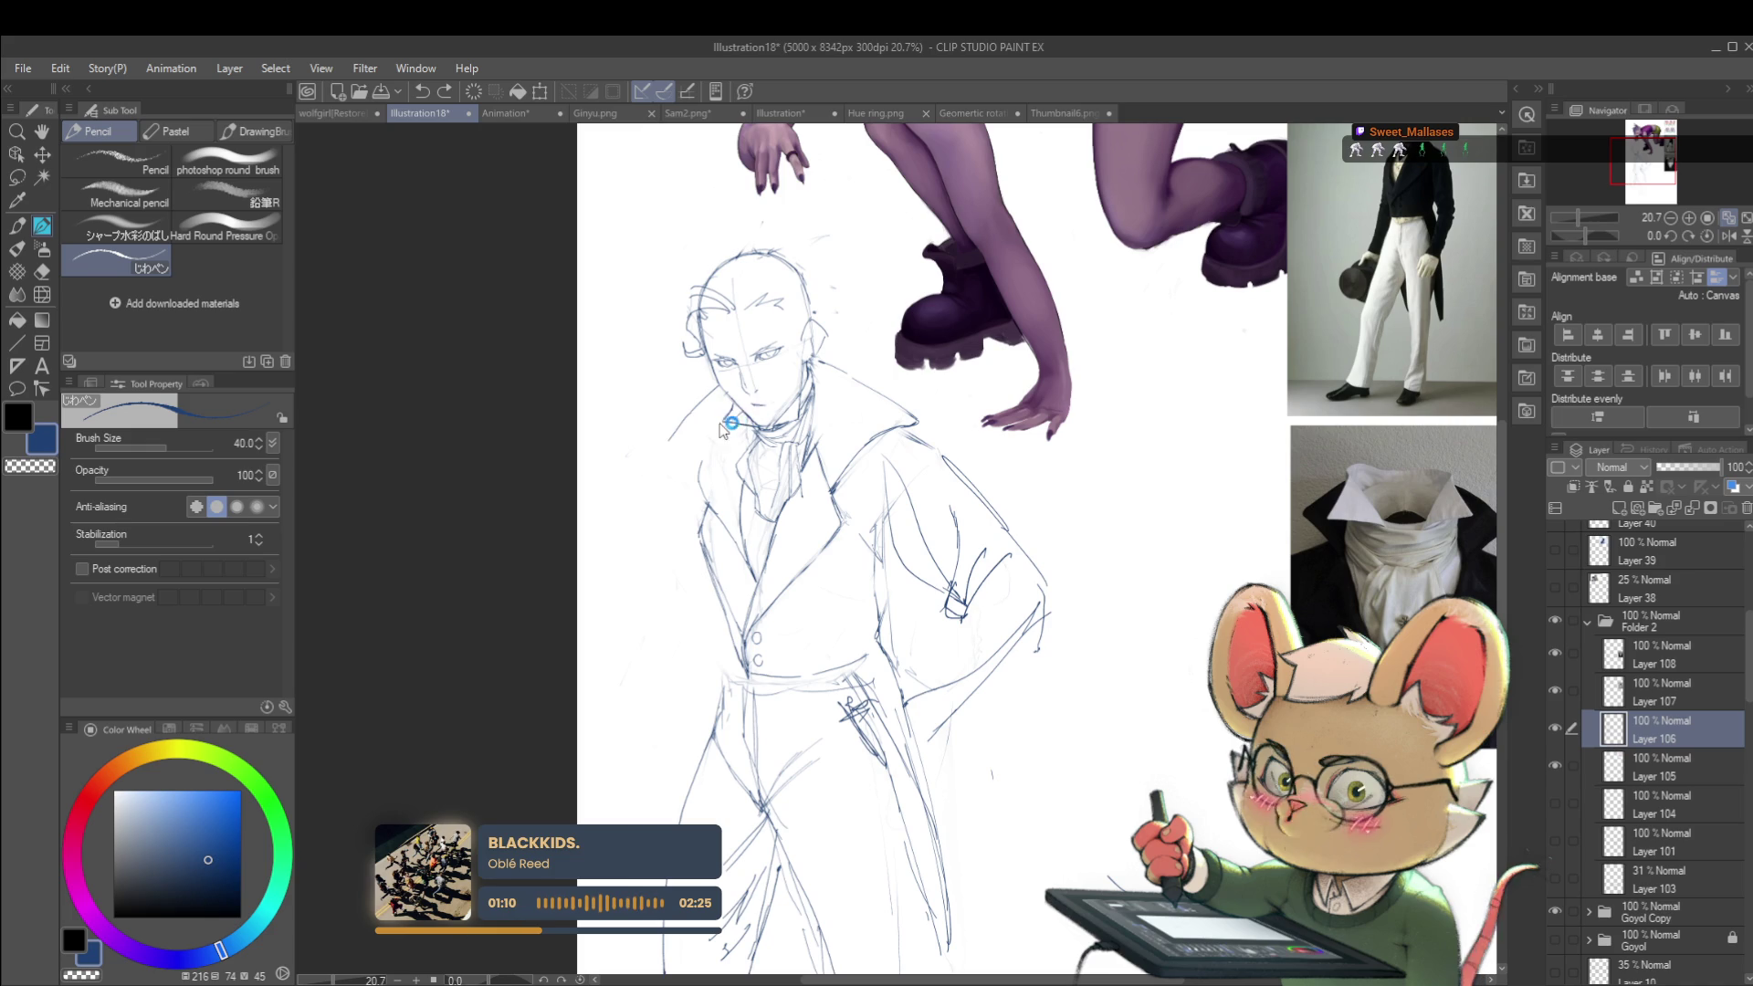
pyautogui.moveTo(723, 405); pyautogui.dragTo(641, 465)
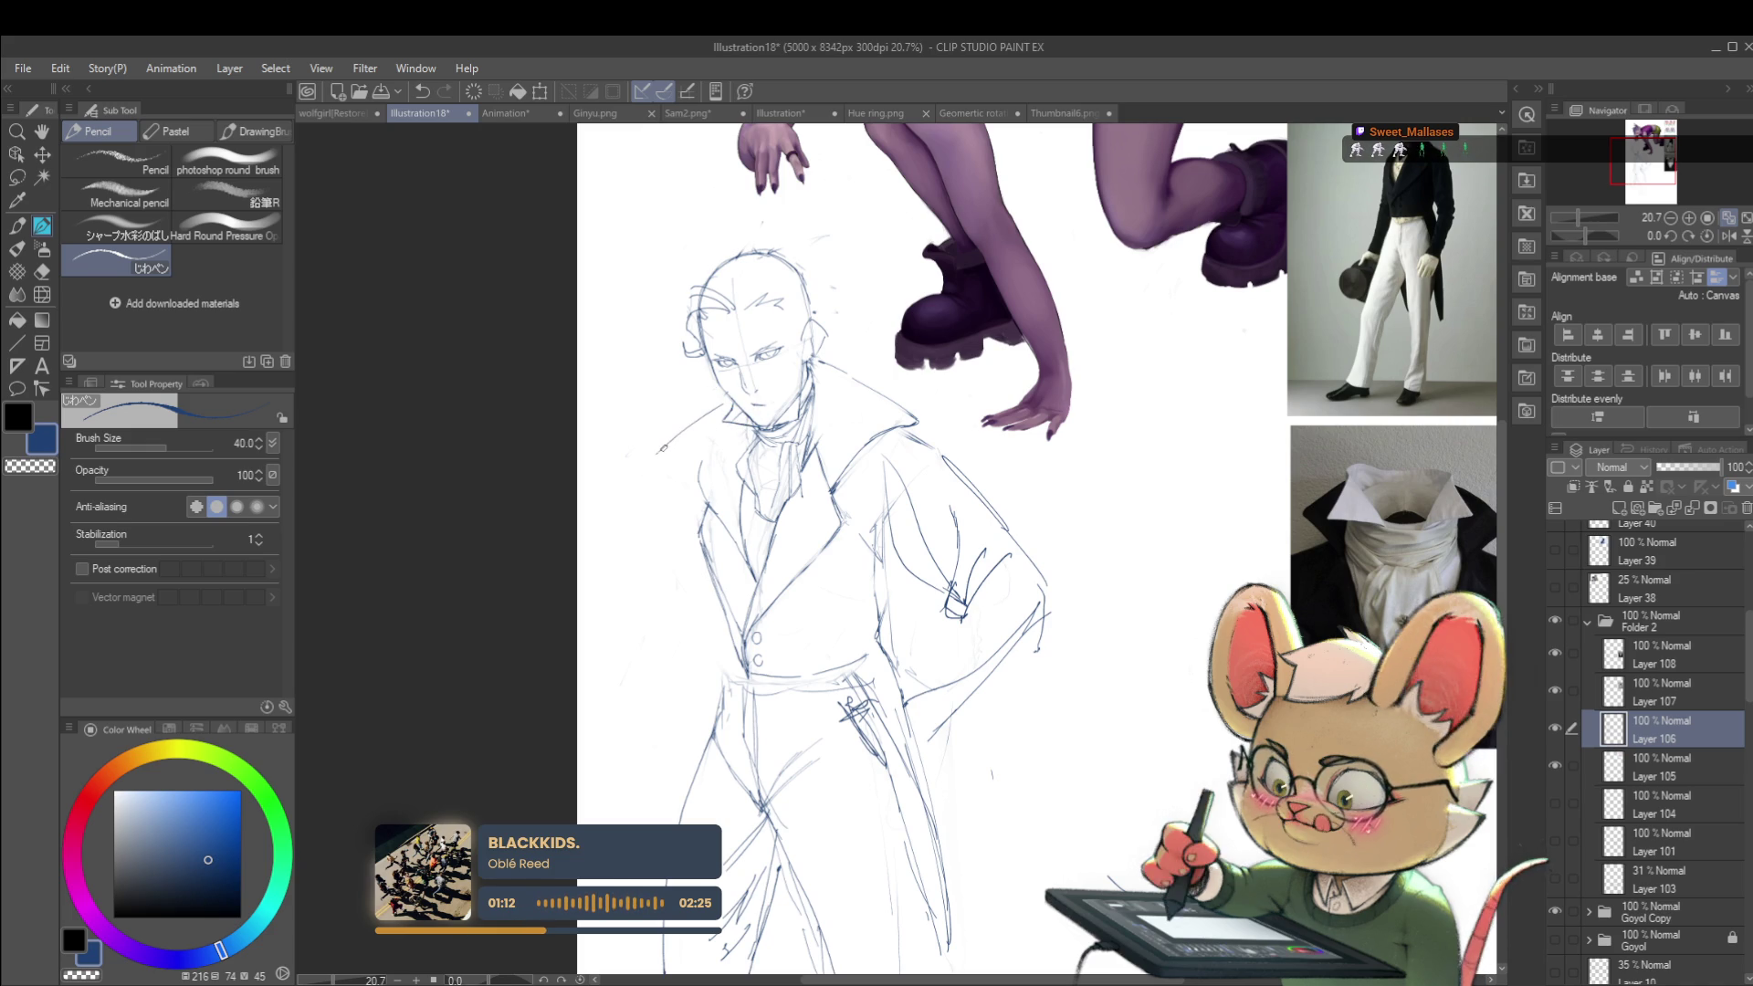
pyautogui.scroll(-3, 744, 619)
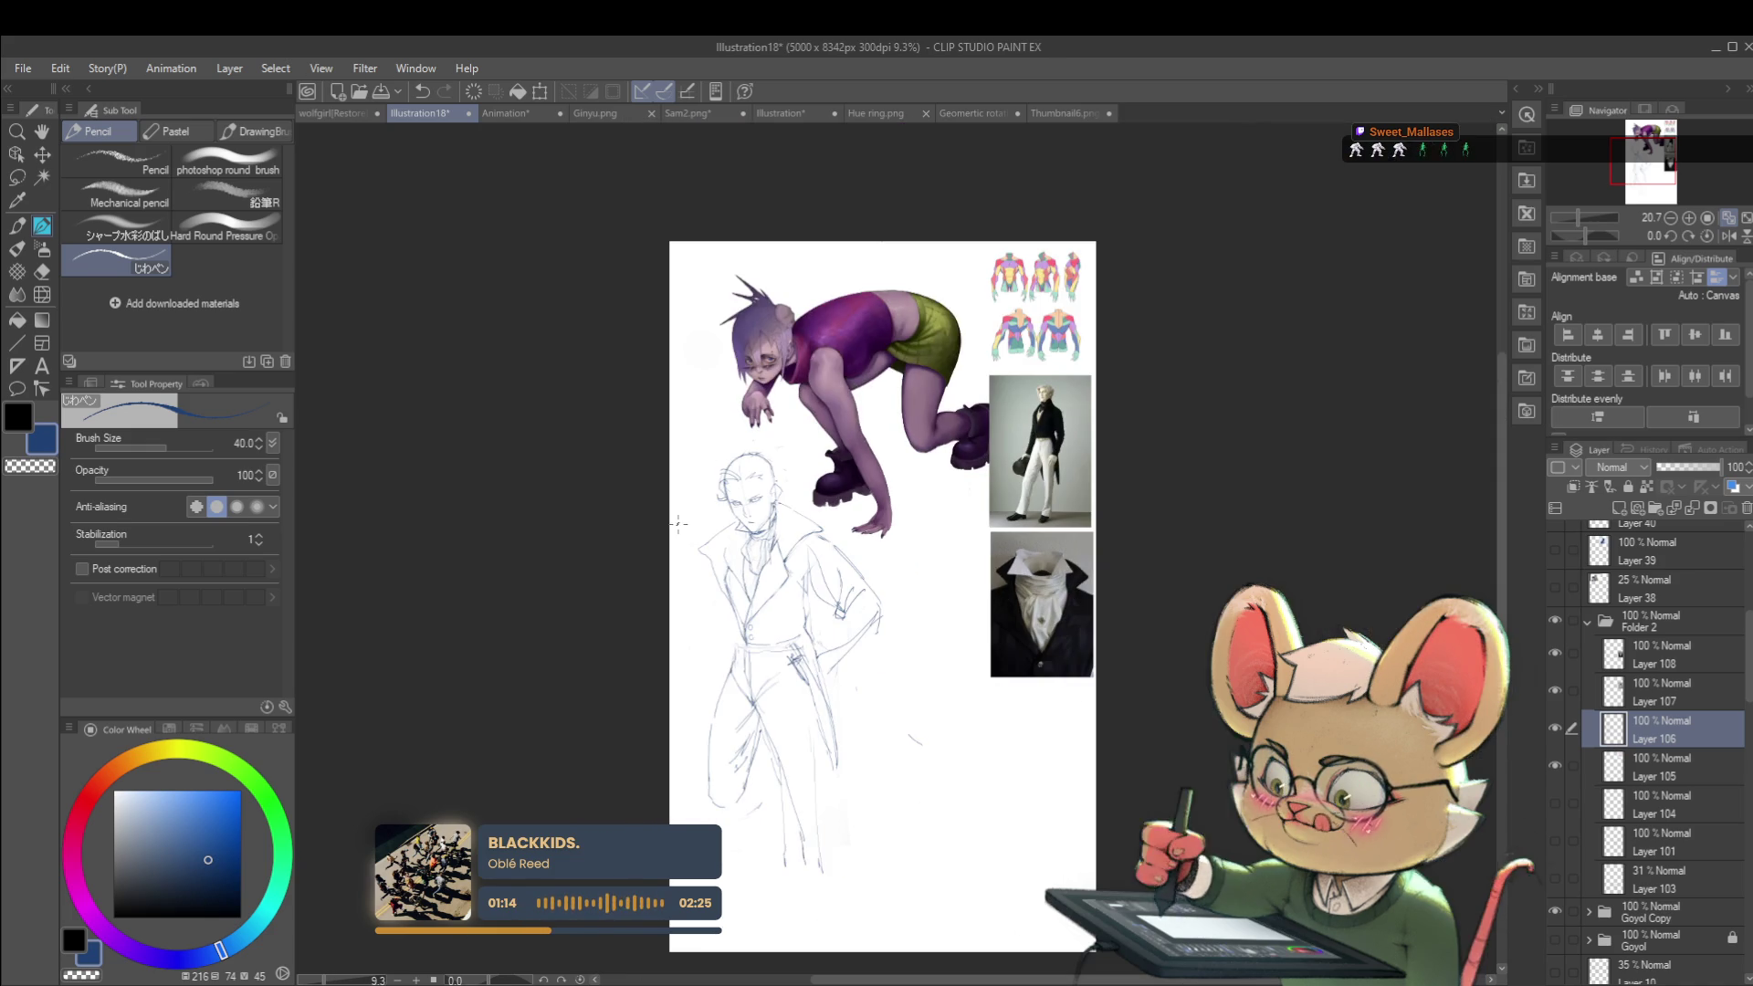
pyautogui.scroll(3, 775, 595)
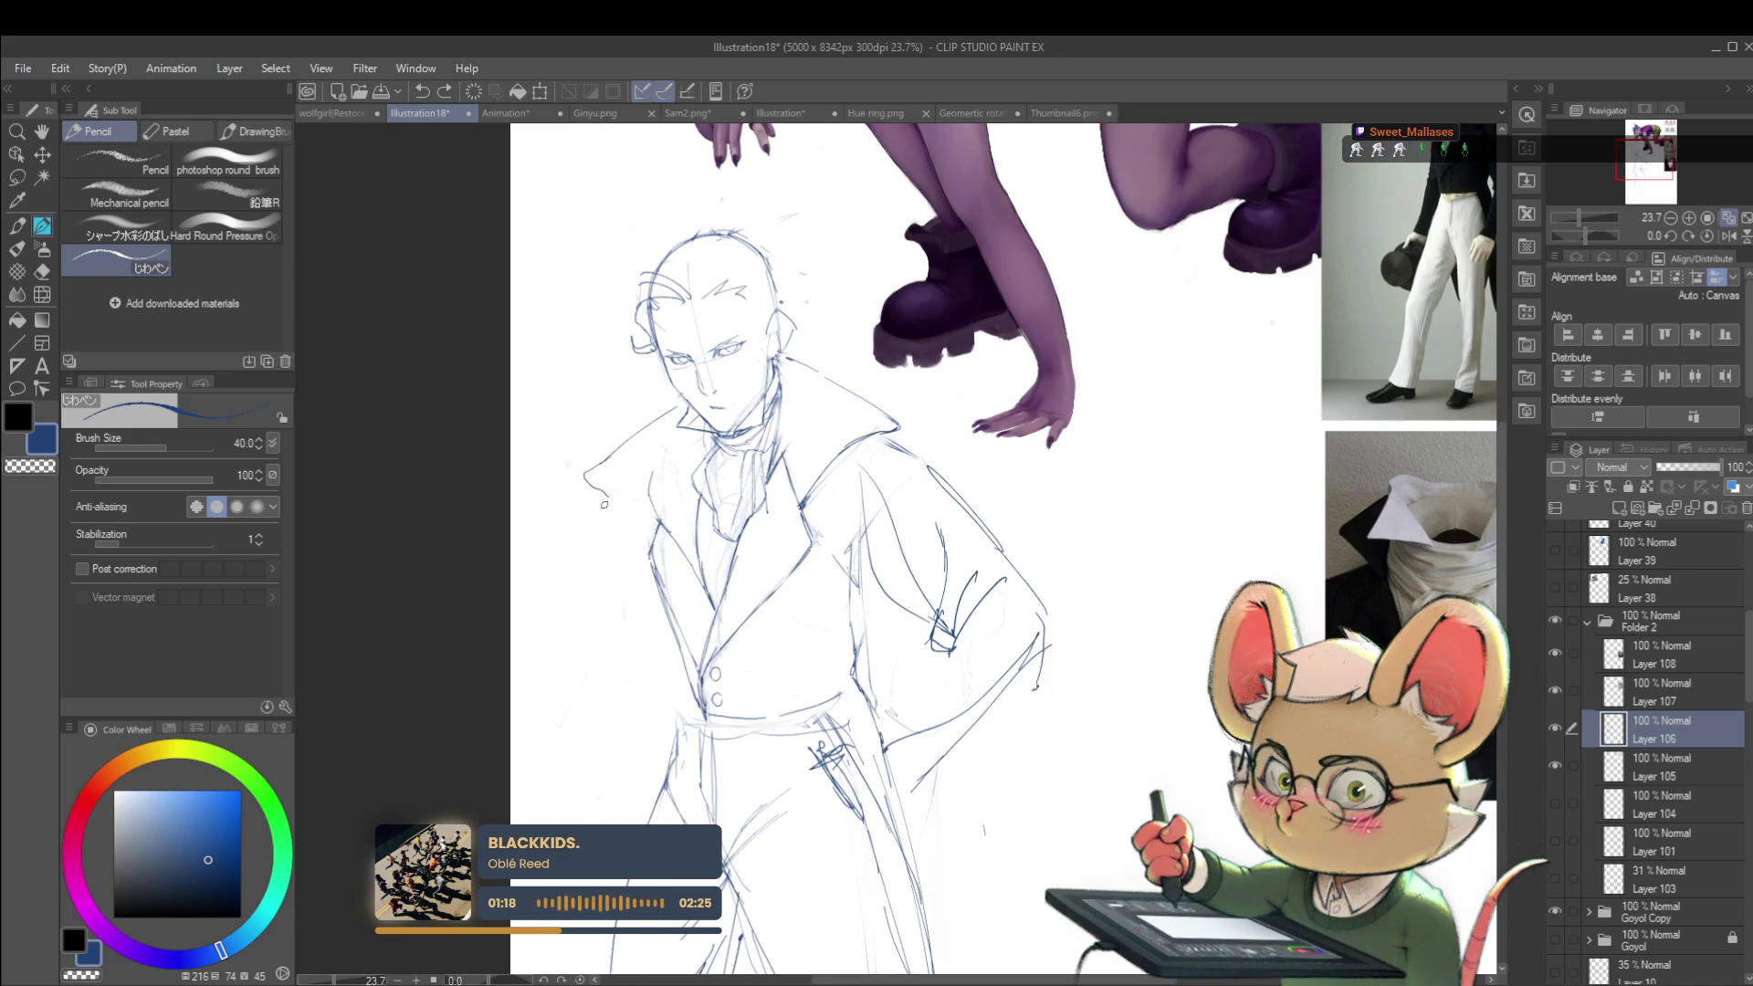
# Step: Extend the left collar edge downward
pyautogui.moveTo(587, 476); pyautogui.dragTo(642, 526)
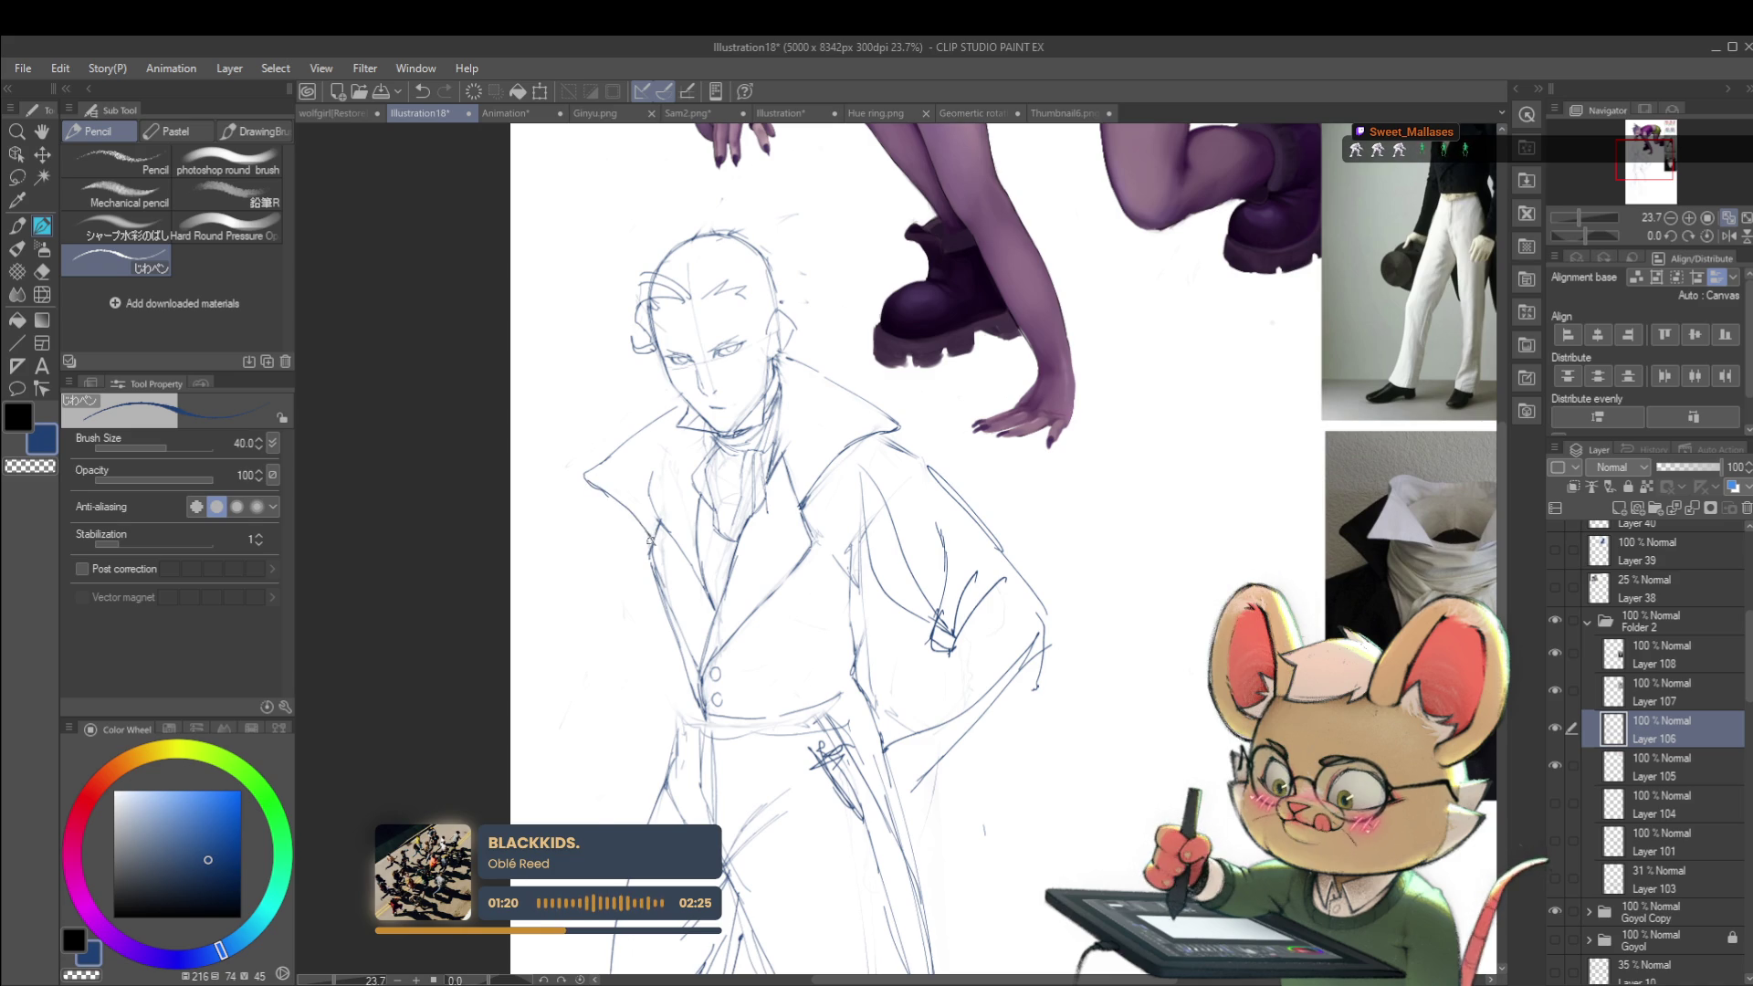
pyautogui.scroll(-3, 651, 520)
pyautogui.scroll(3, 662, 509)
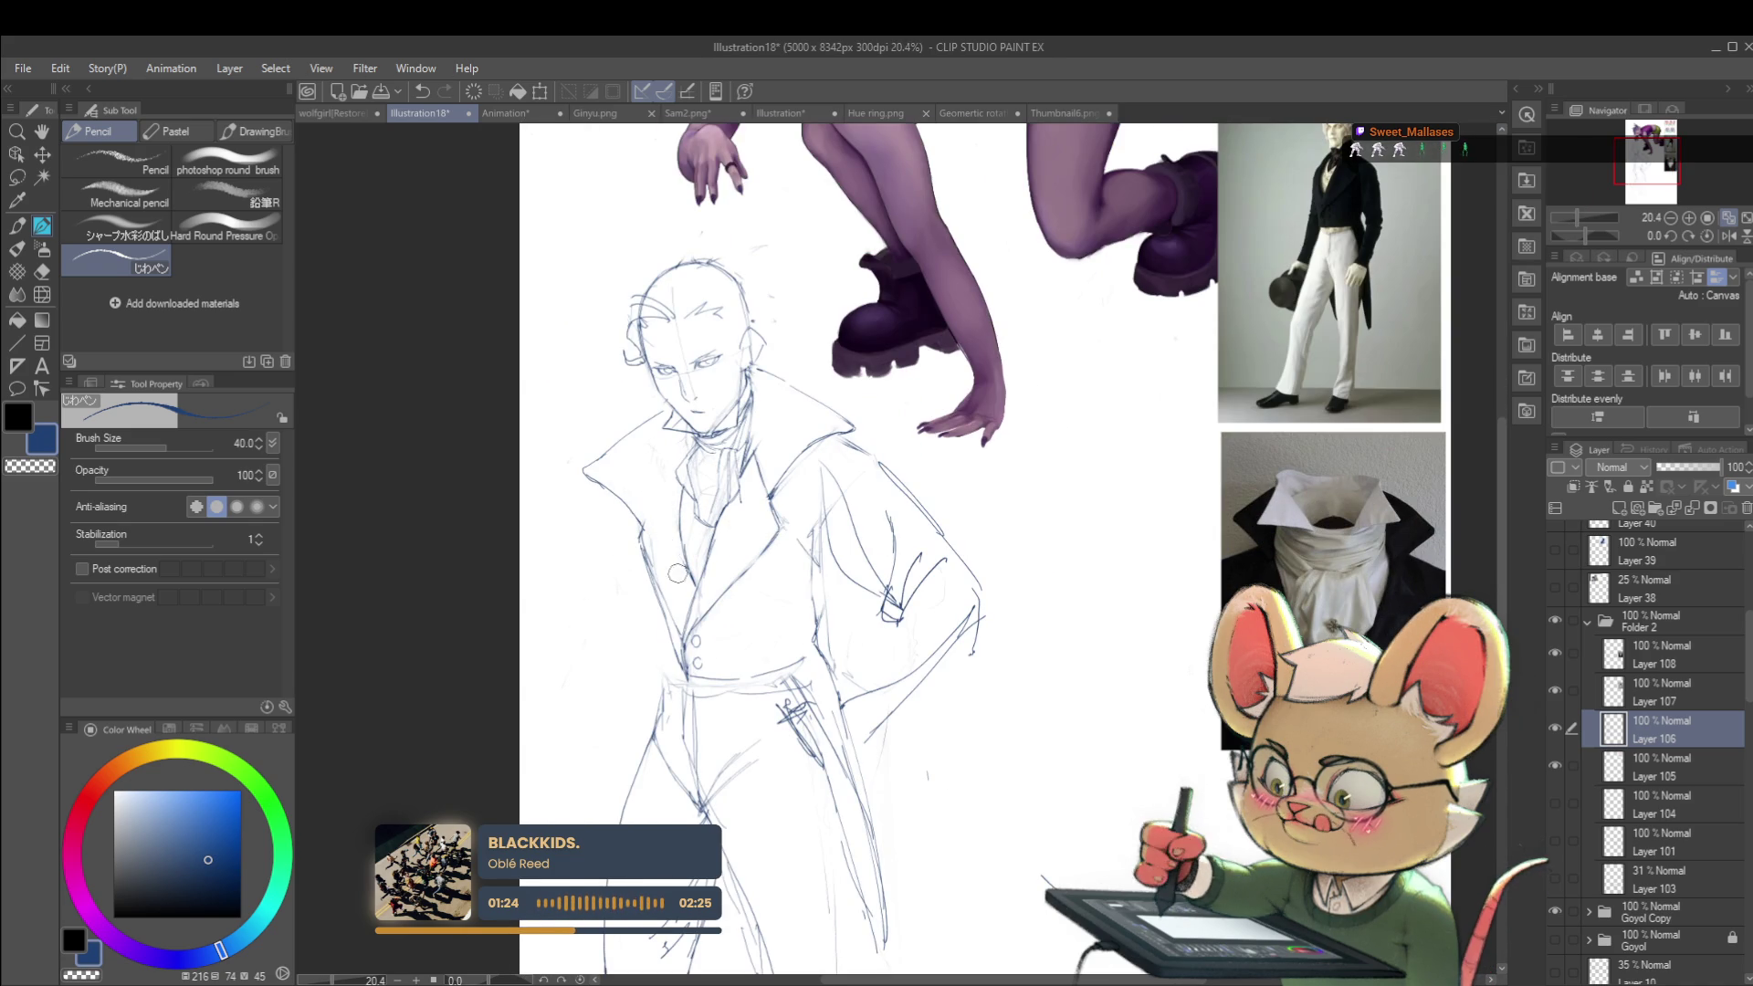
pyautogui.scroll(-3, 673, 563)
pyautogui.scroll(2, 678, 469)
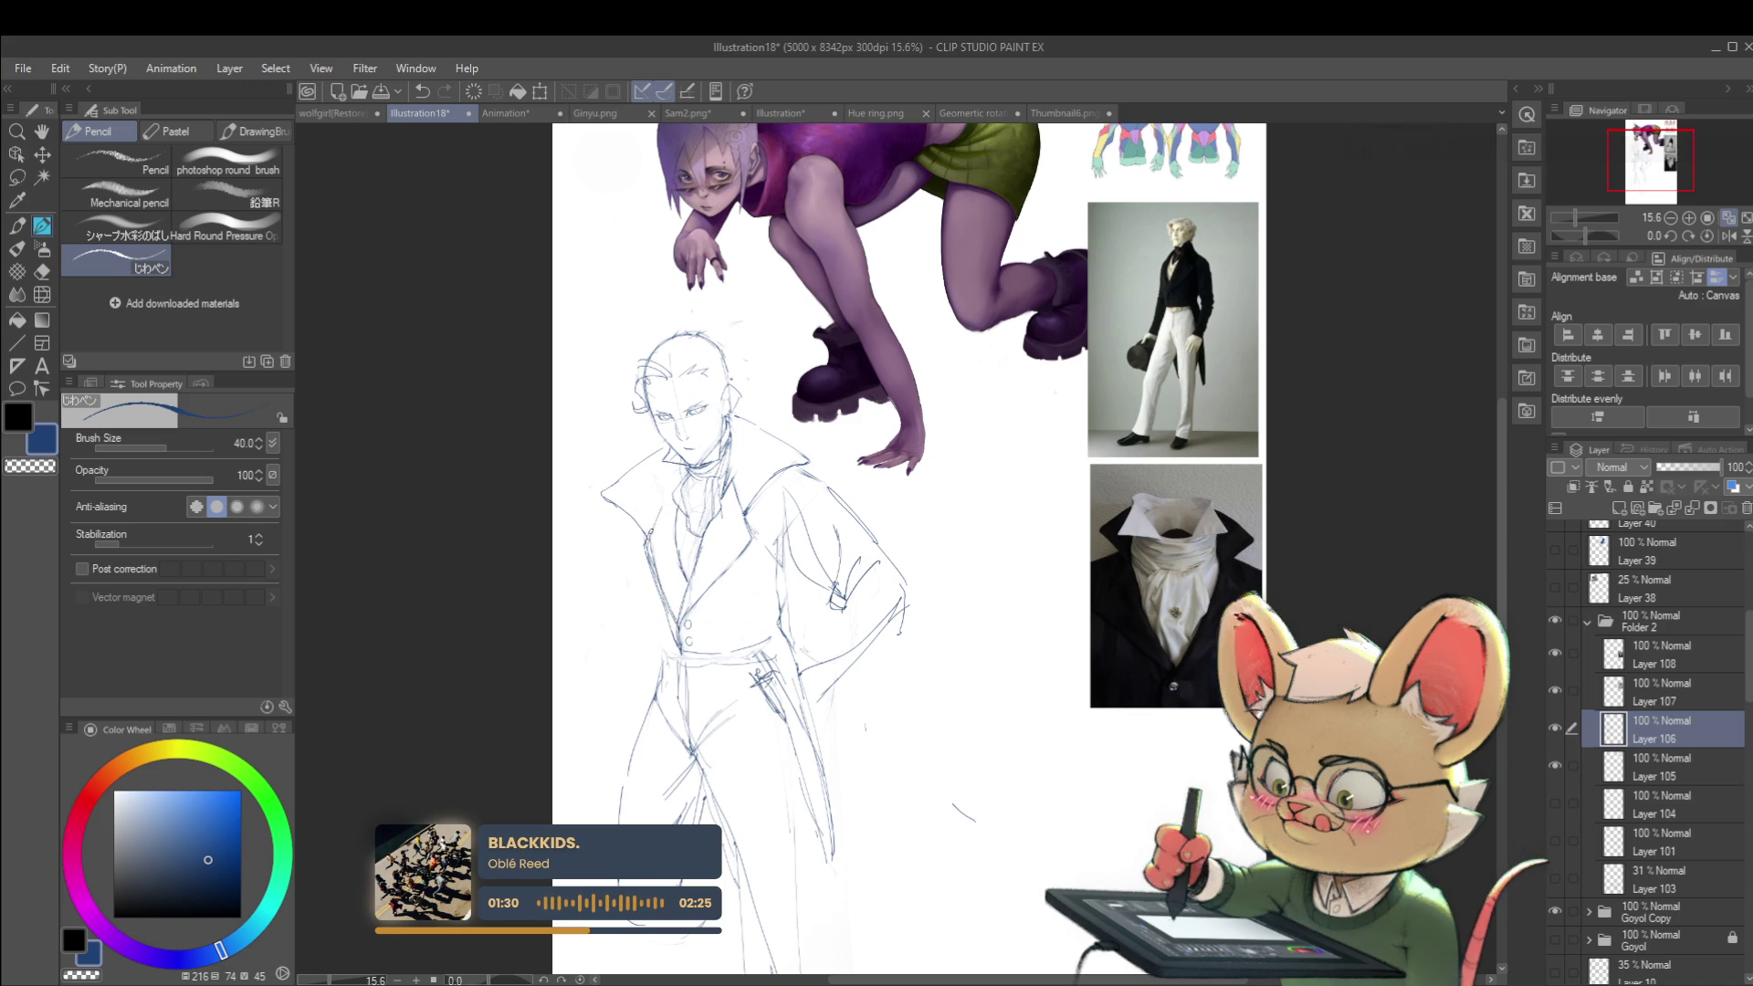
# Step: Zoom in and out to check the collar lines, then mirror the view with H
pyautogui.scroll(-3, 666, 430)
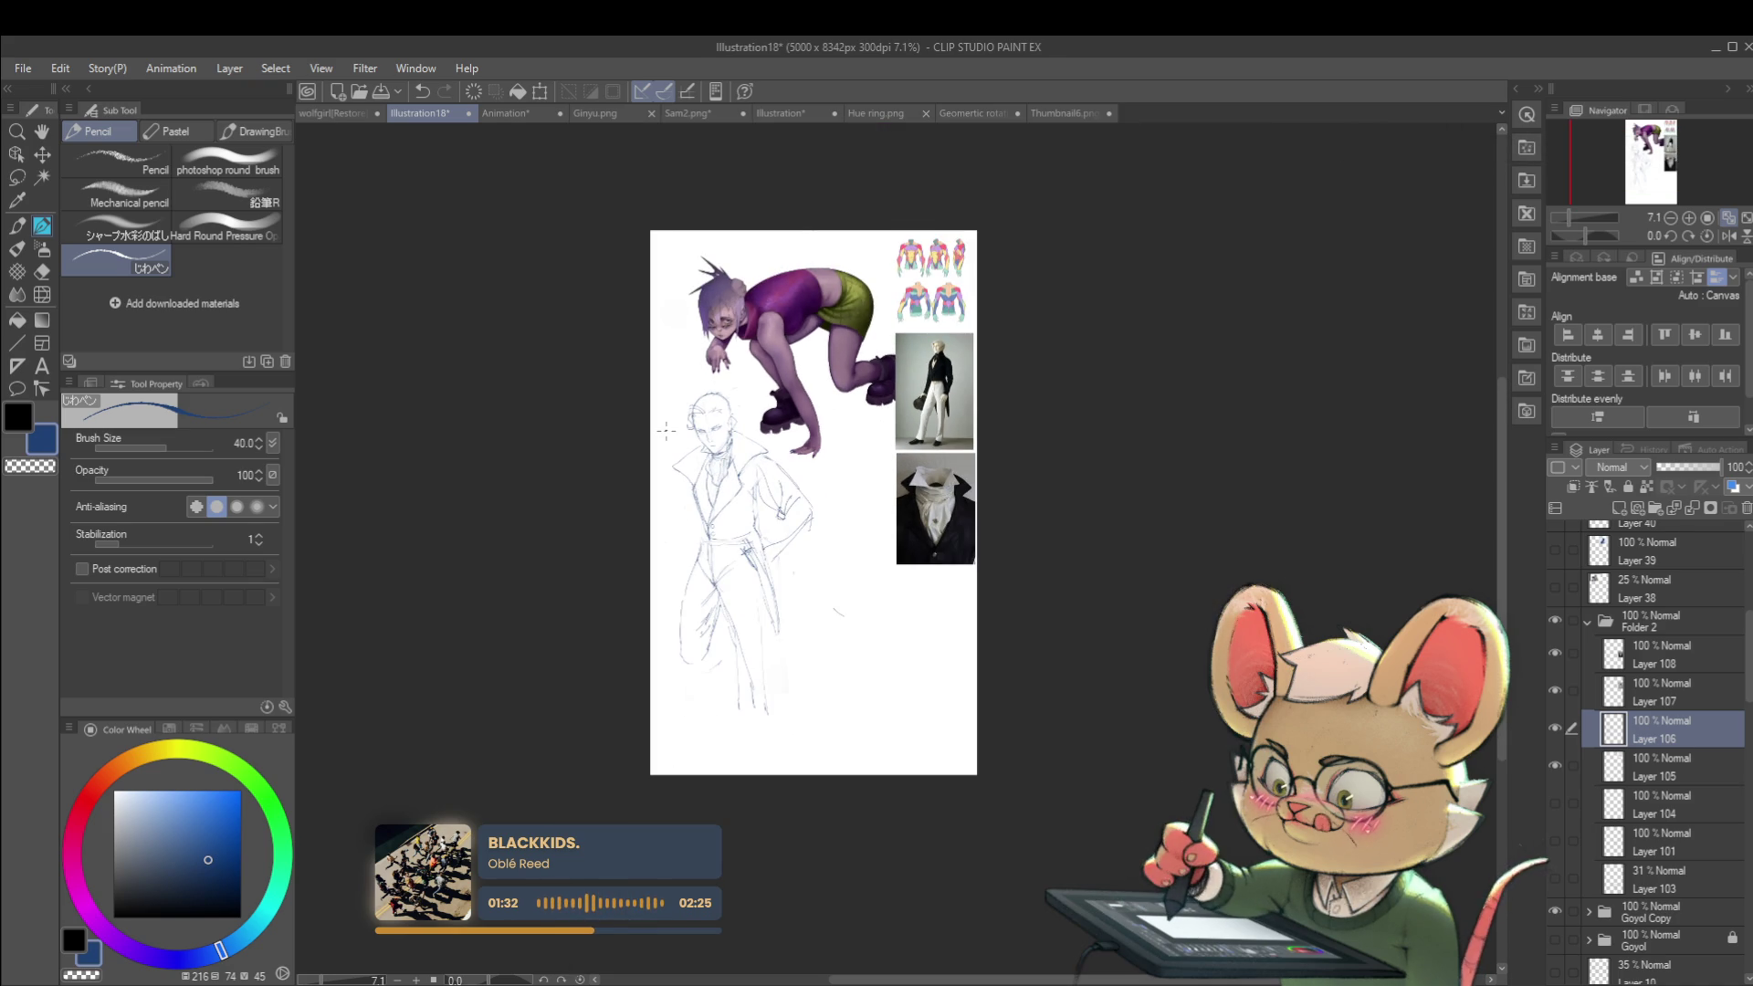
pyautogui.scroll(4, 666, 430)
pyautogui.scroll(-3, 676, 407)
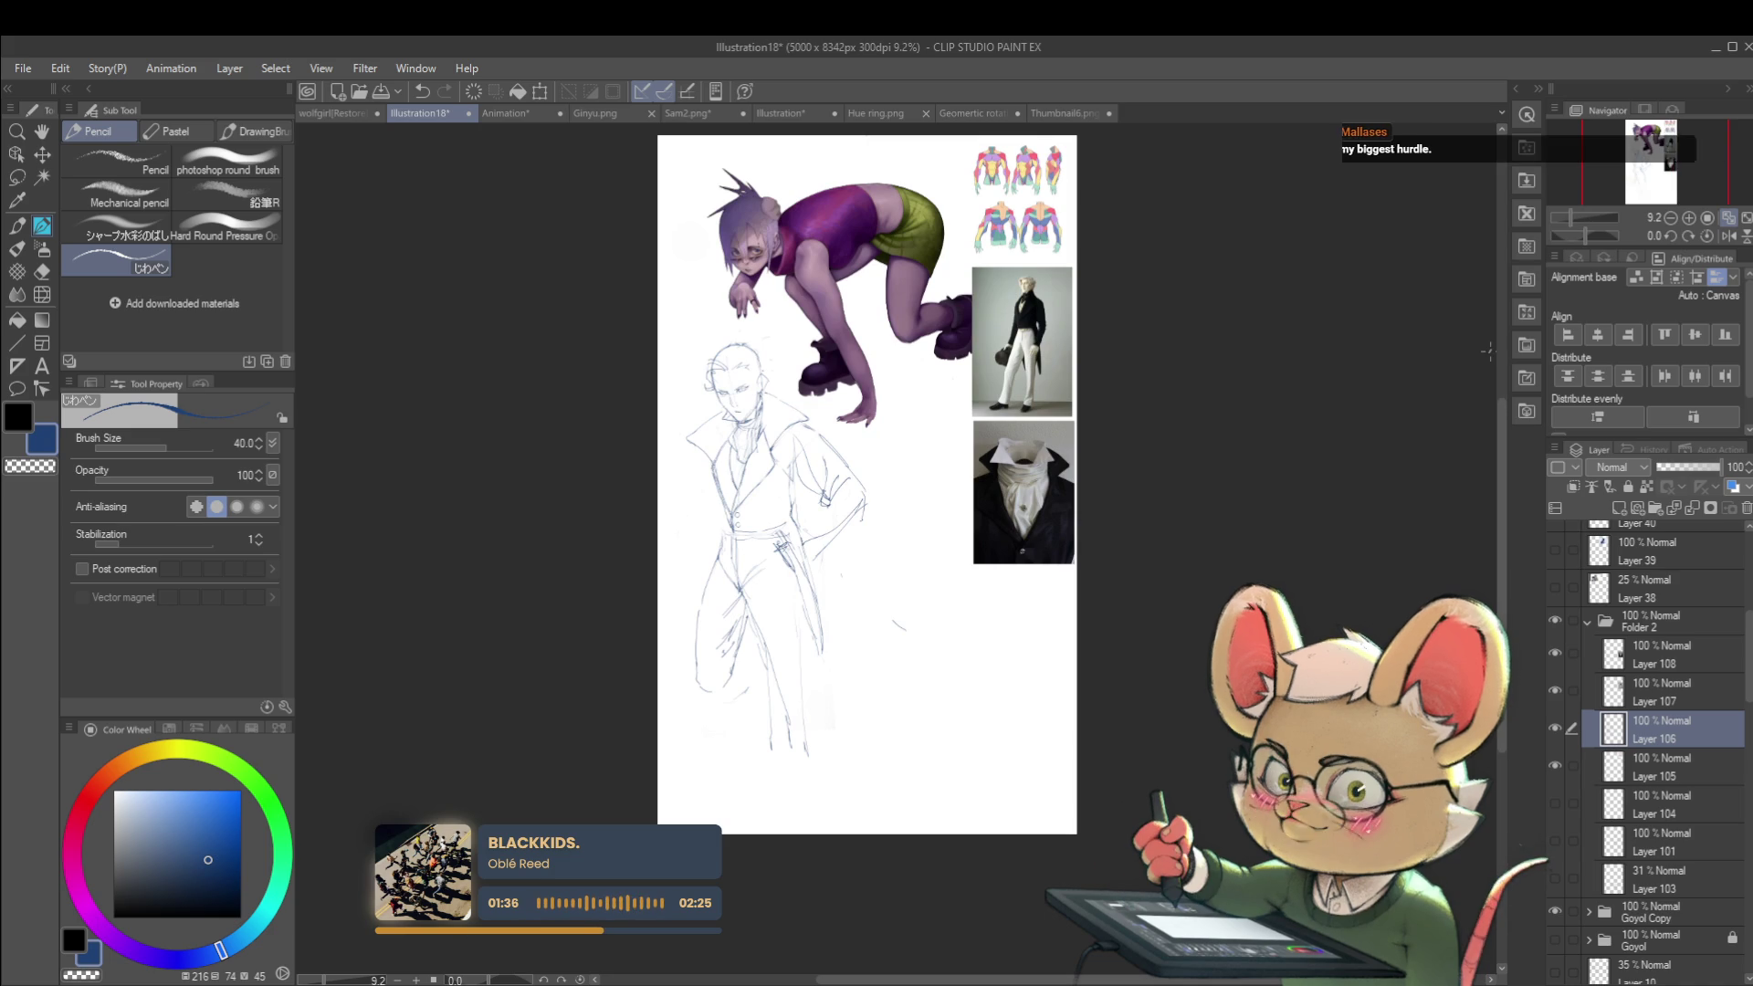
pyautogui.scroll(3, 694, 466)
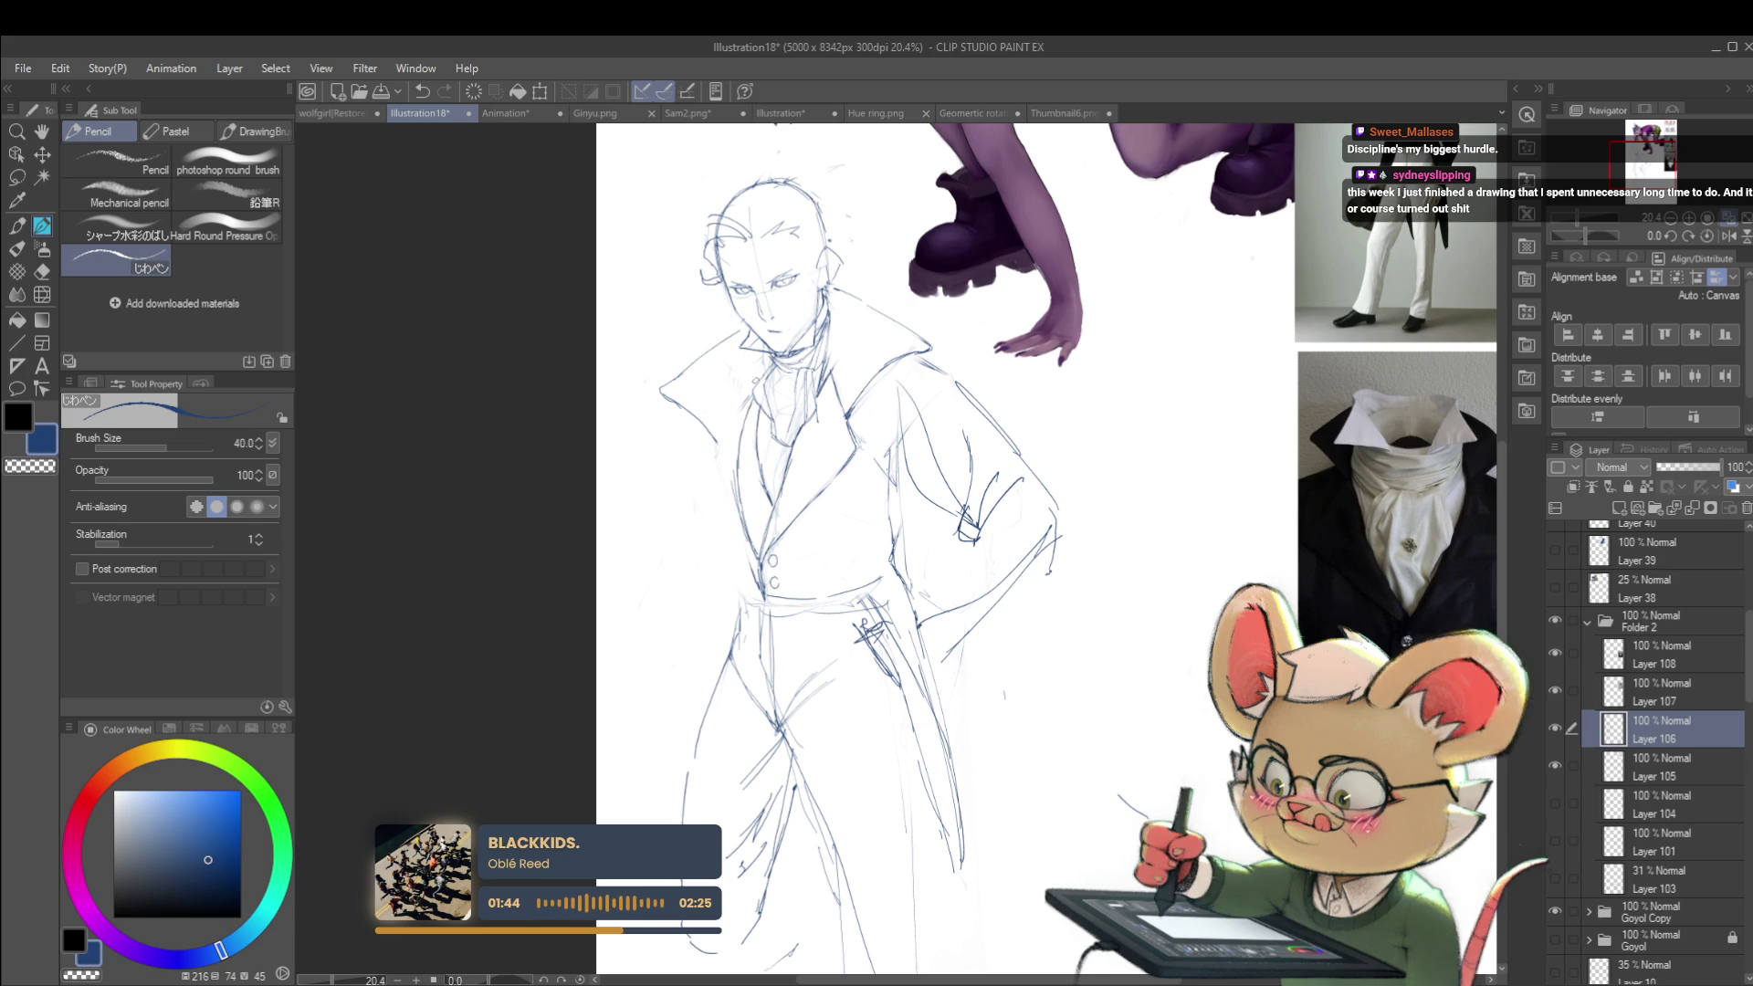
pyautogui.scroll(-3, 780, 367)
pyautogui.scroll(3, 761, 362)
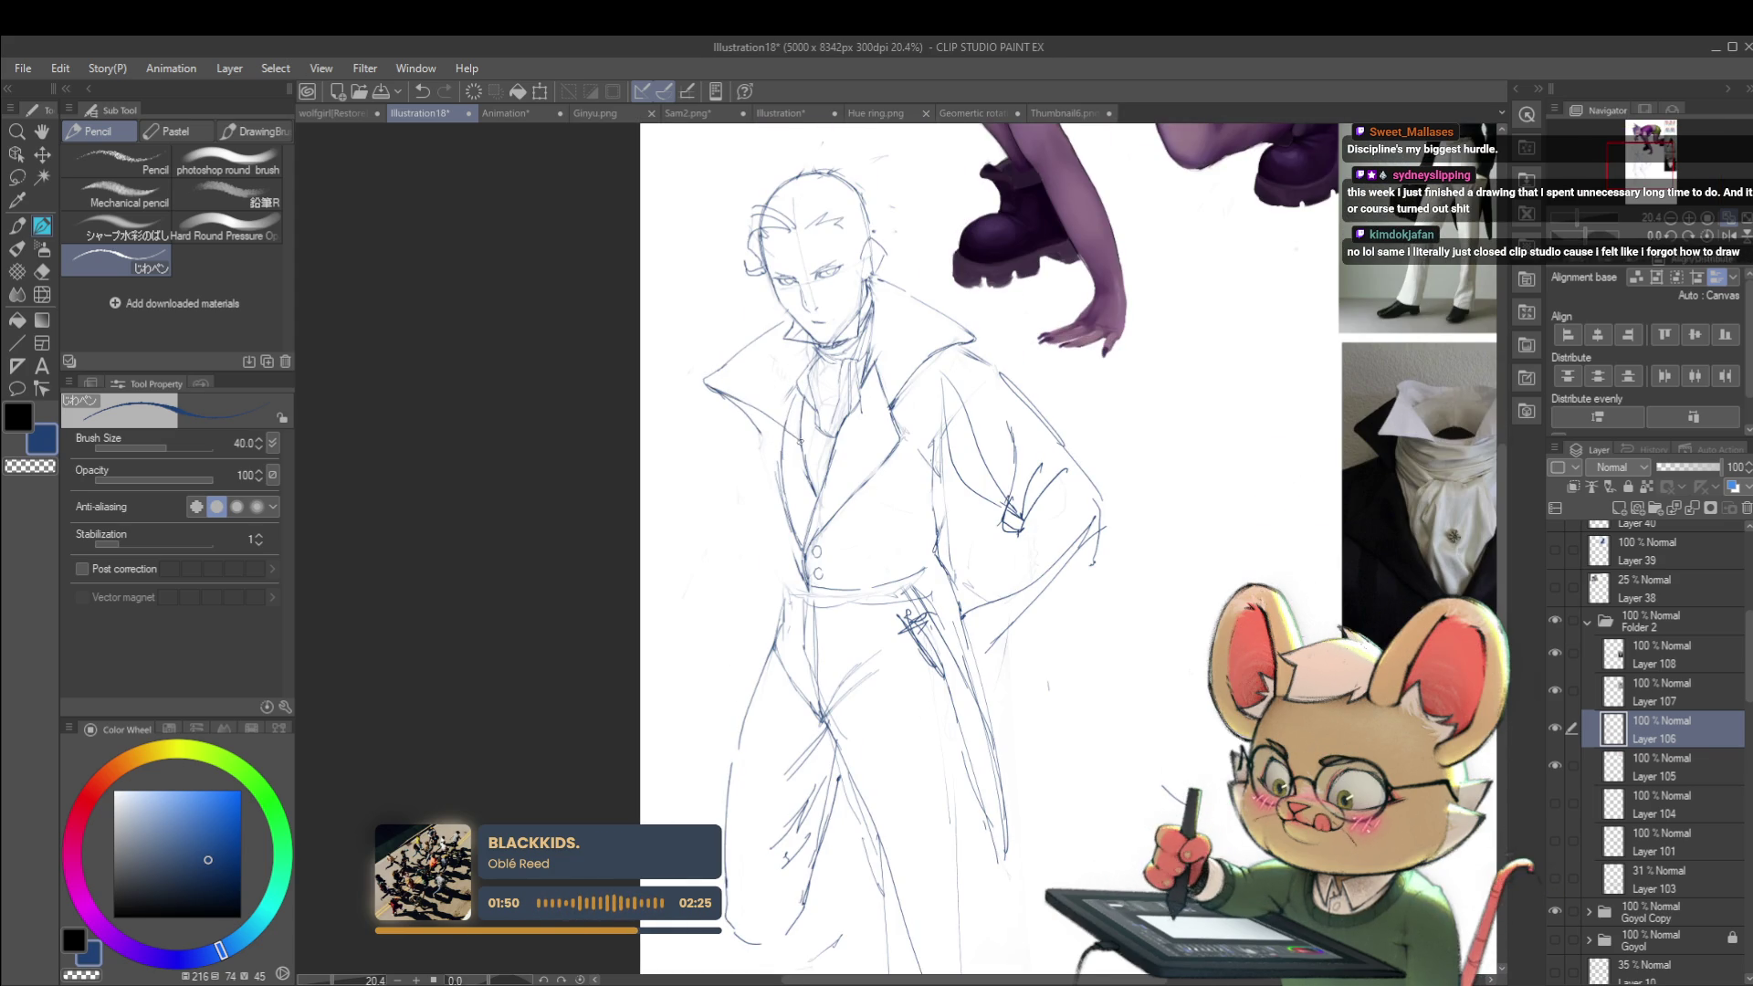
pyautogui.scroll(-2, 789, 430)
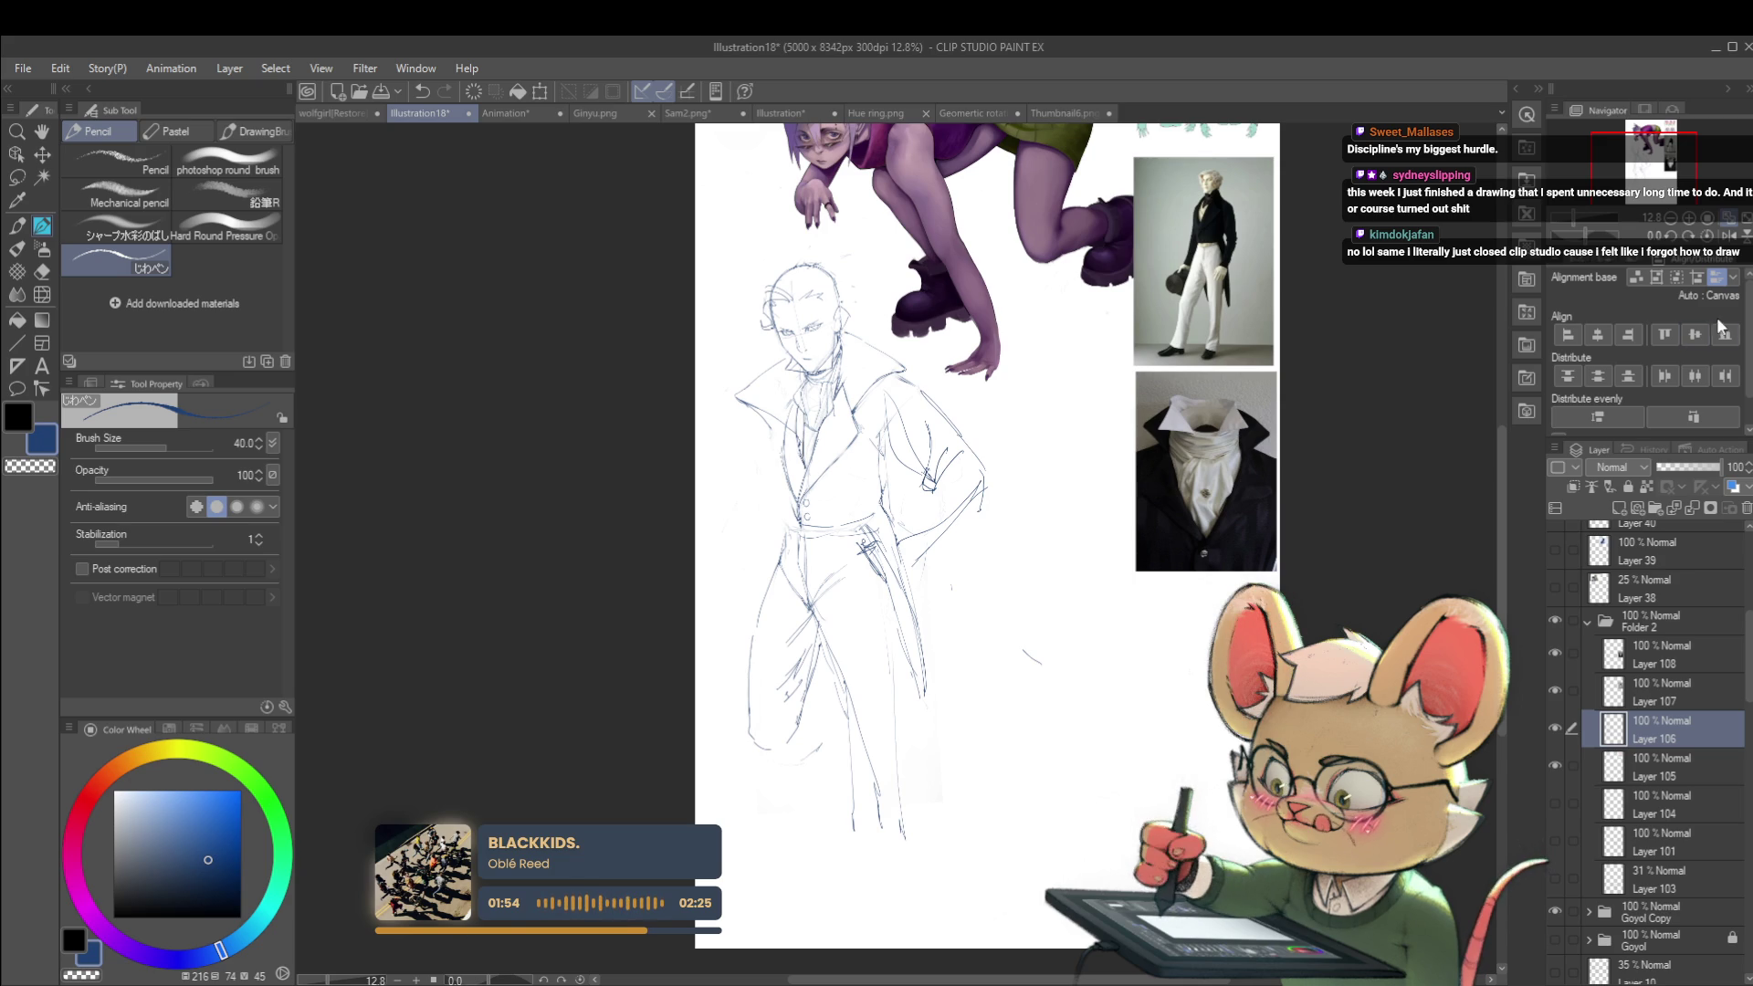
pyautogui.press('h')
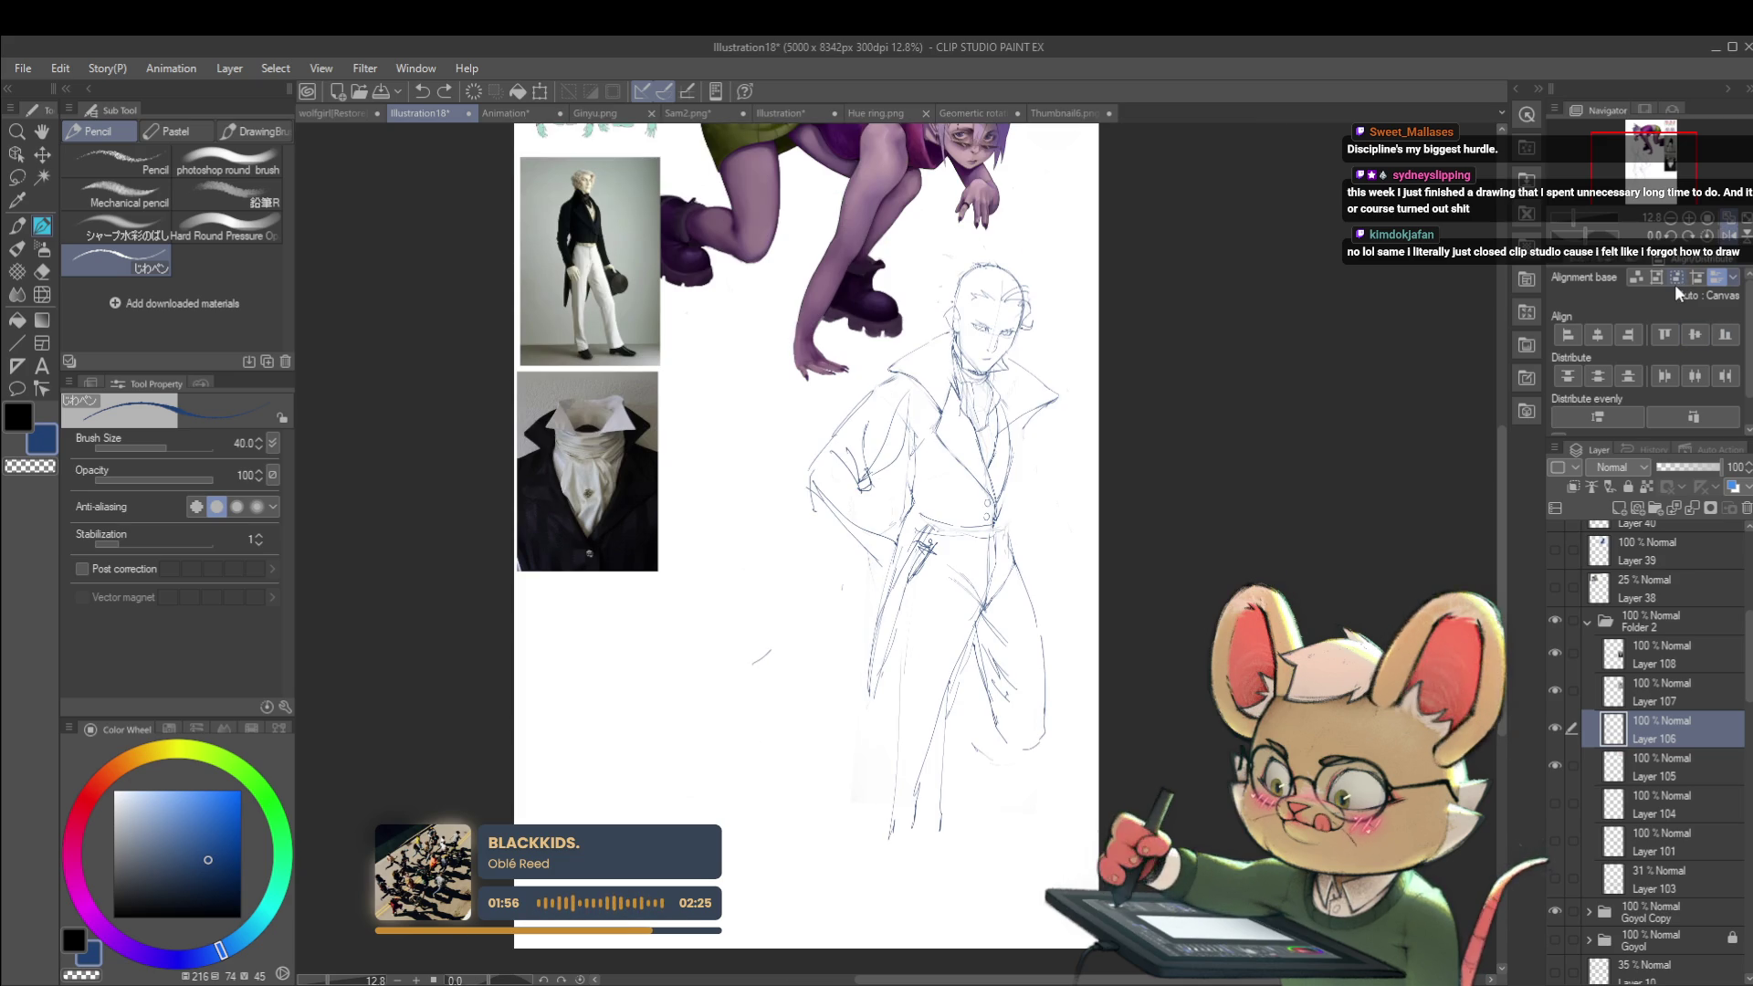
# Step: Draw a small pencil circle near the man's left elbow
pyautogui.moveTo(803, 548); pyautogui.dragTo(798, 565)
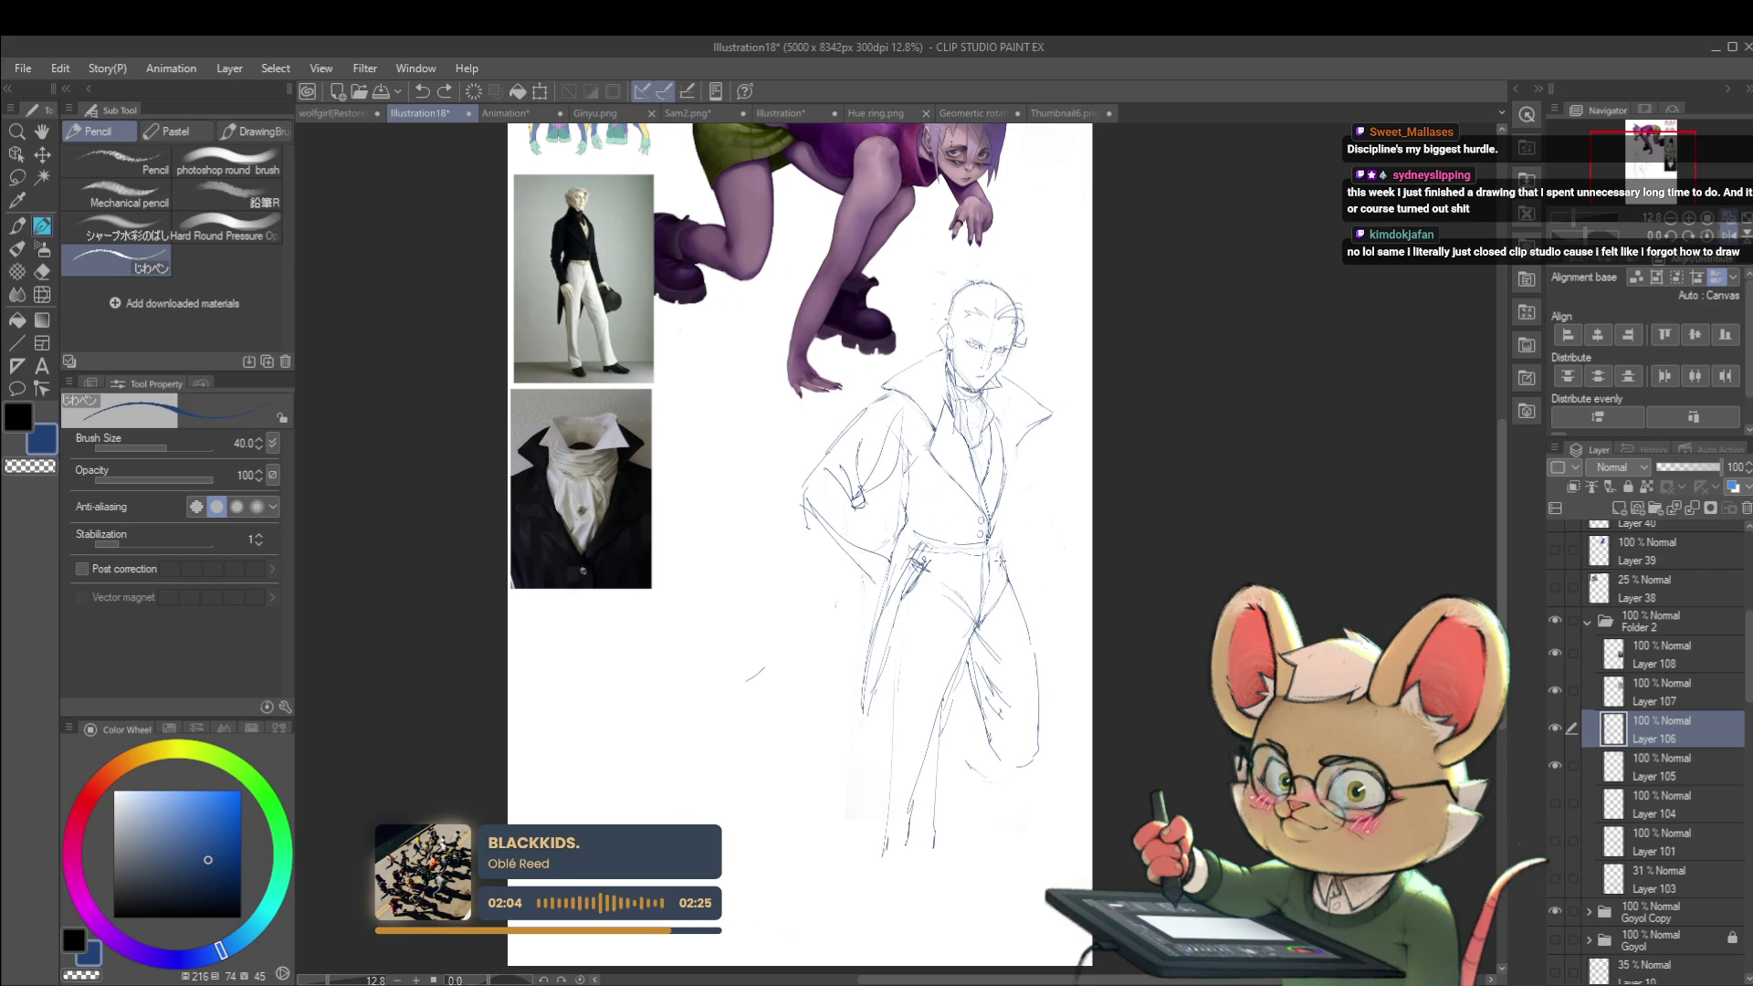
pyautogui.scroll(2, 1065, 395)
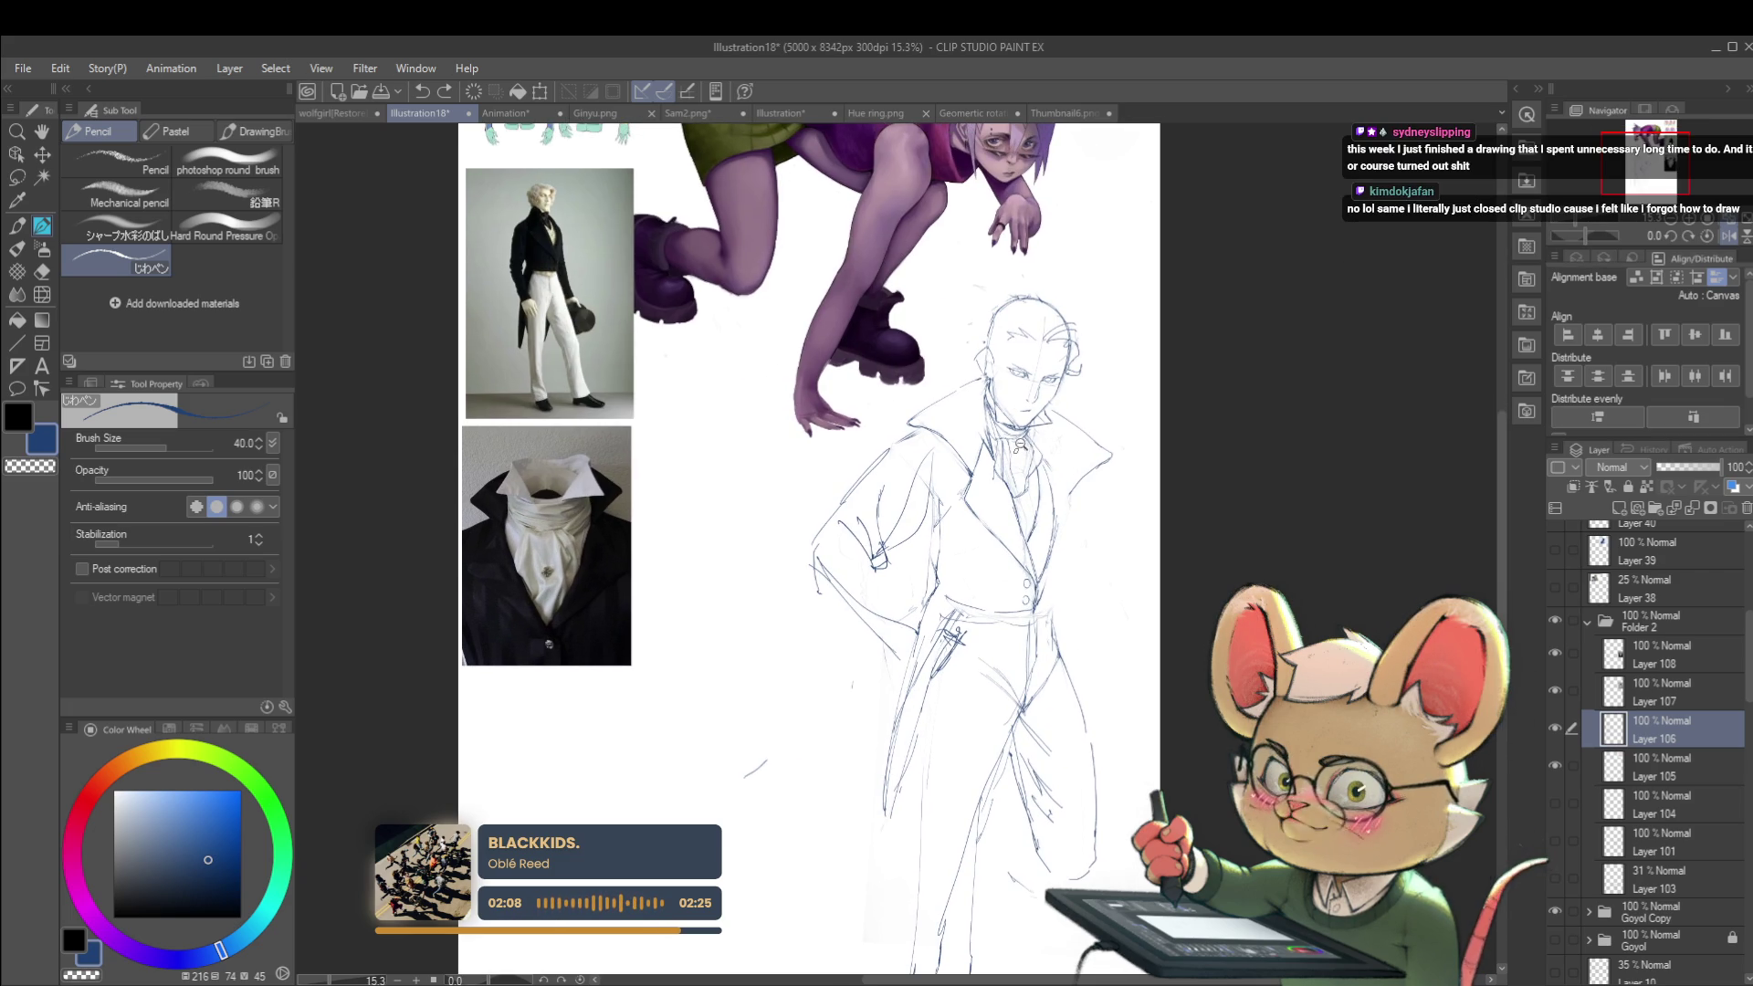
pyautogui.scroll(4, 1016, 451)
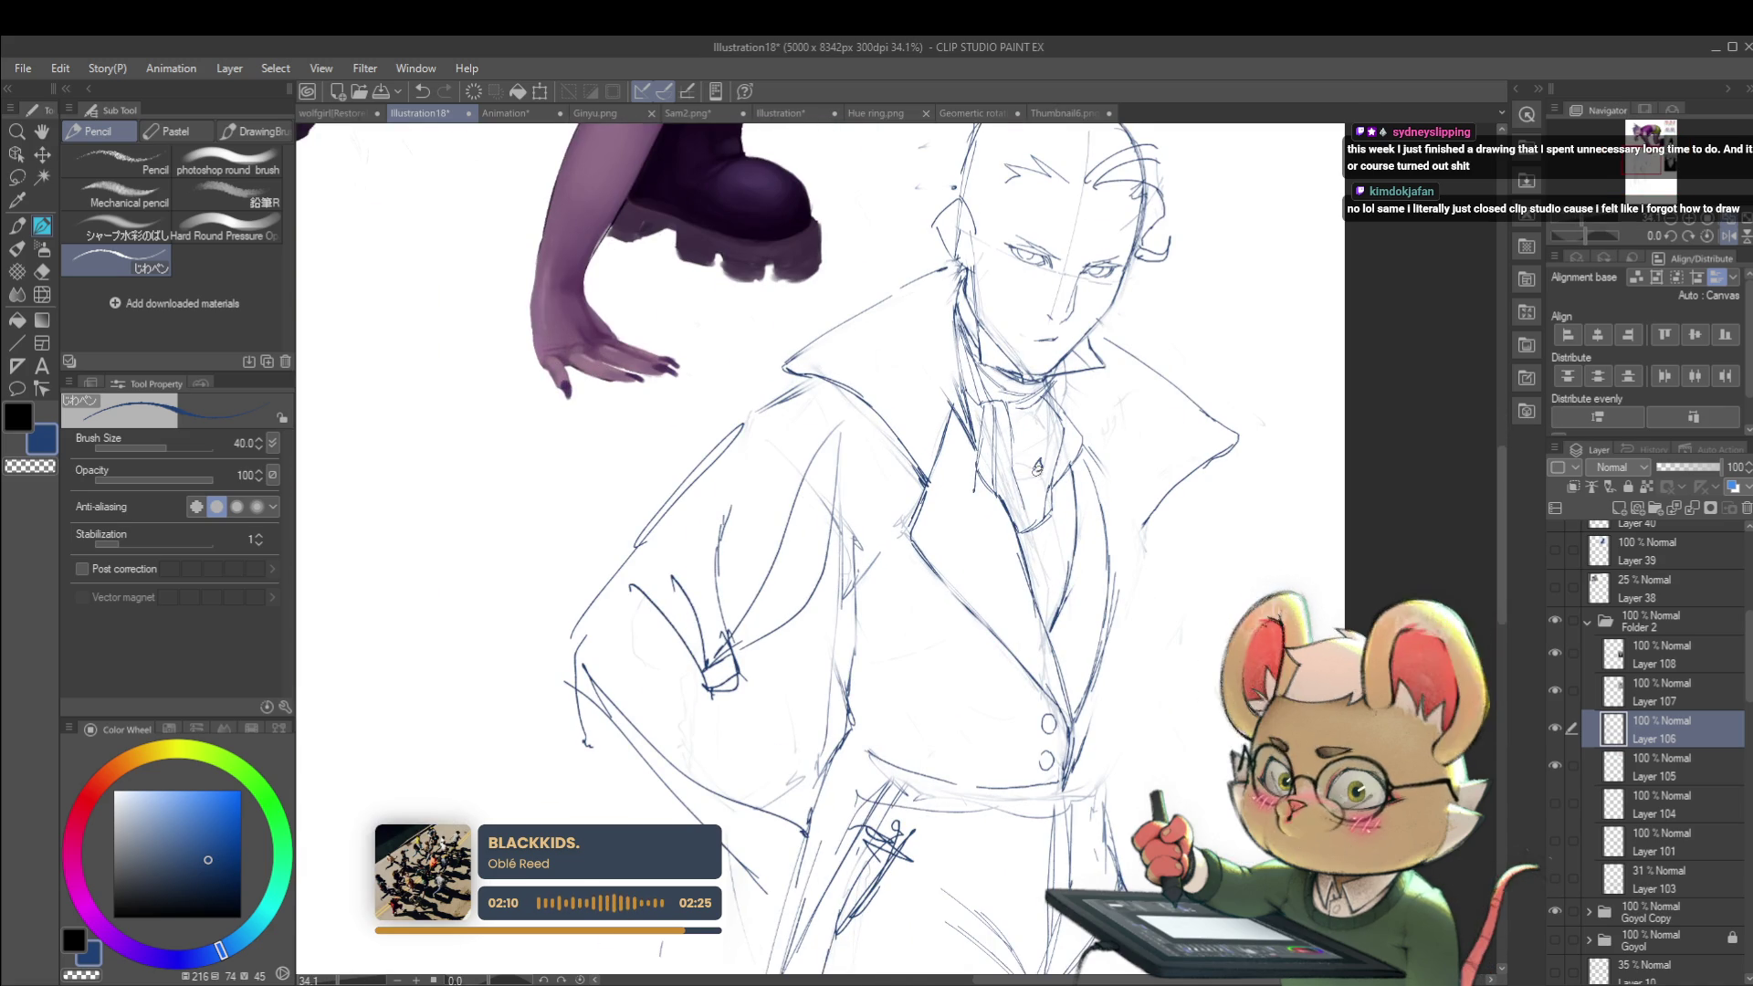
pyautogui.scroll(-5, 1039, 461)
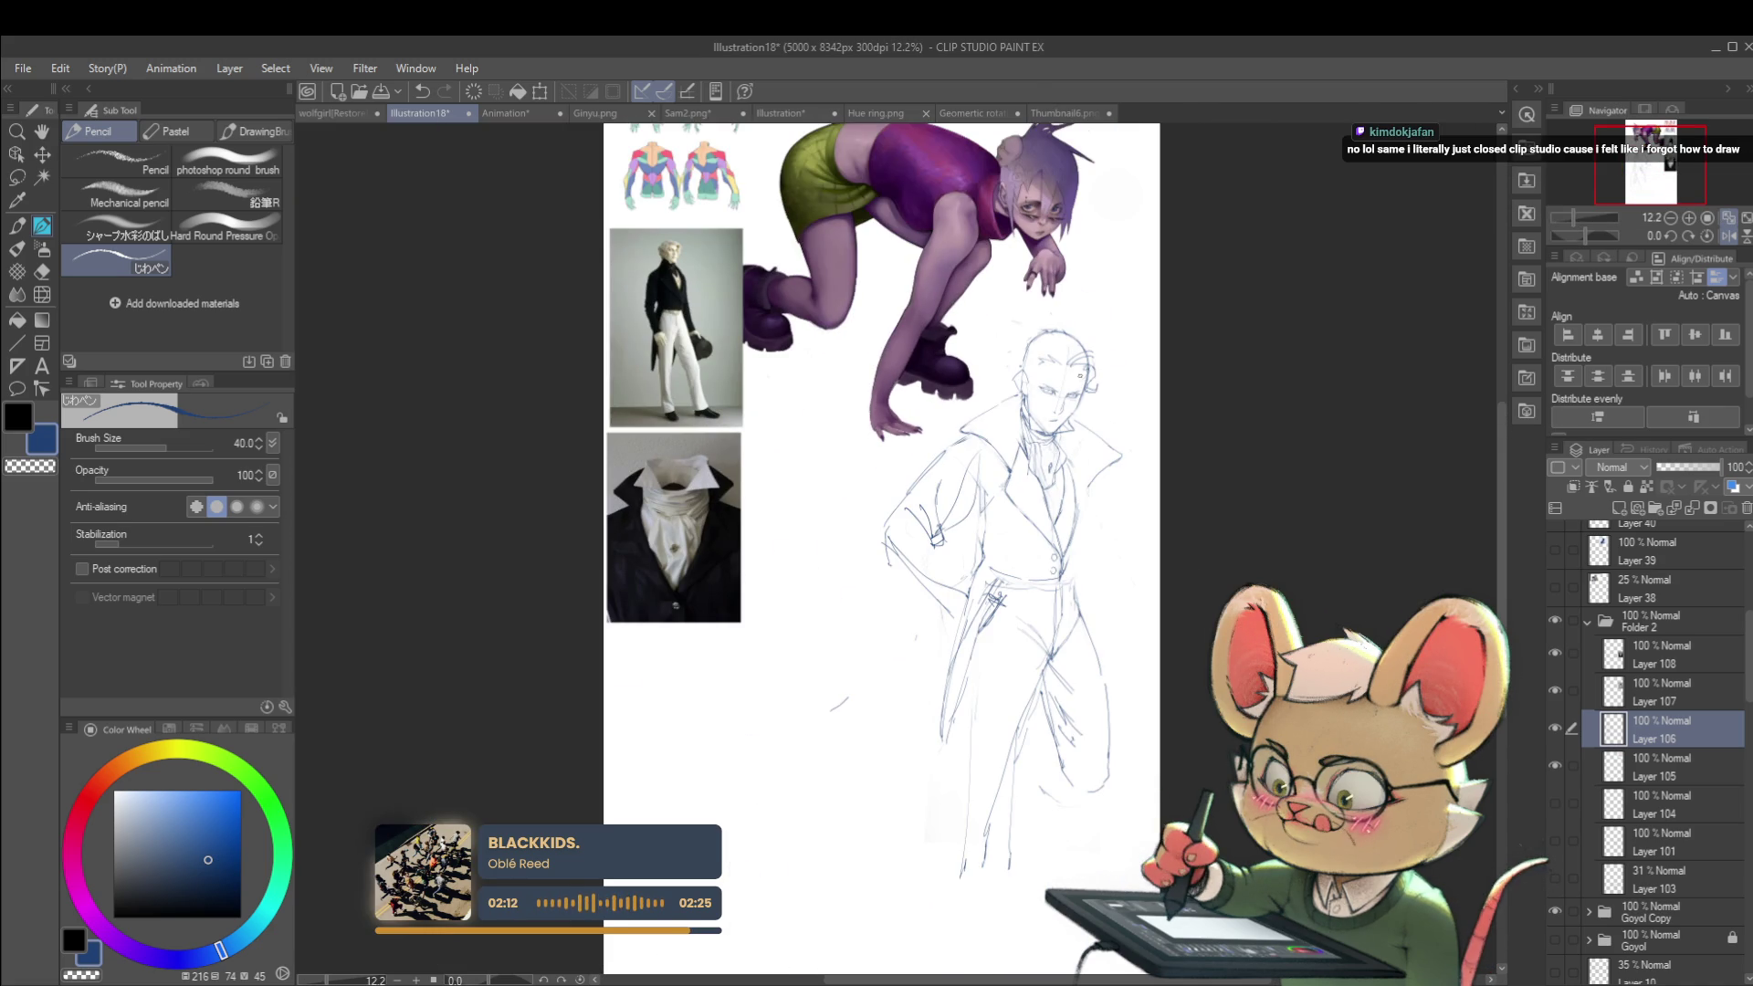
pyautogui.scroll(3, 1013, 392)
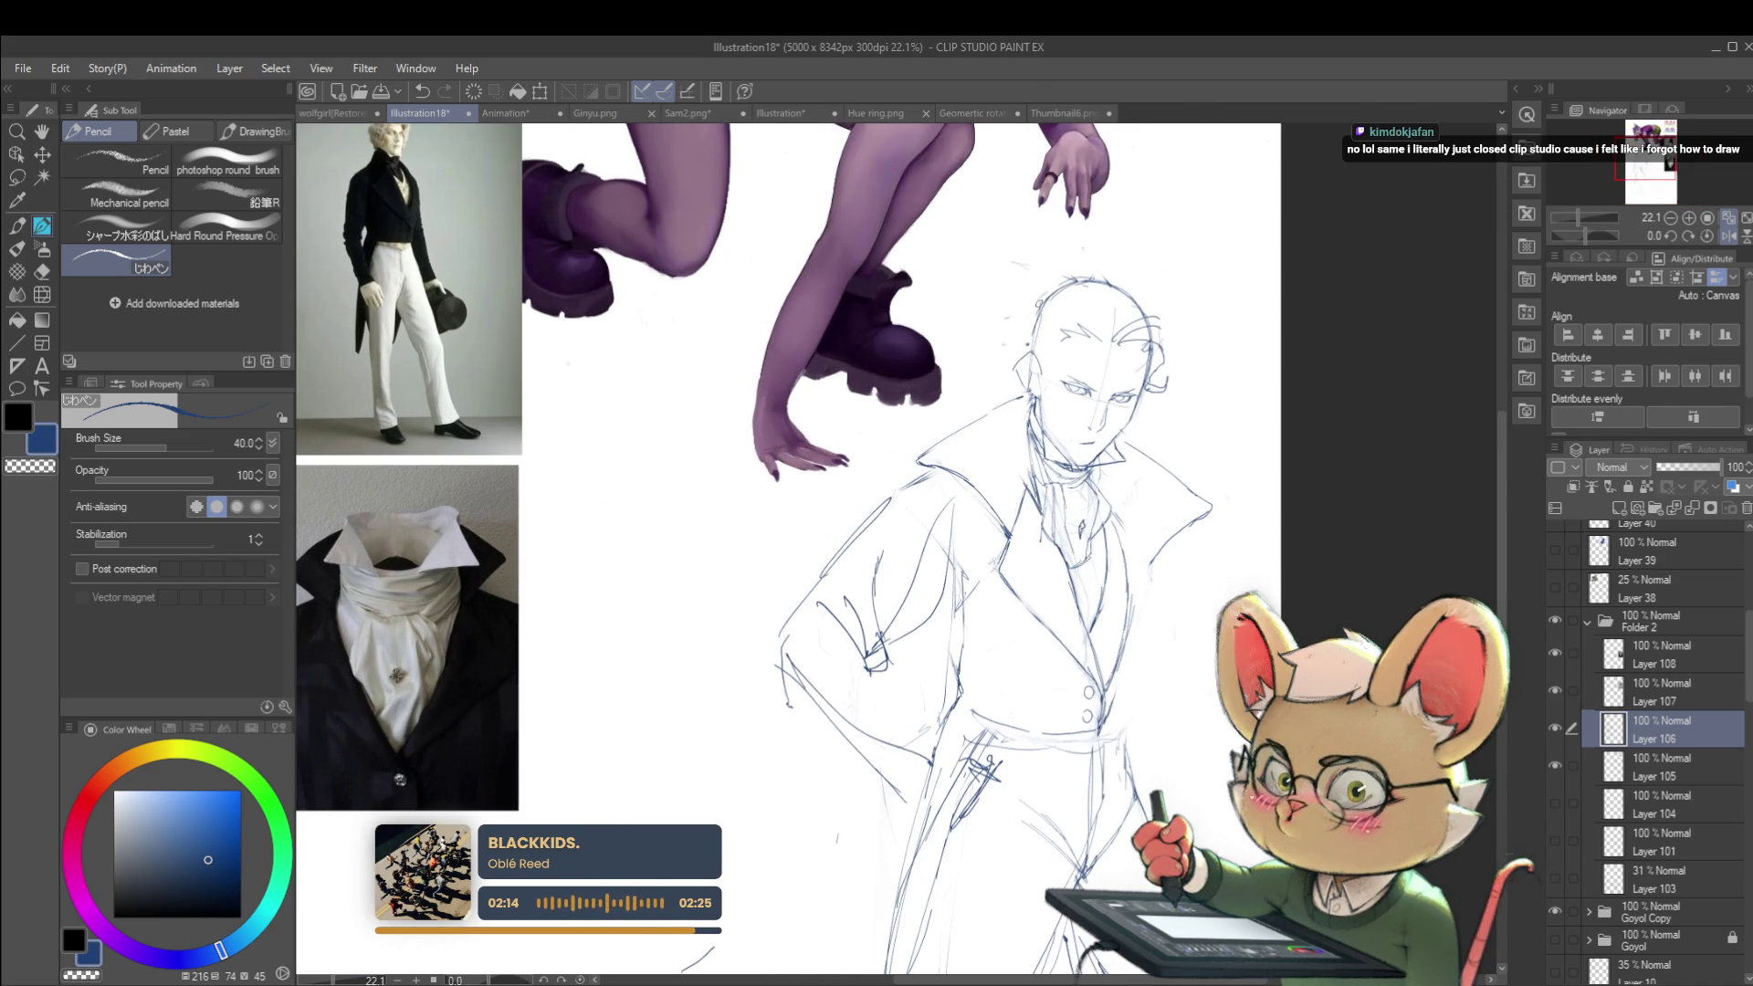
pyautogui.moveTo(993, 372); pyautogui.dragTo(989, 370)
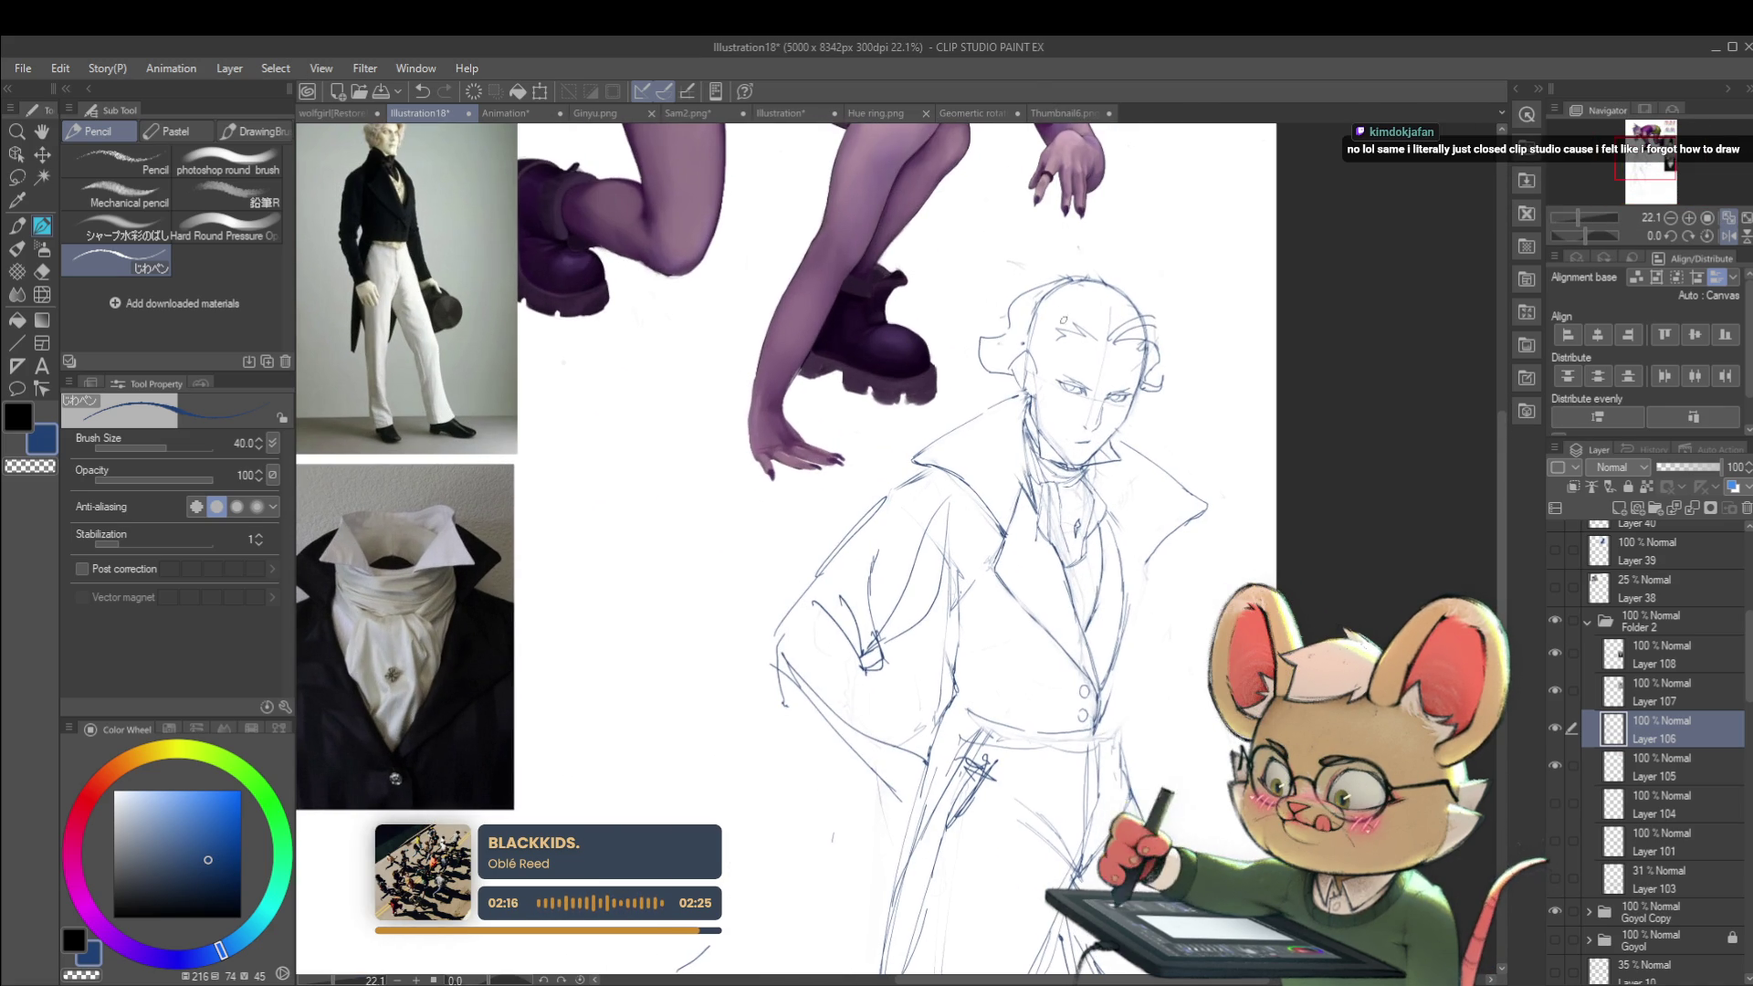
pyautogui.scroll(-4, 1024, 358)
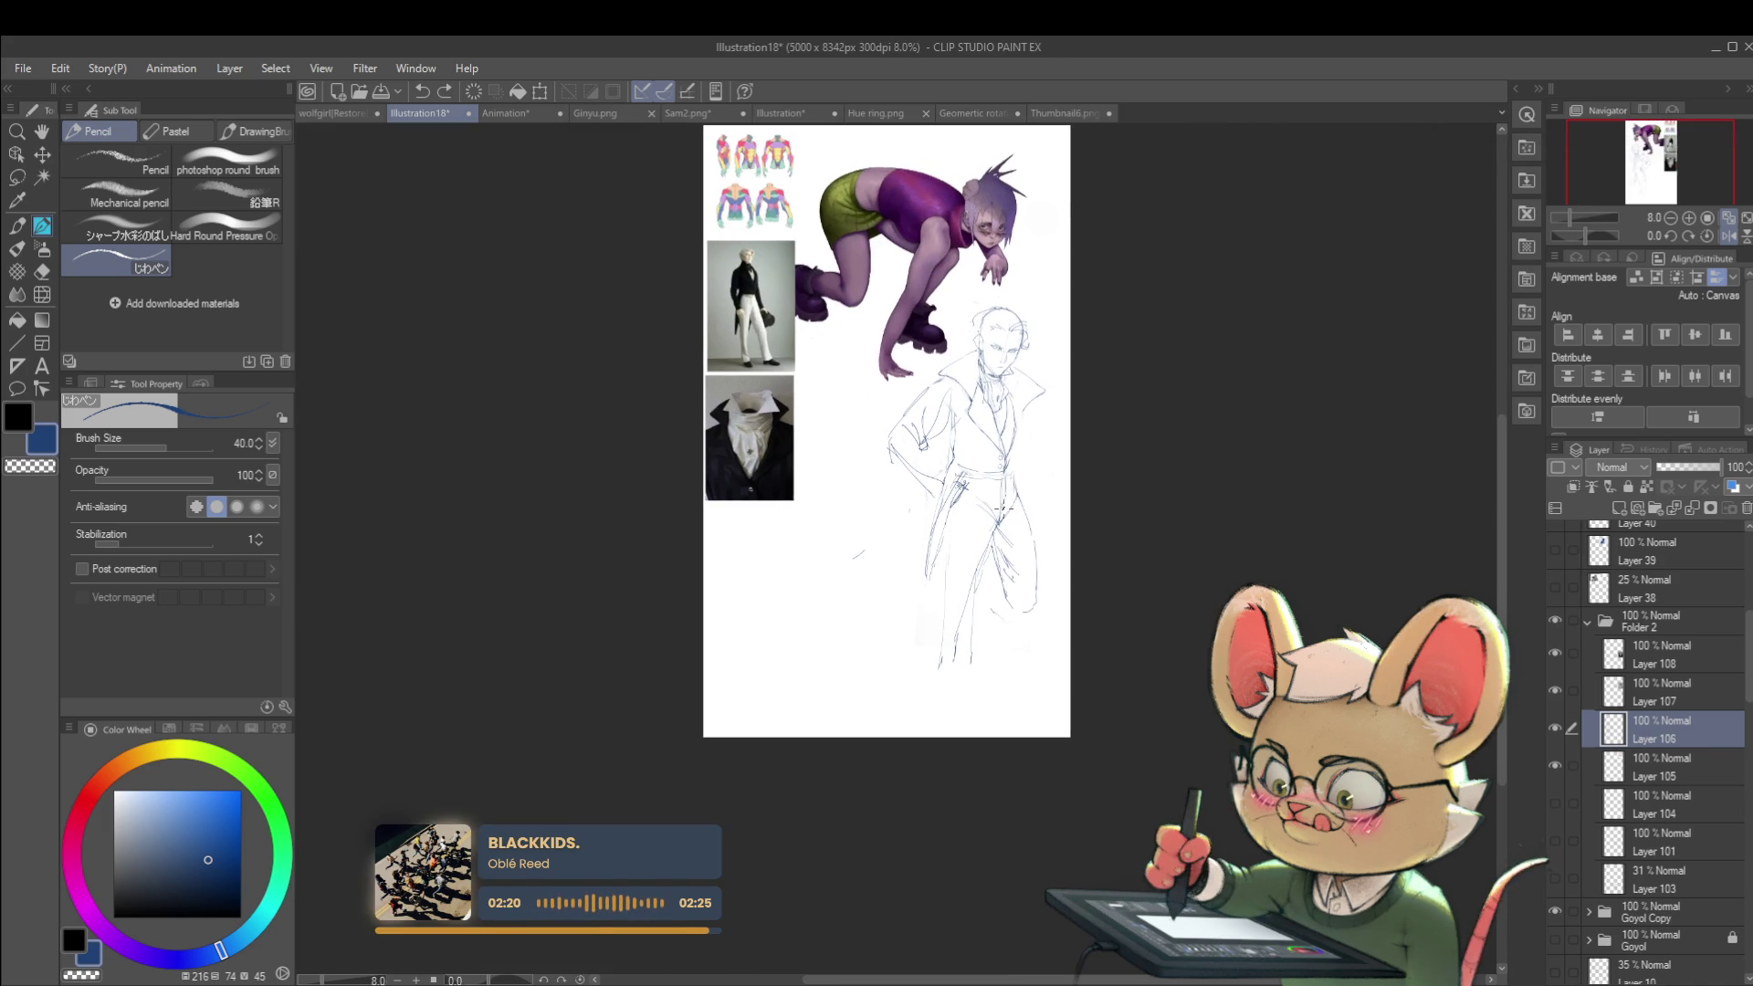
pyautogui.scroll(2, 955, 431)
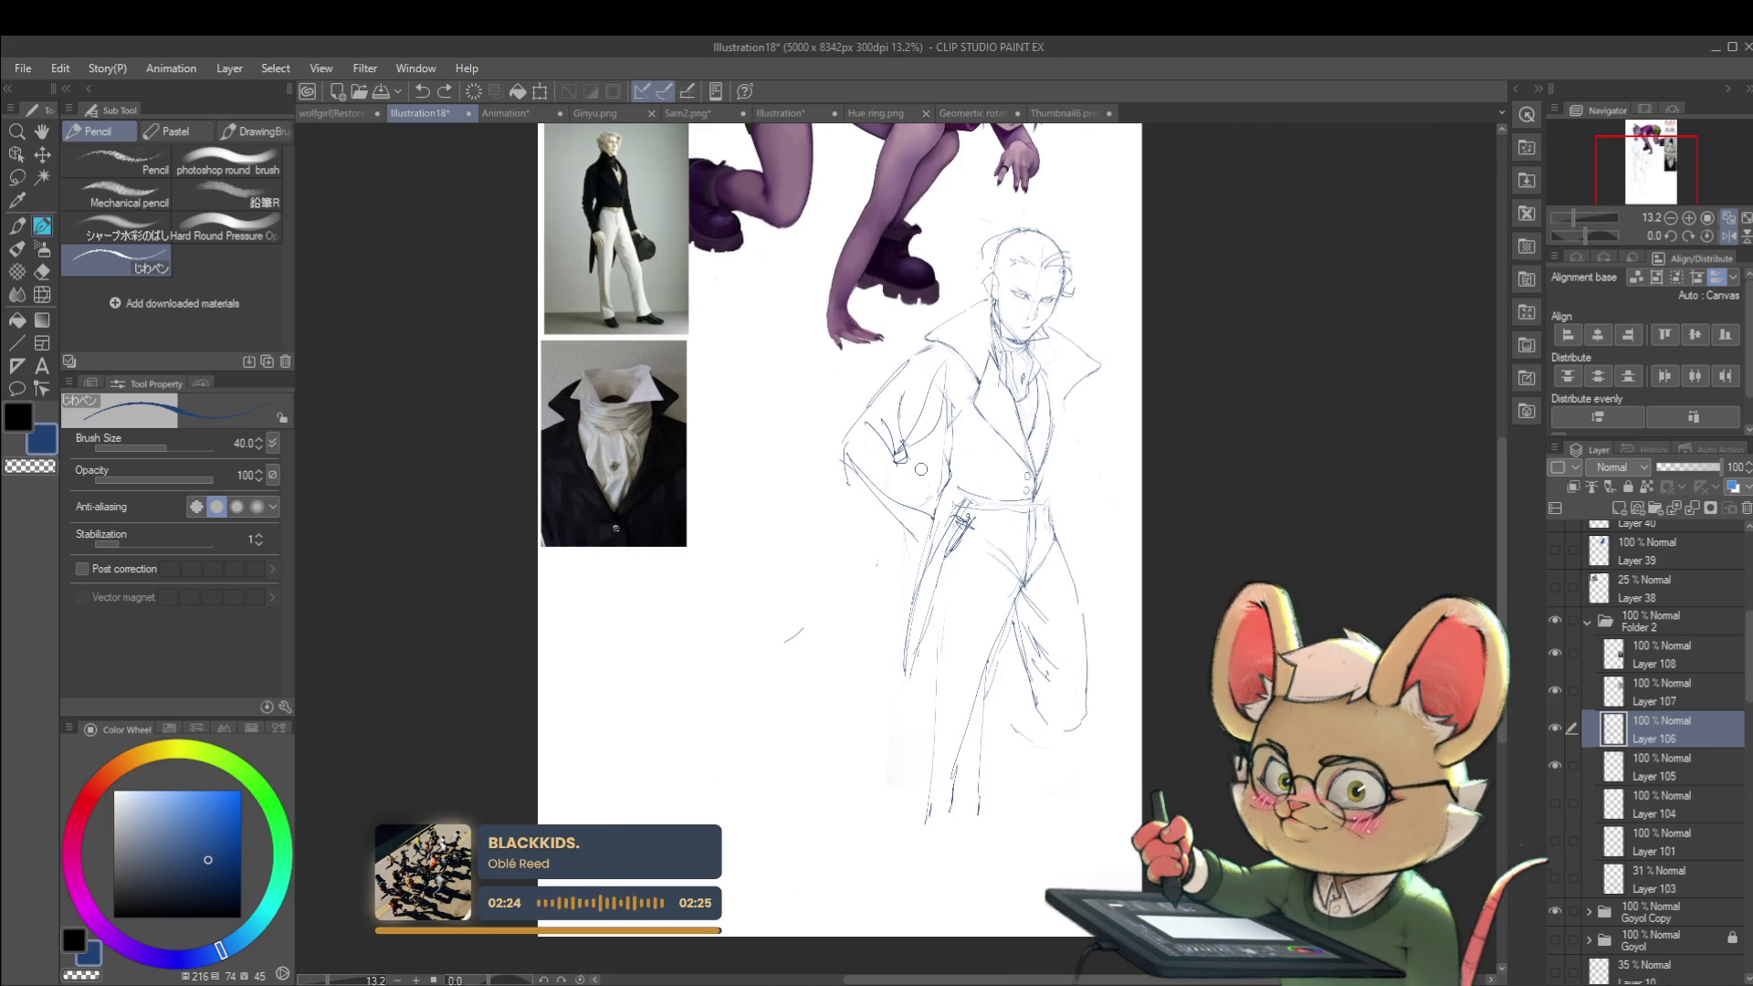
pyautogui.moveTo(907, 439); pyautogui.dragTo(905, 446)
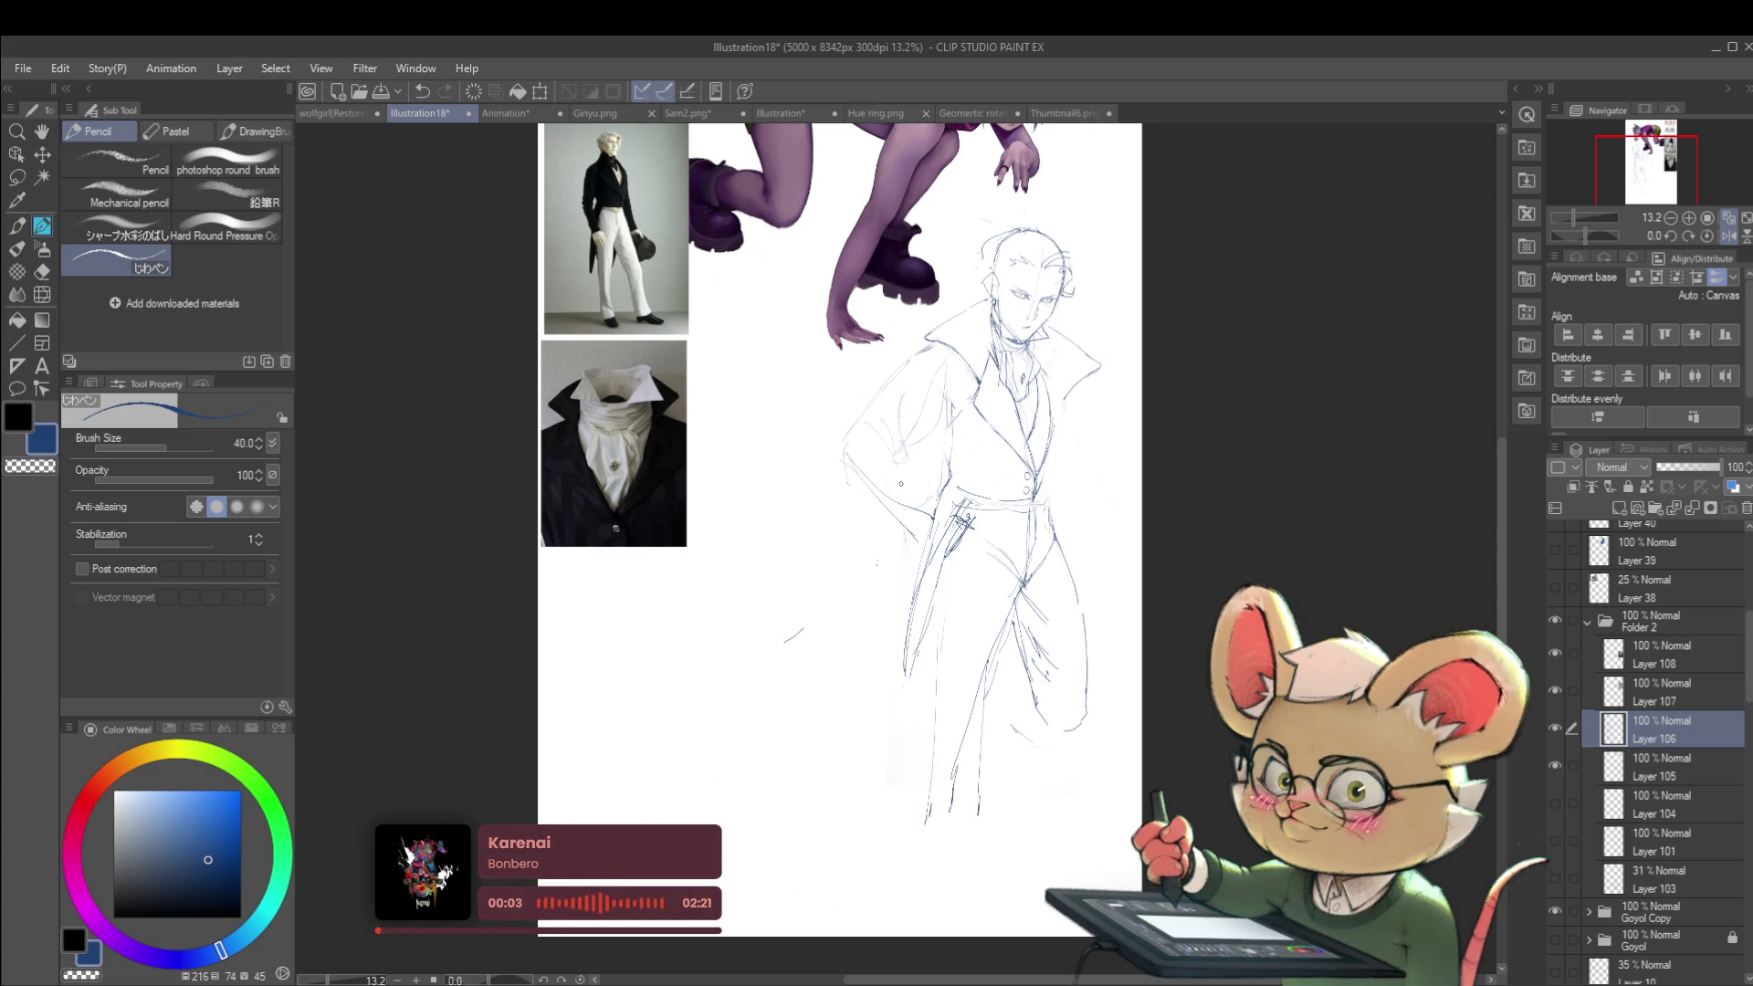
# Step: Add a short stroke at the coat collar and sketch the coat's lower-left edge
pyautogui.scroll(2, 934, 365)
pyautogui.moveTo(897, 438); pyautogui.dragTo(1001, 629)
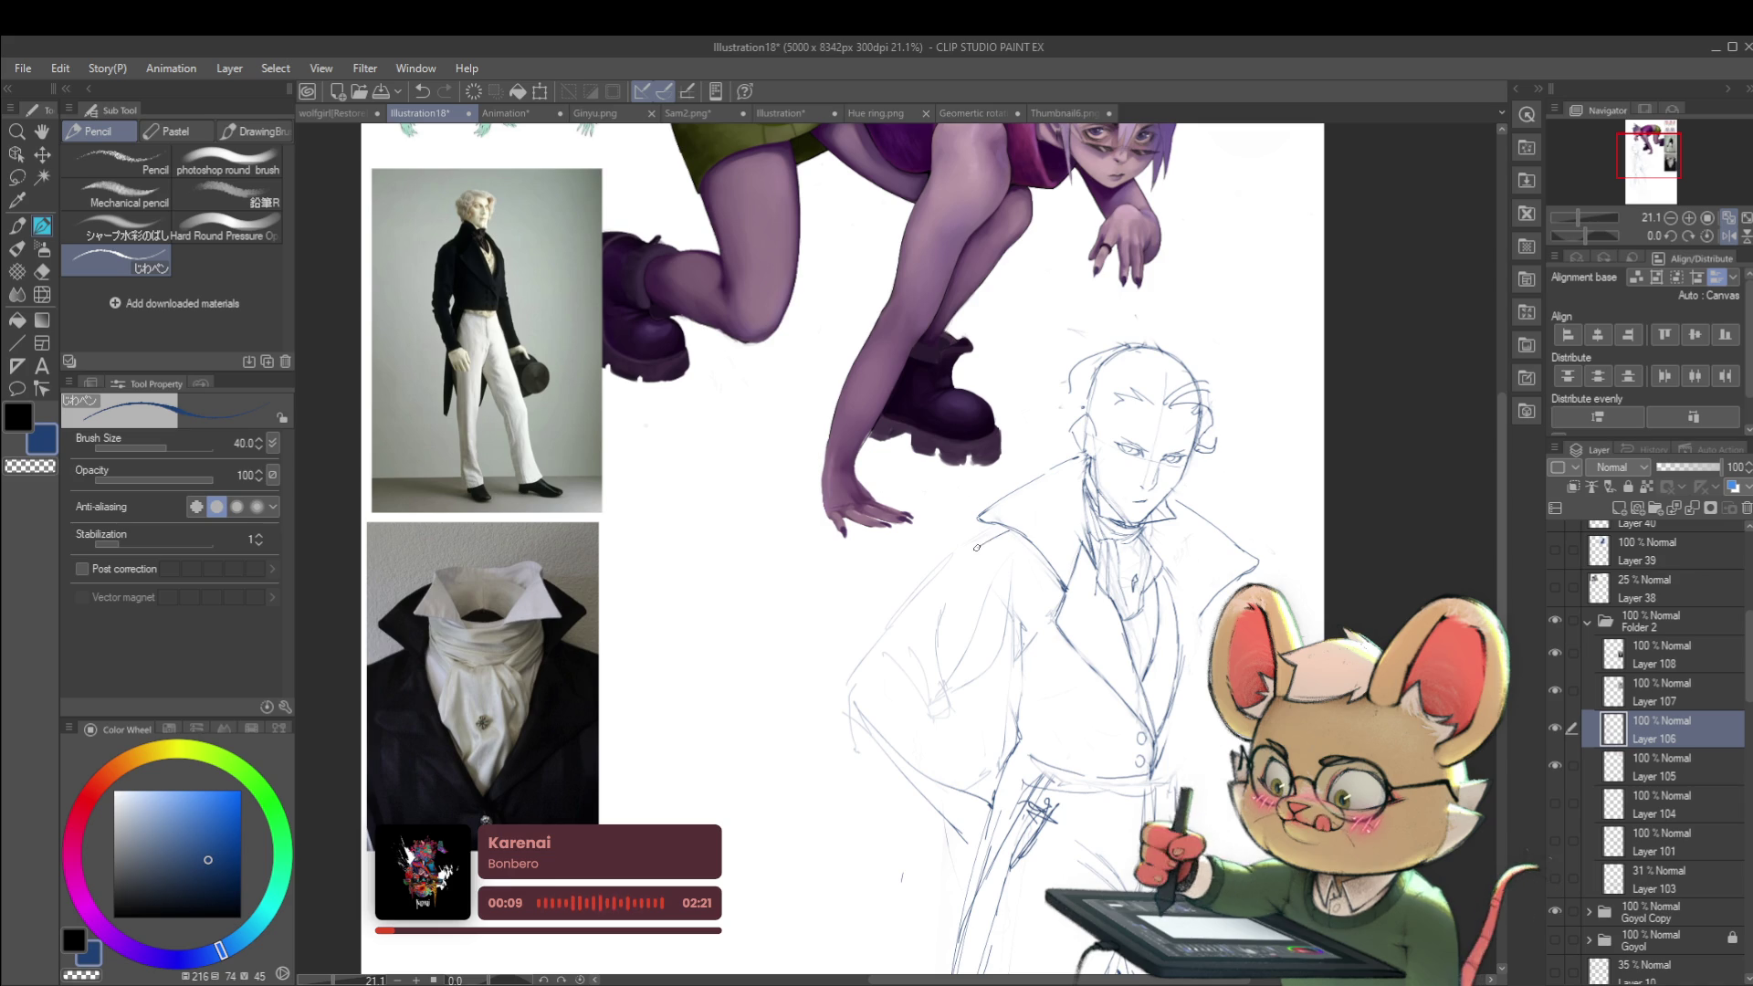
pyautogui.moveTo(977, 537); pyautogui.dragTo(984, 552)
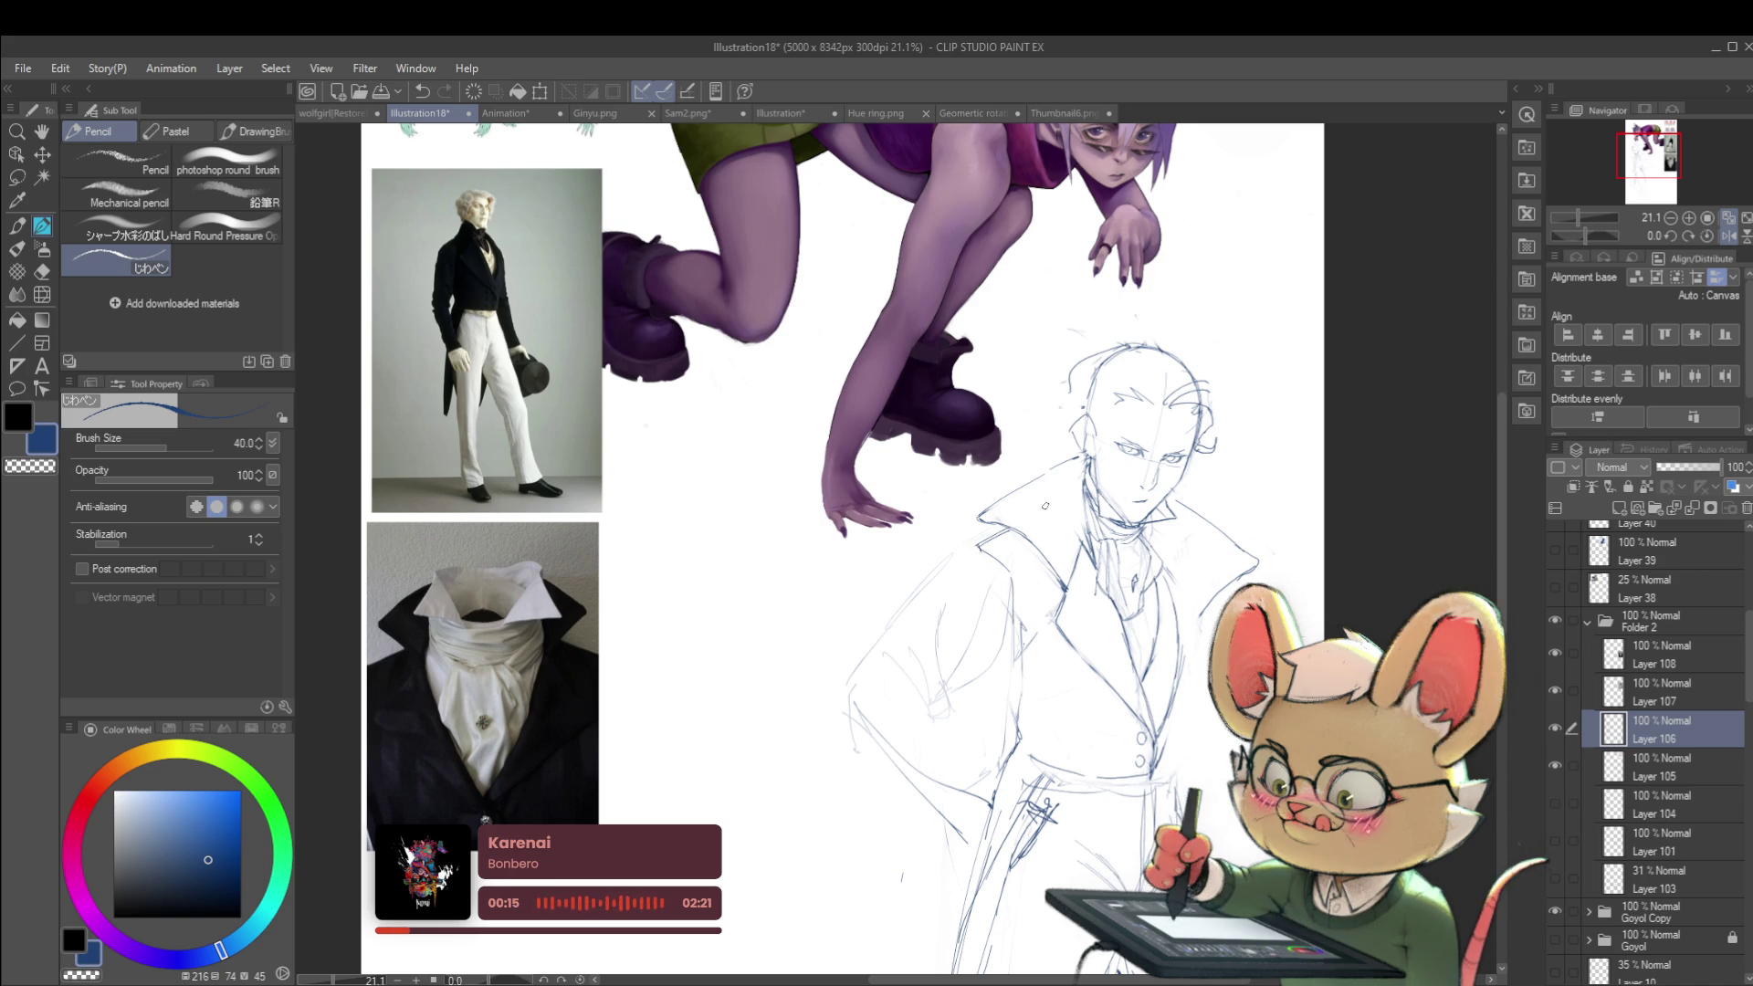
pyautogui.scroll(-2, 991, 662)
pyautogui.scroll(1, 1017, 619)
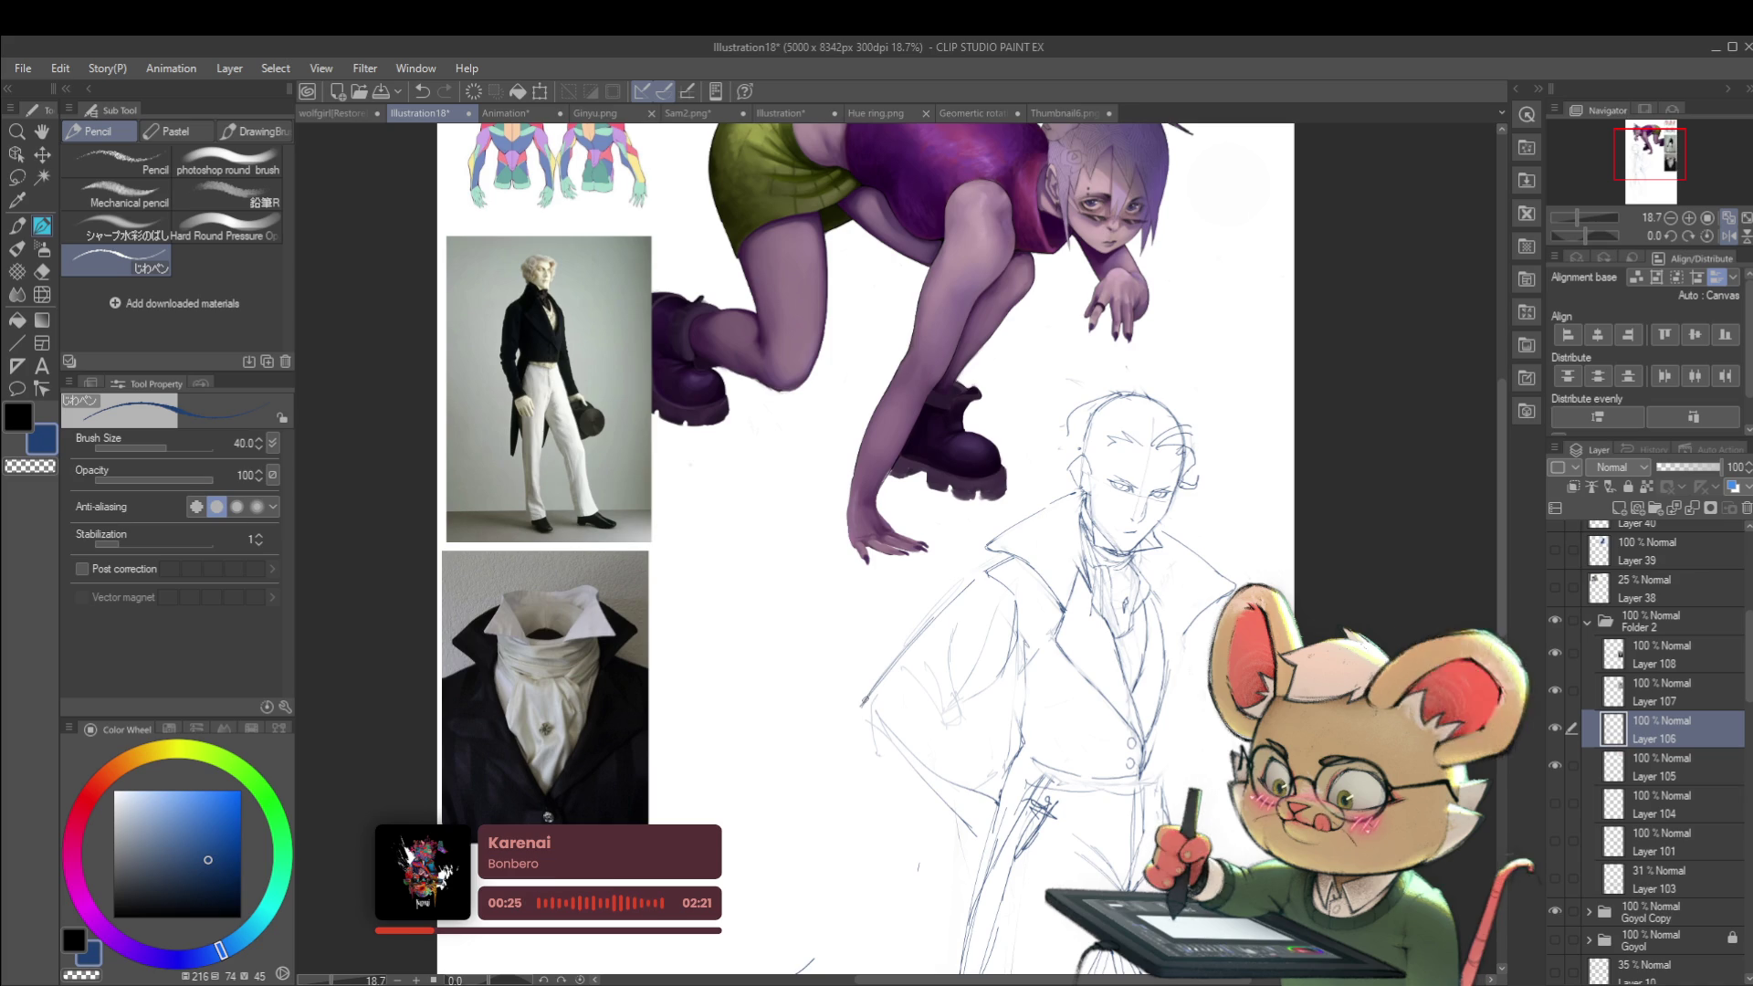
pyautogui.scroll(-2, 739, 431)
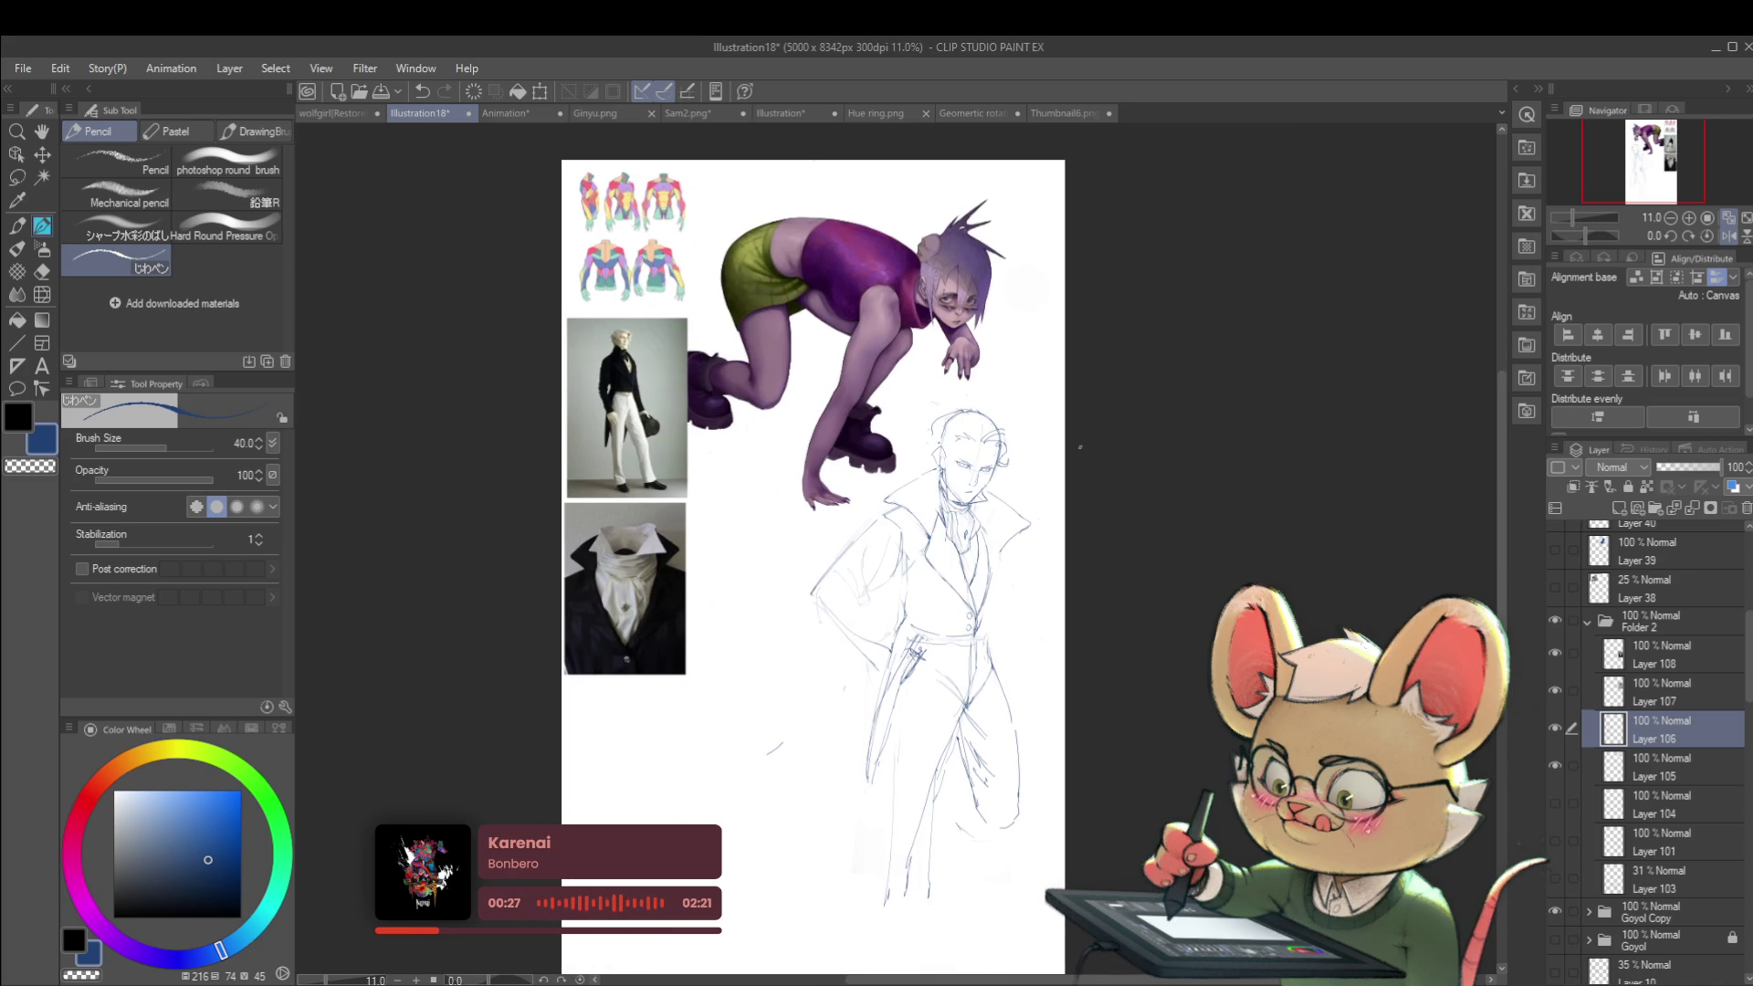
pyautogui.scroll(1, 854, 593)
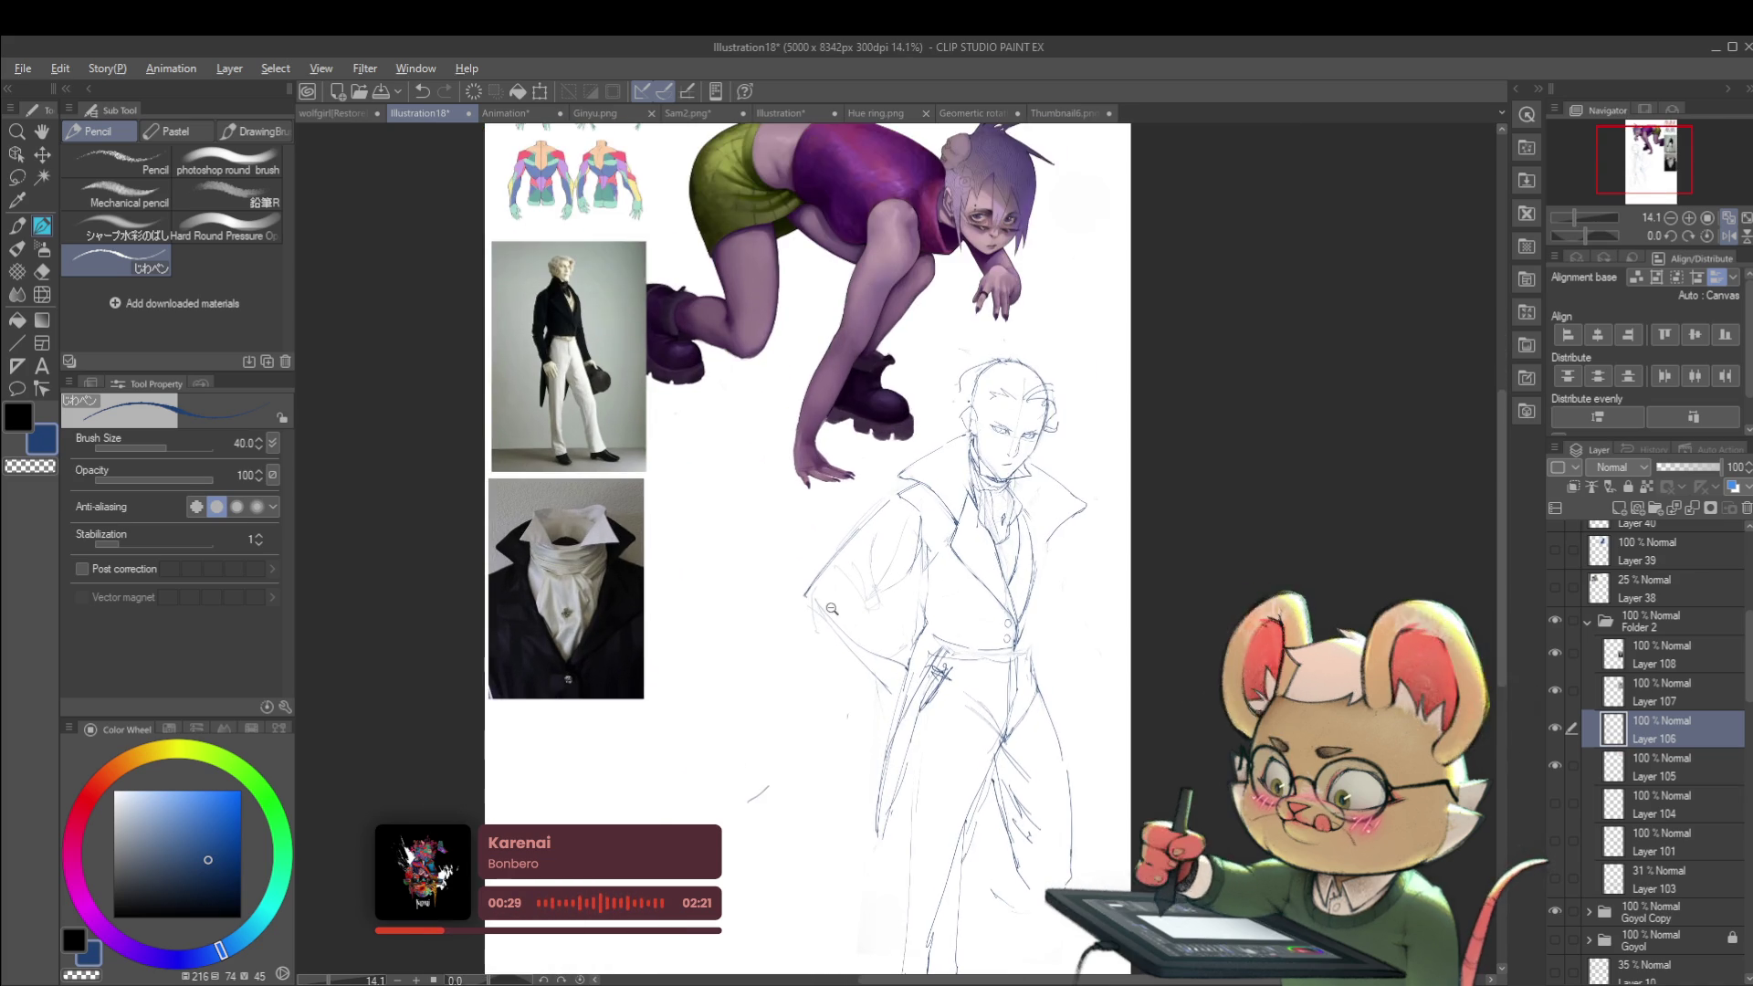
pyautogui.scroll(2, 854, 593)
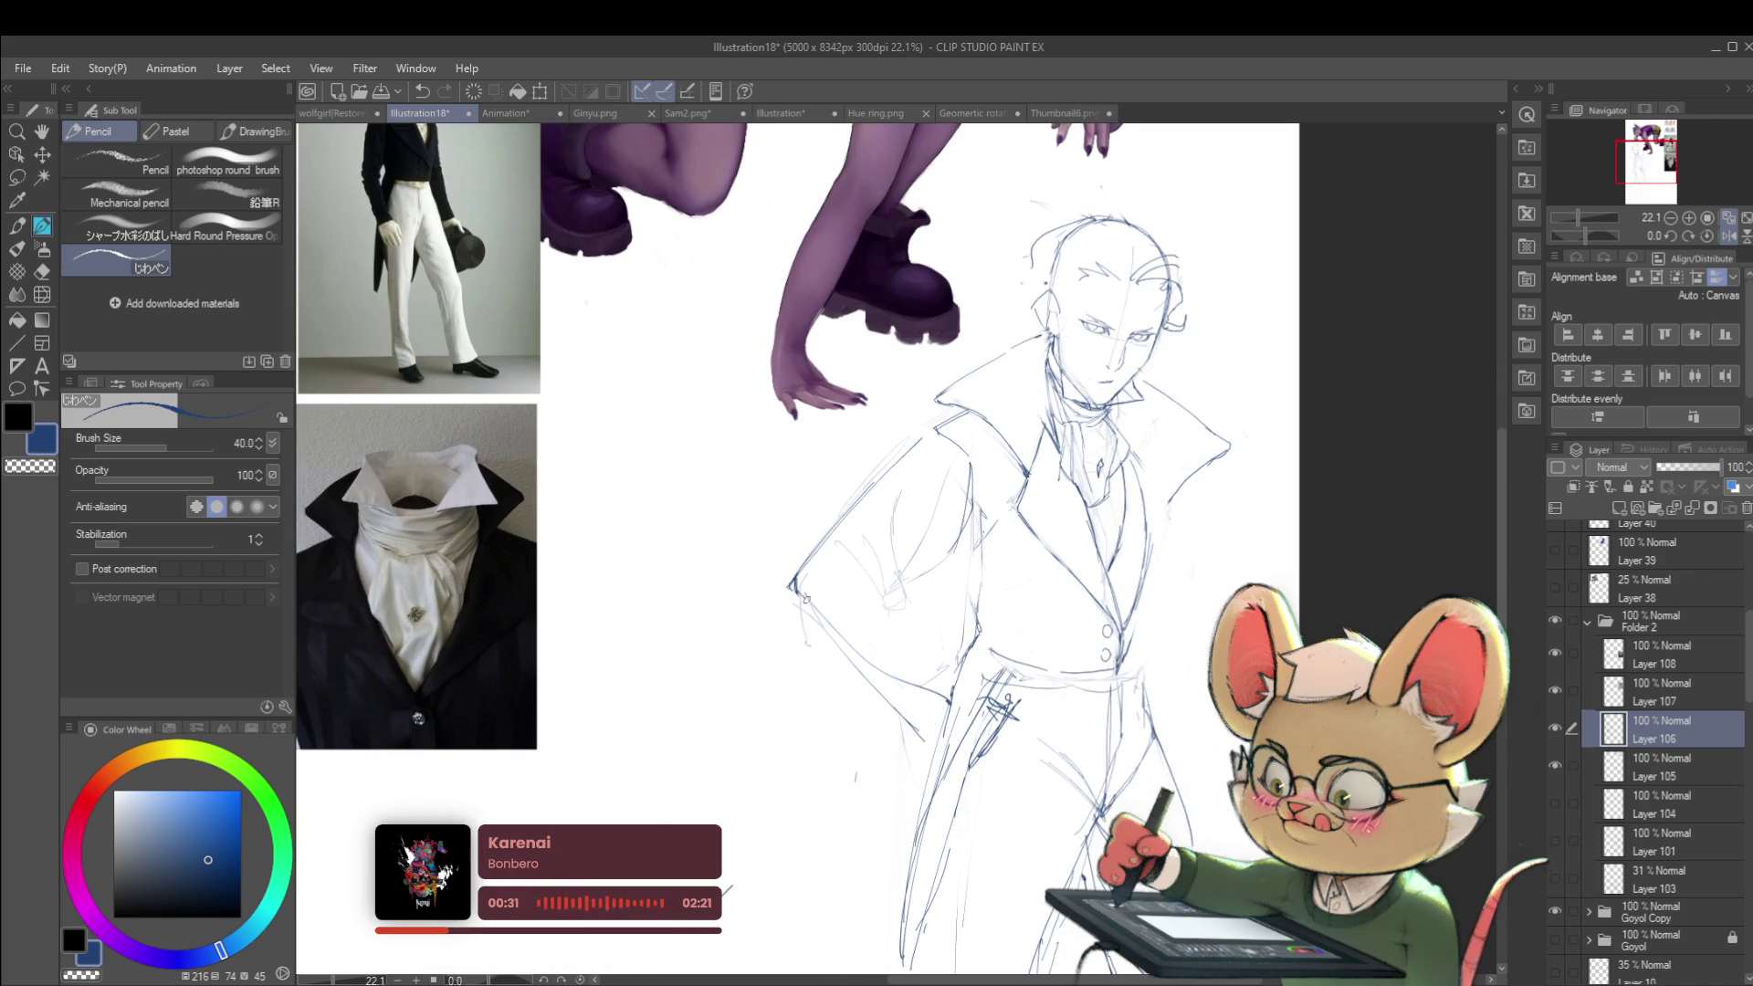
pyautogui.moveTo(820, 622)
pyautogui.mouseDown()
pyautogui.moveTo(890, 694)
pyautogui.moveTo(924, 691)
pyautogui.moveTo(951, 630)
pyautogui.mouseUp()
# Step: Mirror the canvas view and add a short pencil stroke to the man's bent arm
pyautogui.scroll(-2, 930, 667)
pyautogui.scroll(3, 986, 671)
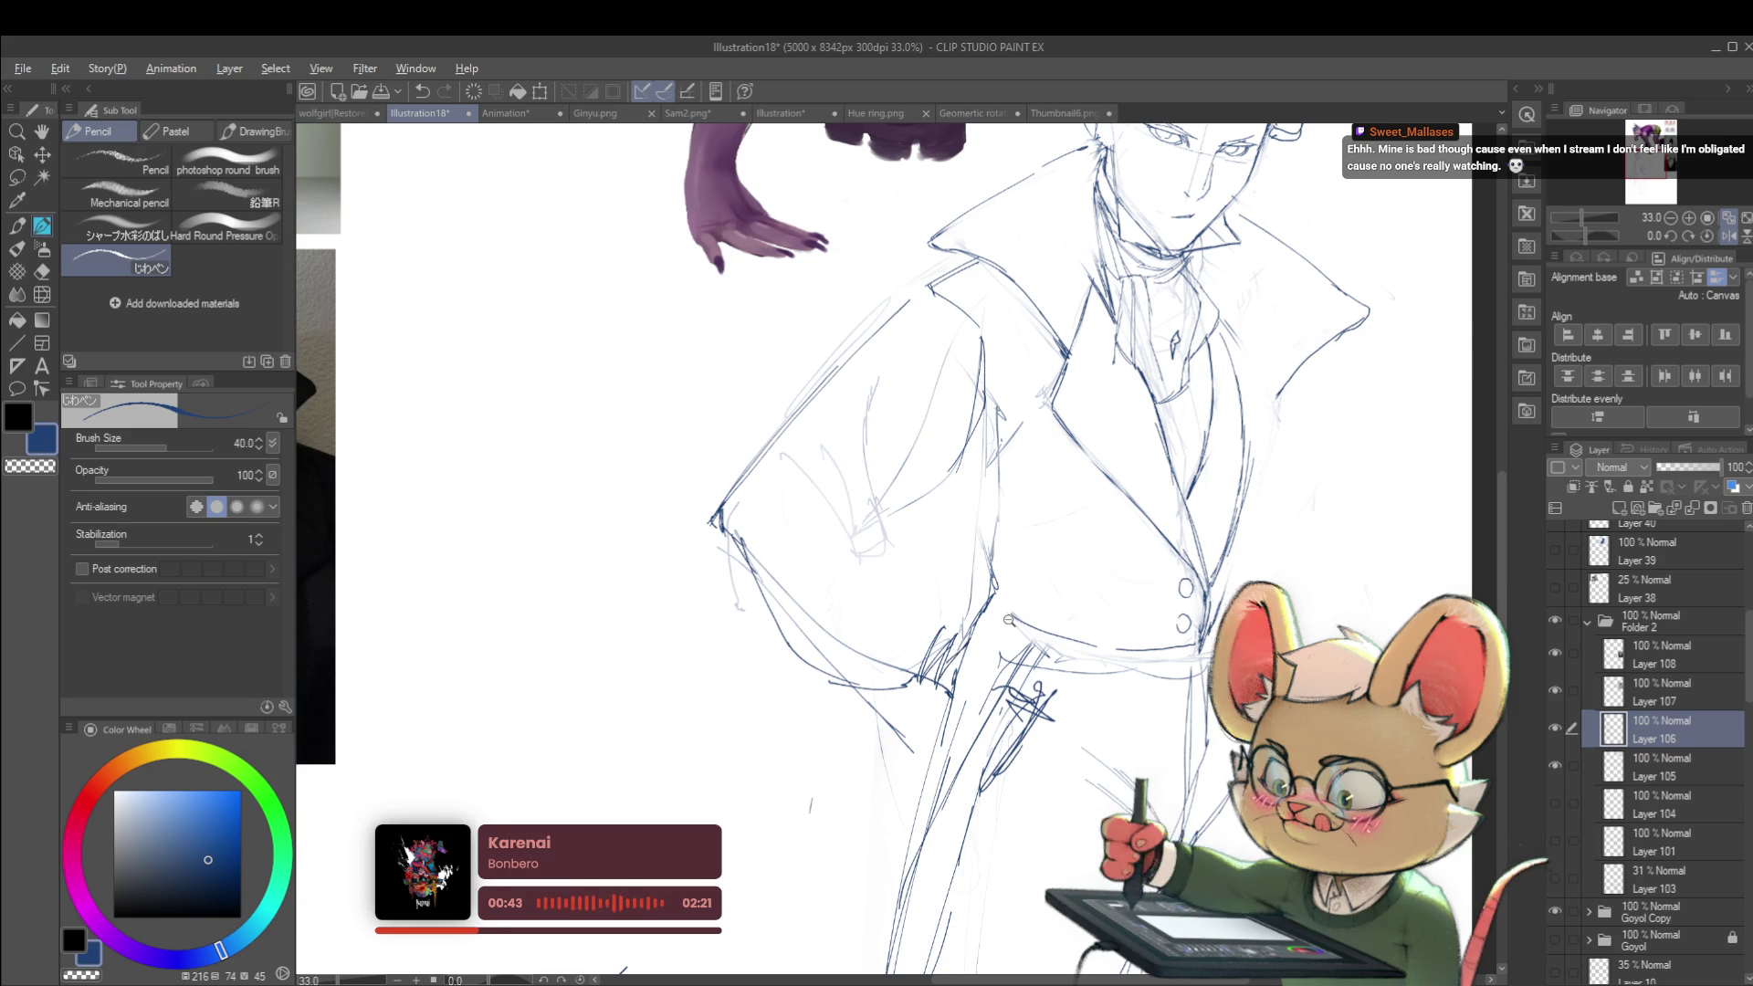
pyautogui.scroll(-5, 1005, 621)
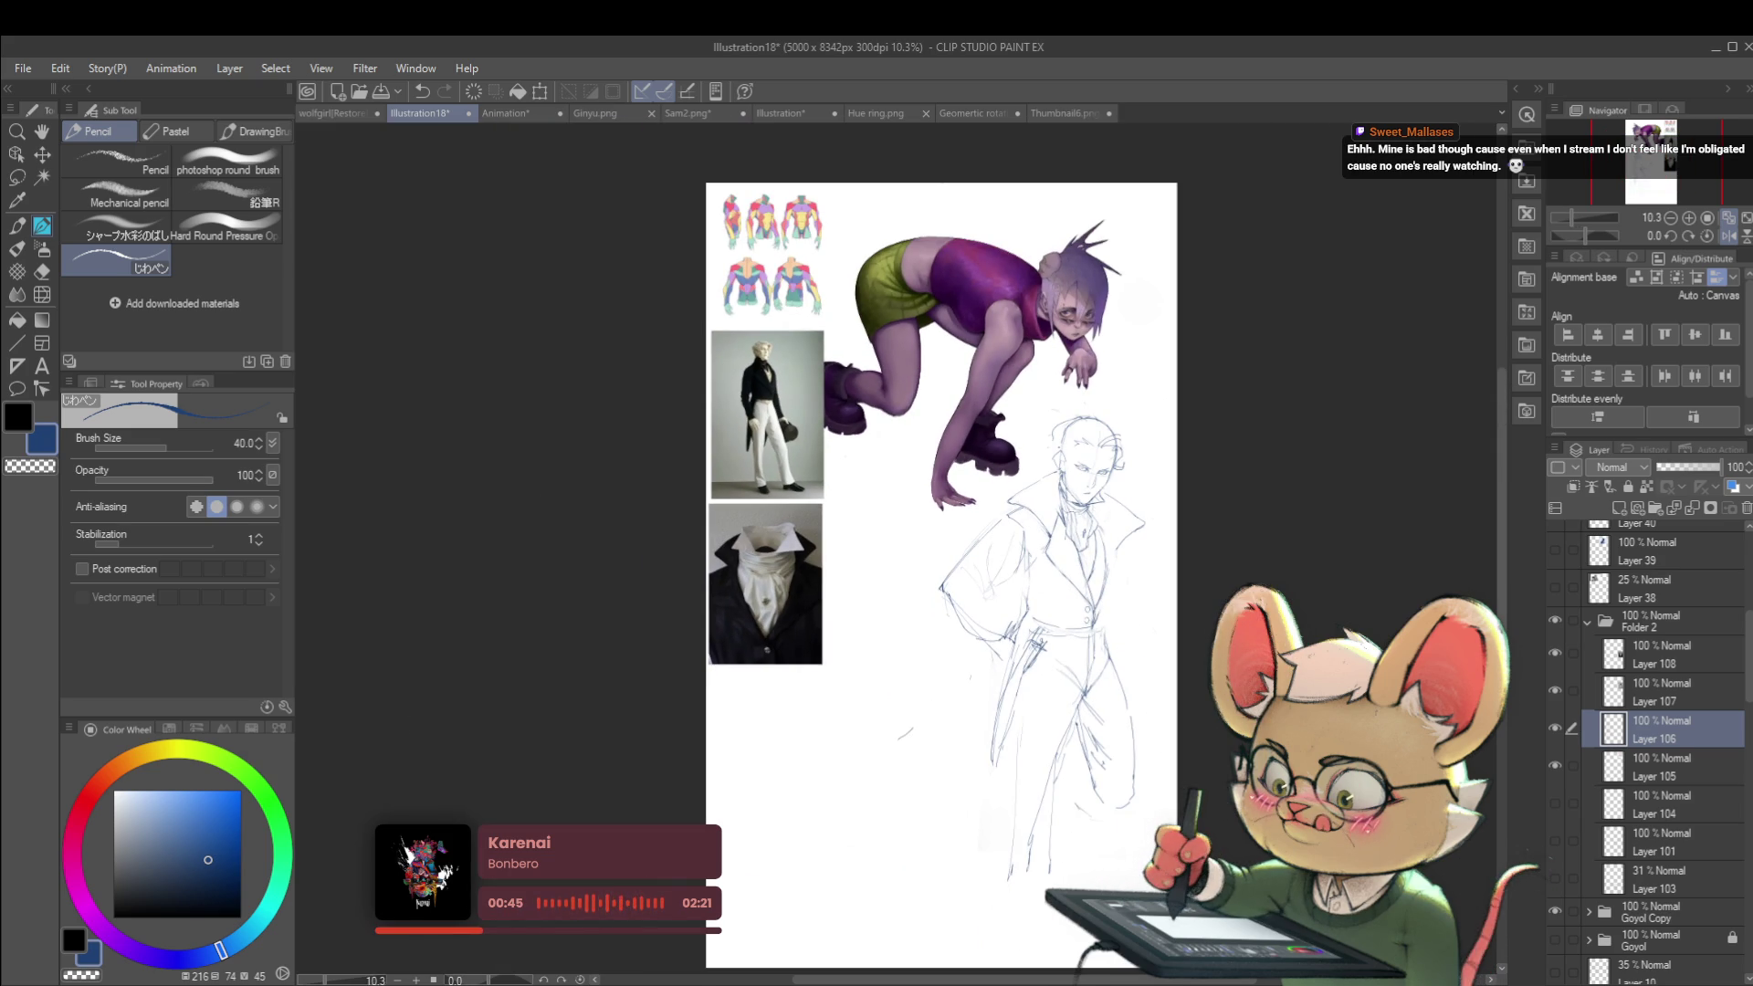
pyautogui.scroll(5, 1024, 620)
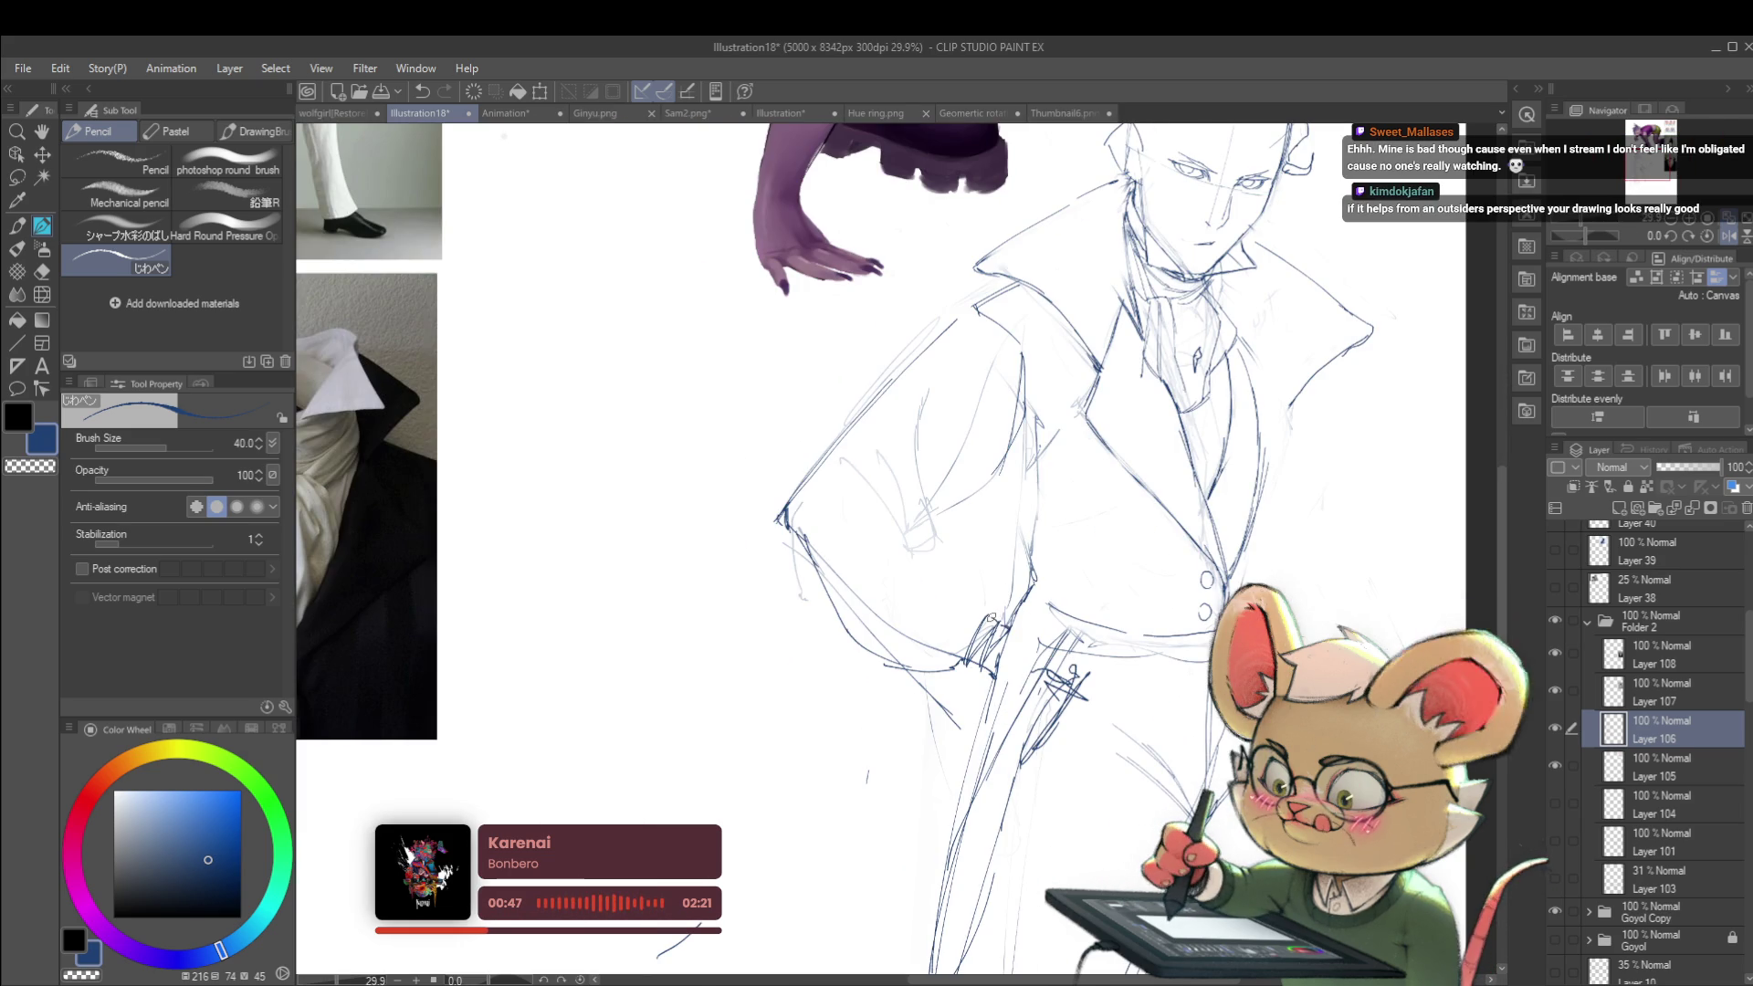
pyautogui.scroll(-3, 989, 617)
pyautogui.press('h')
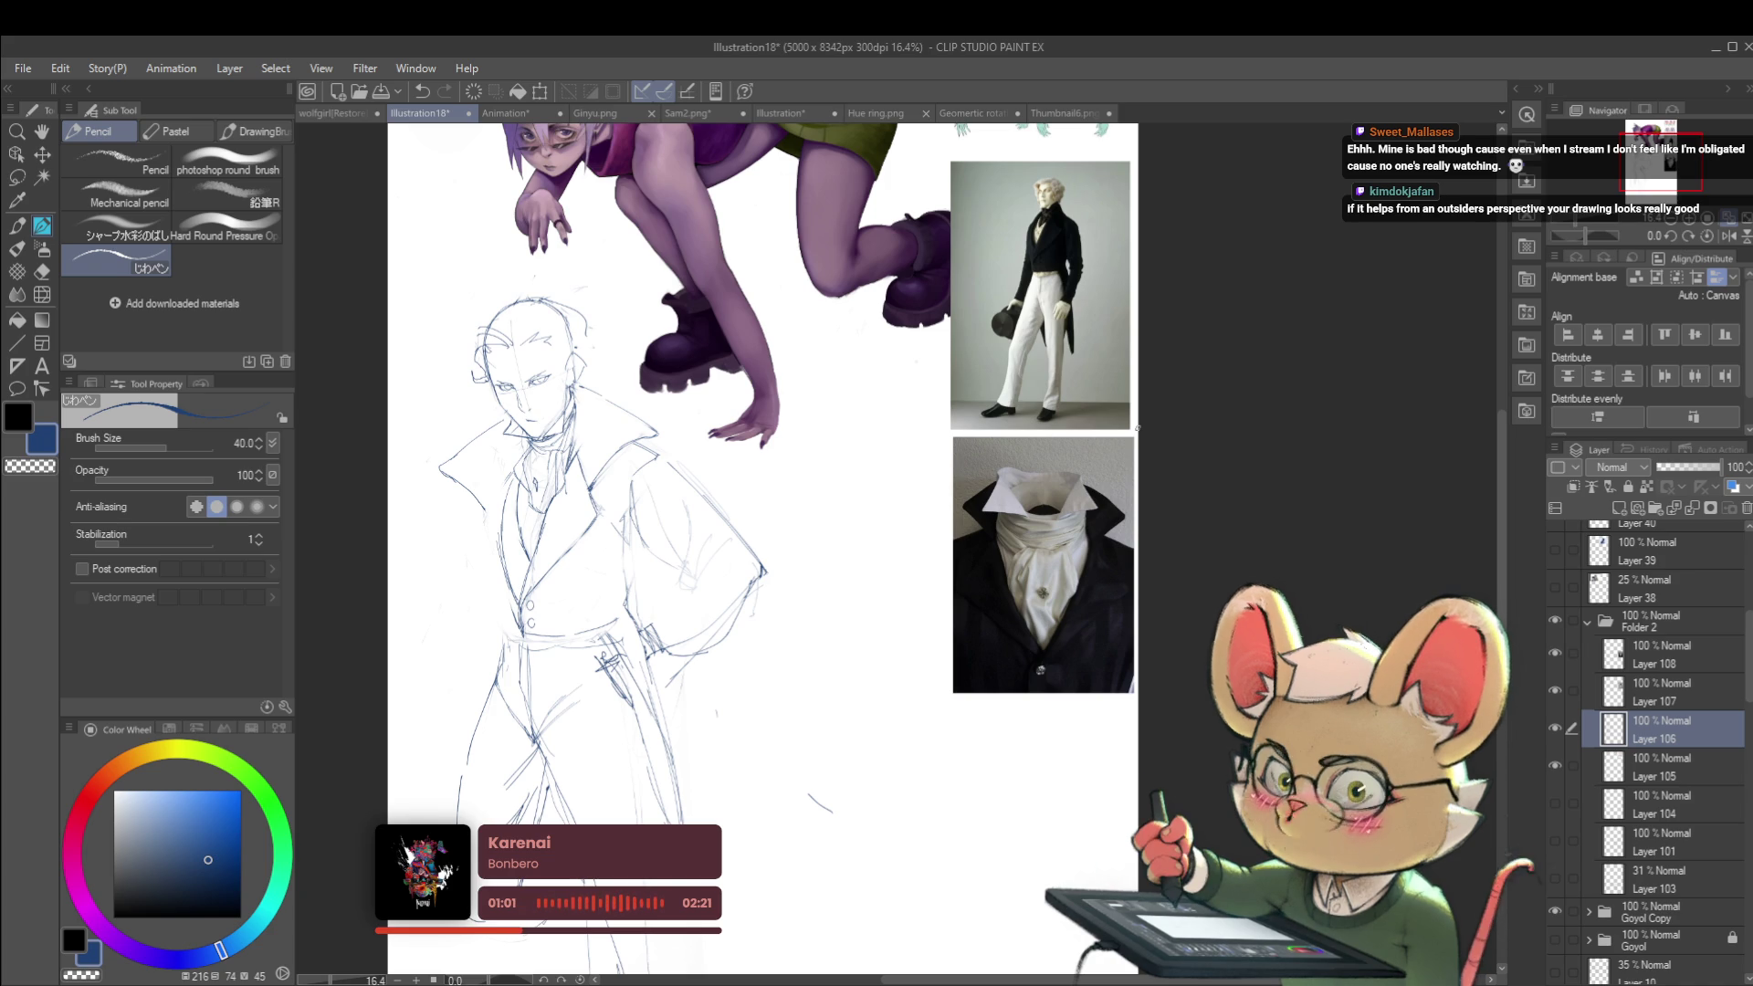
pyautogui.scroll(3, 665, 617)
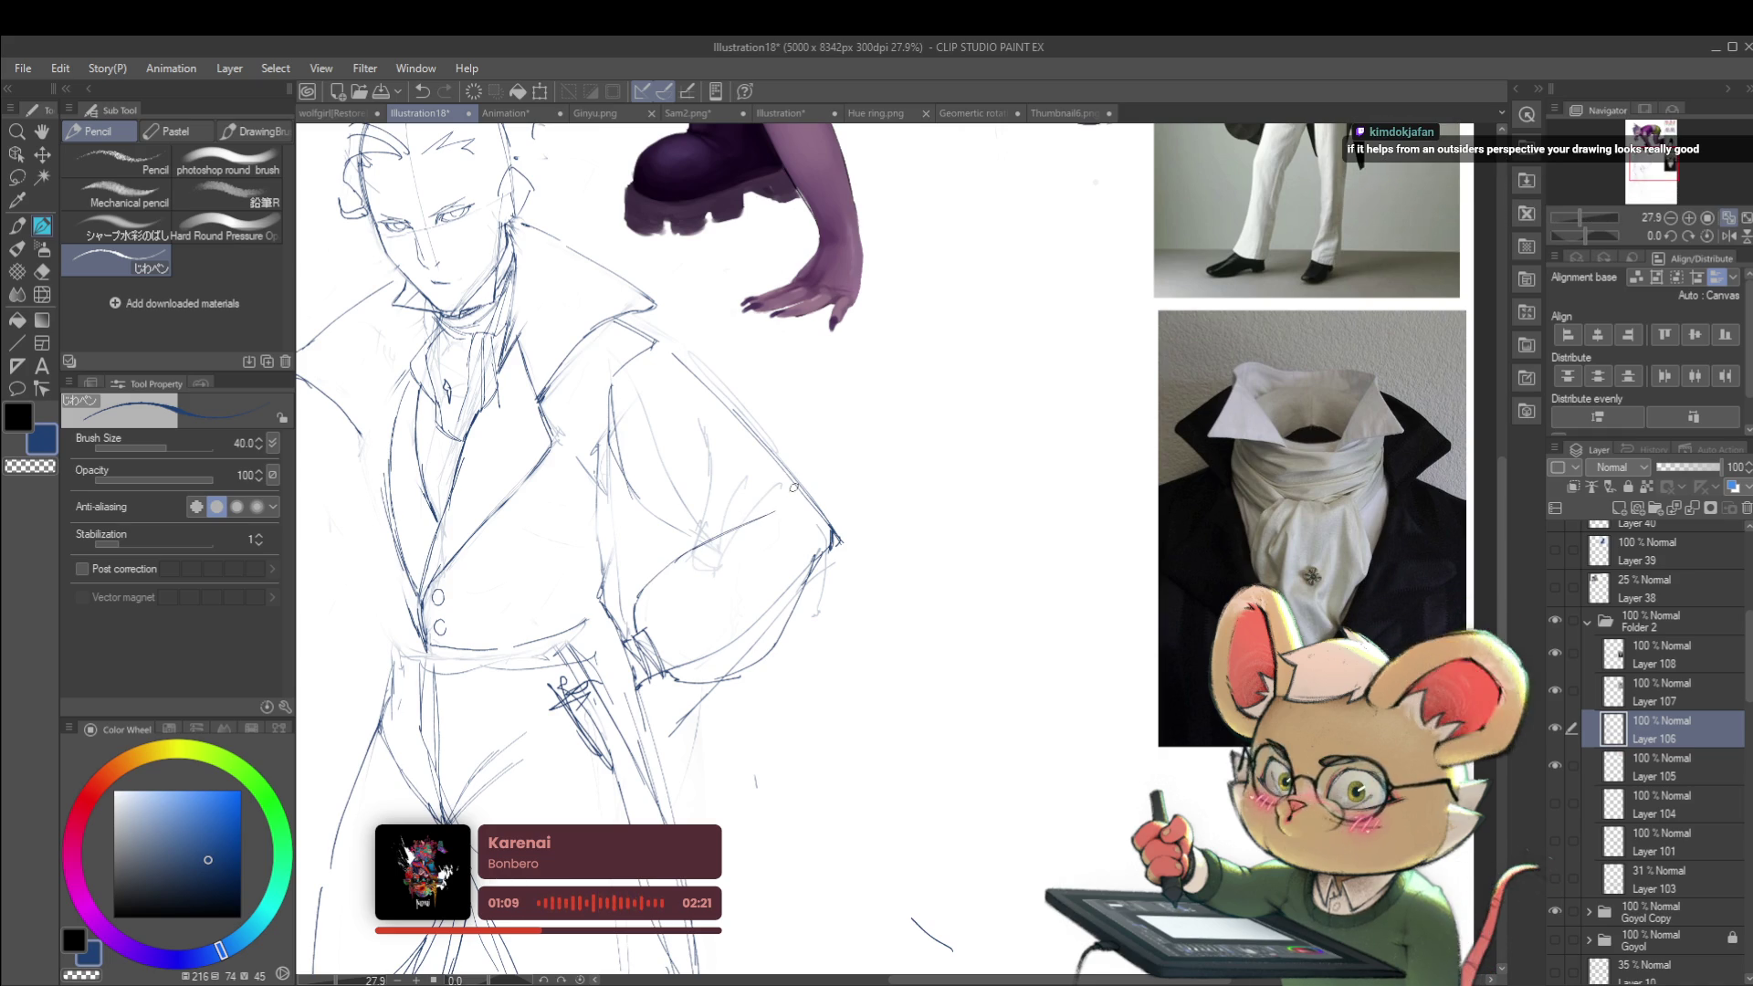
pyautogui.moveTo(718, 537); pyautogui.dragTo(747, 481)
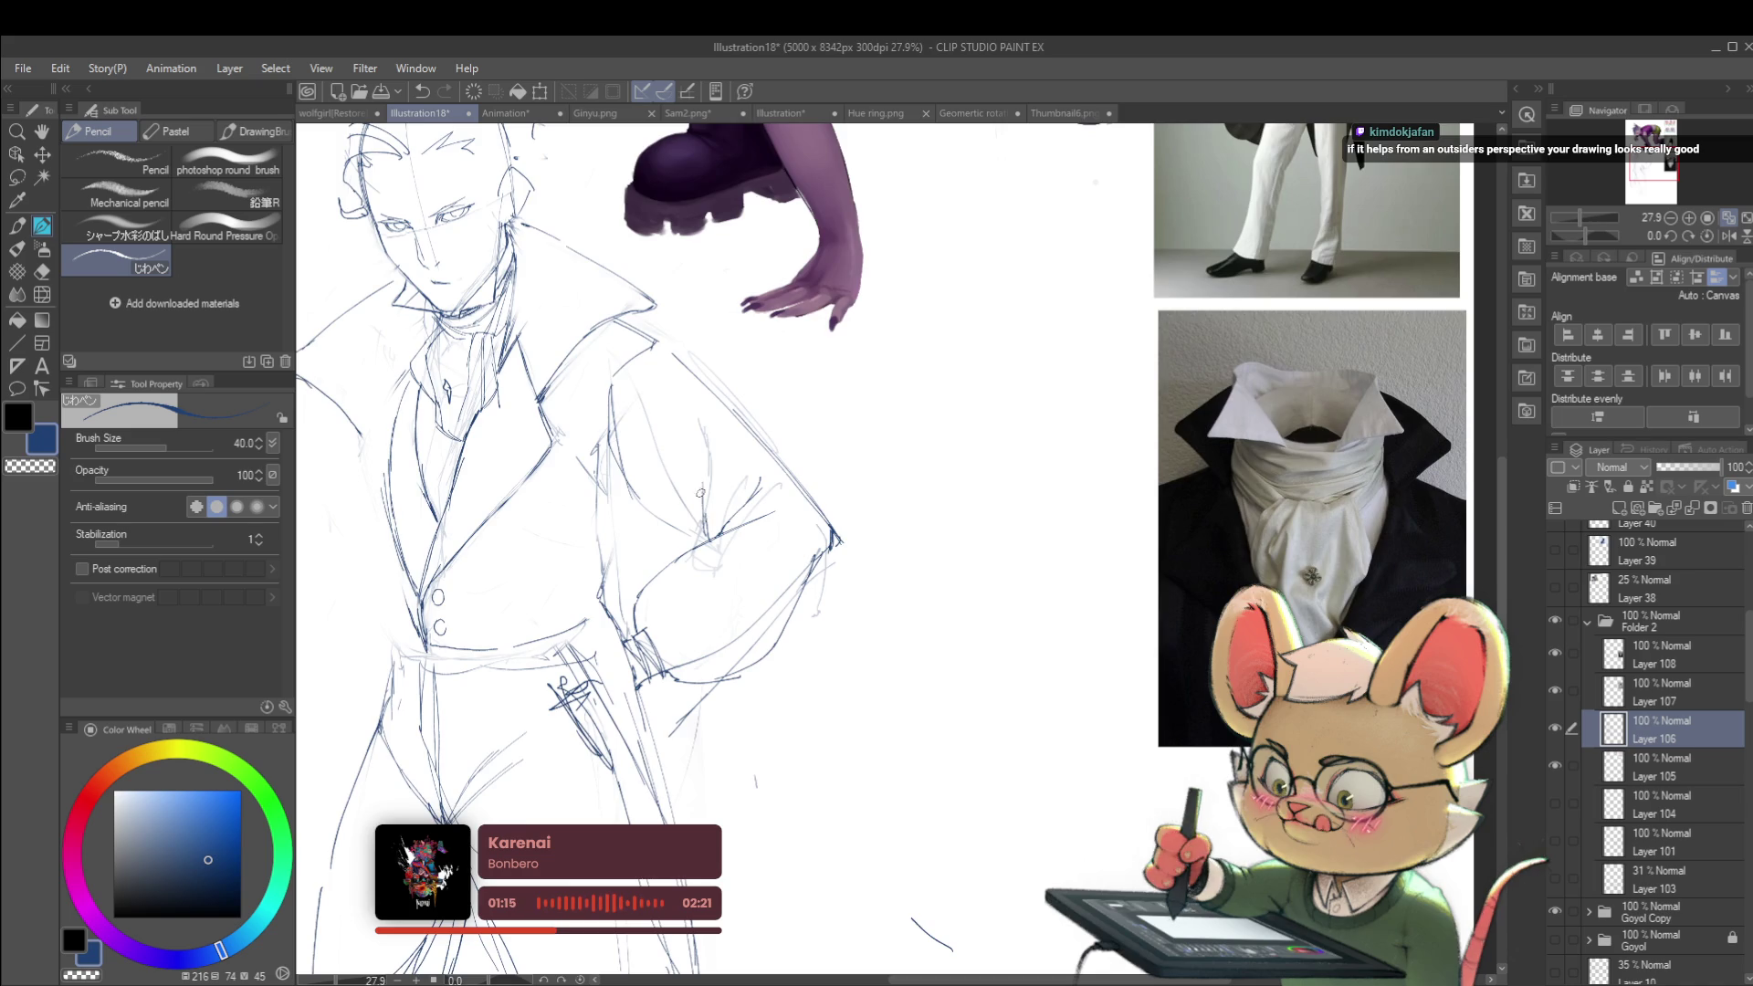
pyautogui.scroll(-5, 703, 516)
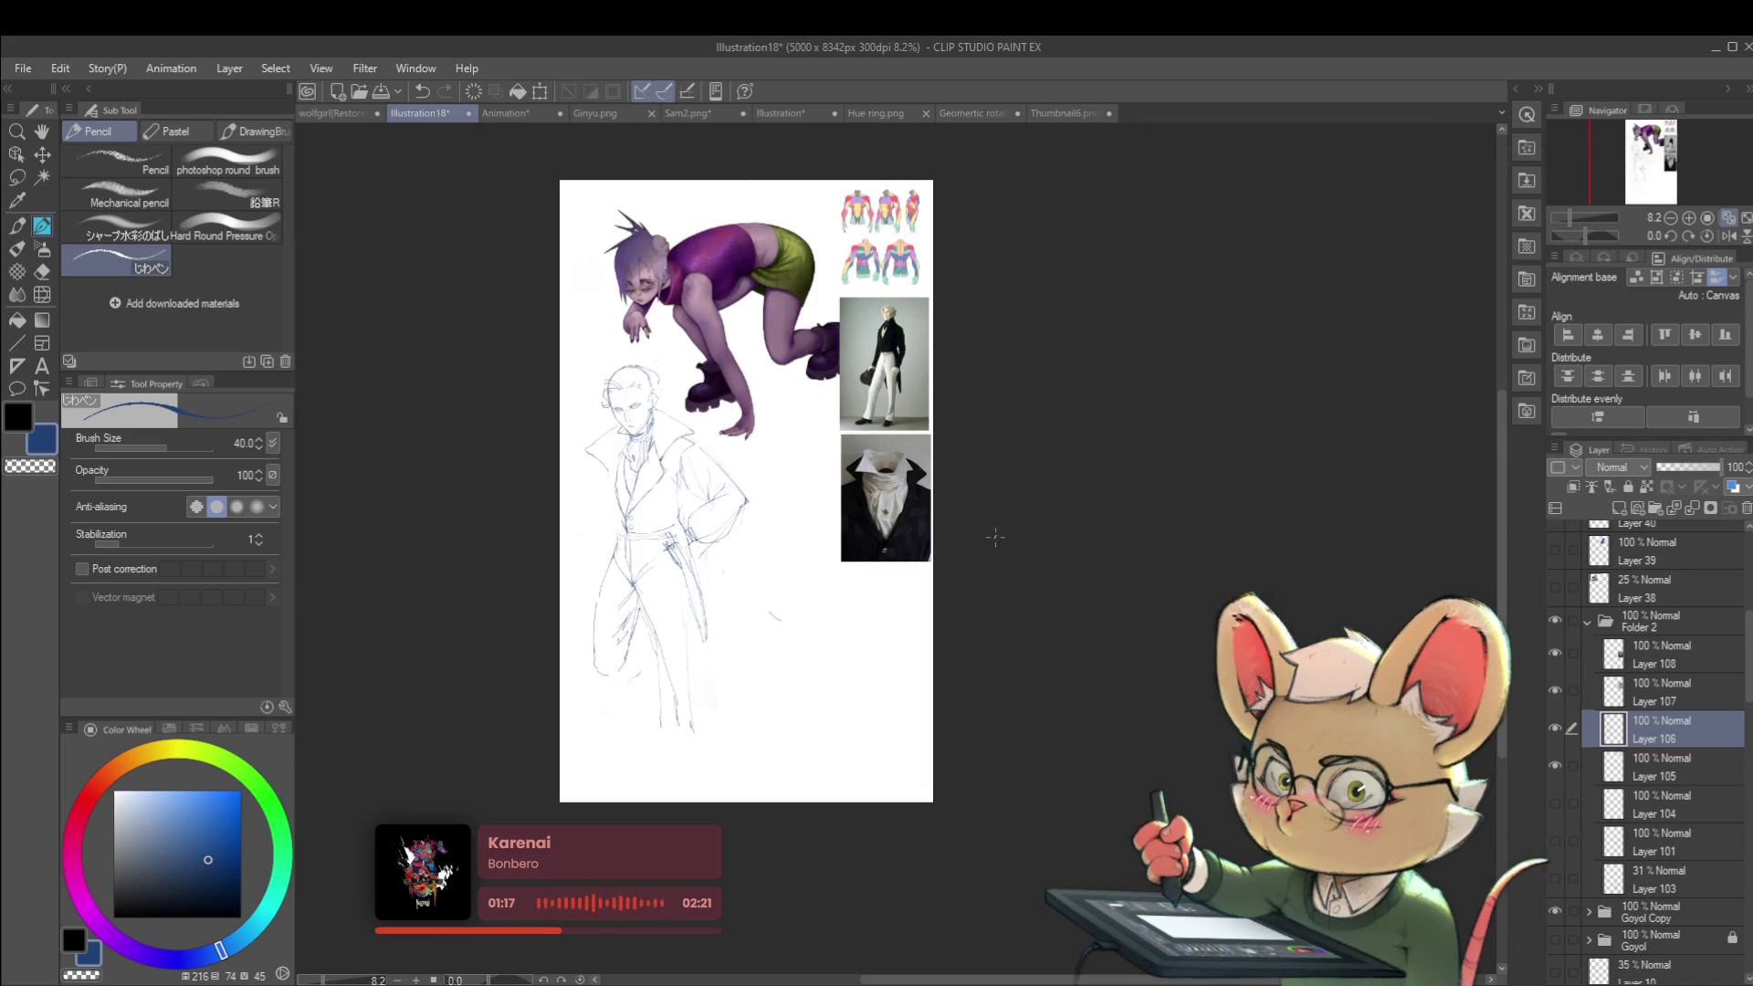
pyautogui.scroll(3, 711, 480)
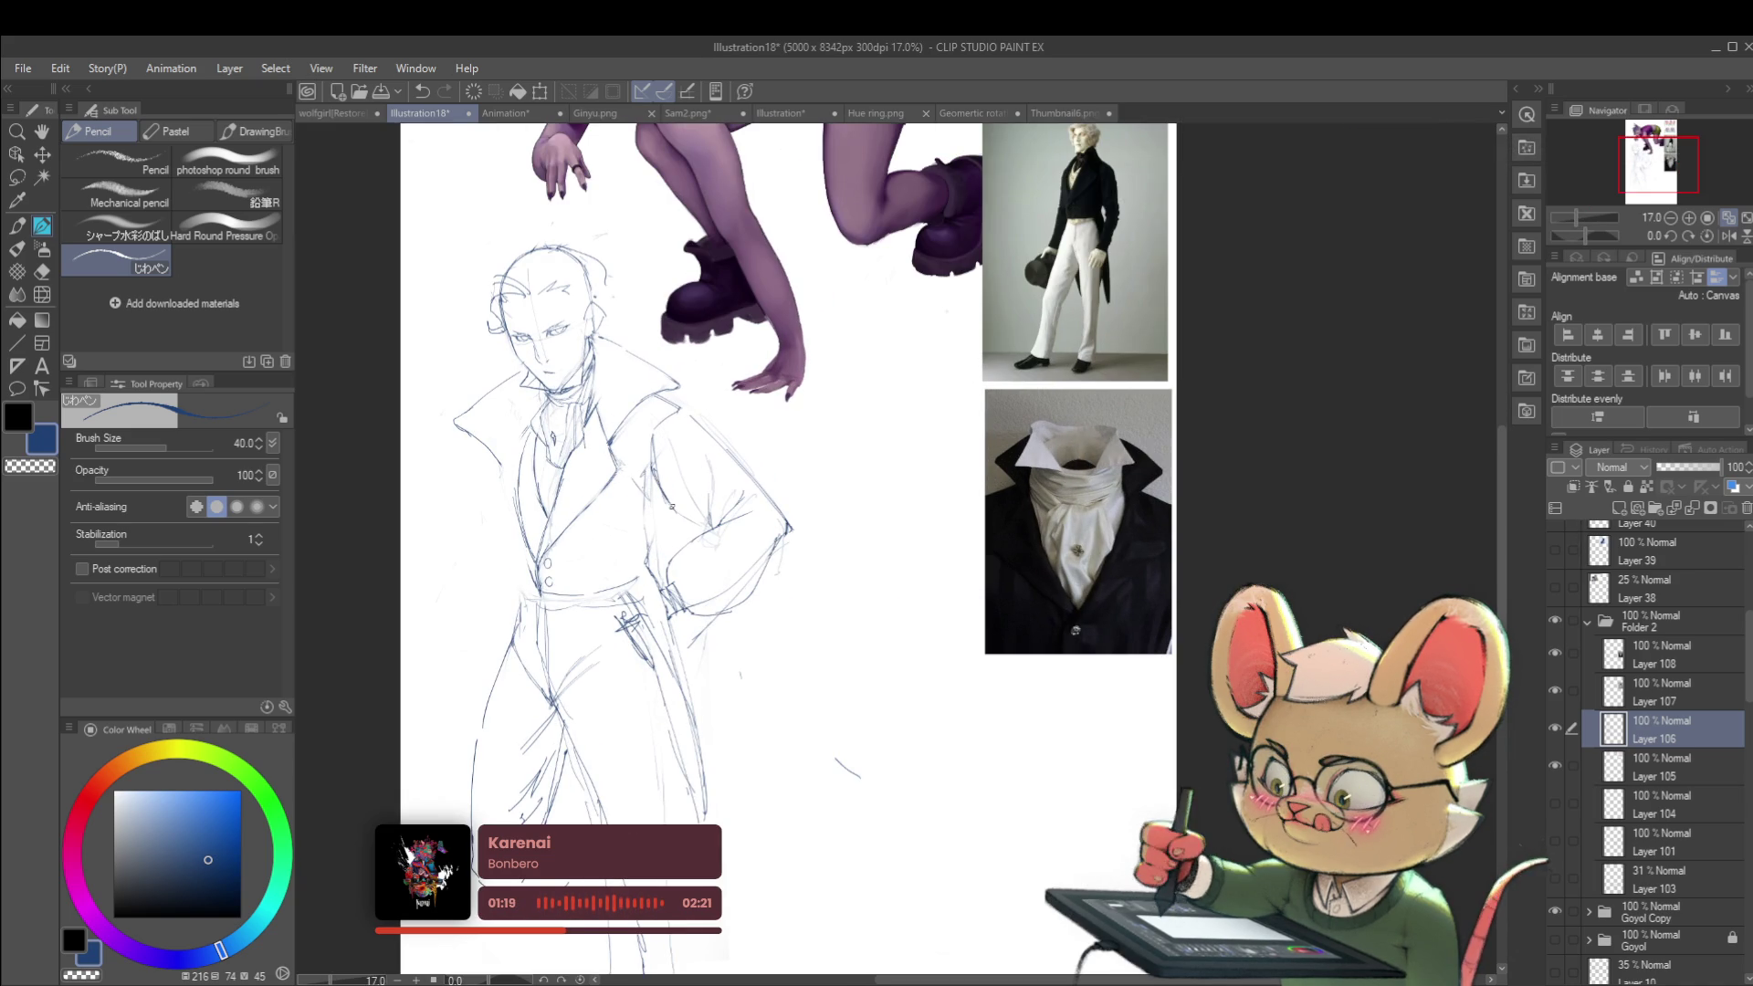
pyautogui.scroll(-2, 682, 523)
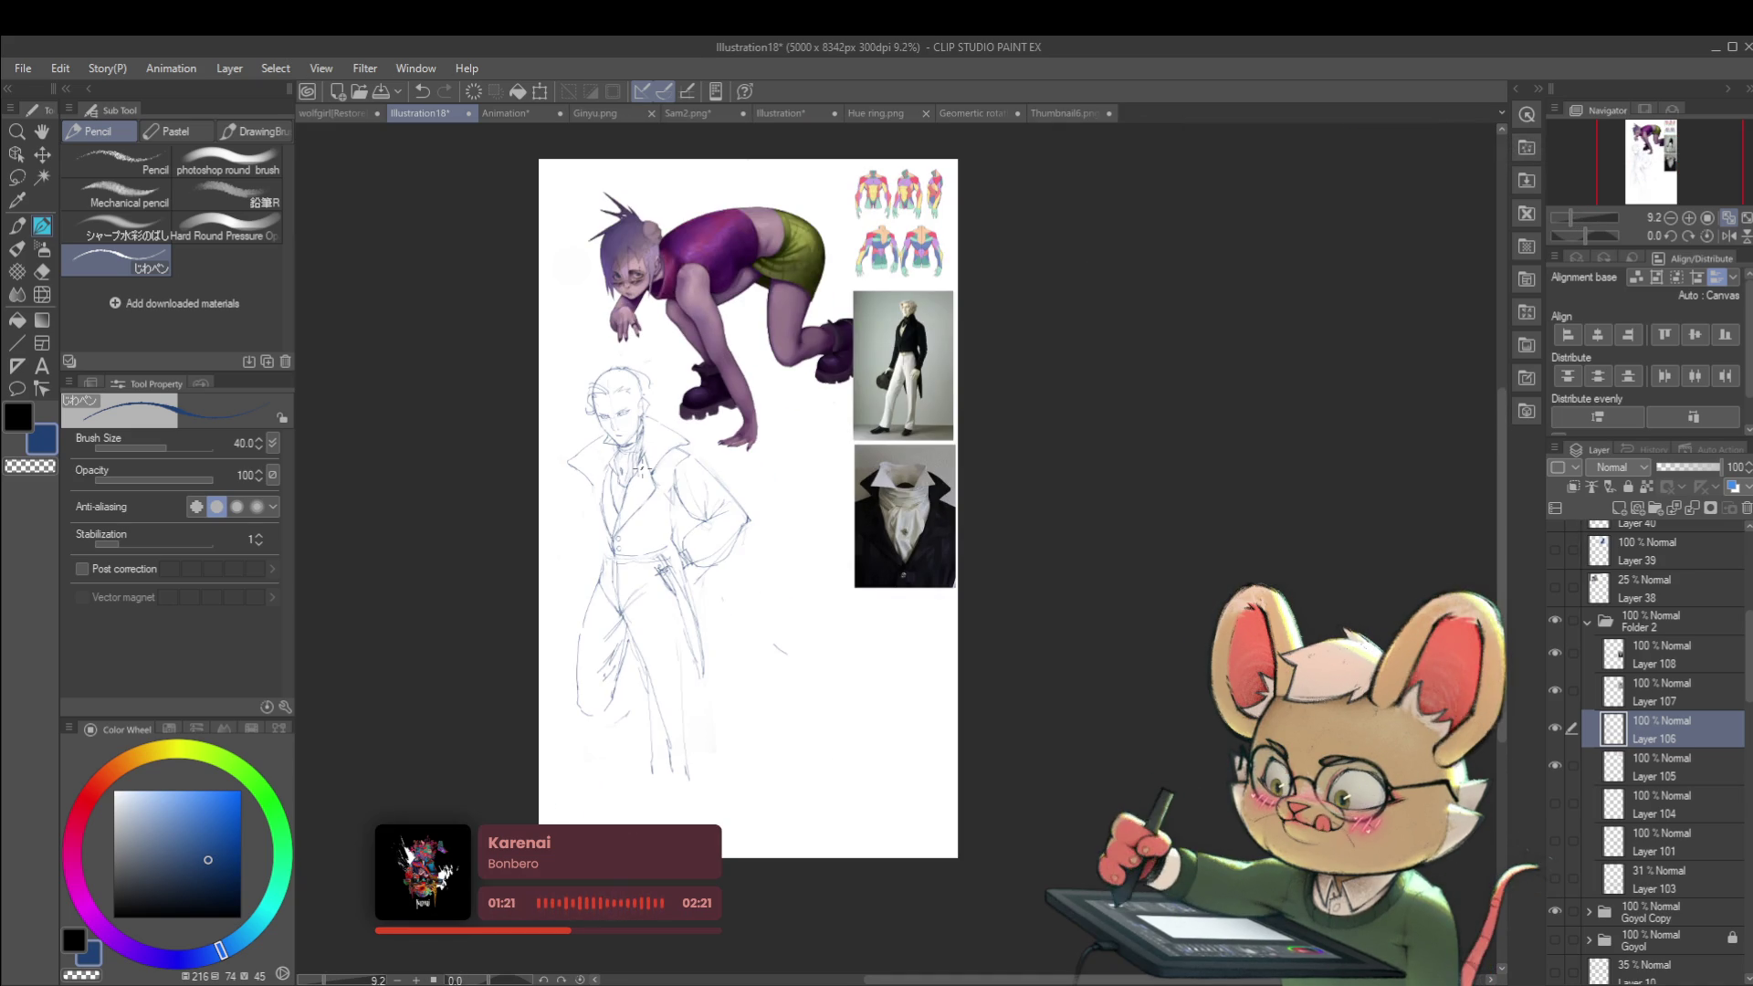
pyautogui.click(1729, 236)
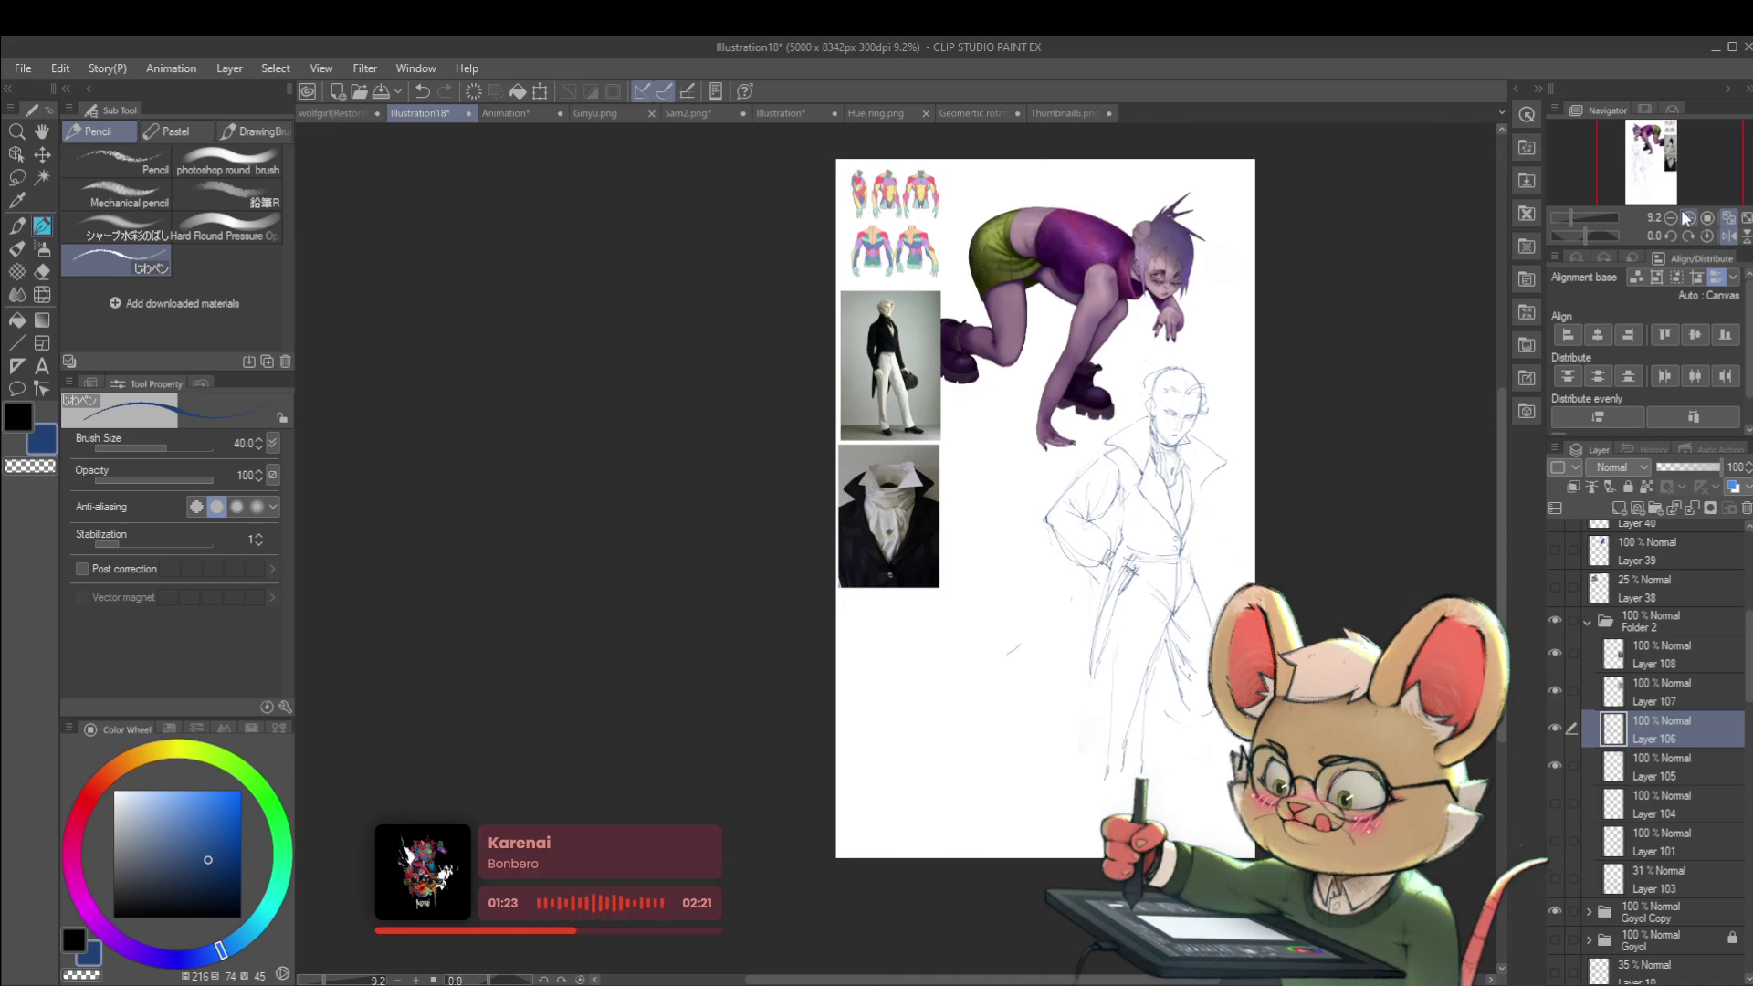
pyautogui.scroll(4, 959, 502)
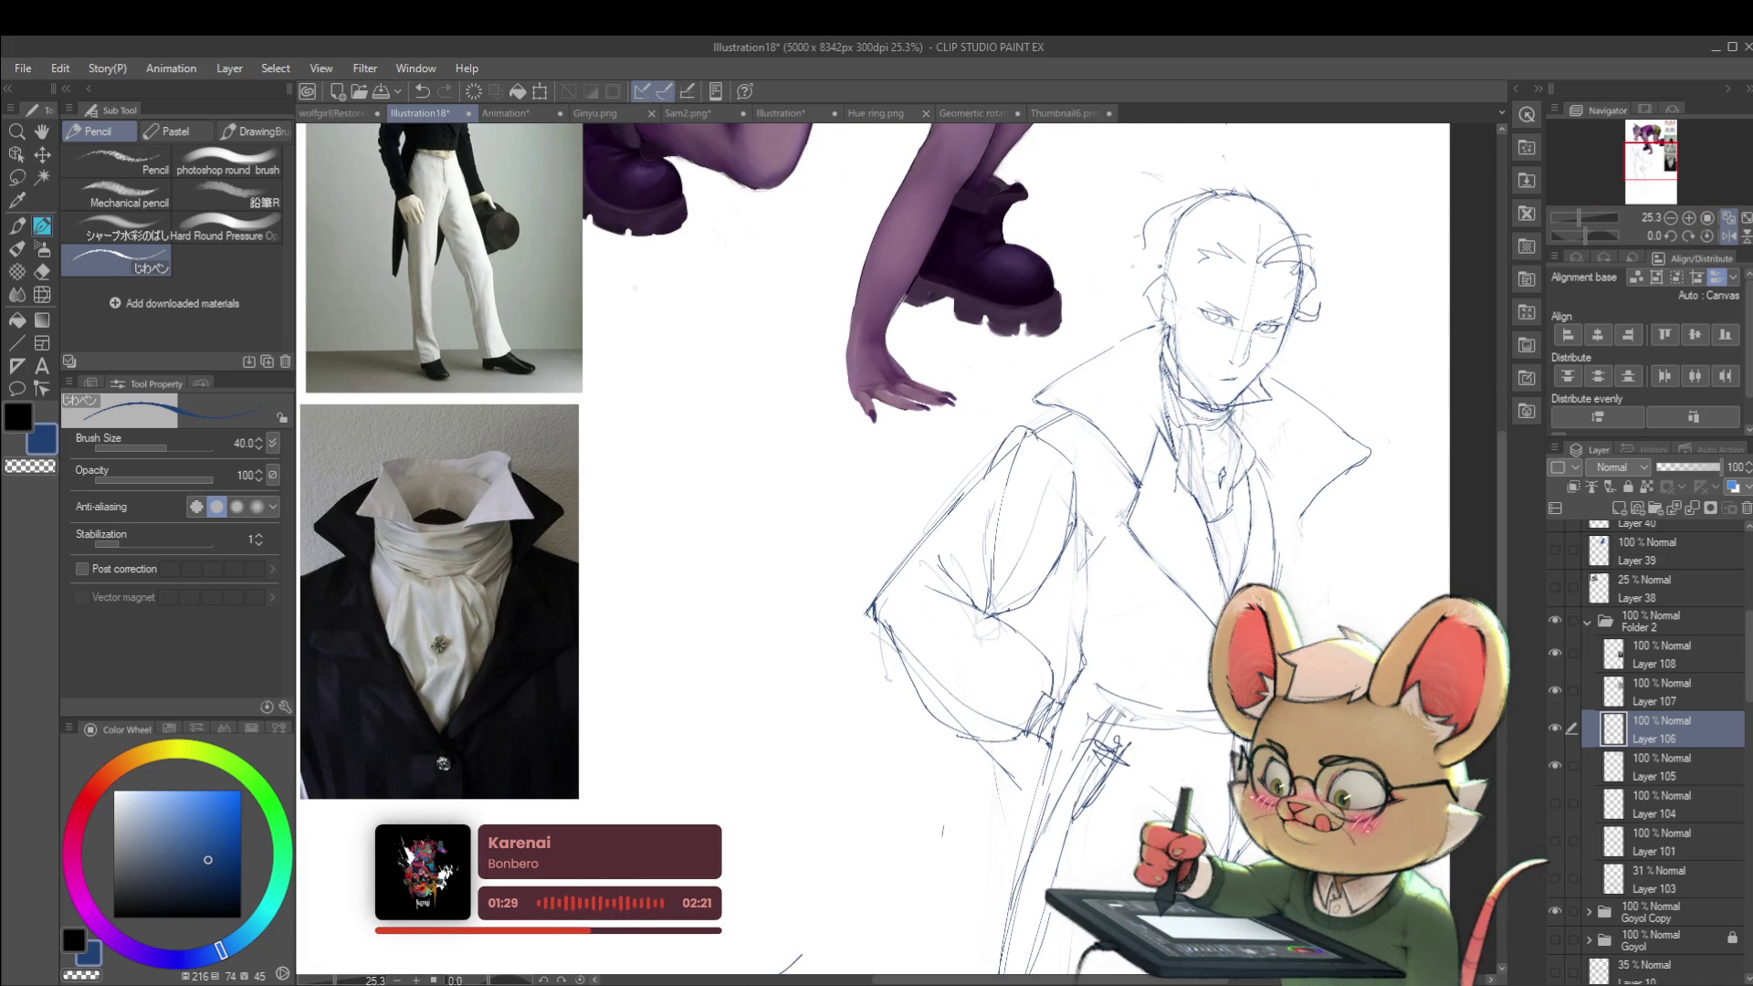
pyautogui.scroll(-3, 1014, 427)
pyautogui.scroll(5, 1118, 423)
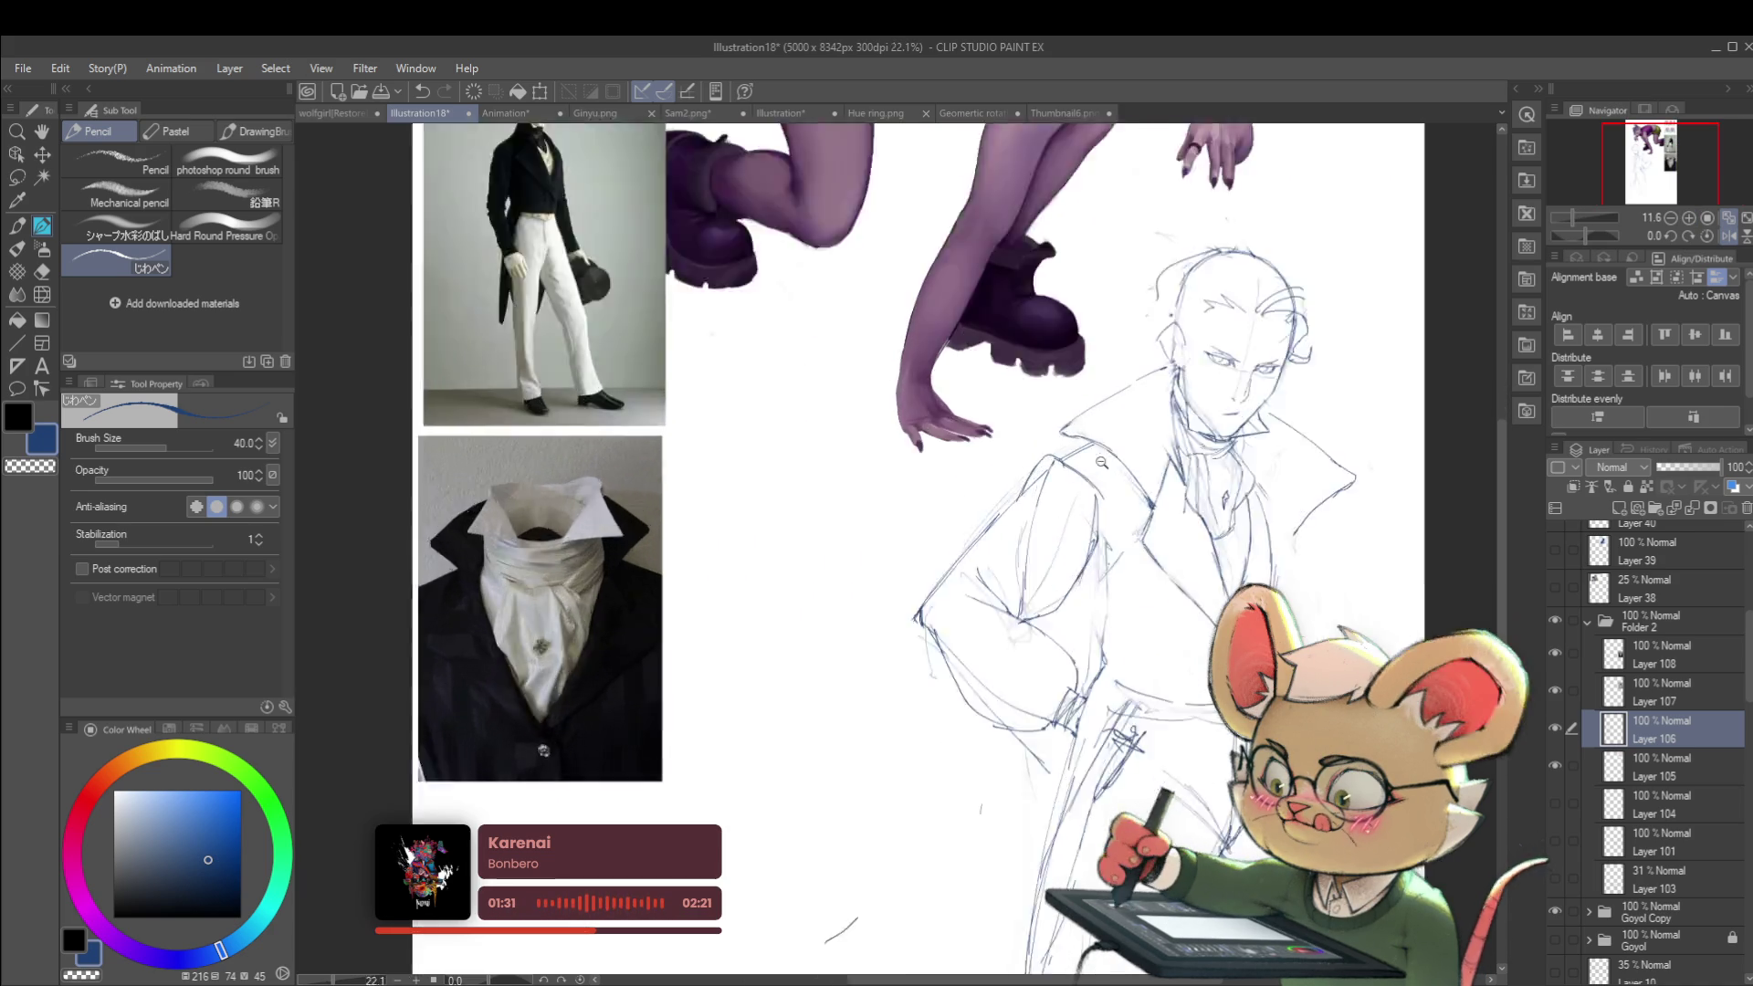
pyautogui.scroll(-5, 1119, 423)
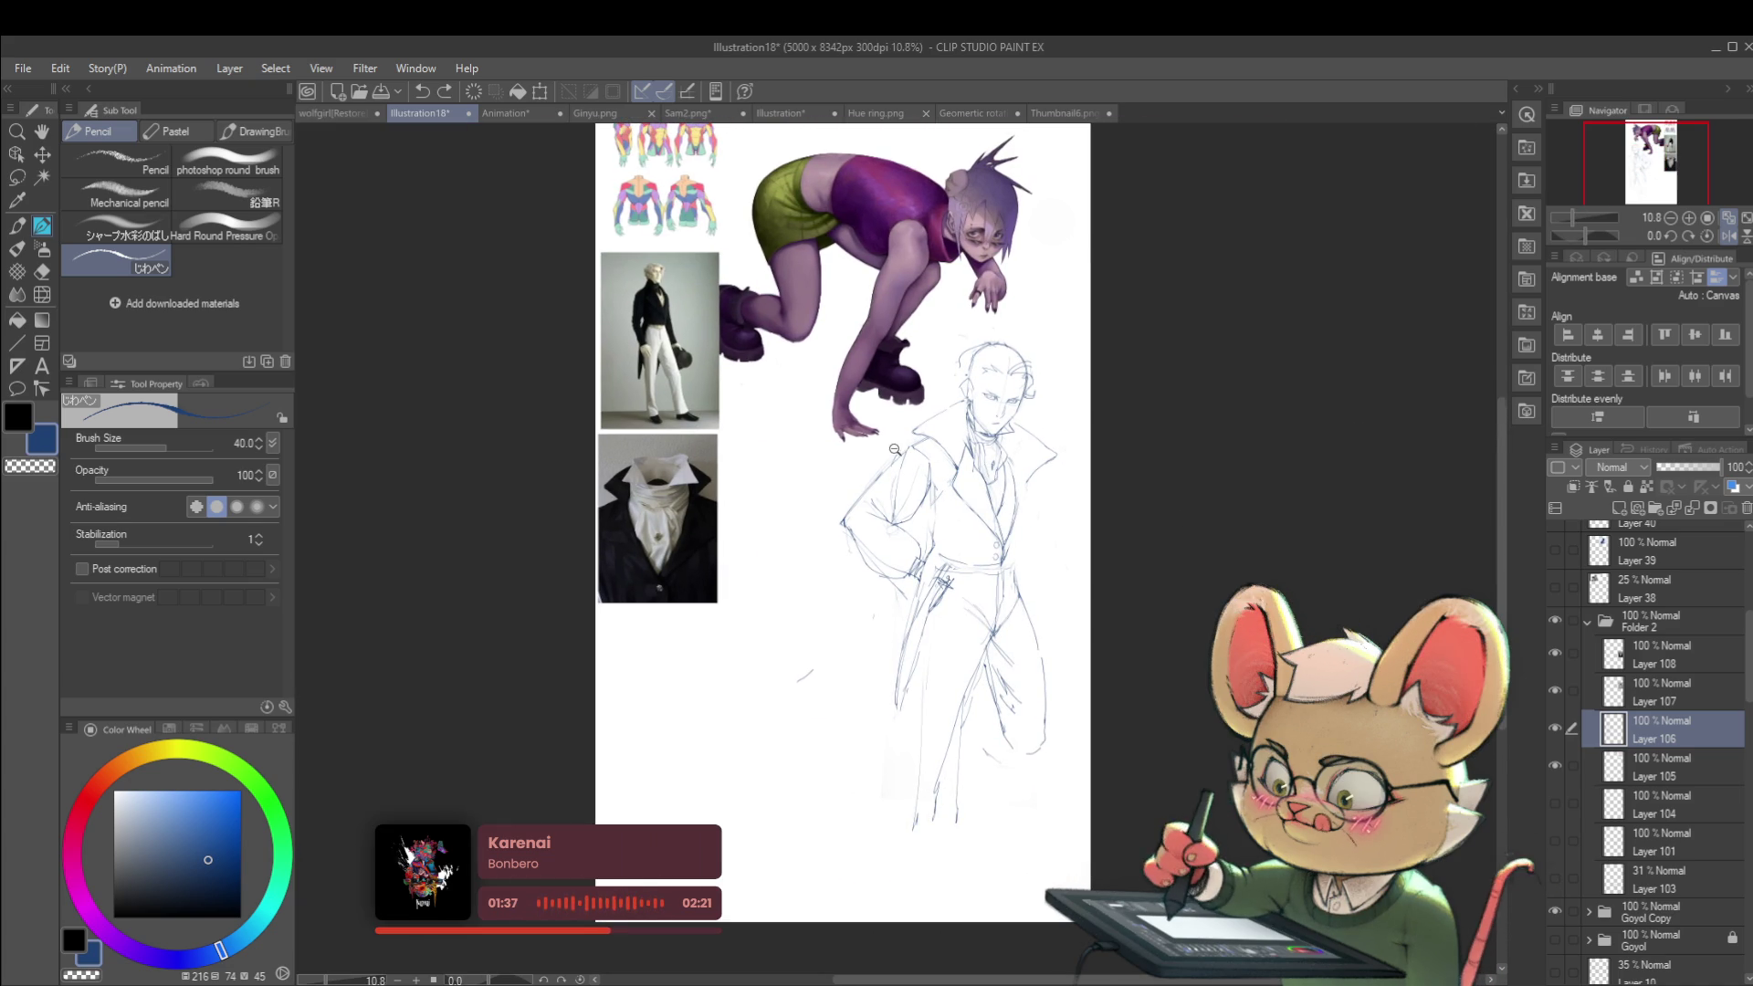
pyautogui.scroll(3, 894, 449)
pyautogui.scroll(-3, 885, 434)
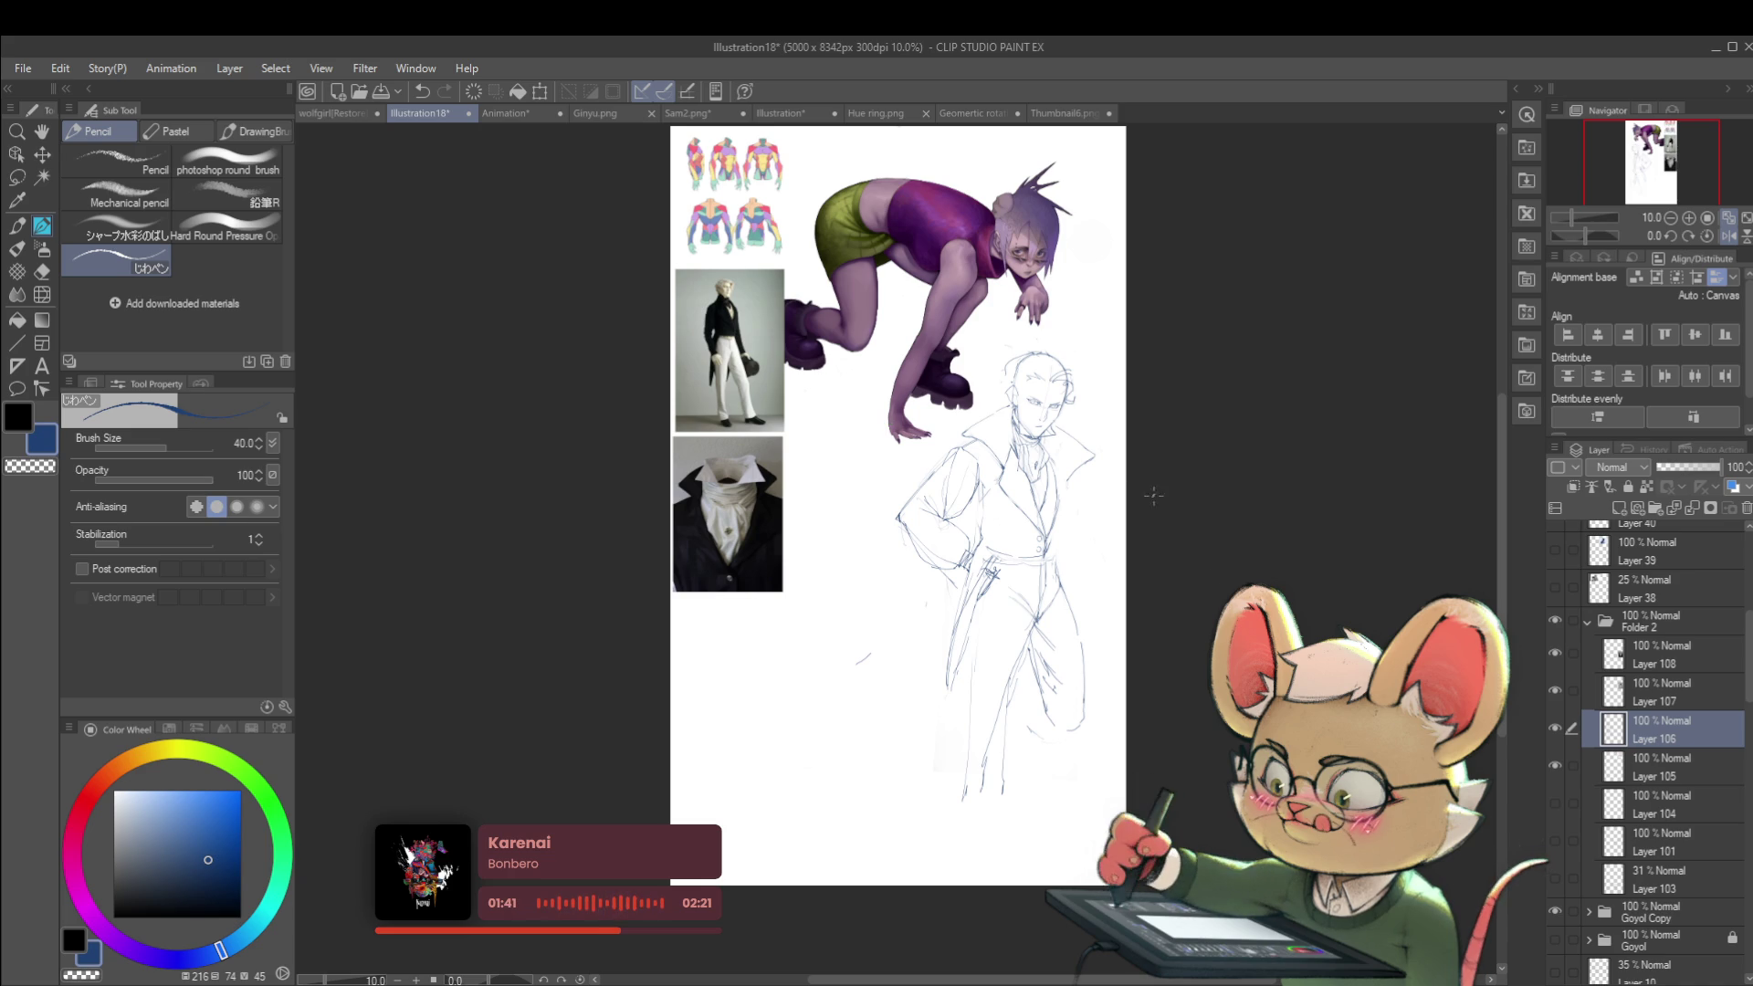
pyautogui.scroll(2, 995, 508)
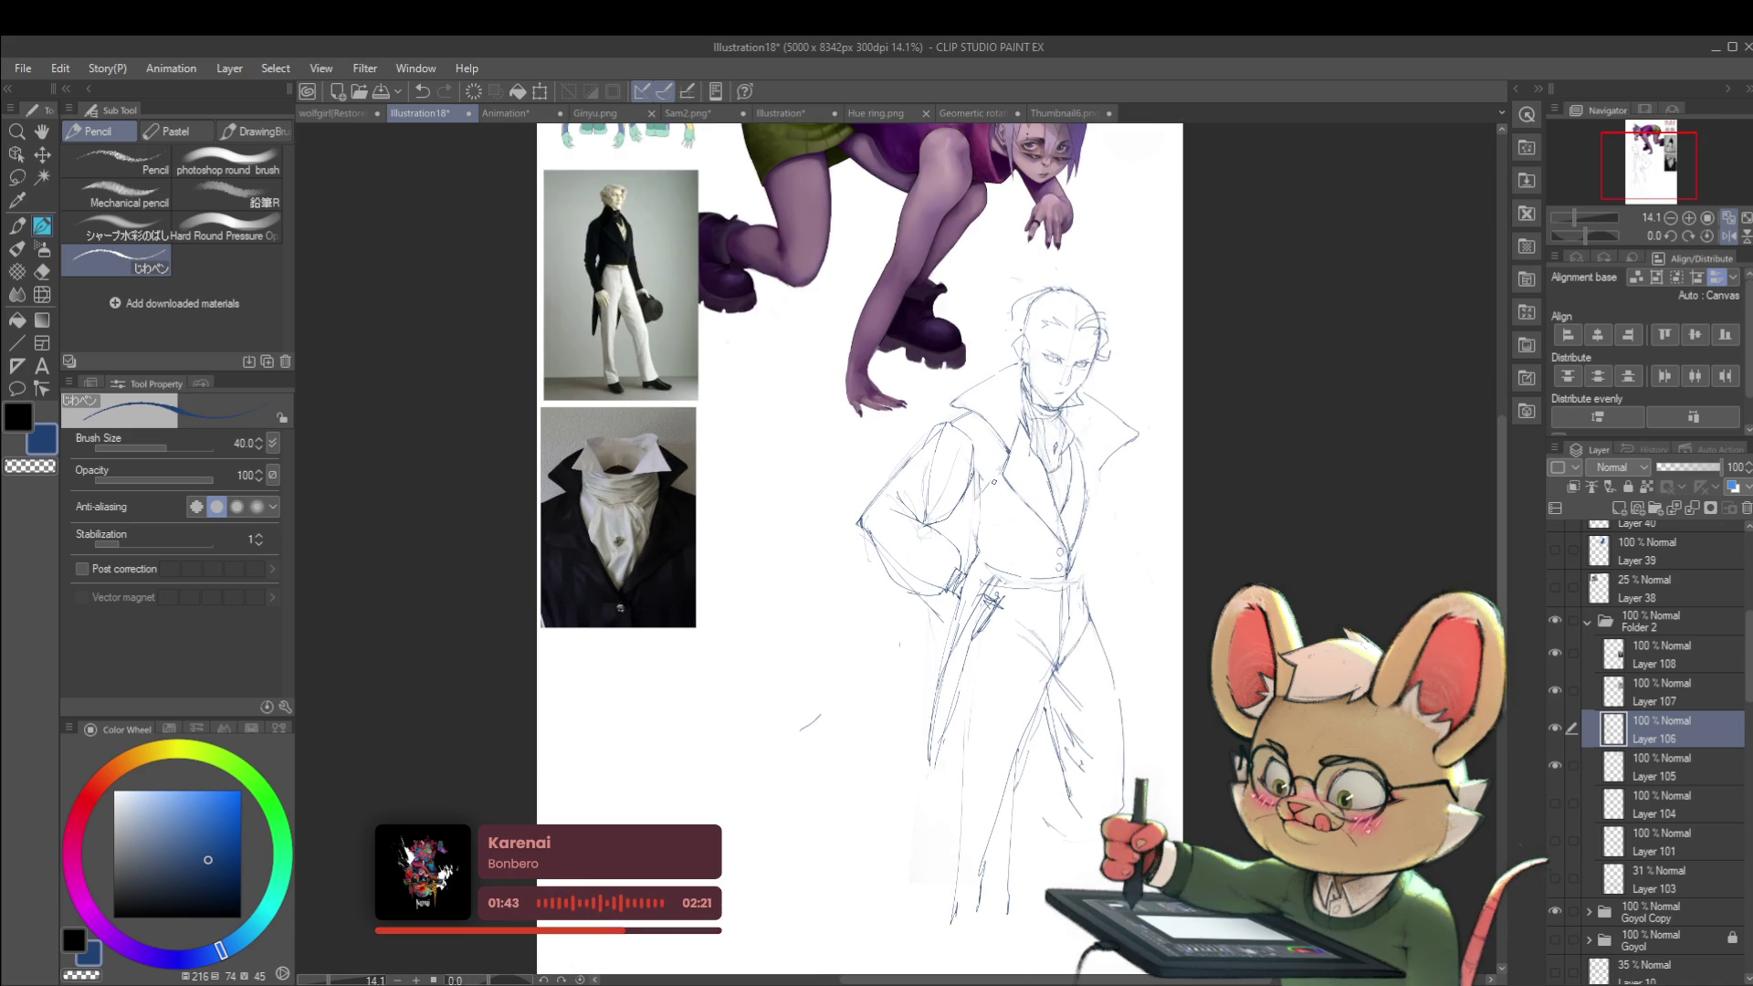
pyautogui.scroll(2, 994, 507)
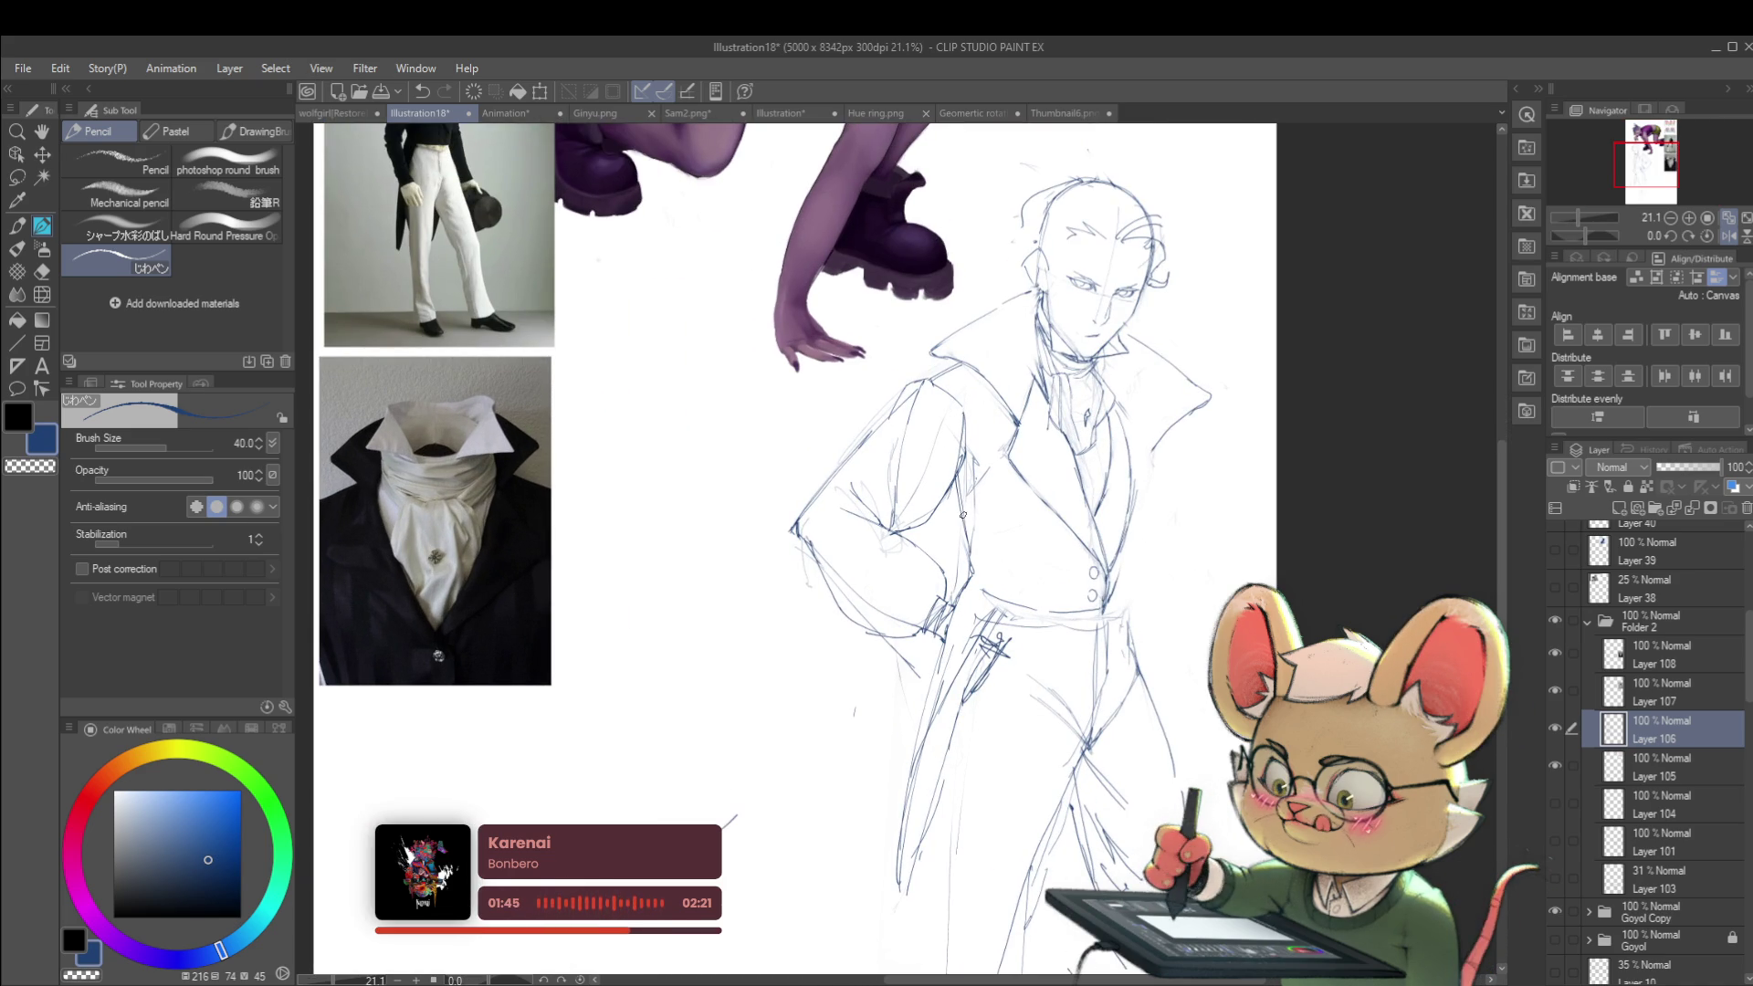
pyautogui.scroll(-2, 969, 563)
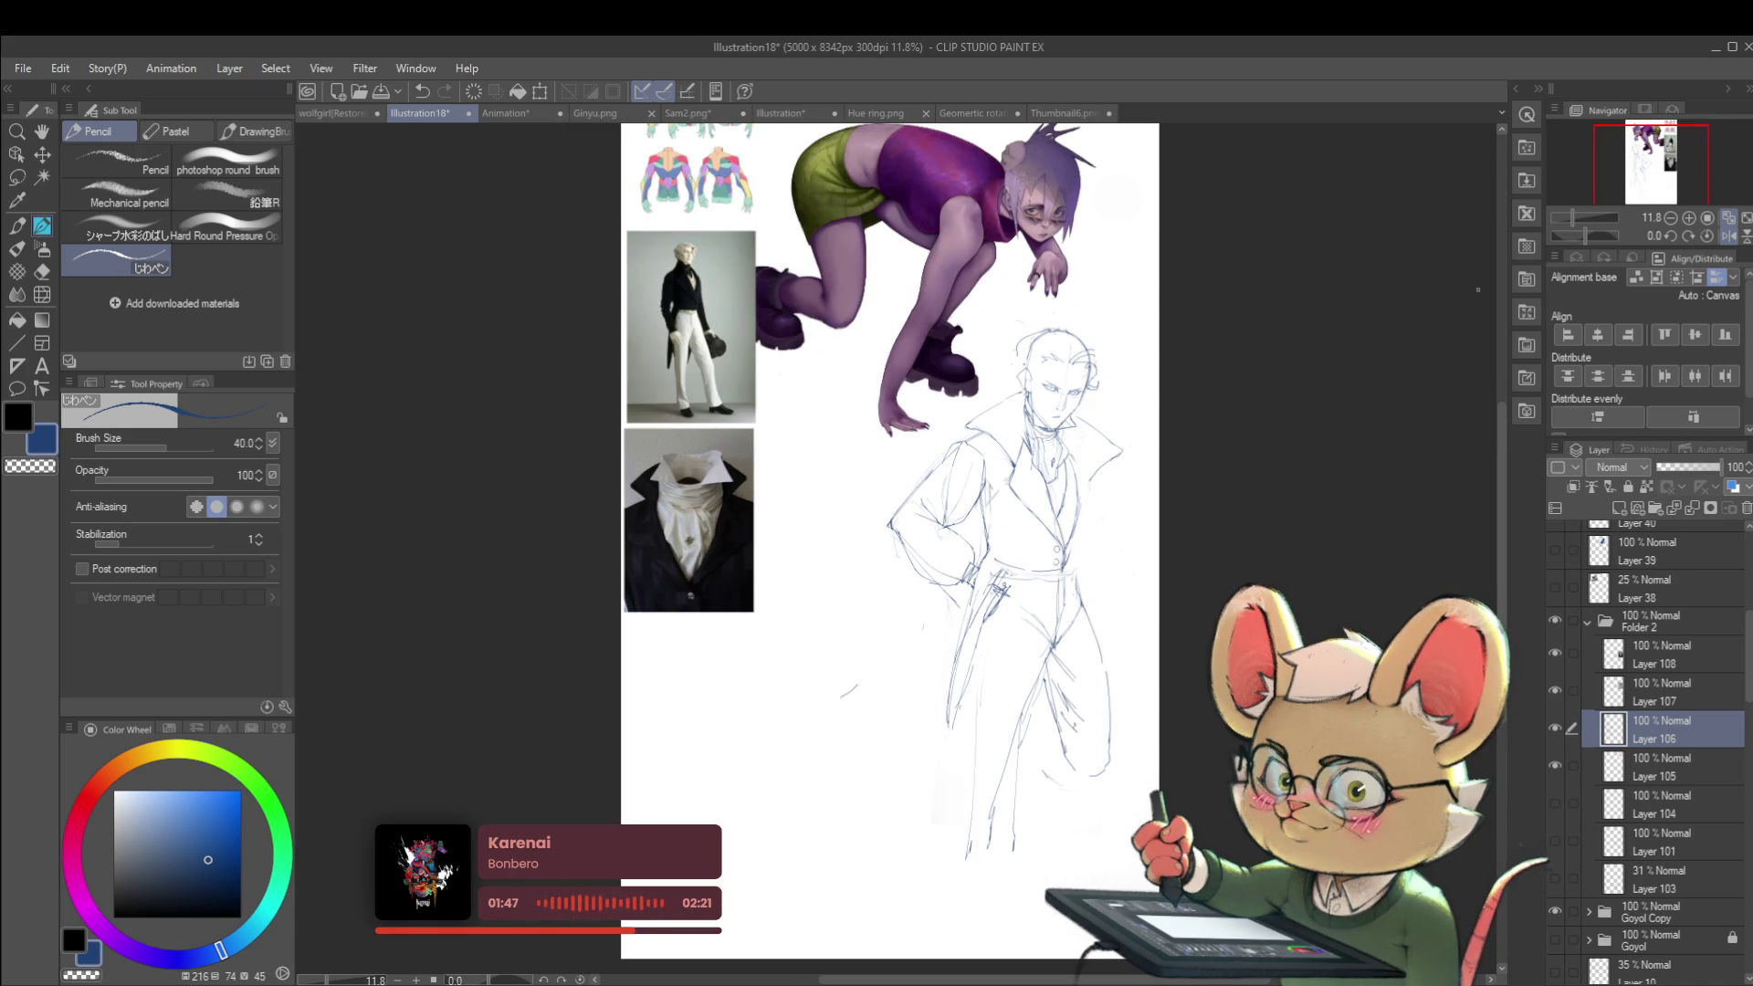
pyautogui.click(1733, 237)
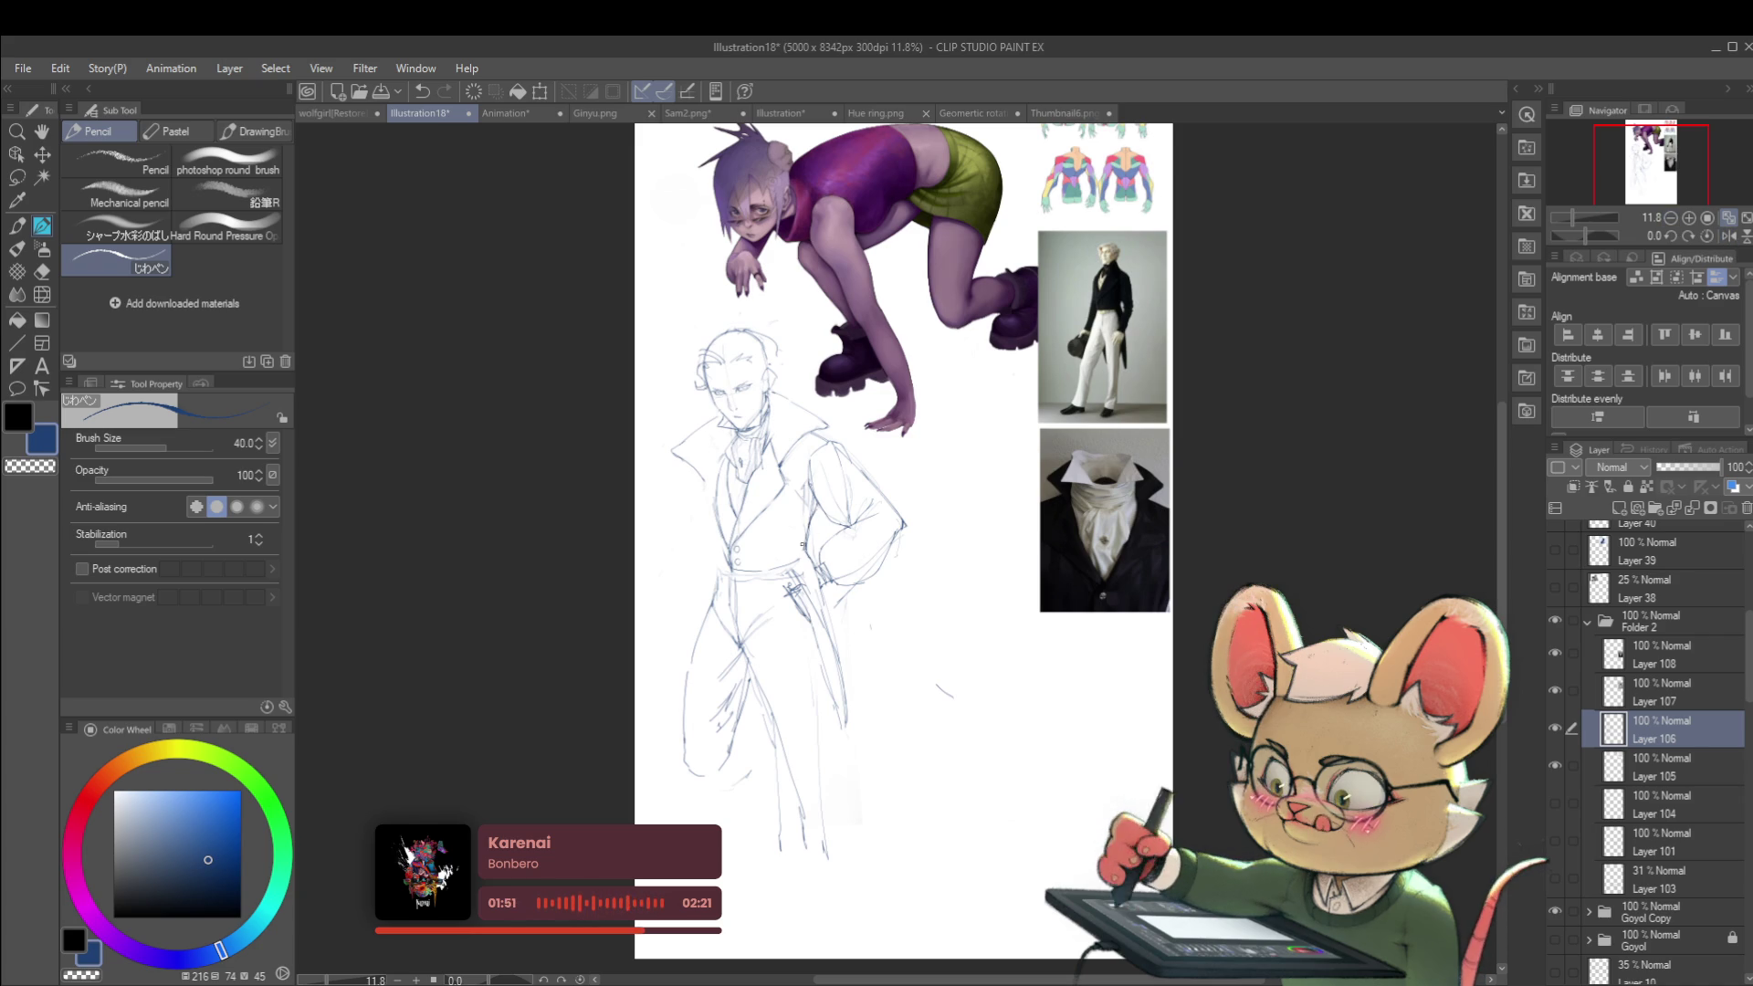
# Step: Add a small pencil mark near the man's hip
pyautogui.scroll(1, 839, 512)
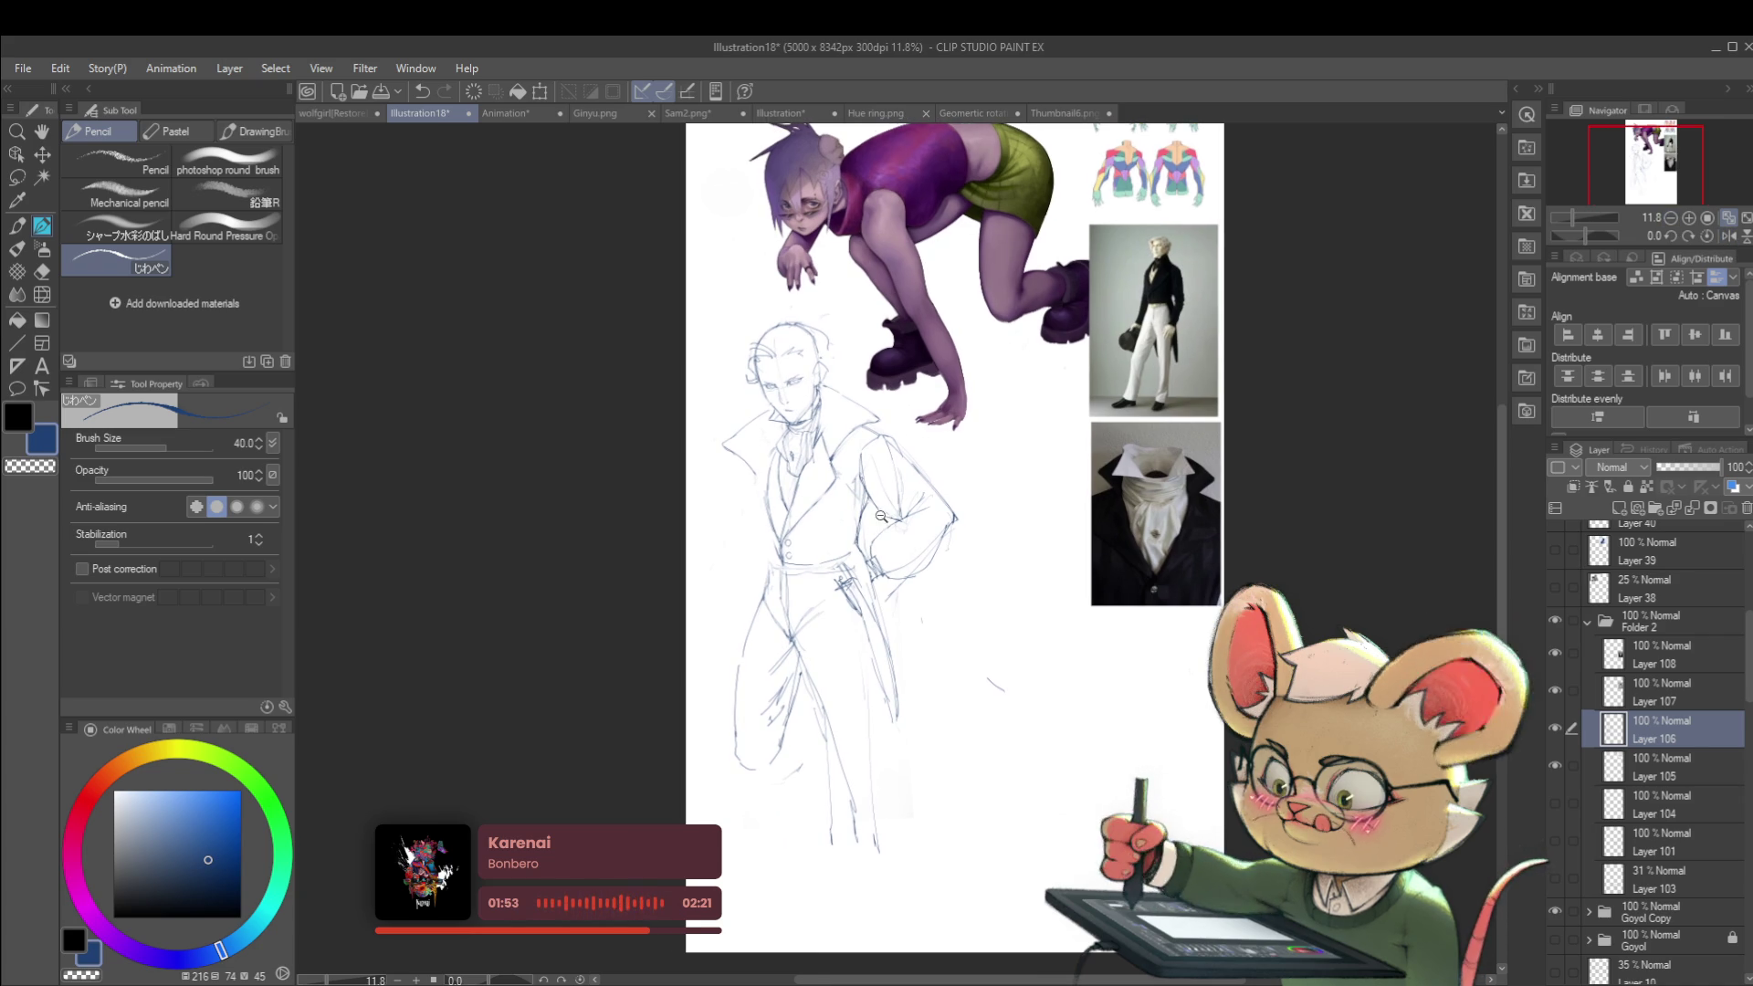
pyautogui.scroll(1, 866, 512)
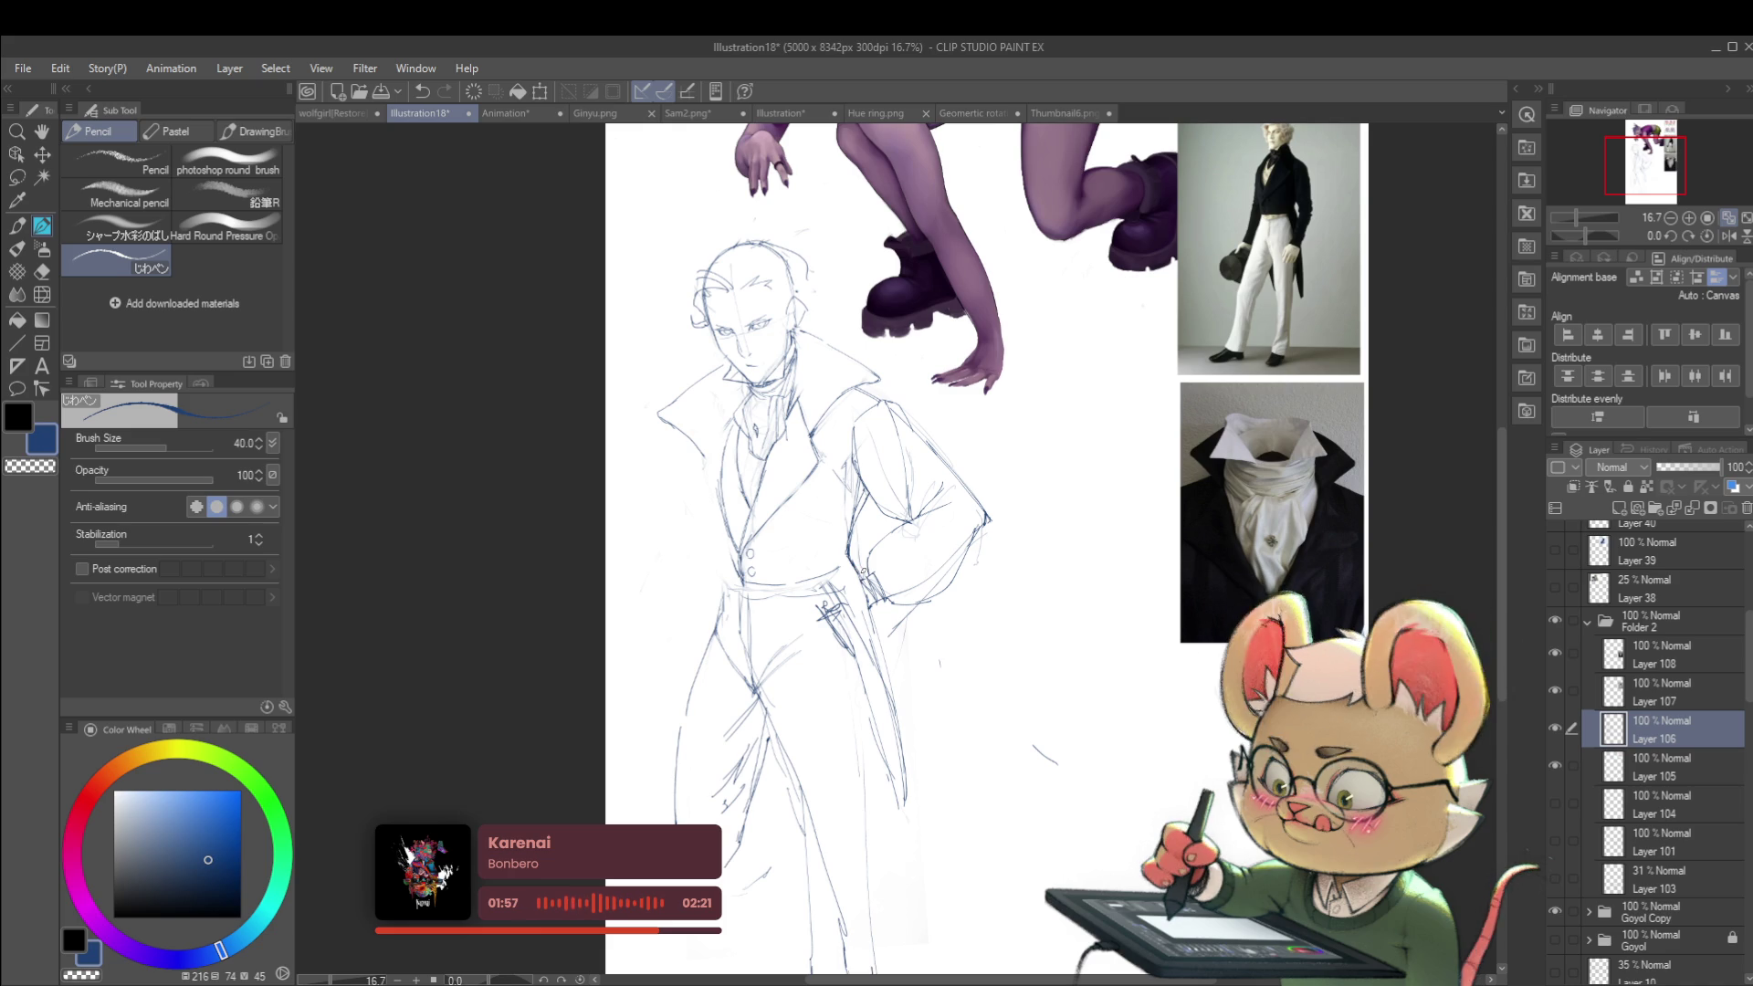
pyautogui.moveTo(870, 559); pyautogui.dragTo(868, 573)
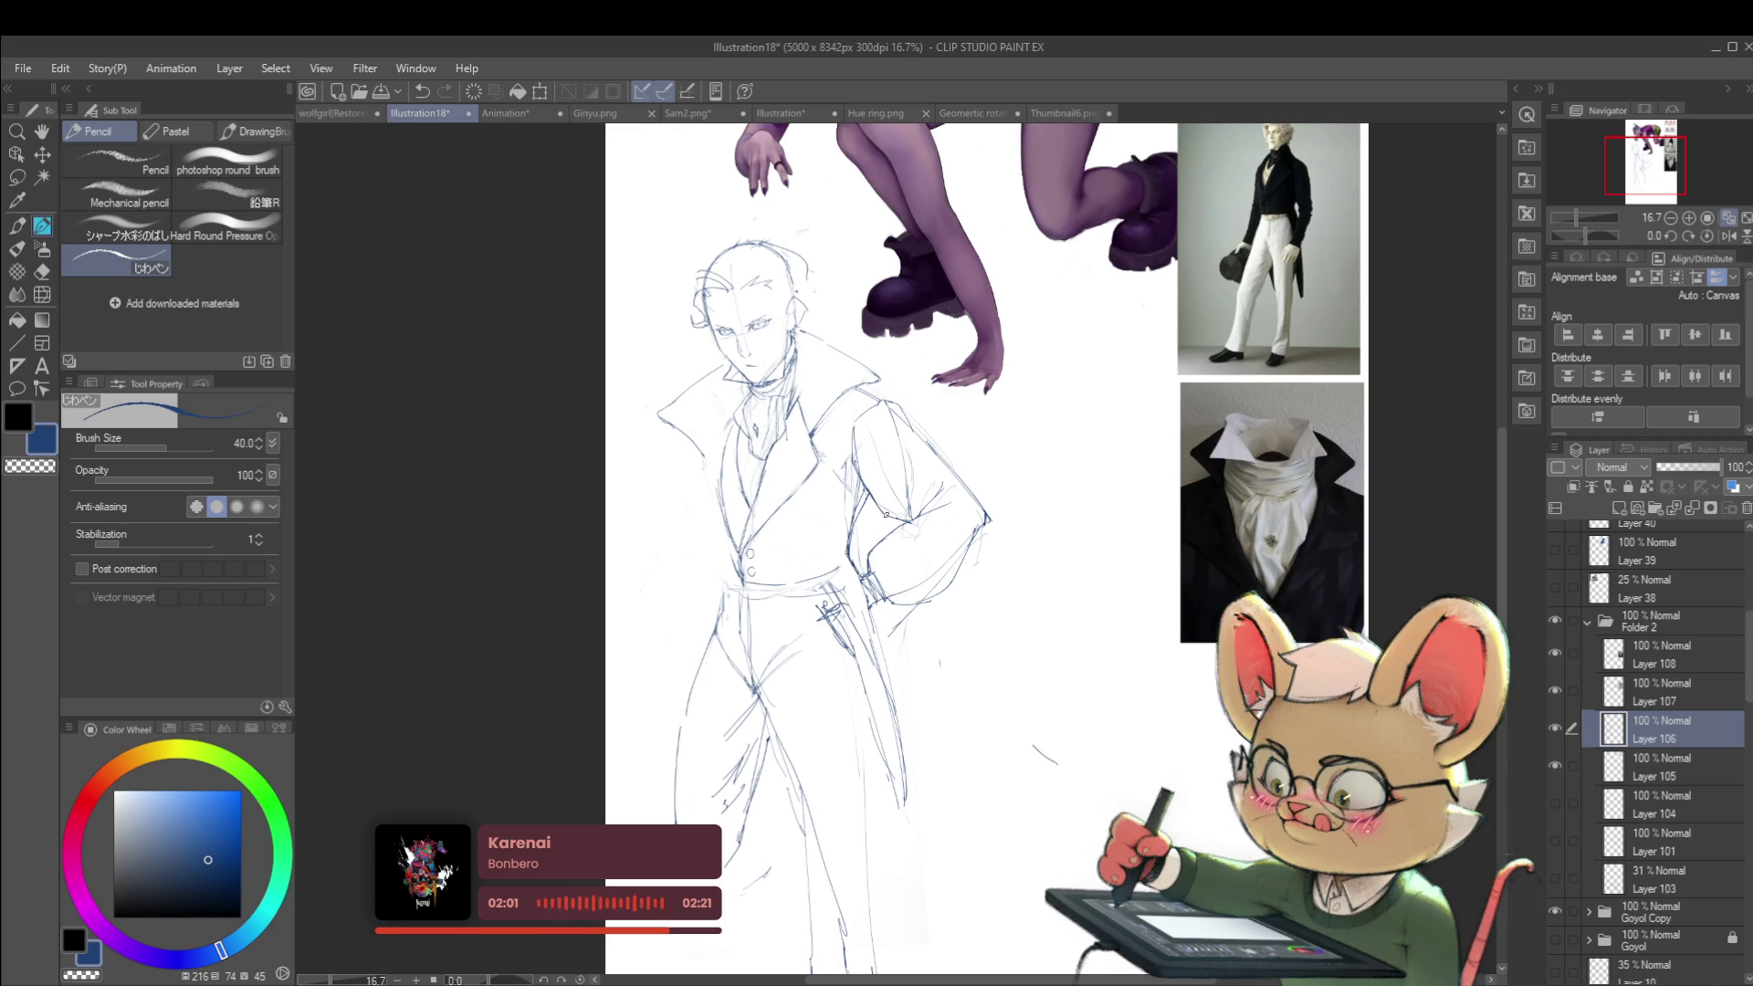
pyautogui.scroll(-3, 911, 558)
# Step: Draw diagonal hat-brim strokes across the head, flip the view back, and add a stroke near the hair
pyautogui.moveTo(1103, 539); pyautogui.dragTo(1173, 501)
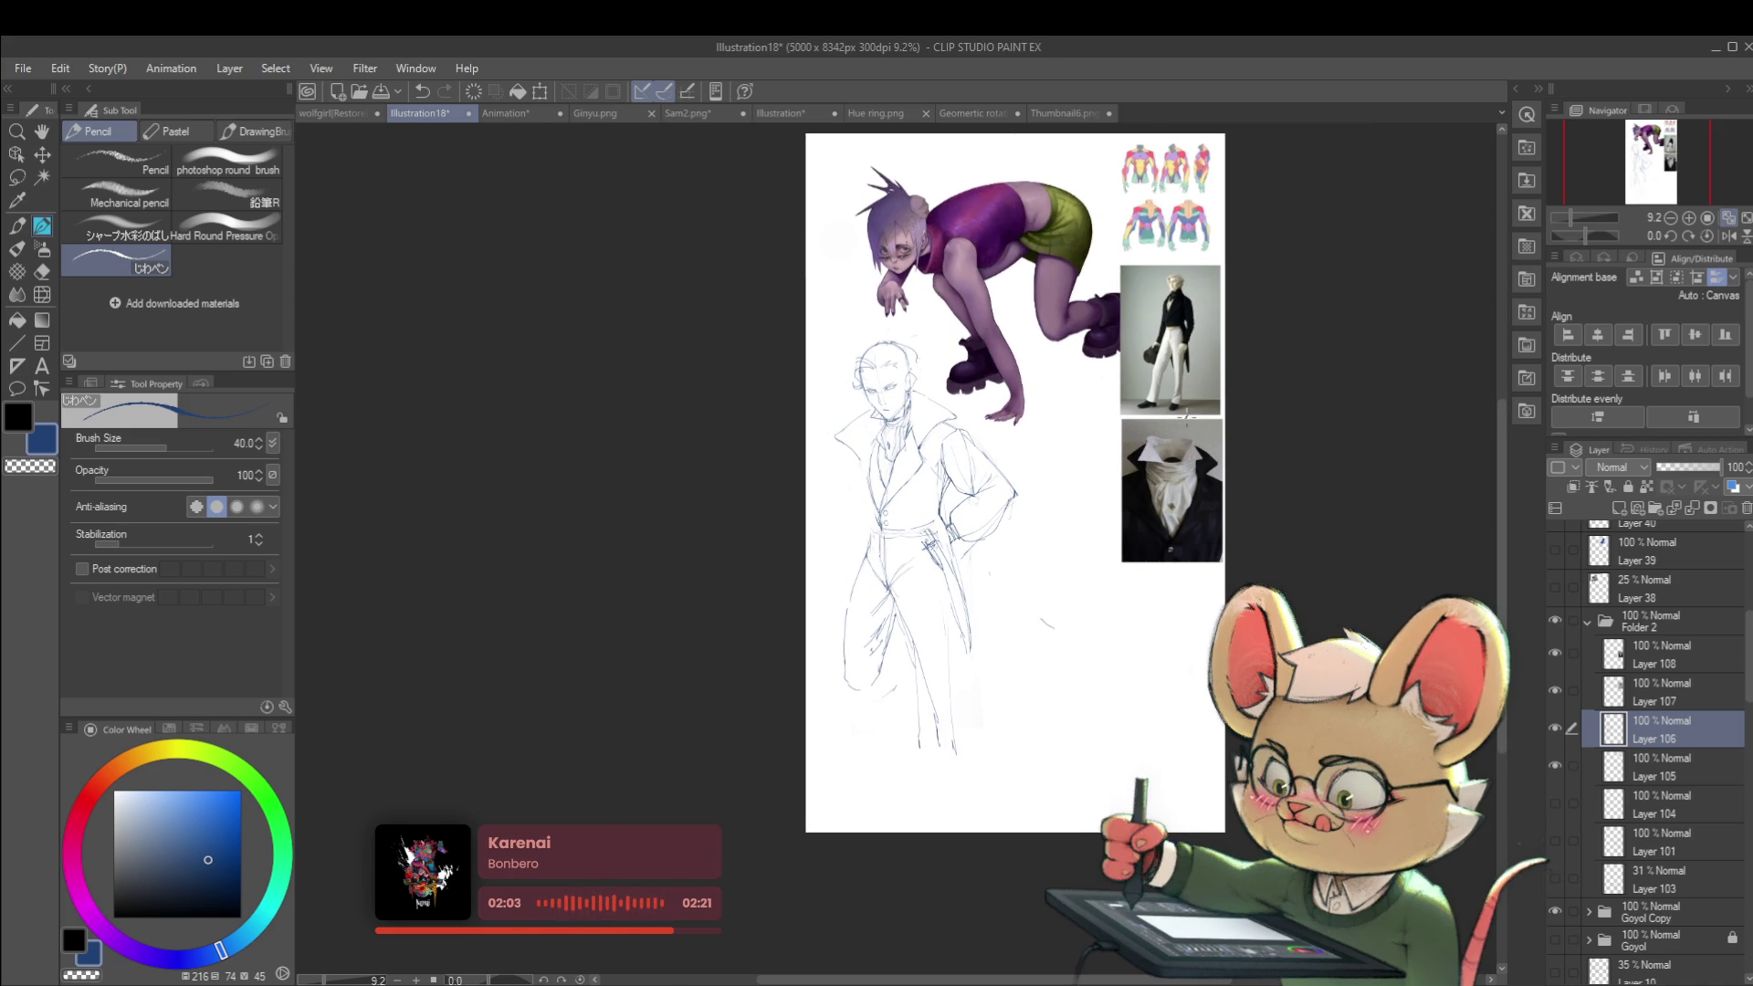
pyautogui.scroll(2, 892, 484)
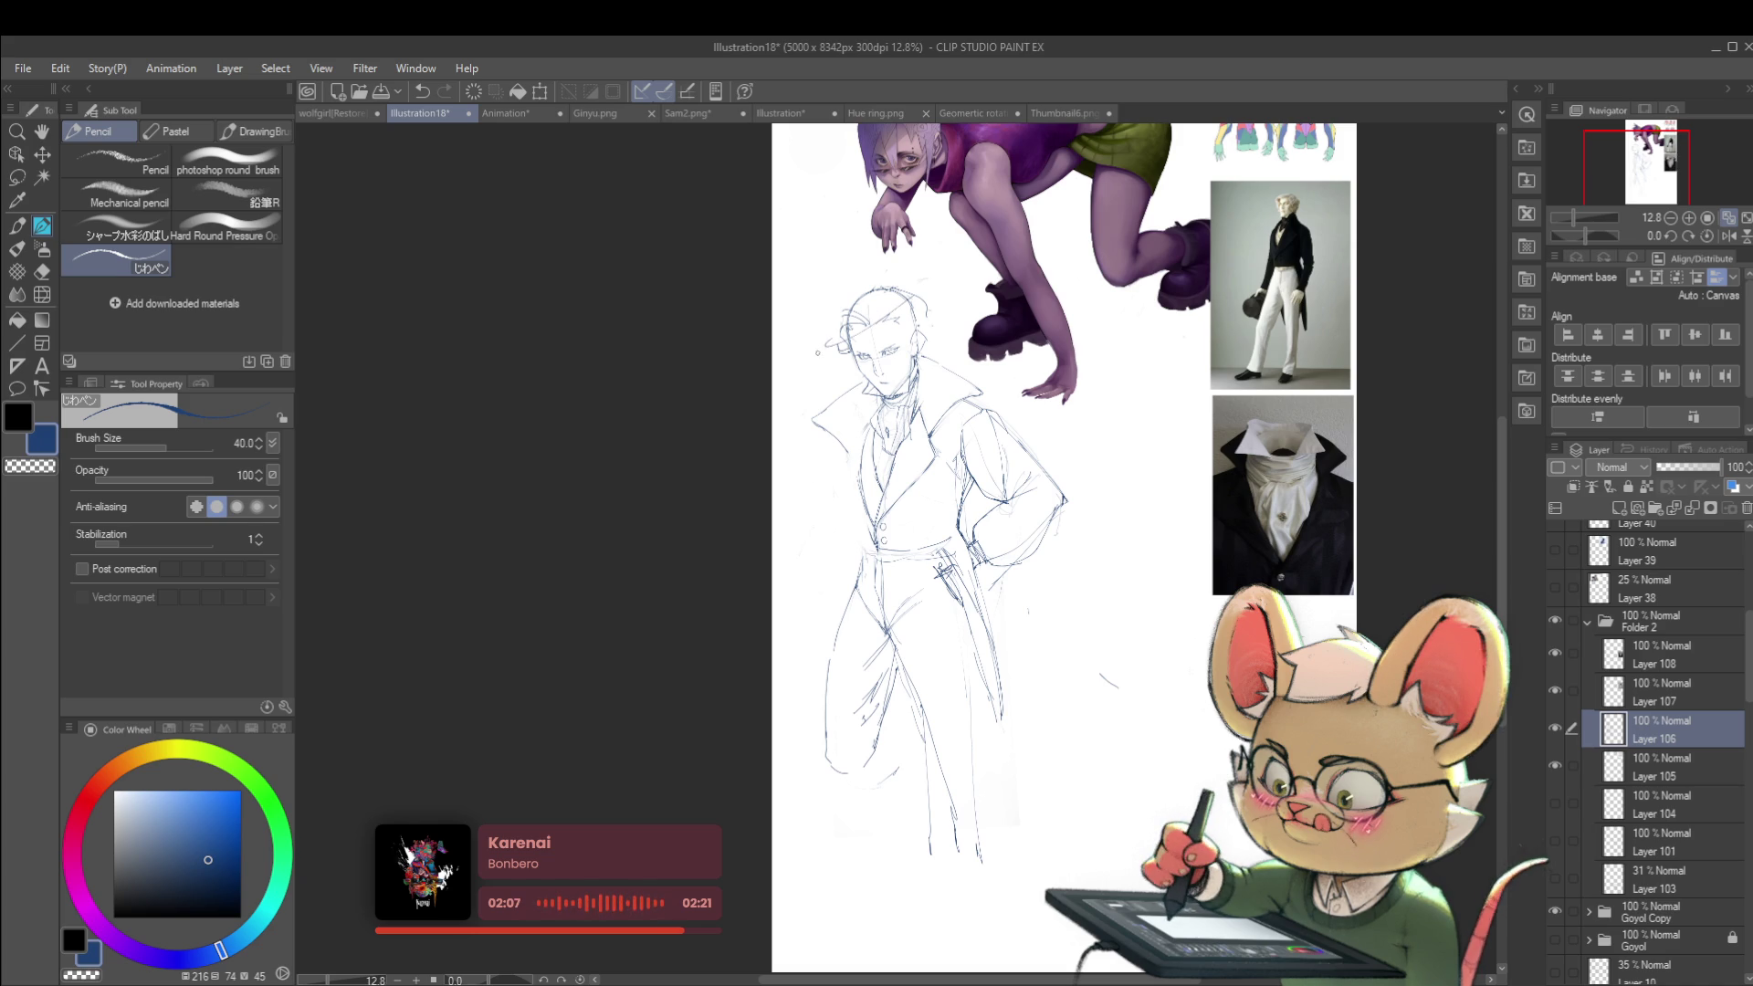
pyautogui.moveTo(833, 366); pyautogui.dragTo(813, 383)
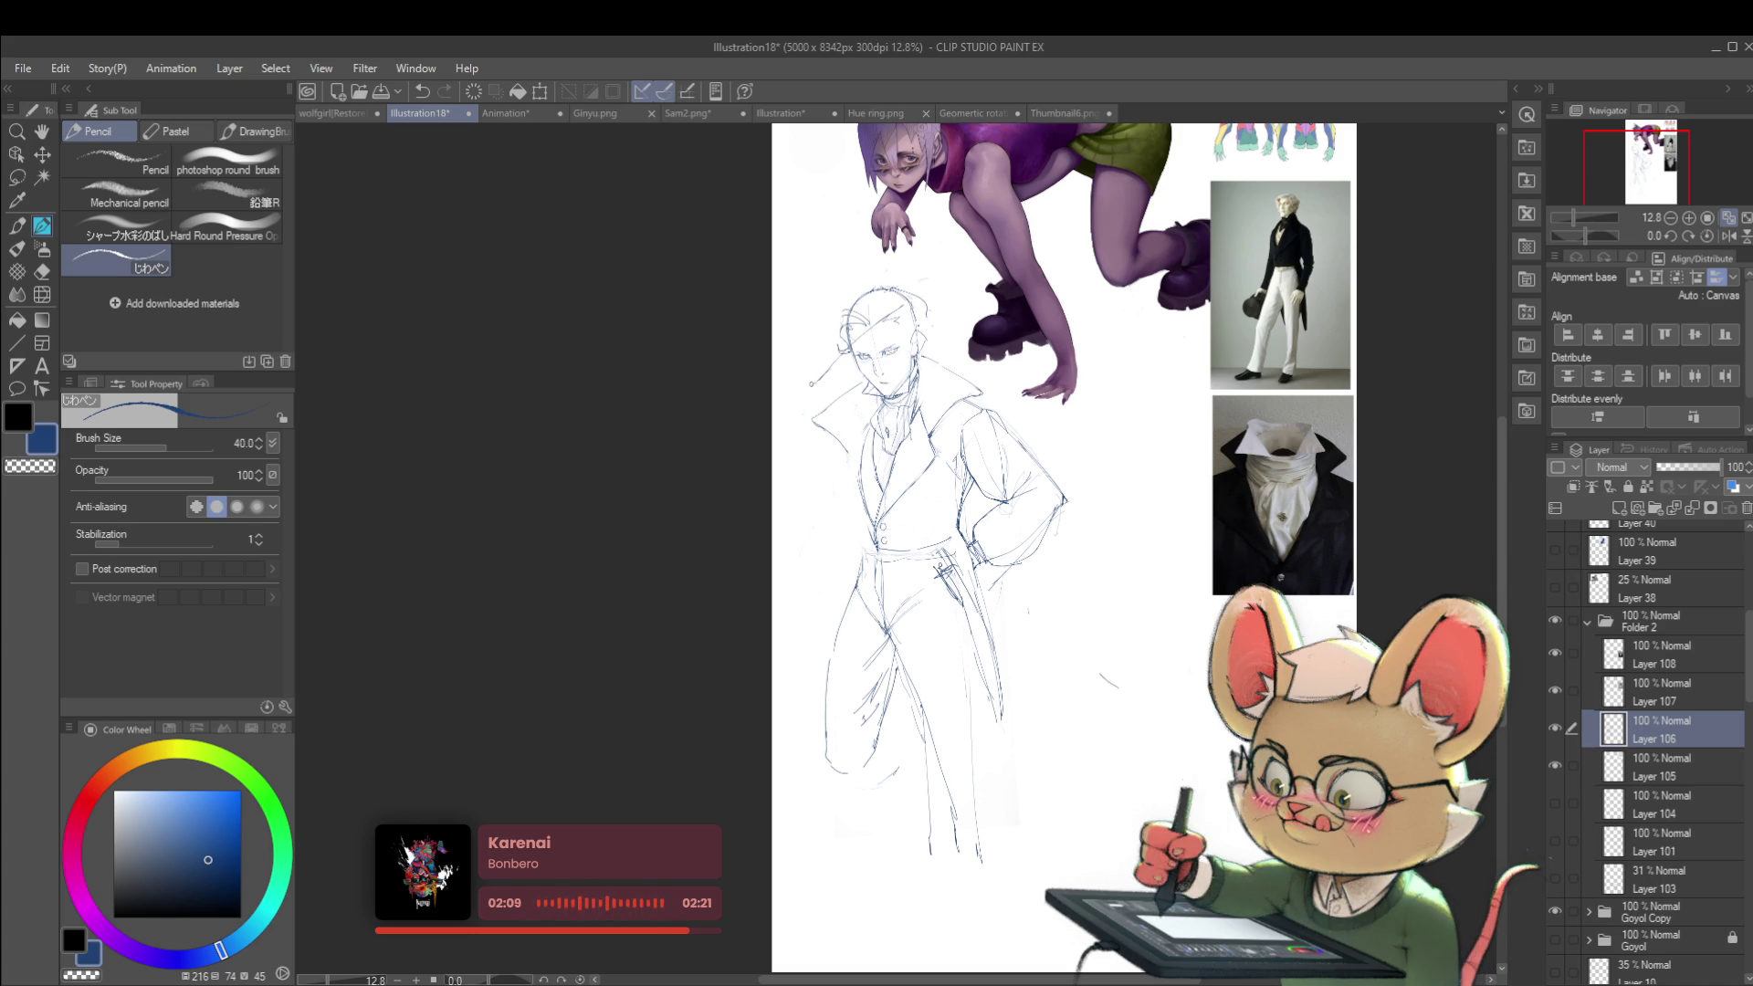
pyautogui.moveTo(914, 302); pyautogui.dragTo(956, 276)
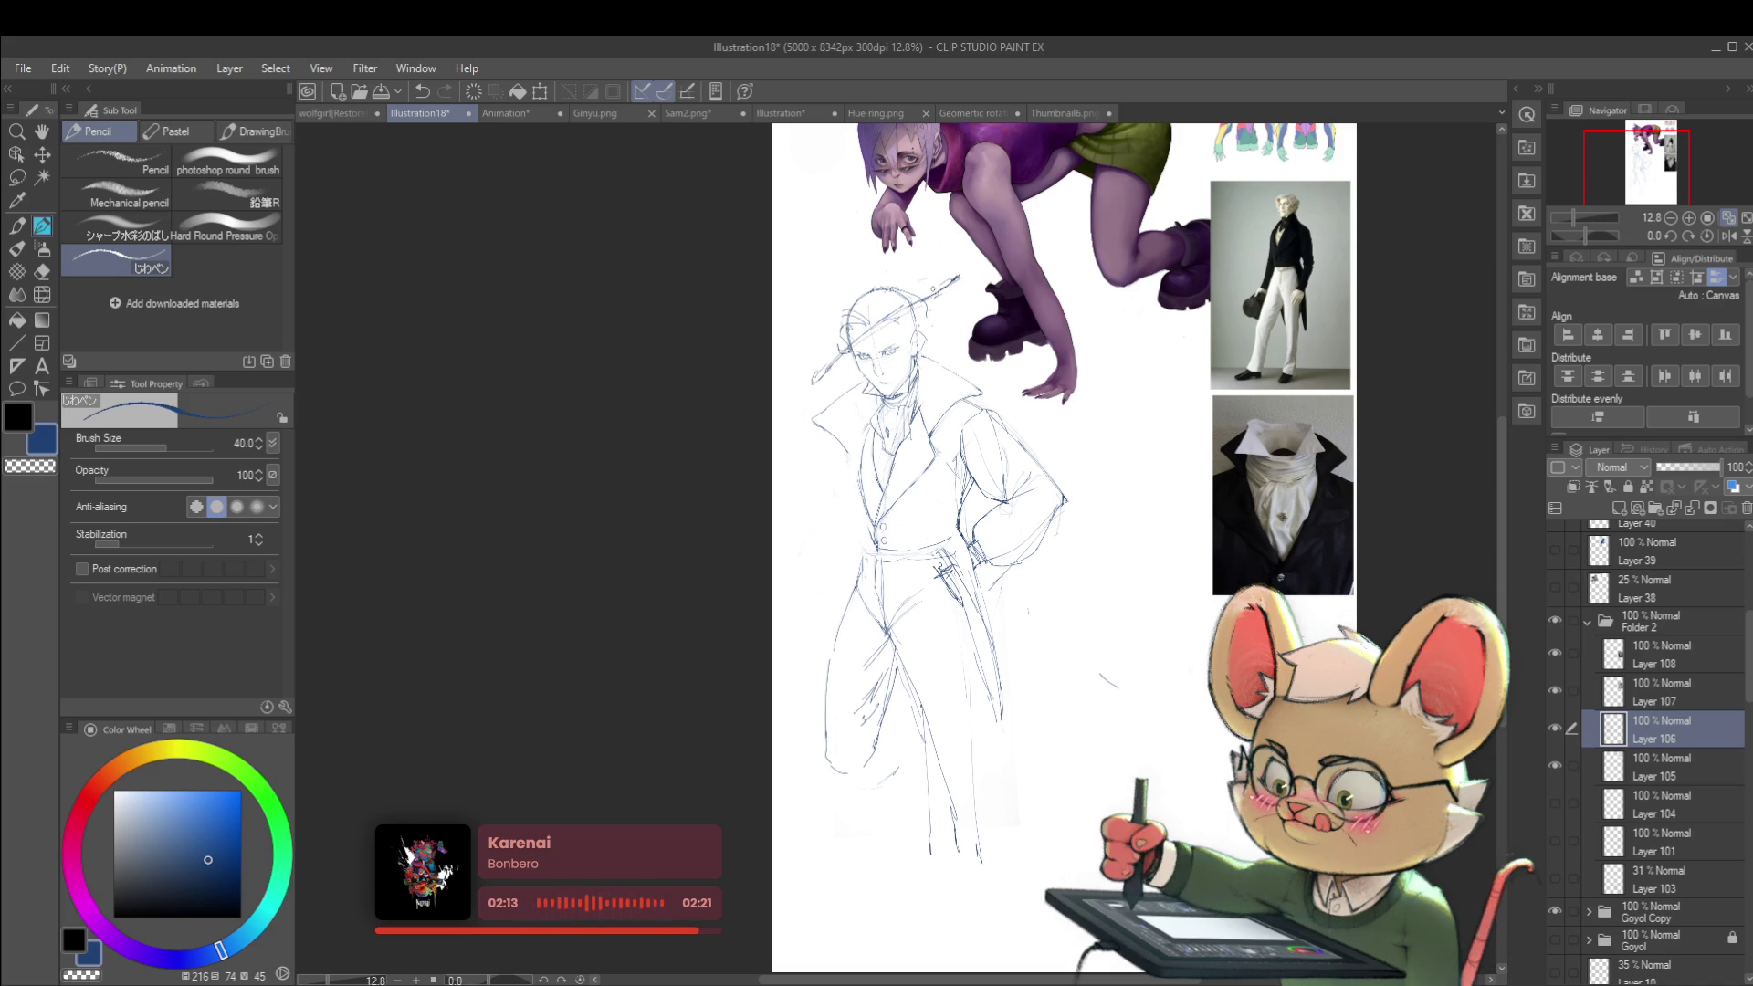
pyautogui.moveTo(921, 290); pyautogui.dragTo(962, 253)
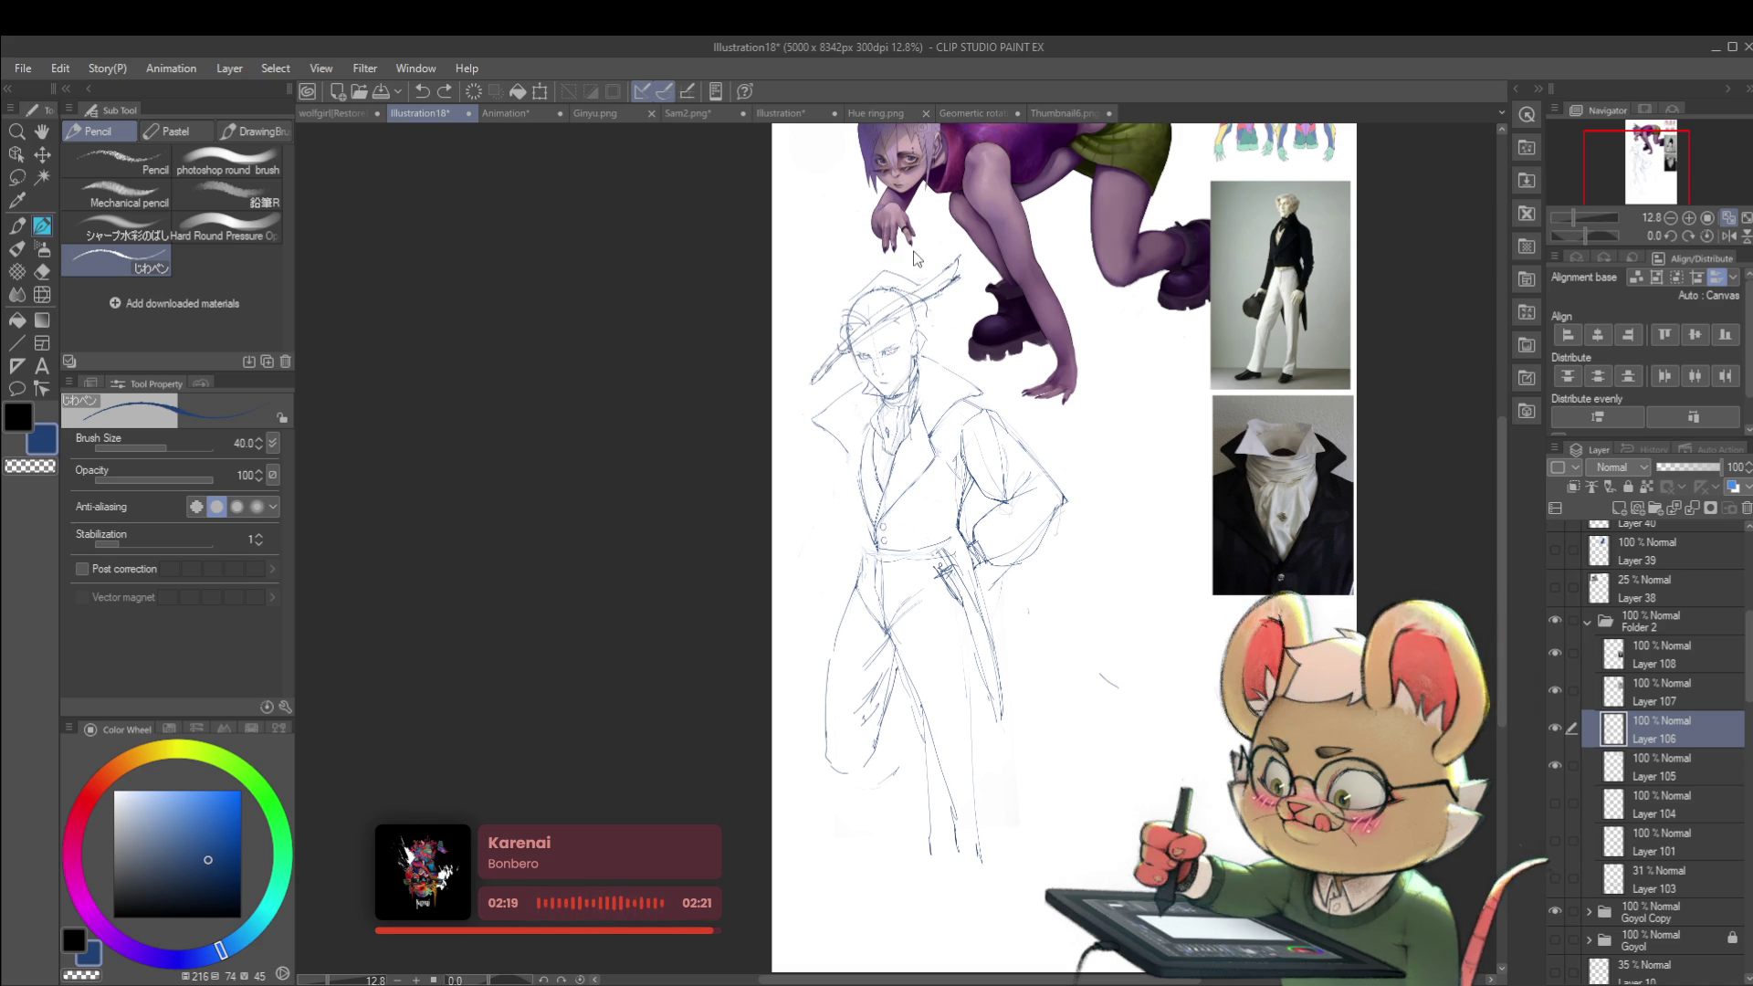
pyautogui.press('h')
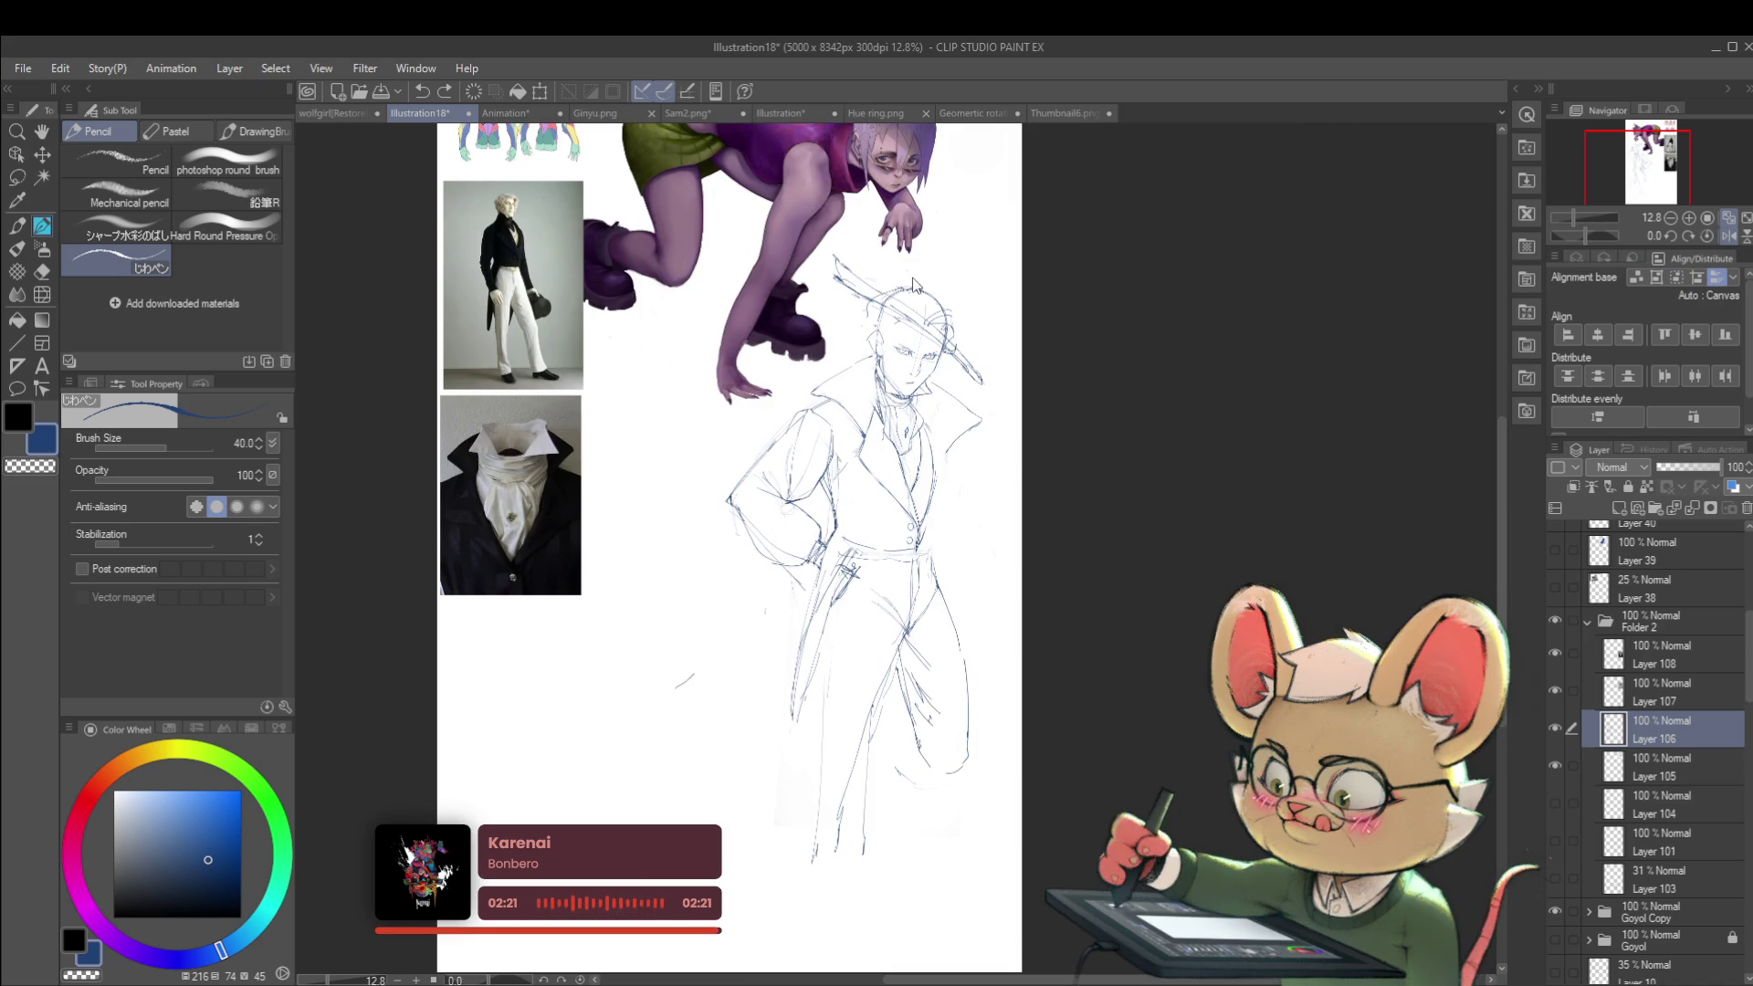
pyautogui.moveTo(949, 343); pyautogui.dragTo(941, 400)
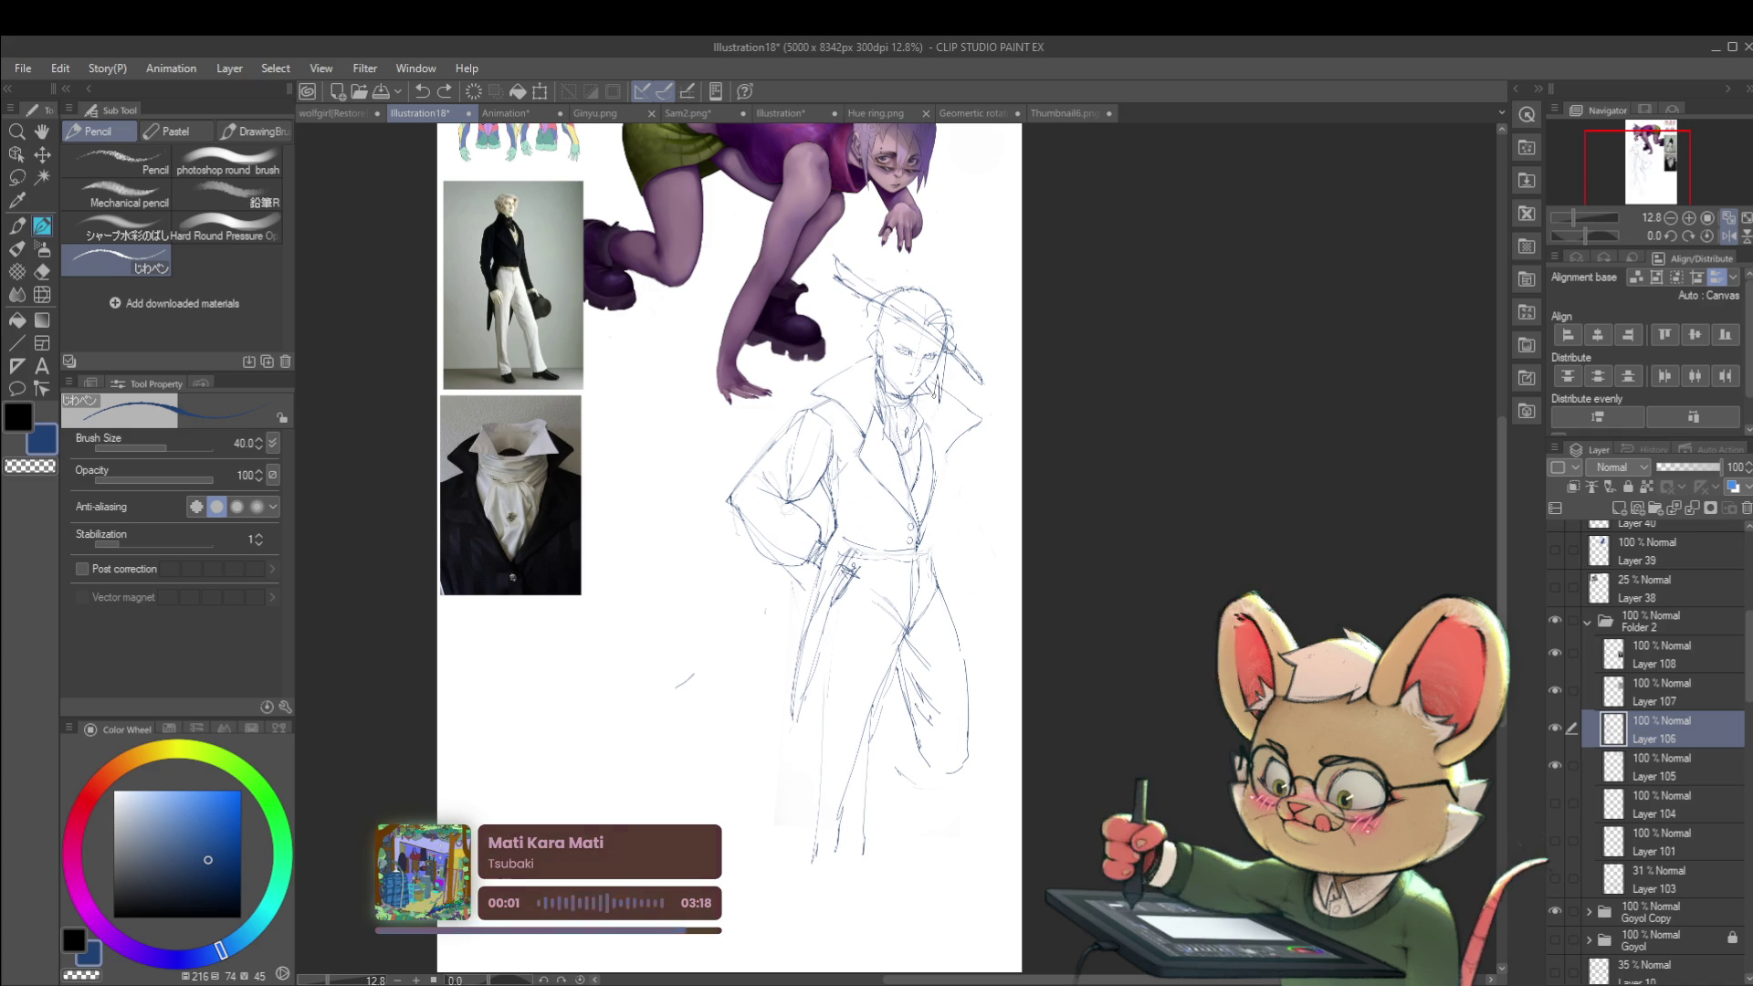
pyautogui.scroll(-2, 950, 340)
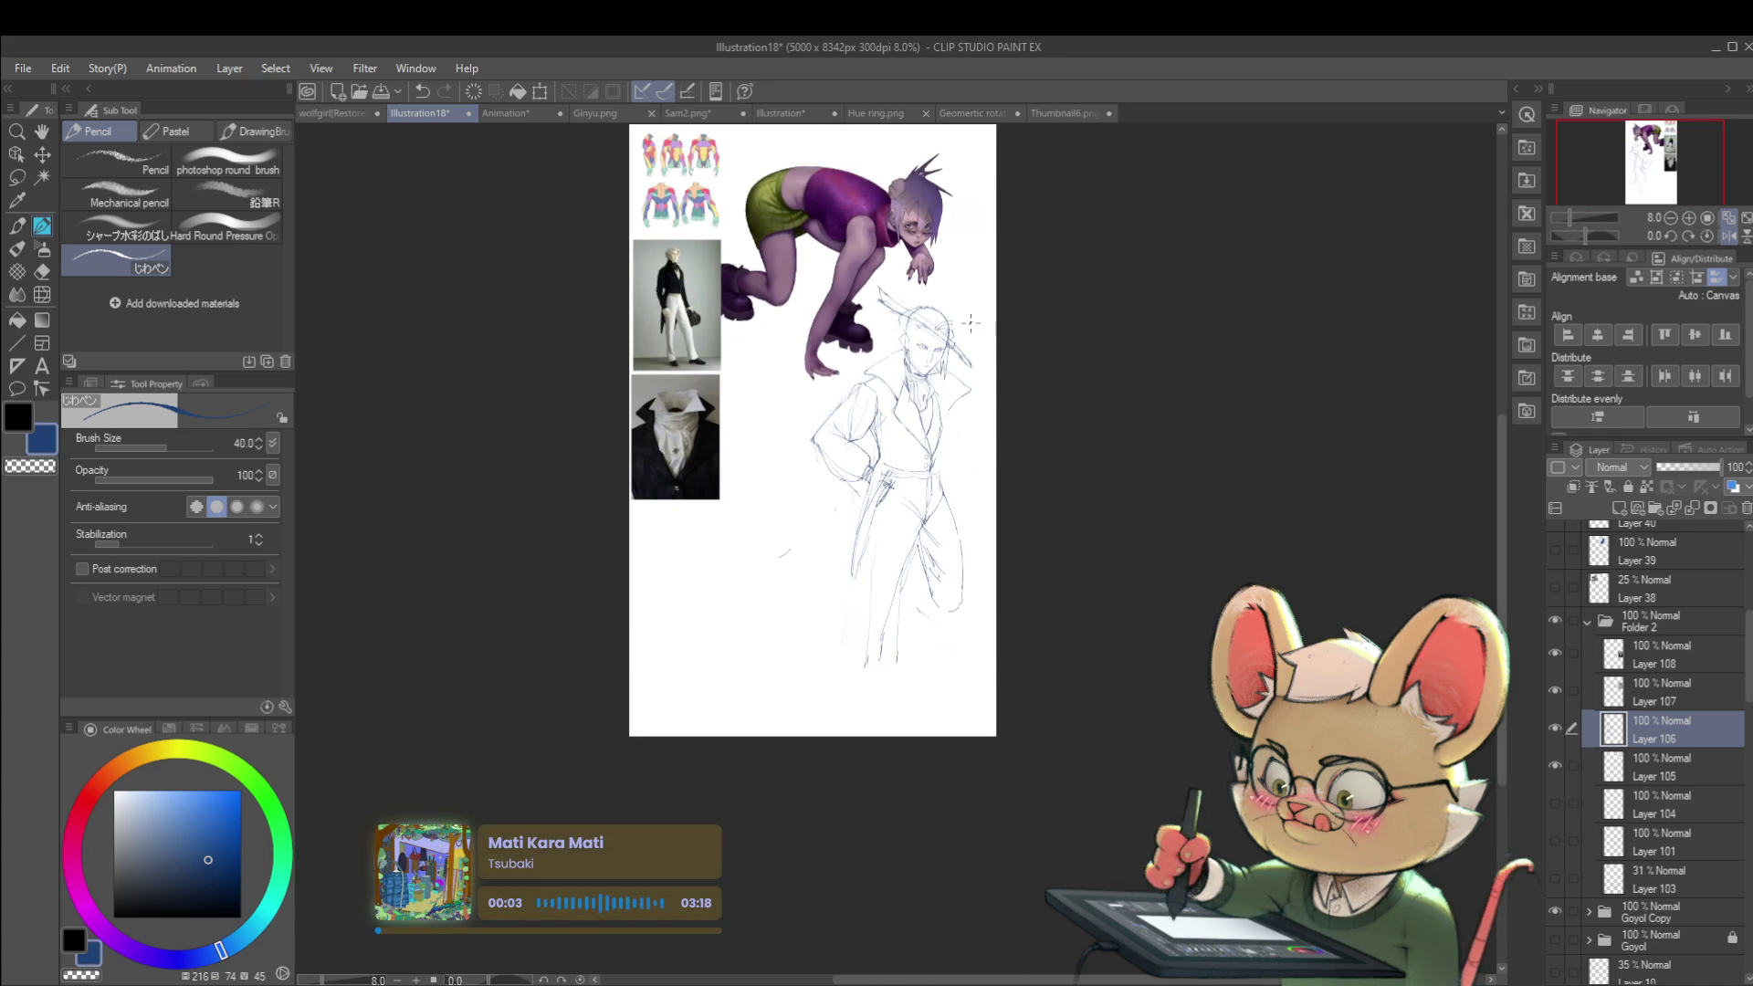
# Step: Undo the long diagonal stroke across the head and outline the ear beside it
pyautogui.scroll(4, 969, 339)
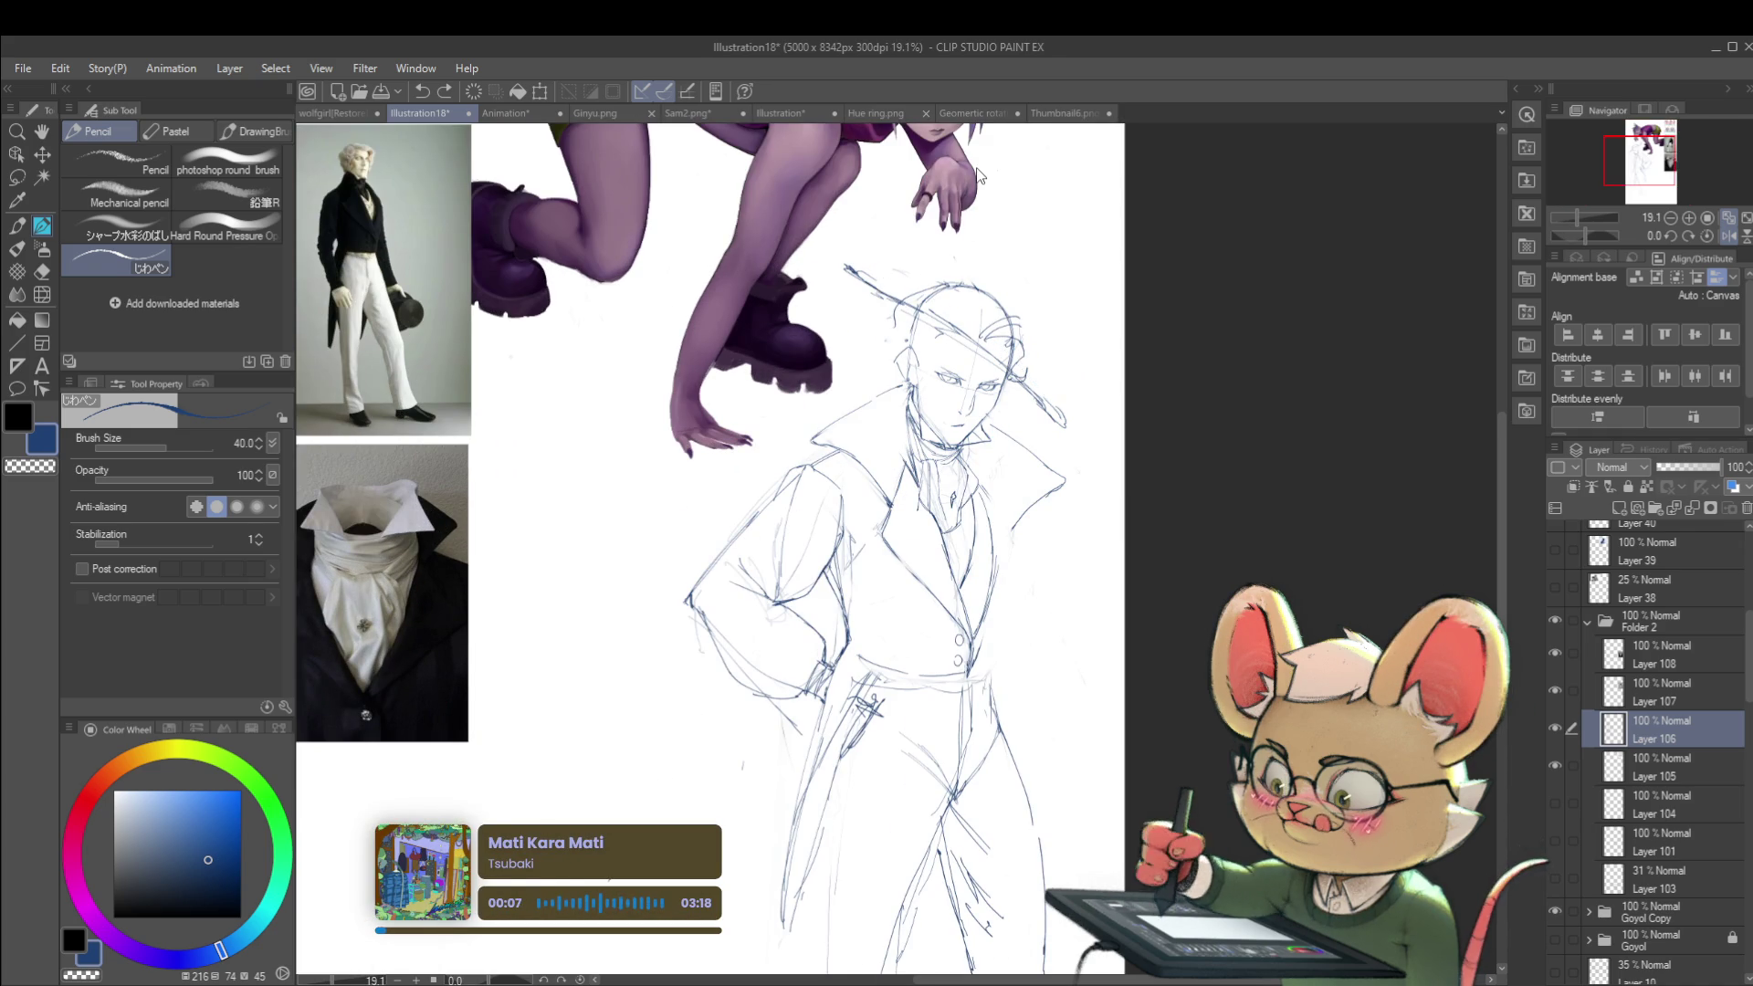
pyautogui.hotkey('ctrl', 'z')
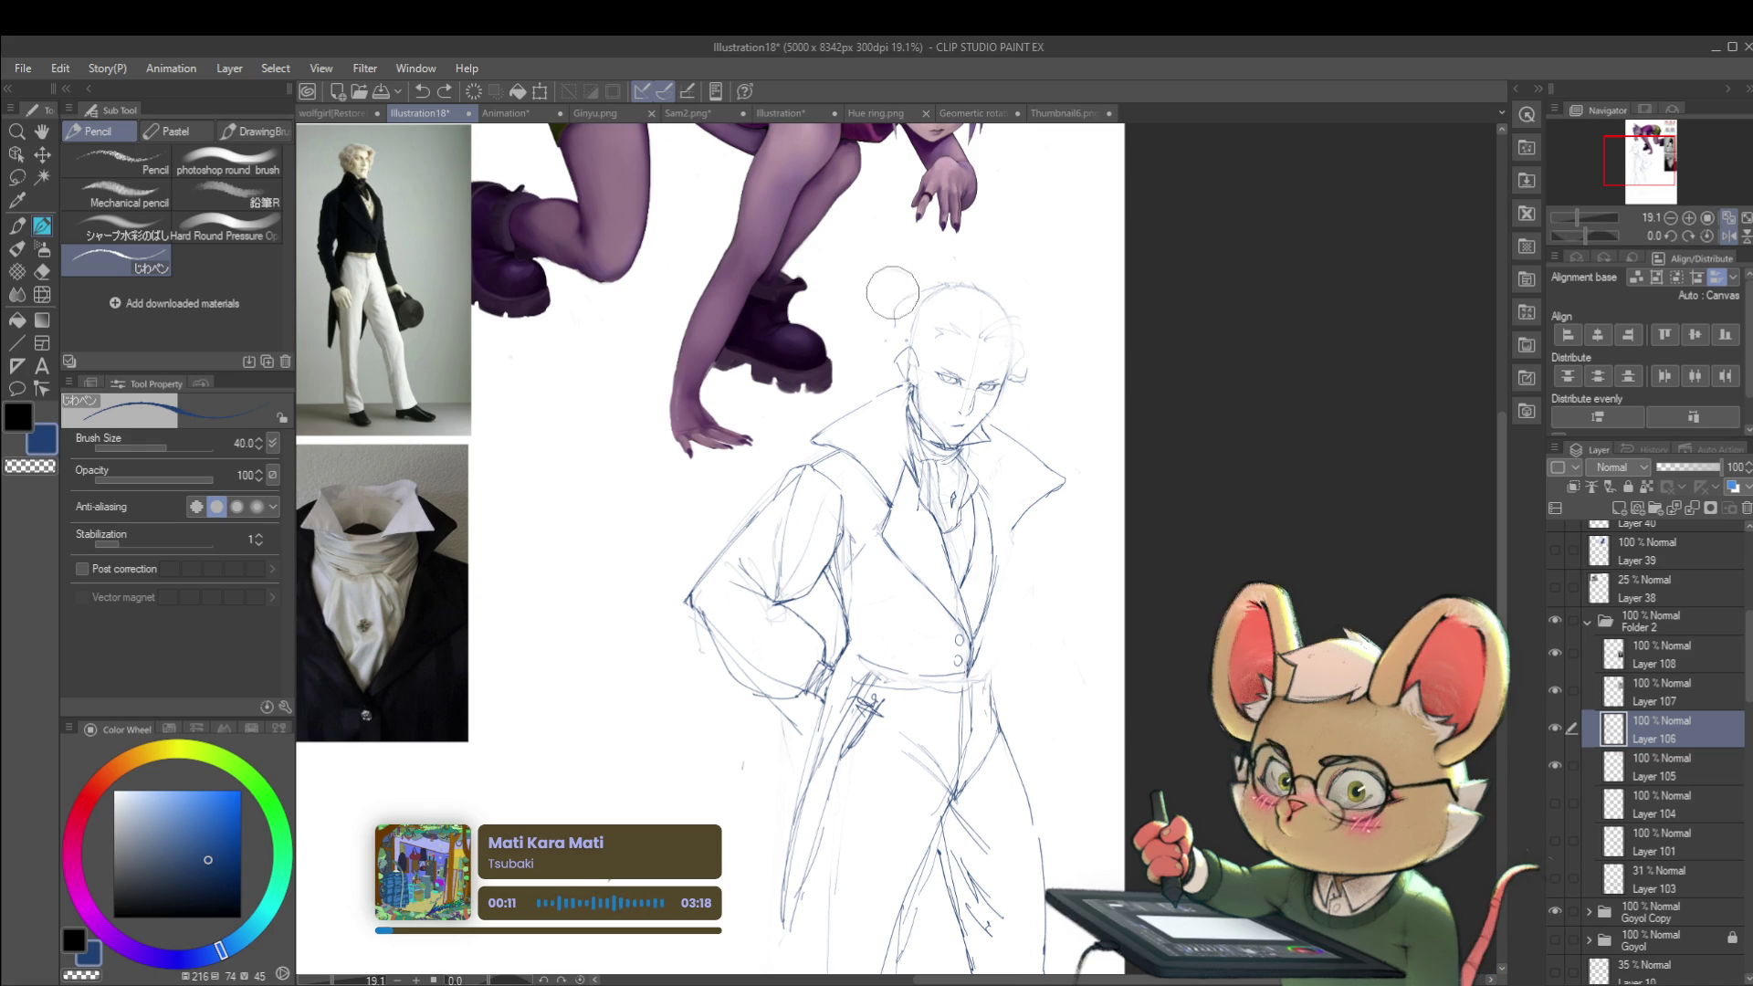
pyautogui.scroll(-3, 949, 290)
pyautogui.scroll(3, 944, 284)
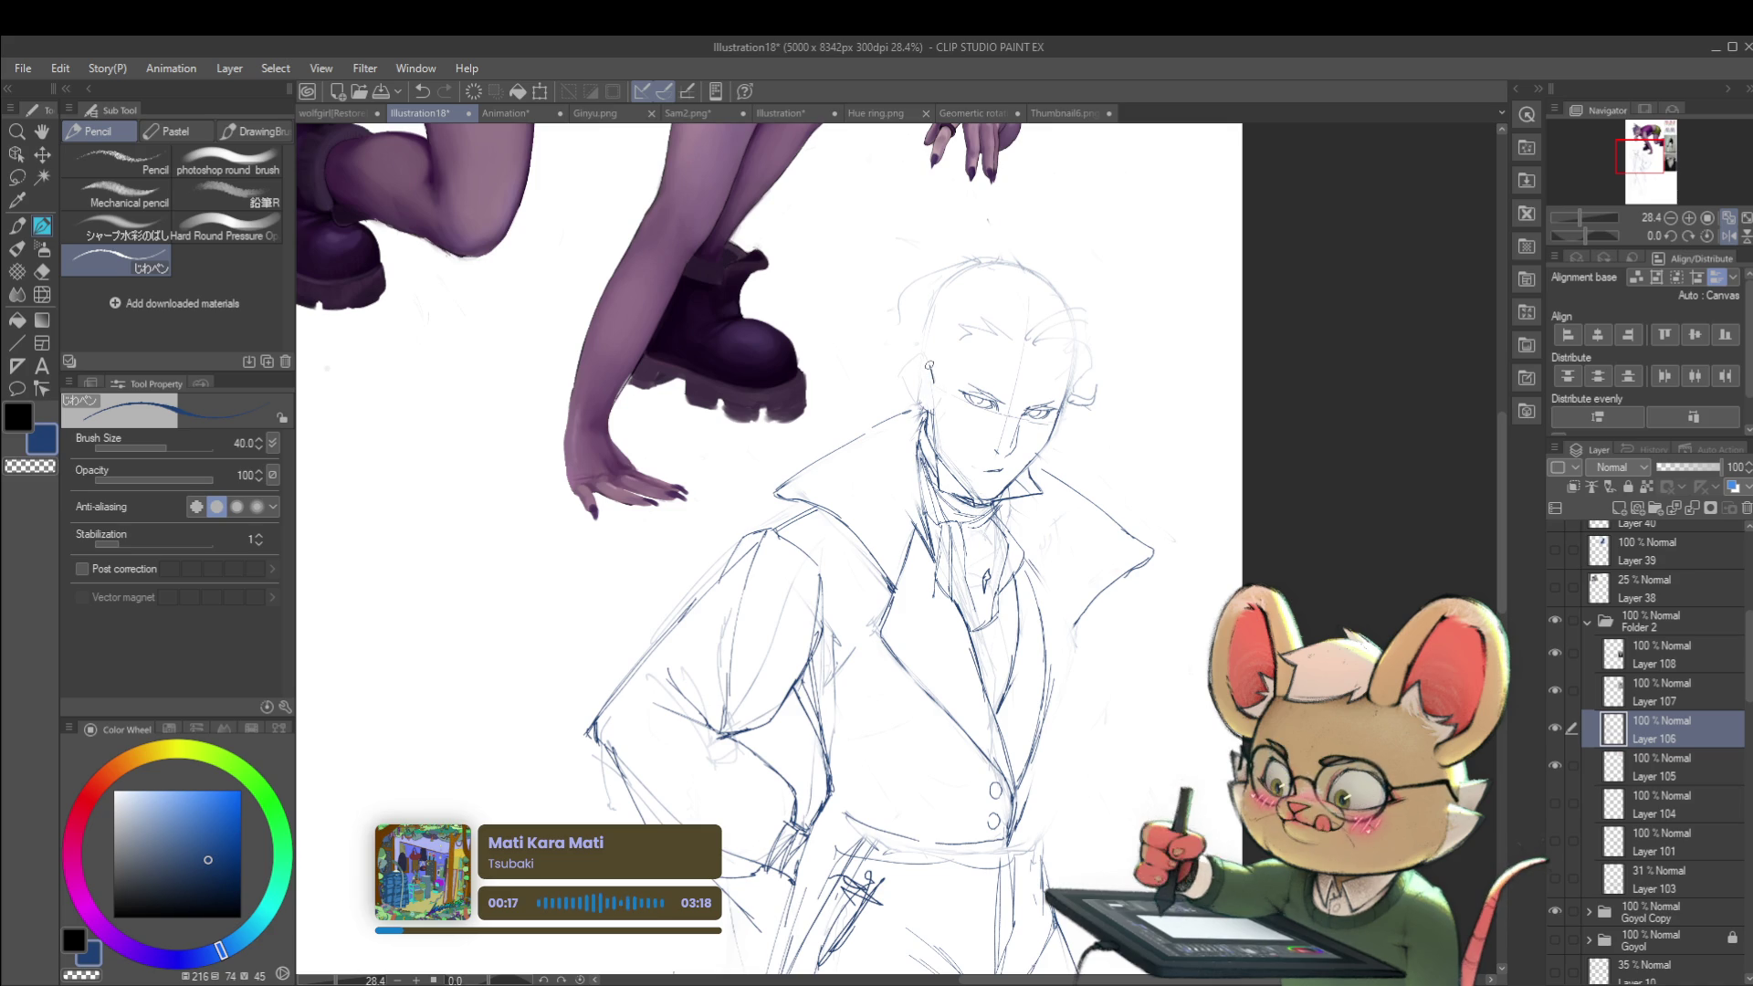
pyautogui.moveTo(910, 362); pyautogui.dragTo(915, 399)
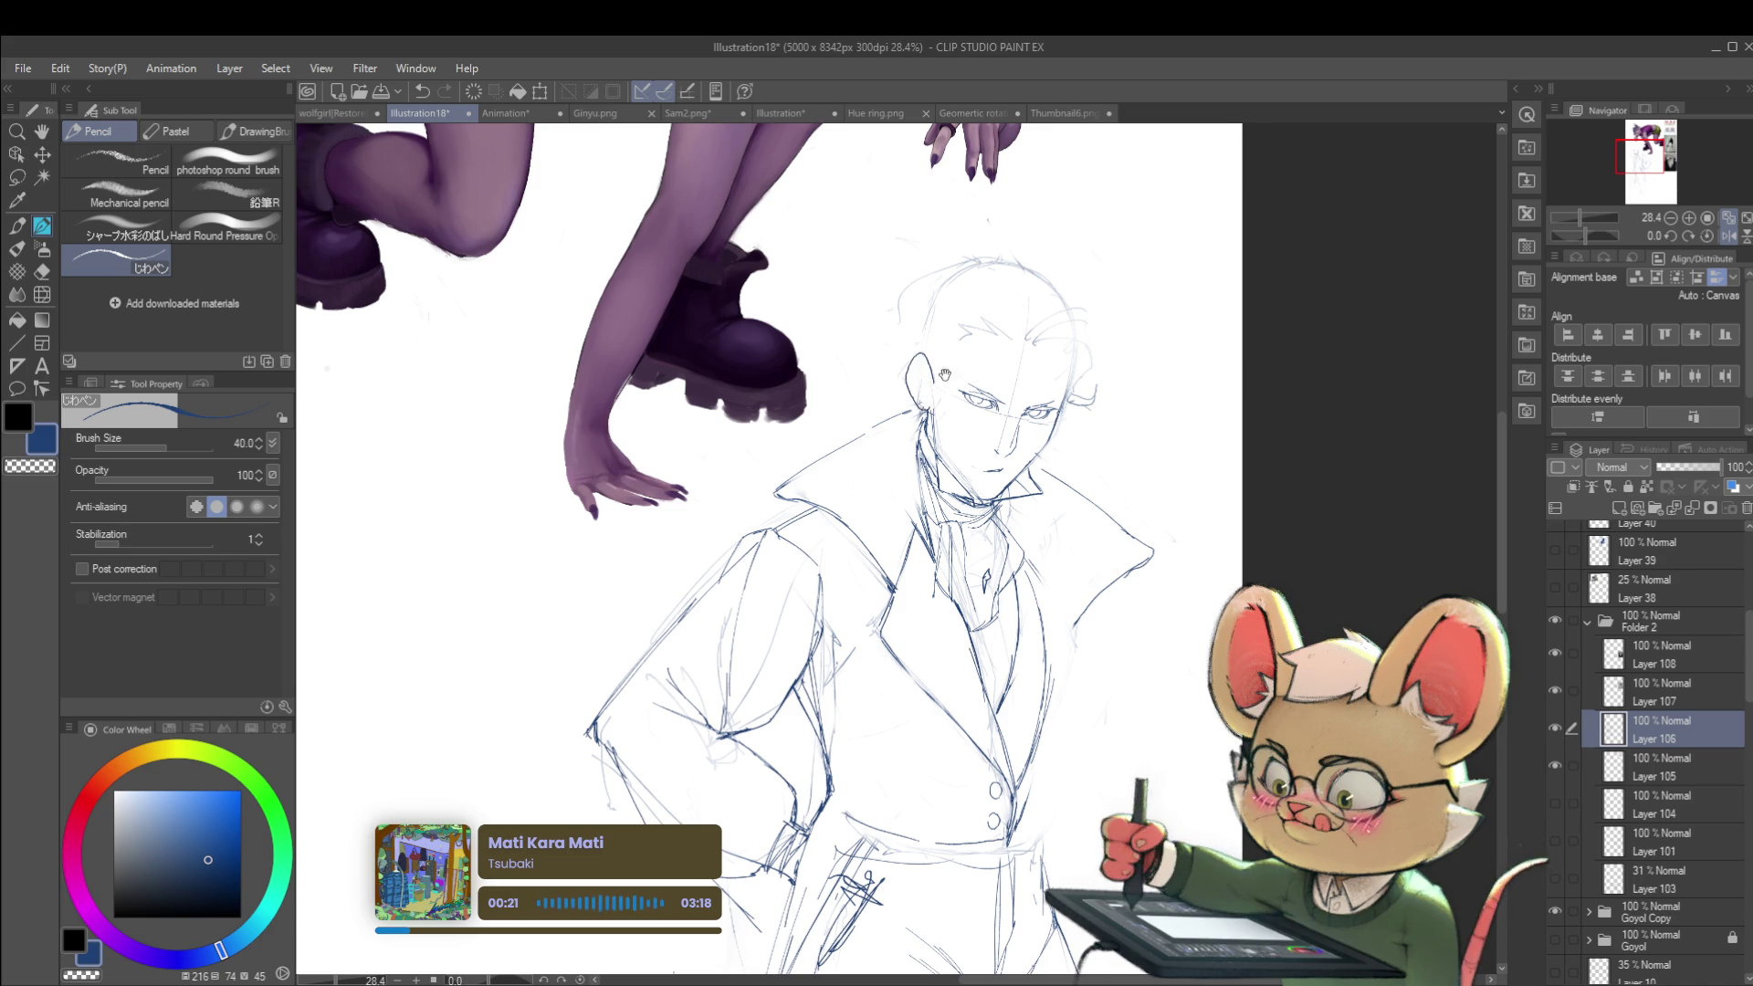
# Step: Flip the view back to normal and zoom out to compare the sketch with the reference photos
pyautogui.press('h')
pyautogui.hotkey('ctrl', '-')
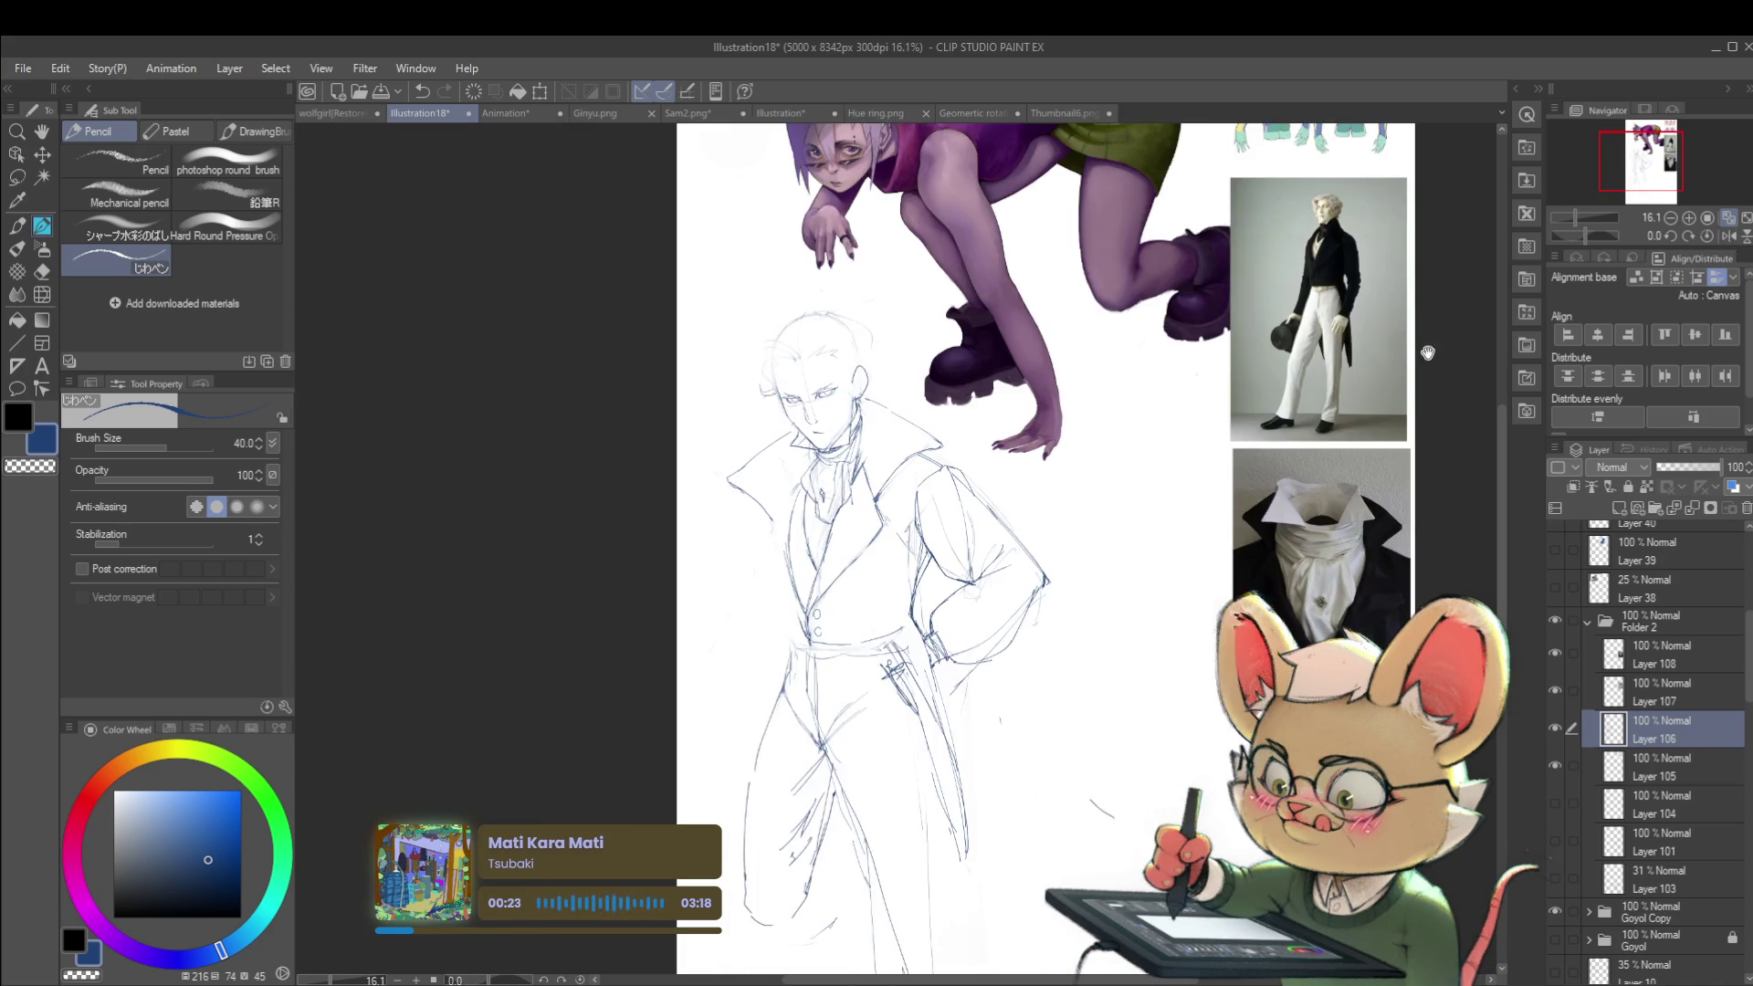
pyautogui.moveTo(1509, 322); pyautogui.dragTo(1348, 395)
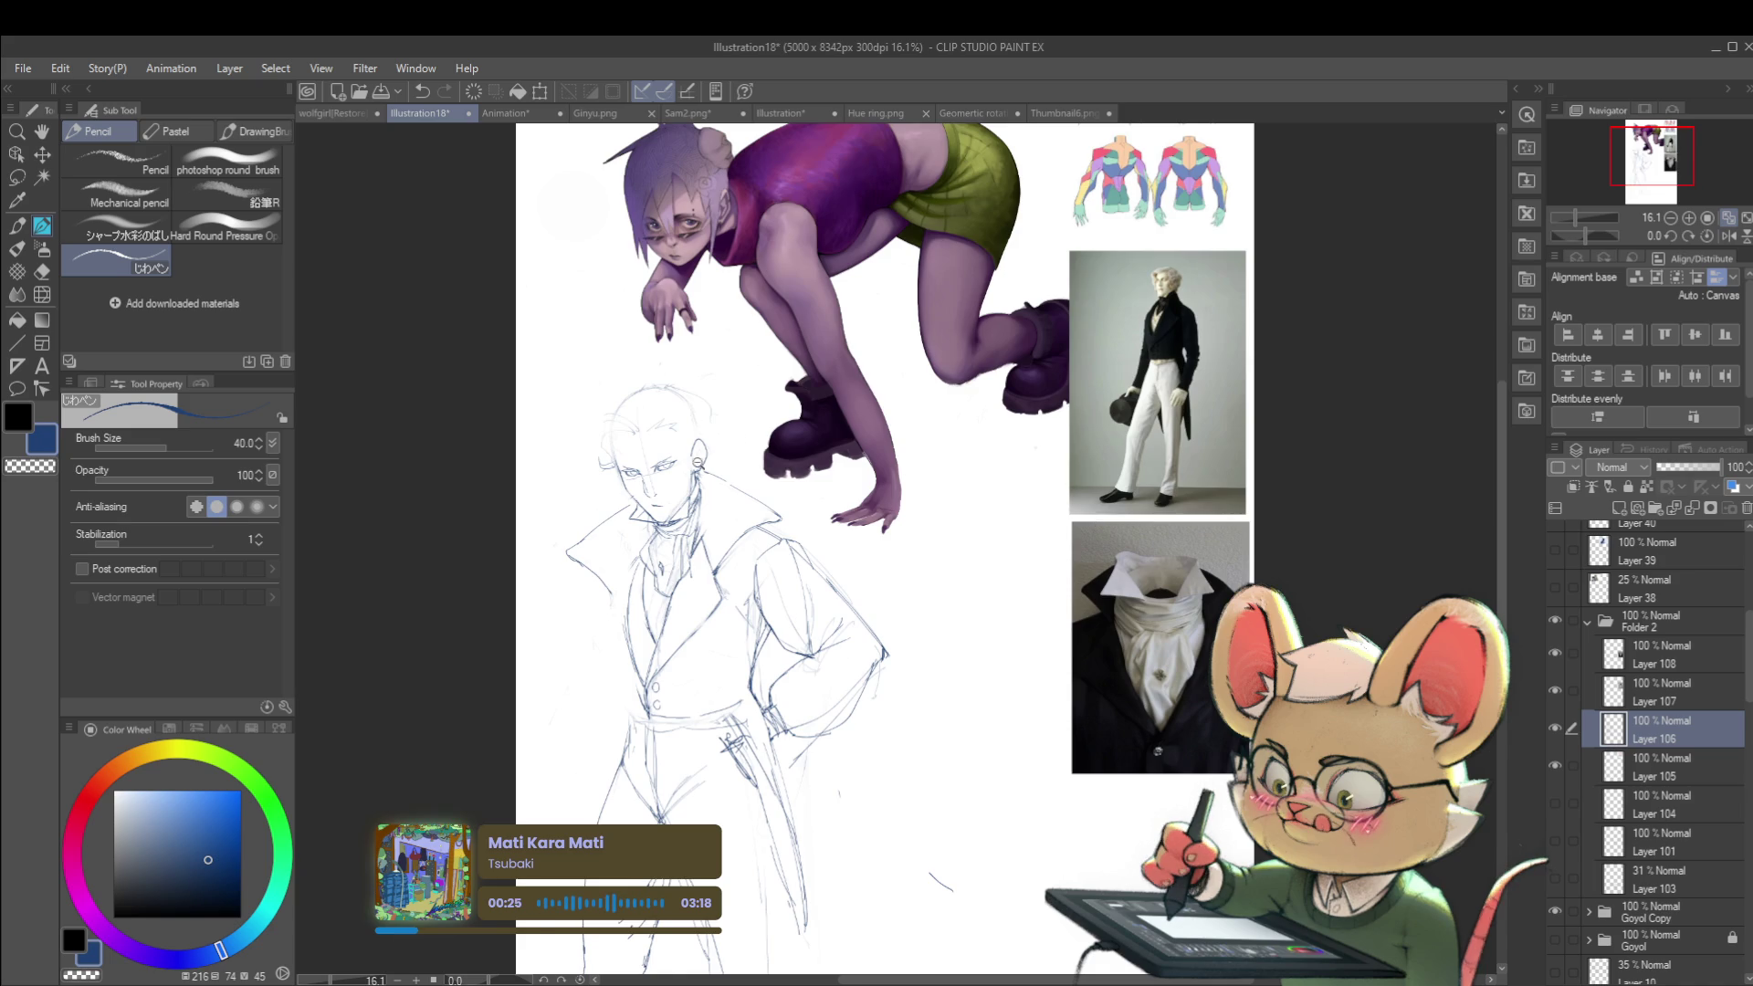
pyautogui.scroll(5, 701, 472)
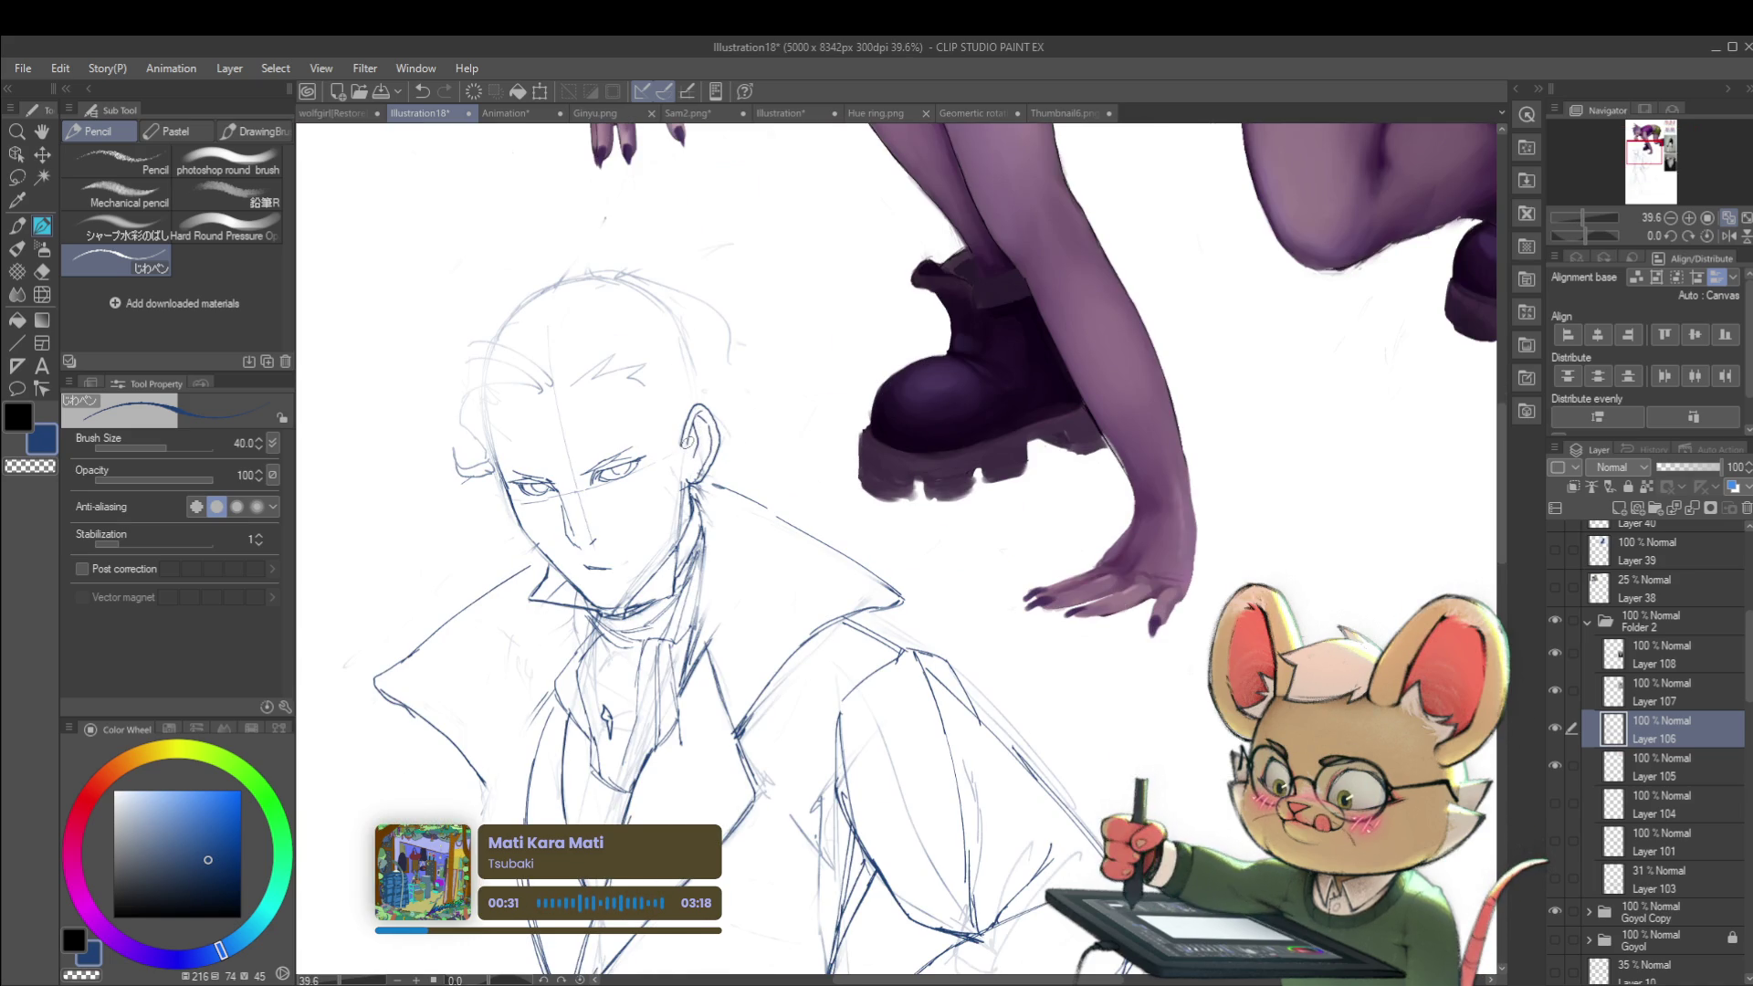
pyautogui.scroll(-8, 688, 473)
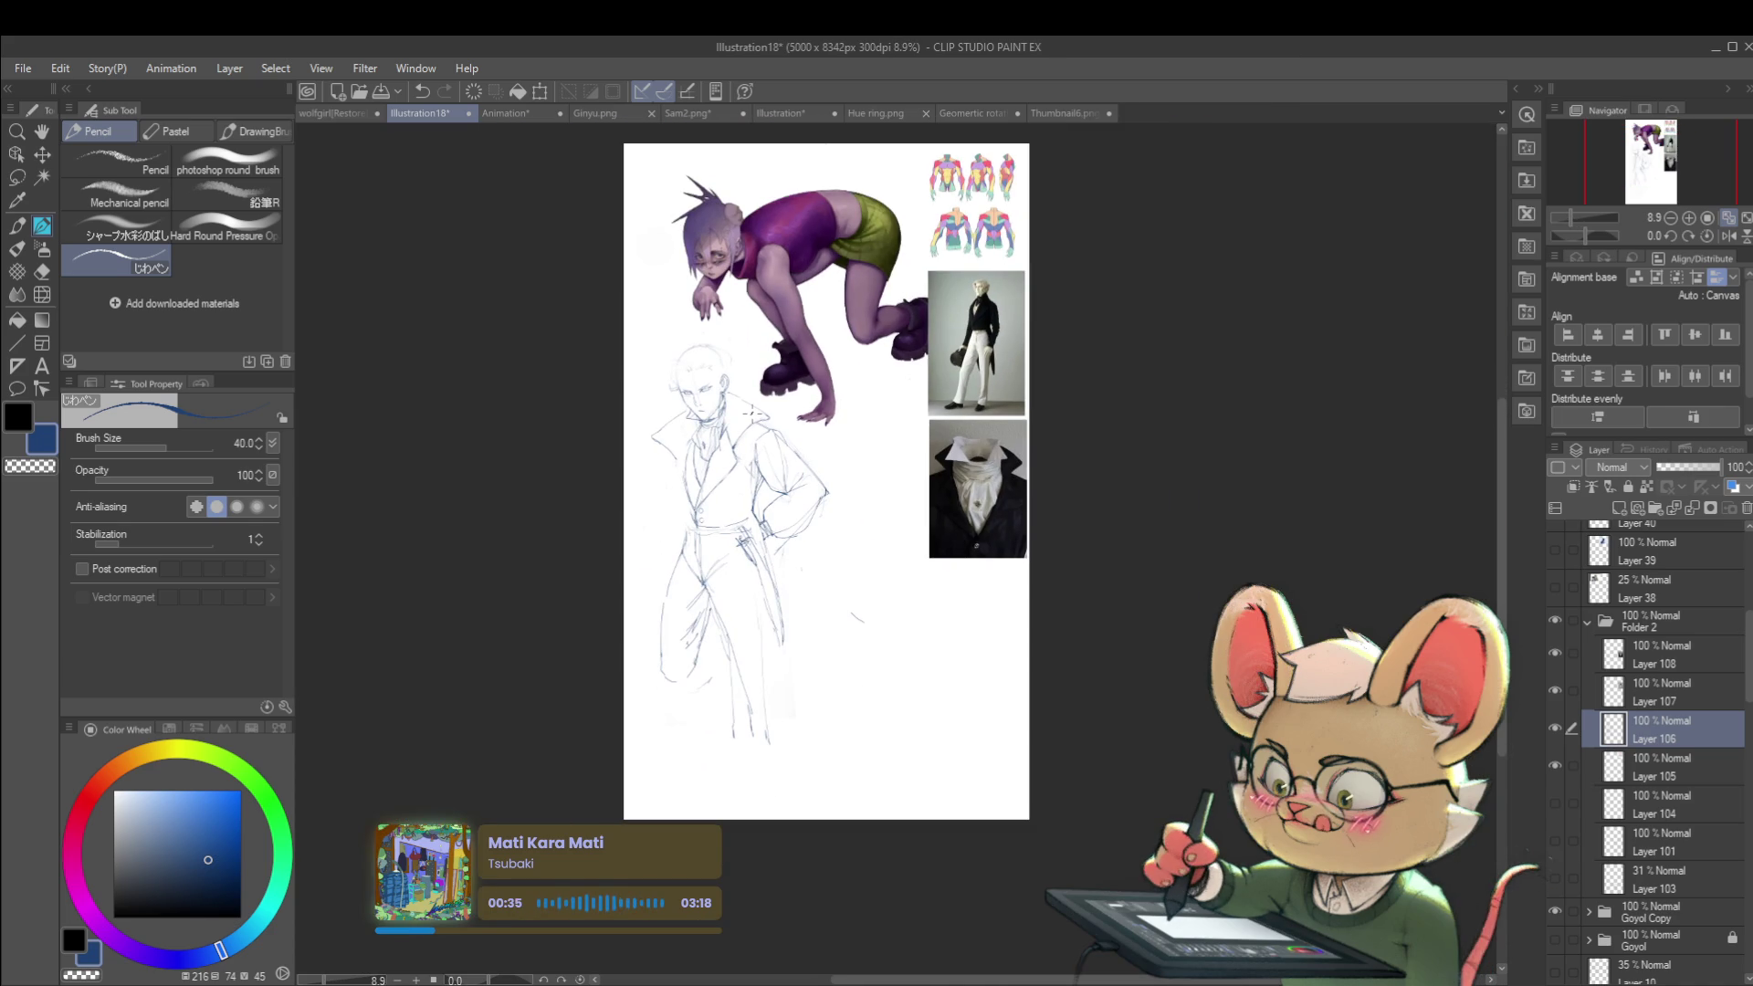
pyautogui.scroll(8, 664, 423)
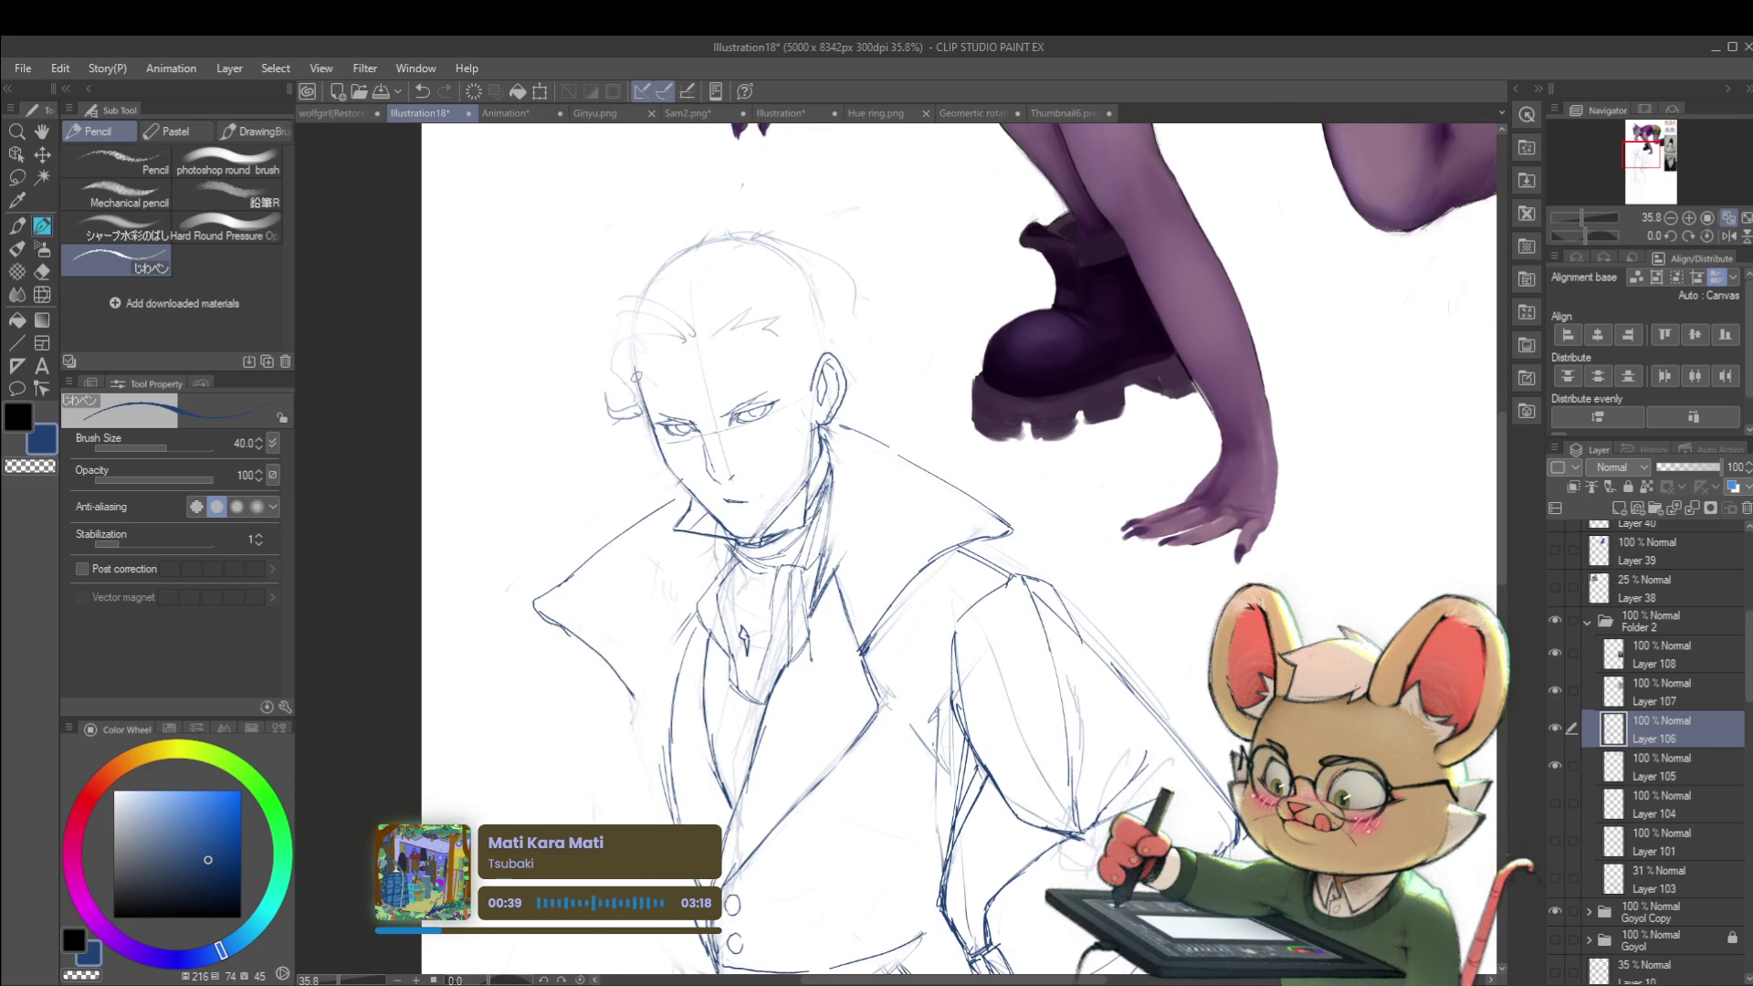
pyautogui.scroll(-5, 638, 341)
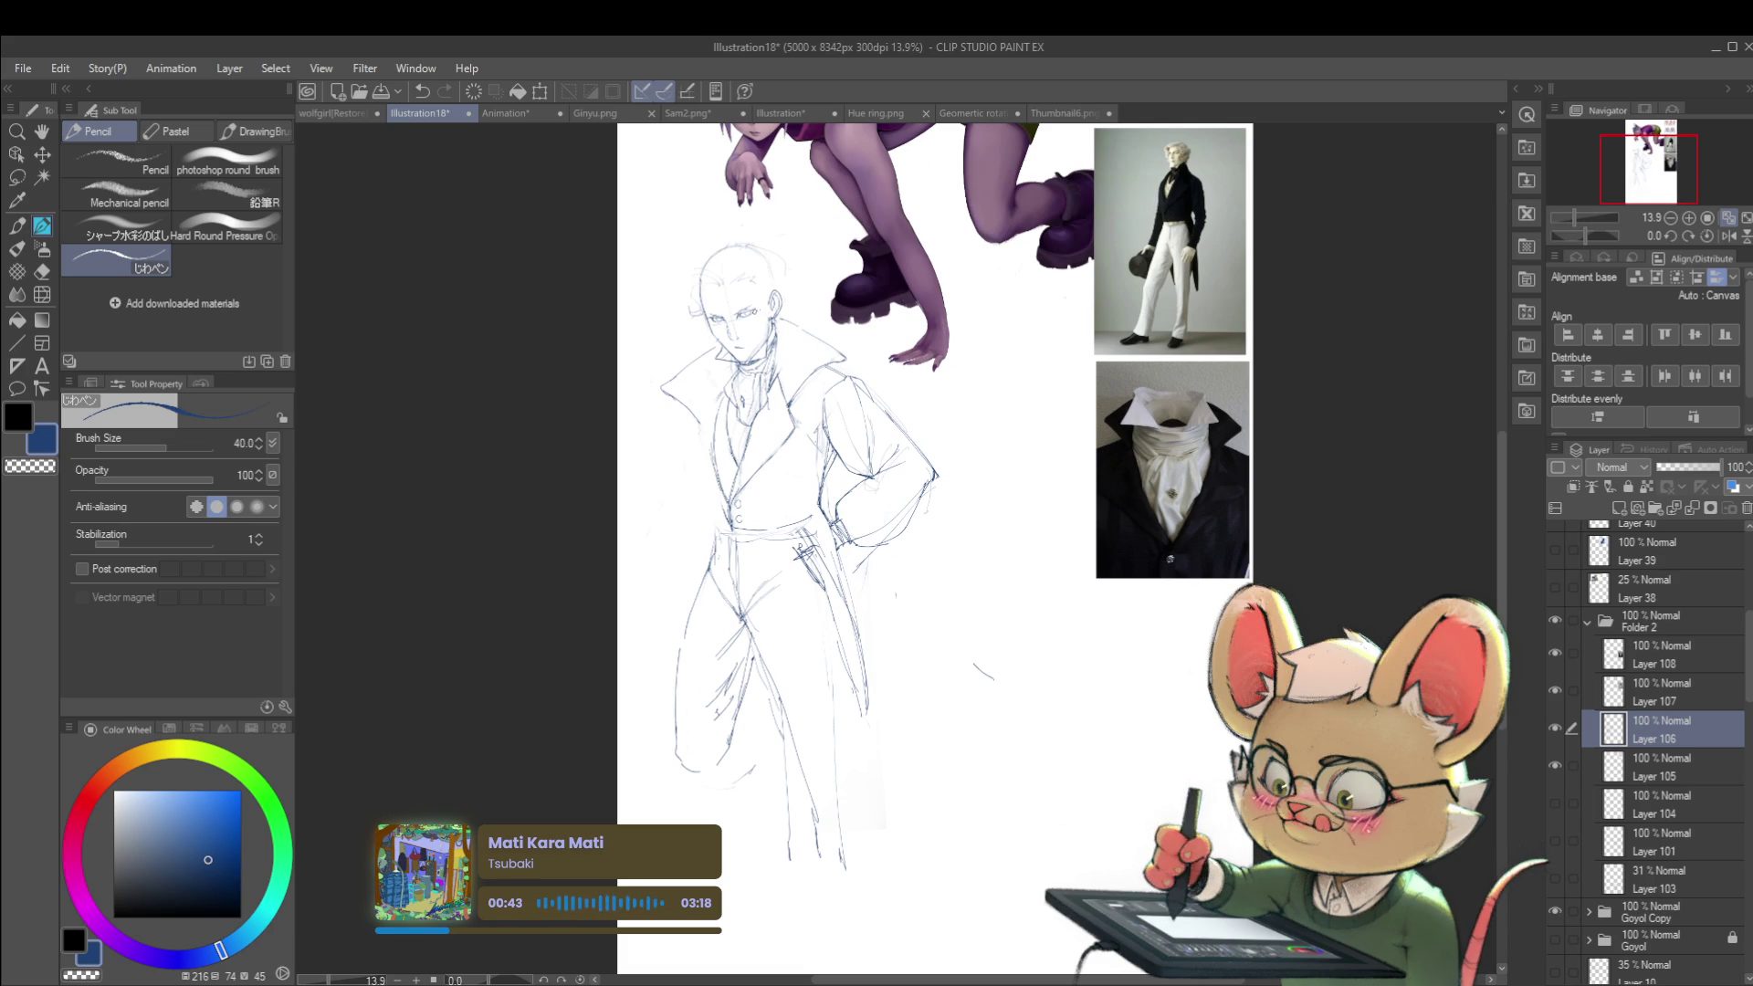
pyautogui.scroll(7, 727, 310)
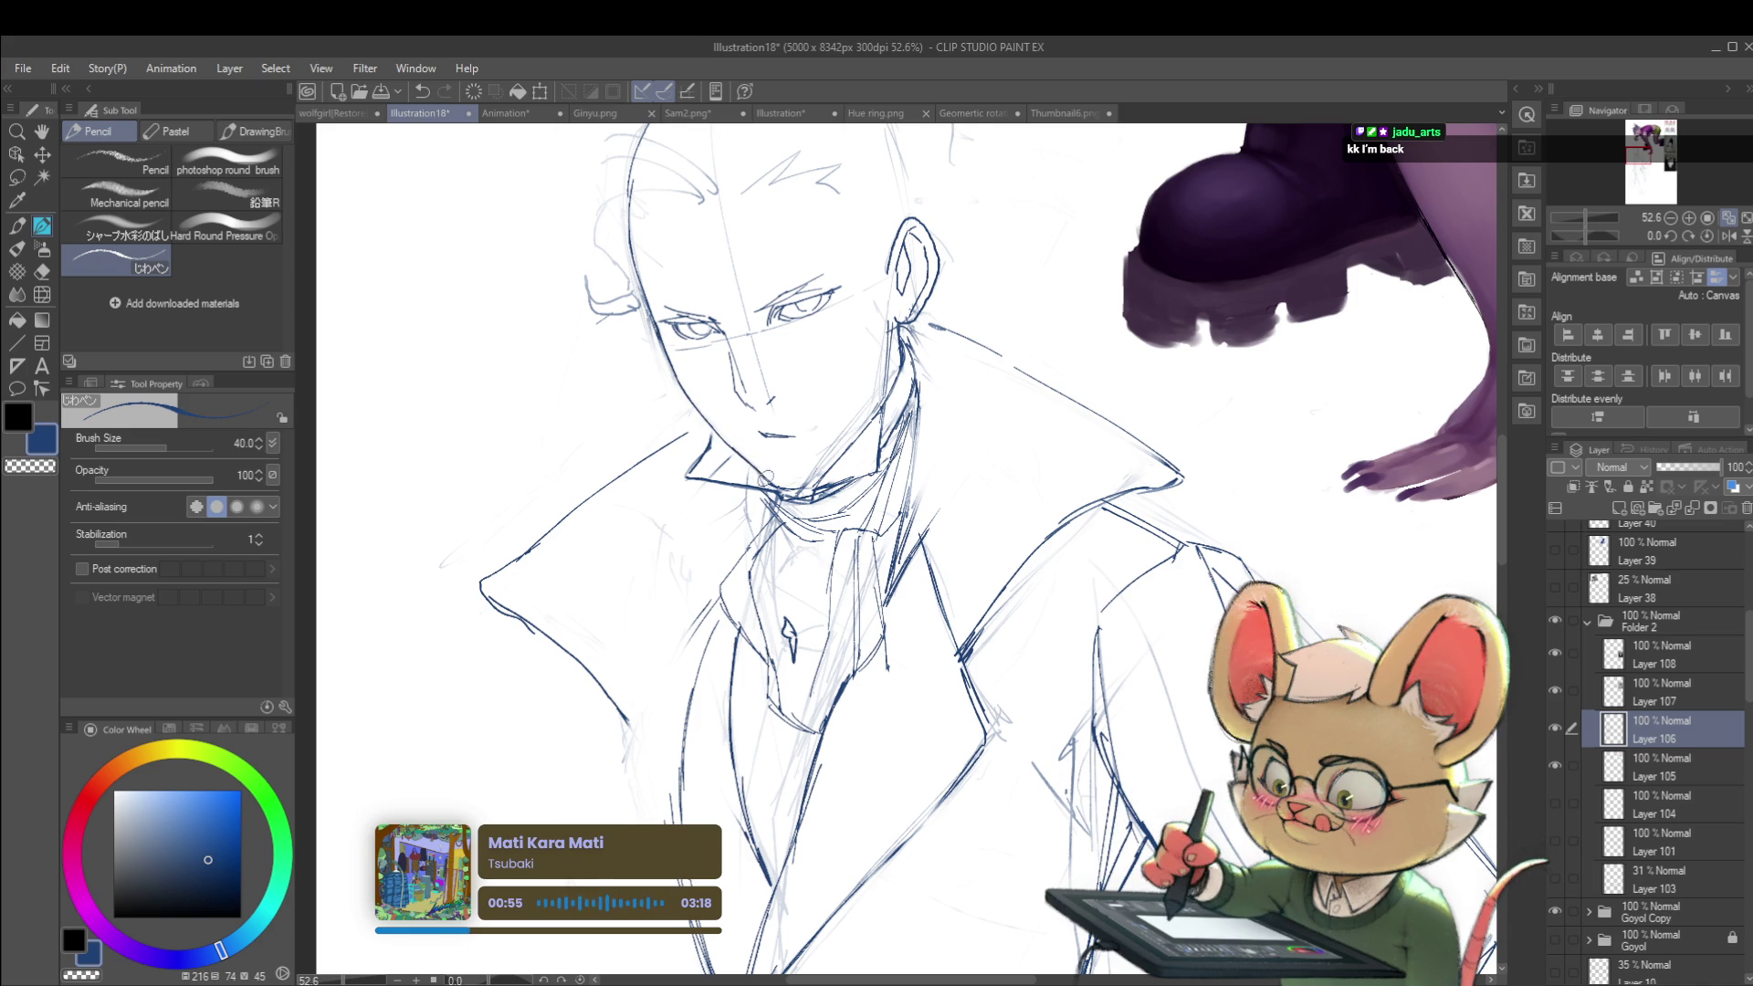
pyautogui.scroll(-5, 794, 420)
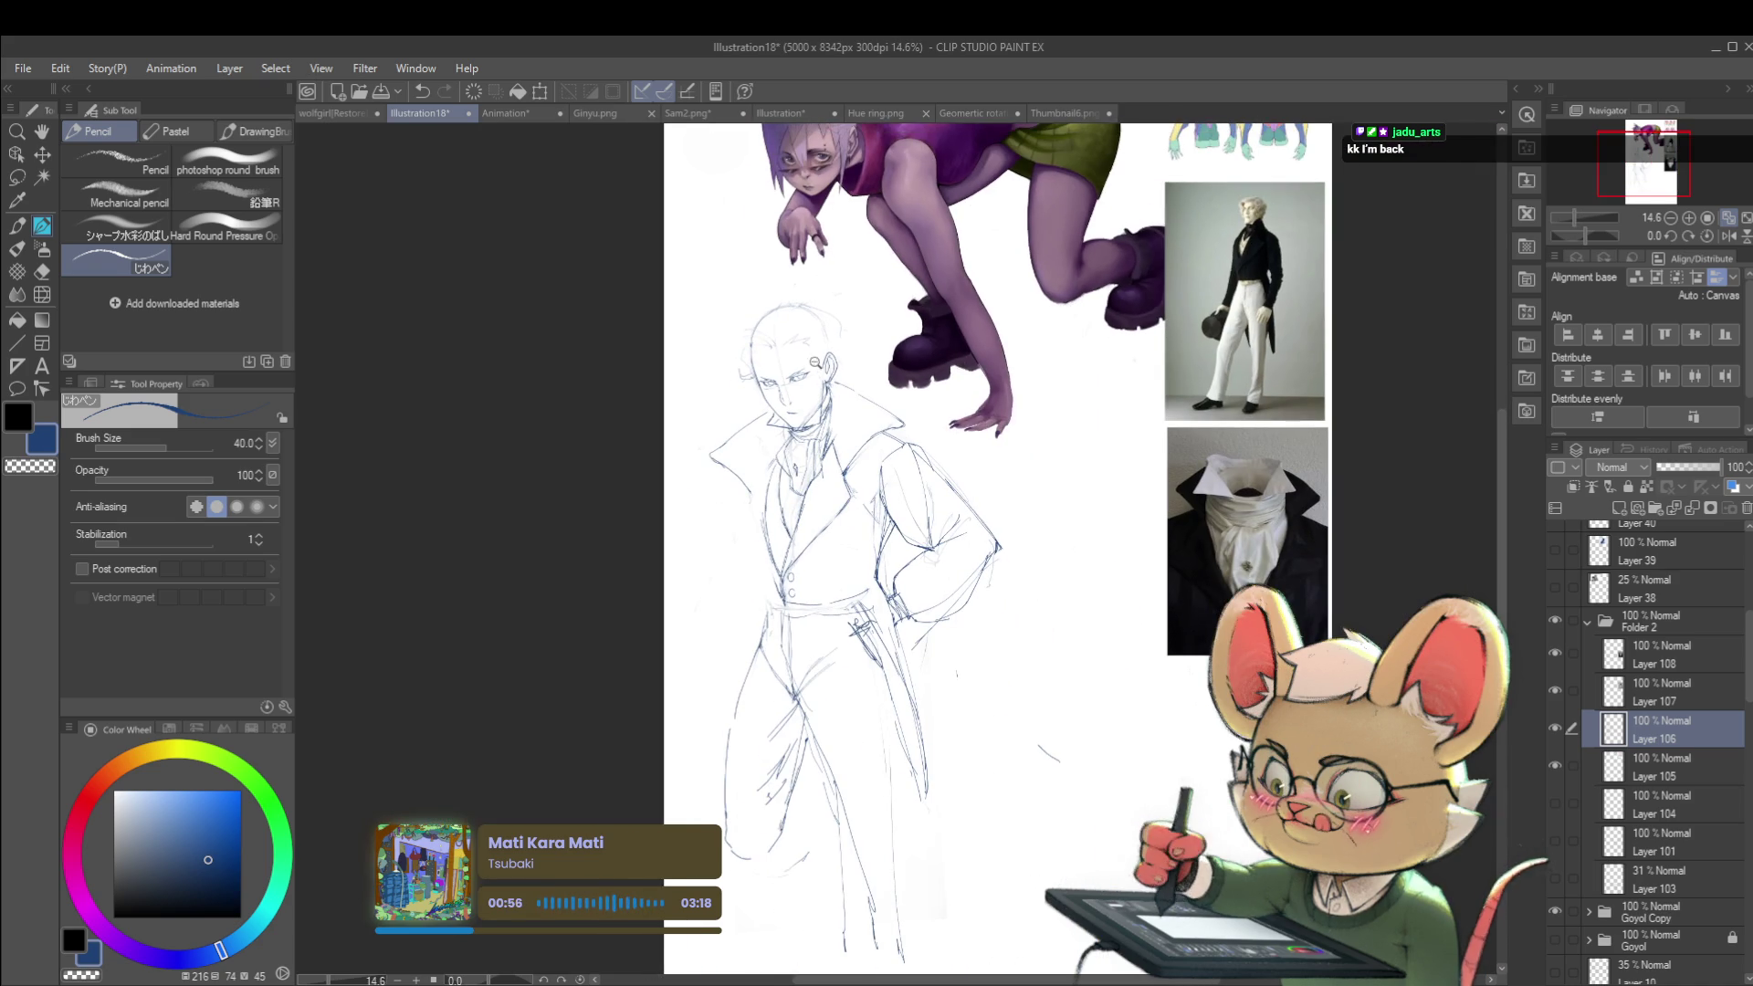
pyautogui.scroll(5, 817, 348)
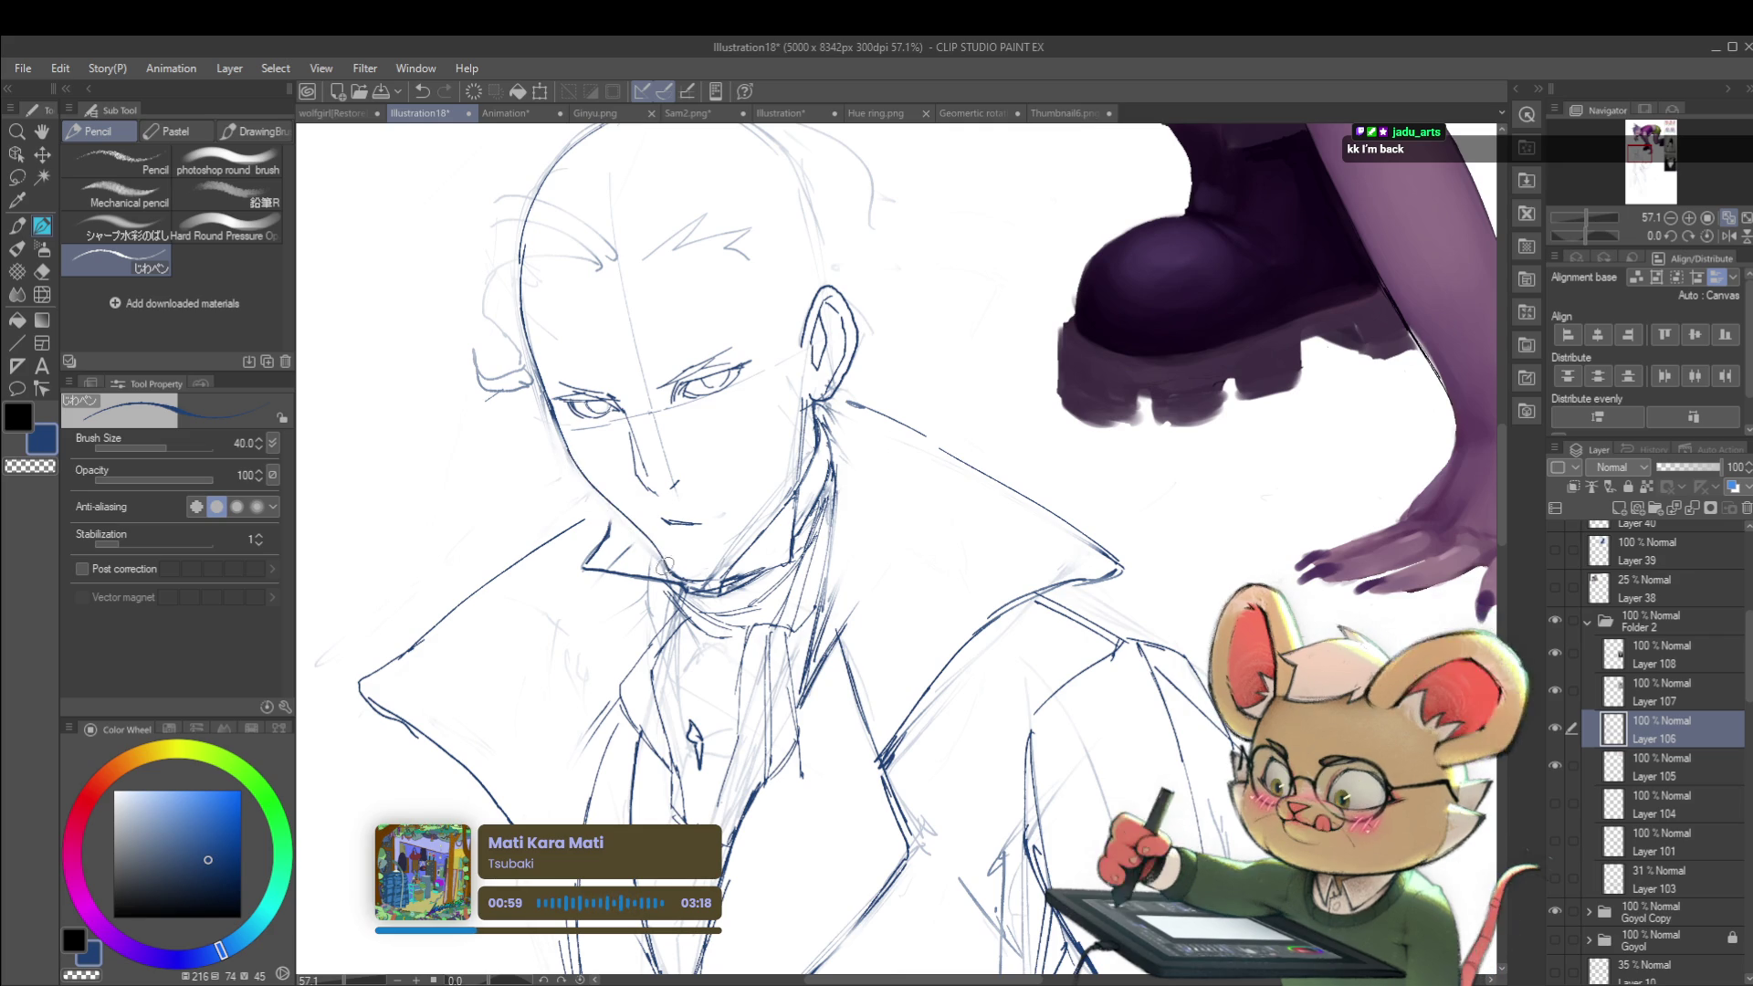
pyautogui.scroll(-6, 670, 568)
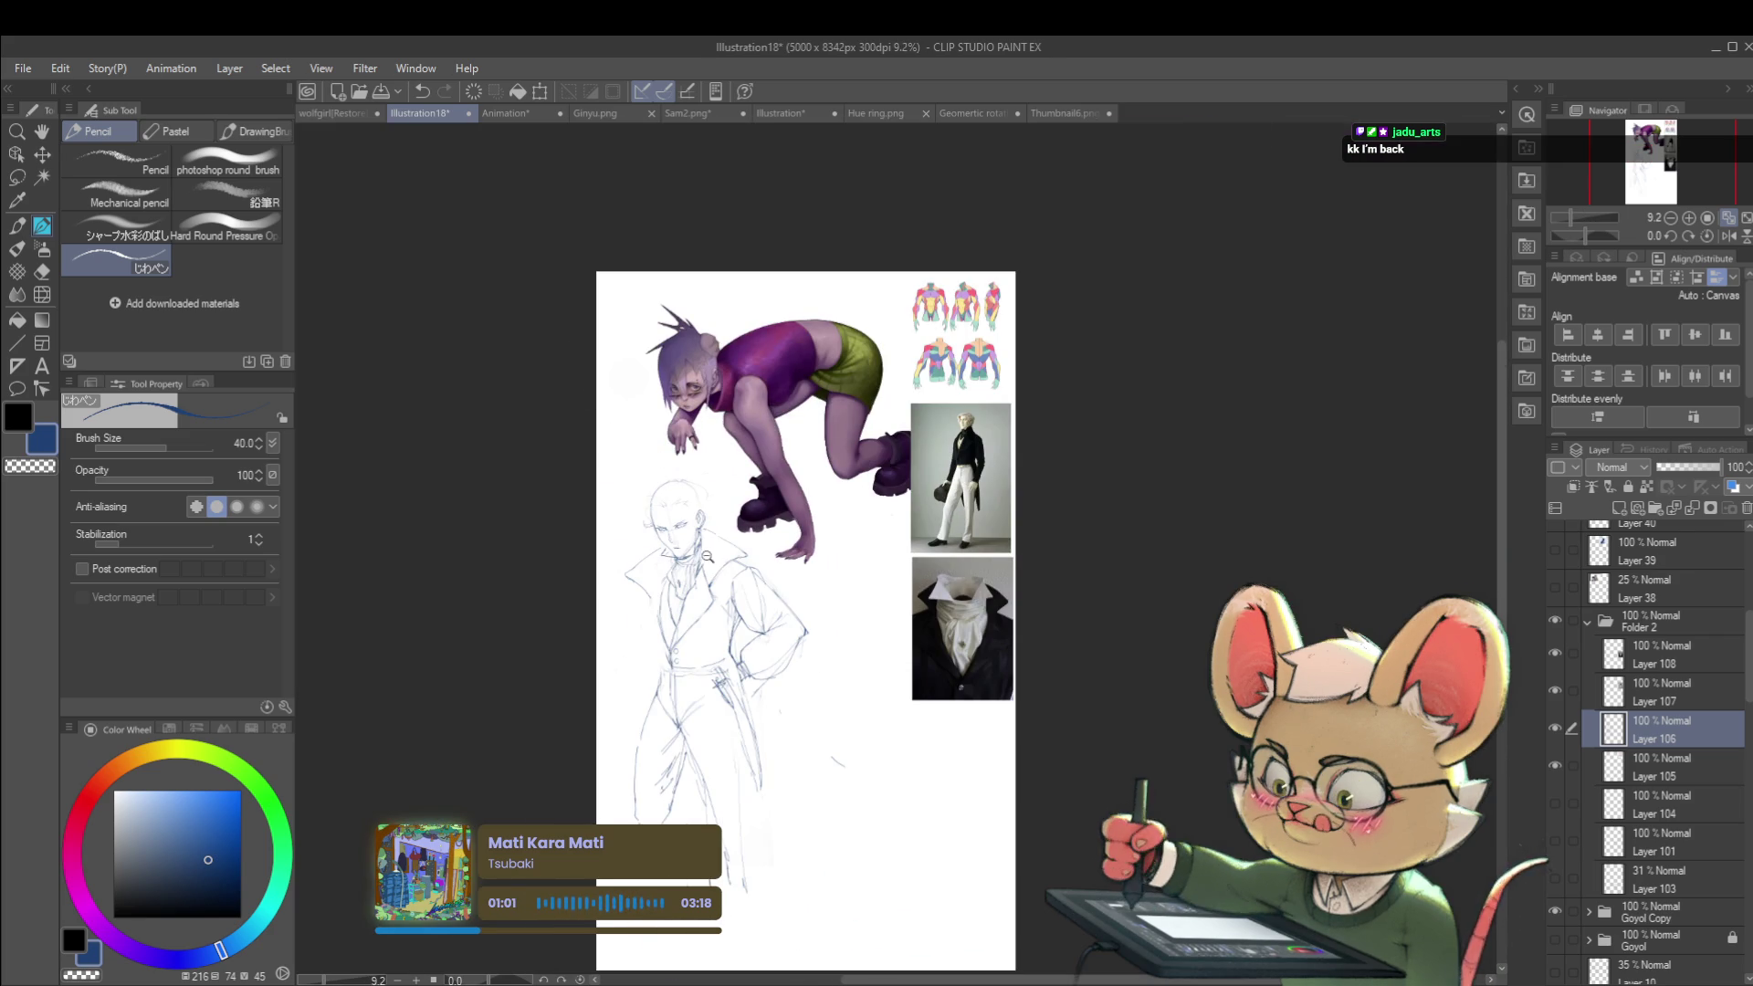
# Step: Try and undo short strokes near the jaw and along the neck below the ear
pyautogui.scroll(5, 684, 548)
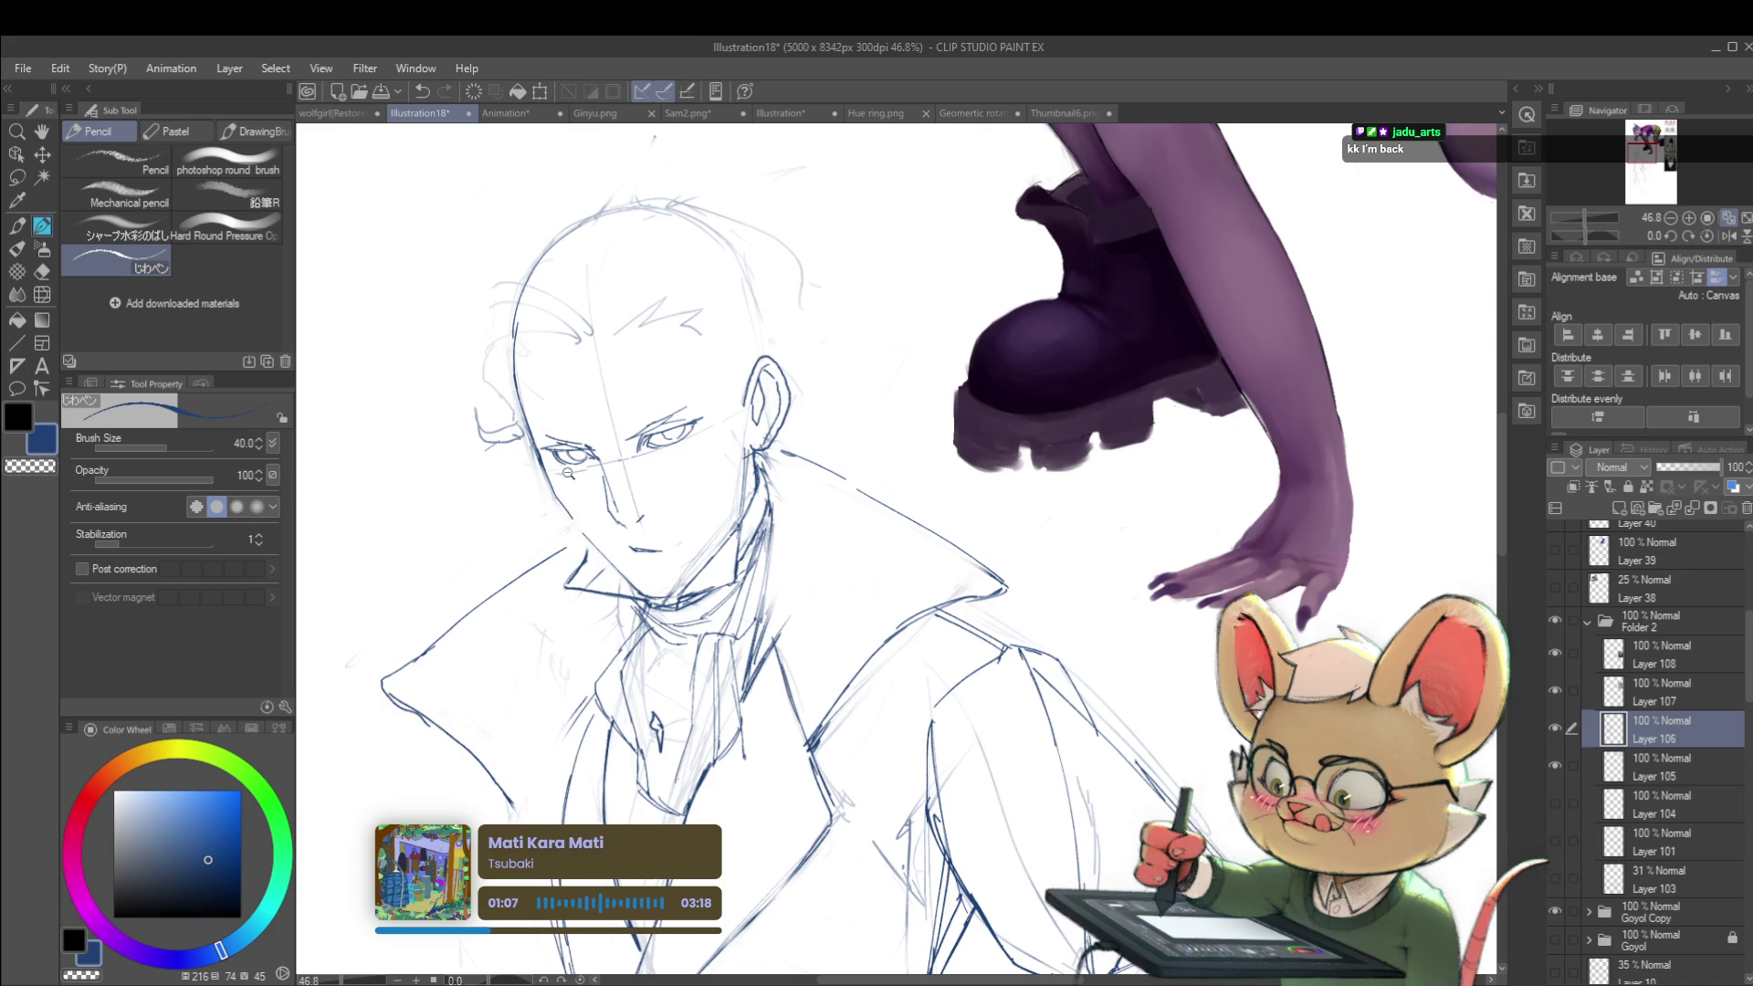
pyautogui.scroll(-2, 566, 470)
pyautogui.scroll(2, 640, 516)
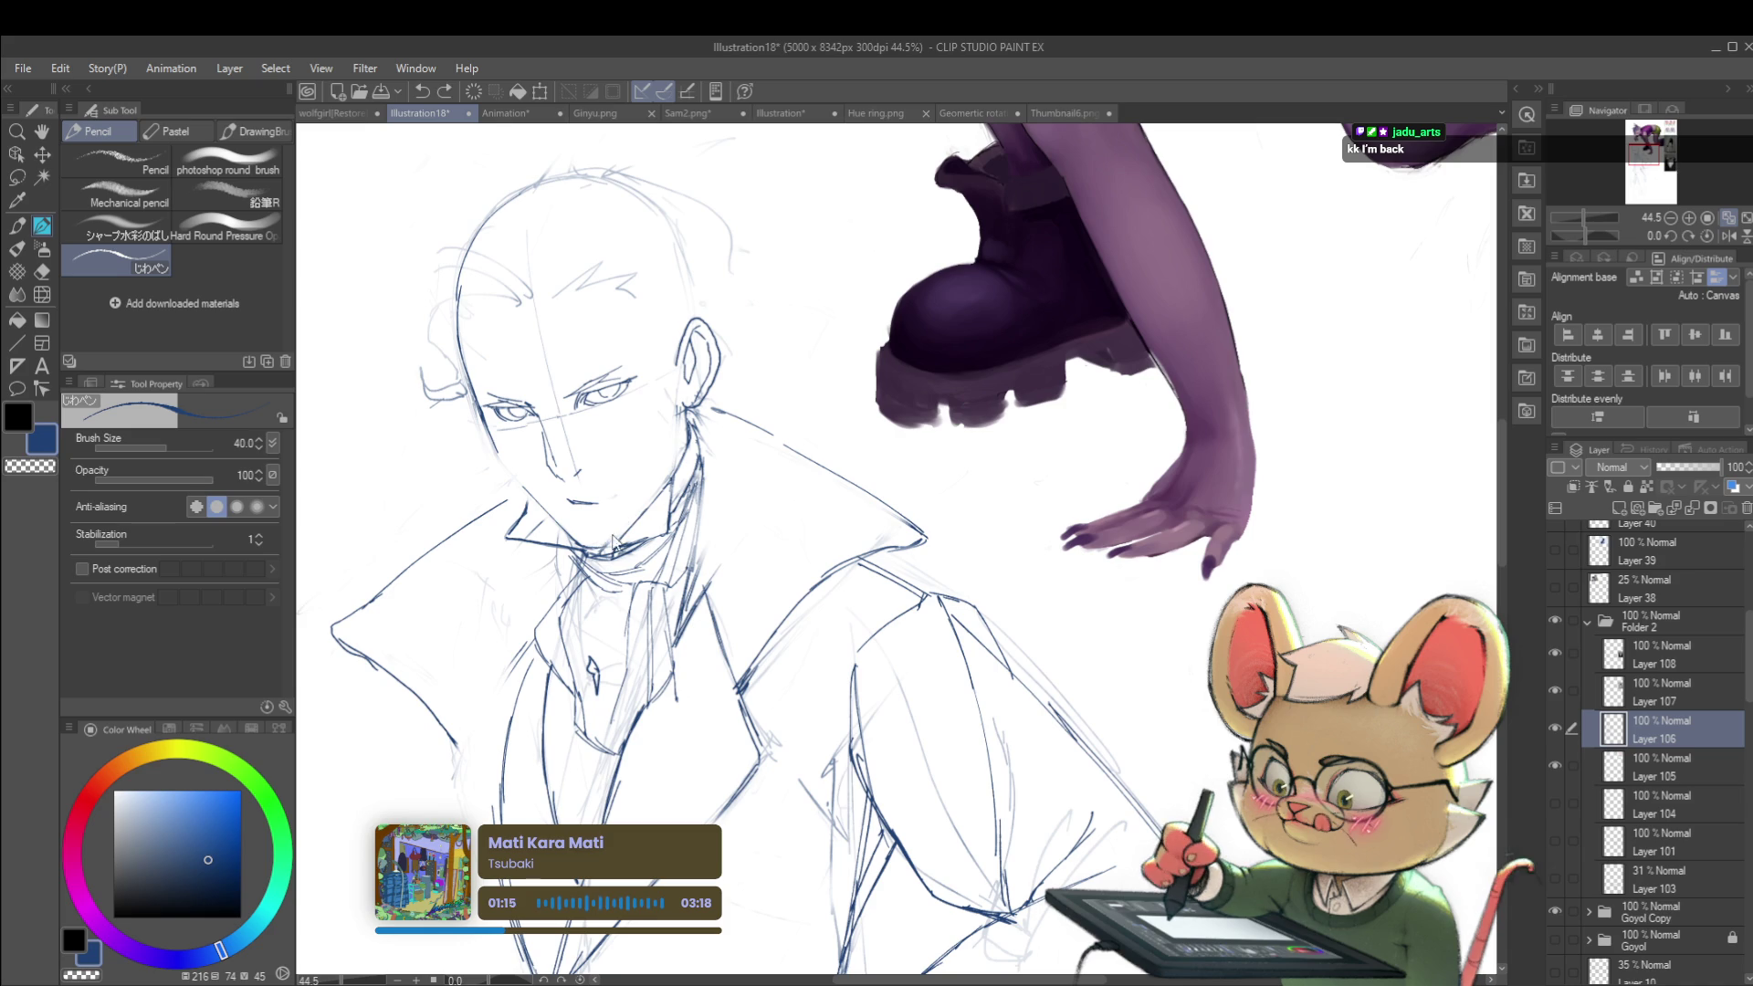
pyautogui.moveTo(602, 543); pyautogui.dragTo(639, 499)
pyautogui.hotkey('ctrl', 'z')
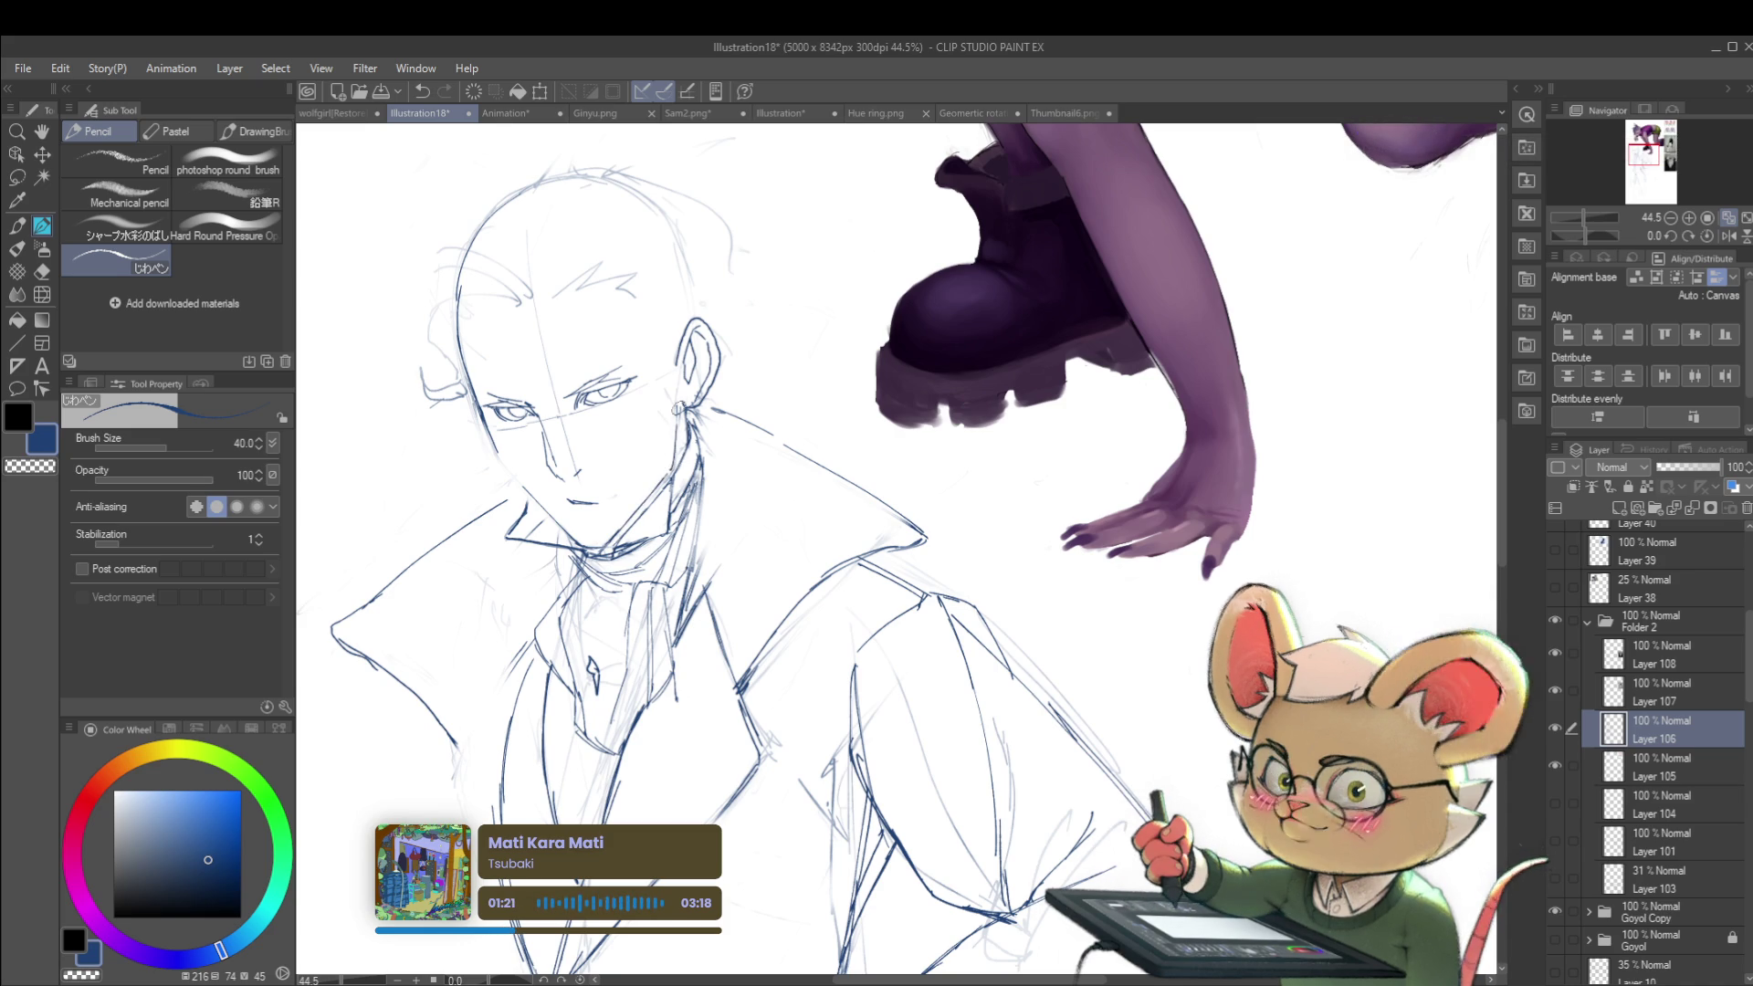
pyautogui.moveTo(679, 422); pyautogui.dragTo(674, 471)
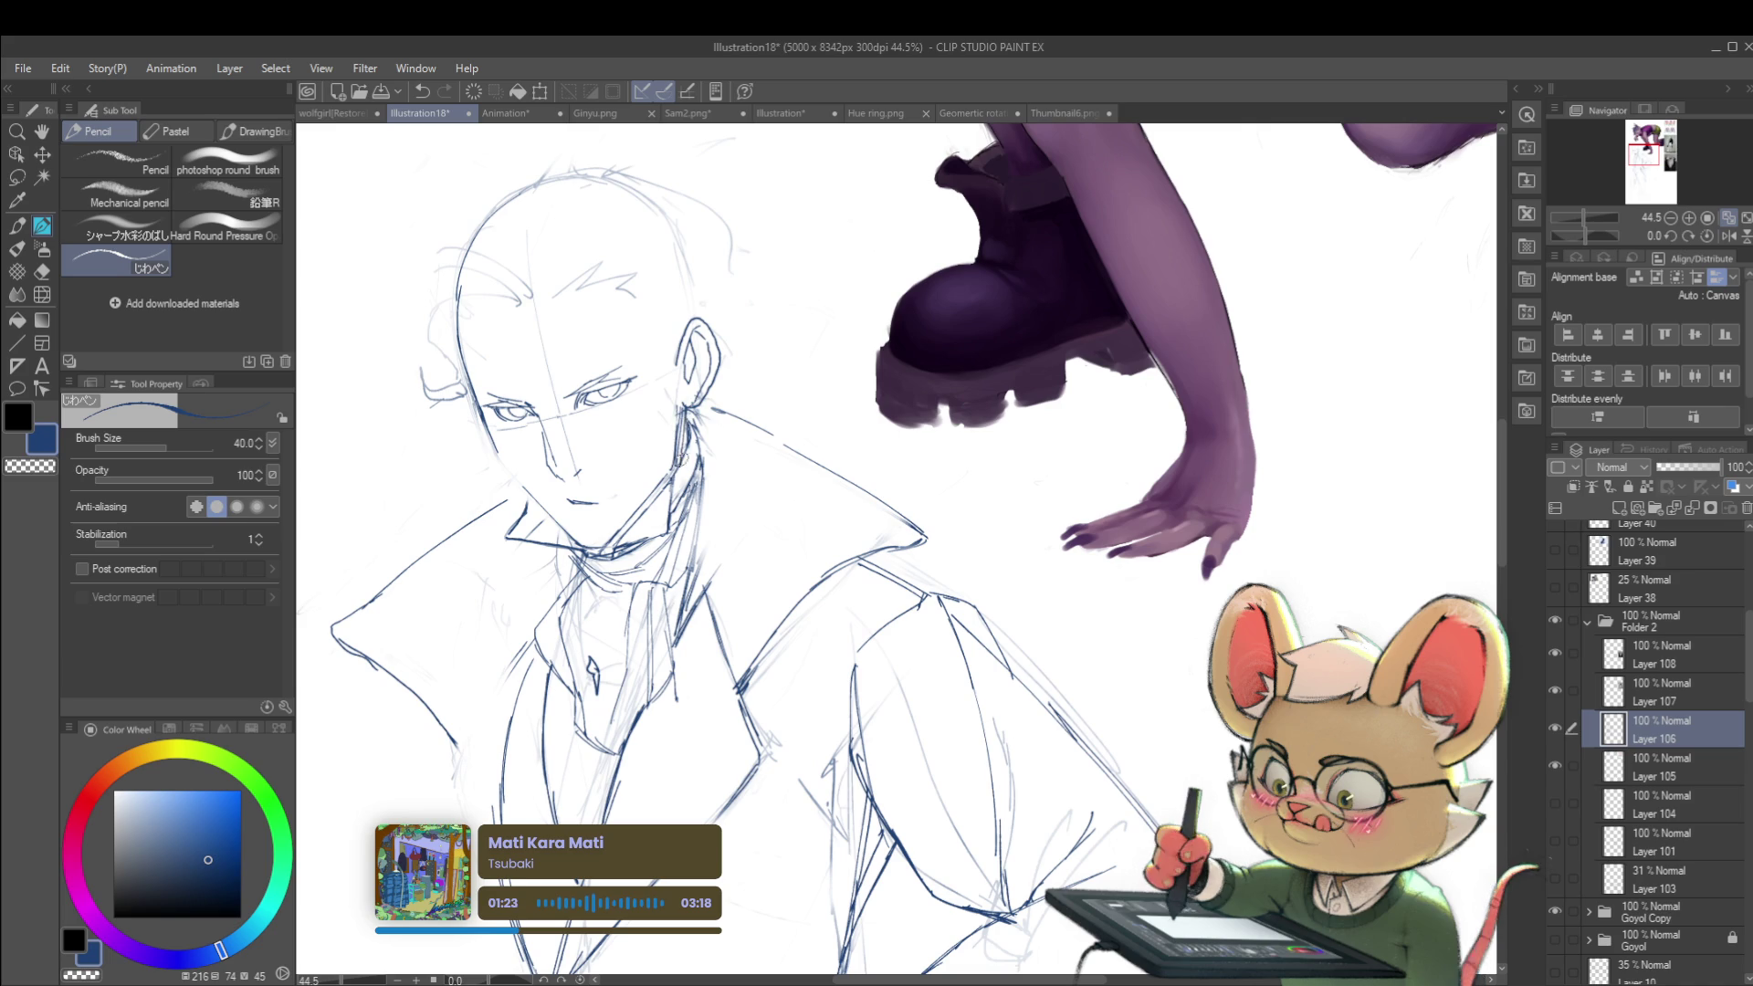
pyautogui.hotkey('ctrl', 'z')
# Step: Switch to light blue, redraw the neck line below the ear, and mirror the view
pyautogui.click(158, 826)
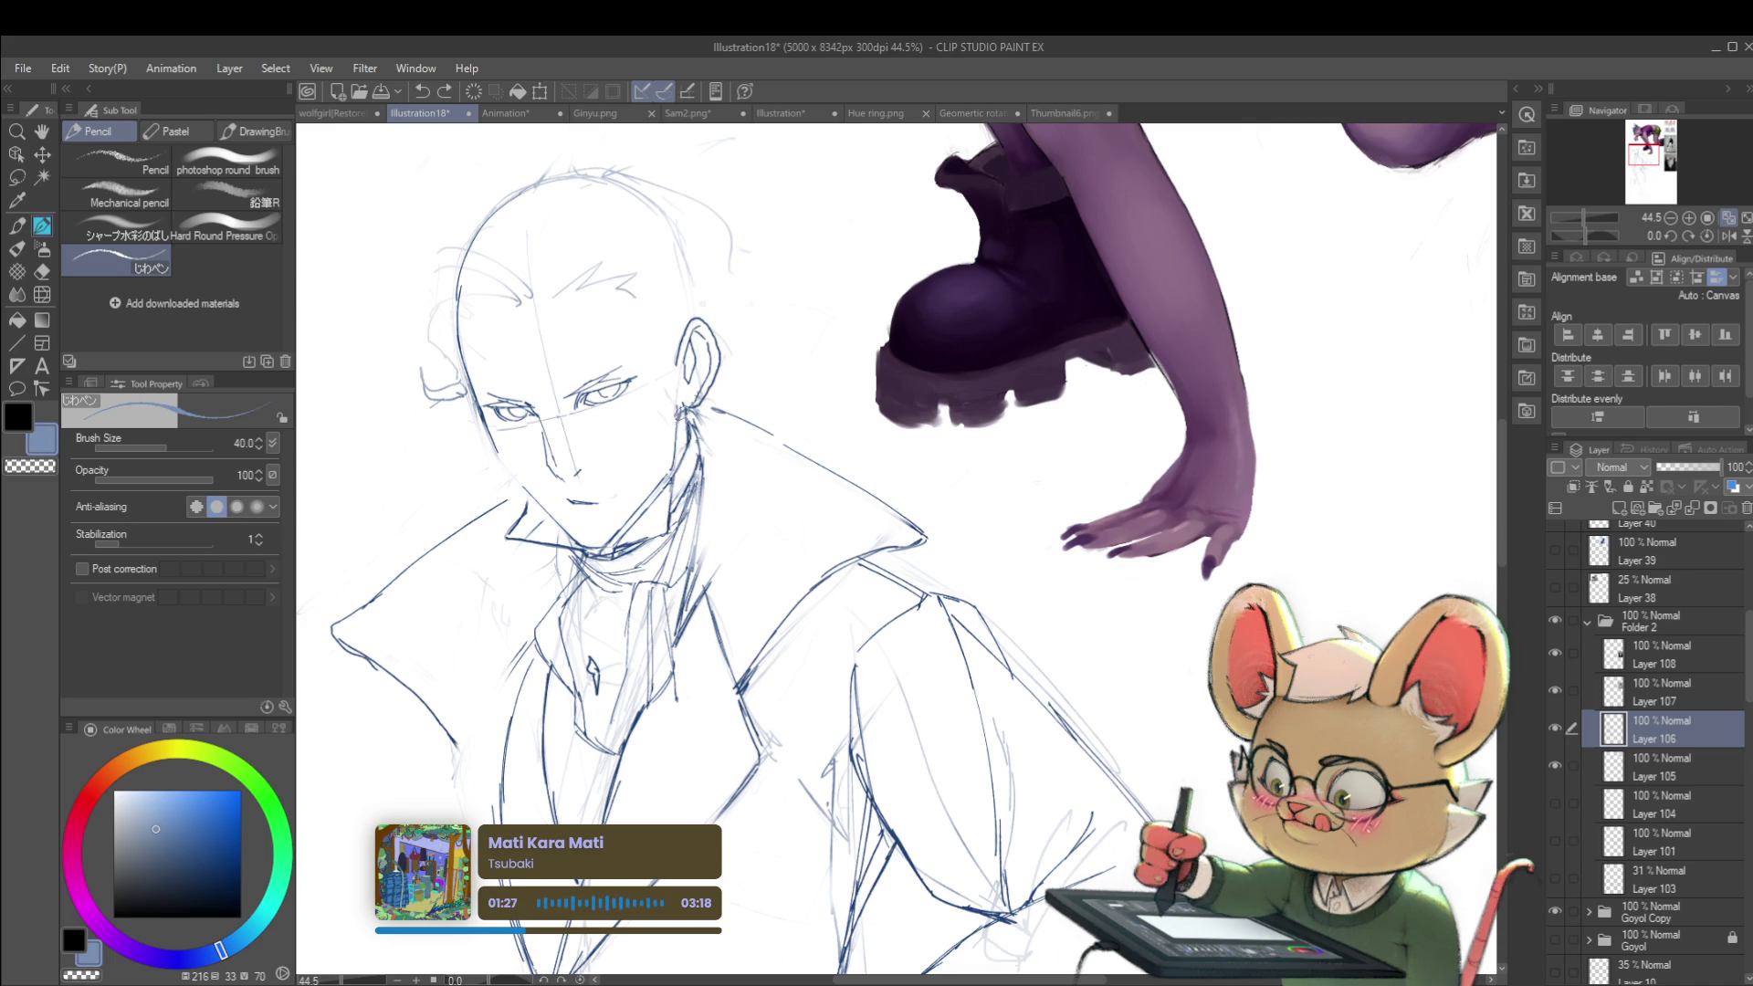
pyautogui.moveTo(680, 423)
pyautogui.mouseDown()
pyautogui.moveTo(689, 459)
pyautogui.moveTo(604, 549)
pyautogui.mouseUp()
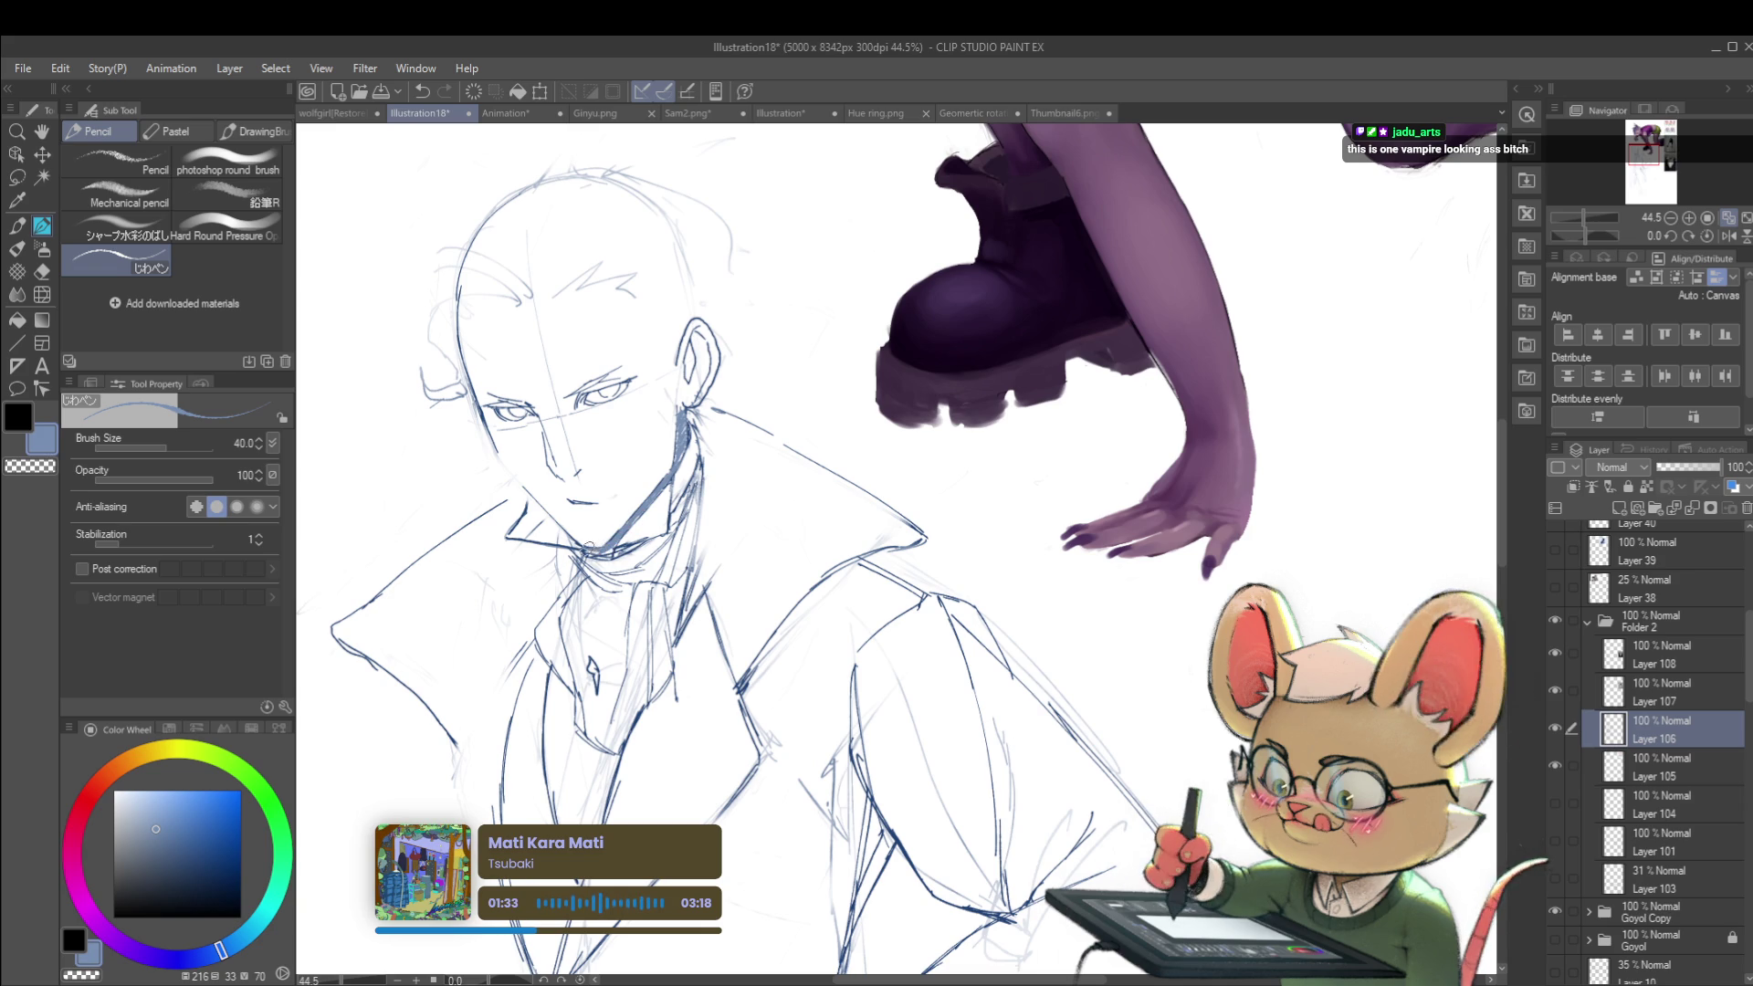
pyautogui.scroll(-5, 920, 434)
pyautogui.scroll(-1, 921, 435)
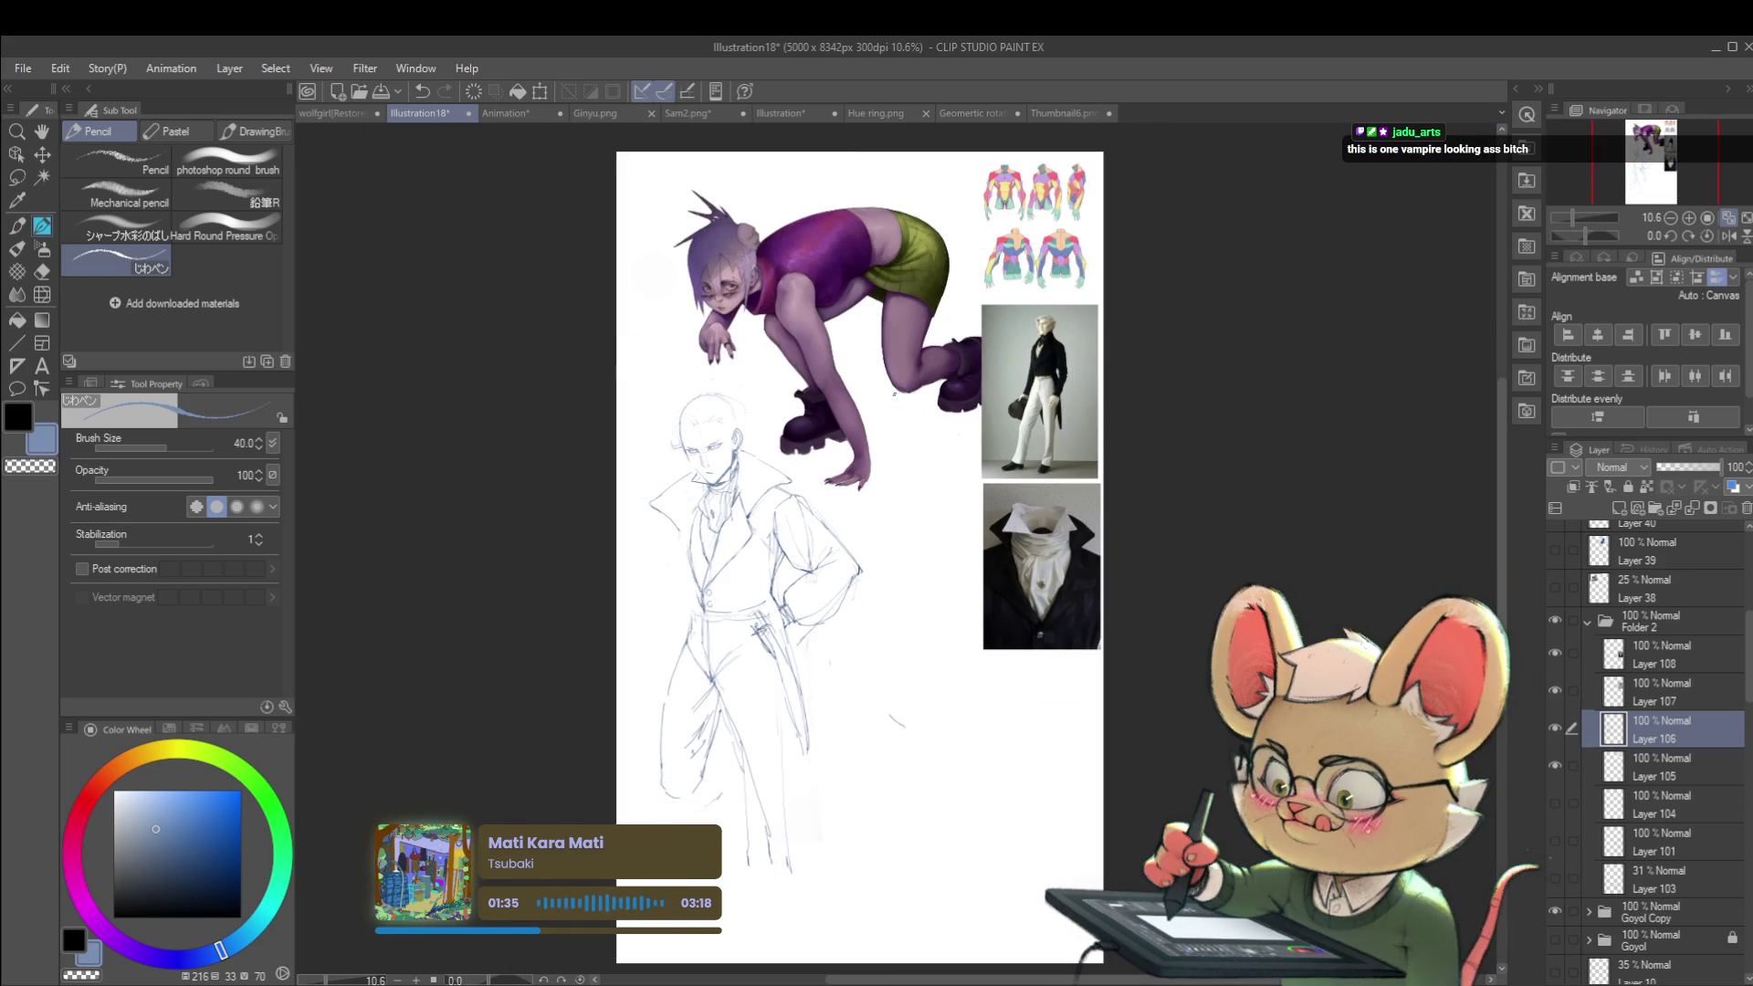
pyautogui.click(1725, 236)
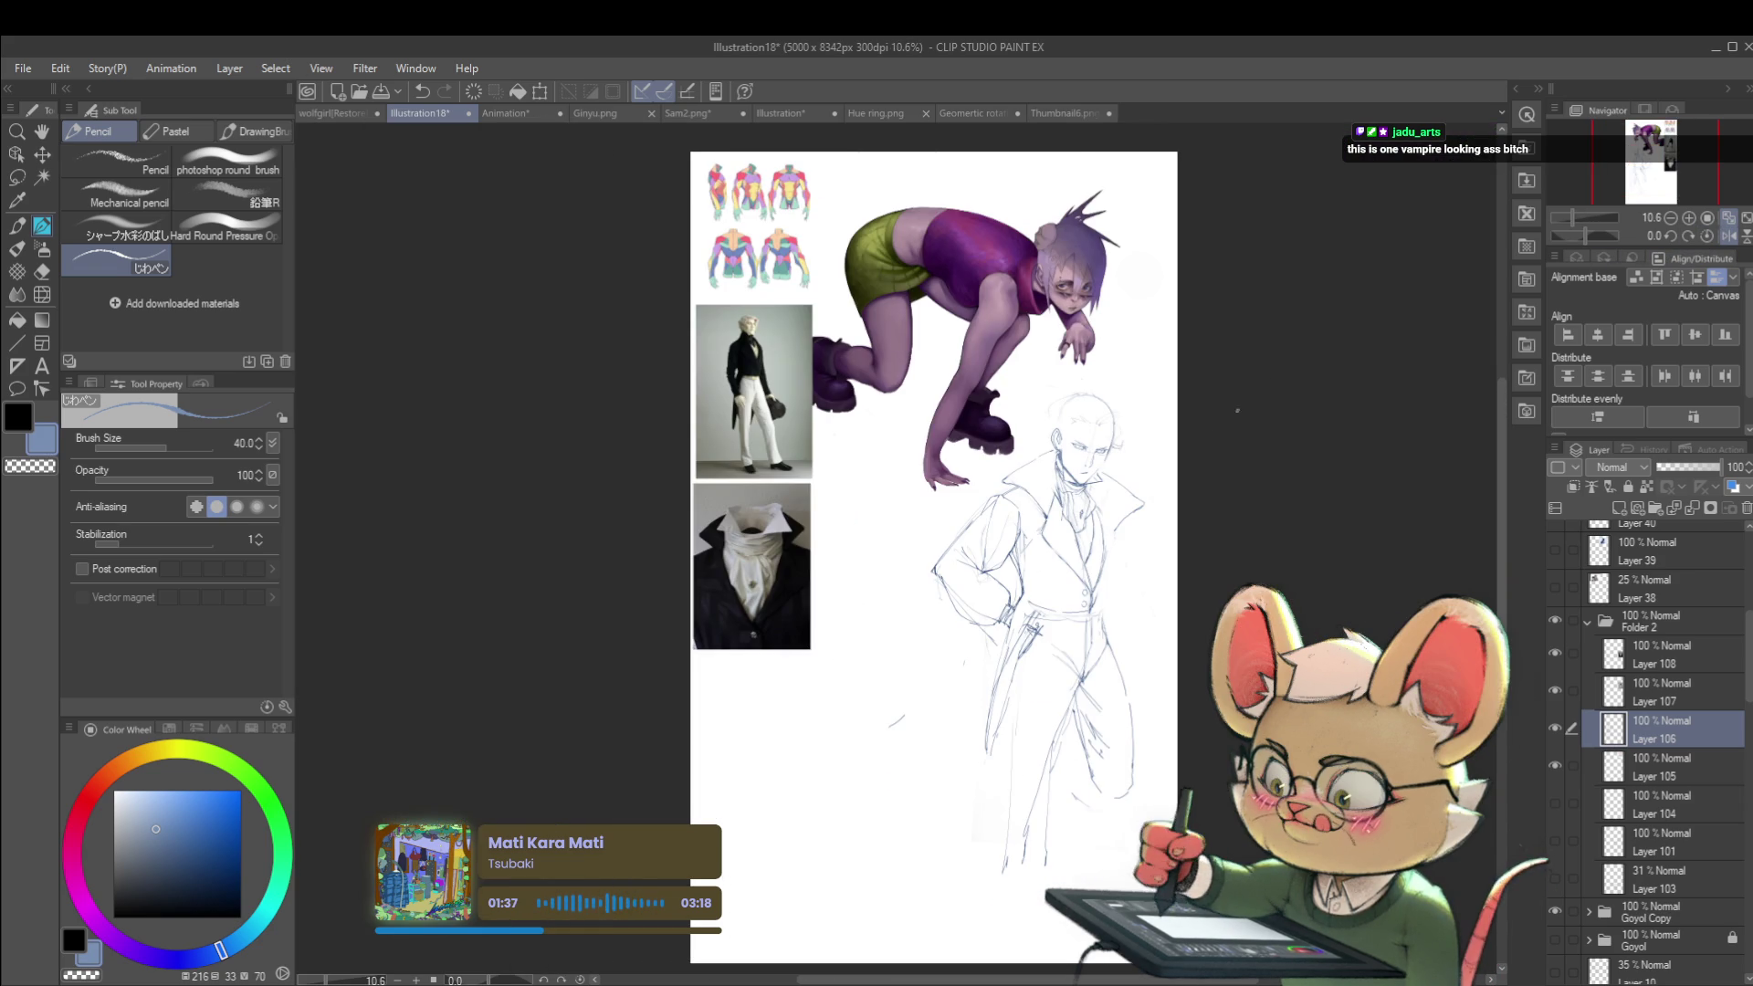
# Step: Review the face and collar at different zoom levels, then flip the view back to normal
pyautogui.scroll(10, 1111, 430)
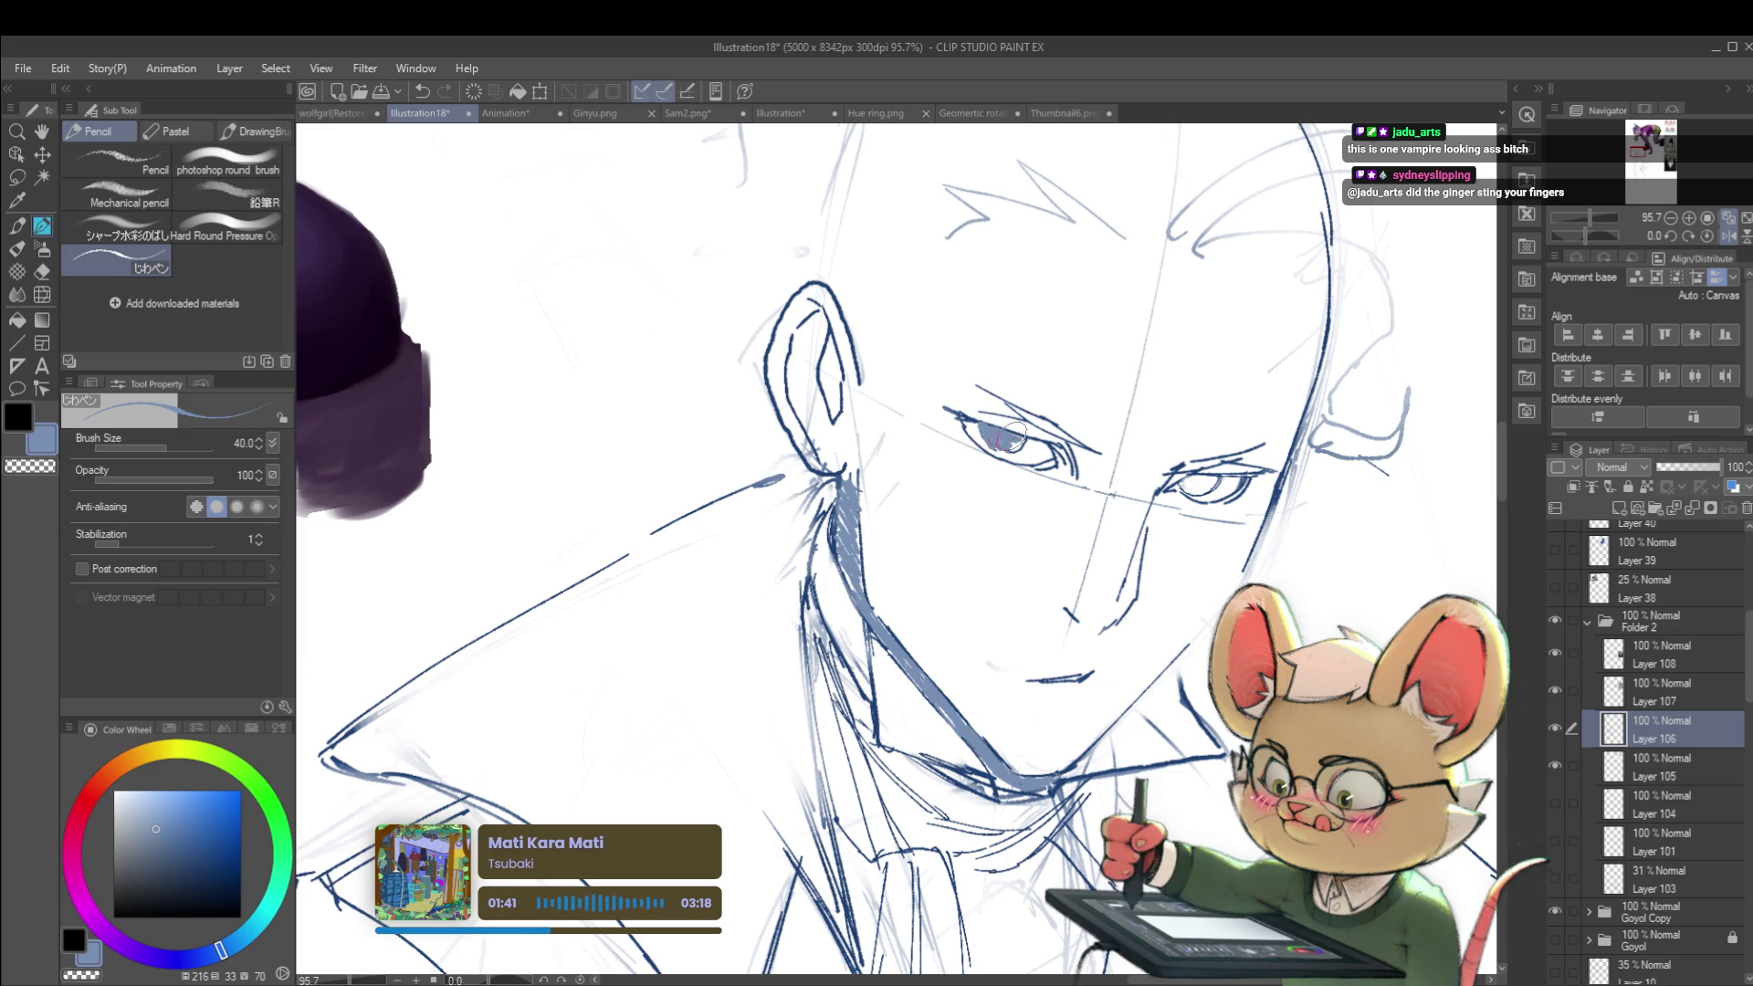
pyautogui.scroll(-6, 1007, 447)
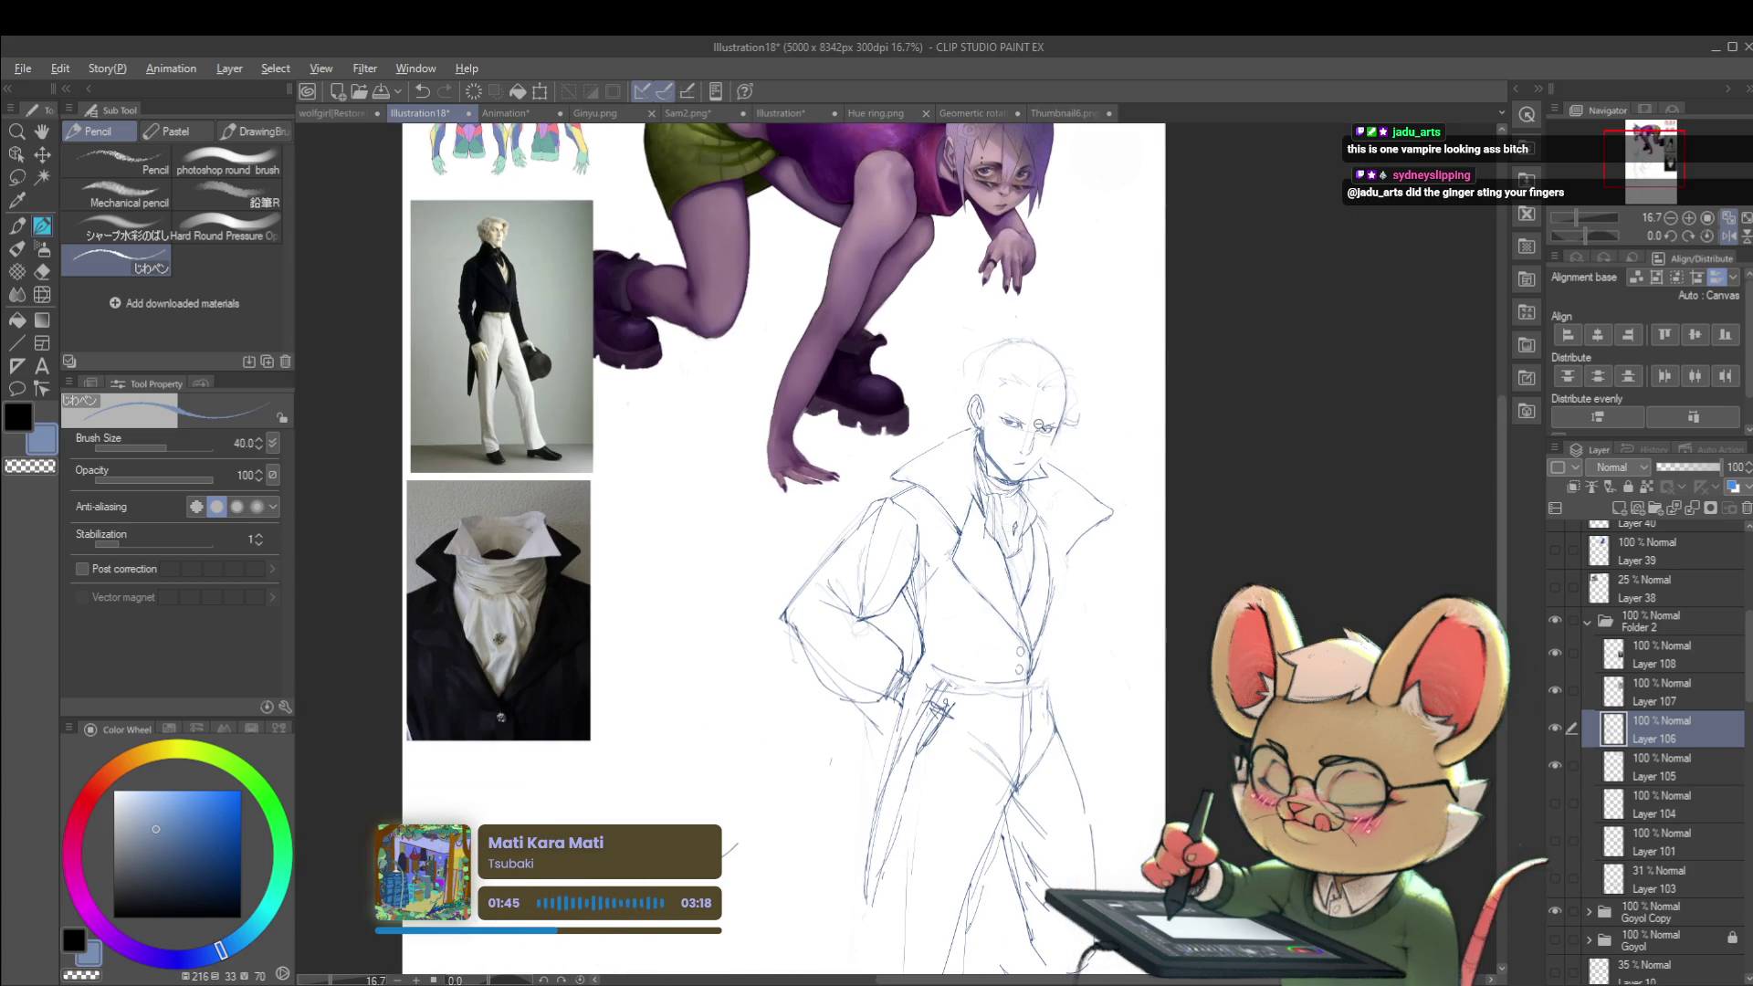
pyautogui.scroll(7, 1044, 429)
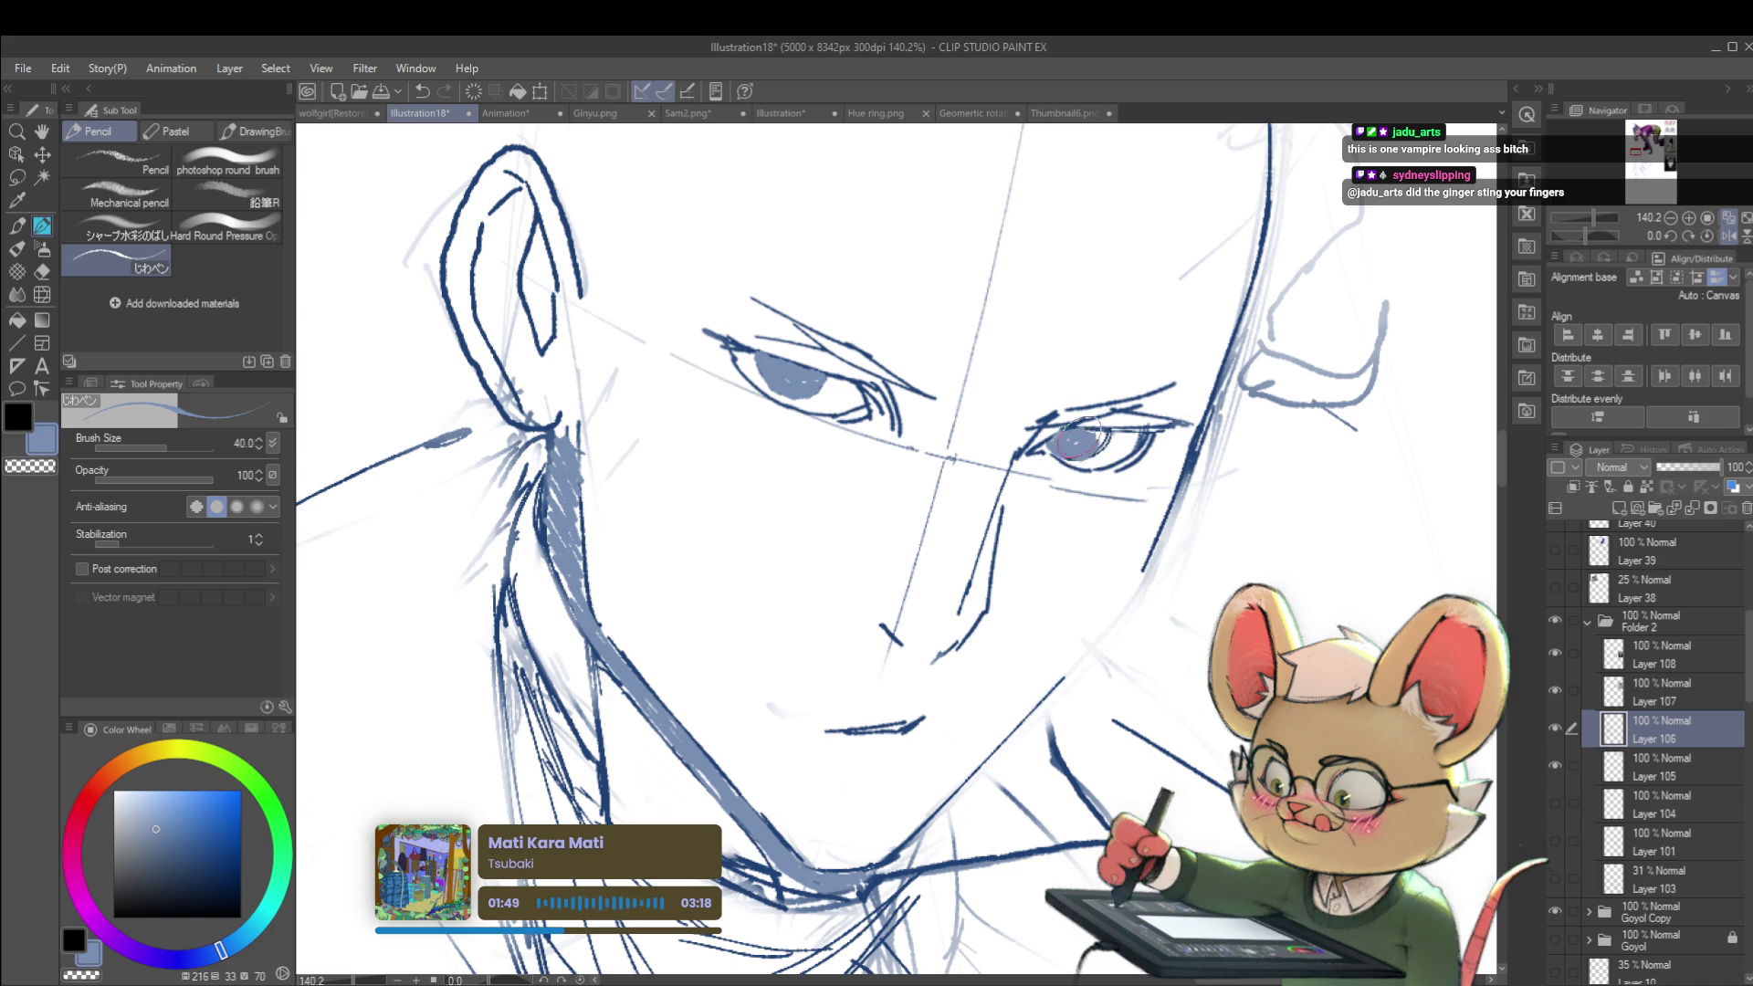
pyautogui.scroll(-3, 1090, 461)
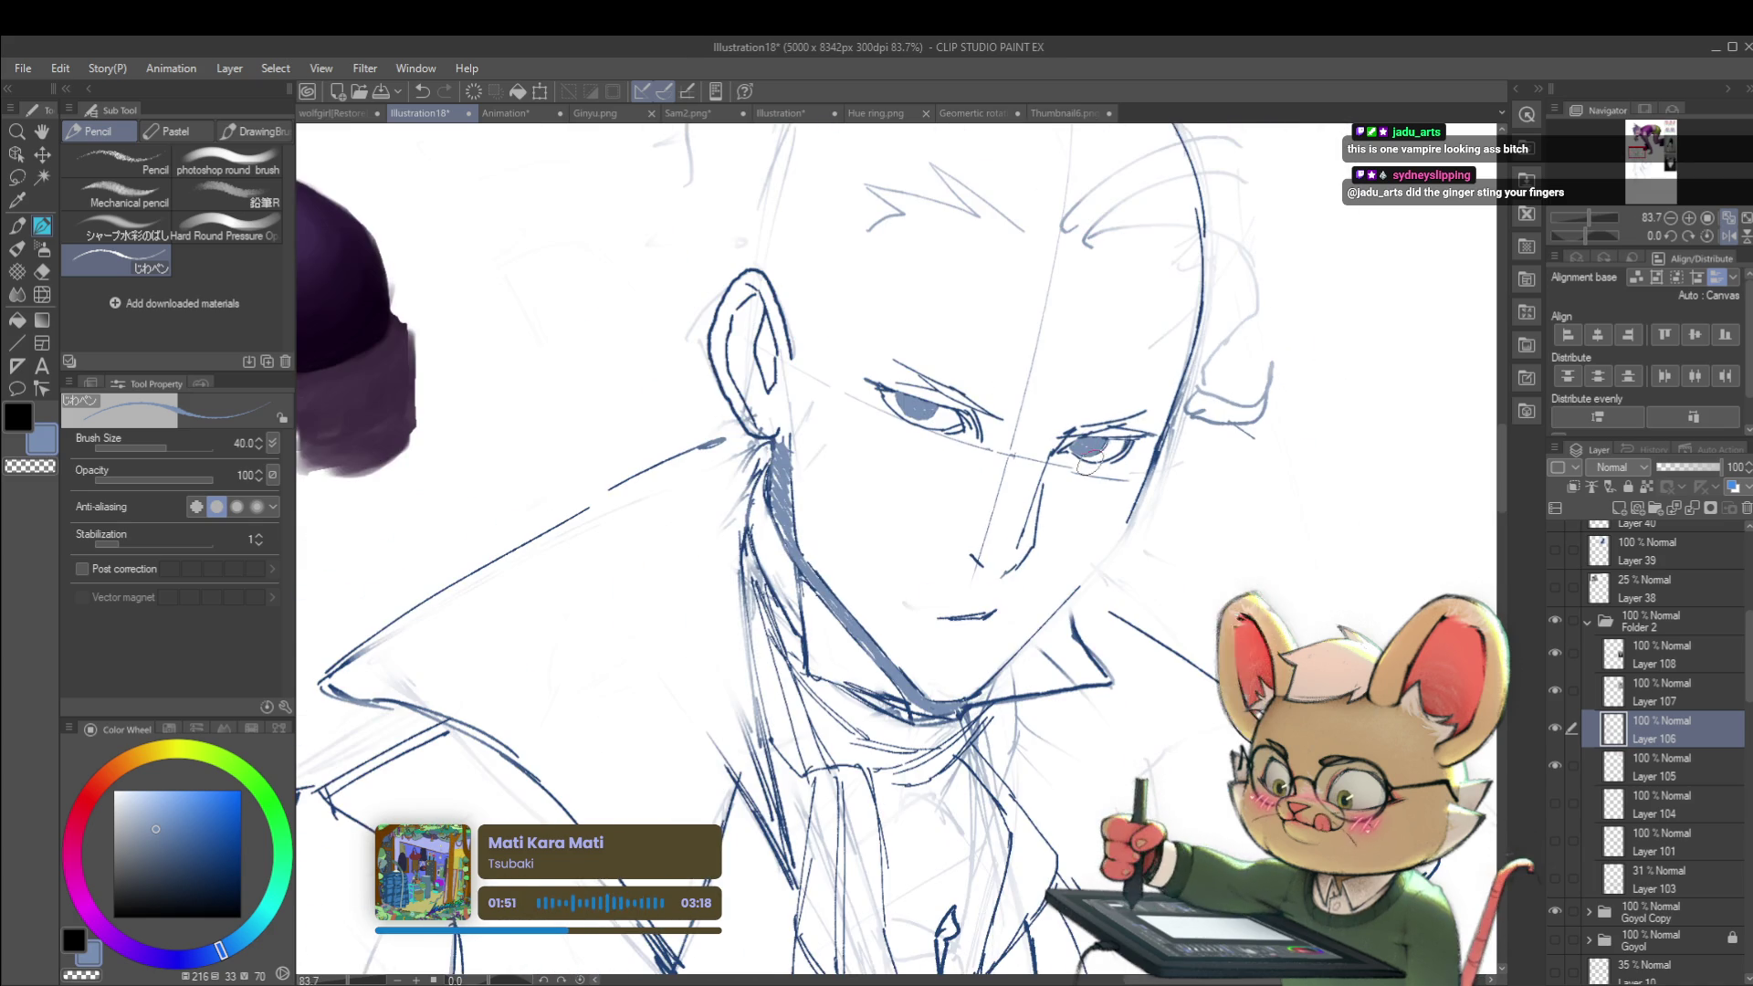
pyautogui.scroll(-2, 1092, 475)
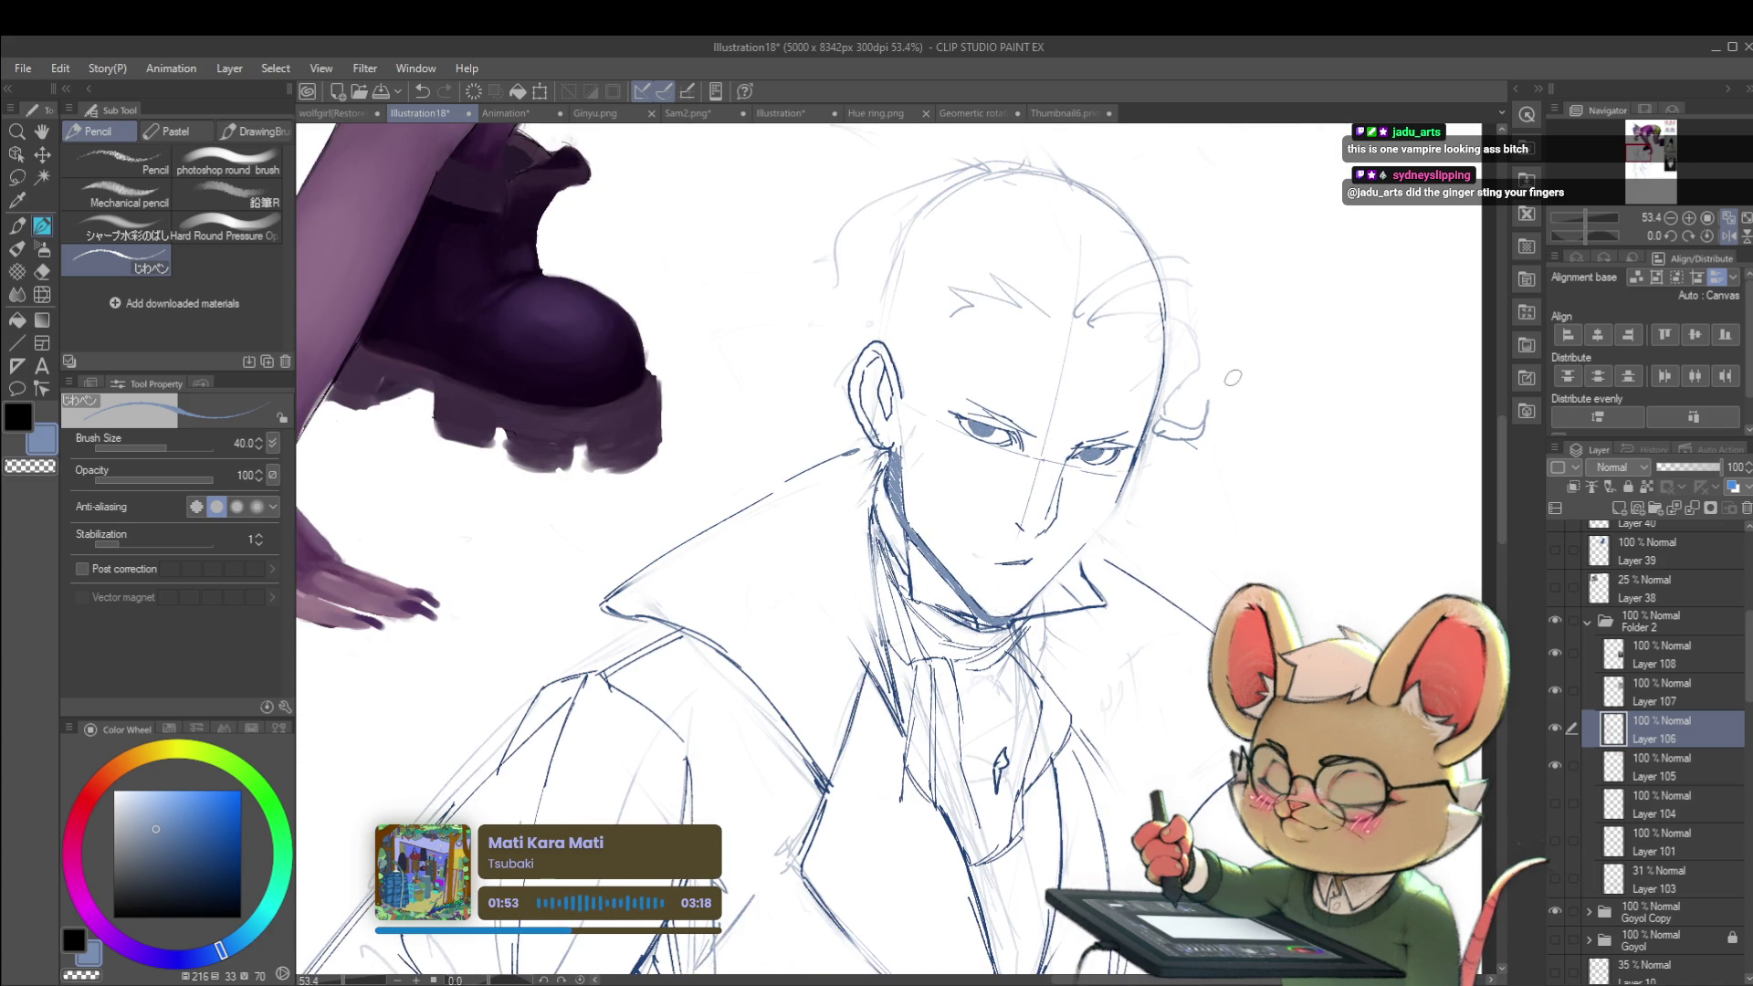
pyautogui.scroll(-5, 1221, 400)
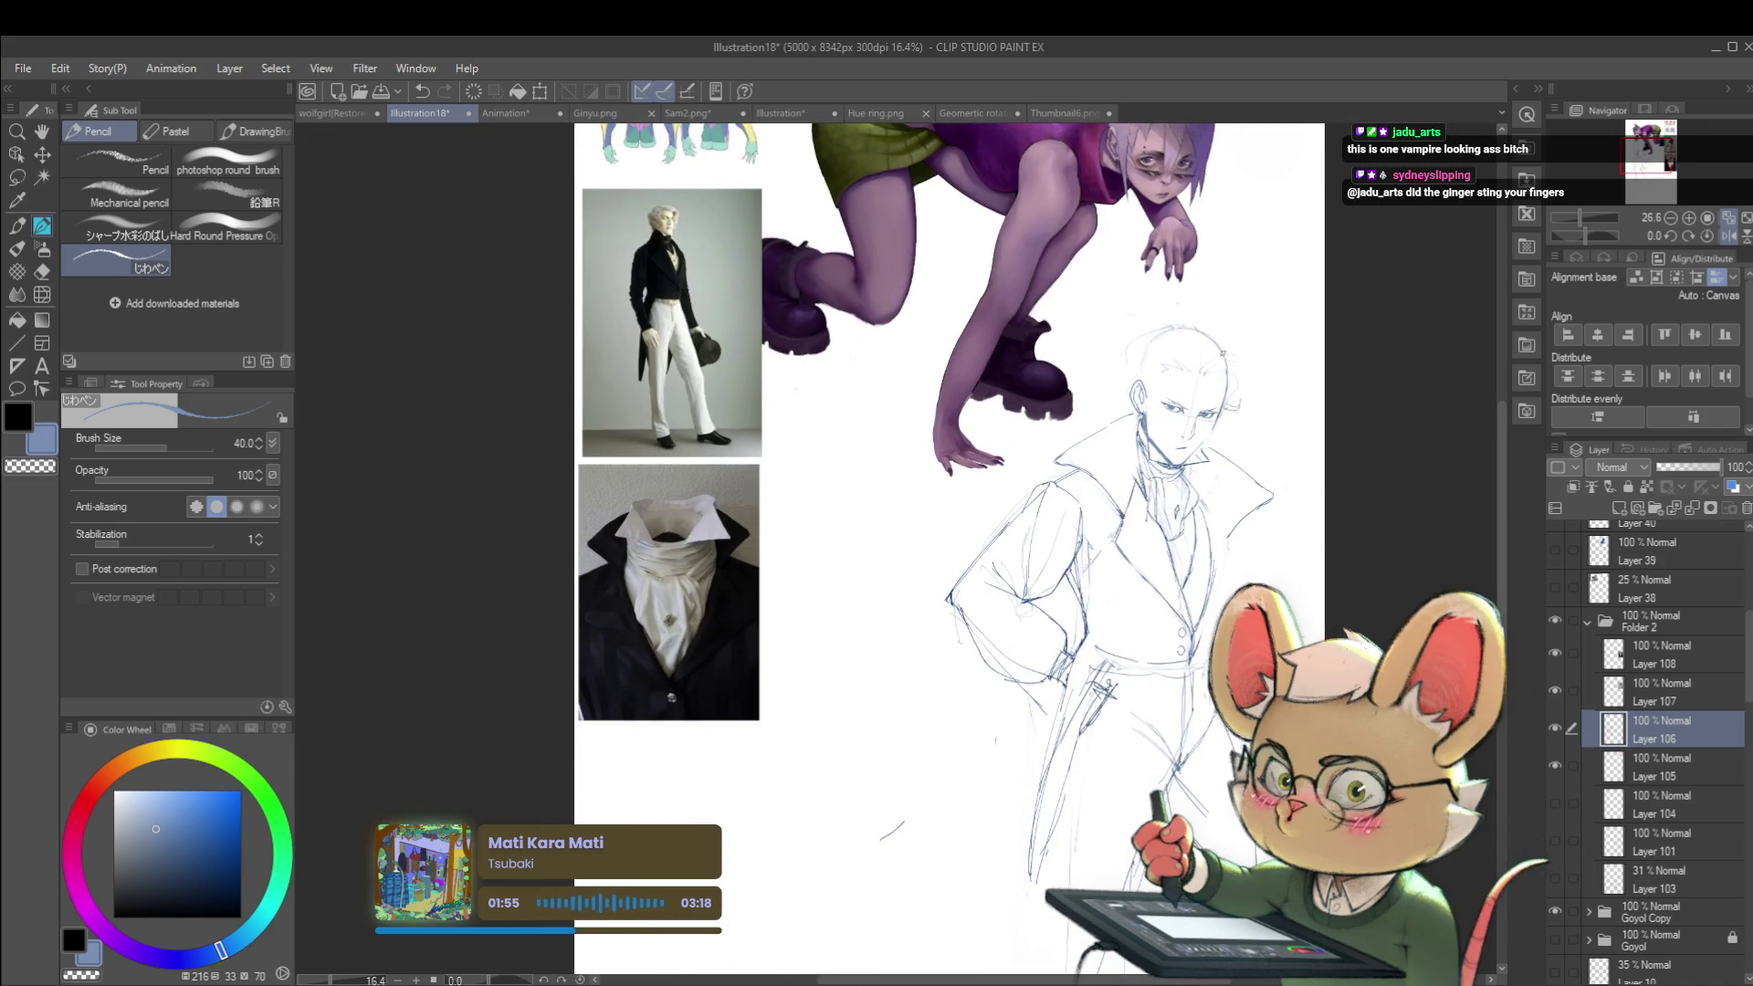
pyautogui.click(1728, 235)
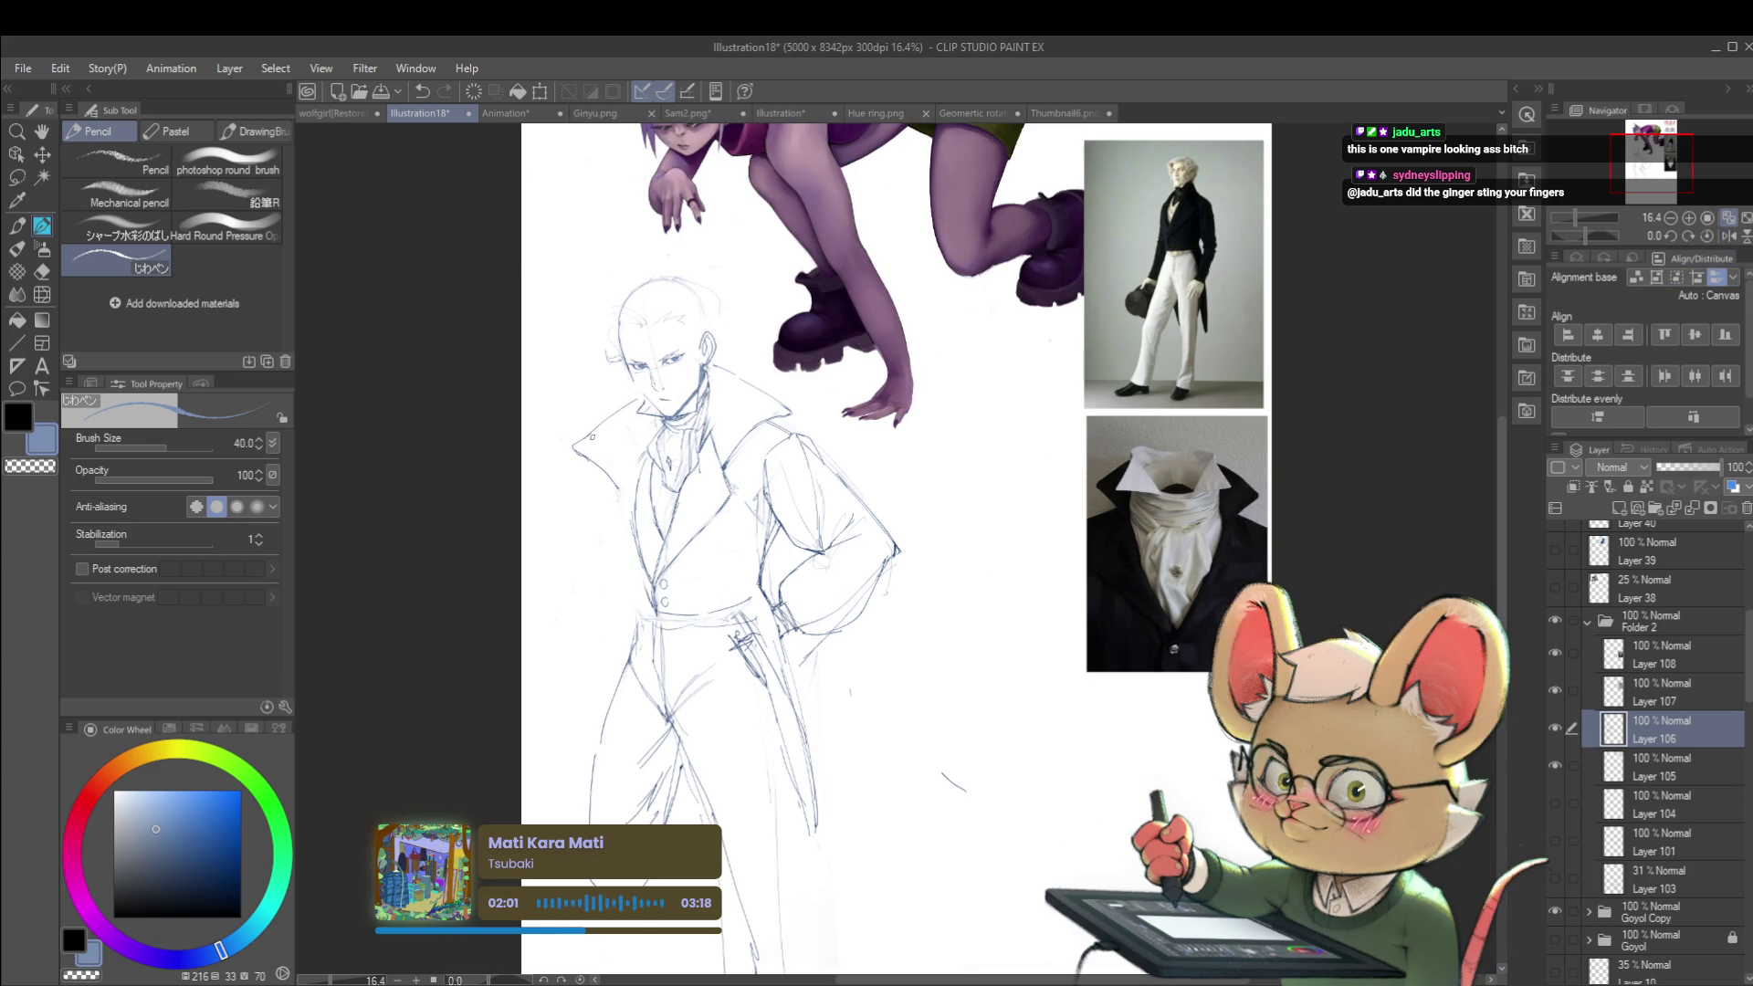
# Step: Switch the pencil colour back to dark navy and review the face and cravat
pyautogui.scroll(4, 690, 381)
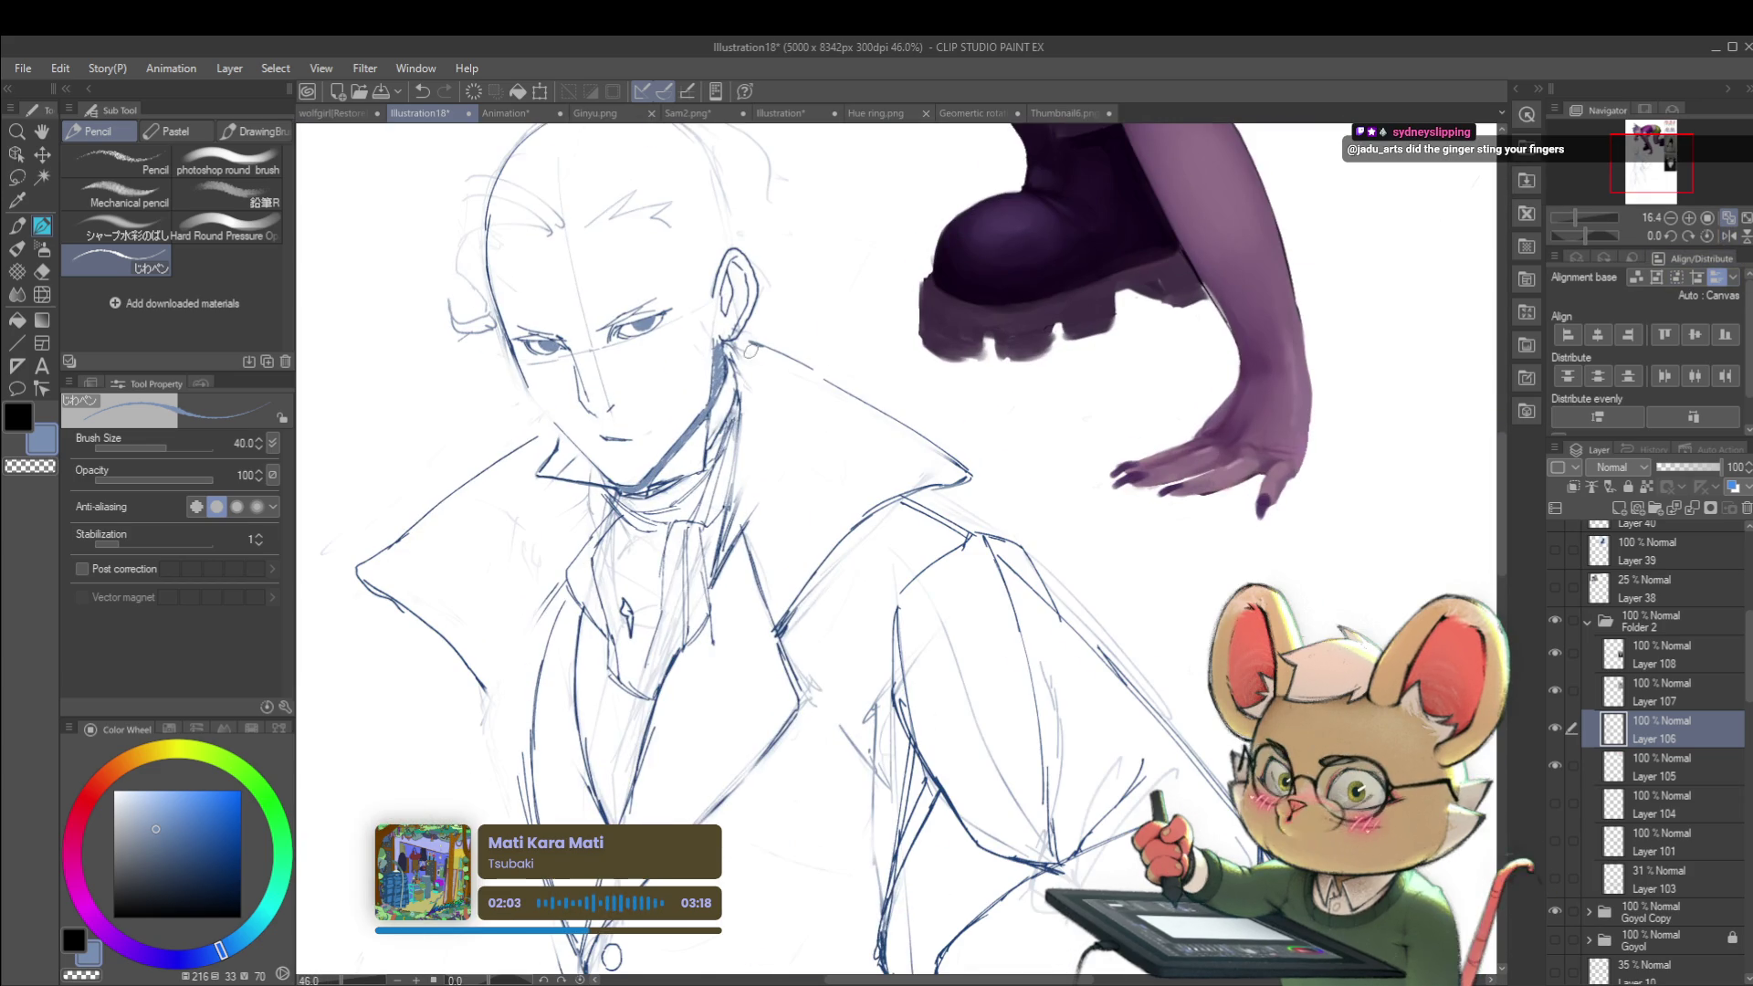
pyautogui.click(229, 875)
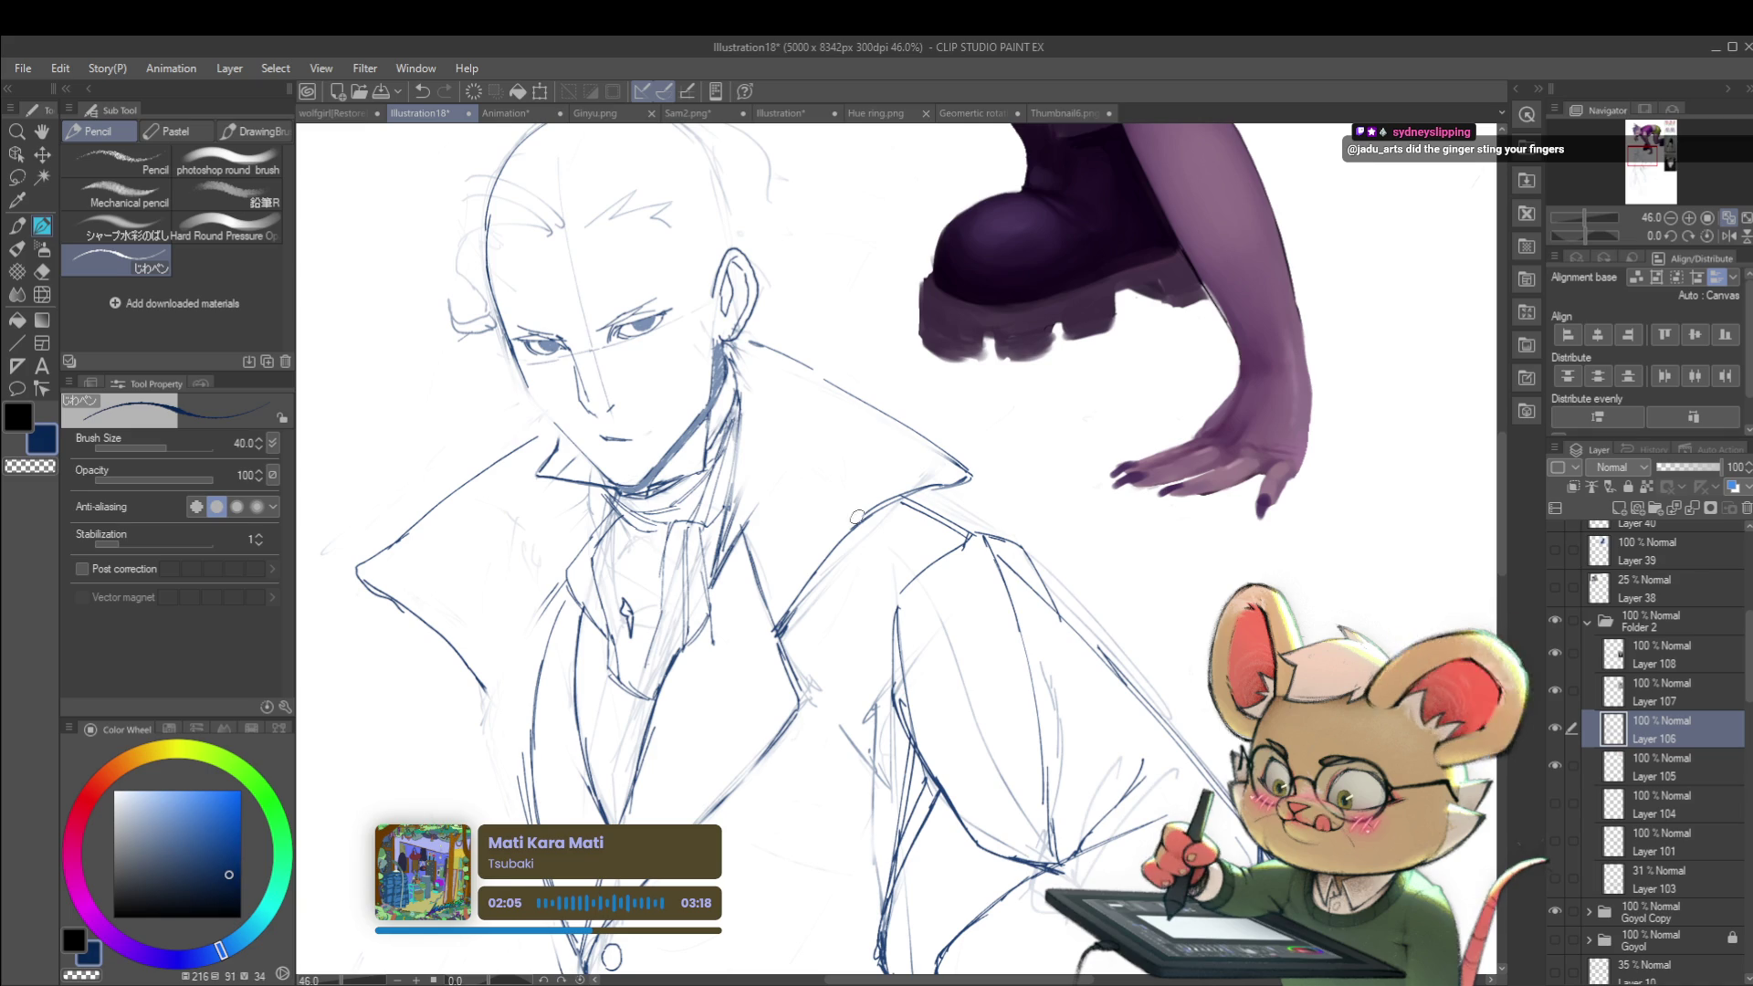
pyautogui.scroll(6, 878, 626)
pyautogui.scroll(-10, 878, 626)
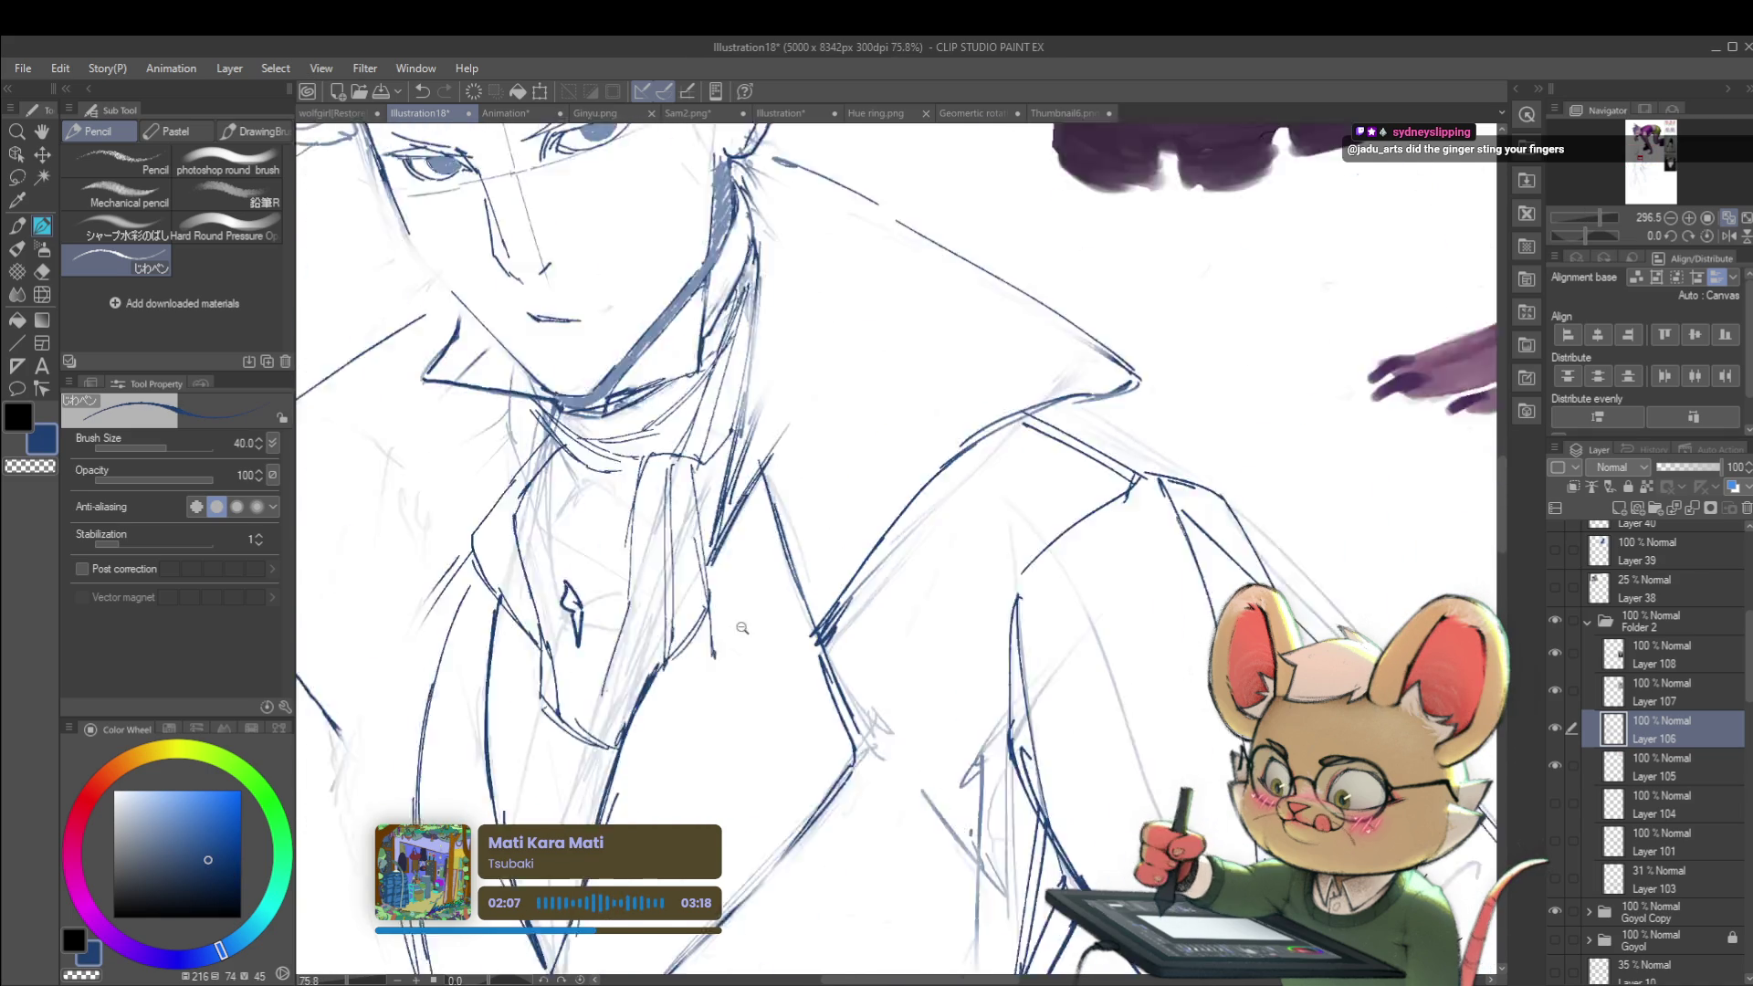
pyautogui.scroll(3, 525, 539)
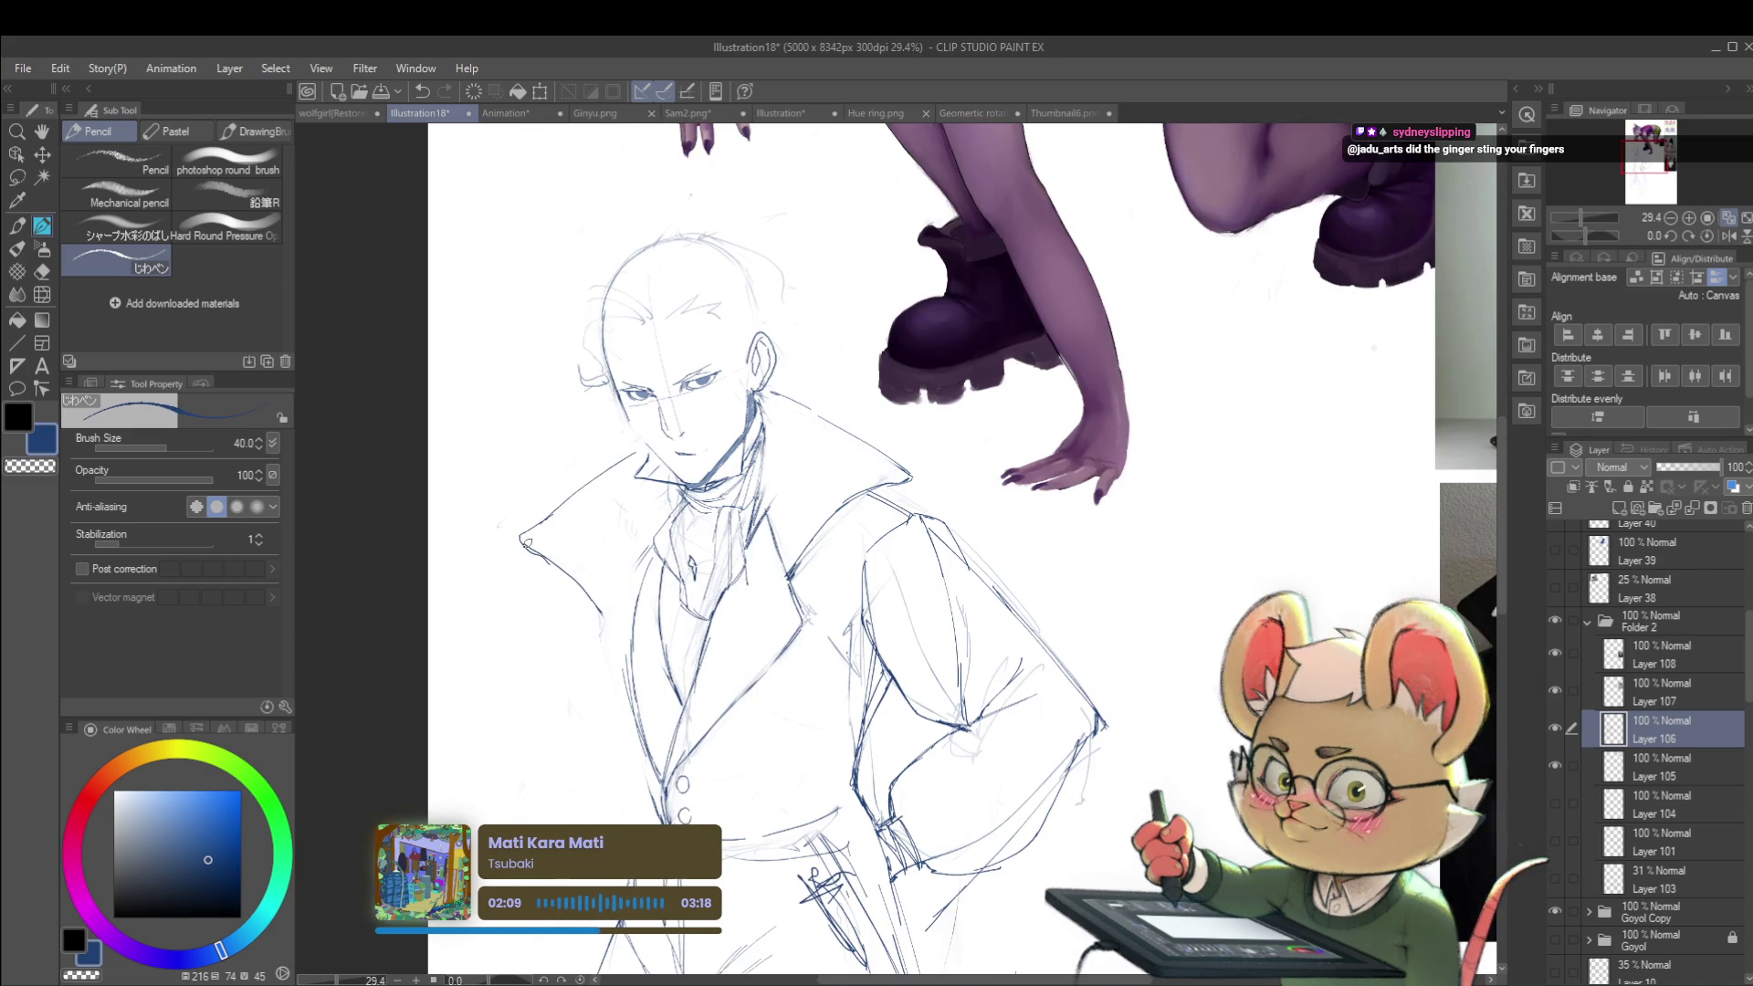
pyautogui.scroll(-4, 620, 582)
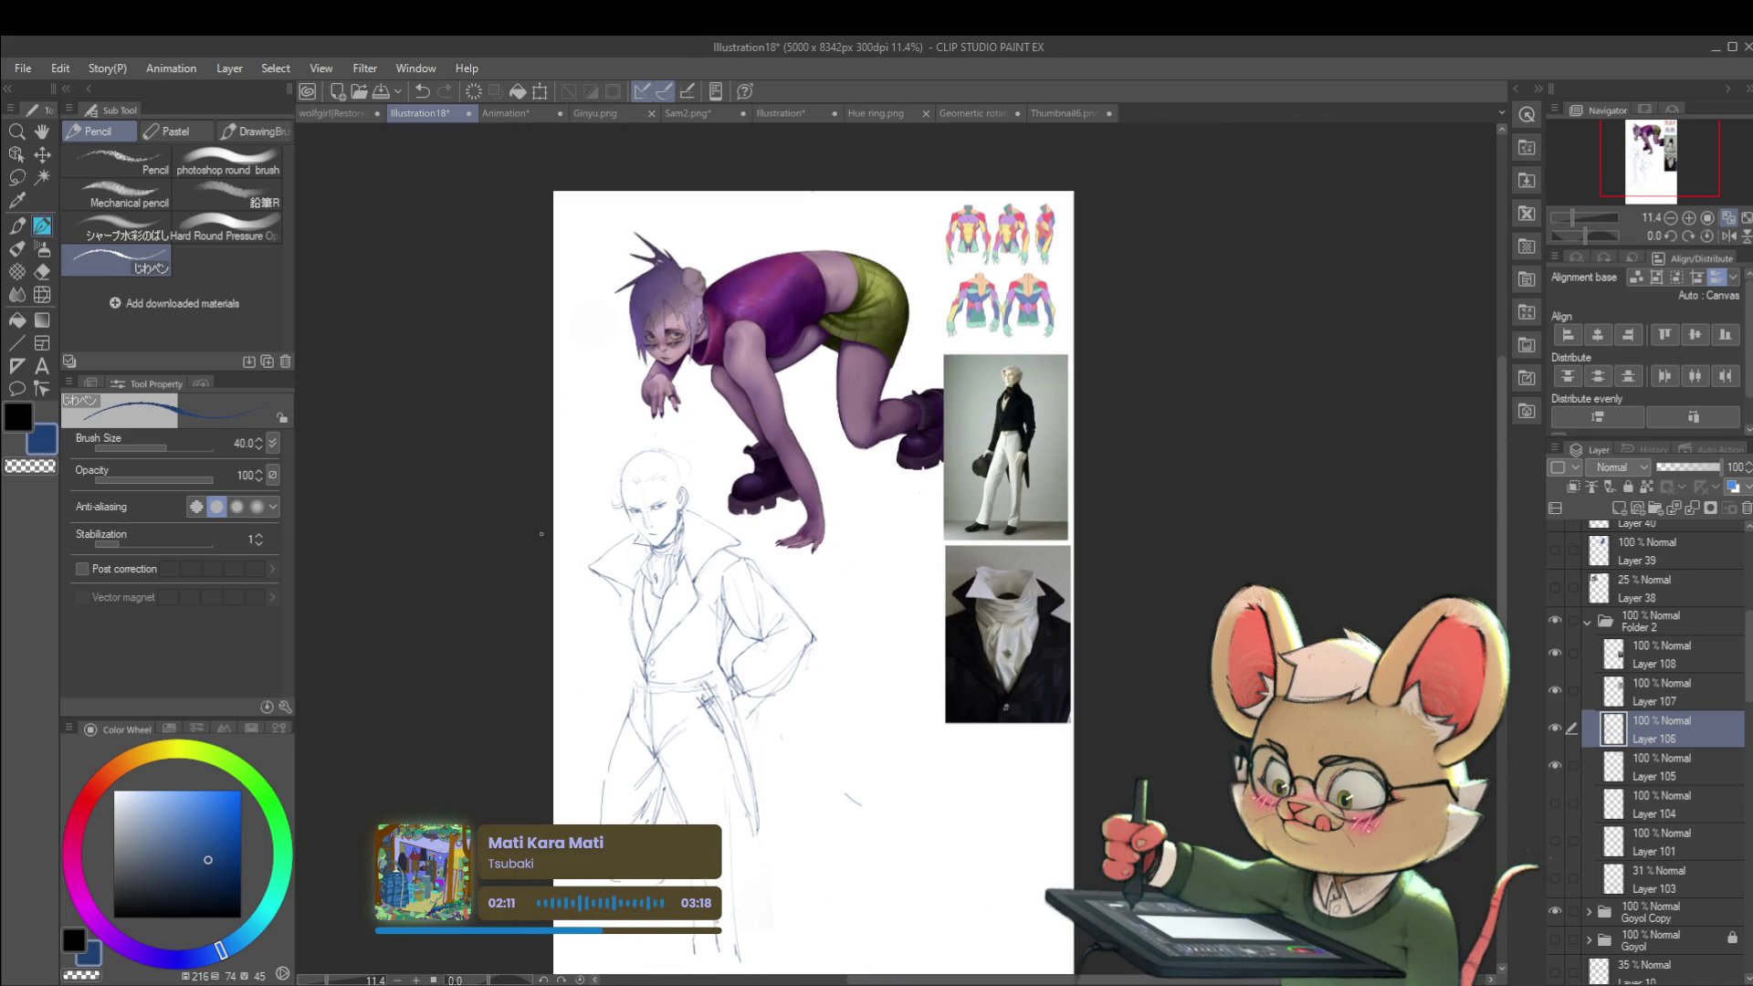
pyautogui.scroll(4, 629, 553)
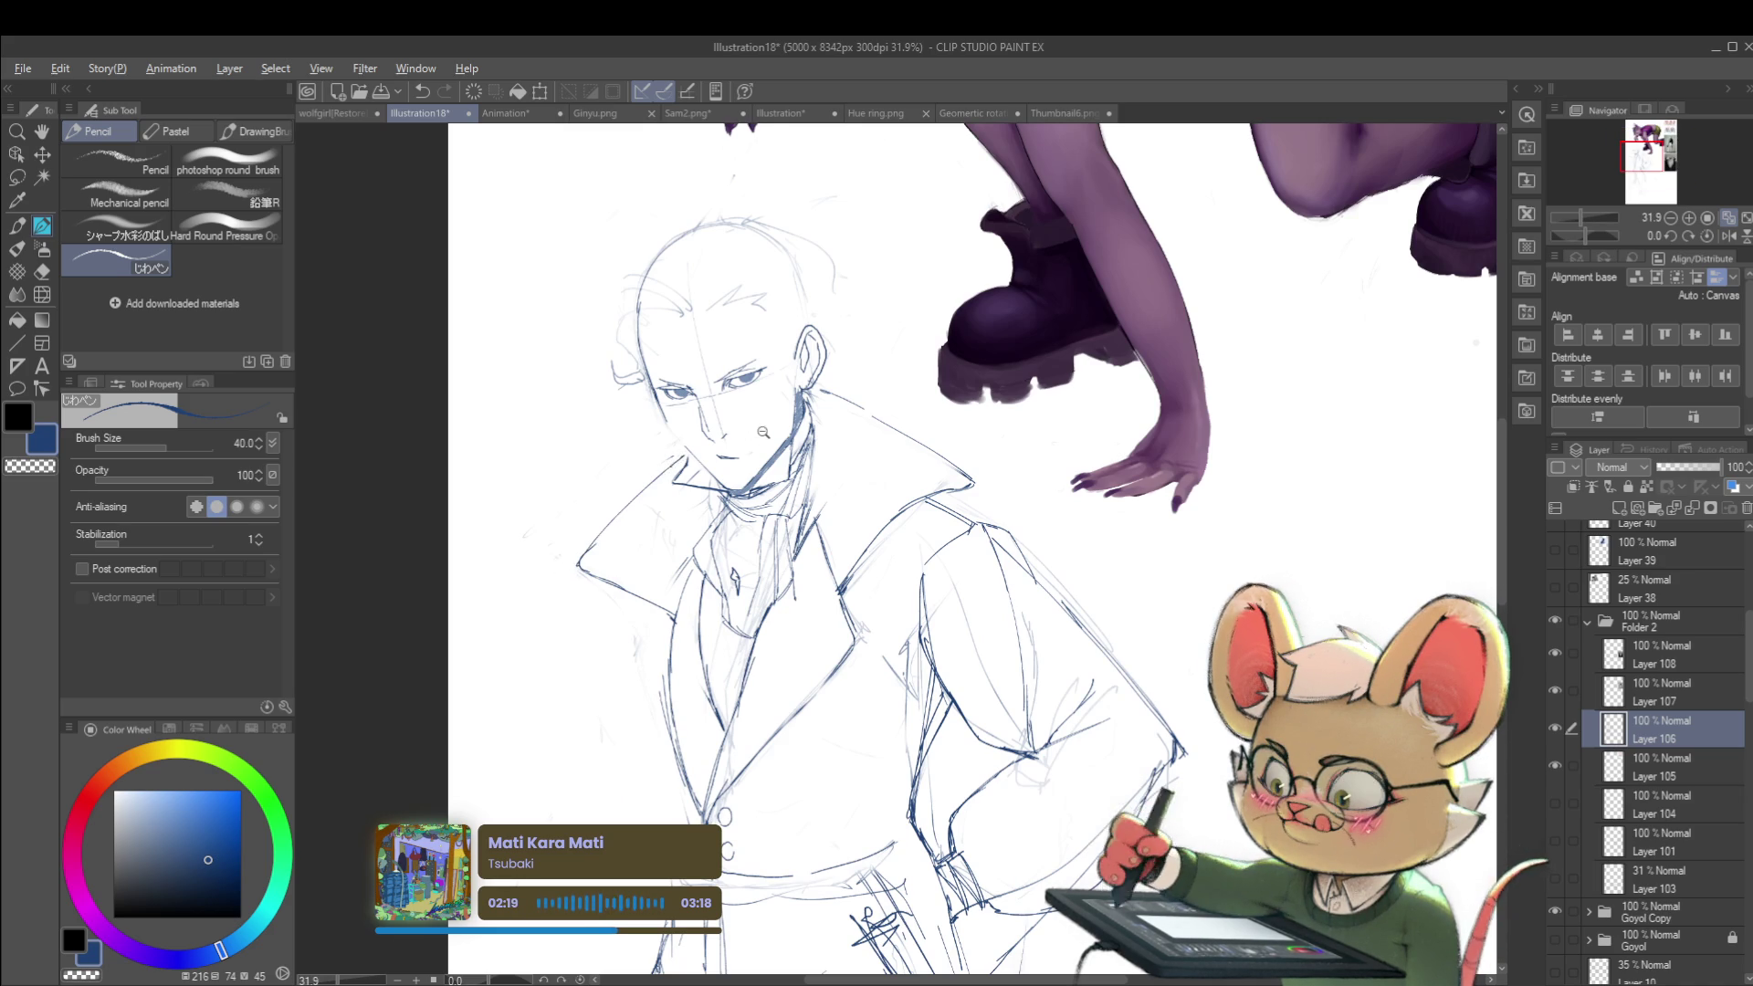
pyautogui.scroll(-5, 741, 429)
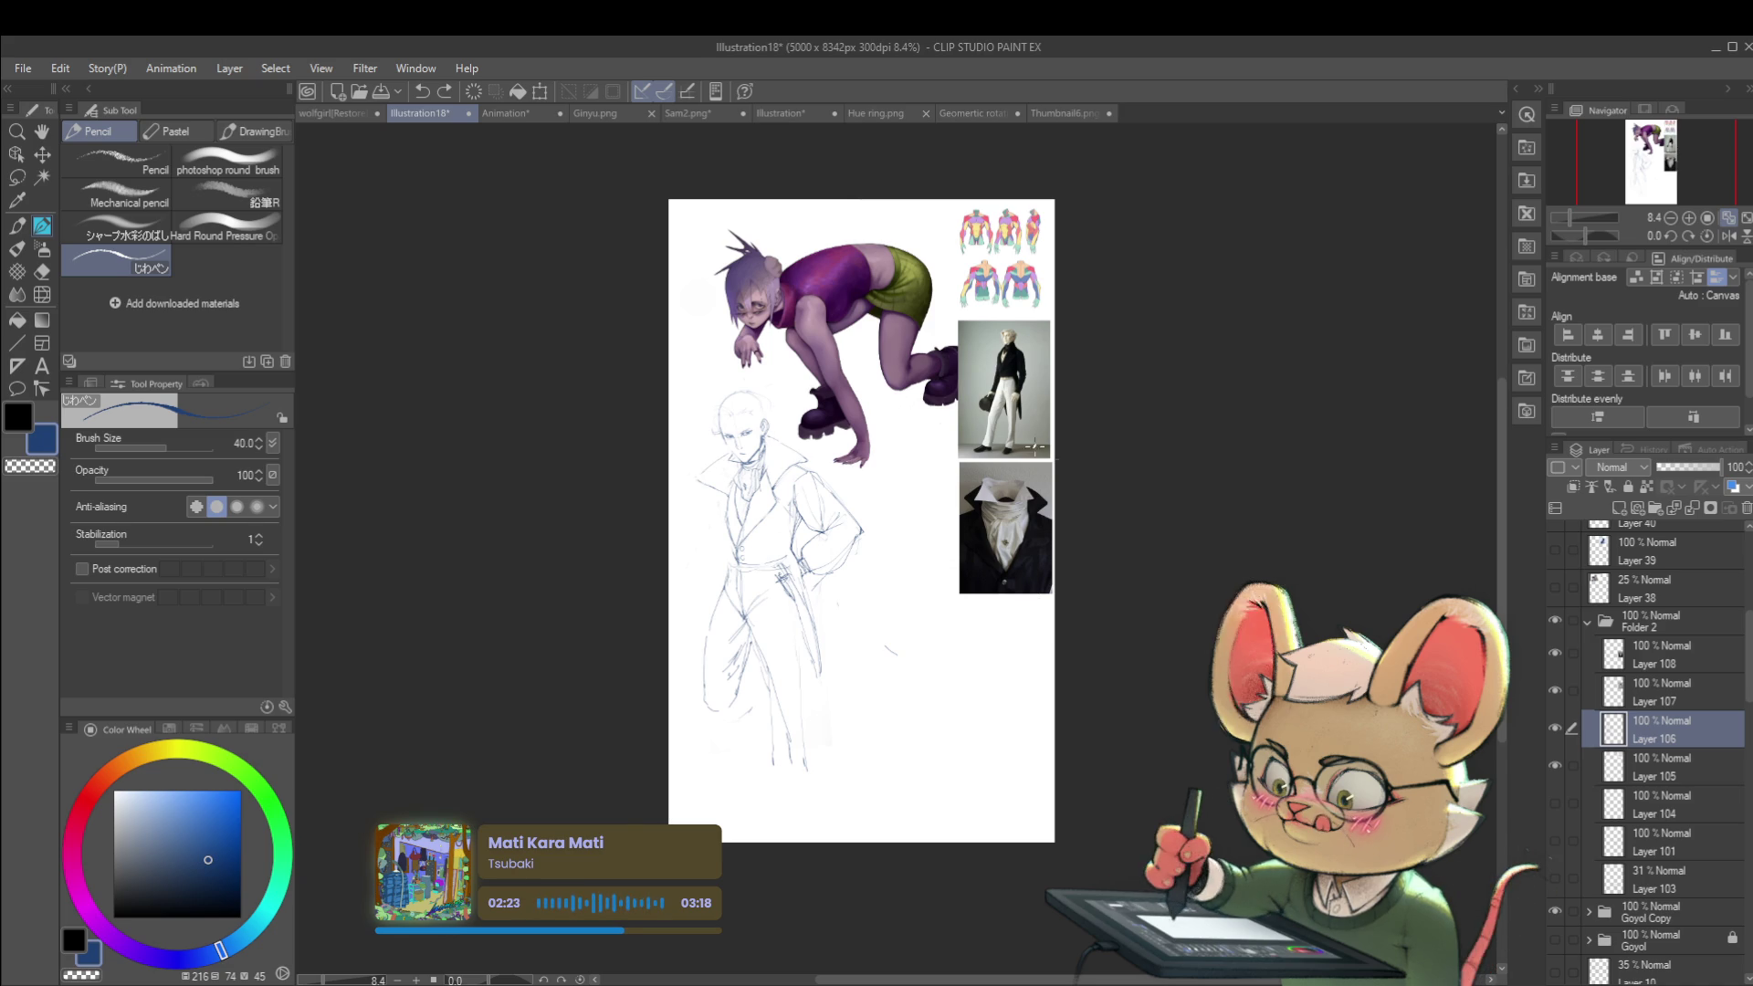
# Step: In mirrored view, draw at the man's waist, then undo the dark scribbles
pyautogui.scroll(3, 734, 490)
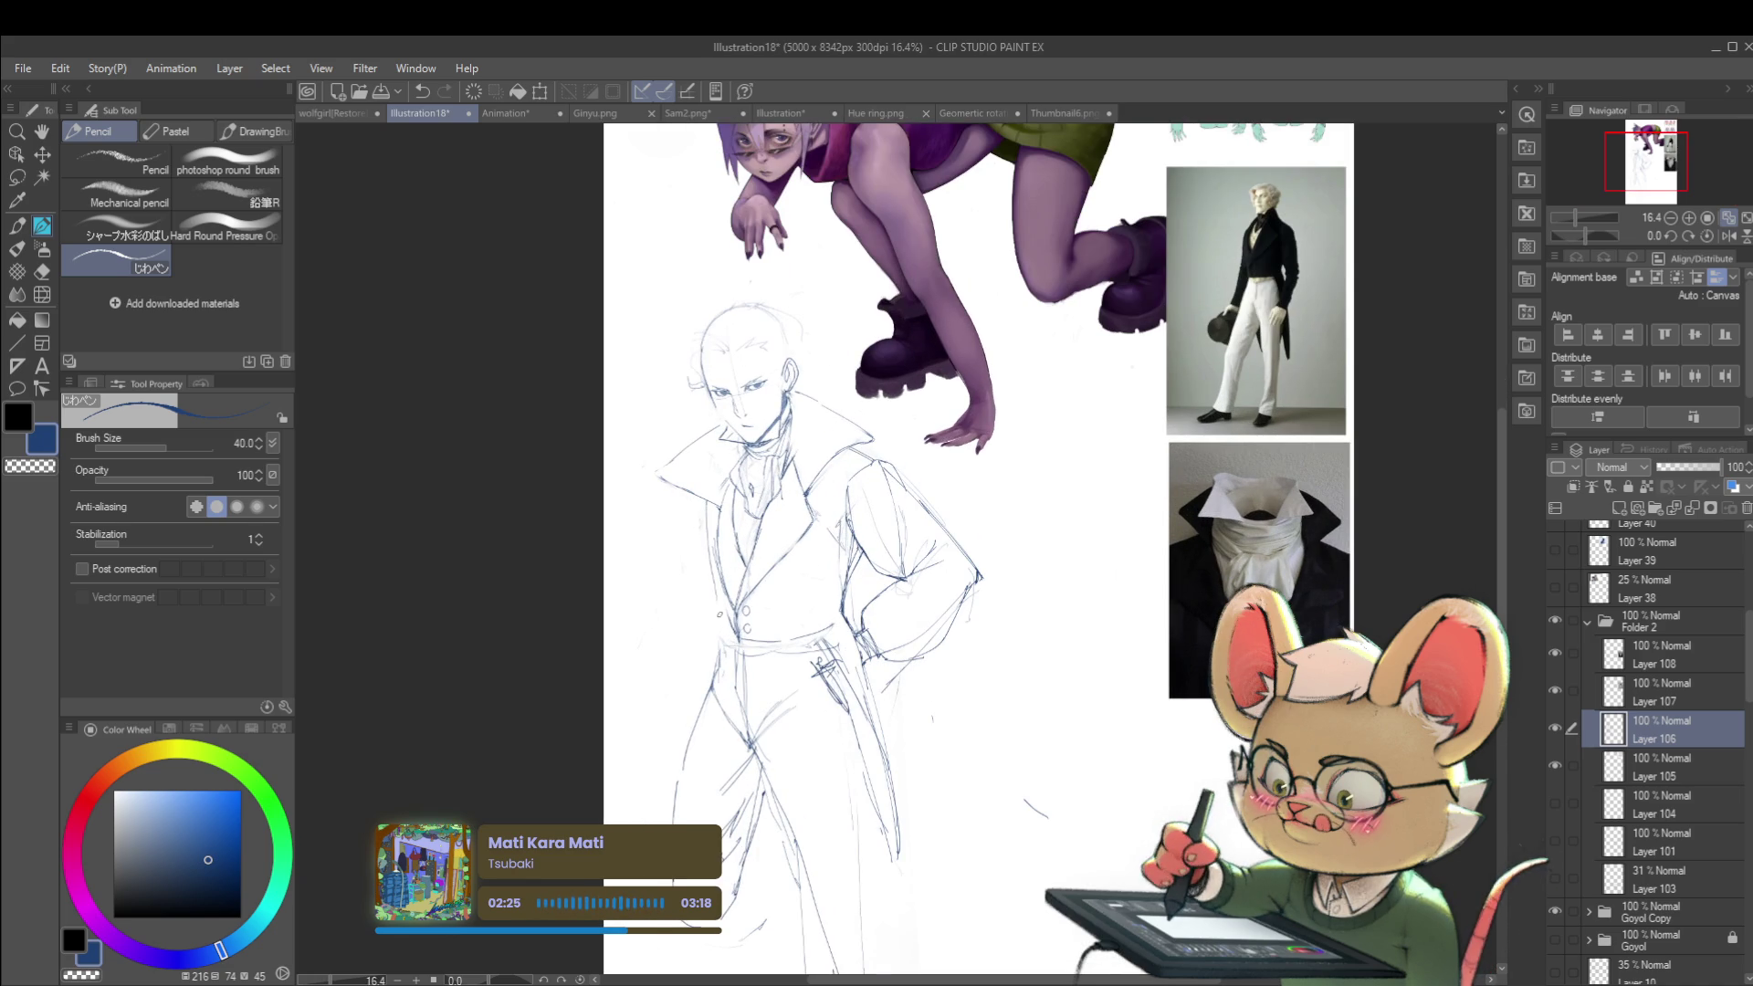
pyautogui.click(1729, 236)
pyautogui.moveTo(1283, 573); pyautogui.dragTo(1130, 443)
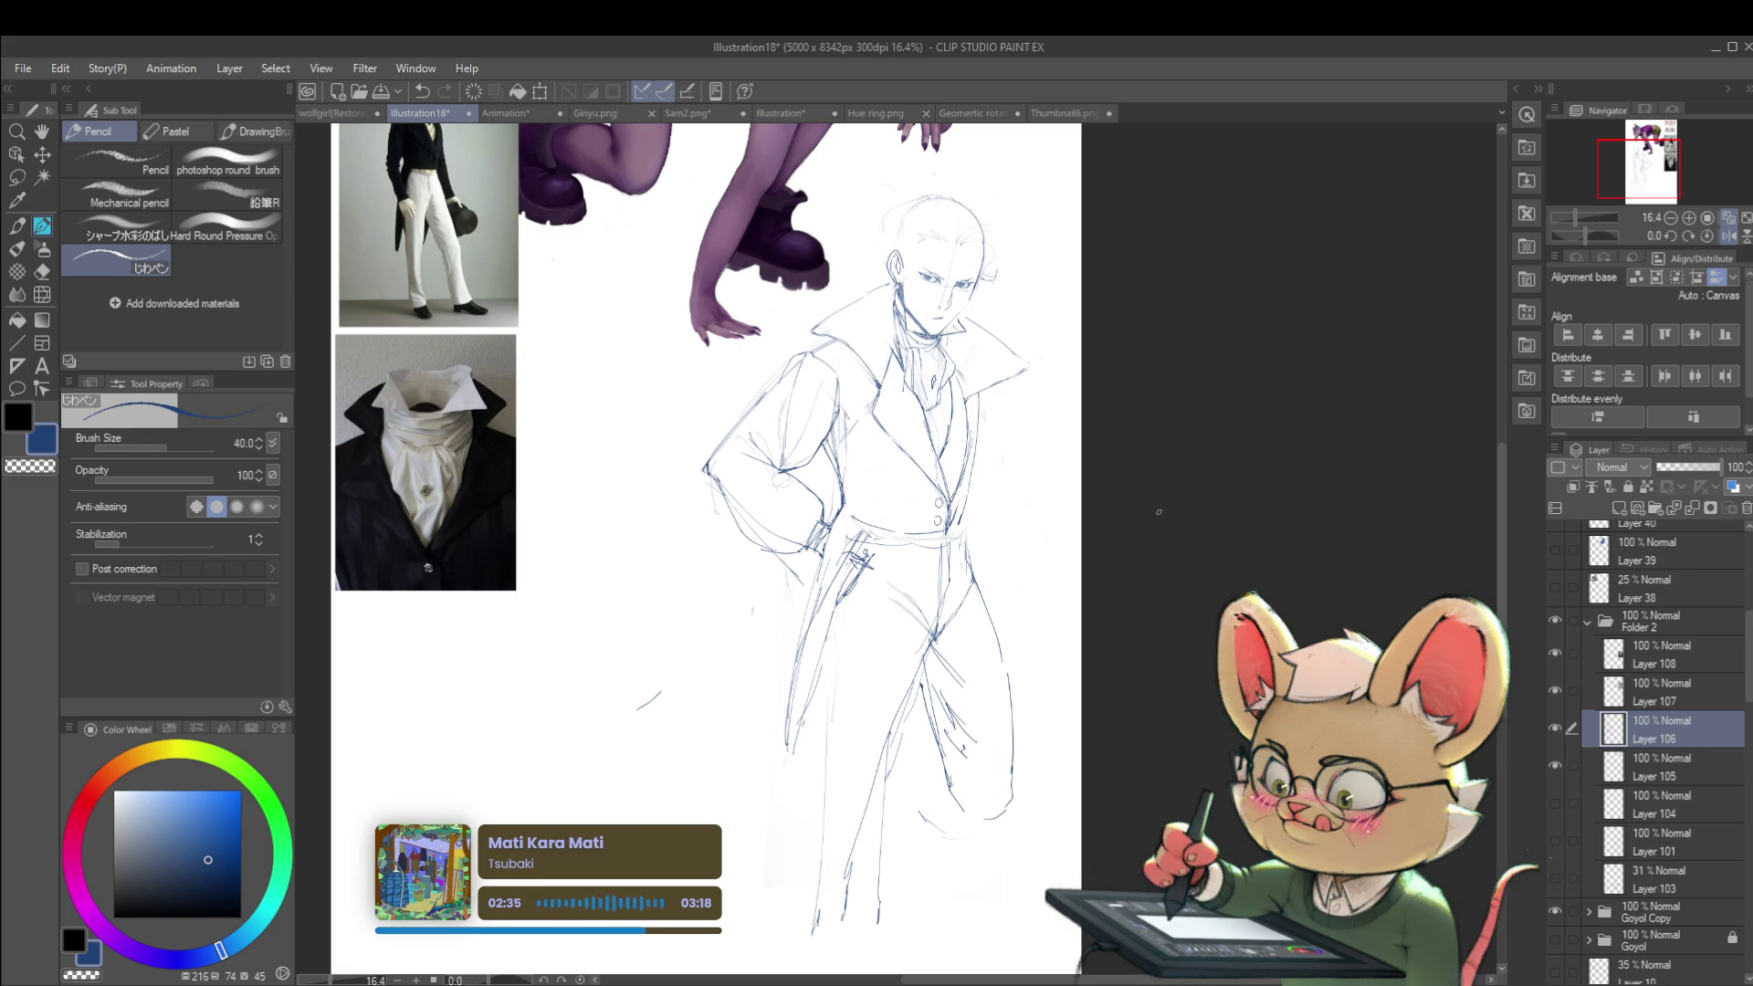
pyautogui.moveTo(1003, 179)
pyautogui.mouseDown()
pyautogui.moveTo(1018, 304)
pyautogui.moveTo(1039, 110)
pyautogui.mouseUp()
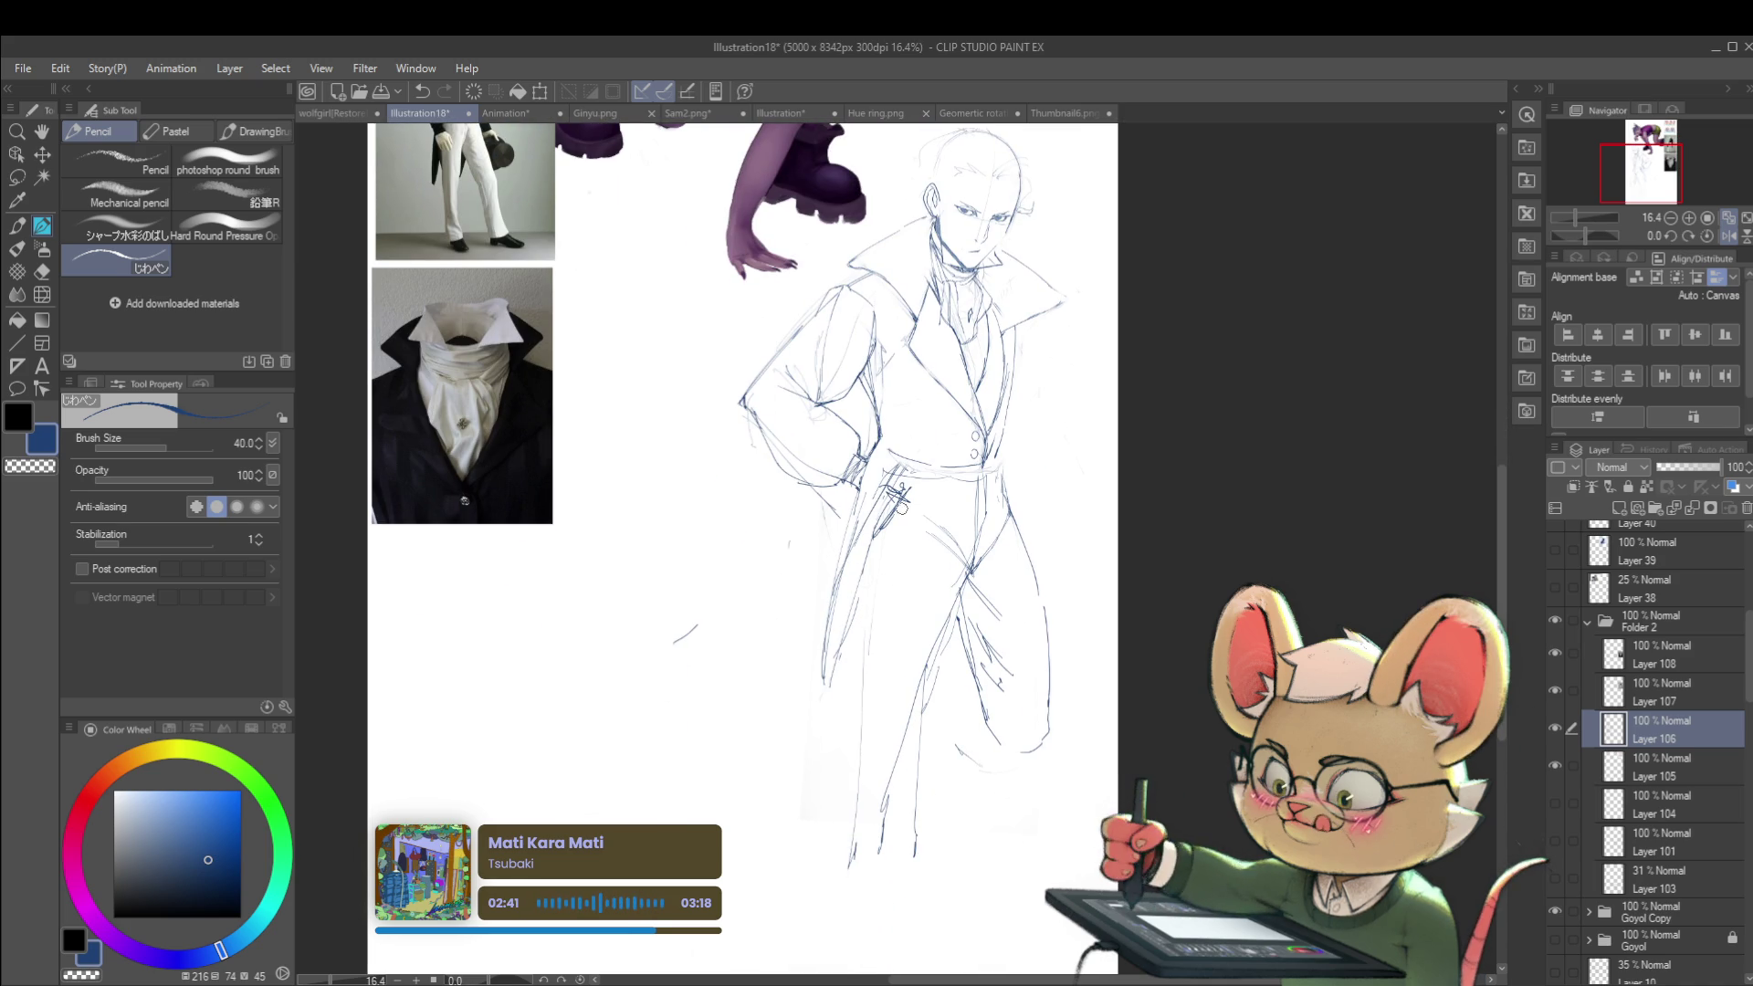
pyautogui.moveTo(902, 508); pyautogui.dragTo(890, 497)
pyautogui.hotkey('ctrl', 'z')
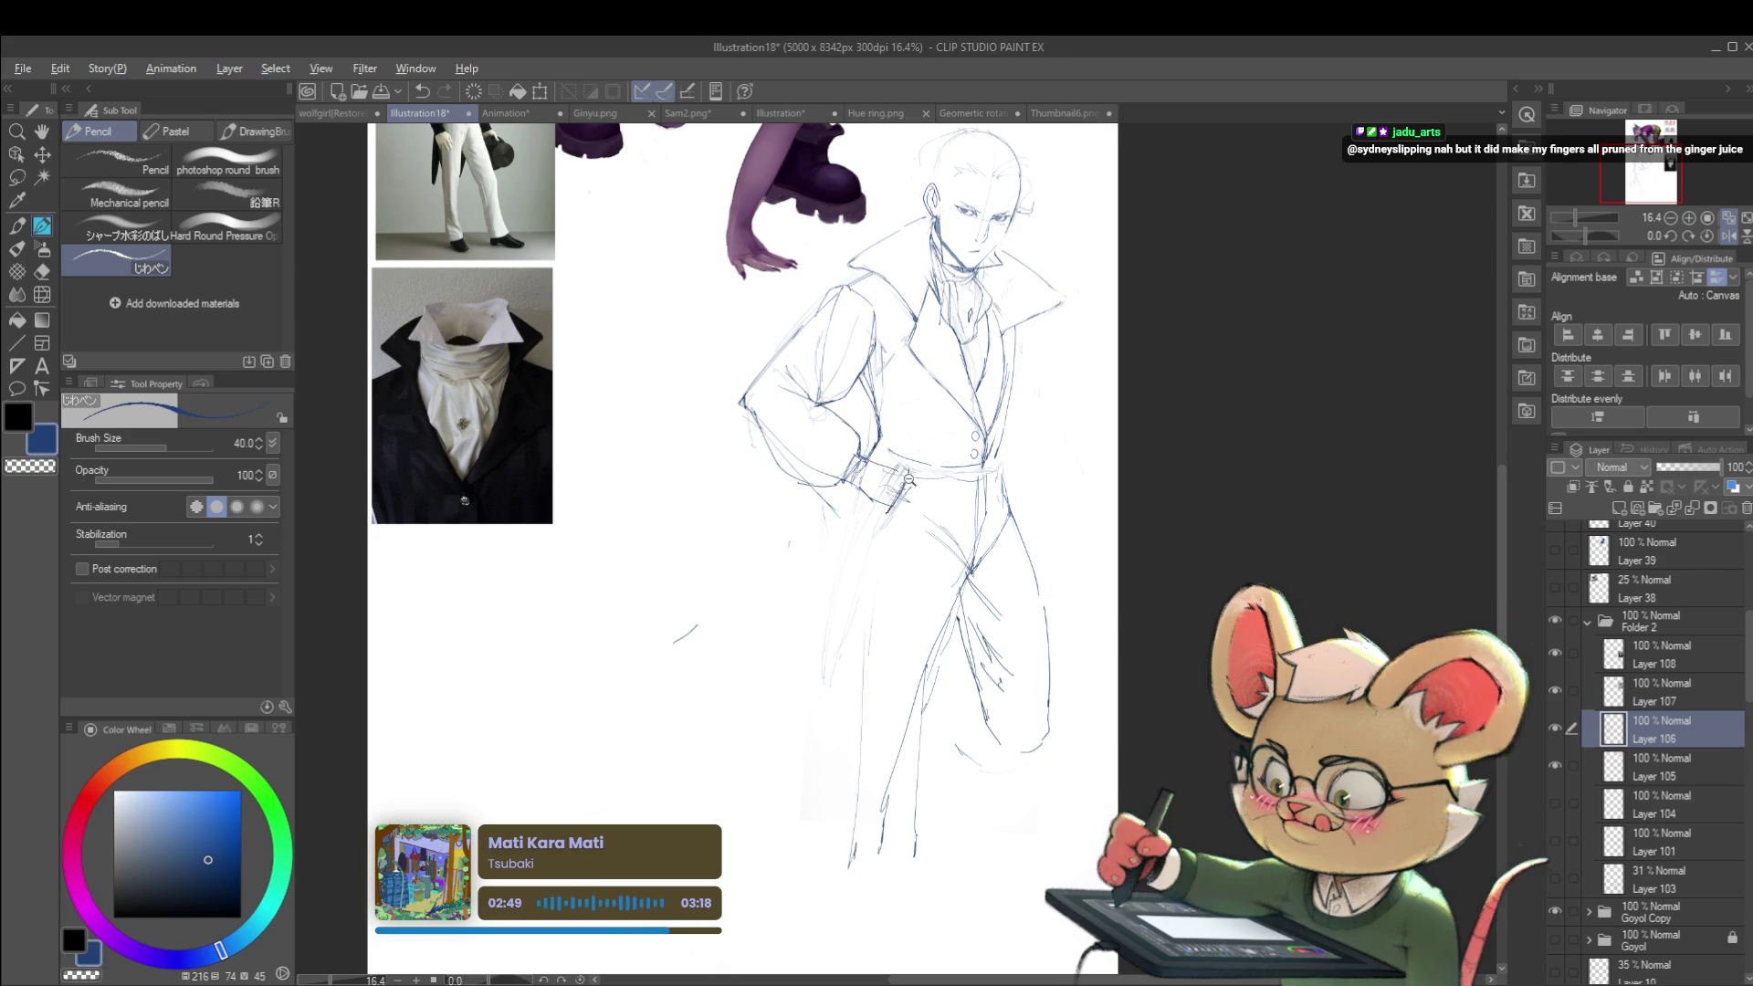
# Step: Zoom out to the whole page, flip the view back to normal, and enlarge the sketch
pyautogui.keyDown('ctrl'); pyautogui.keyDown('alt'); pyautogui.click(908, 470); pyautogui.keyUp('alt'); pyautogui.keyUp('ctrl')
pyautogui.scroll(4, 916, 459)
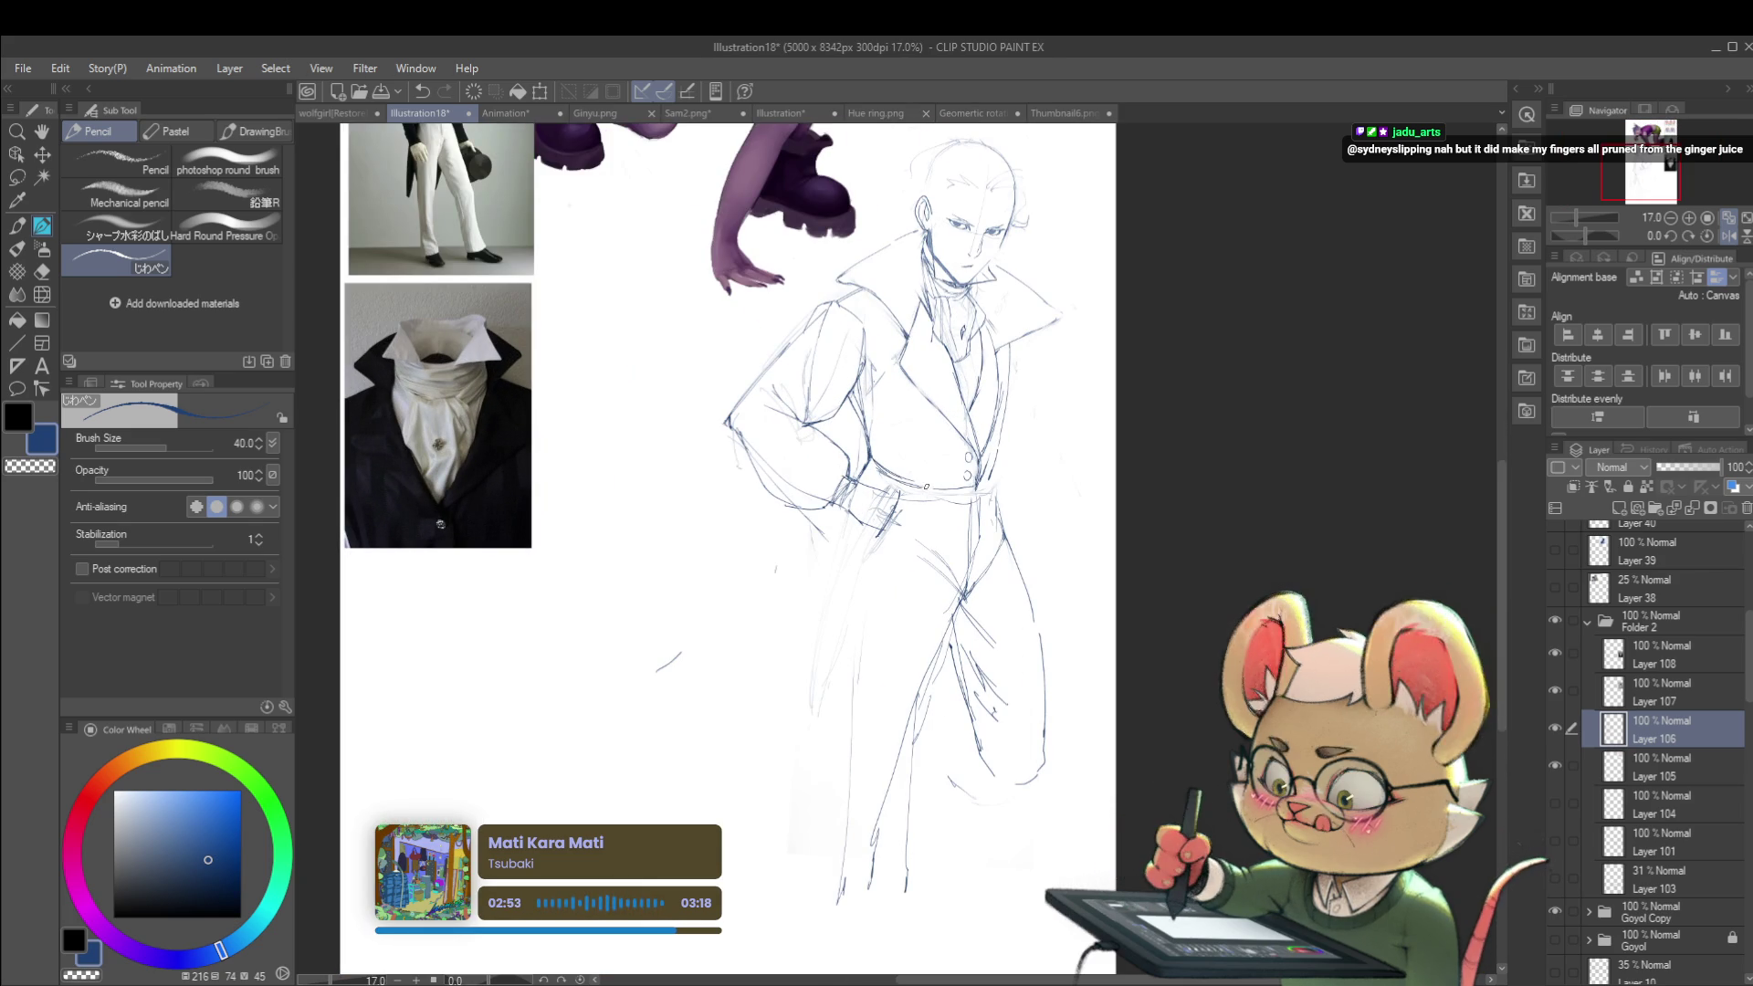
pyautogui.scroll(-2, 976, 490)
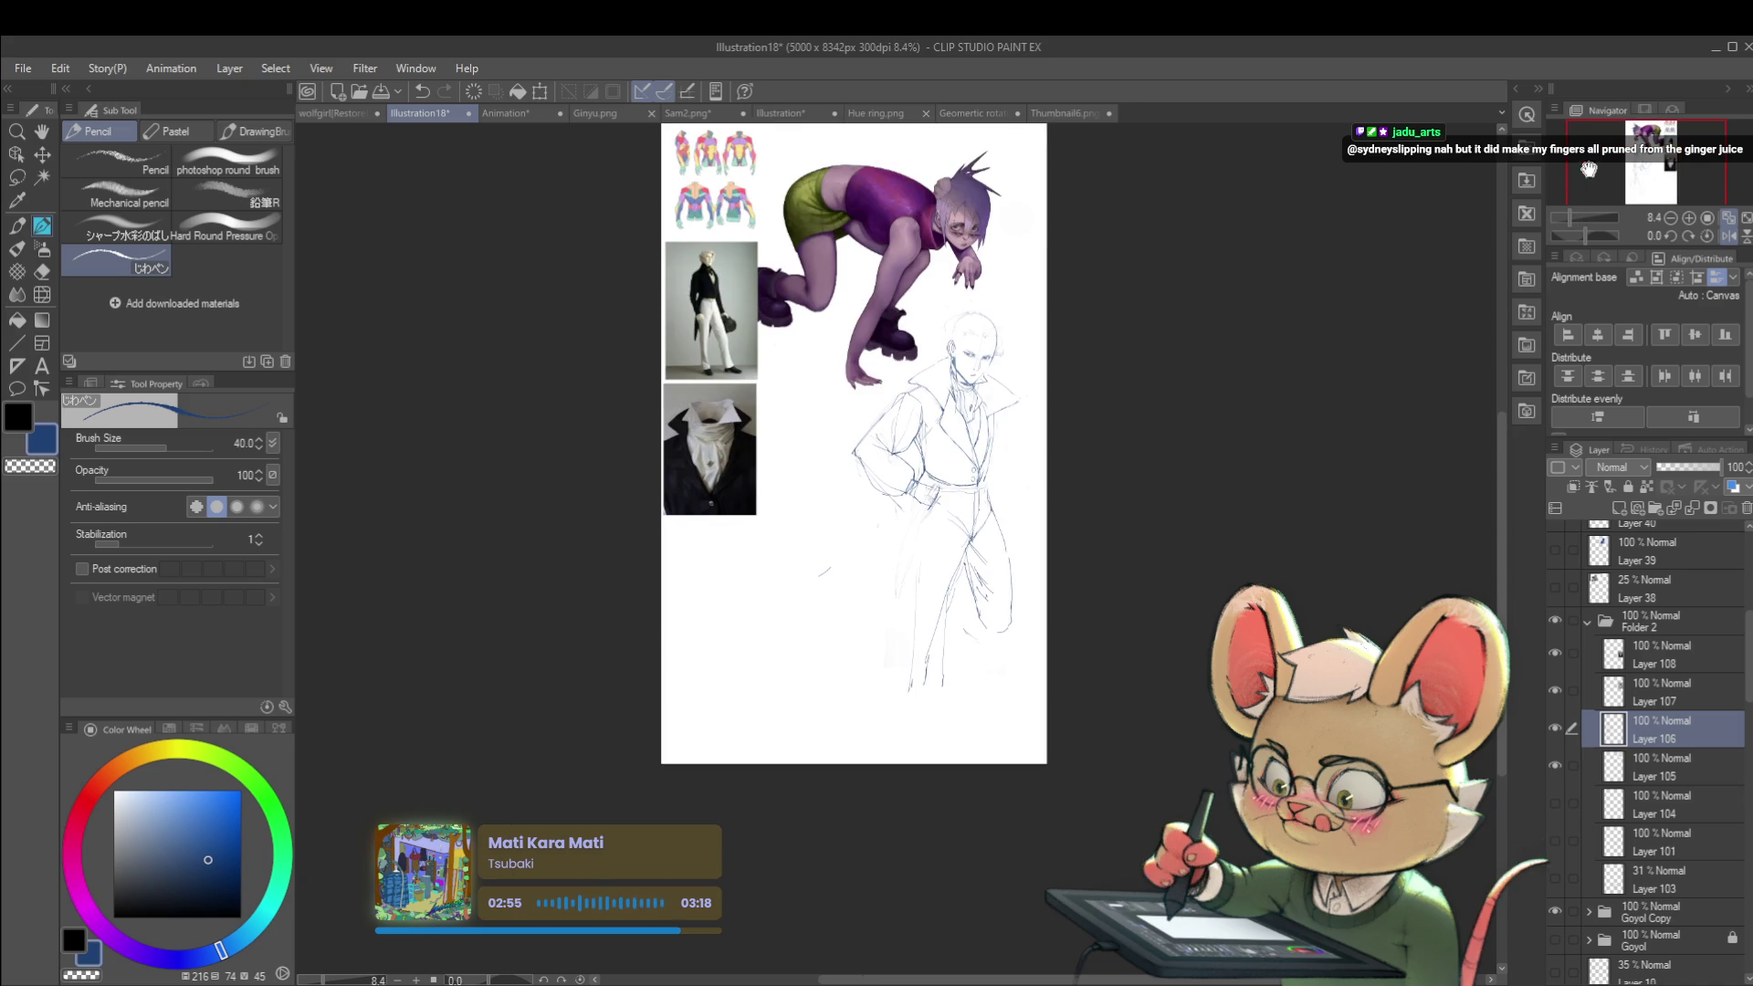
pyautogui.click(1729, 238)
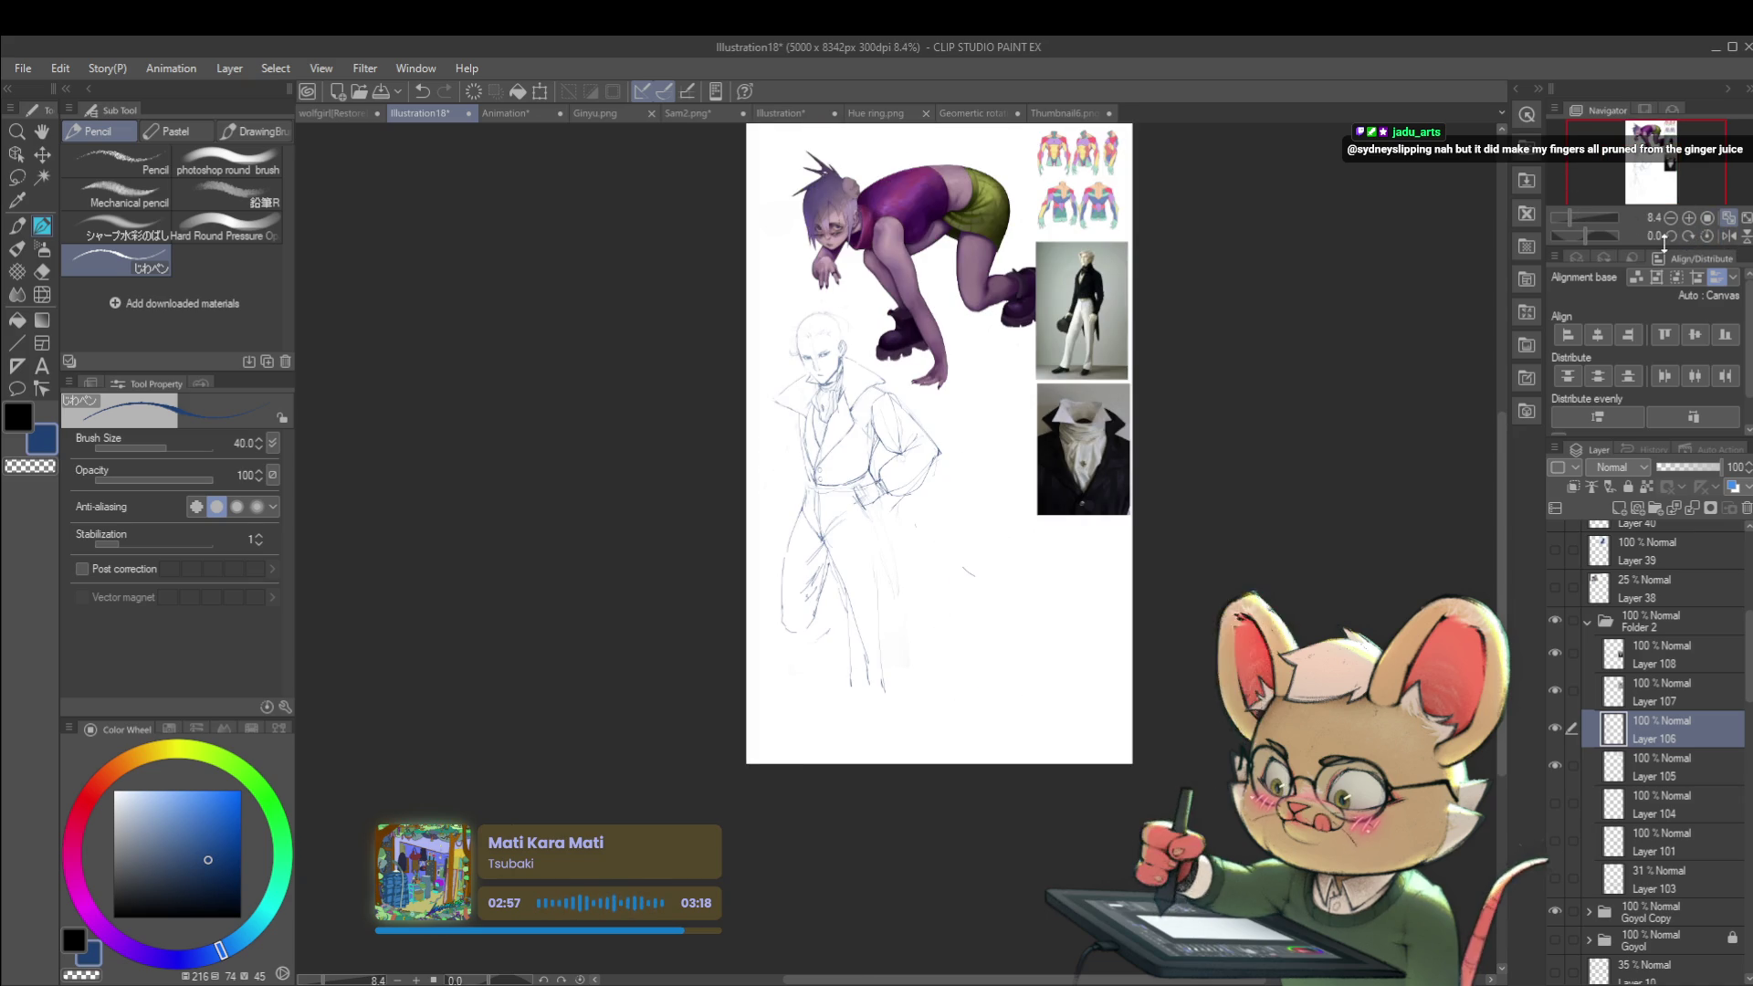
pyautogui.click(1573, 217)
pyautogui.scroll(5, 770, 285)
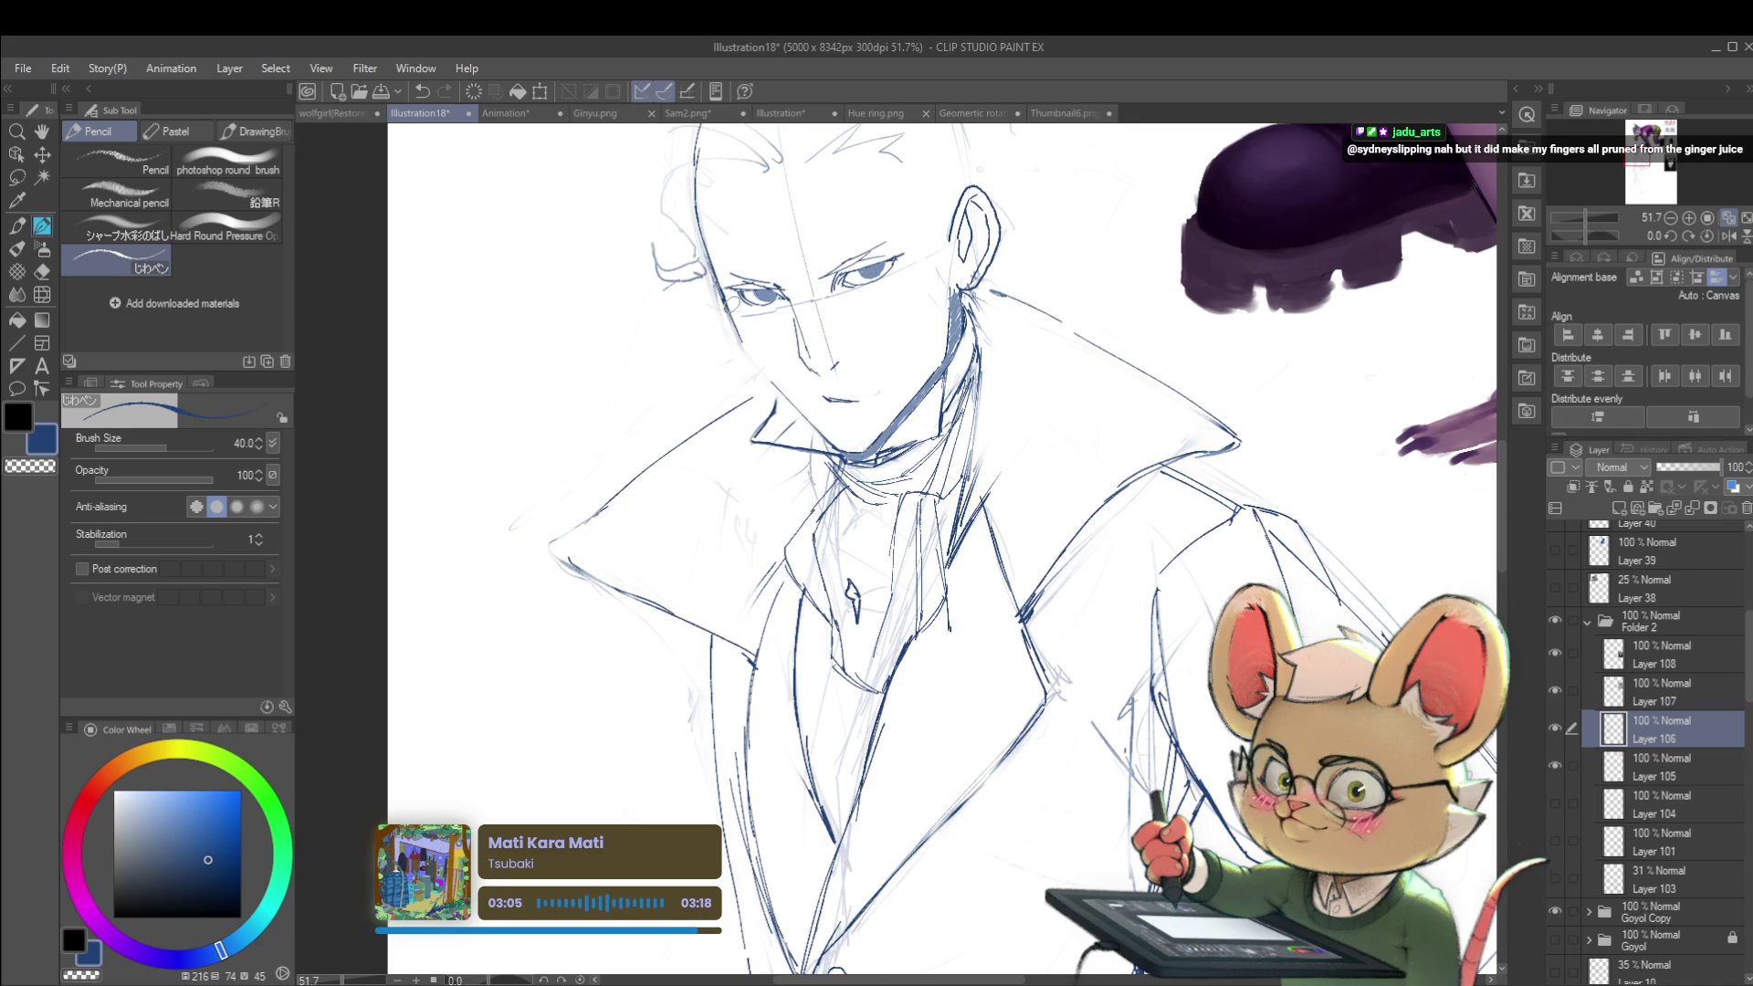
# Step: Draw a light curved hair strand and a dark line beside the man's left eye
pyautogui.scroll(2, 774, 340)
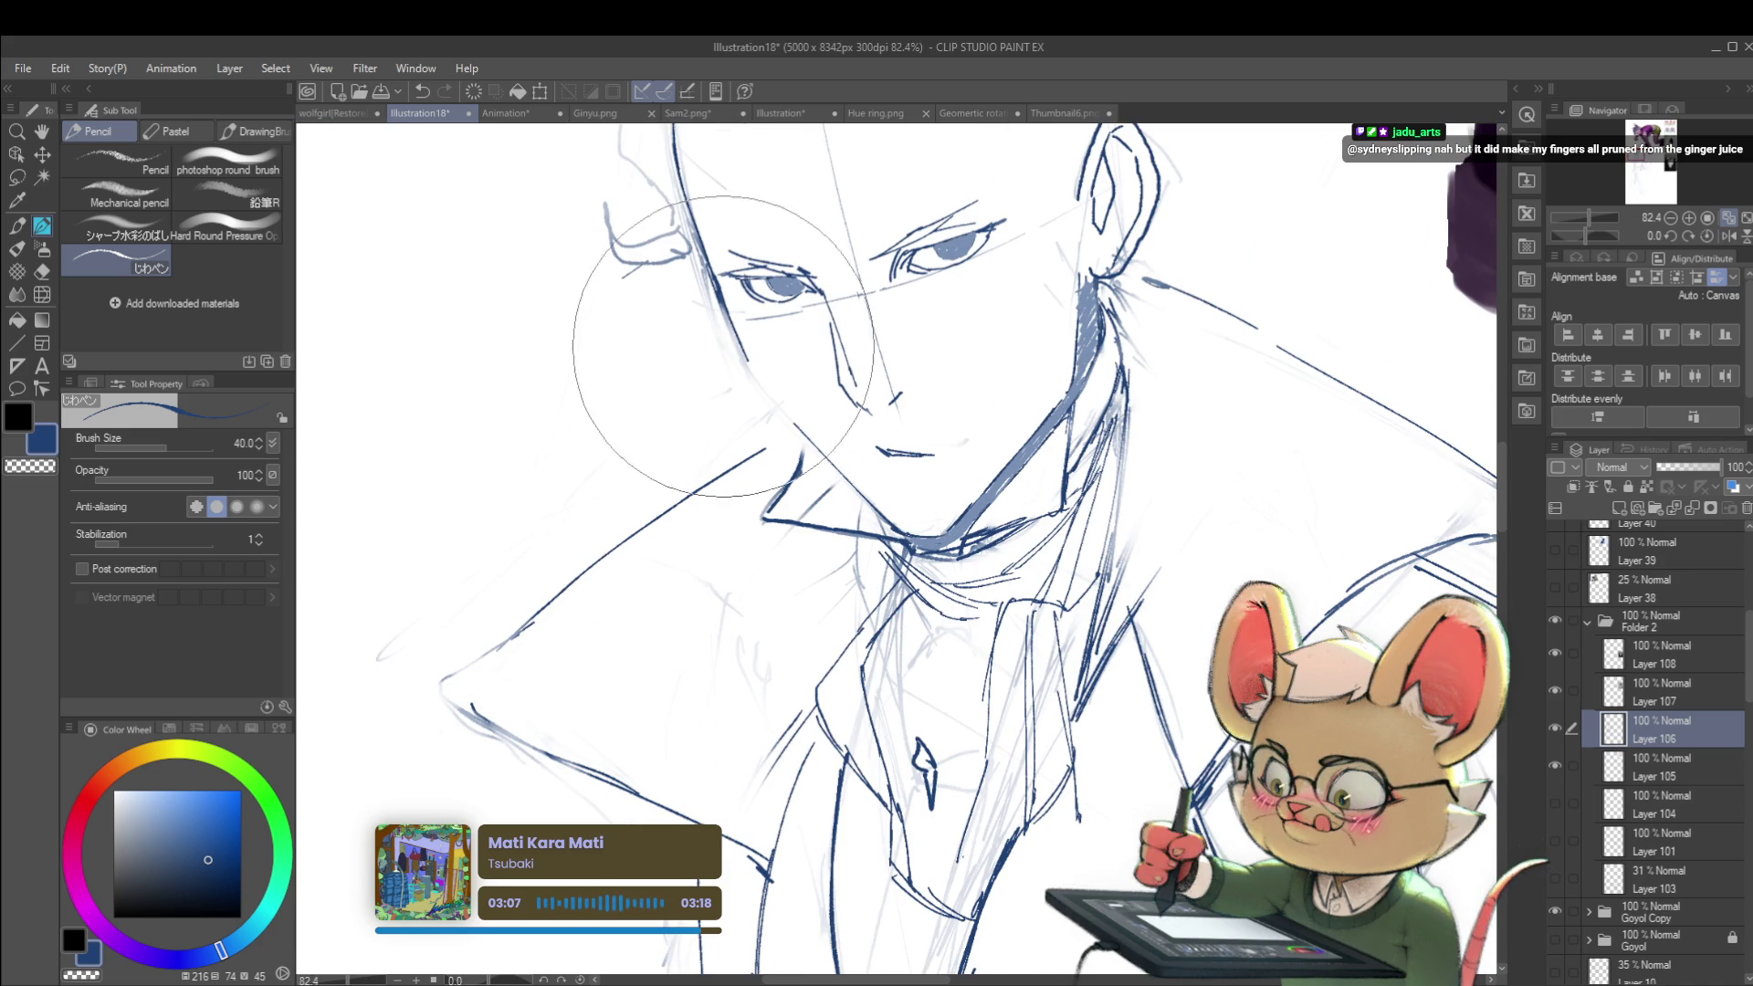
pyautogui.moveTo(626, 274)
pyautogui.mouseDown()
pyautogui.moveTo(646, 215)
pyautogui.moveTo(670, 206)
pyautogui.mouseUp()
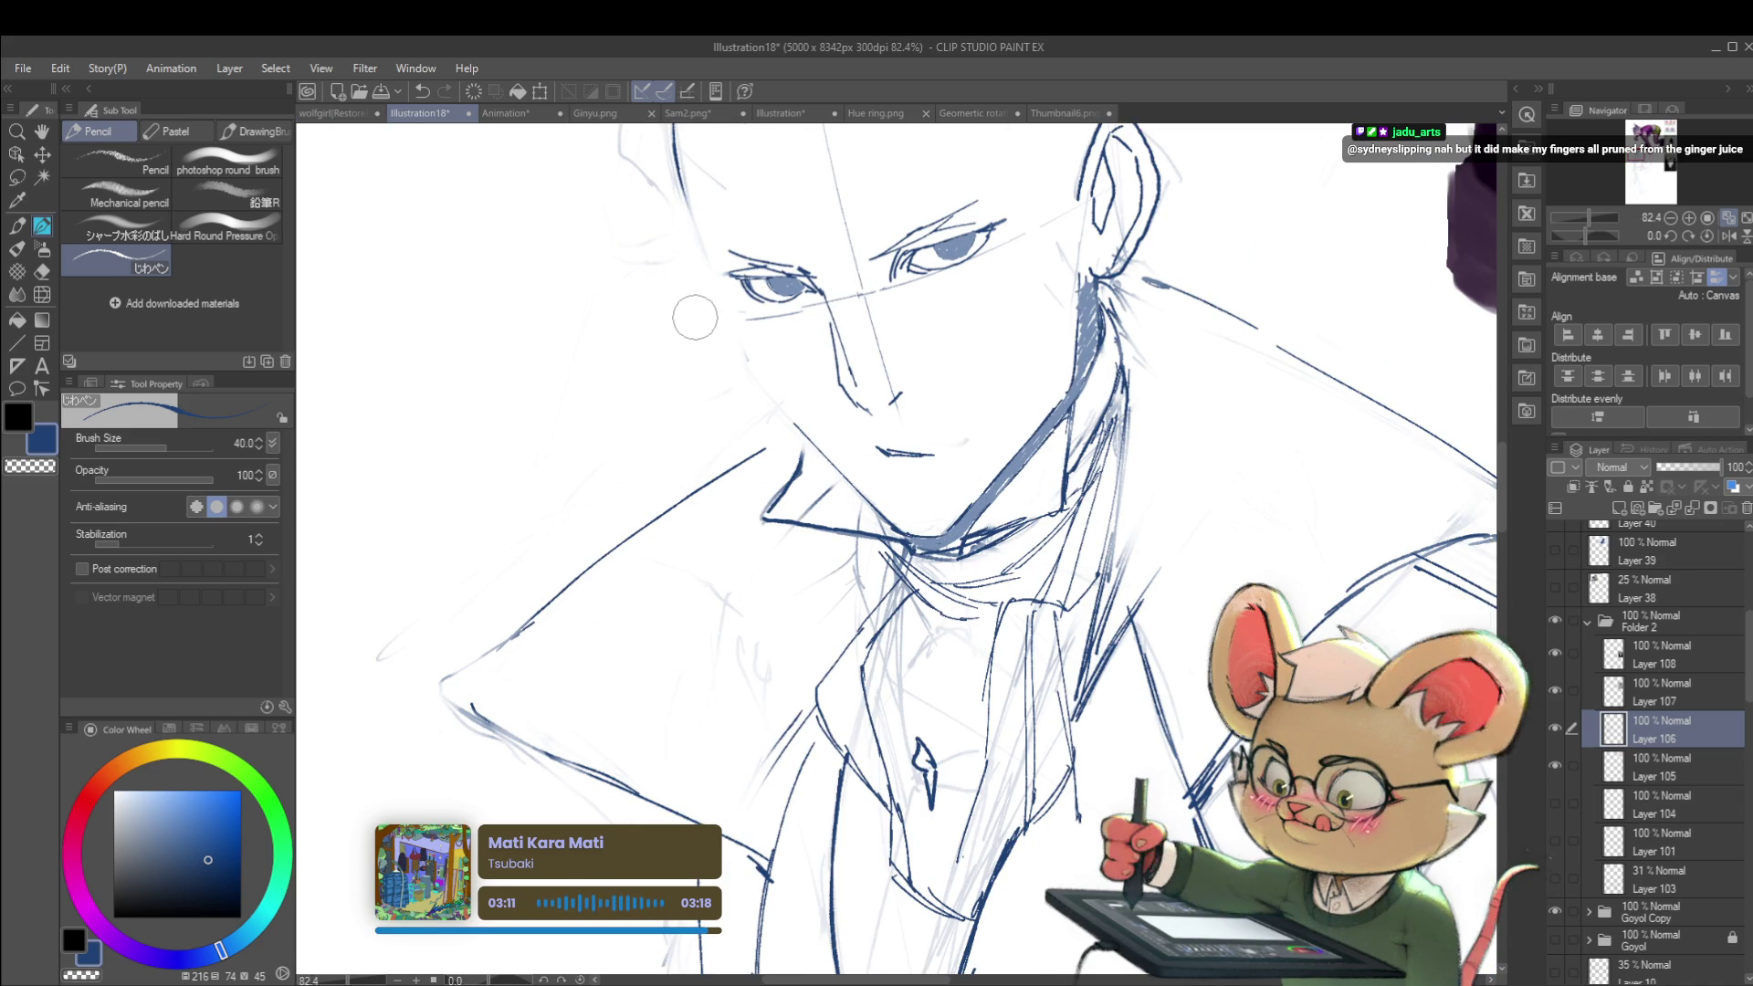
pyautogui.moveTo(704, 236); pyautogui.dragTo(723, 290)
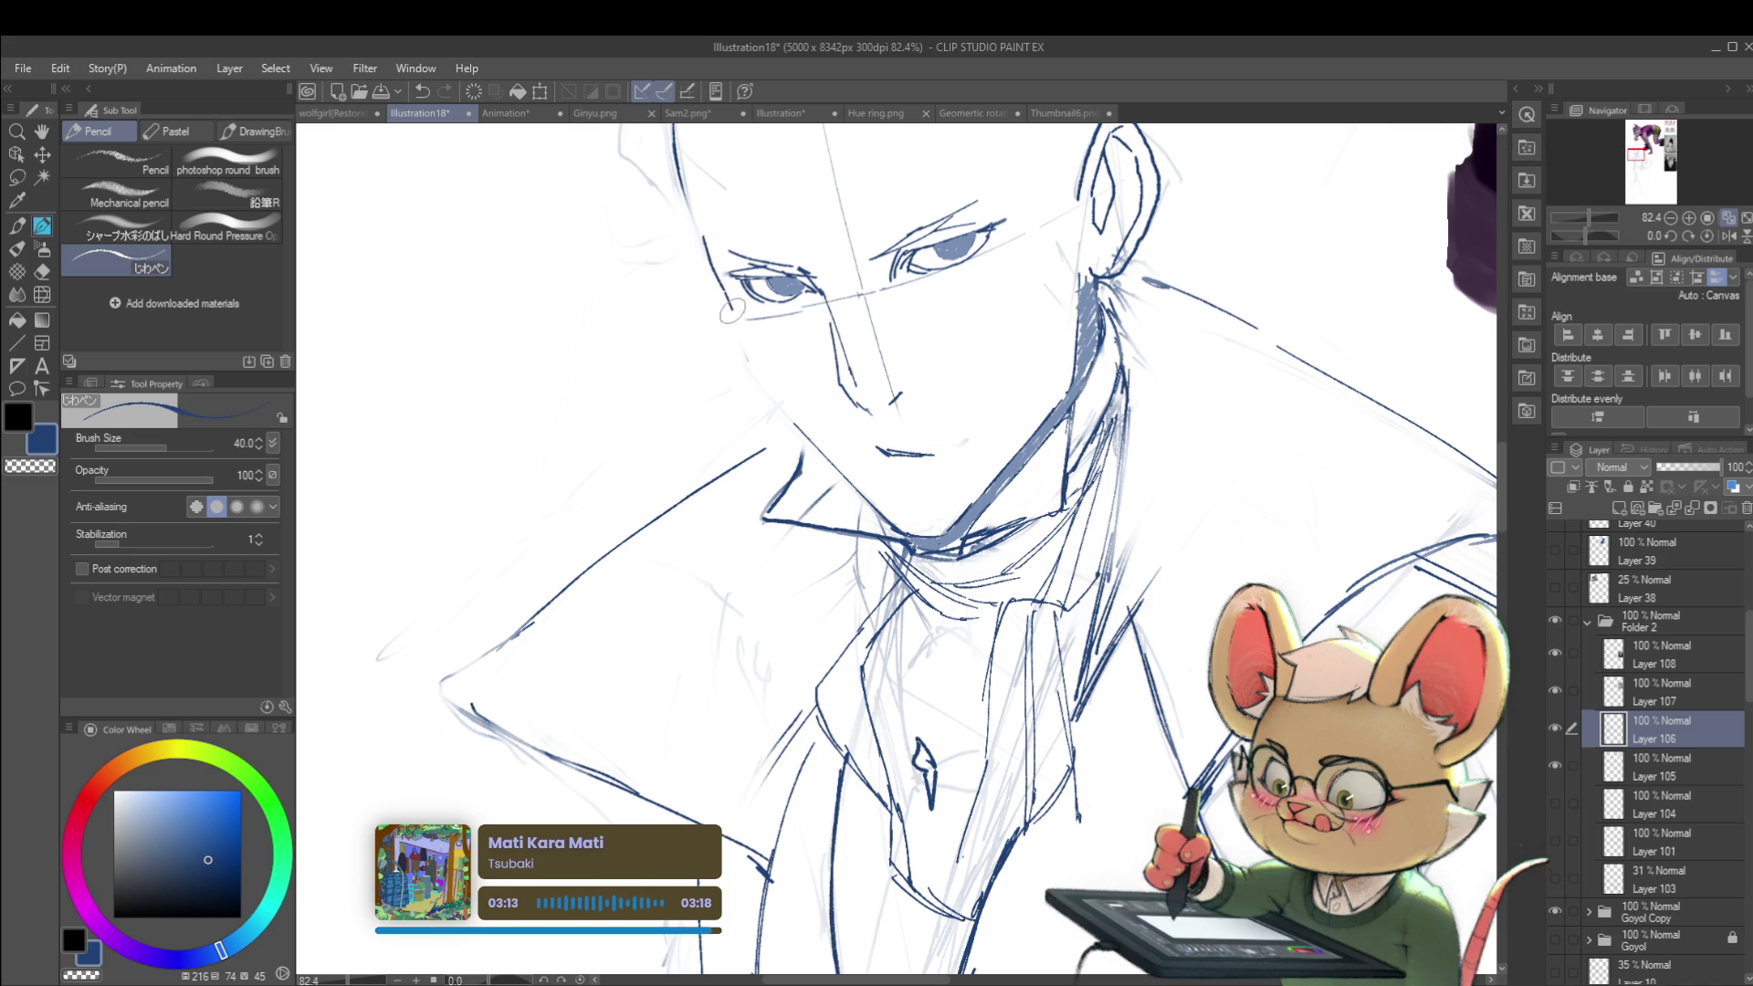
pyautogui.scroll(-5, 754, 370)
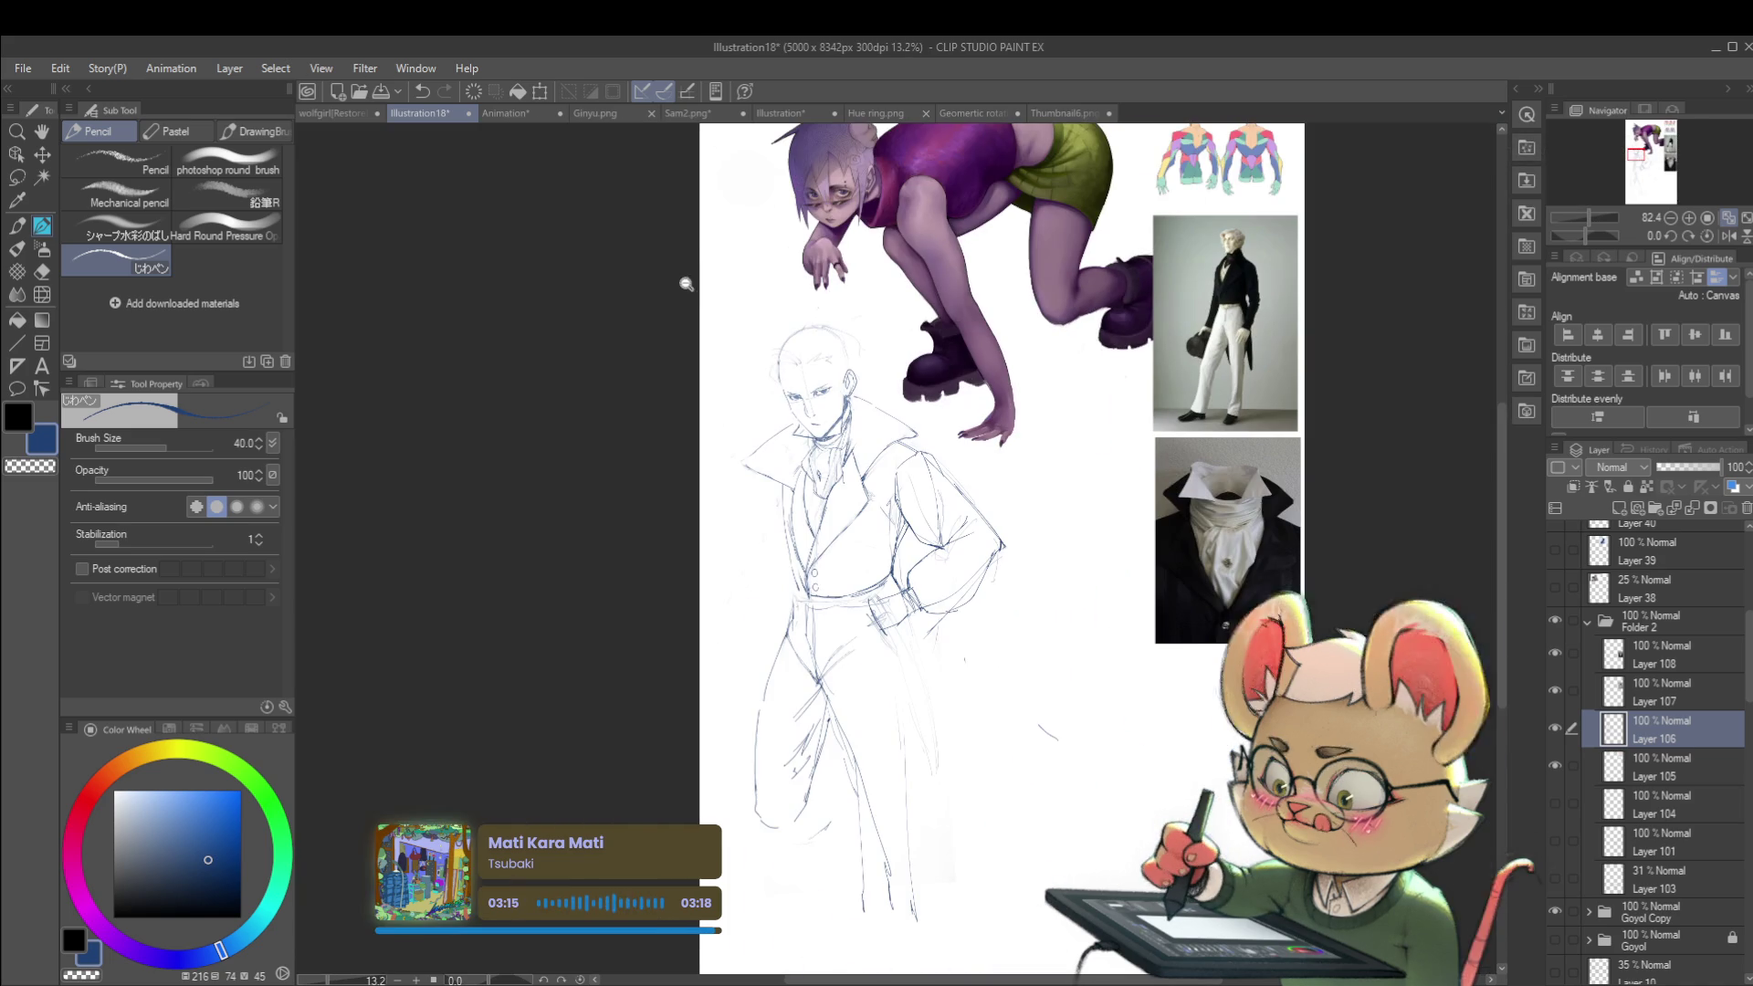
pyautogui.scroll(3, 775, 392)
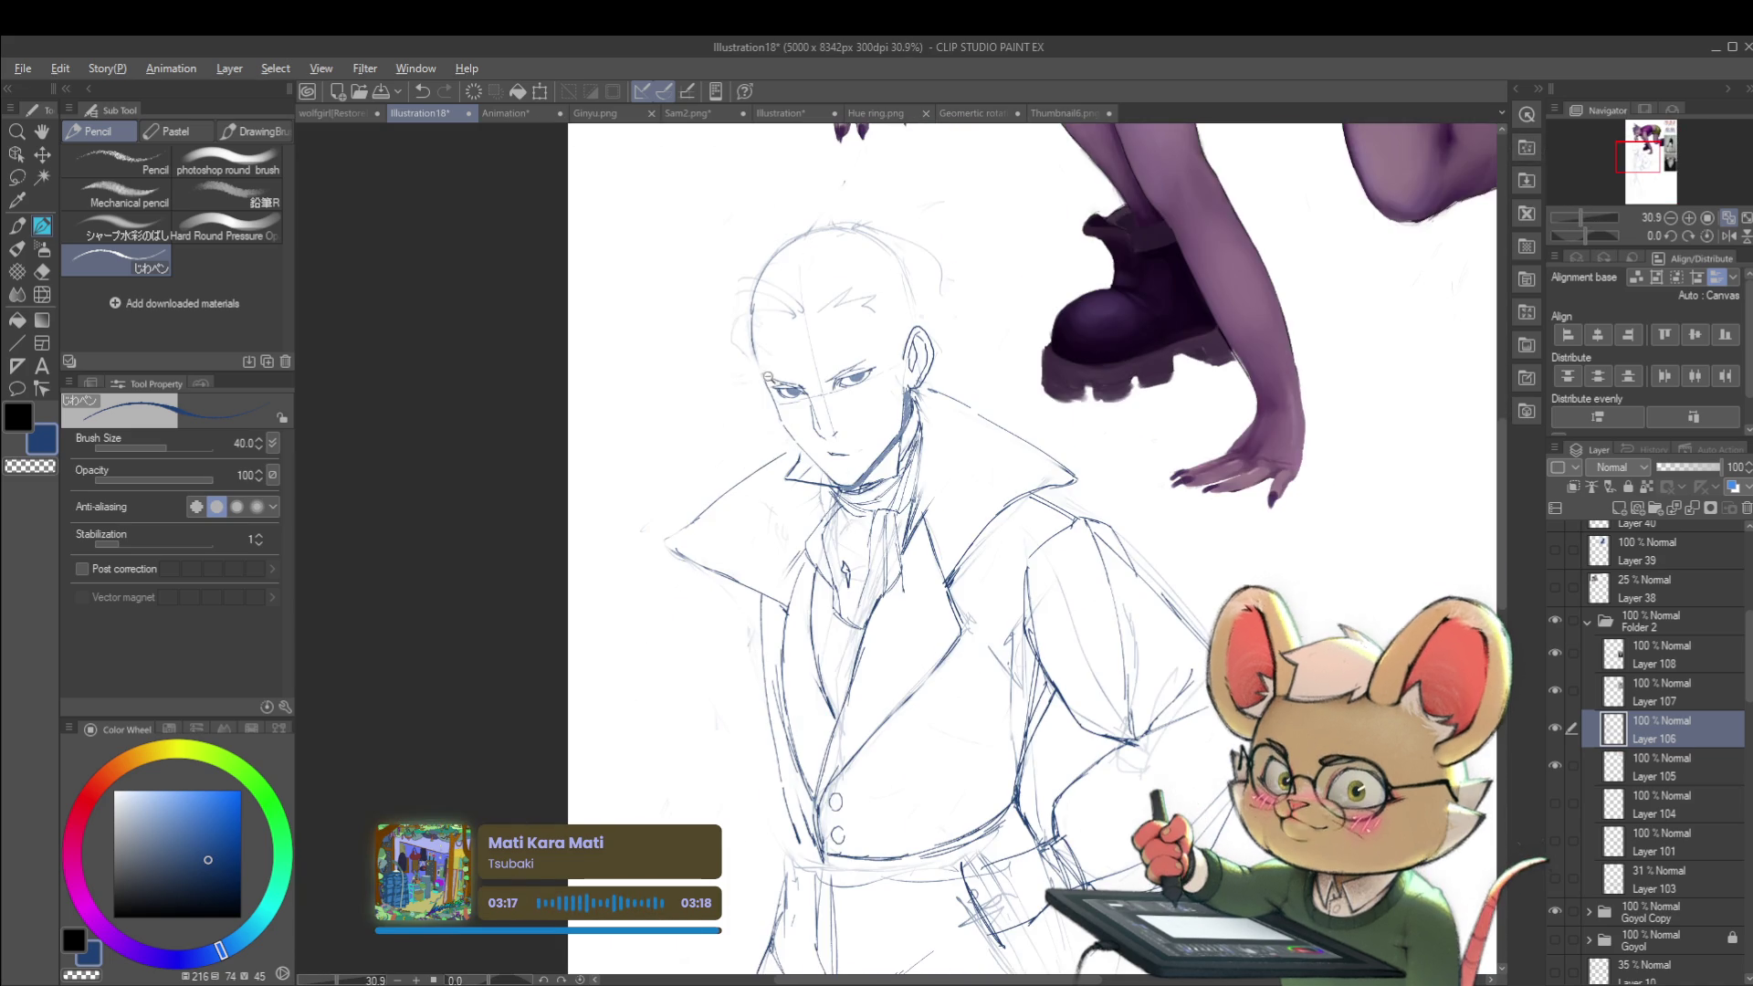
pyautogui.scroll(-1, 765, 365)
pyautogui.scroll(-1, 756, 183)
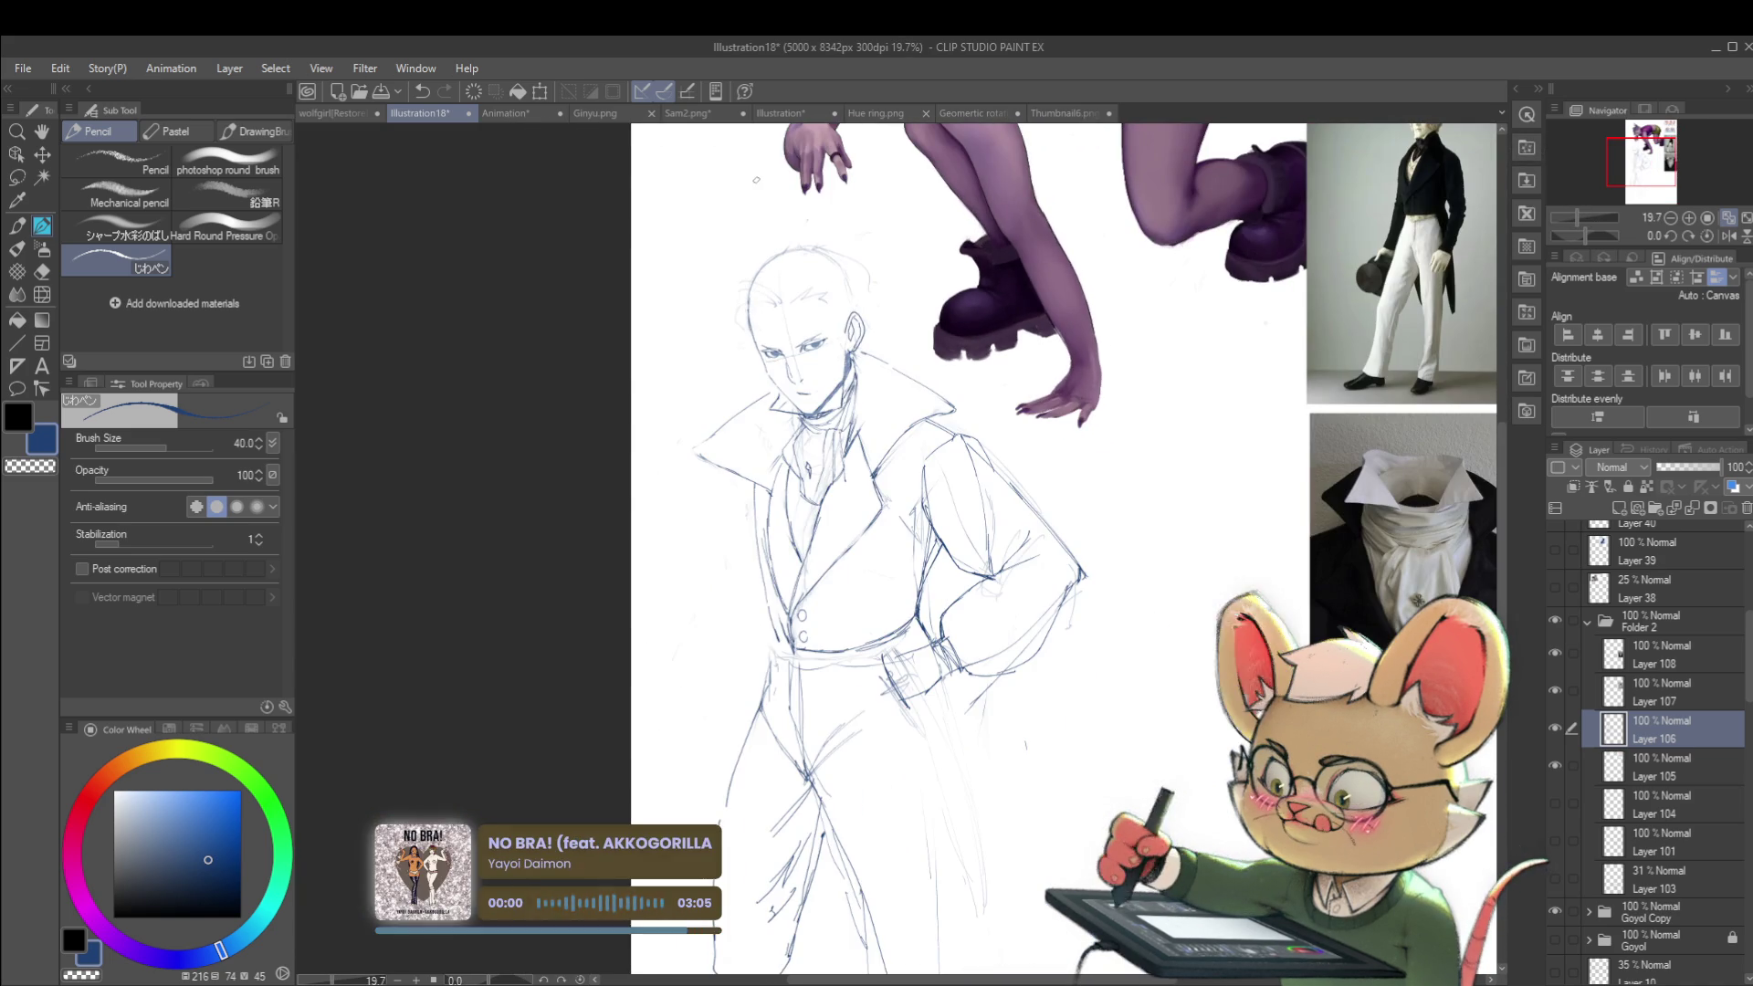
pyautogui.scroll(-1, 787, 233)
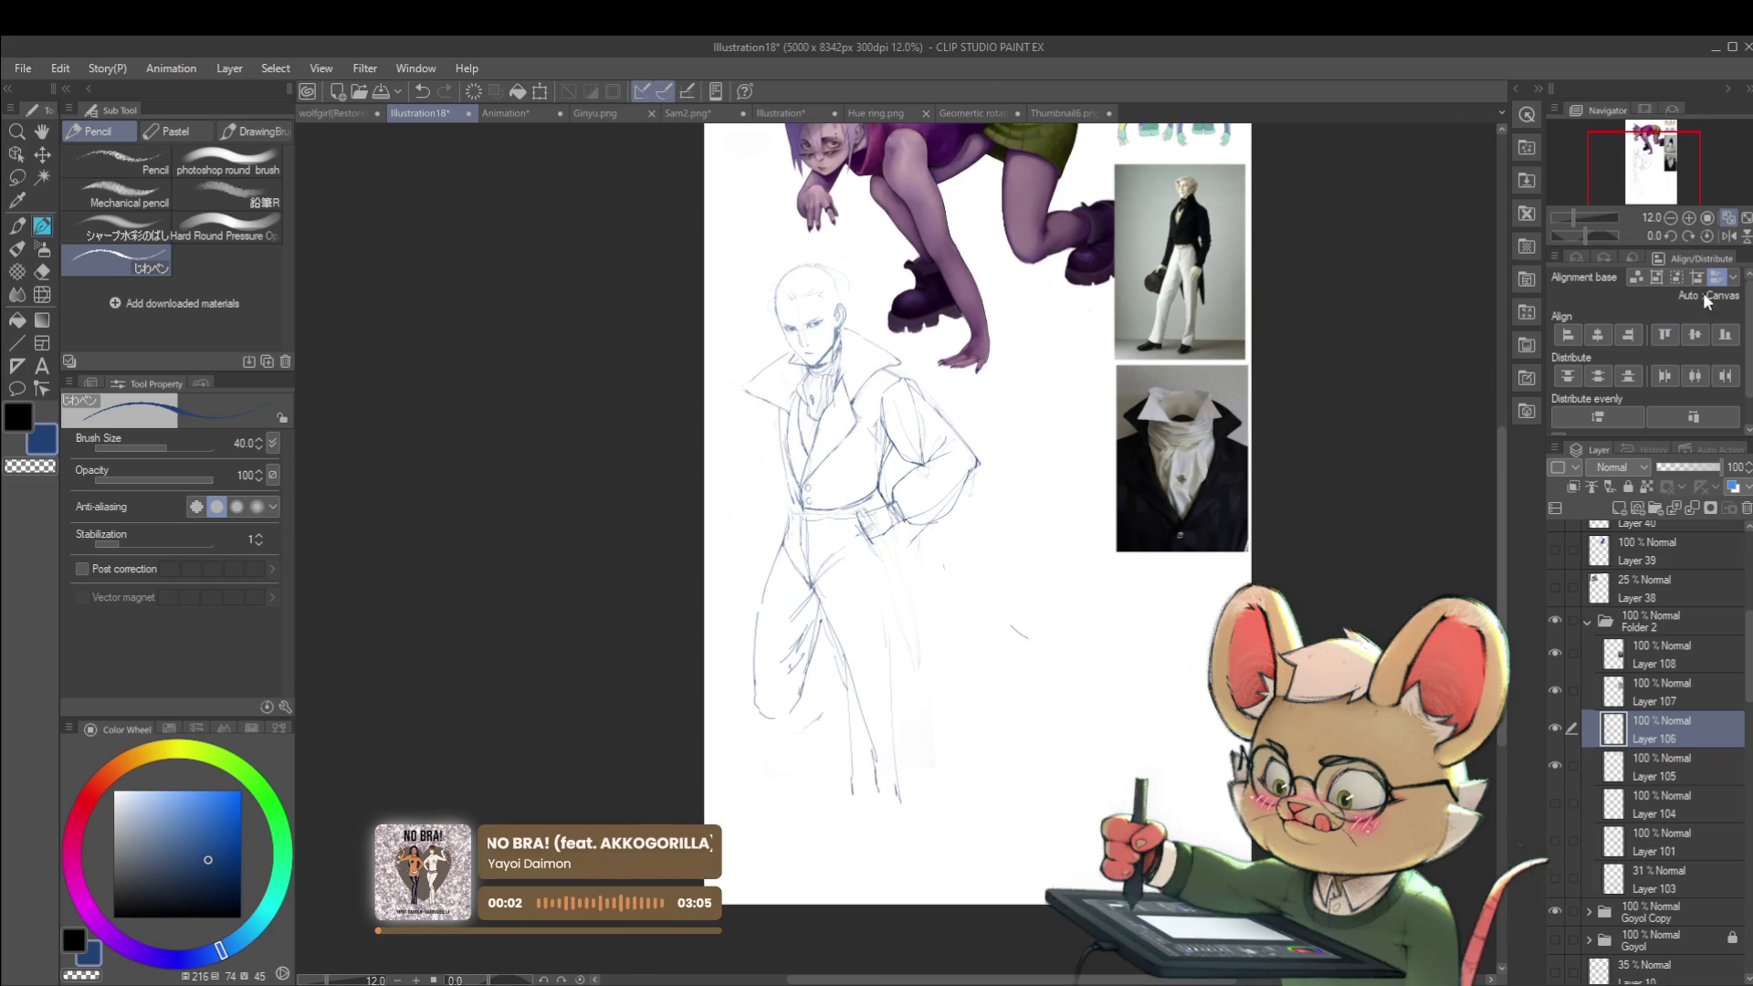
# Step: Mirror the view to check proportions, then flip it back to its original orientation
pyautogui.click(1729, 236)
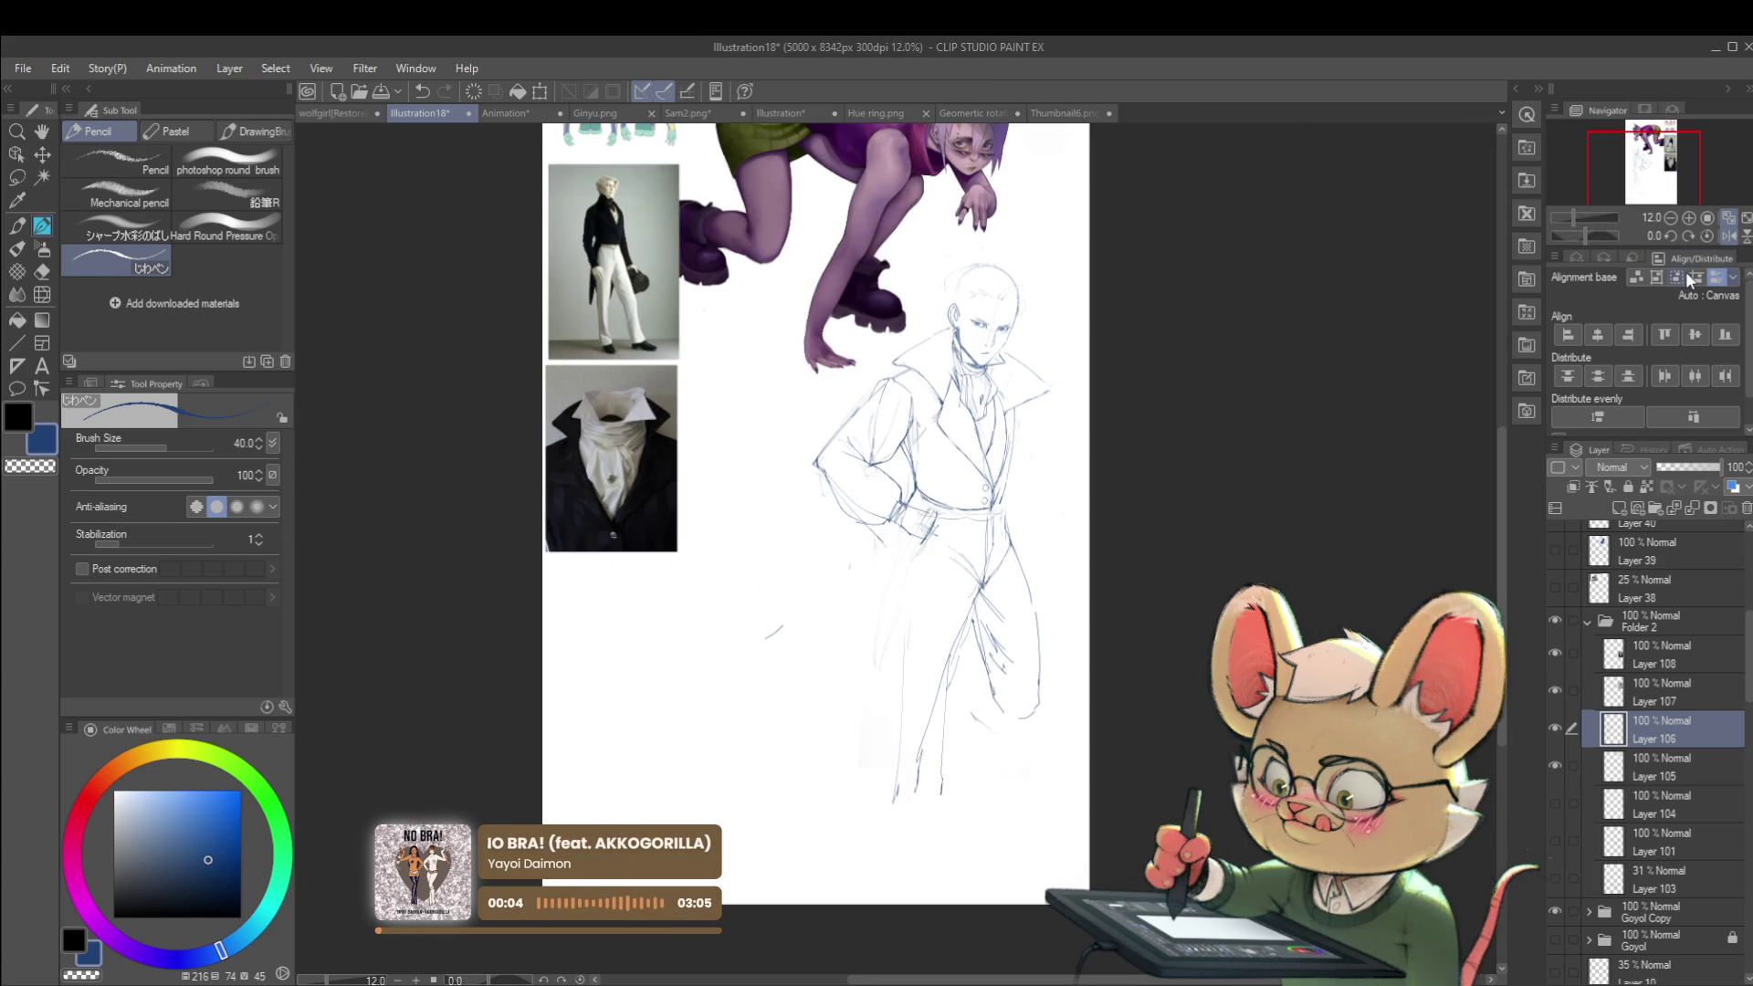
pyautogui.scroll(1, 913, 520)
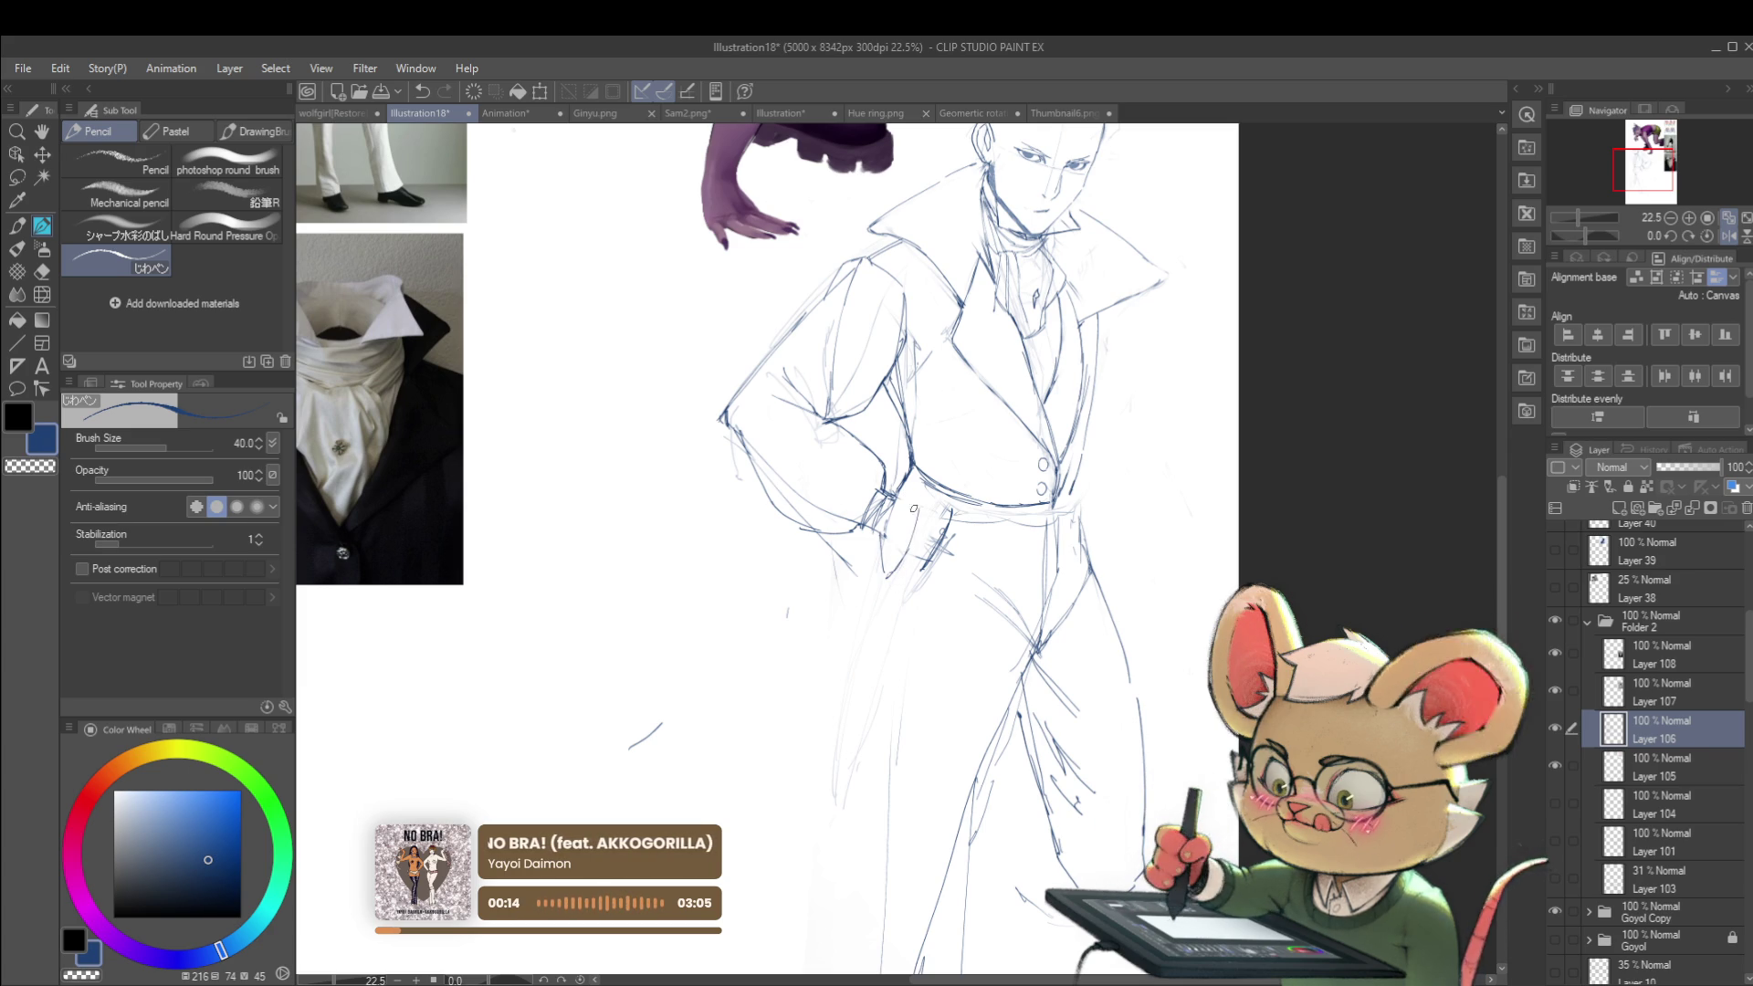
pyautogui.scroll(-2, 904, 495)
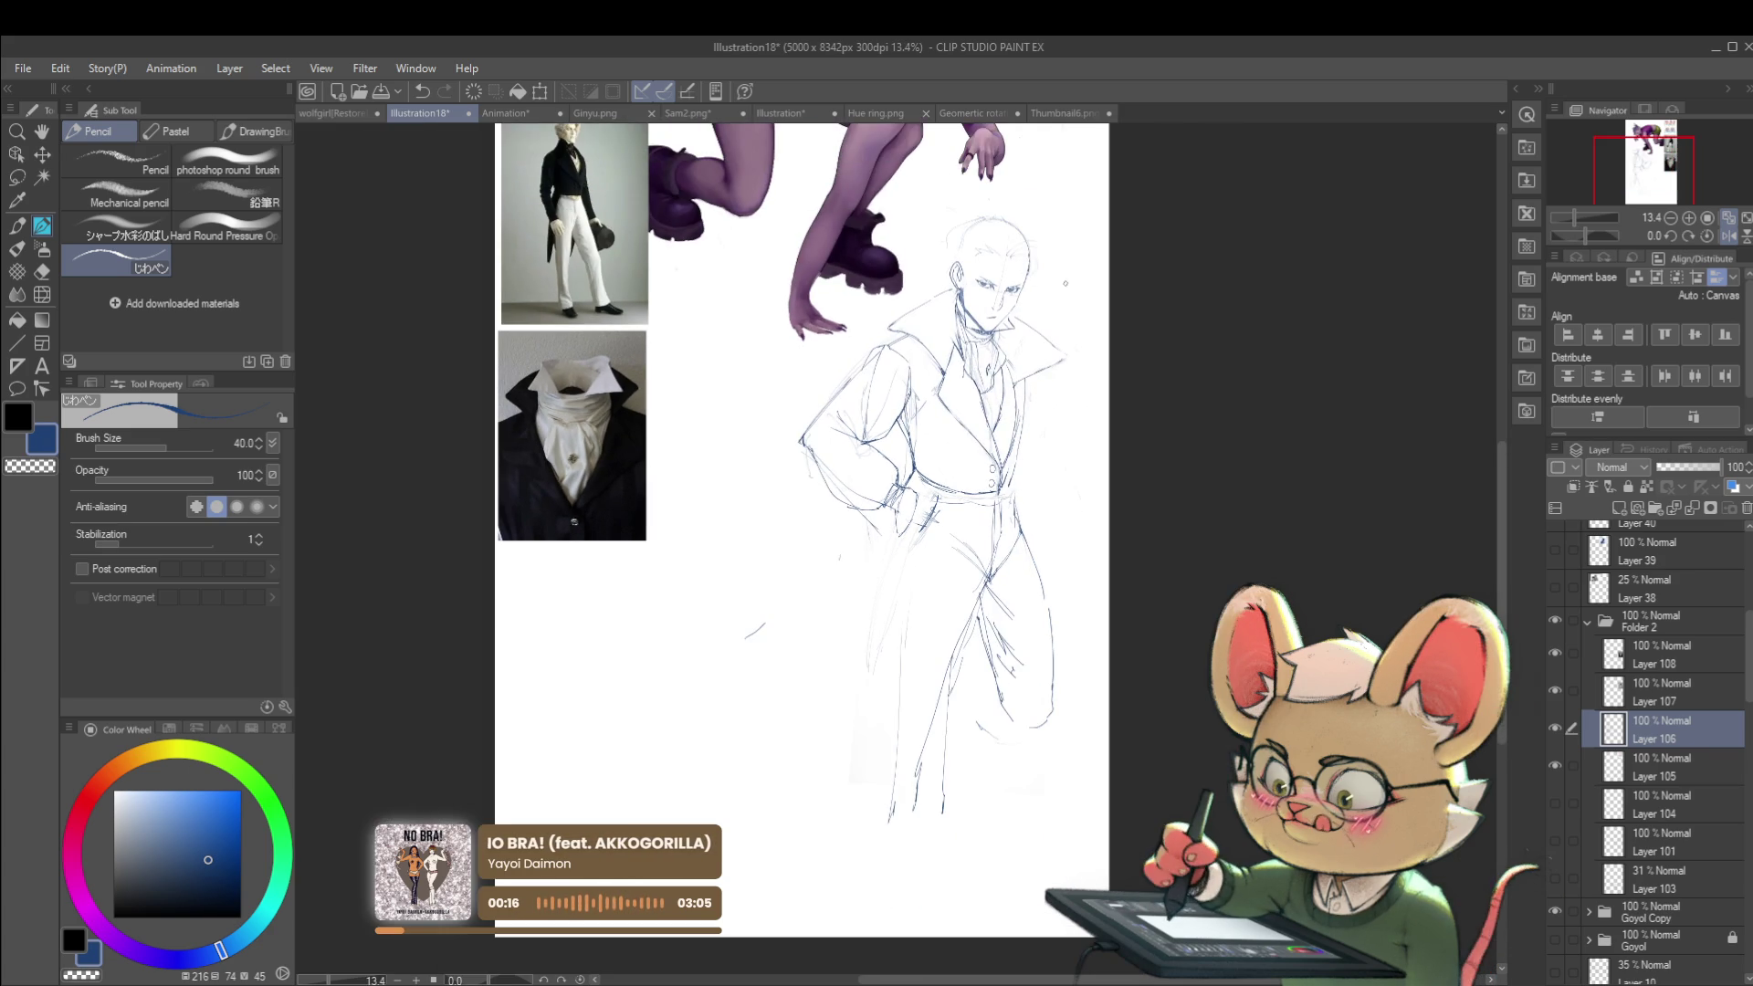
pyautogui.scroll(2, 961, 499)
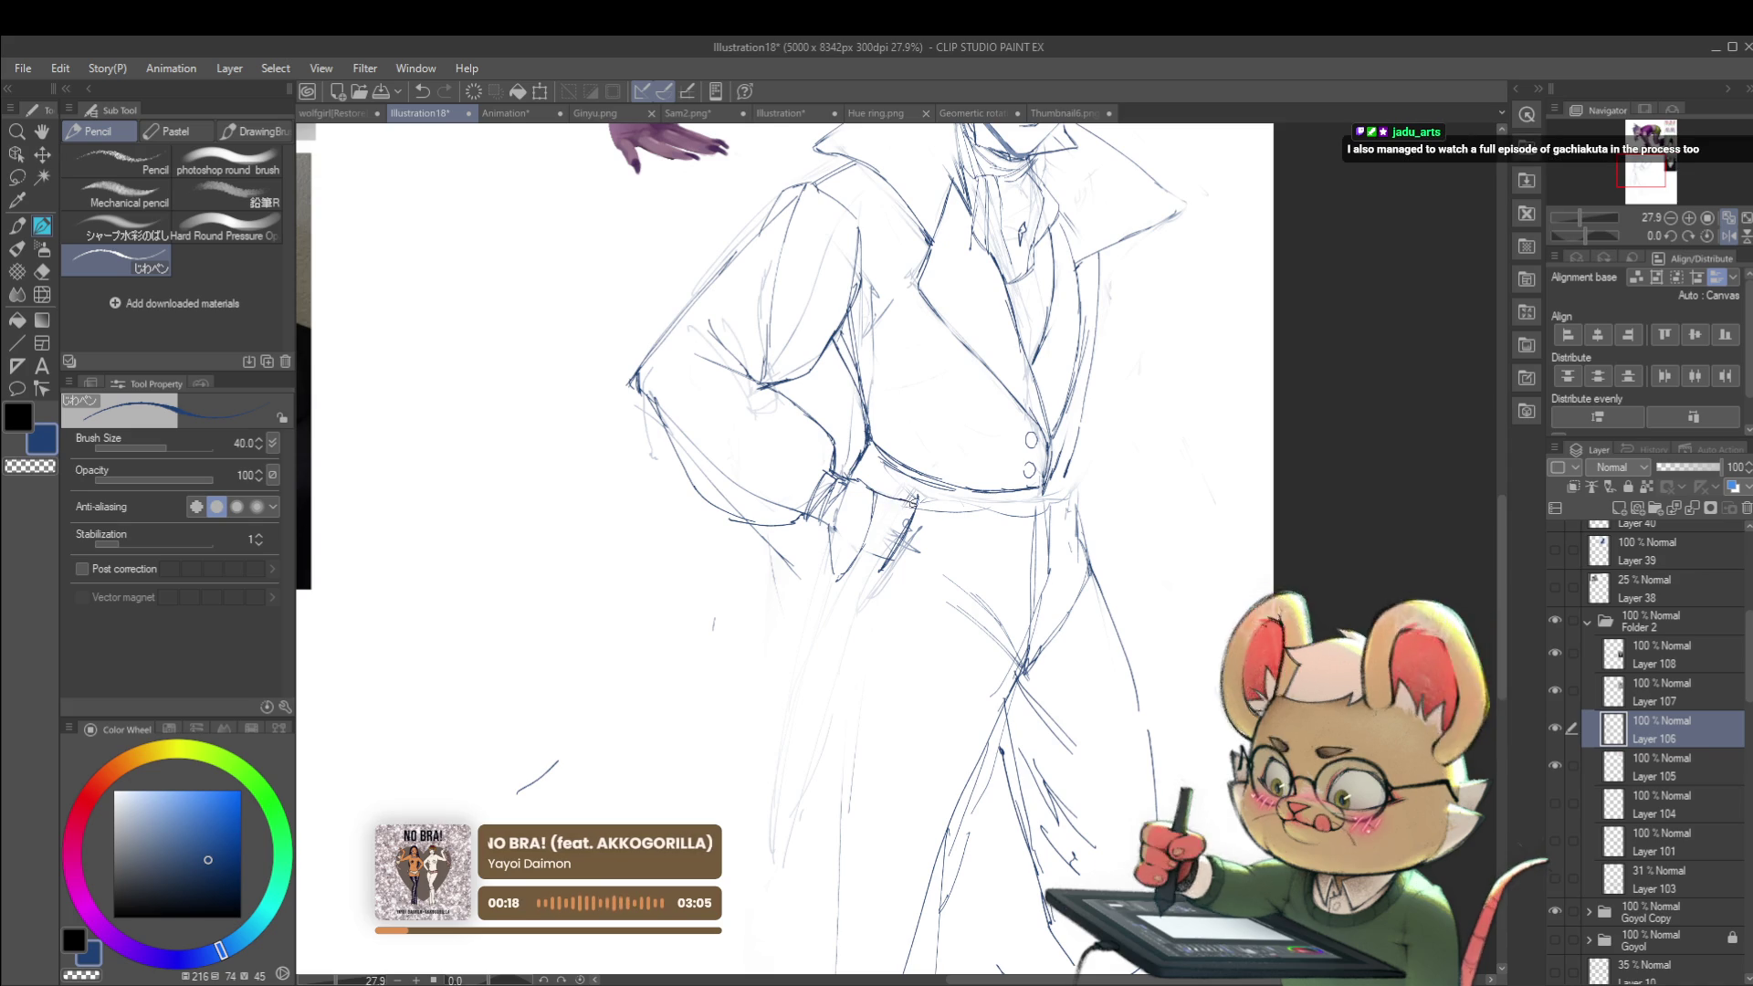
pyautogui.scroll(-4, 790, 395)
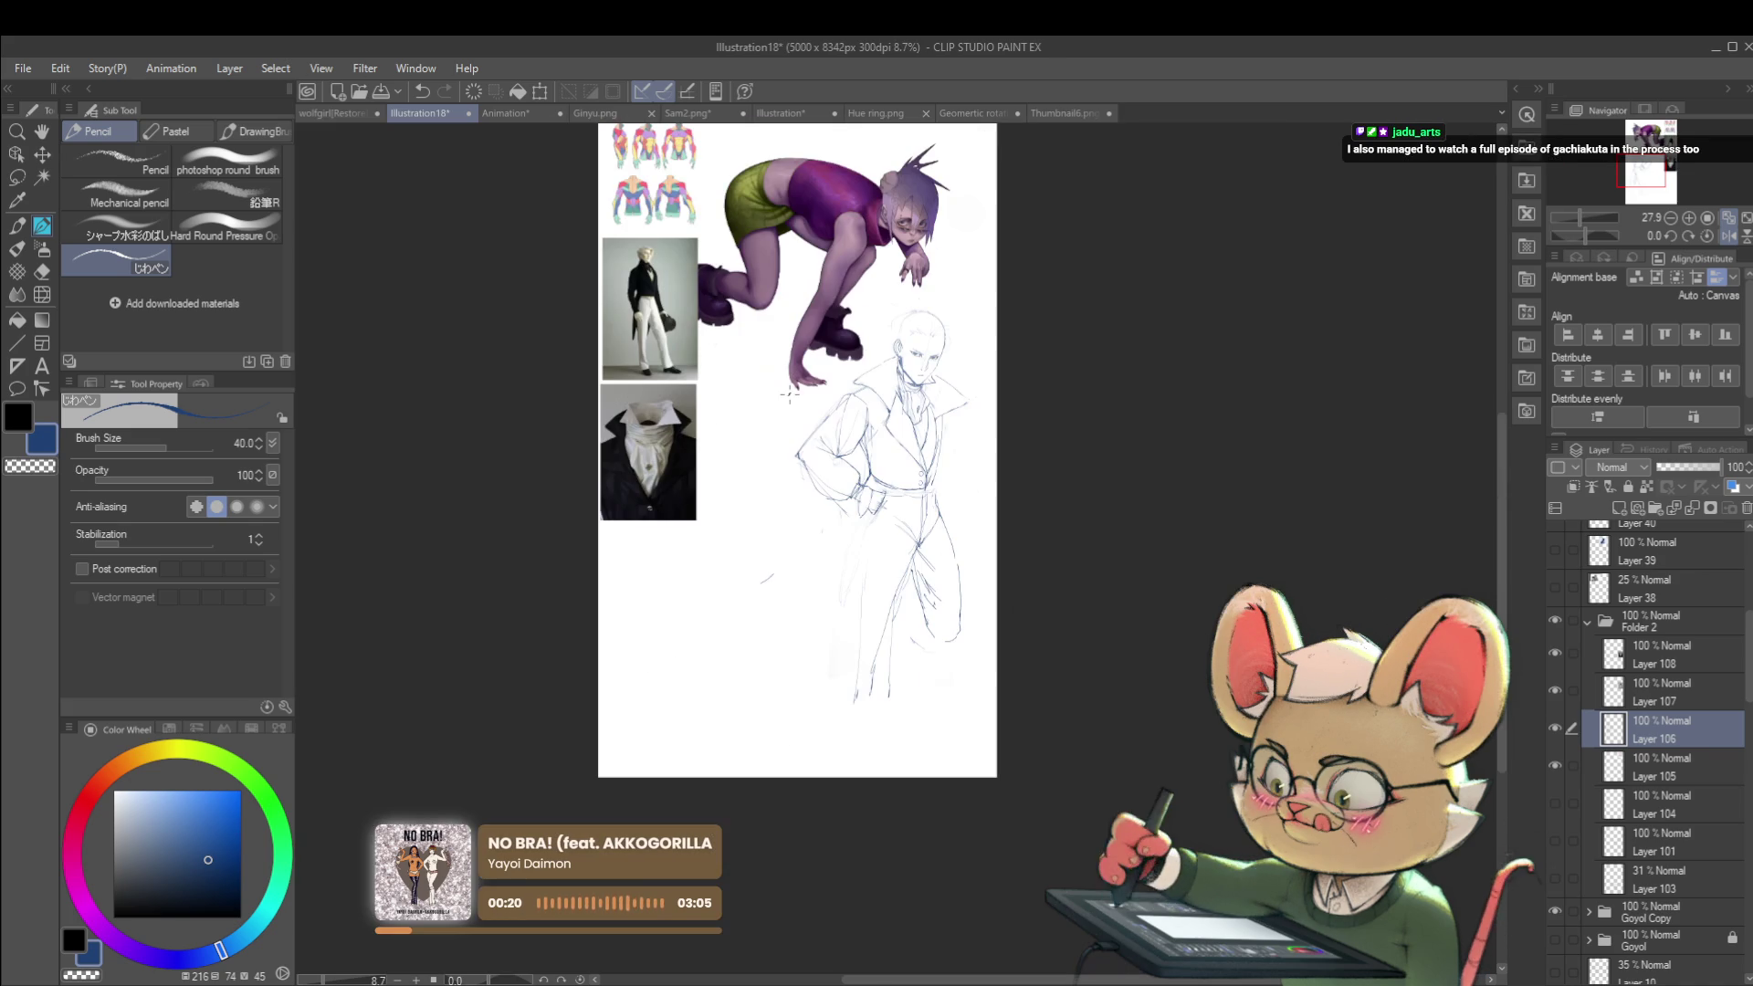
pyautogui.click(1728, 235)
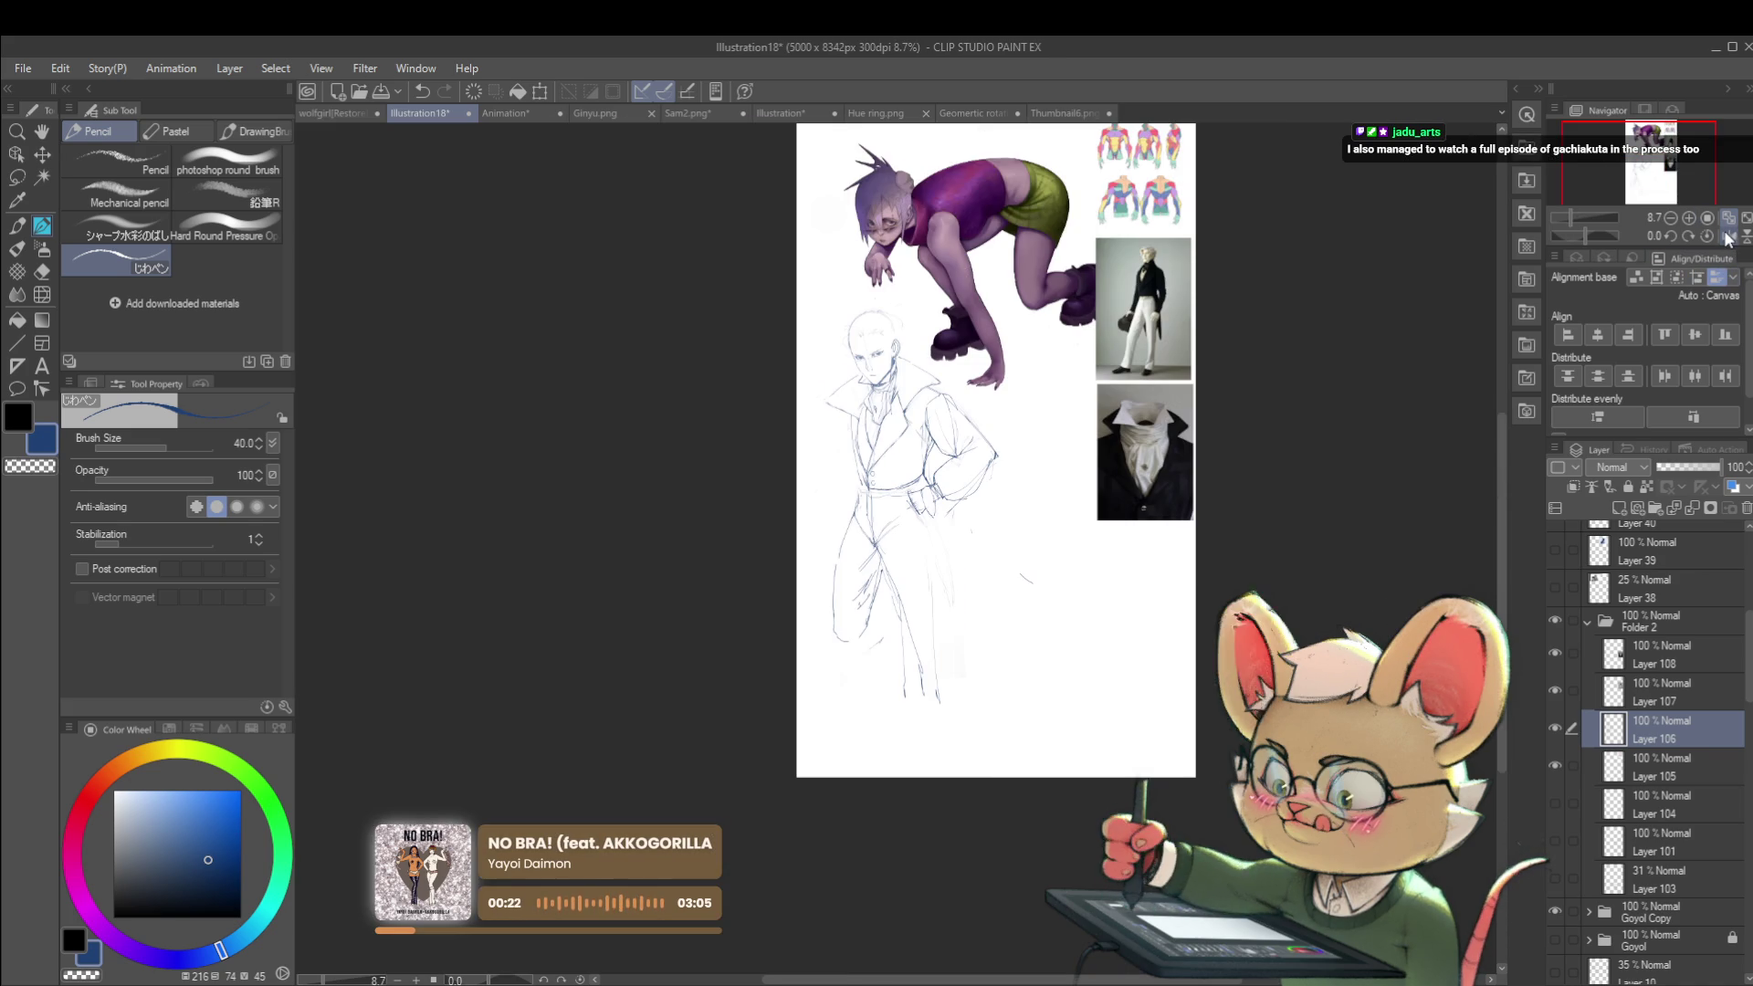
pyautogui.scroll(4, 922, 512)
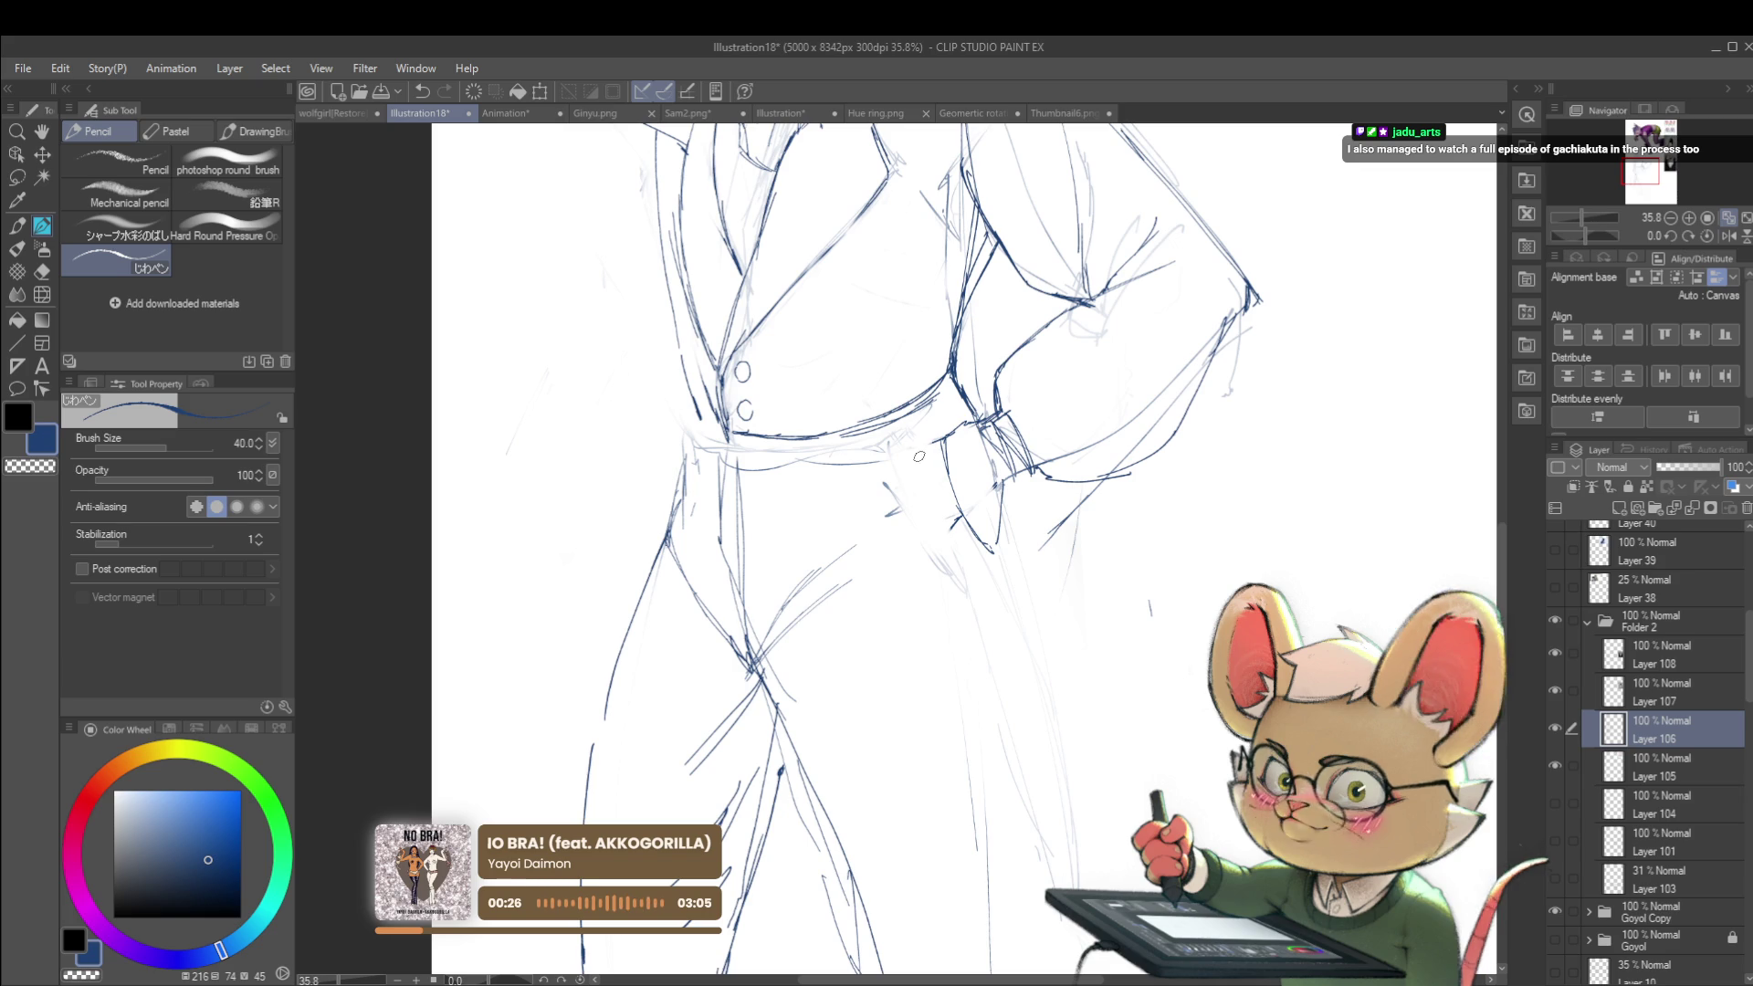
pyautogui.scroll(-4, 960, 553)
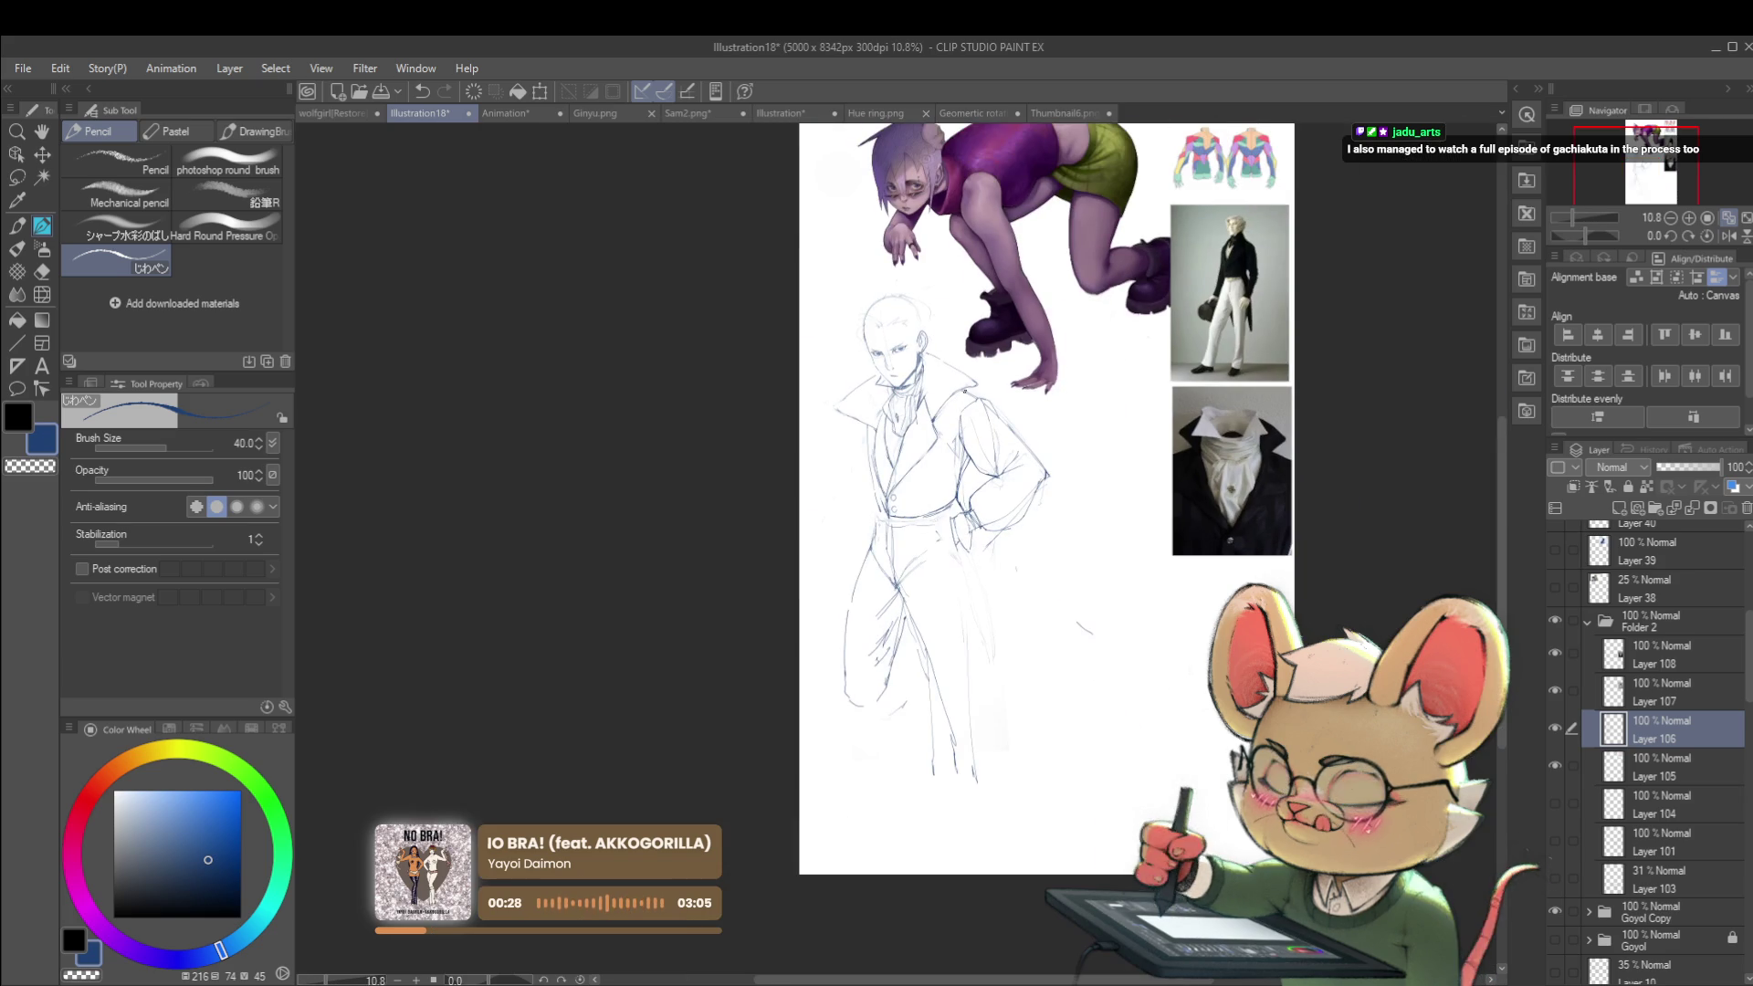
pyautogui.scroll(2, 961, 479)
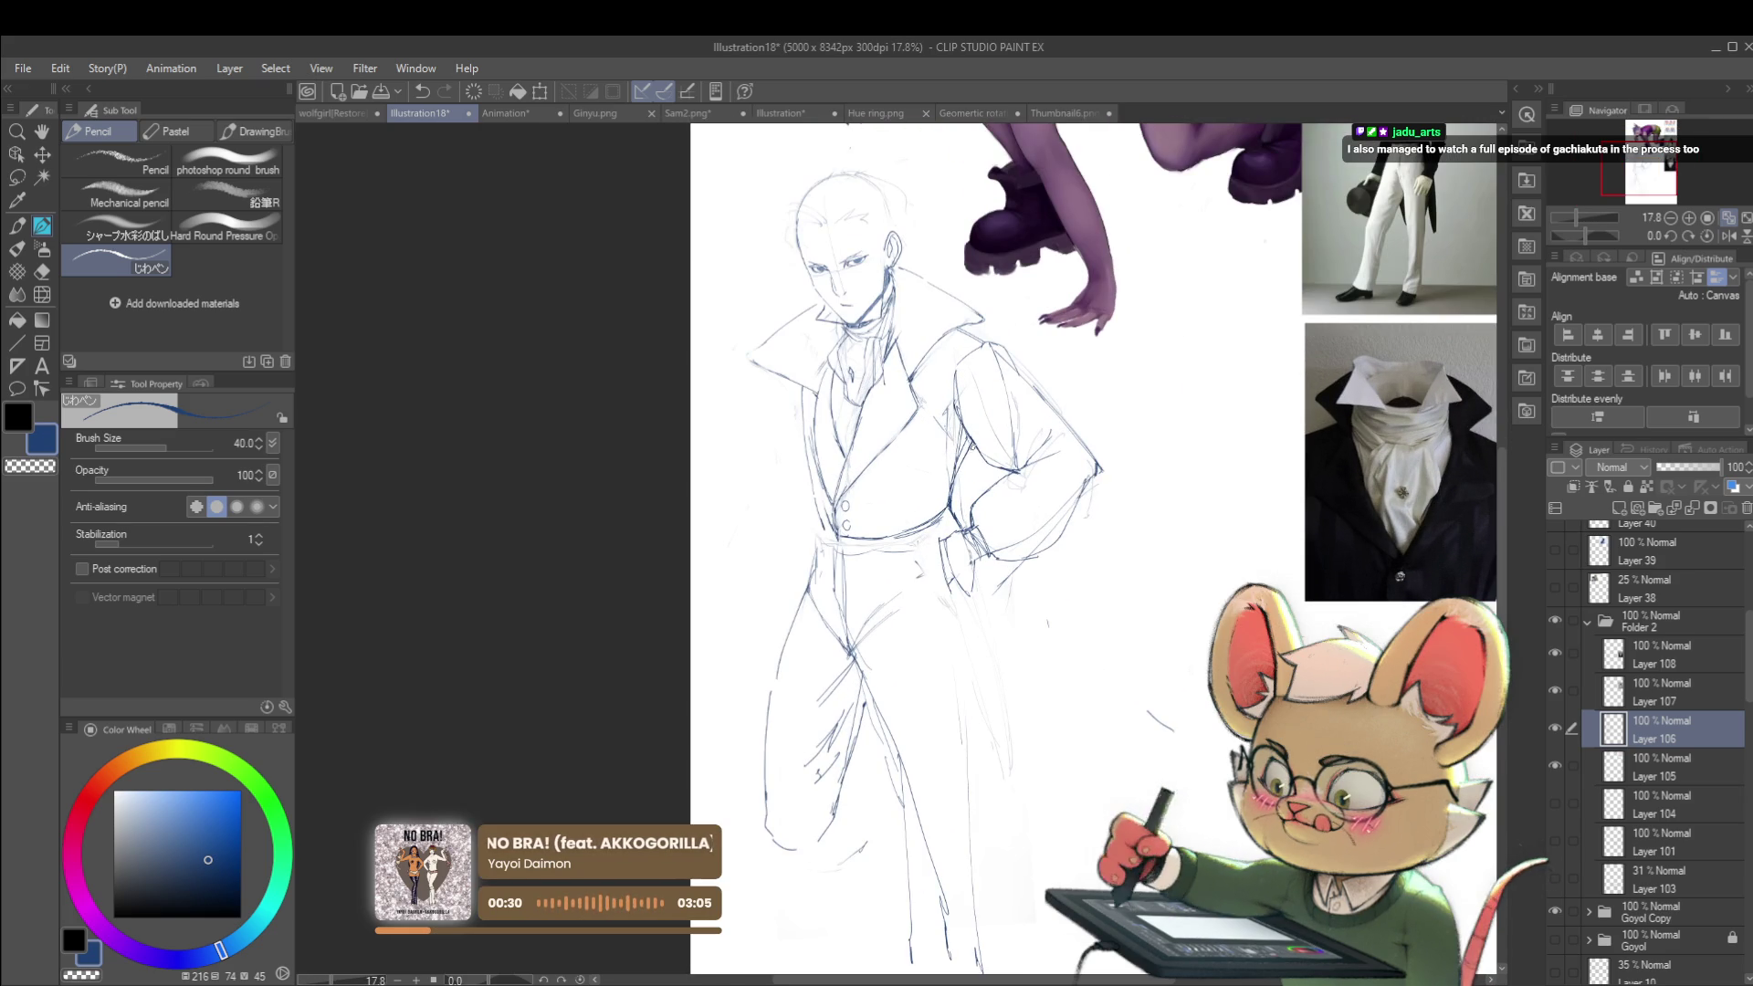
# Step: Compare the suit sketch against the tailcoat reference photo
pyautogui.moveTo(970, 401); pyautogui.dragTo(876, 906)
pyautogui.scroll(8, 1329, 383)
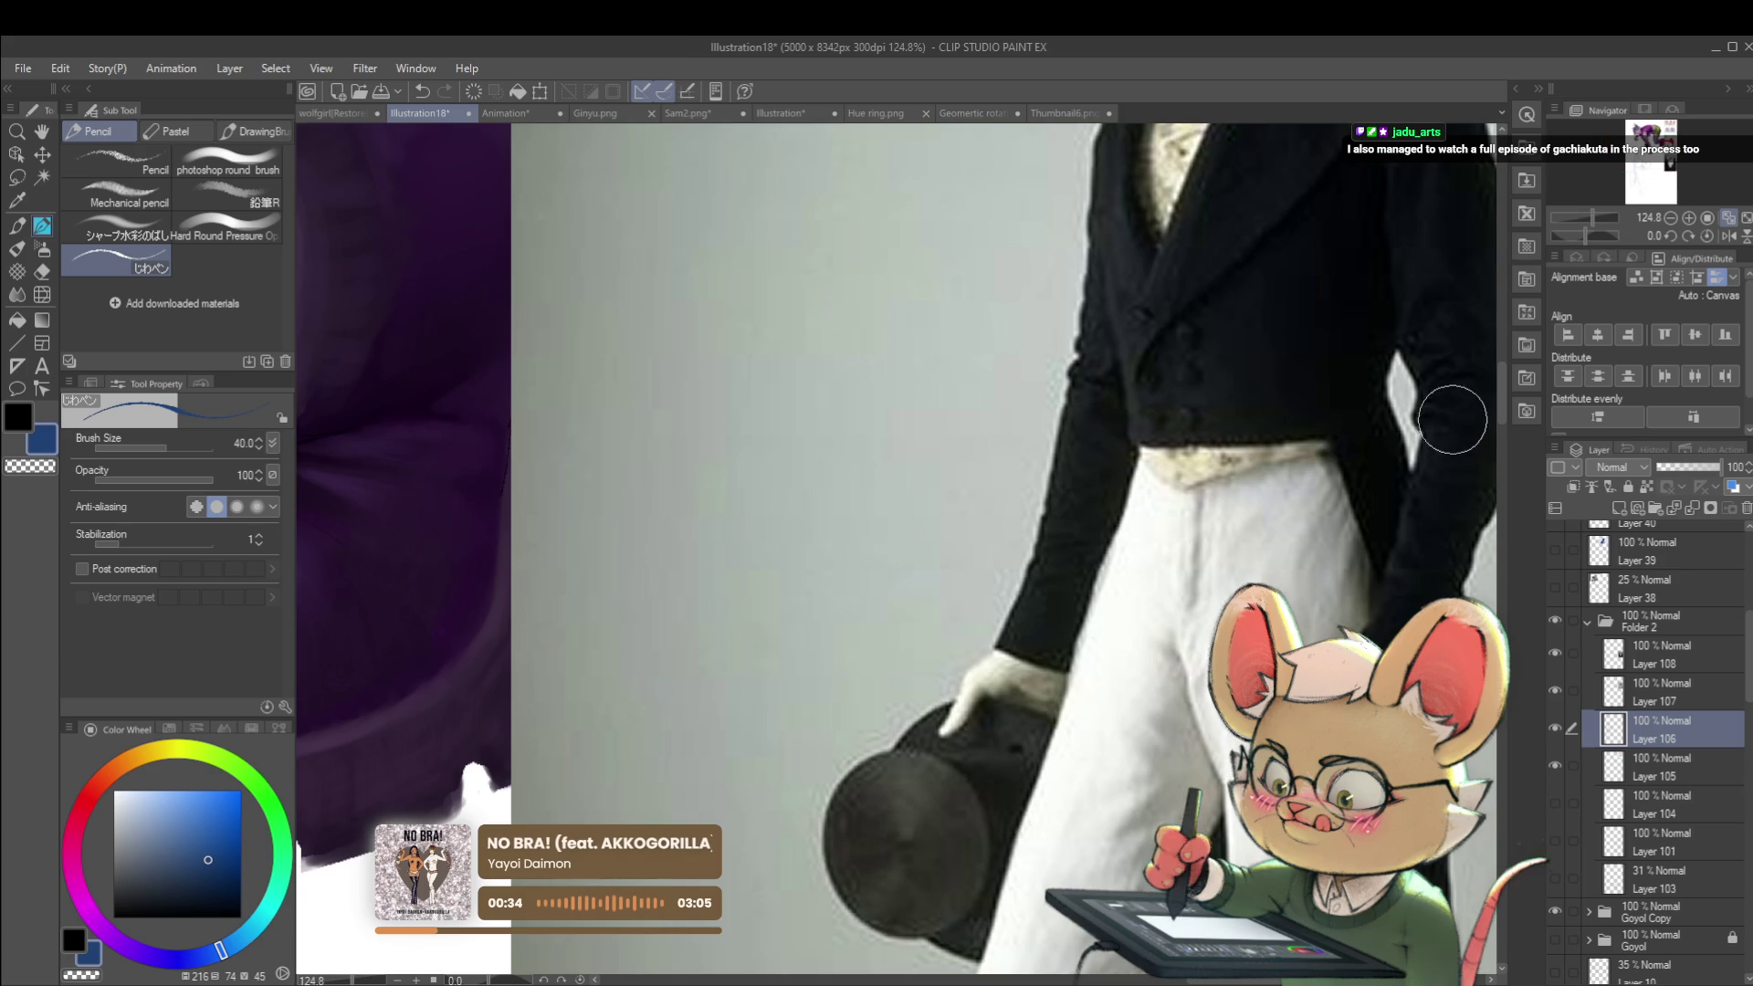
pyautogui.scroll(-3, 1452, 433)
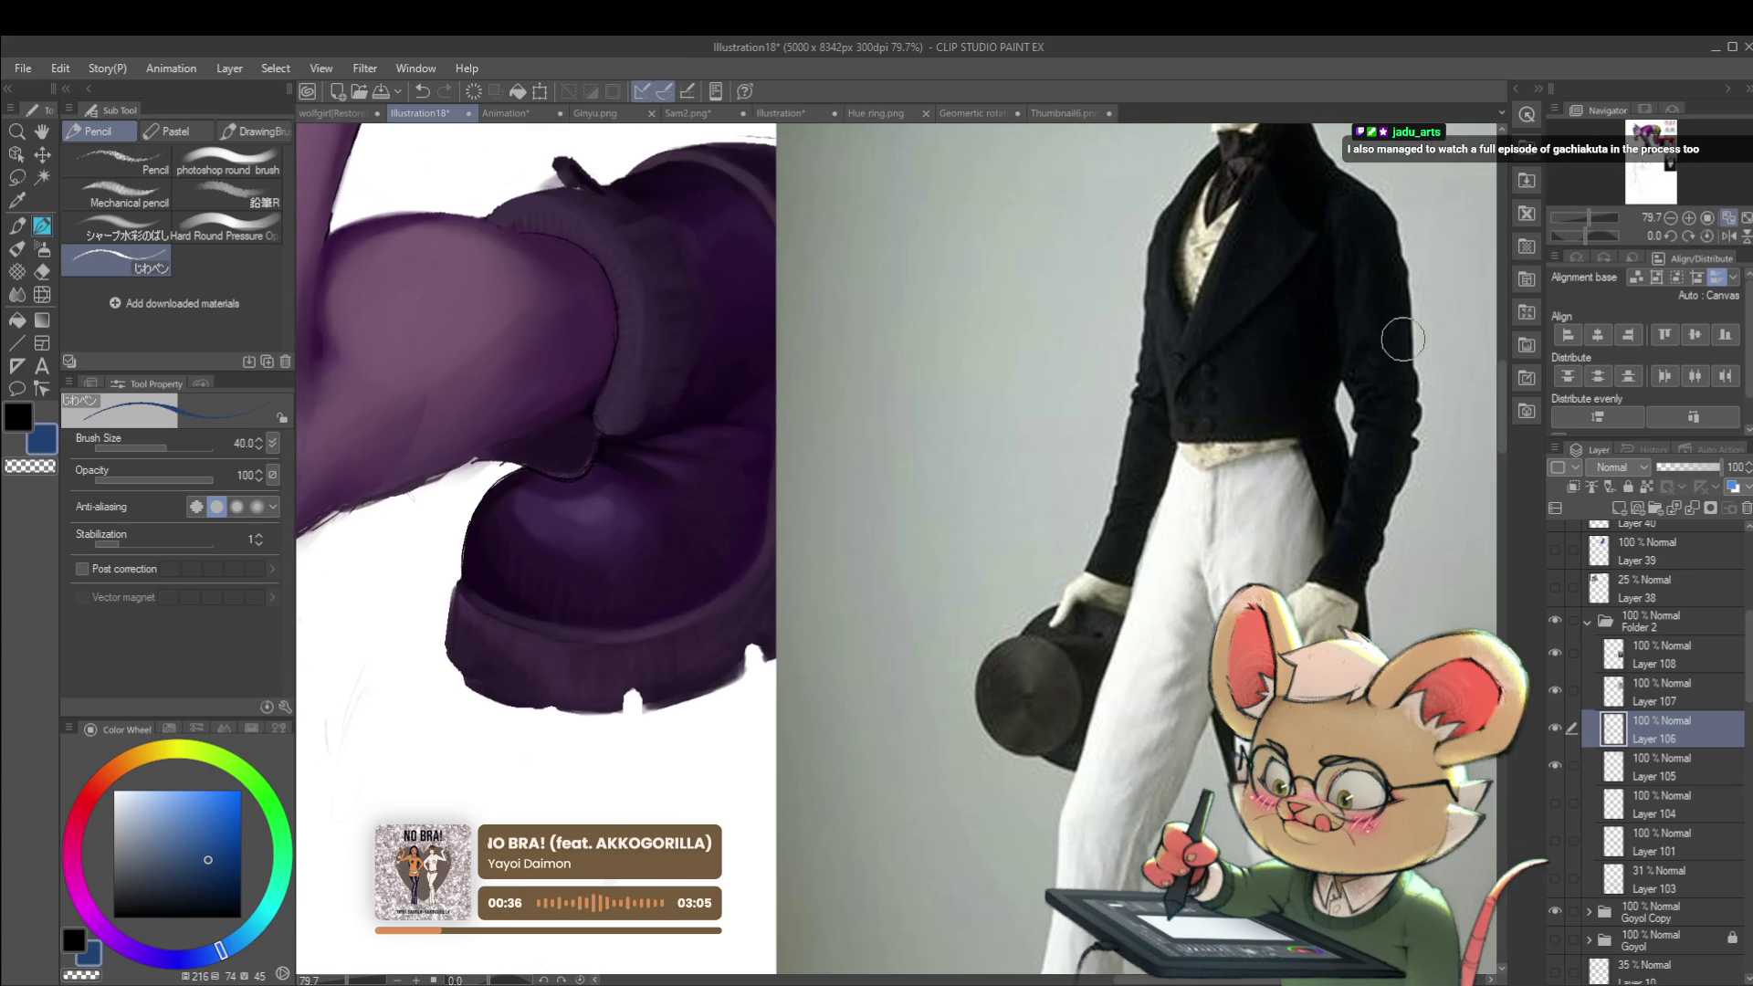
pyautogui.scroll(3, 1402, 344)
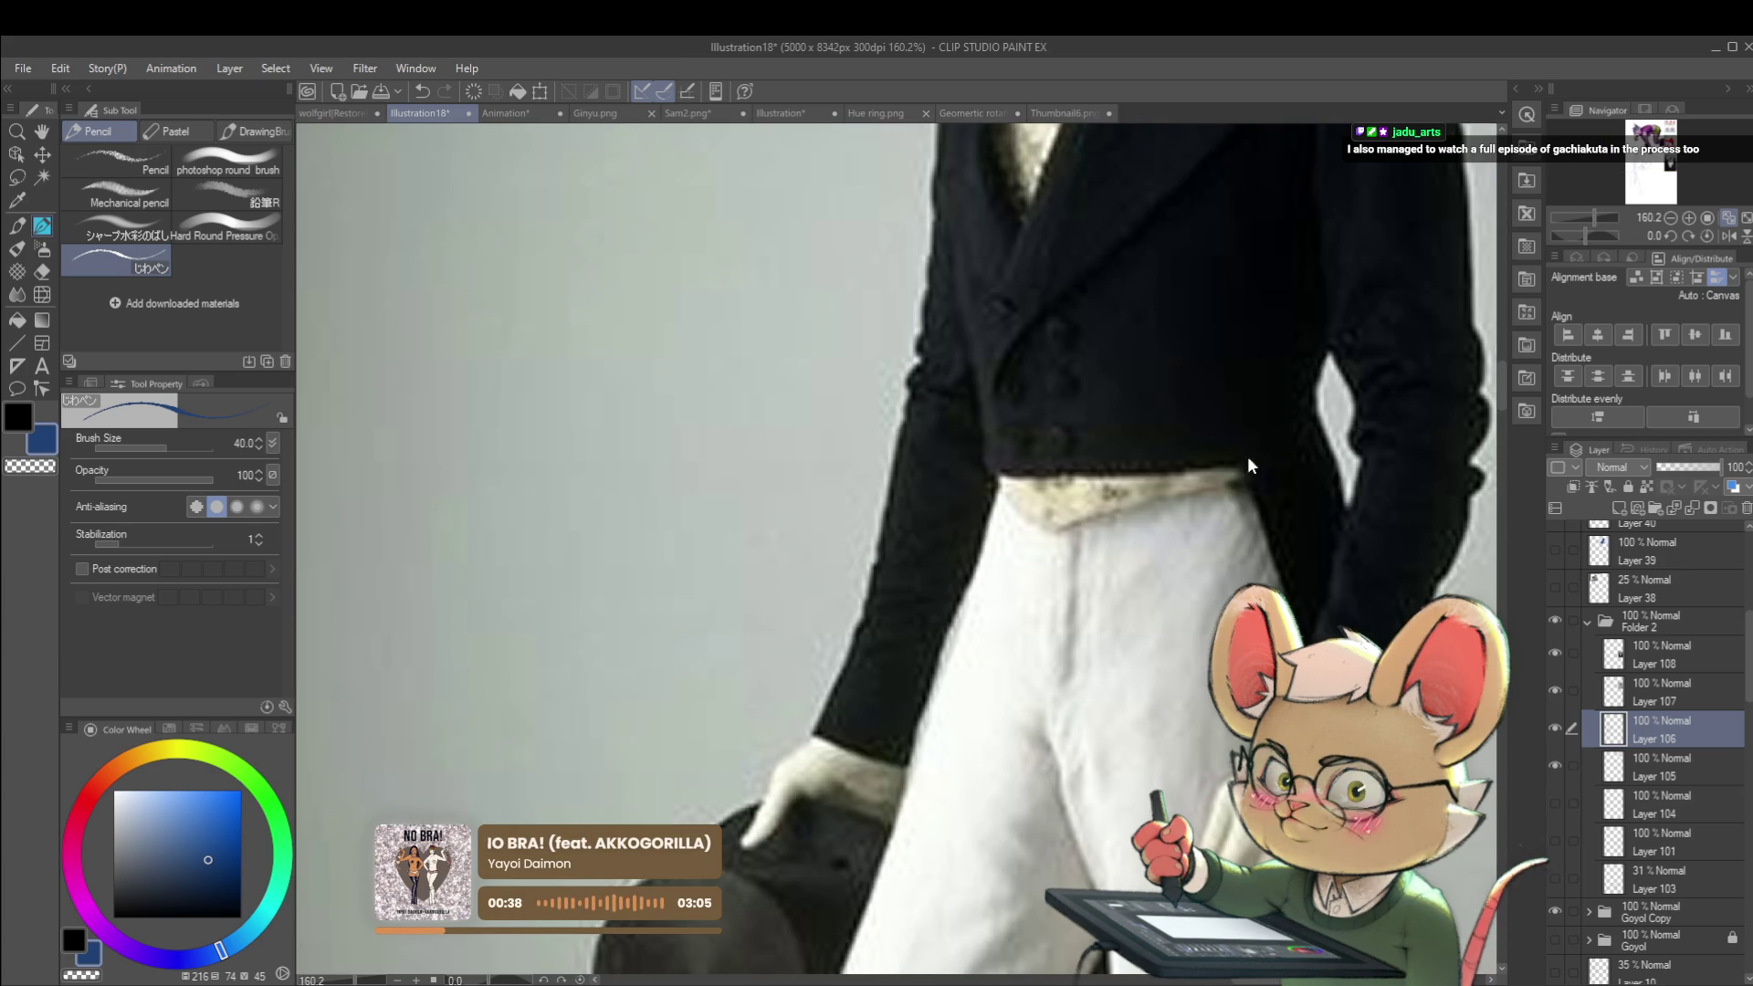
pyautogui.scroll(-5, 1261, 552)
pyautogui.moveTo(1261, 552); pyautogui.dragTo(1187, 347)
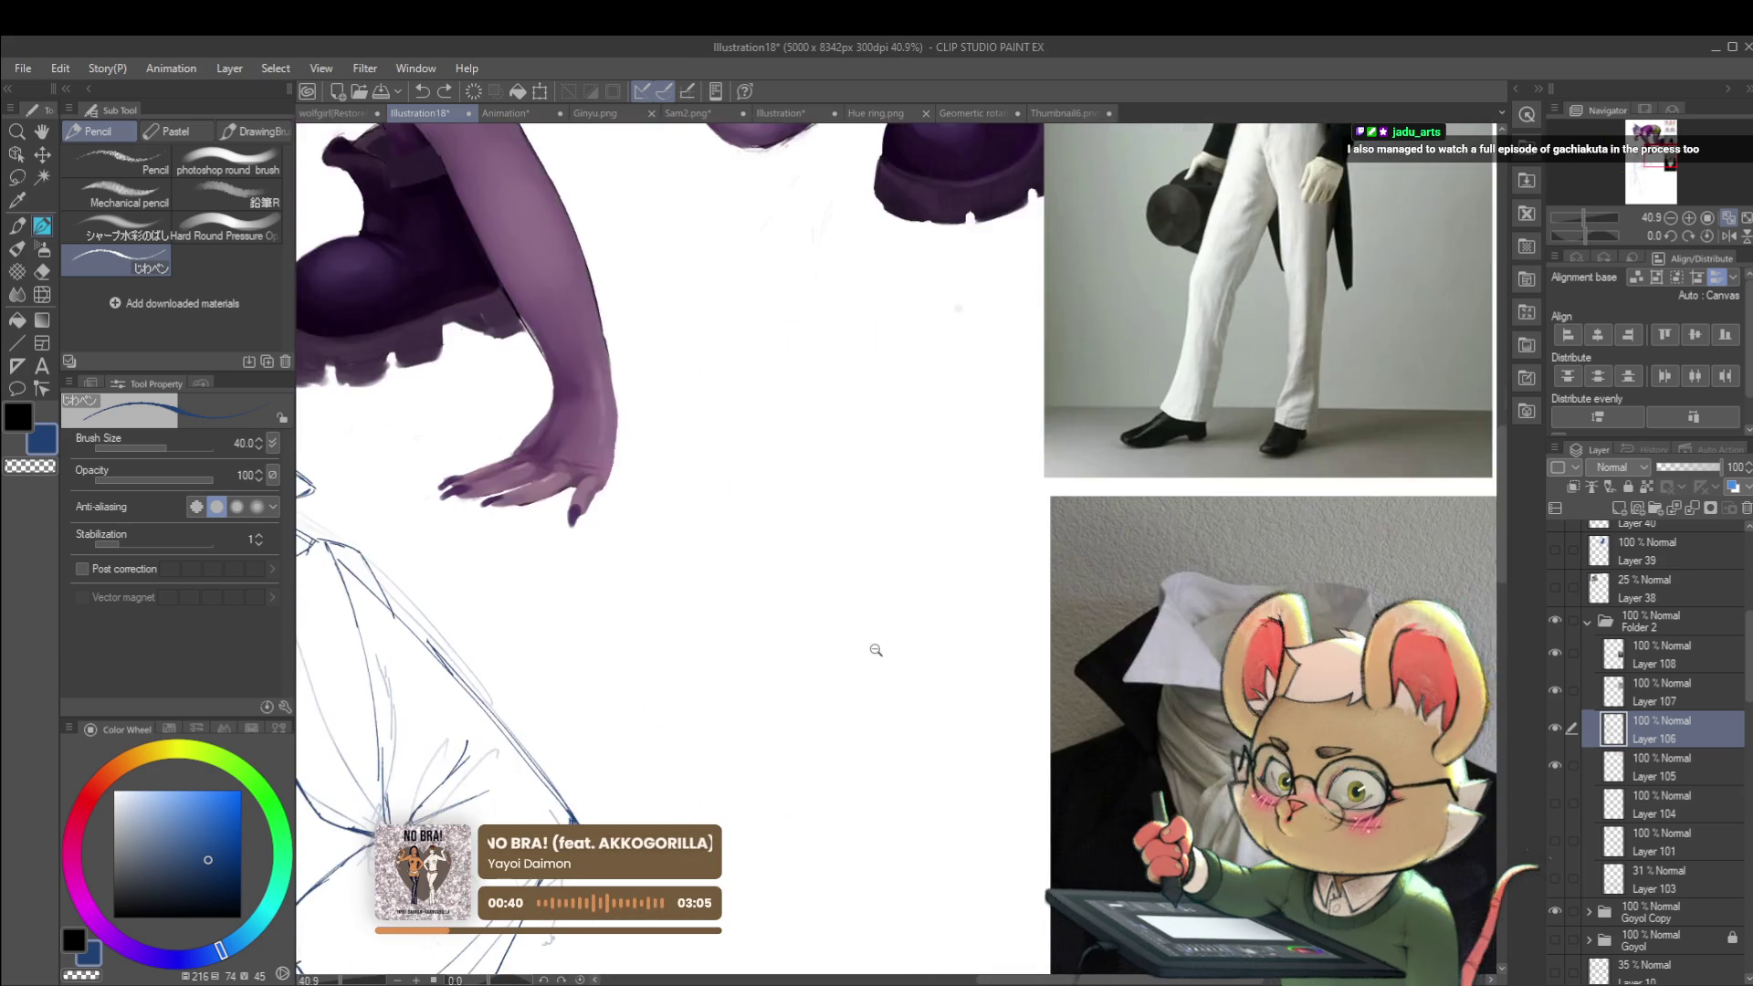
pyautogui.scroll(2, 1049, 268)
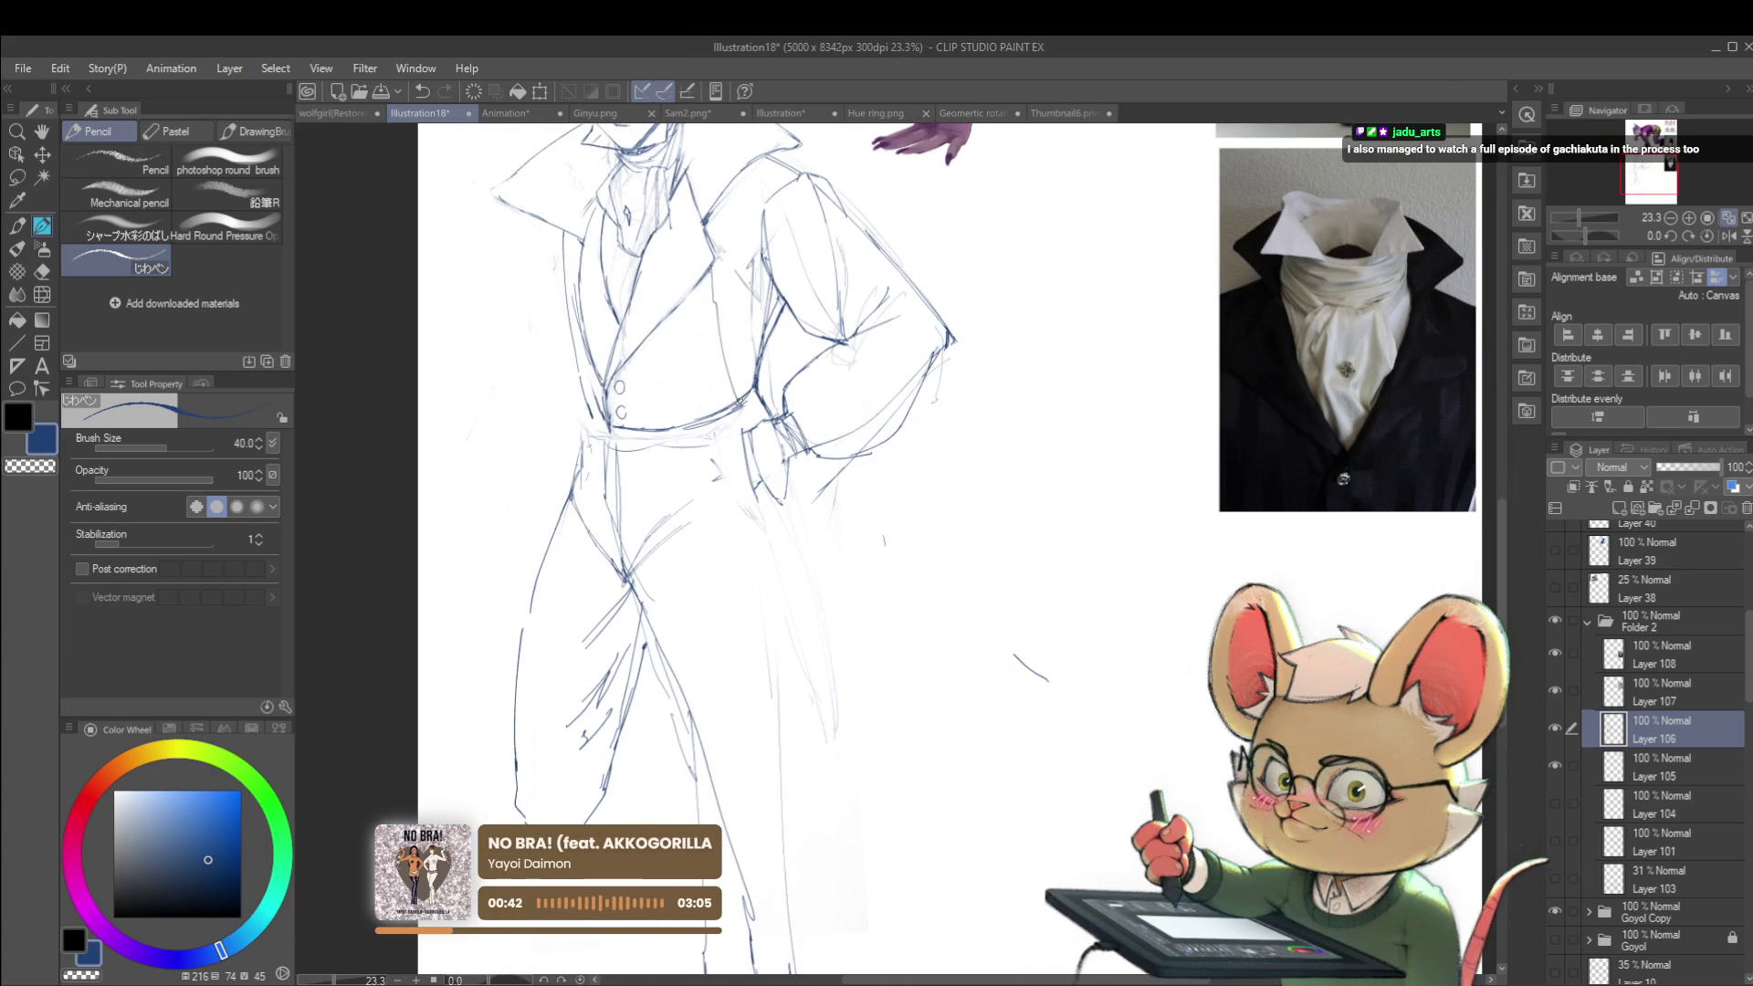
pyautogui.scroll(-4, 756, 413)
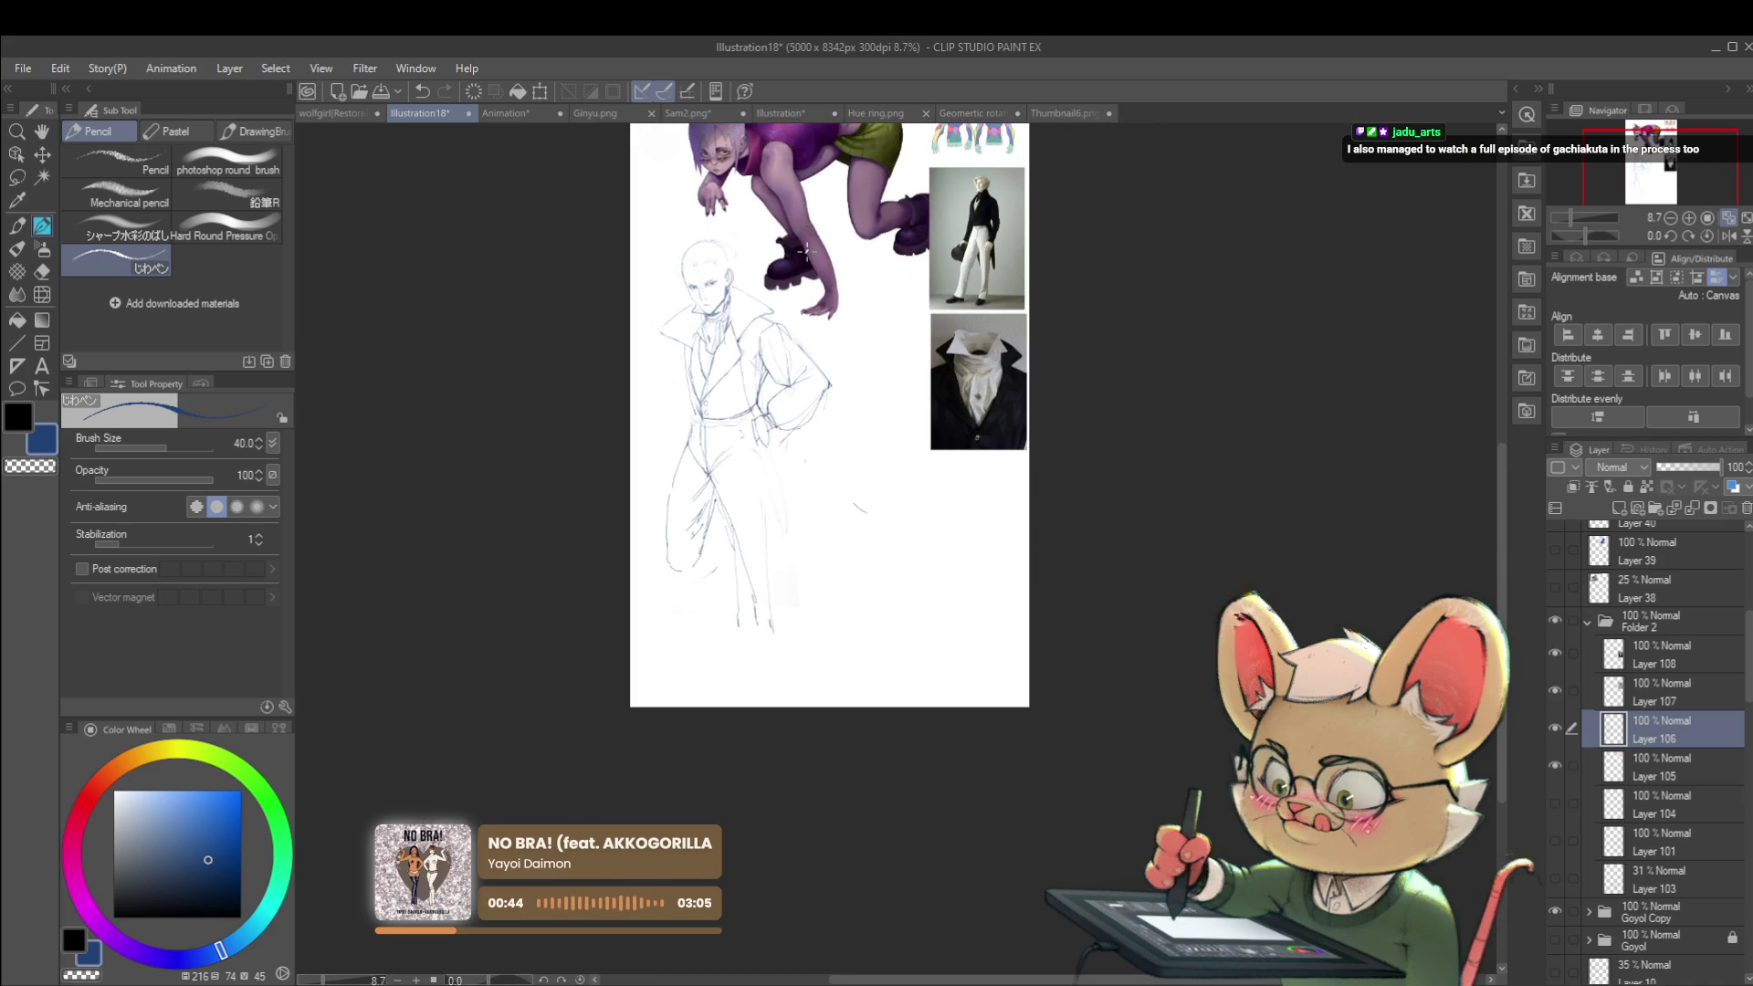
# Step: Mirror the canvas view to check the torso, then flip it back to normal
pyautogui.click(1729, 235)
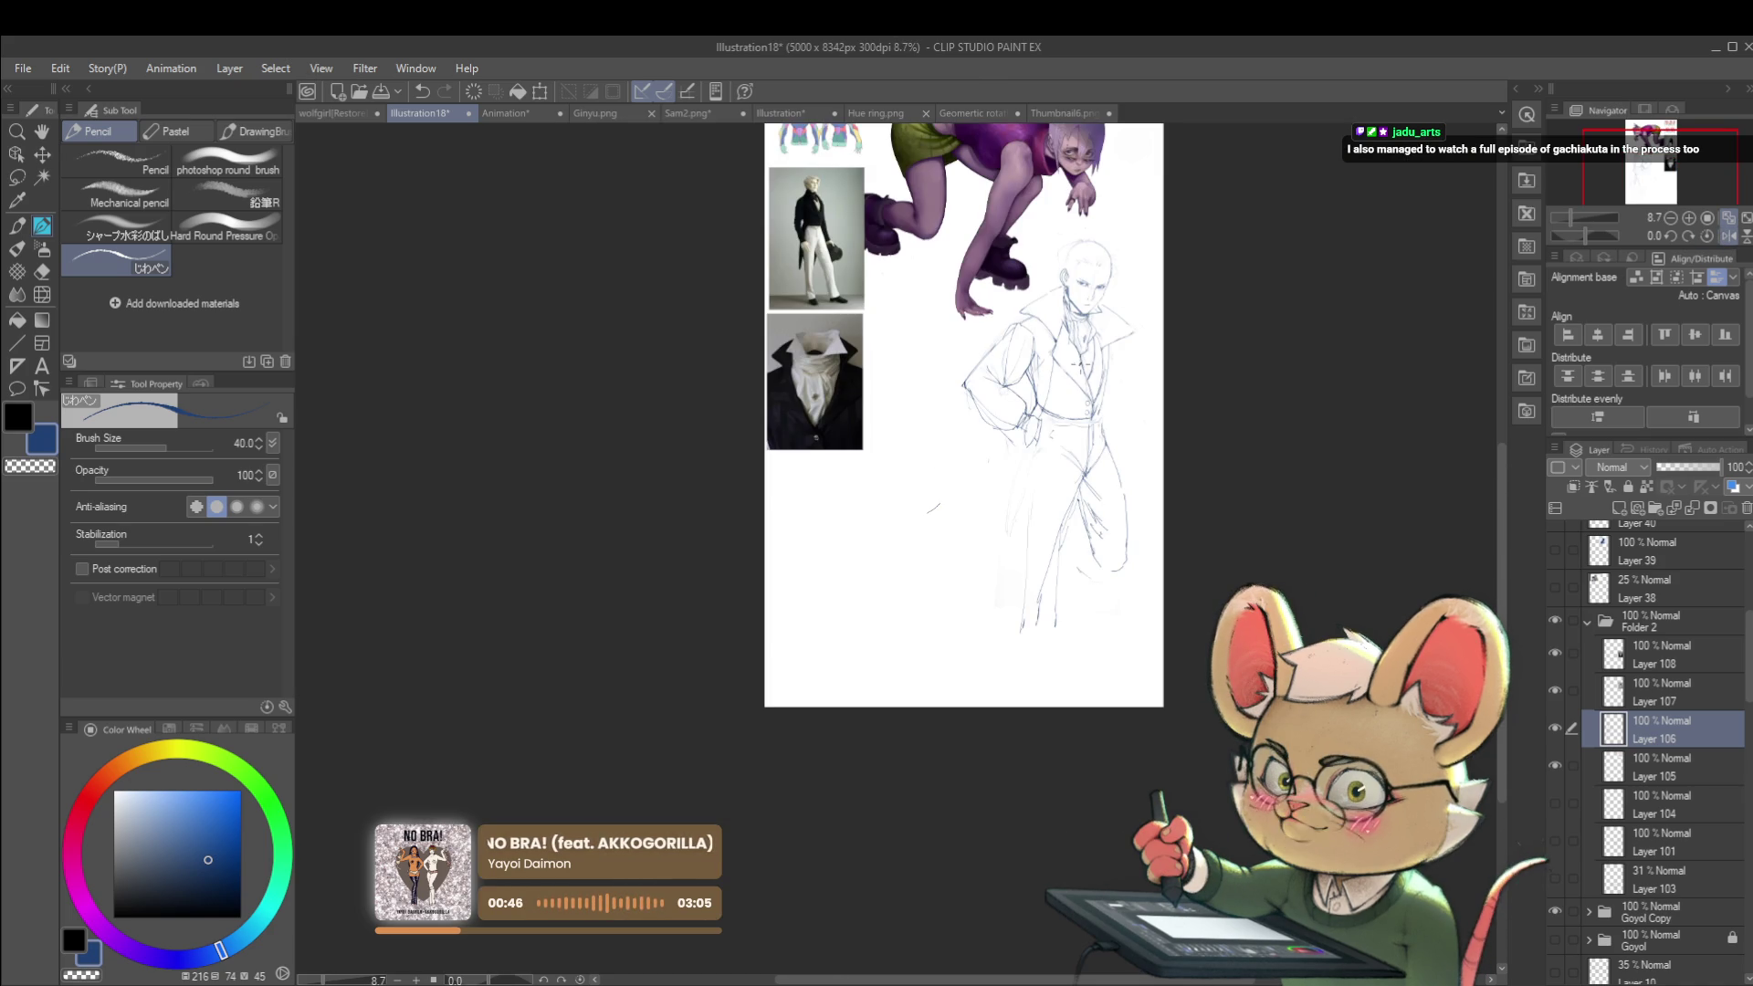
pyautogui.scroll(2, 1054, 401)
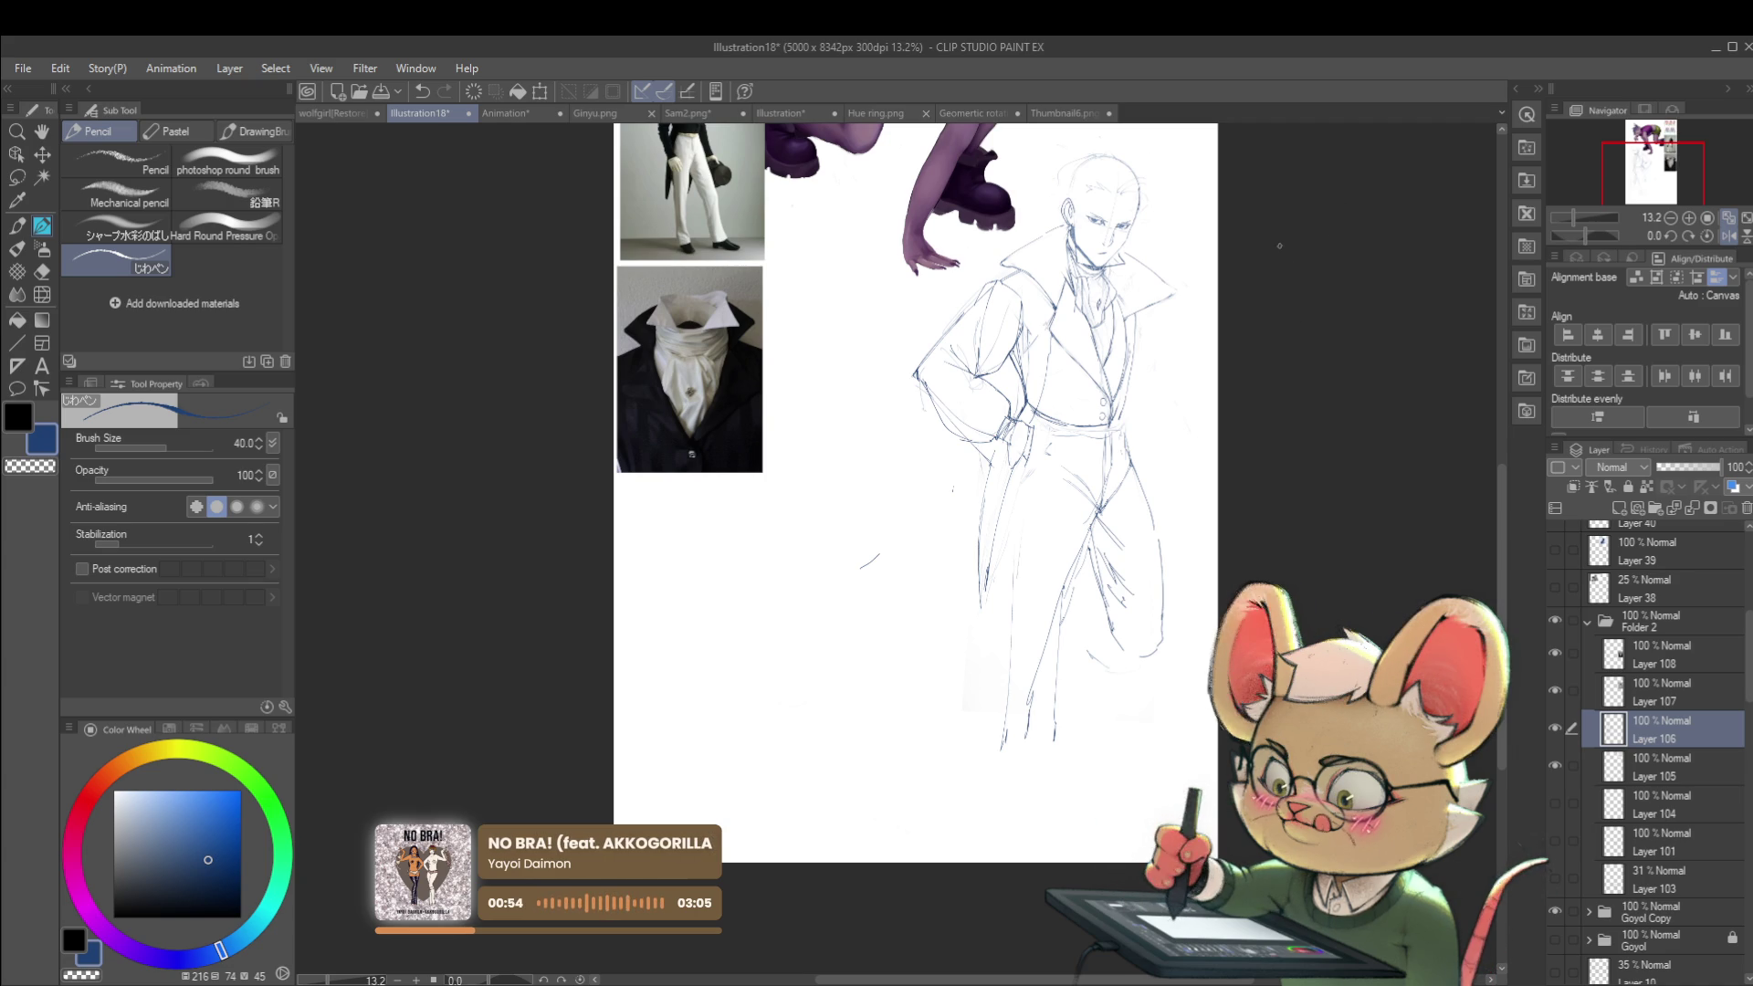
pyautogui.scroll(-2, 1068, 310)
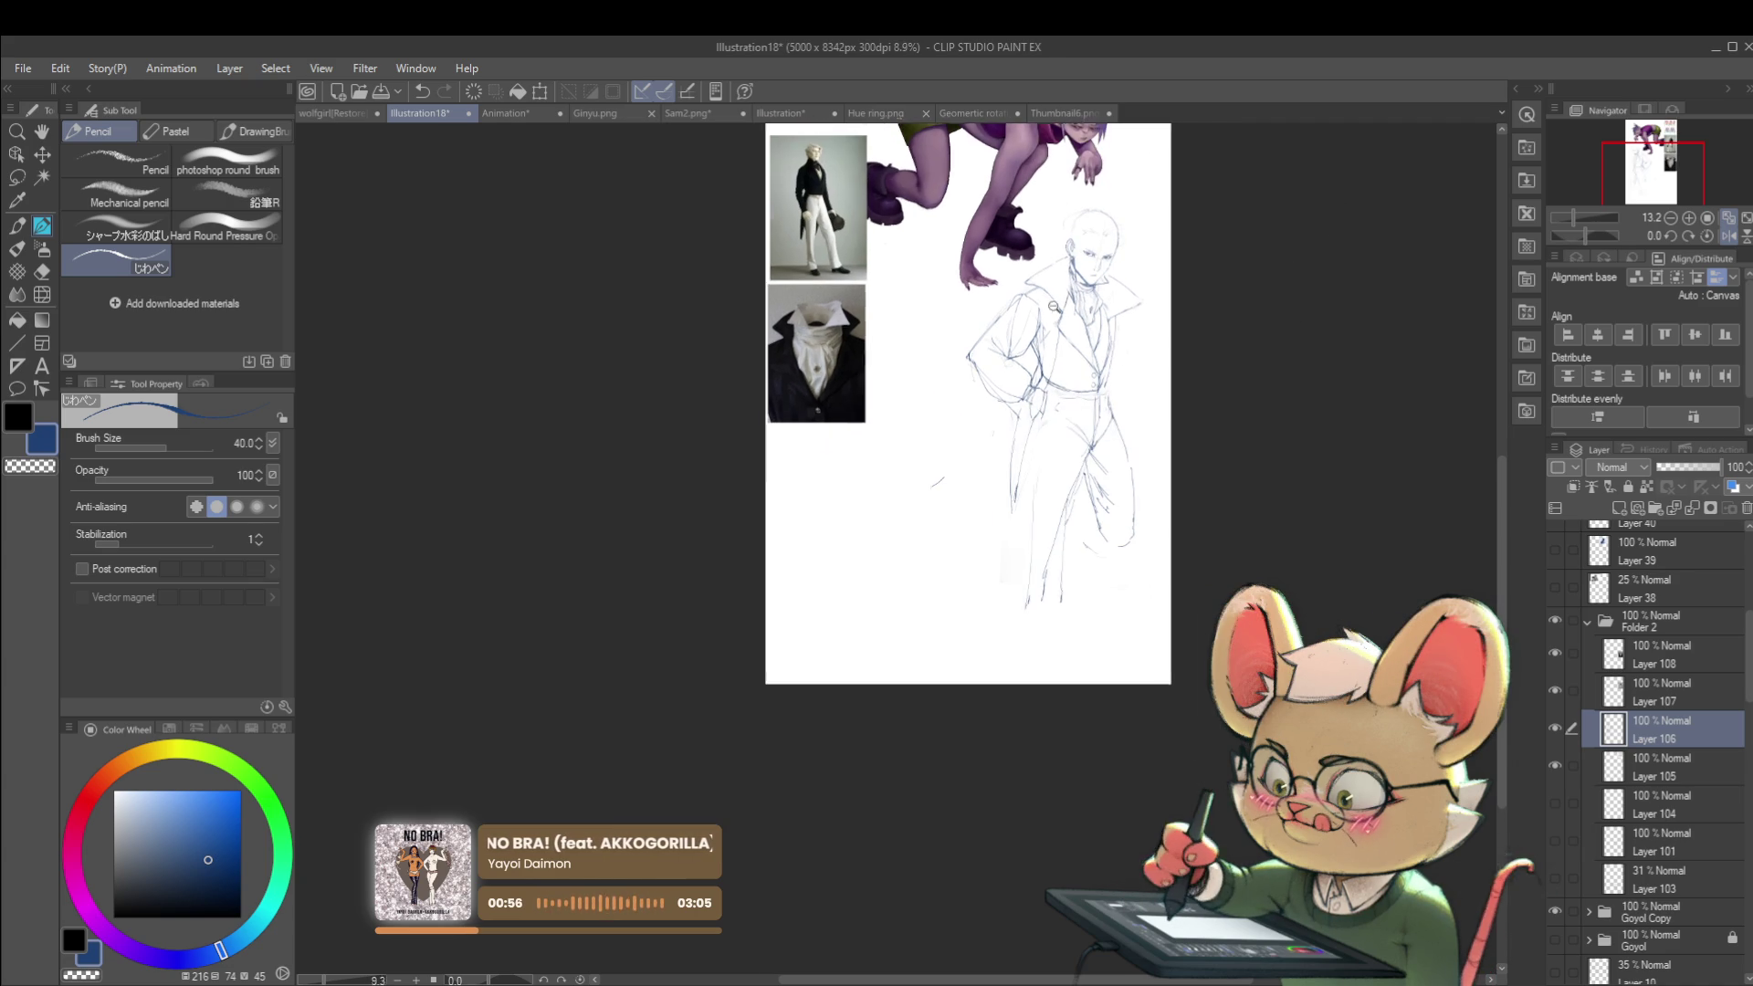
pyautogui.scroll(3, 1063, 366)
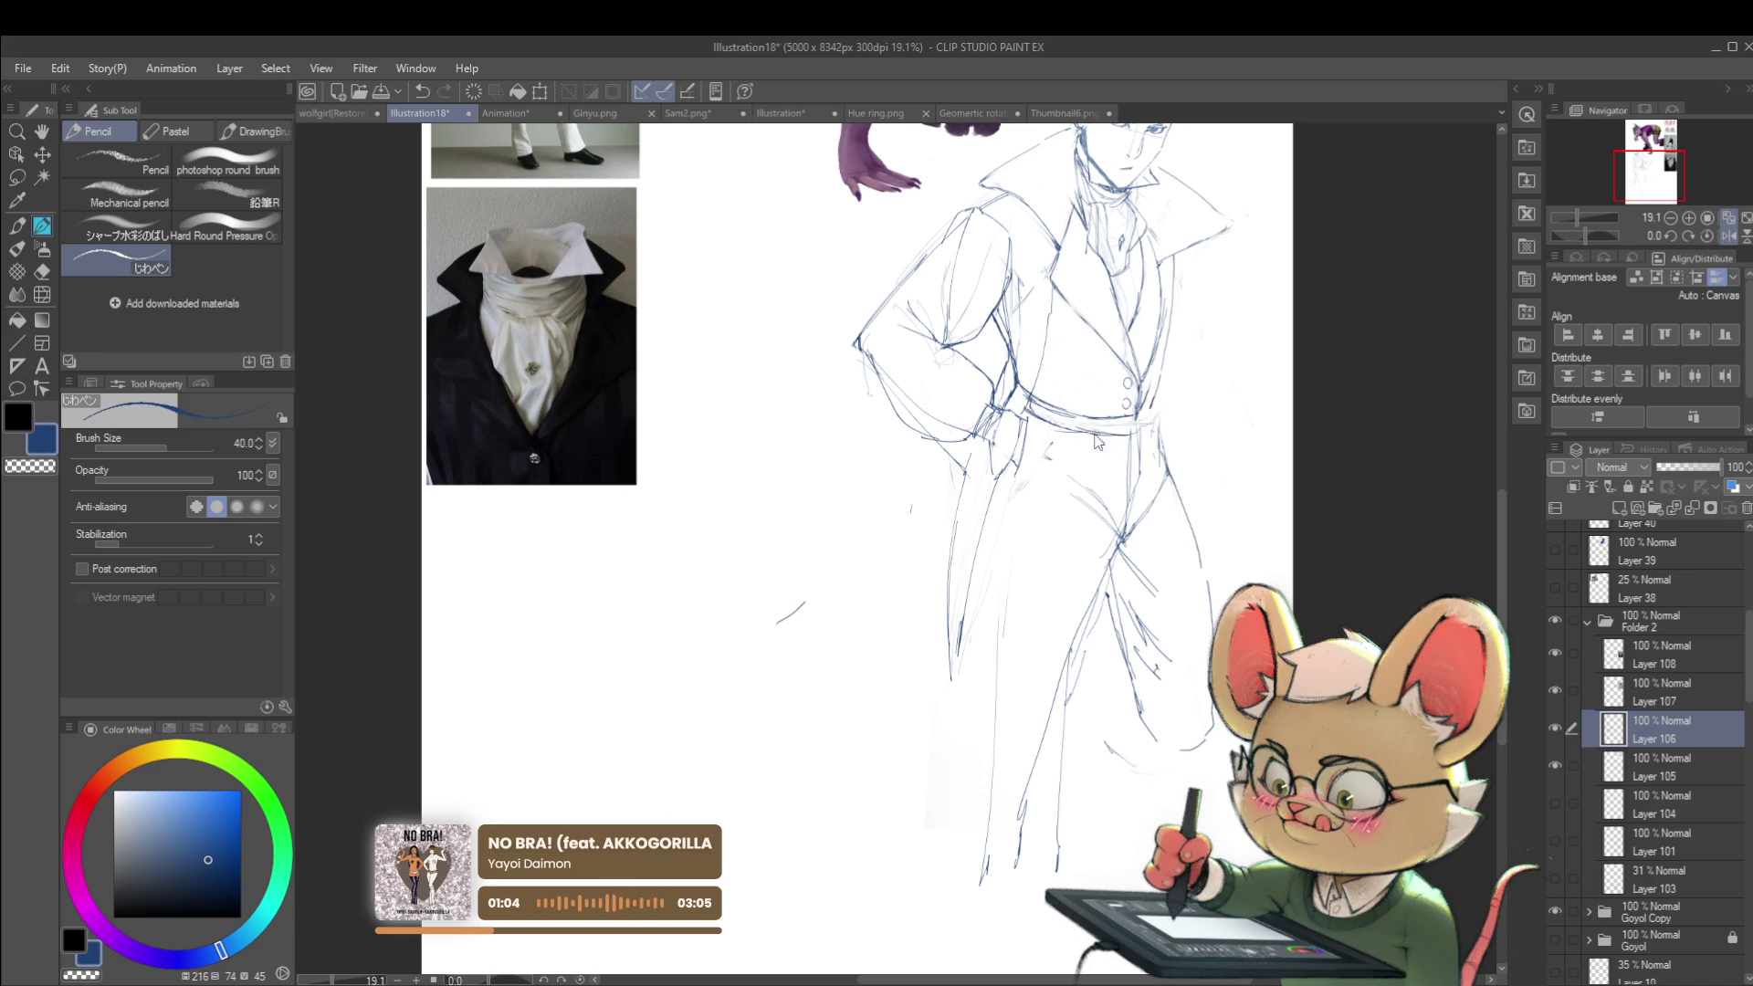
pyautogui.moveTo(1149, 441); pyautogui.dragTo(1208, 533)
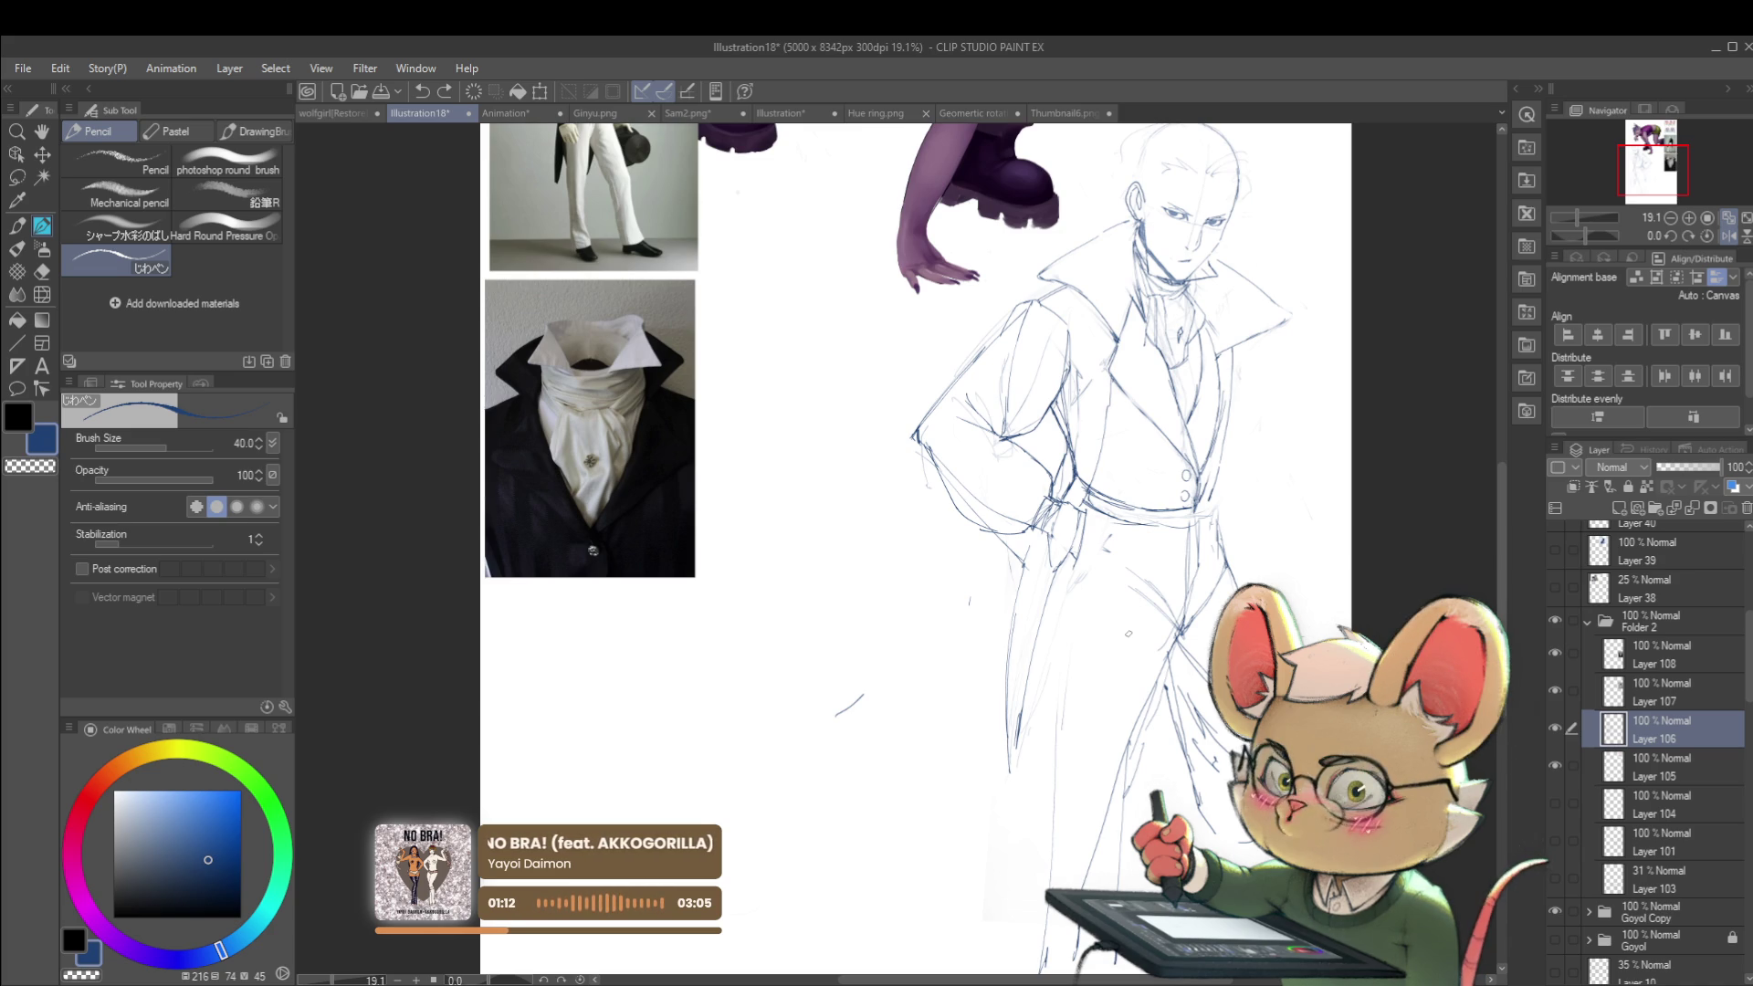
pyautogui.press('h')
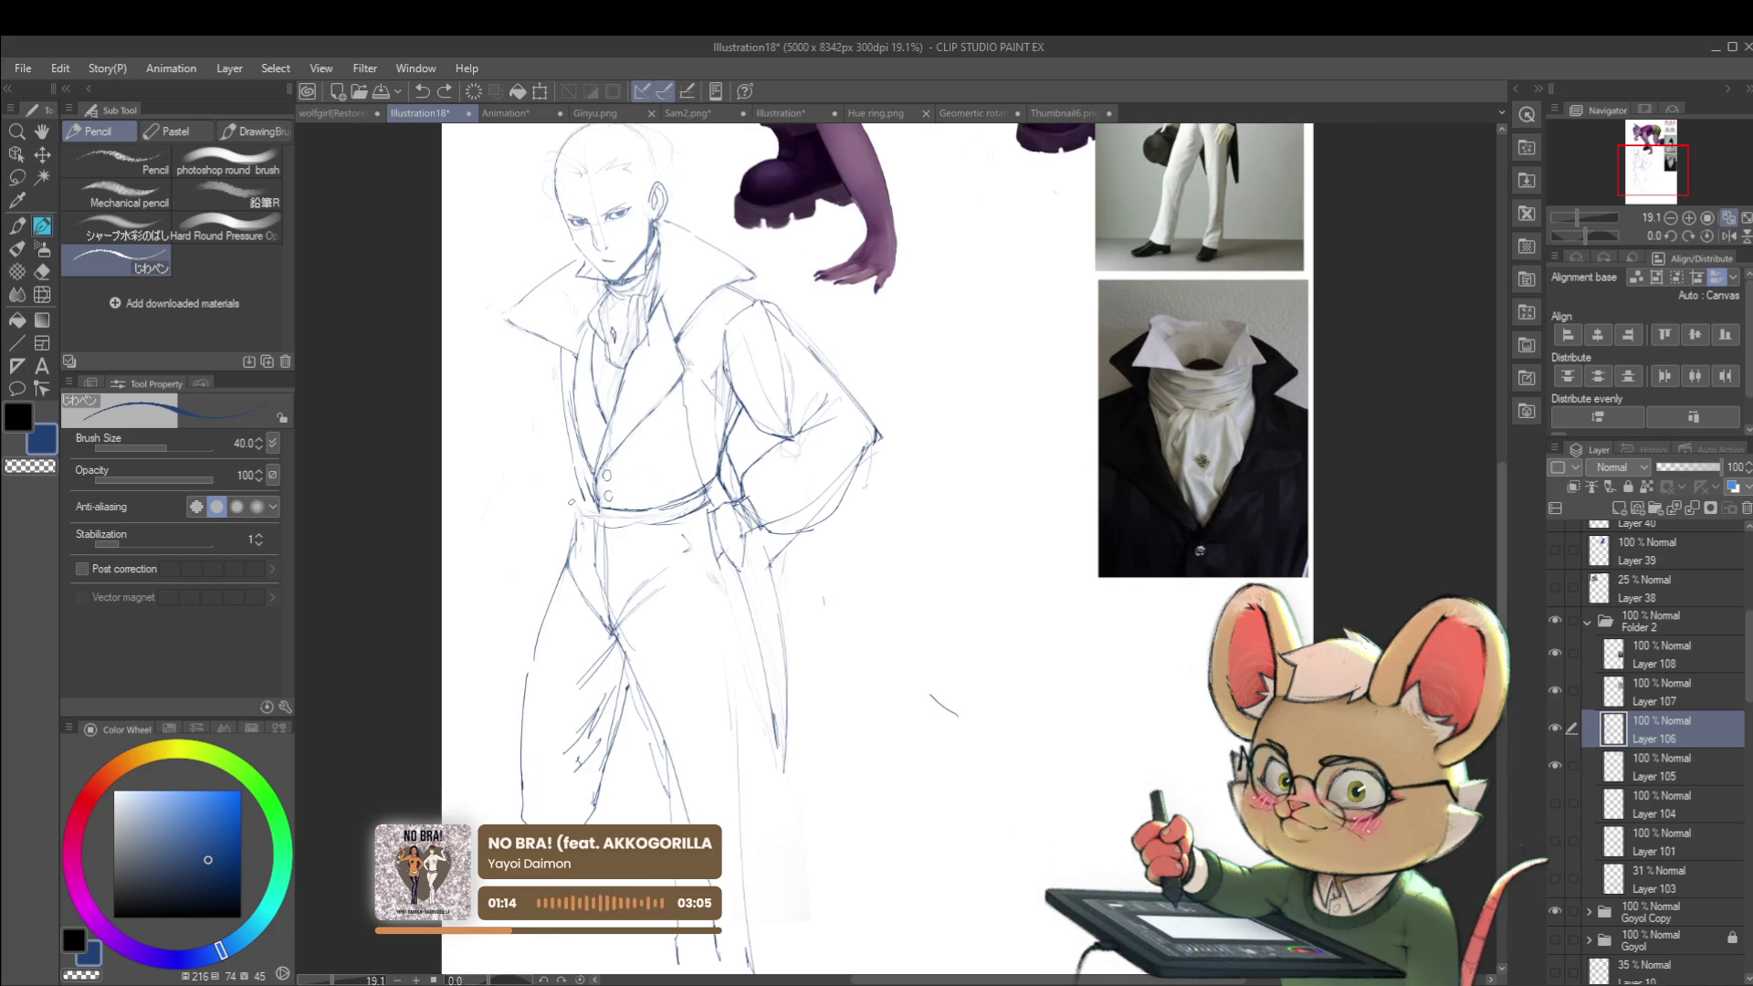
# Step: Sketch a few pencil strokes over the man's hips
pyautogui.moveTo(638, 643)
pyautogui.mouseDown()
pyautogui.moveTo(602, 587)
pyautogui.moveTo(625, 636)
pyautogui.mouseUp()
pyautogui.moveTo(576, 578); pyautogui.dragTo(584, 578)
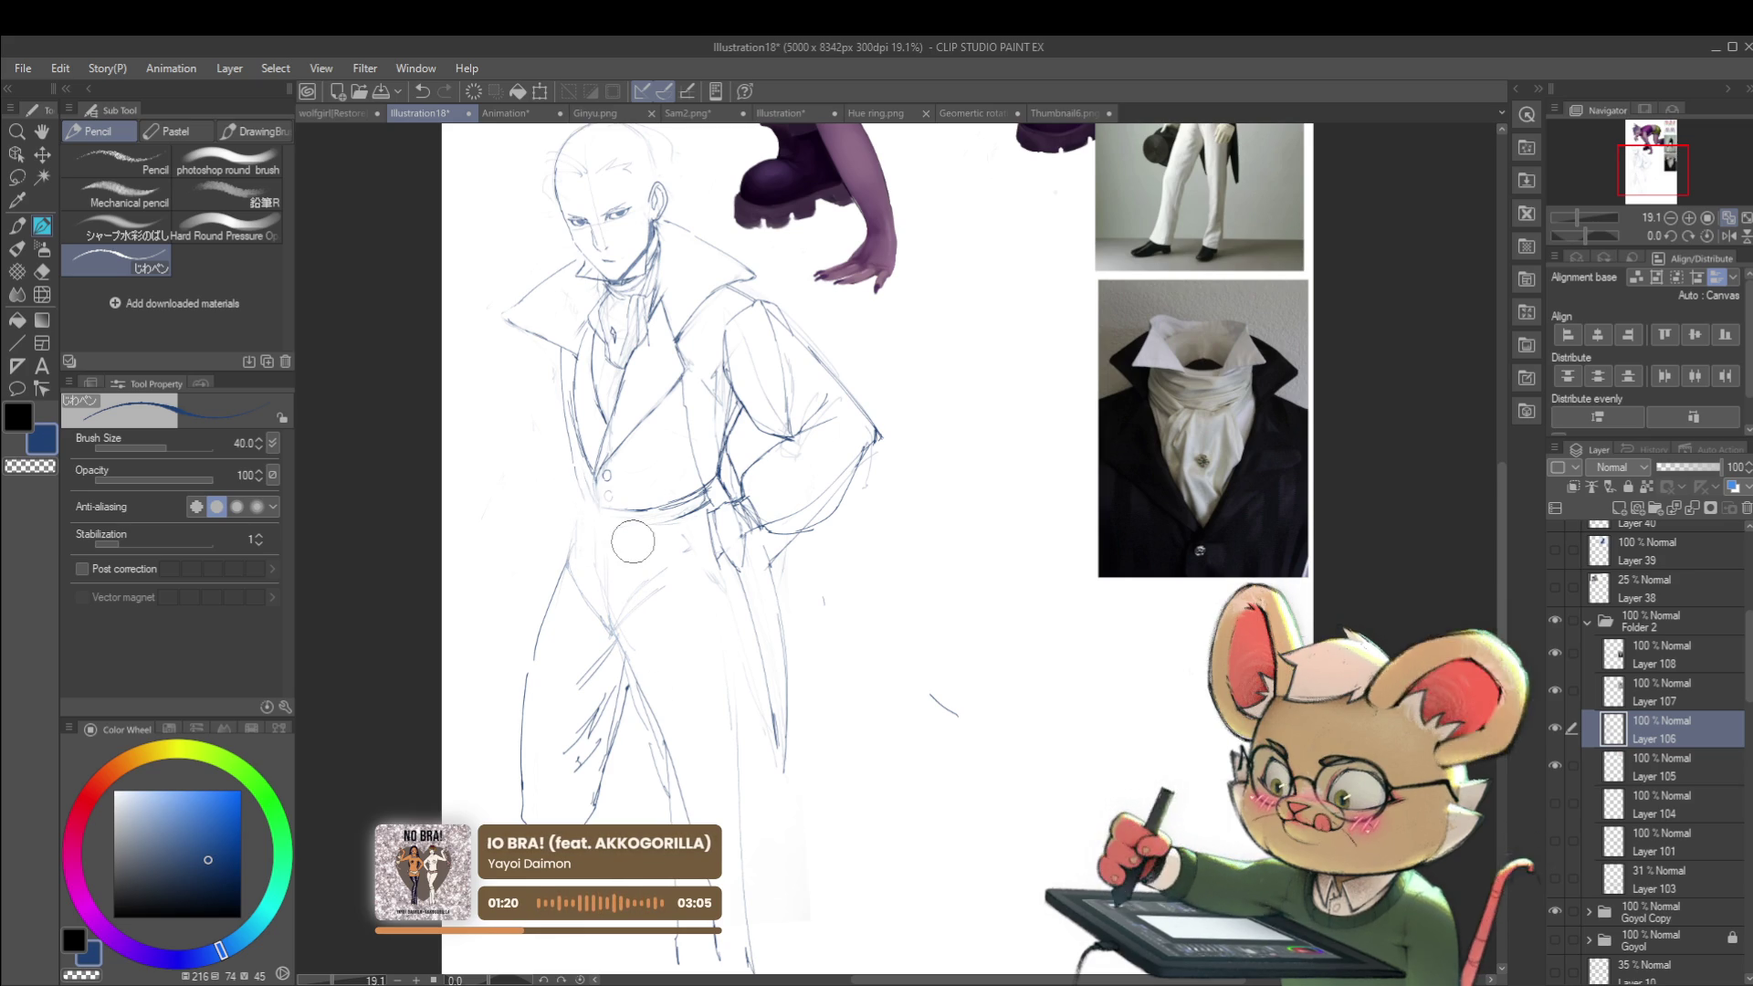
pyautogui.scroll(2, 612, 444)
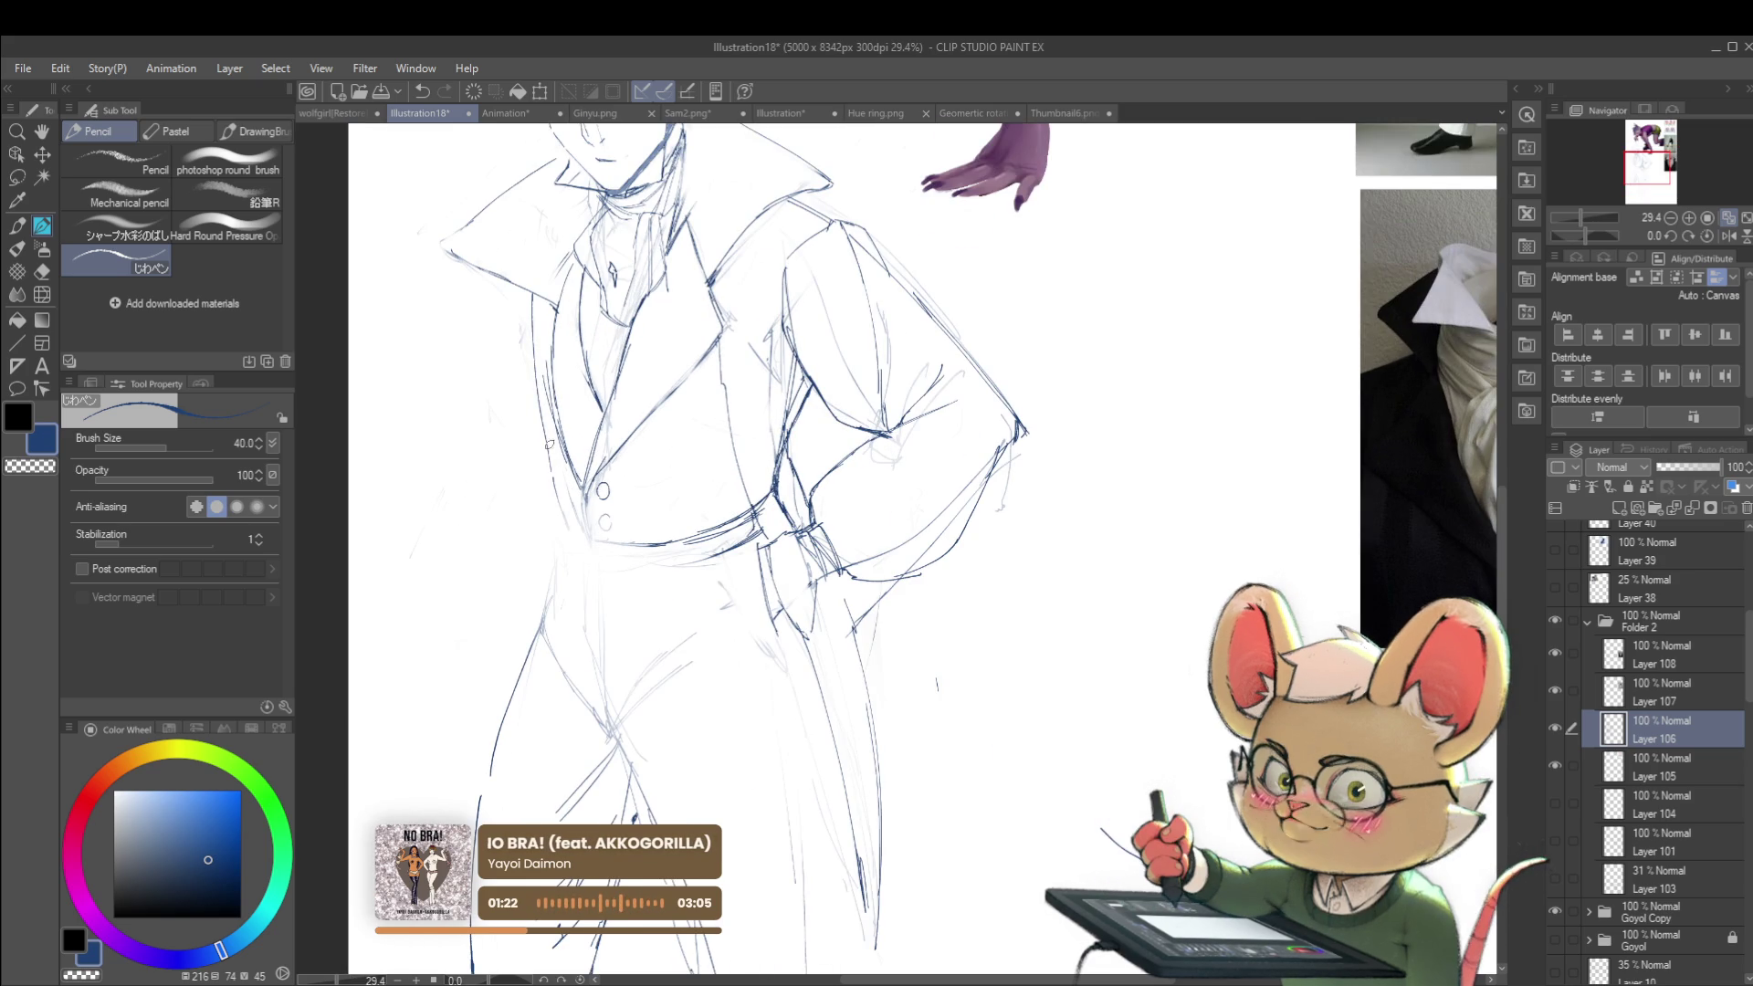
# Step: Add a faint line along the coat's edge, then check the figure in a mirrored view and flip back
pyautogui.moveTo(551, 426); pyautogui.dragTo(585, 532)
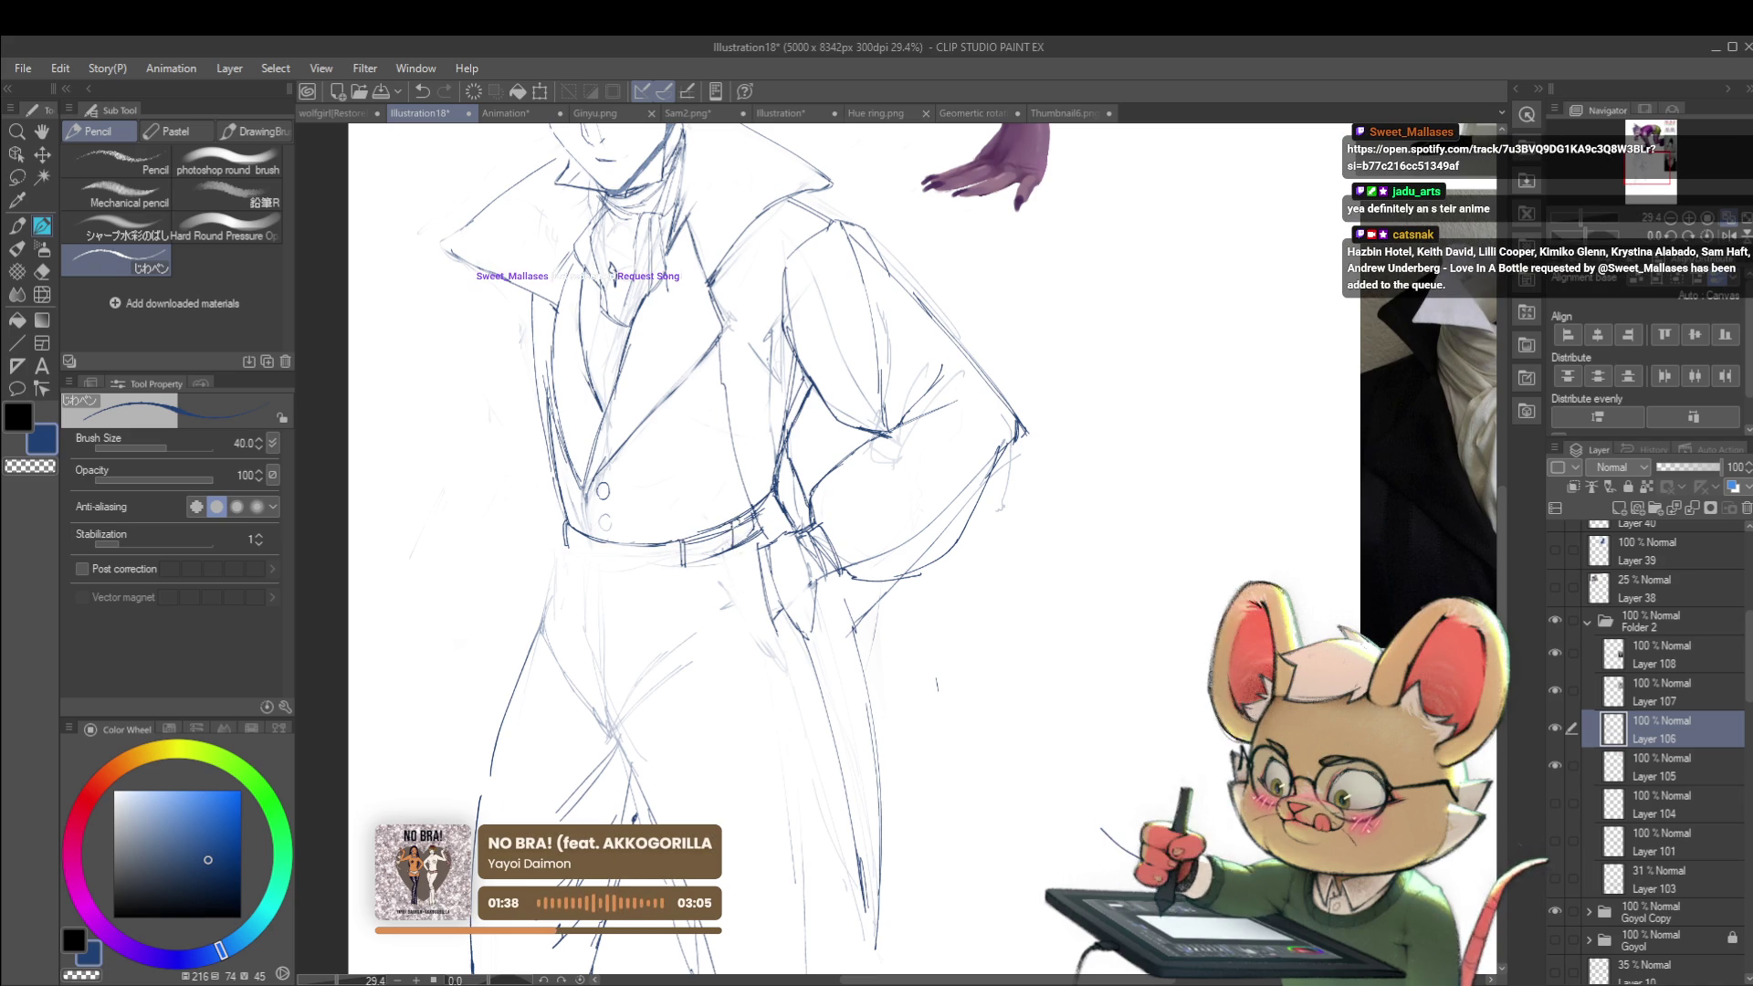
pyautogui.scroll(-3, 793, 385)
pyautogui.scroll(-1, 793, 385)
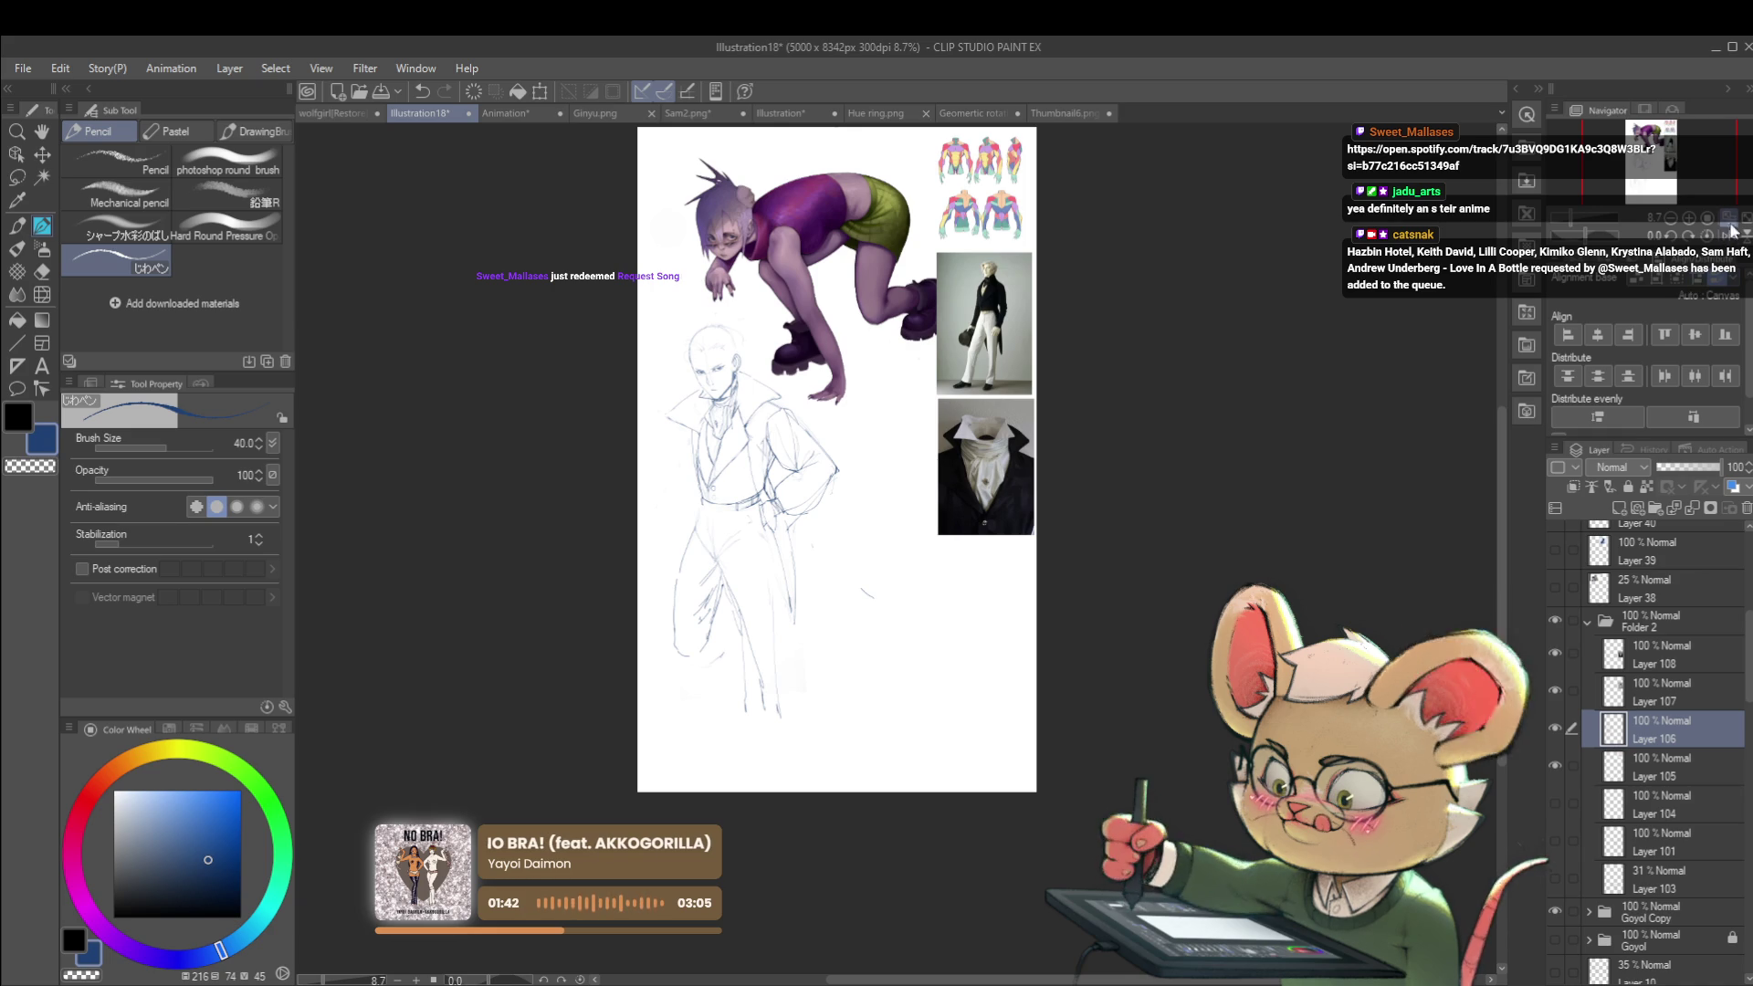
pyautogui.press('h')
pyautogui.scroll(3, 1063, 490)
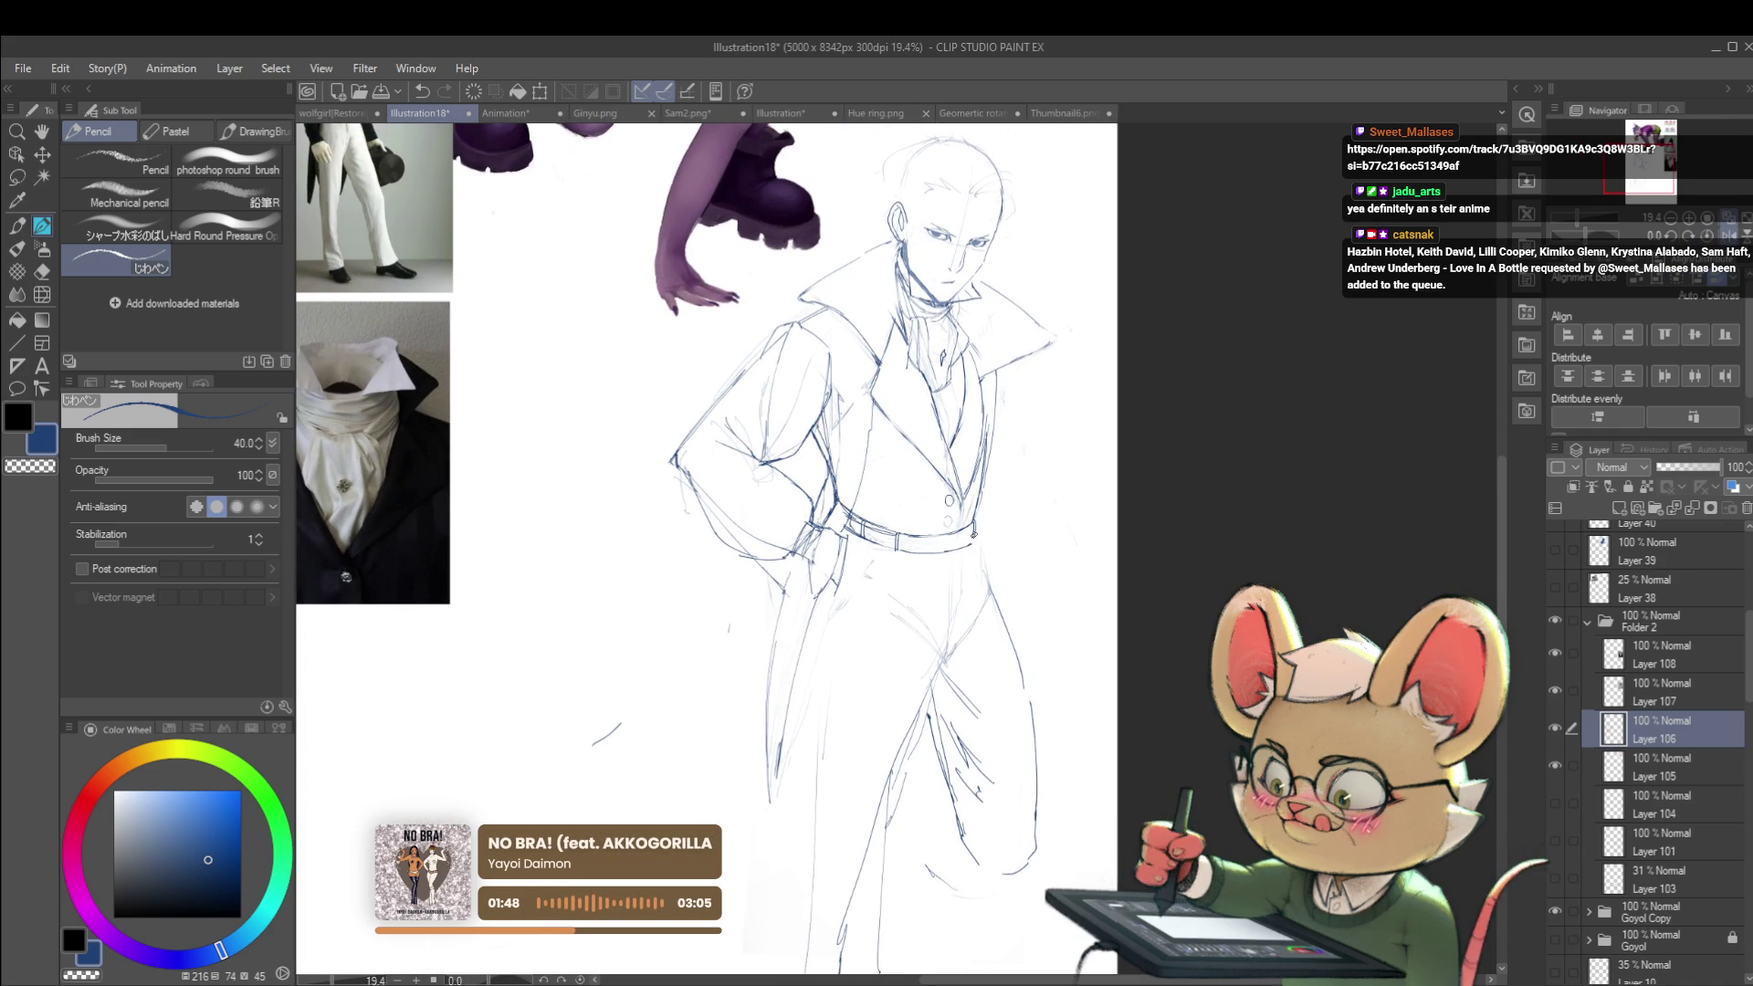
pyautogui.scroll(-2, 978, 530)
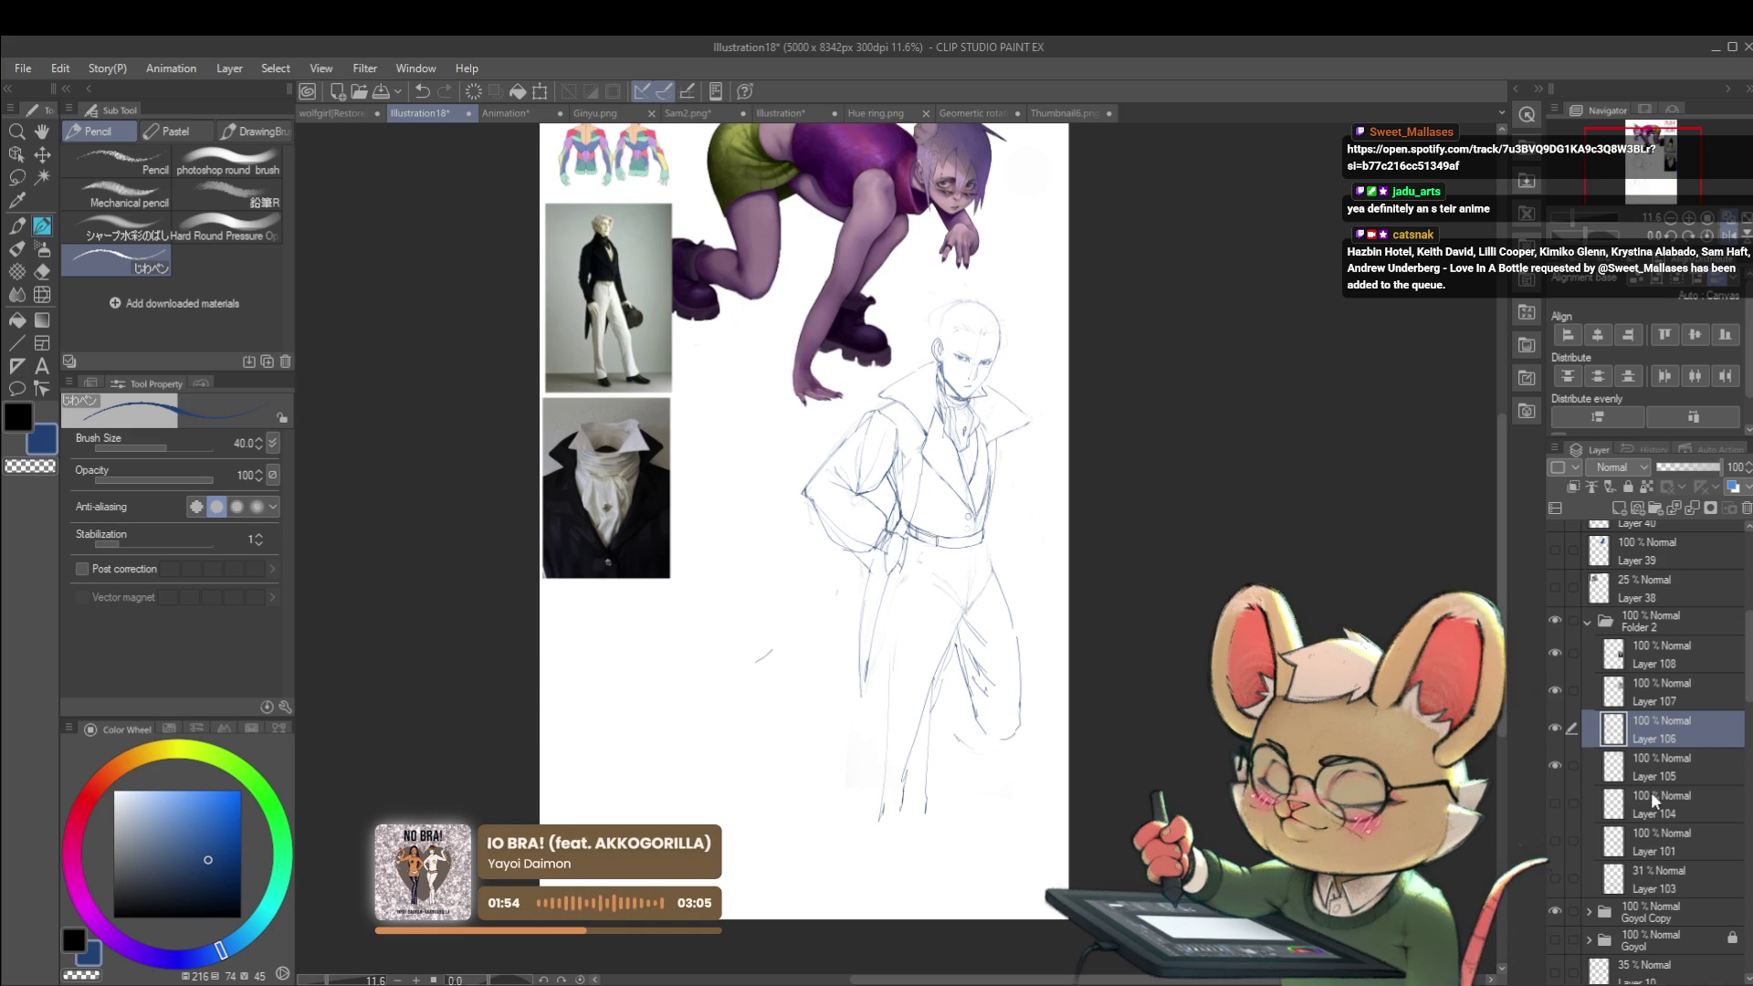
pyautogui.press('h')
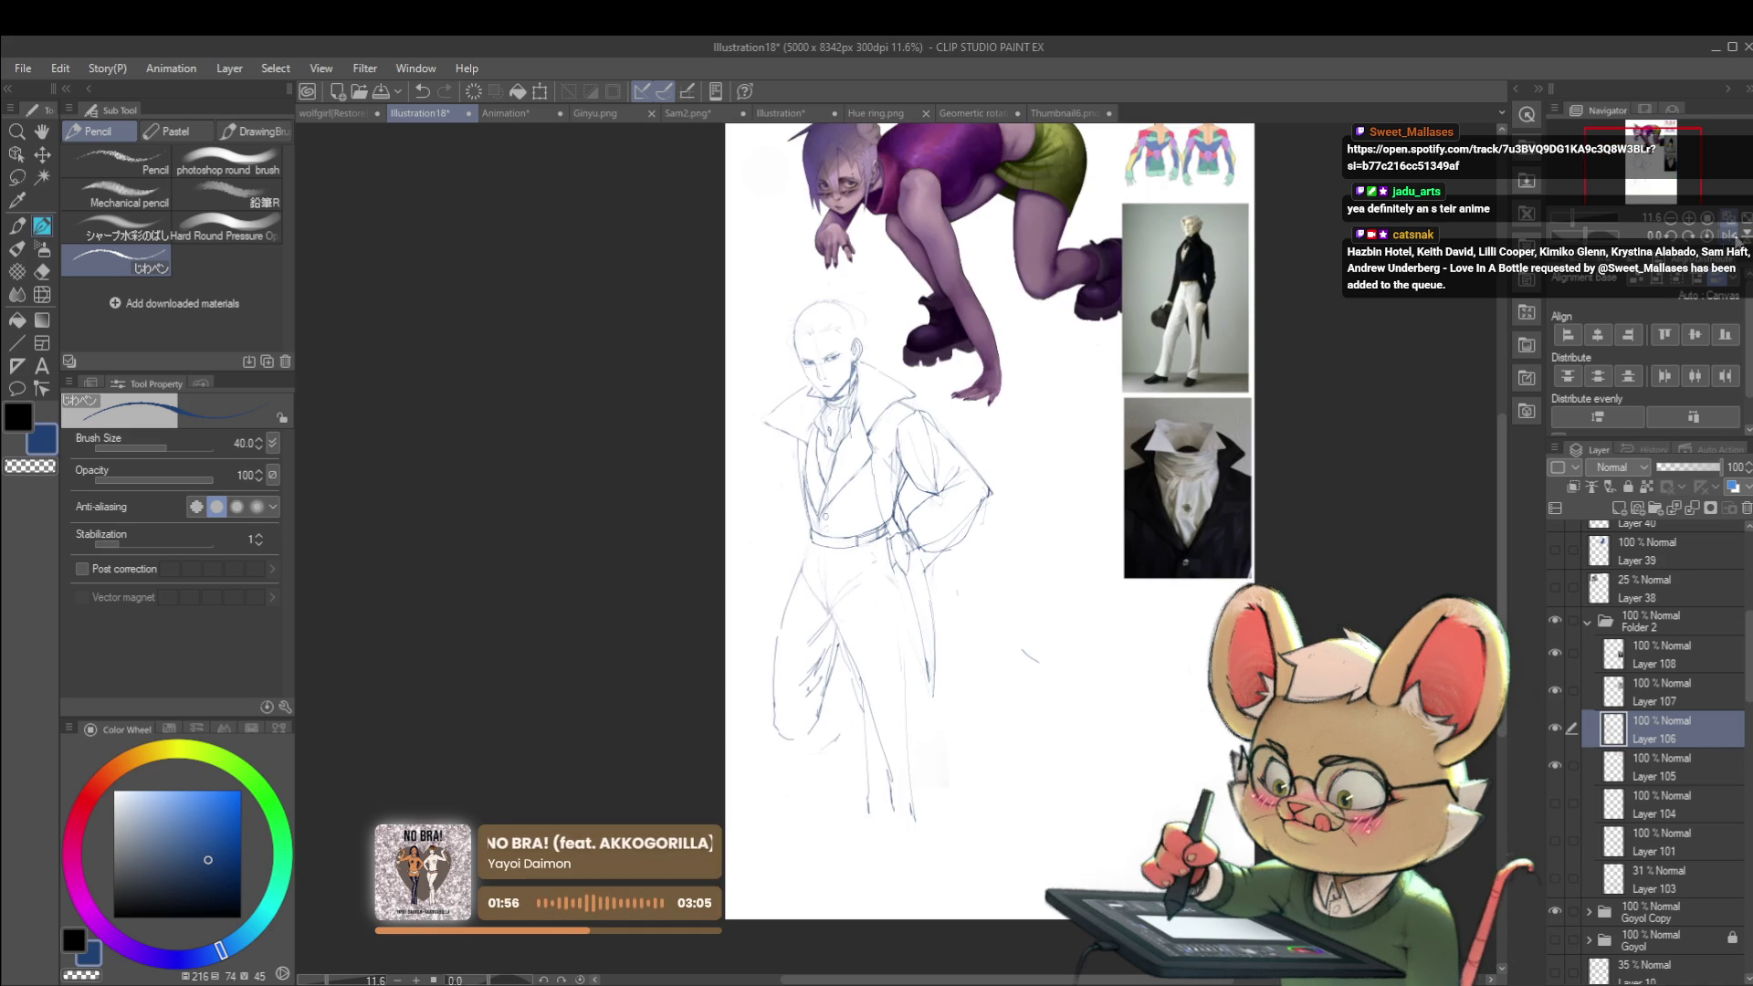
pyautogui.scroll(4, 819, 565)
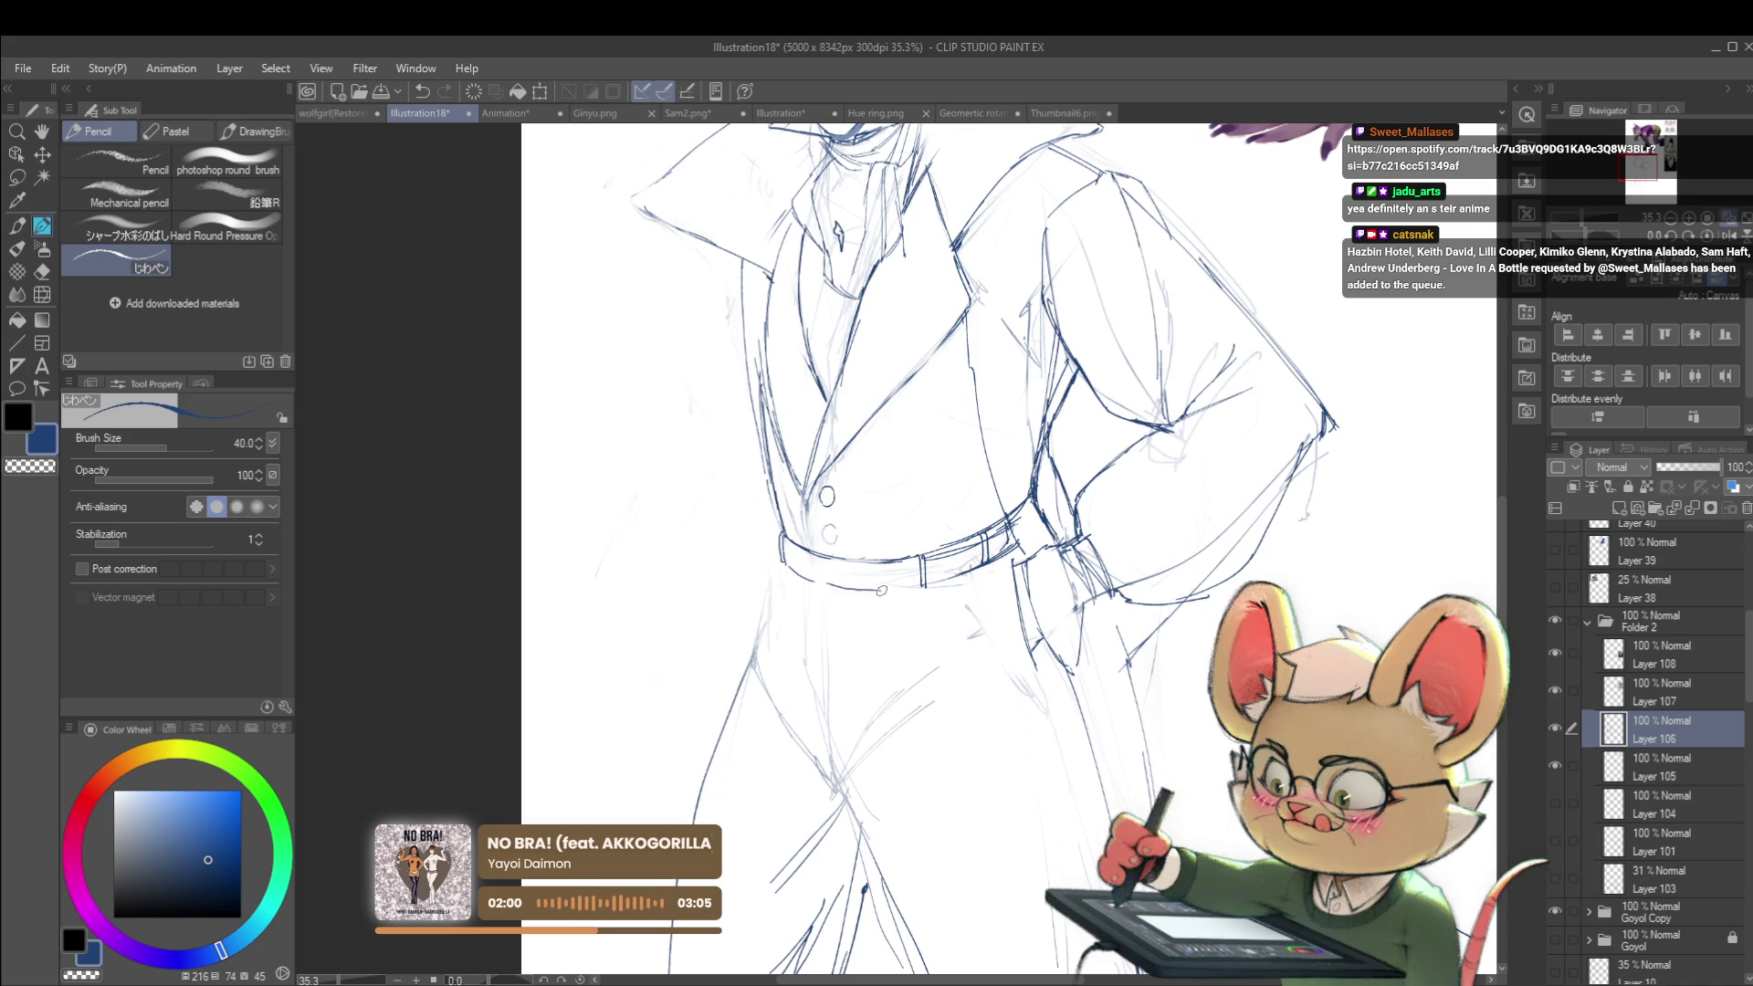
# Step: Redraw the belt's lower edge and its left-edge stroke, undoing the rejected attempt
pyautogui.moveTo(822, 585)
pyautogui.mouseDown()
pyautogui.moveTo(900, 586)
pyautogui.moveTo(873, 589)
pyautogui.mouseUp()
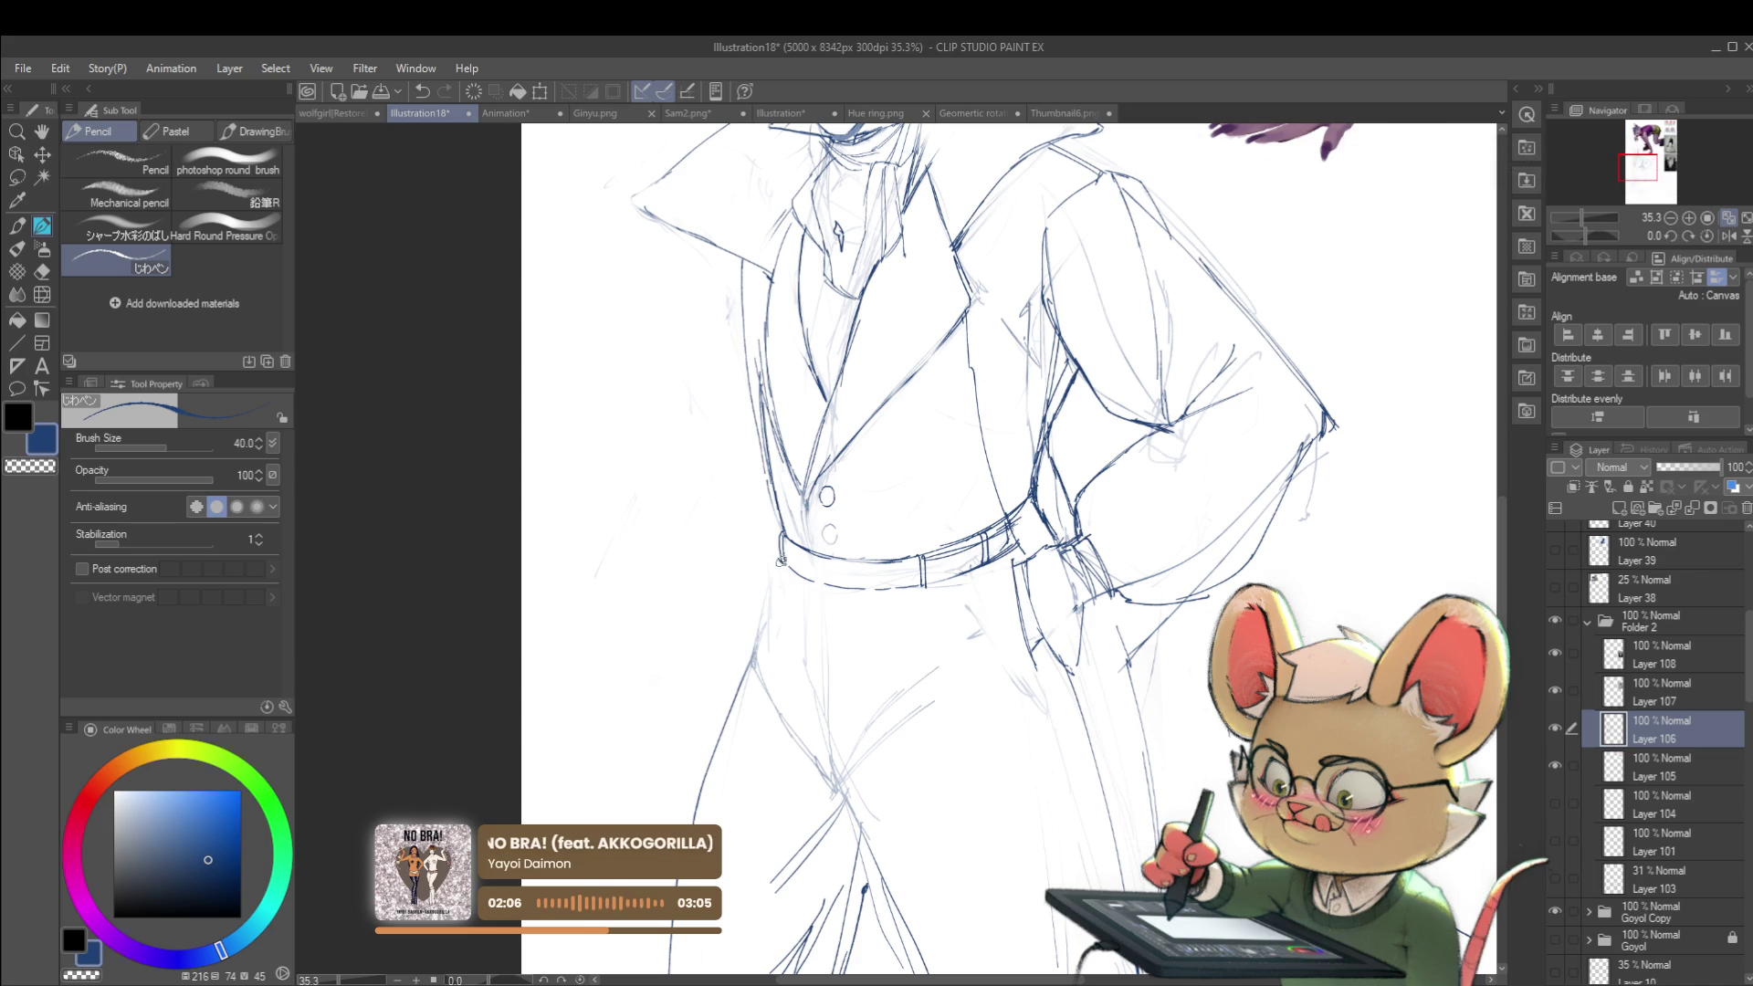
pyautogui.hotkey('ctrl', 'z')
pyautogui.moveTo(784, 563); pyautogui.dragTo(778, 532)
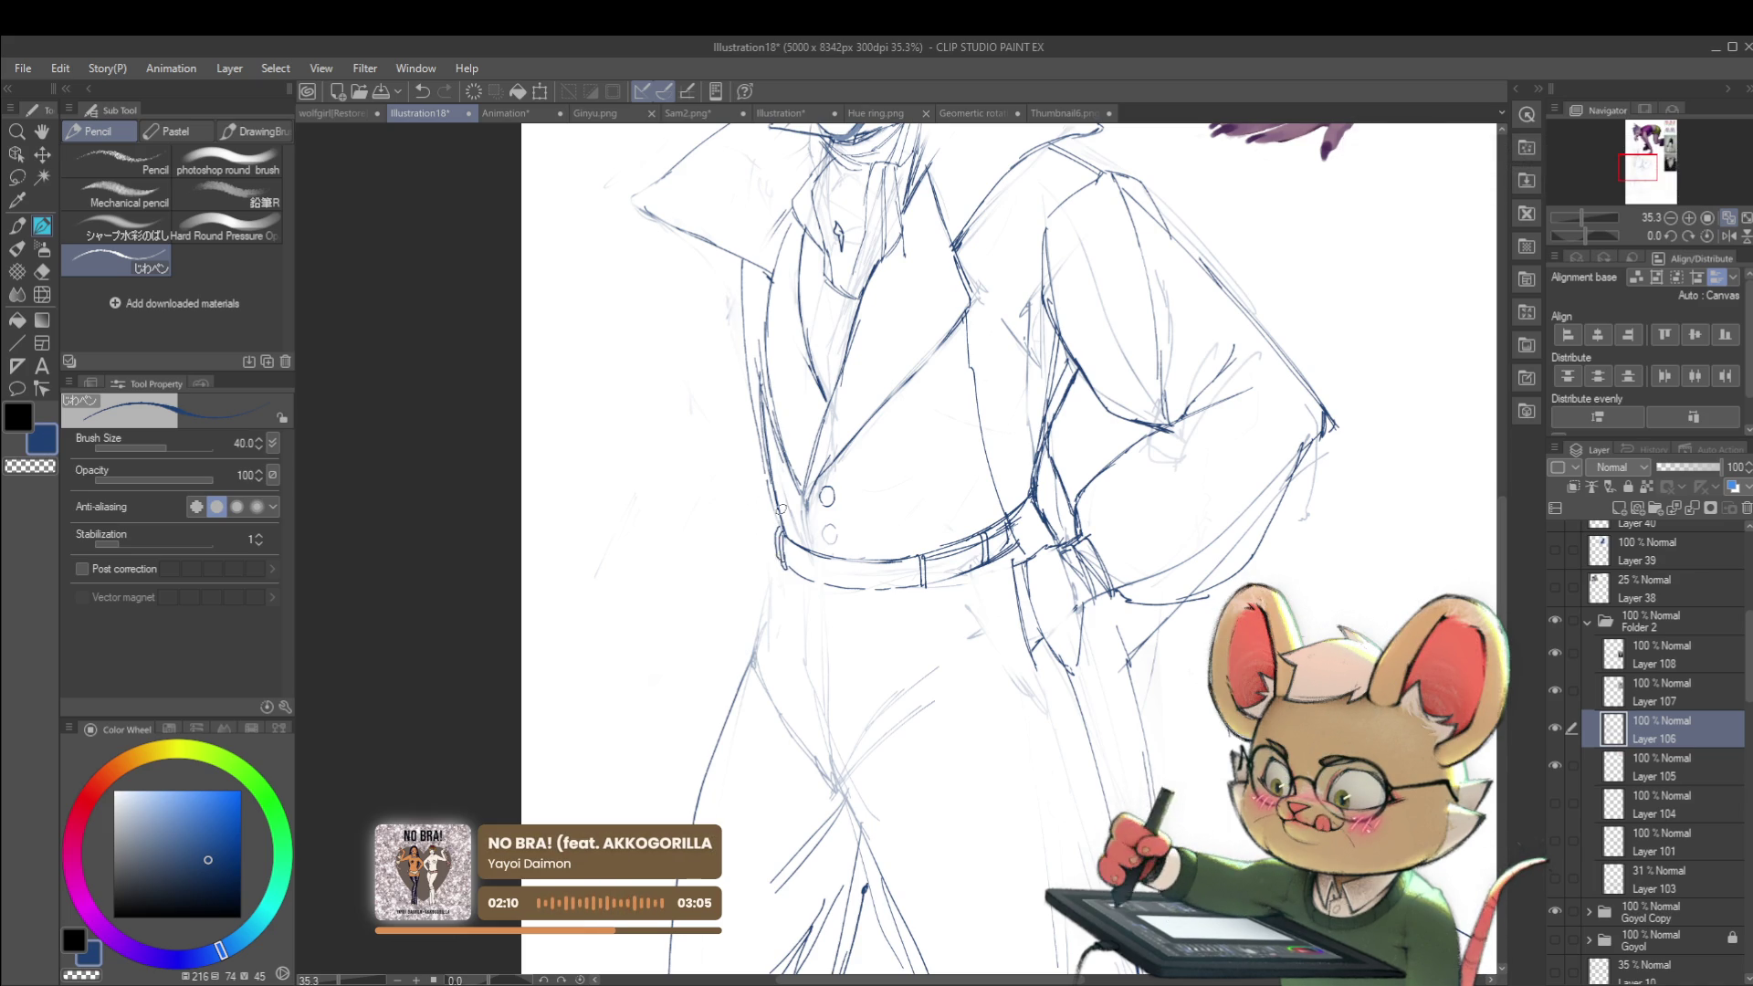
pyautogui.scroll(-5, 822, 470)
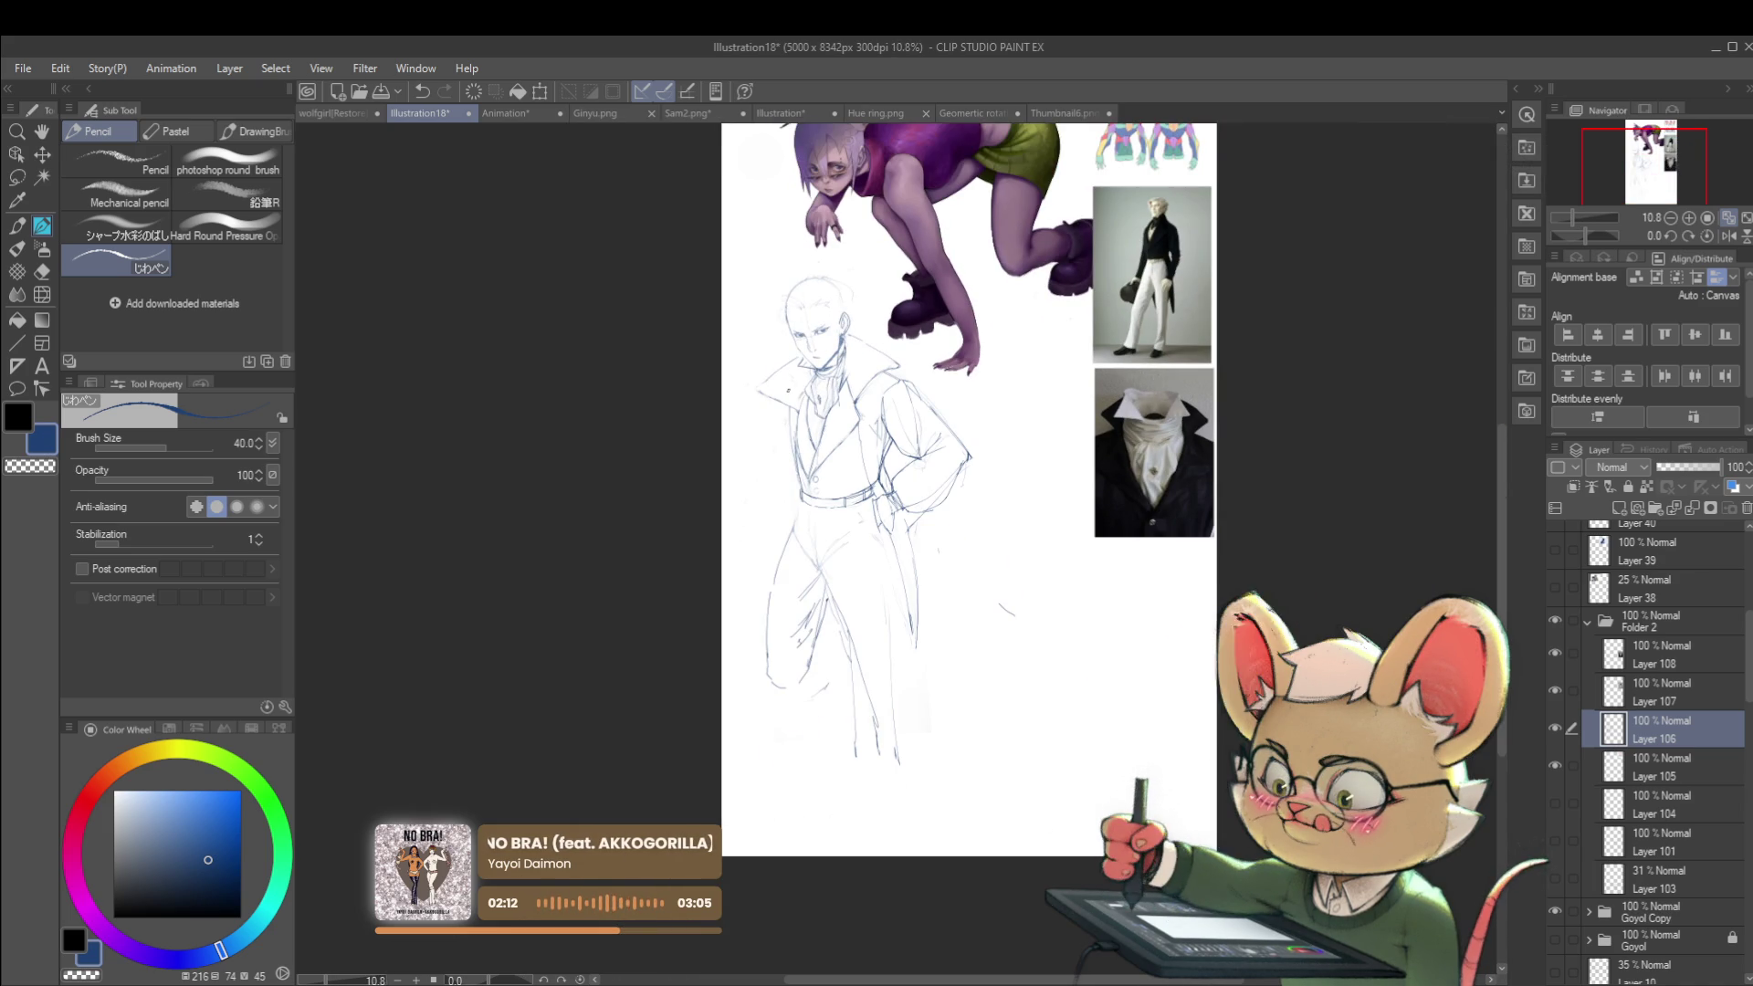
pyautogui.scroll(3, 818, 480)
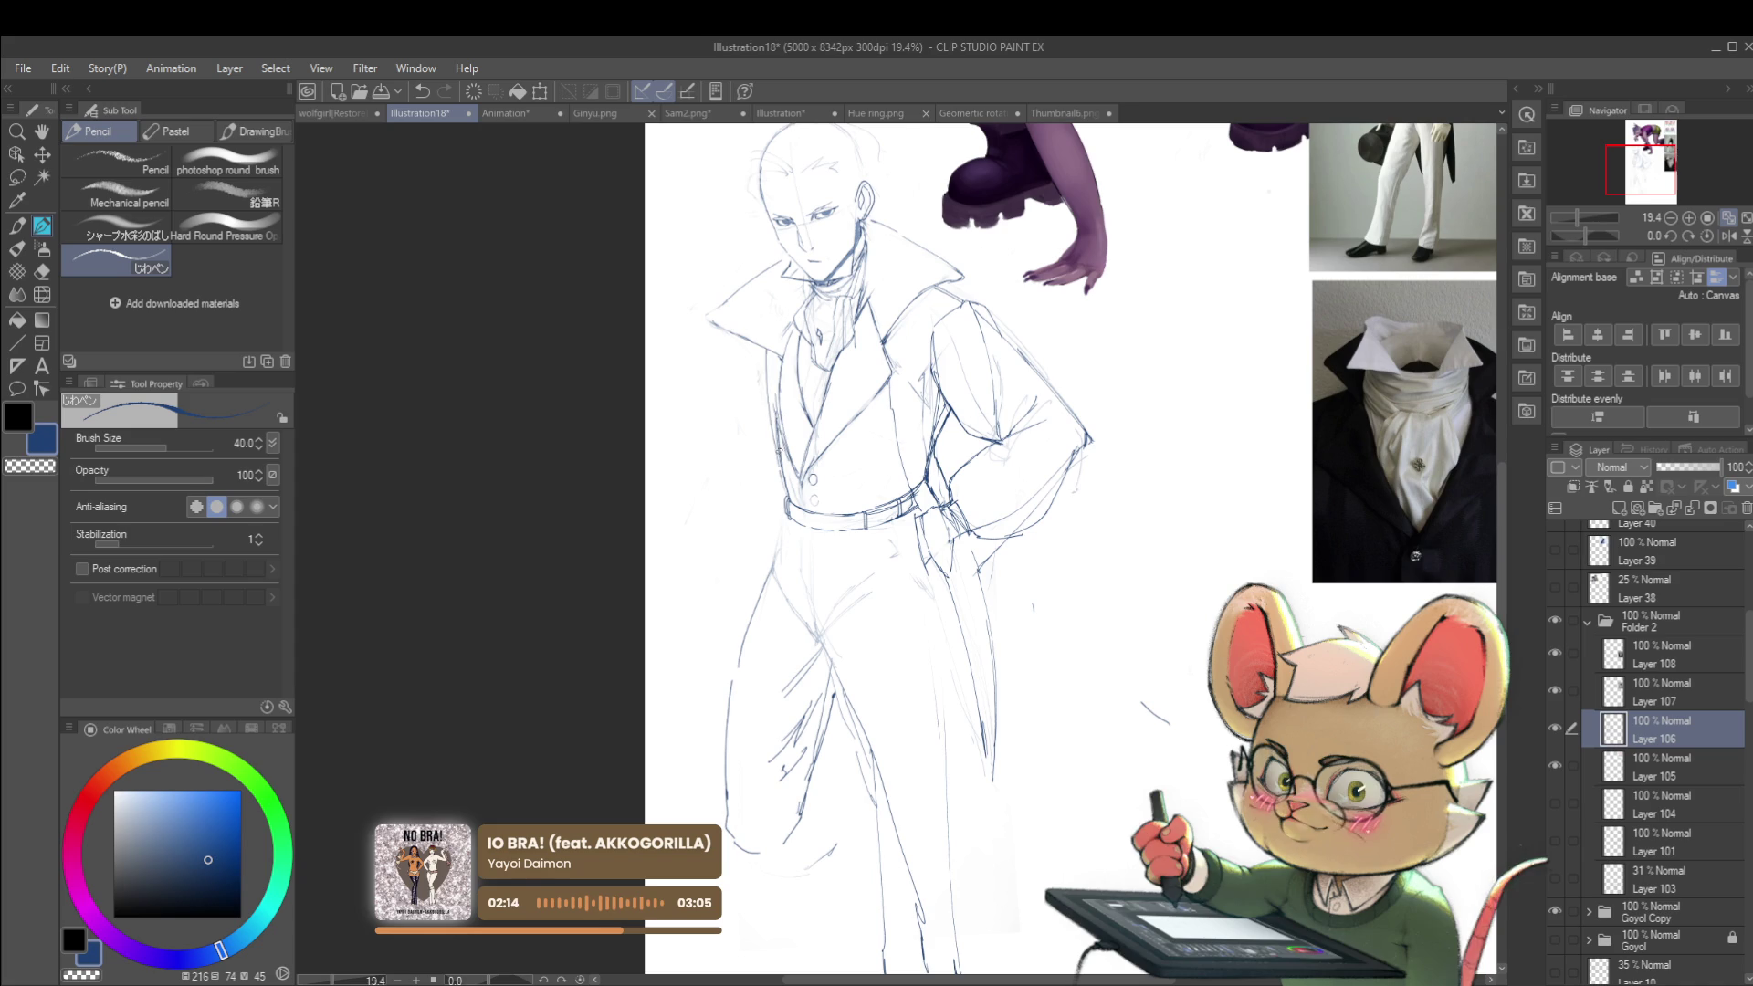
# Step: Redraw strokes down the coat's left edge, undoing the unwanted marks
pyautogui.moveTo(767, 352); pyautogui.dragTo(781, 447)
pyautogui.hotkey('ctrl', 'z')
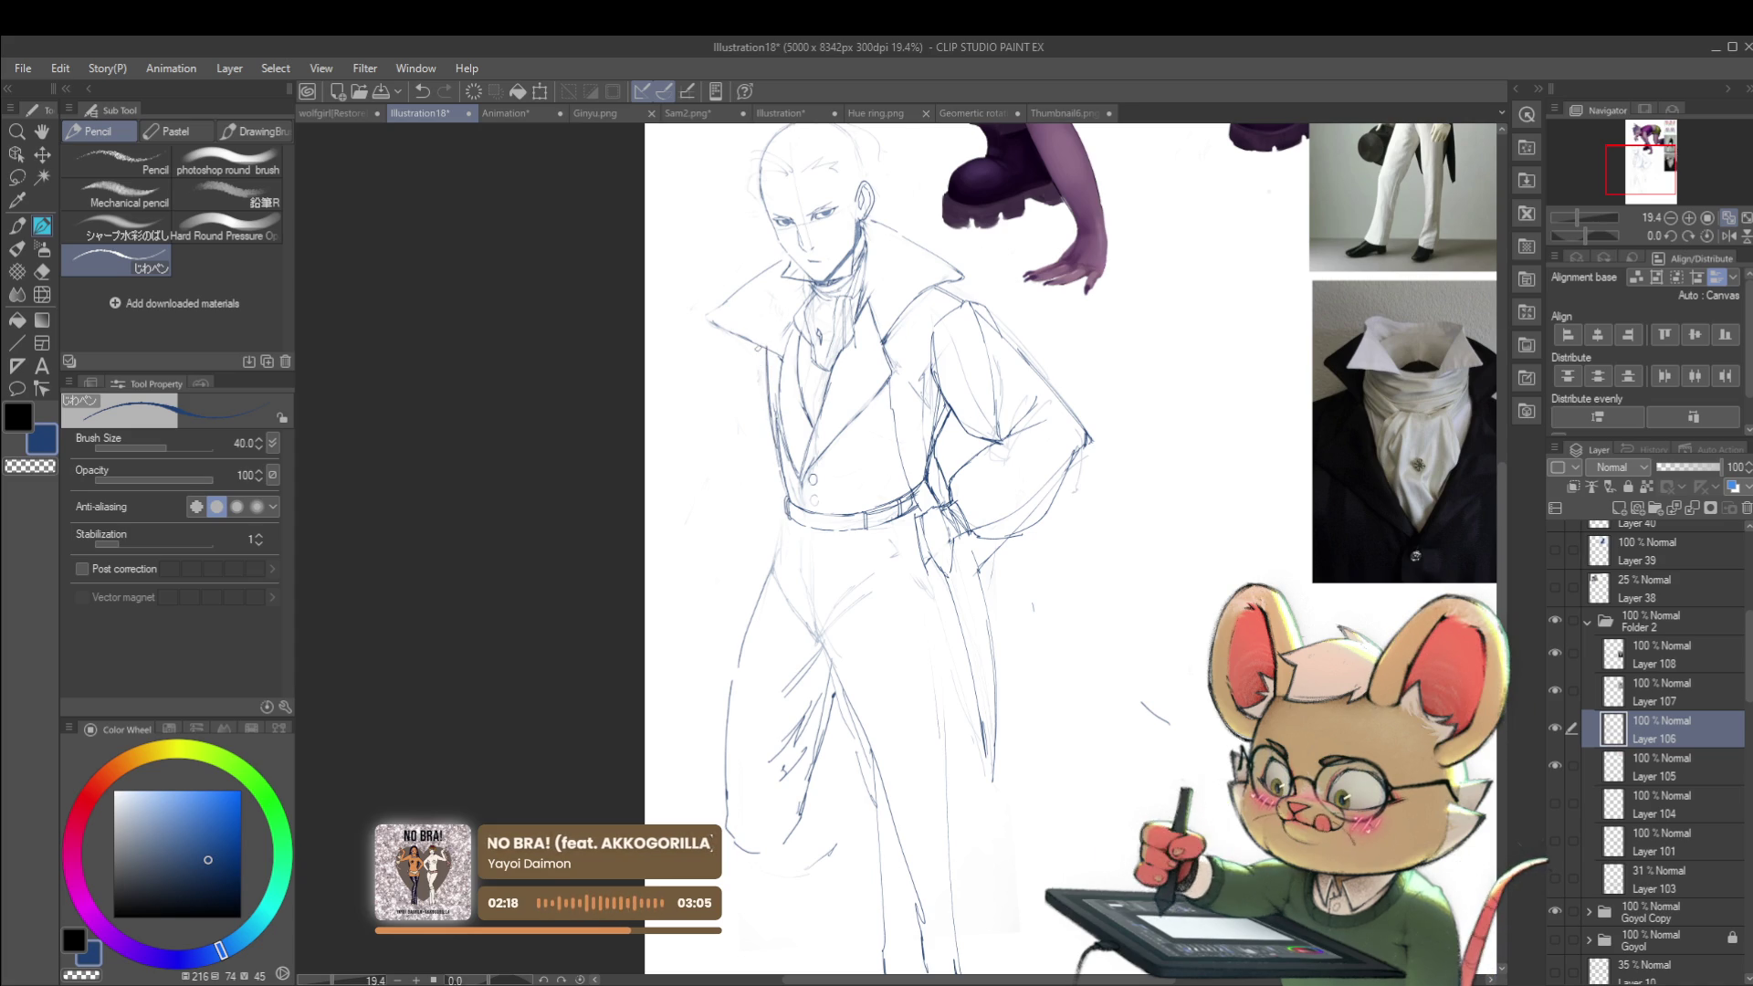
pyautogui.moveTo(754, 355); pyautogui.dragTo(743, 422)
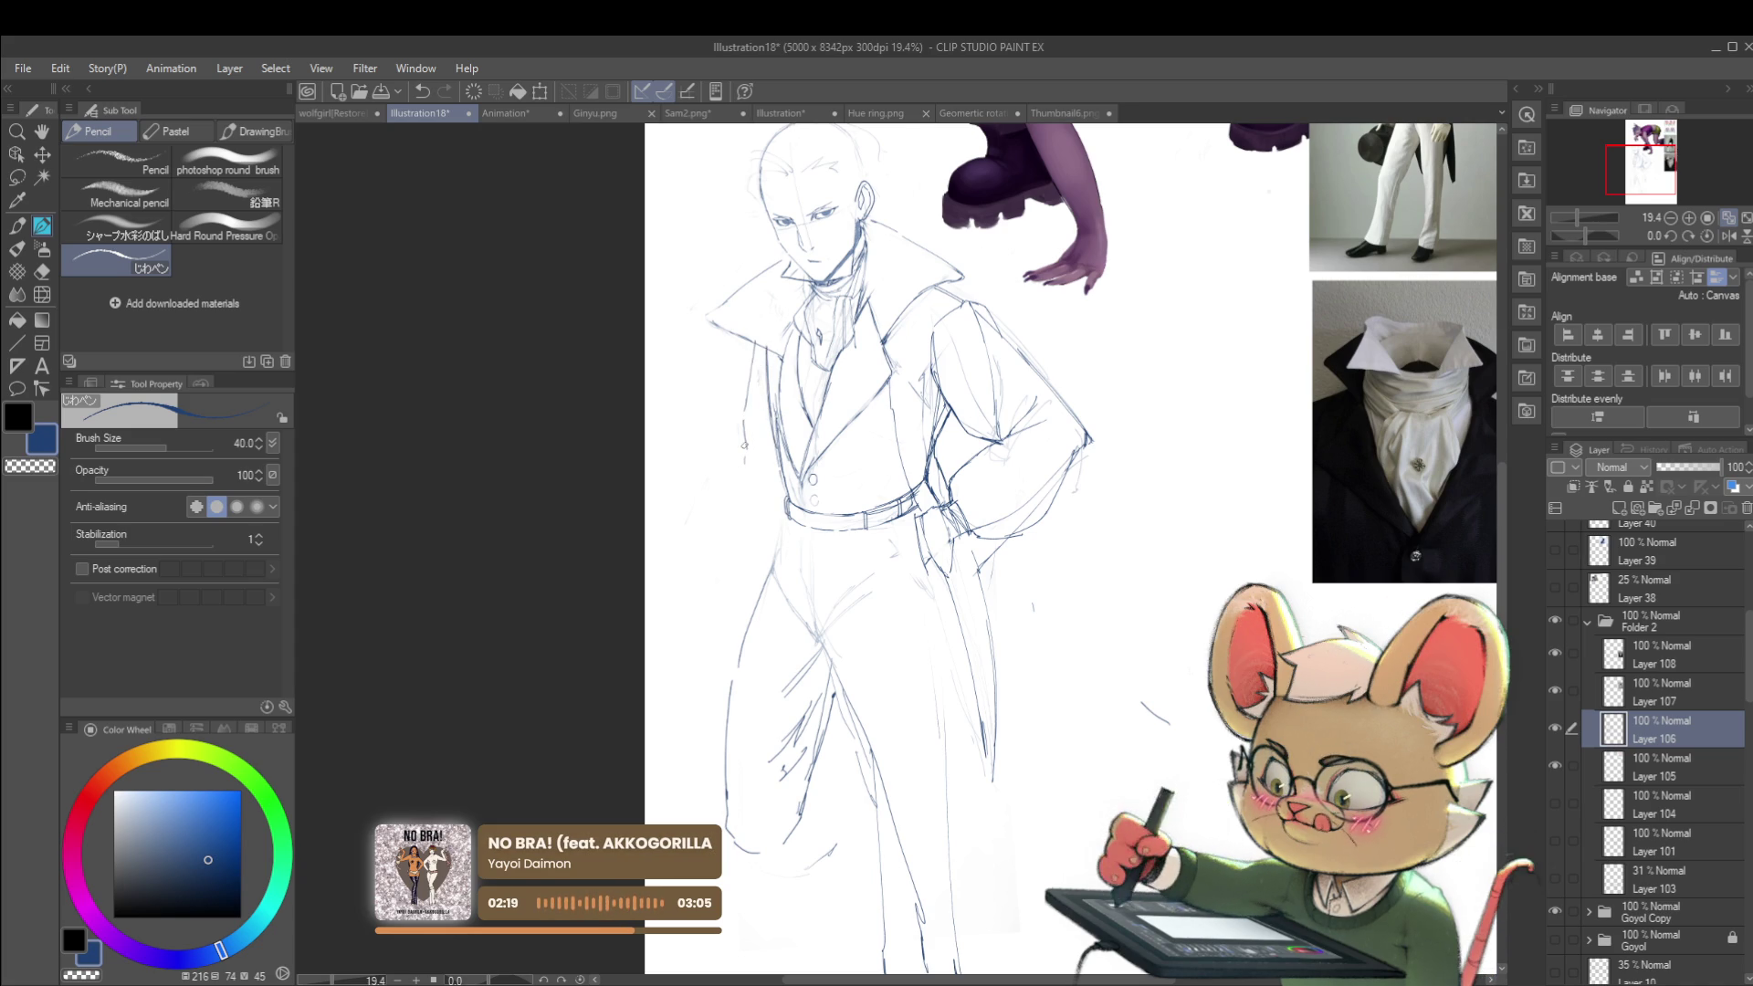
pyautogui.moveTo(744, 439); pyautogui.dragTo(721, 564)
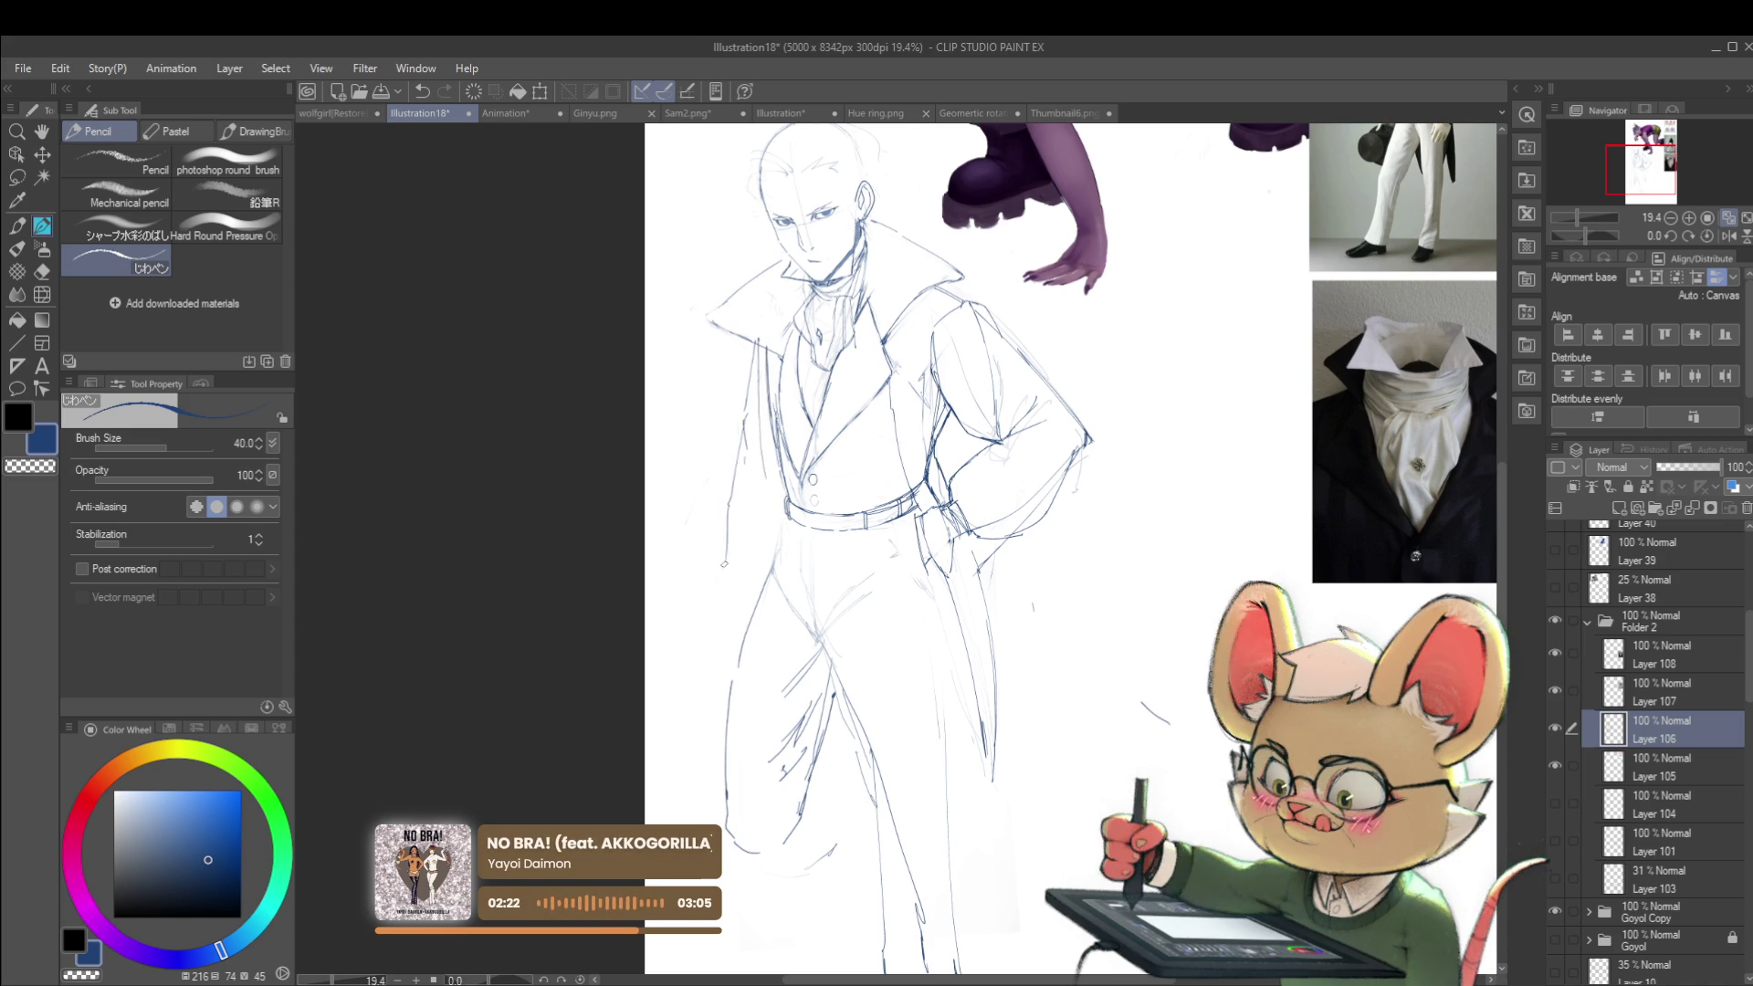
pyautogui.scroll(-3, 790, 359)
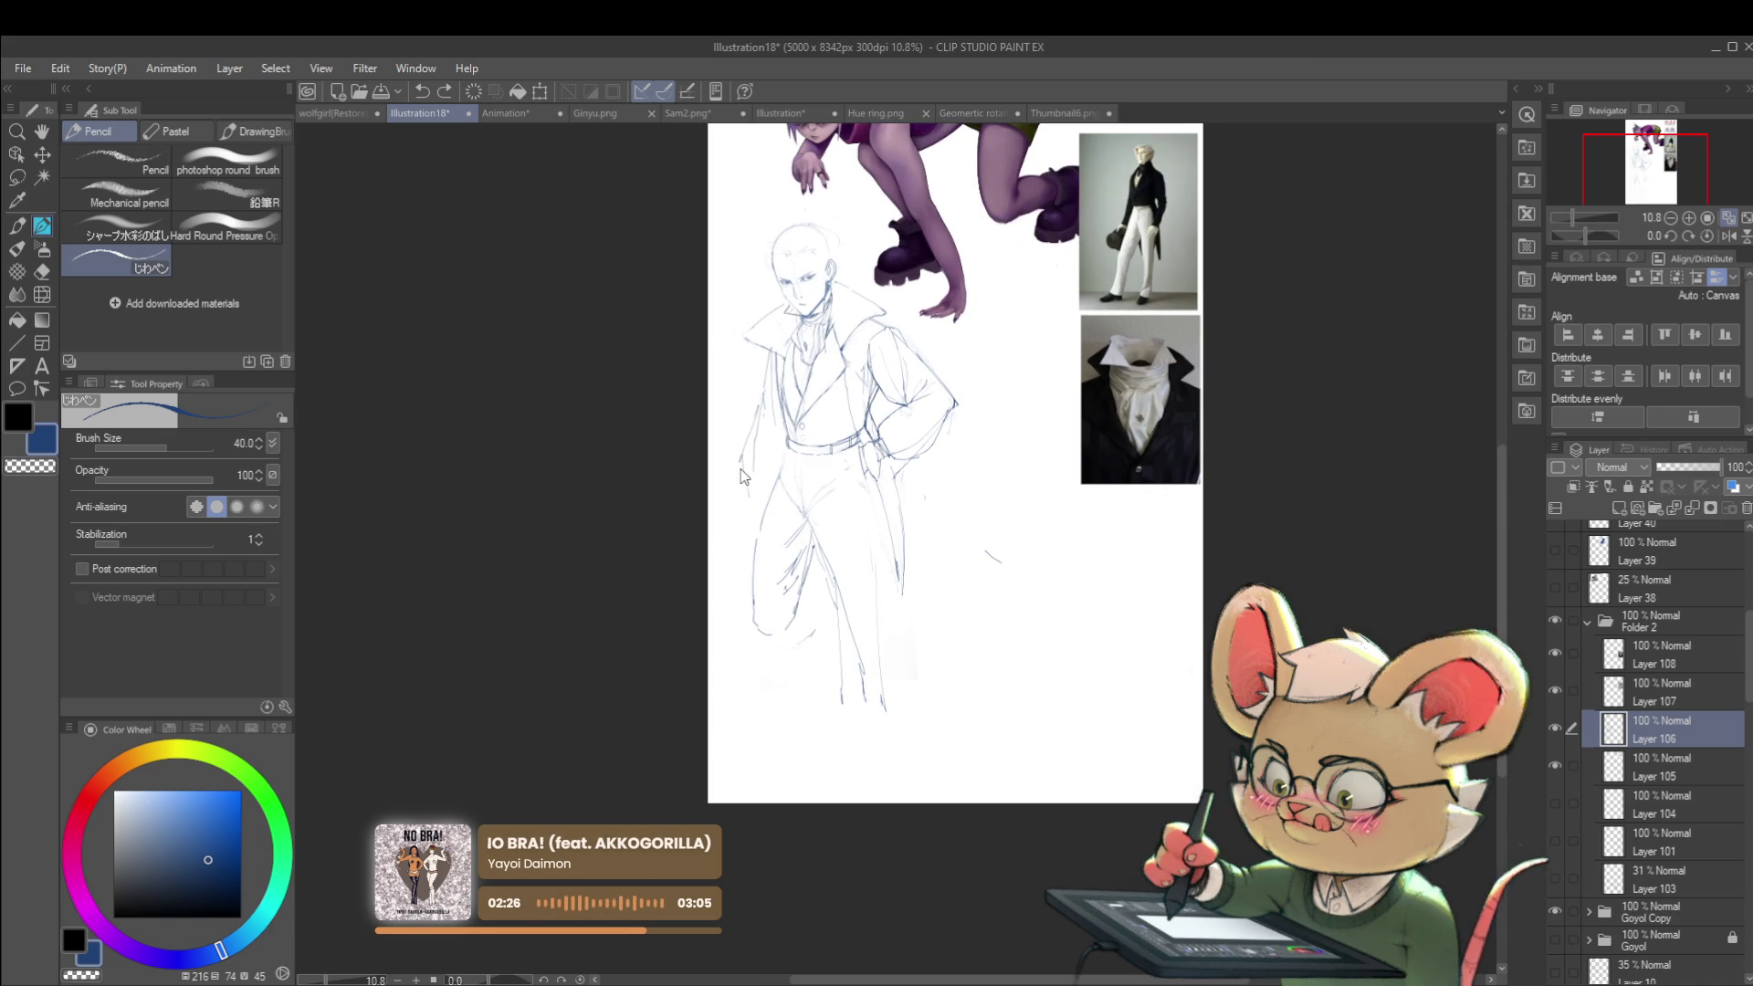
pyautogui.hotkey('ctrl', 'z')
pyautogui.hotkey('ctrl', 'z')
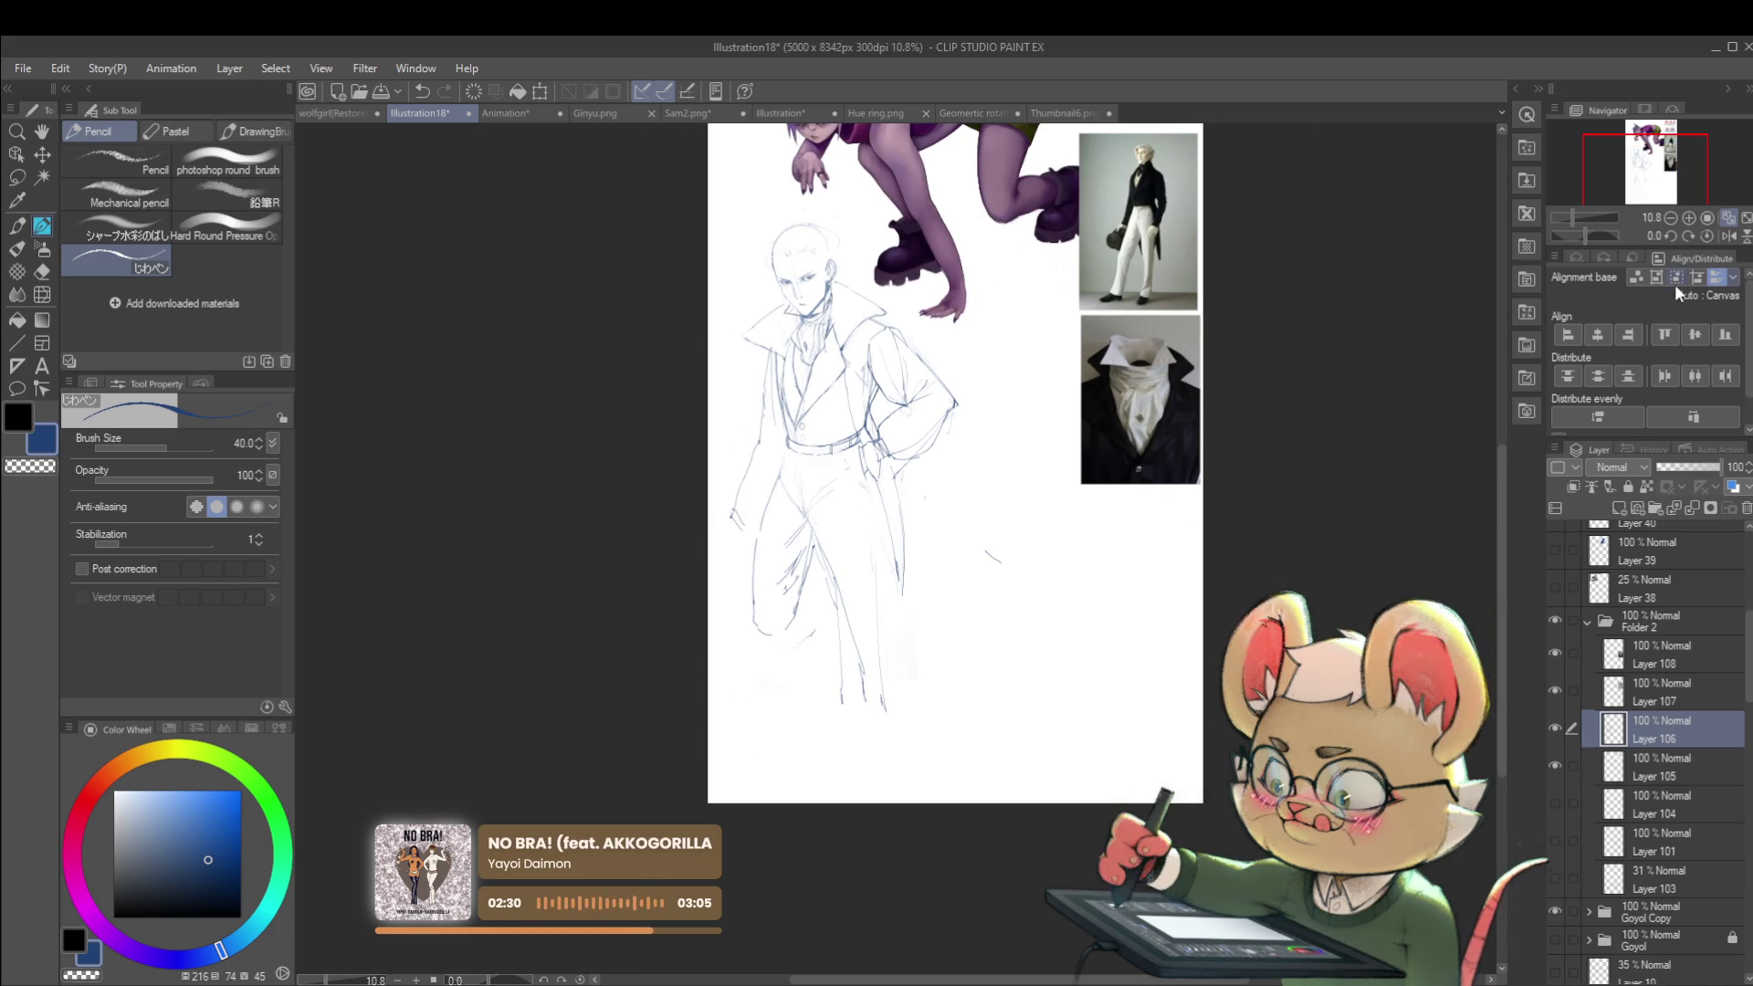
pyautogui.scroll(5, 876, 149)
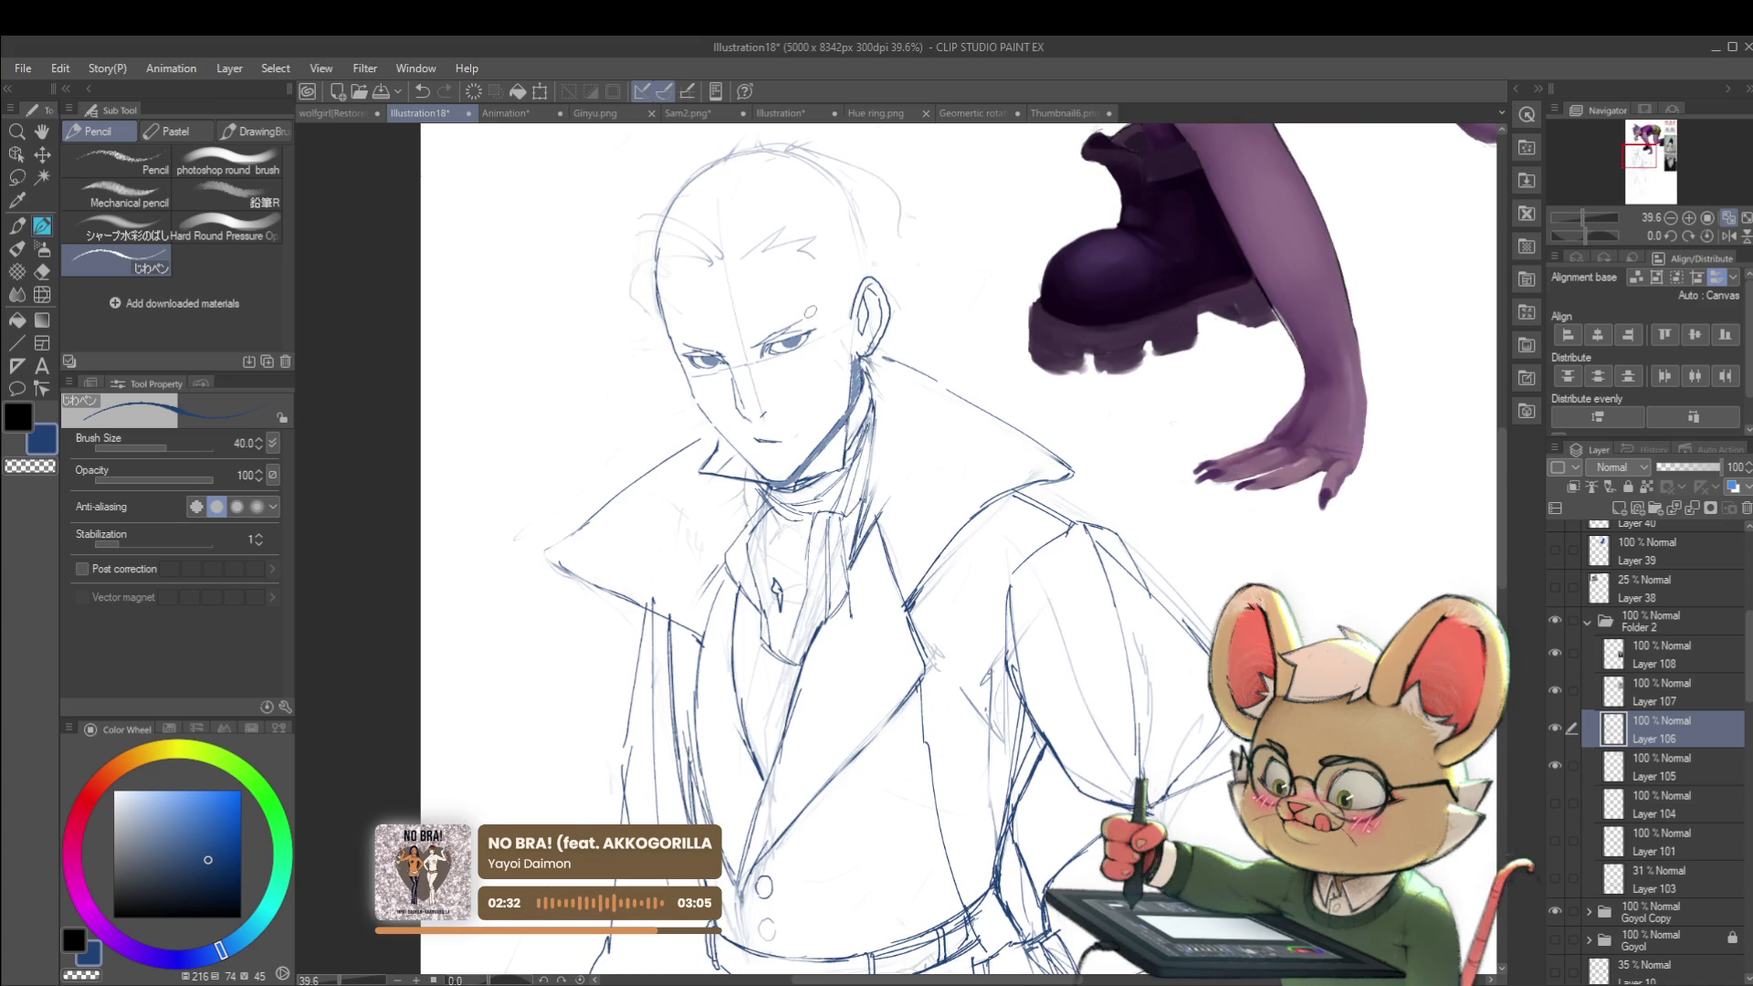
# Step: Lasso the man's face, transform it, deselect, and mirror the canvas view
pyautogui.press('m')
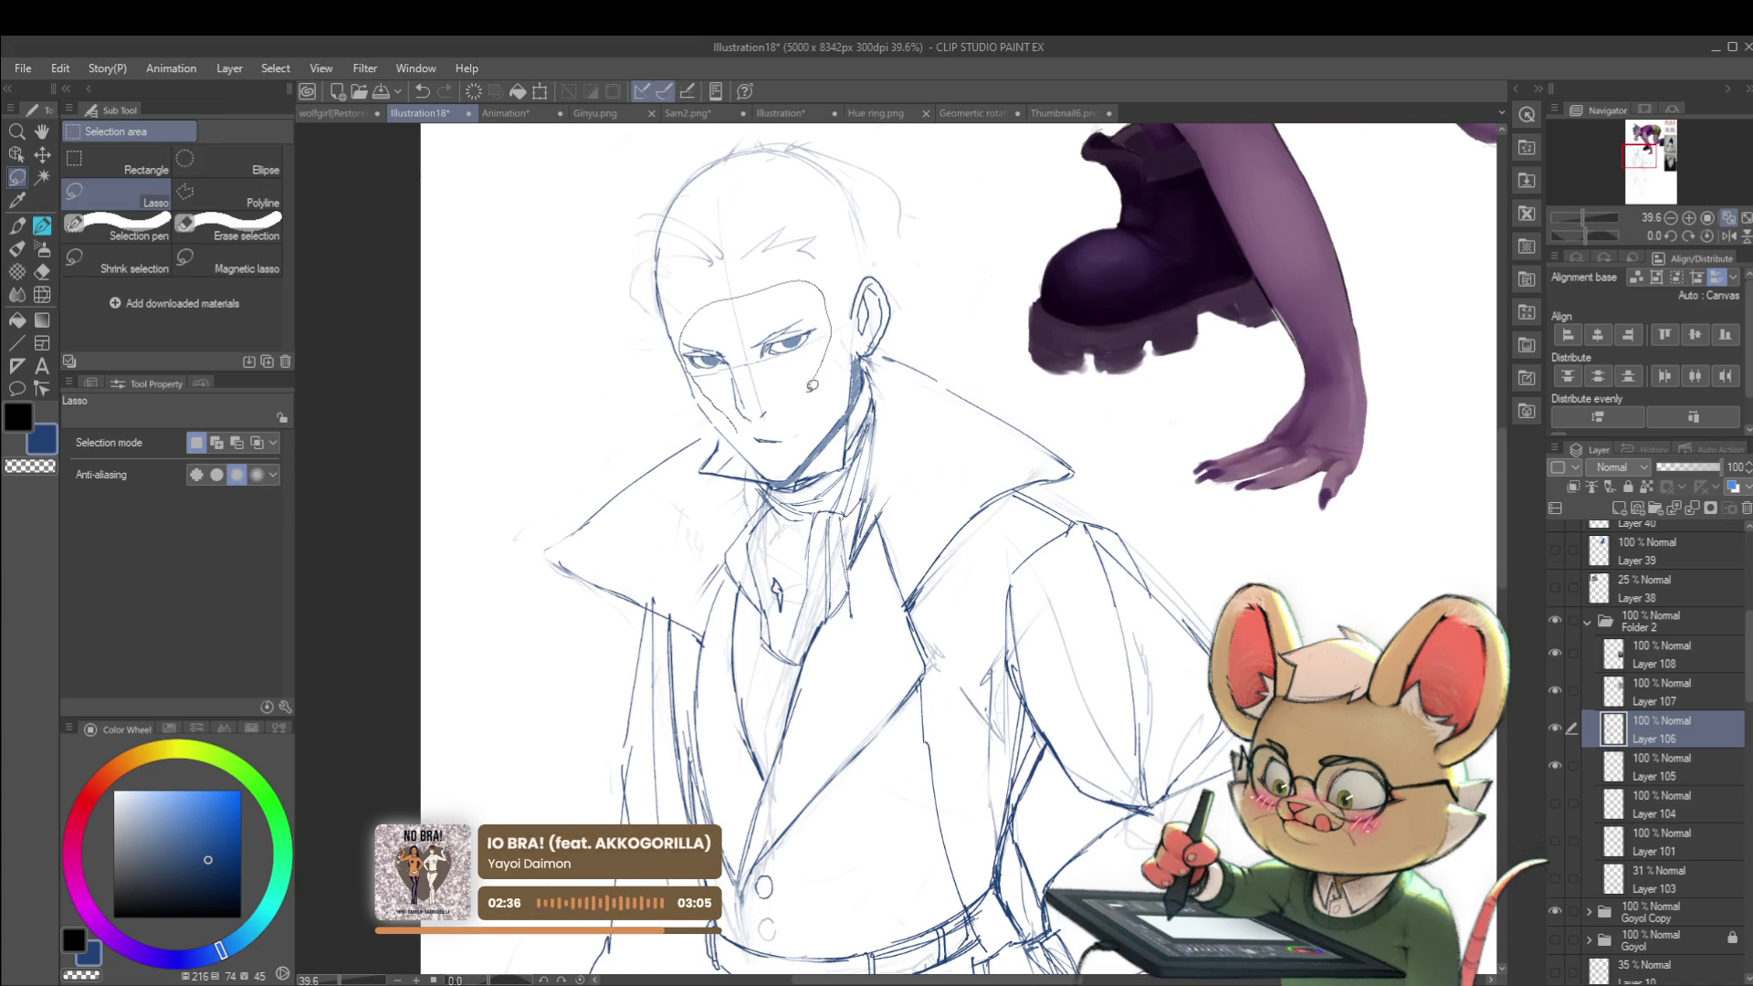
pyautogui.moveTo(812, 380); pyautogui.dragTo(771, 422)
pyautogui.hotkey('ctrl', 't')
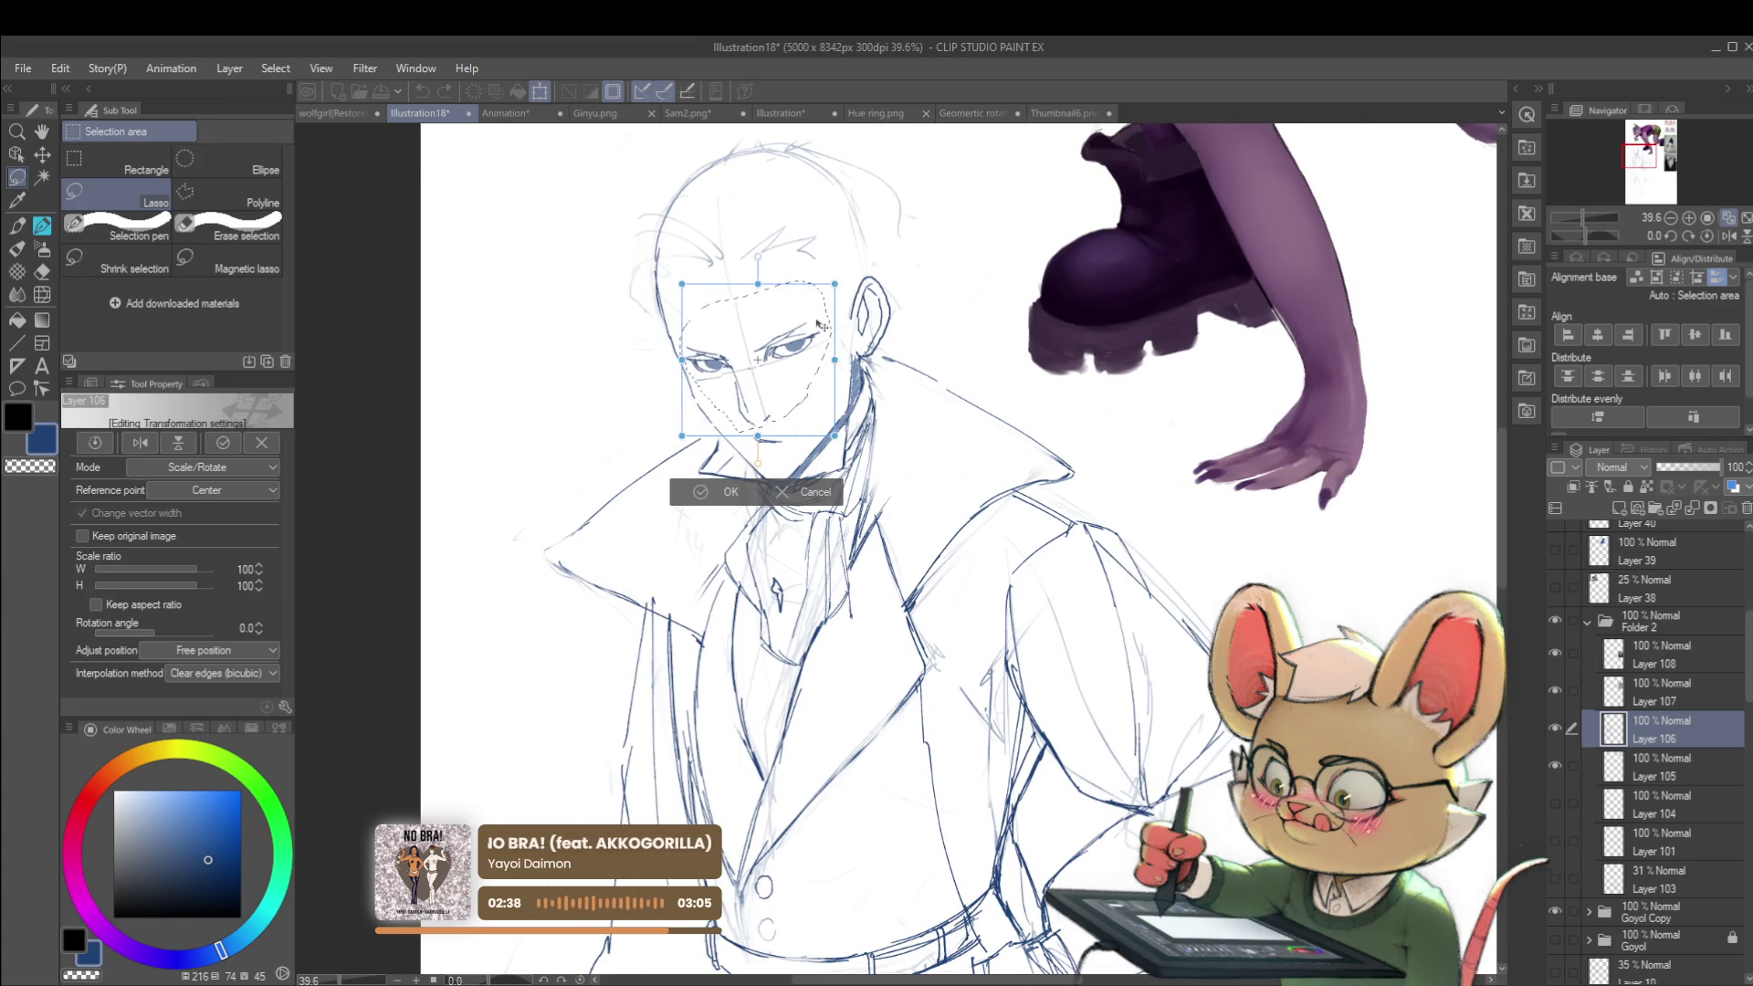
pyautogui.scroll(-5, 819, 324)
pyautogui.press('Return')
pyautogui.hotkey('ctrl', 'd')
pyautogui.click(1731, 236)
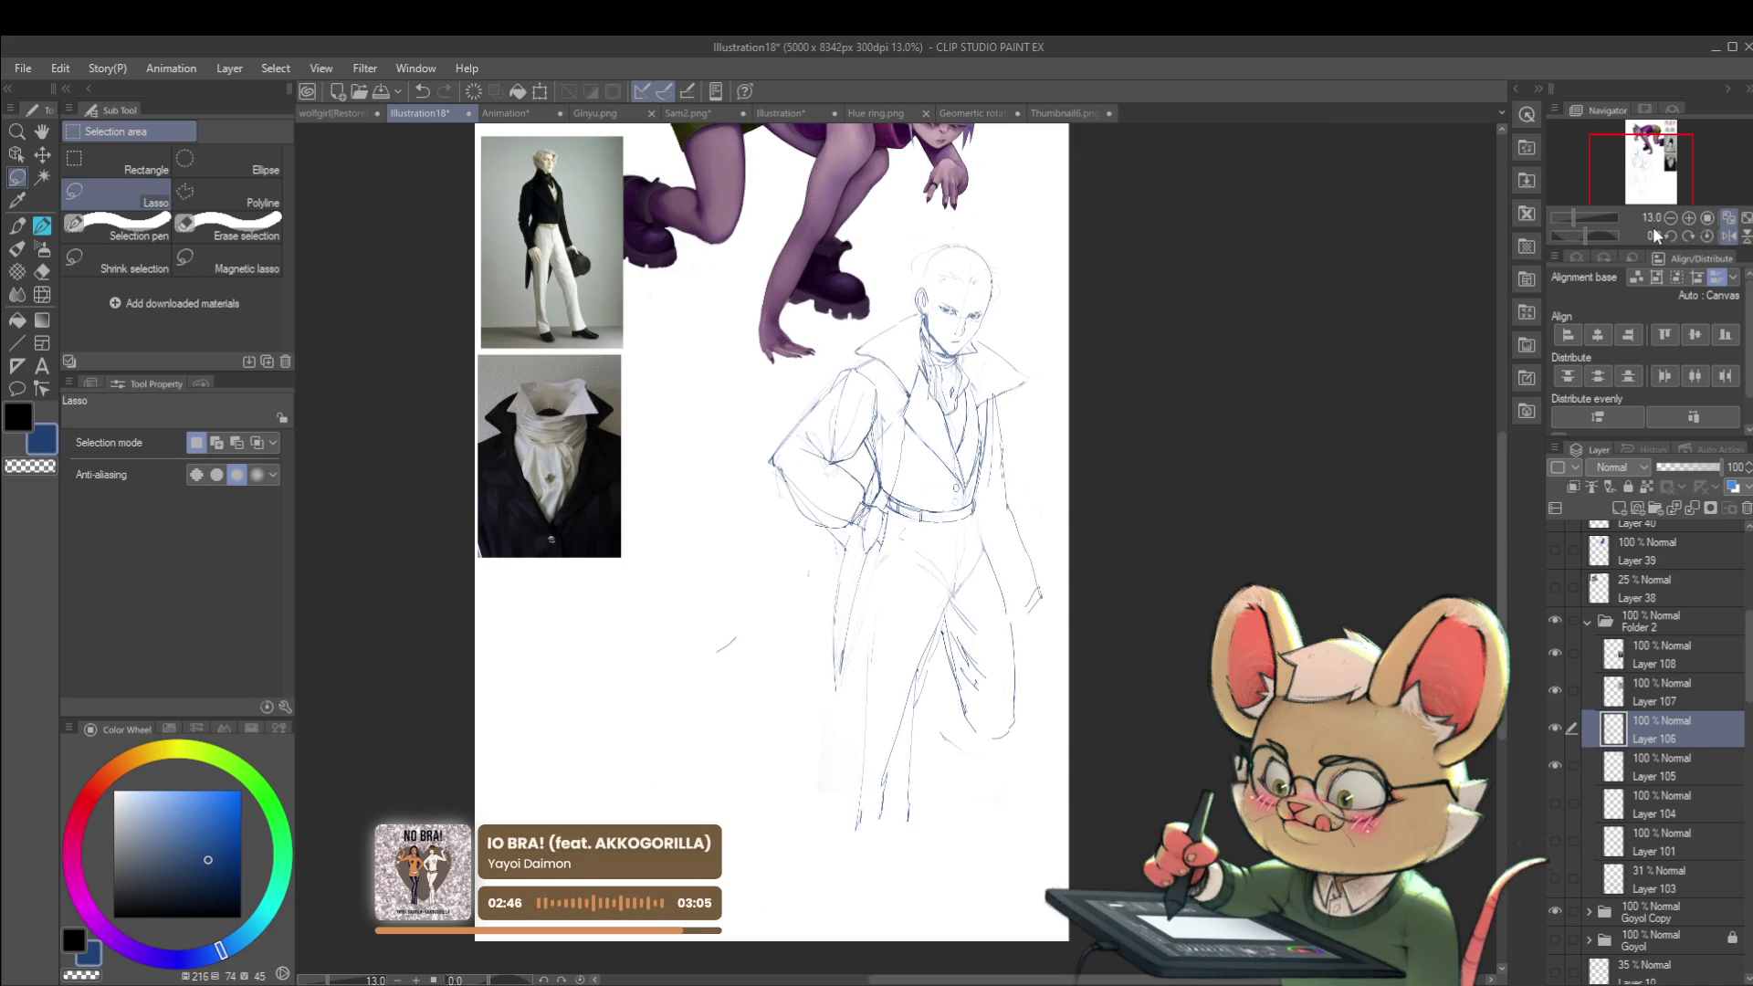
# Step: Reframe and zoom the view on the man's sketch with the Pencil tool active
pyautogui.moveTo(1083, 518)
pyautogui.mouseDown()
pyautogui.moveTo(1099, 540)
pyautogui.moveTo(1123, 489)
pyautogui.mouseUp()
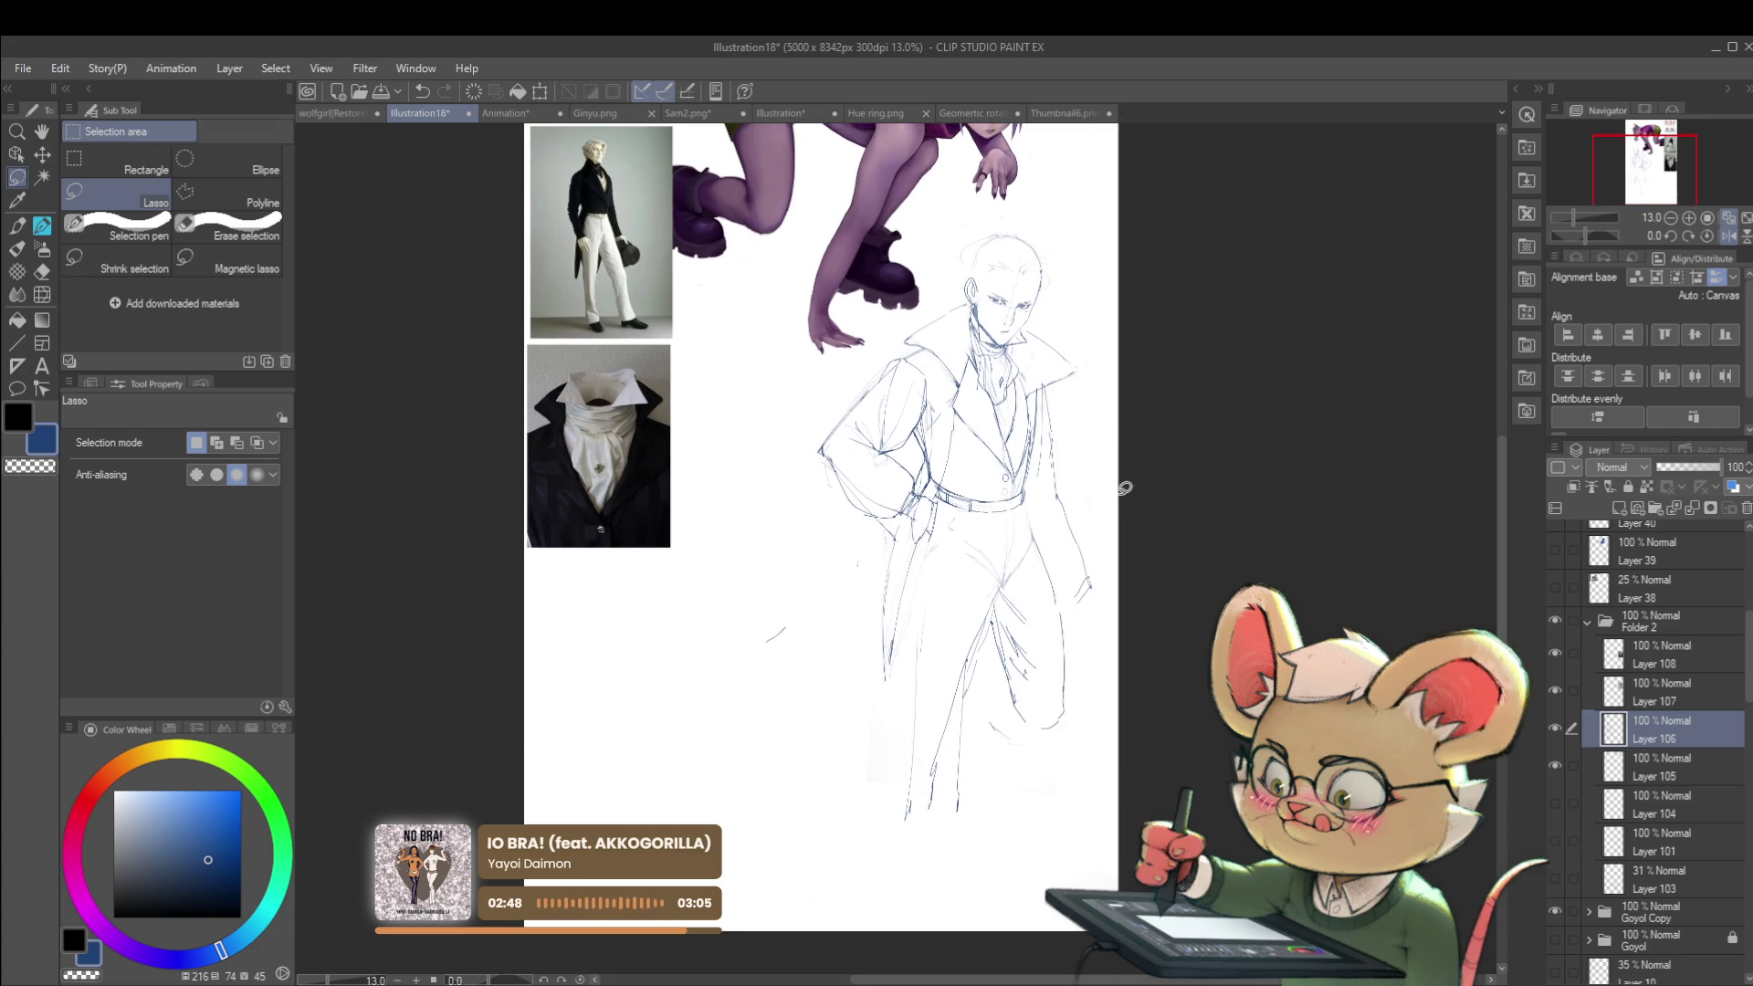
pyautogui.scroll(2, 971, 566)
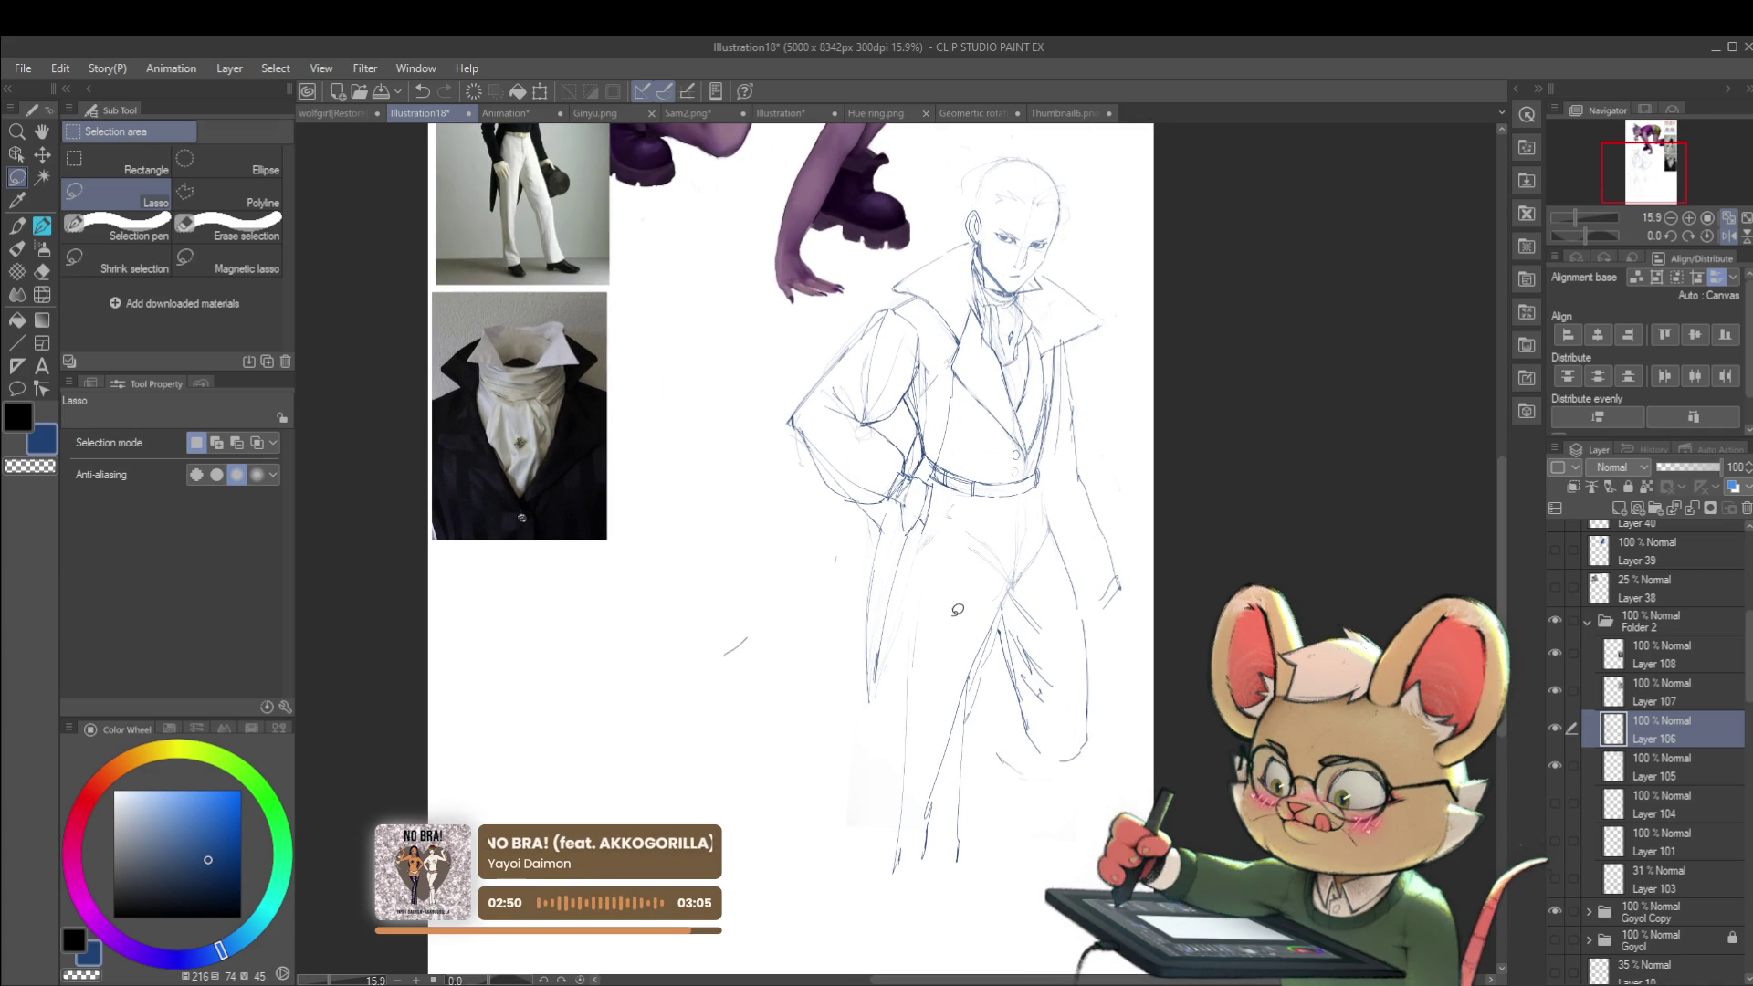
pyautogui.press('p')
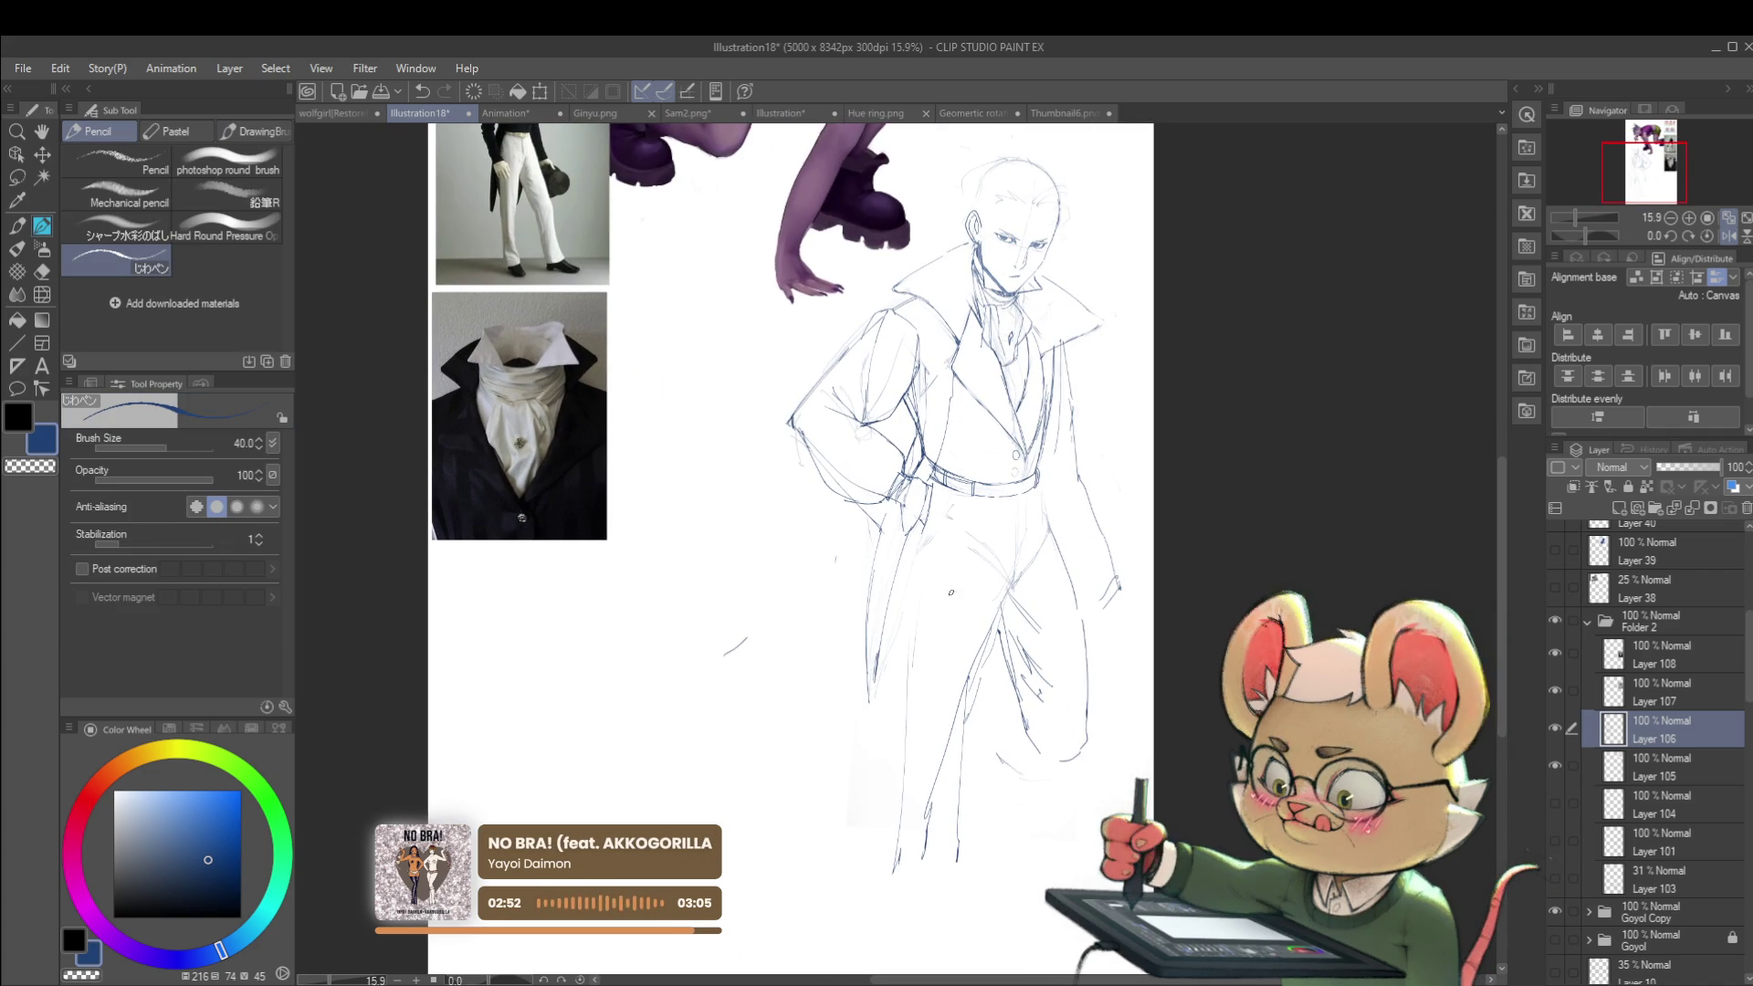
pyautogui.scroll(-2, 932, 570)
pyautogui.scroll(3, 972, 575)
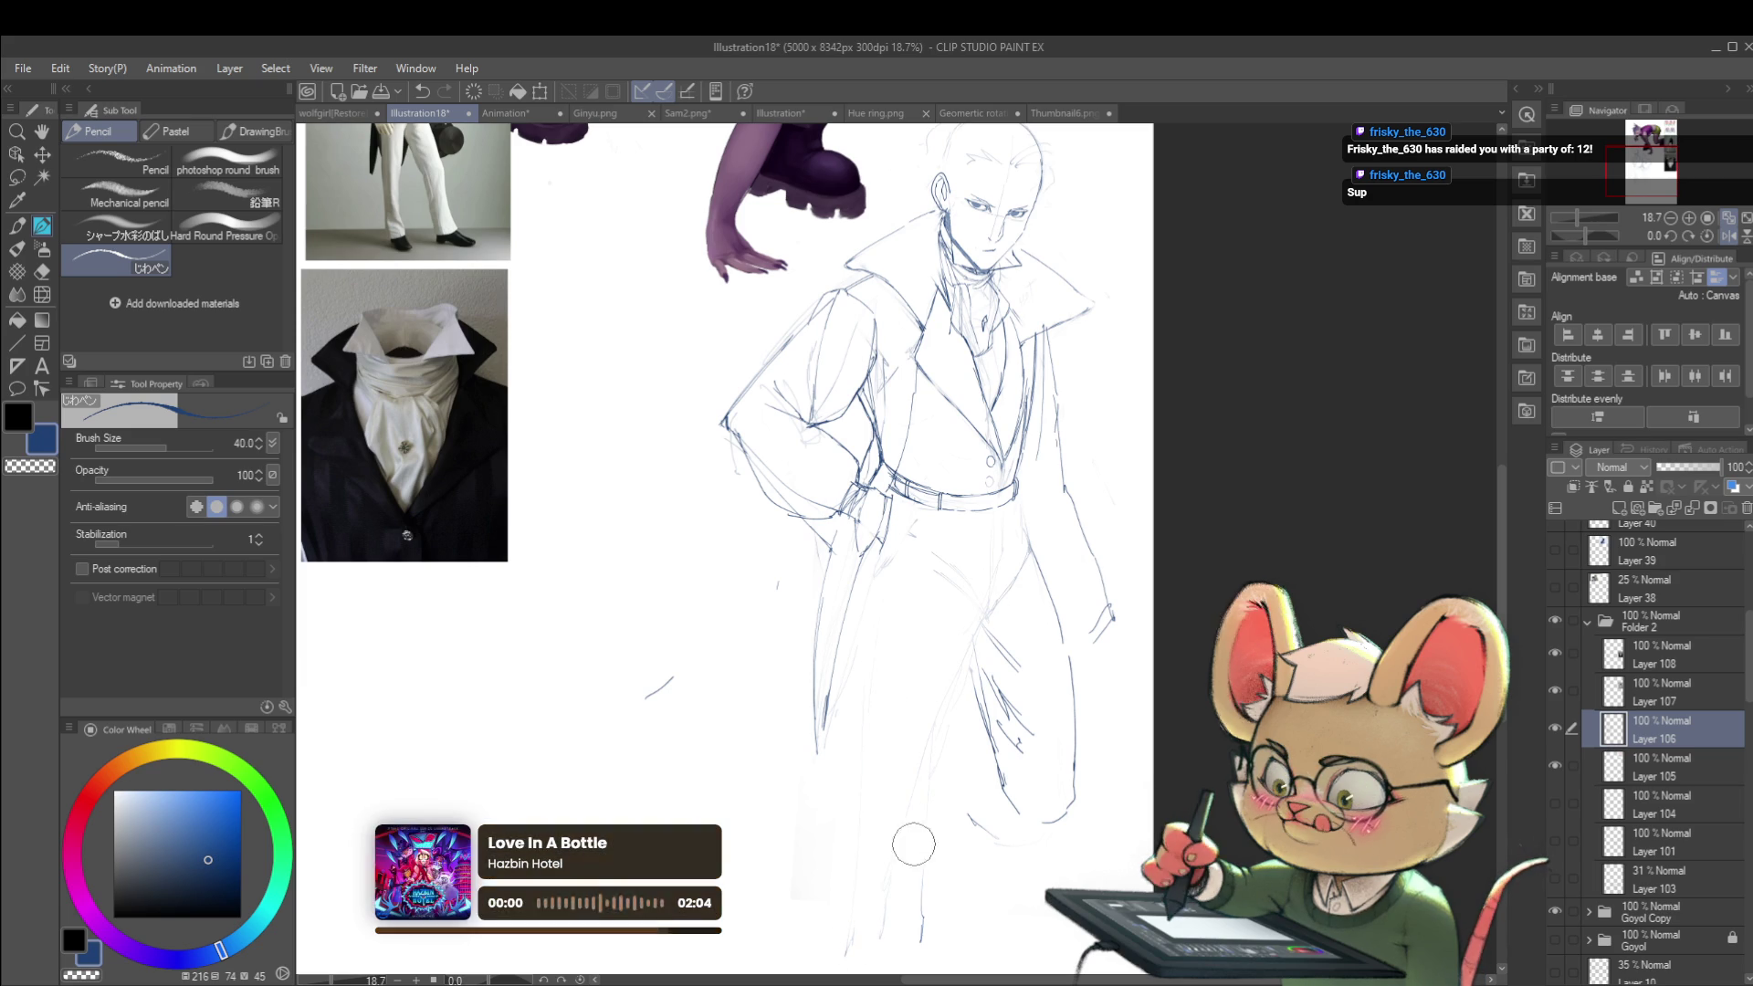
# Step: Mirror the canvas, zoom out over the lower body, and add a short vertical line
pyautogui.scroll(-3, 944, 677)
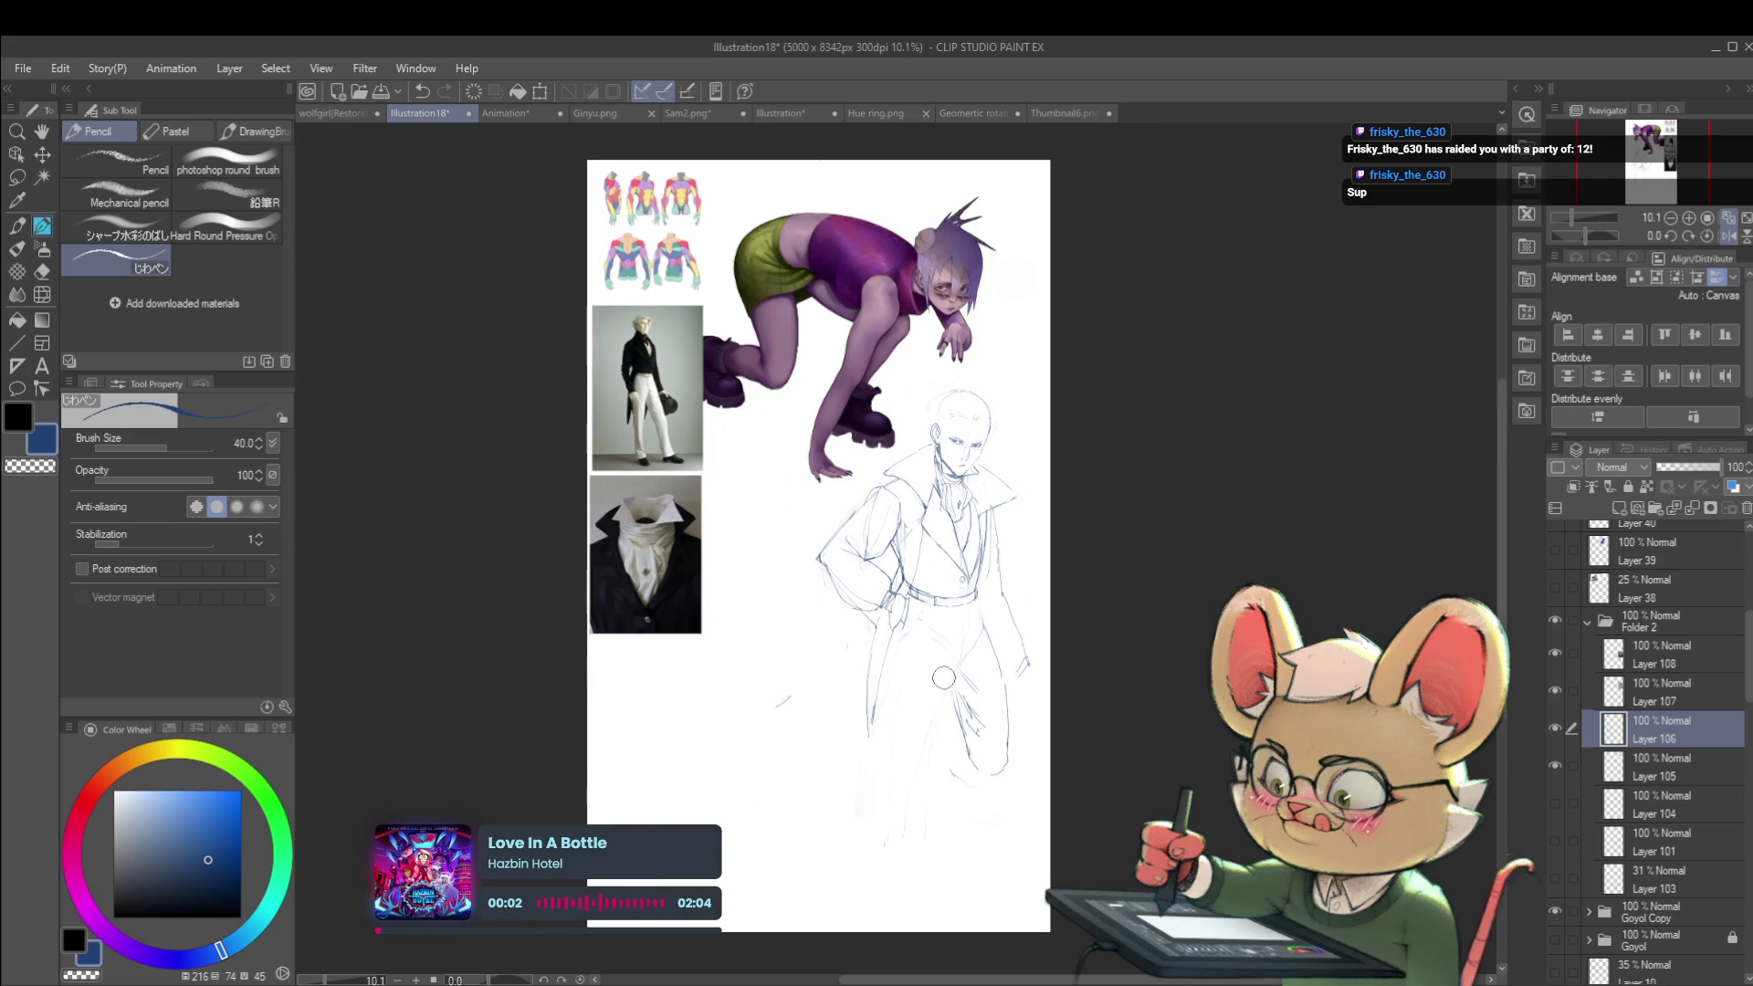
pyautogui.click(1729, 236)
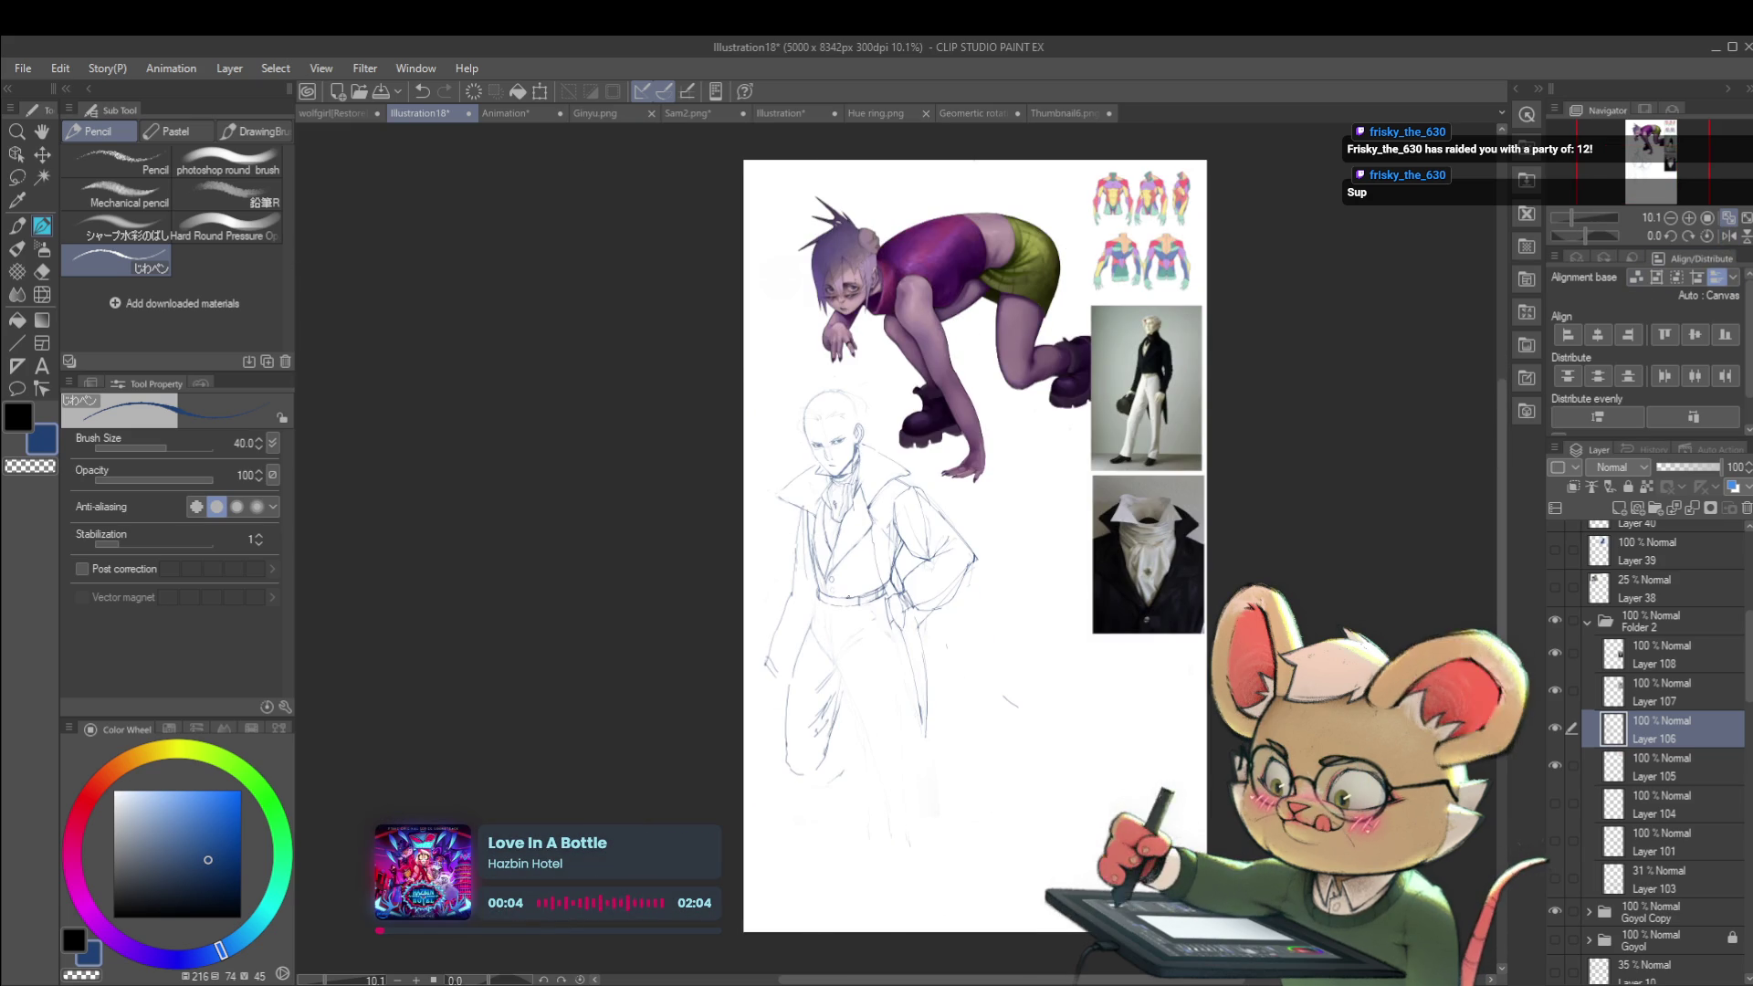
pyautogui.scroll(2, 1141, 383)
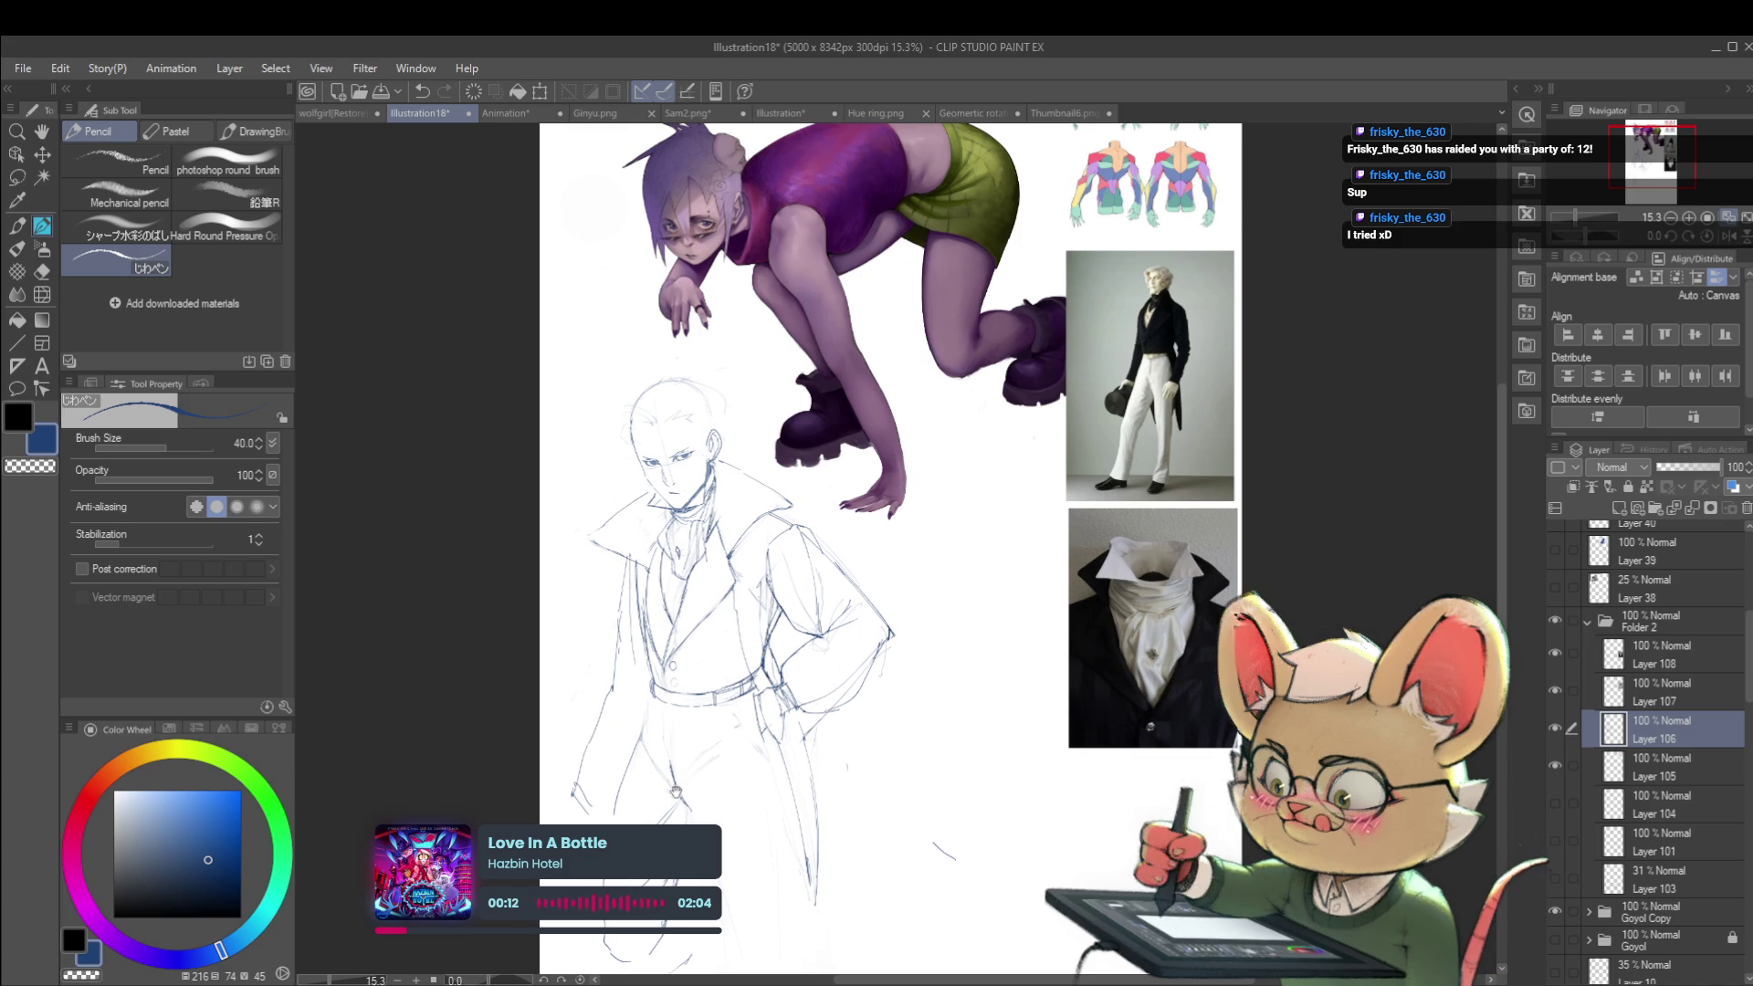
pyautogui.moveTo(676, 782); pyautogui.dragTo(653, 687)
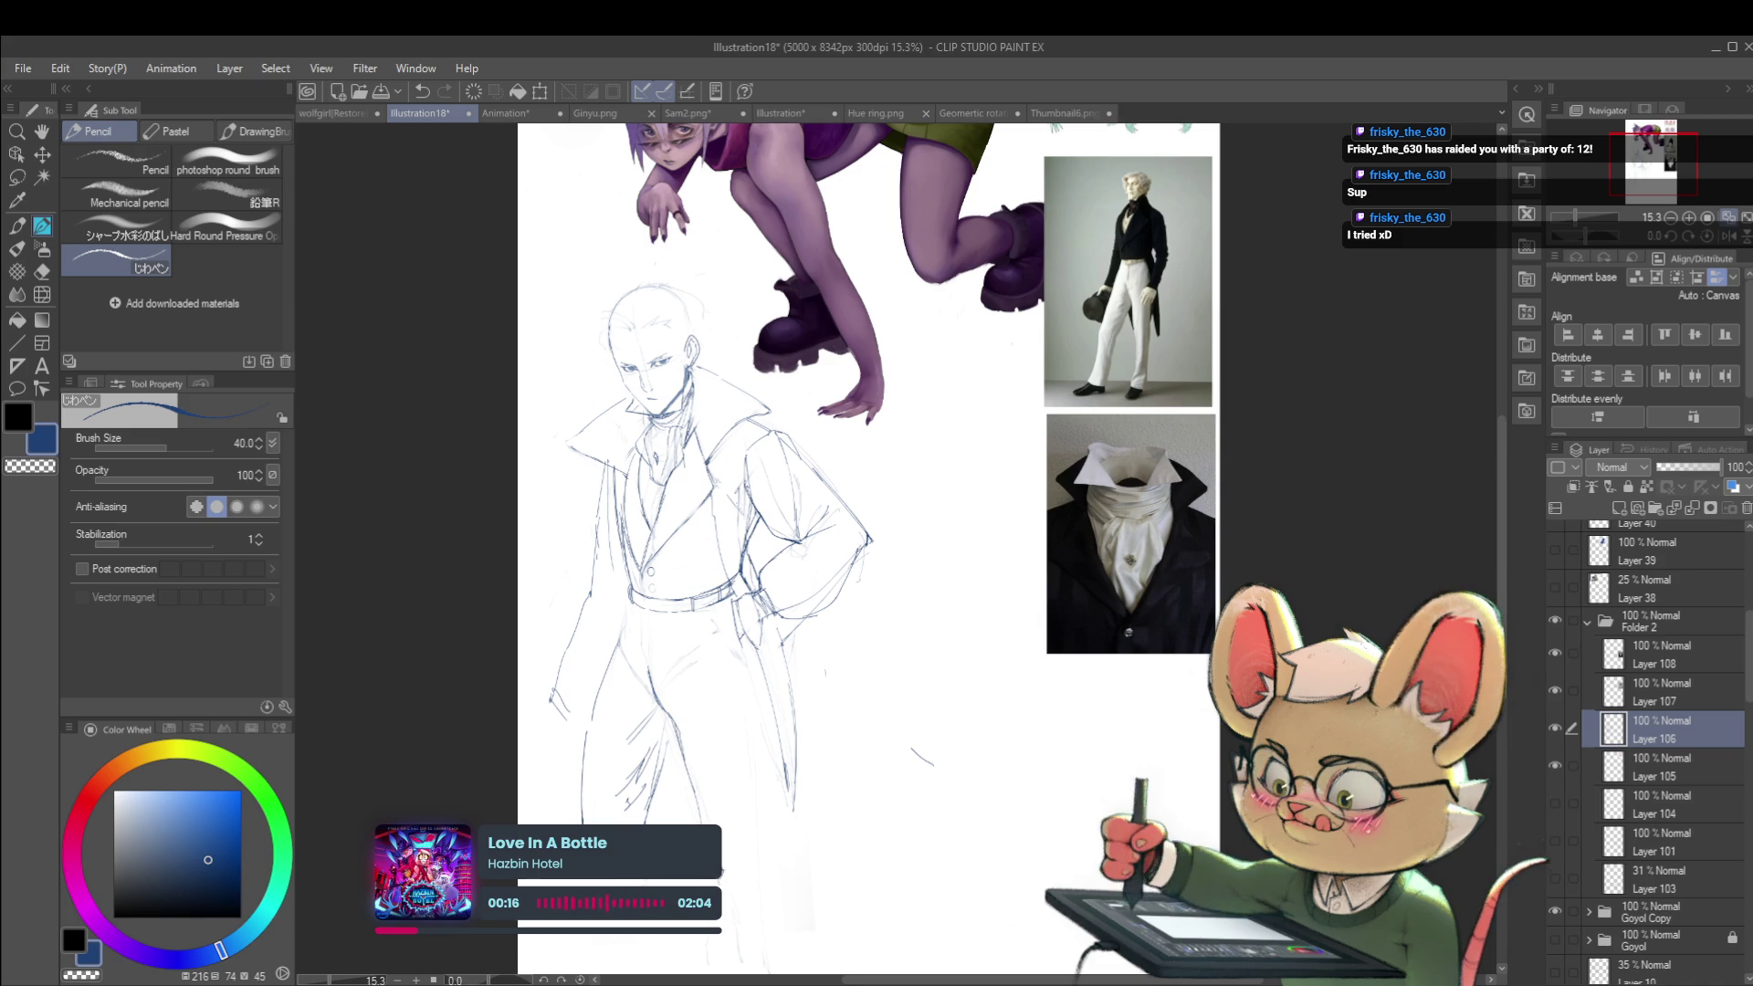
pyautogui.hotkey('ctrl', '-')
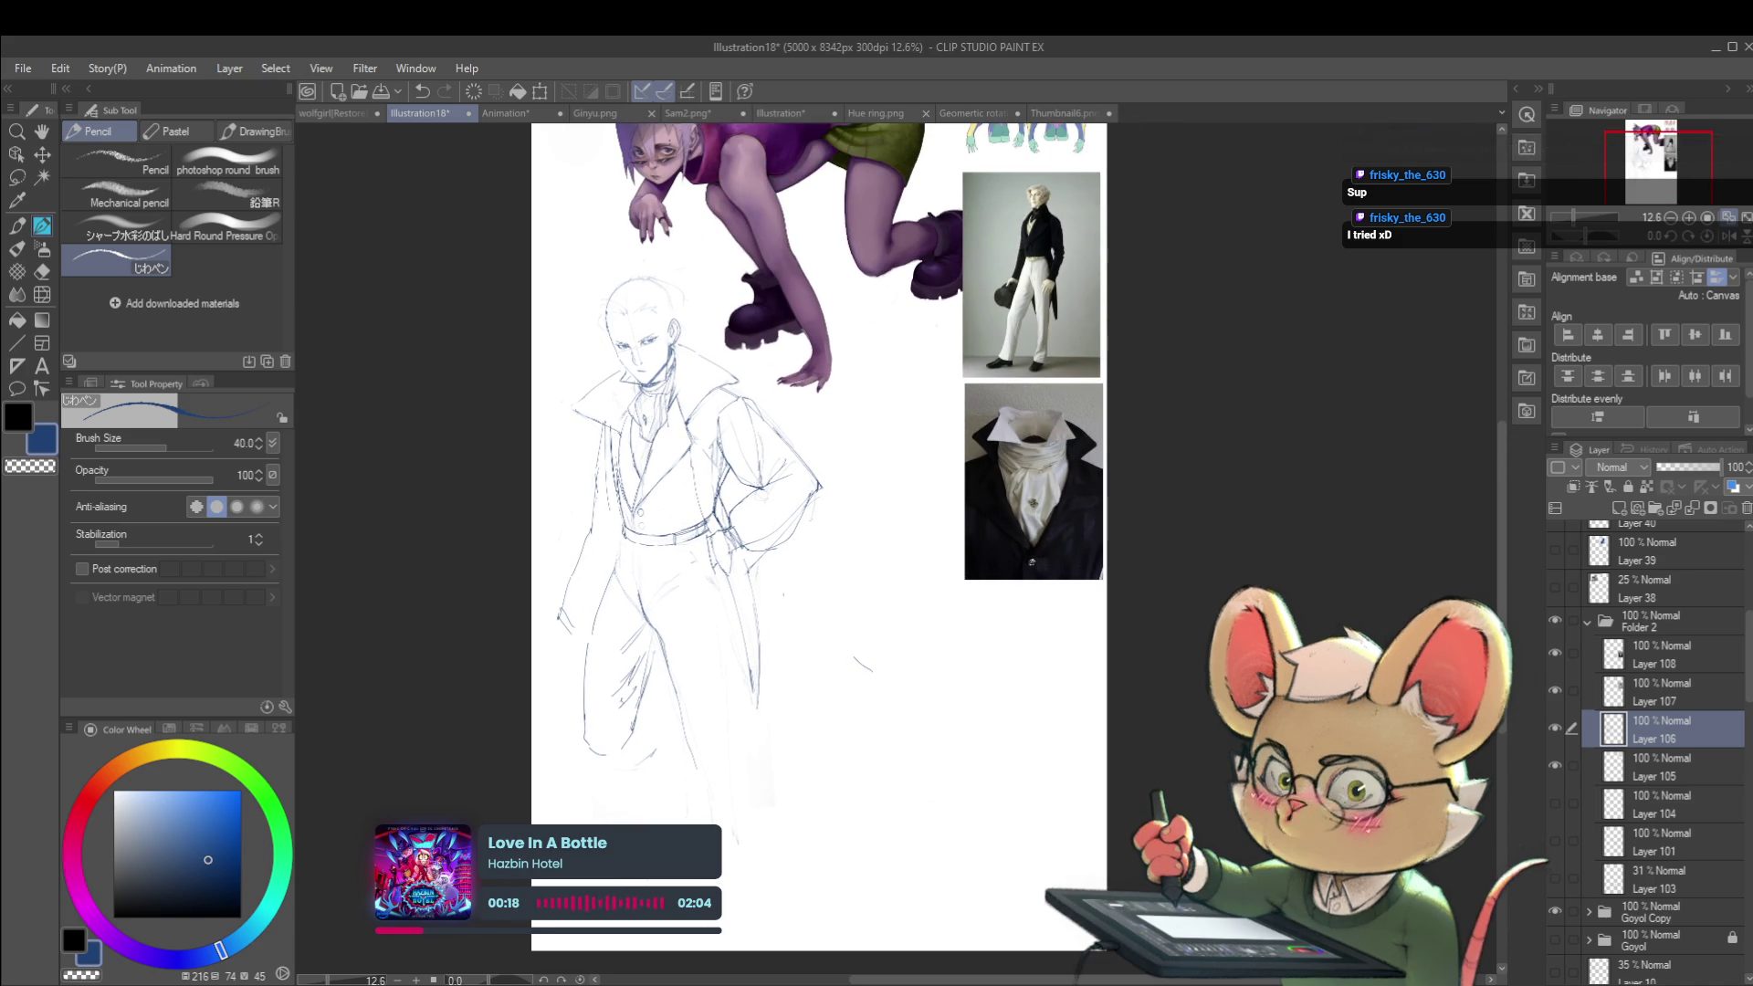
pyautogui.moveTo(699, 757); pyautogui.dragTo(699, 821)
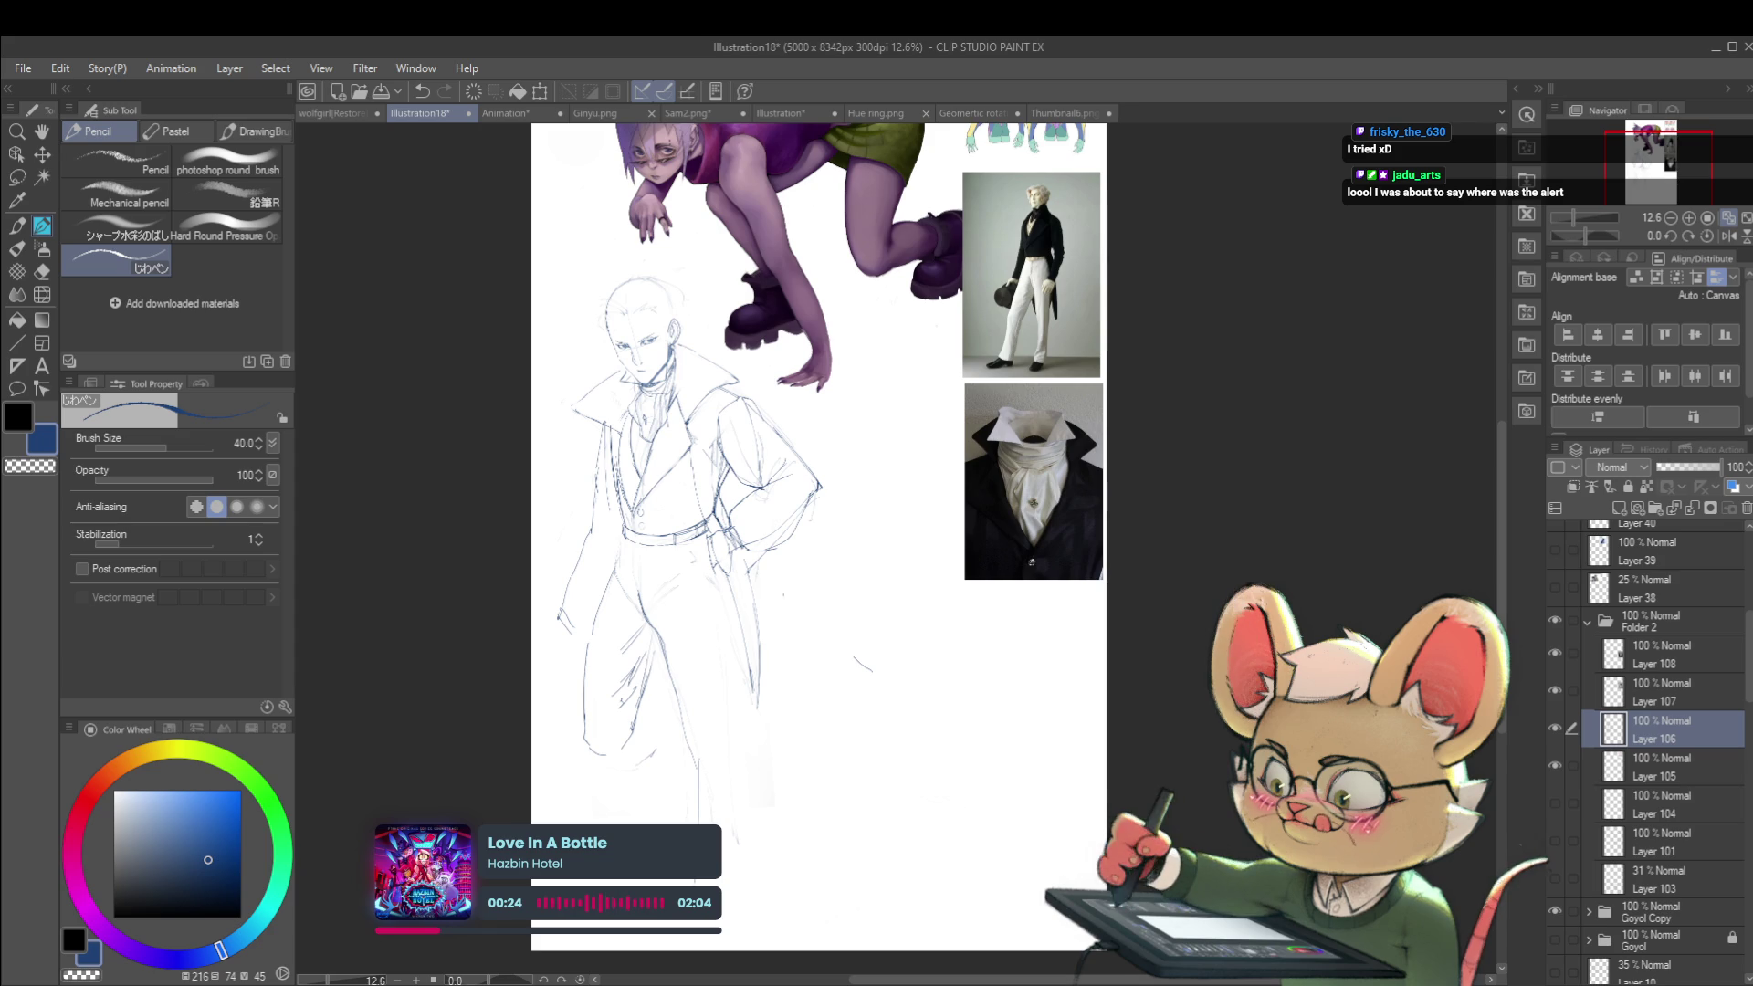
# Step: Restore the normal view orientation, reframe the figure, and draw a stroke down the leg
pyautogui.press('h')
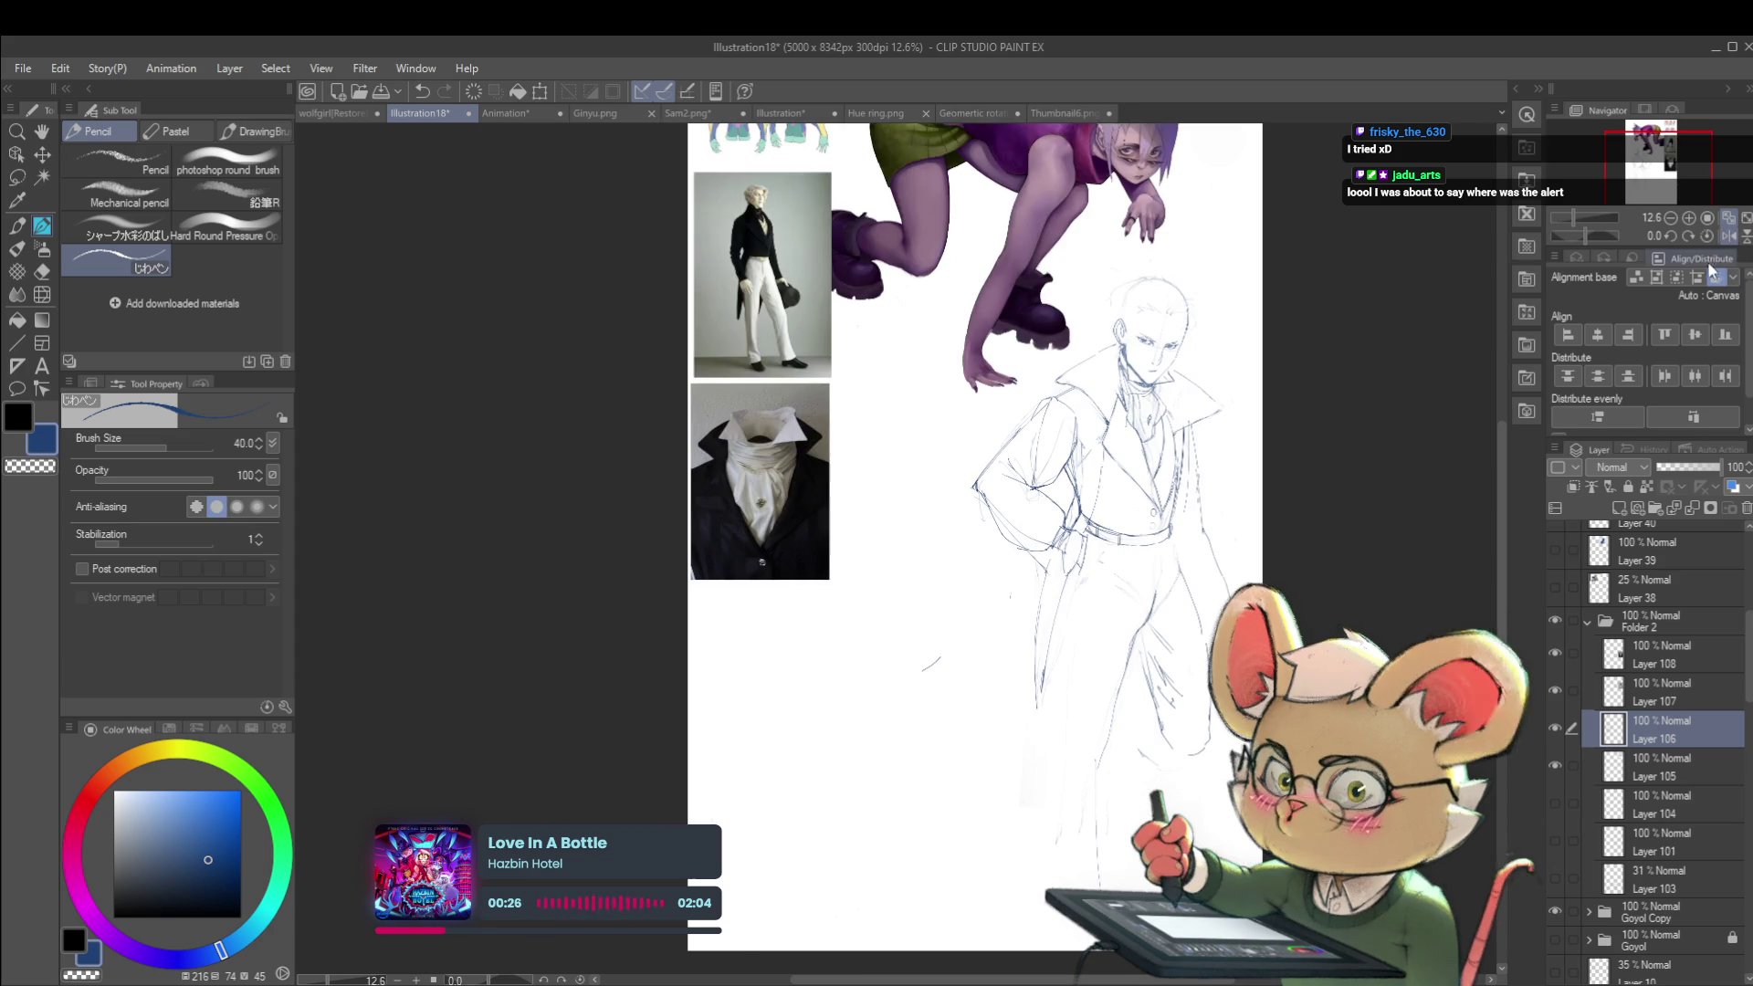
pyautogui.moveTo(1194, 439); pyautogui.dragTo(1100, 446)
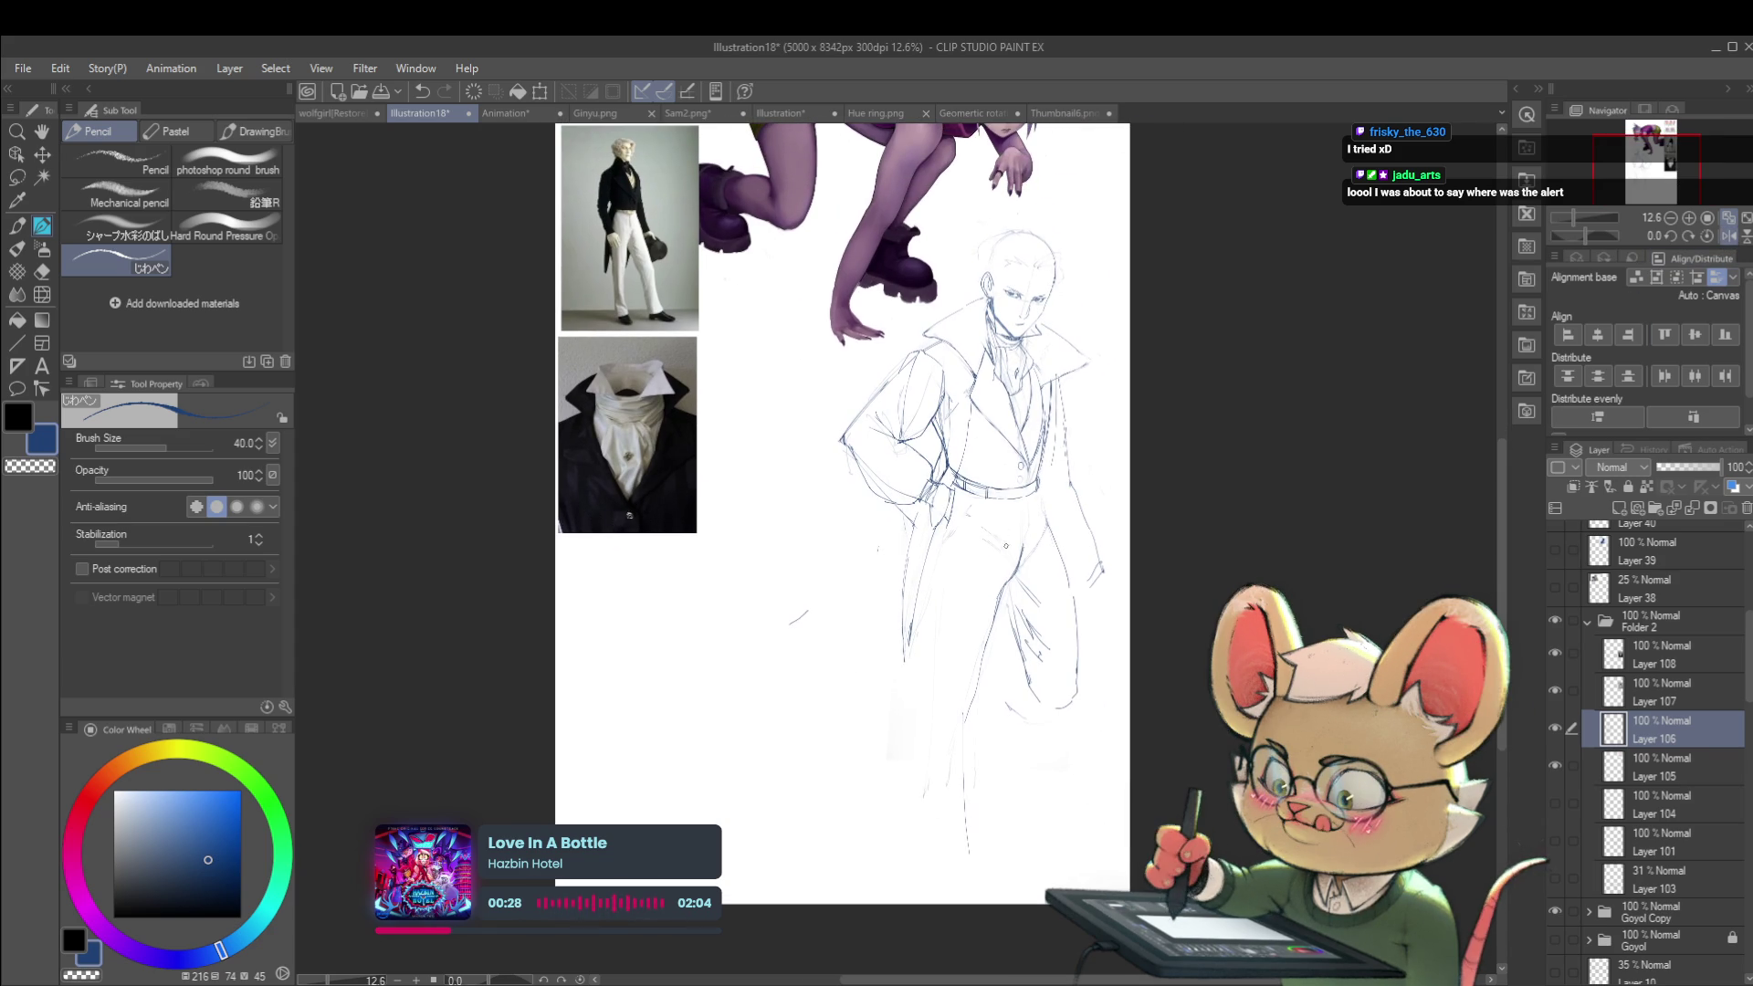
pyautogui.scroll(1, 1053, 632)
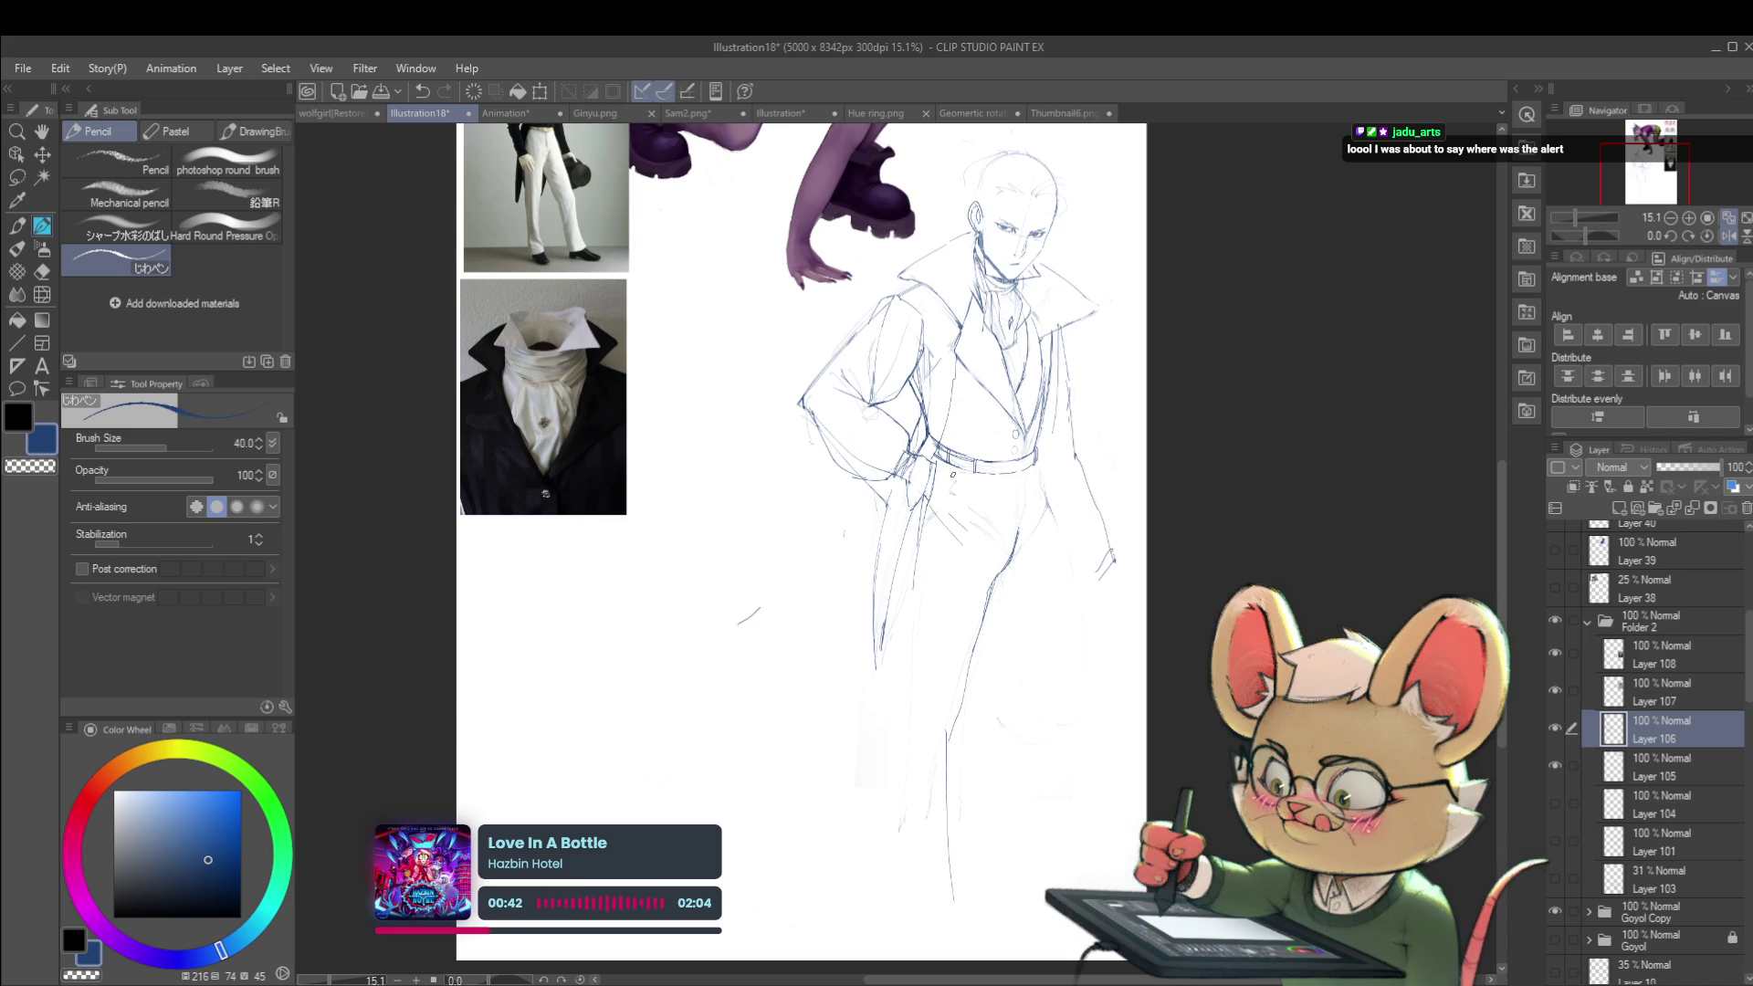
pyautogui.click(1010, 522)
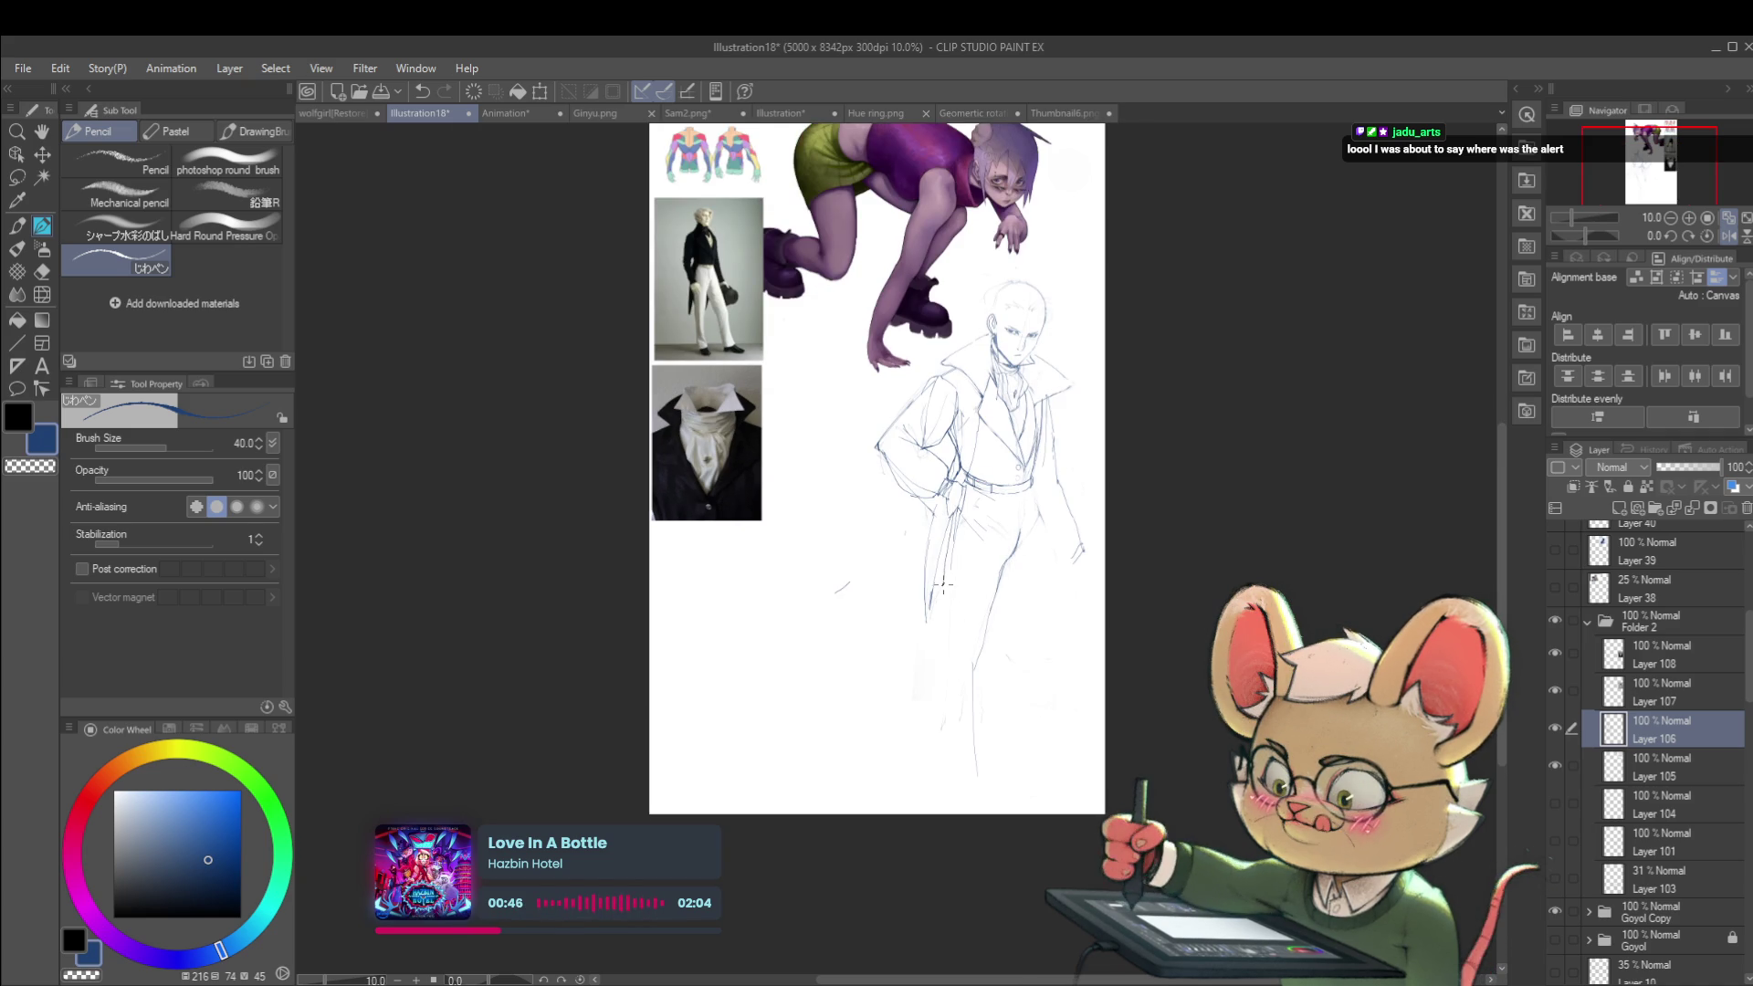
pyautogui.moveTo(950, 512); pyautogui.dragTo(950, 767)
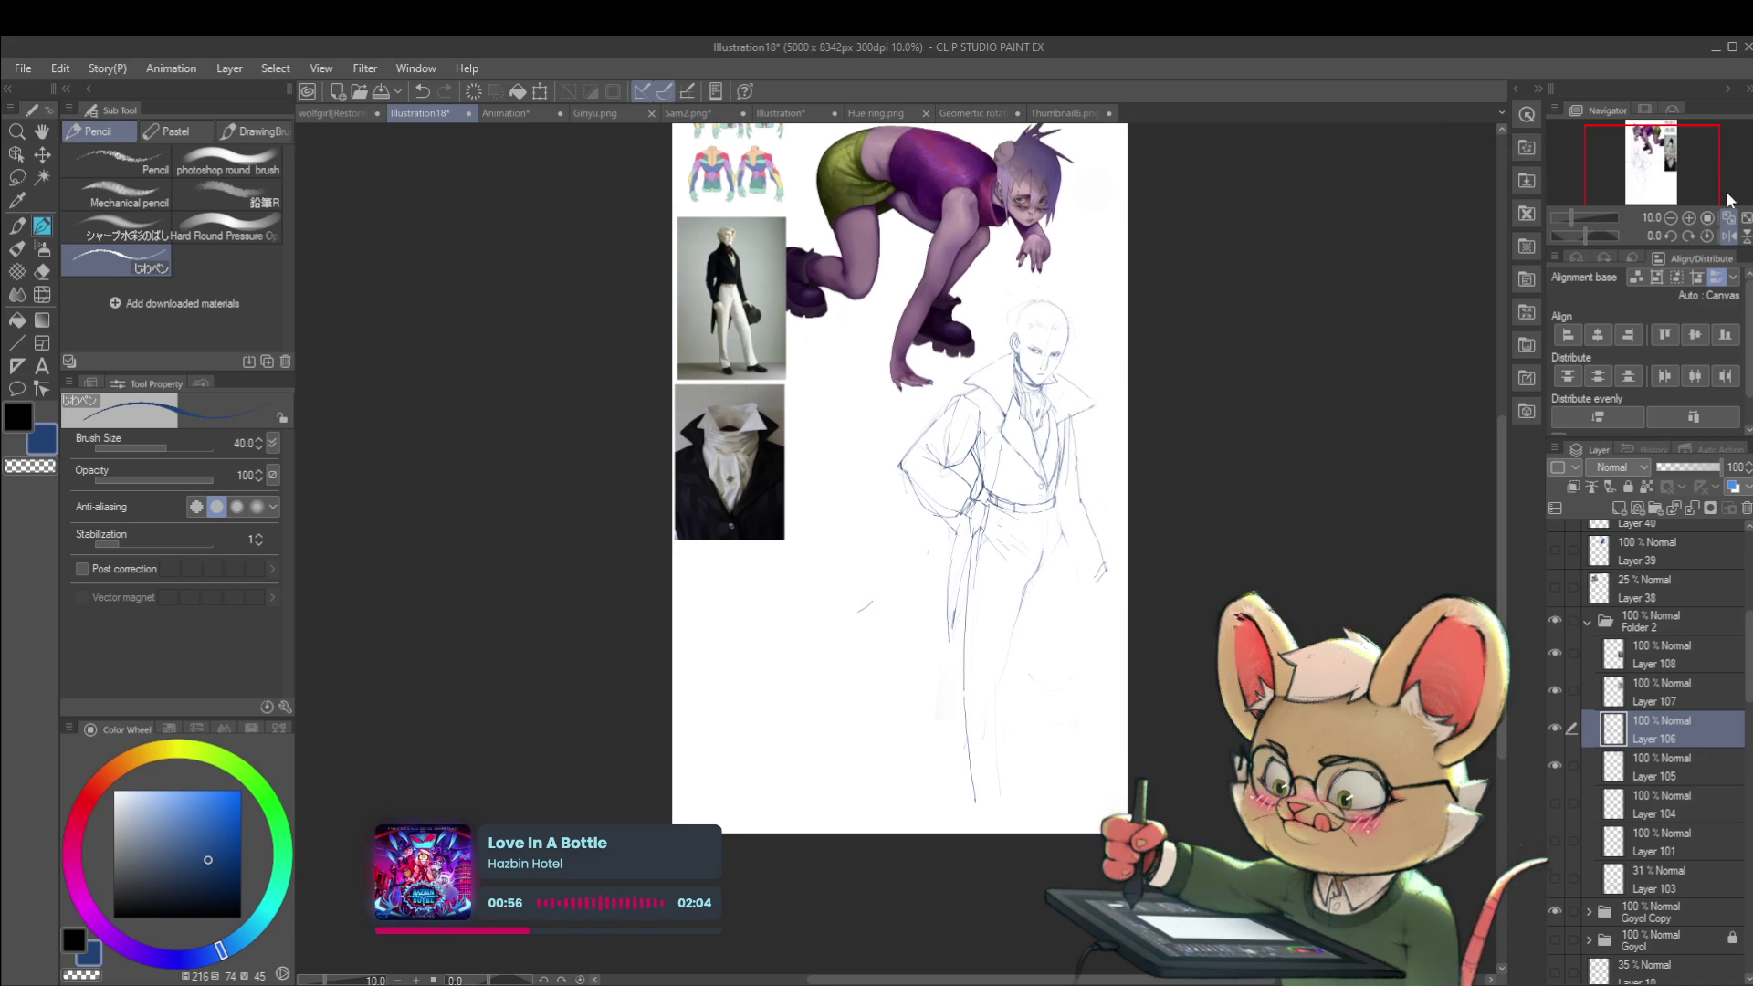
# Step: Frame the figure beside the jacket reference and add strokes along the jacket's side edge and waist
pyautogui.click(1711, 236)
pyautogui.scroll(1, 834, 683)
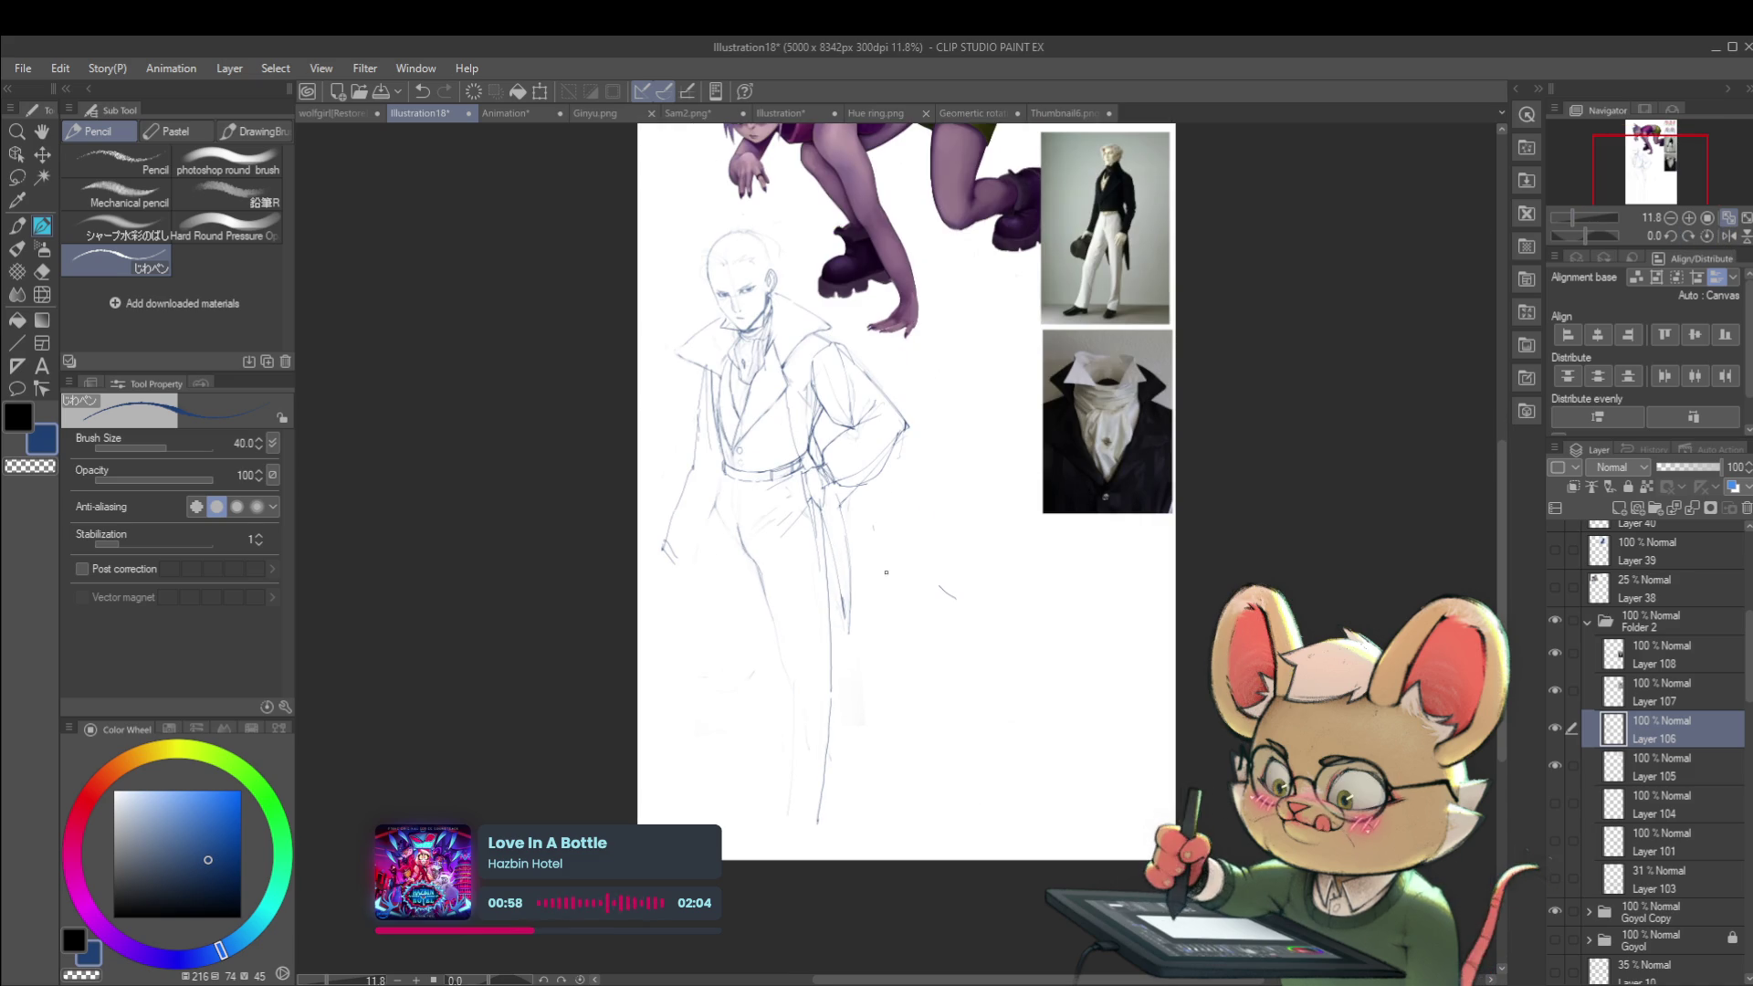
pyautogui.scroll(5, 885, 573)
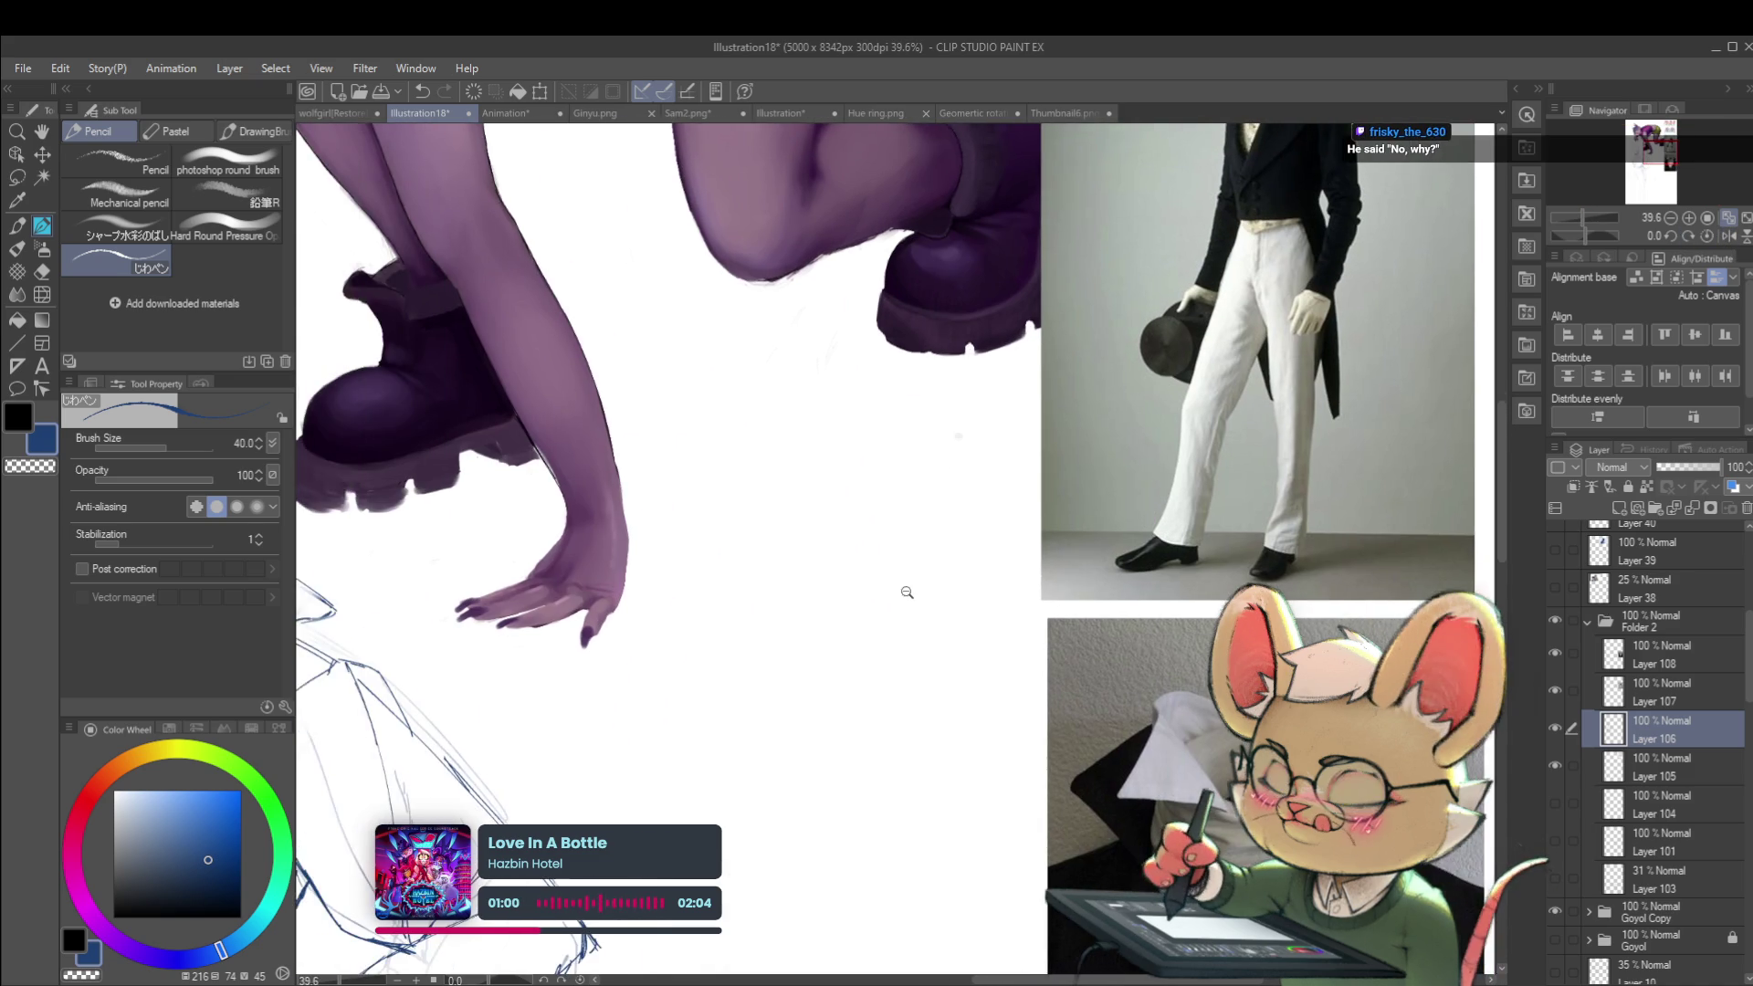
pyautogui.scroll(-1, 912, 601)
pyautogui.moveTo(911, 601); pyautogui.dragTo(1135, 326)
pyautogui.scroll(-5, 936, 546)
pyautogui.scroll(6, 987, 521)
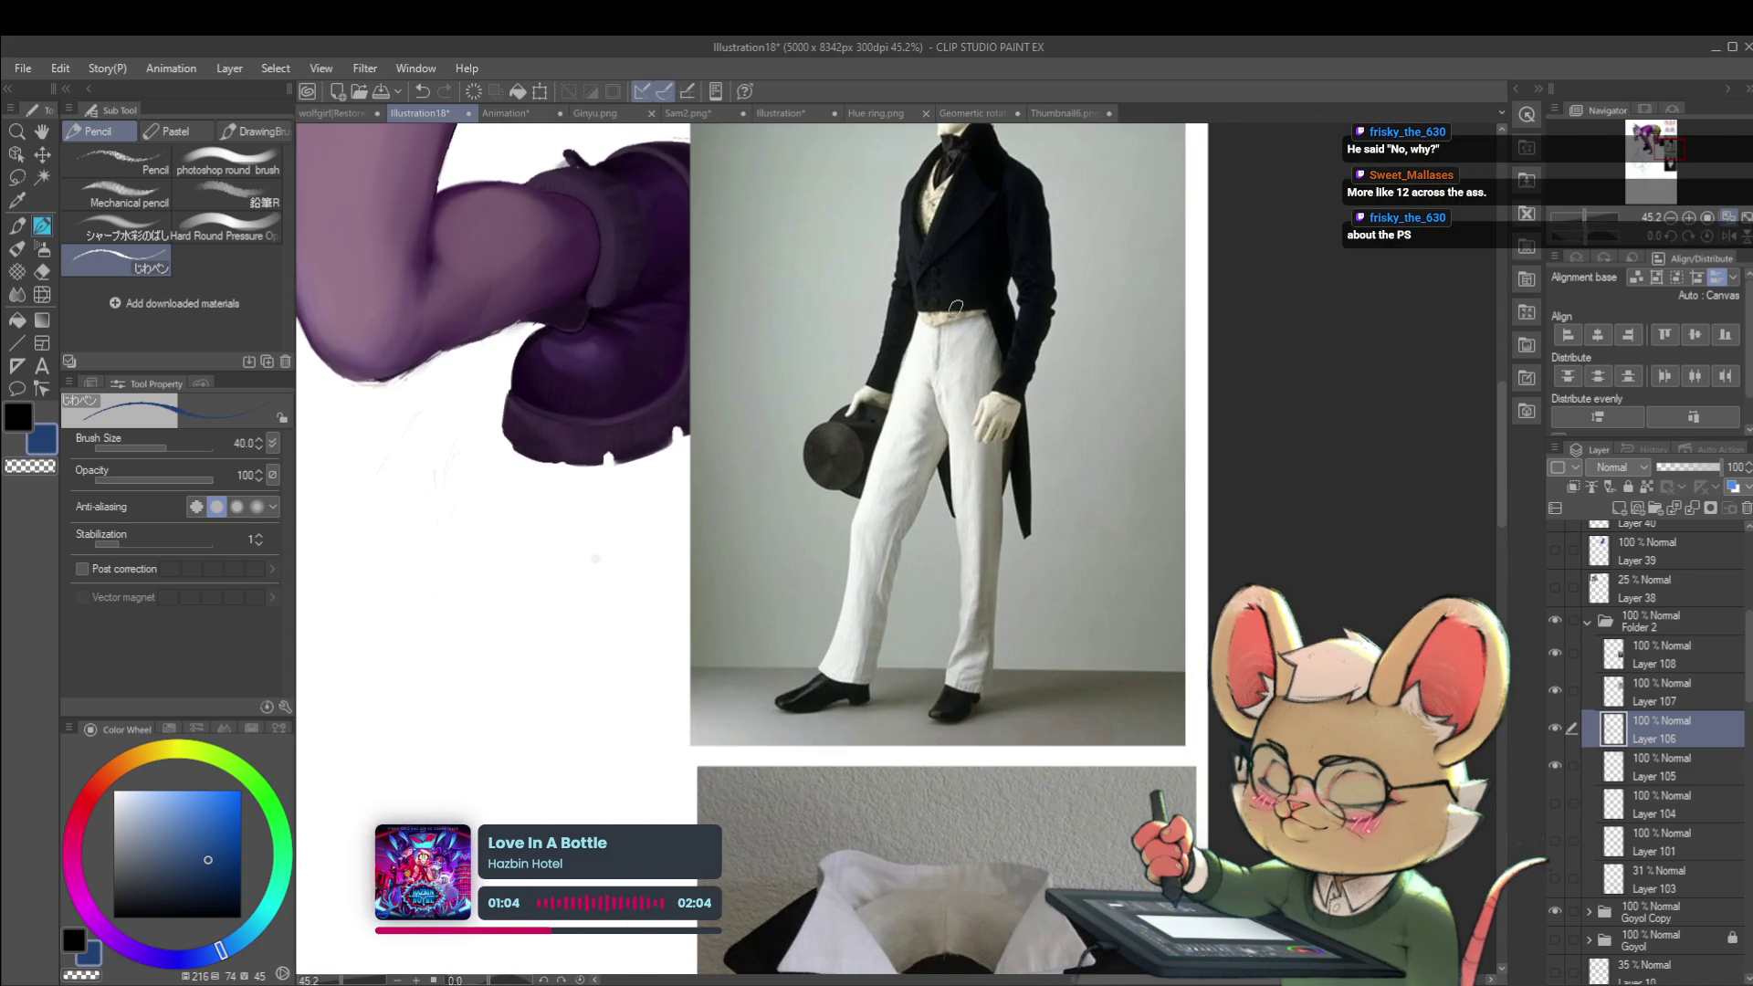
pyautogui.scroll(-4, 989, 336)
pyautogui.moveTo(798, 412); pyautogui.dragTo(1191, 138)
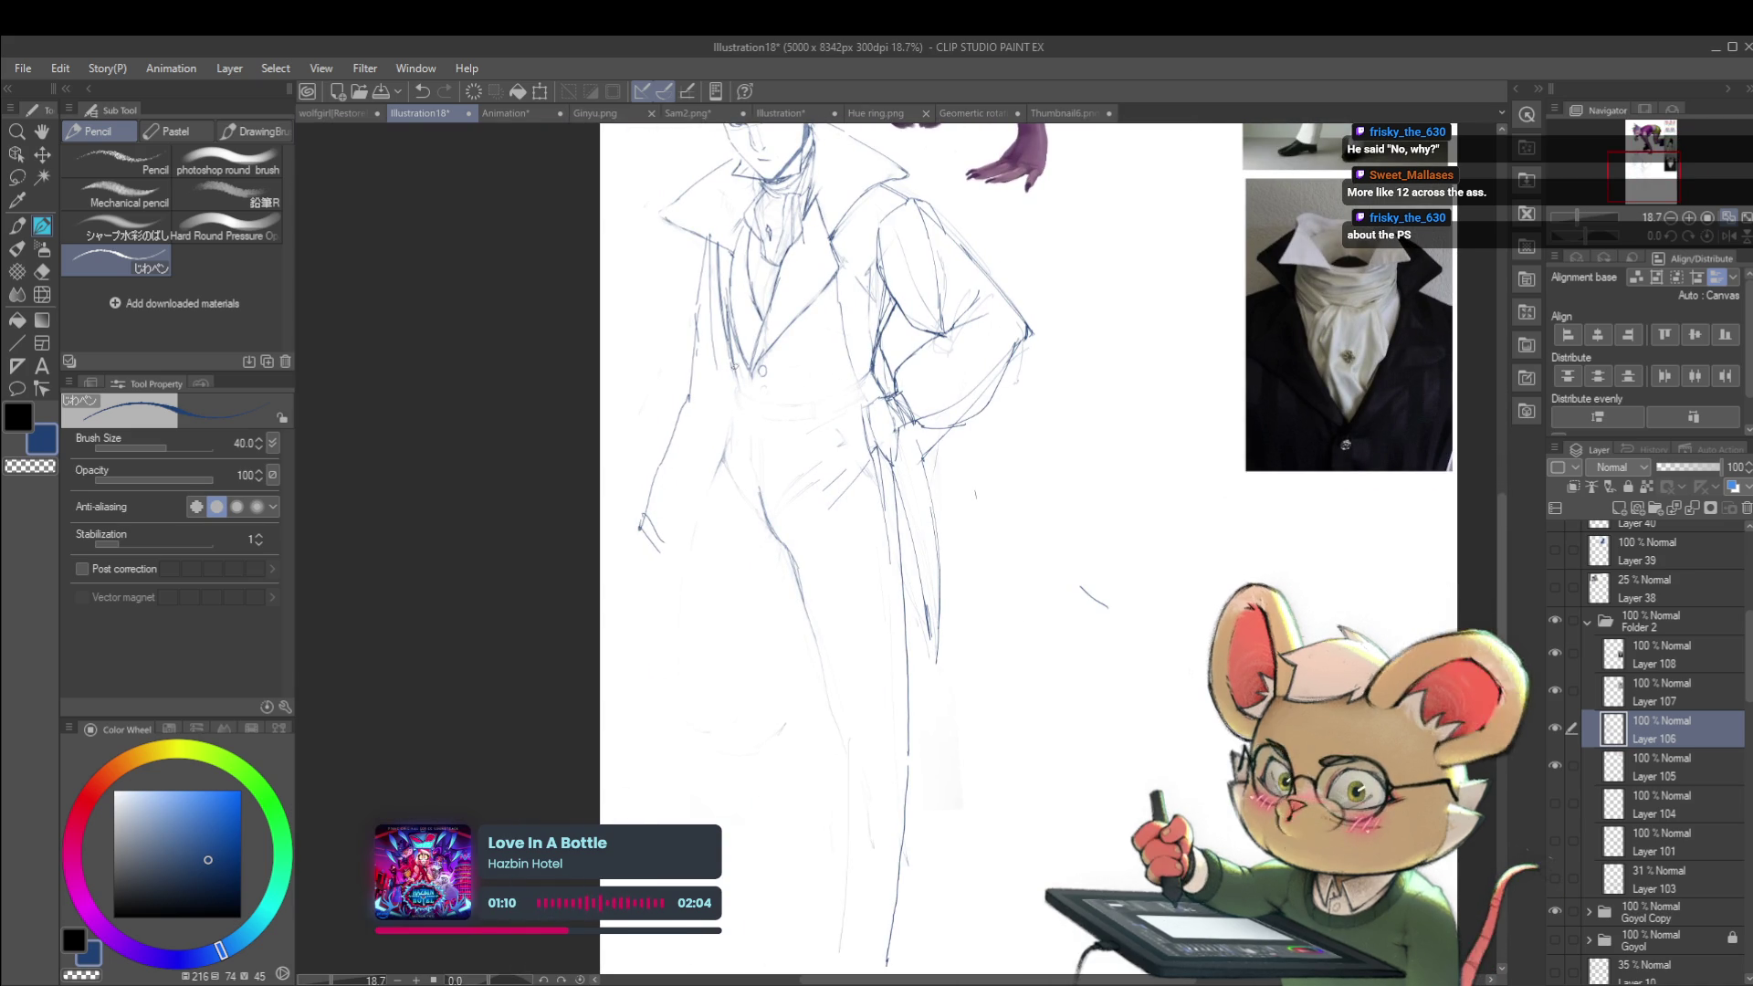
pyautogui.moveTo(731, 352)
pyautogui.mouseDown()
pyautogui.moveTo(735, 388)
pyautogui.moveTo(772, 404)
pyautogui.mouseUp()
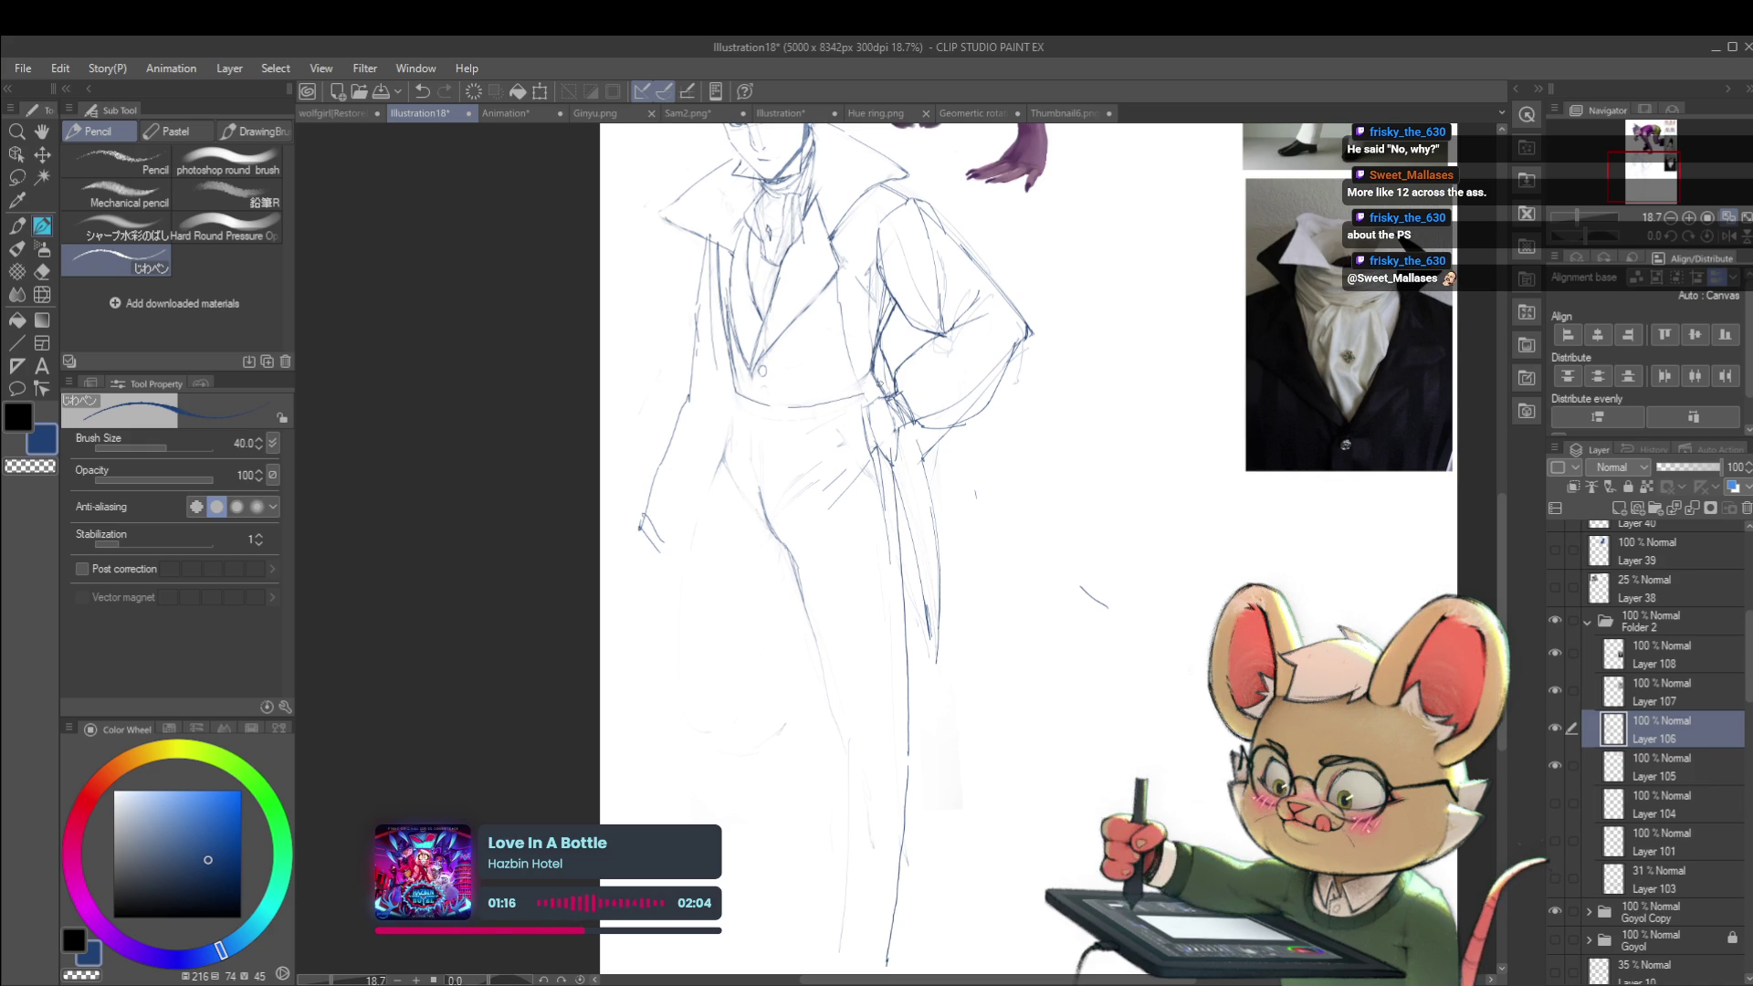
pyautogui.scroll(-3, 904, 405)
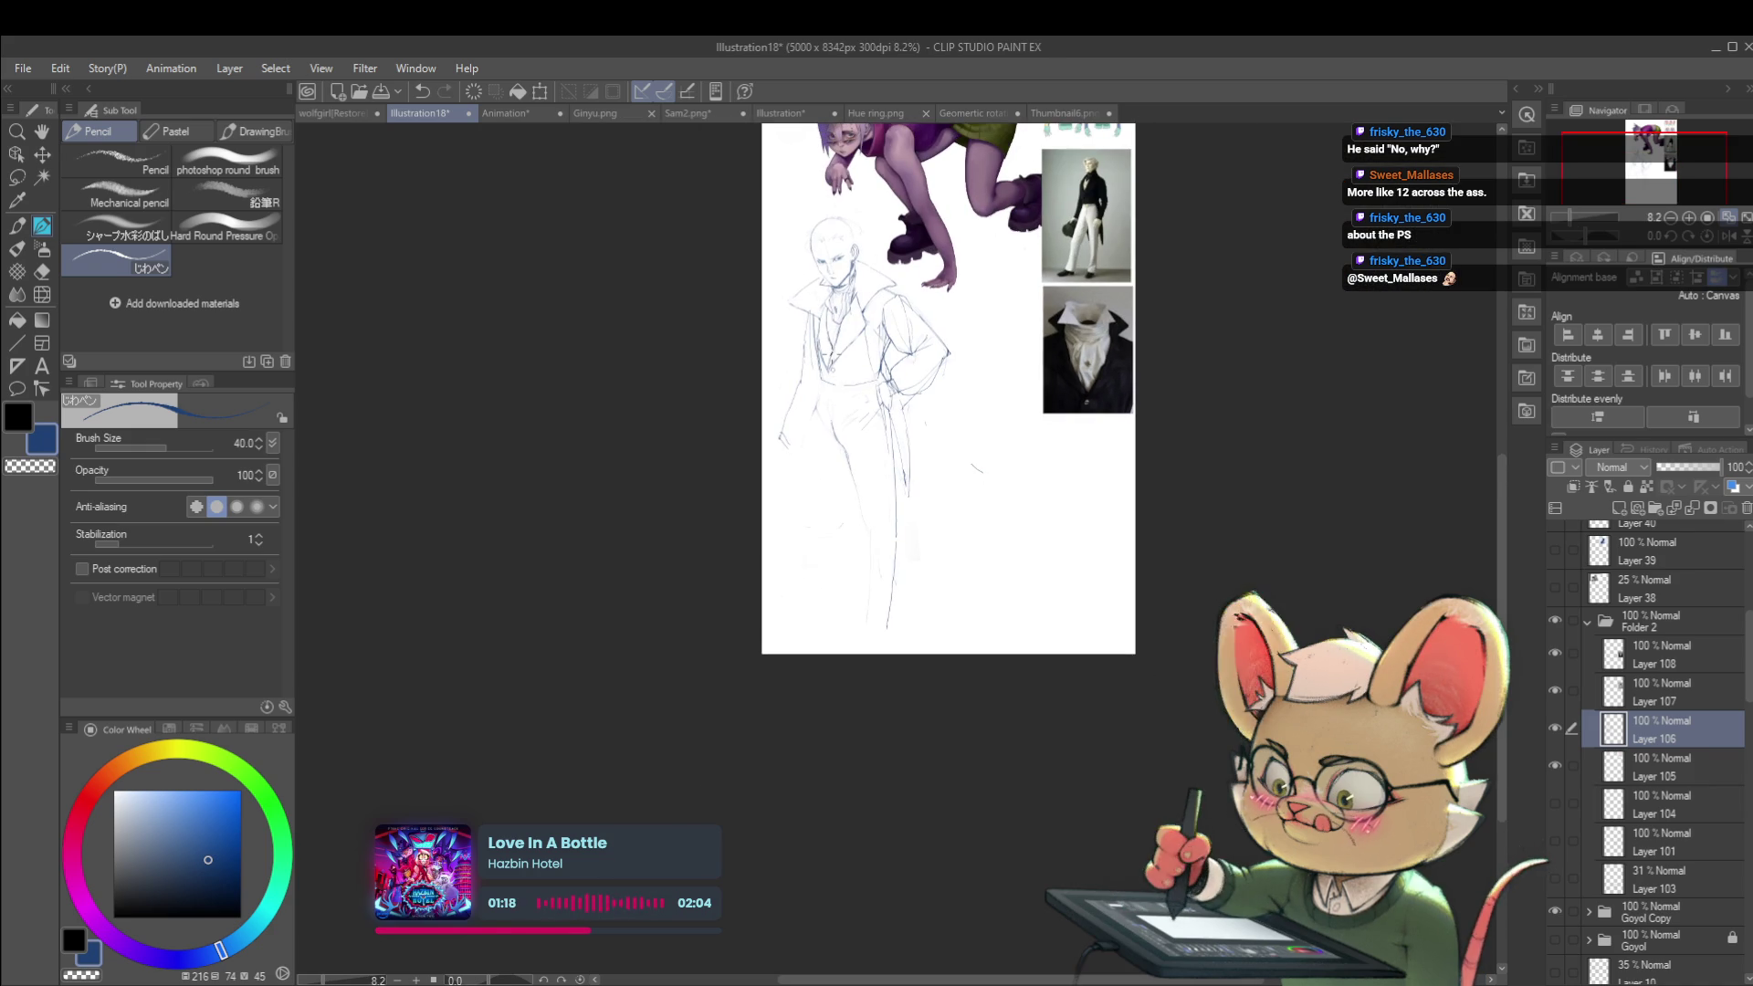
pyautogui.scroll(4, 904, 405)
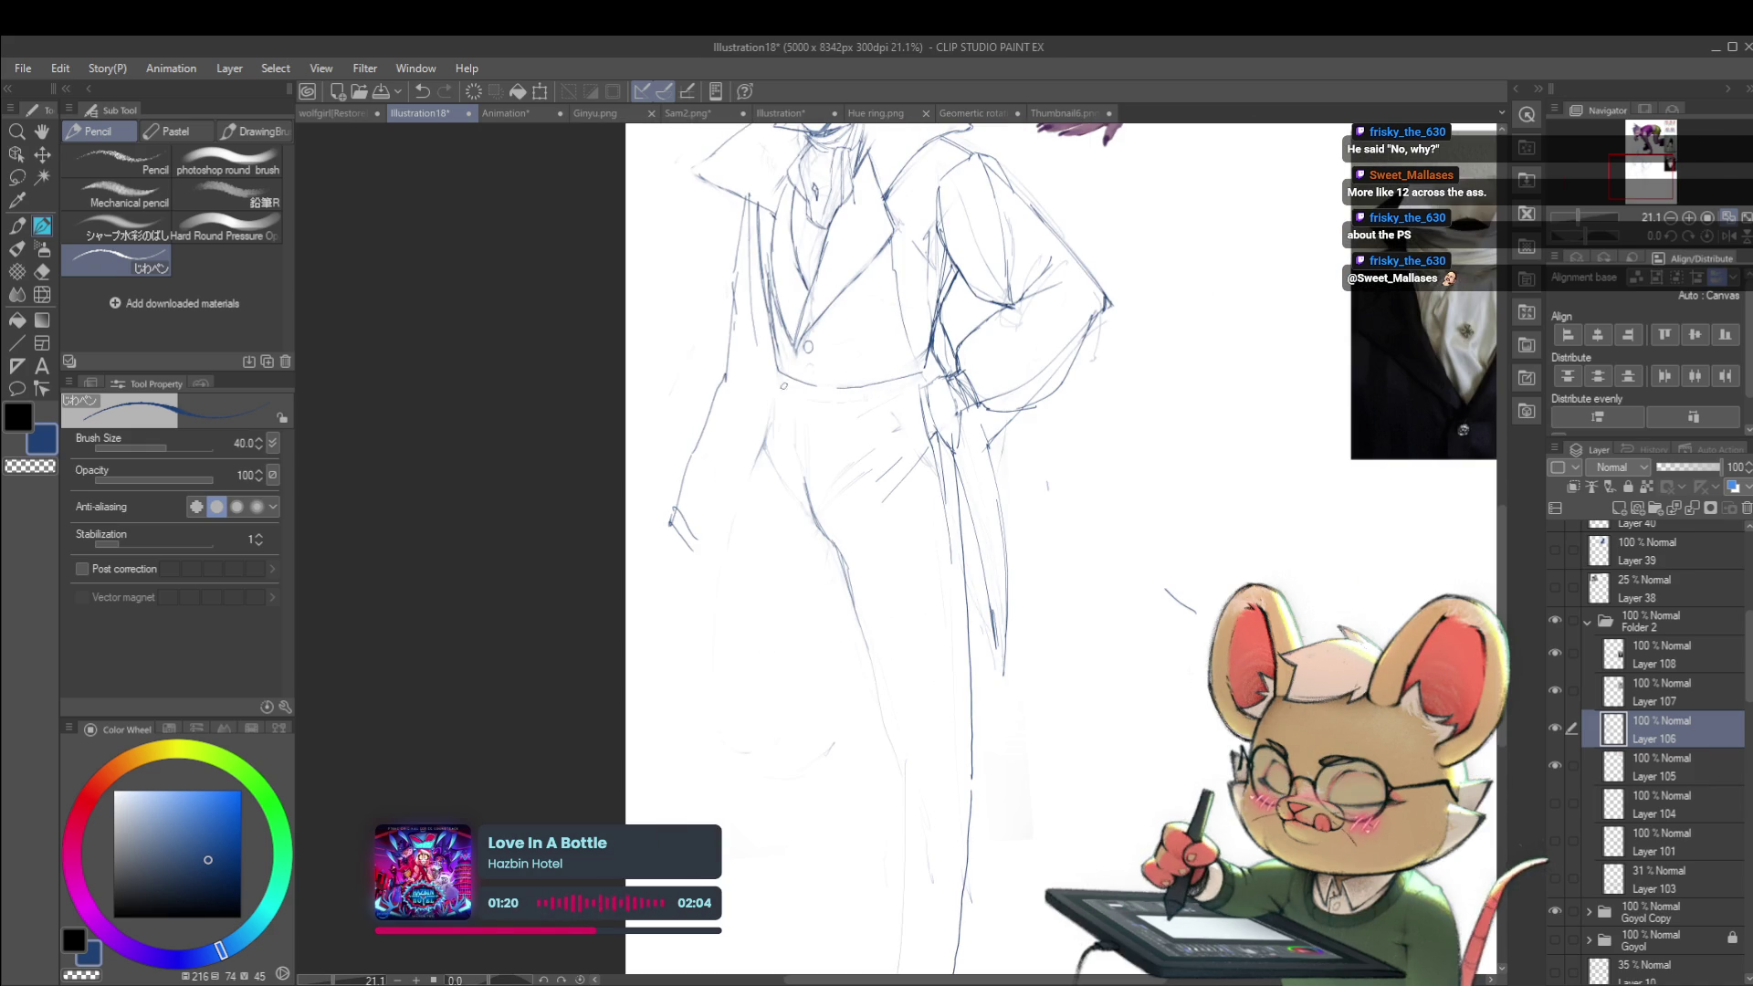
pyautogui.moveTo(783, 377); pyautogui.dragTo(826, 418)
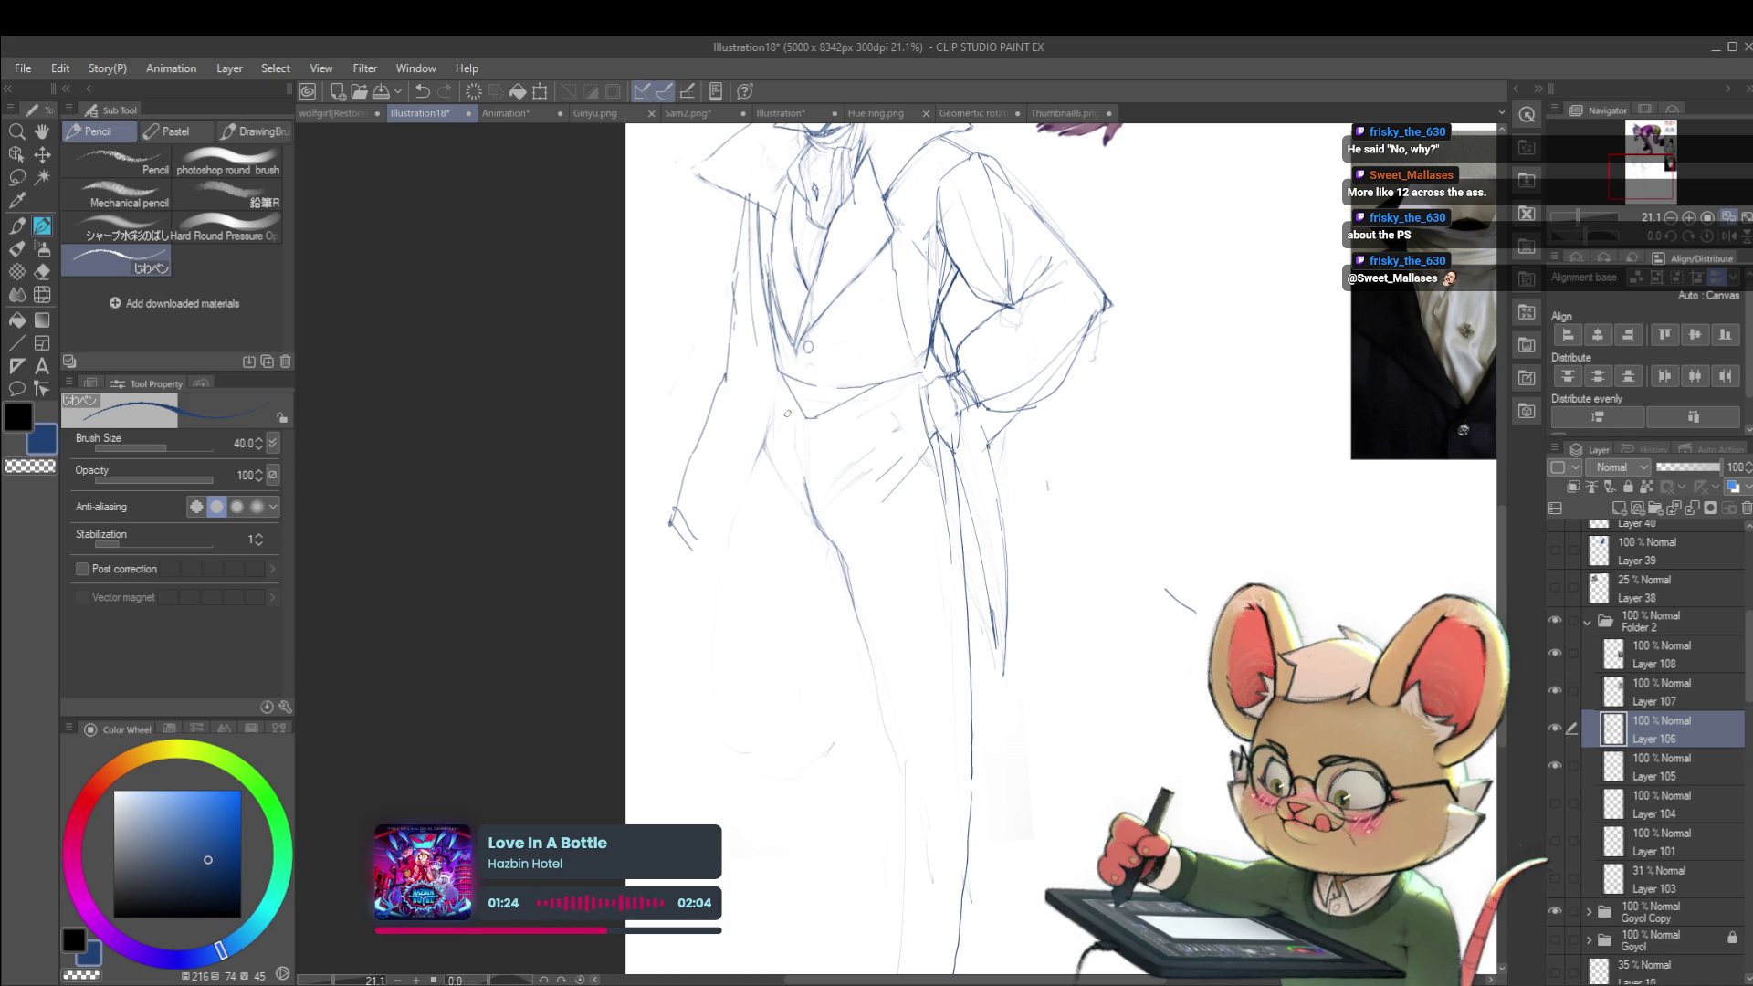
# Step: Compare the sketch in a mirrored view, then return the canvas to normal orientation
pyautogui.scroll(-5, 940, 372)
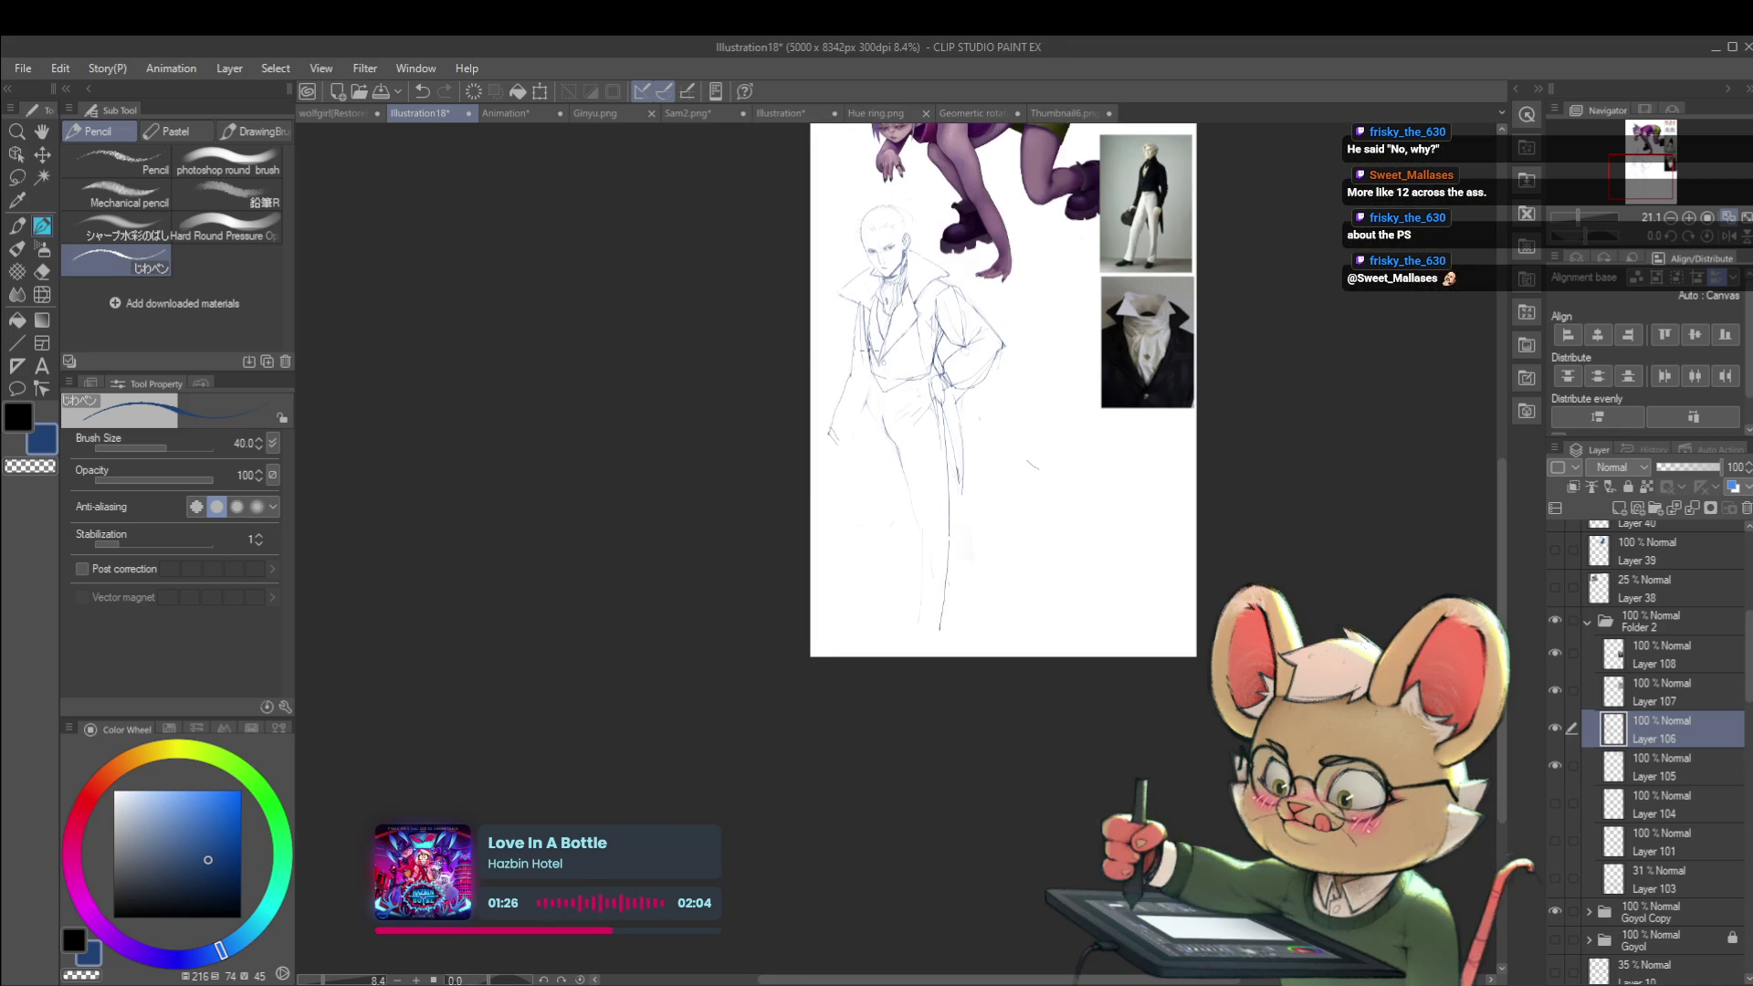
pyautogui.click(1728, 220)
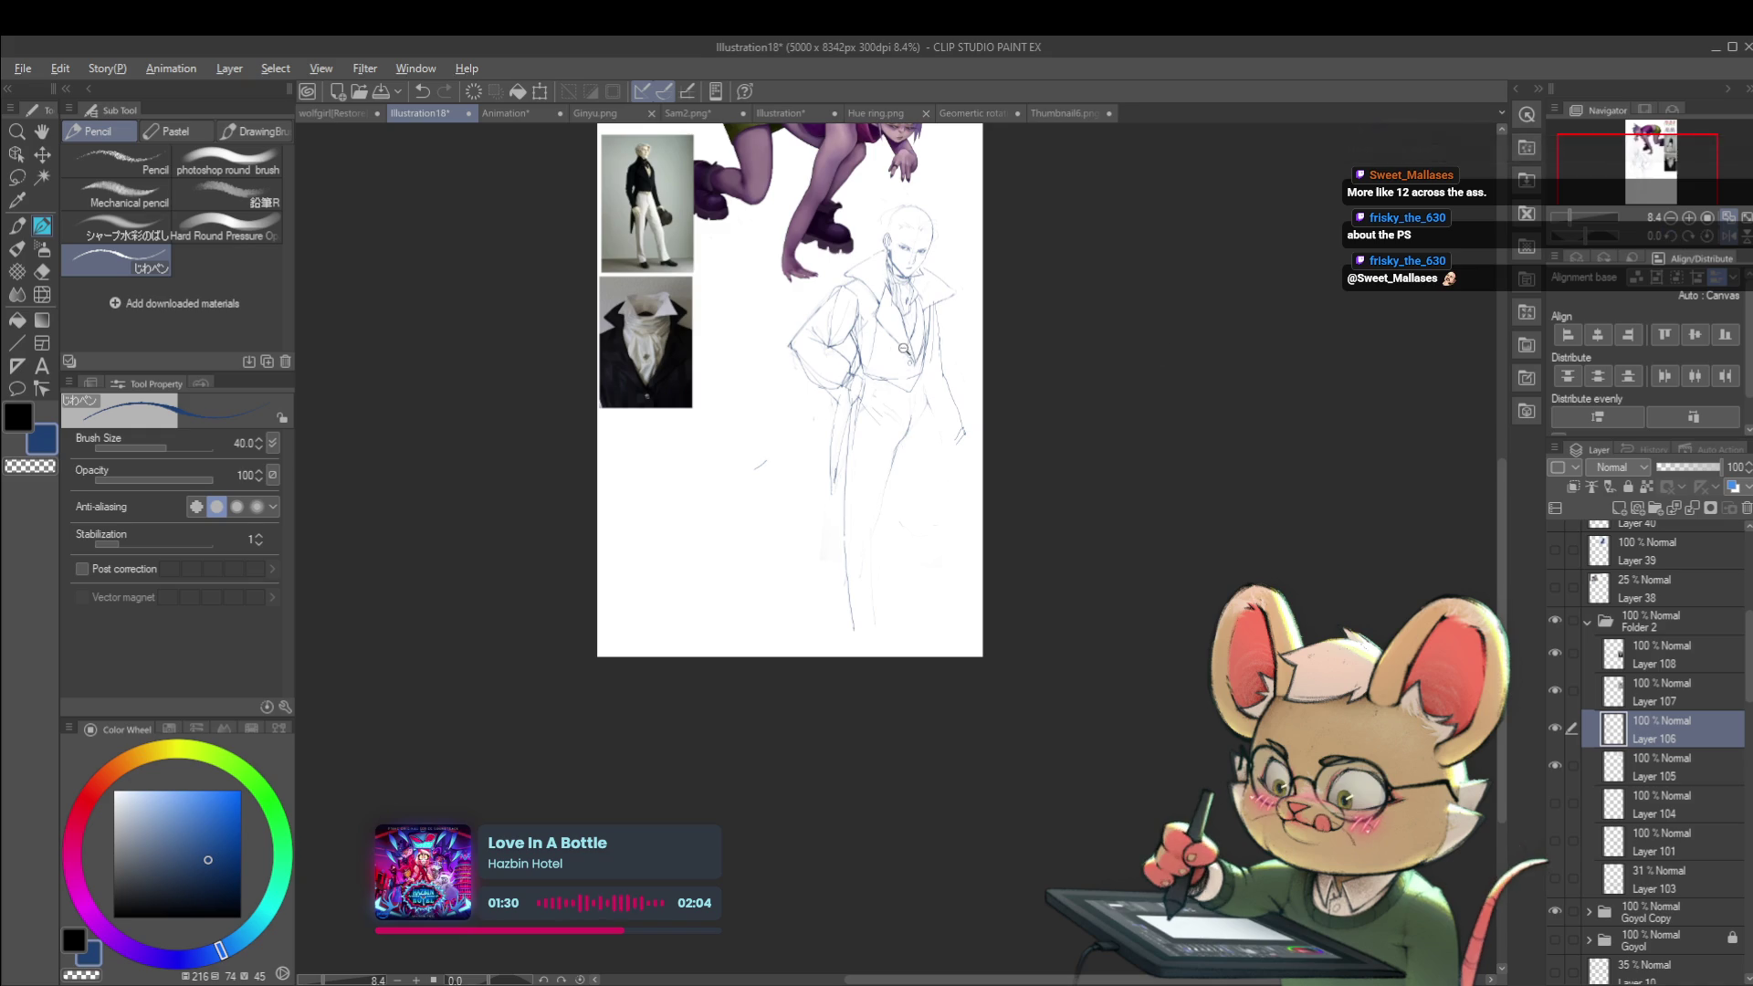
pyautogui.scroll(3, 904, 361)
pyautogui.scroll(-3, 947, 364)
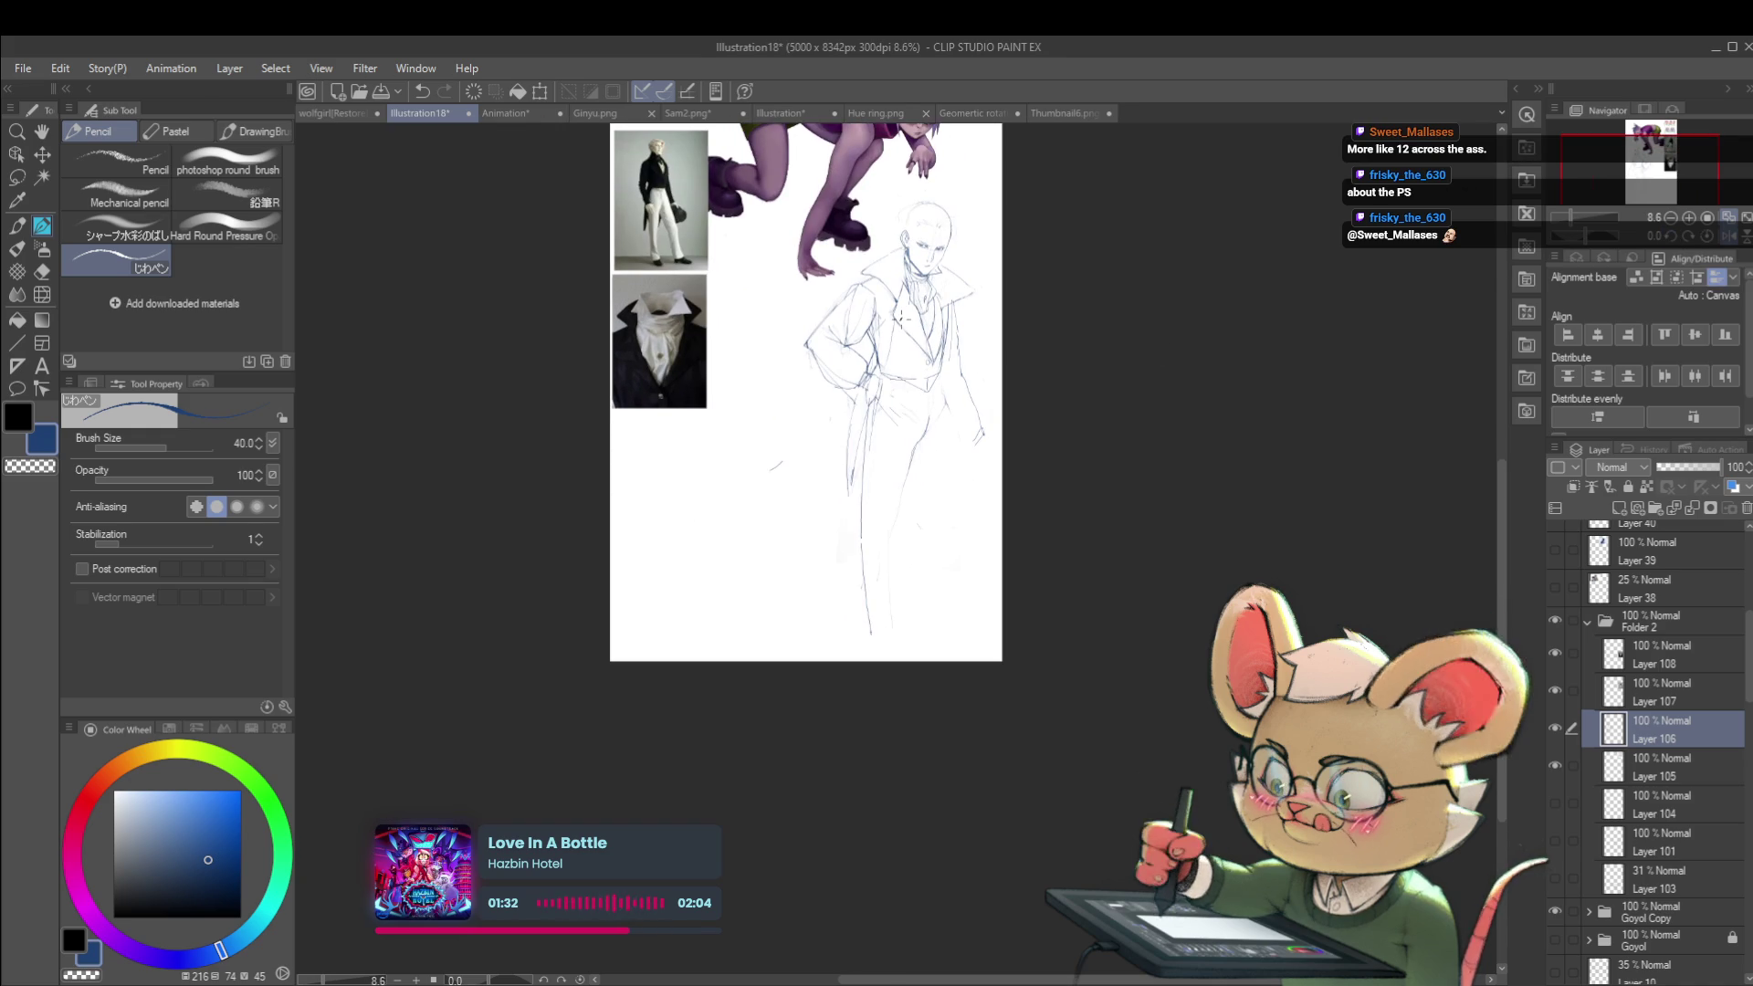
pyautogui.scroll(5, 873, 366)
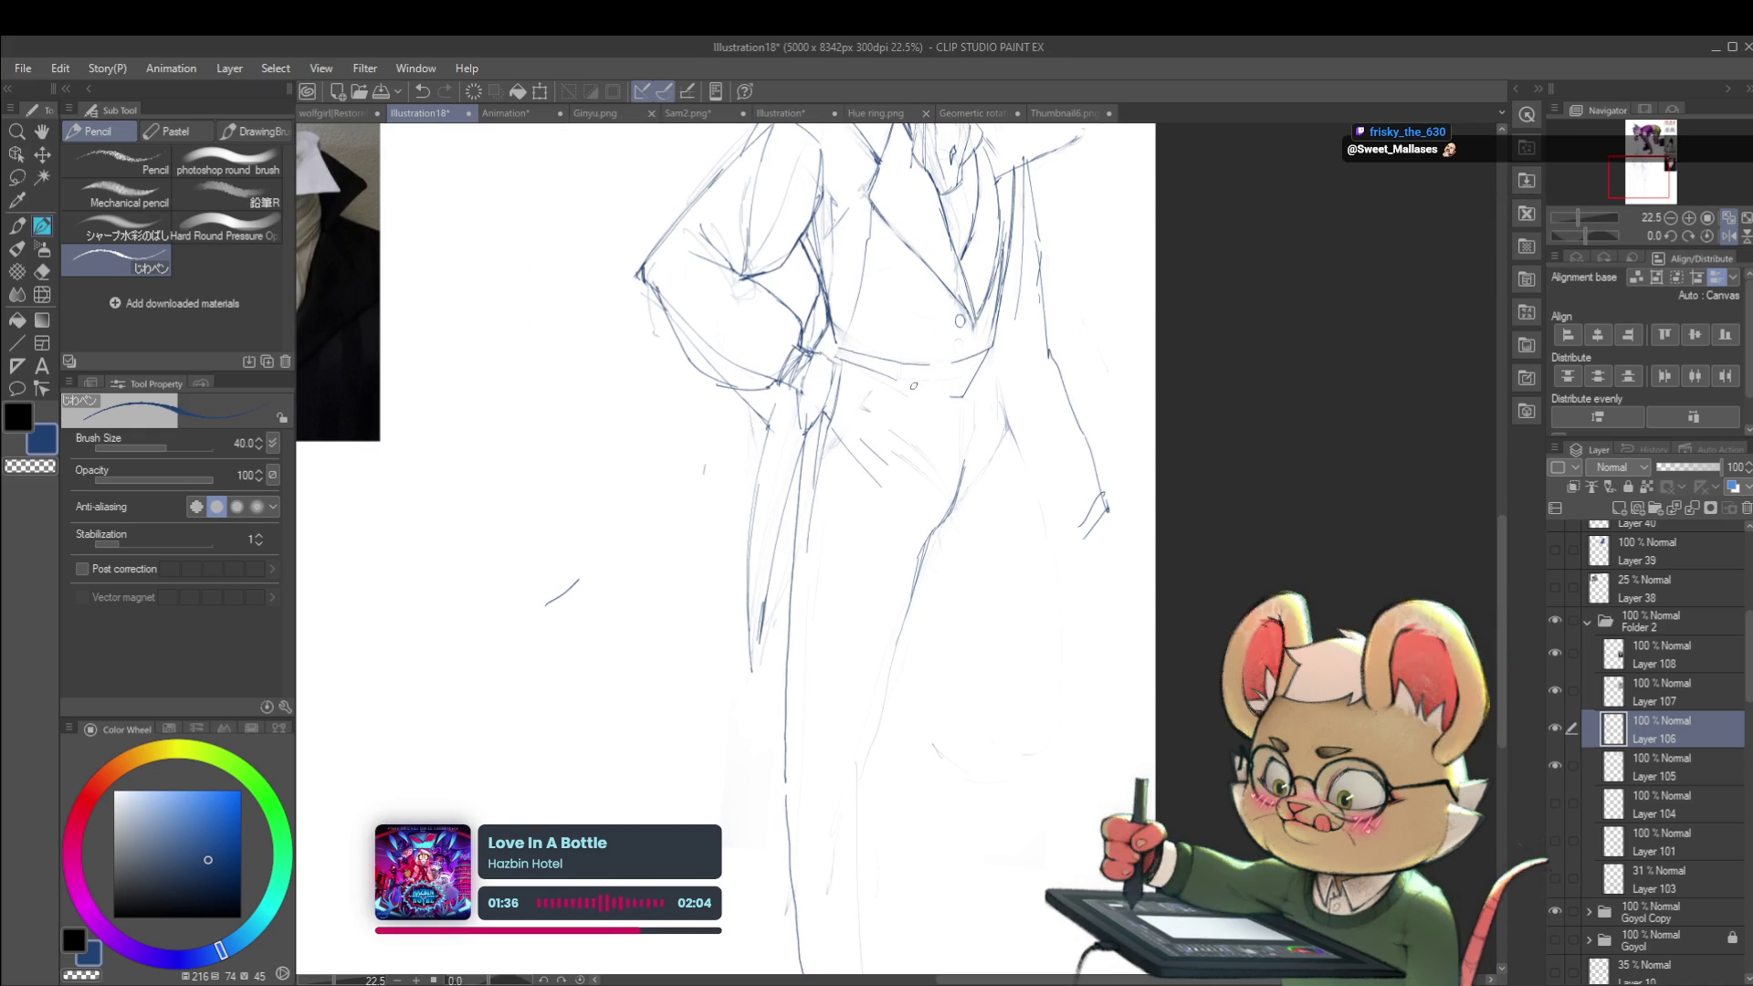
pyautogui.scroll(-4, 846, 324)
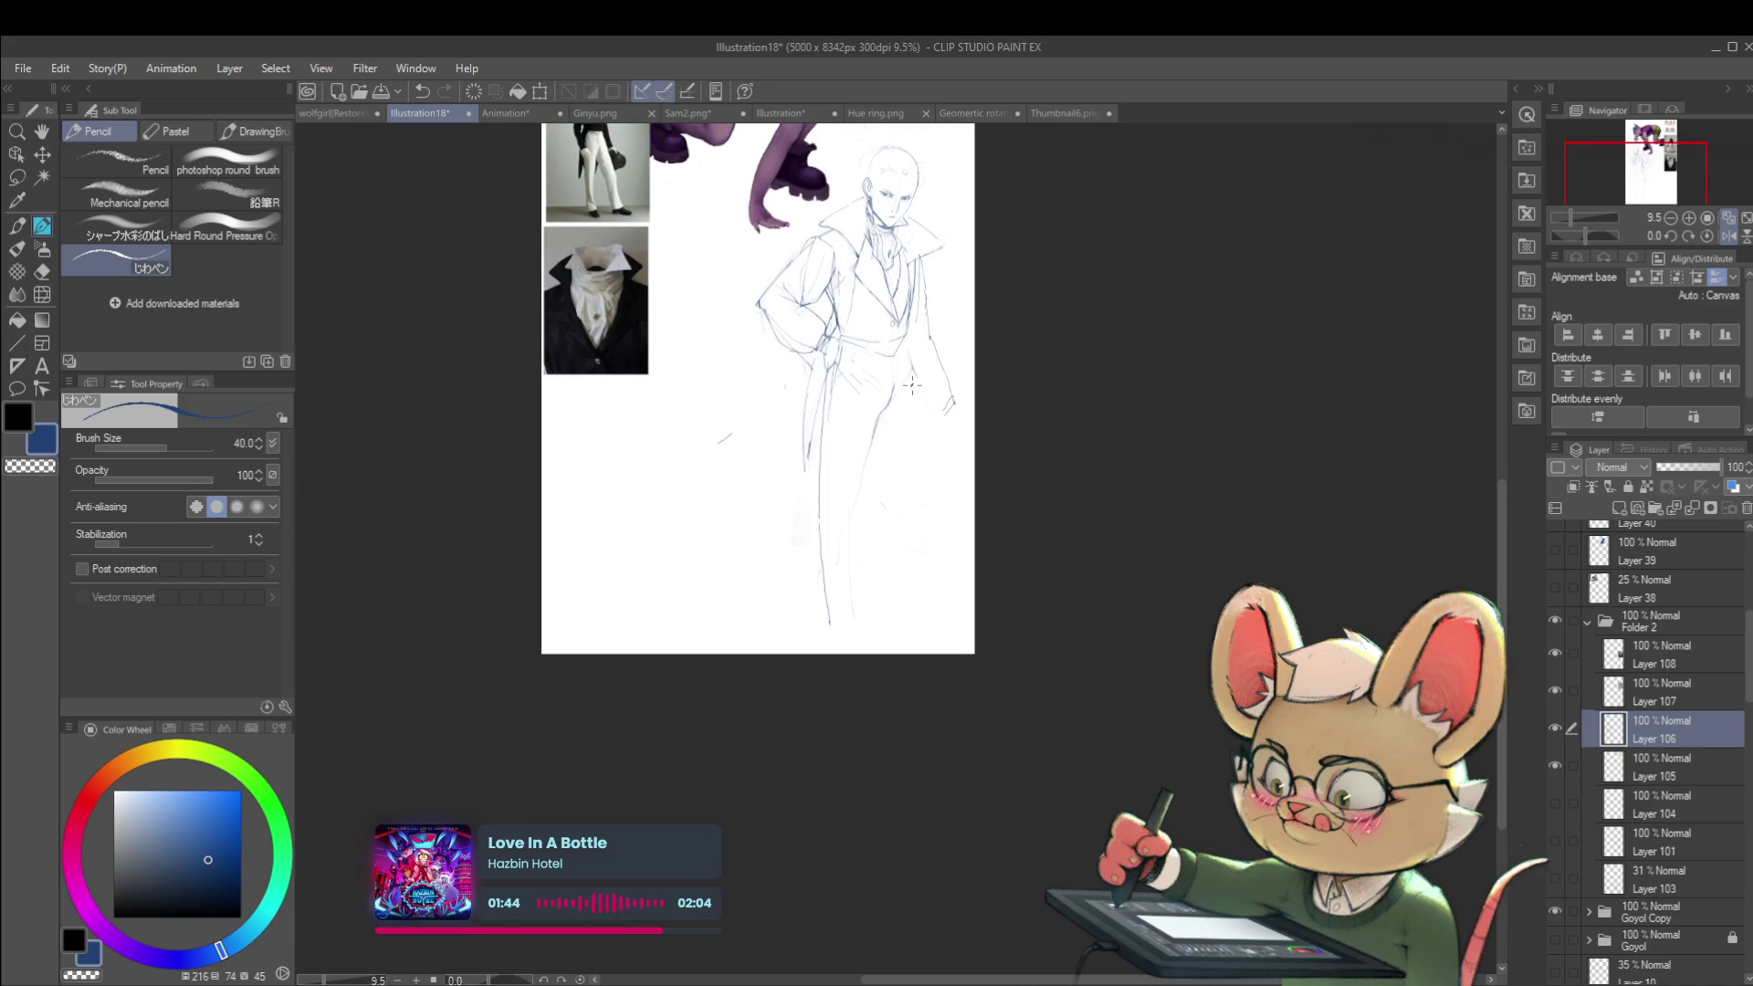
pyautogui.click(1731, 239)
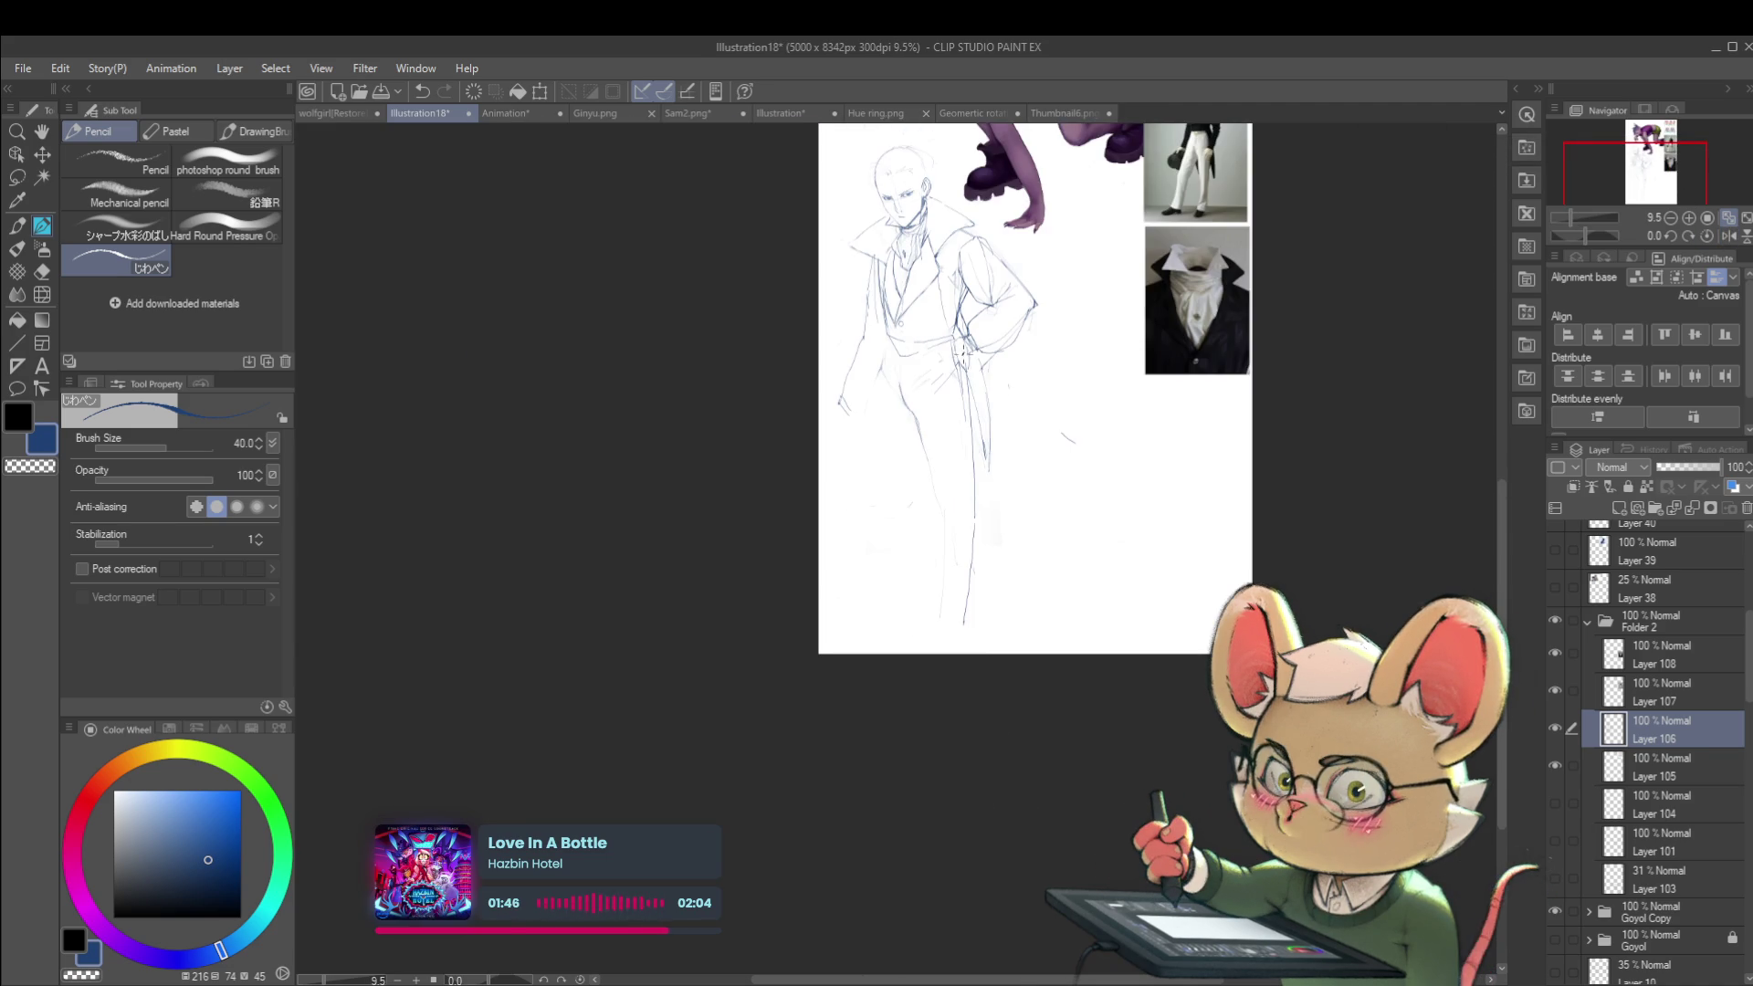
pyautogui.scroll(3, 1200, 279)
pyautogui.scroll(2, 1200, 279)
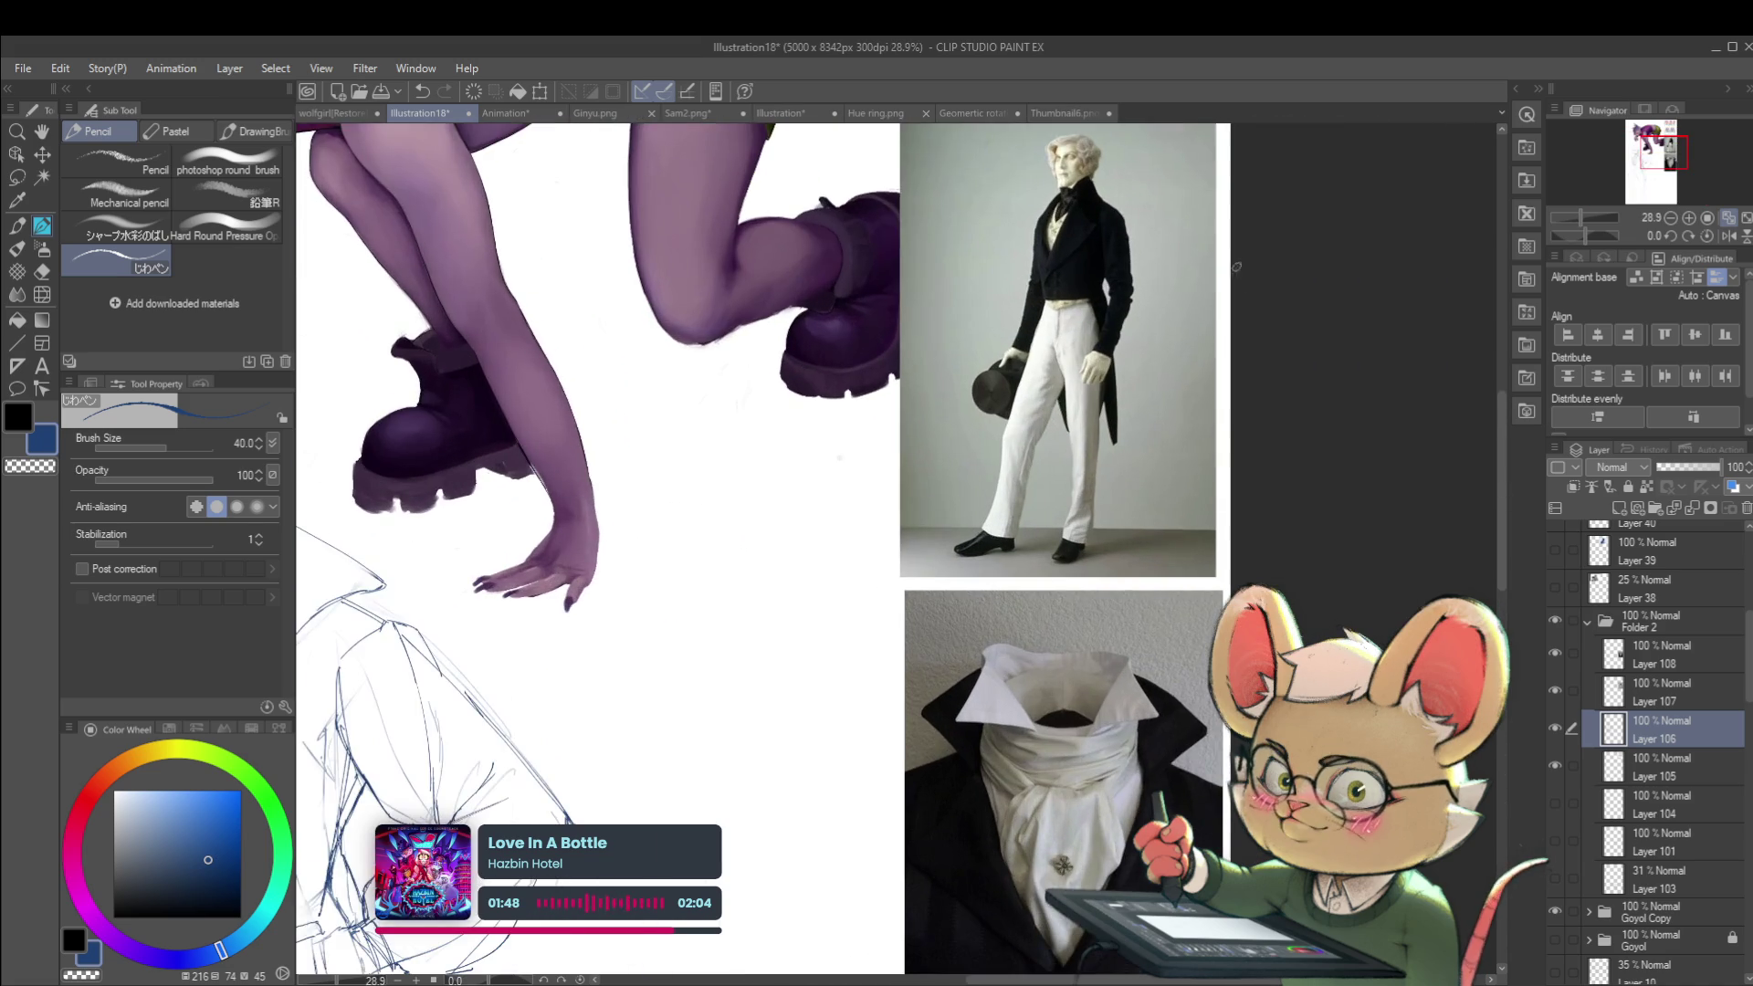
pyautogui.scroll(-5, 822, 411)
pyautogui.scroll(-4, 546, 577)
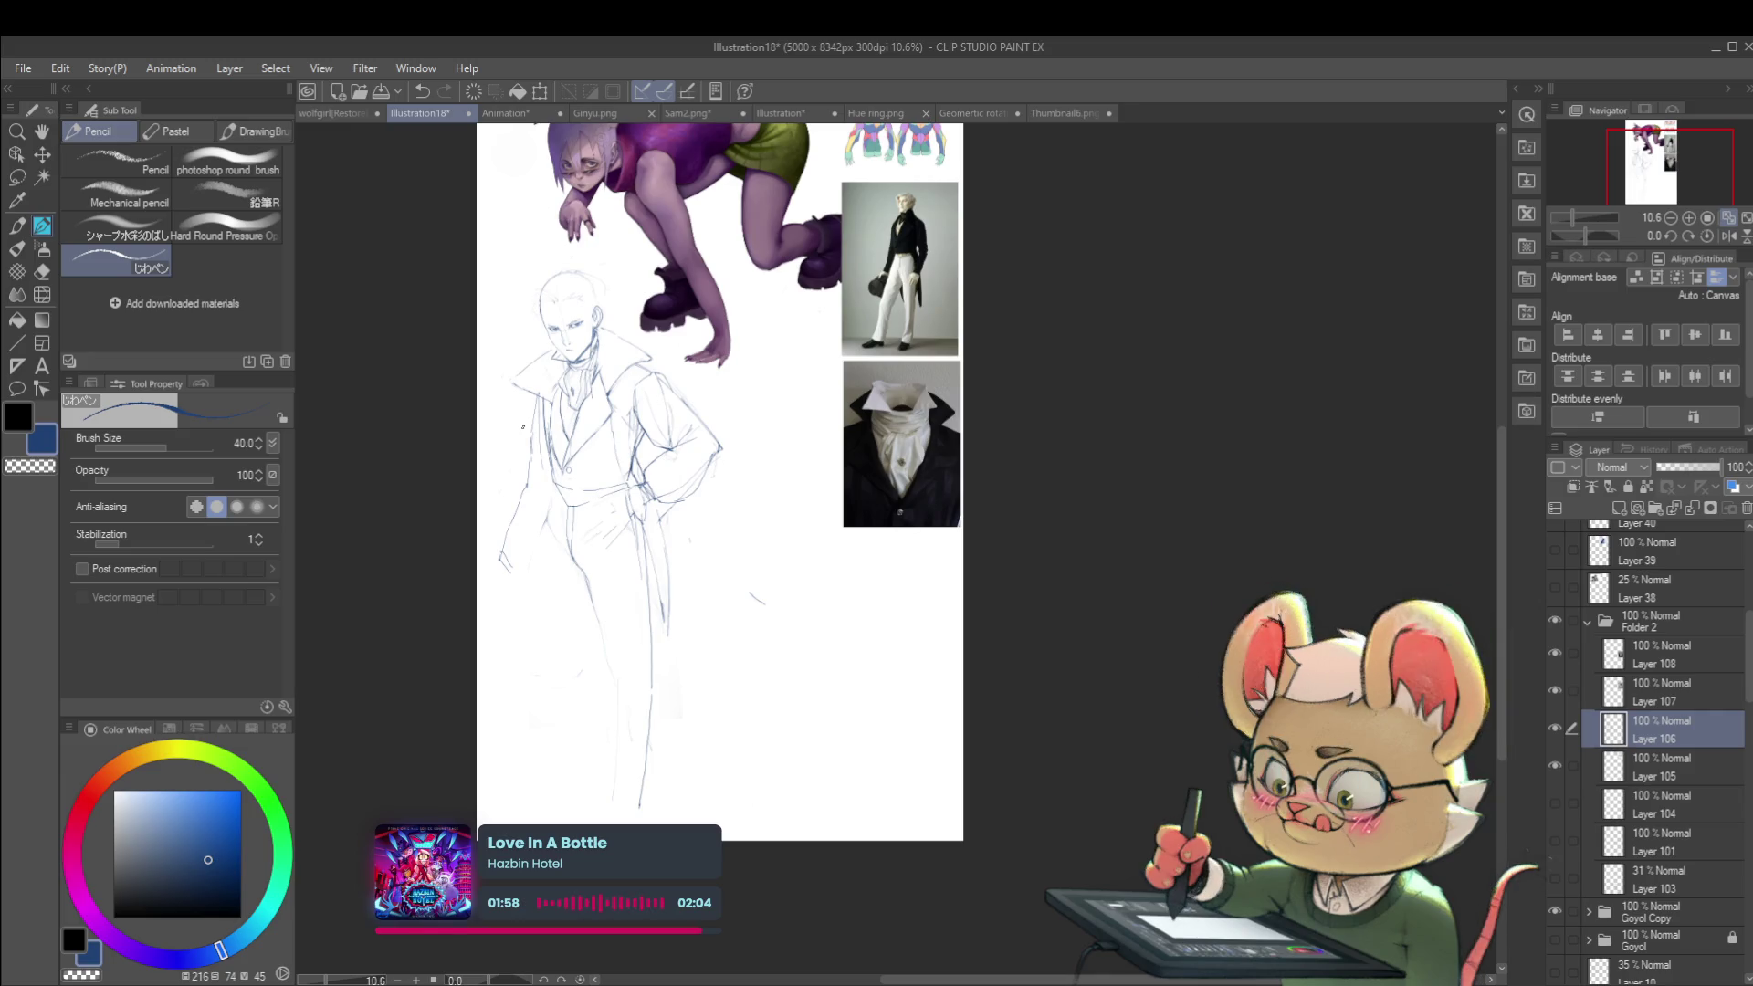
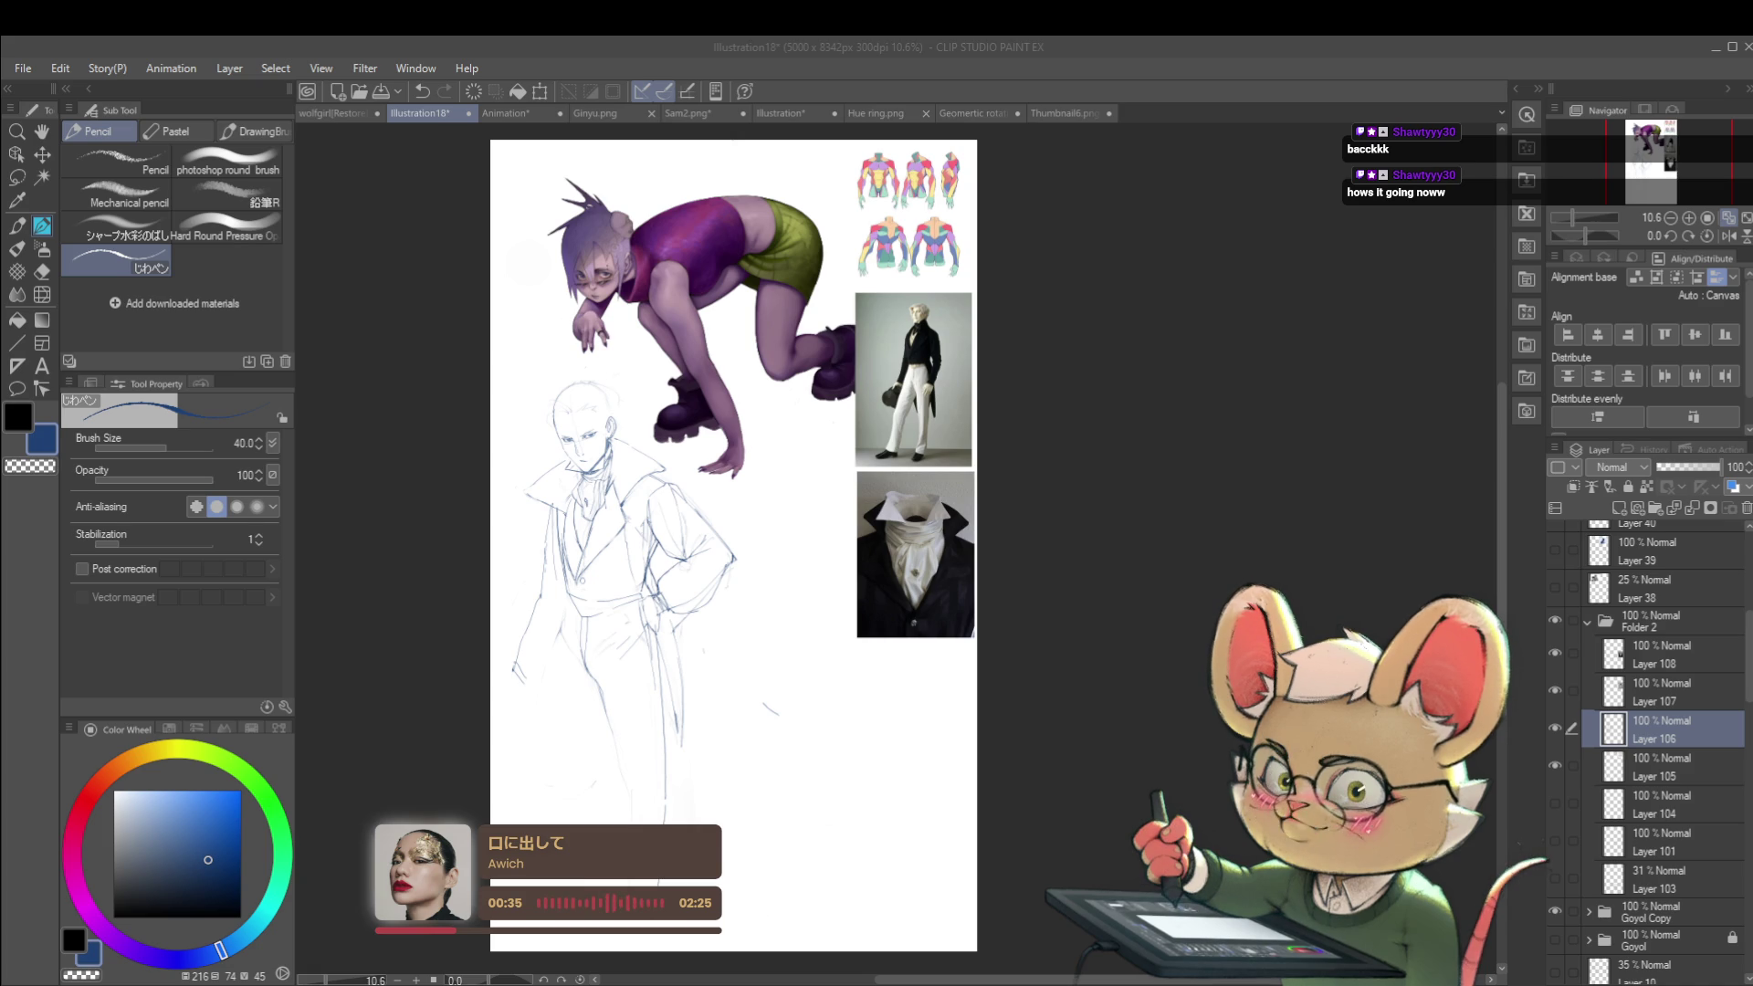
# Step: Paste the coat-and-trousers reference photo onto a new layer, scaled to 222% beside the sketch
pyautogui.click(809, 603)
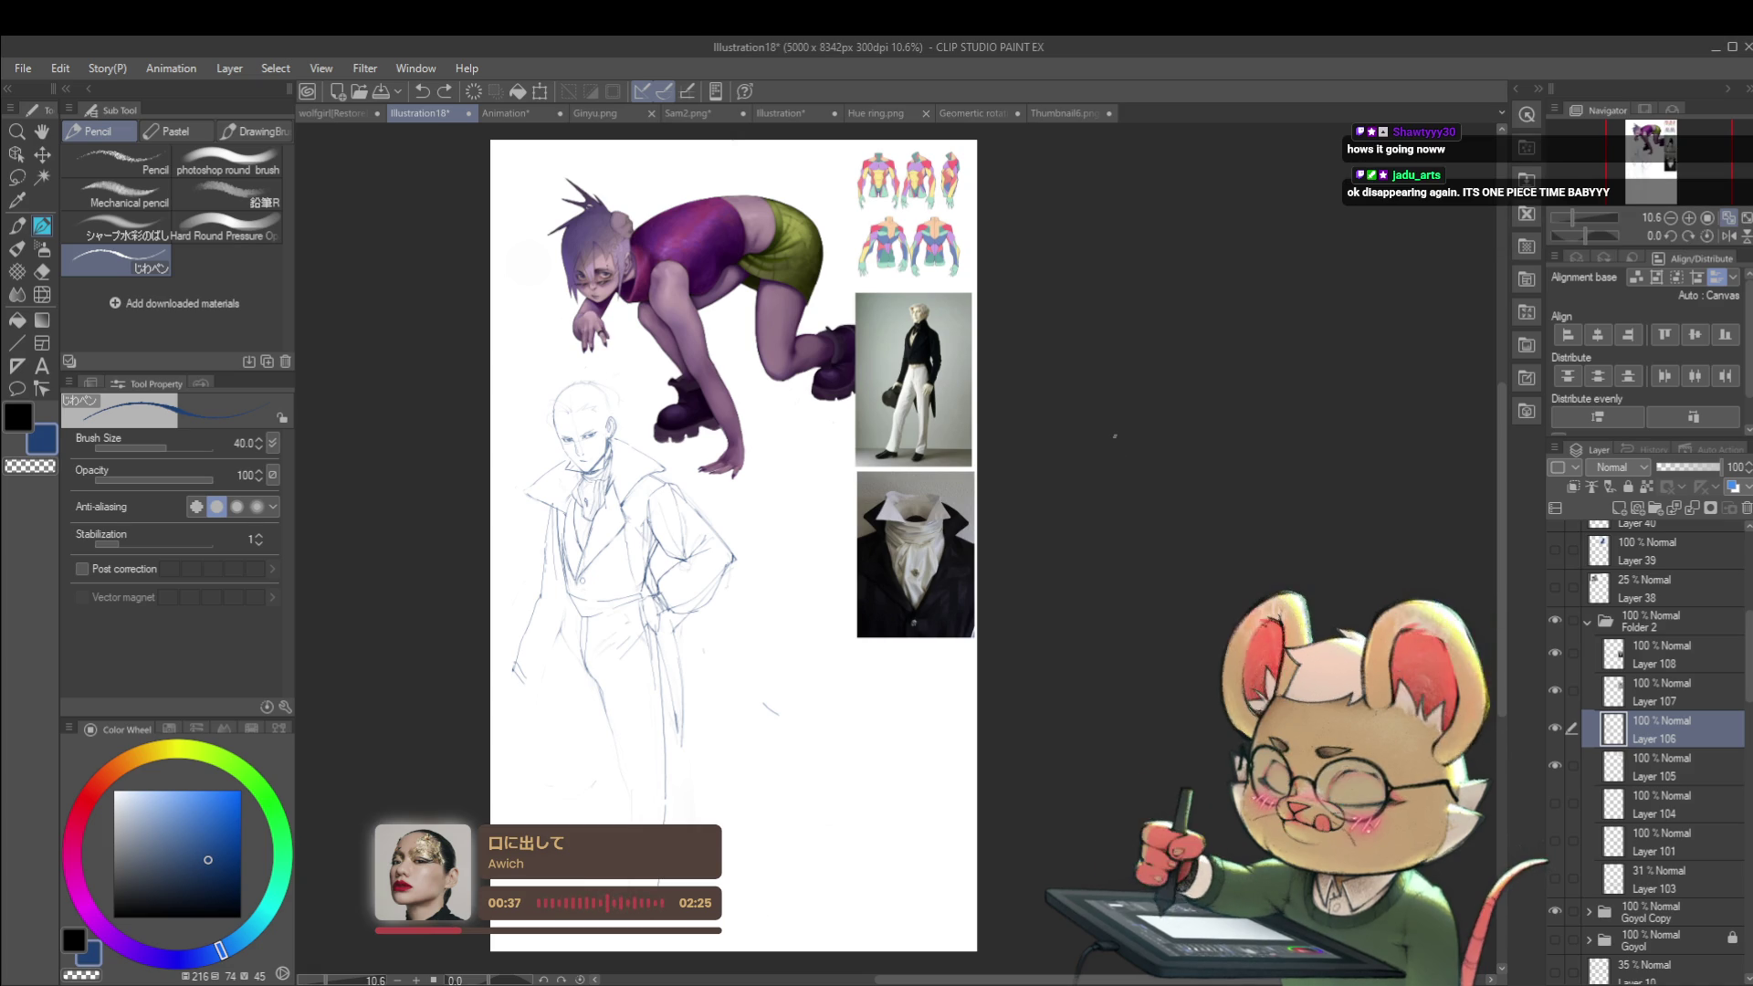
pyautogui.hotkey('ctrl', 'v')
pyautogui.hotkey('ctrl', 't')
pyautogui.moveTo(504, 202)
pyautogui.mouseDown()
pyautogui.moveTo(521, 335)
pyautogui.moveTo(522, 151)
pyautogui.mouseUp()
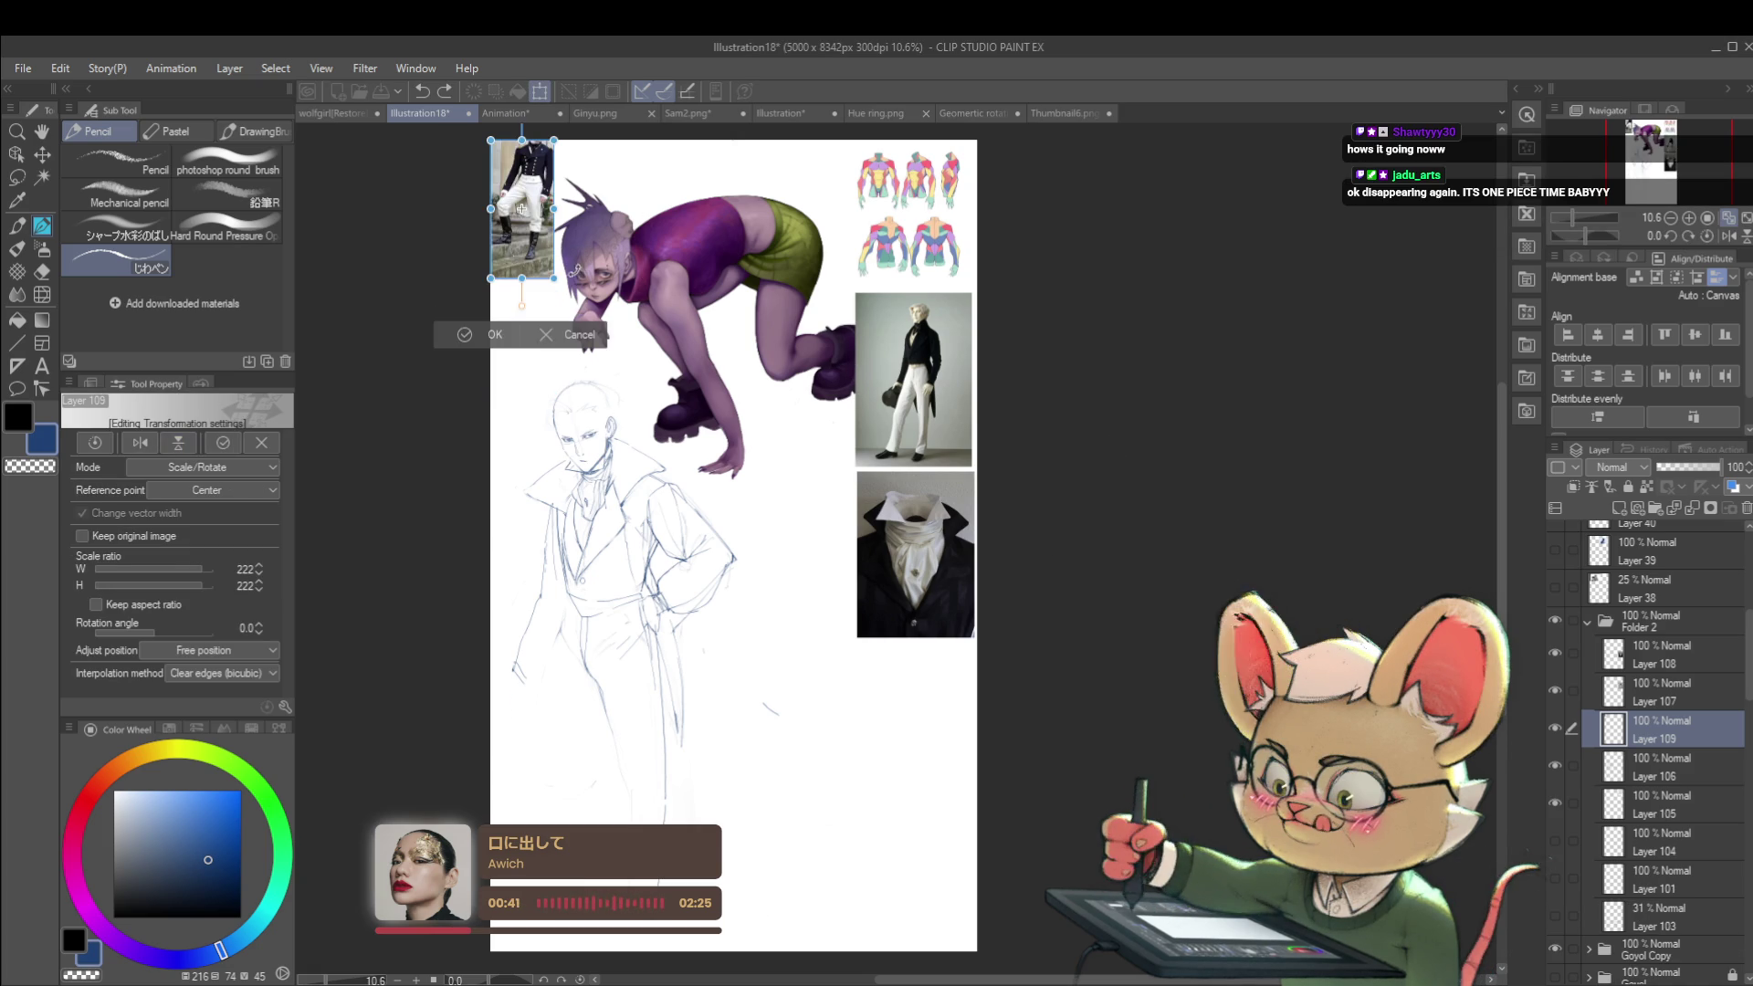
pyautogui.moveTo(519, 221)
pyautogui.mouseDown()
pyautogui.moveTo(821, 472)
pyautogui.moveTo(860, 420)
pyautogui.mouseUp()
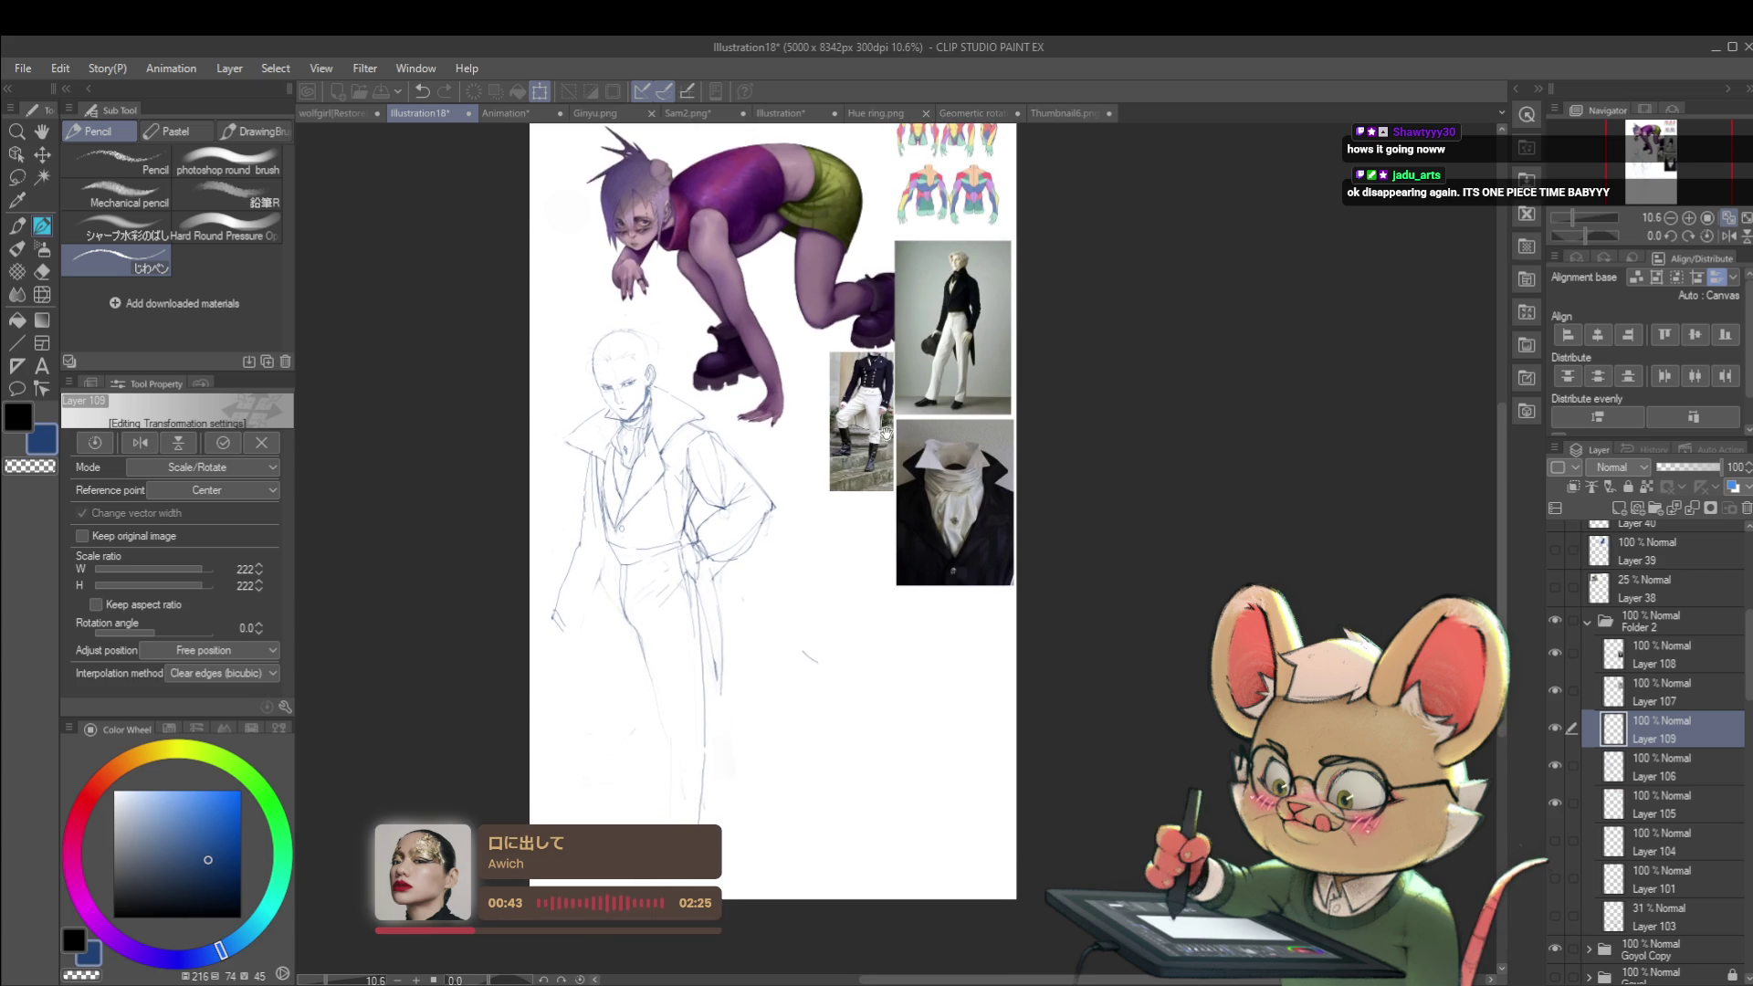
pyautogui.press('Return')
# Step: With the pencil, frame the whole figure and draw a short line at the coat's lower left
pyautogui.press('p')
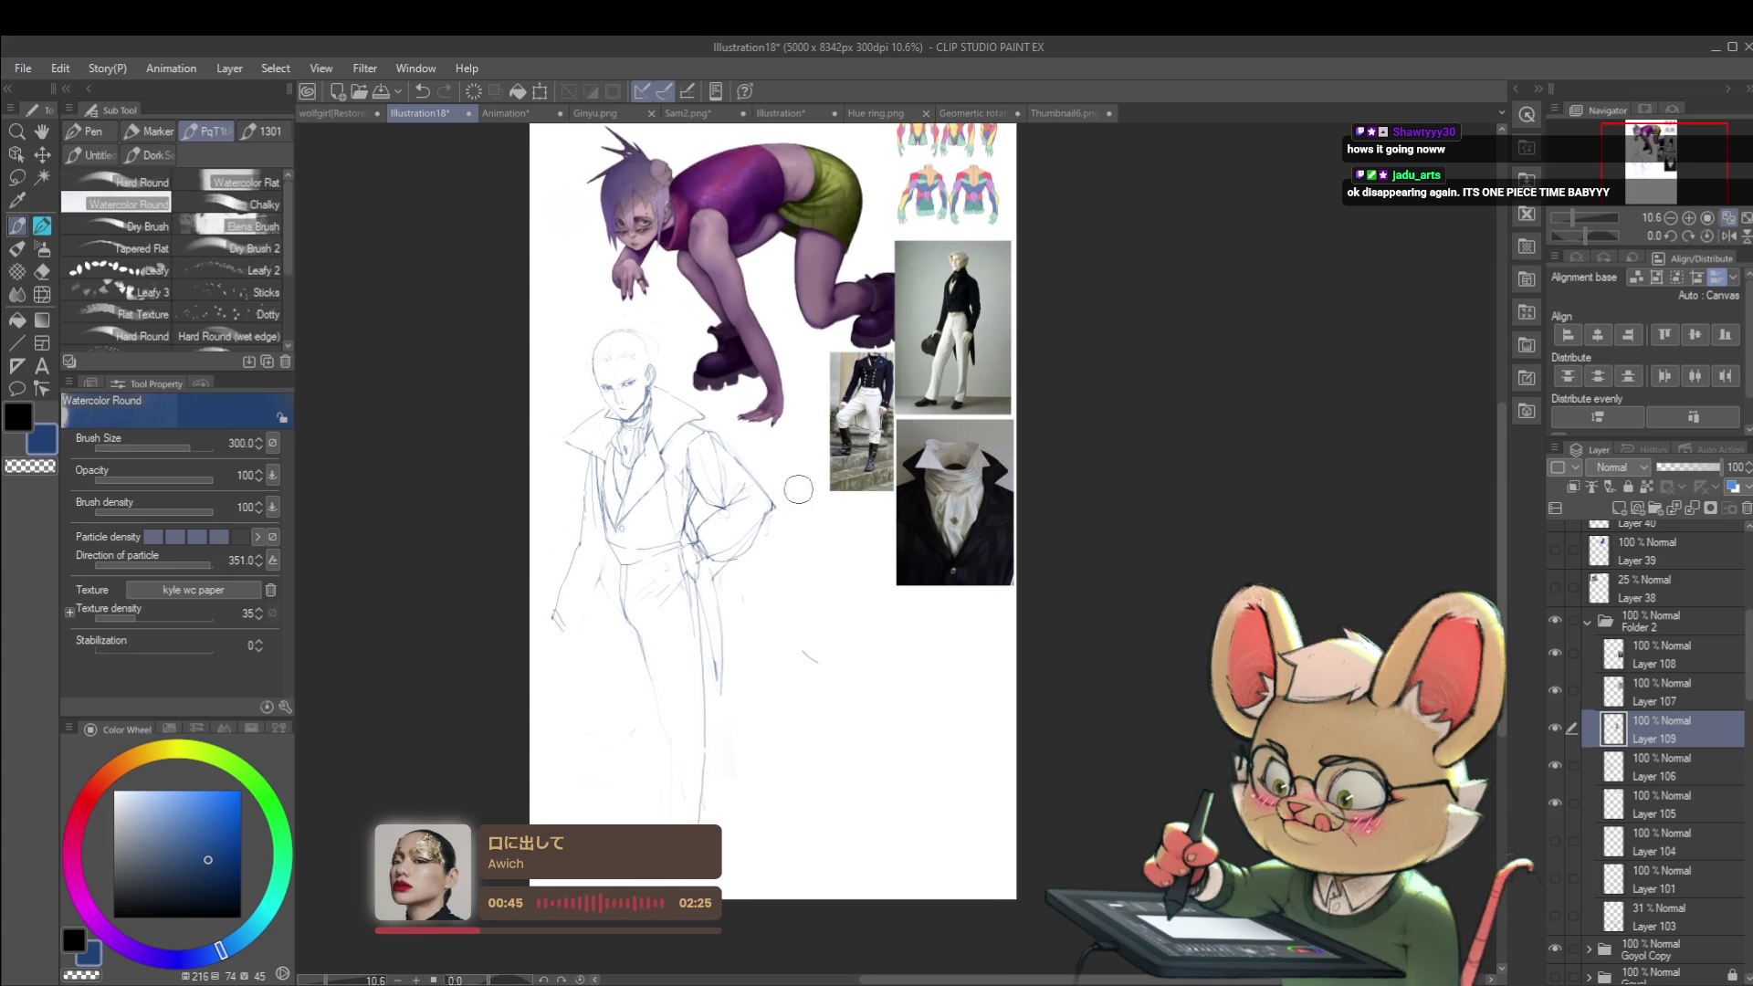
pyautogui.scroll(5, 815, 443)
pyautogui.scroll(-3, 1048, 358)
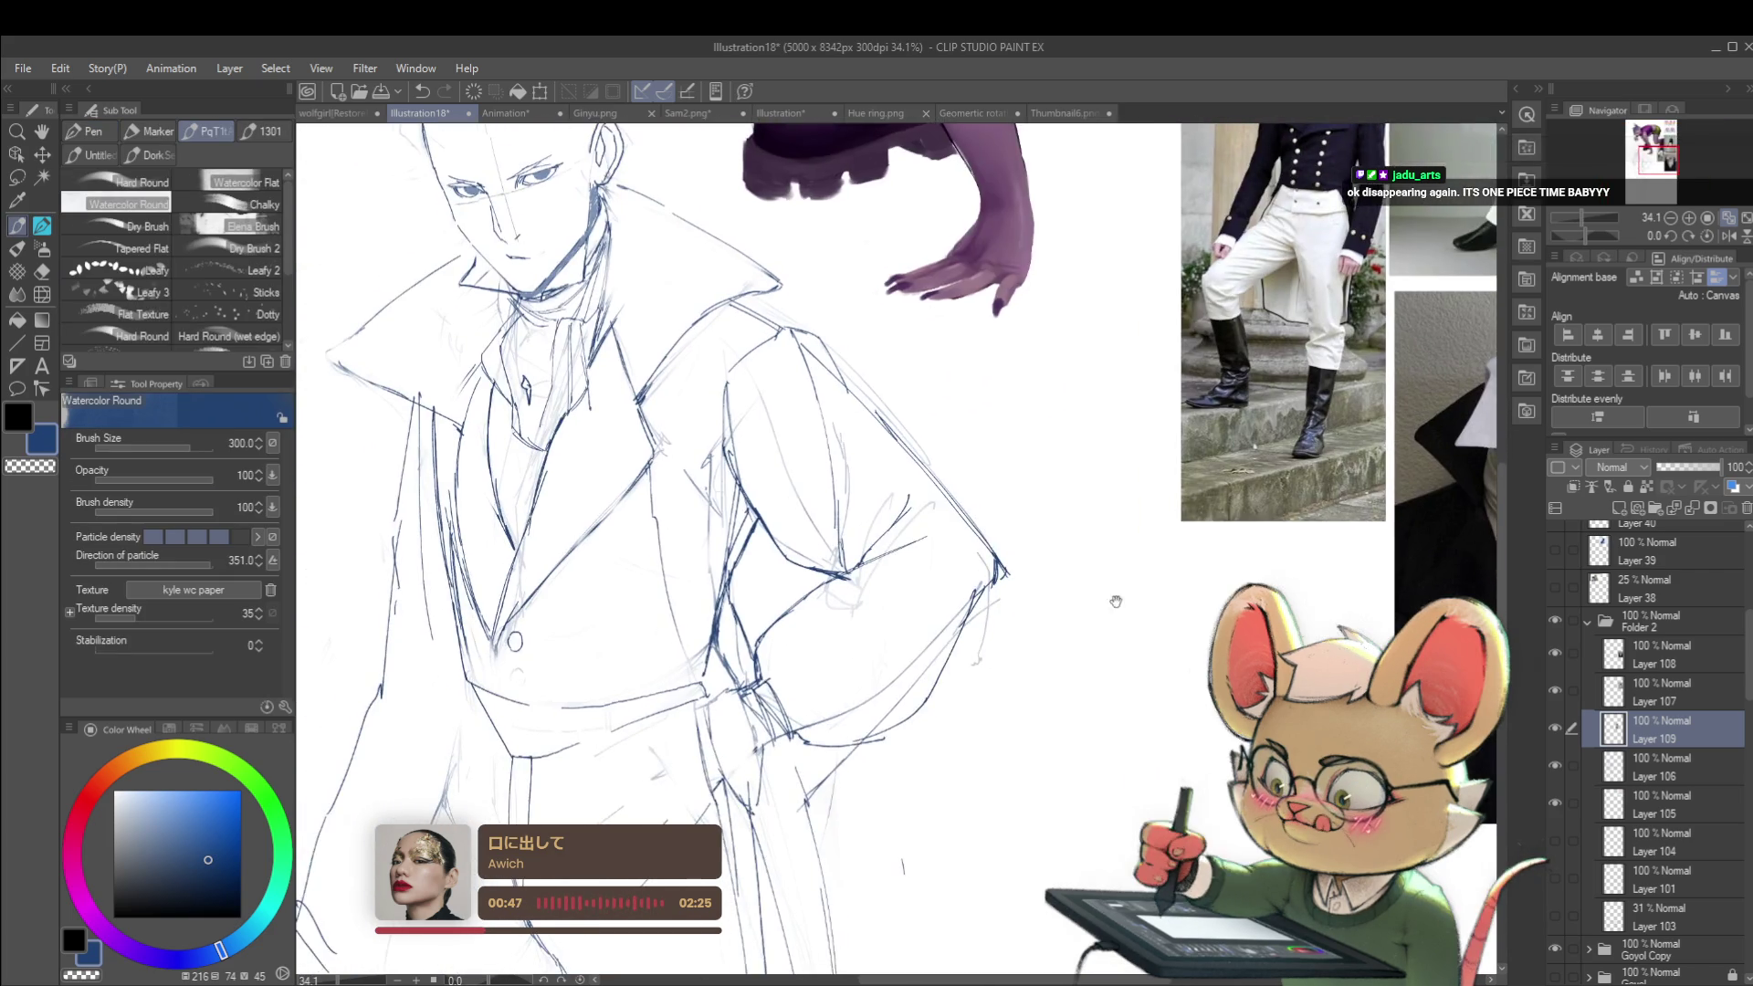
pyautogui.moveTo(822, 722); pyautogui.dragTo(828, 812)
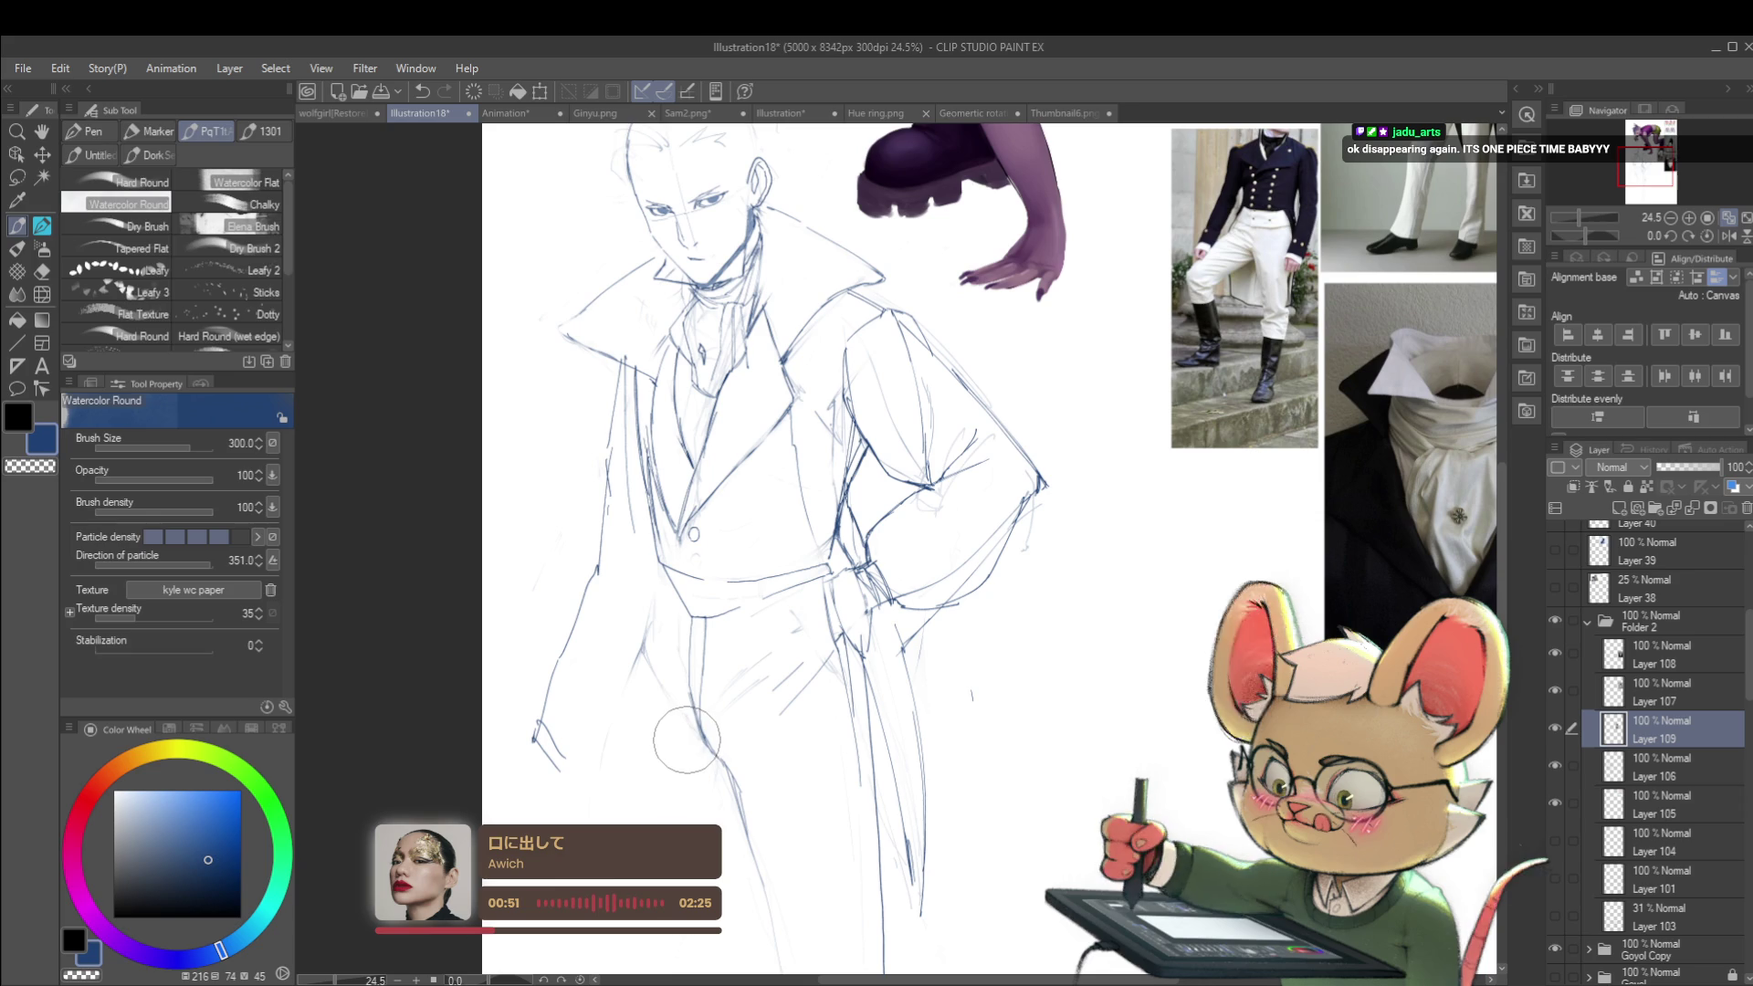
pyautogui.press('p')
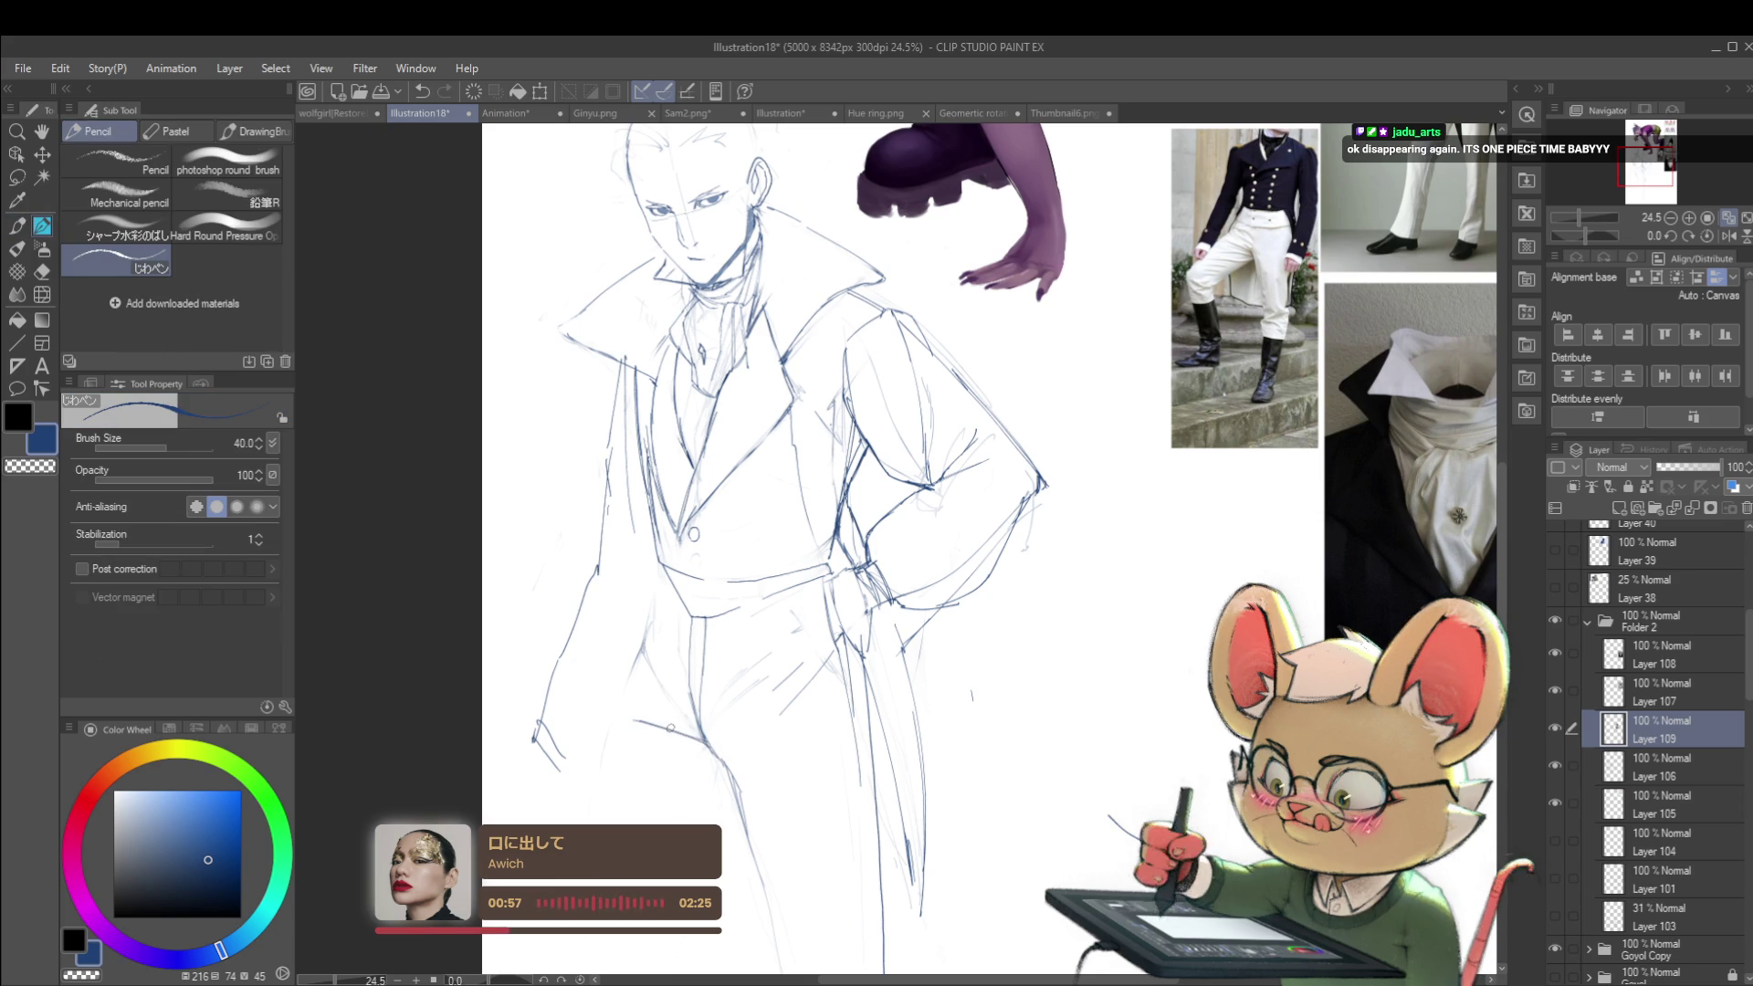
pyautogui.scroll(-3, 724, 727)
pyautogui.scroll(1, 932, 482)
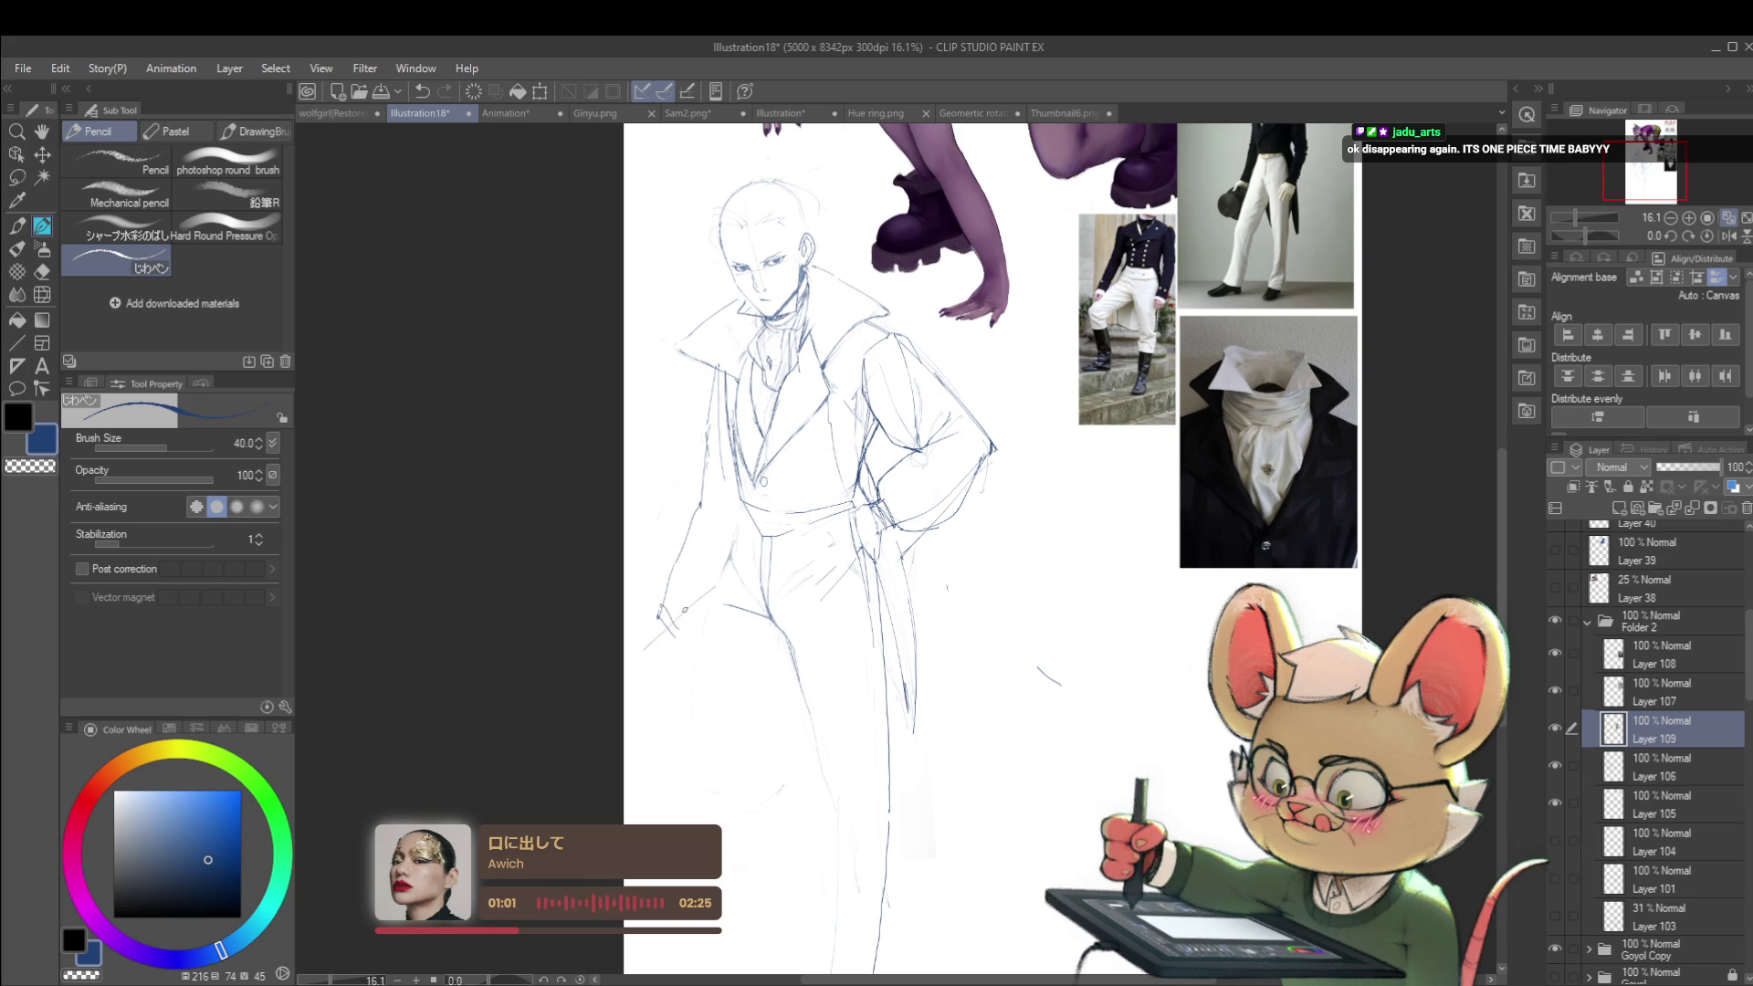
pyautogui.moveTo(657, 612); pyautogui.dragTo(631, 641)
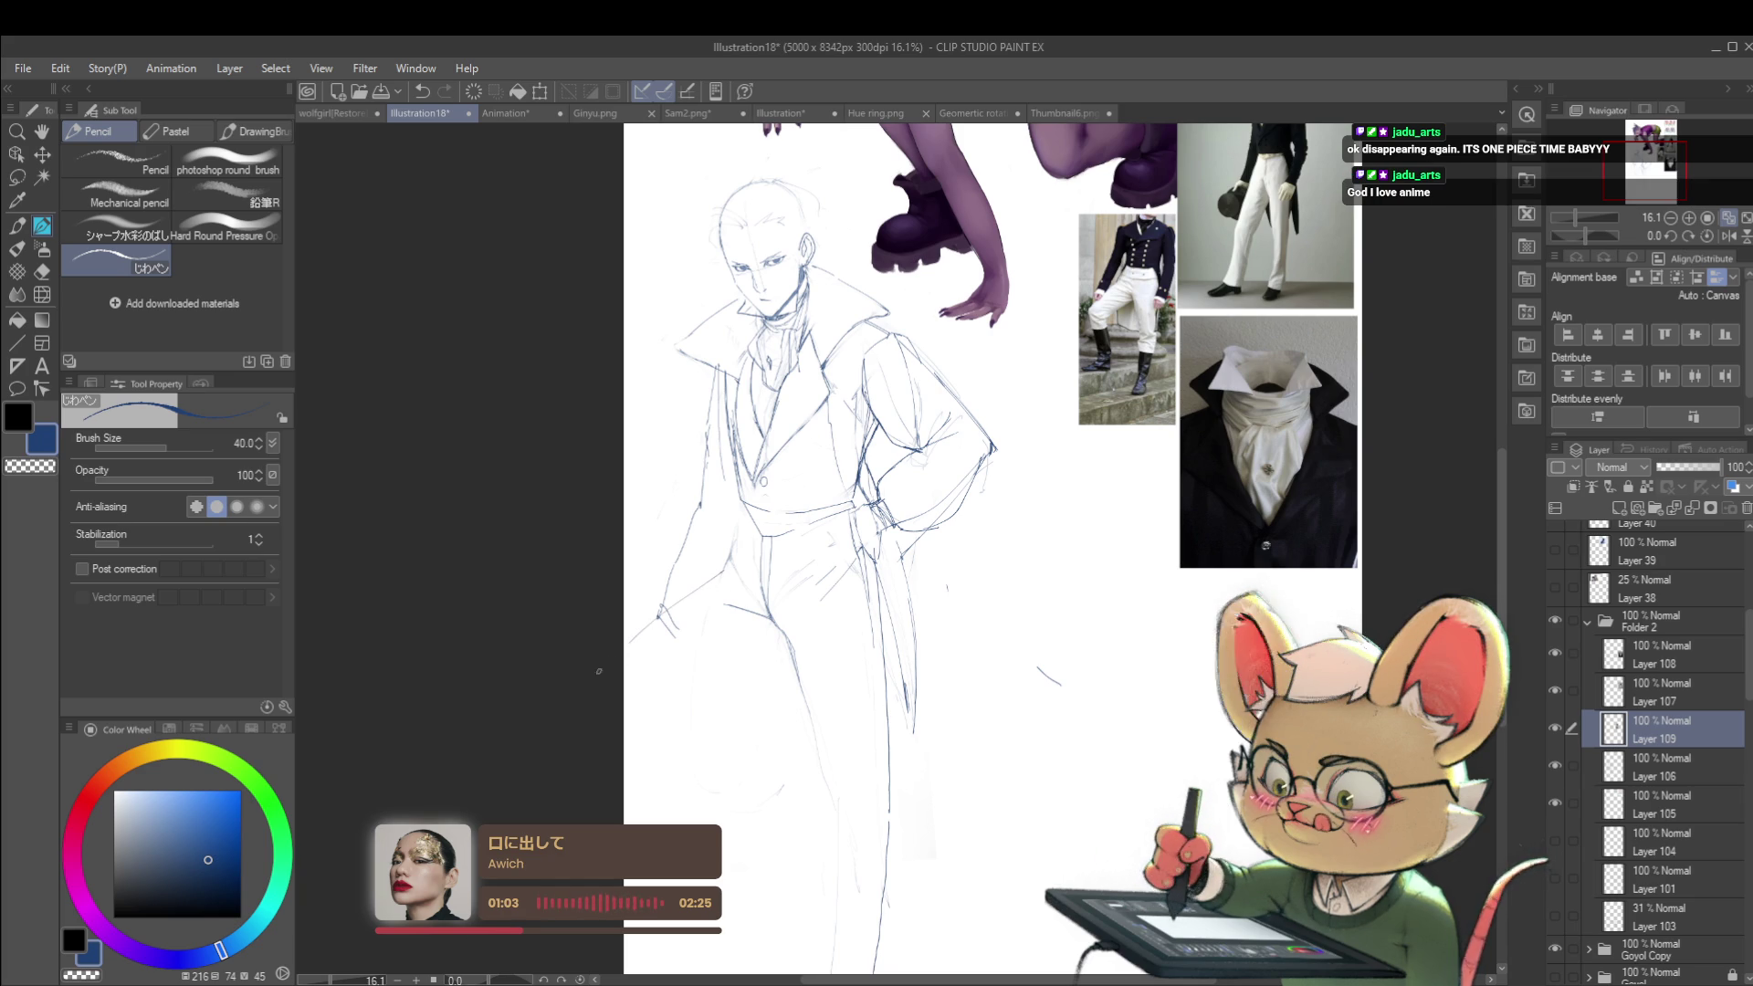
# Step: Start a freehand lasso outline around the man's sketch
pyautogui.scroll(-2, 1055, 537)
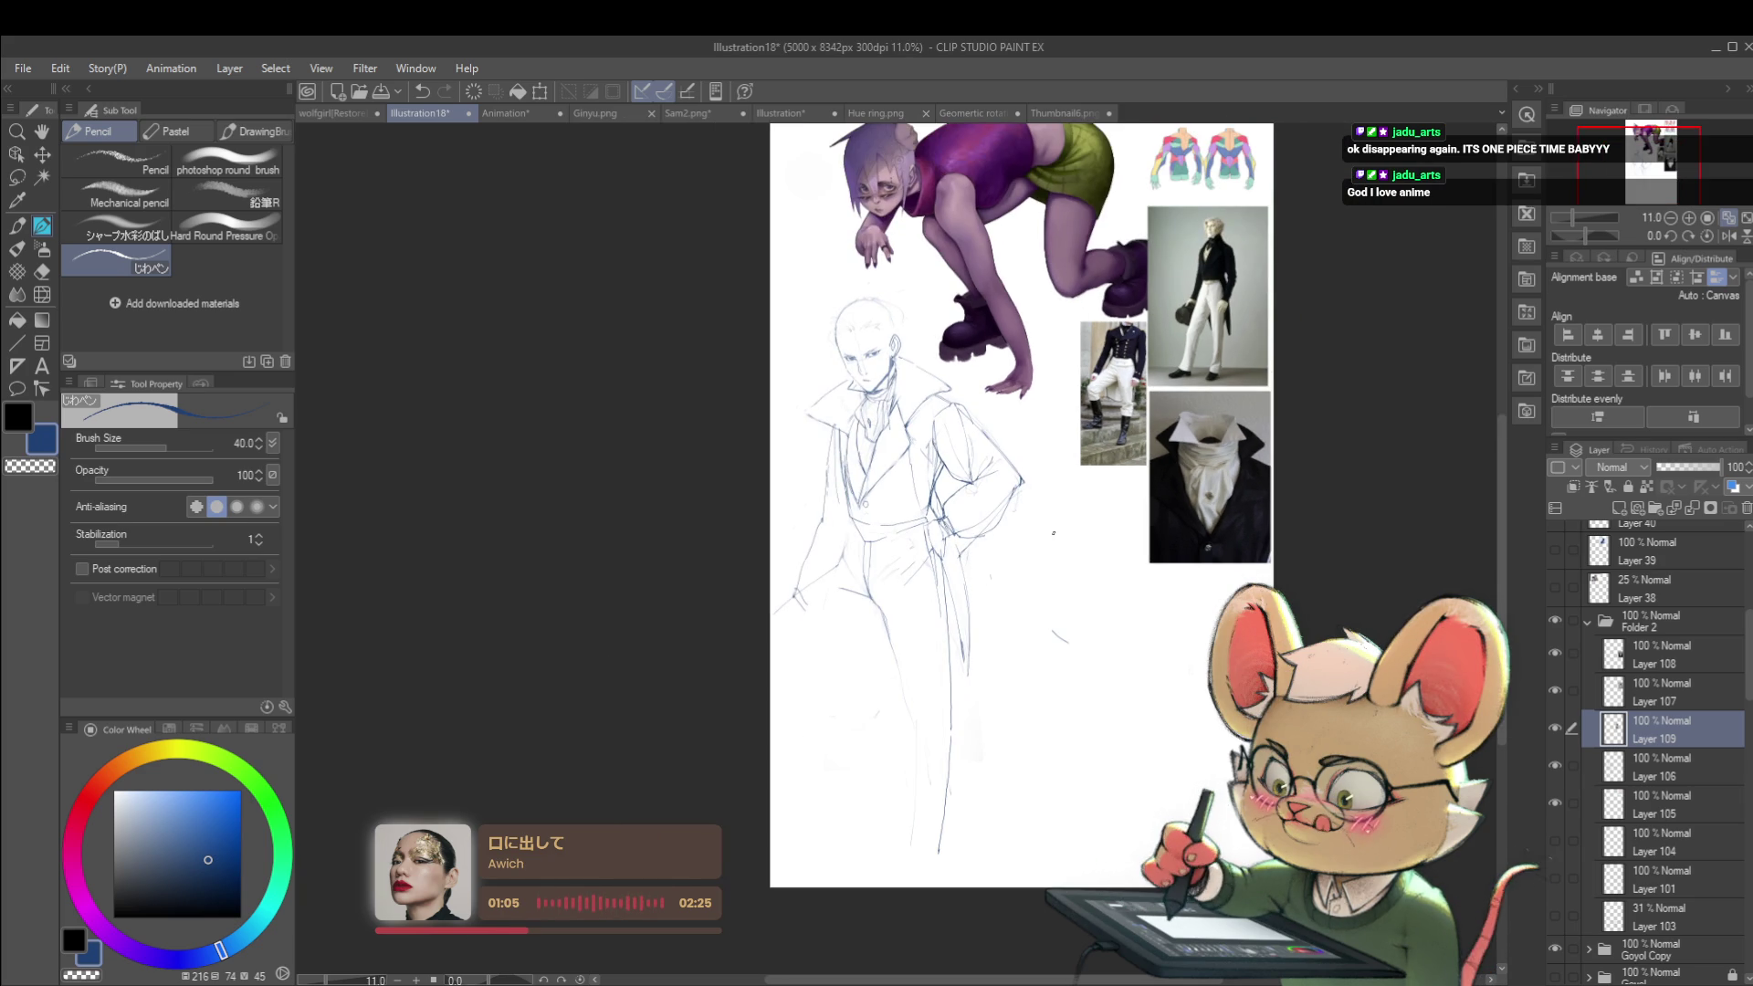
pyautogui.scroll(-1, 1054, 534)
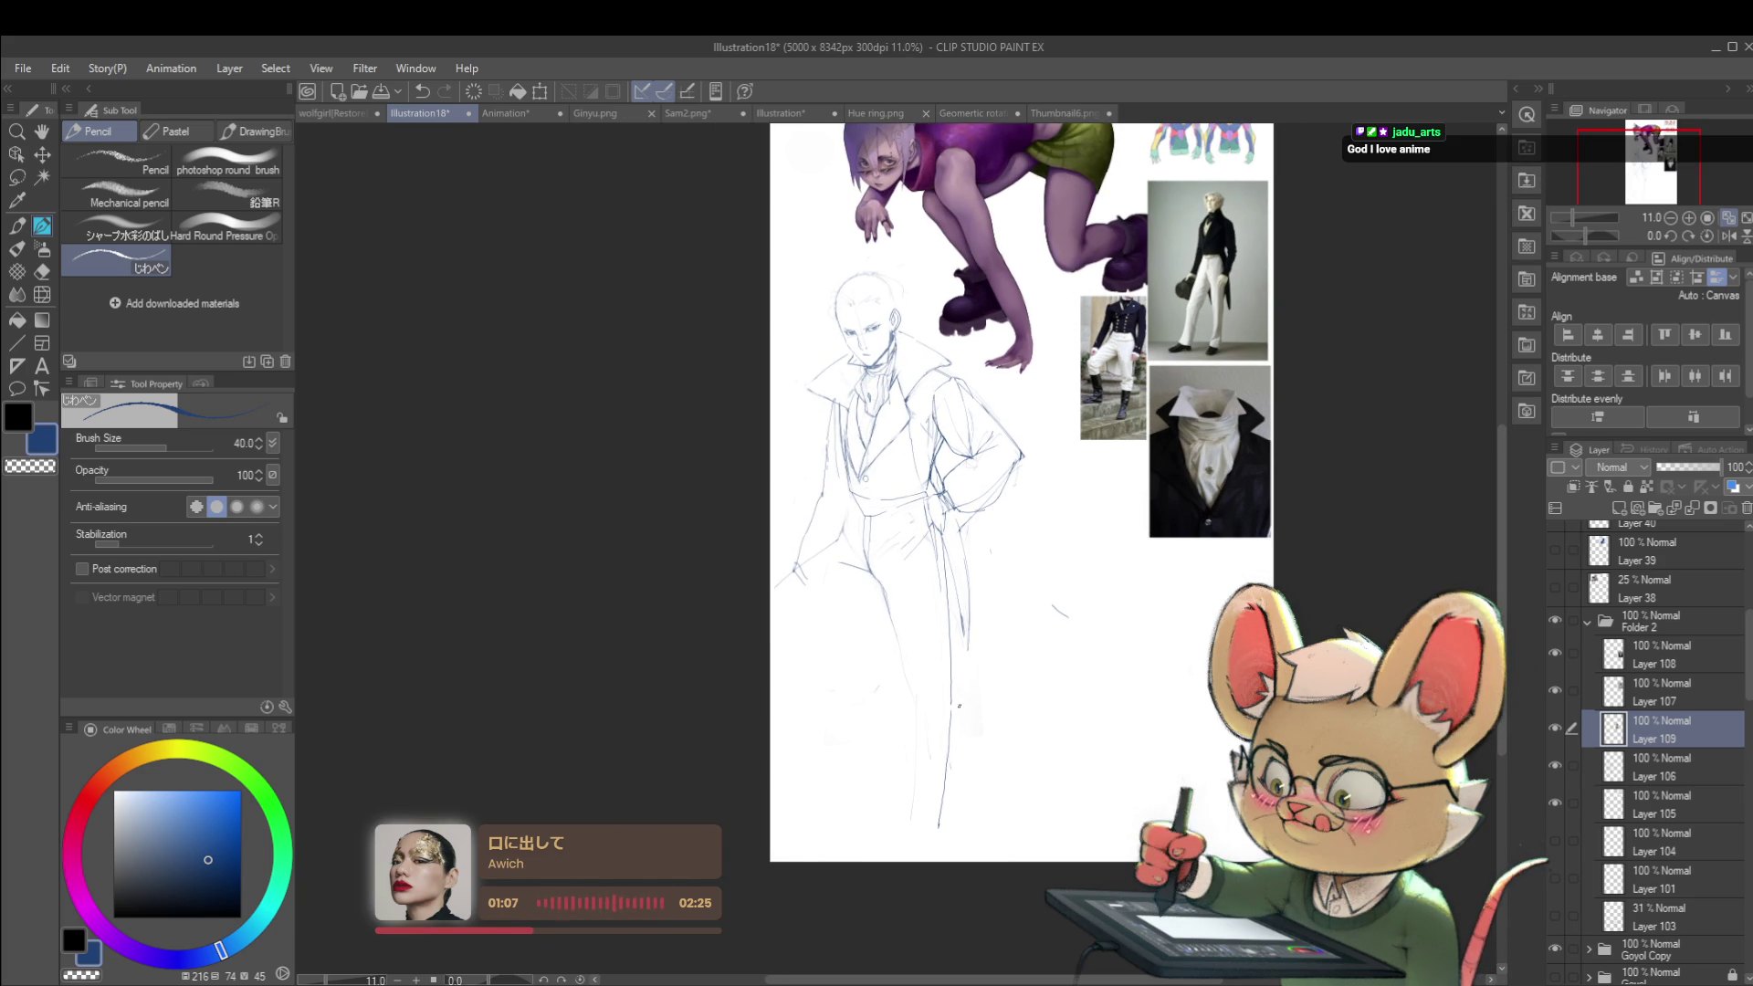
pyautogui.press('m')
pyautogui.moveTo(783, 651); pyautogui.dragTo(796, 305)
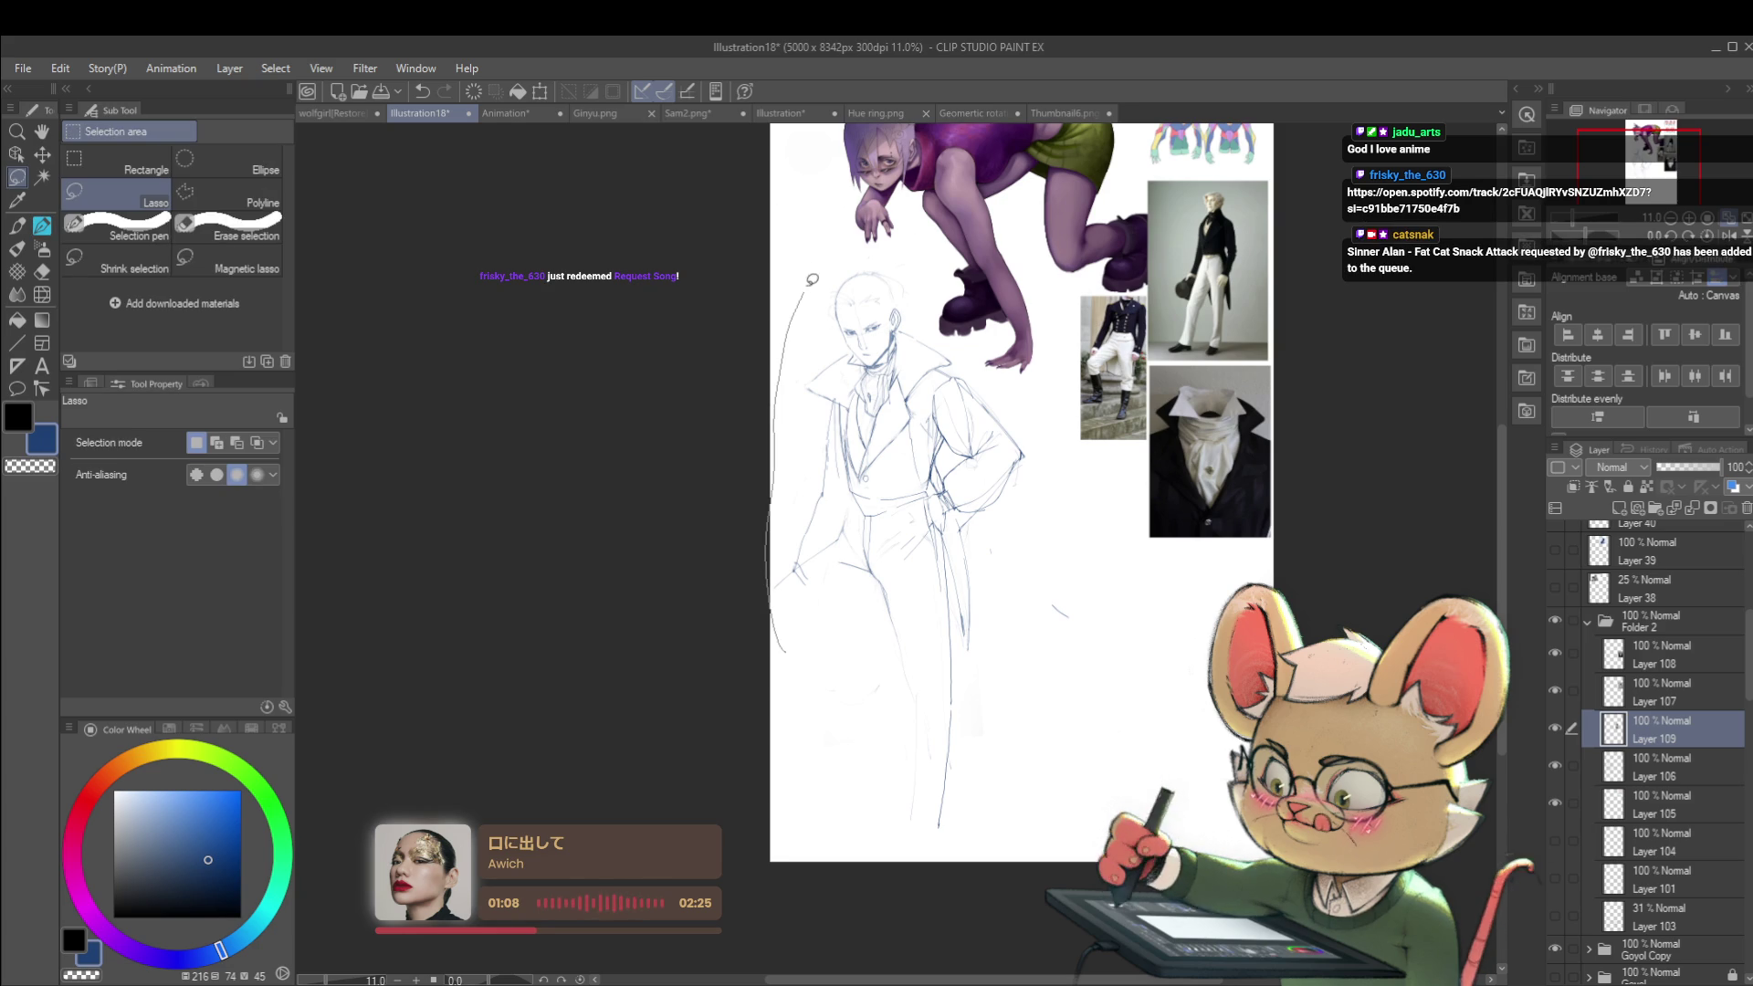
# Step: Close the lasso around the whole sketch and apply a first transform to the selection
pyautogui.moveTo(882, 254); pyautogui.dragTo(982, 369)
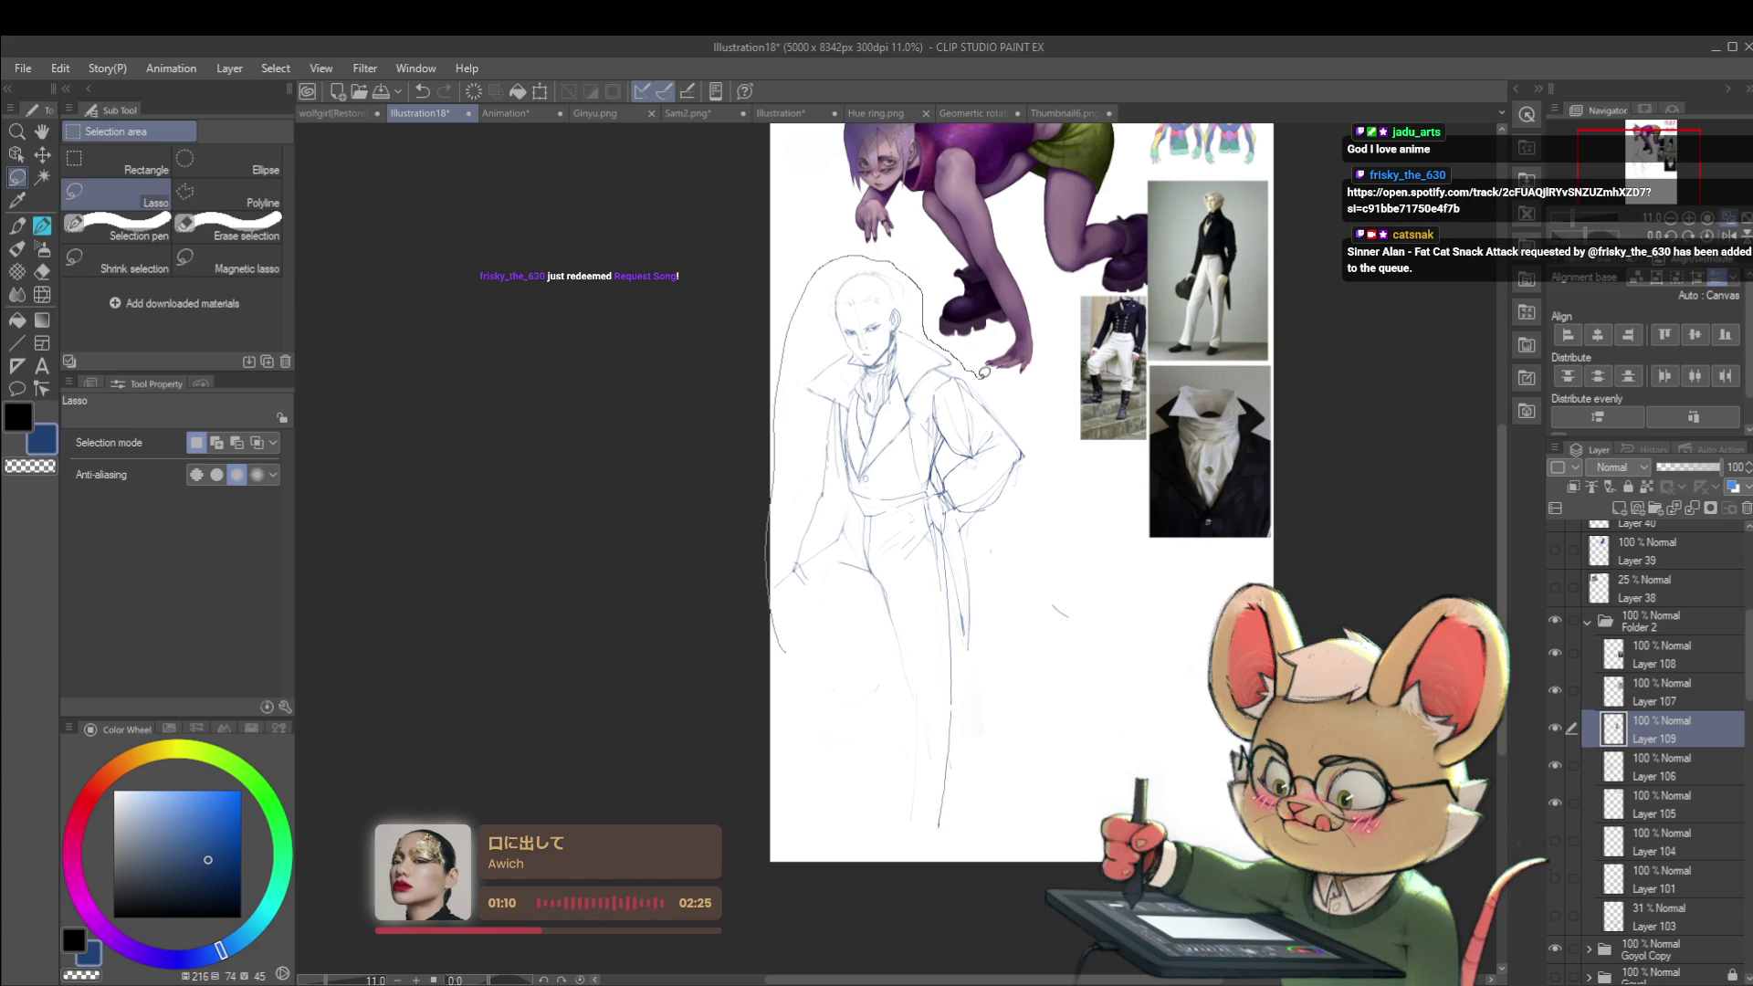
pyautogui.moveTo(924, 866); pyautogui.dragTo(922, 868)
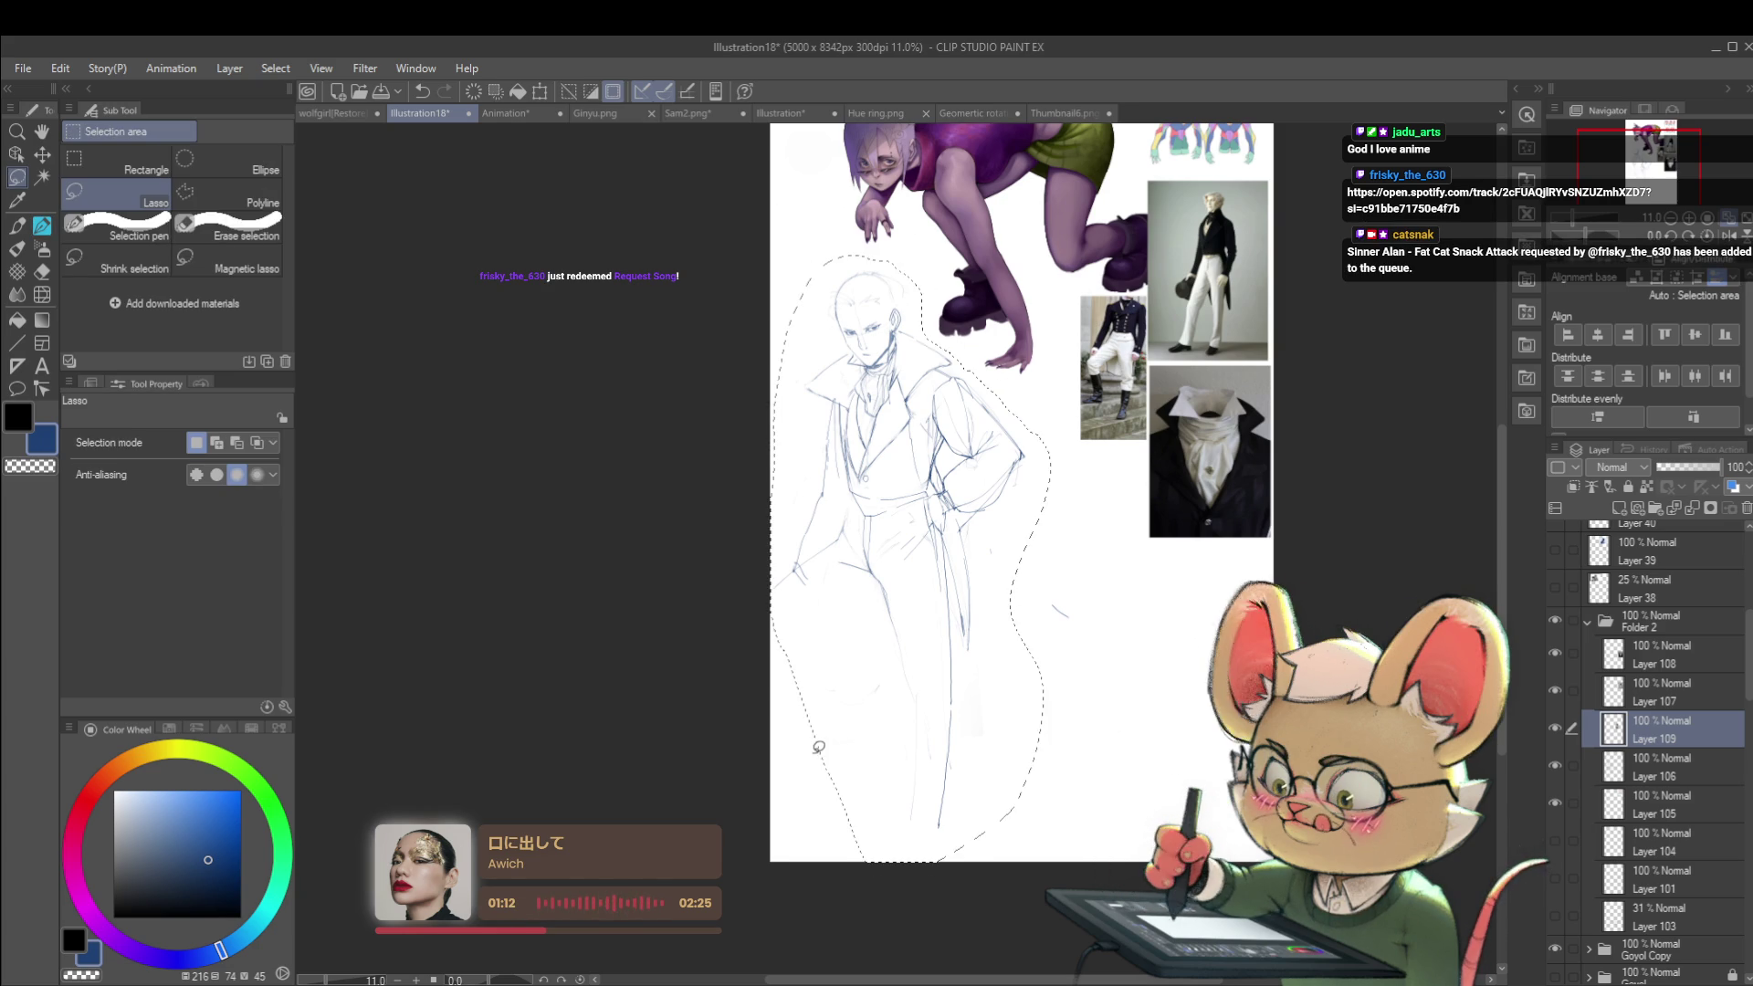
pyautogui.hotkey('ctrl', 't')
pyautogui.moveTo(999, 503)
pyautogui.mouseDown()
pyautogui.moveTo(872, 517)
pyautogui.moveTo(853, 477)
pyautogui.mouseUp()
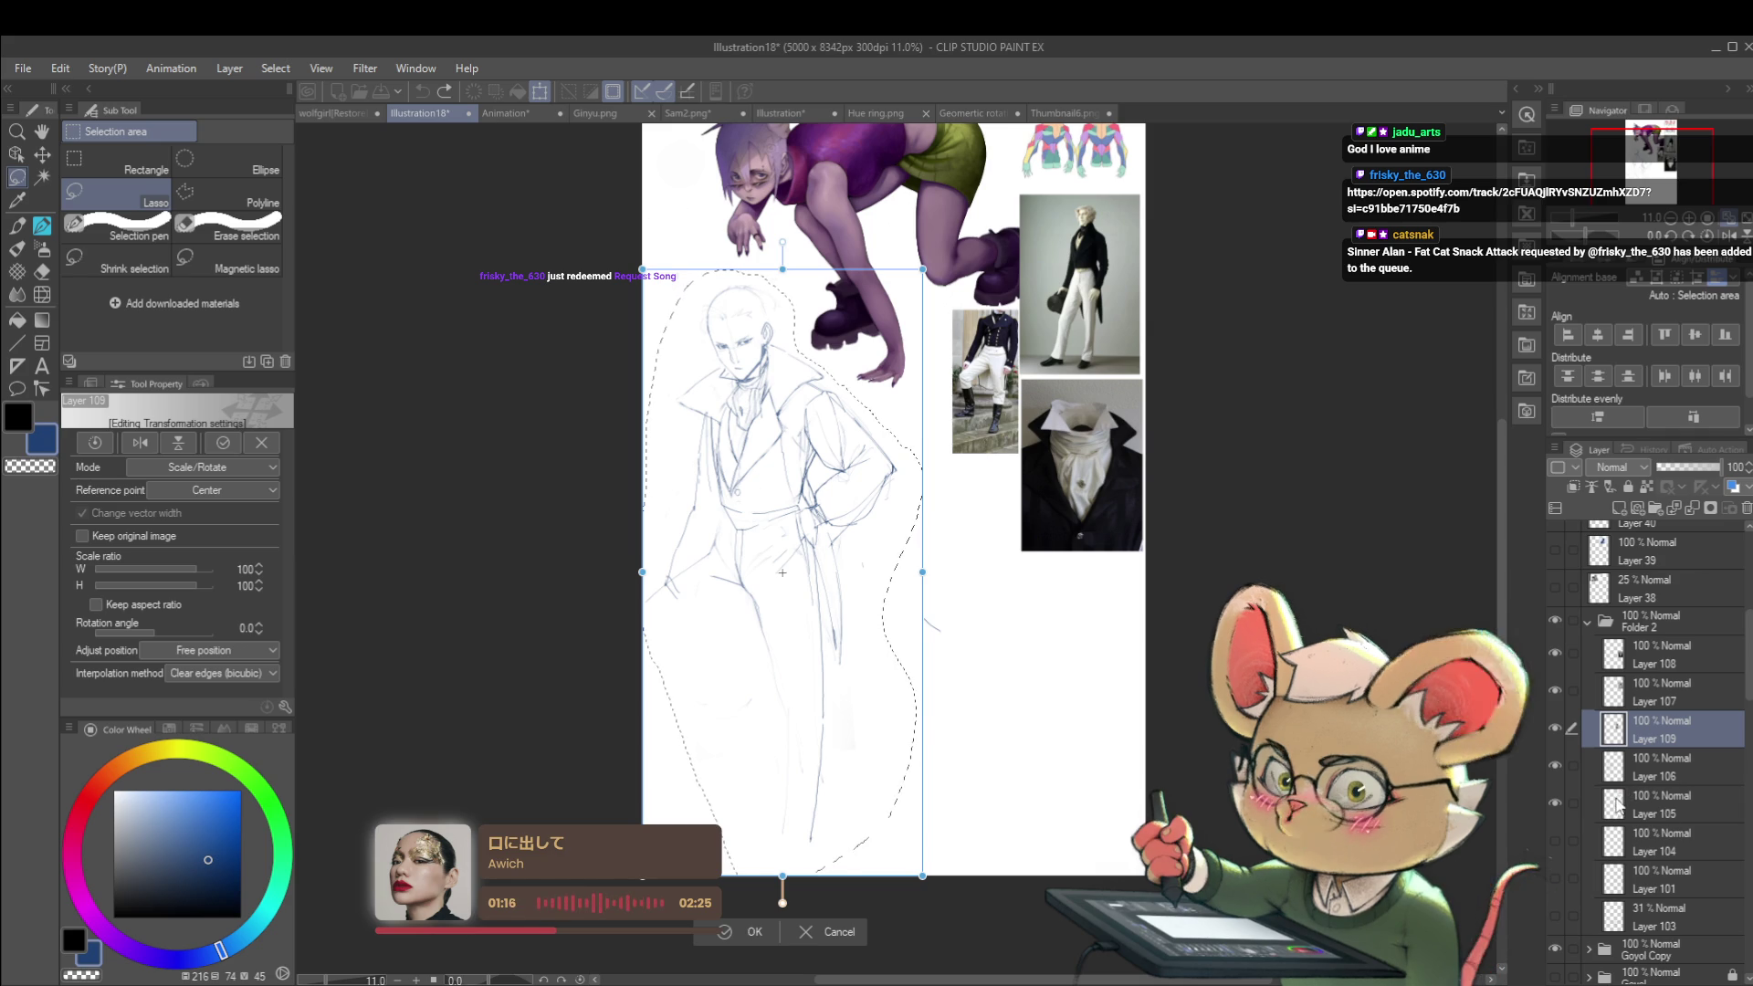
pyautogui.press('Return')
# Step: Add Layer 106 and scale the sketch to 88%, moving it down and to the right
pyautogui.keyDown('ctrl'); pyautogui.click(1652, 770); pyautogui.keyUp('ctrl')
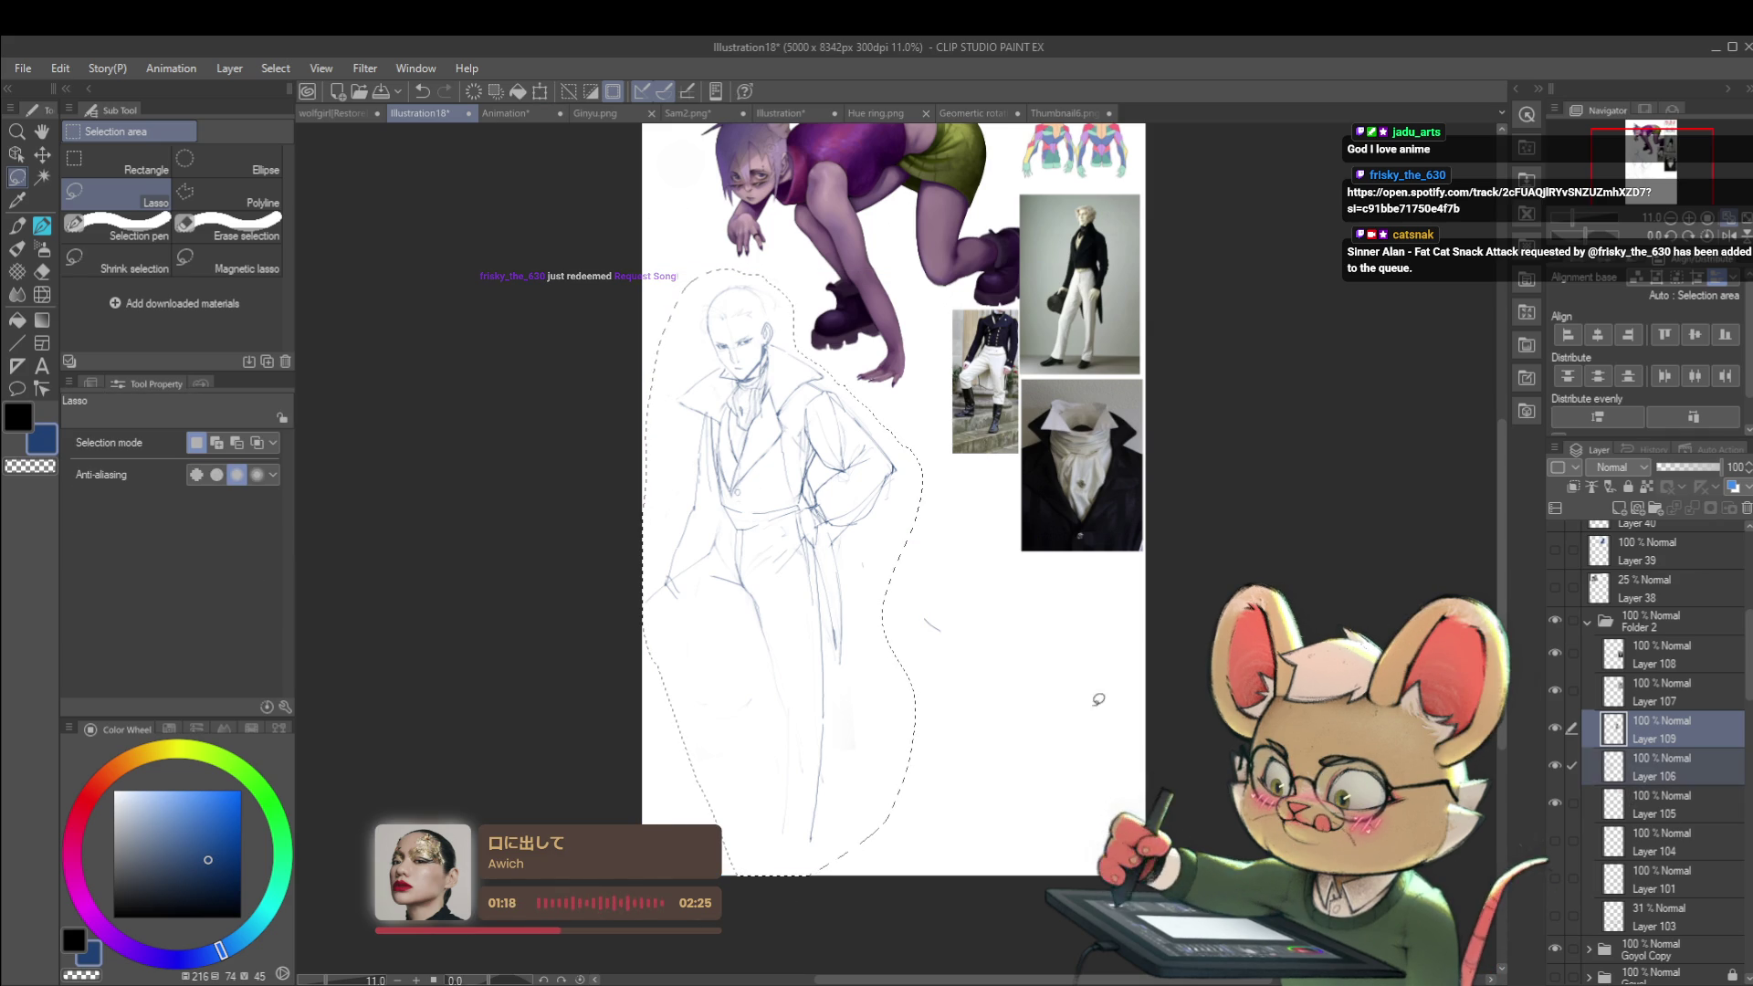
pyautogui.hotkey('ctrl', 't')
pyautogui.moveTo(922, 269); pyautogui.dragTo(905, 307)
pyautogui.moveTo(851, 411)
pyautogui.mouseDown()
pyautogui.moveTo(890, 455)
pyautogui.moveTo(907, 448)
pyautogui.mouseUp()
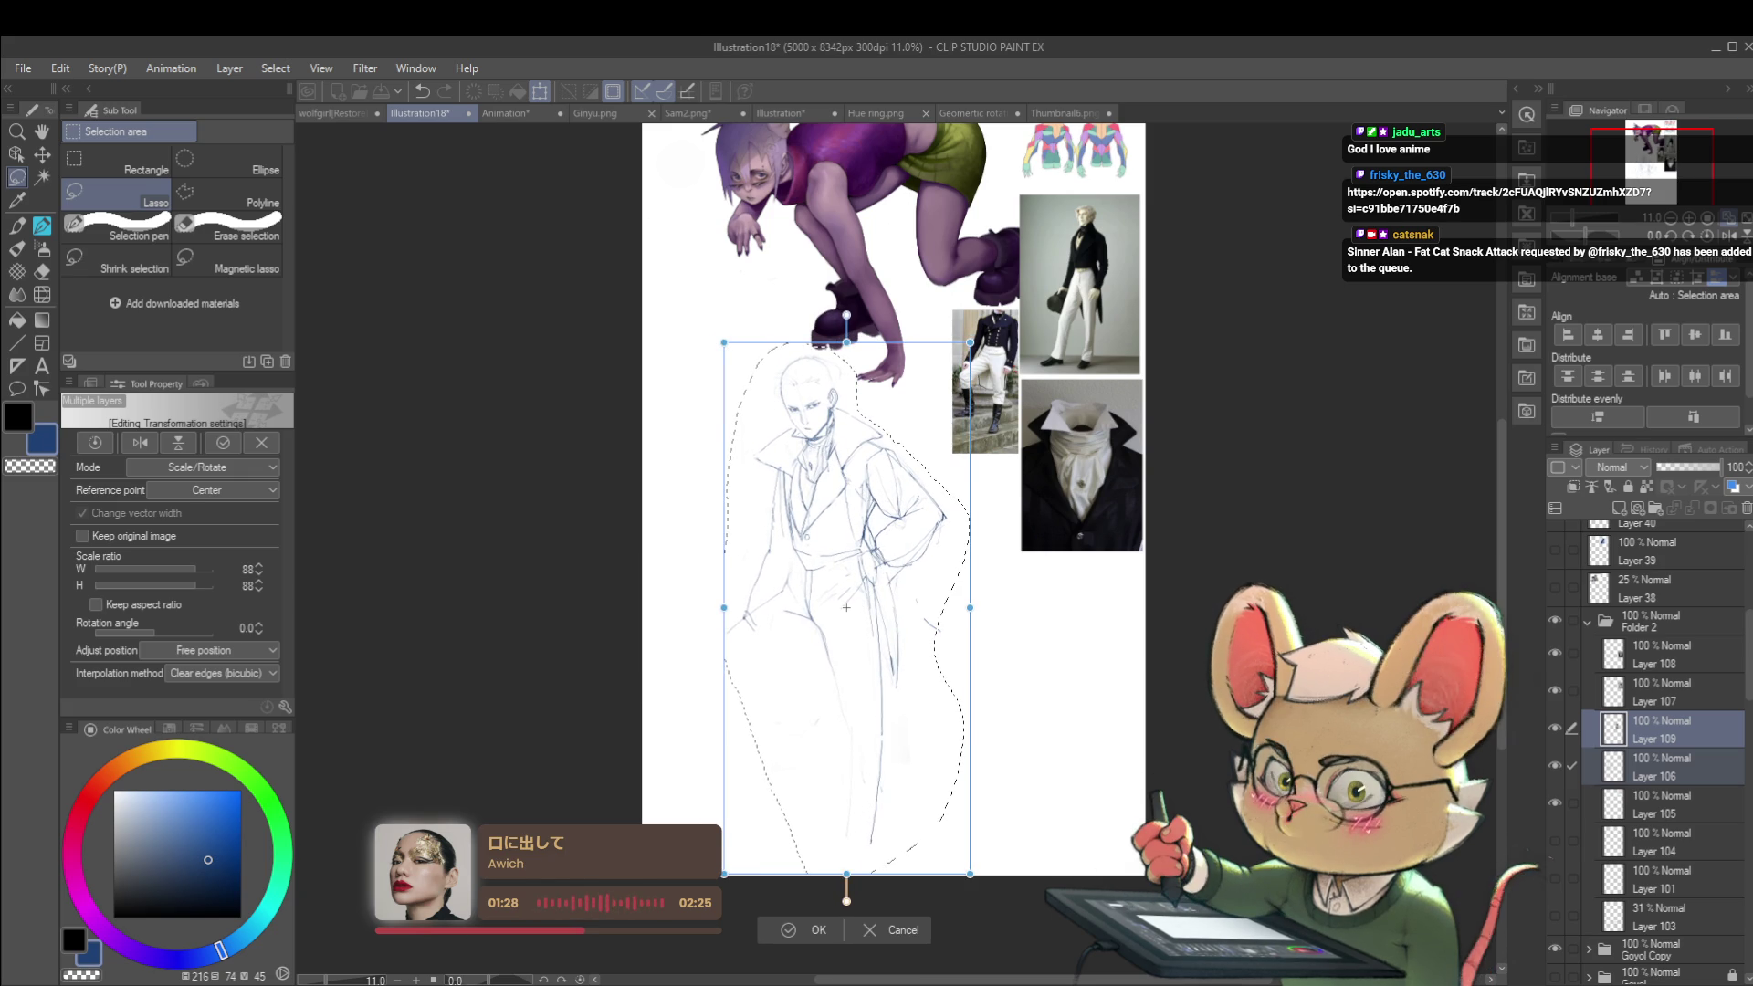
pyautogui.press('Return')
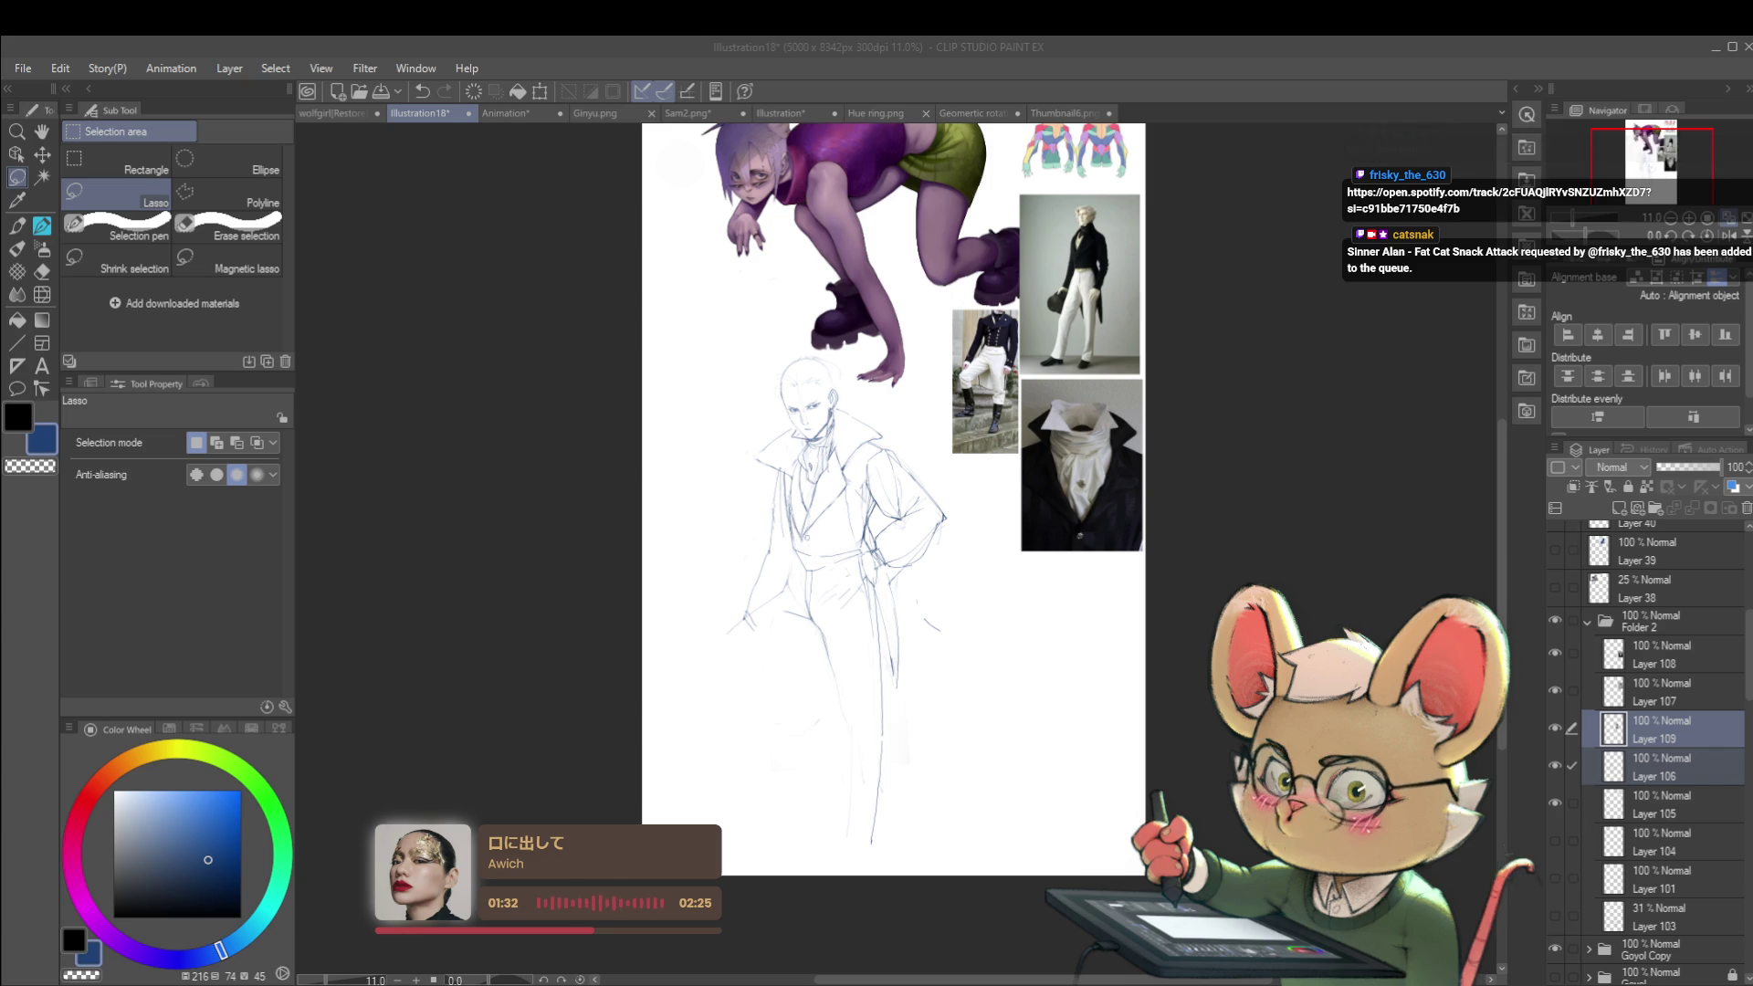
pyautogui.click(1089, 545)
# Step: Paste another full-length Regency photo as Layer 110 and place it below the other references
pyautogui.hotkey('ctrl', 'v')
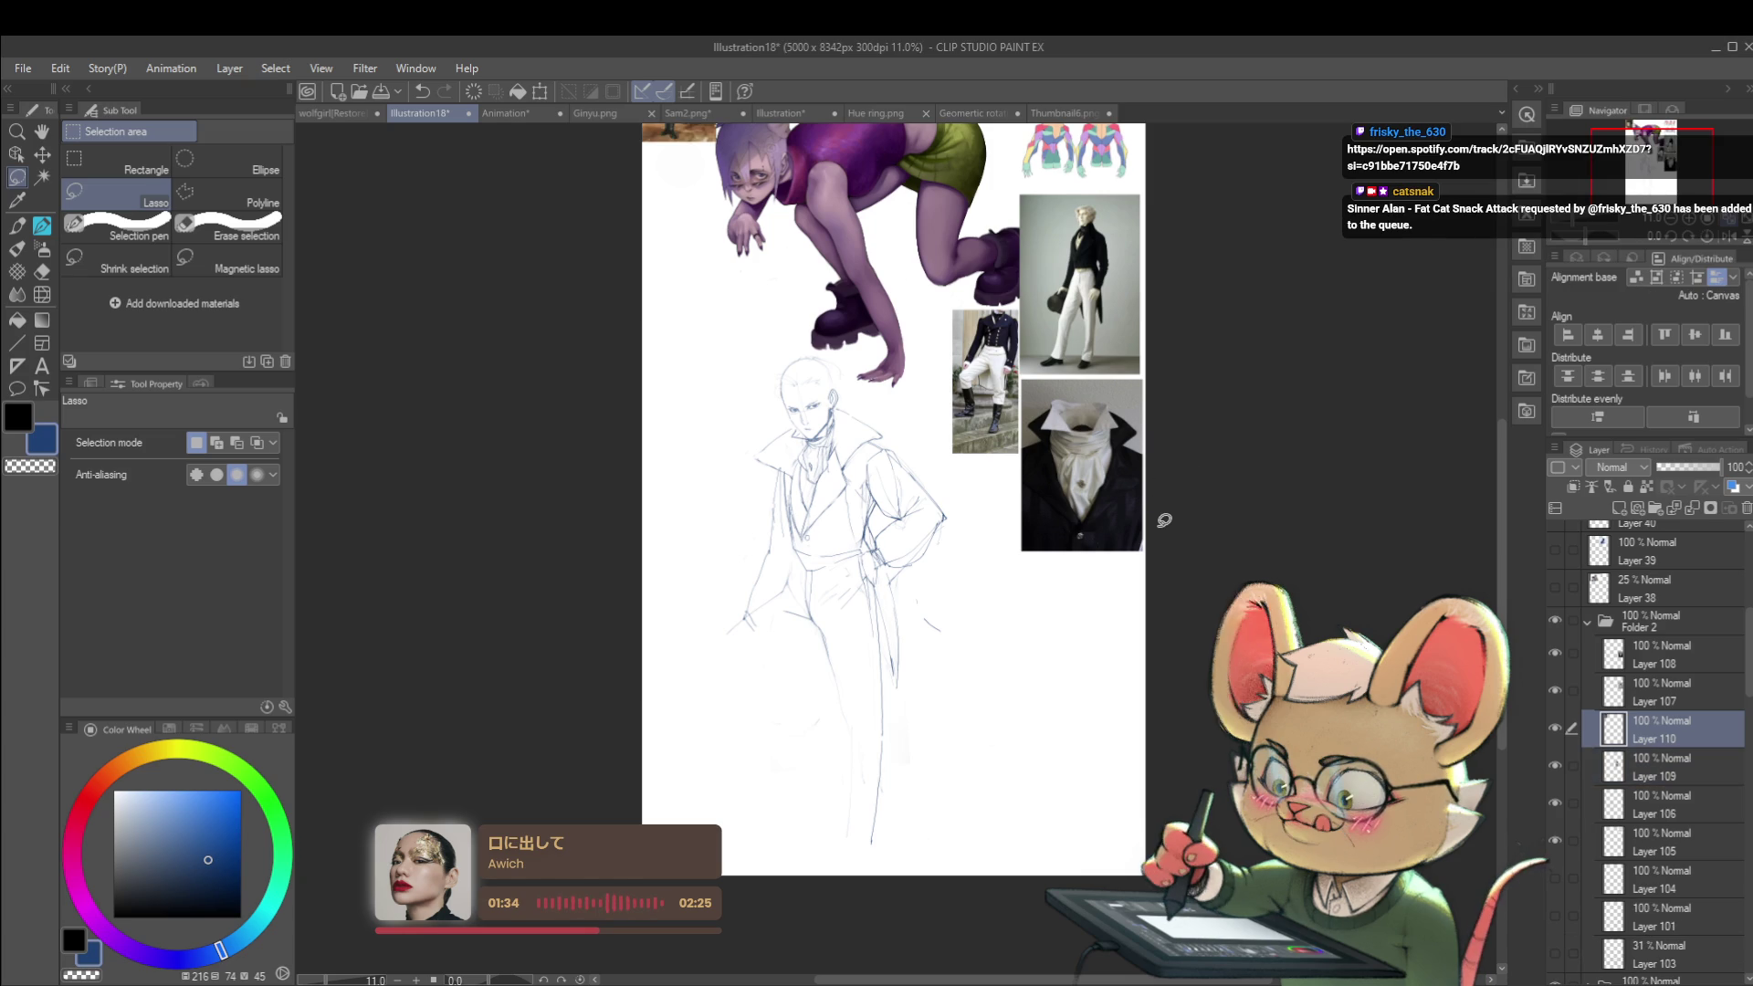
pyautogui.hotkey('ctrl', 't')
pyautogui.moveTo(741, 234)
pyautogui.mouseDown()
pyautogui.moveTo(1087, 610)
pyautogui.moveTo(1064, 691)
pyautogui.moveTo(1124, 593)
pyautogui.mouseUp()
pyautogui.scroll(3, 1107, 656)
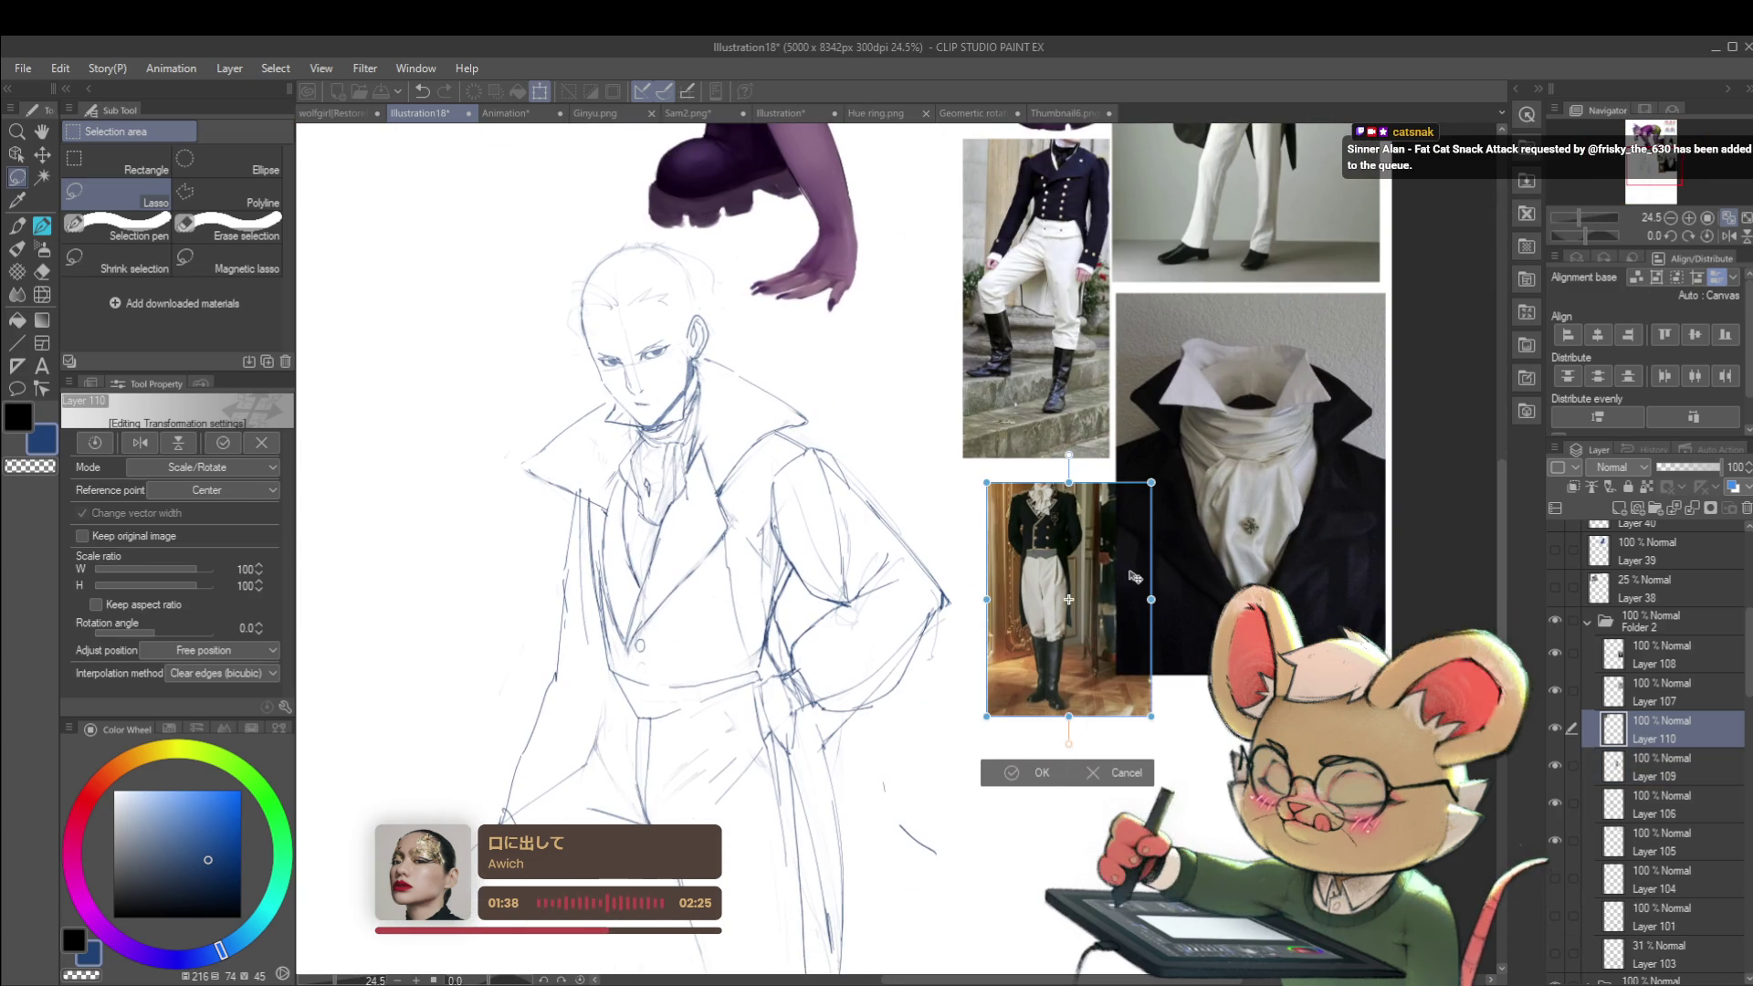
pyautogui.press('Return')
pyautogui.scroll(-4, 1124, 593)
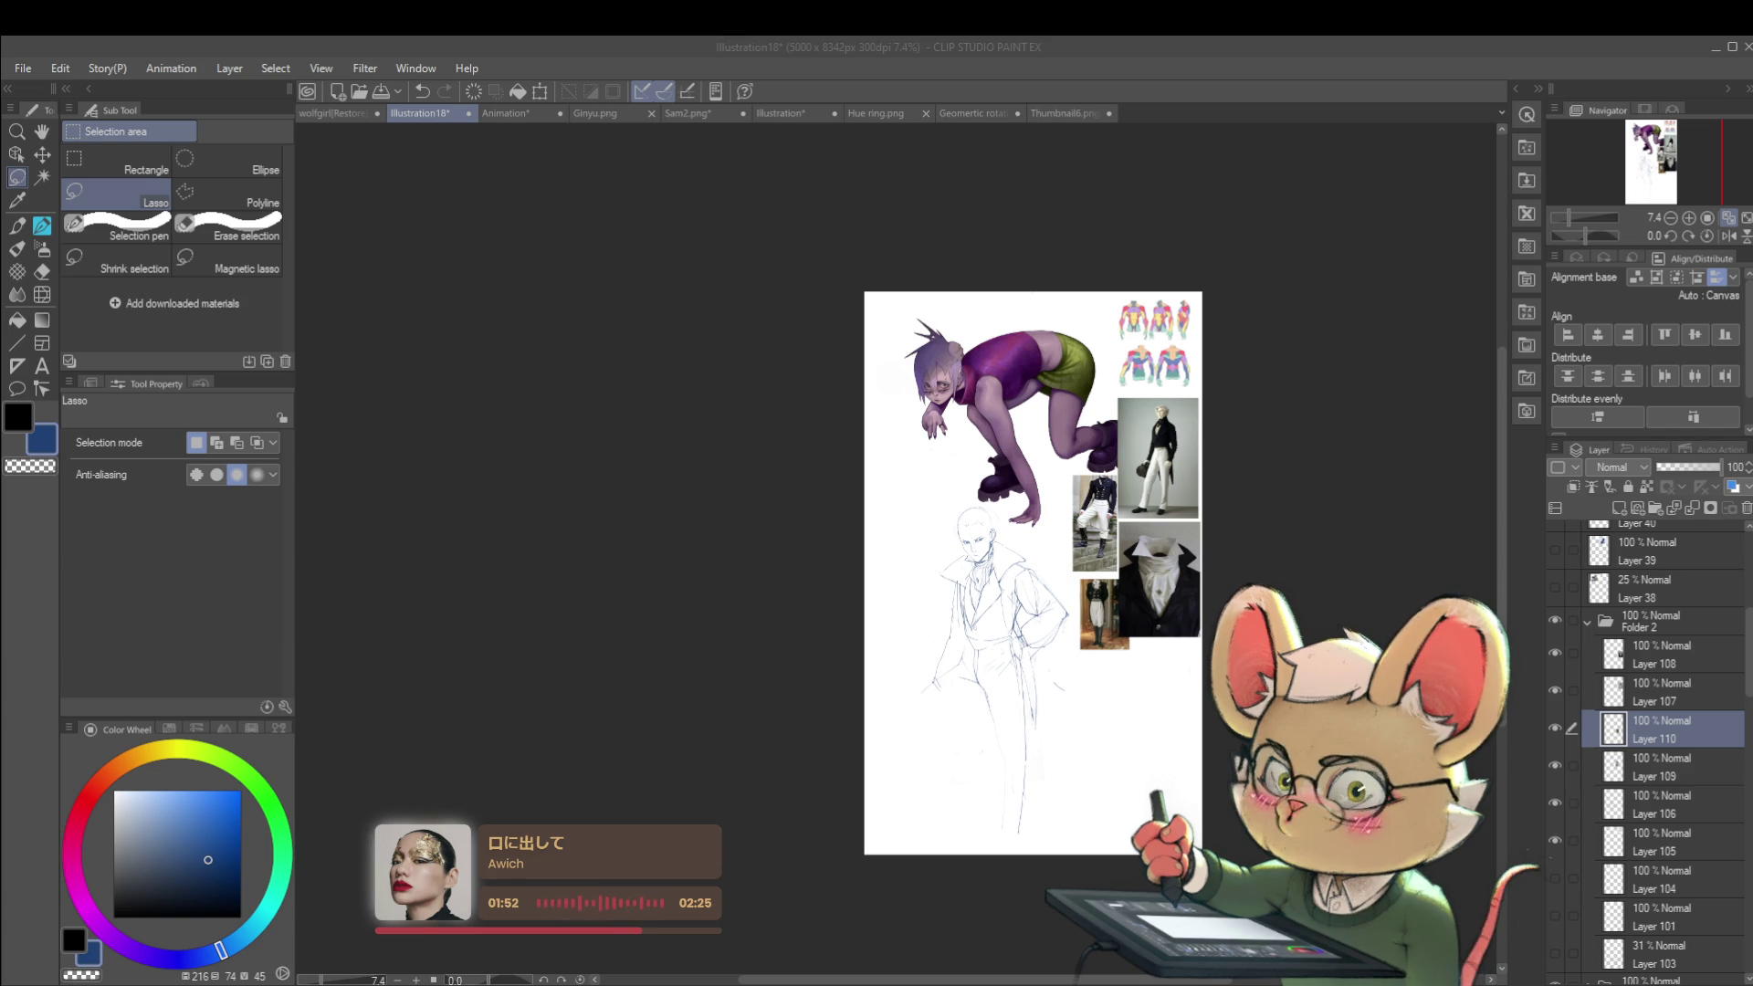
pyautogui.scroll(2, 1103, 663)
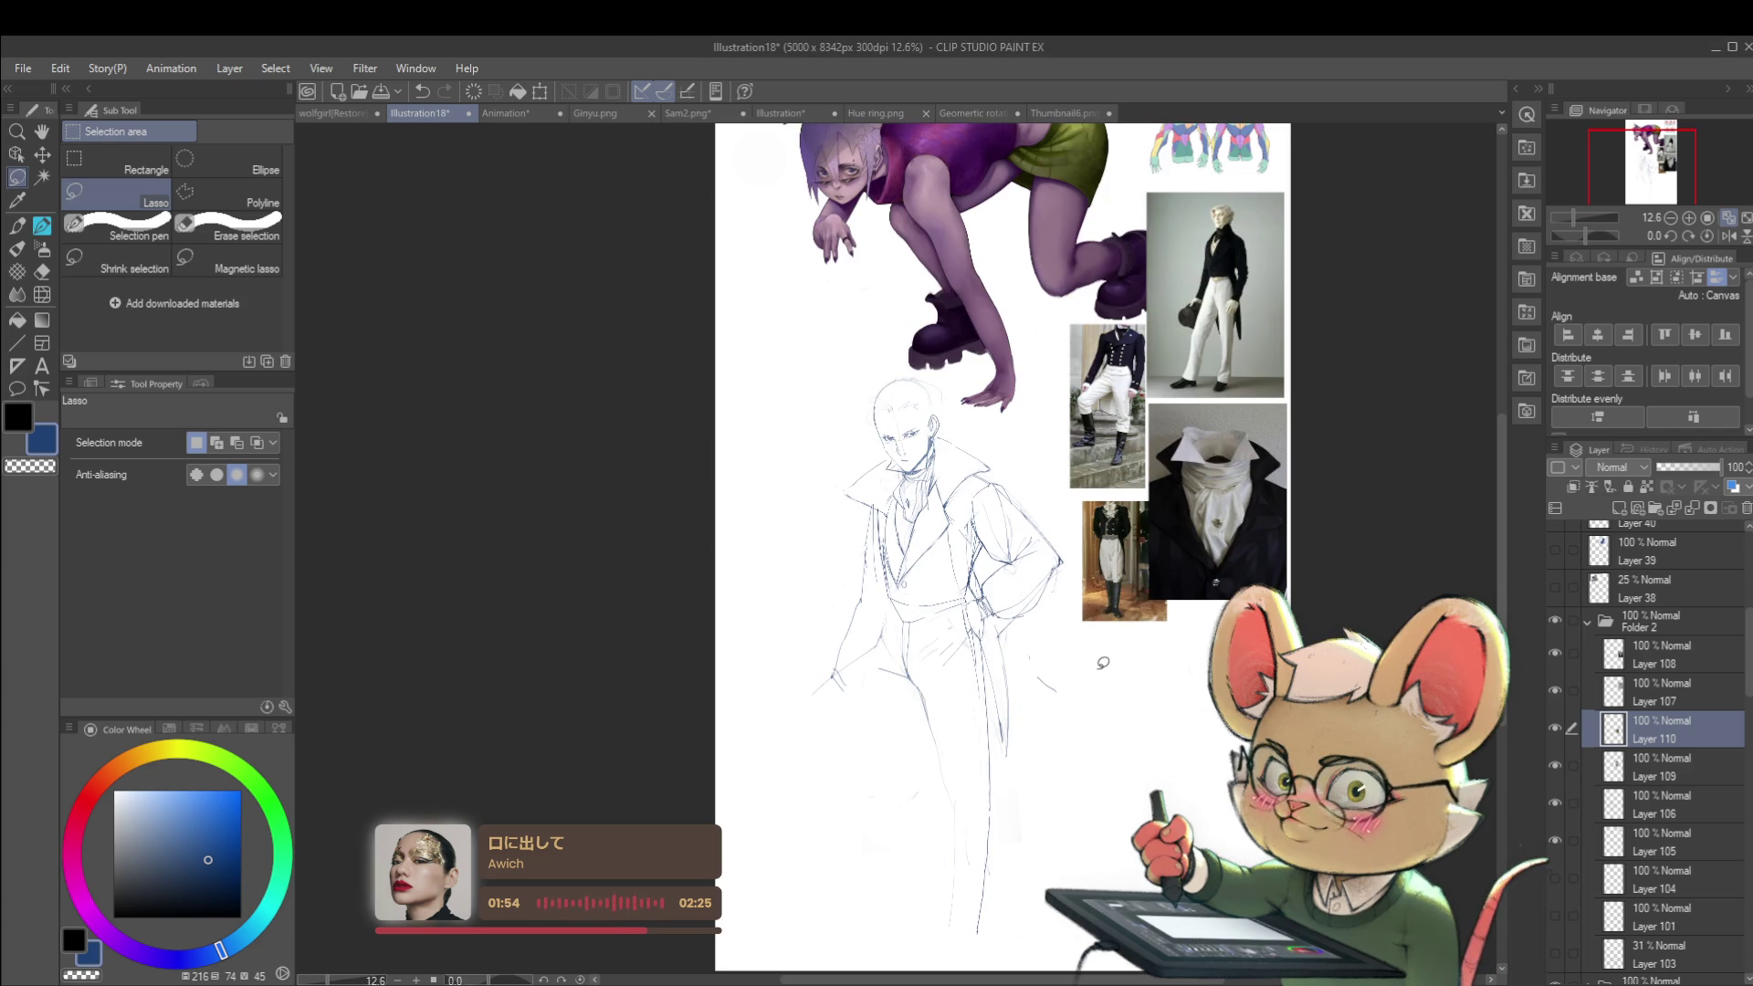
# Step: On Layer 109, pencil a short line below the man's left hand, redrawing it once
pyautogui.click(1641, 779)
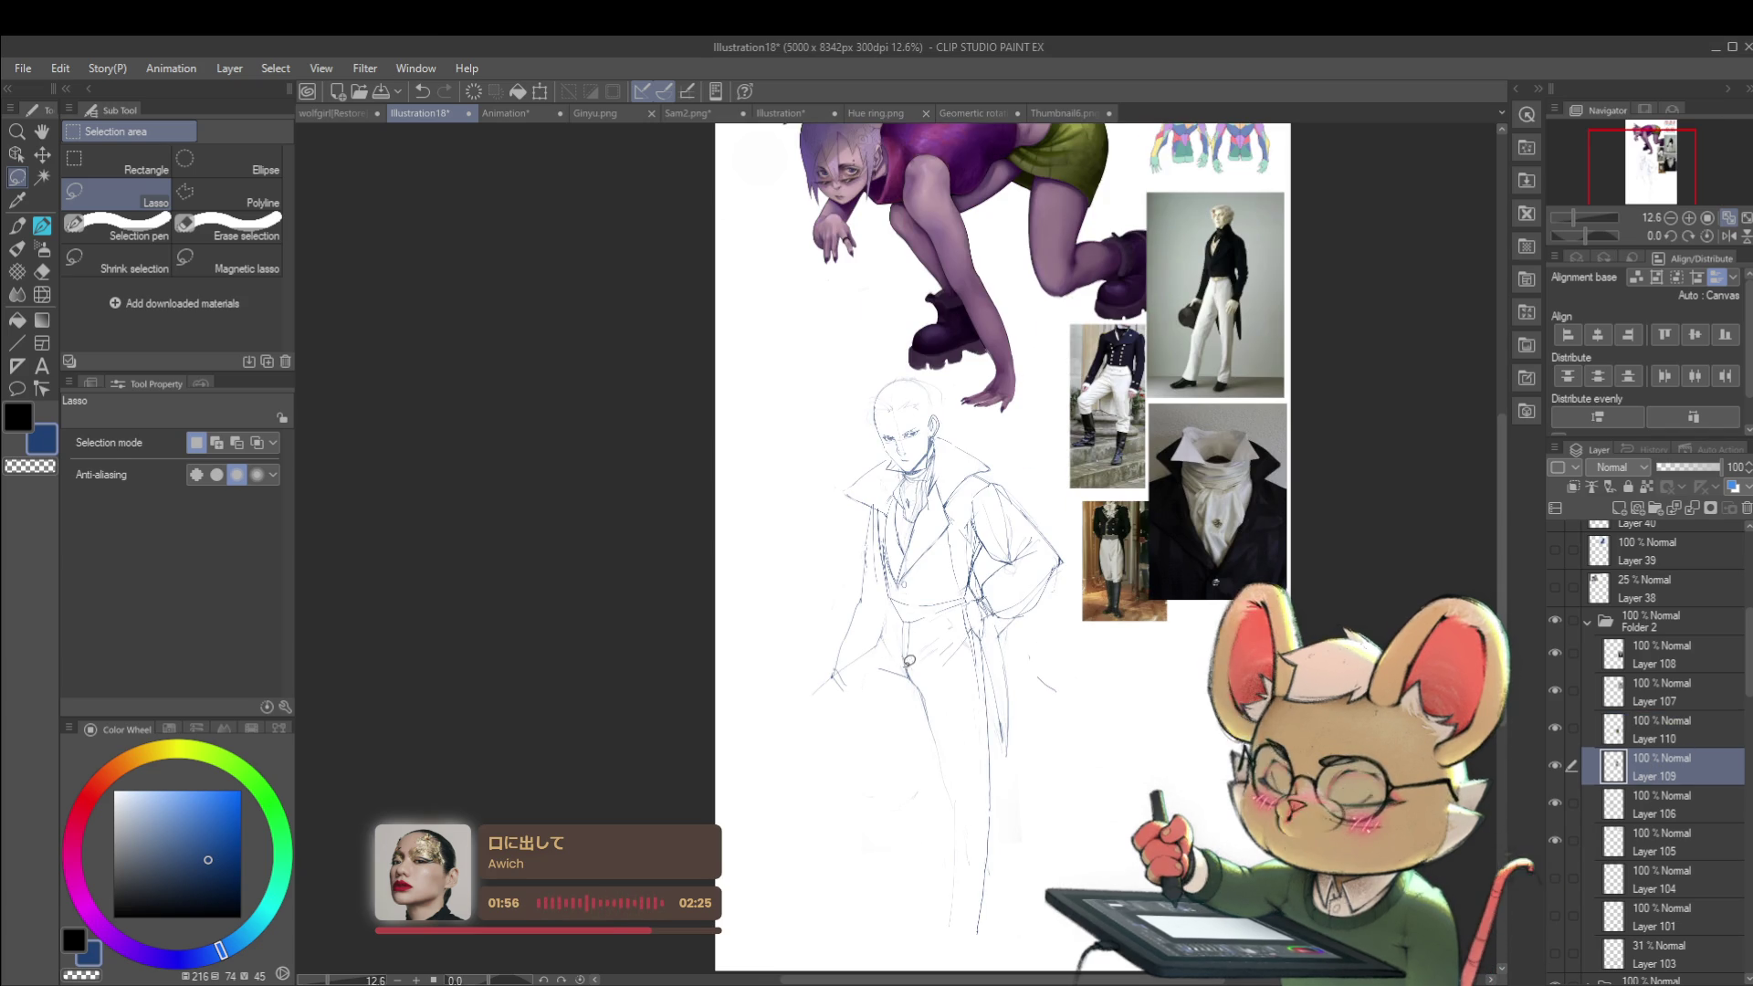
pyautogui.press('p')
pyautogui.moveTo(883, 670); pyautogui.dragTo(717, 778)
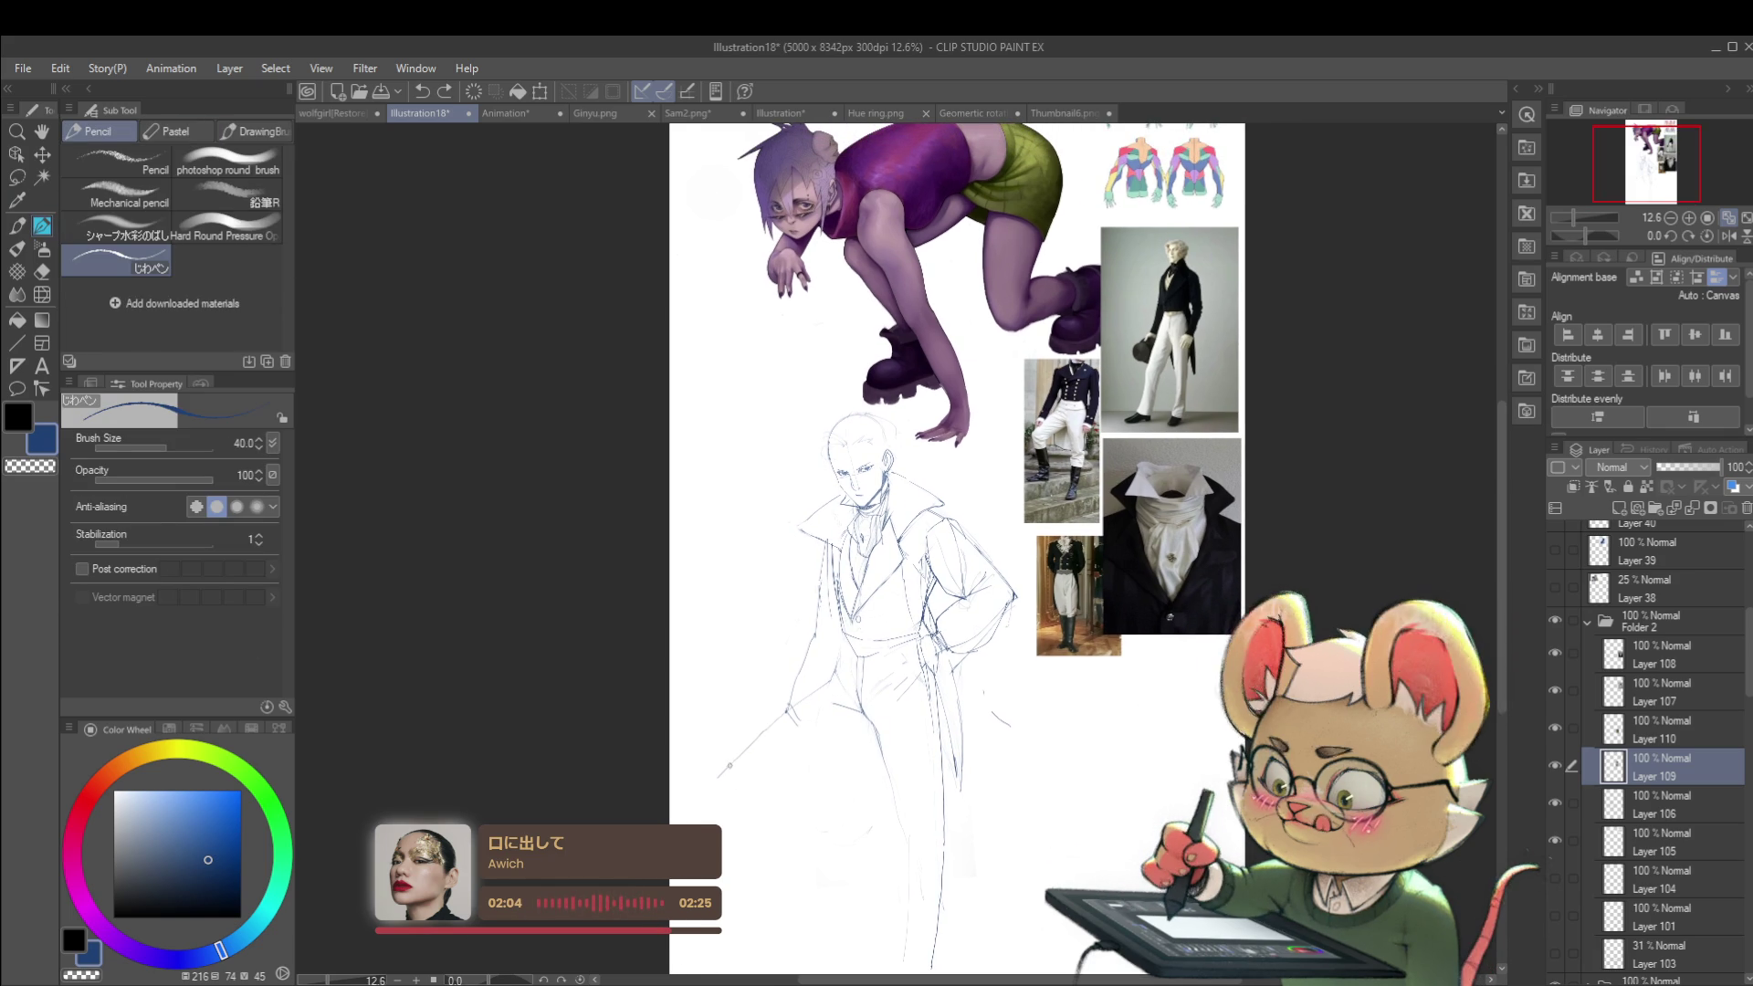
pyautogui.moveTo(735, 779); pyautogui.dragTo(788, 795)
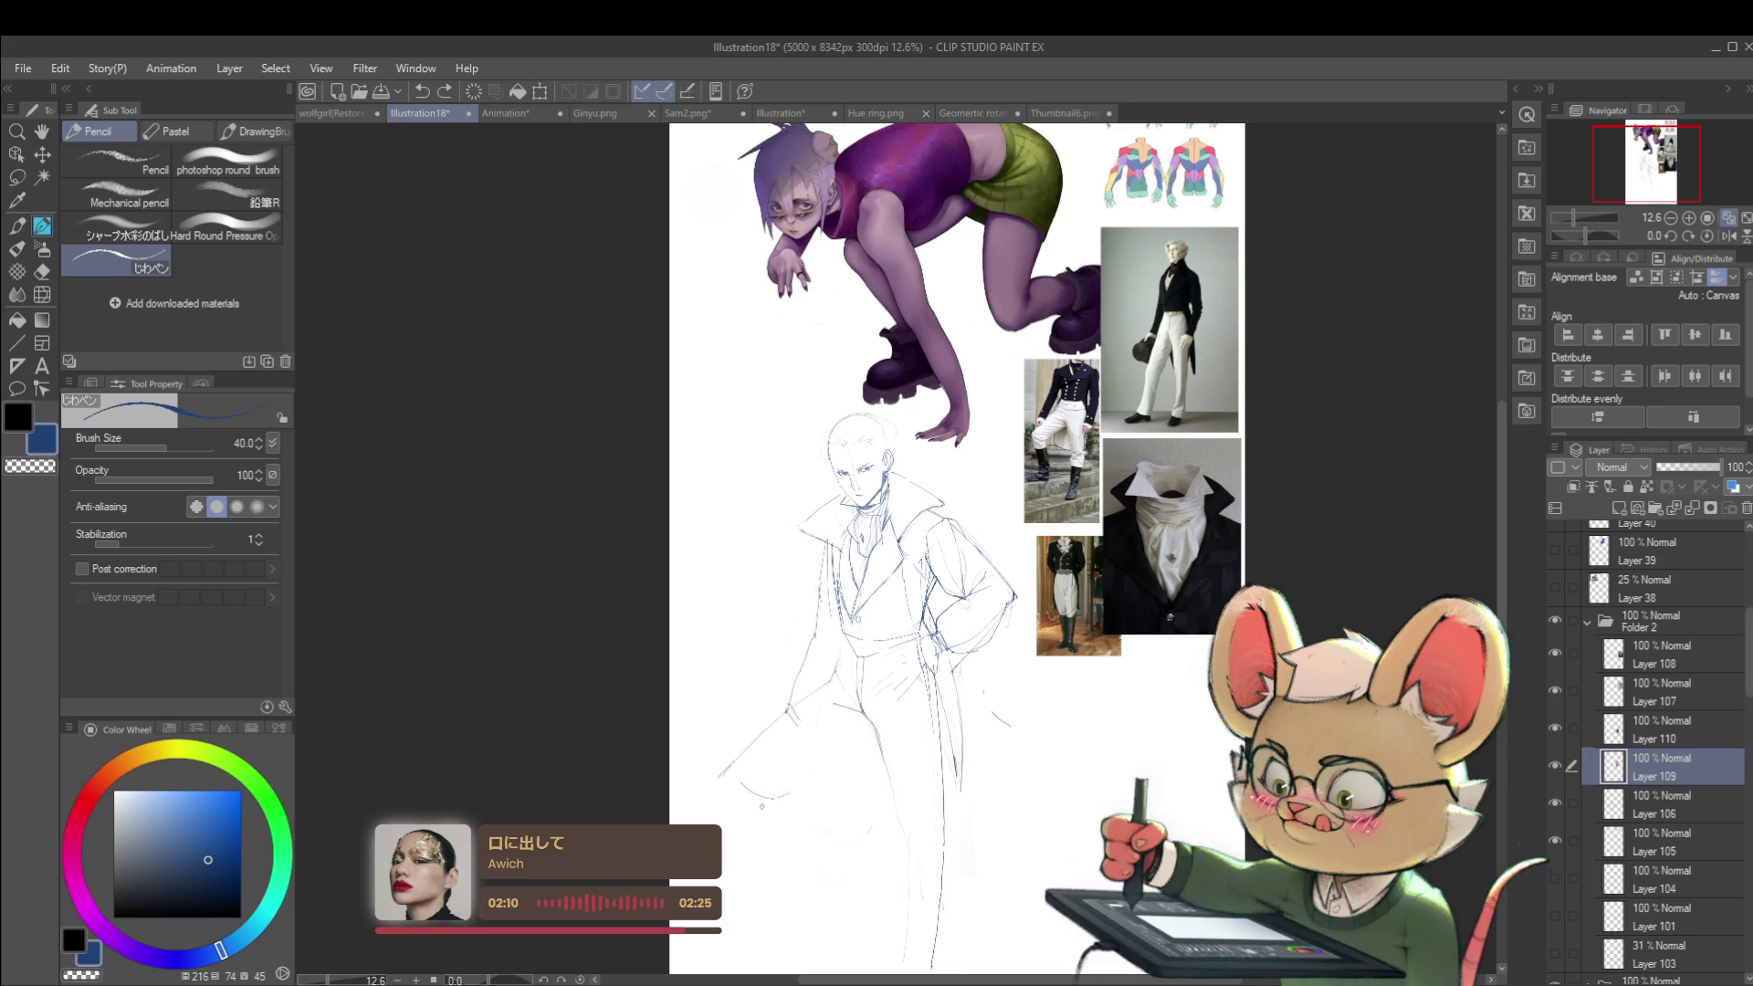
pyautogui.moveTo(755, 806); pyautogui.dragTo(721, 782)
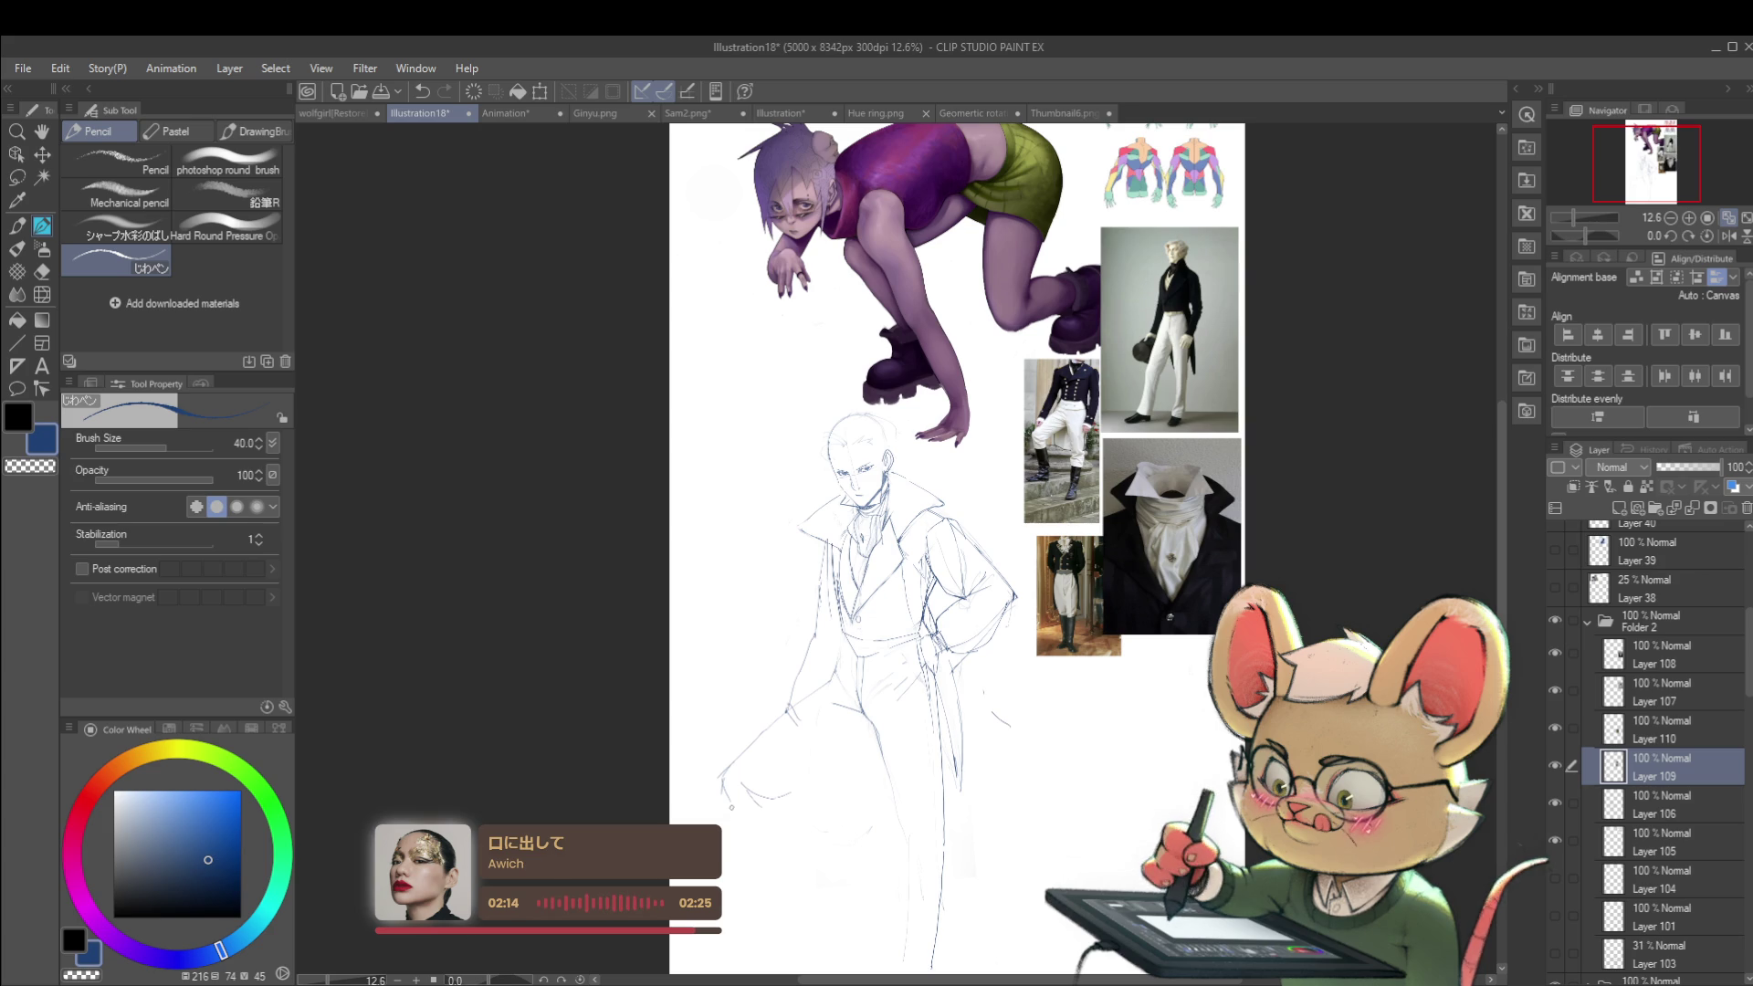
pyautogui.moveTo(816, 818); pyautogui.dragTo(792, 738)
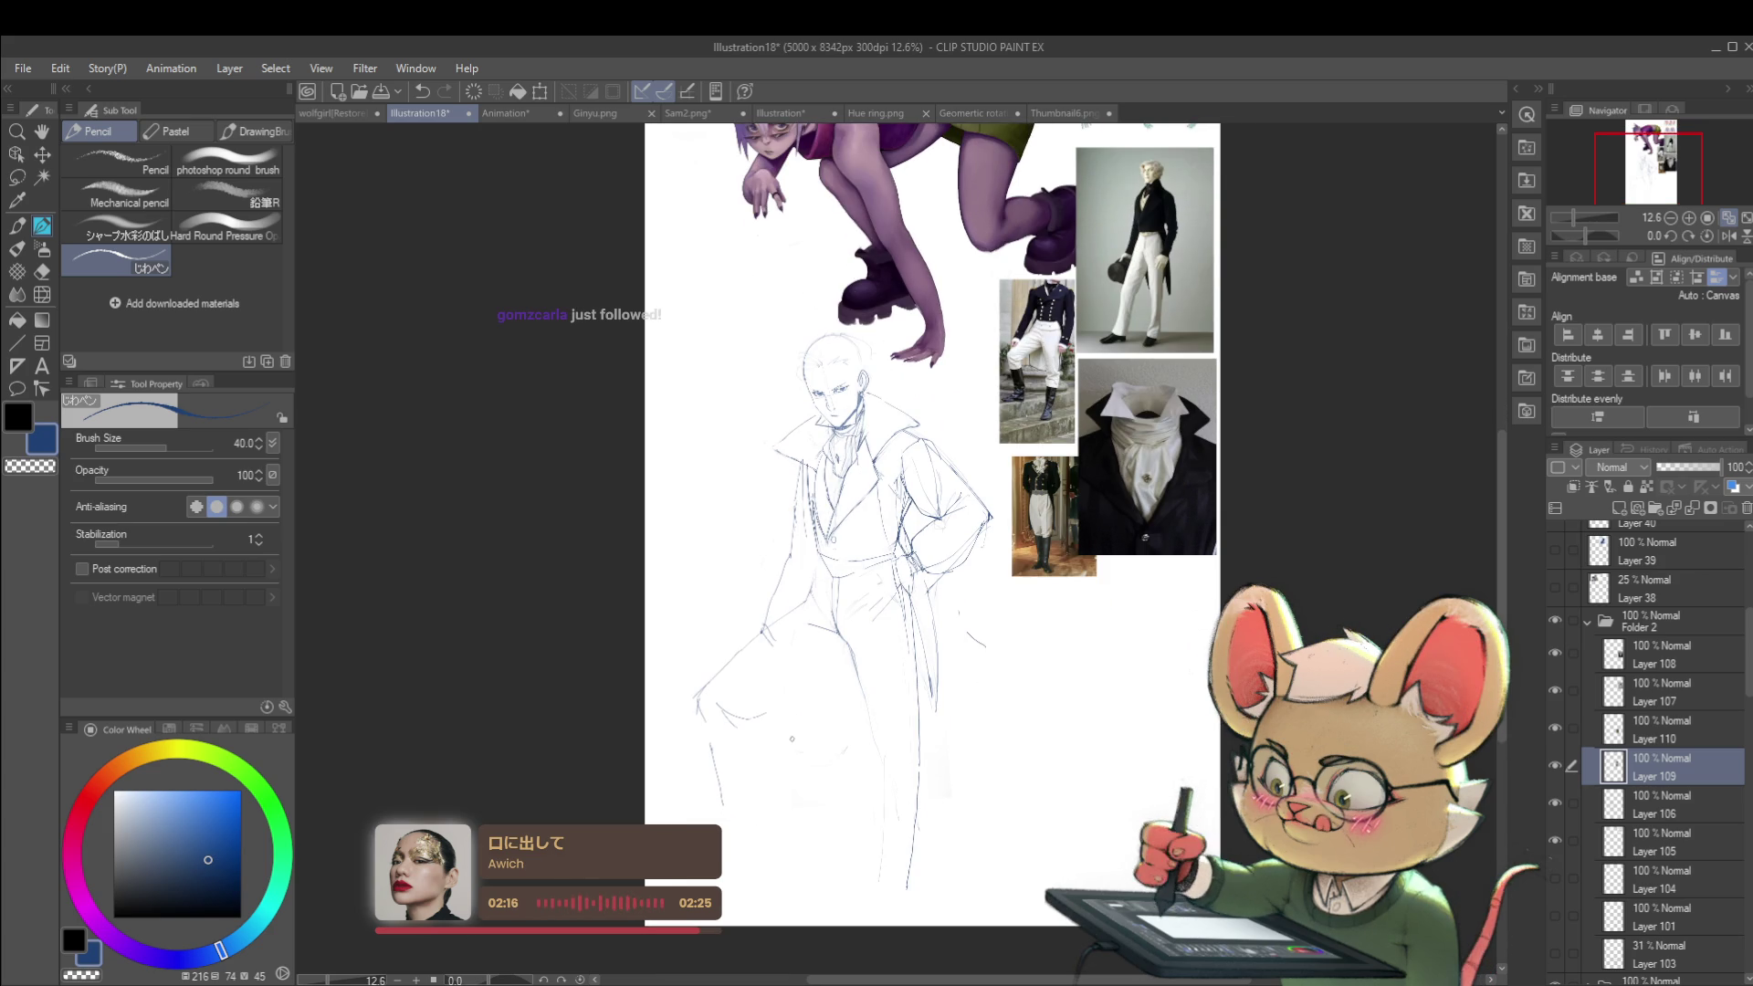
pyautogui.moveTo(1080, 562); pyautogui.dragTo(1082, 680)
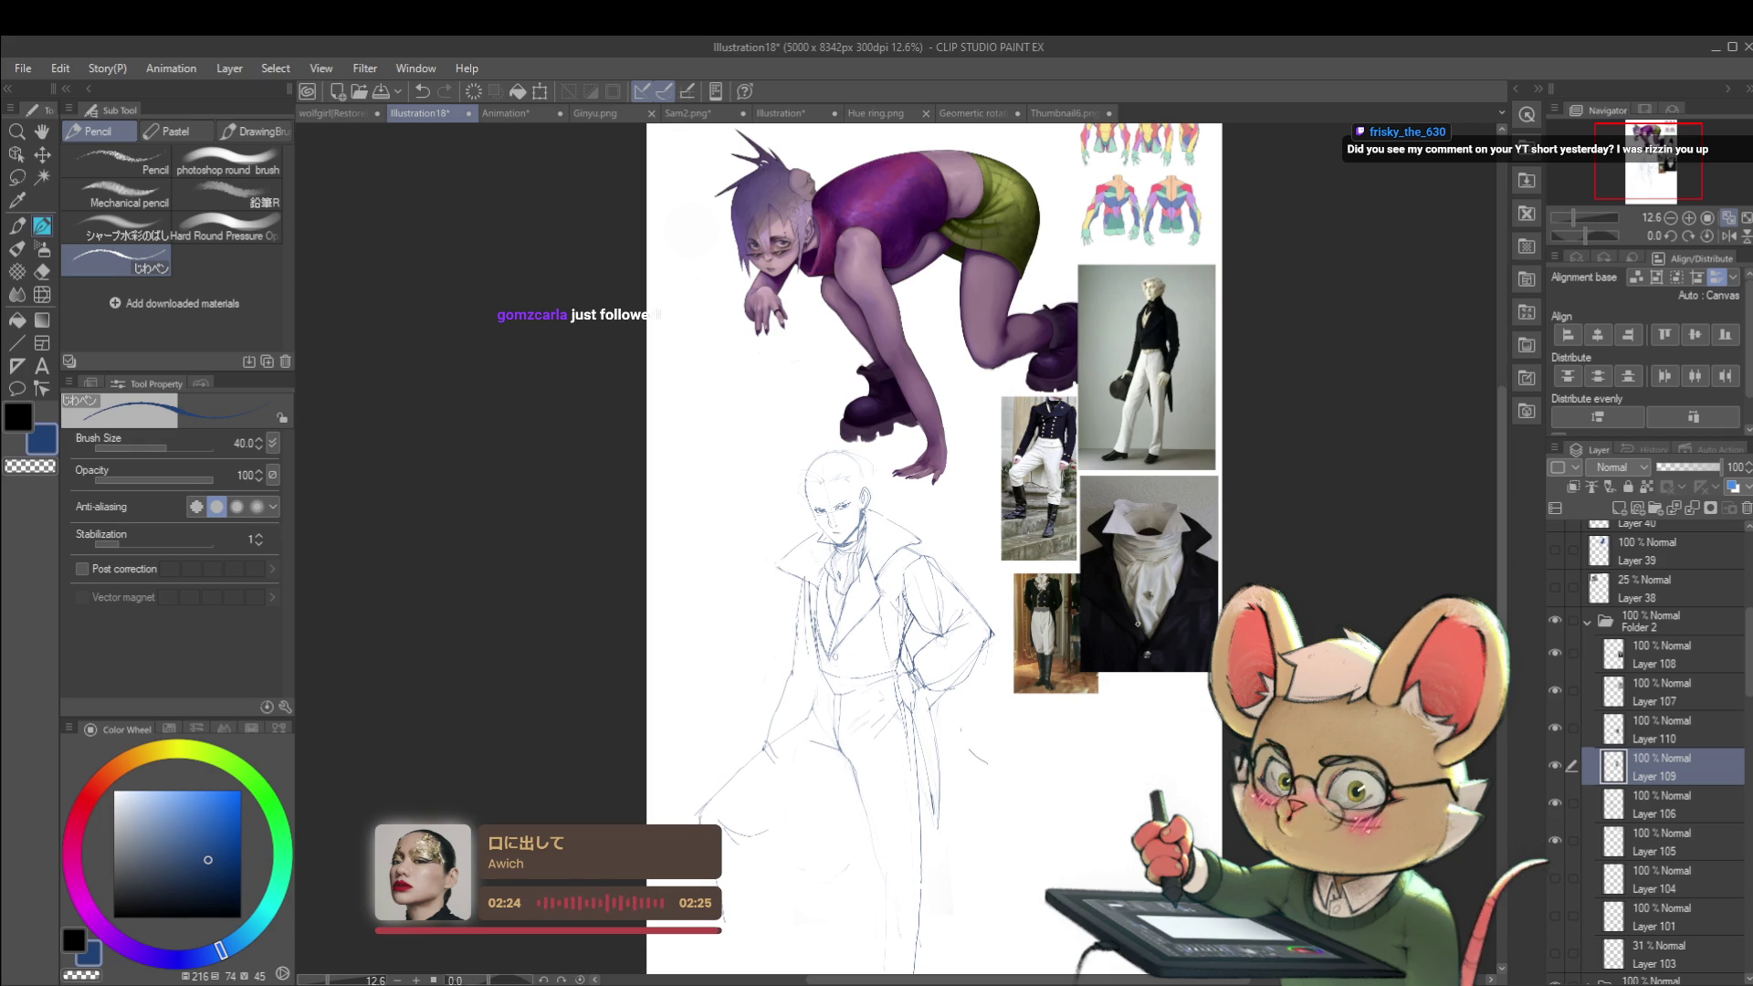
pyautogui.scroll(5, 977, 576)
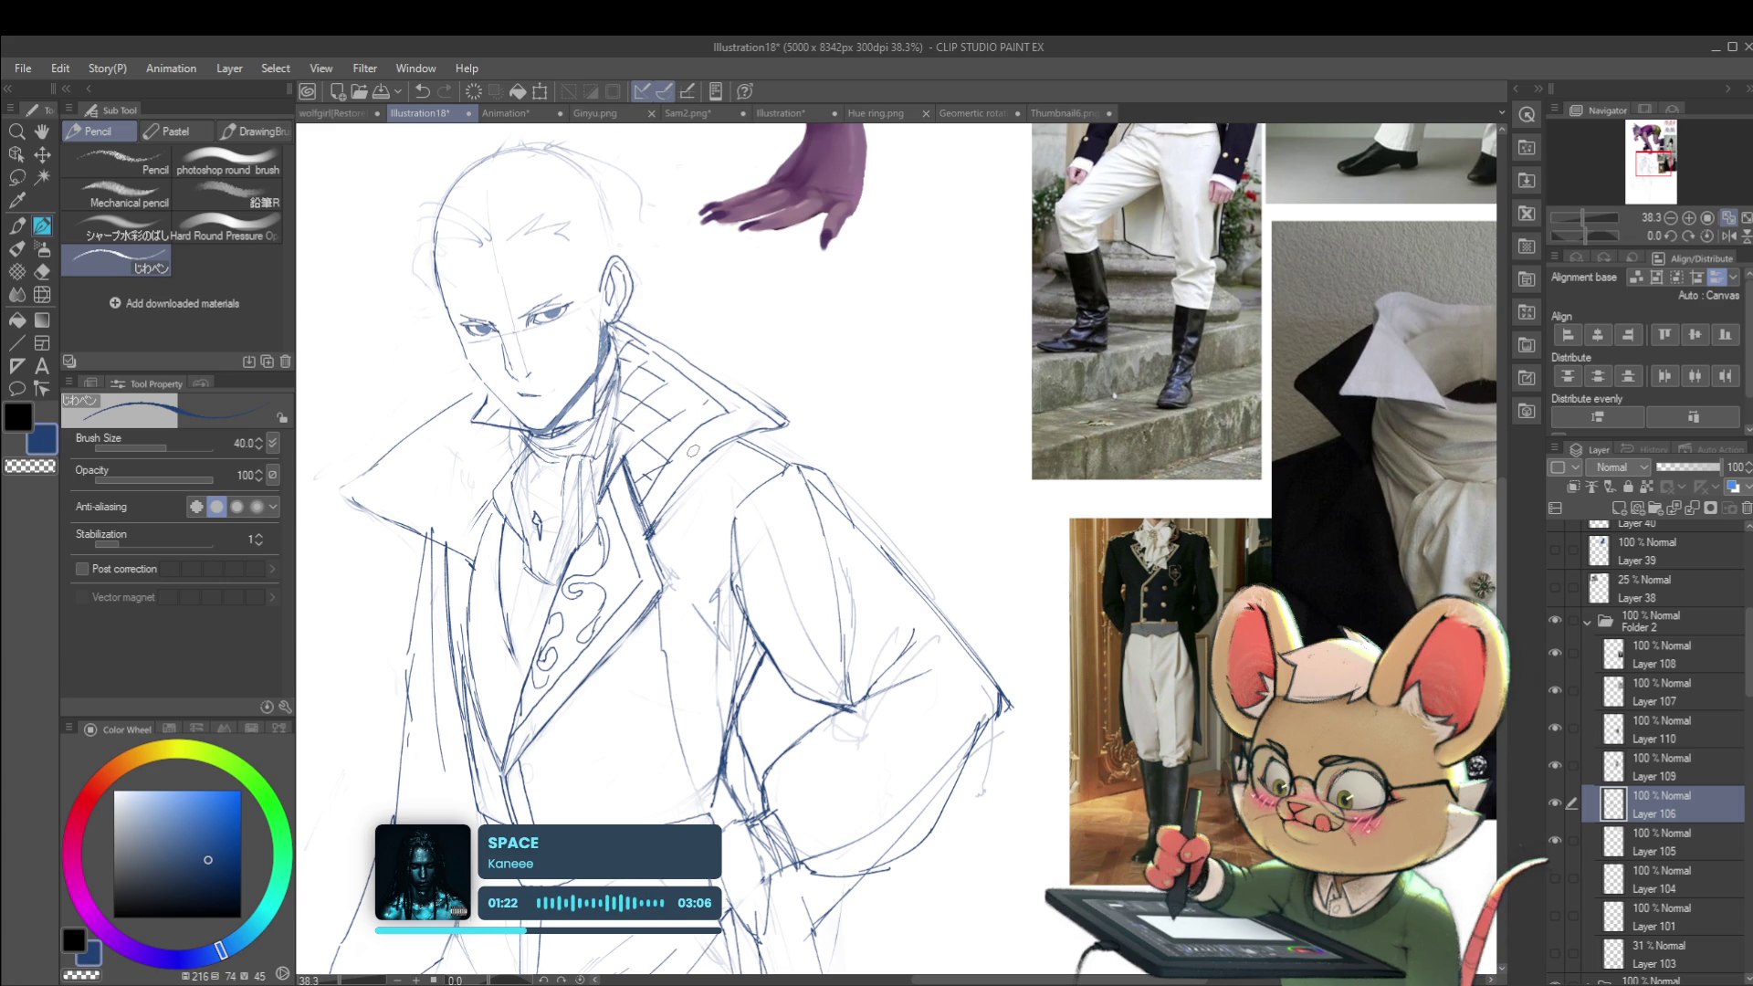
# Step: Mirror the canvas view, frame the figure, and add a short stroke at the collar's edge
pyautogui.scroll(-5, 680, 427)
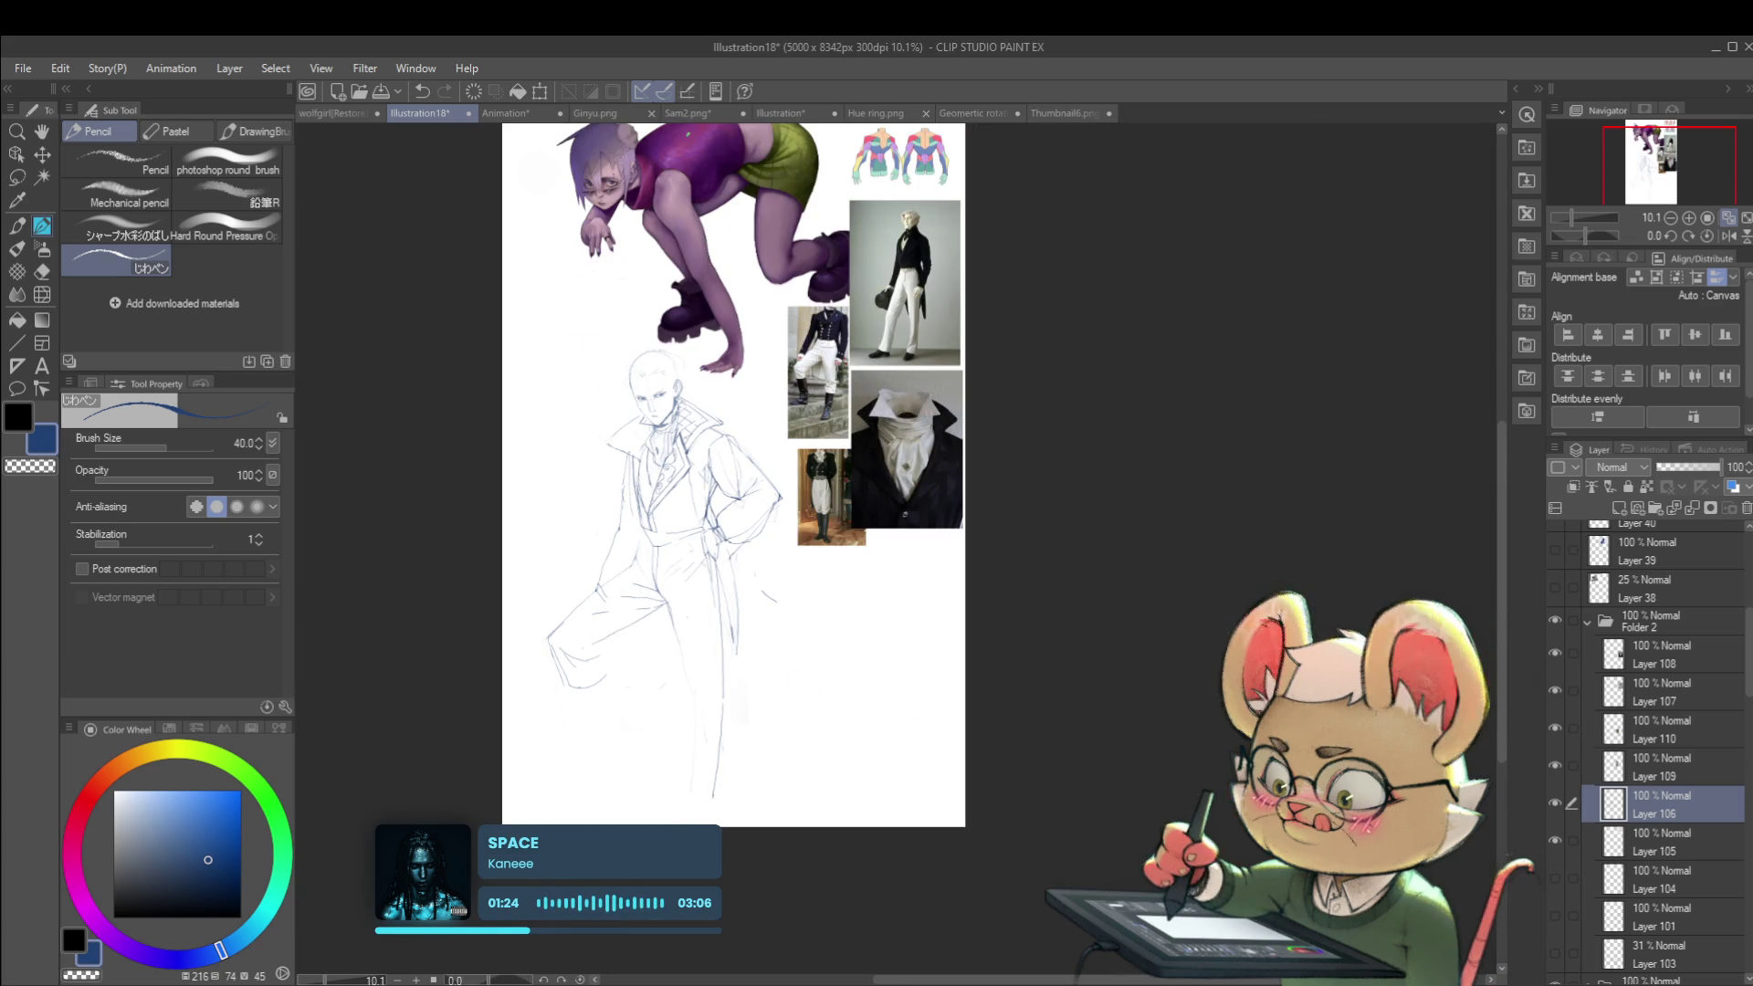
pyautogui.click(1726, 236)
pyautogui.scroll(5, 1091, 457)
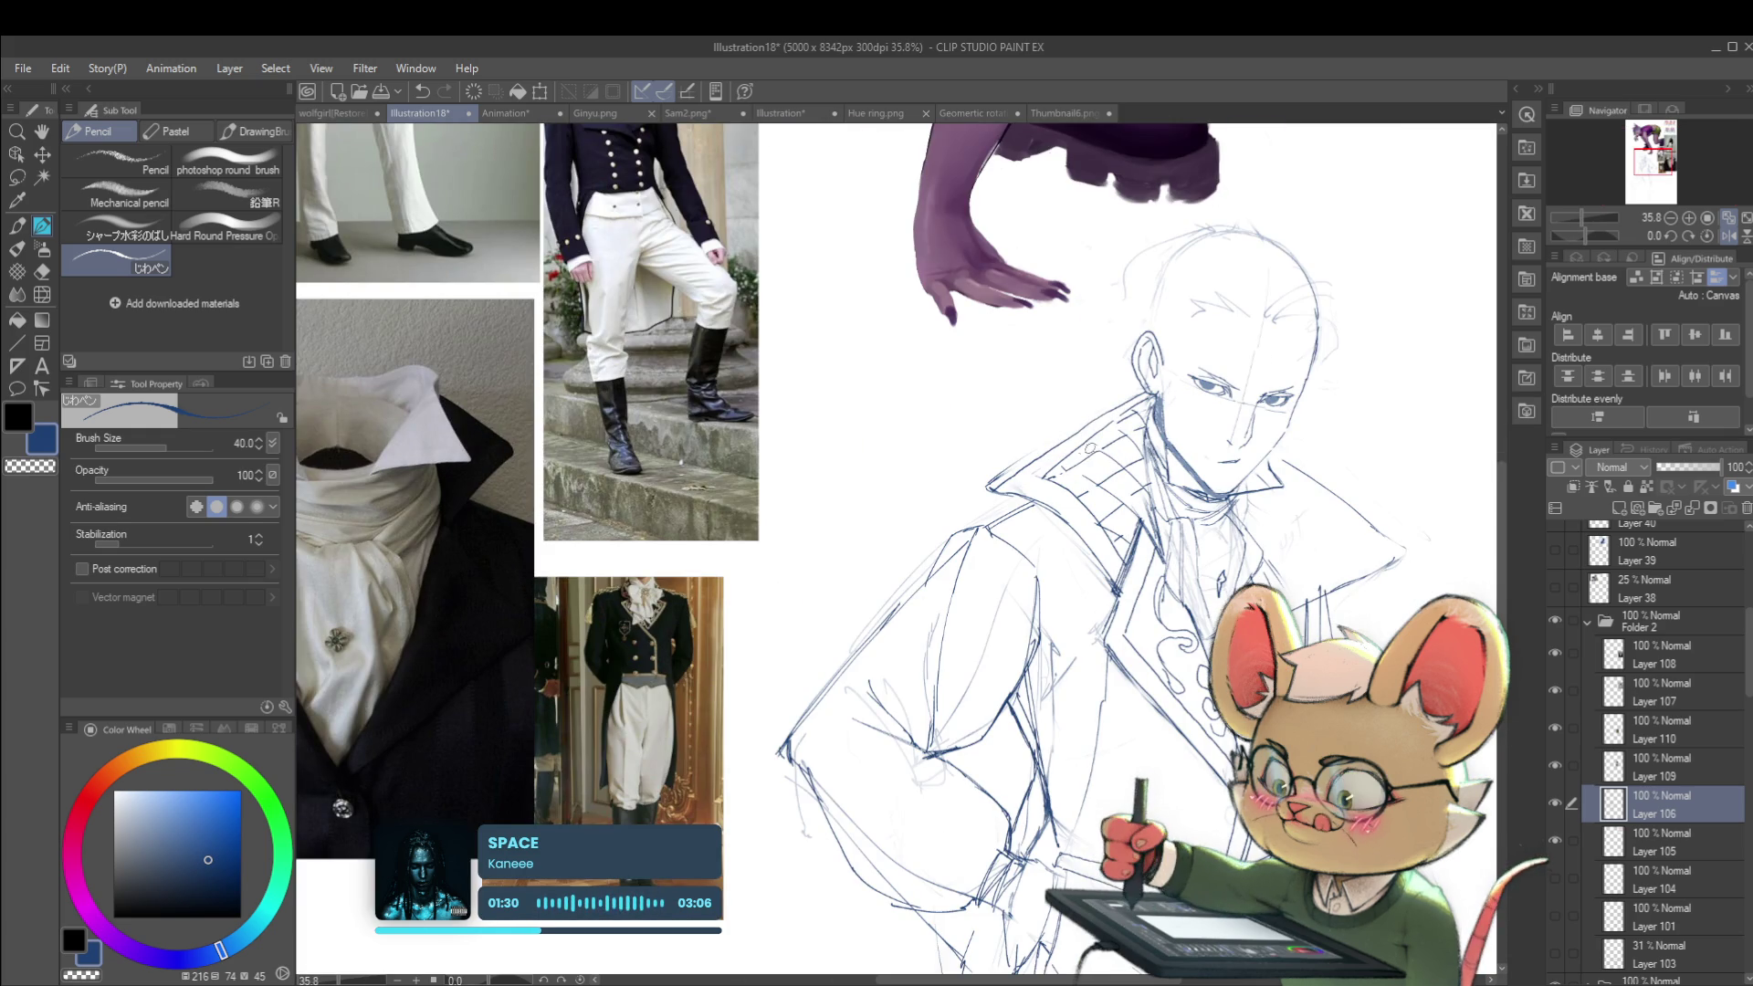
pyautogui.scroll(-4, 1082, 443)
pyautogui.moveTo(1223, 472); pyautogui.dragTo(931, 345)
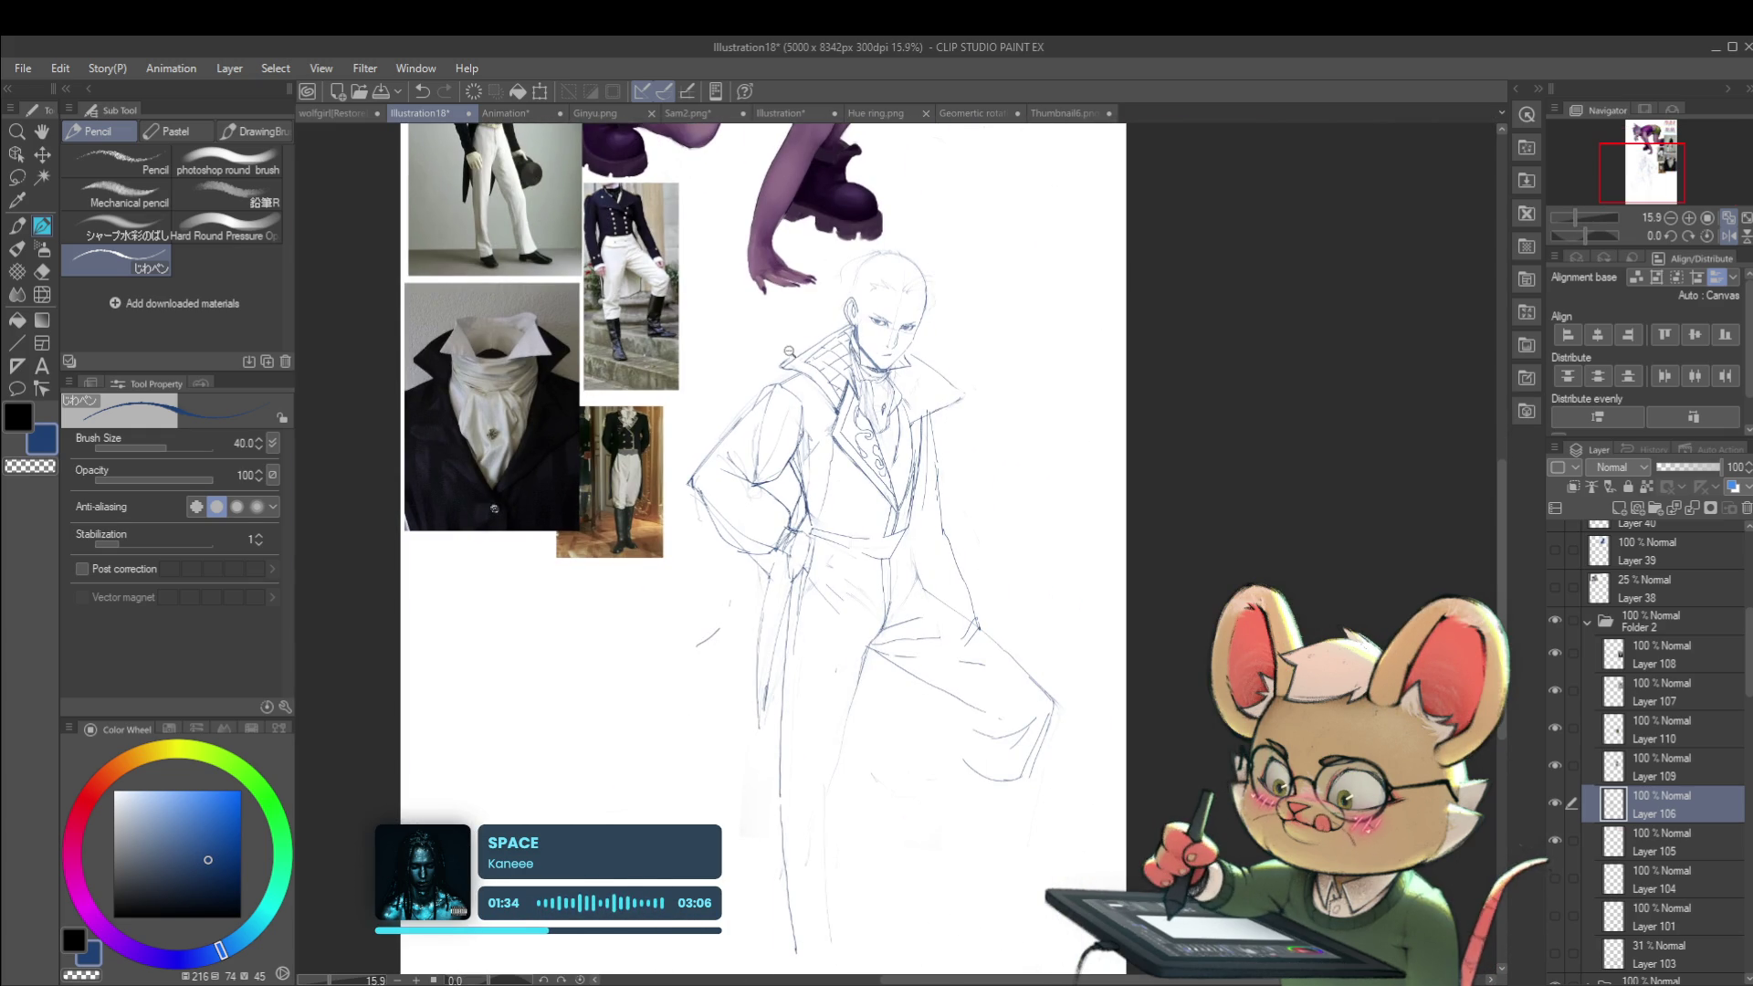
pyautogui.scroll(4, 800, 342)
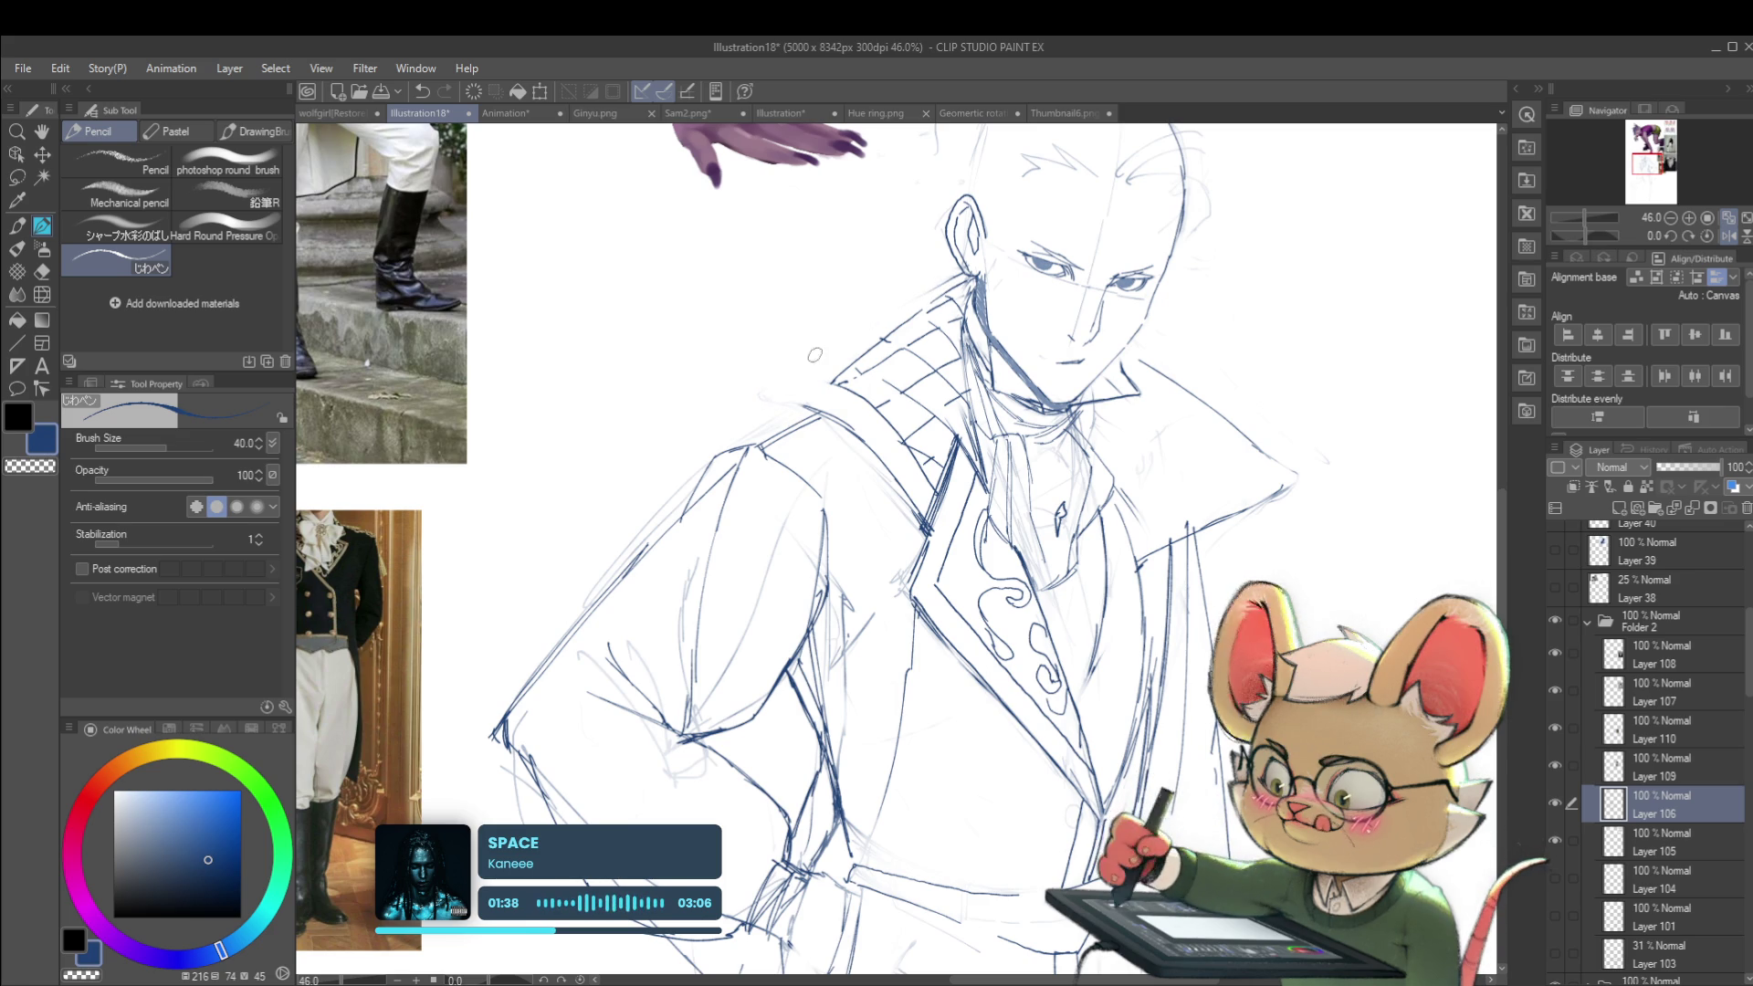
pyautogui.moveTo(817, 390); pyautogui.dragTo(767, 403)
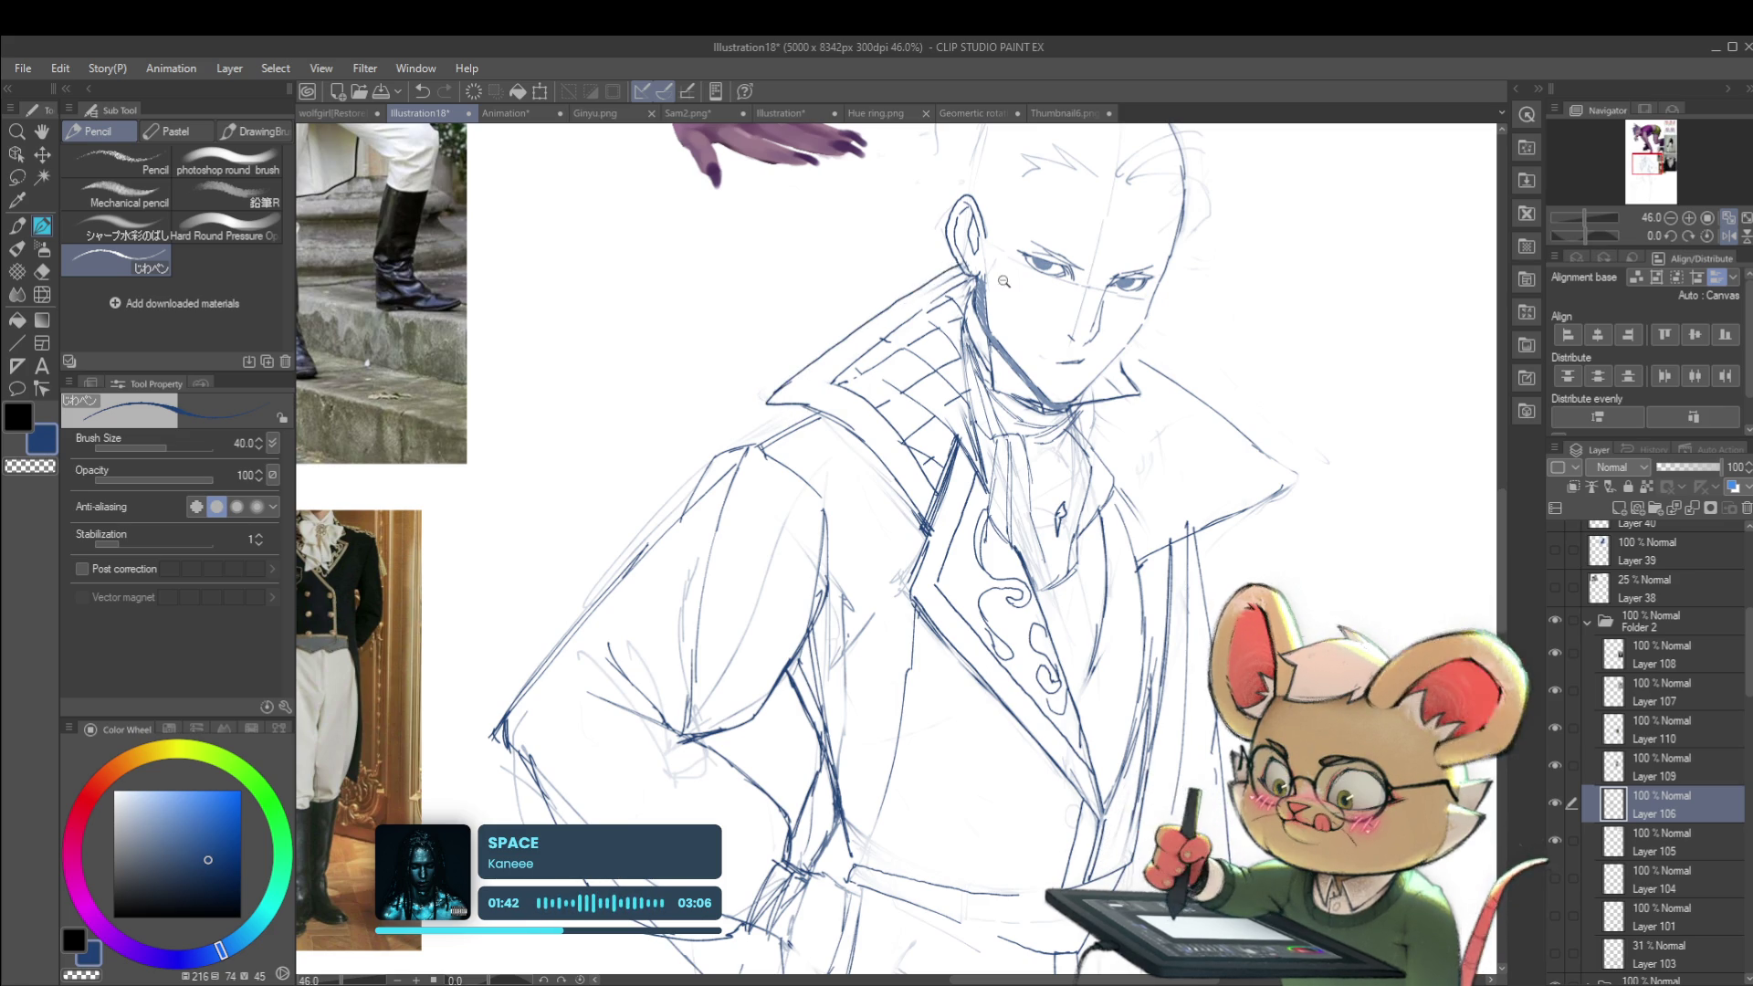
# Step: Mirror the view again to check proportions and extend the collar line outward
pyautogui.scroll(-6, 1200, 299)
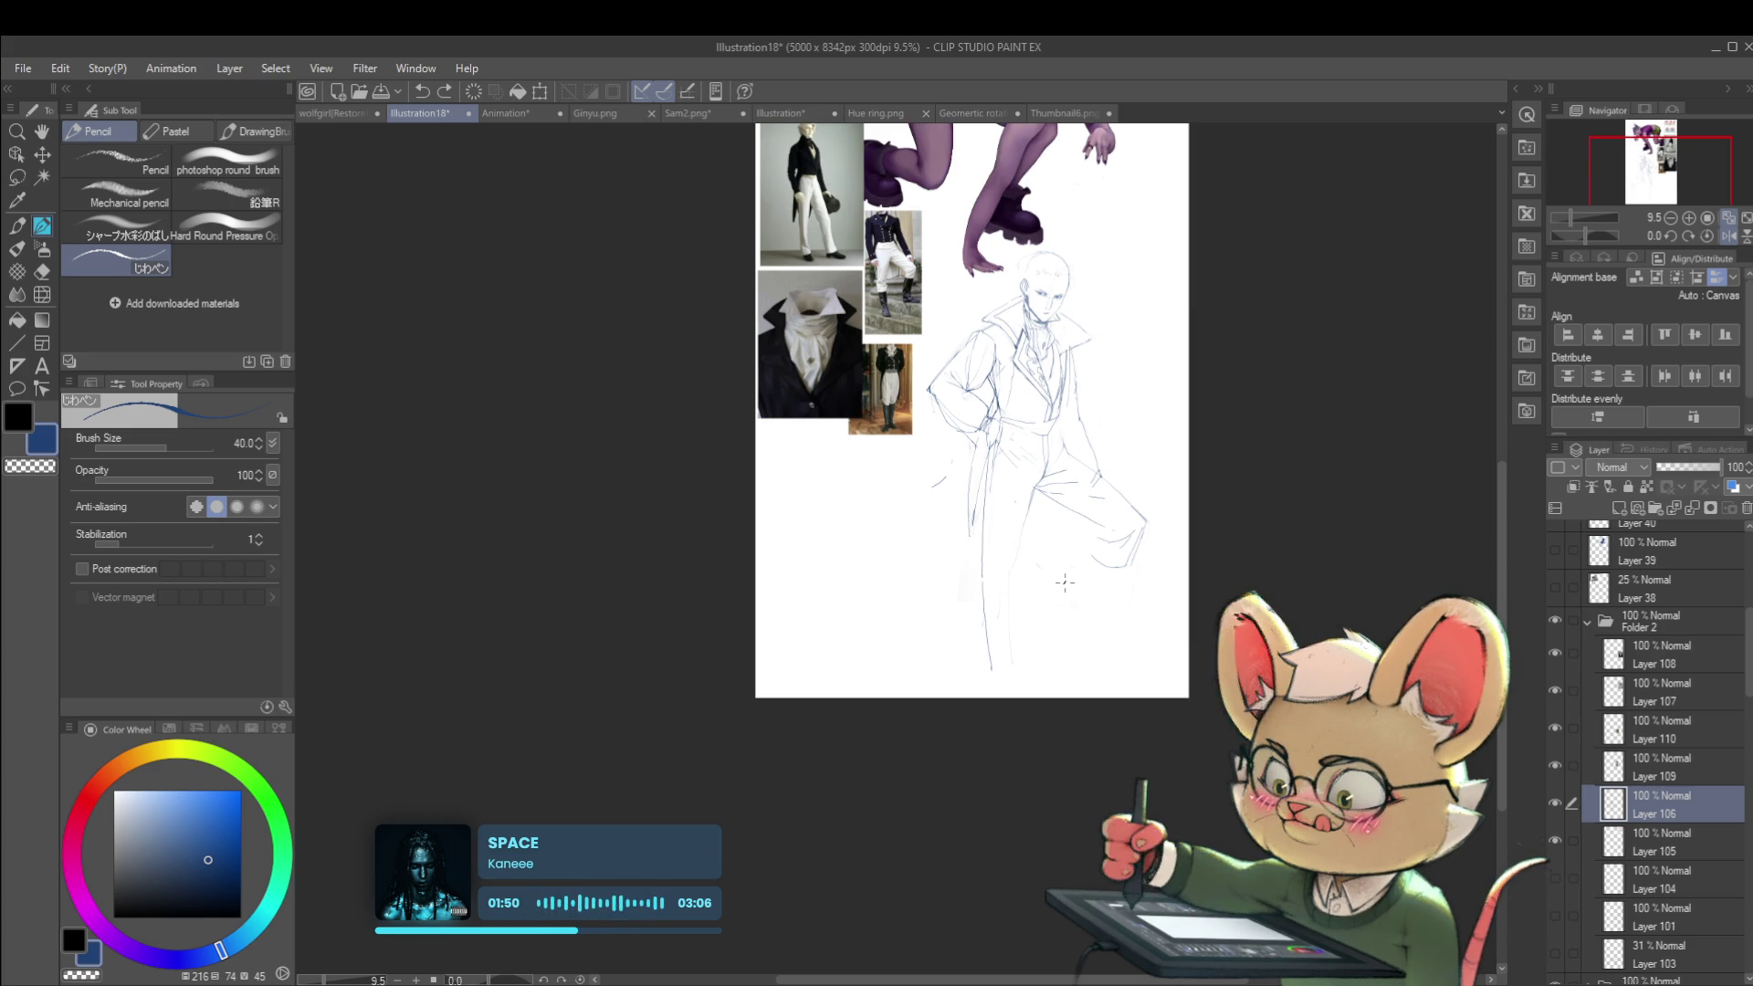
pyautogui.click(1727, 236)
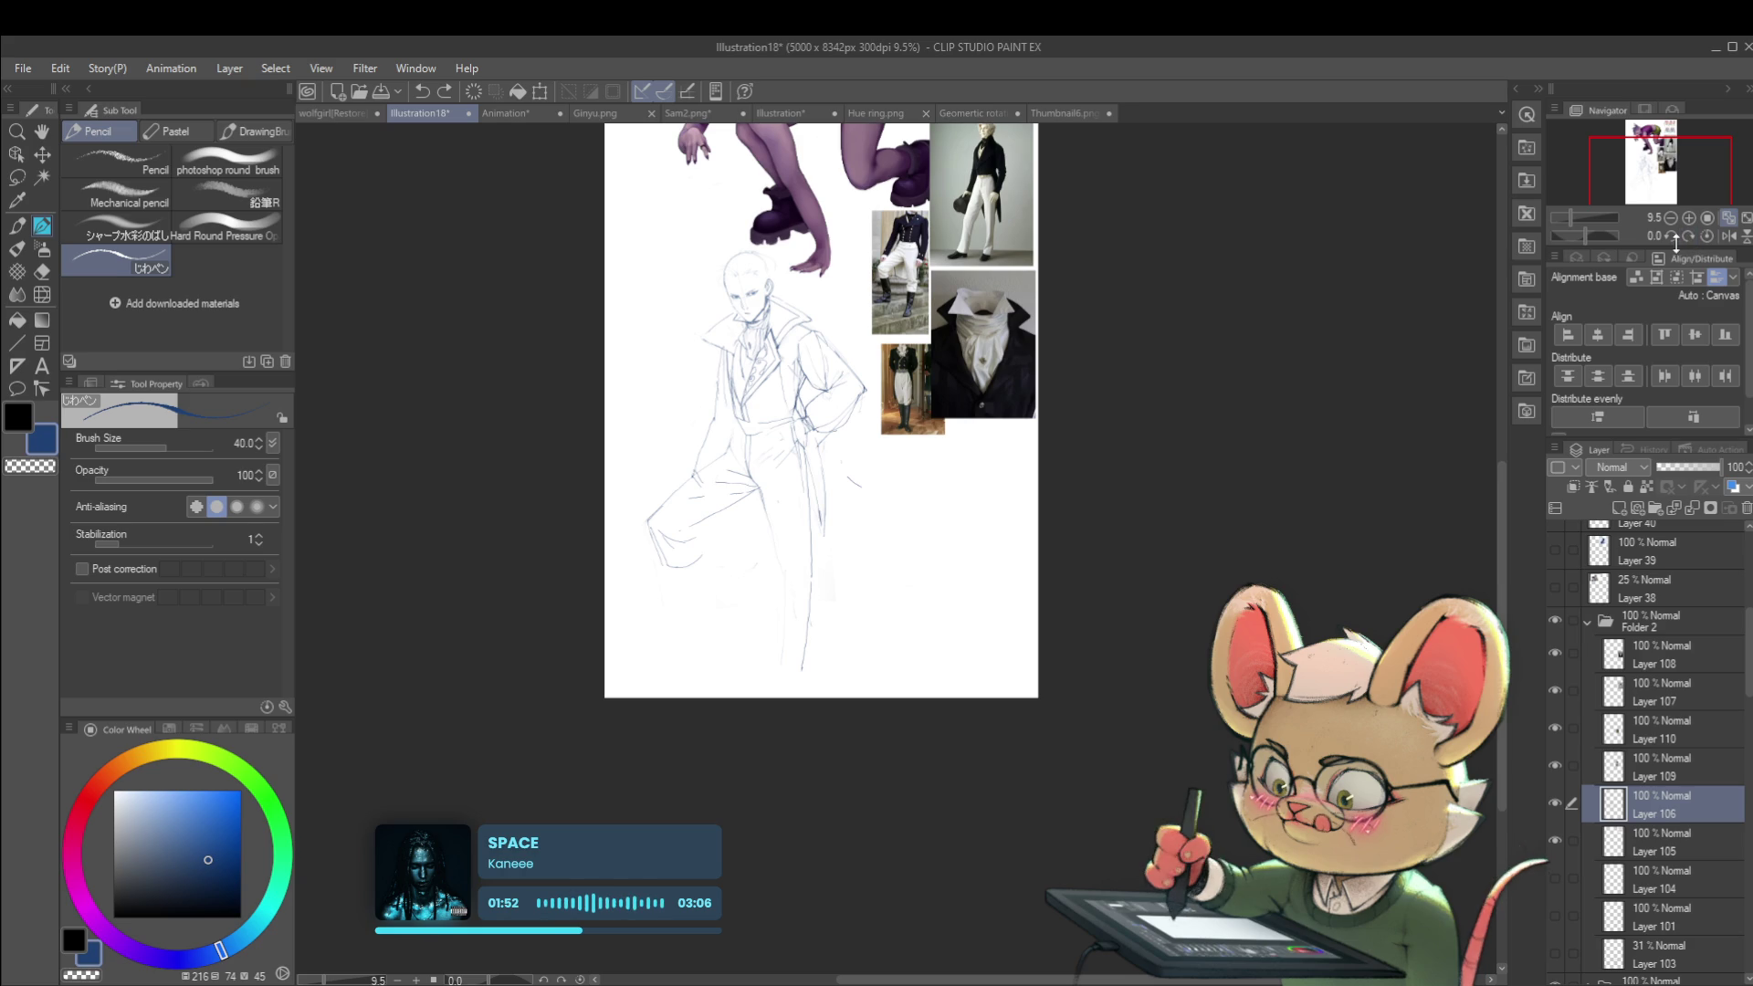
pyautogui.scroll(5, 775, 322)
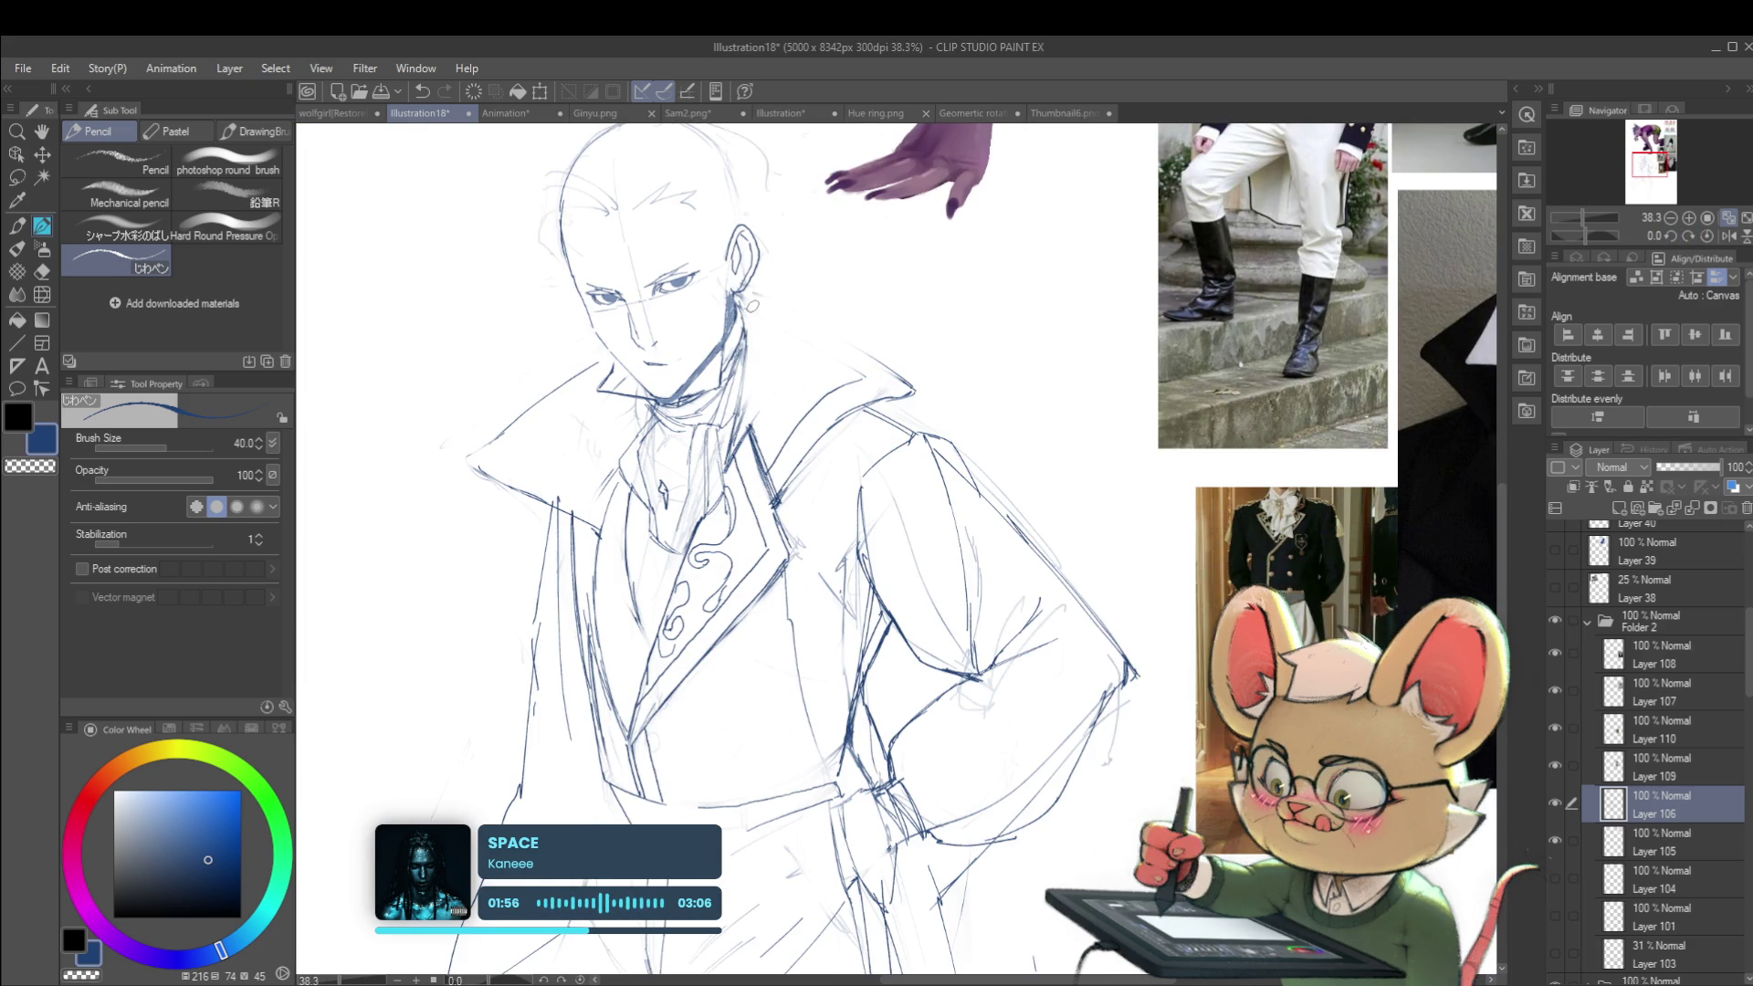
pyautogui.moveTo(786, 317); pyautogui.dragTo(831, 347)
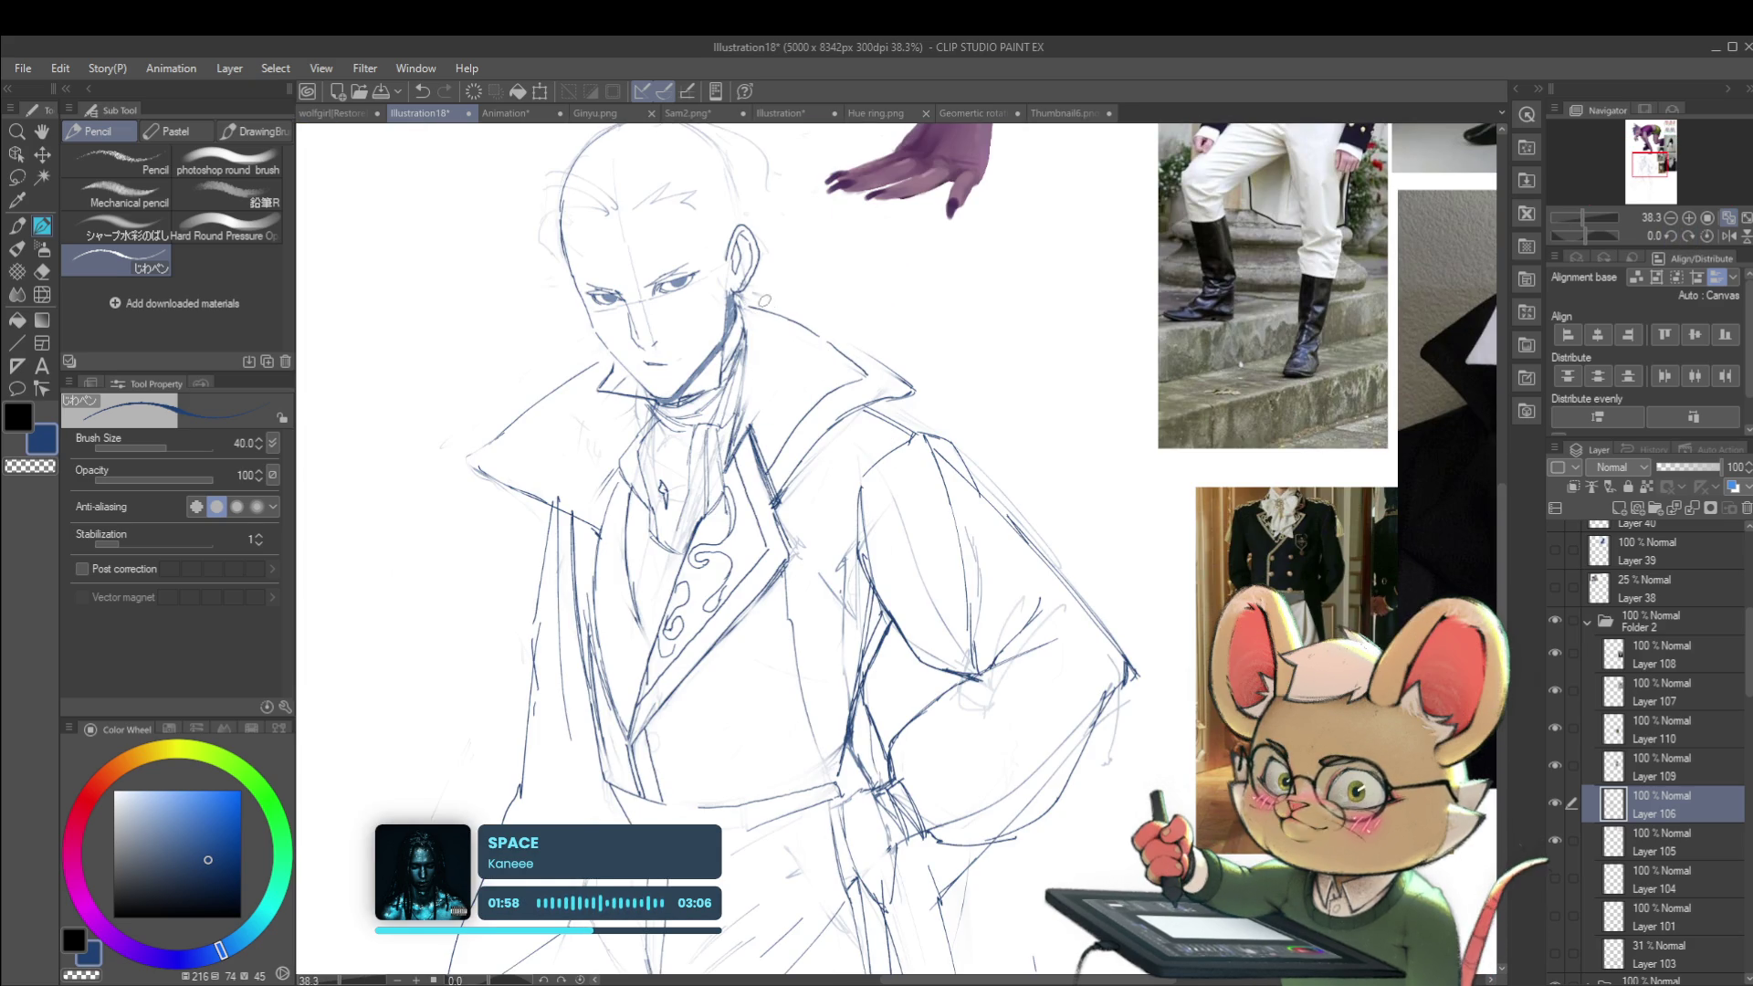
pyautogui.scroll(-5, 834, 332)
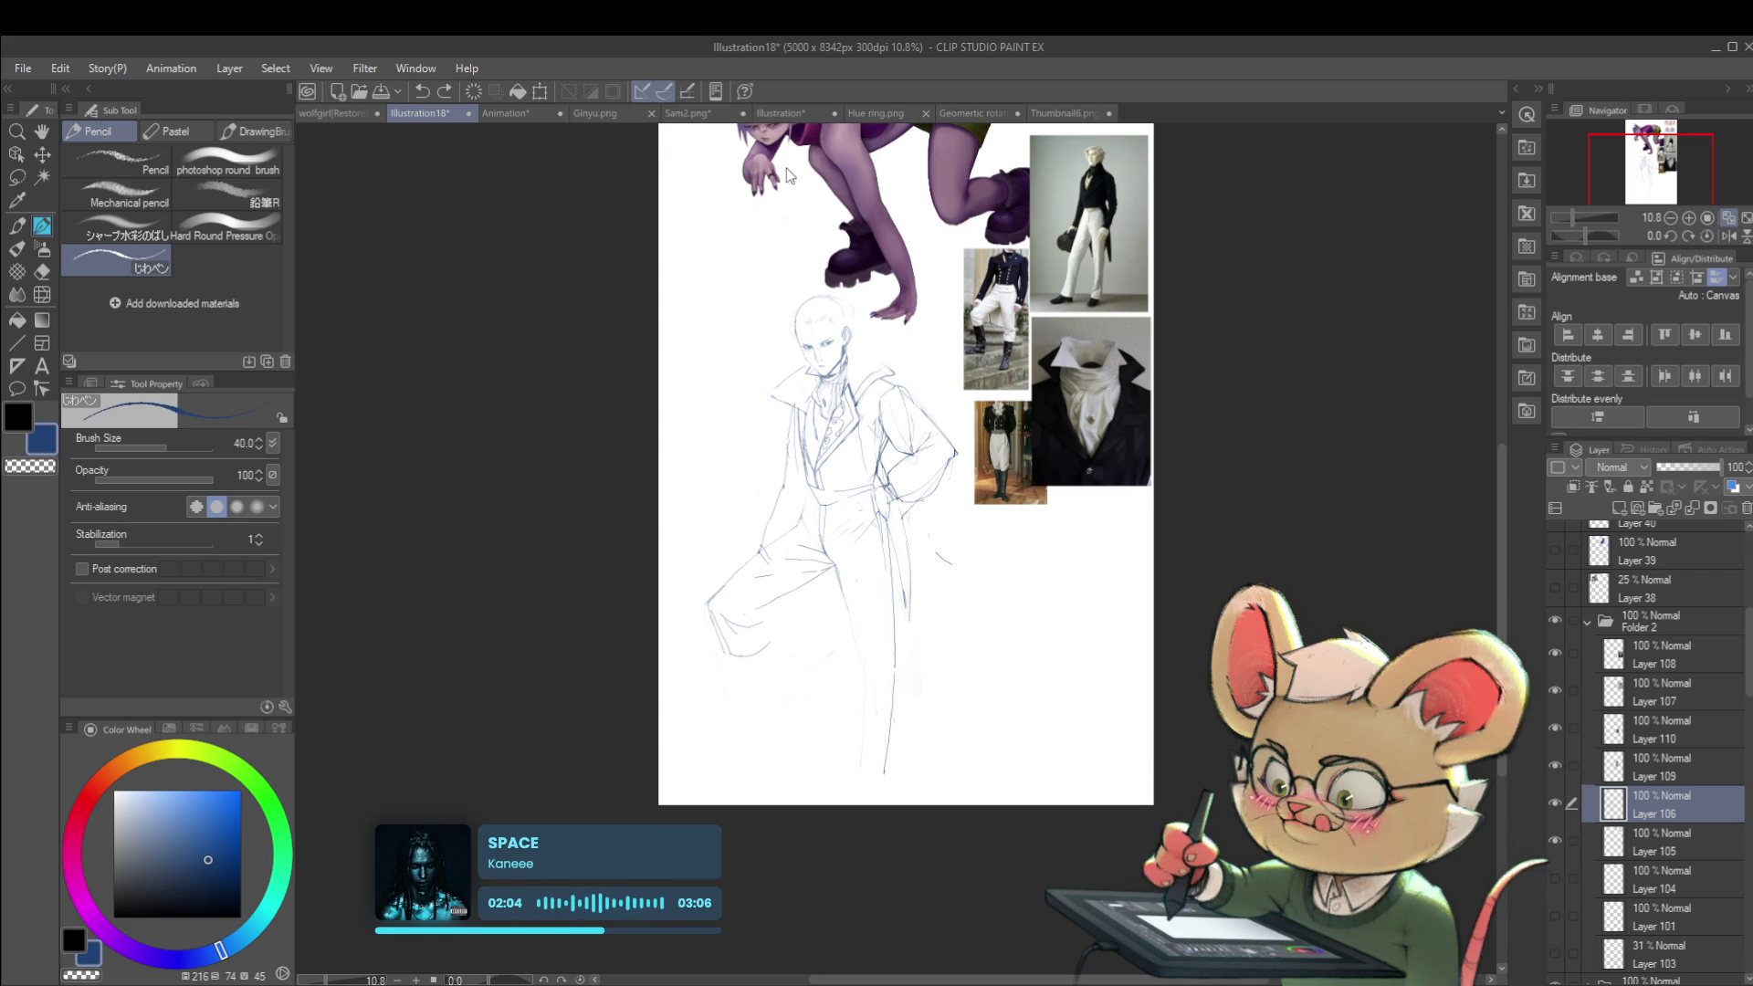
# Step: Undo the stray sleeve stroke and redraw the line down from the sleeve end
pyautogui.moveTo(786, 168); pyautogui.dragTo(795, 92)
pyautogui.scroll(3, 837, 432)
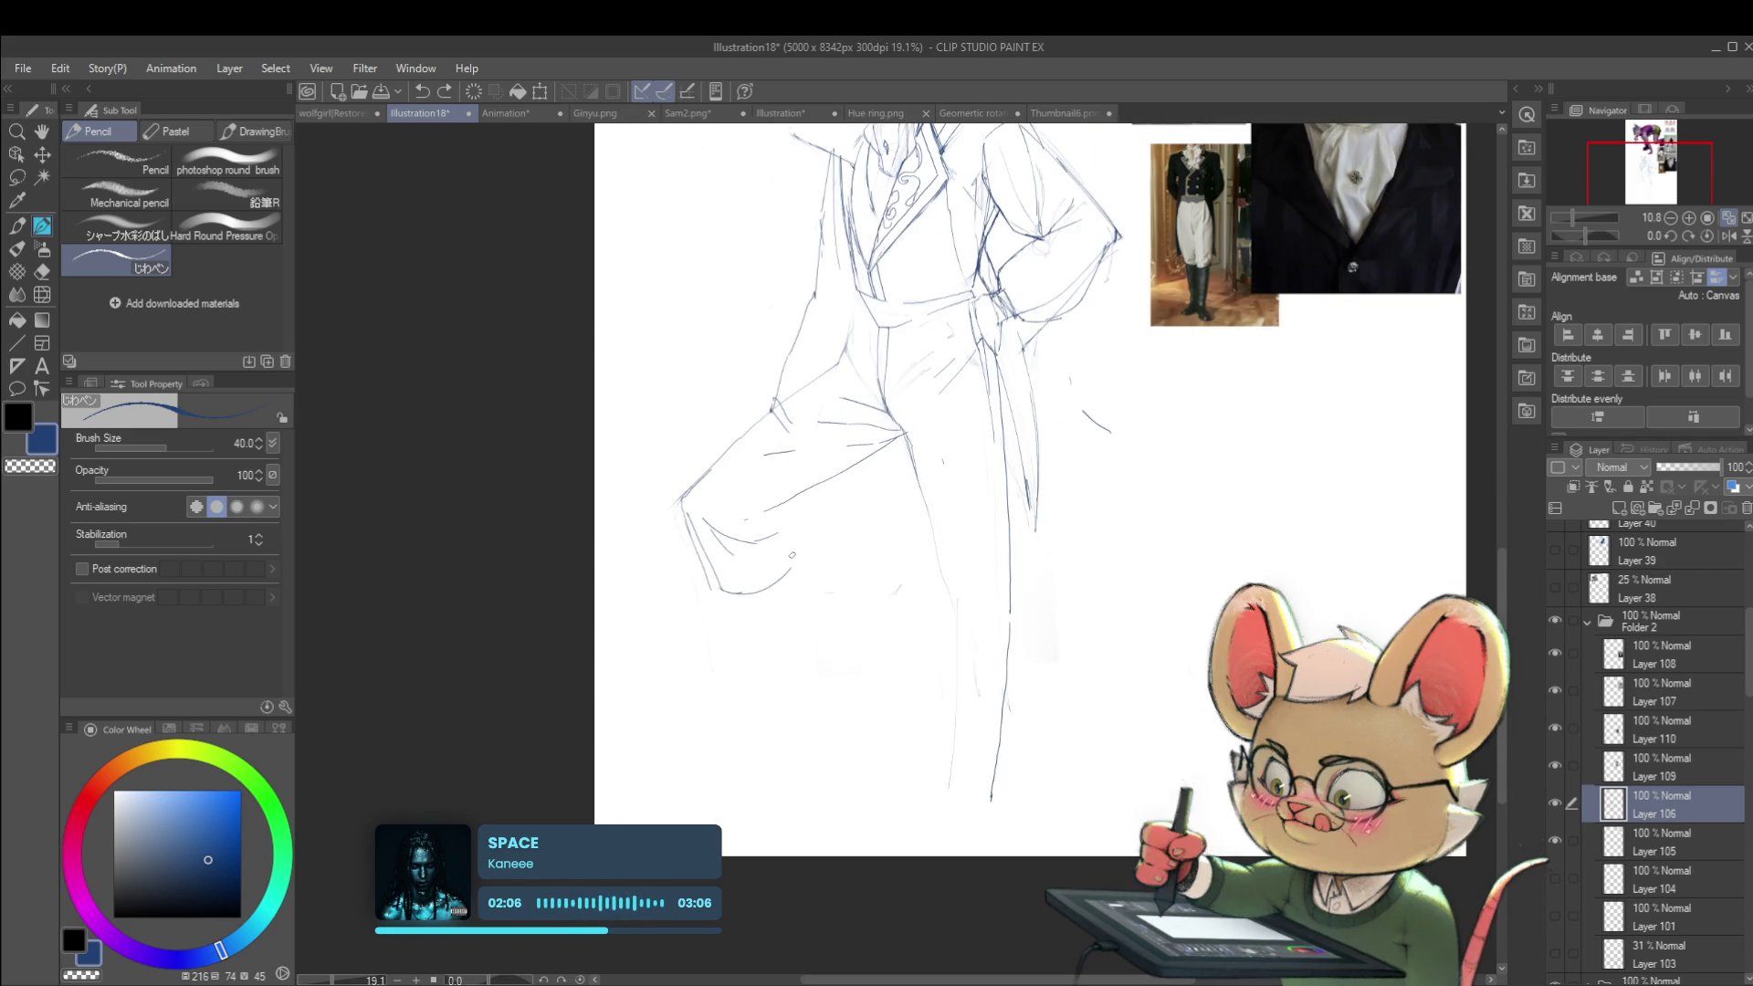
pyautogui.scroll(1, 757, 622)
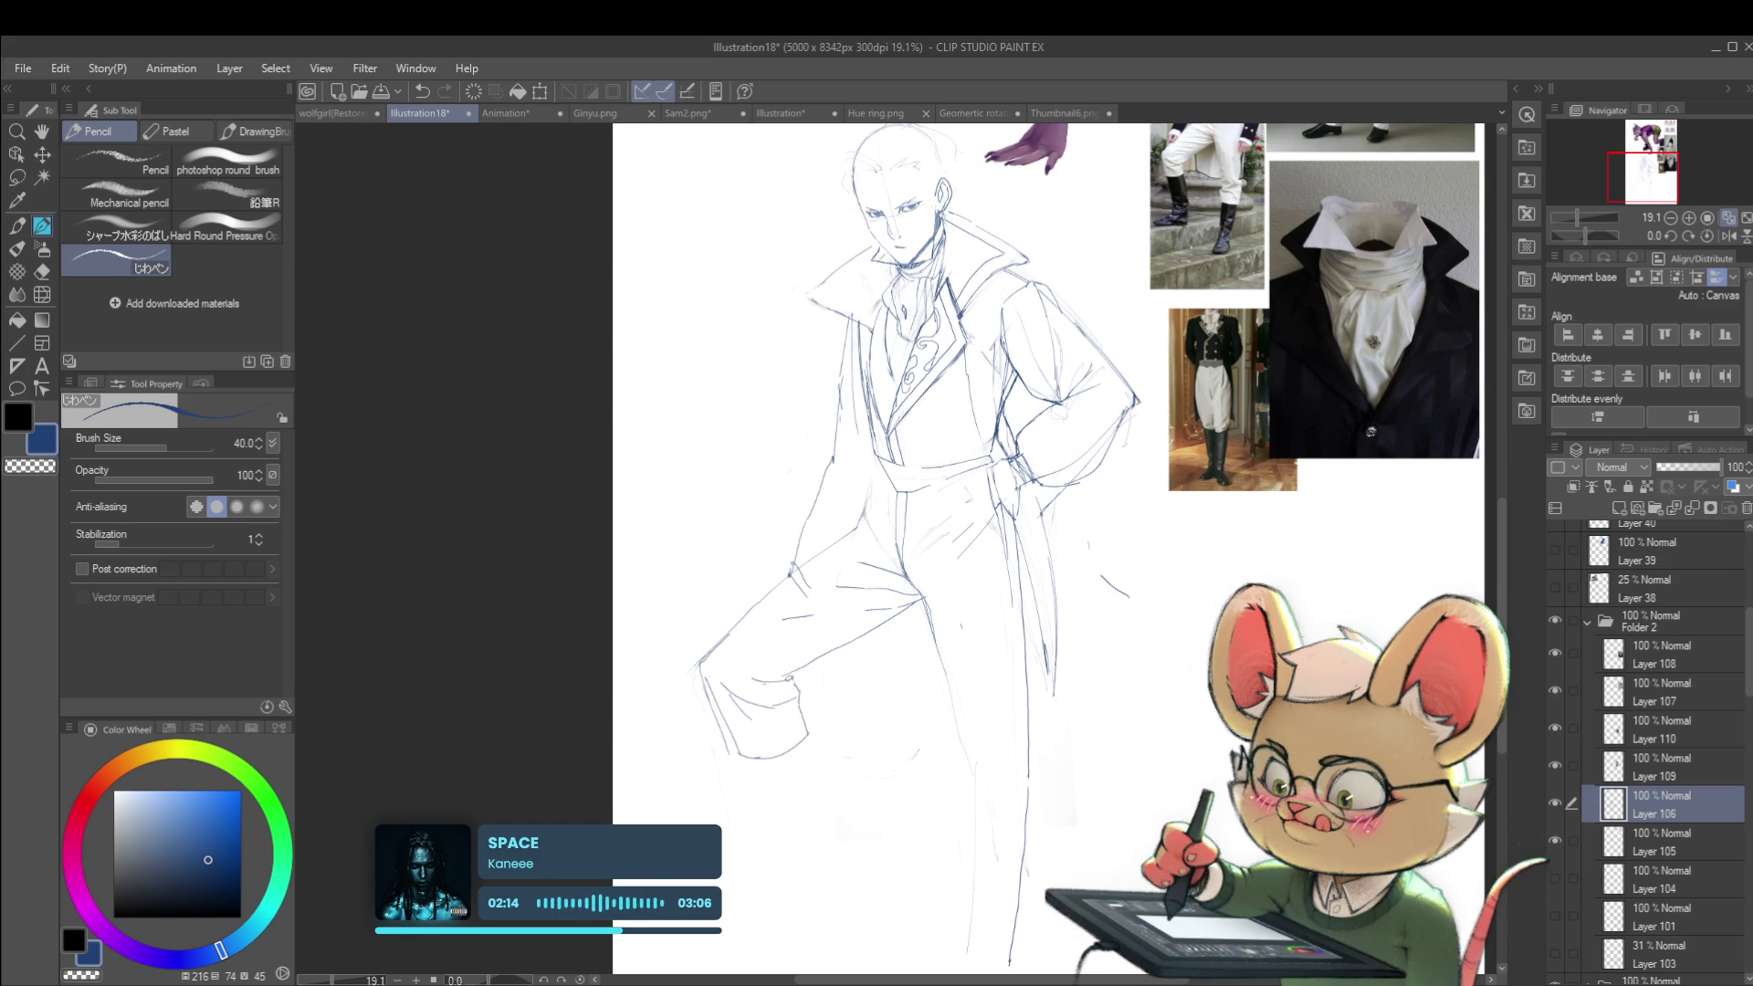
pyautogui.scroll(-4, 747, 643)
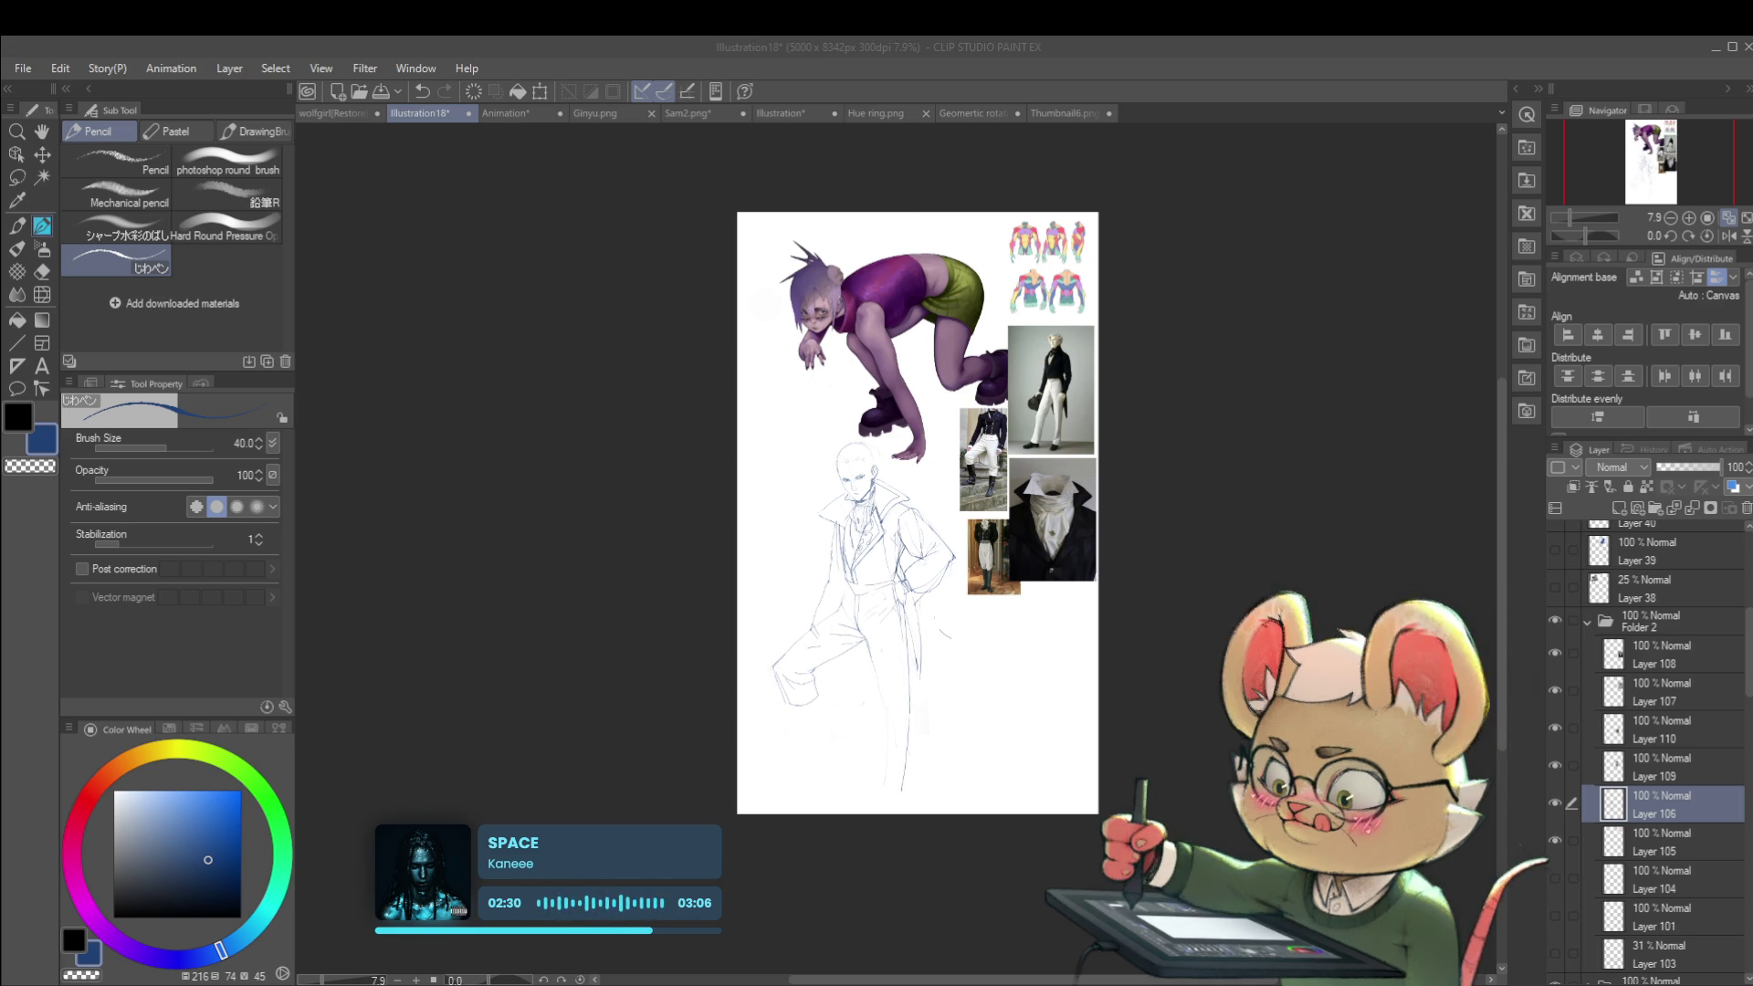
pyautogui.scroll(1, 962, 574)
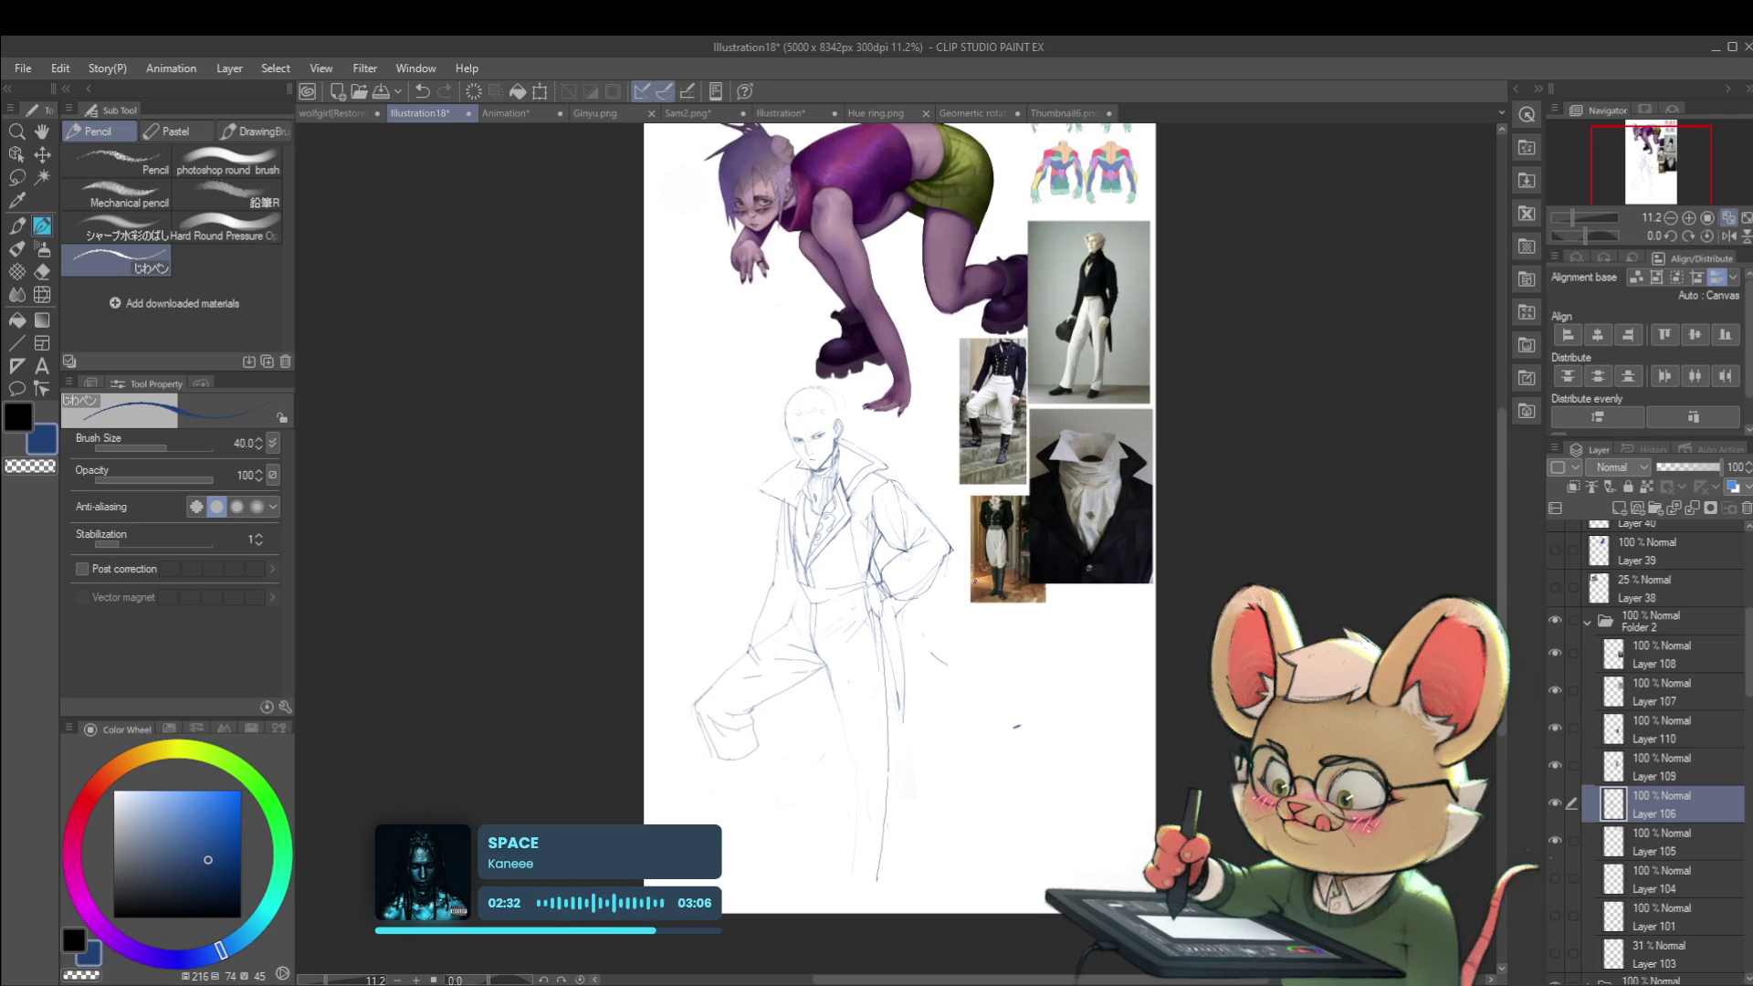
pyautogui.scroll(1, 906, 297)
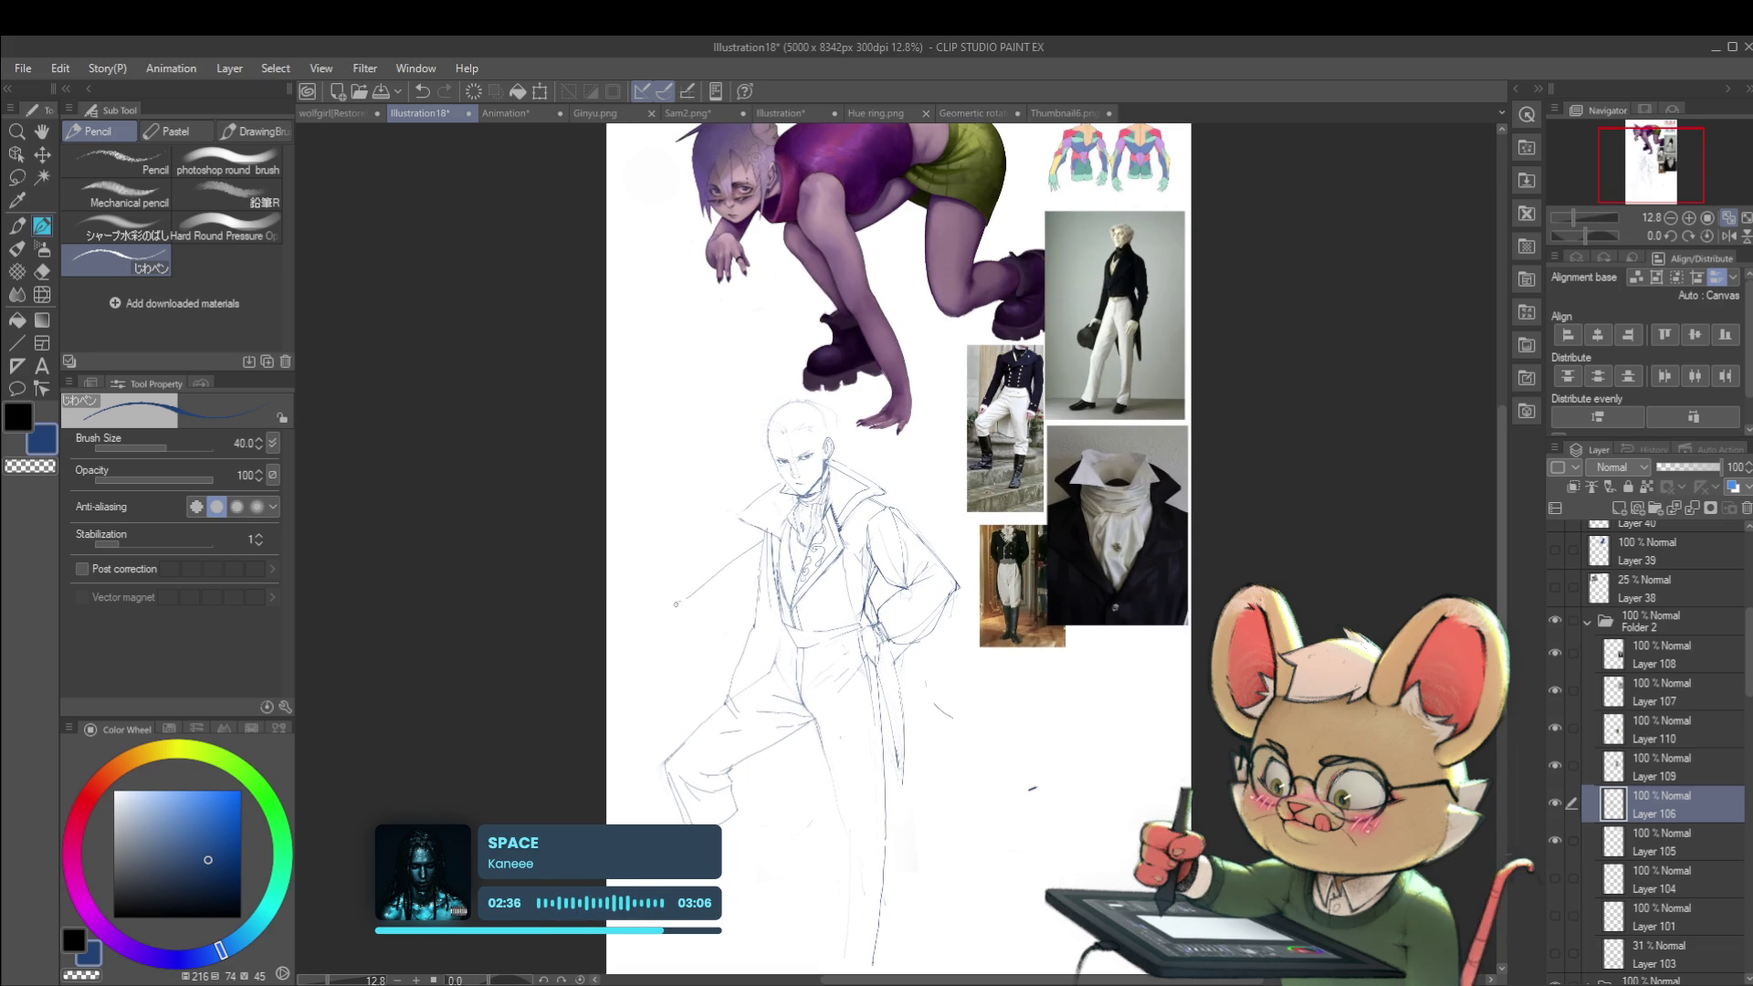
pyautogui.hotkey('ctrl', 'z')
pyautogui.moveTo(654, 587)
pyautogui.mouseDown()
pyautogui.moveTo(621, 600)
pyautogui.moveTo(654, 682)
pyautogui.mouseUp()
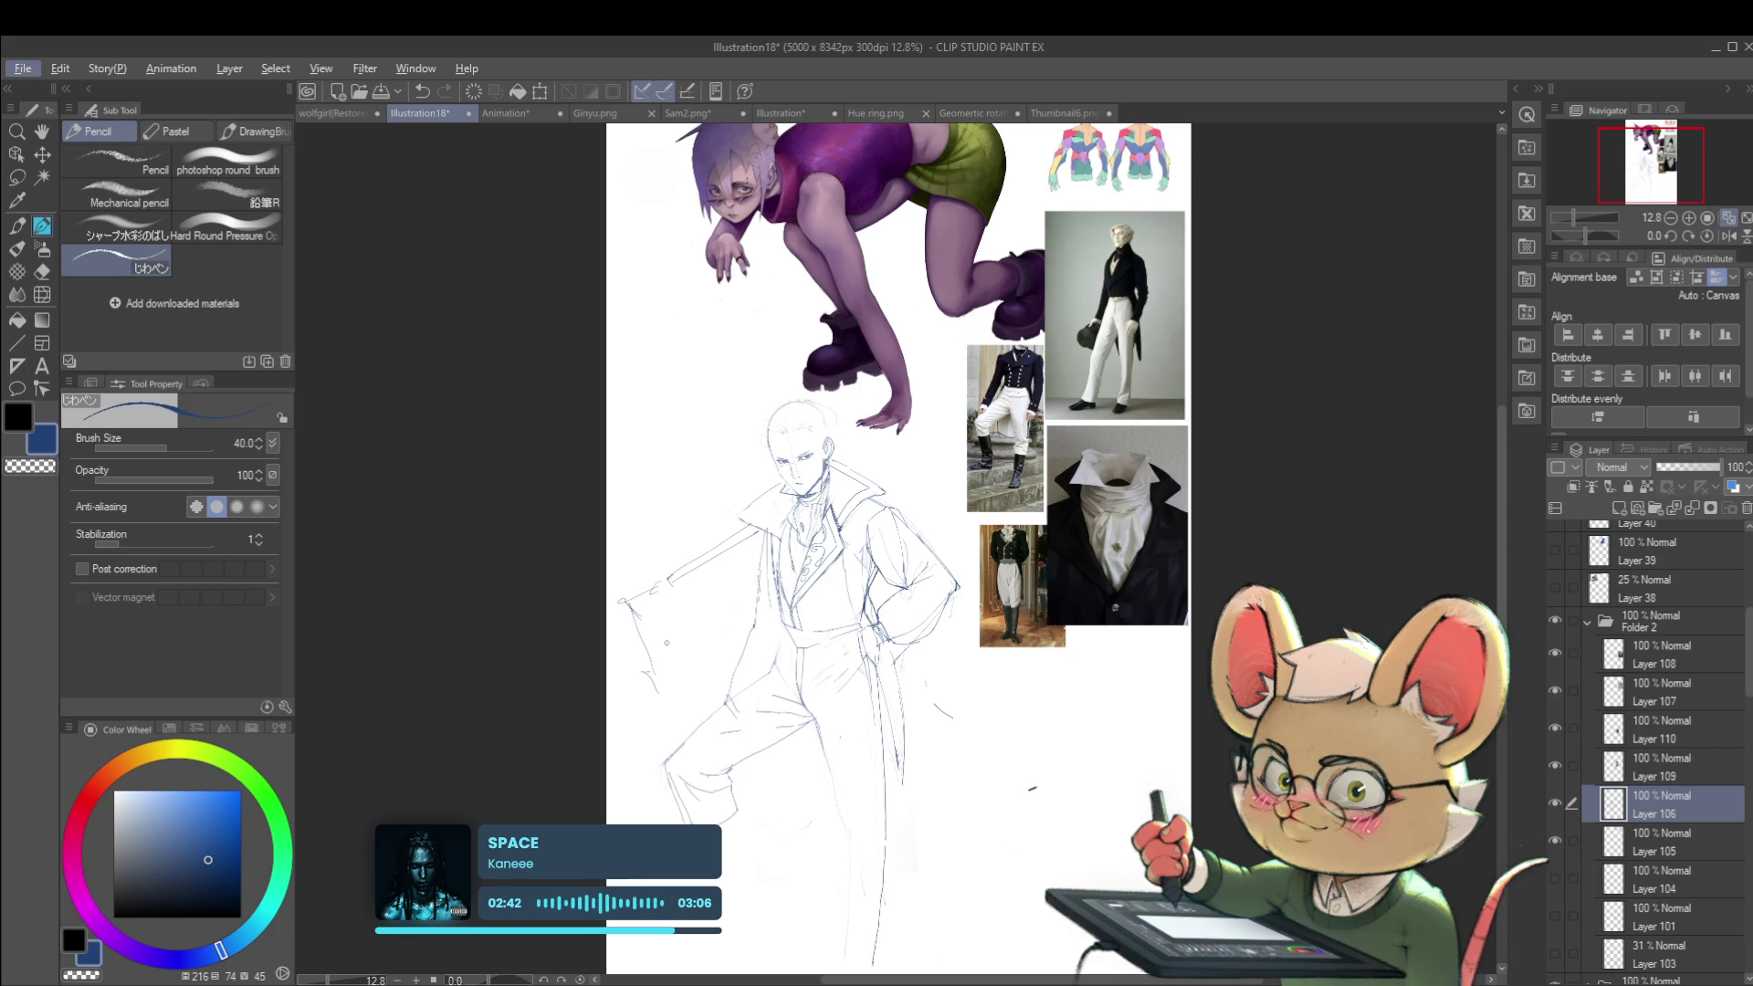
# Step: Flip the view back, zoom in, and try then undo a stroke at the right shoulder
pyautogui.keyDown('alt'); pyautogui.click(695, 801); pyautogui.keyUp('alt')
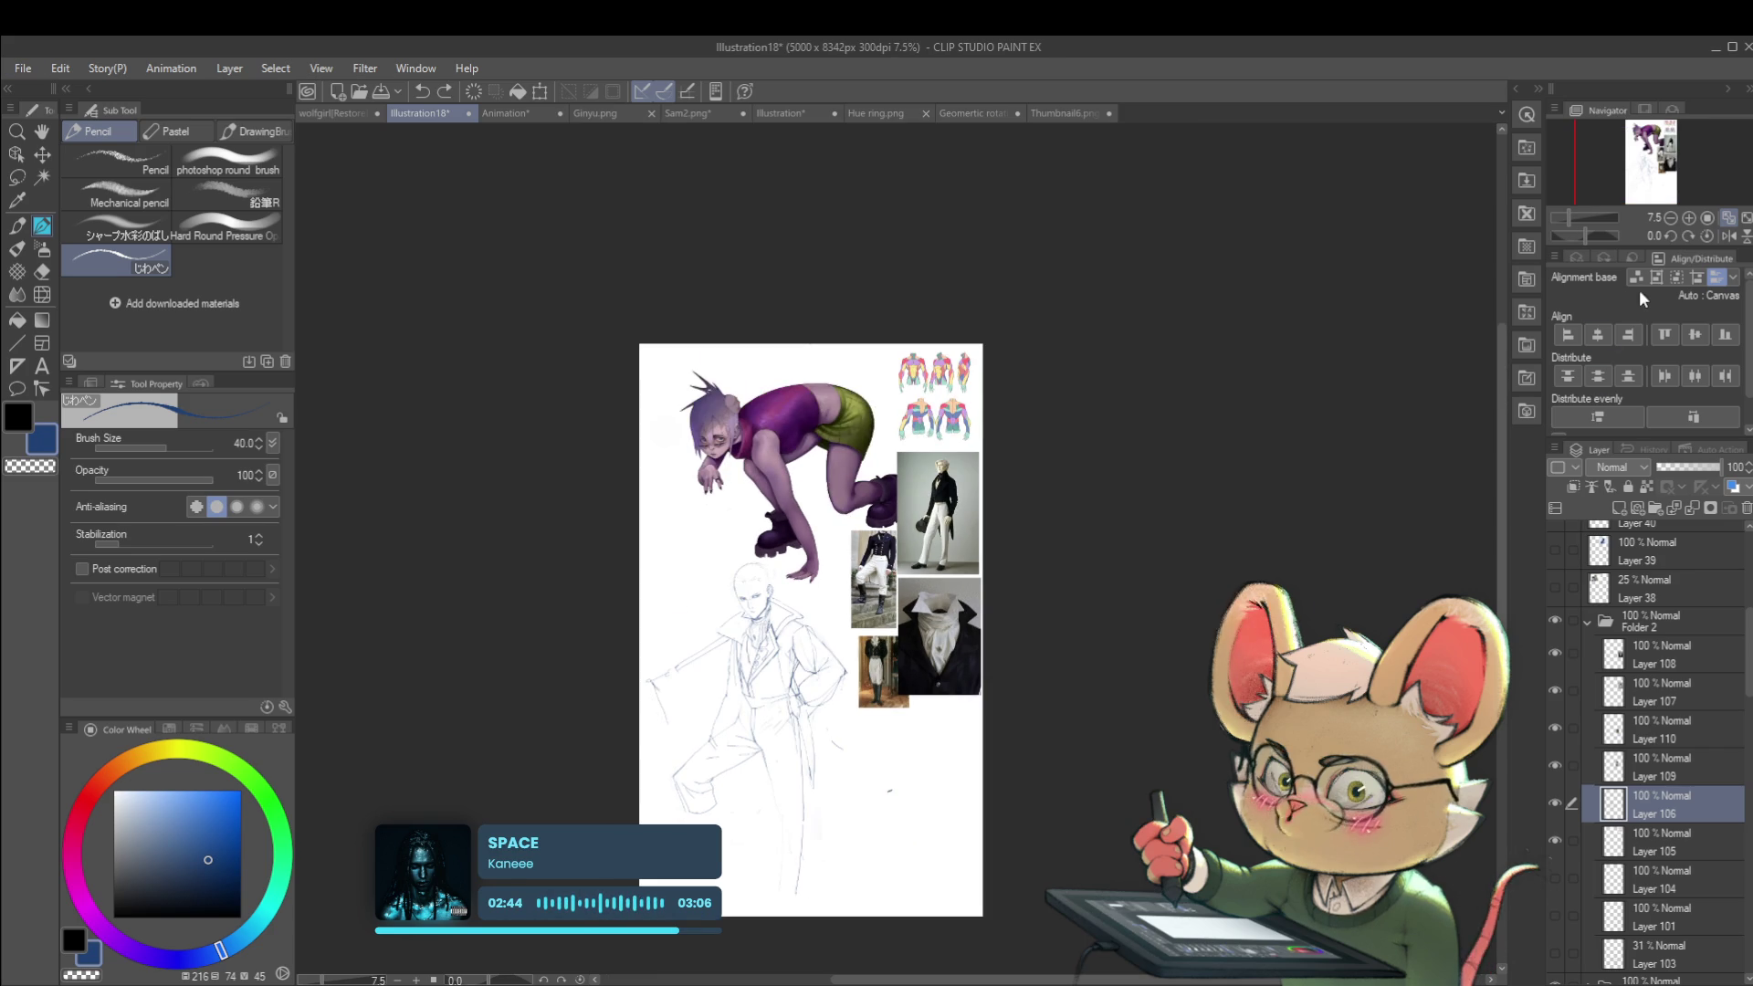
pyautogui.click(1729, 236)
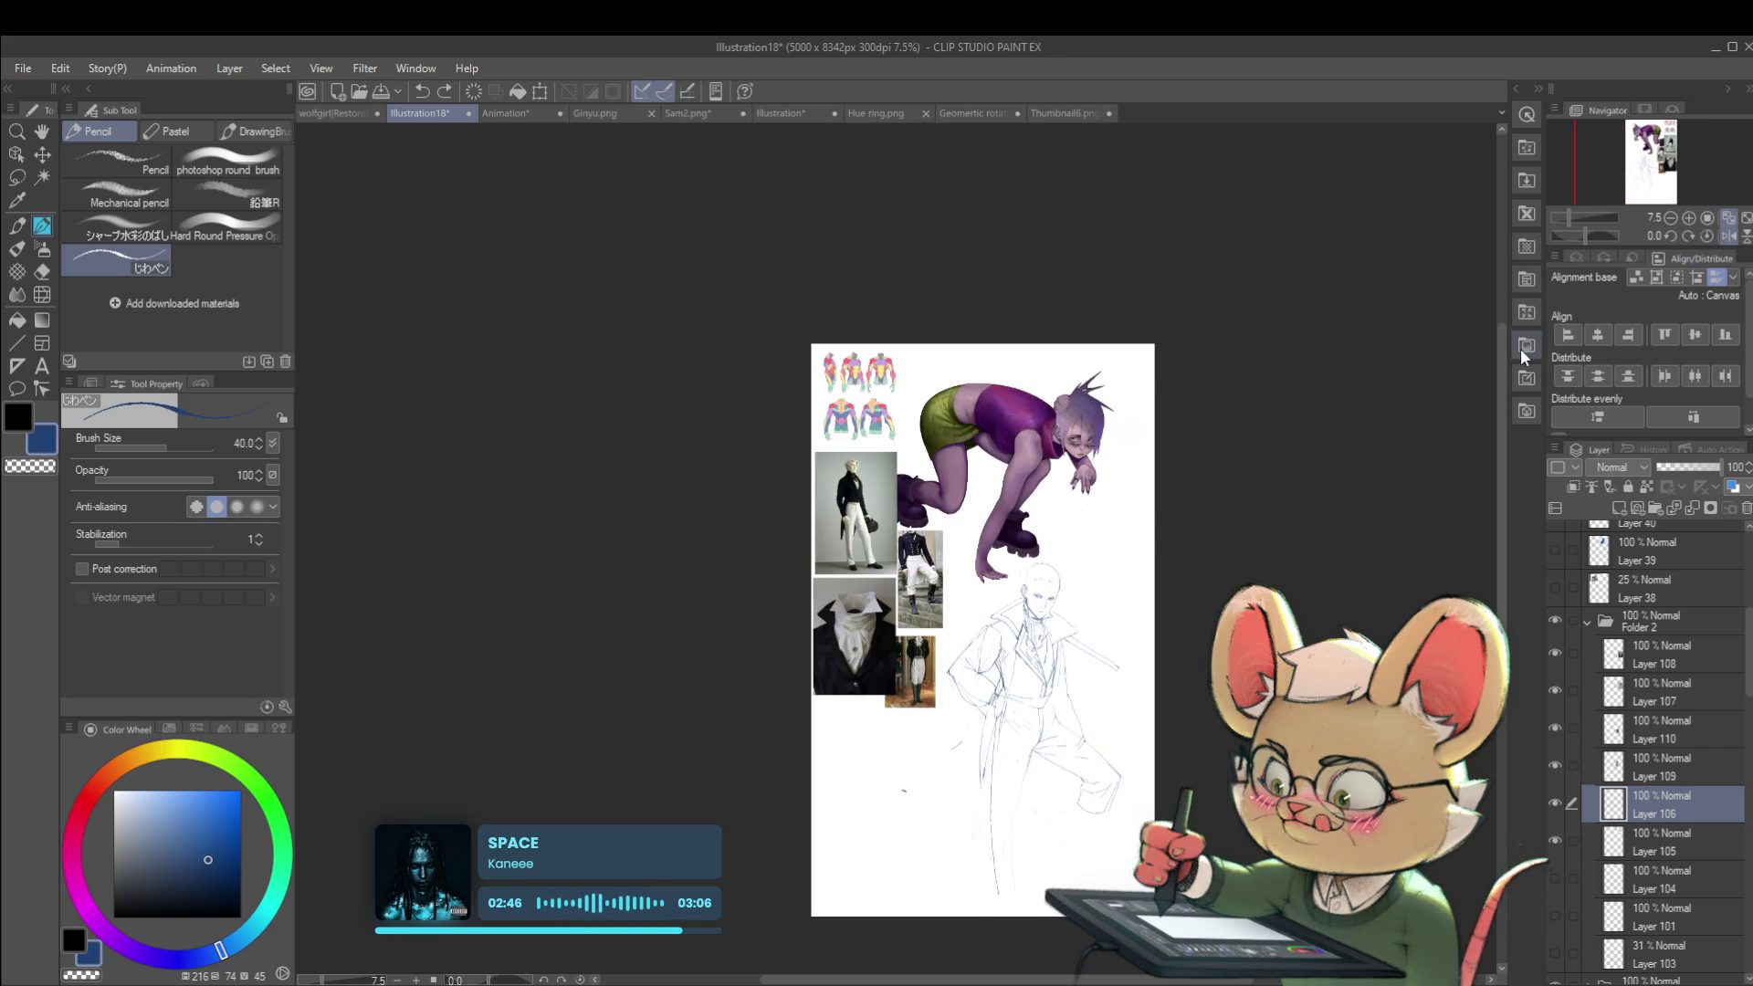
pyautogui.hotkey('ctrl', '+')
pyautogui.moveTo(1137, 632); pyautogui.dragTo(1126, 652)
pyautogui.hotkey('ctrl', 'z')
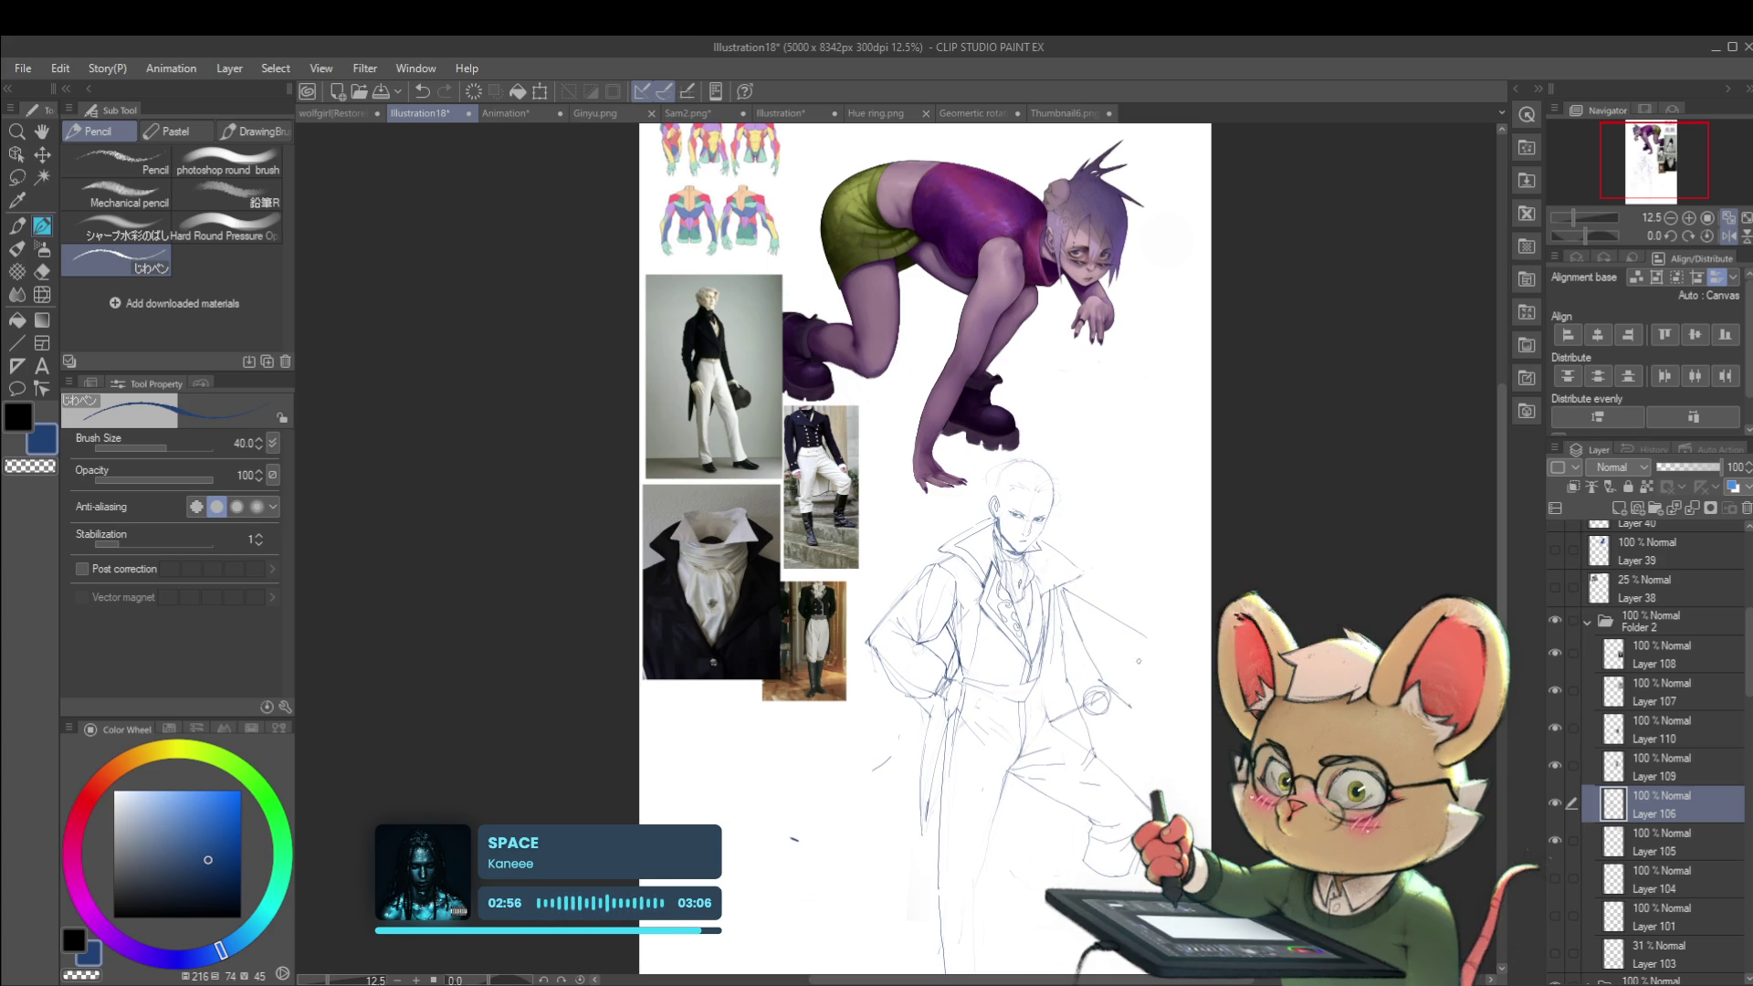
# Step: Mirror the view again and sketch the man's hand resting at his hip
pyautogui.click(905, 796)
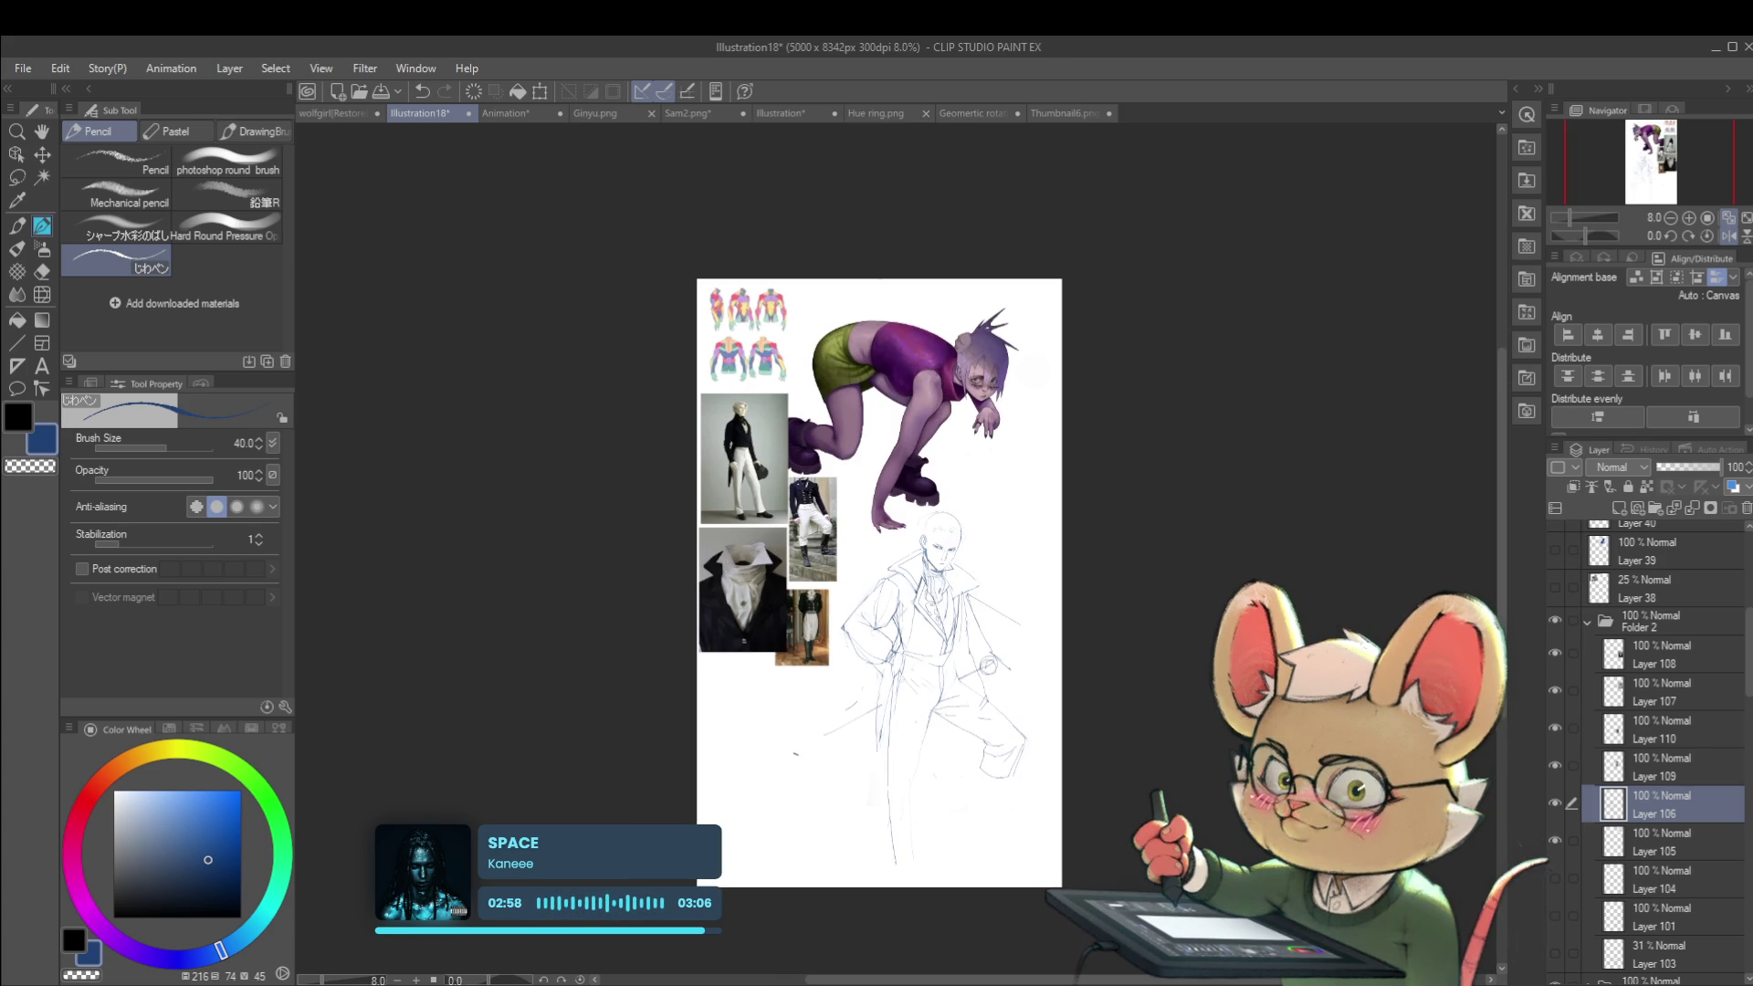
pyautogui.click(1728, 236)
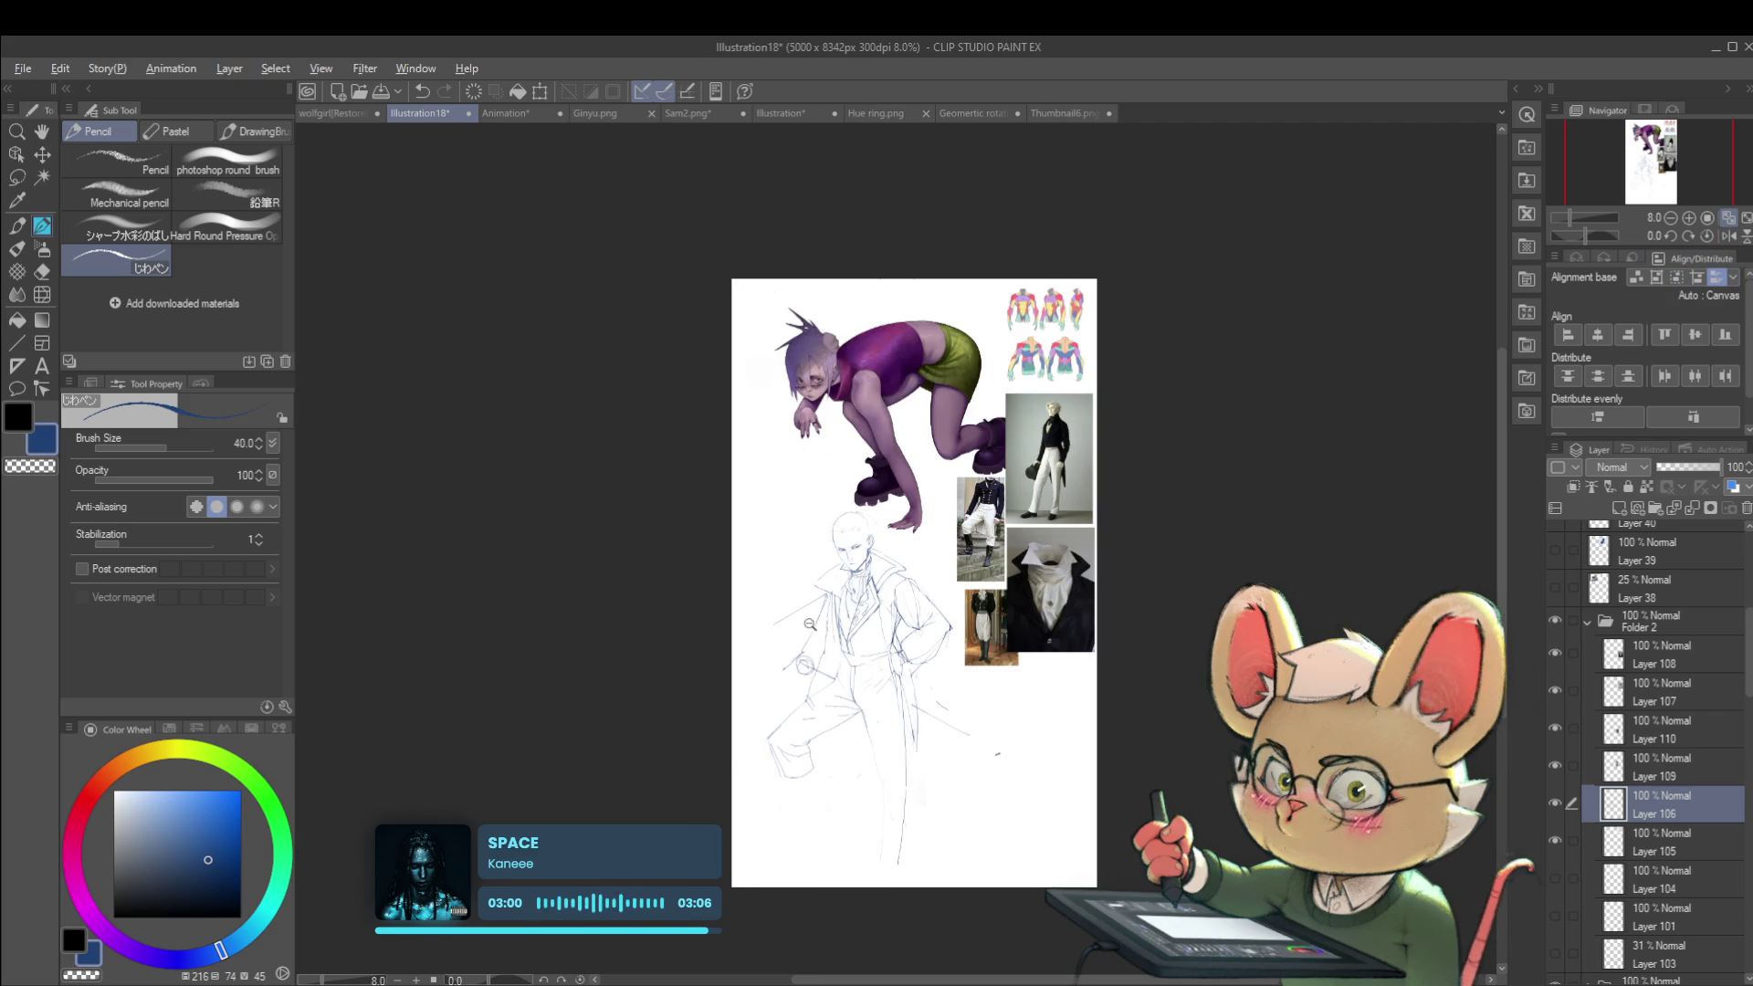
pyautogui.click(810, 632)
pyautogui.moveTo(787, 665)
pyautogui.mouseDown()
pyautogui.moveTo(751, 697)
pyautogui.moveTo(800, 707)
pyautogui.mouseUp()
pyautogui.scroll(-2, 872, 516)
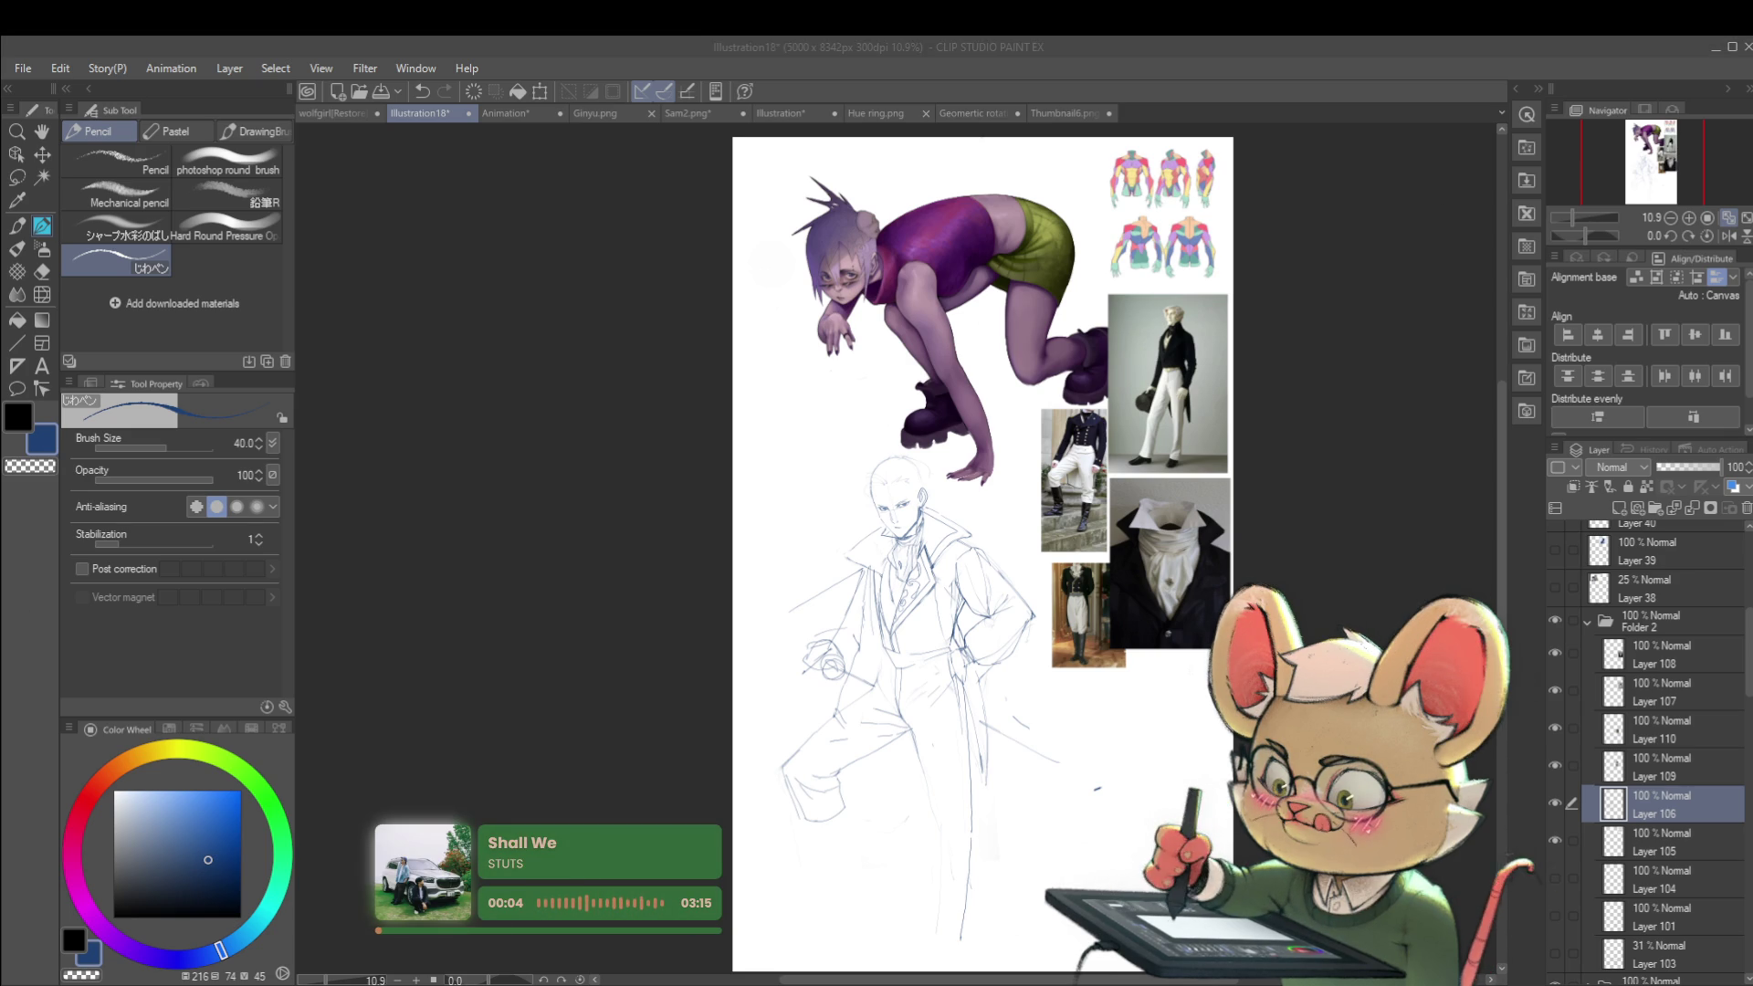
# Step: Centre the legs and pencil short strokes and the sole of the lower-left foot
pyautogui.moveTo(895, 502); pyautogui.dragTo(803, 411)
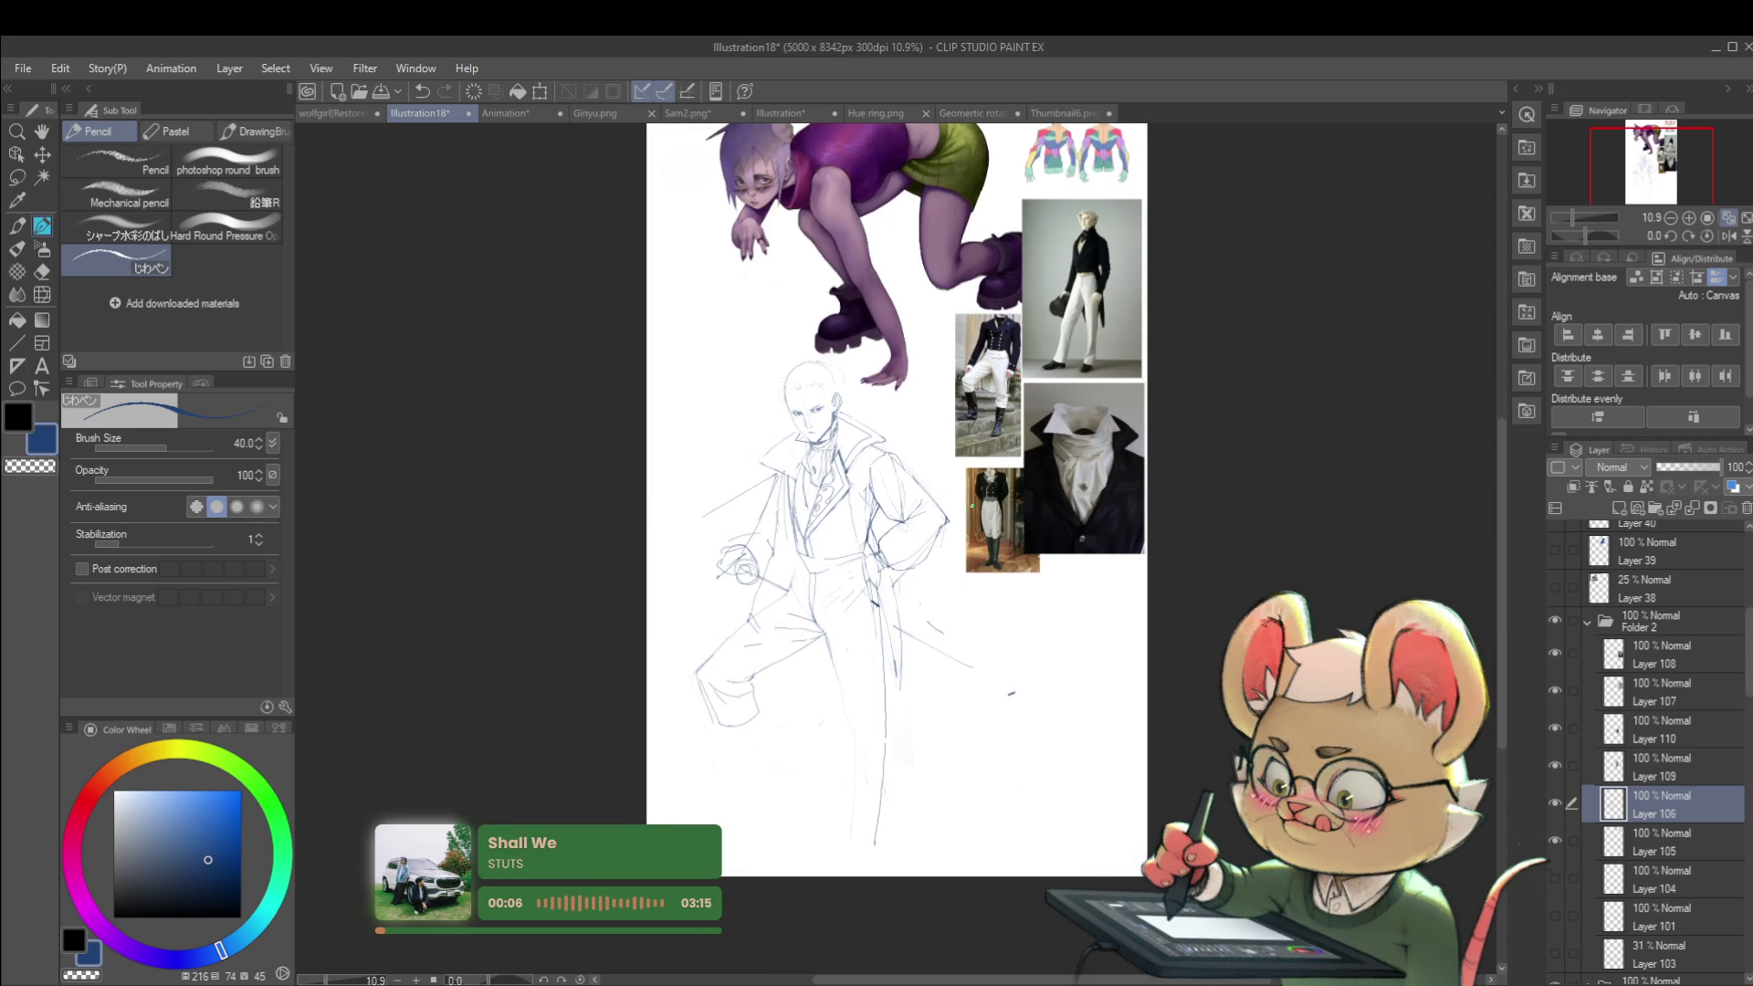
pyautogui.scroll(3, 772, 461)
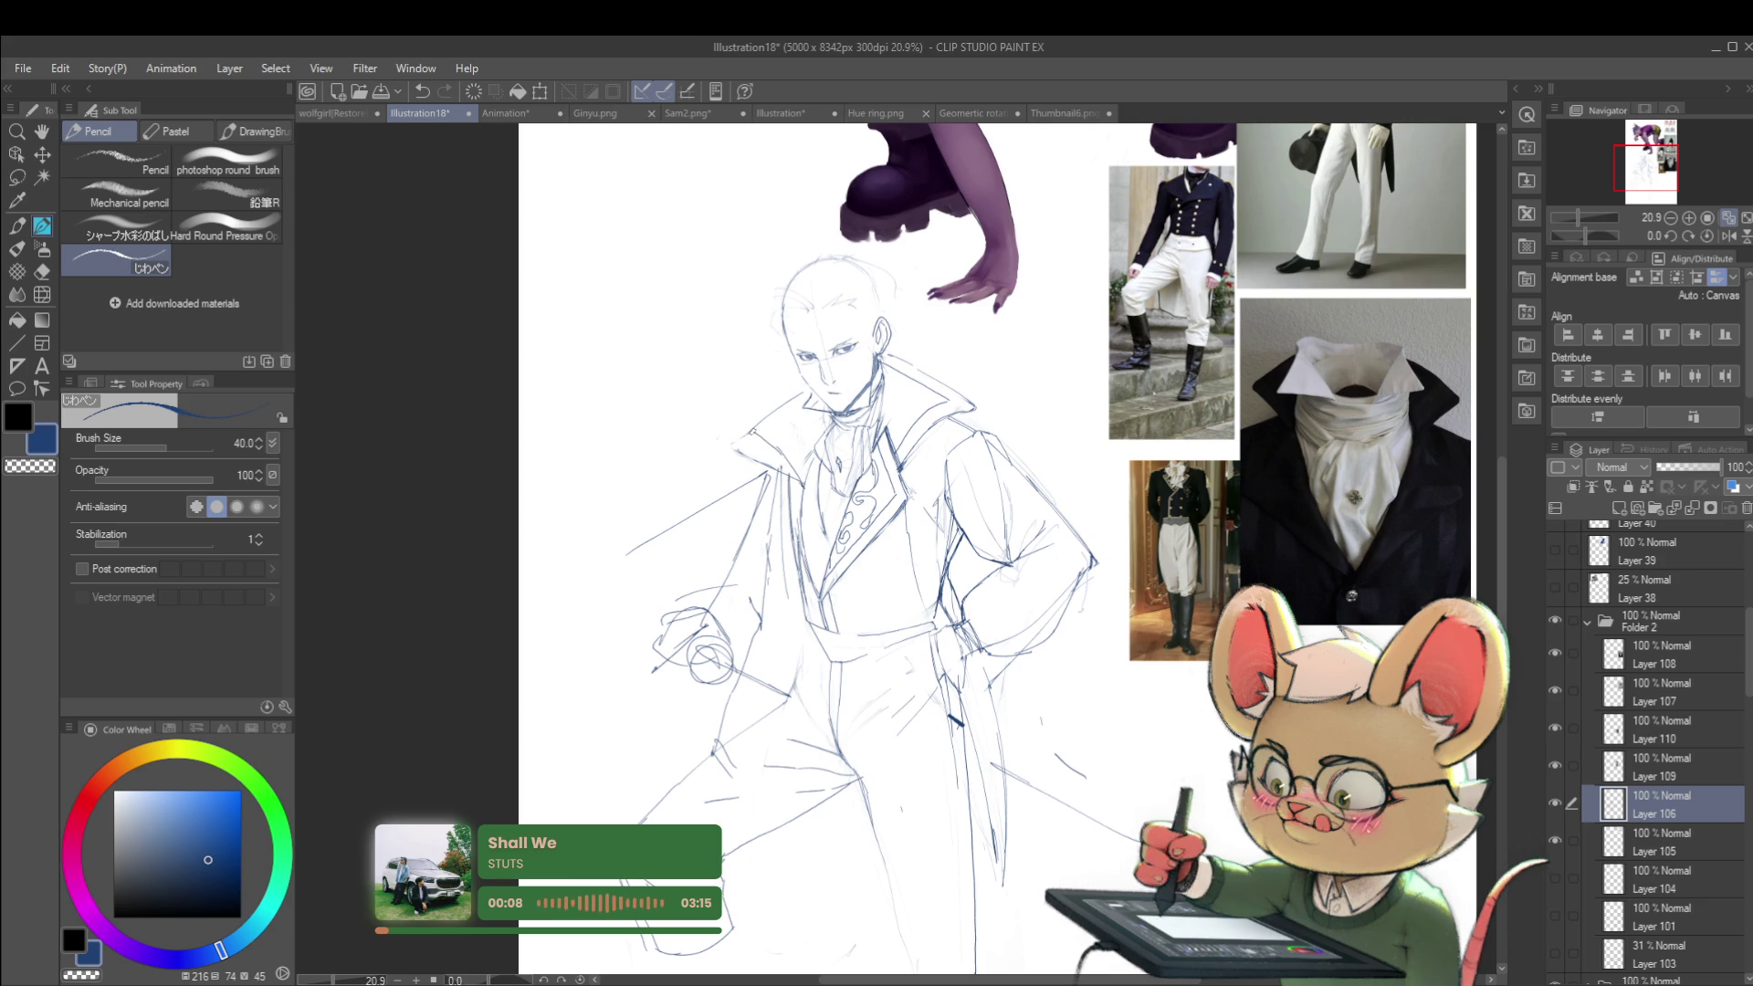
pyautogui.scroll(-2, 845, 413)
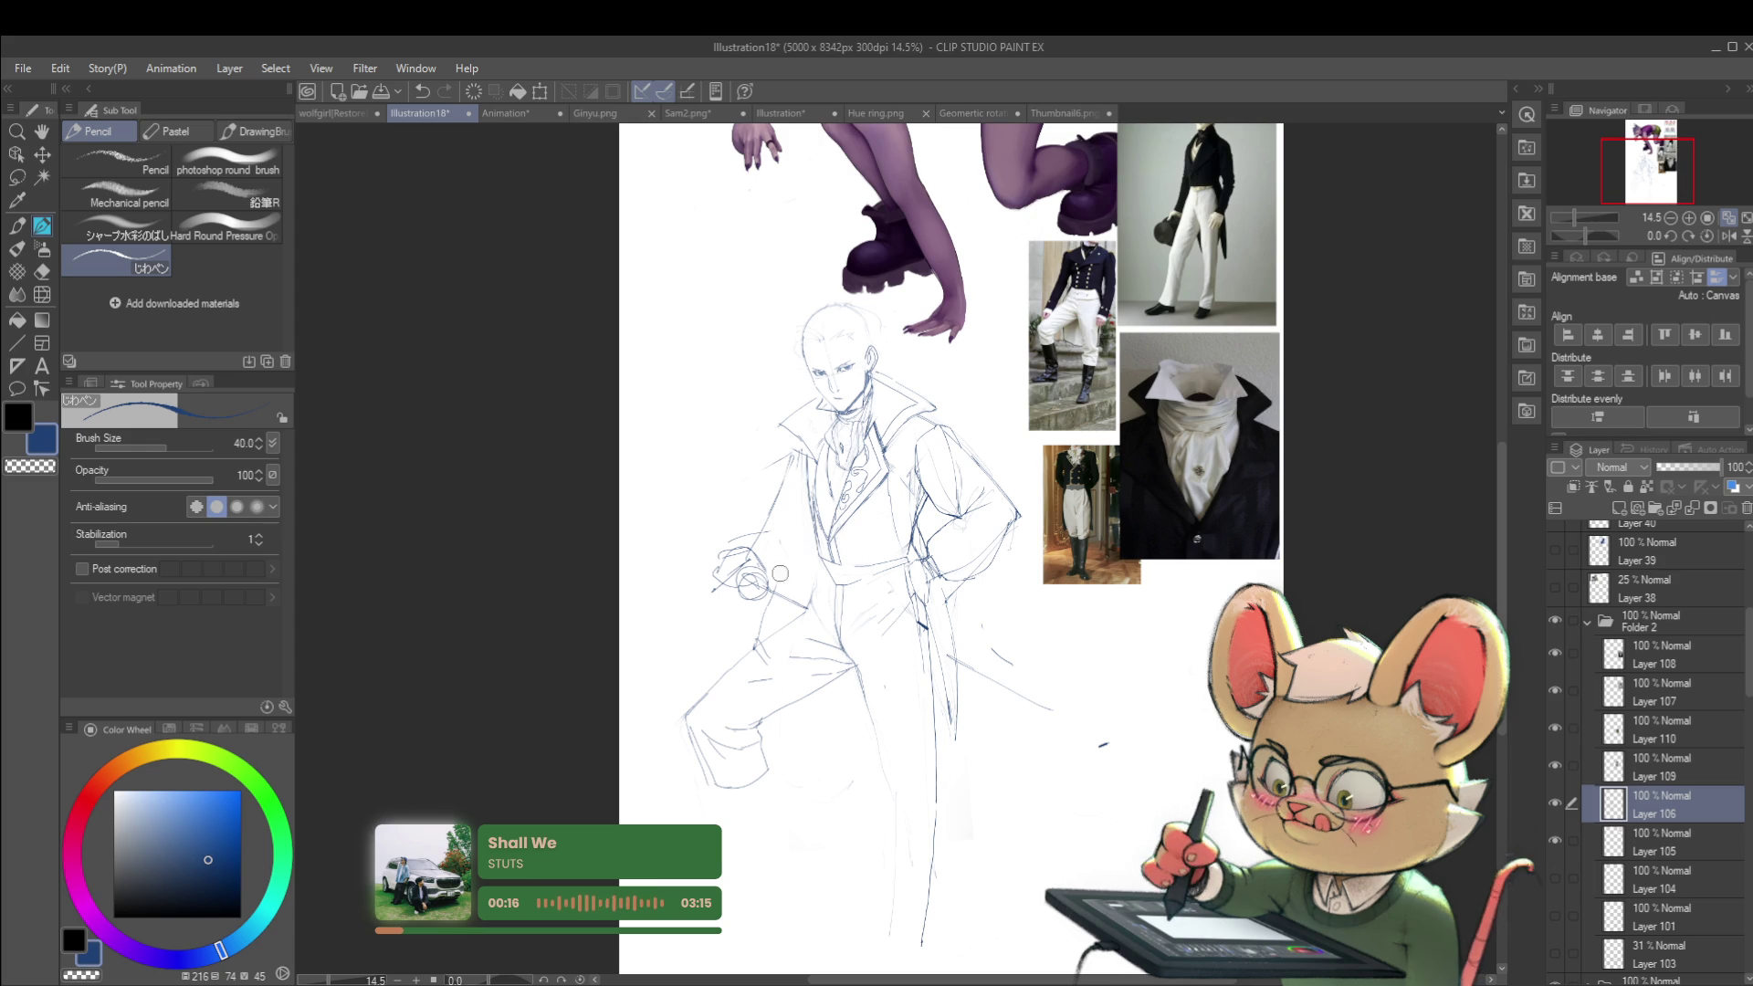
pyautogui.scroll(-2, 781, 509)
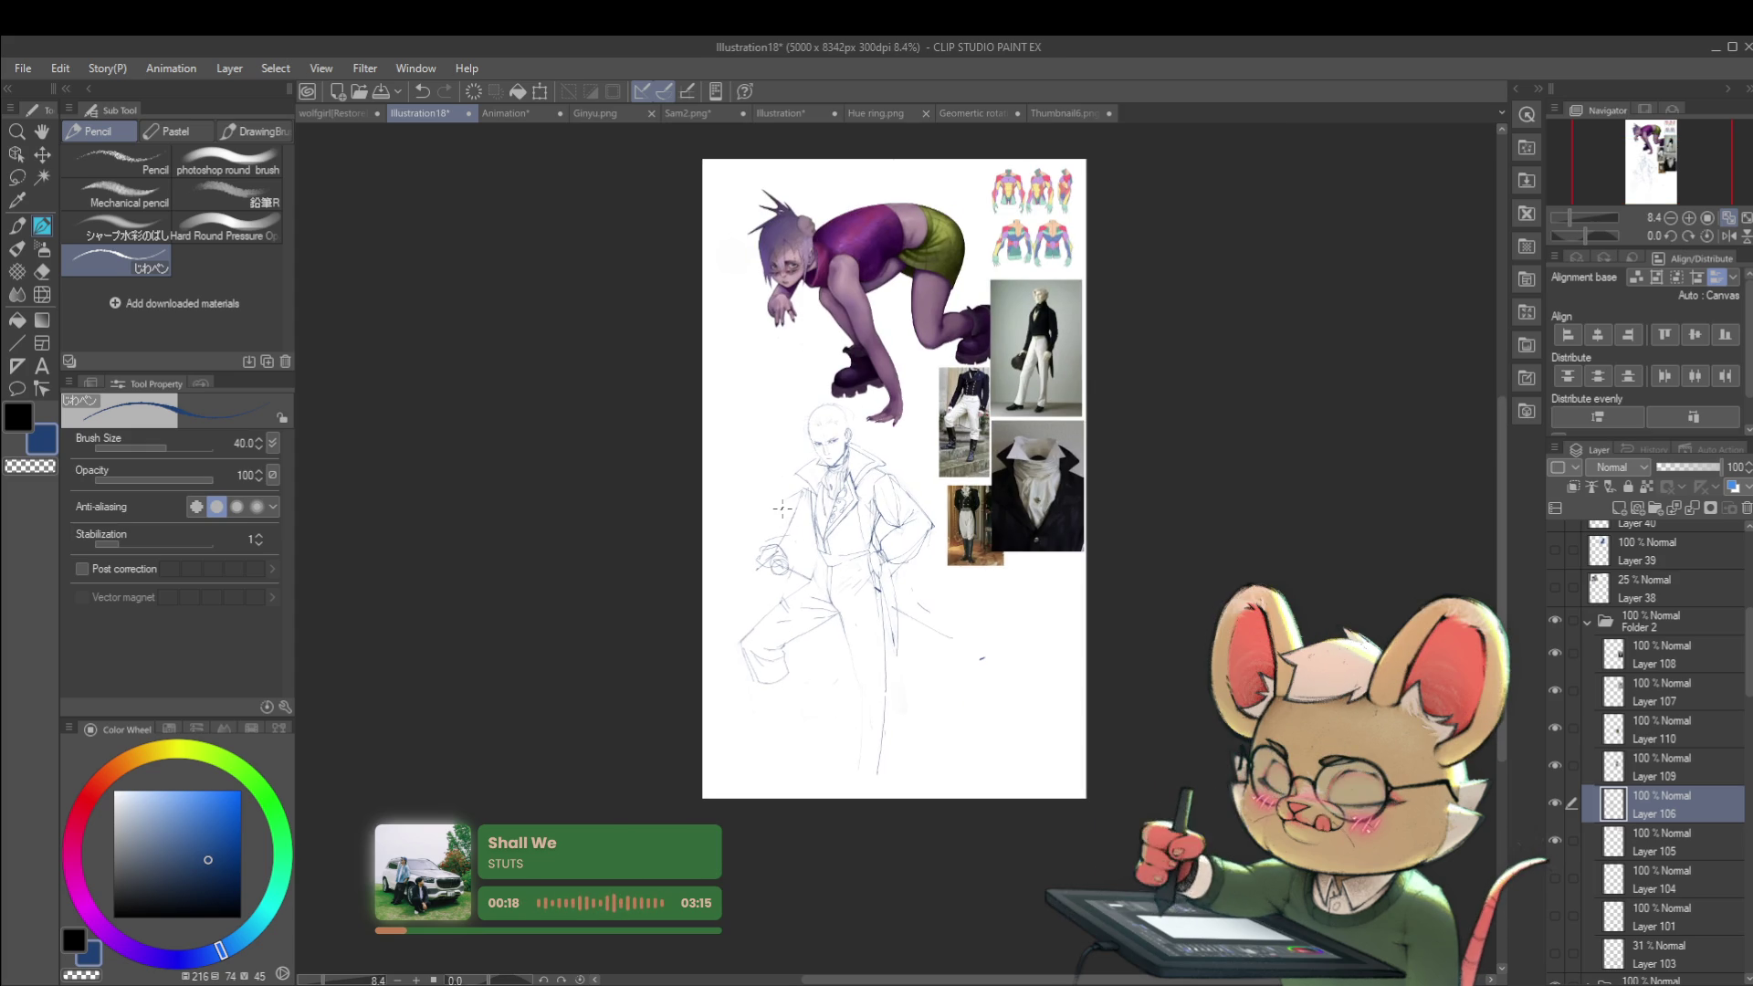
pyautogui.scroll(2, 853, 680)
pyautogui.moveTo(766, 788); pyautogui.dragTo(742, 733)
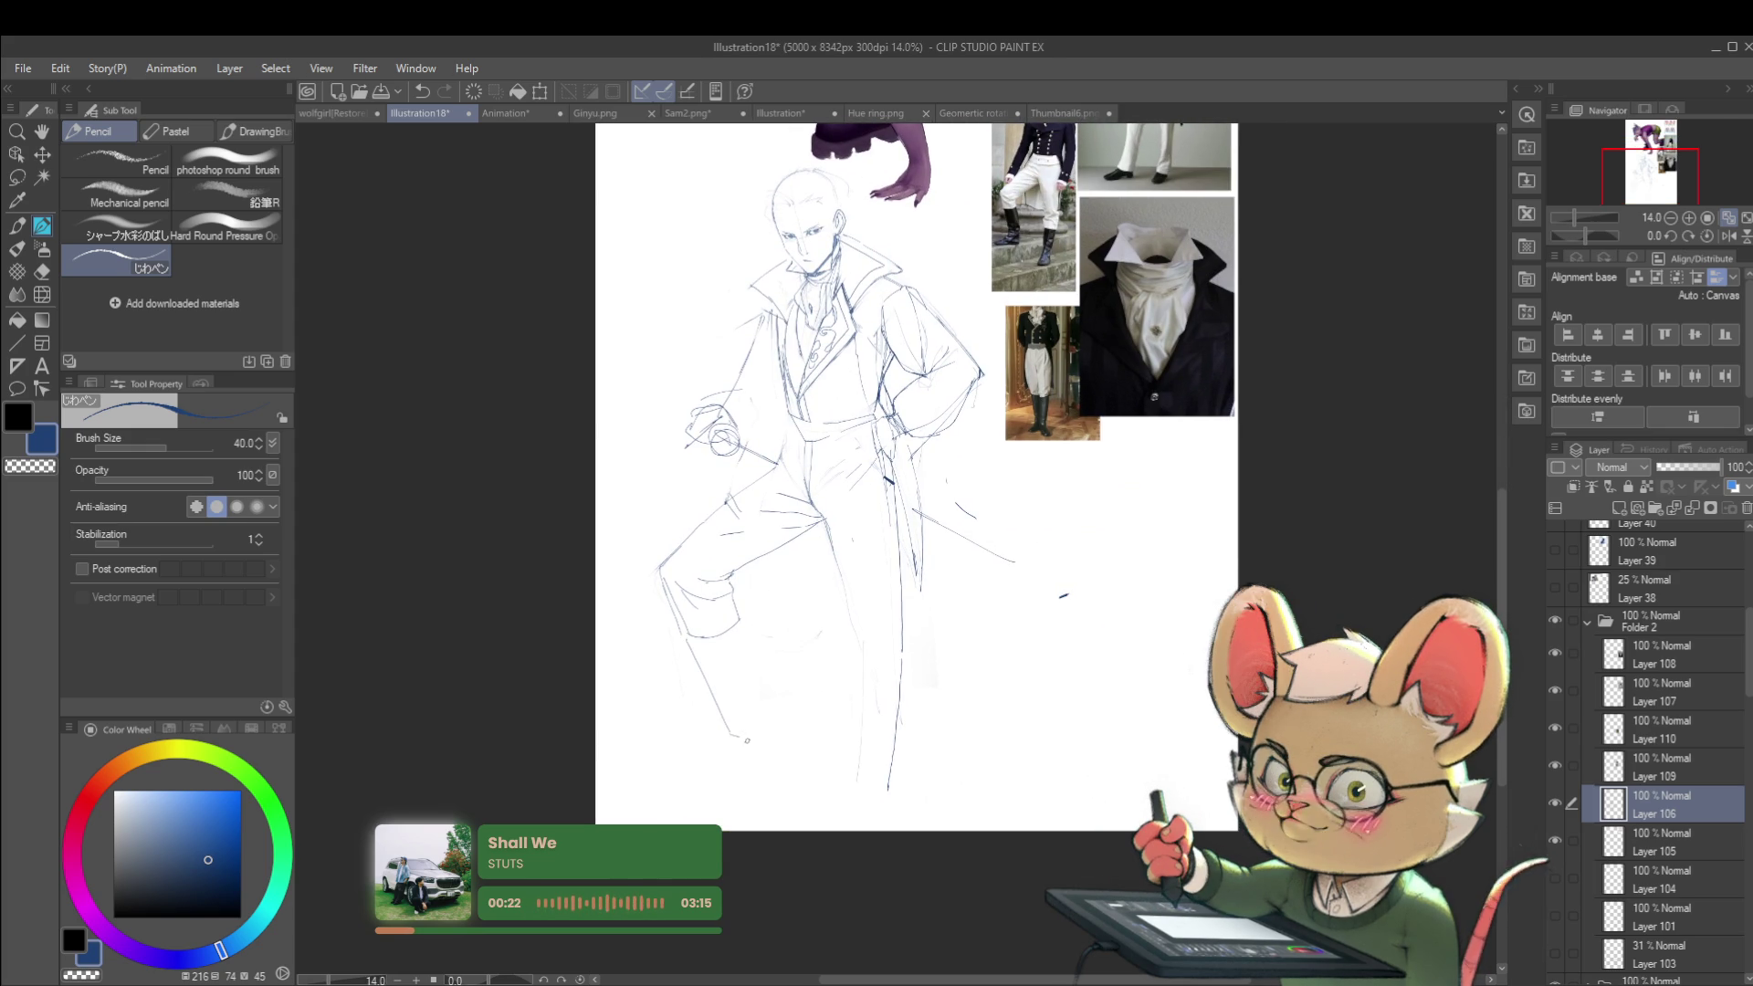
pyautogui.moveTo(714, 703)
pyautogui.mouseDown()
pyautogui.moveTo(736, 722)
pyautogui.moveTo(720, 736)
pyautogui.mouseUp()
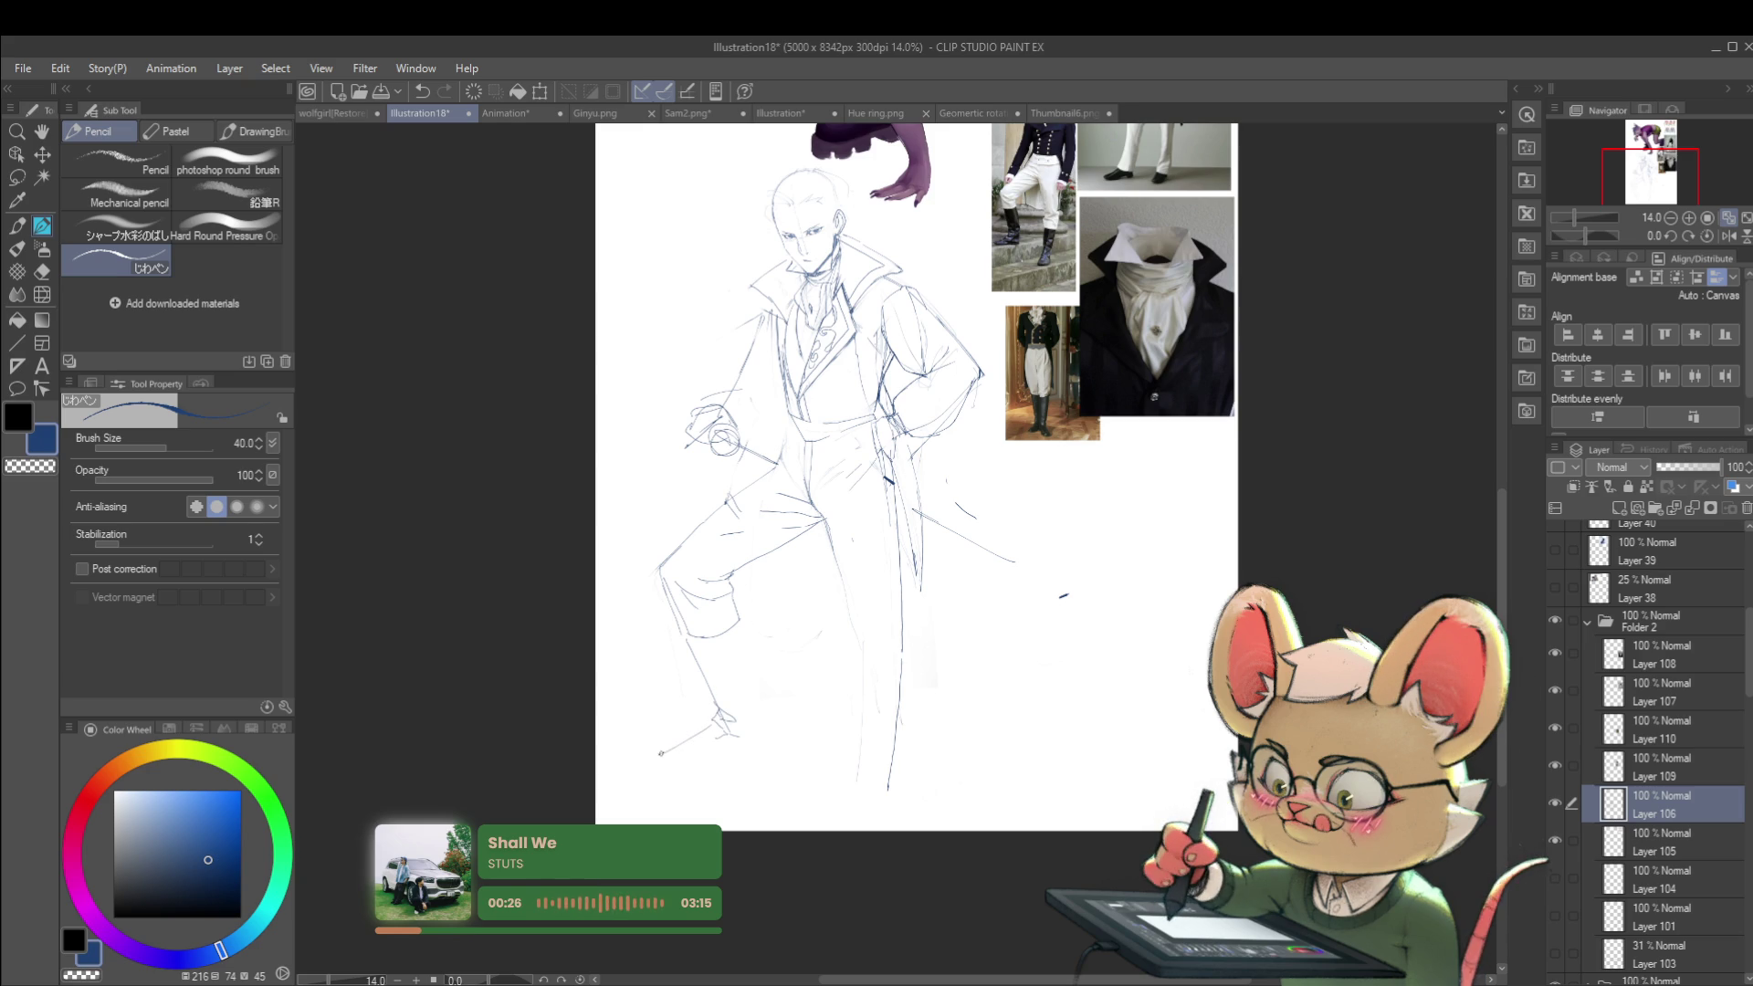
pyautogui.moveTo(654, 757); pyautogui.dragTo(737, 754)
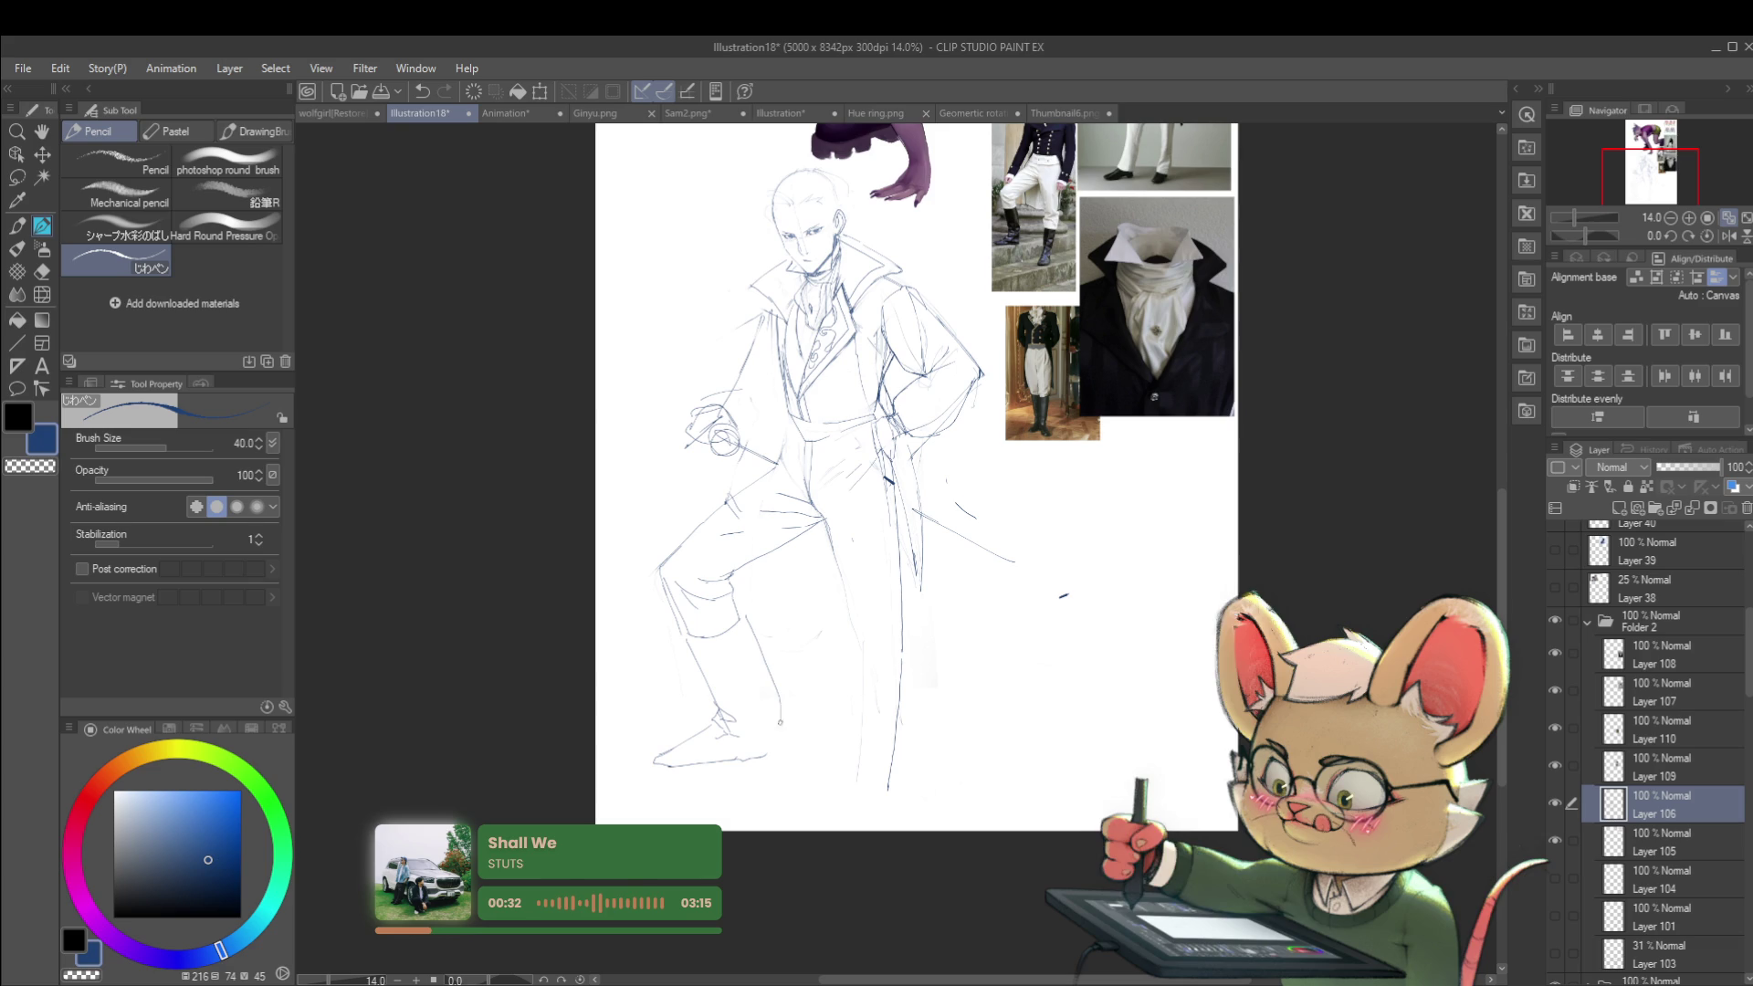
# Step: Mirror the view and redraw the knee and lower-leg lines, undoing and redoing one stroke
pyautogui.click(781, 675)
pyautogui.click(1732, 238)
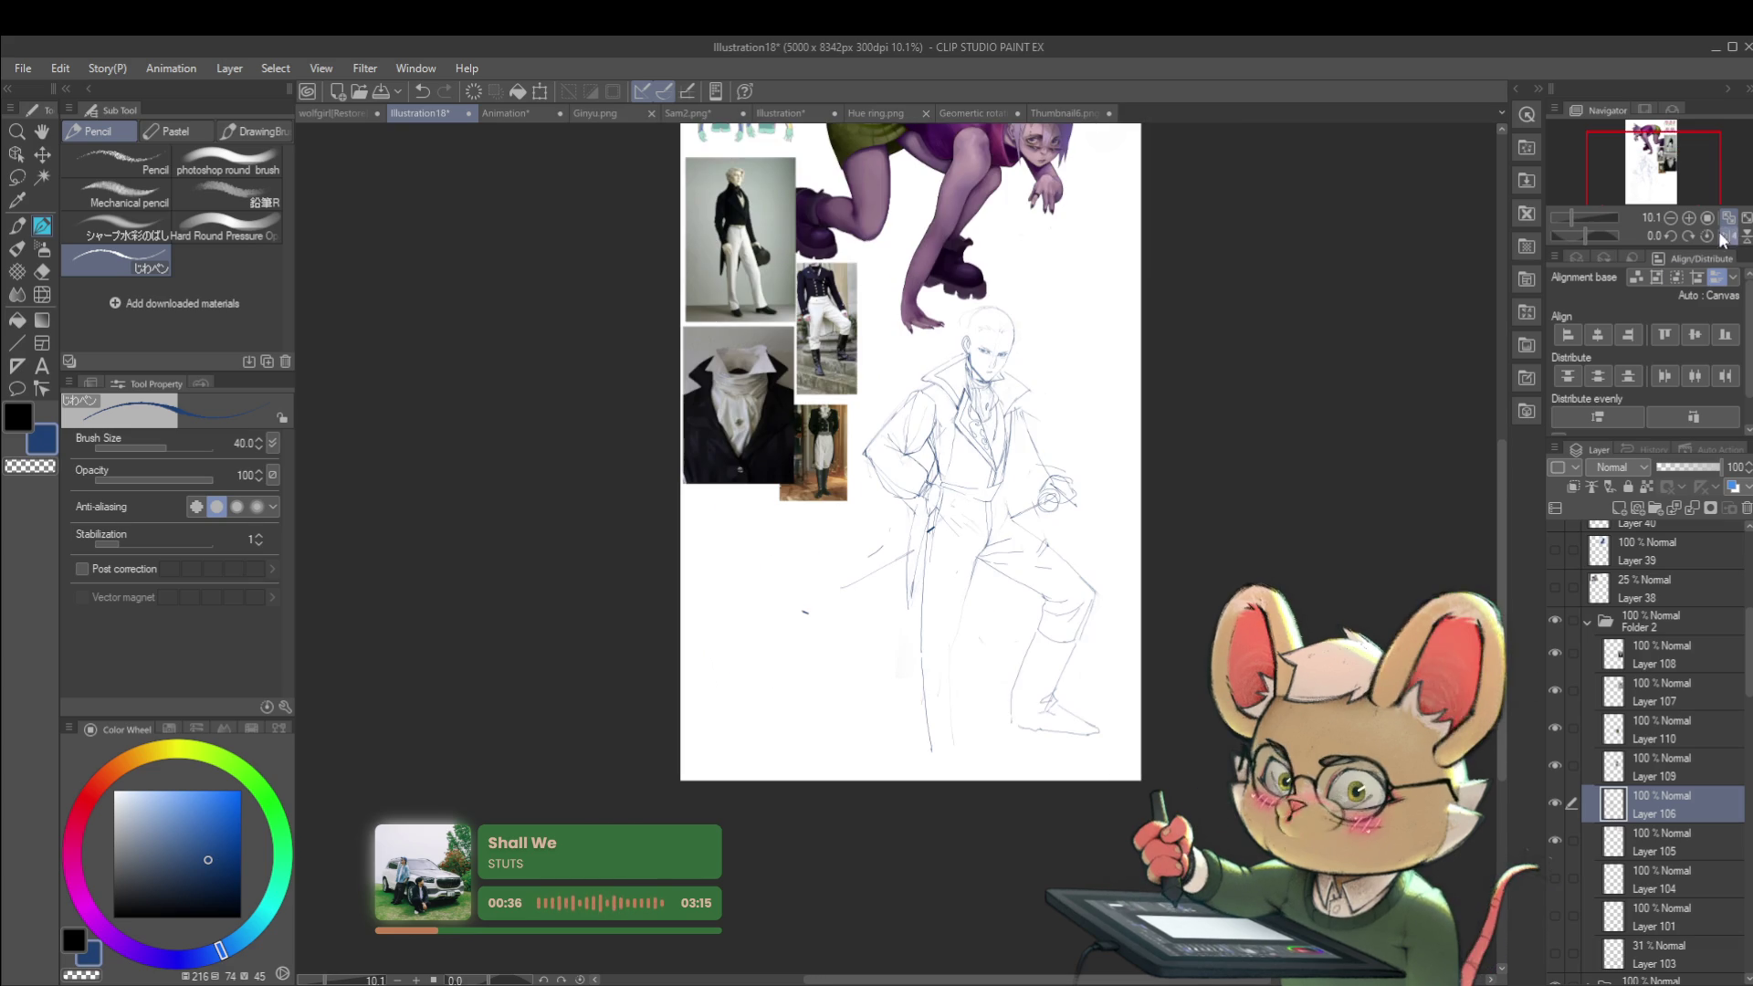
pyautogui.scroll(2, 1110, 656)
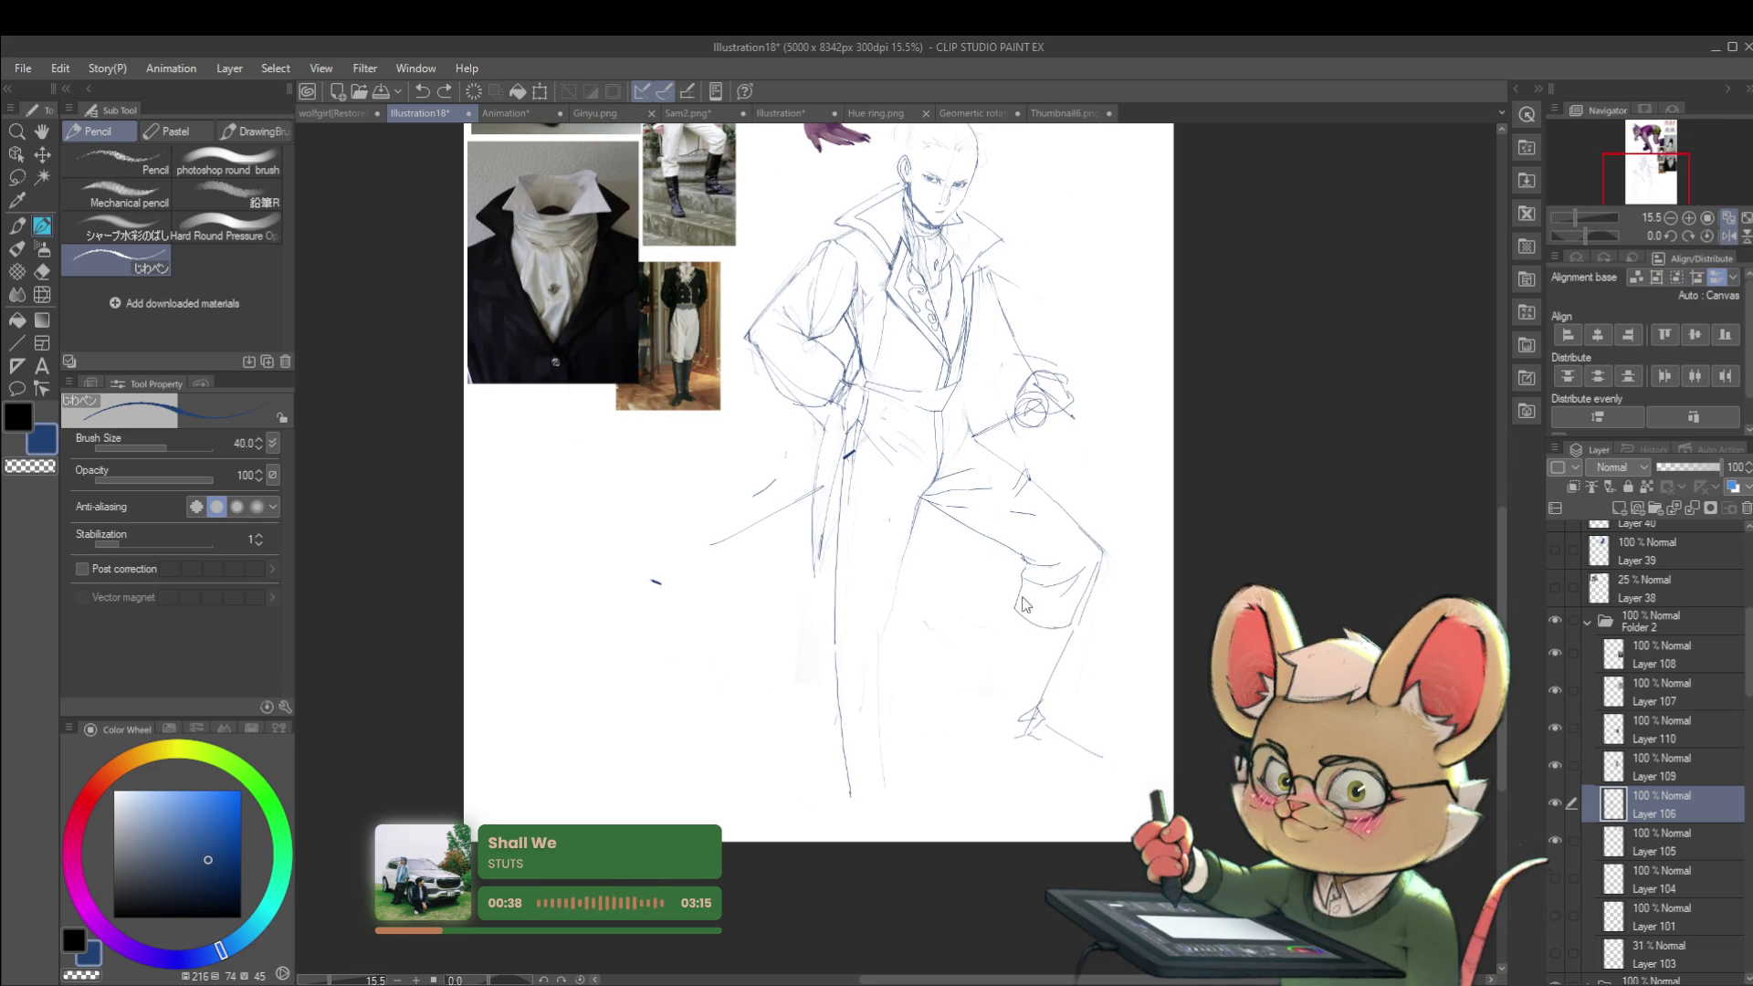
pyautogui.moveTo(1047, 610); pyautogui.dragTo(987, 632)
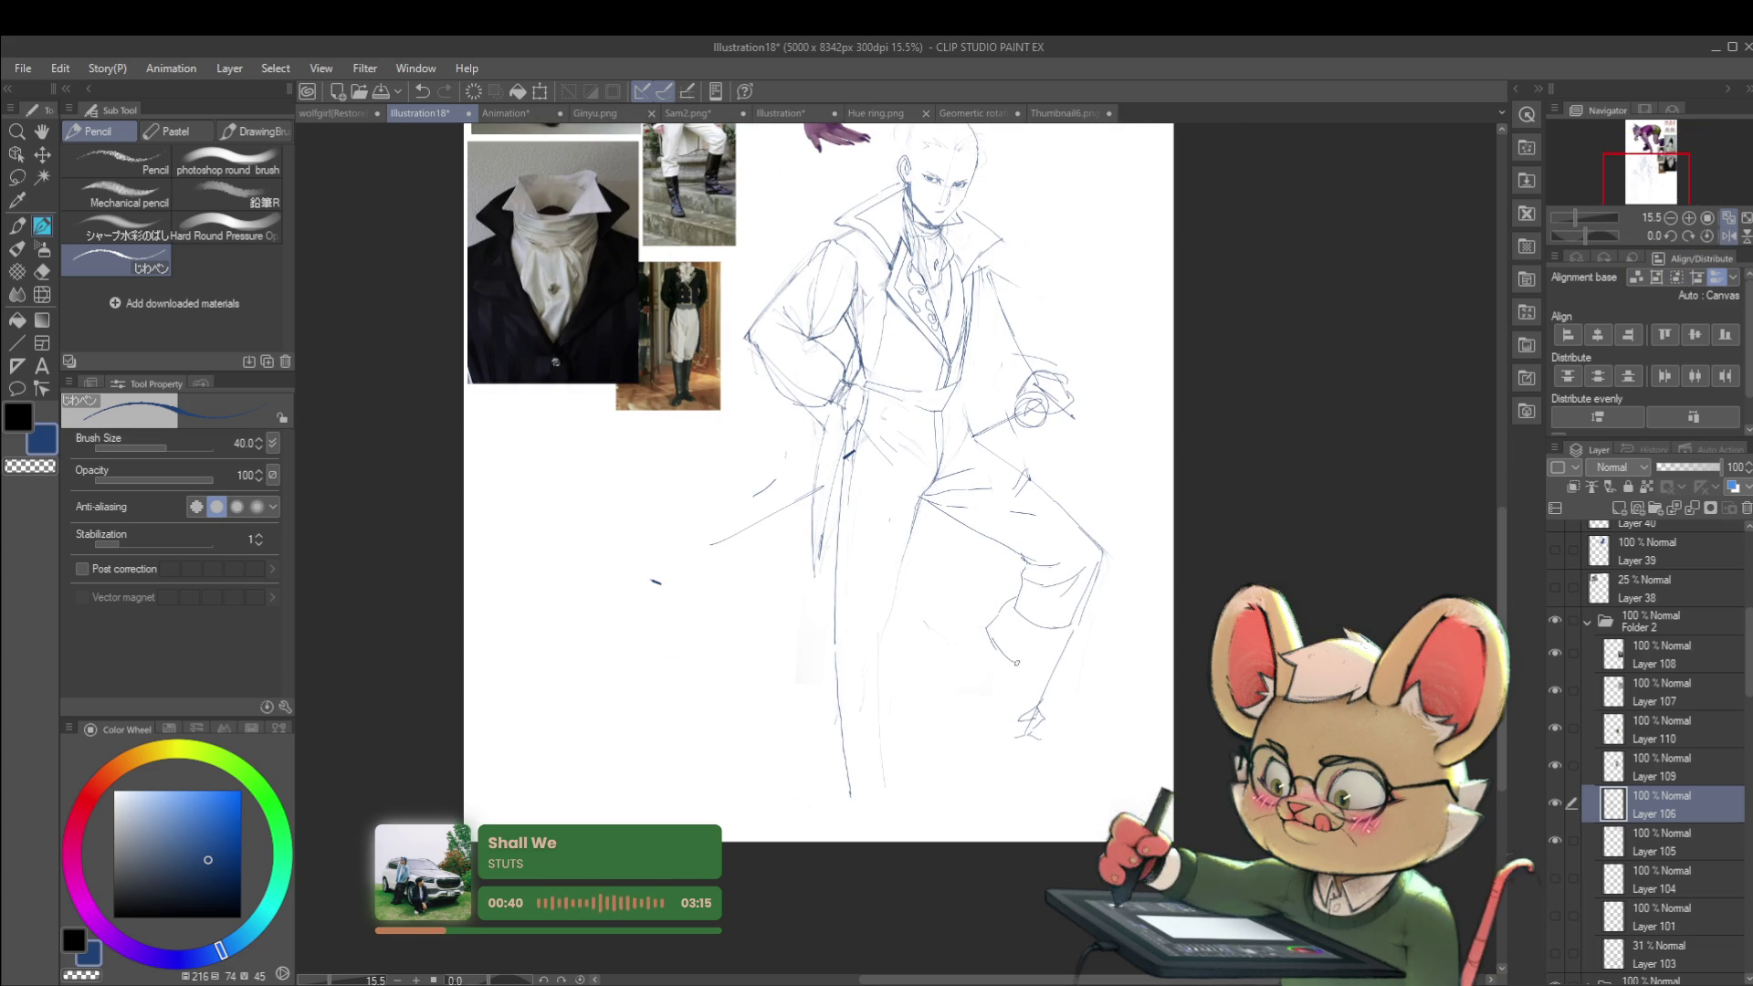
pyautogui.moveTo(1074, 632)
pyautogui.mouseDown()
pyautogui.moveTo(1072, 668)
pyautogui.moveTo(986, 690)
pyautogui.moveTo(982, 717)
pyautogui.mouseUp()
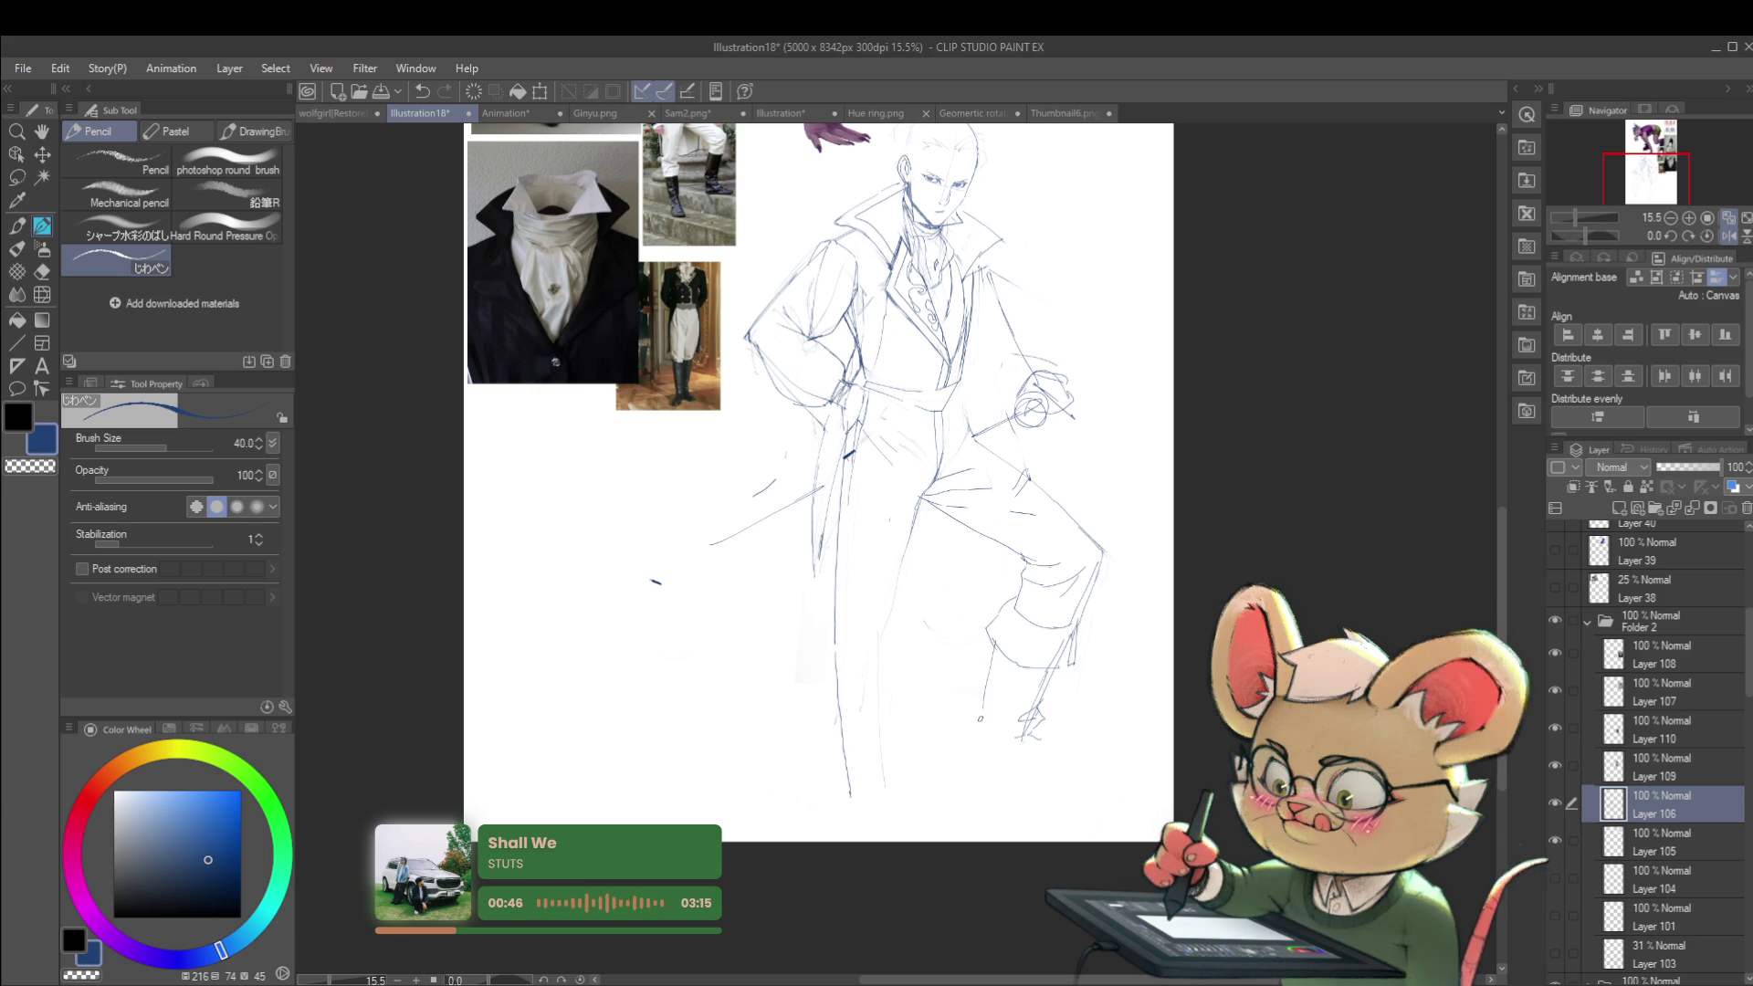
pyautogui.hotkey('ctrl', 'z')
pyautogui.moveTo(994, 643); pyautogui.dragTo(983, 713)
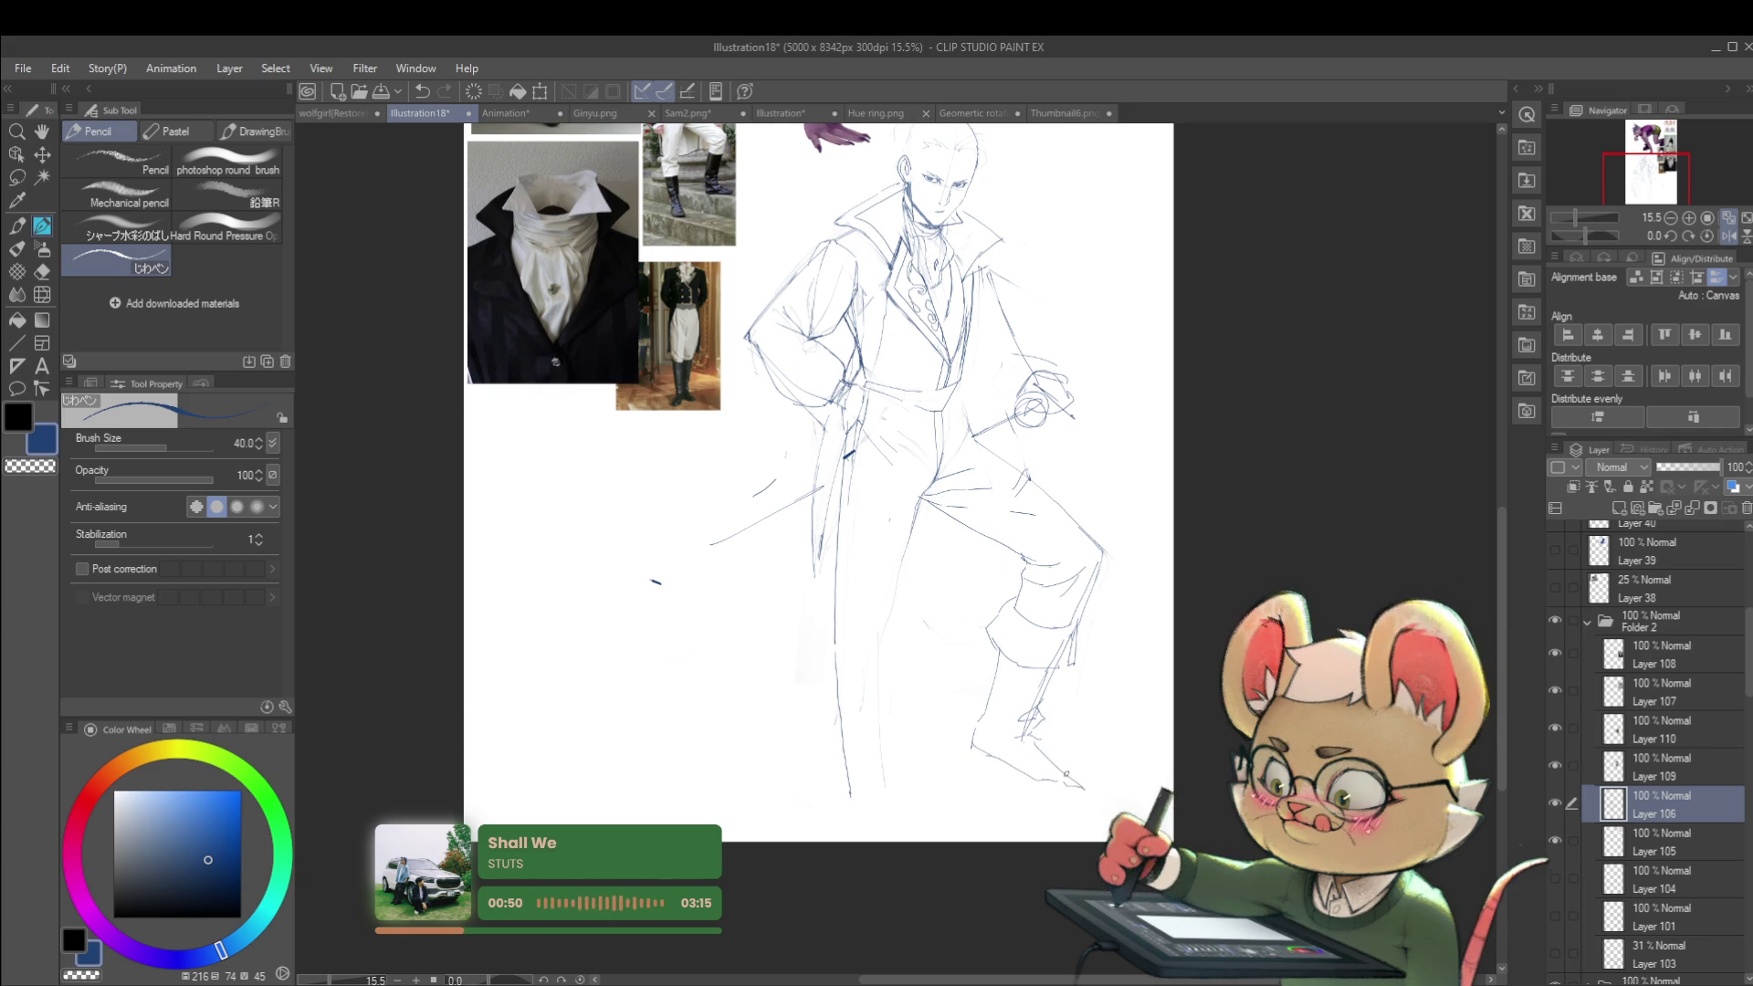
pyautogui.scroll(-1, 1041, 714)
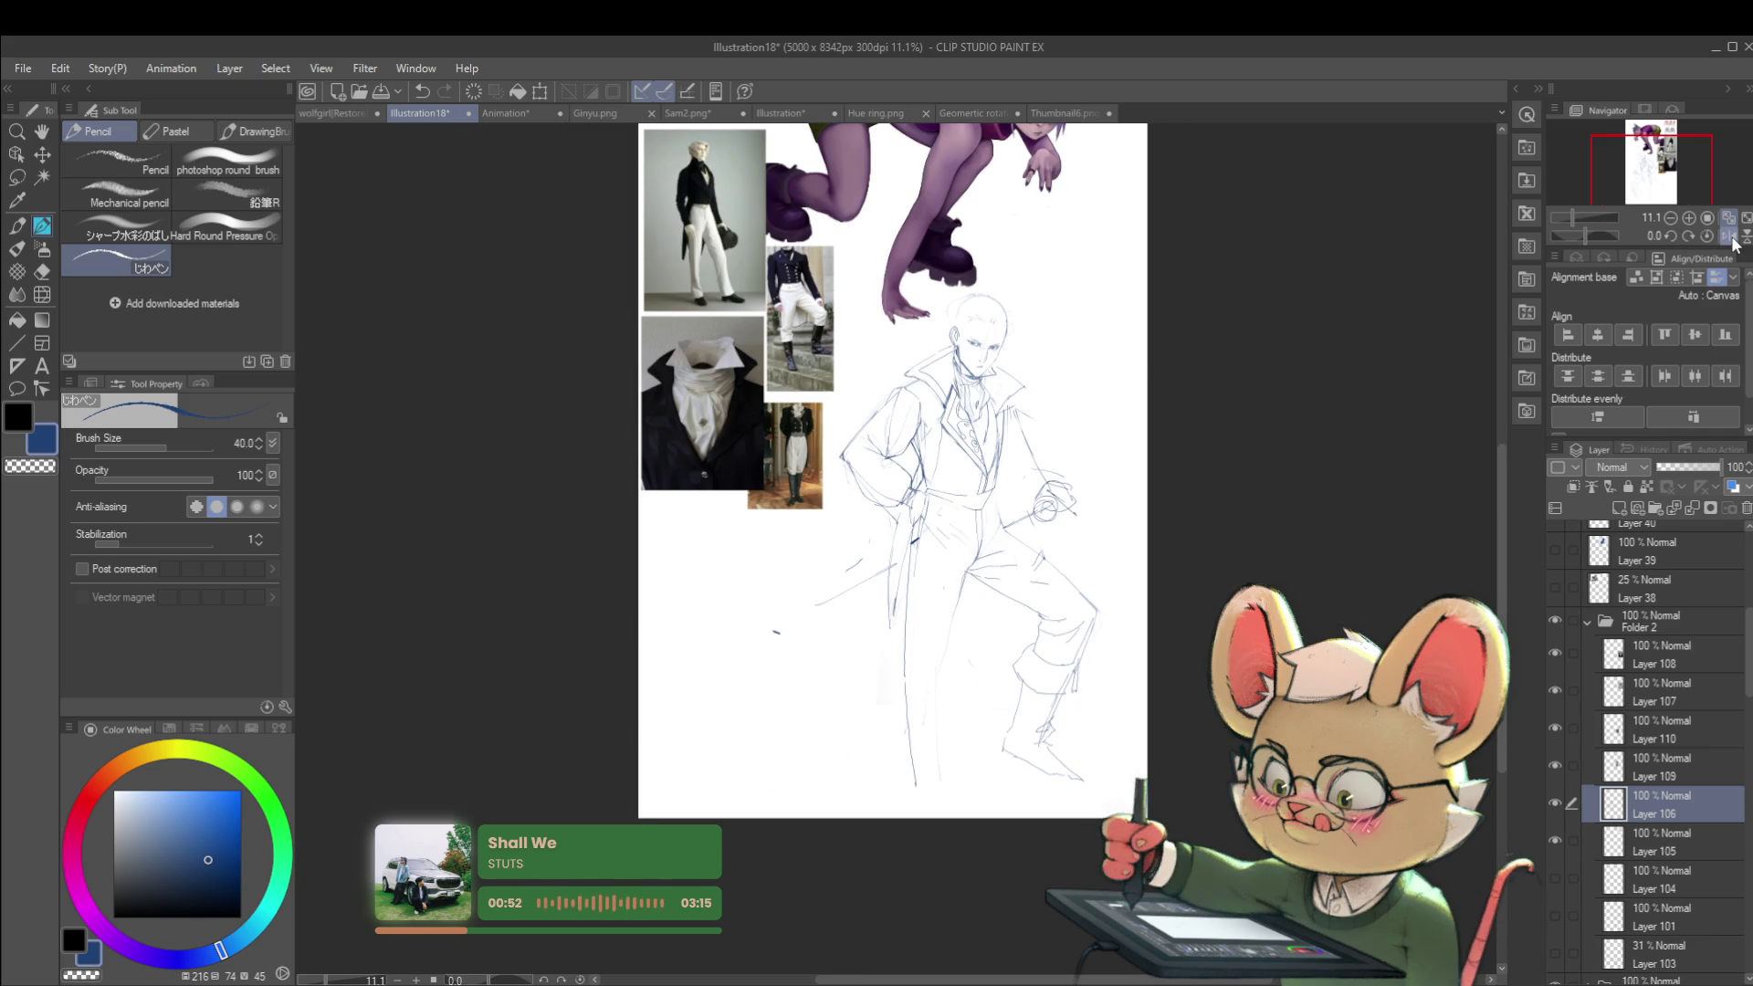
# Step: Flip the view back, bring the figure into view, and add a short dark stroke on the coat
pyautogui.click(1731, 237)
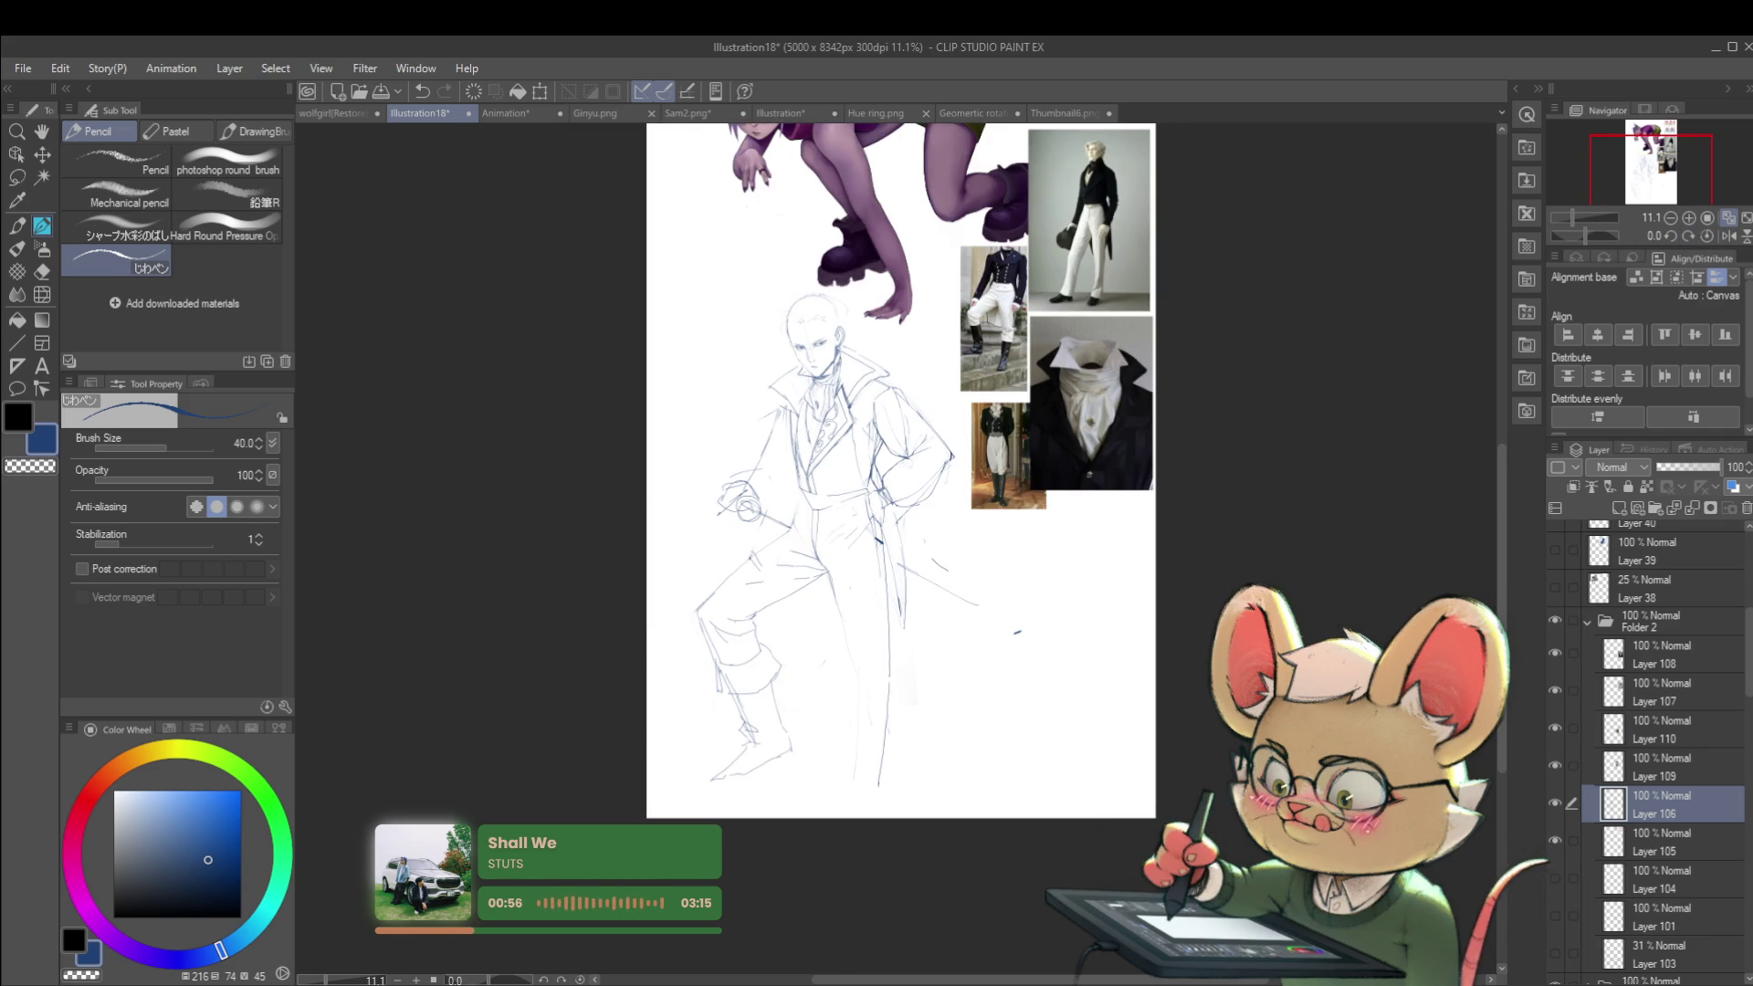
pyautogui.moveTo(895, 457); pyautogui.dragTo(883, 440)
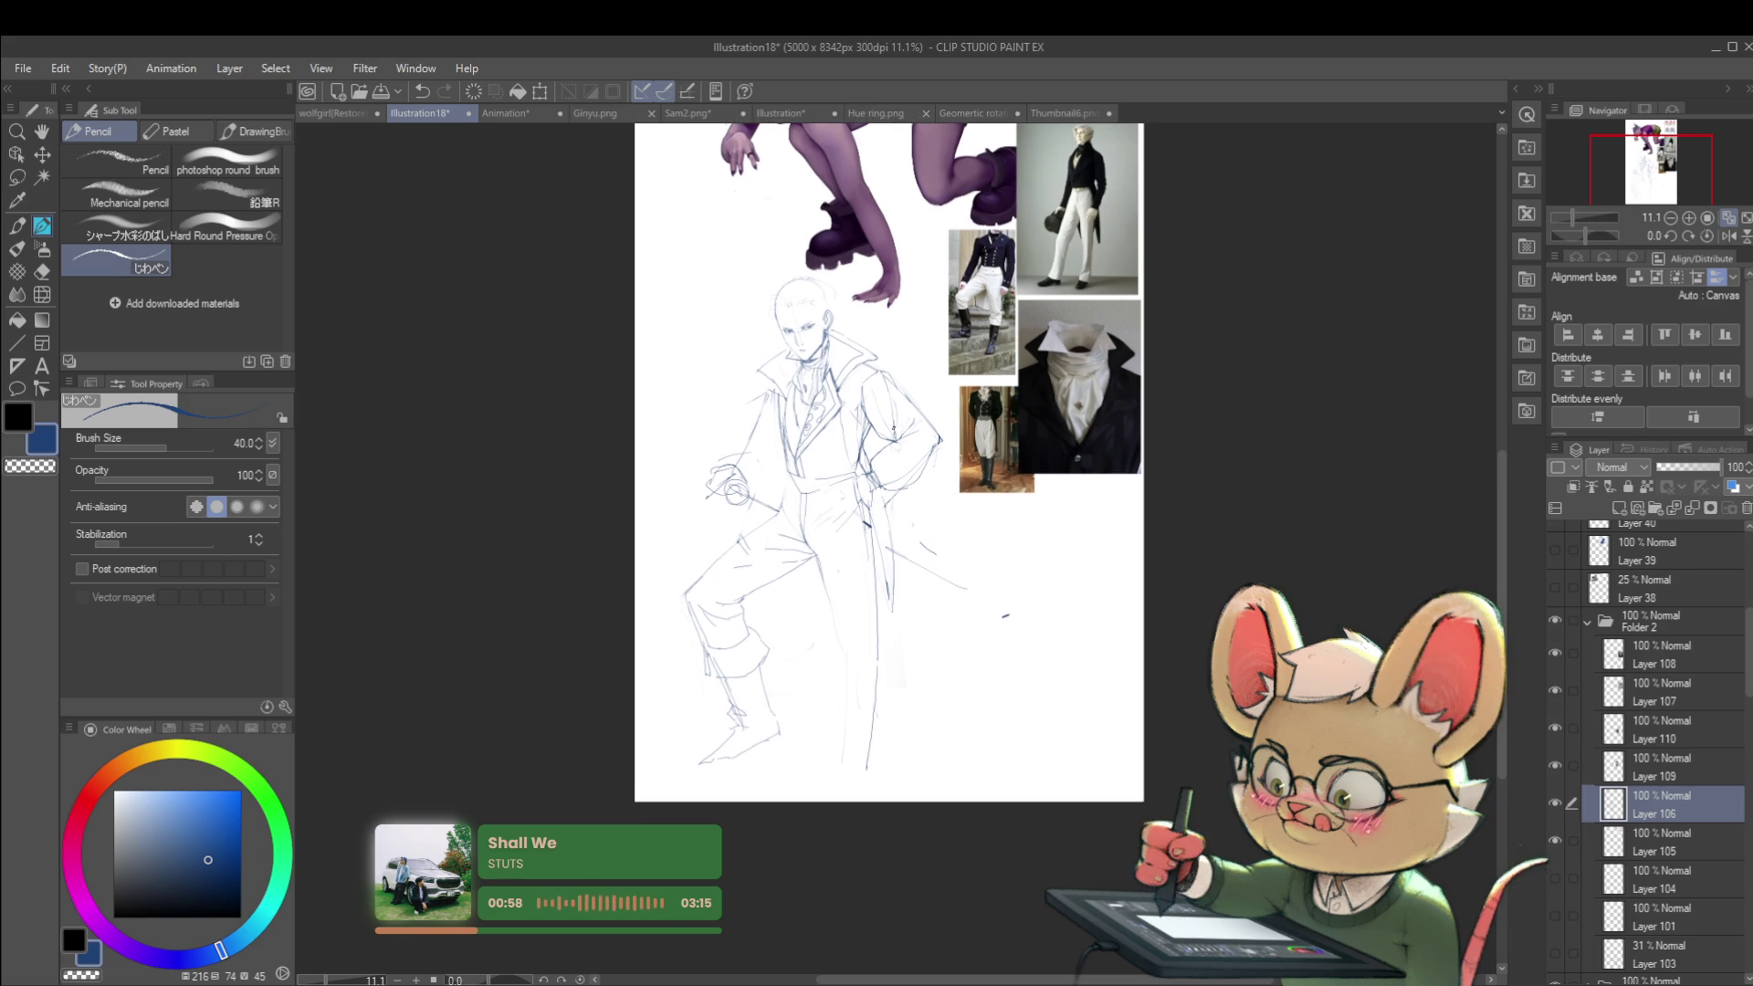
pyautogui.scroll(2, 924, 456)
pyautogui.moveTo(891, 225); pyautogui.dragTo(887, 300)
pyautogui.moveTo(1076, 372)
pyautogui.mouseDown()
pyautogui.moveTo(1072, 527)
pyautogui.moveTo(1072, 468)
pyautogui.mouseUp()
pyautogui.scroll(3, 841, 697)
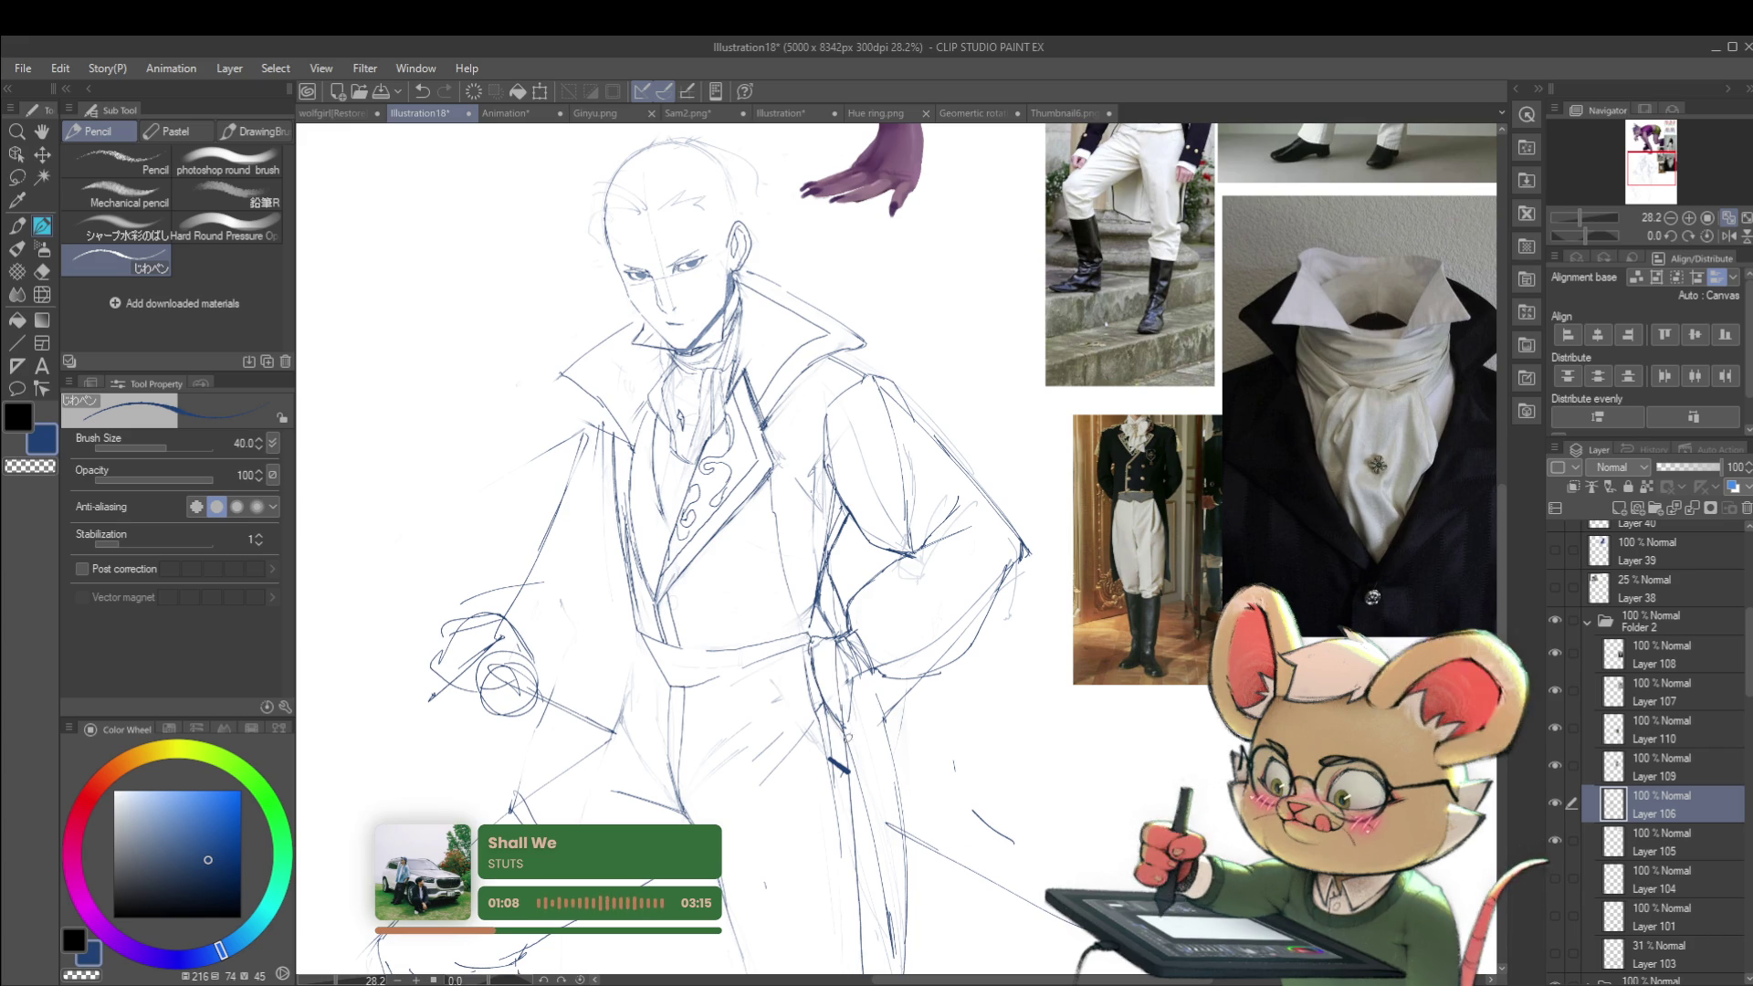
pyautogui.moveTo(853, 674); pyautogui.dragTo(857, 727)
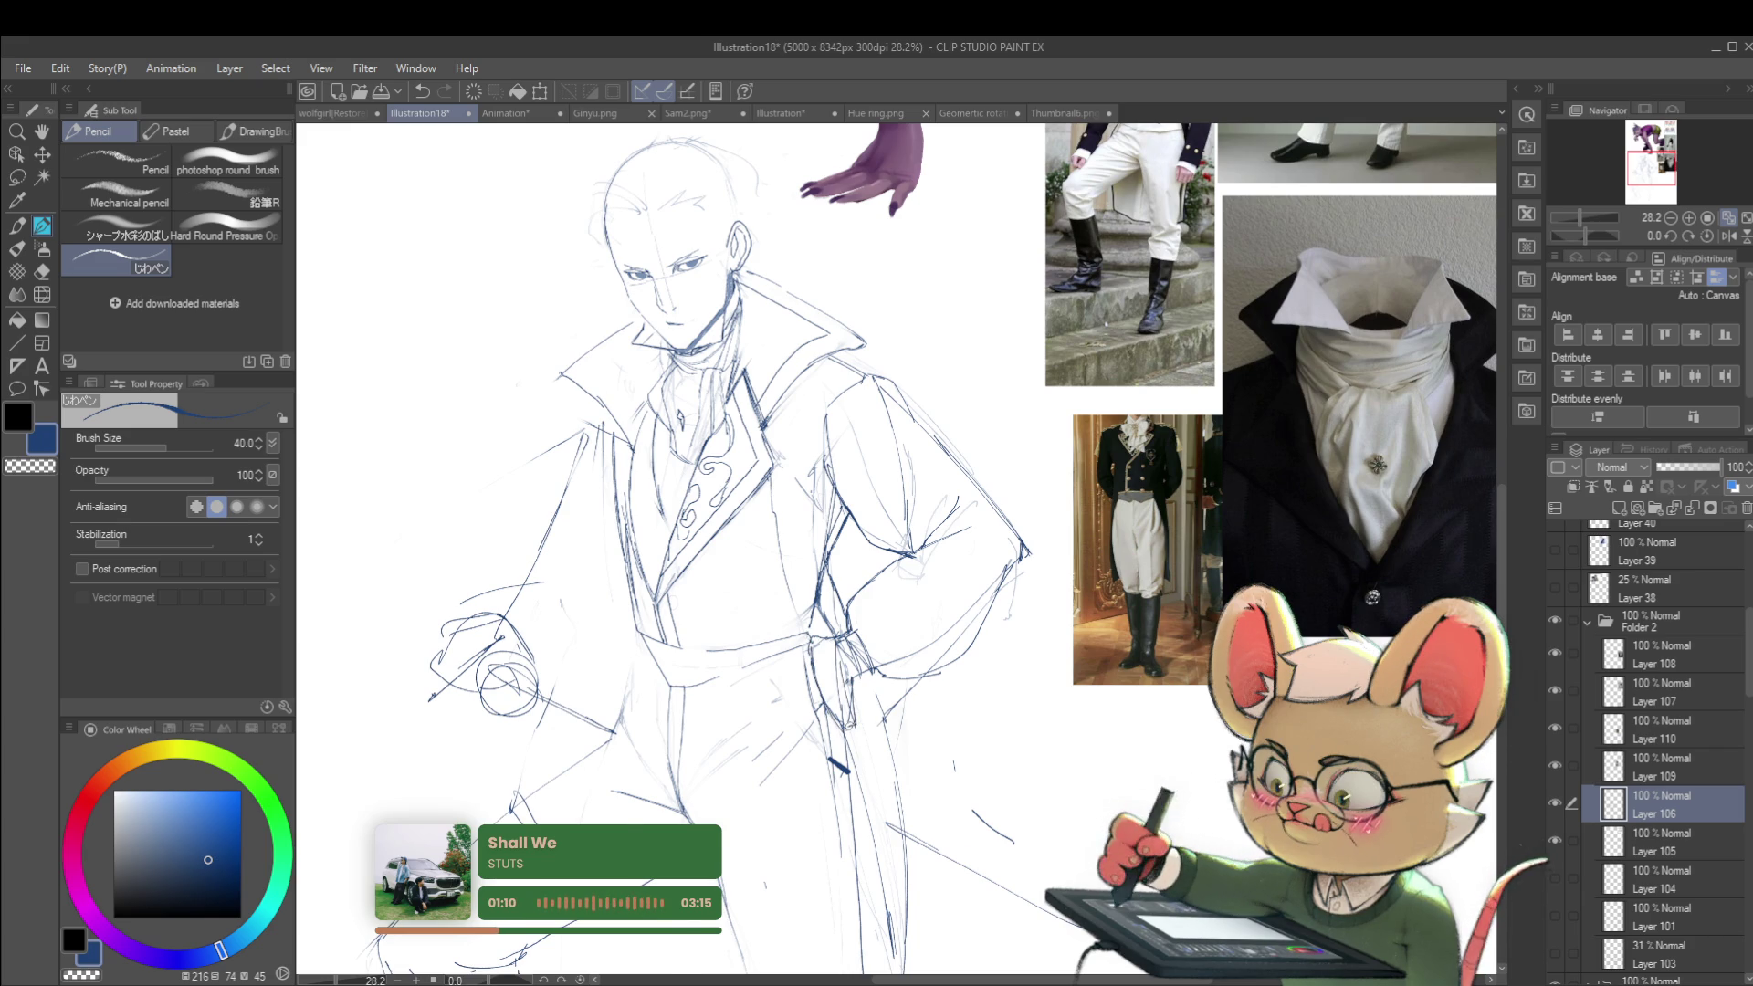
# Step: Undo the small mark near the waist and mirror the view to check the figure
pyautogui.scroll(-5, 884, 722)
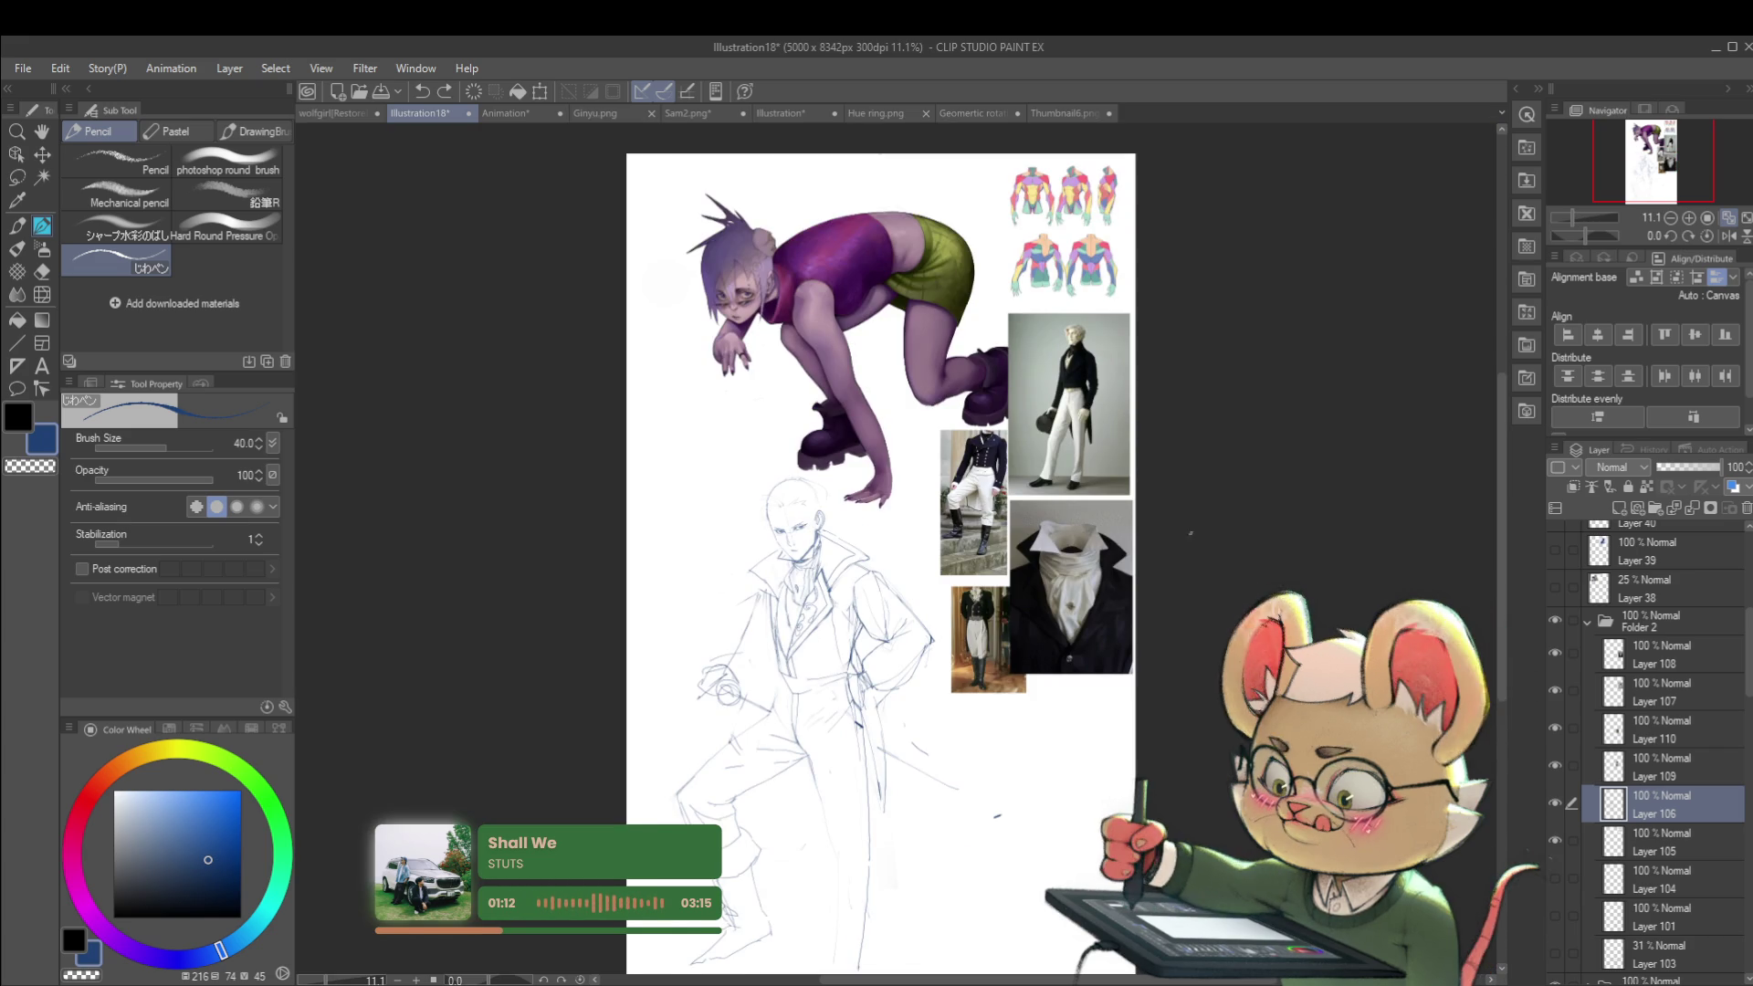
pyautogui.scroll(4, 850, 714)
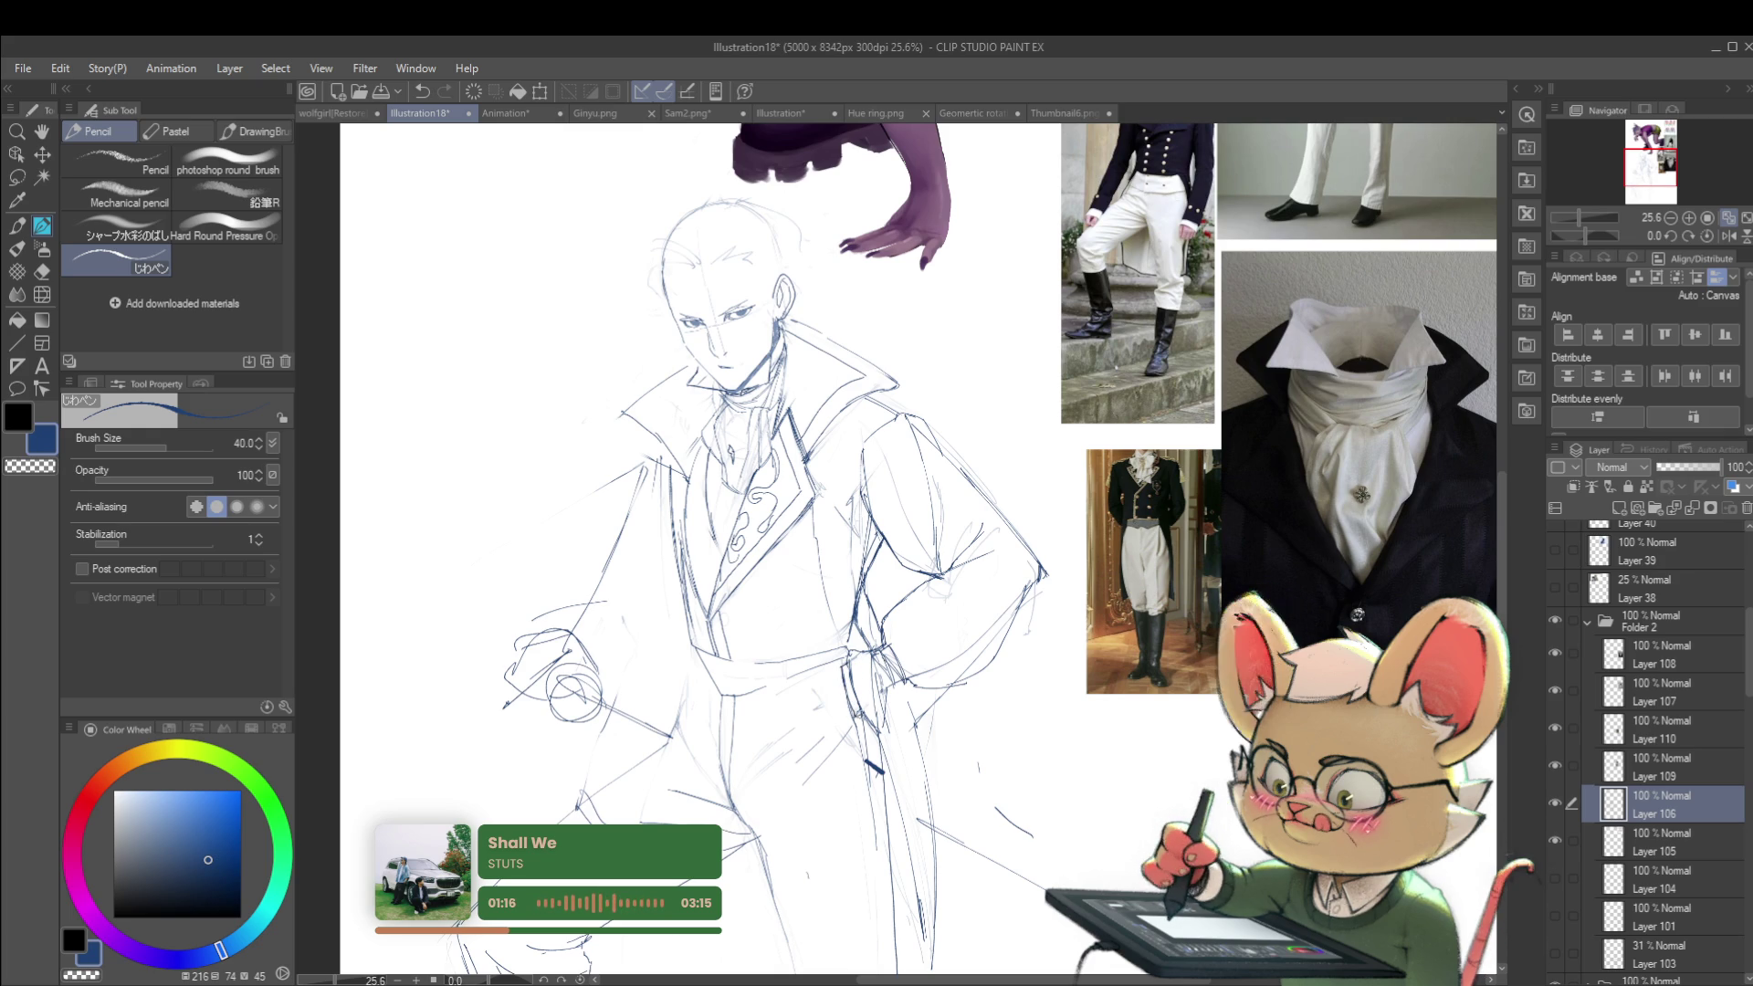
pyautogui.press('alt')
pyautogui.scroll(-4, 907, 699)
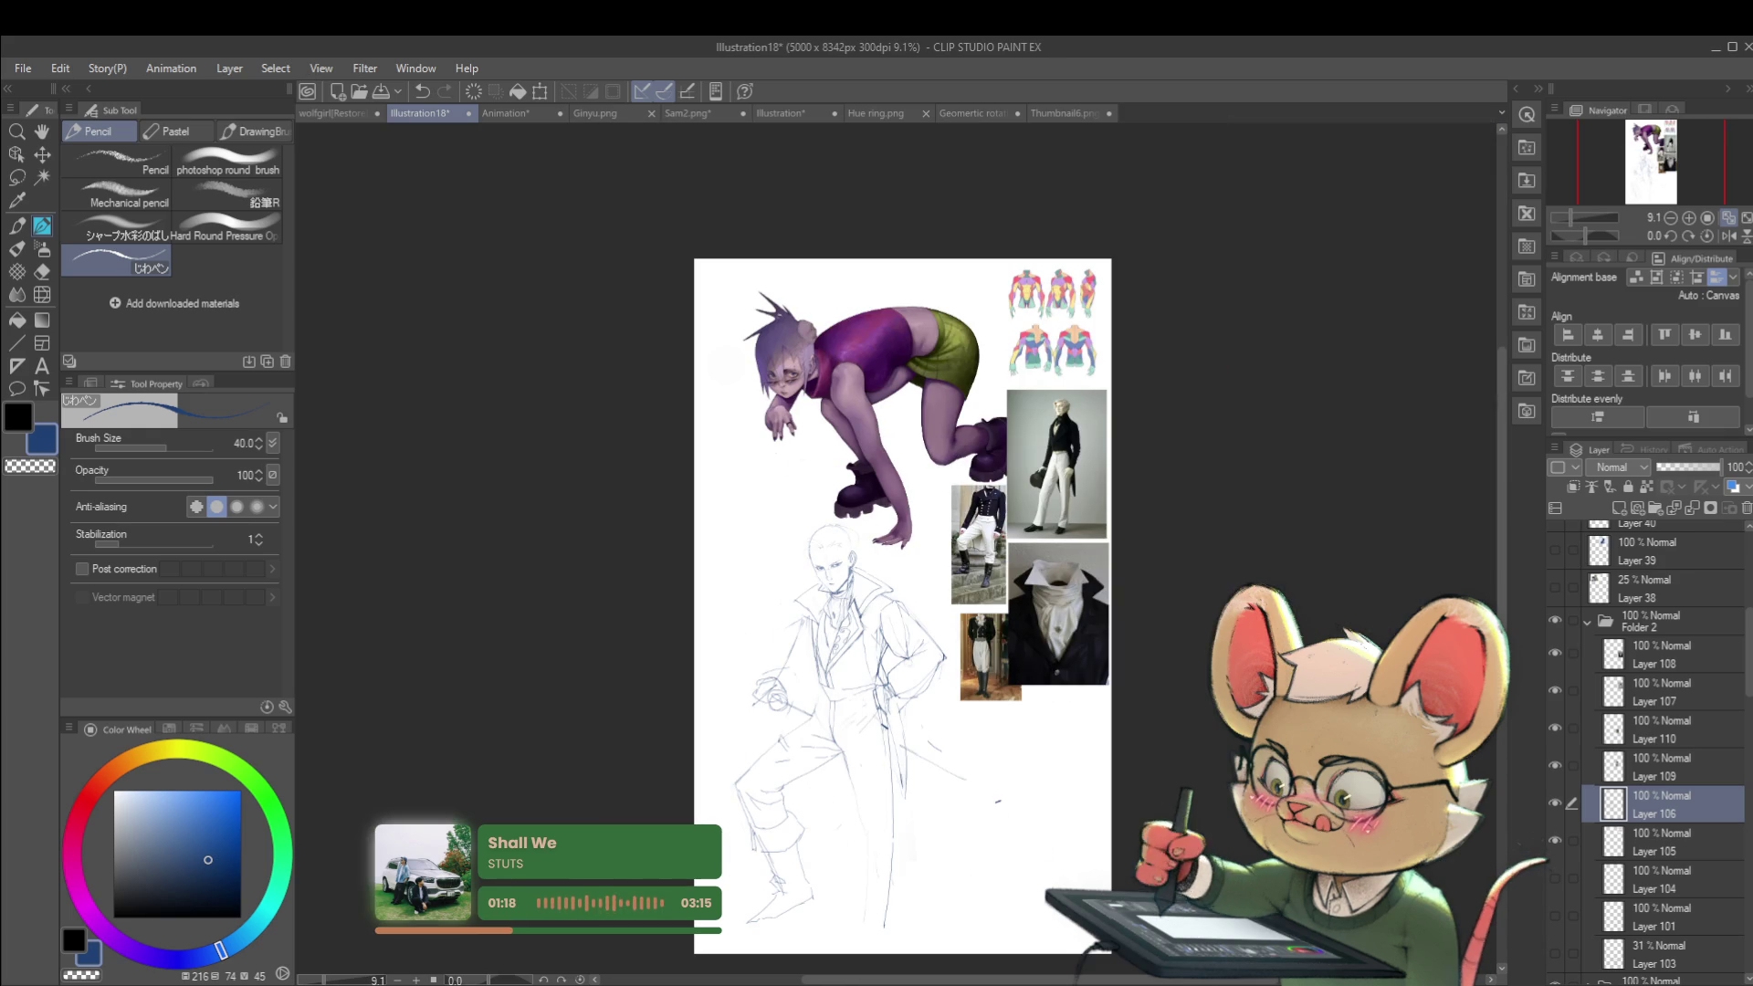
pyautogui.scroll(4, 864, 700)
pyautogui.hotkey('ctrl', 'z')
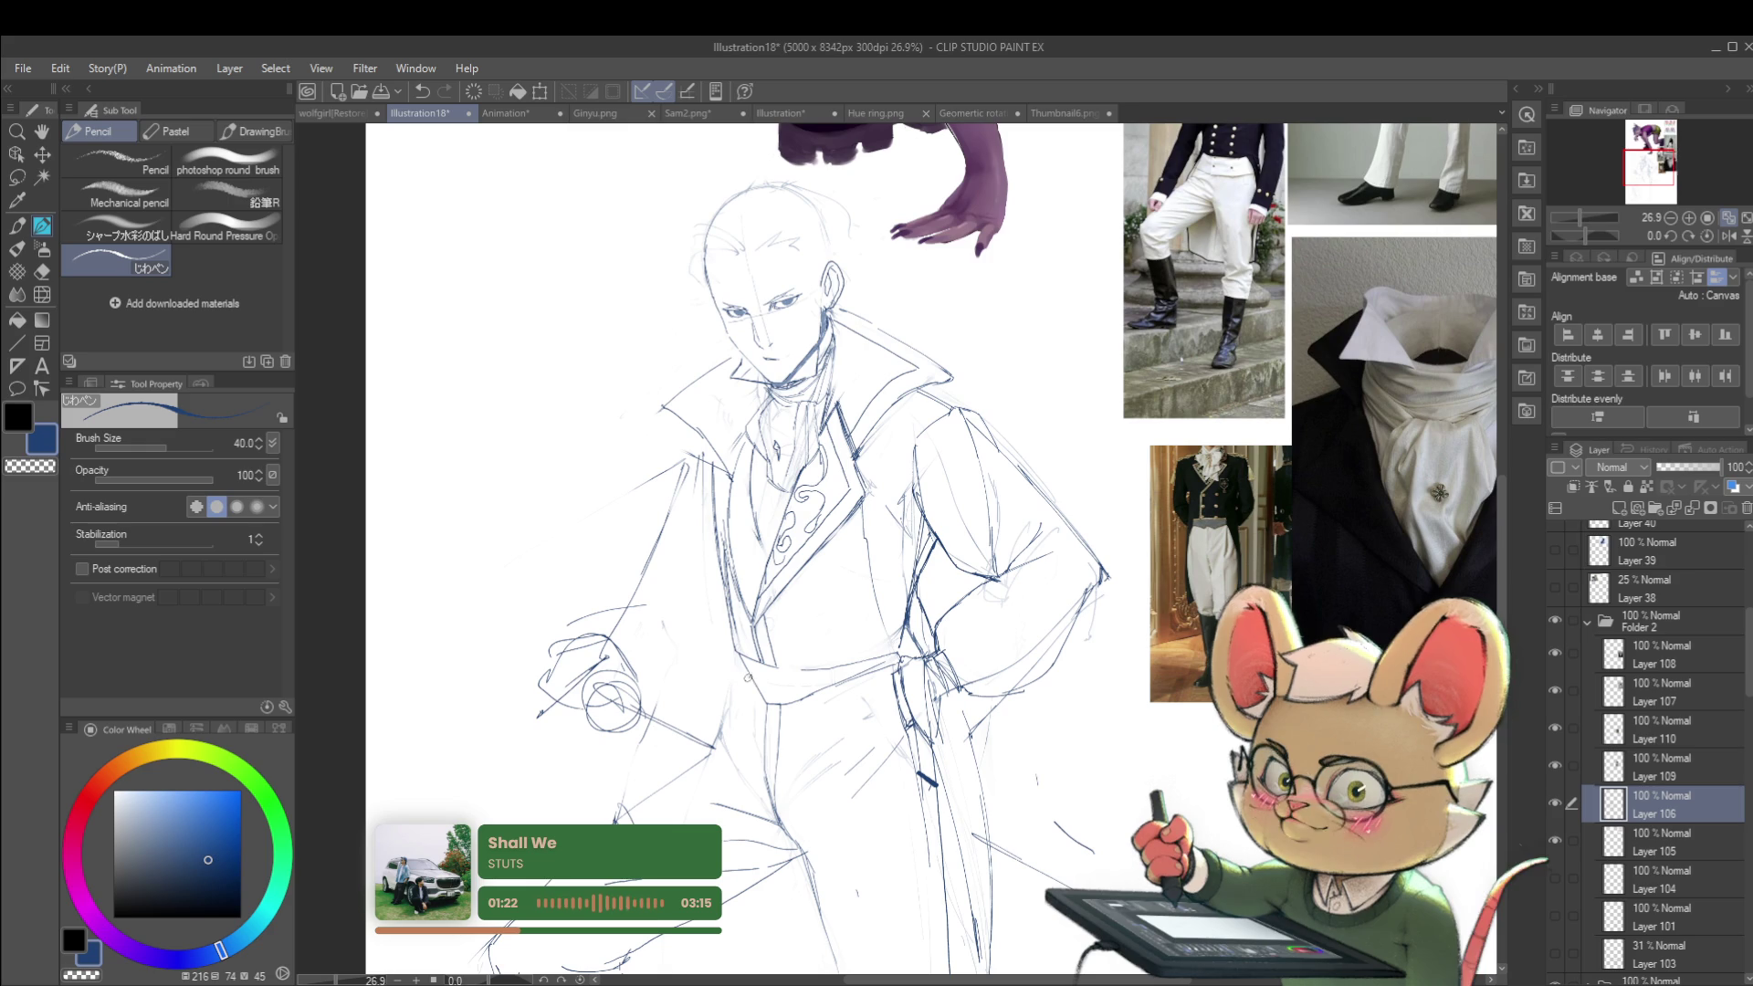
pyautogui.scroll(-4, 779, 641)
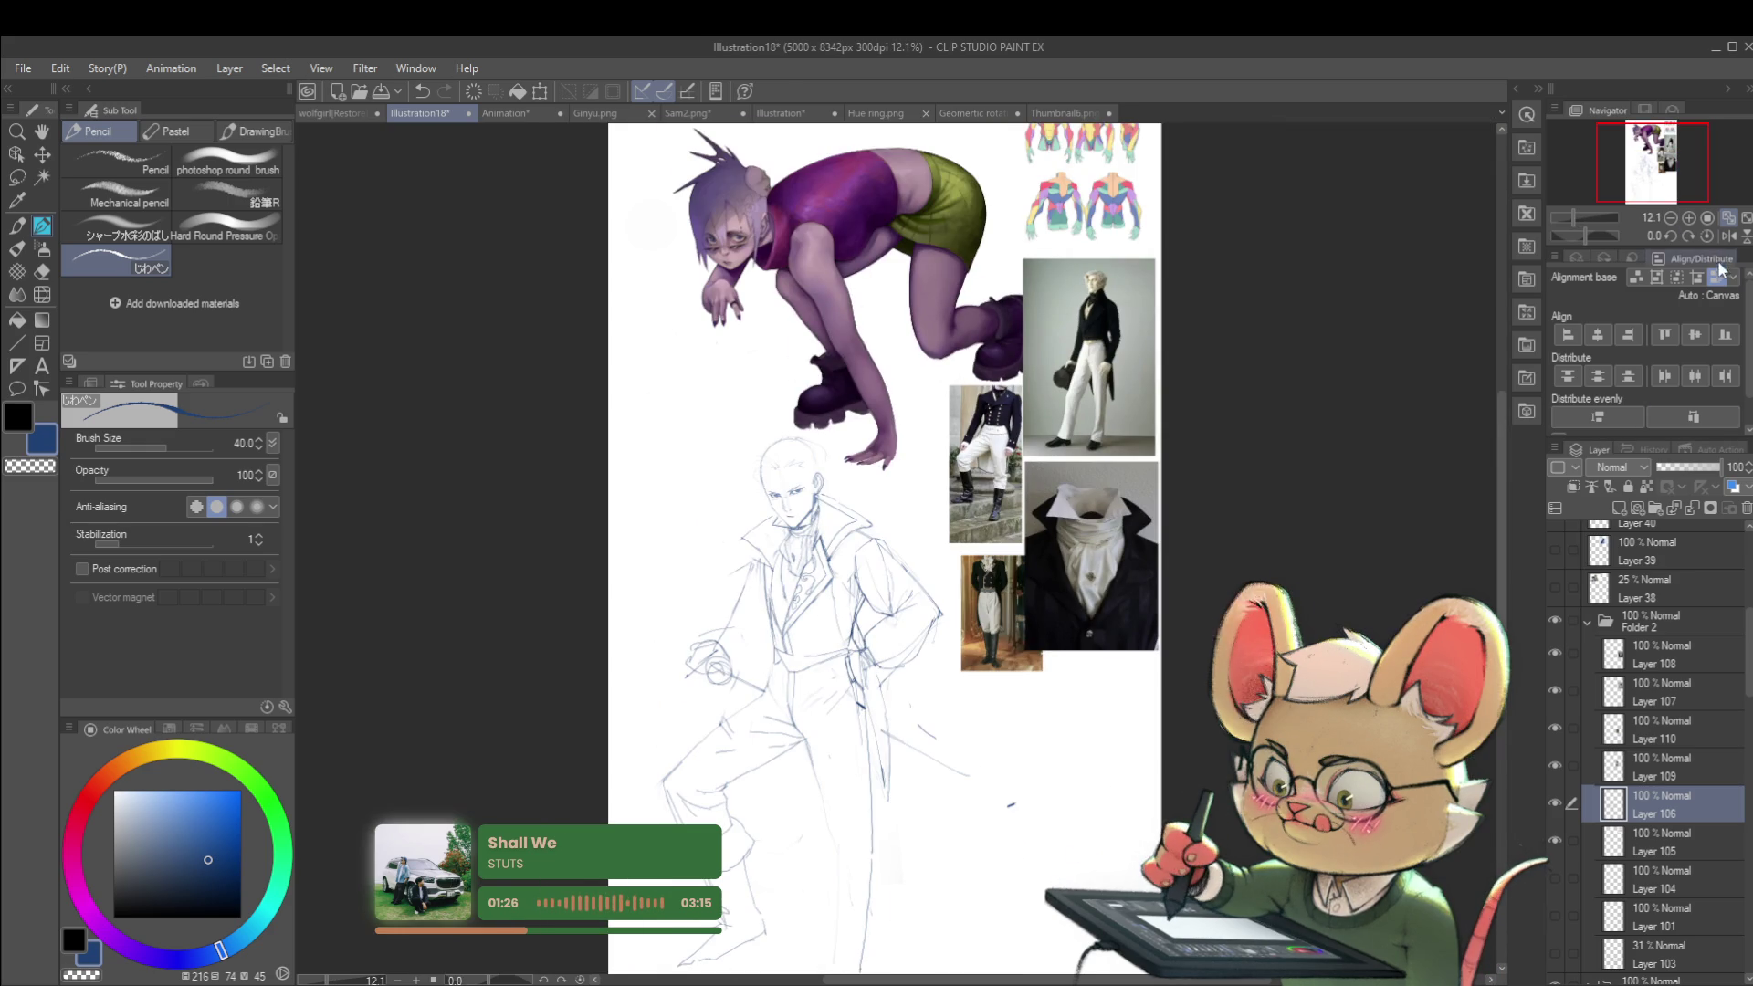
pyautogui.press('h')
pyautogui.scroll(5, 1020, 581)
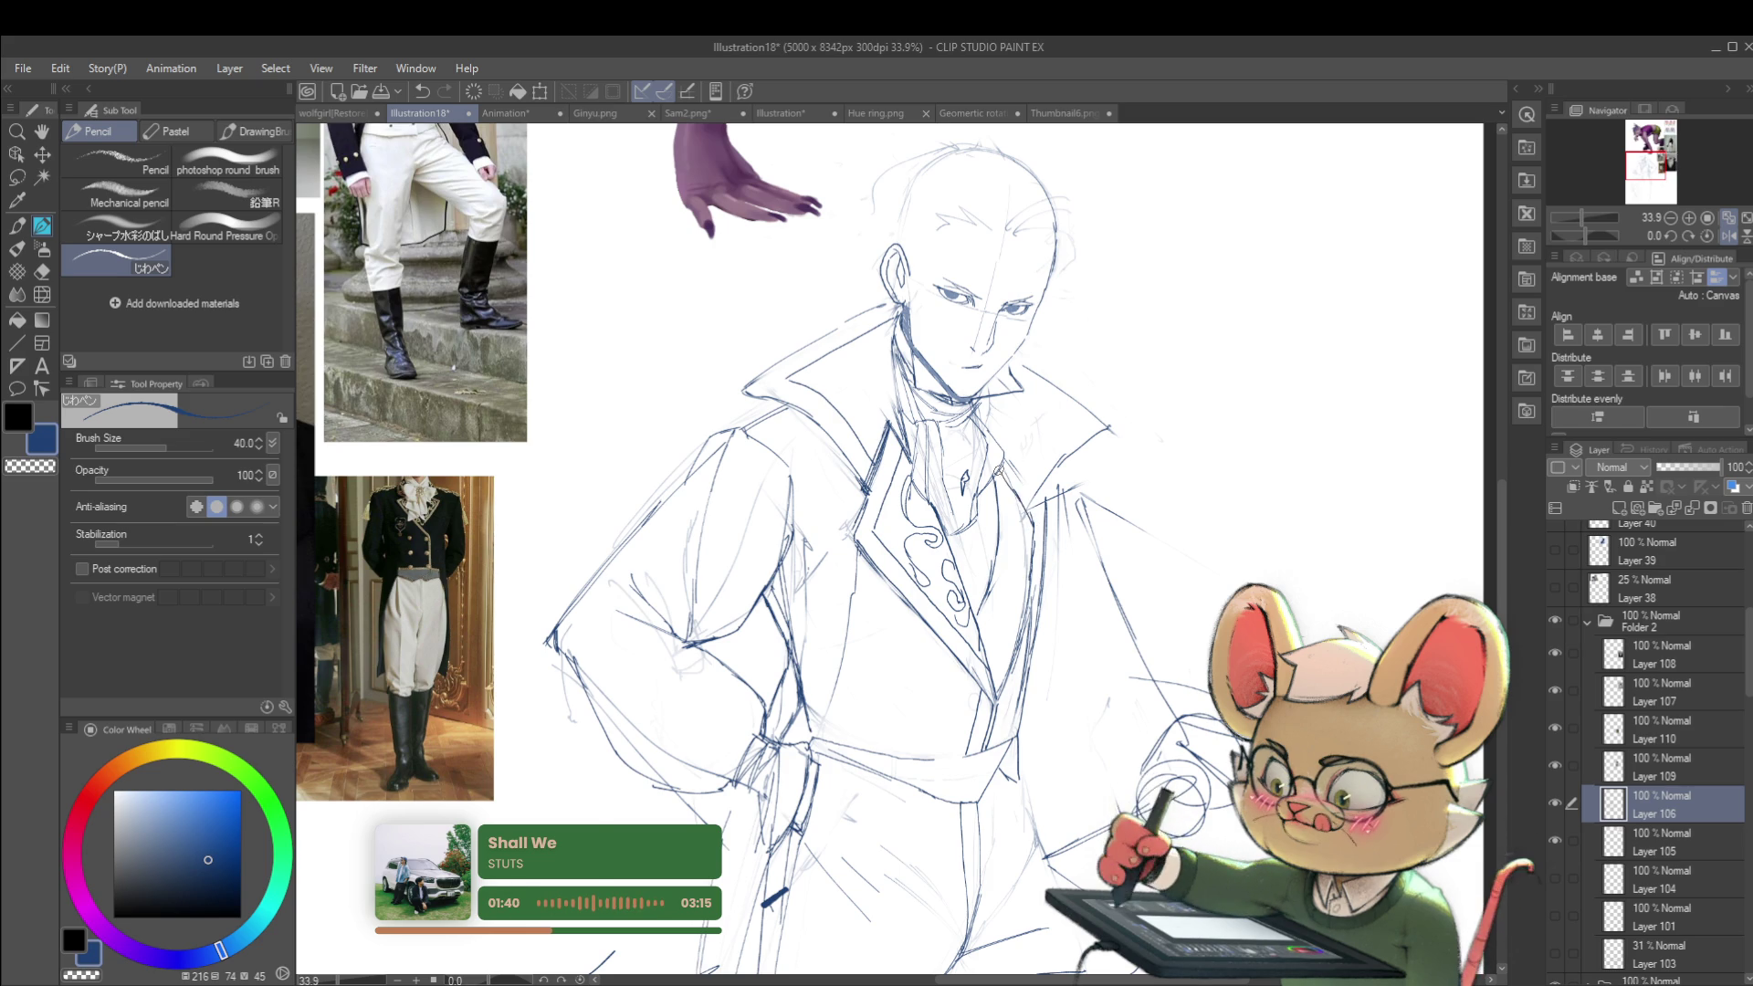
# Step: Flip the canvas view back to normal and zoom in and out over the sketch
pyautogui.scroll(-5, 1000, 470)
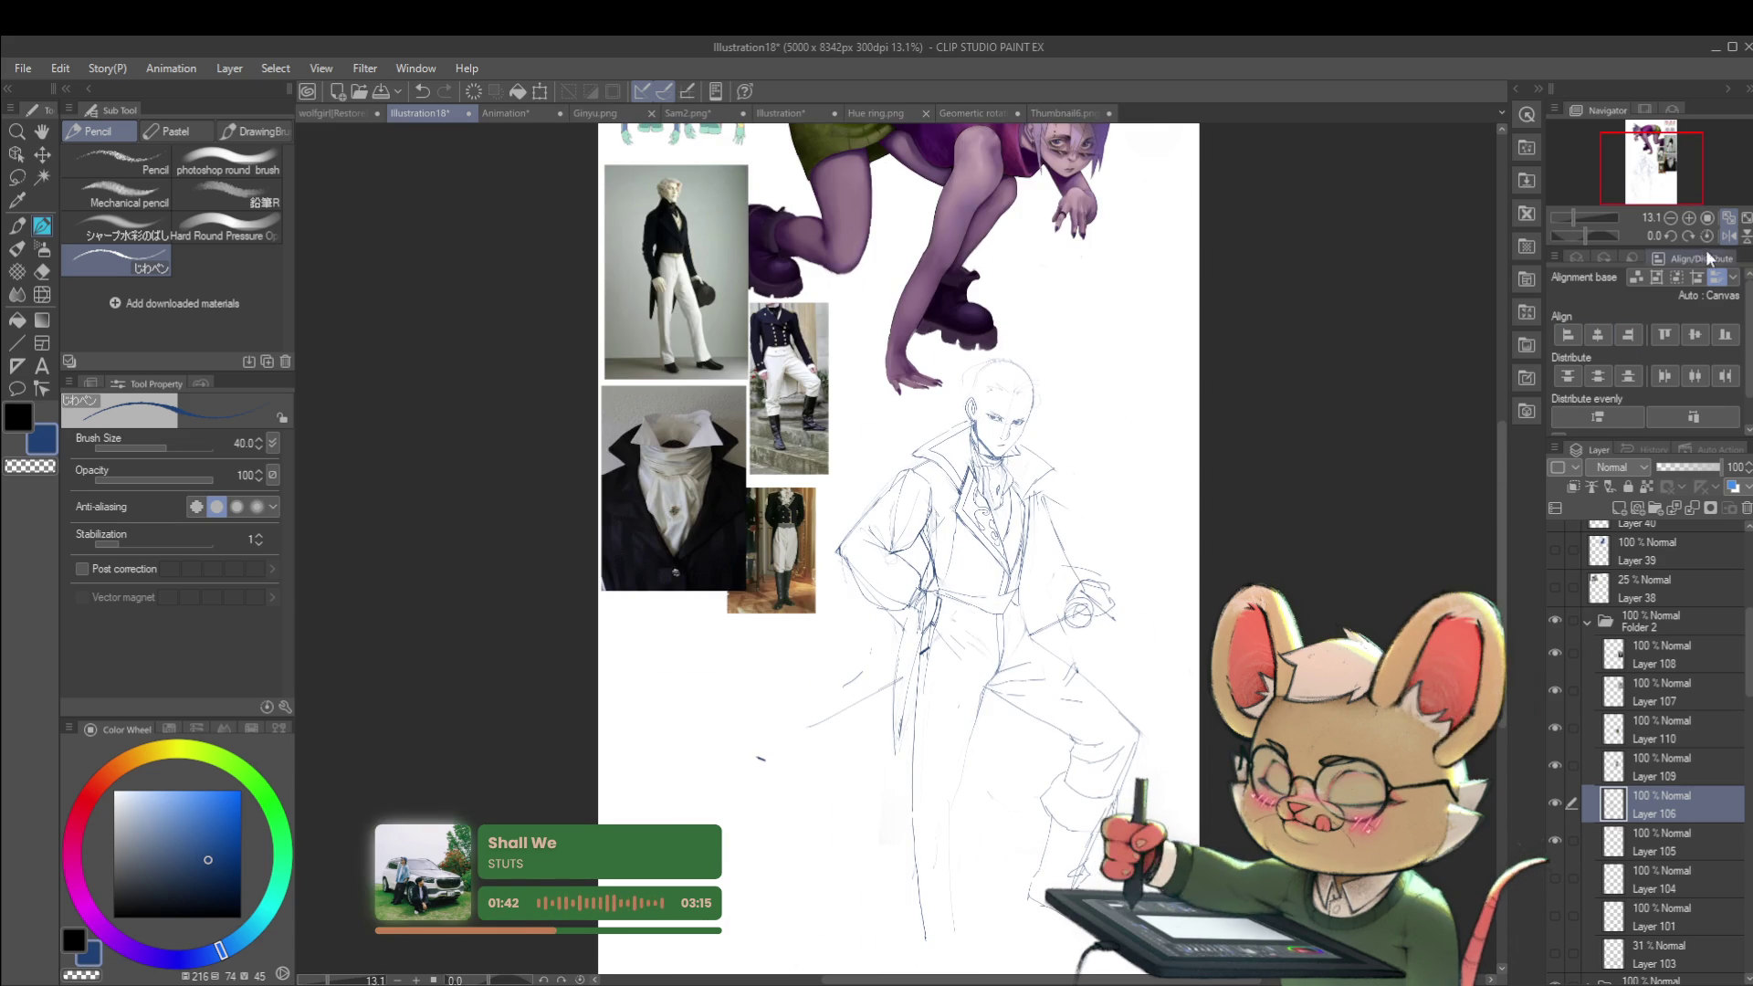
pyautogui.click(1729, 234)
pyautogui.scroll(3, 593, 457)
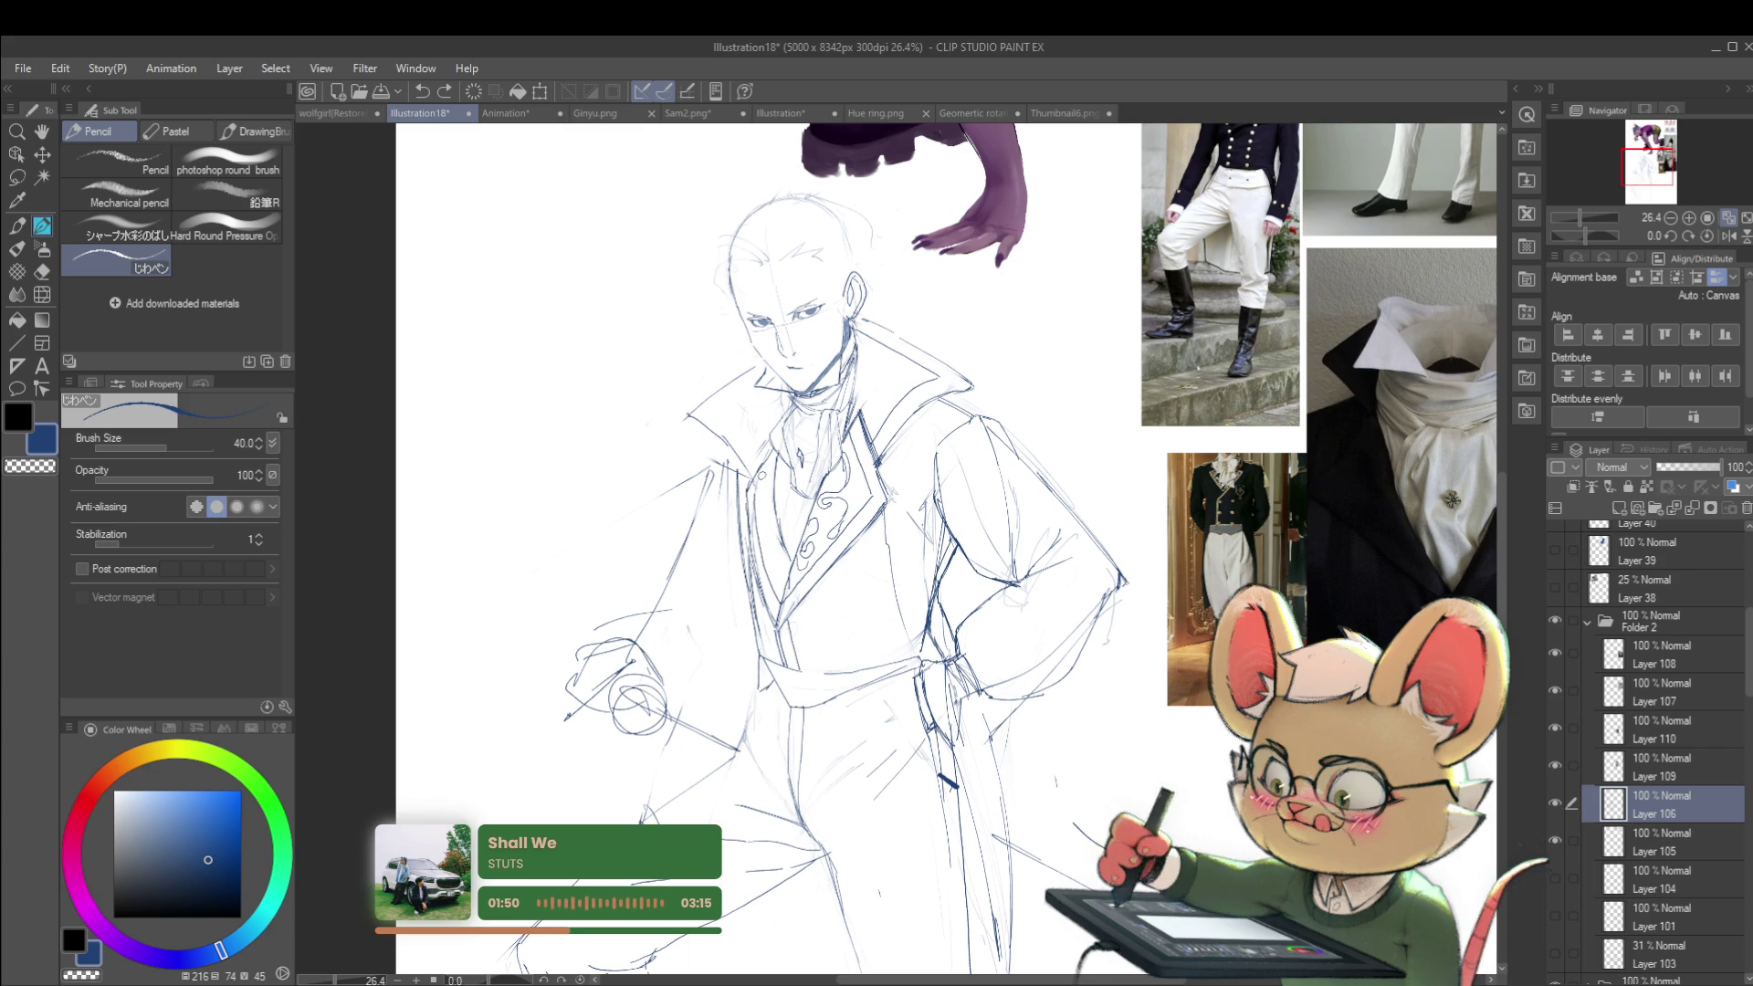
pyautogui.scroll(-3, 1045, 711)
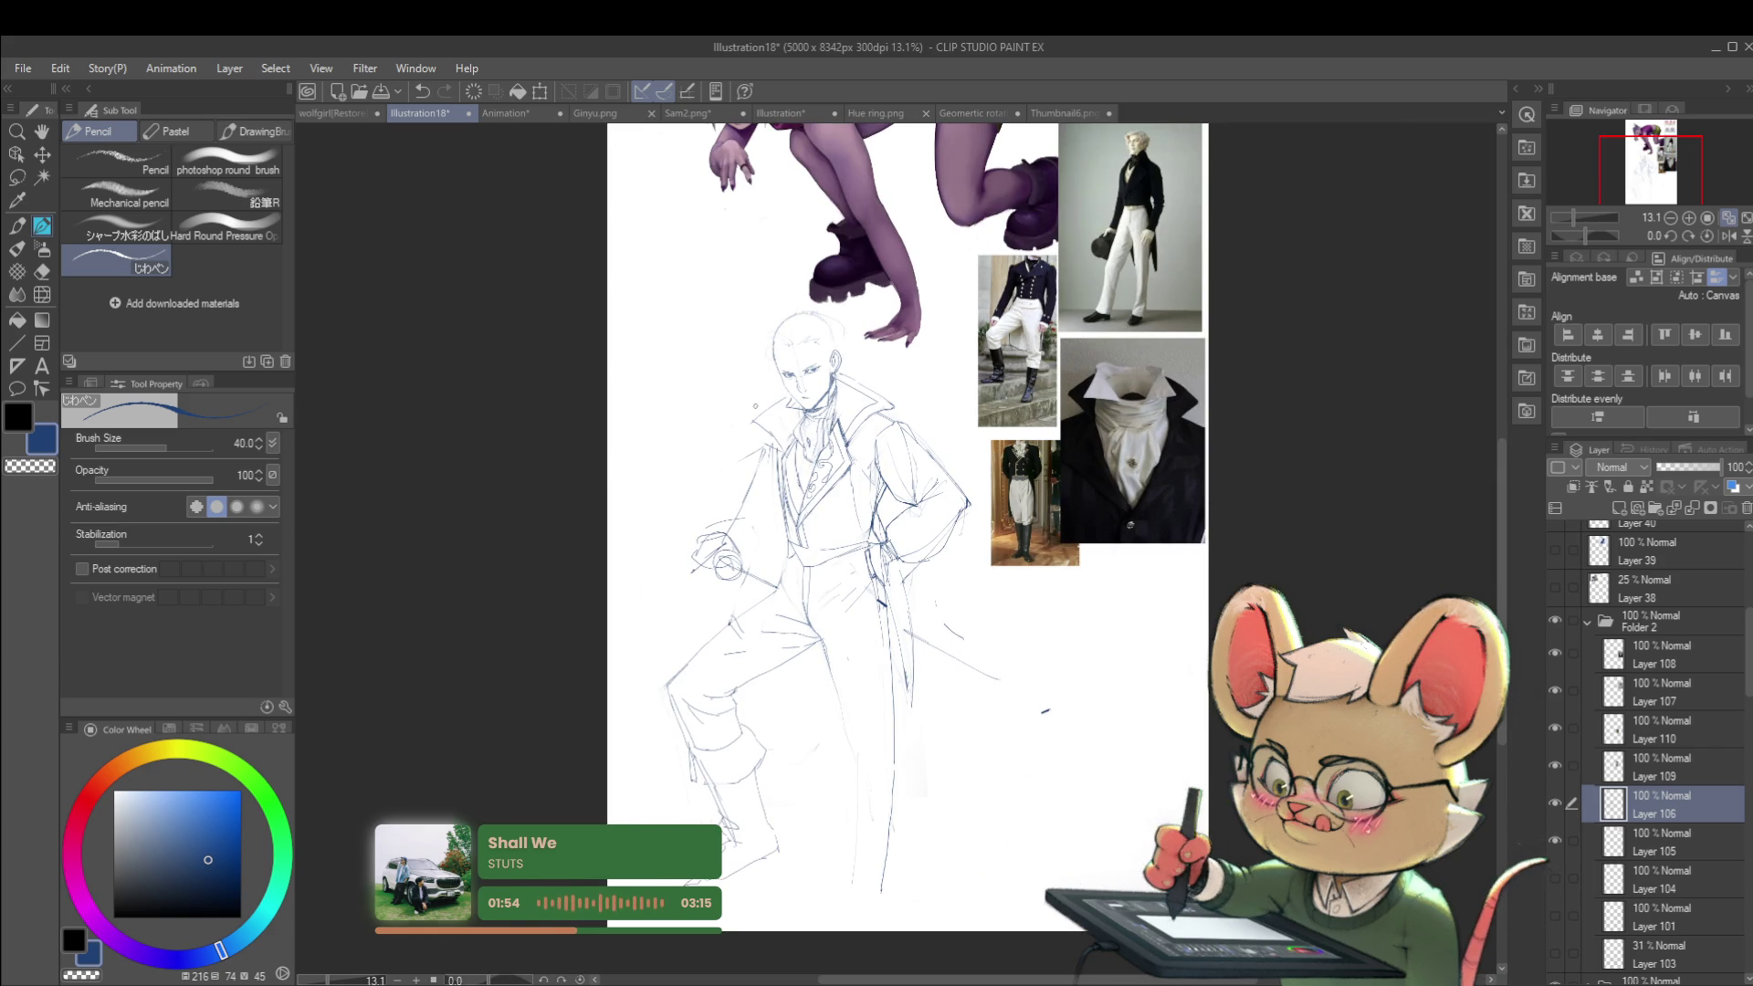
pyautogui.scroll(3, 781, 479)
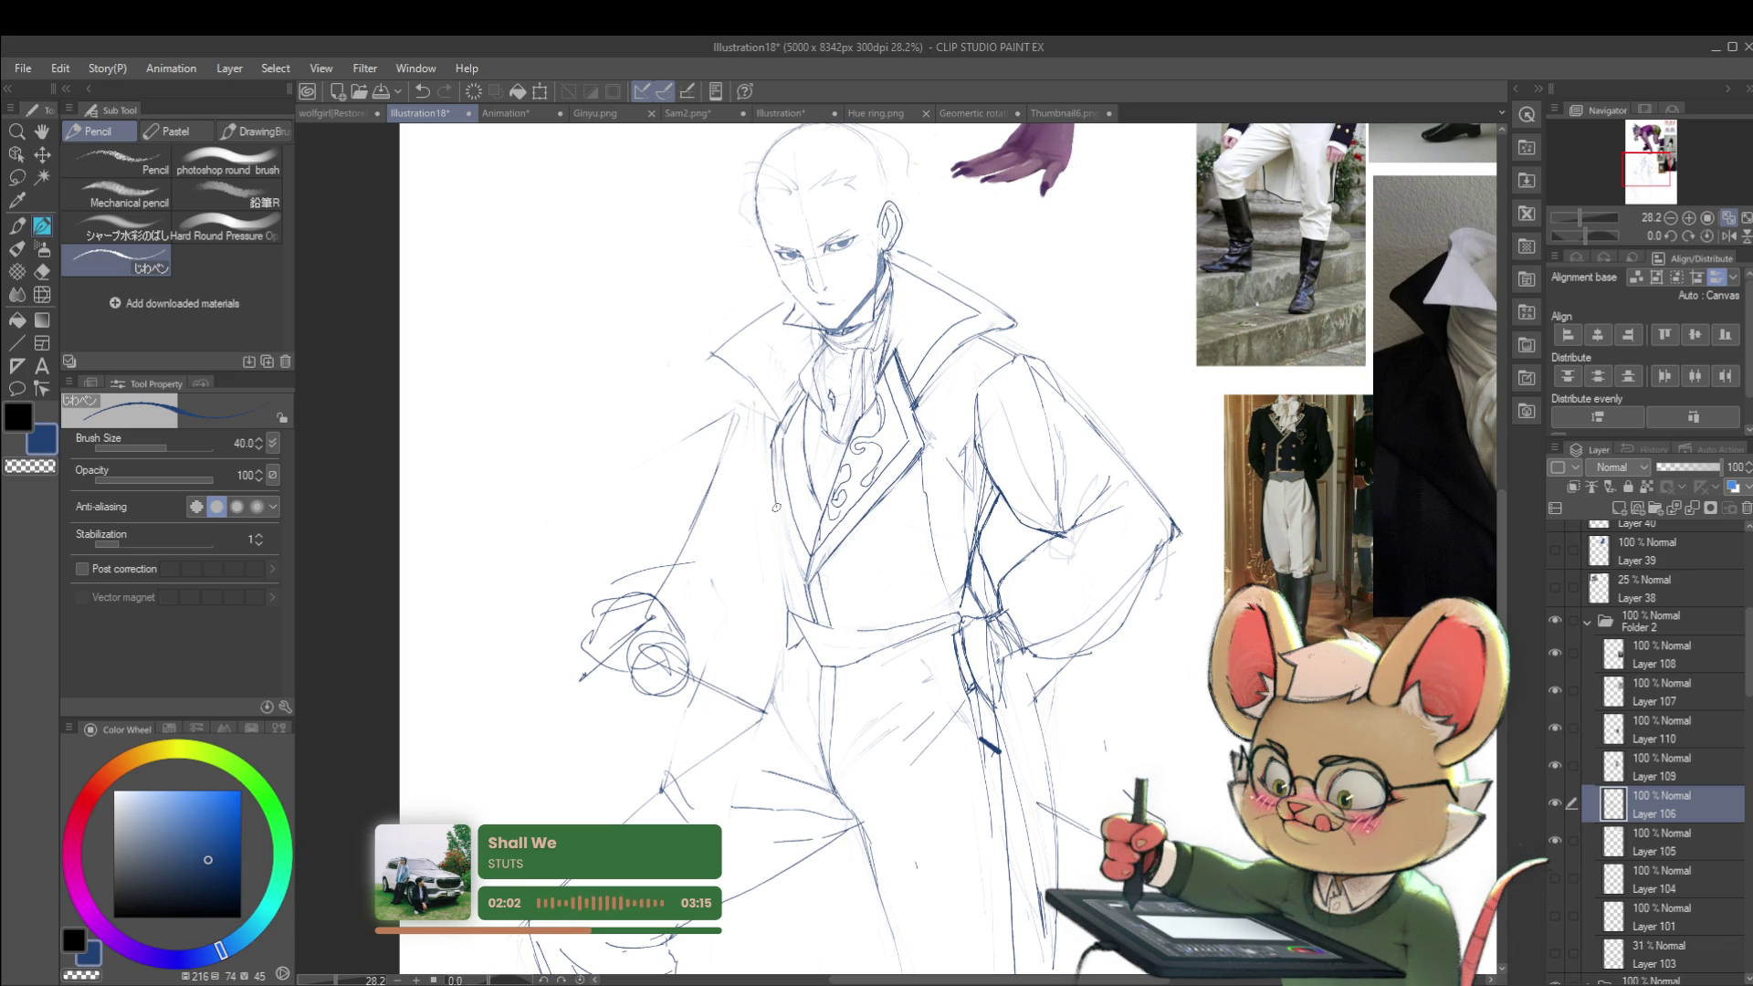
pyautogui.scroll(-3, 822, 480)
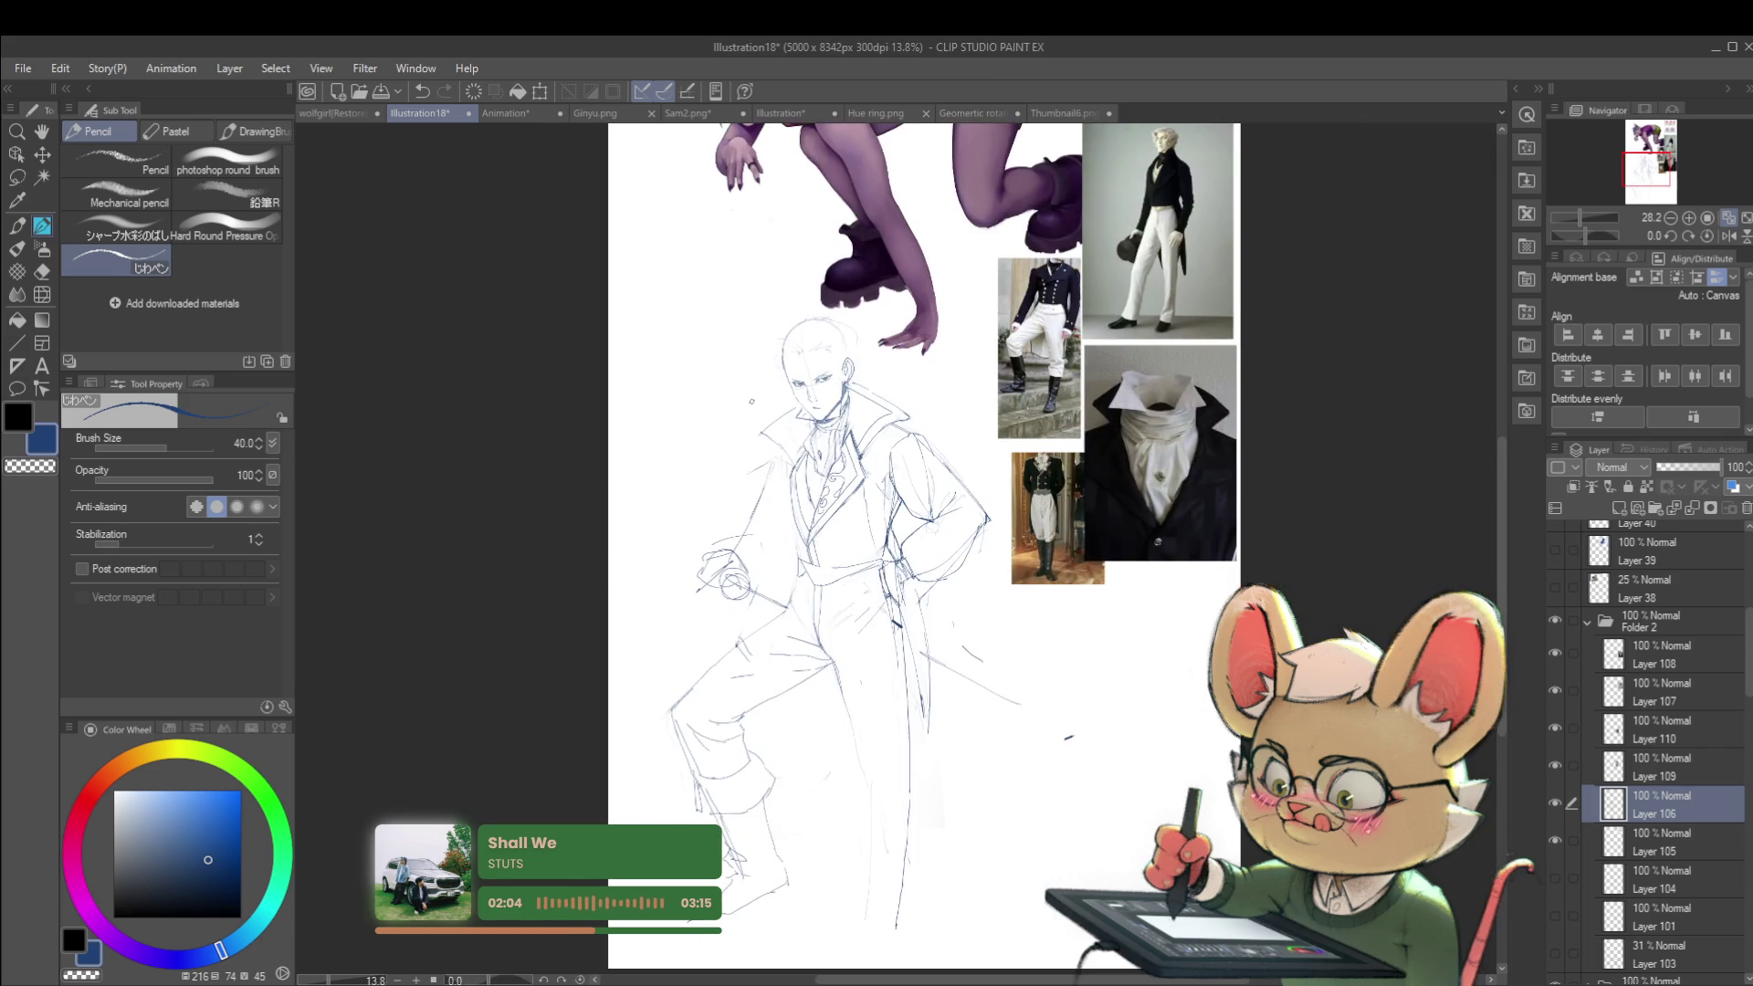
pyautogui.scroll(-1, 863, 290)
pyautogui.scroll(2, 861, 397)
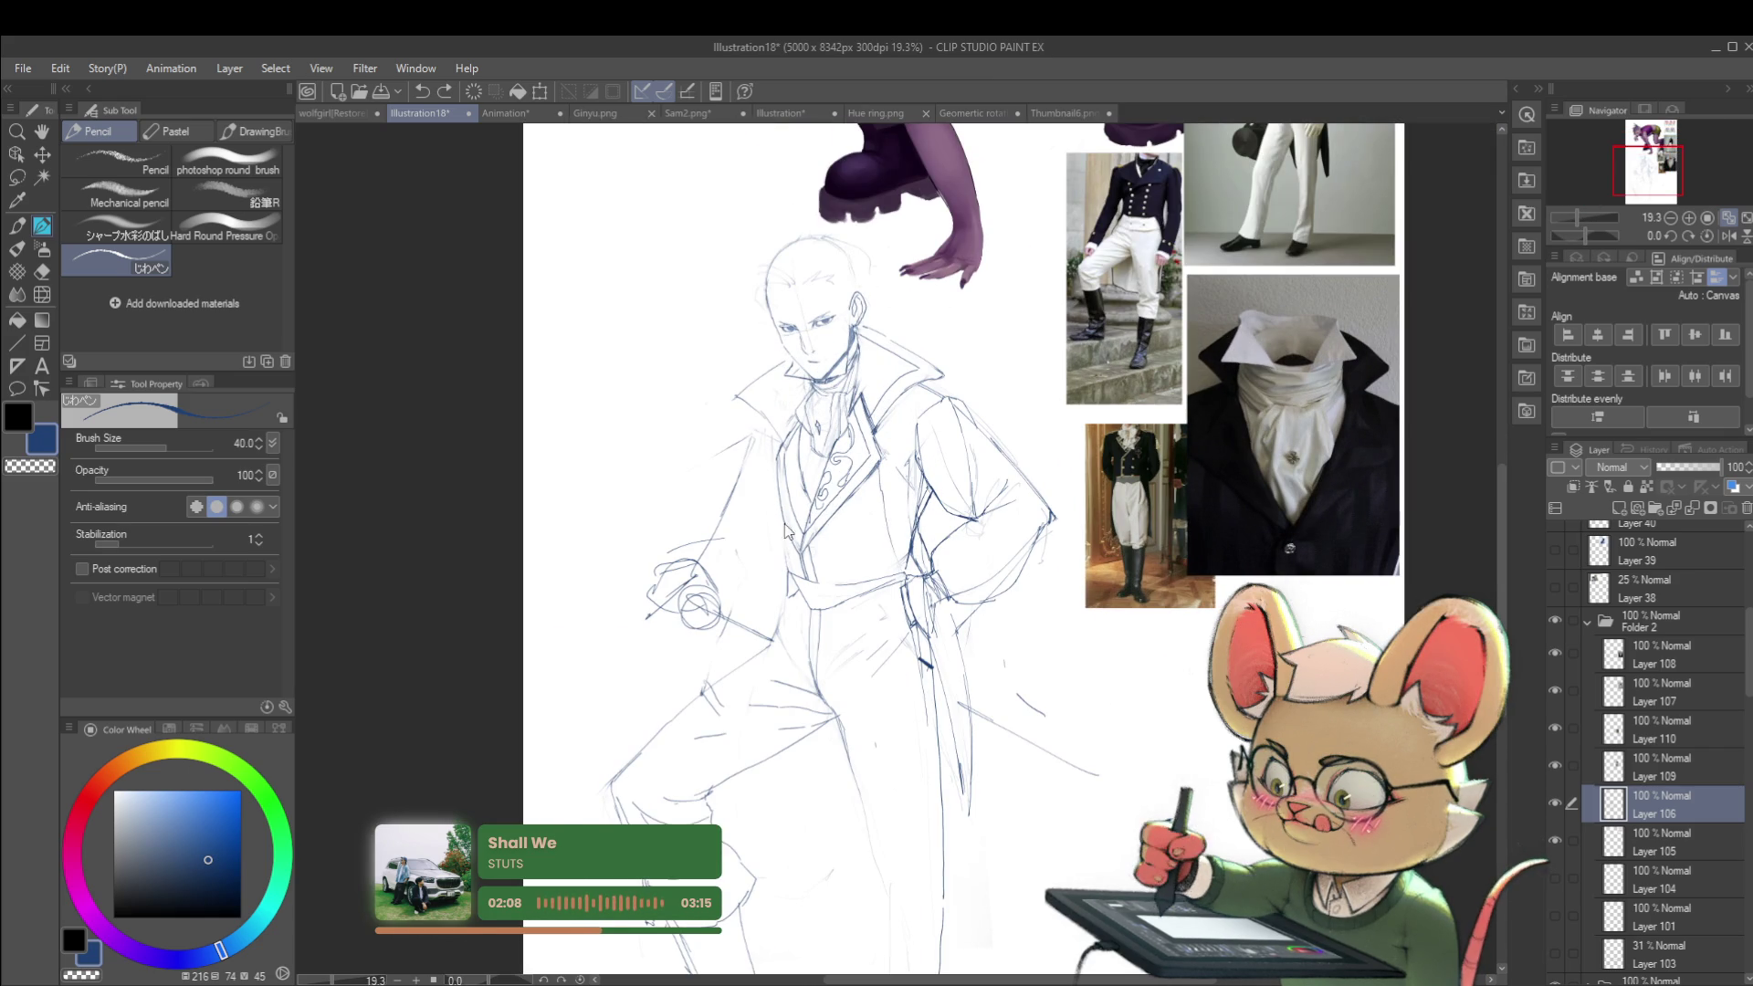
pyautogui.scroll(-2, 815, 465)
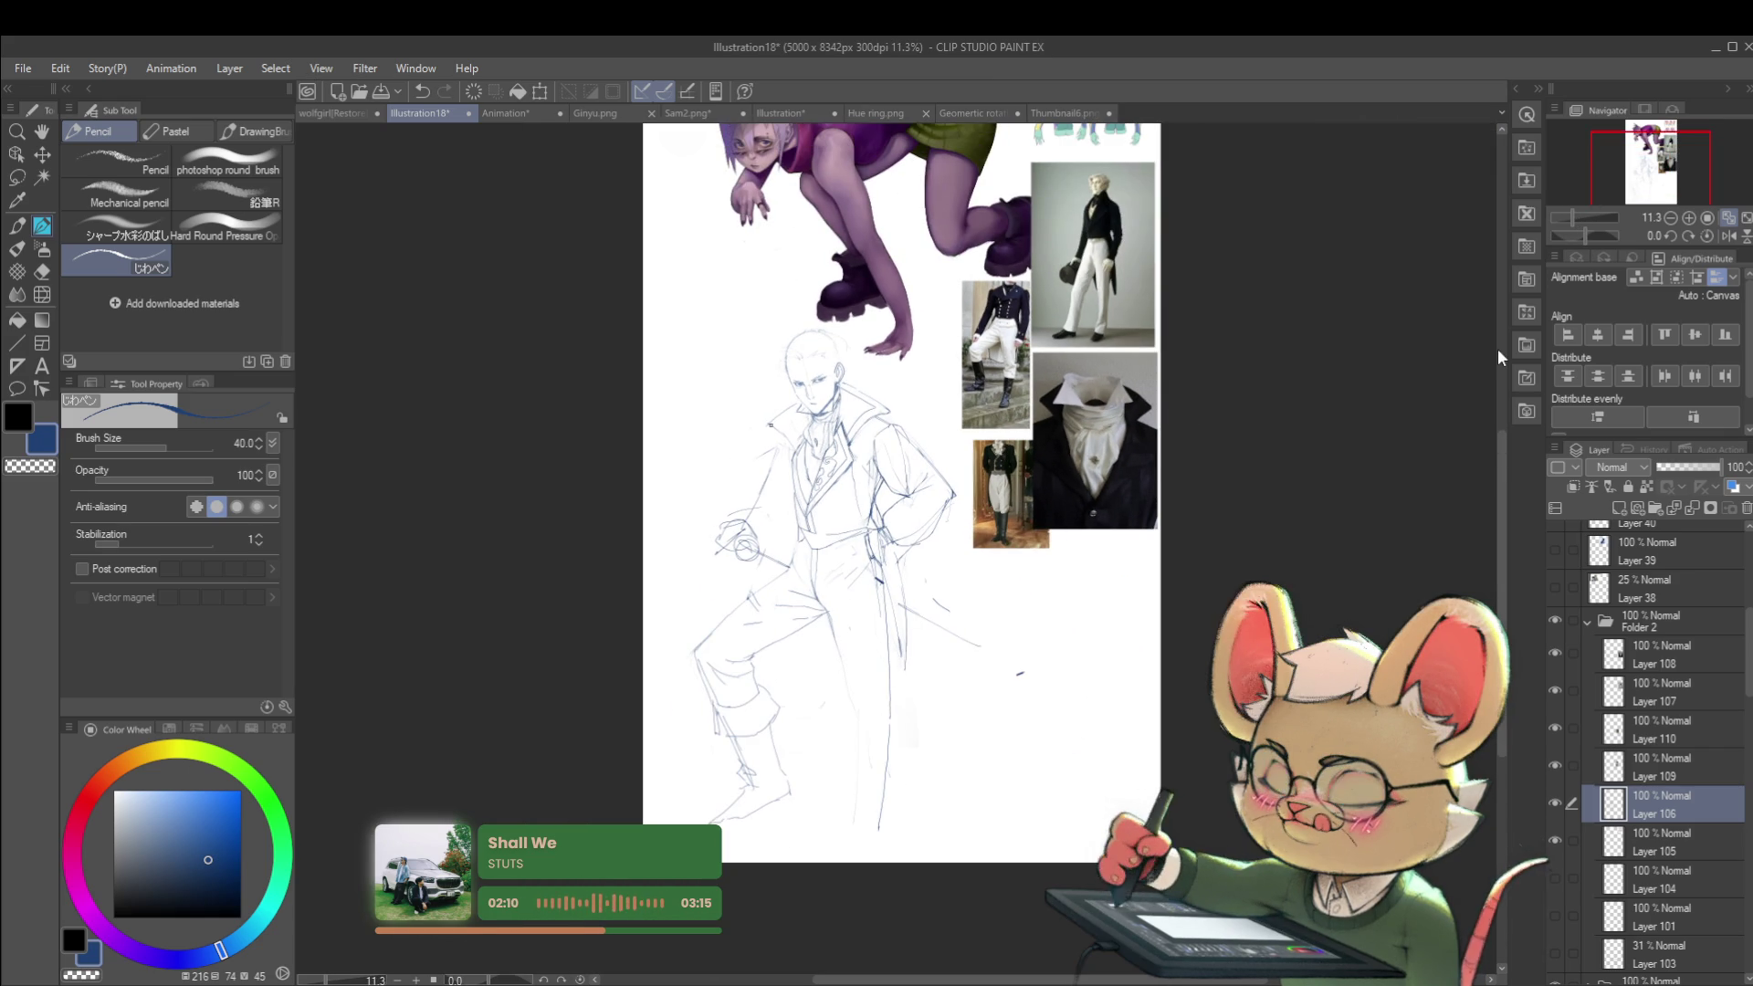
# Step: Mirror the view and add a tiny mark on the left shoulder and a stroke beside the head
pyautogui.click(1729, 236)
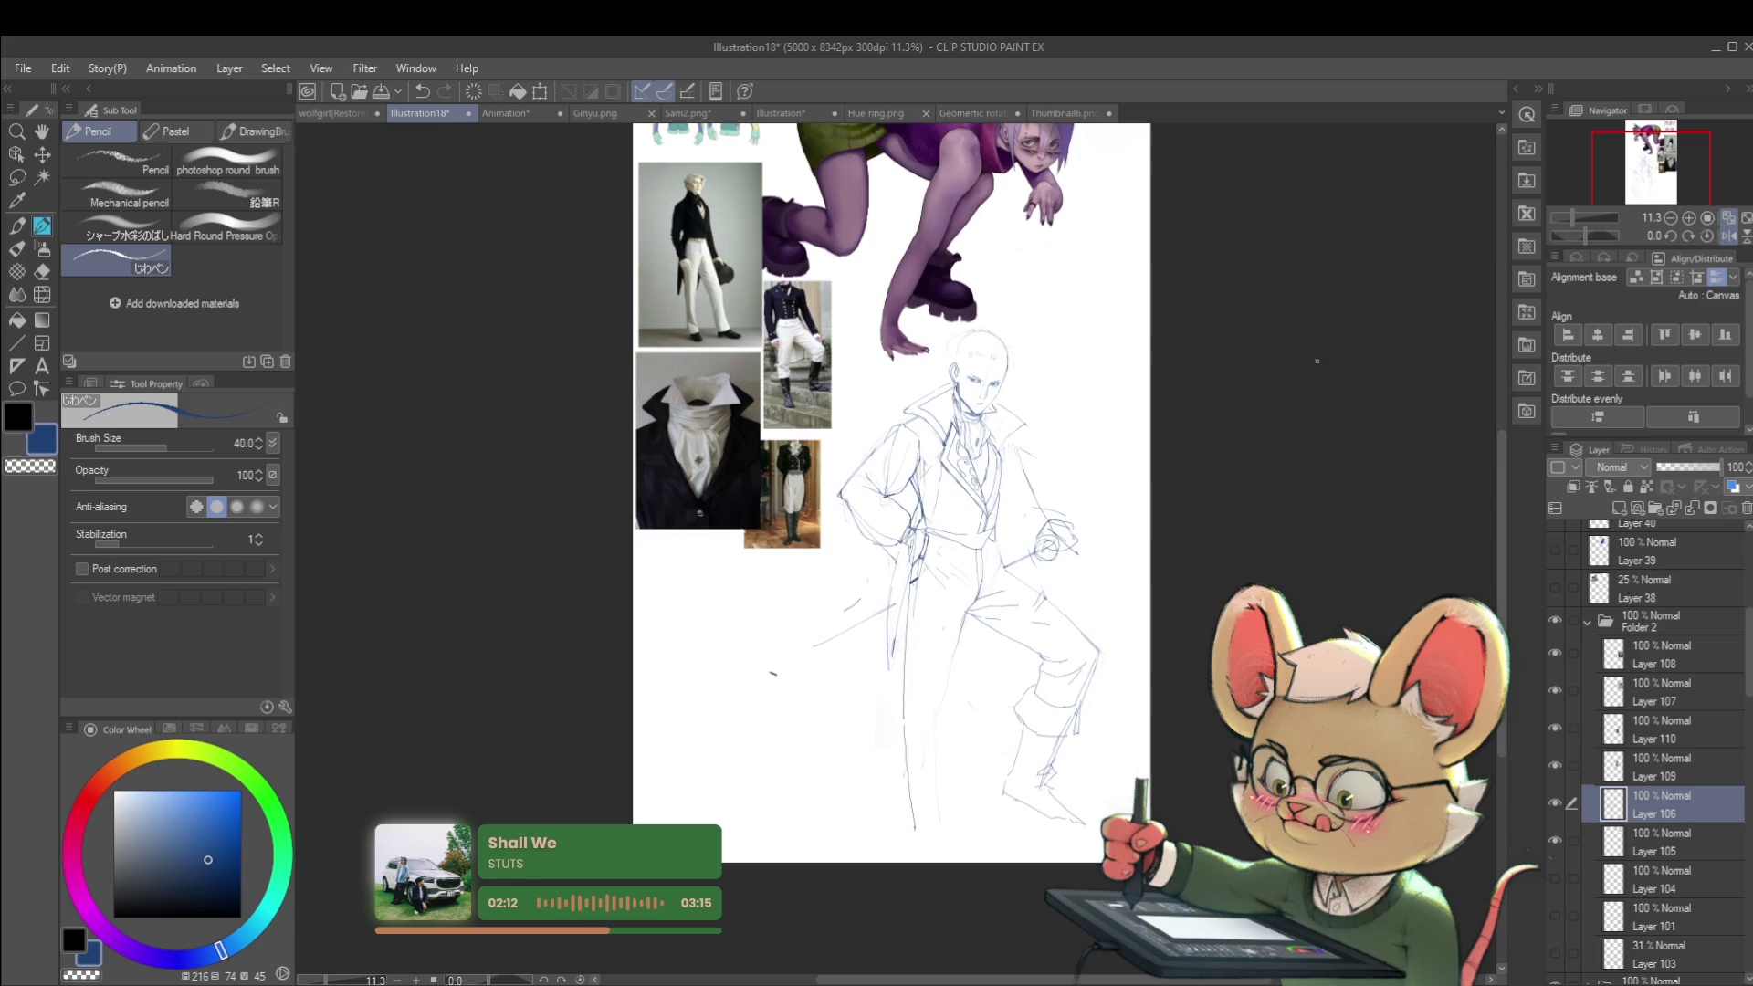
pyautogui.scroll(2, 1067, 412)
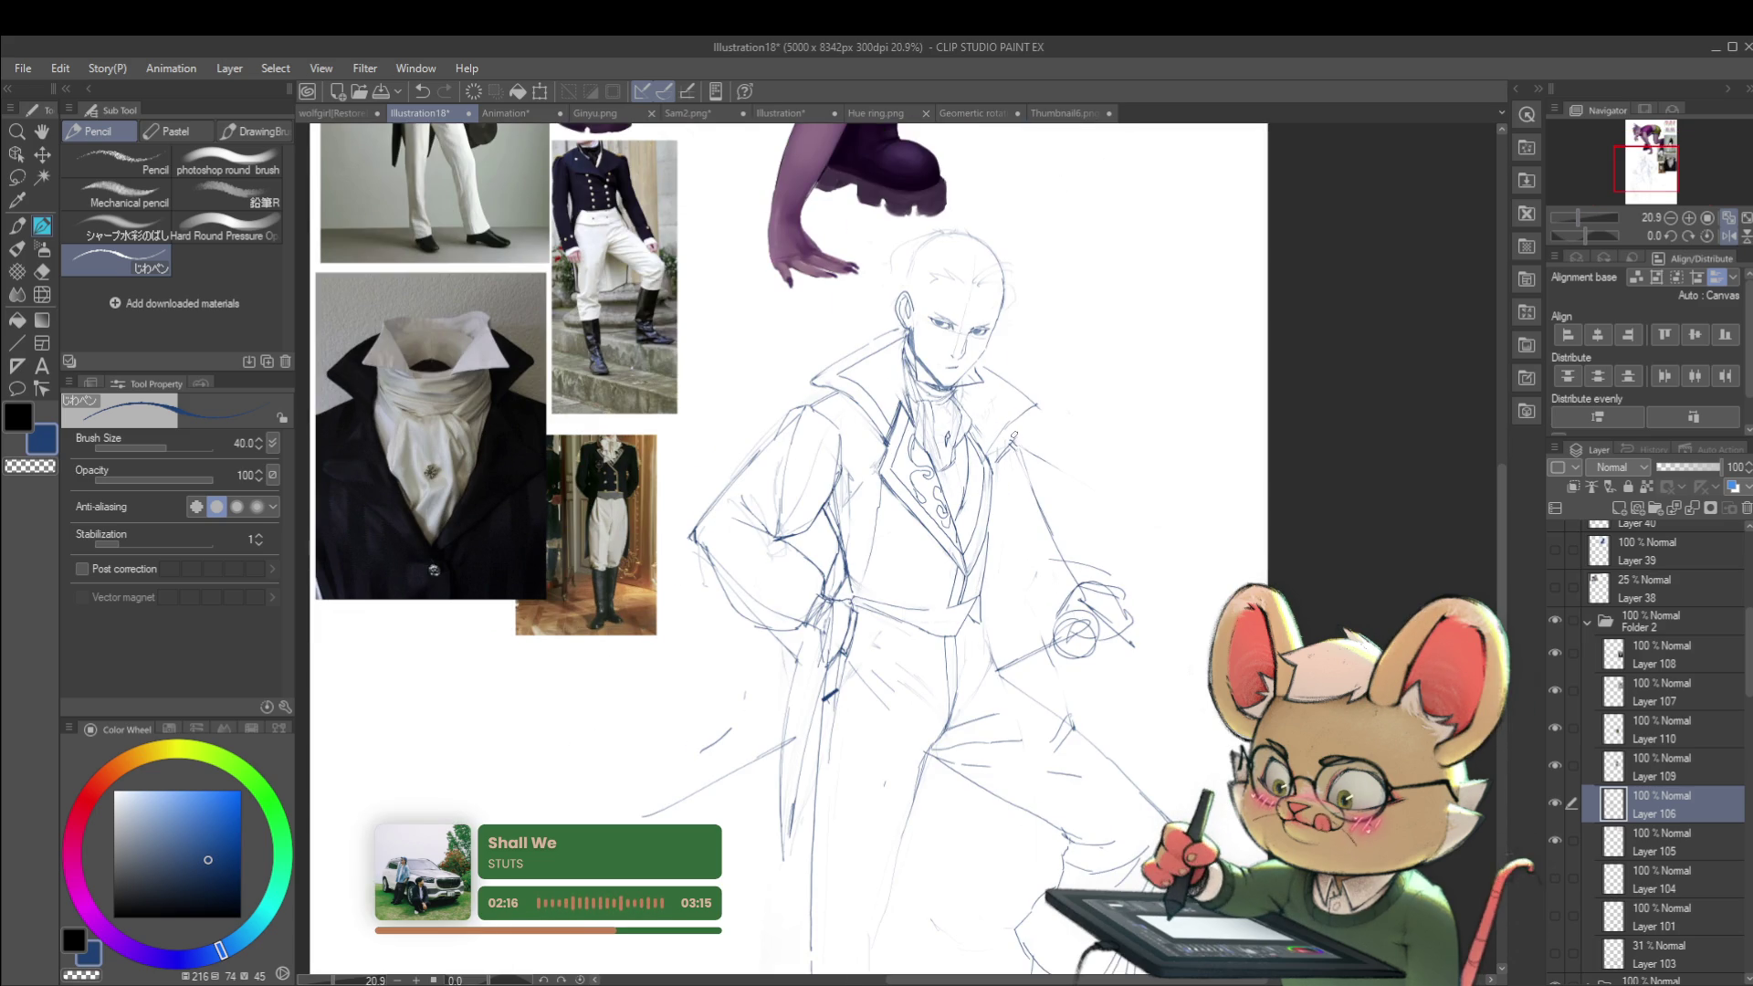
pyautogui.moveTo(825, 421); pyautogui.dragTo(831, 431)
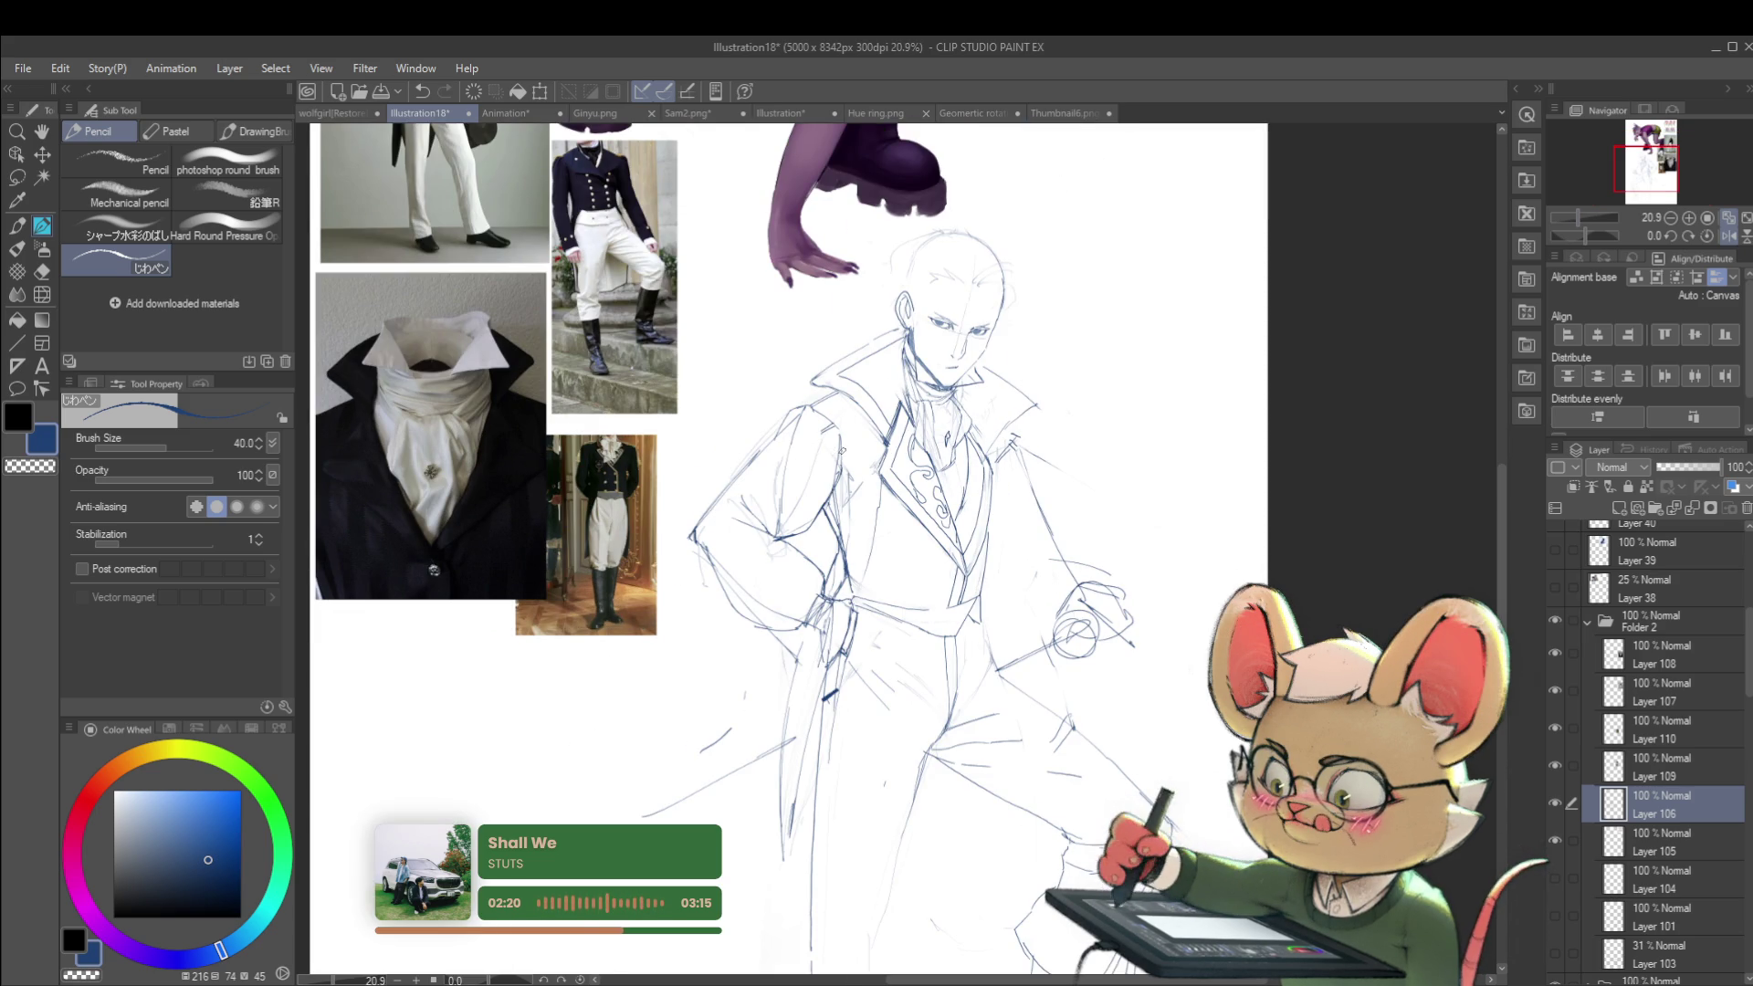
pyautogui.scroll(-2, 844, 455)
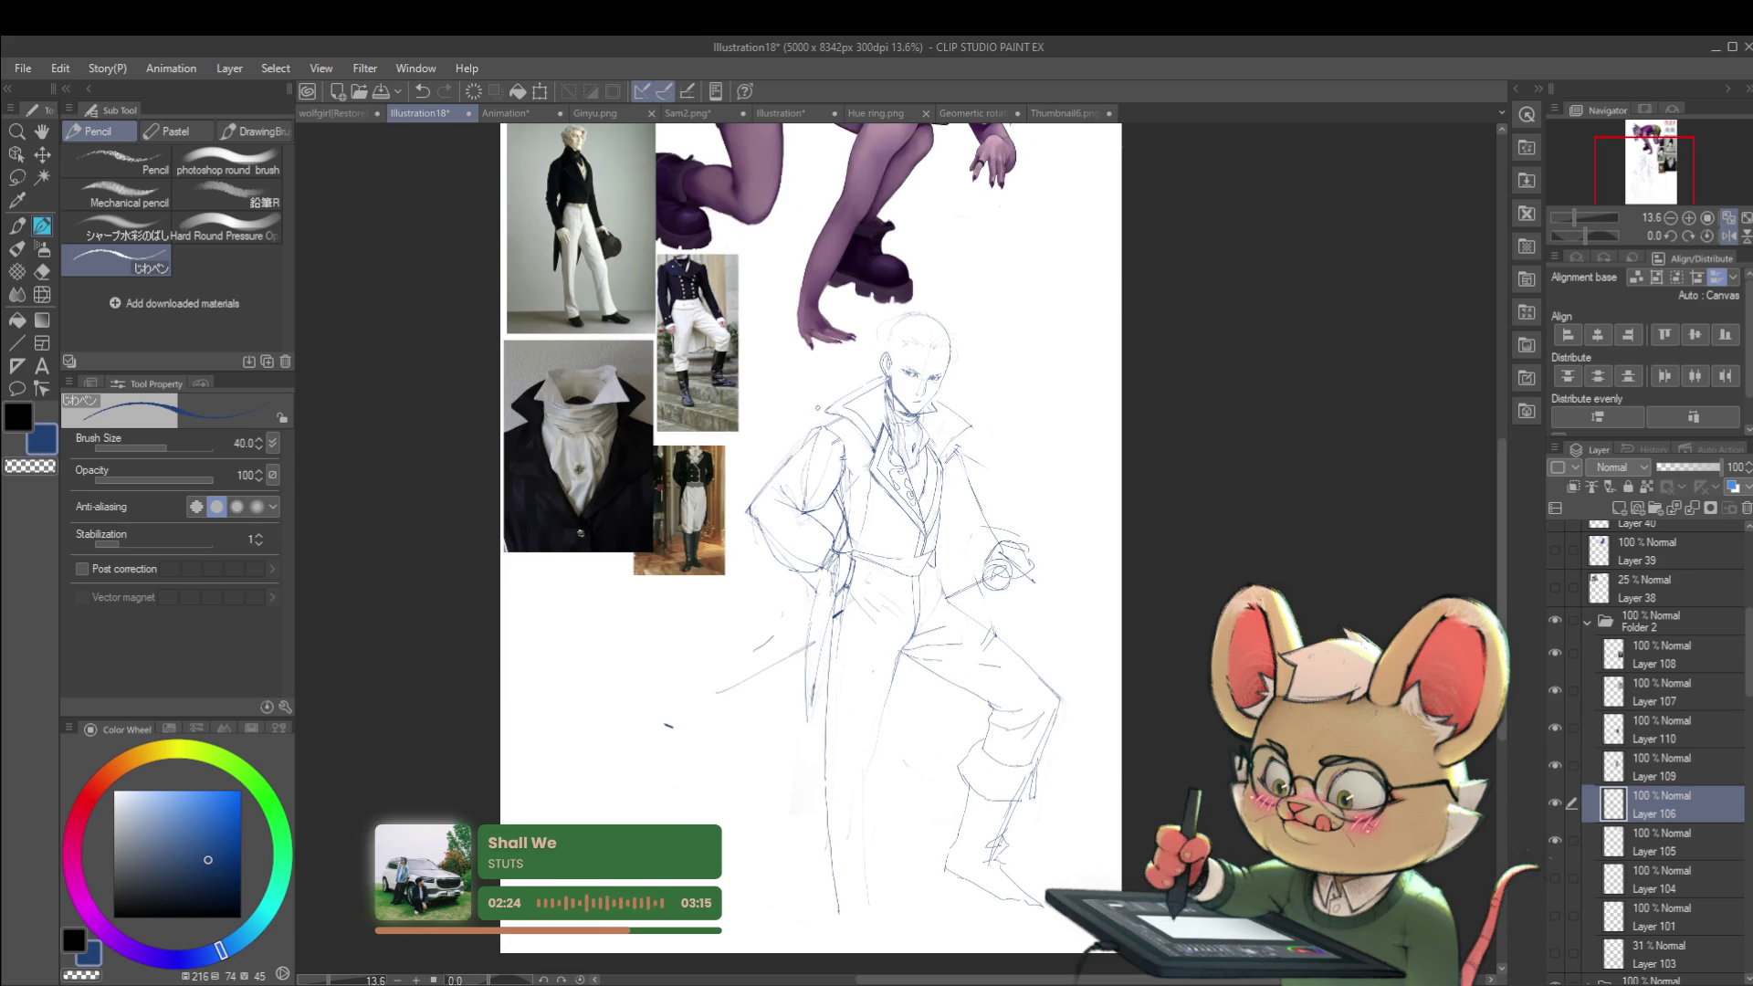
pyautogui.scroll(3, 947, 365)
pyautogui.moveTo(964, 320)
pyautogui.mouseDown()
pyautogui.moveTo(959, 437)
pyautogui.moveTo(951, 411)
pyautogui.mouseUp()
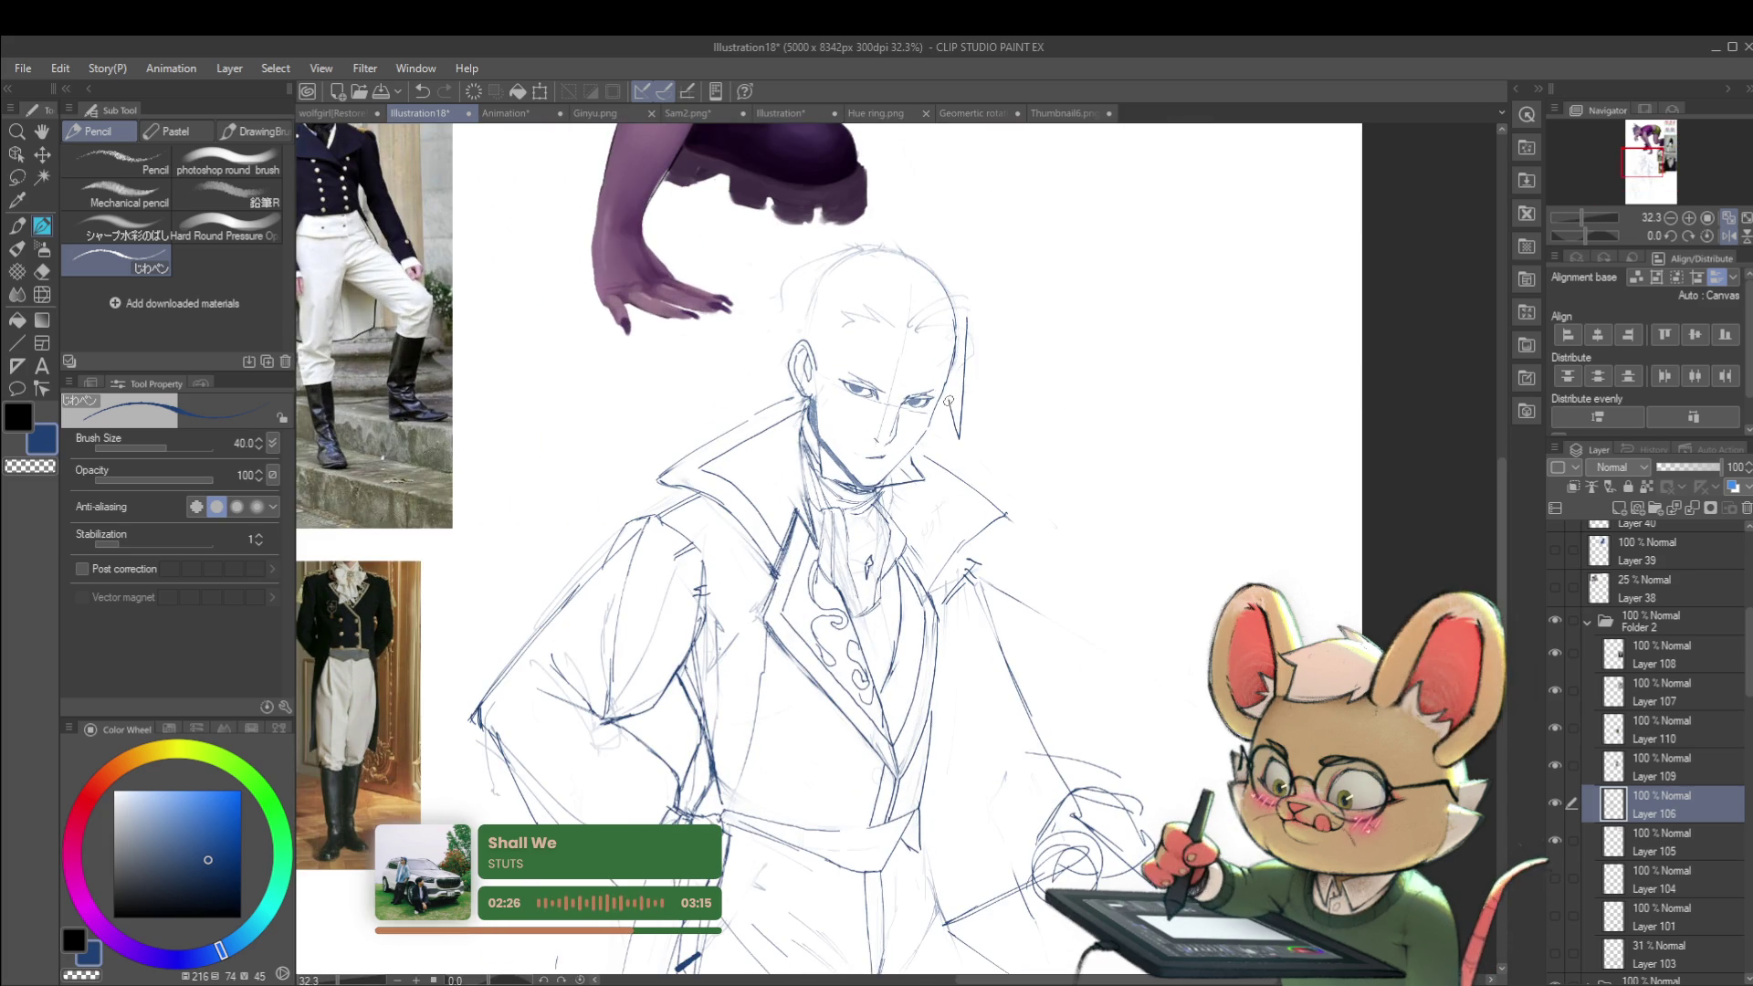
pyautogui.scroll(-3, 950, 366)
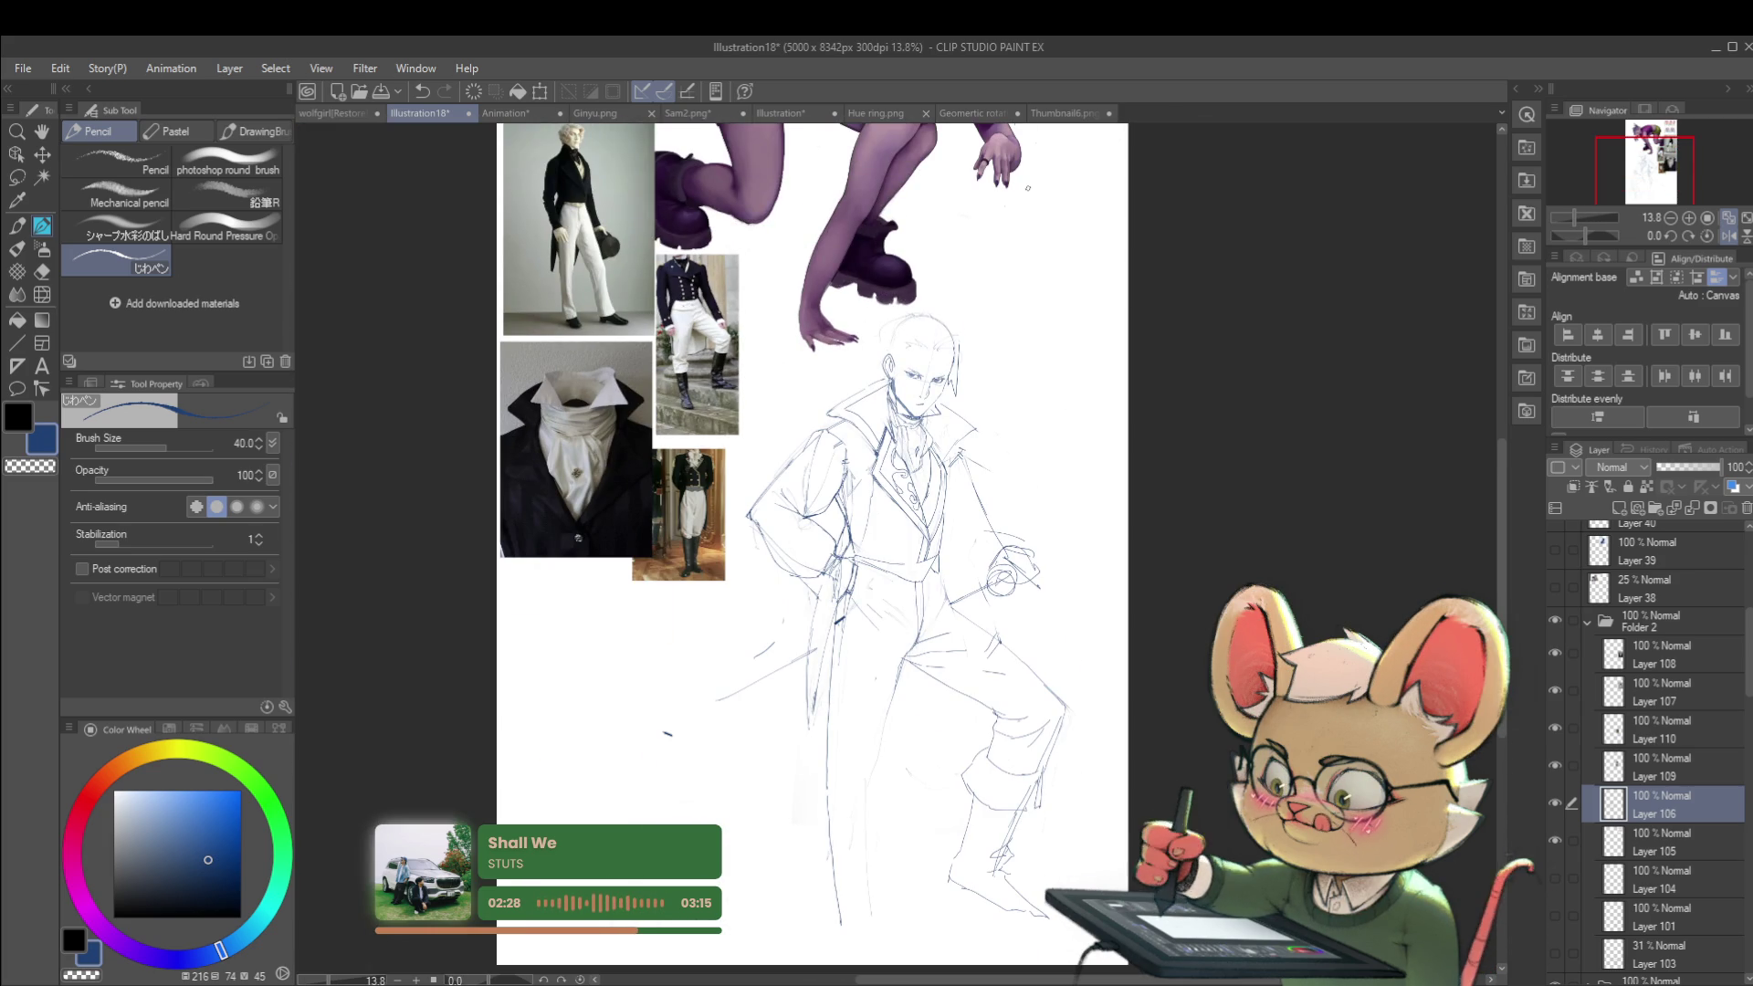
# Step: Mirror the view, recentre the figure, and add a thin vertical pencil stroke beside it
pyautogui.press('h')
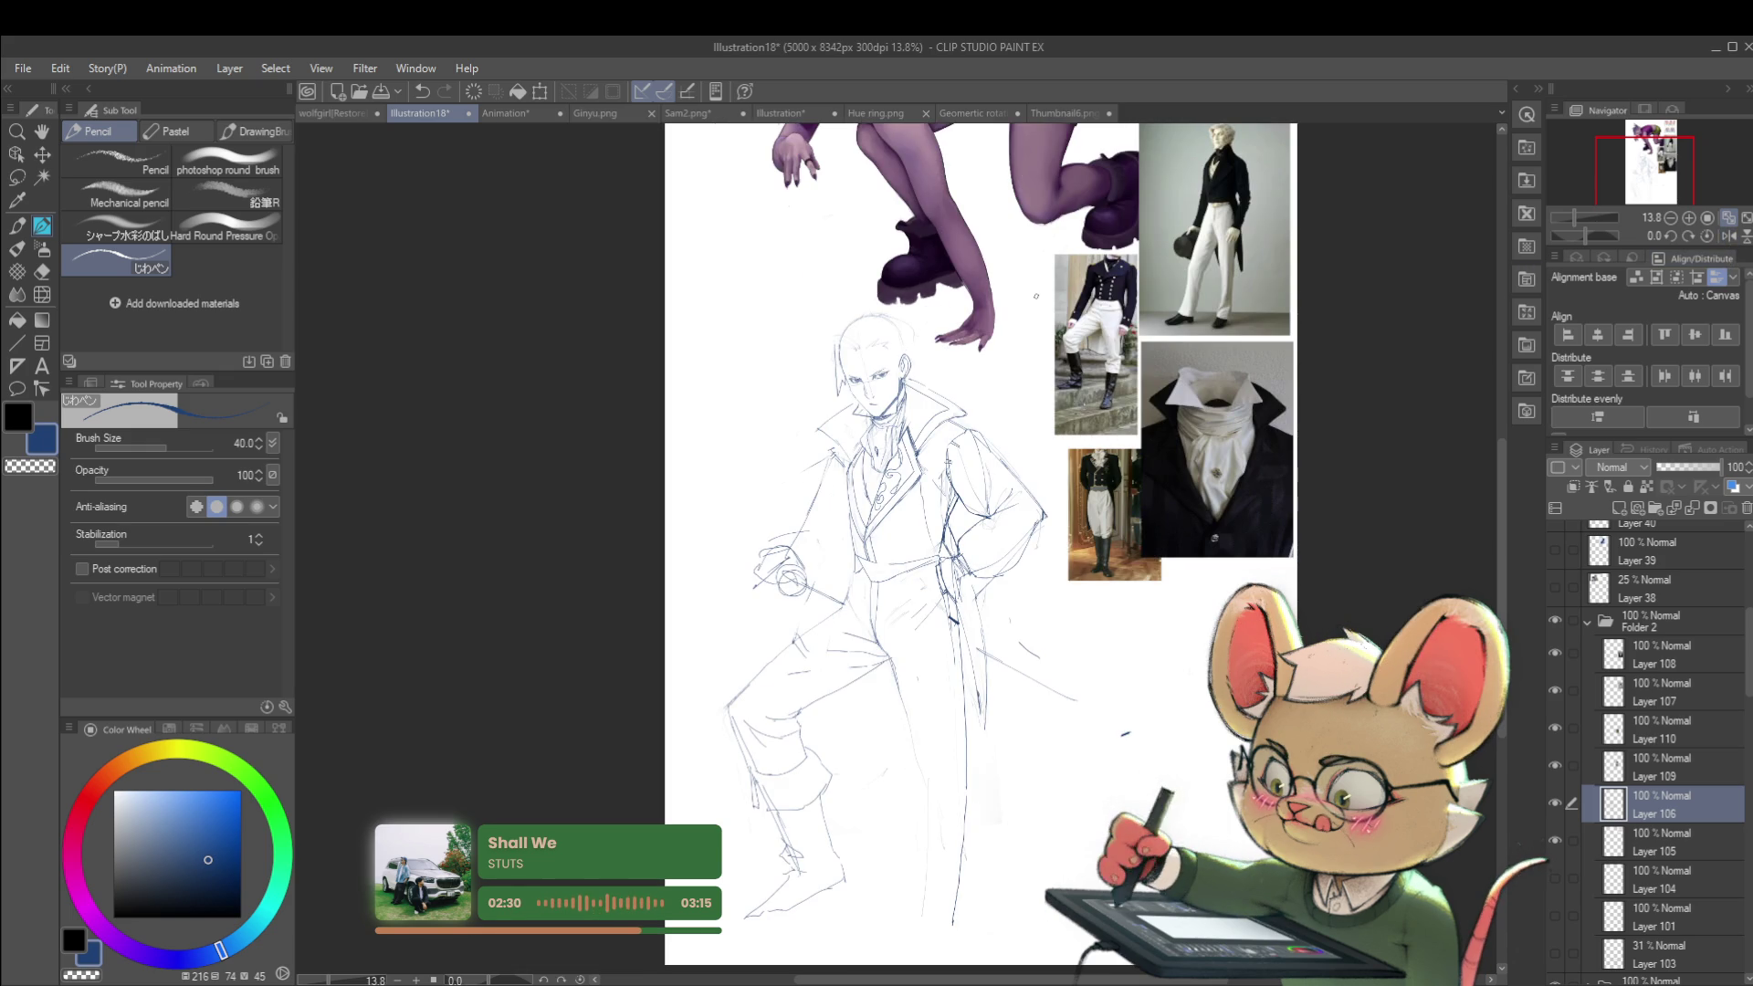
pyautogui.moveTo(983, 346); pyautogui.dragTo(933, 293)
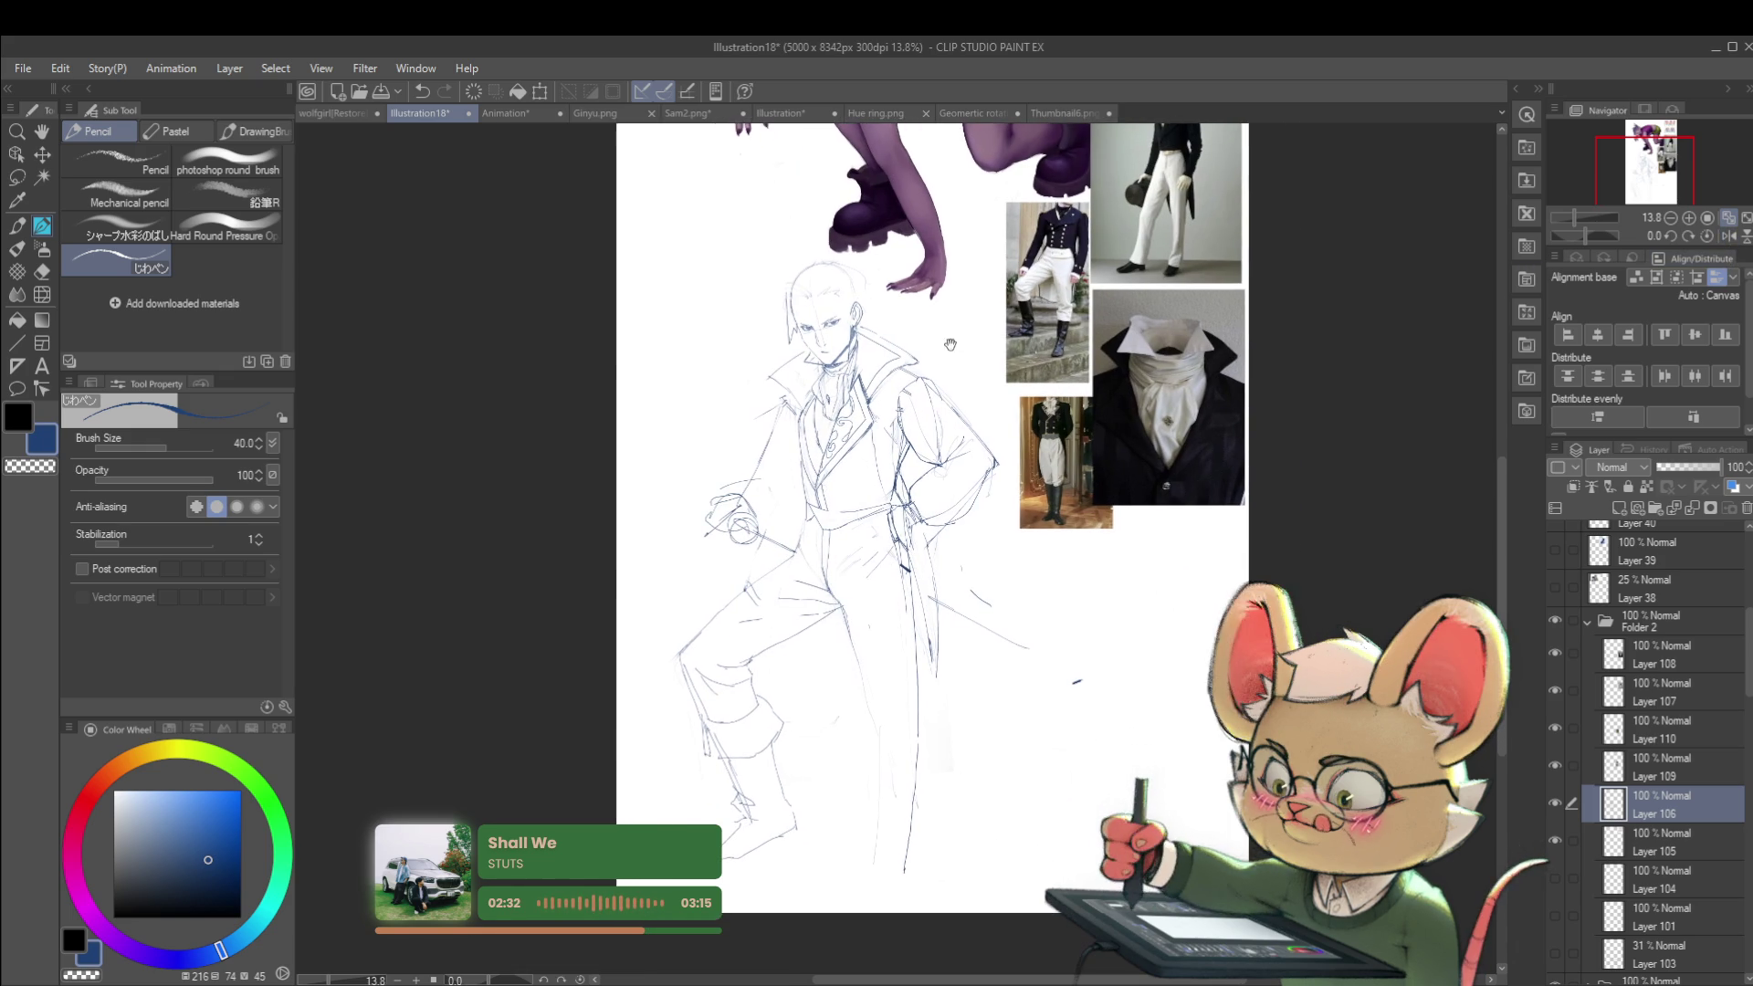
pyautogui.scroll(2, 767, 460)
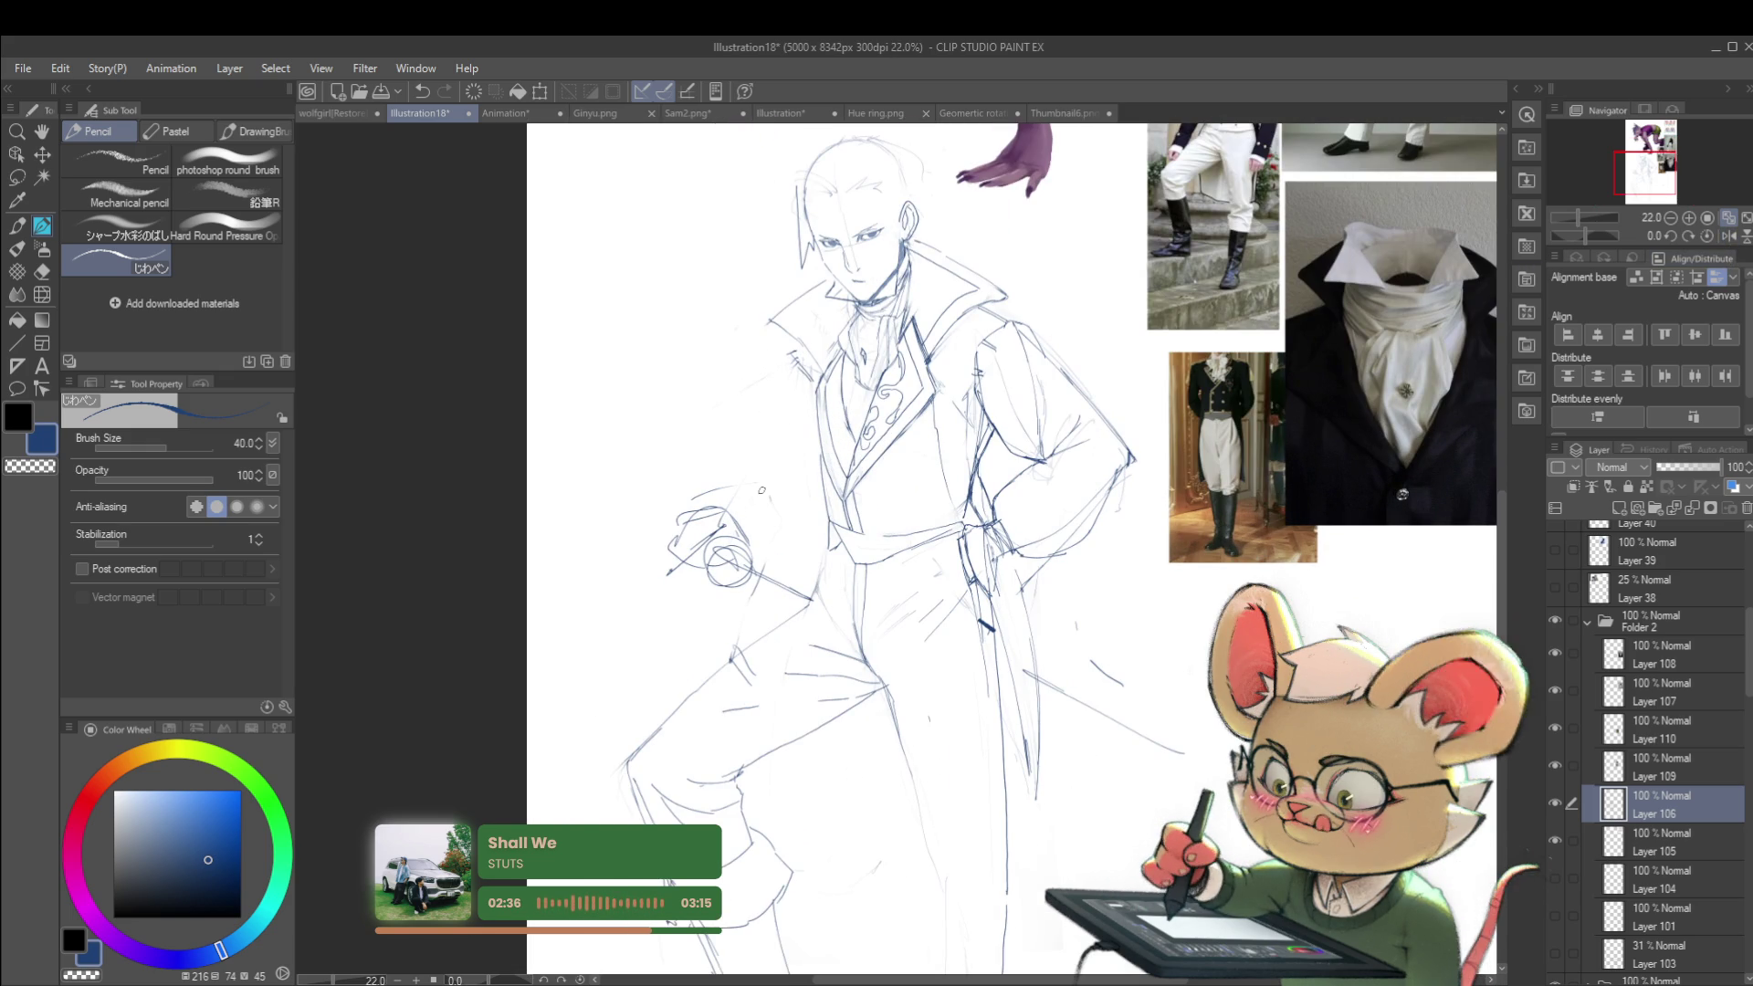
pyautogui.moveTo(796, 365); pyautogui.dragTo(800, 429)
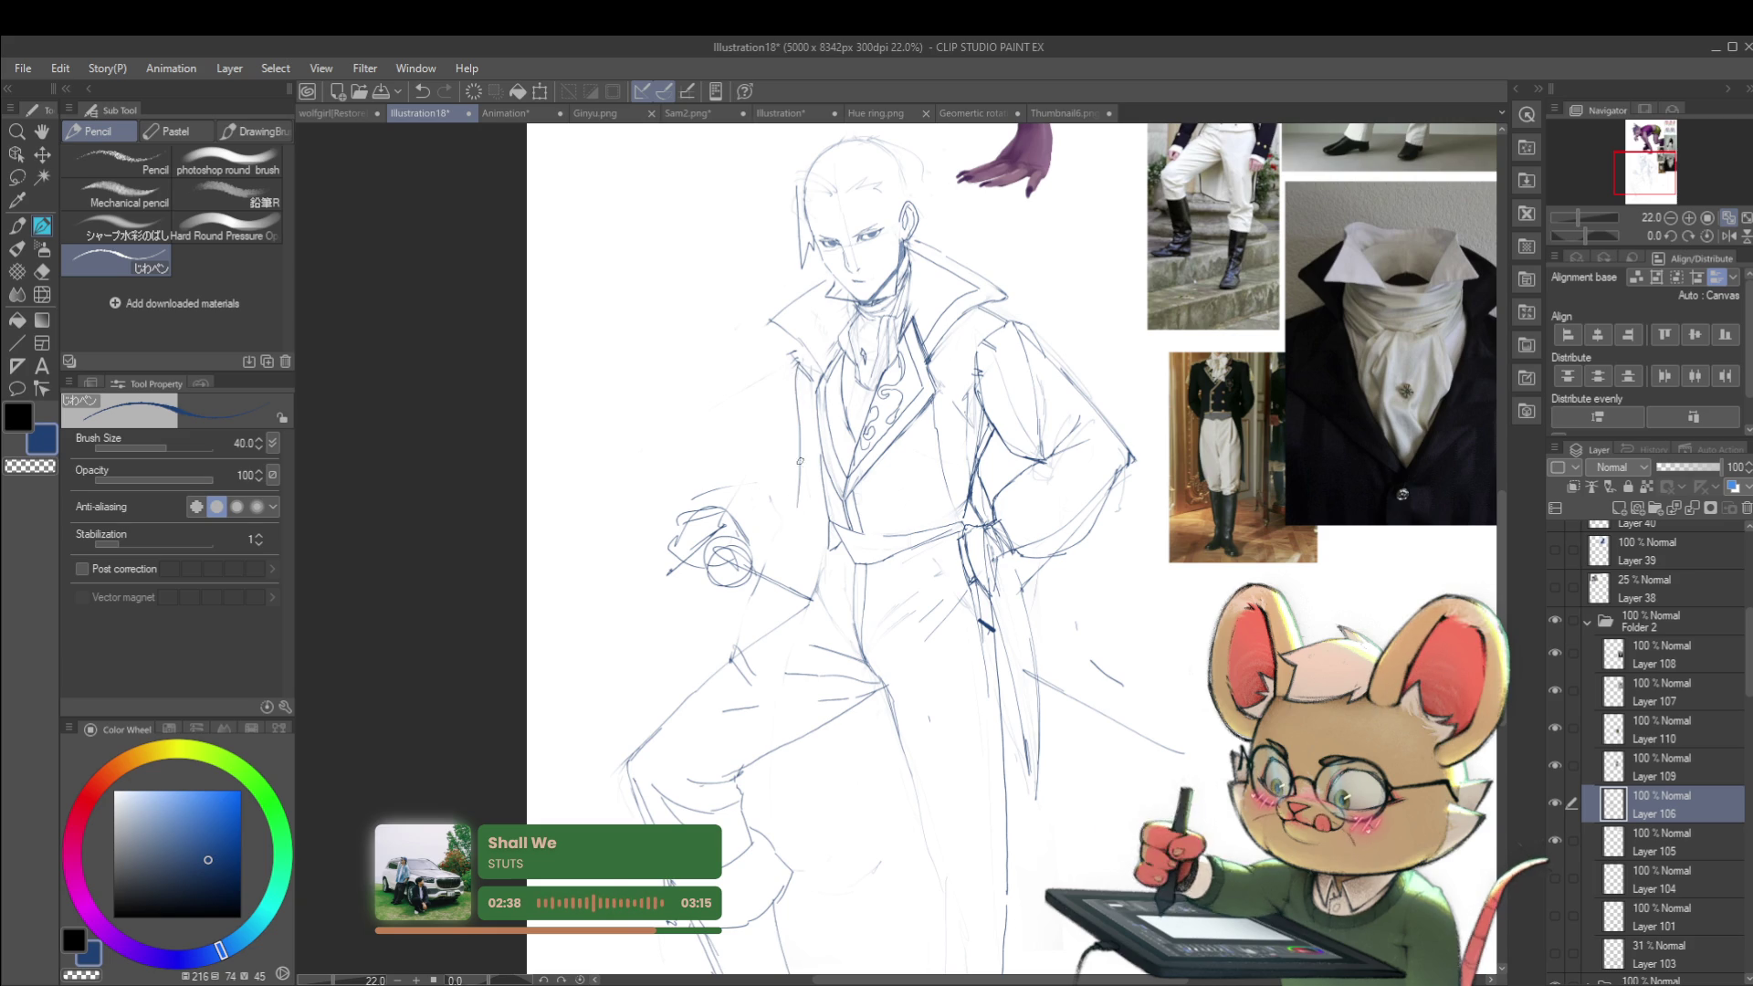
pyautogui.scroll(-3, 858, 406)
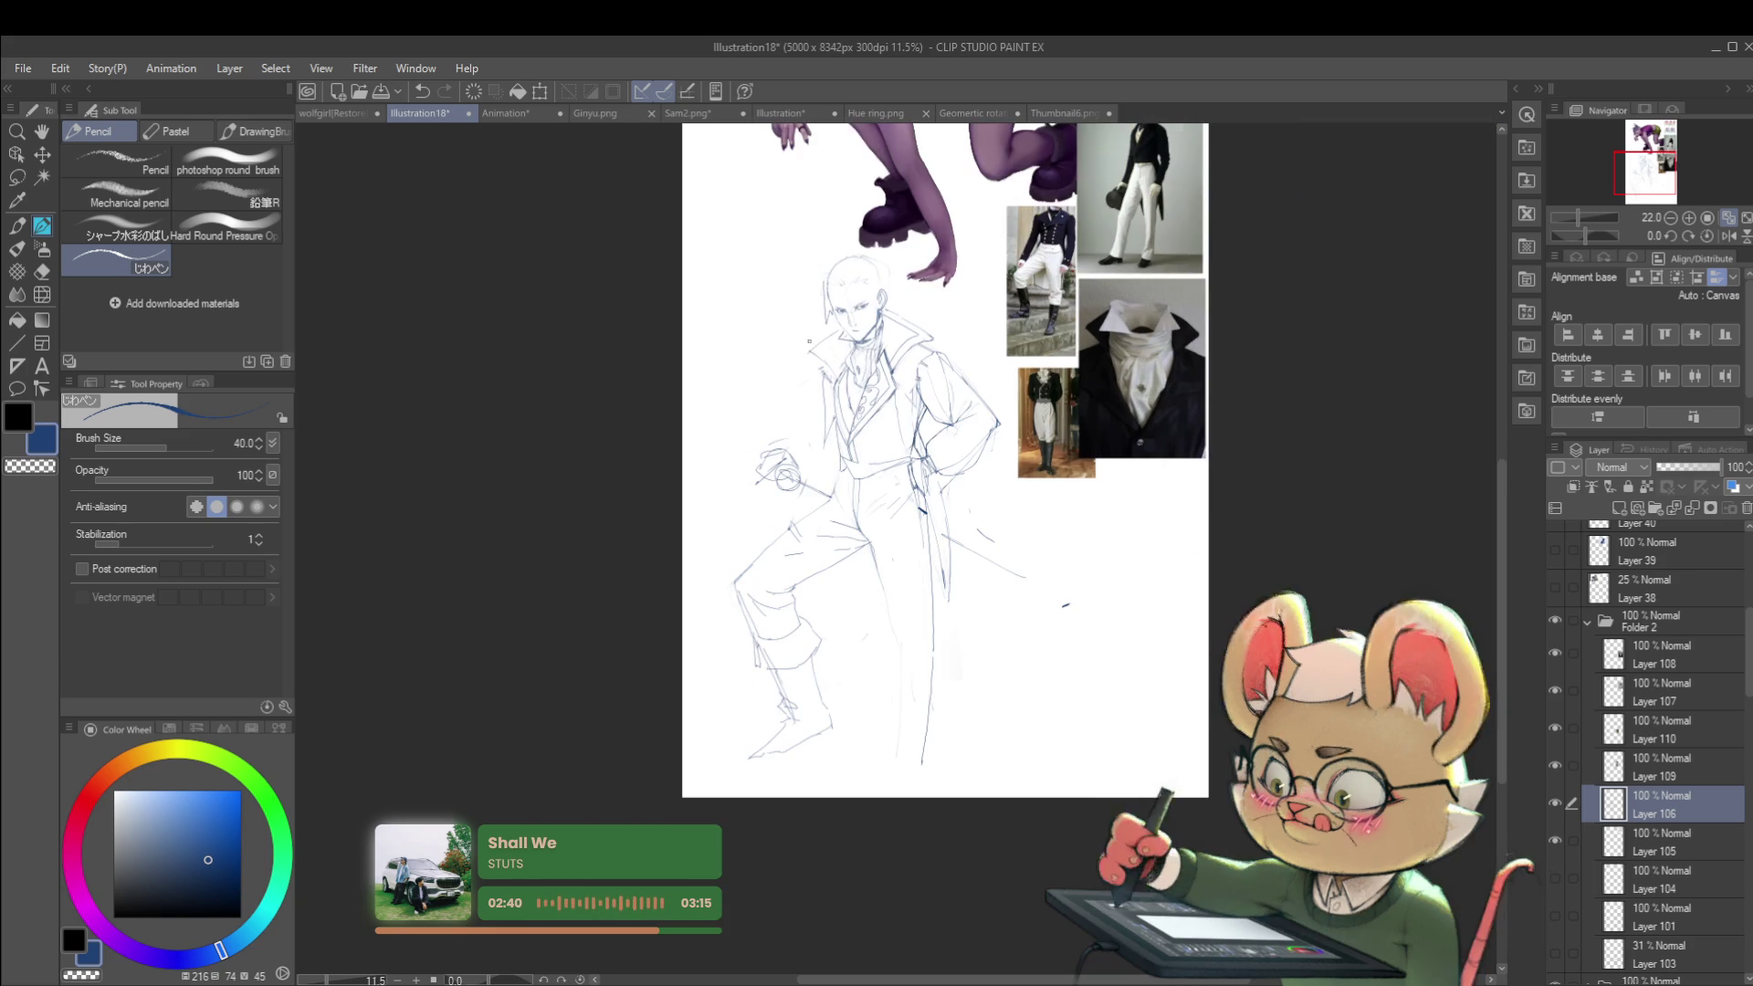
# Step: Mirror the view back, review the sketch at several zoom levels, and undo the last pencil stroke
pyautogui.click(1726, 230)
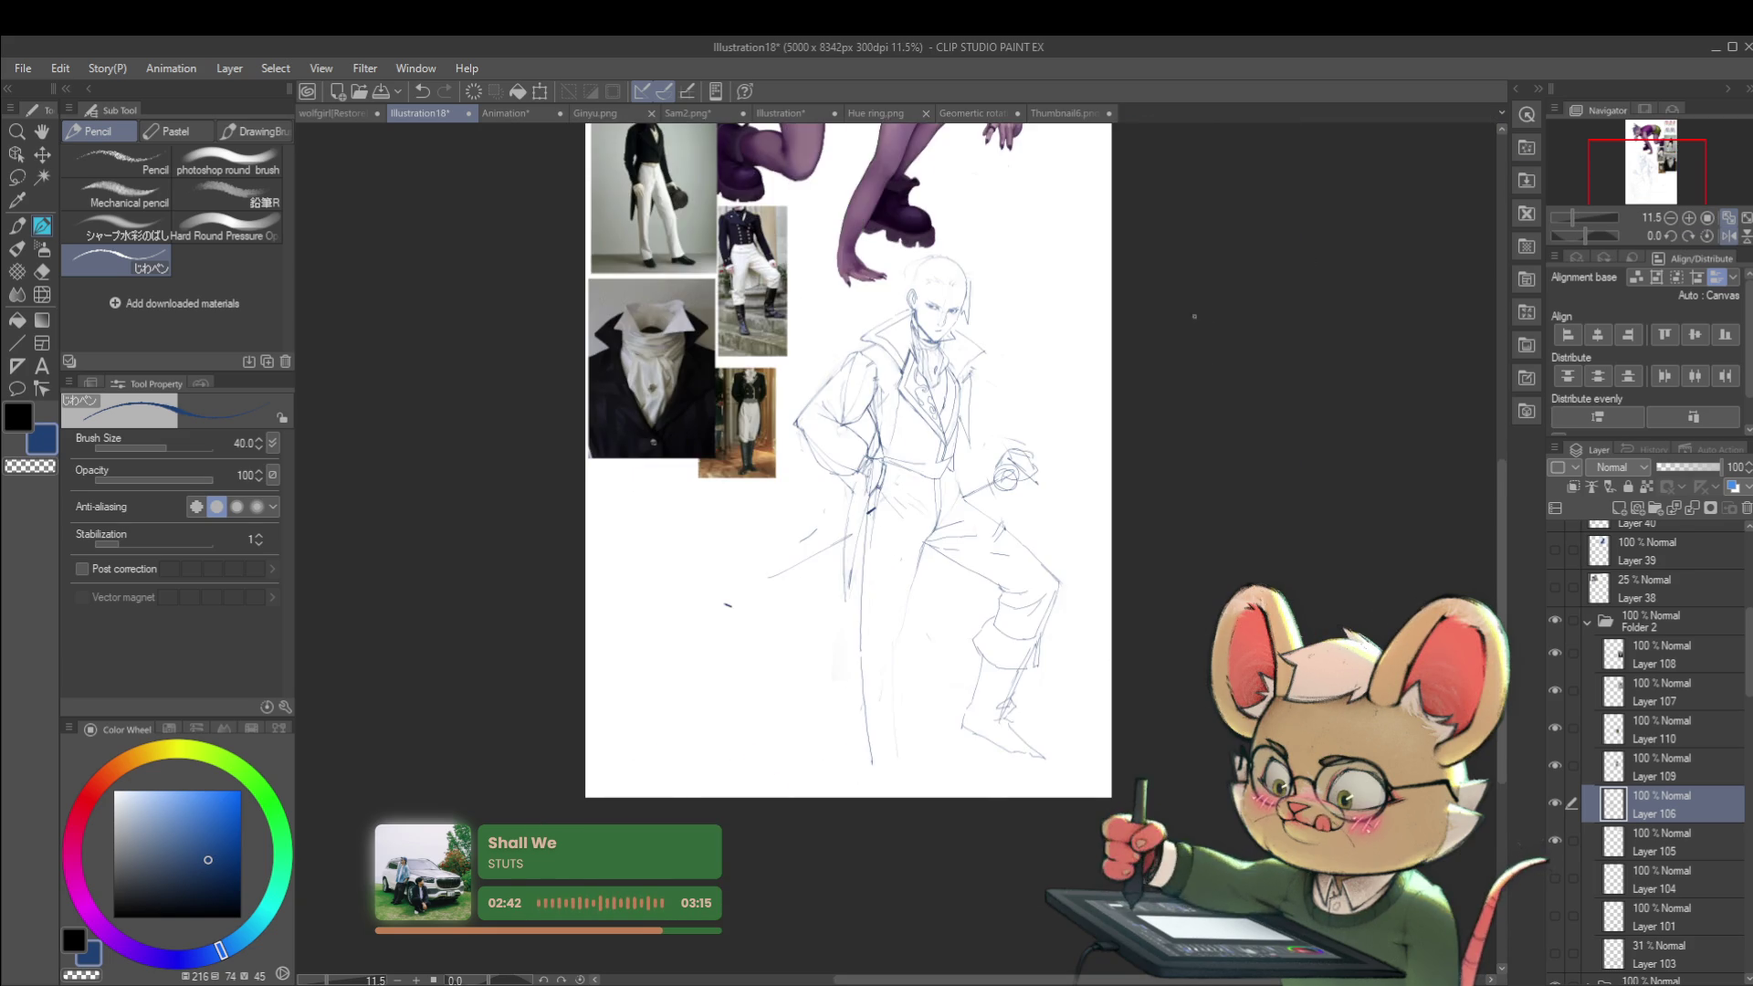
pyautogui.scroll(2, 967, 383)
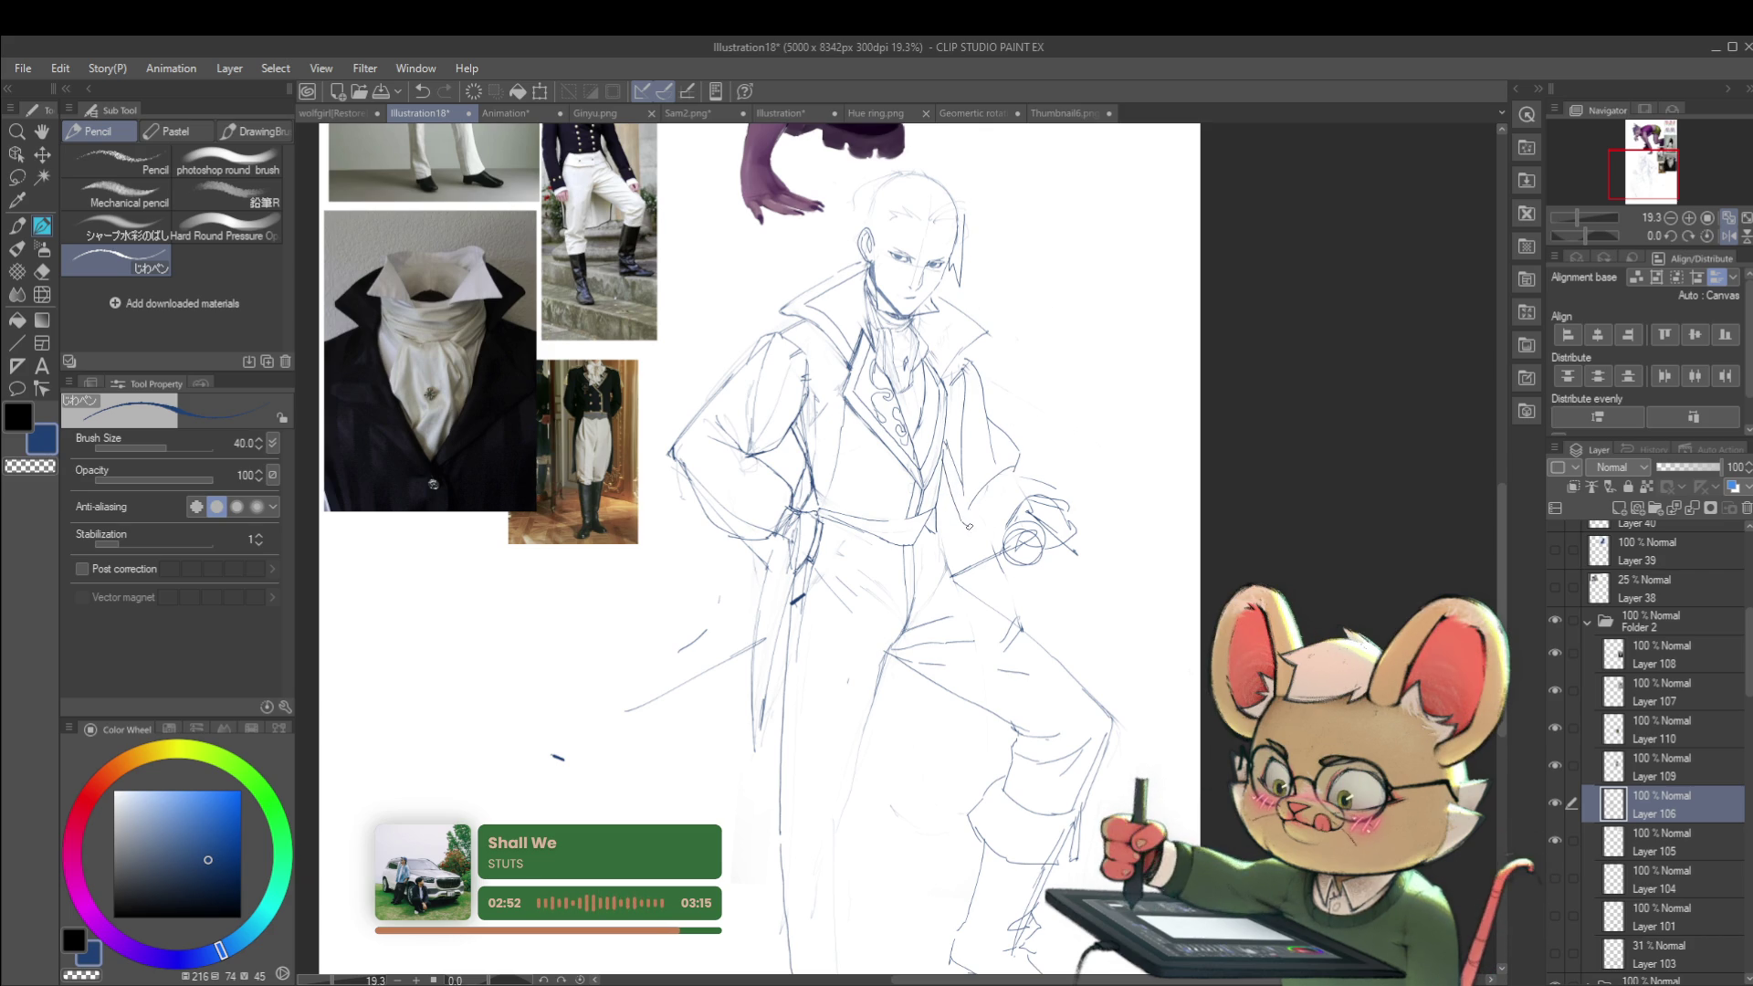
pyautogui.scroll(-3, 1007, 524)
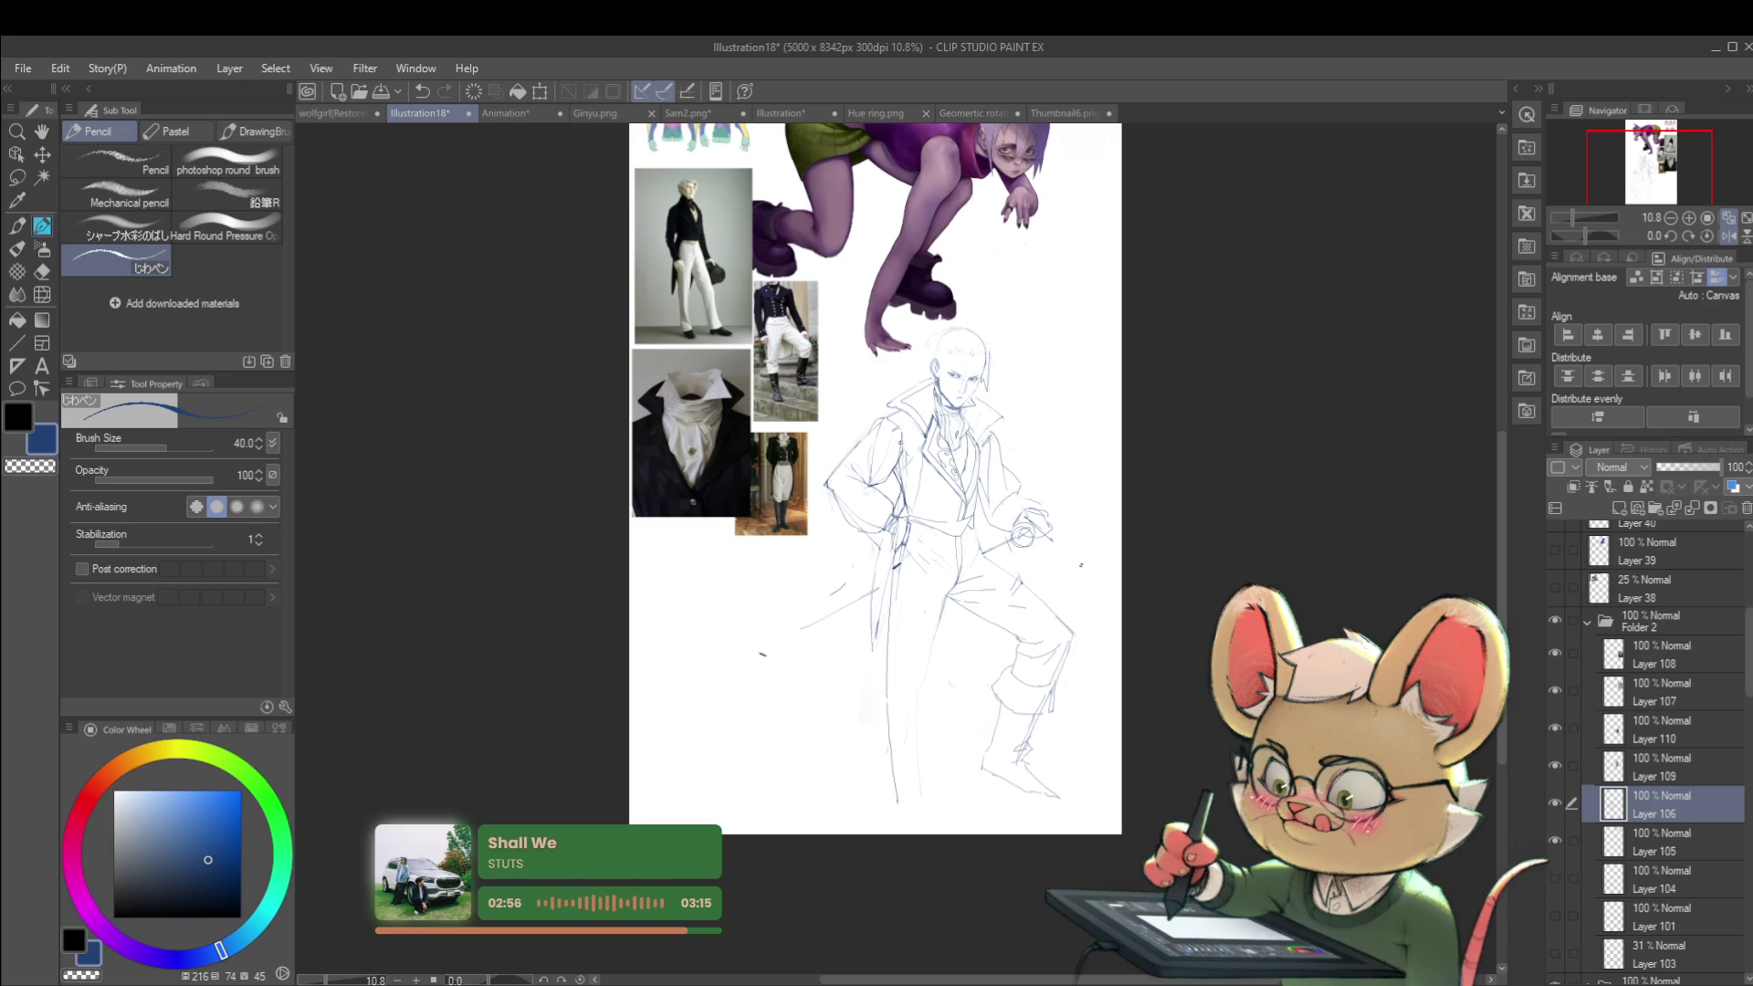
pyautogui.scroll(4, 982, 507)
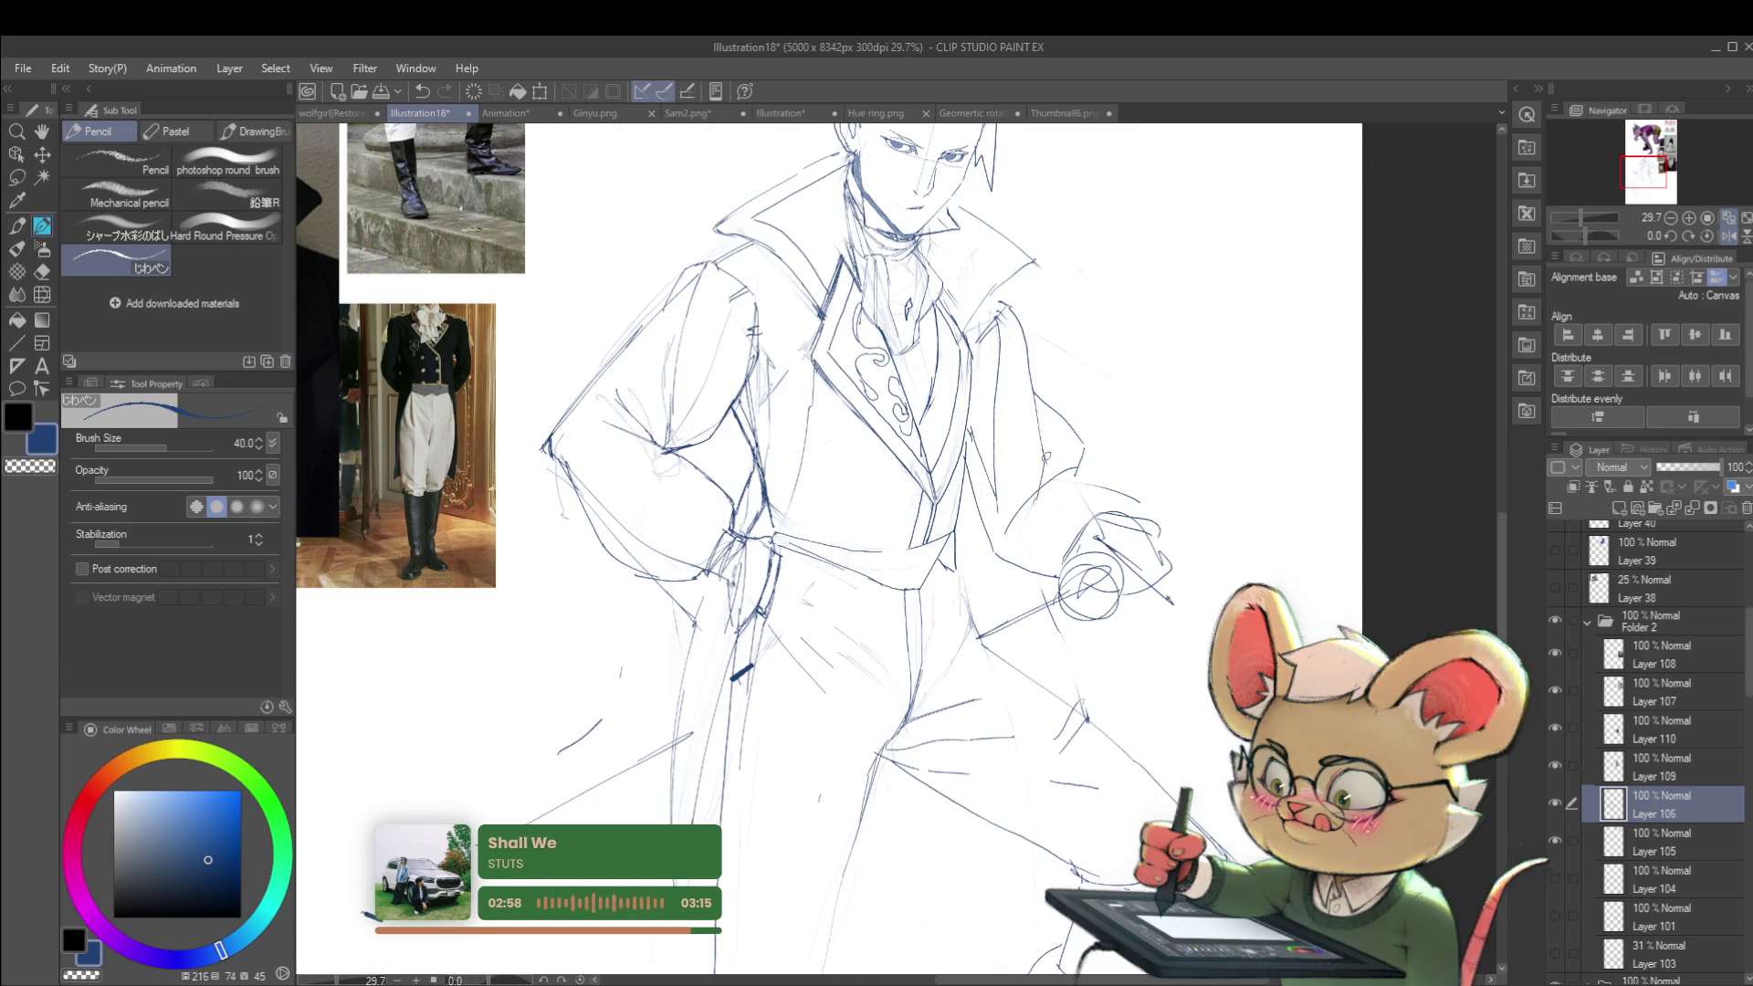
pyautogui.scroll(-4, 1076, 468)
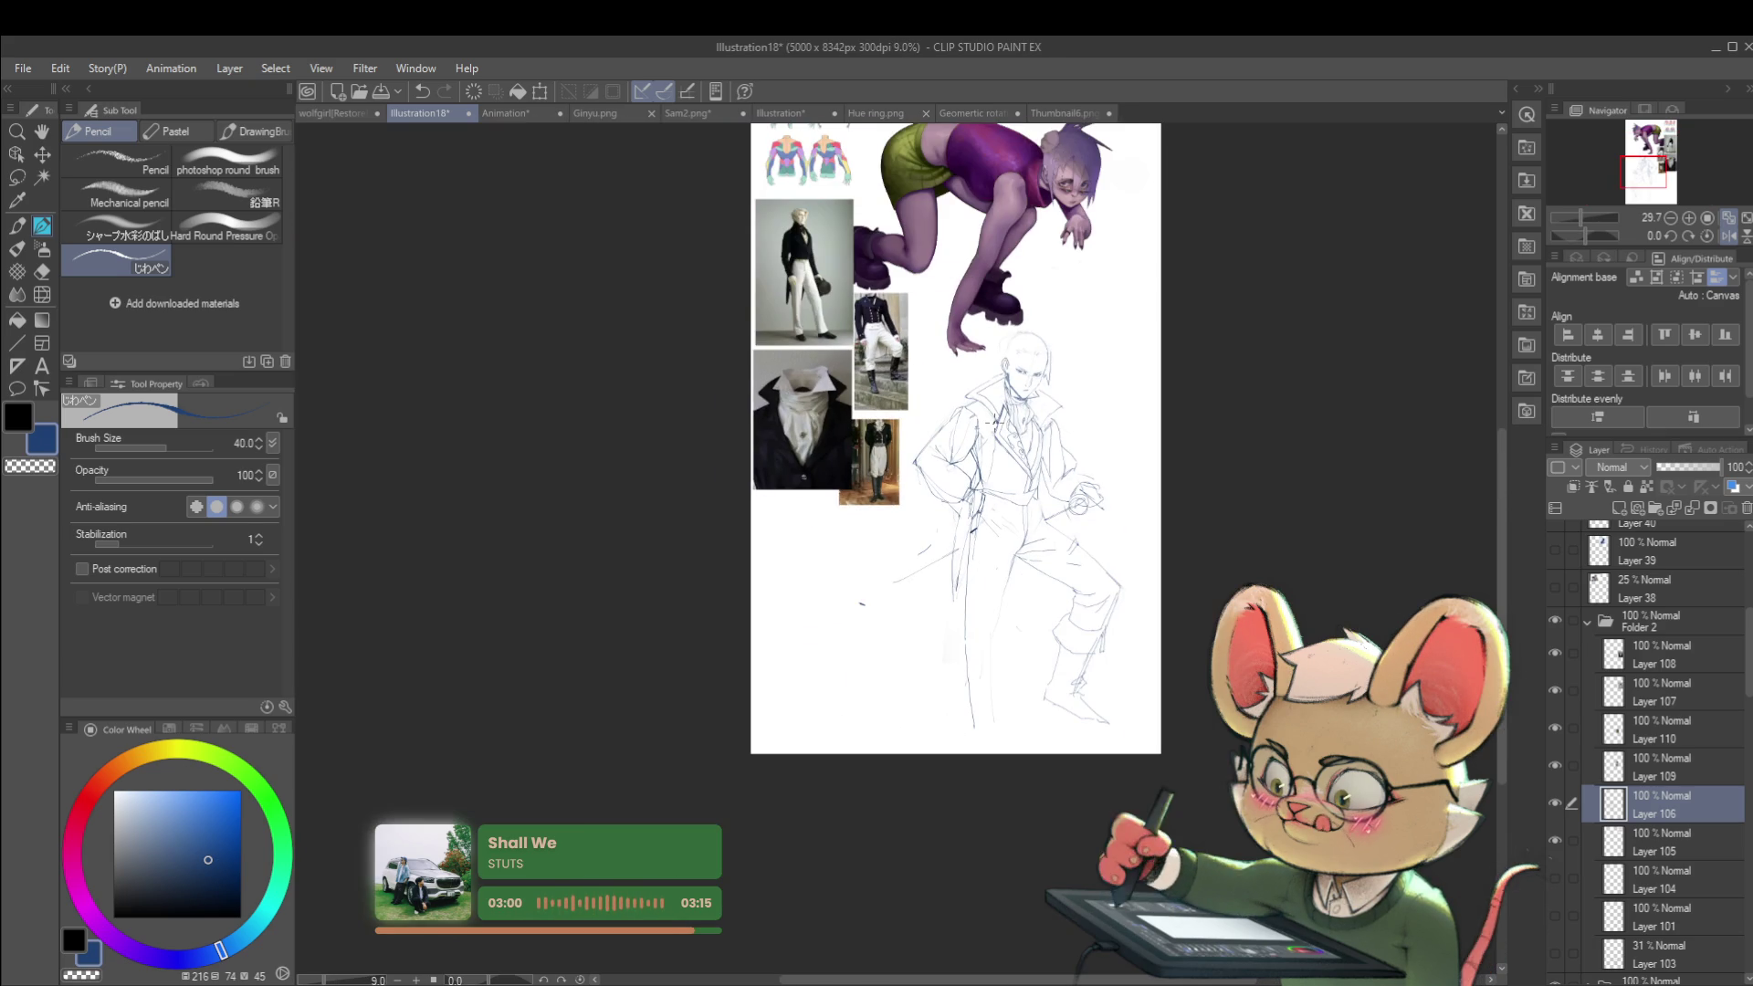
pyautogui.scroll(4, 1078, 438)
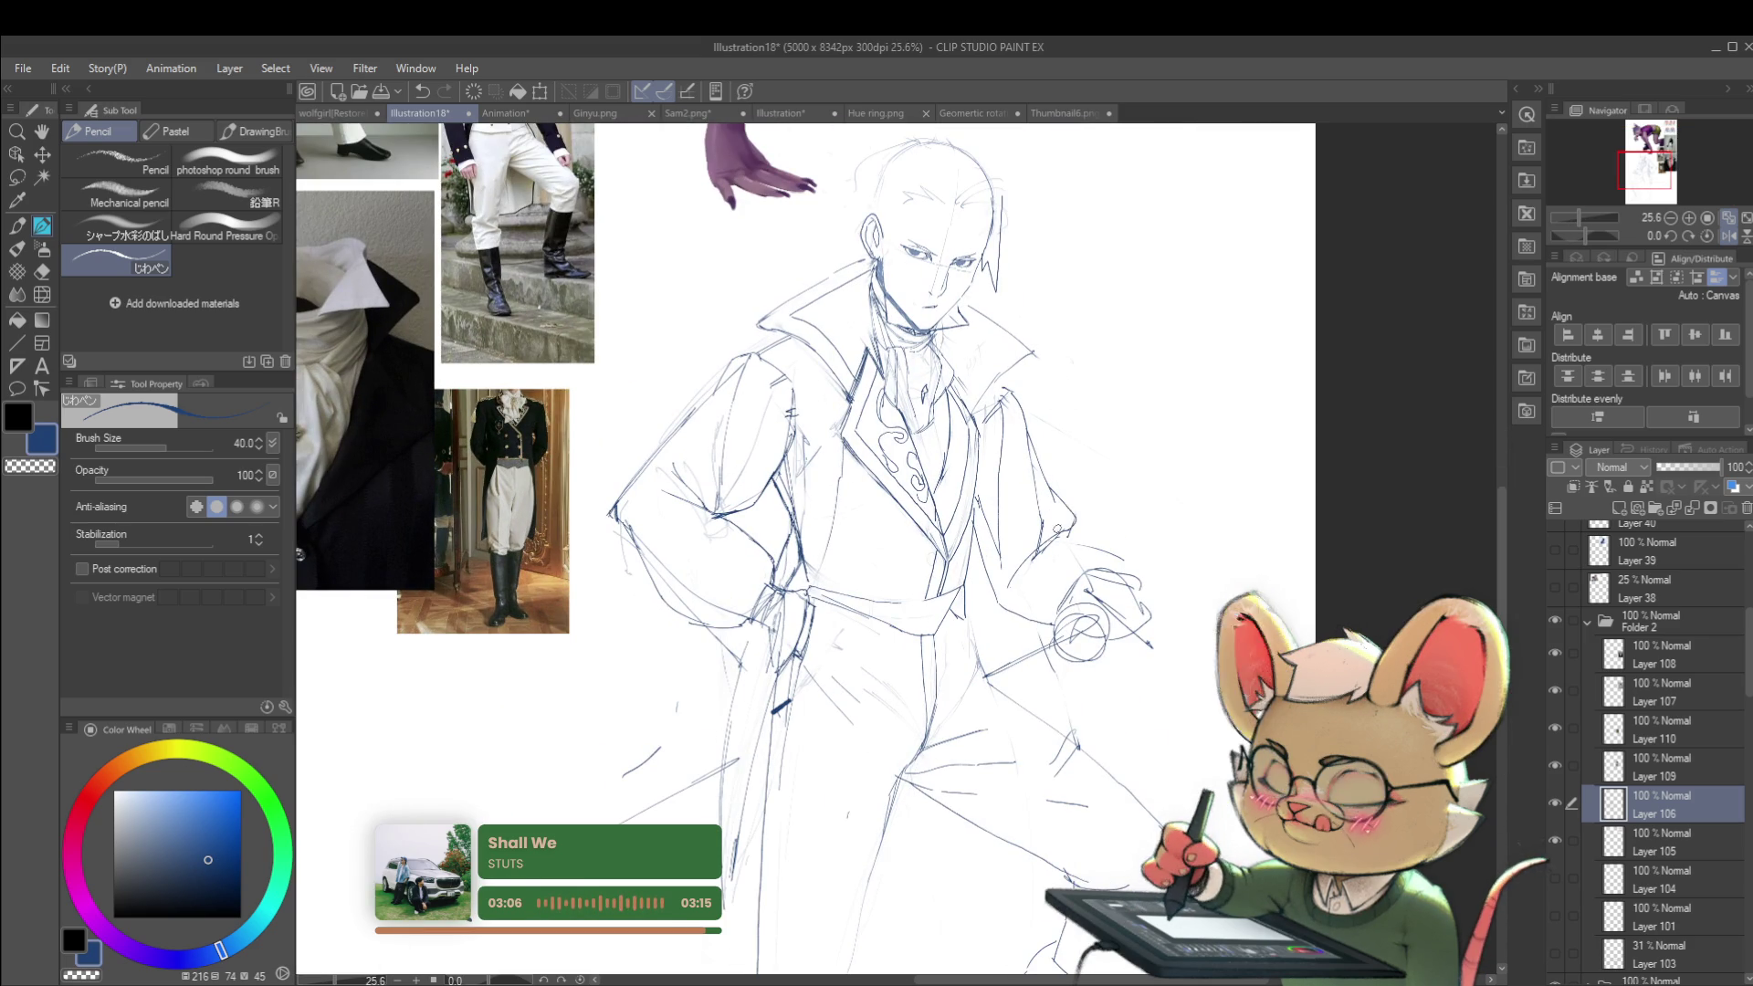
pyautogui.scroll(-3, 1077, 497)
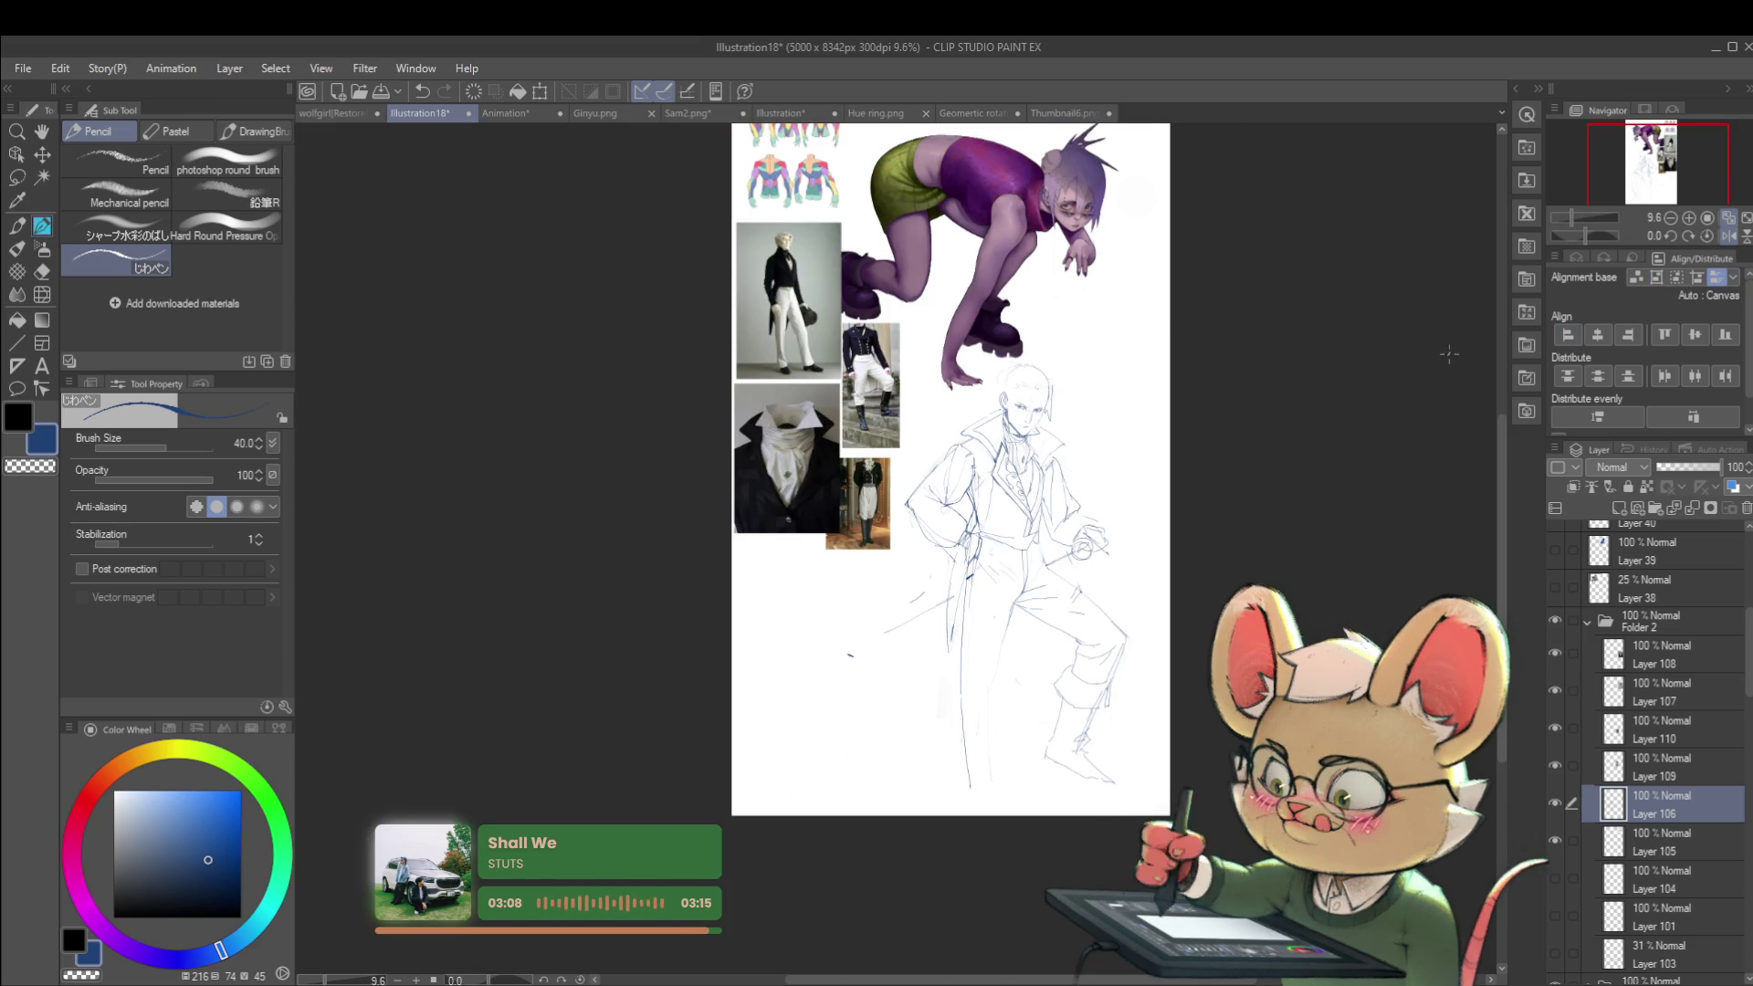
pyautogui.scroll(2, 1092, 526)
pyautogui.scroll(-2, 1052, 599)
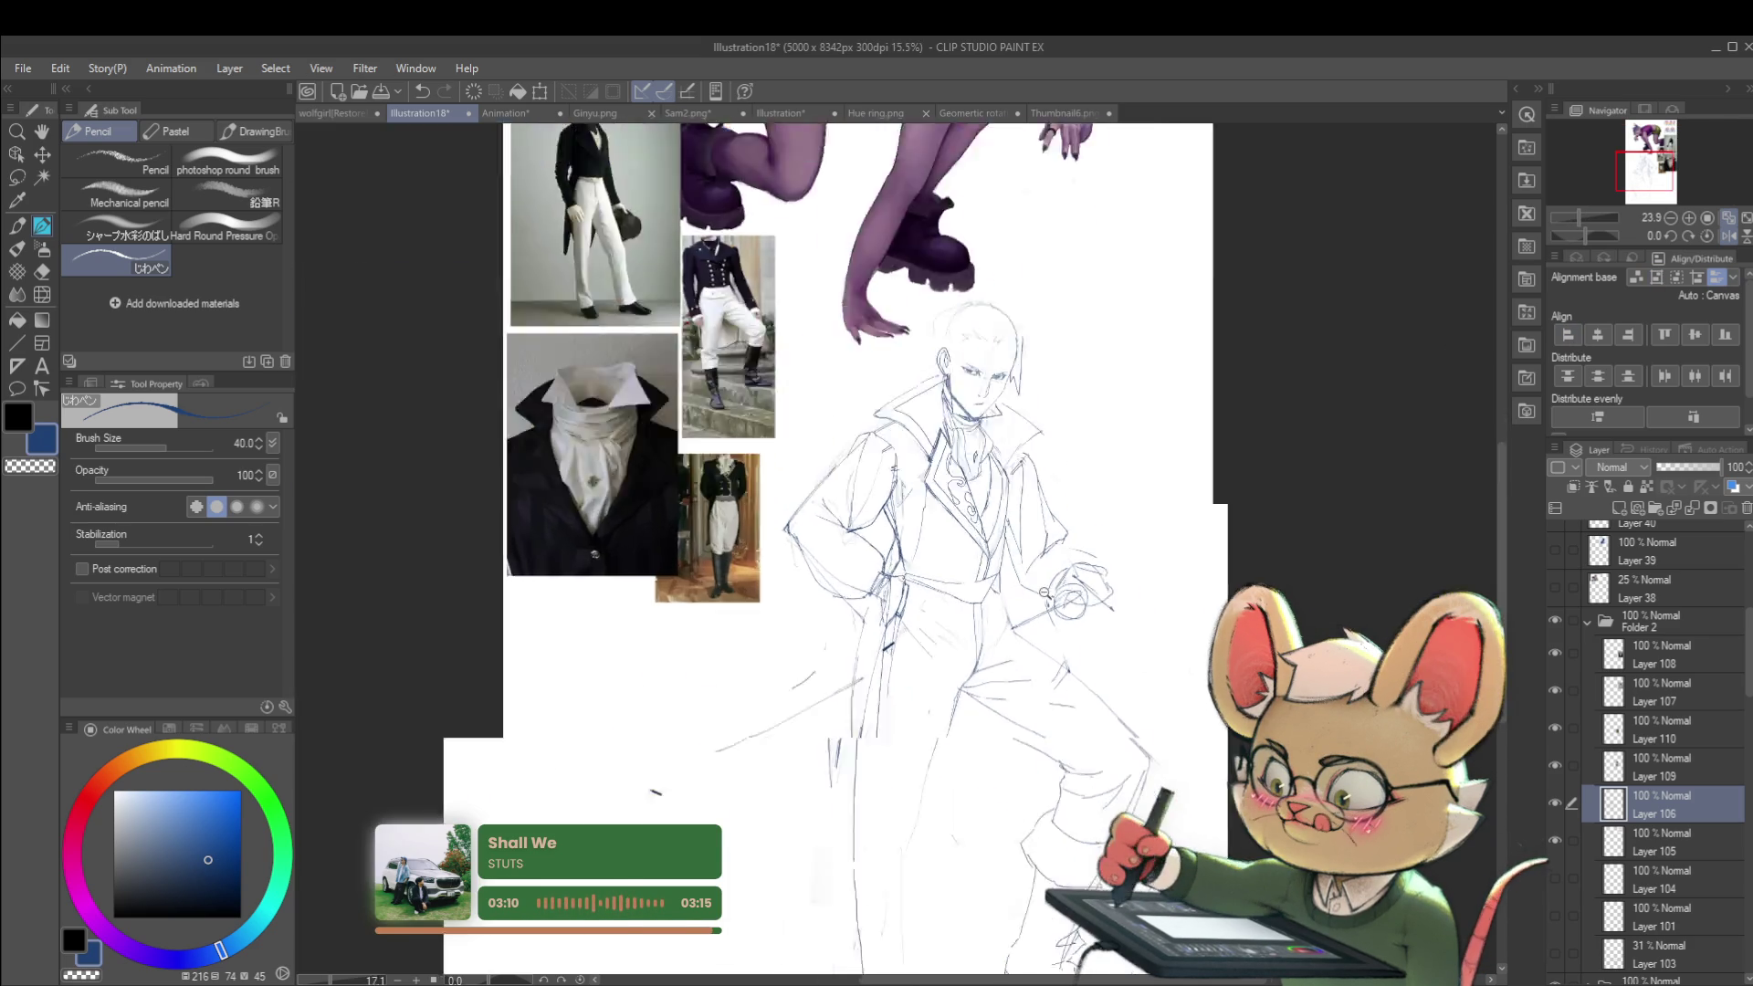
pyautogui.scroll(3, 1065, 576)
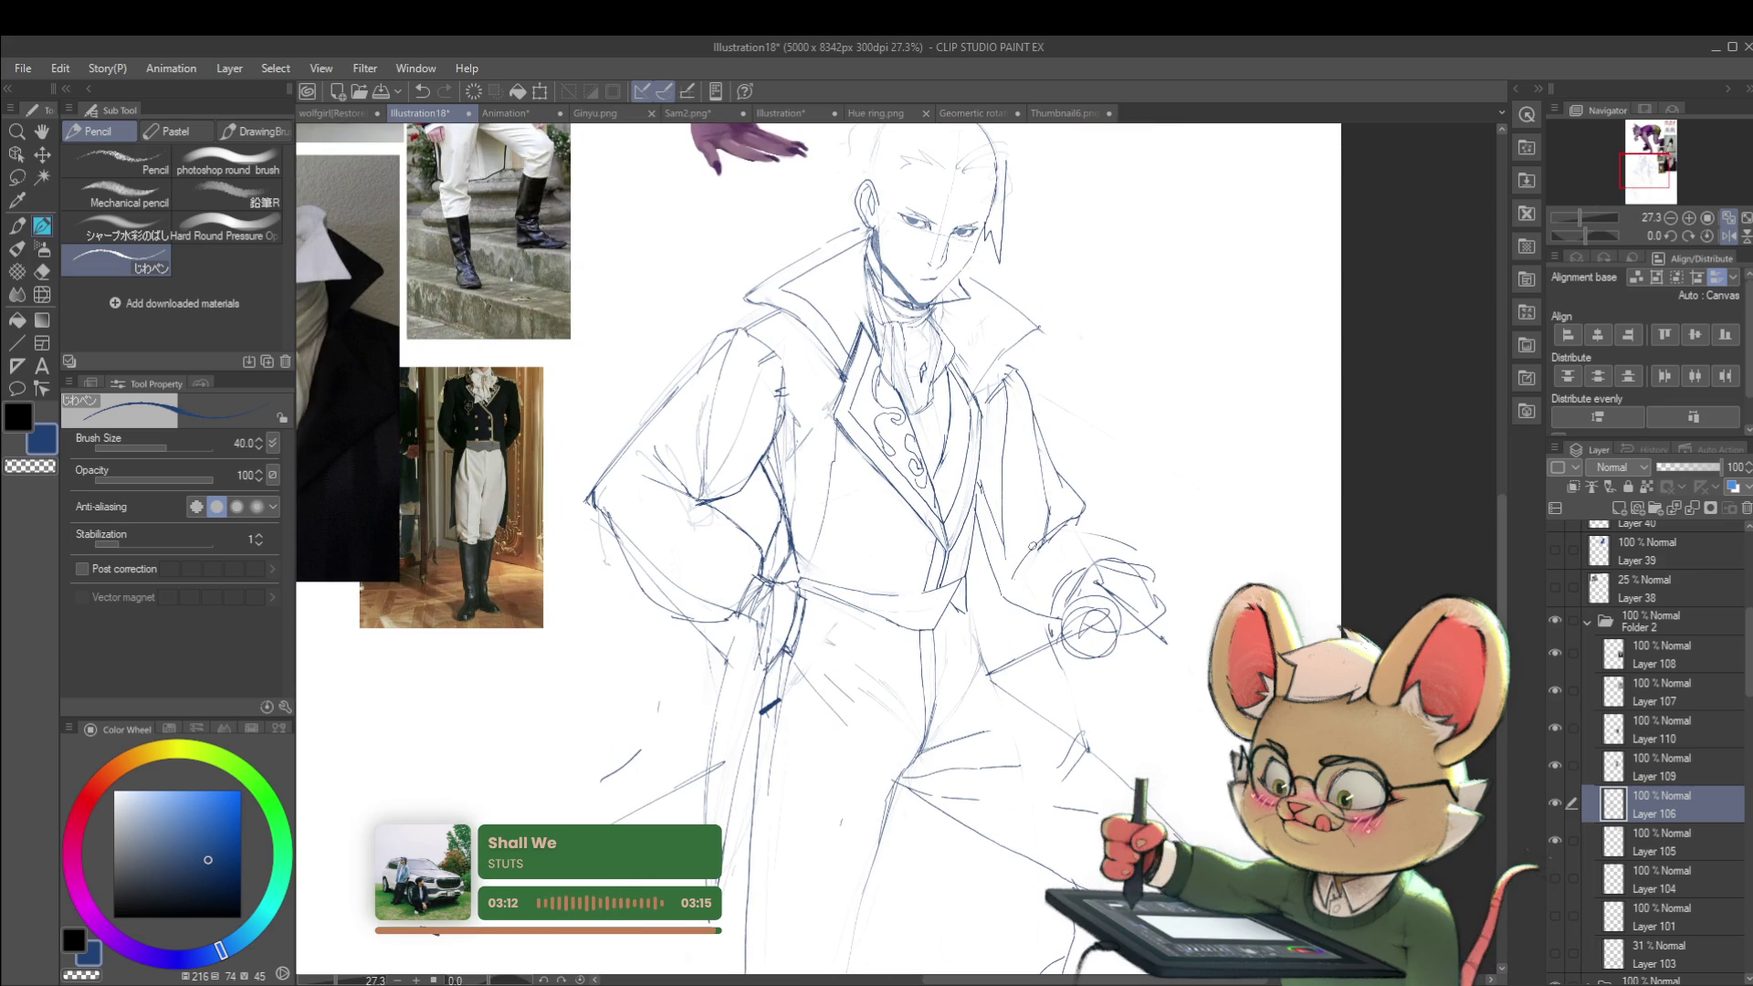
pyautogui.hotkey('ctrl', 'z')
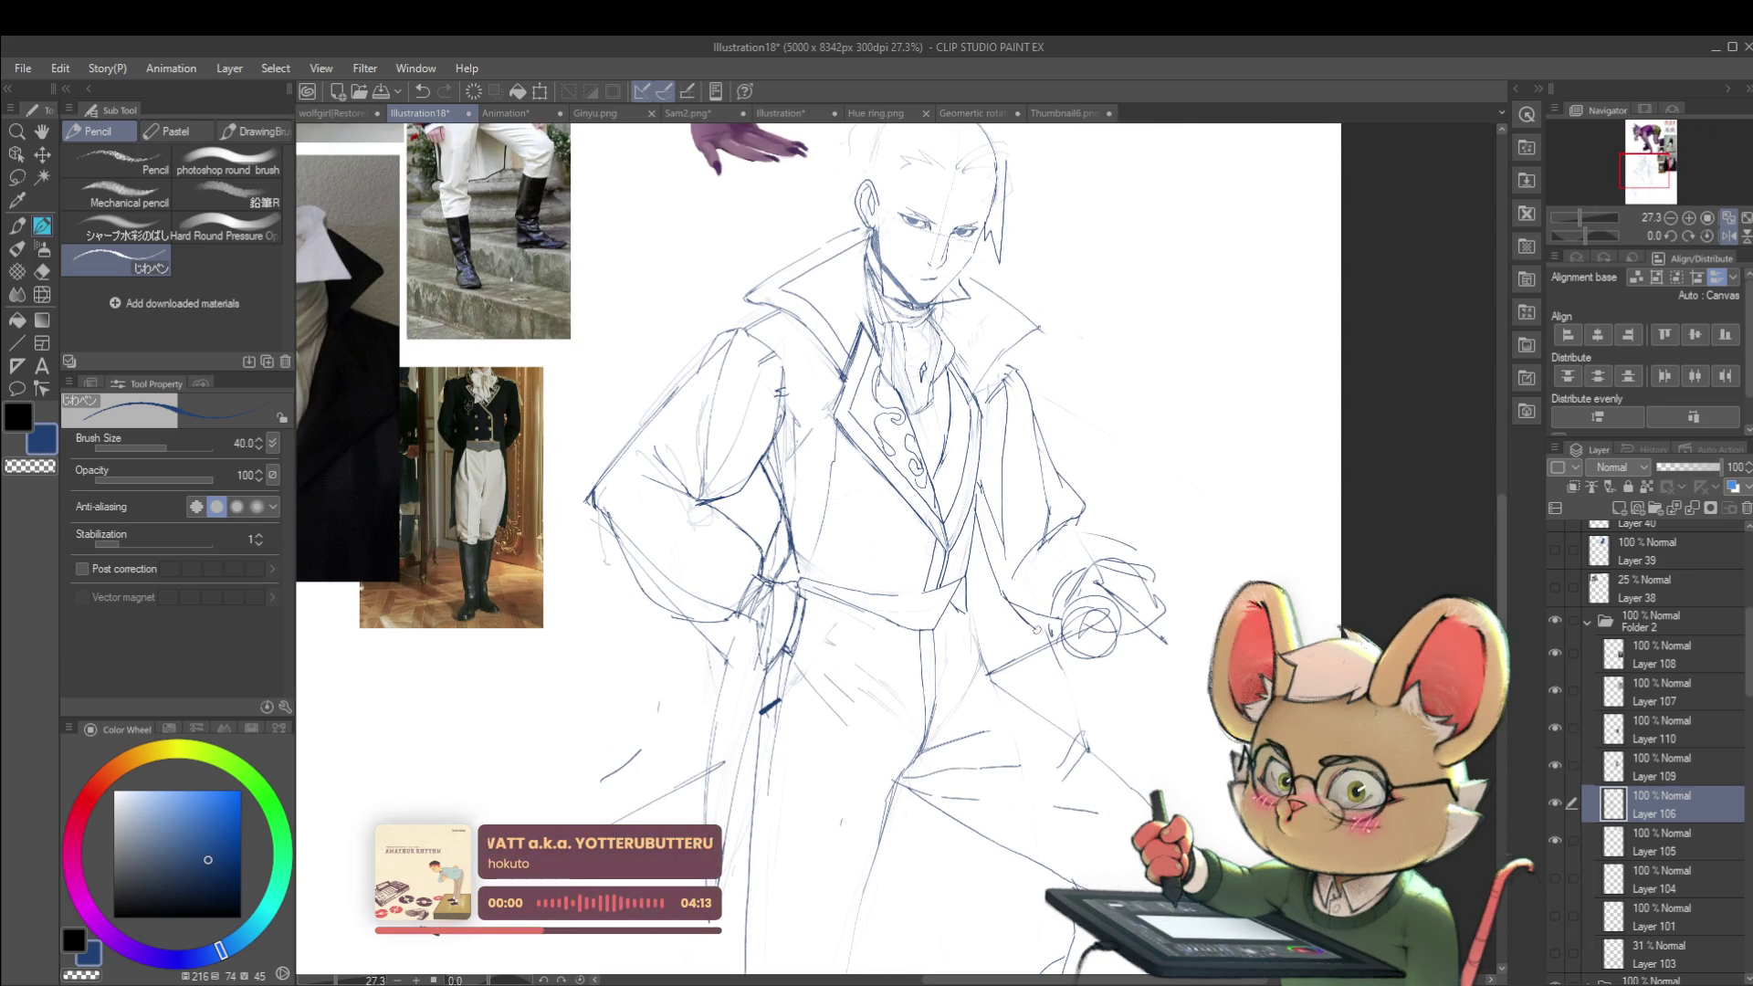
# Step: Flip the canvas view horizontally in the Navigator, then zoom in close on the man's face and ear
pyautogui.scroll(-3, 1063, 605)
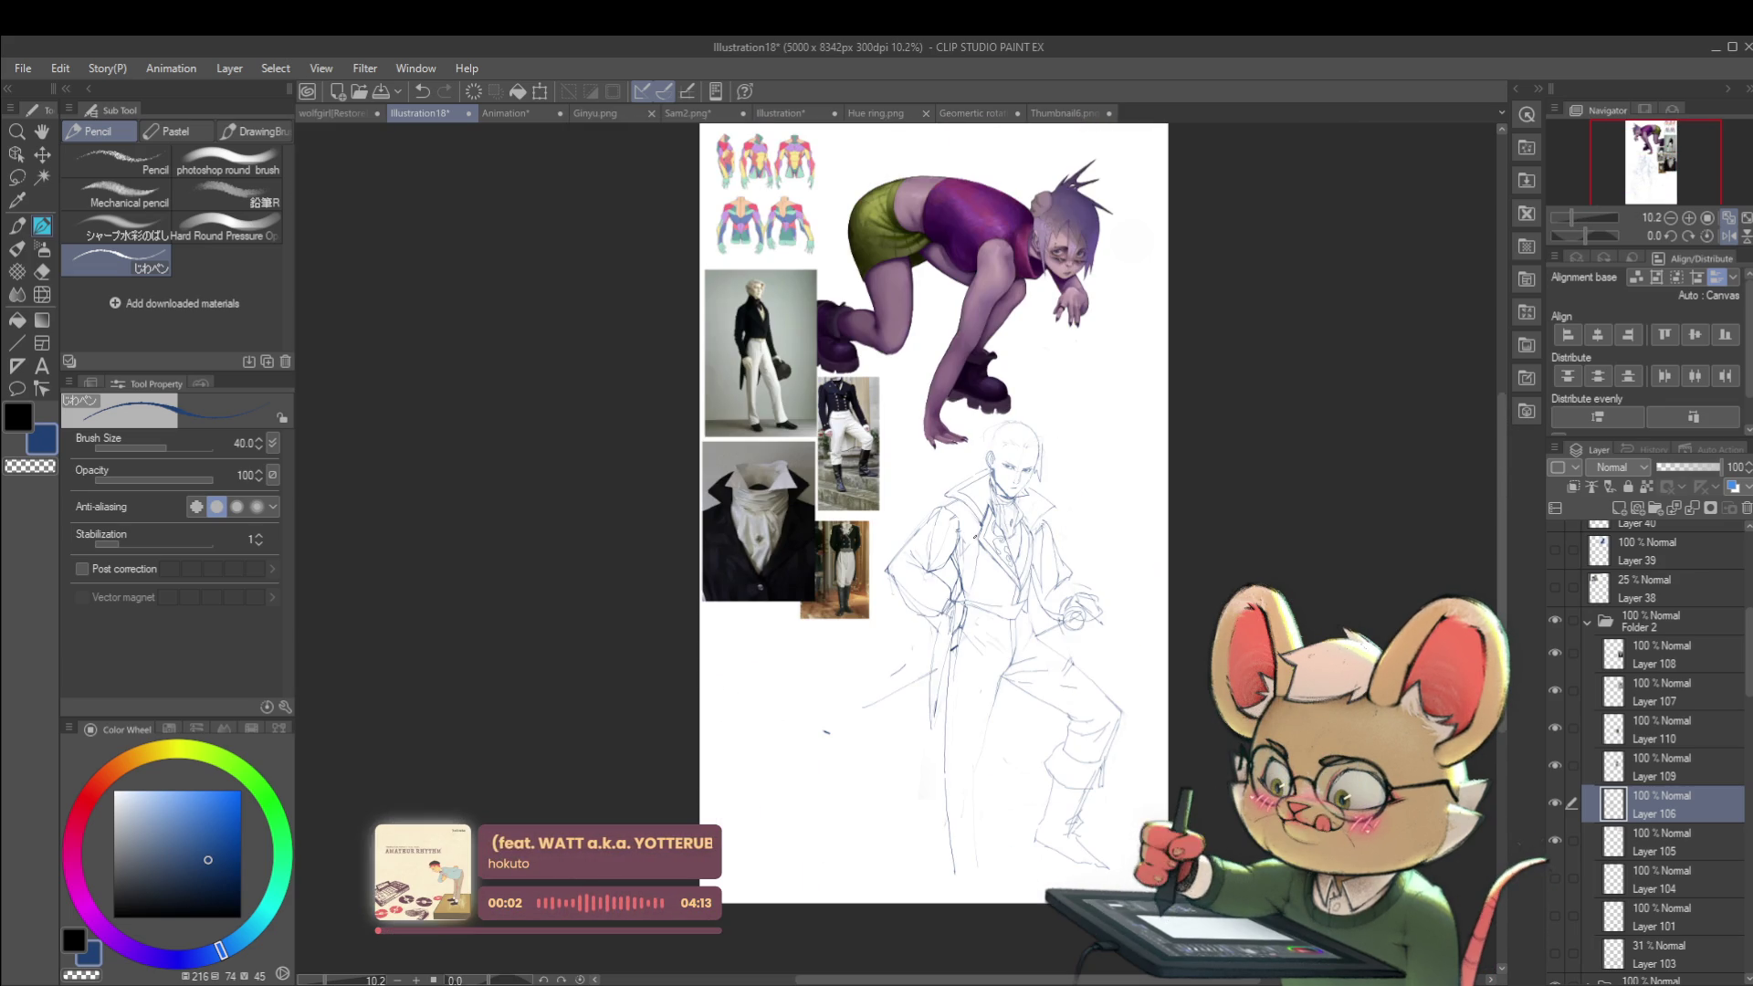
pyautogui.click(1729, 235)
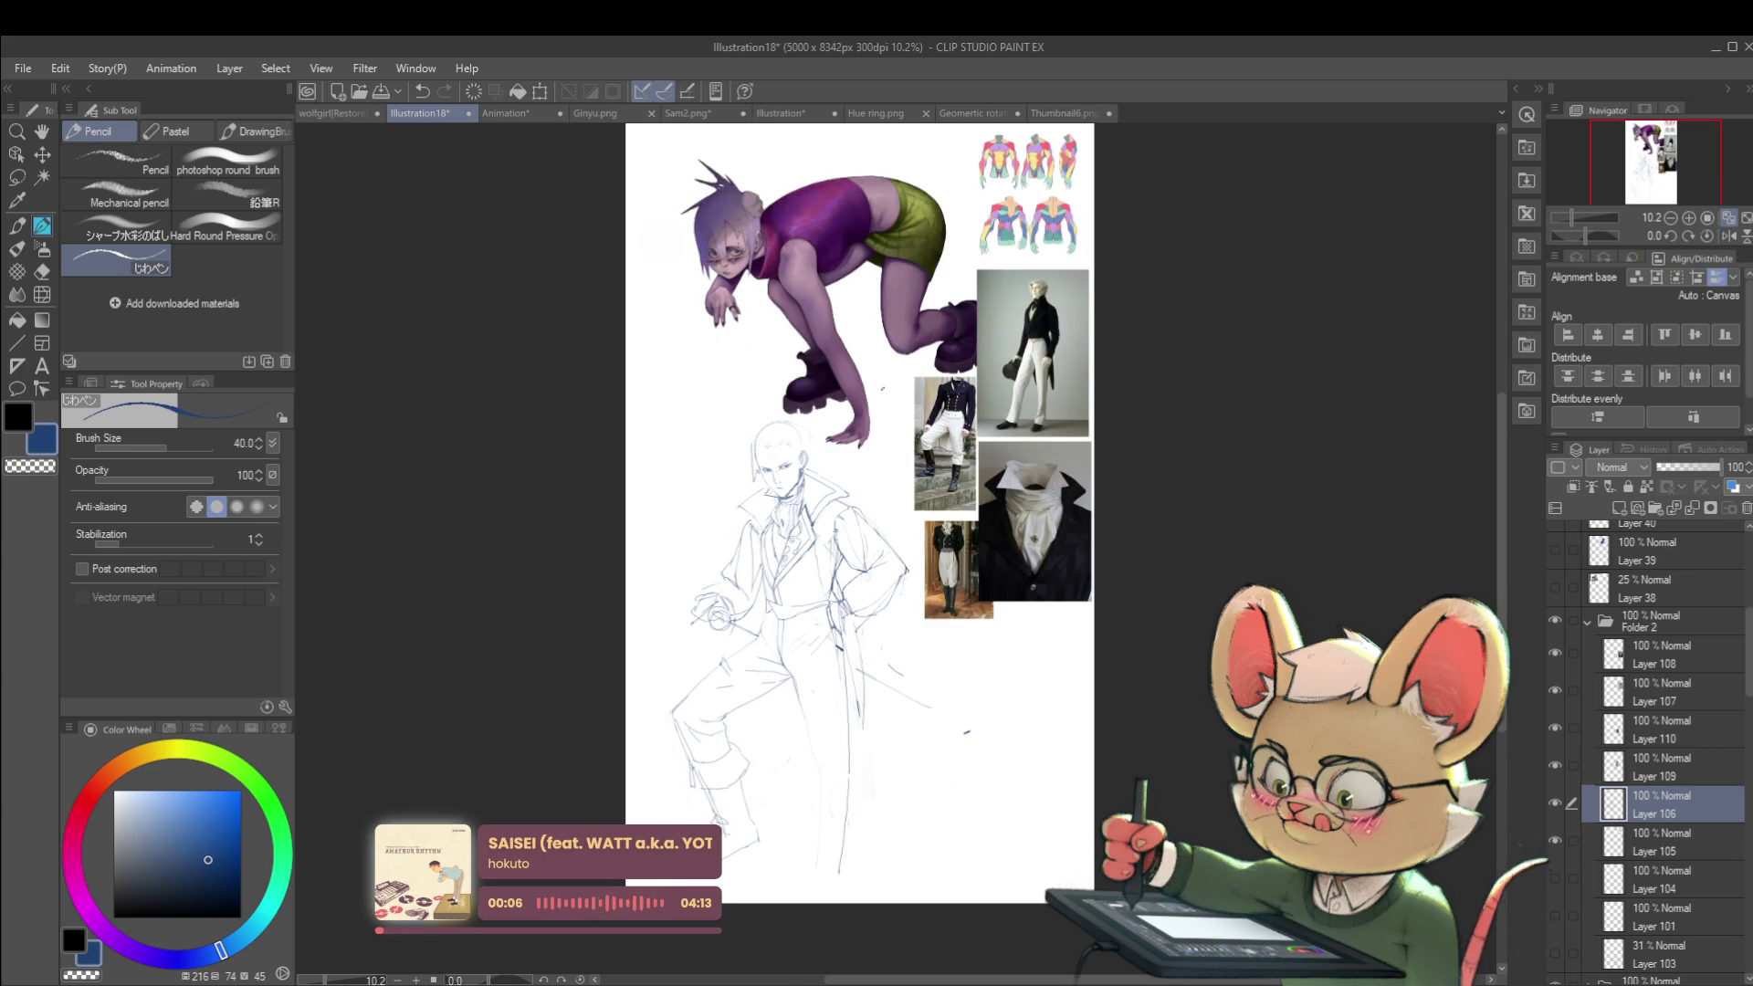
pyautogui.scroll(5, 760, 408)
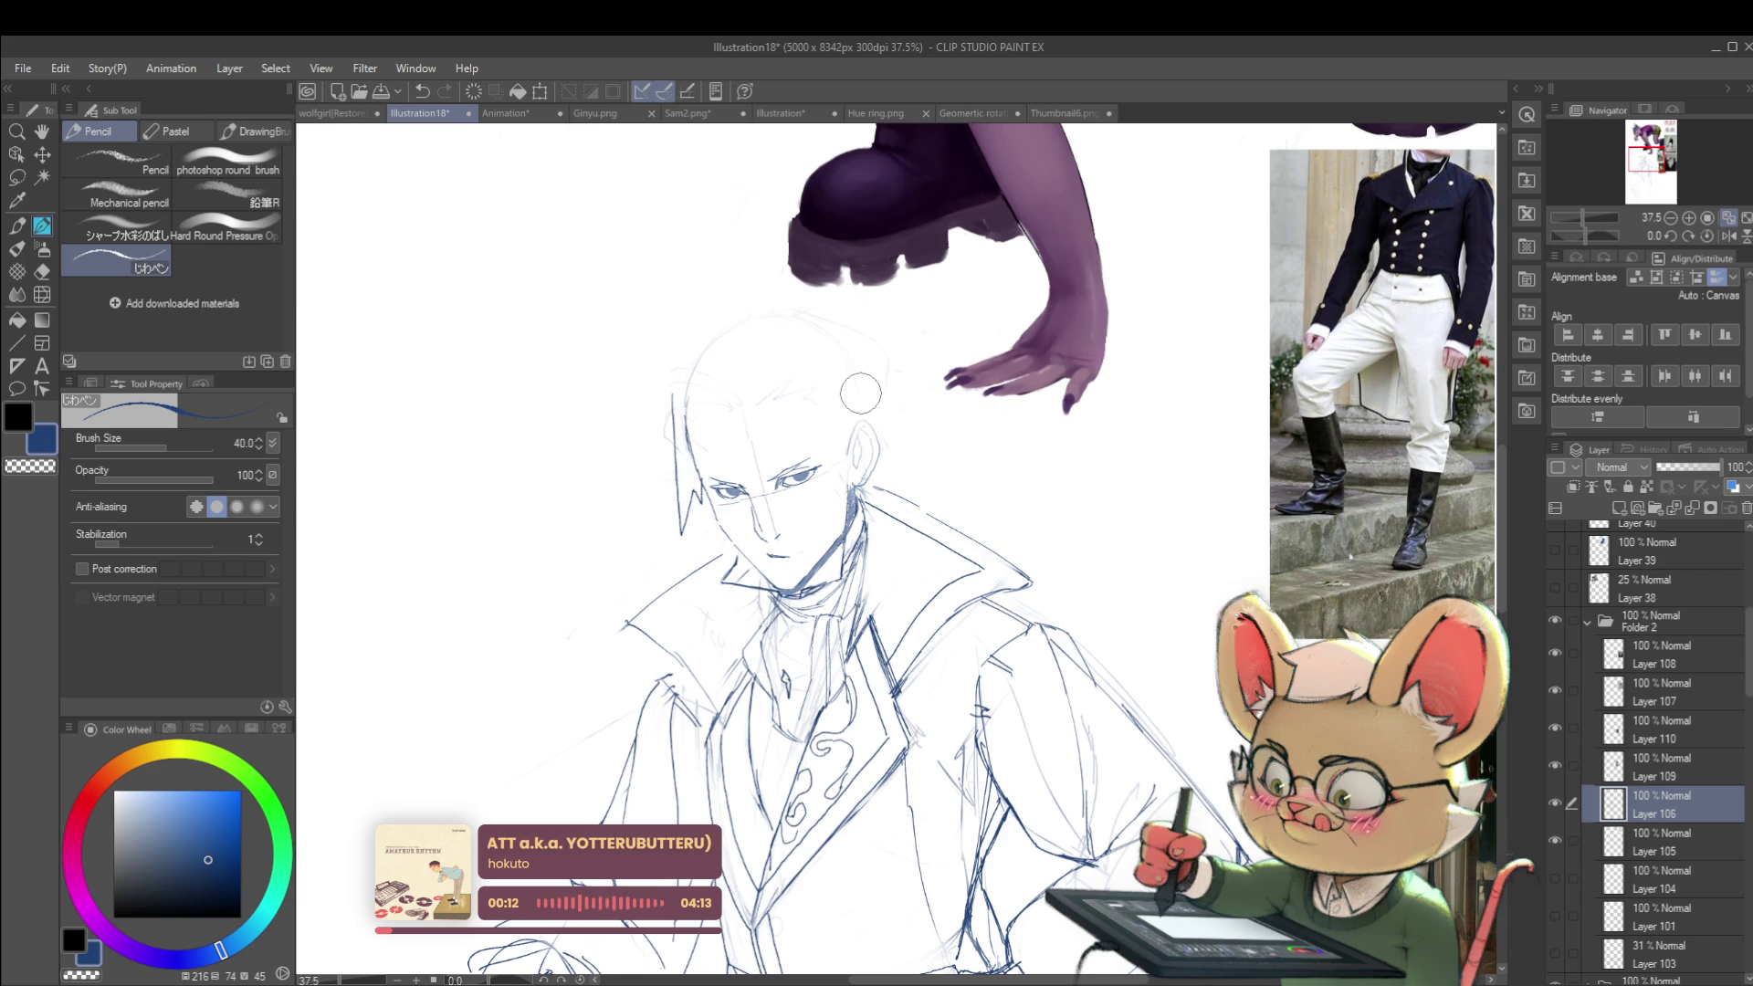
pyautogui.scroll(3, 877, 438)
# Step: Lasso-select the man's ear and free-transform it into a reshaped size and position
pyautogui.press('m')
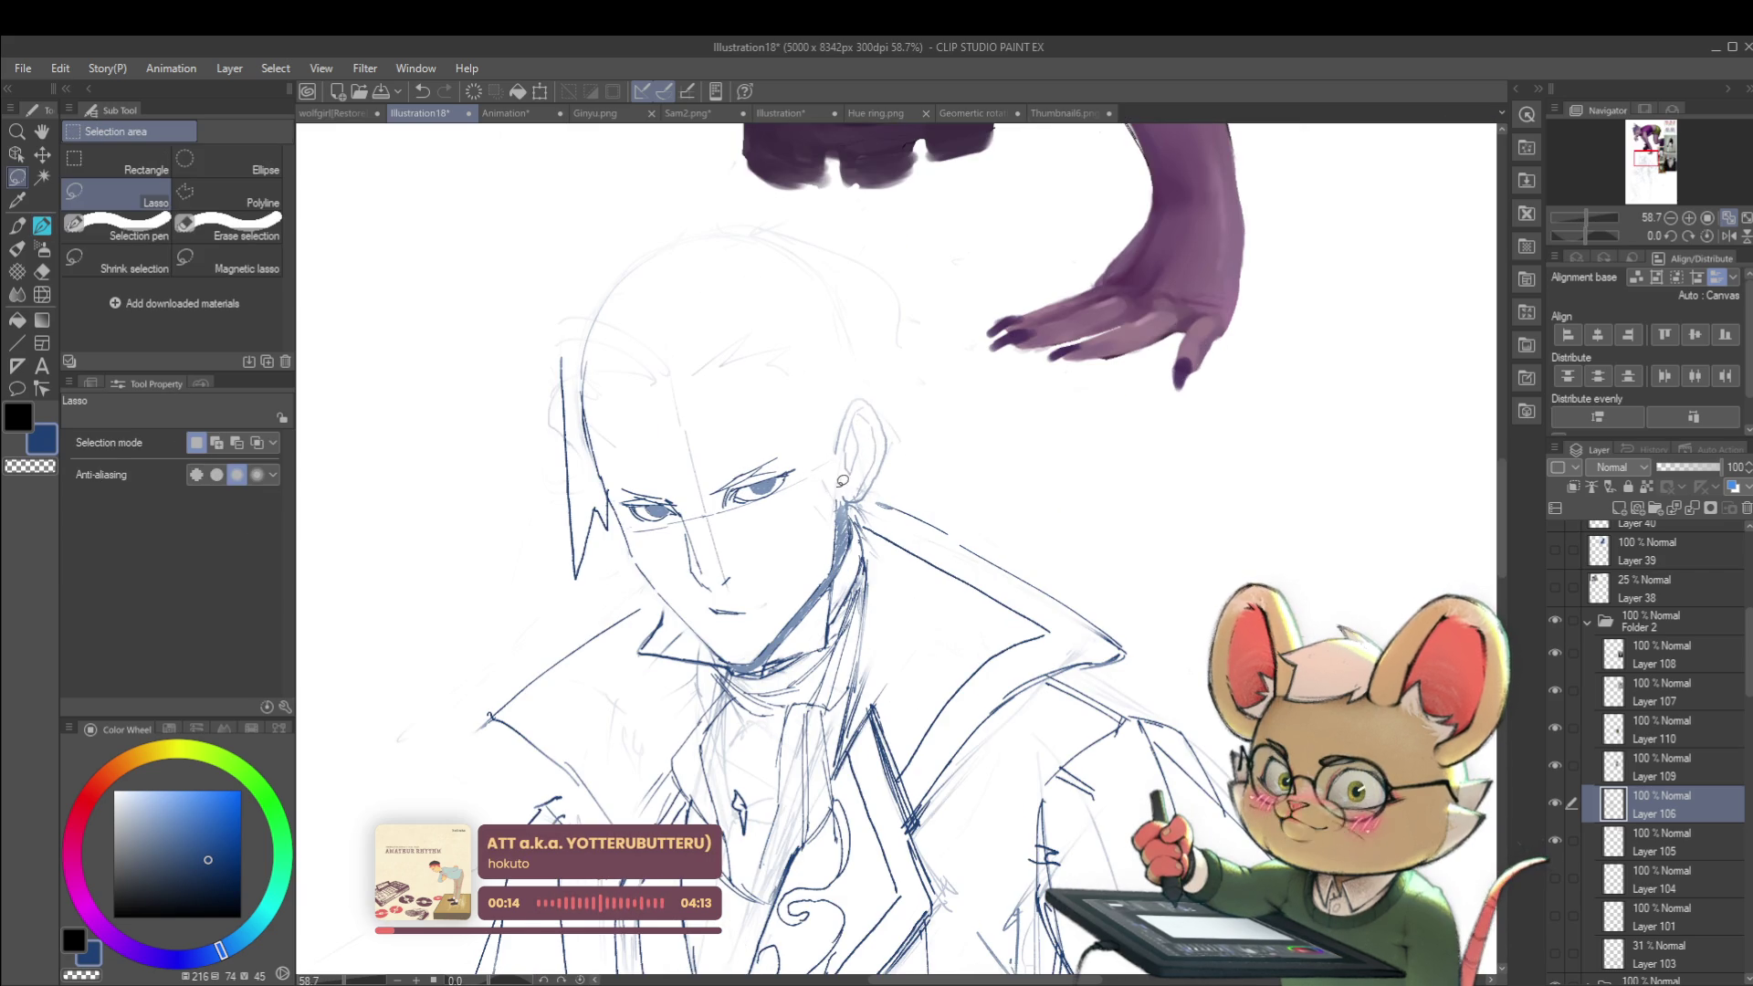
pyautogui.moveTo(835, 494)
pyautogui.mouseDown()
pyautogui.moveTo(900, 429)
pyautogui.moveTo(870, 498)
pyautogui.moveTo(840, 499)
pyautogui.mouseUp()
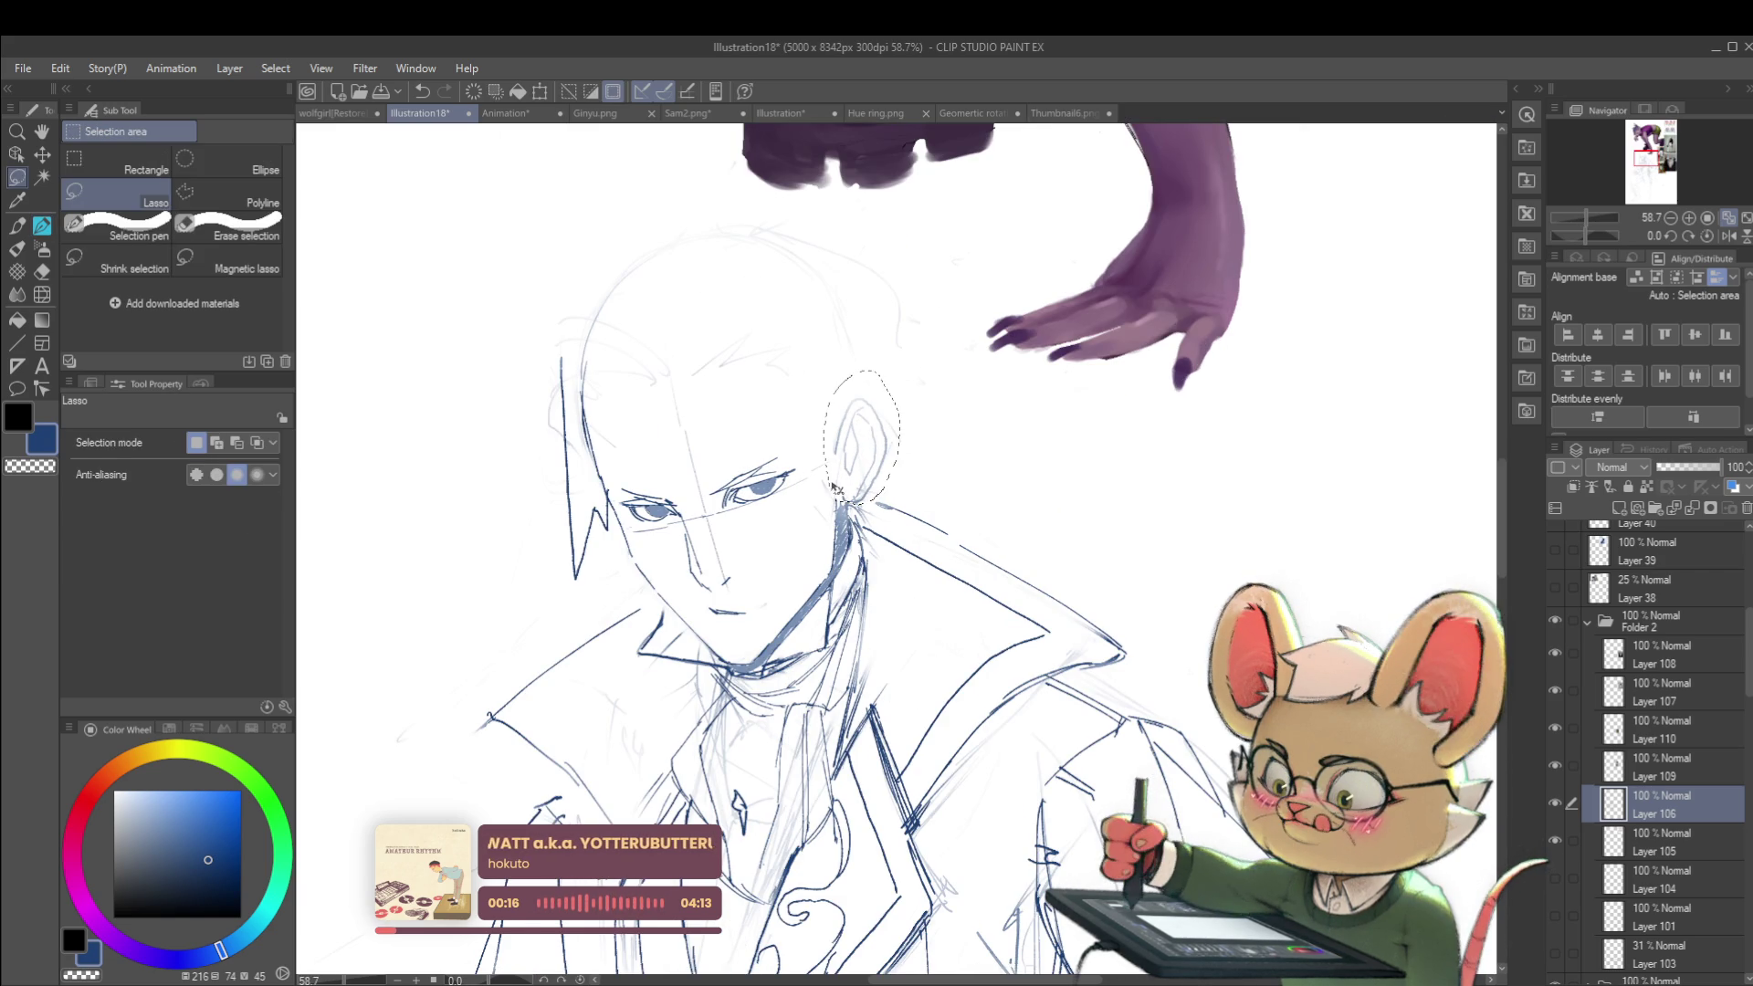
pyautogui.hotkey('ctrl', 't')
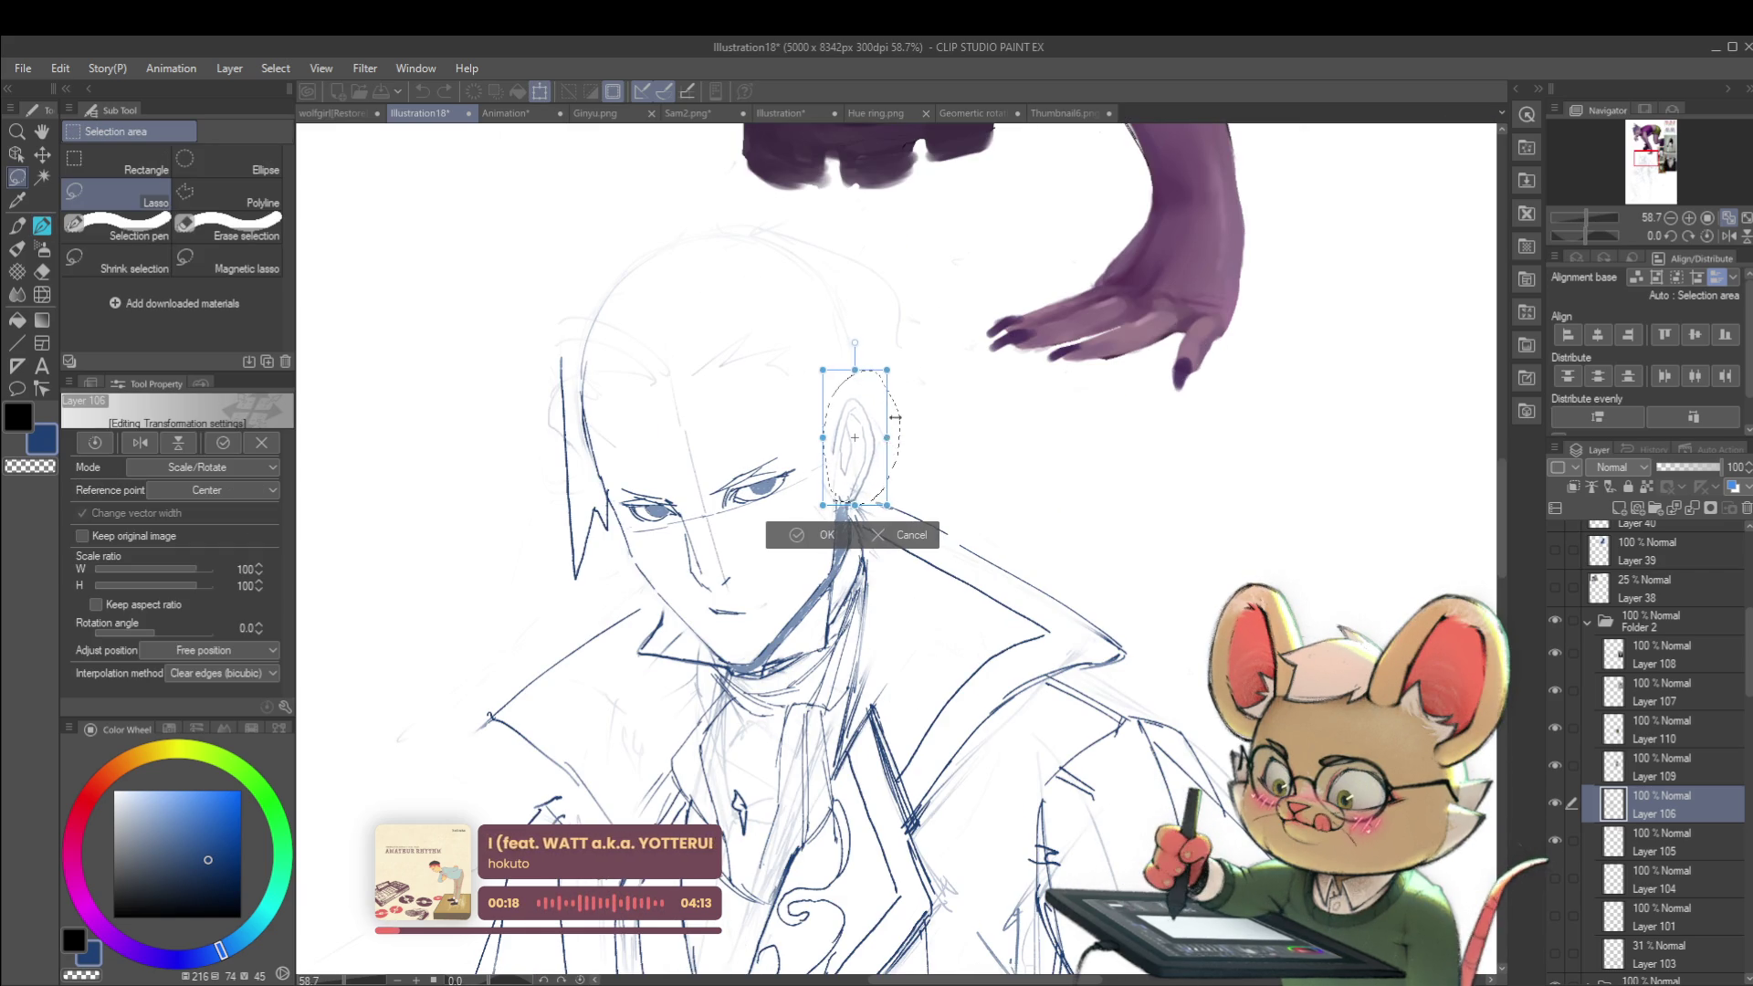
pyautogui.scroll(-5, 886, 429)
pyautogui.press('Return')
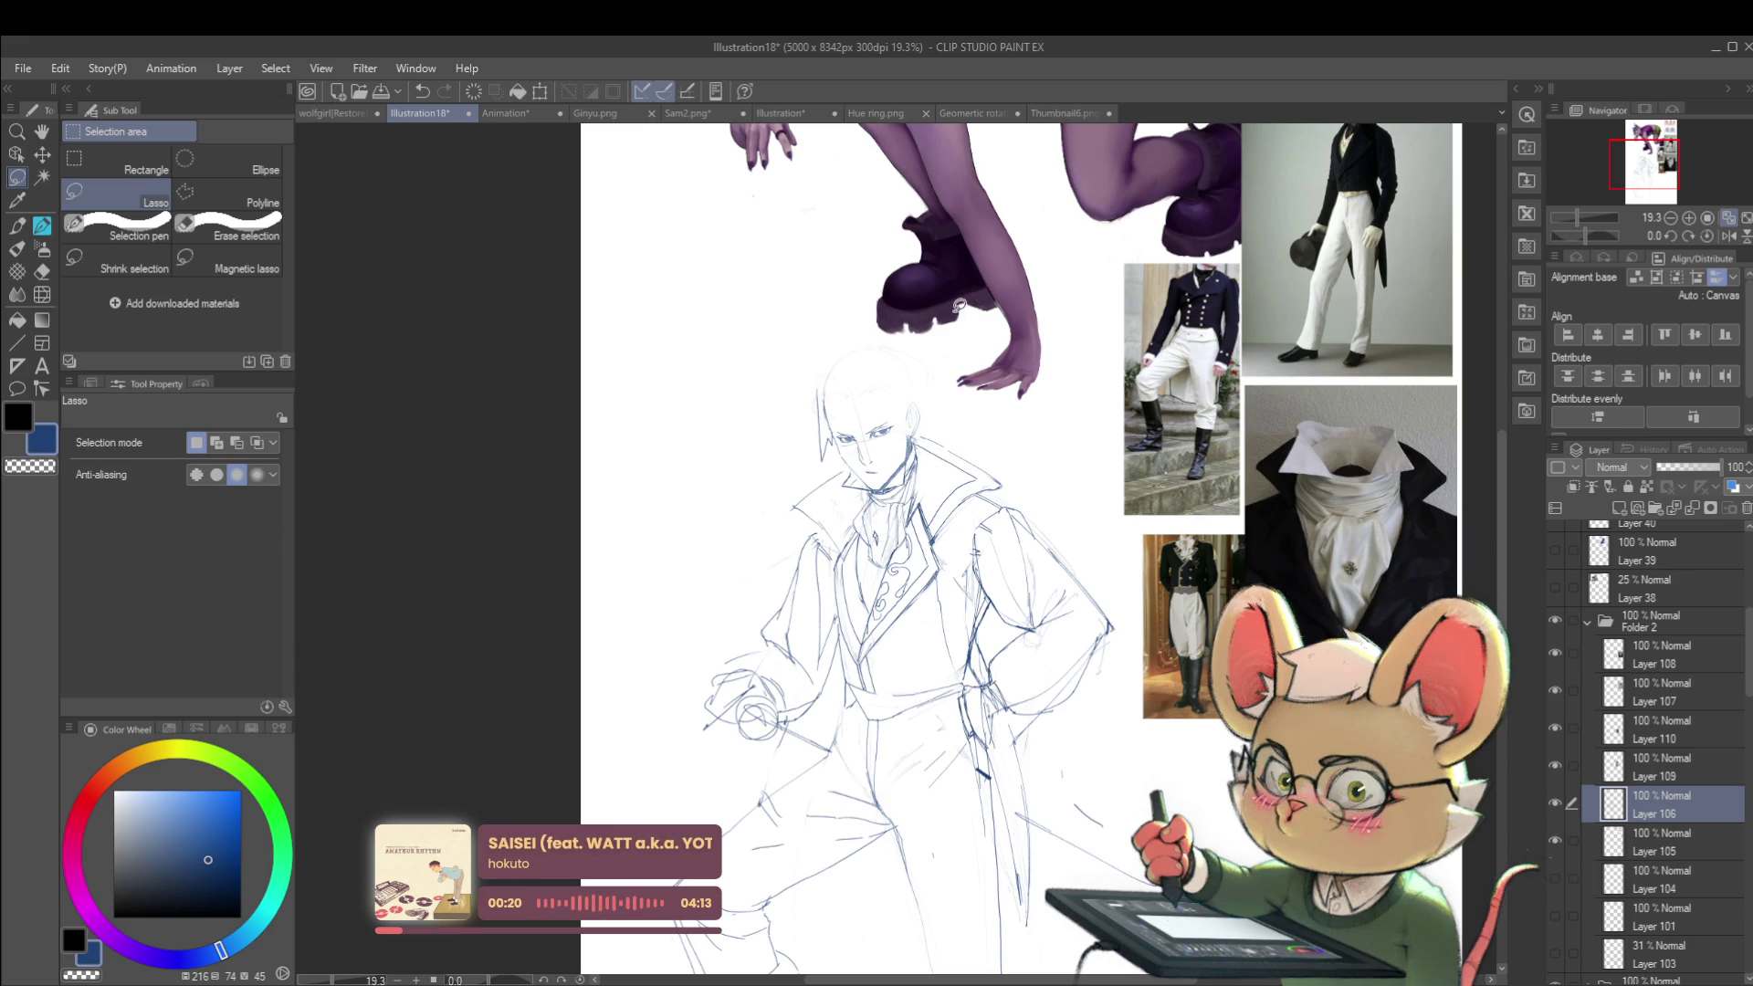
pyautogui.scroll(4, 840, 383)
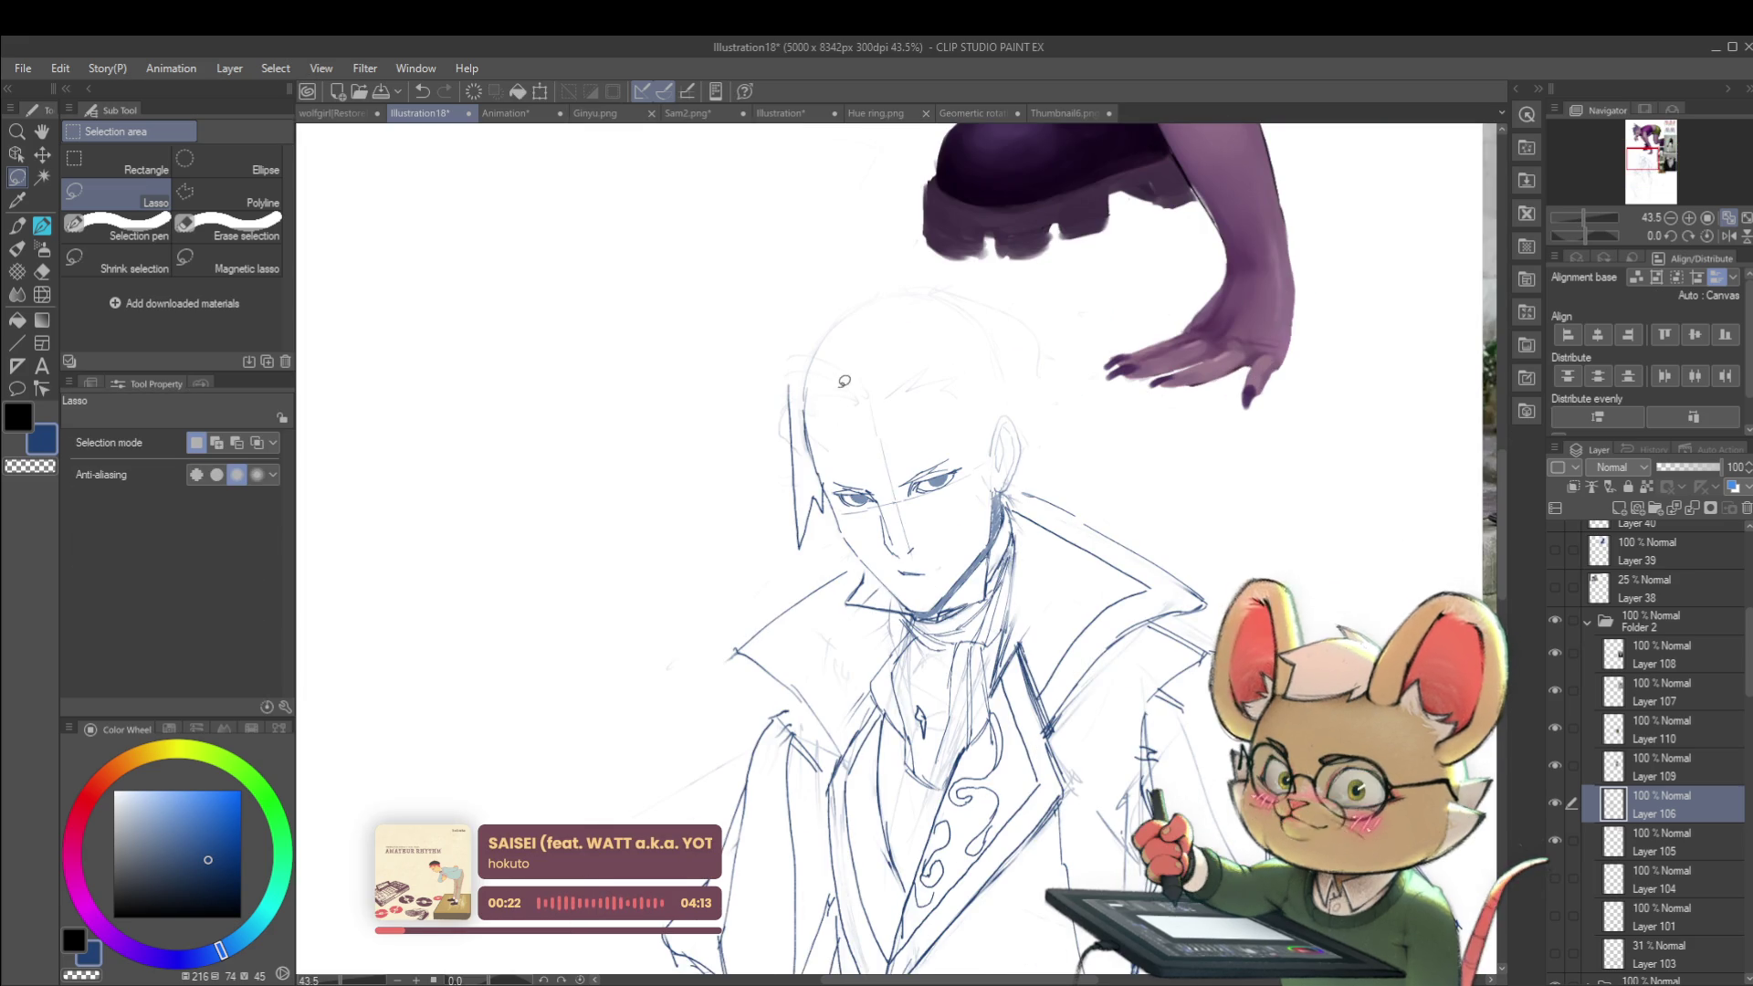
# Step: With the Pencil, draw a guide line down the centre of the man's face
pyautogui.press('p')
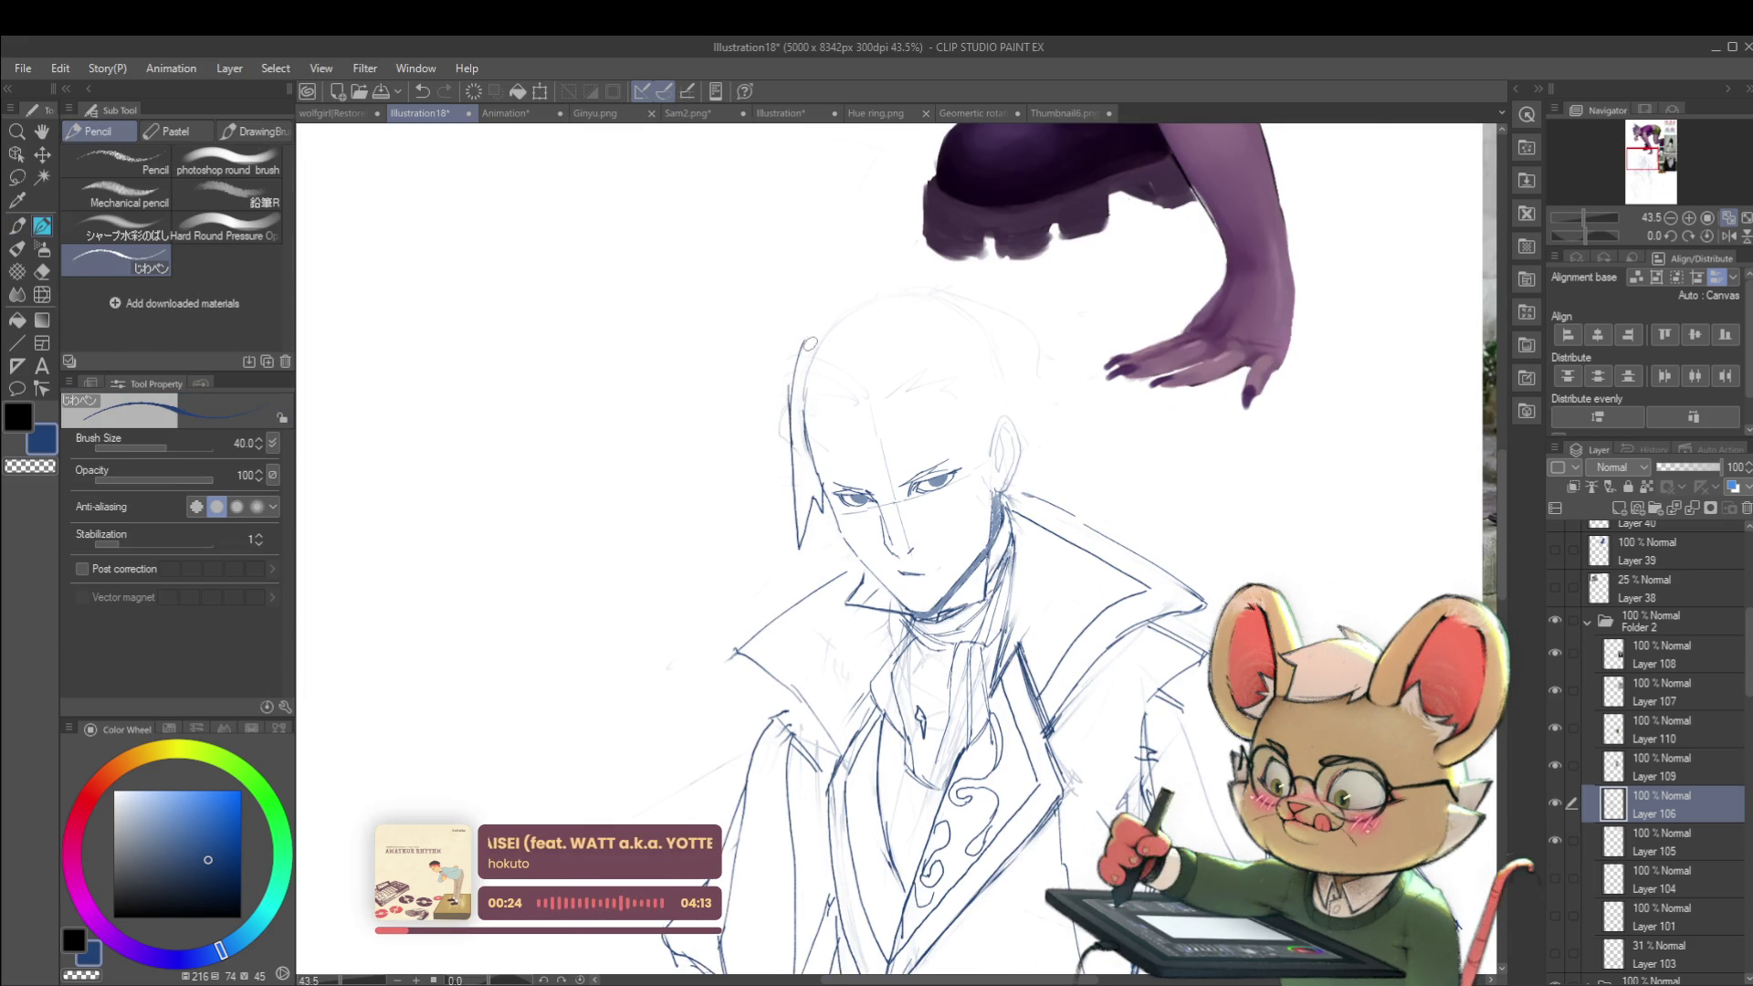
pyautogui.scroll(-4, 880, 303)
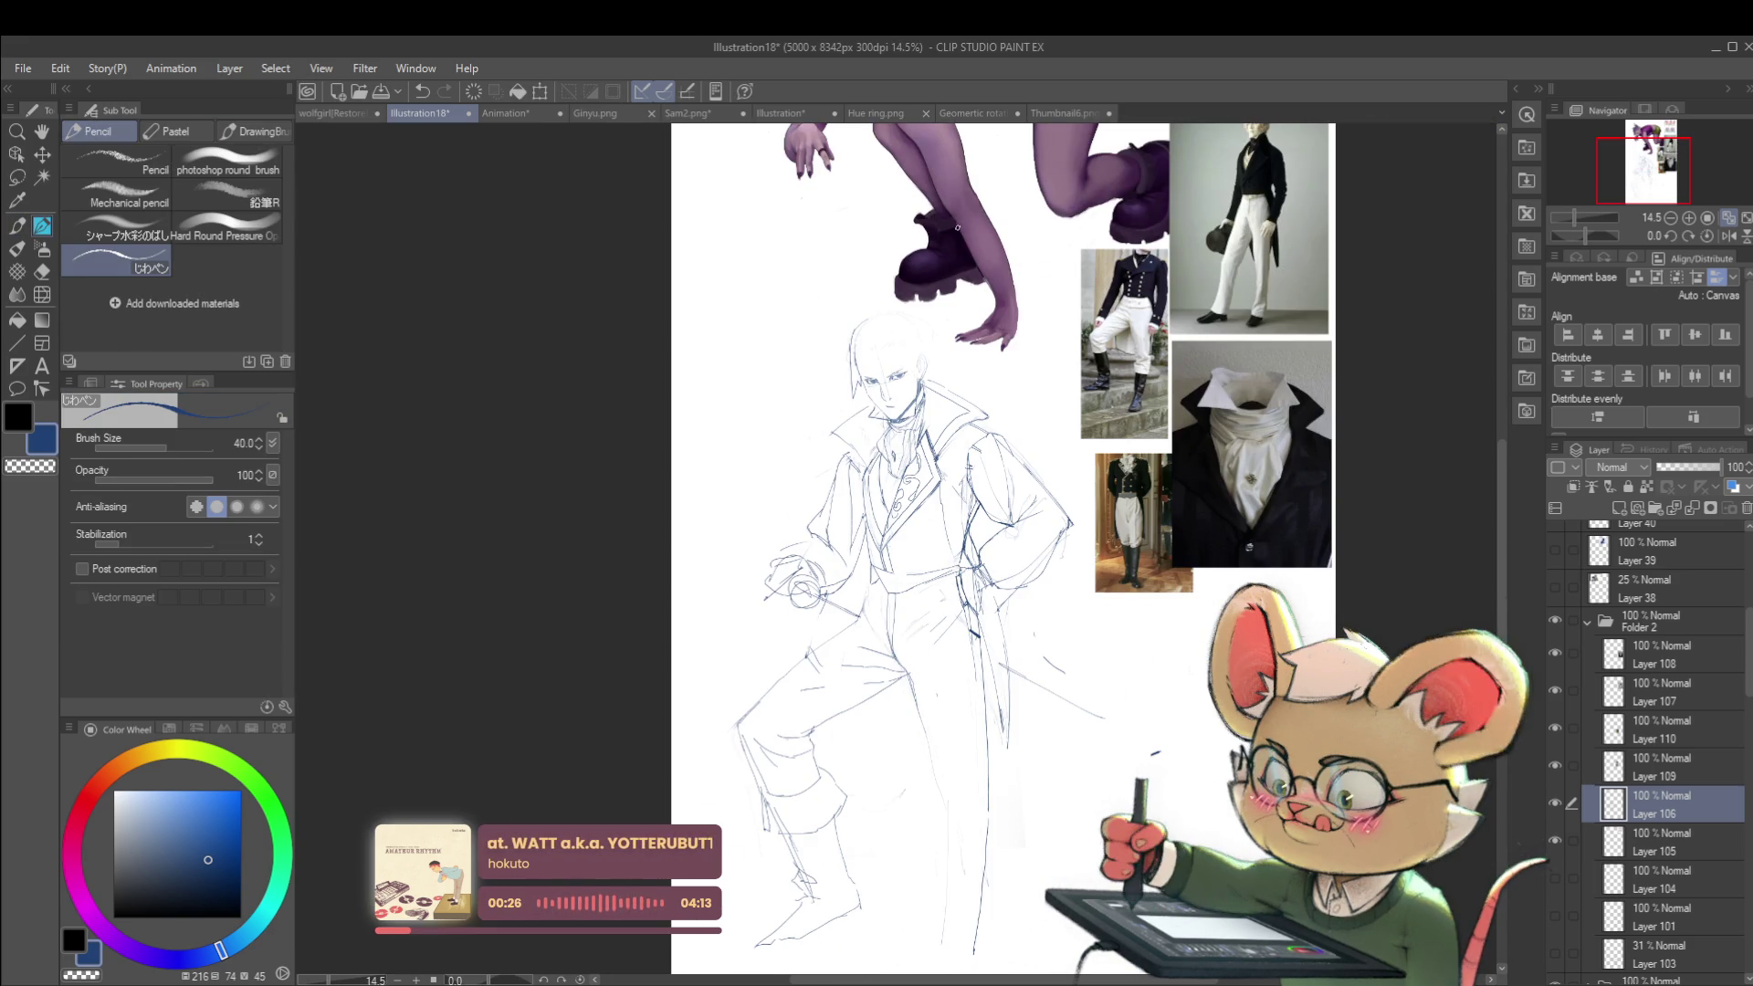
pyautogui.scroll(1, 939, 366)
pyautogui.moveTo(893, 369); pyautogui.dragTo(900, 452)
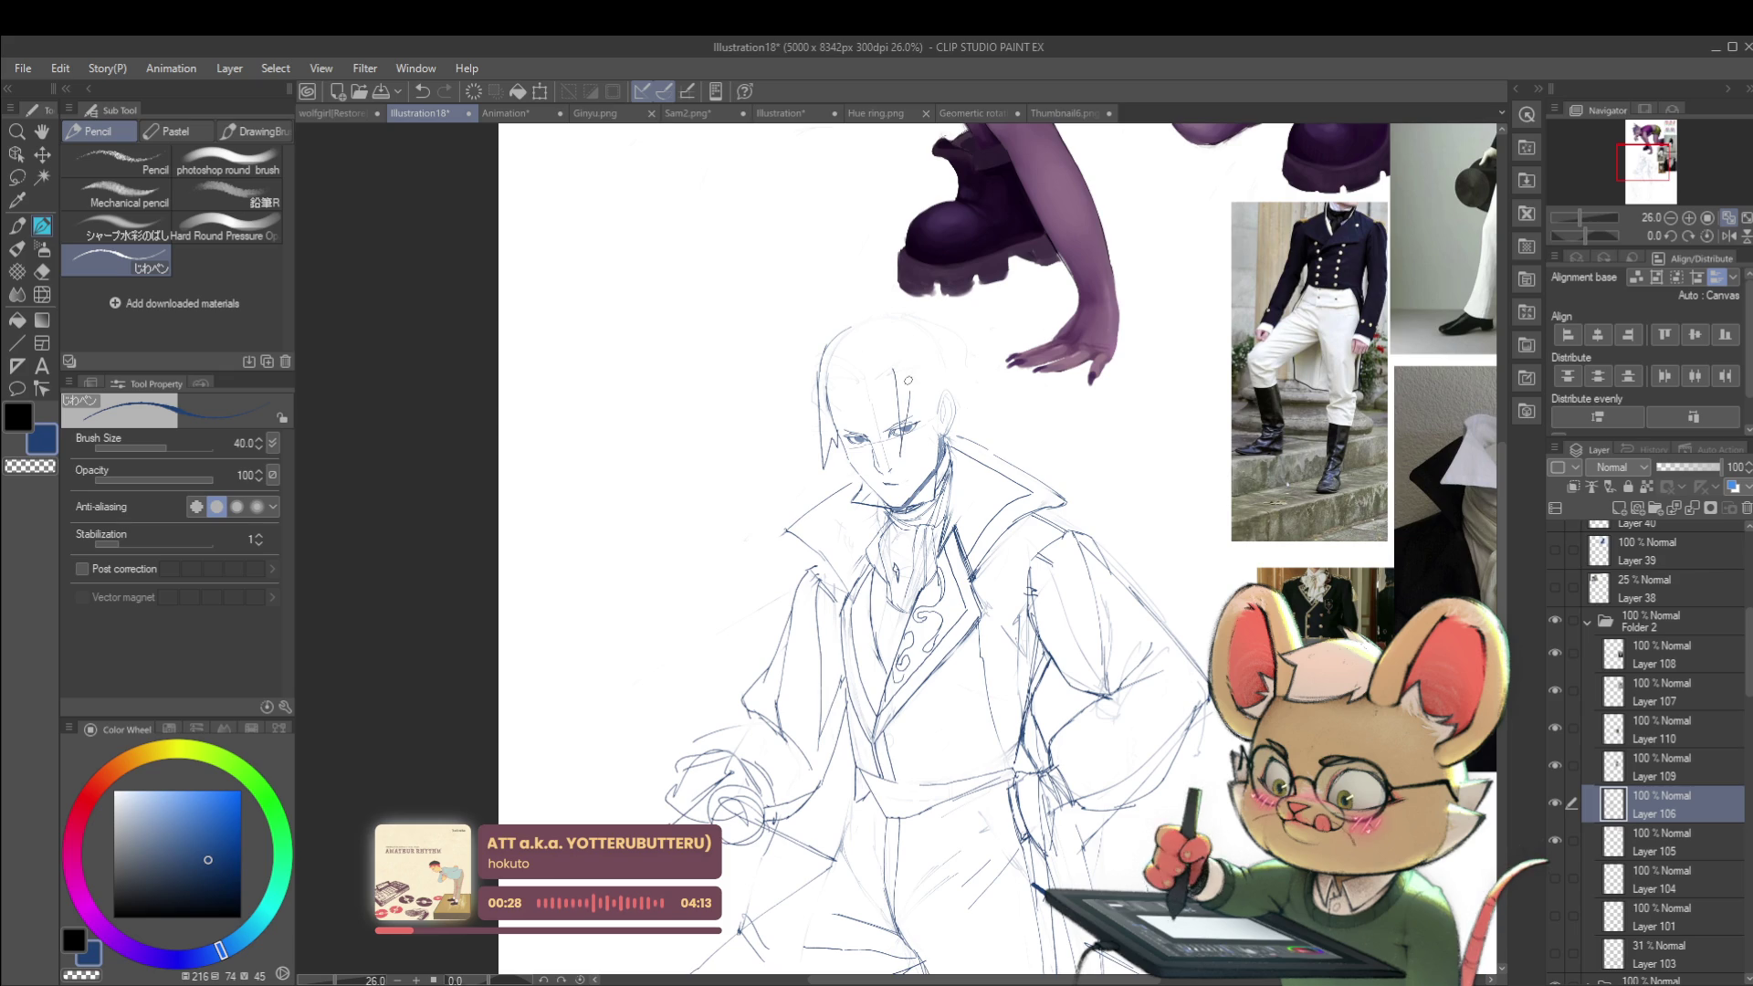
# Step: Mirror the view and add a short pencil stroke at the forehead
pyautogui.scroll(-2, 913, 375)
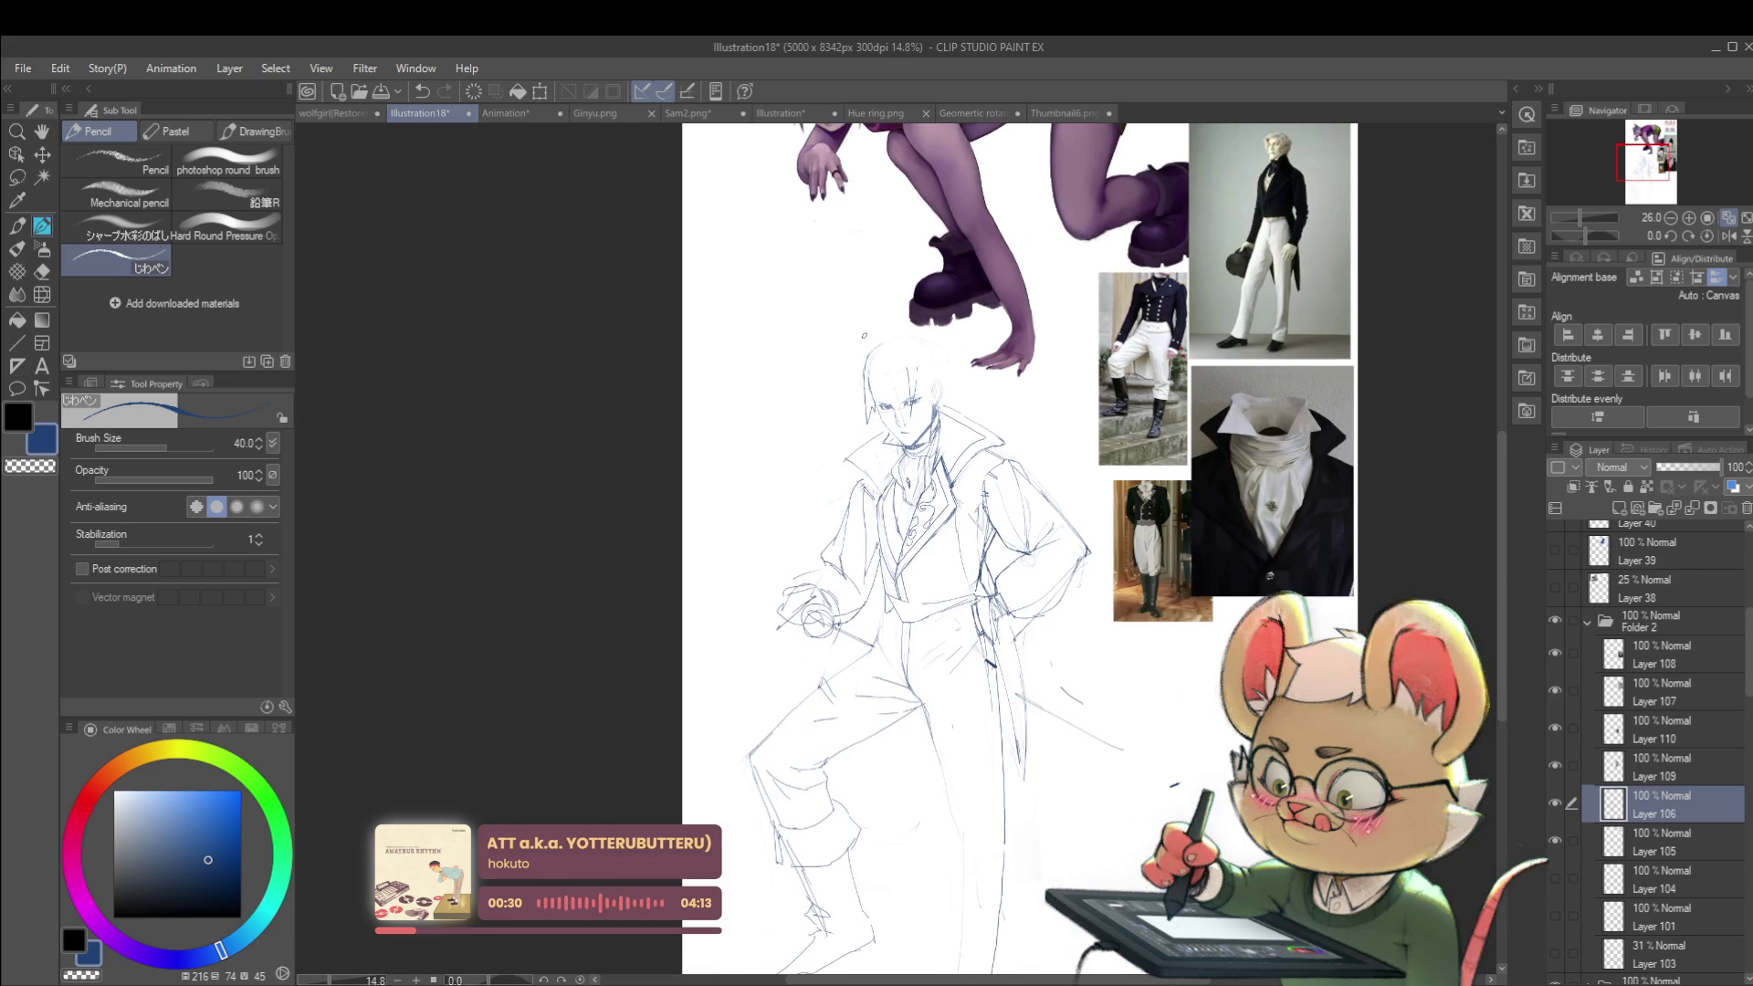
pyautogui.click(1723, 238)
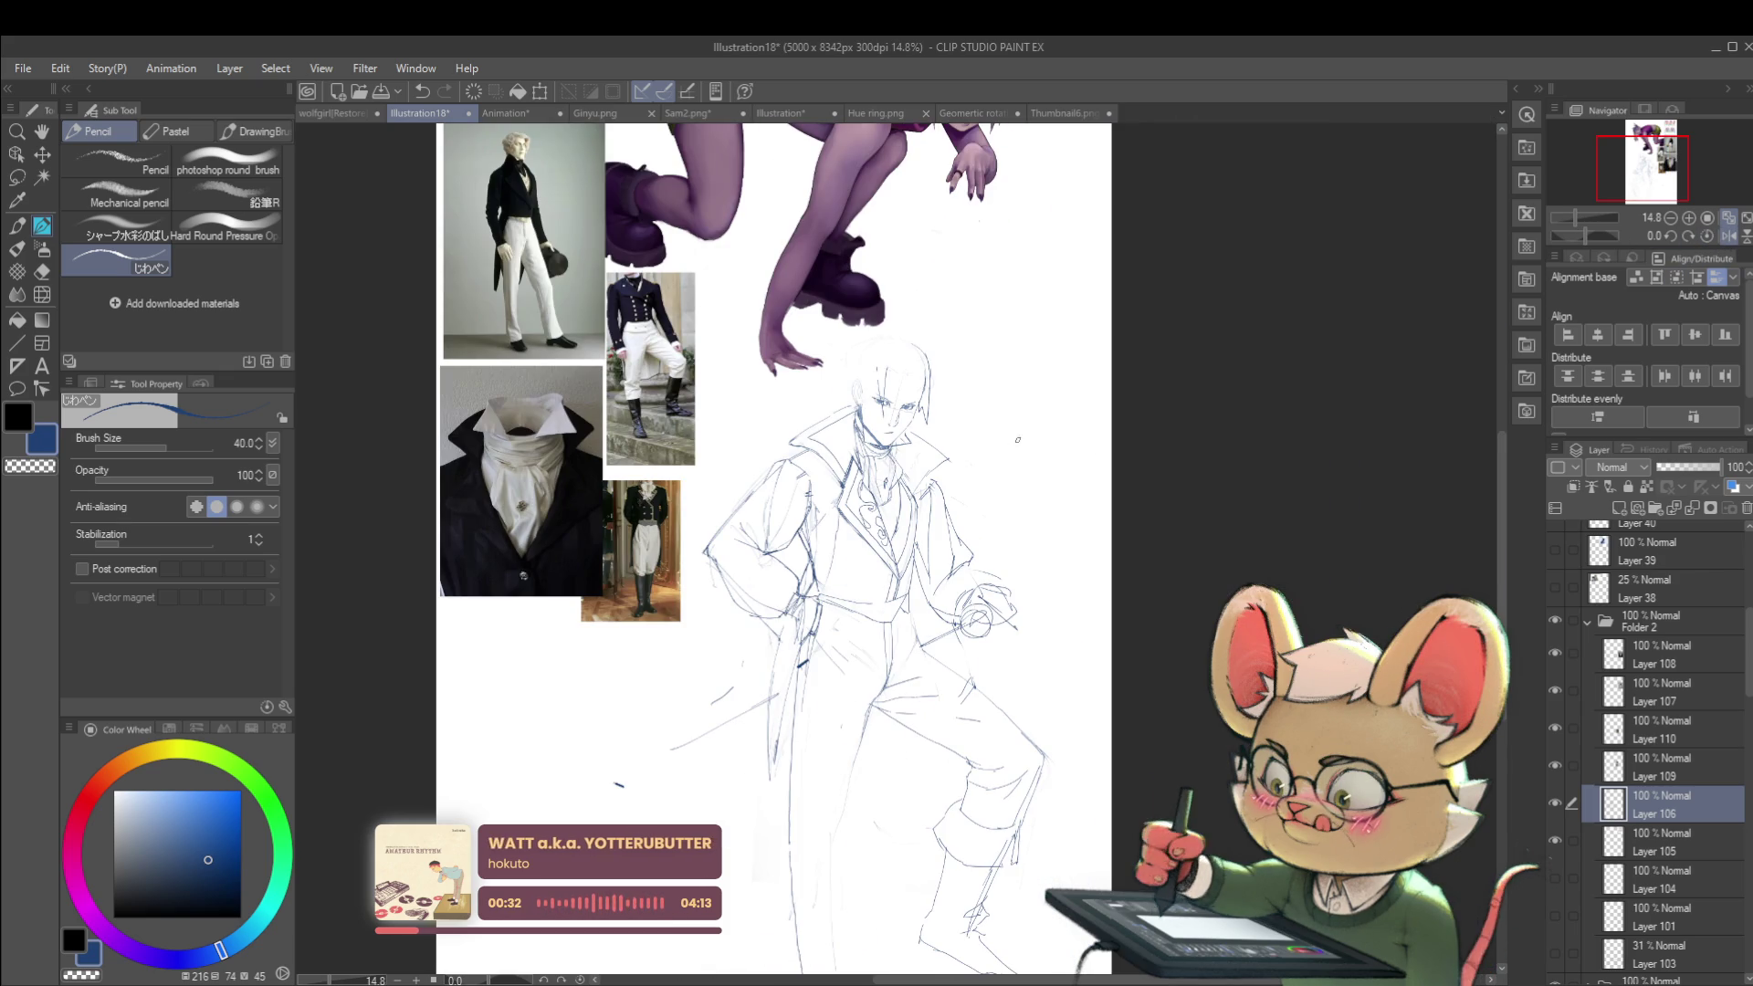
pyautogui.scroll(3, 860, 375)
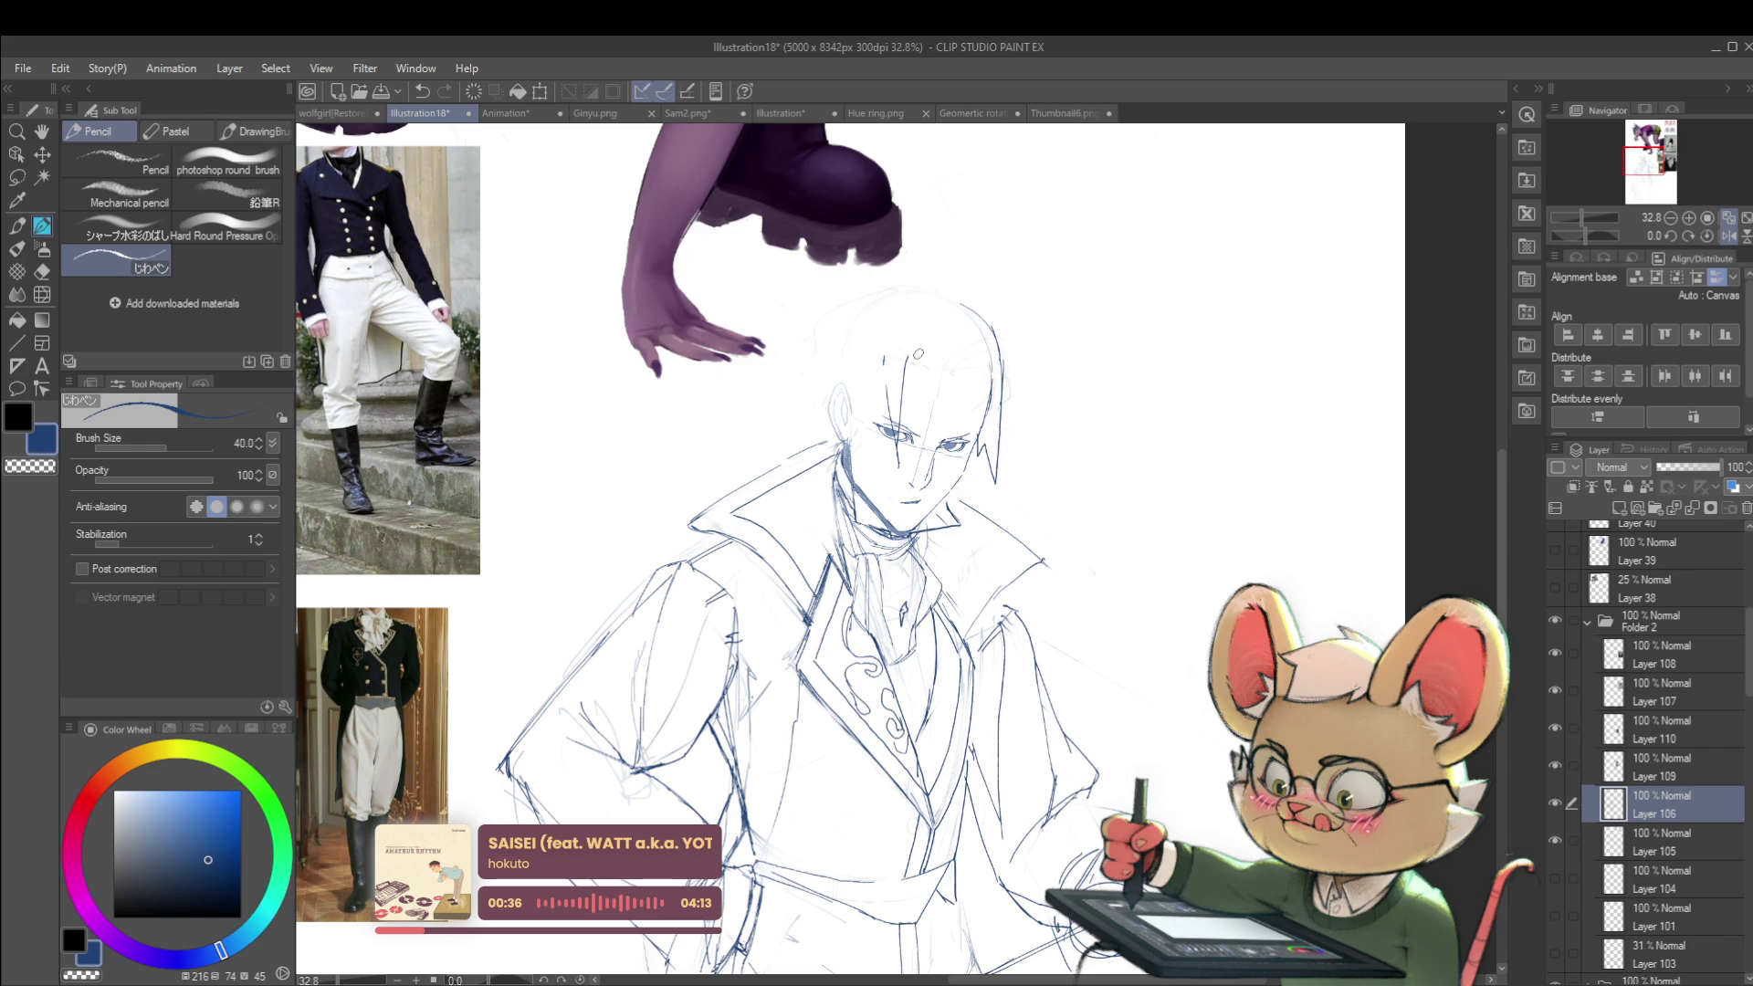
pyautogui.moveTo(913, 365); pyautogui.dragTo(950, 384)
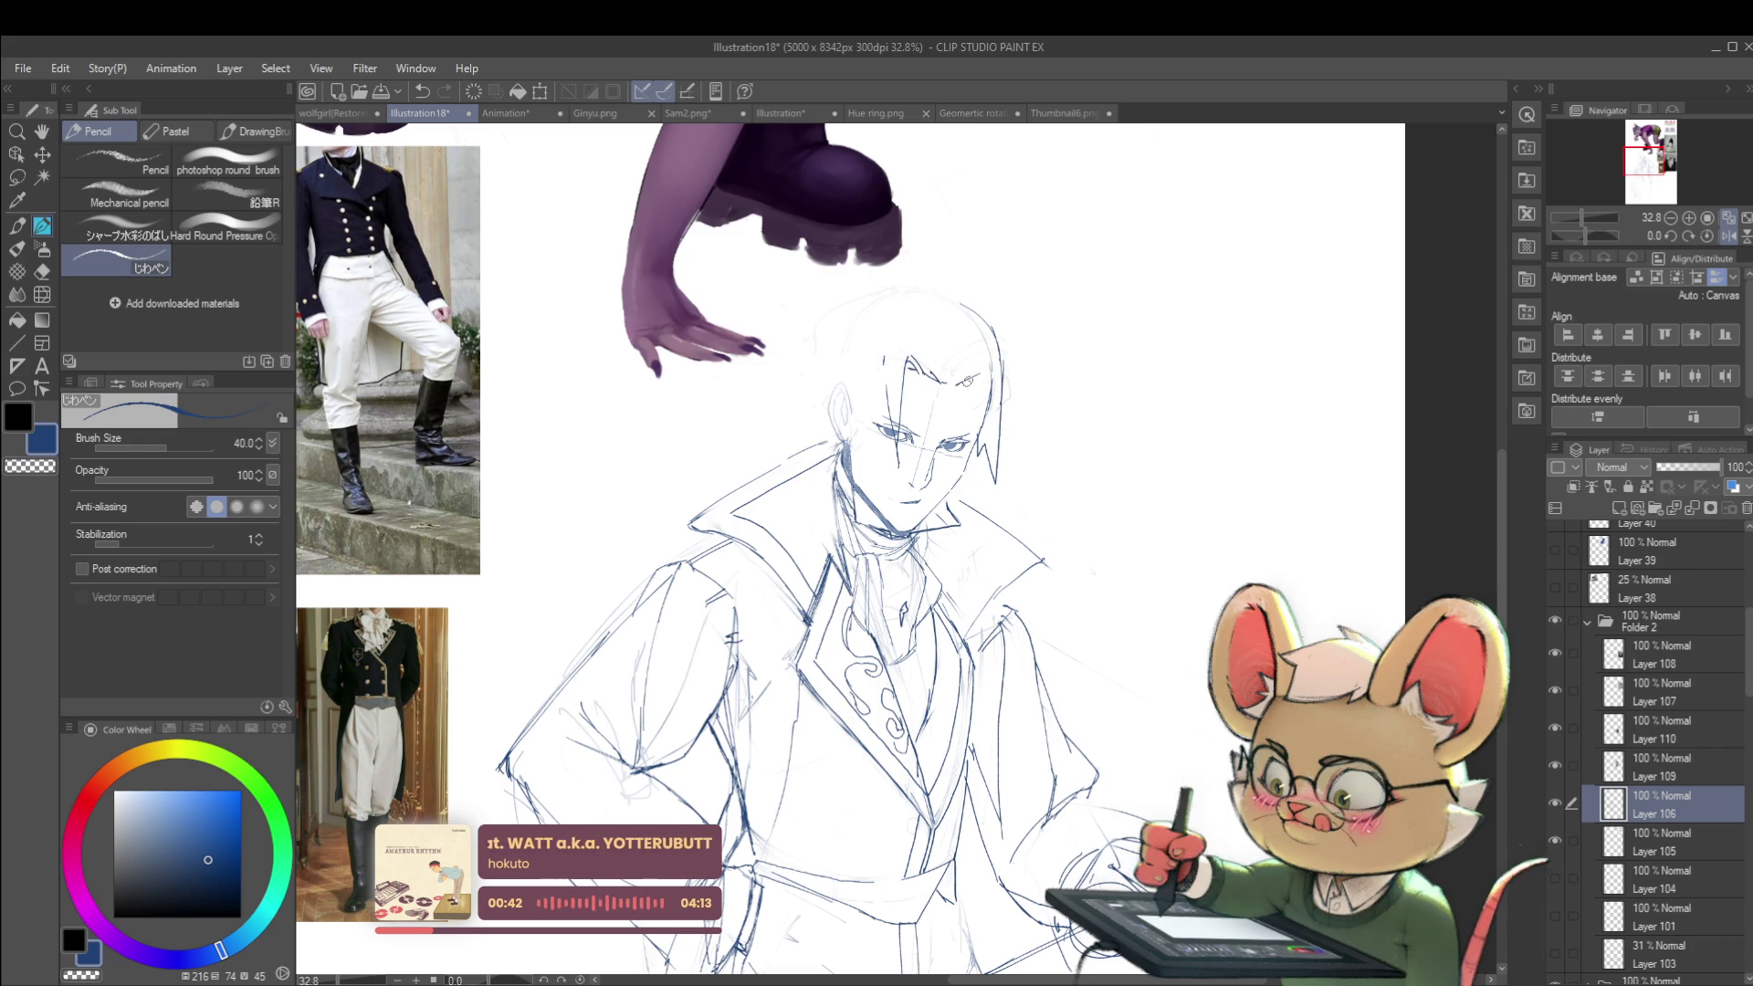
# Step: In mirrored view, draw a pencil line down the side of the face and hair
pyautogui.scroll(-5, 1005, 387)
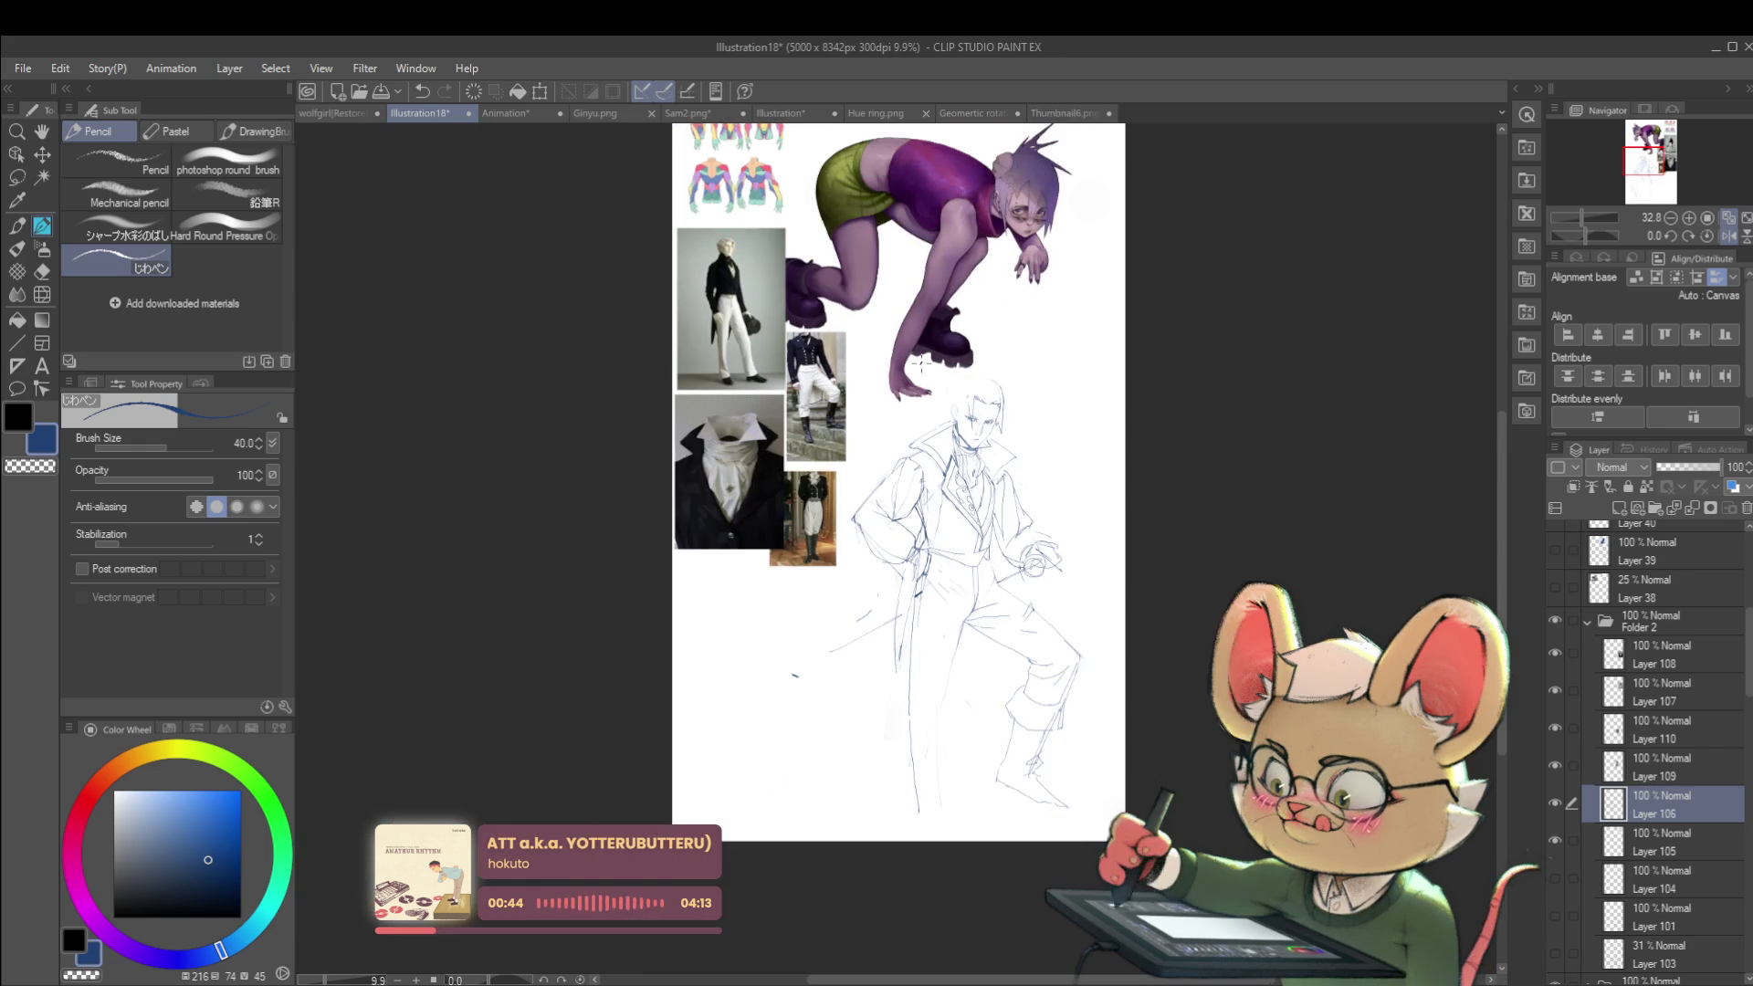
pyautogui.scroll(3, 1050, 448)
pyautogui.scroll(3, 1050, 447)
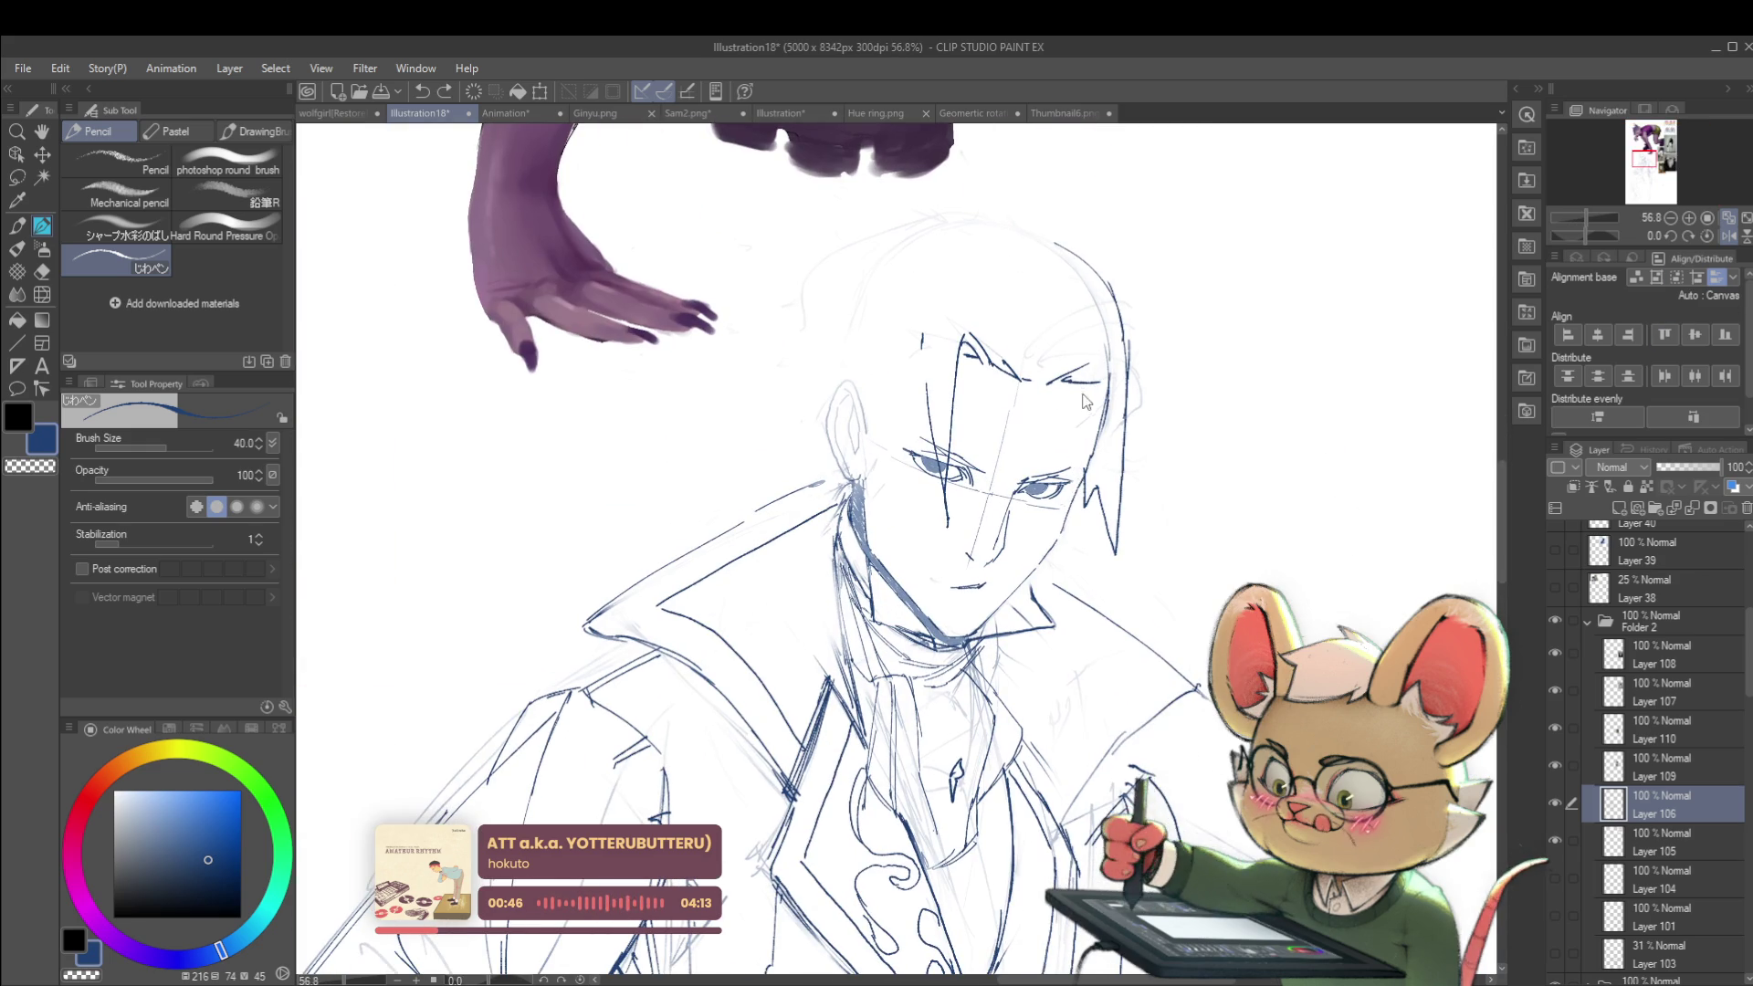
pyautogui.scroll(-4, 1096, 406)
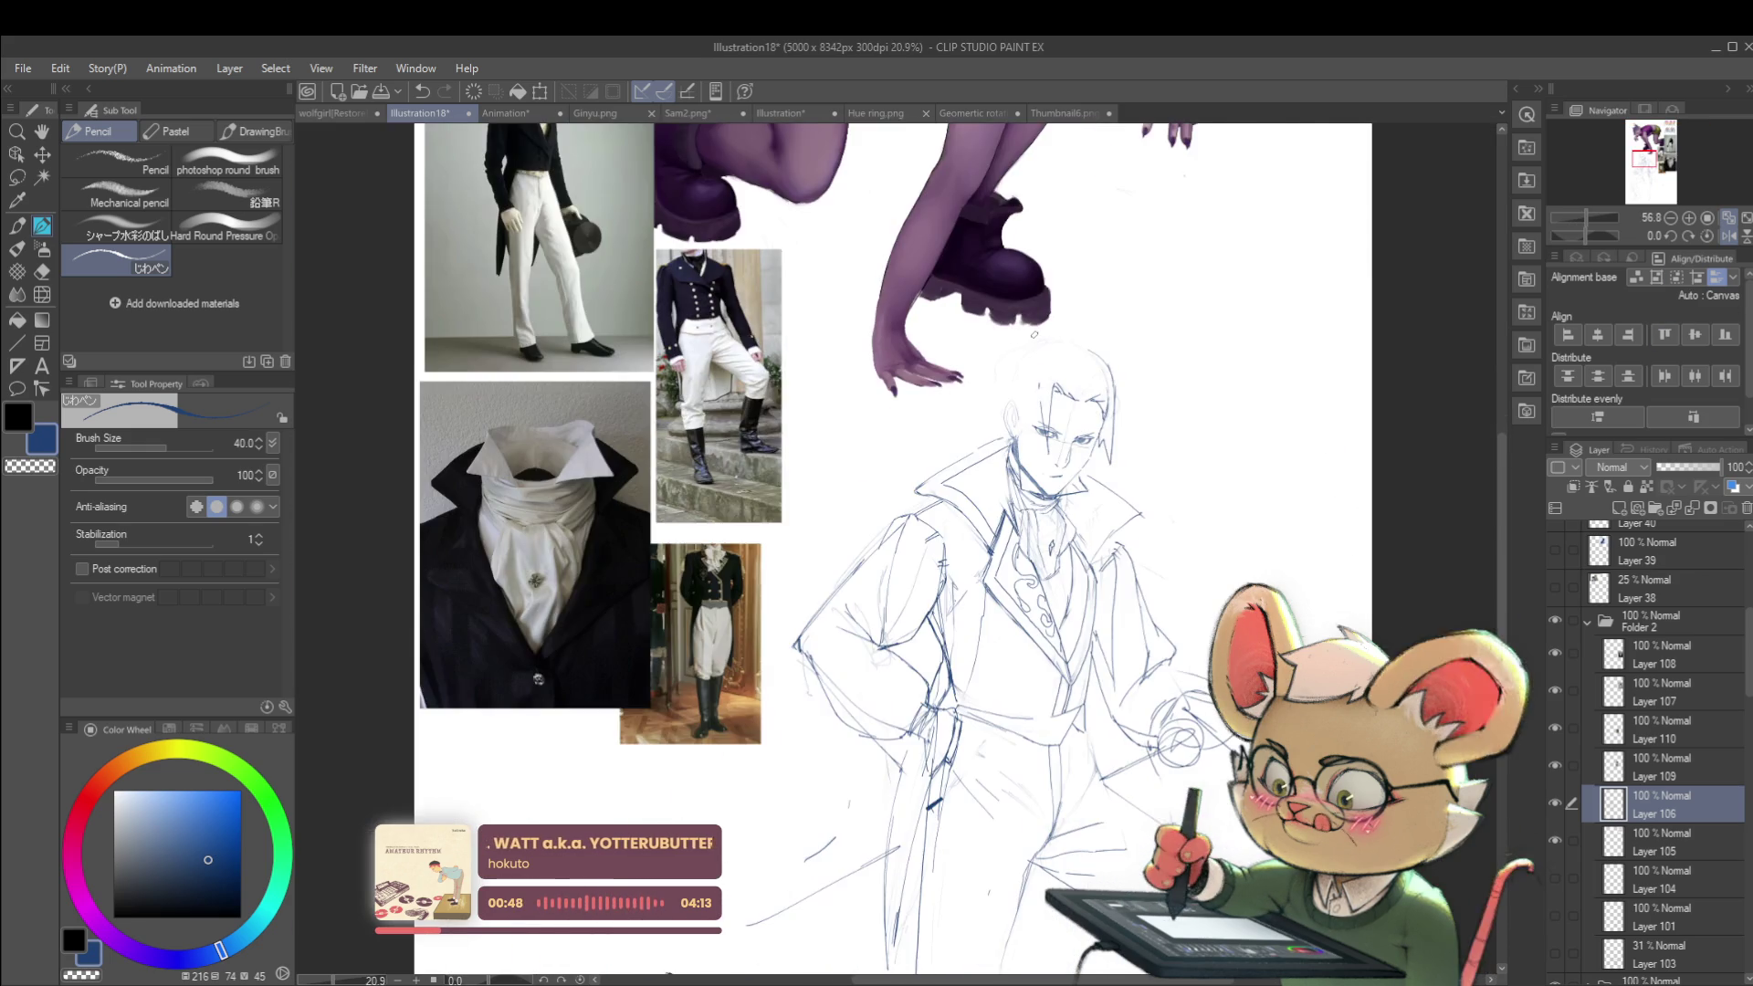
pyautogui.click(1729, 238)
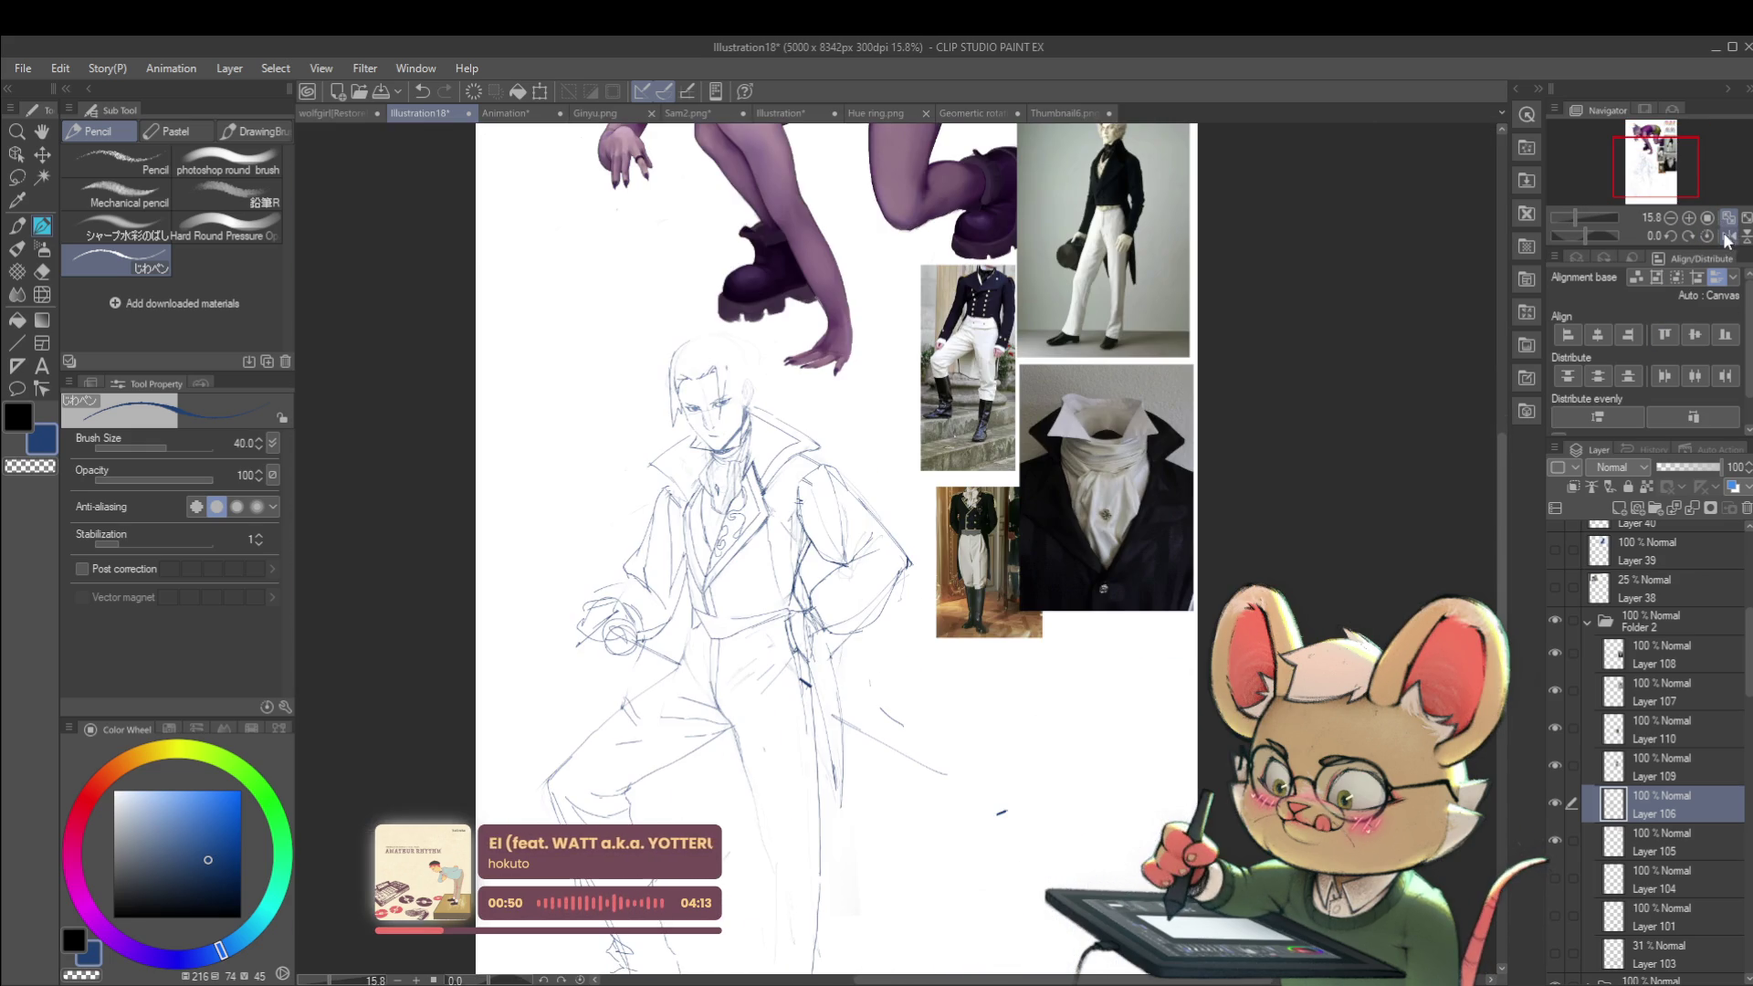
pyautogui.scroll(3, 676, 365)
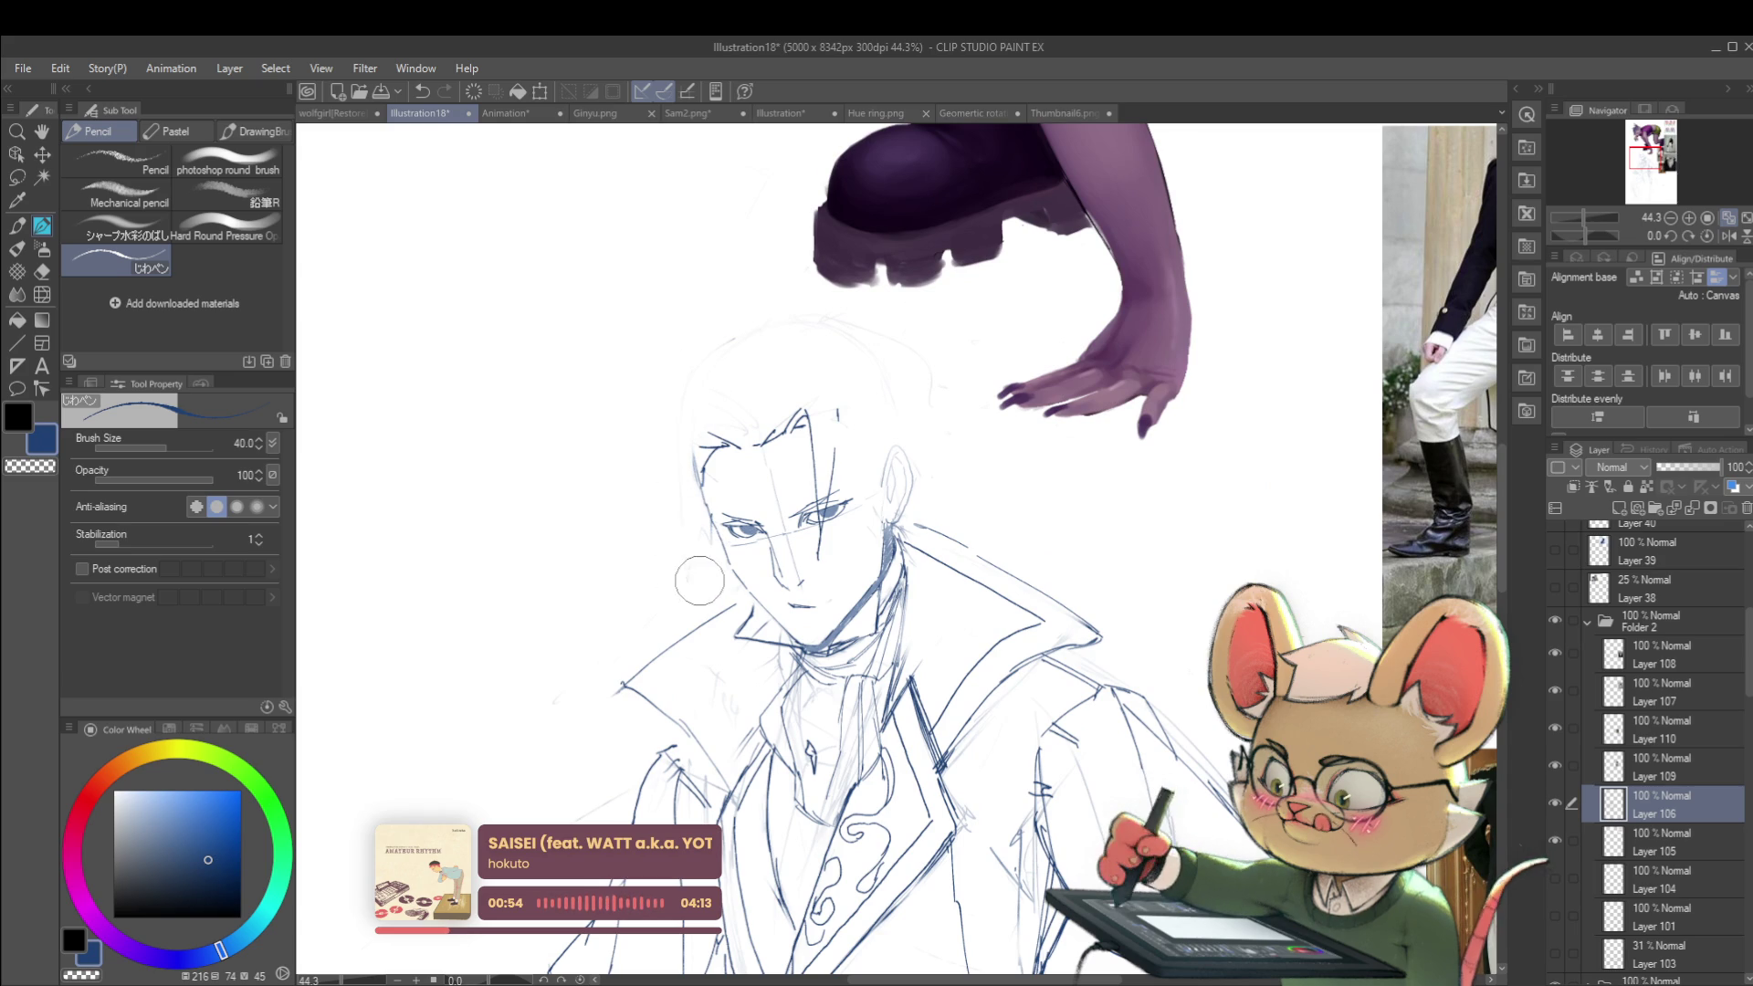
pyautogui.moveTo(683, 409); pyautogui.dragTo(705, 619)
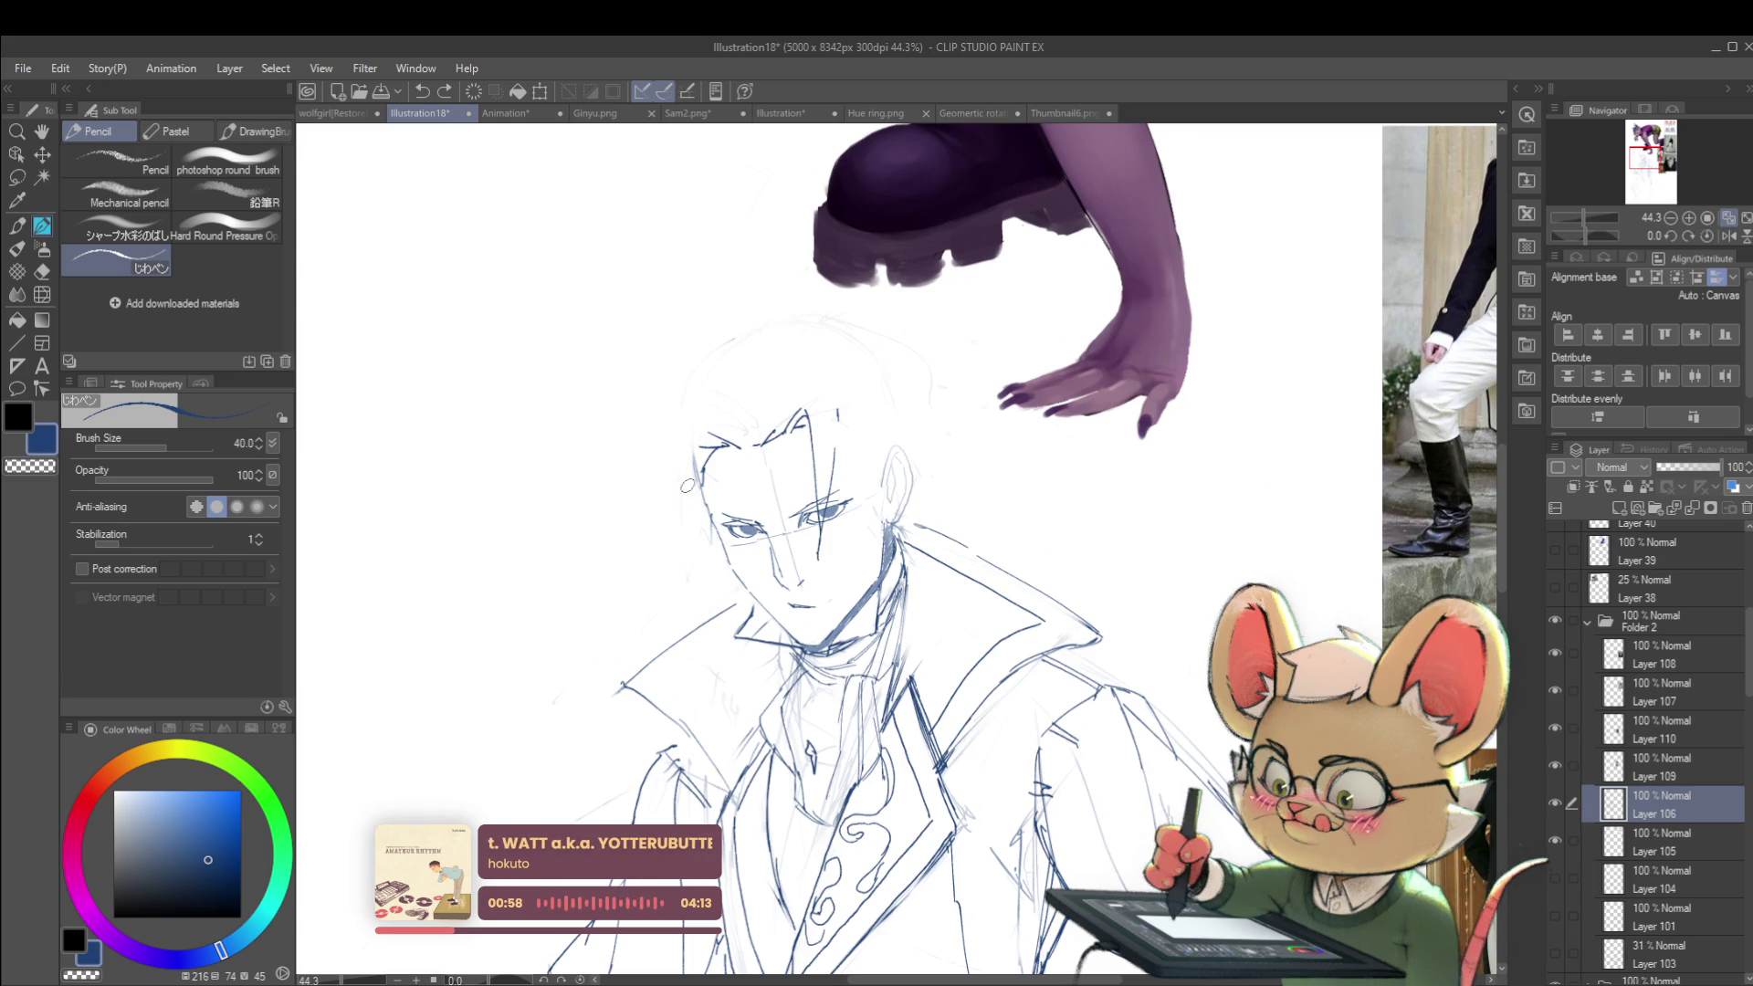
# Step: Survey the figure's head and torso, toggling Layer 106 off and on to compare
pyautogui.scroll(-5, 714, 536)
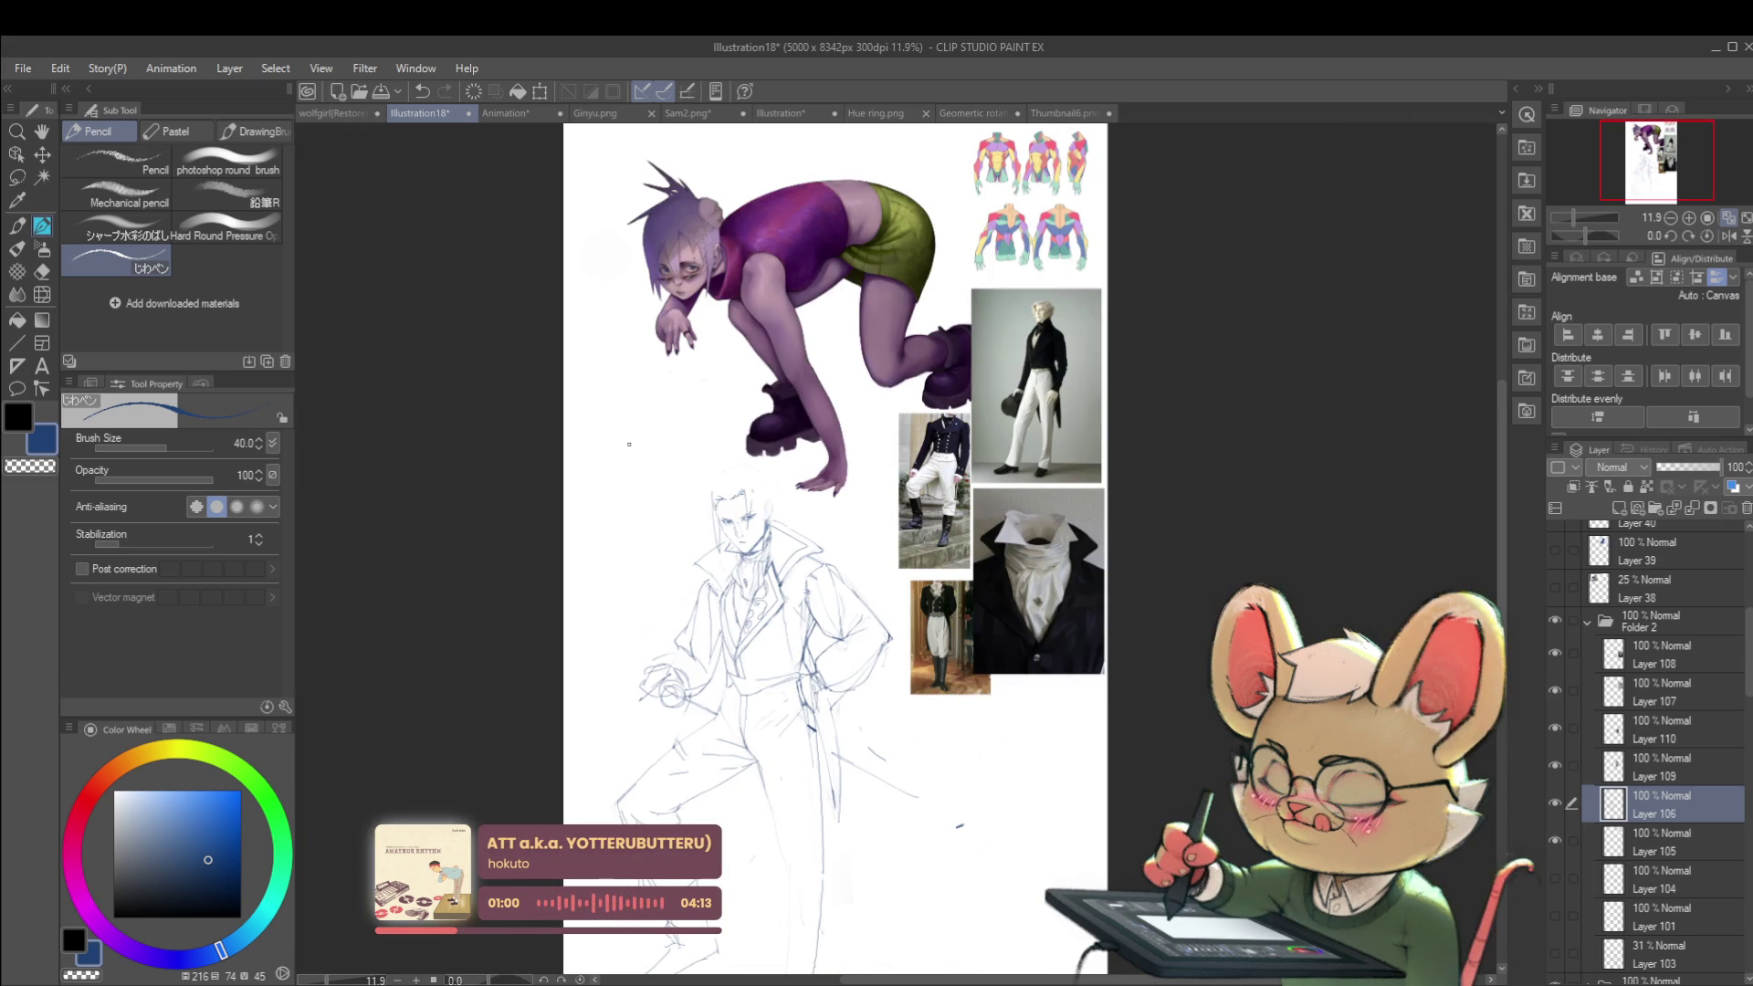
pyautogui.moveTo(825, 444); pyautogui.dragTo(856, 324)
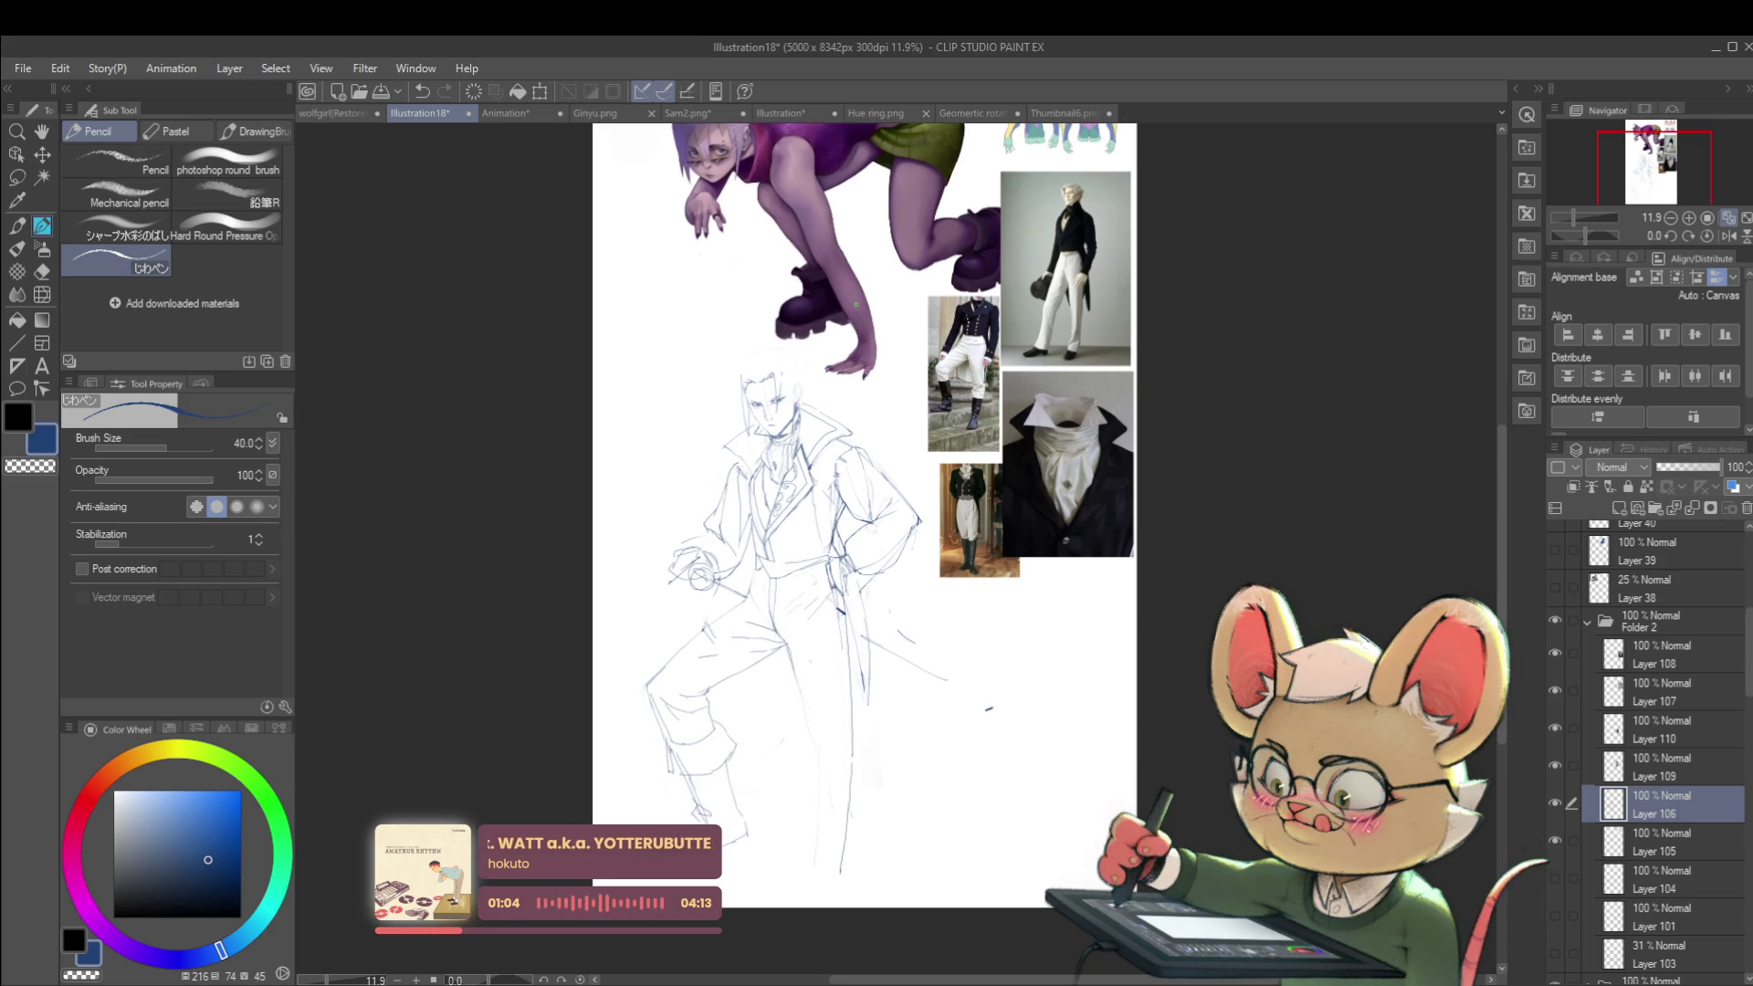
pyautogui.scroll(3, 785, 530)
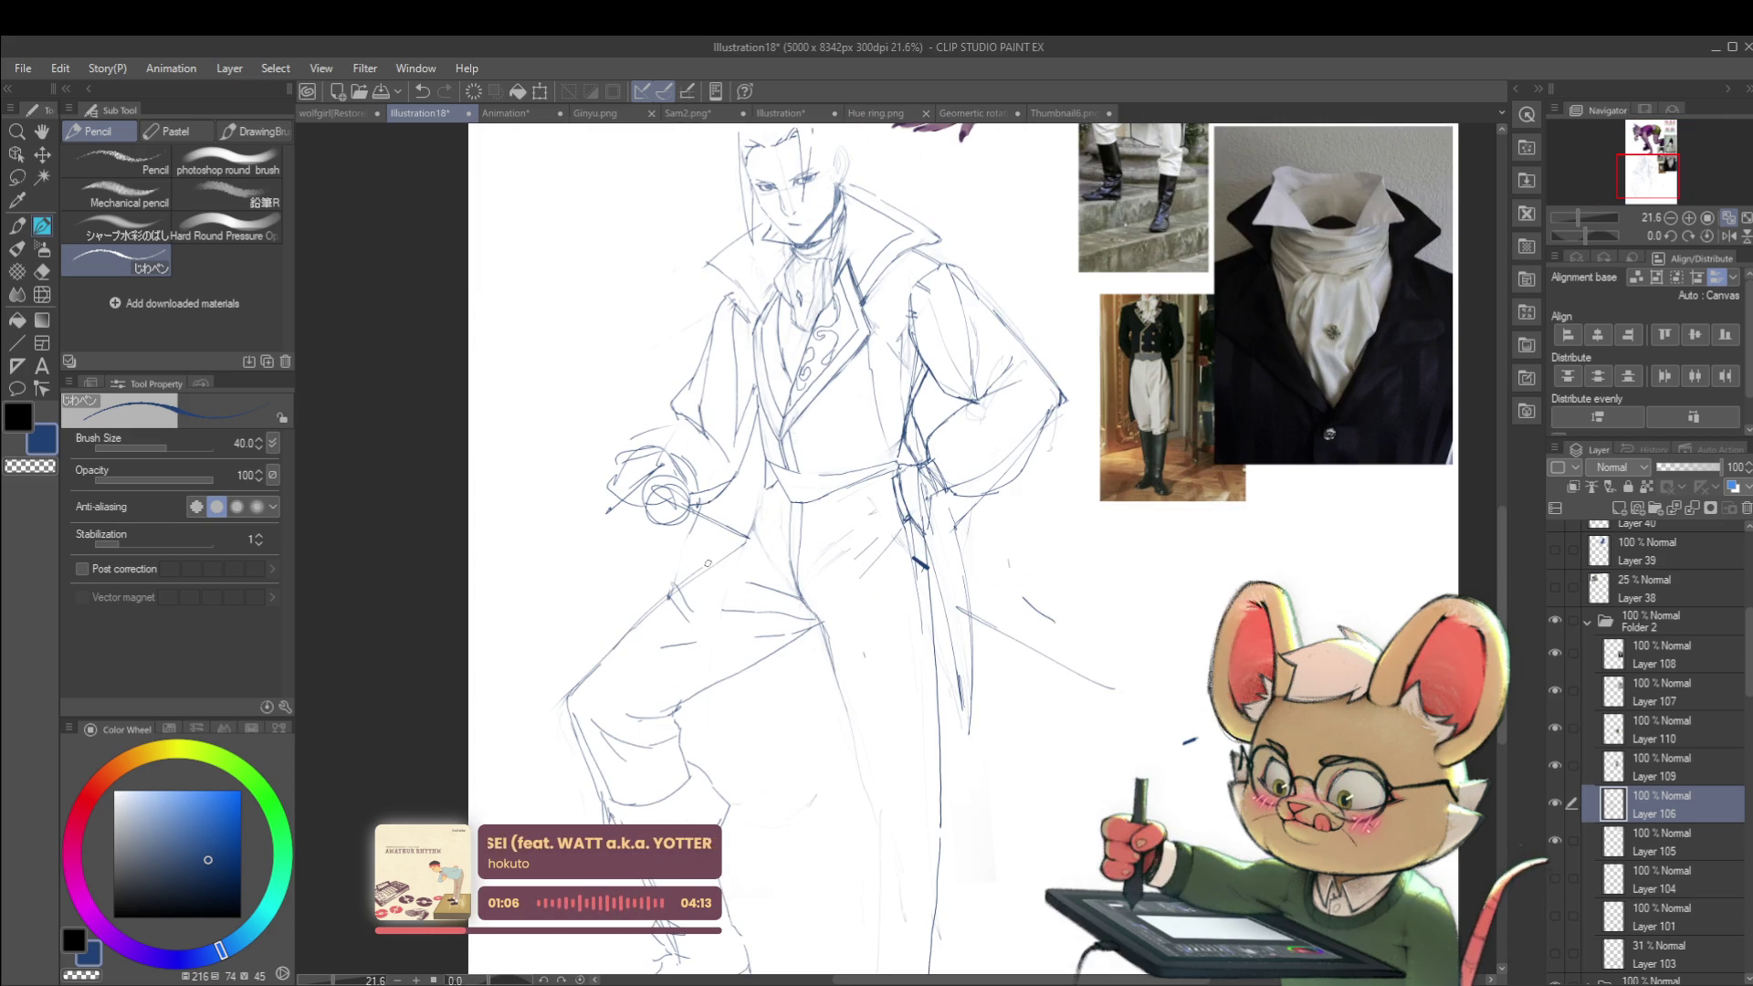
pyautogui.moveTo(736, 571); pyautogui.dragTo(619, 742)
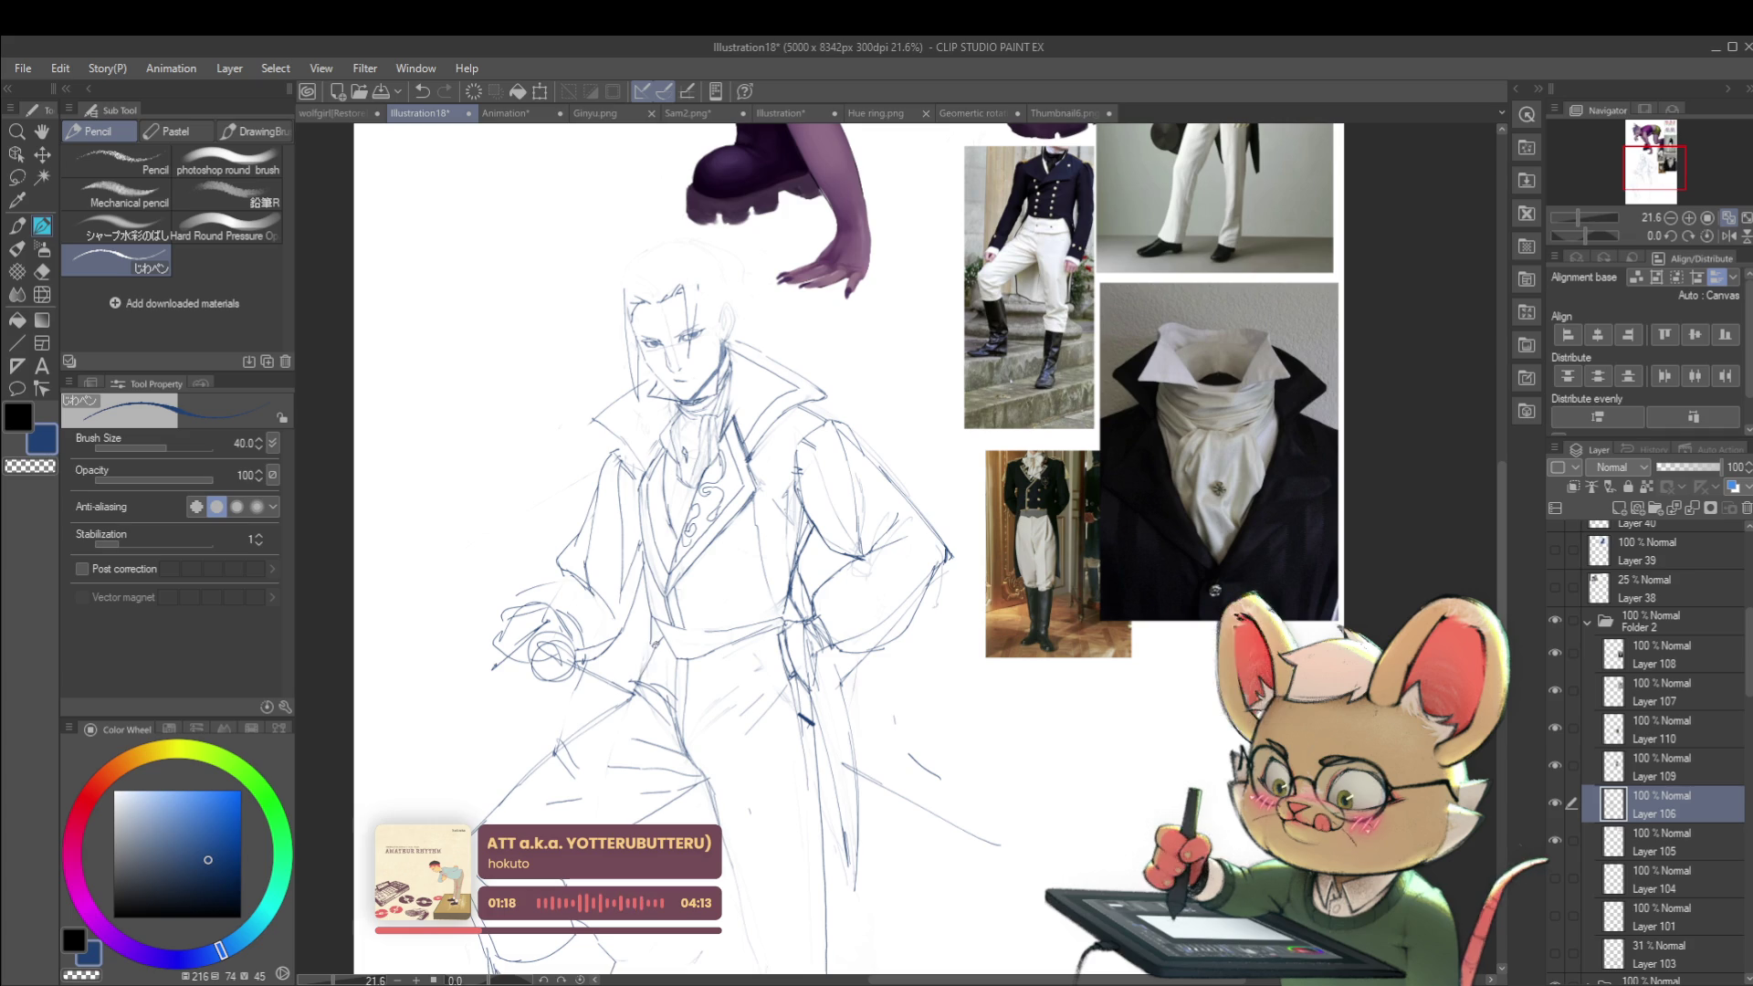
pyautogui.scroll(-3, 620, 603)
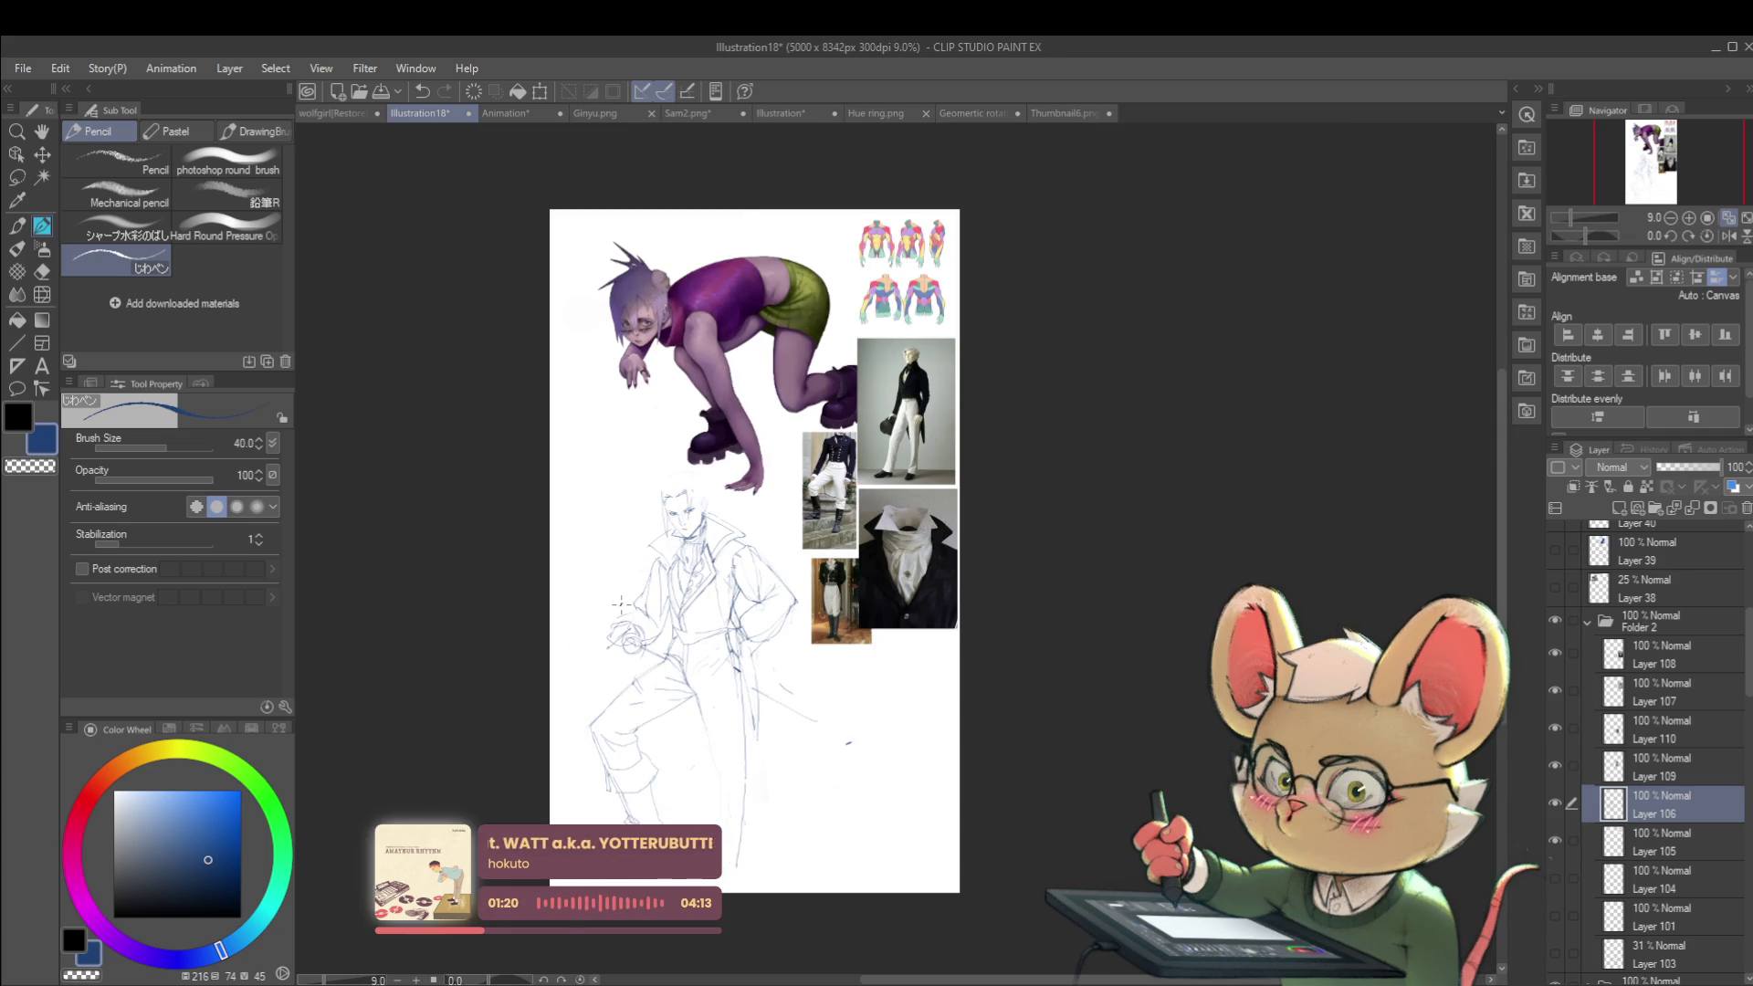
pyautogui.scroll(1, 630, 726)
pyautogui.scroll(2, 652, 744)
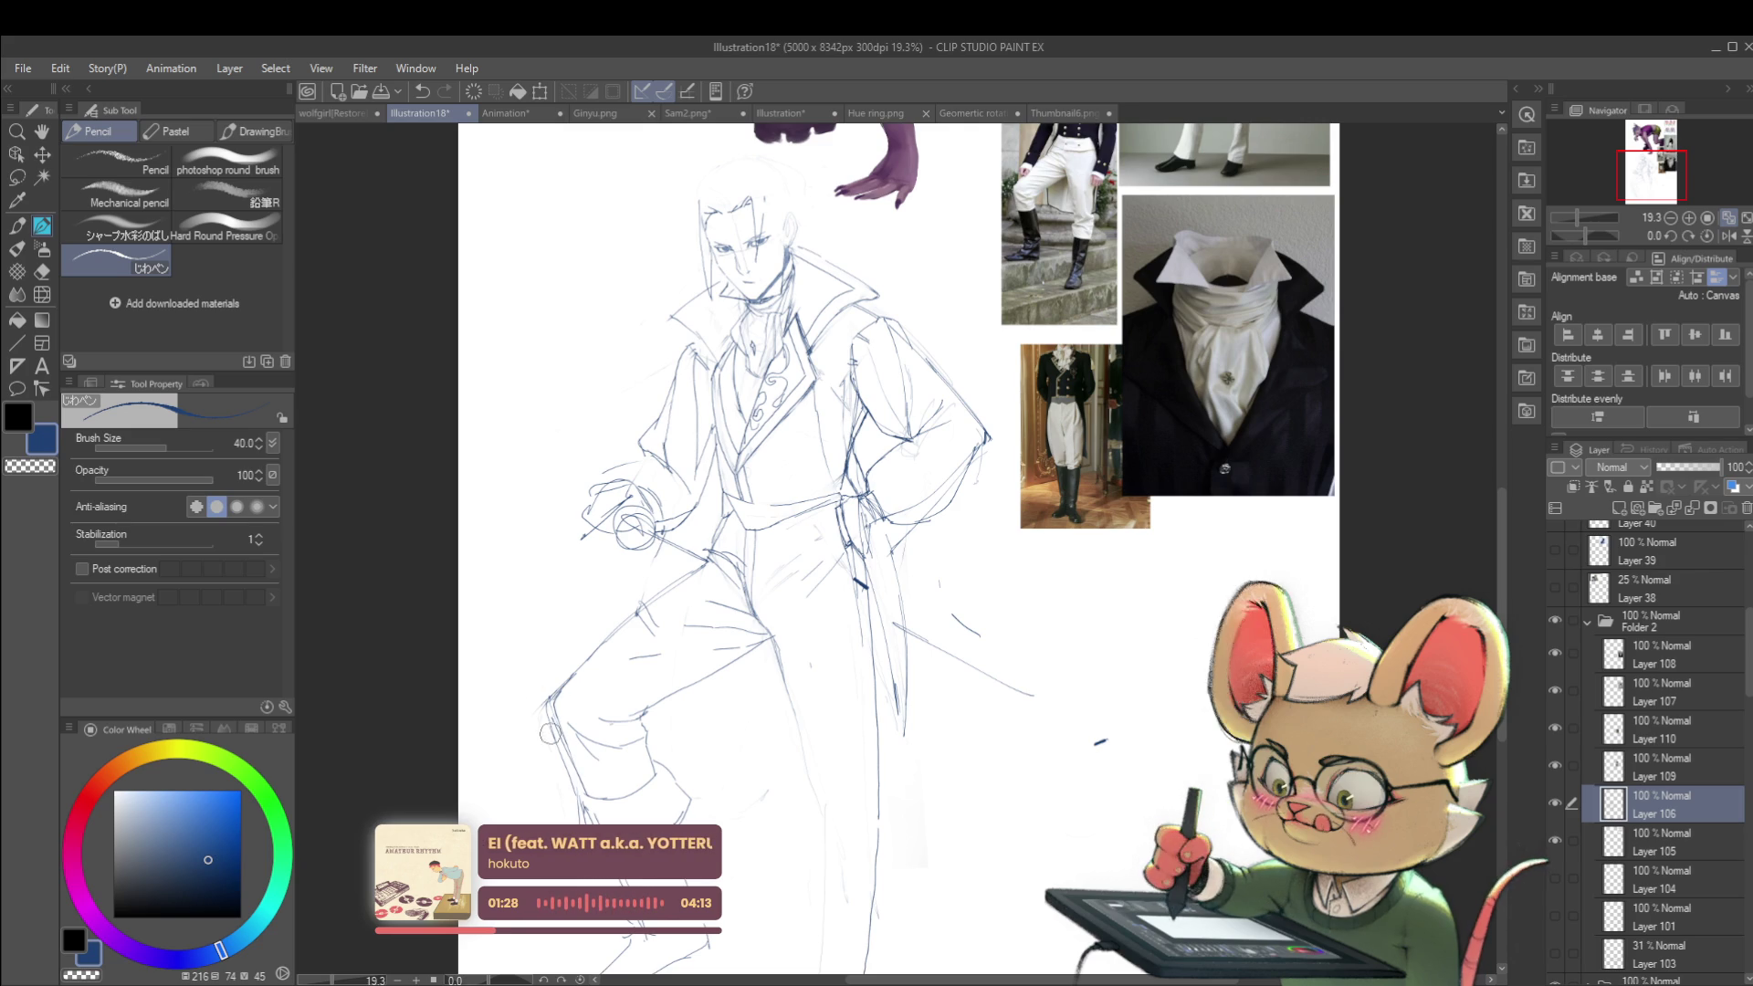
pyautogui.click(1557, 806)
pyautogui.click(1557, 805)
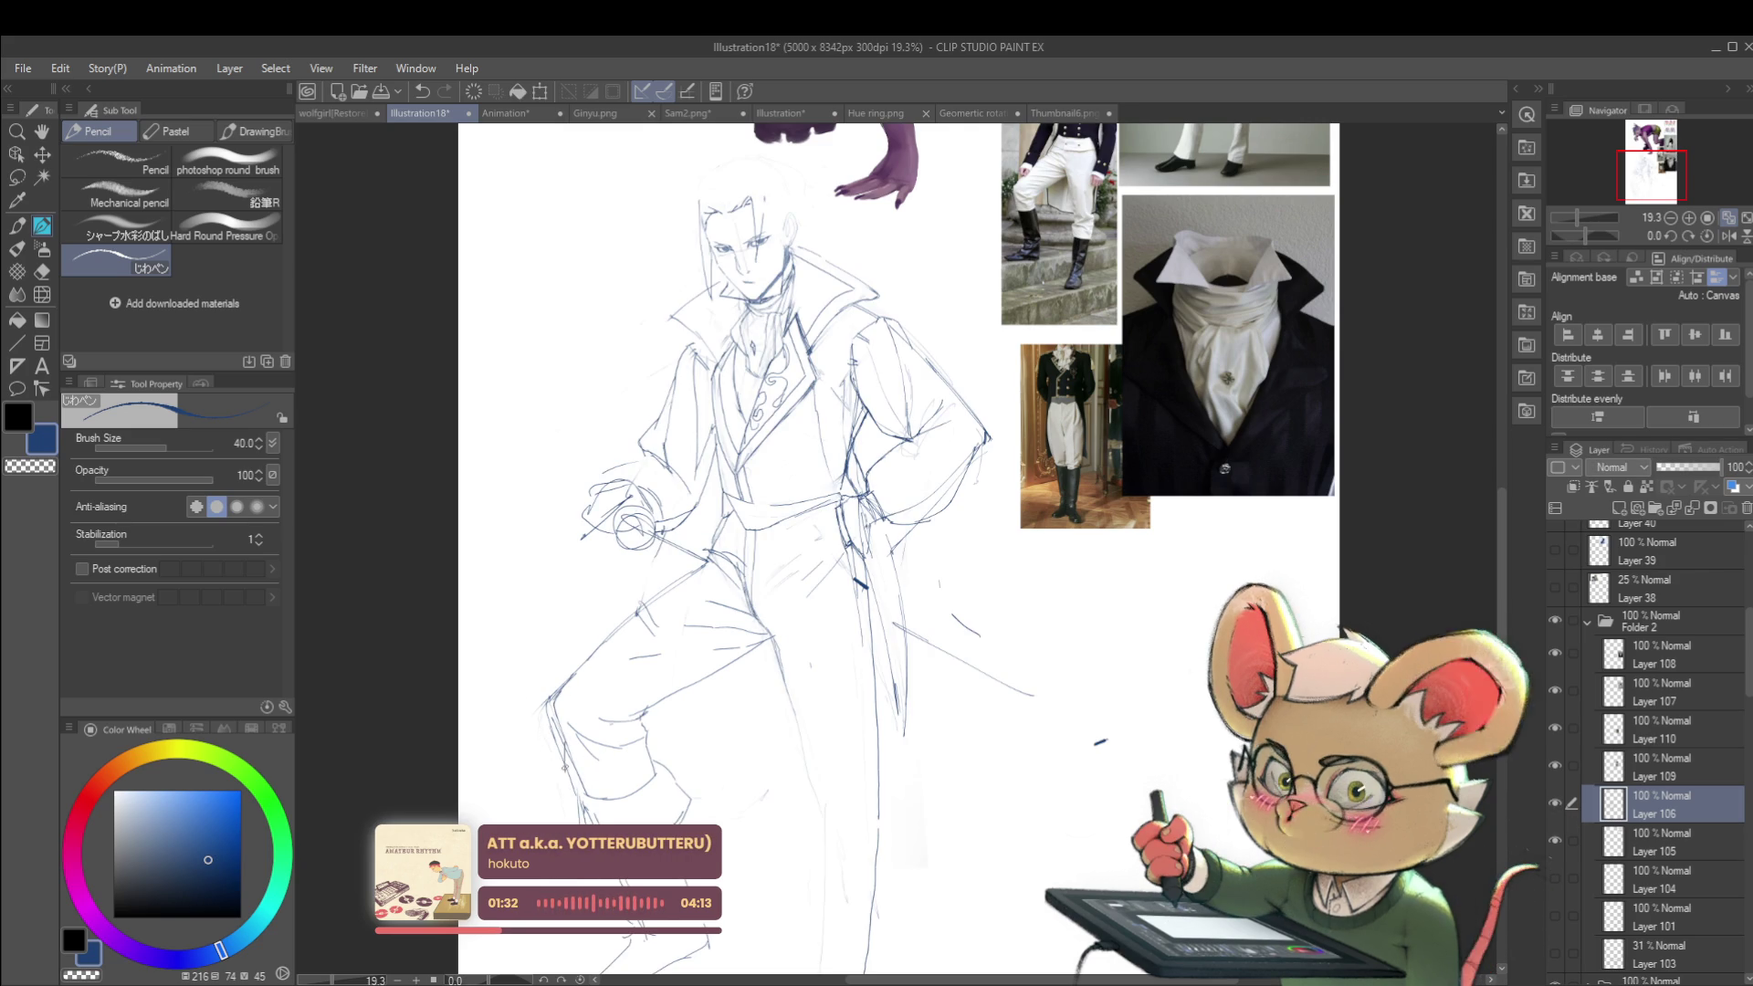
# Step: Flip the canvas view back to normal and review the head
pyautogui.scroll(-4, 626, 769)
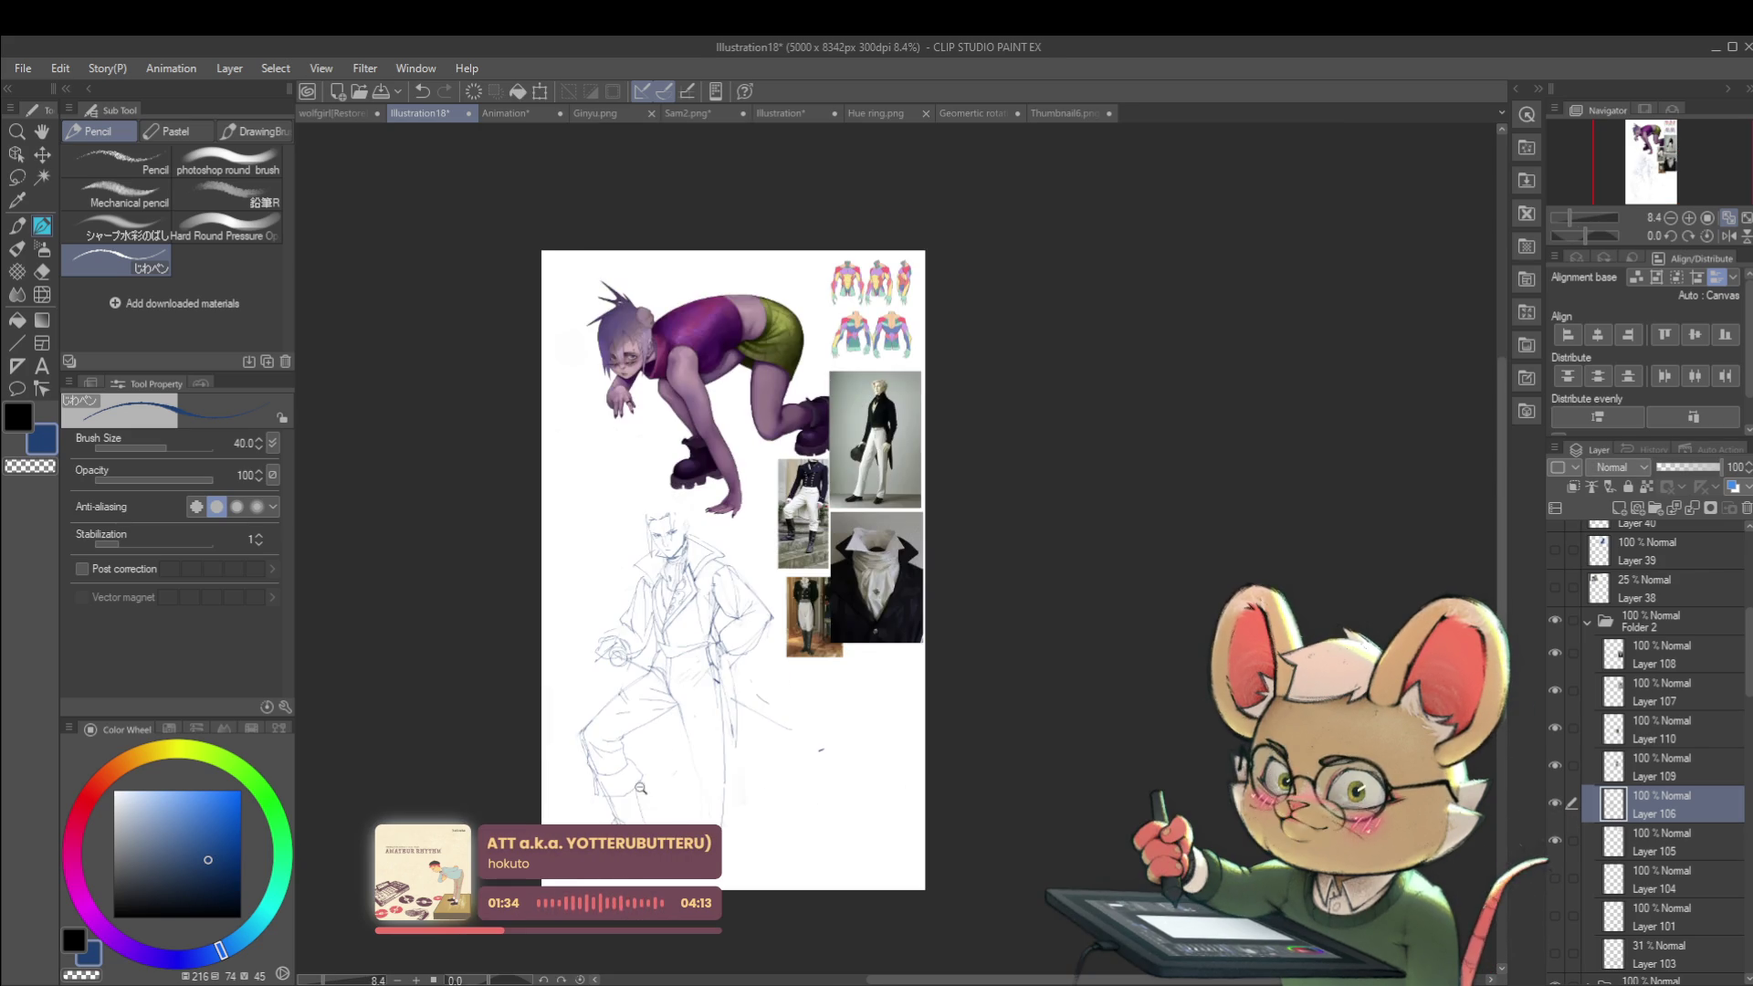
pyautogui.scroll(5, 626, 770)
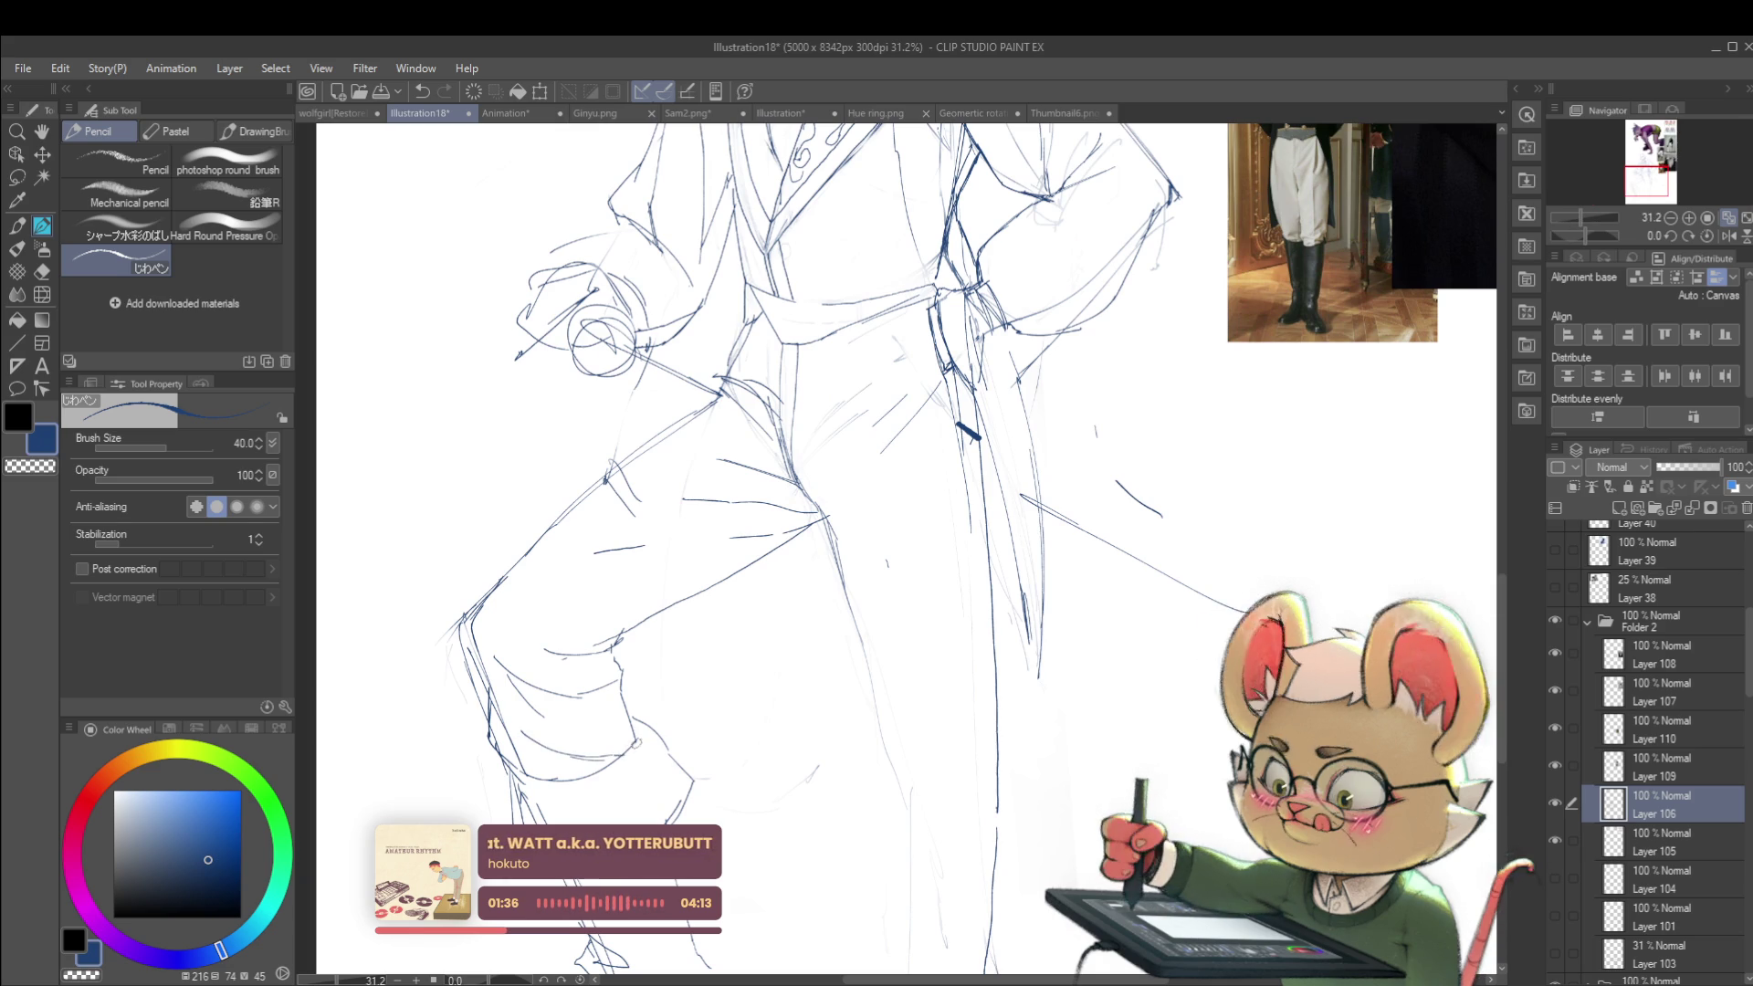
pyautogui.scroll(-4, 527, 687)
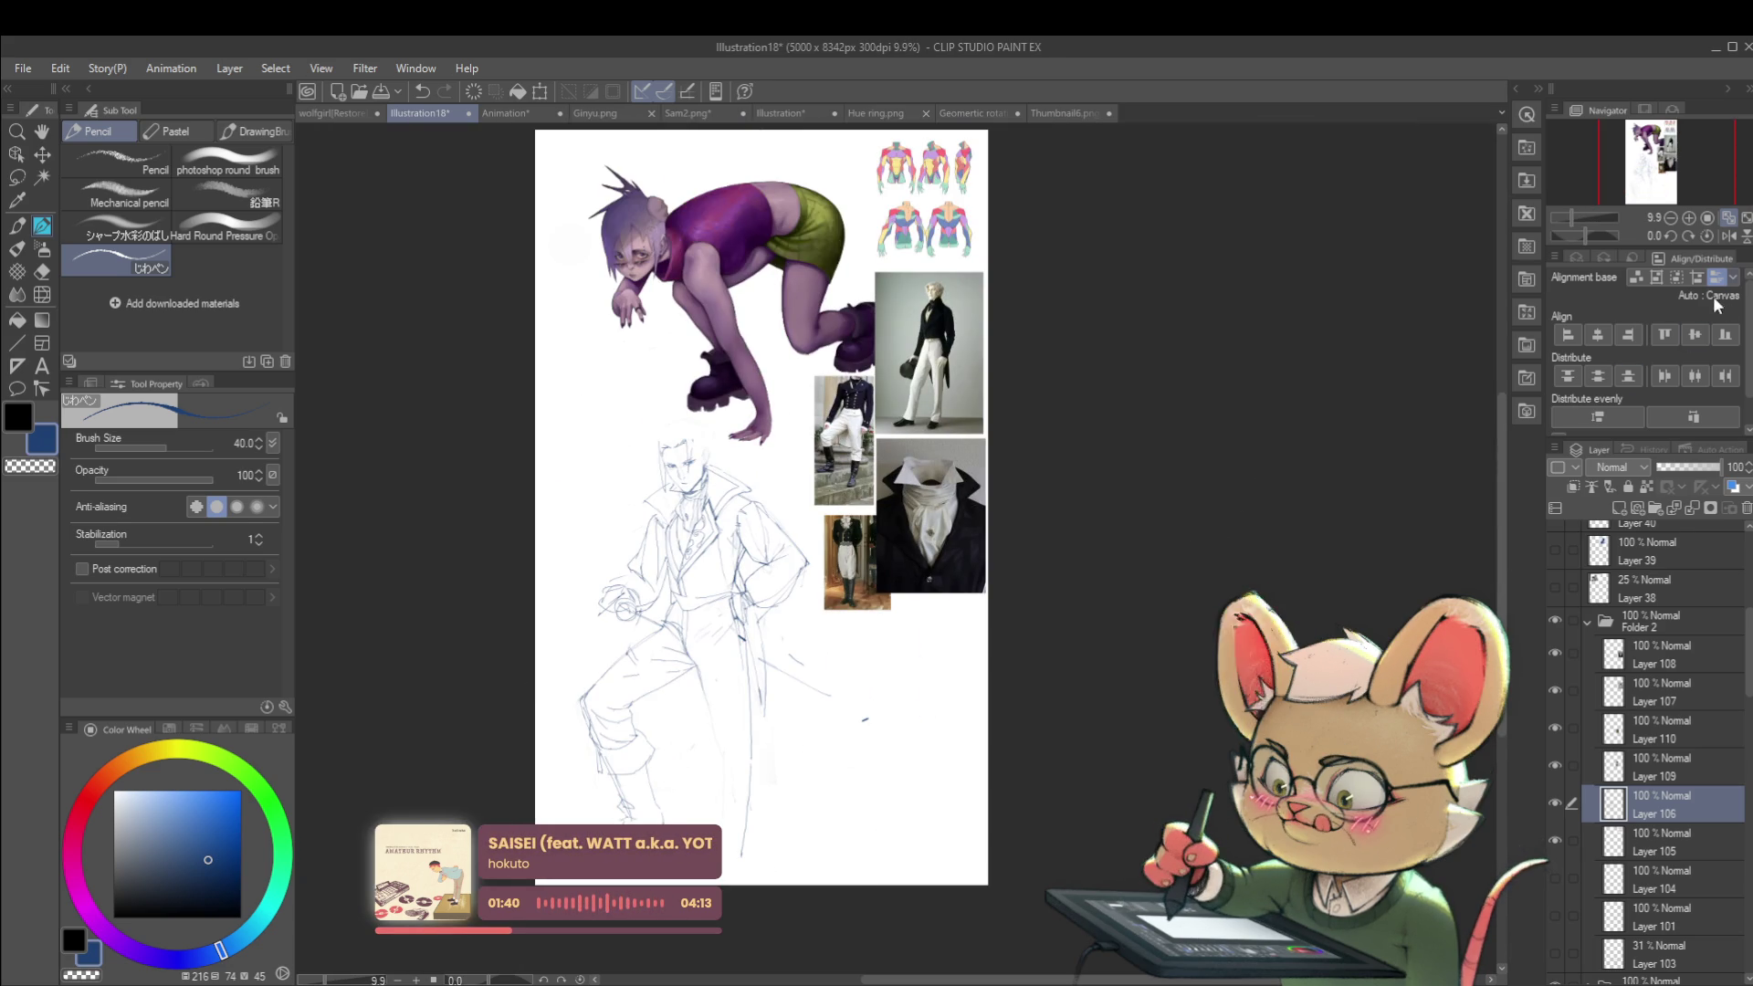
pyautogui.click(1729, 235)
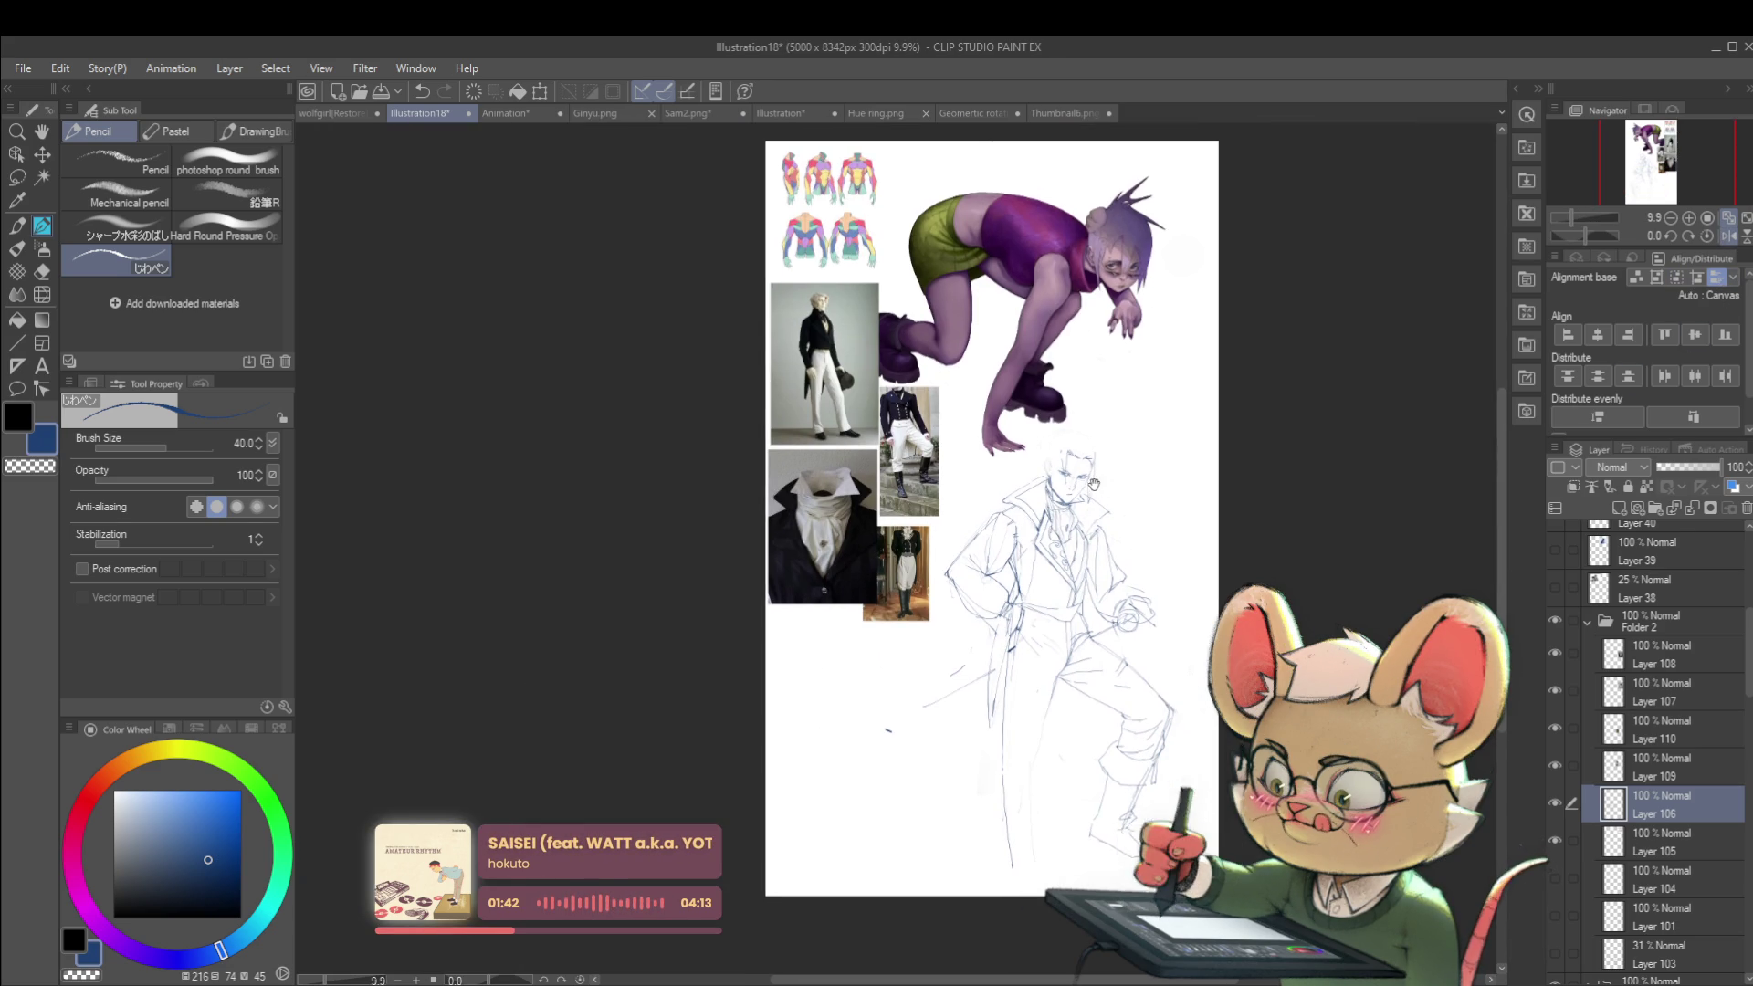
pyautogui.scroll(4, 1087, 439)
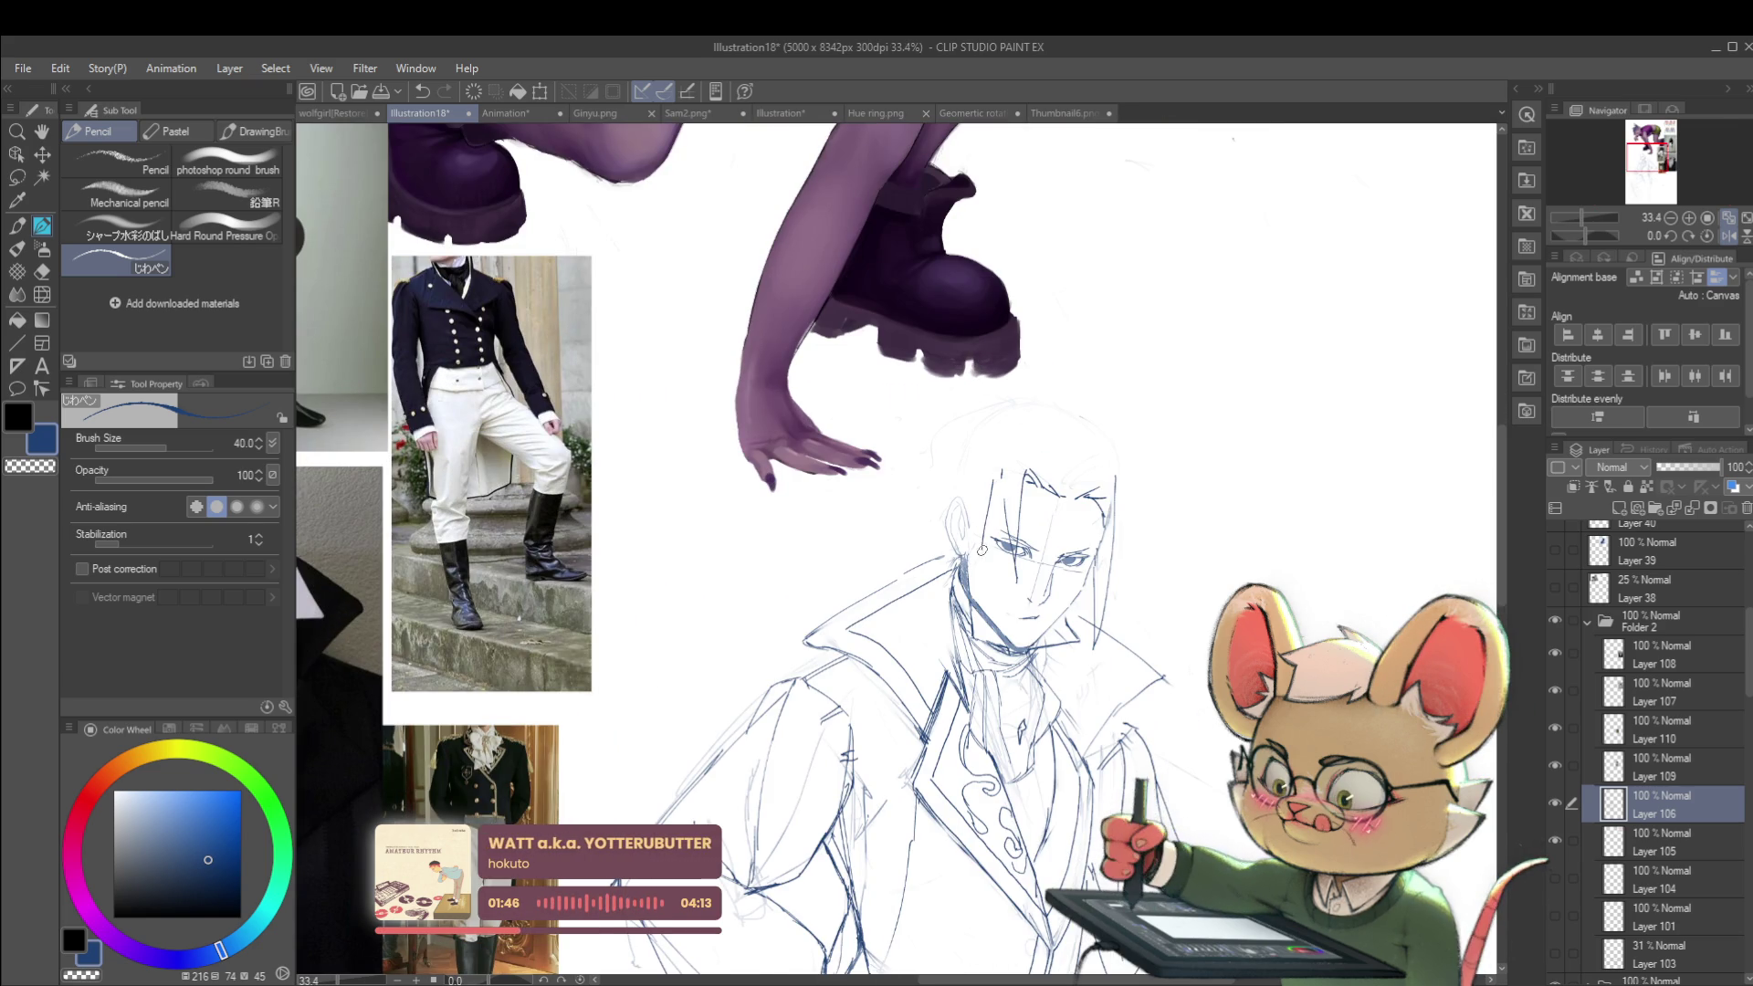
pyautogui.scroll(-4, 953, 420)
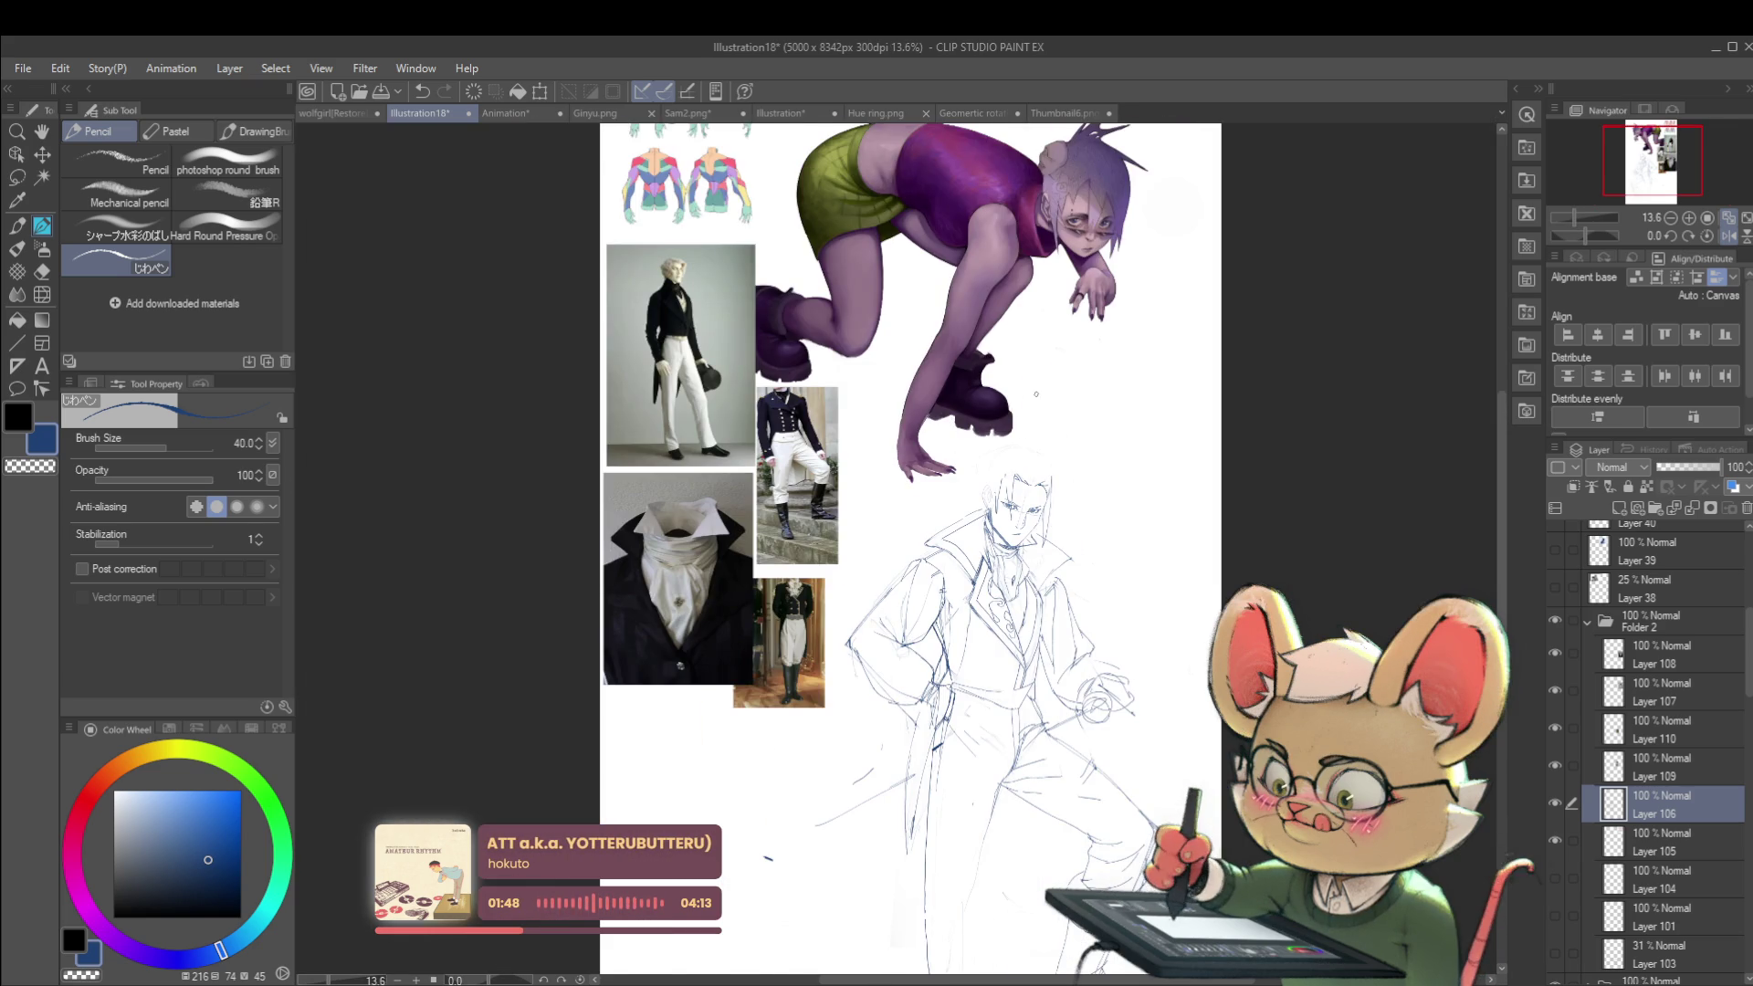
pyautogui.scroll(2, 1035, 394)
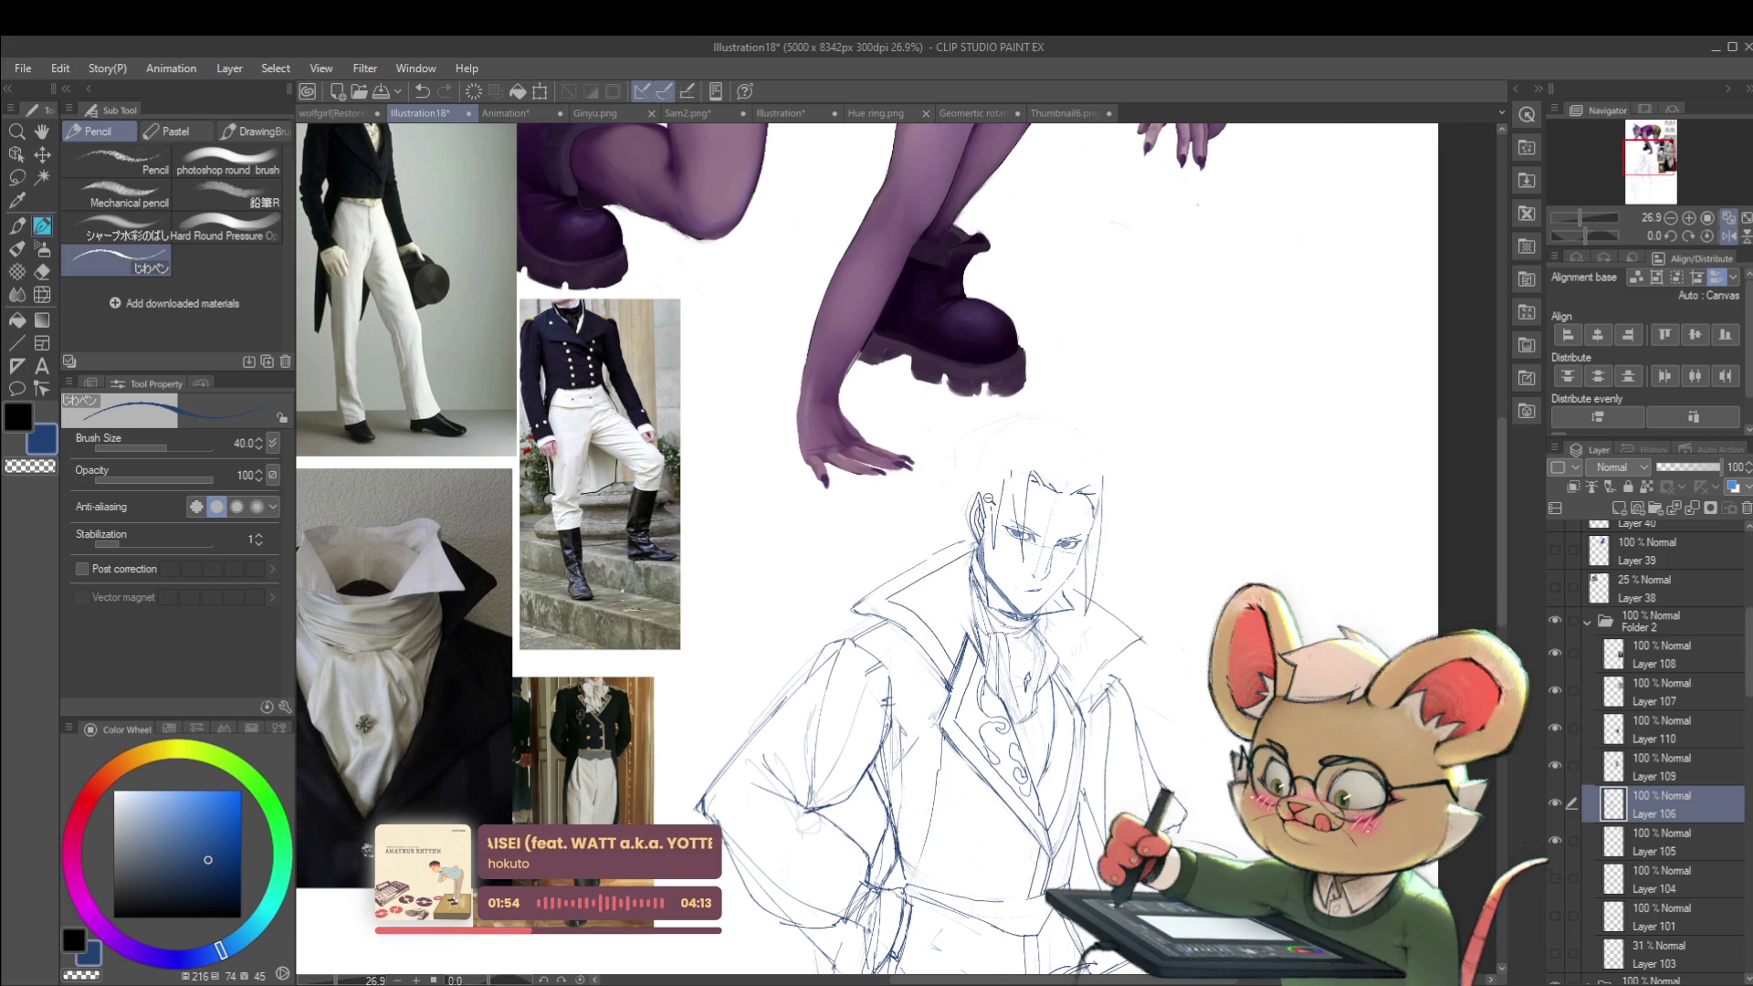
# Step: Mirror the canvas view again to check the figure's proportions
pyautogui.scroll(-2, 1011, 478)
pyautogui.scroll(1, 1011, 479)
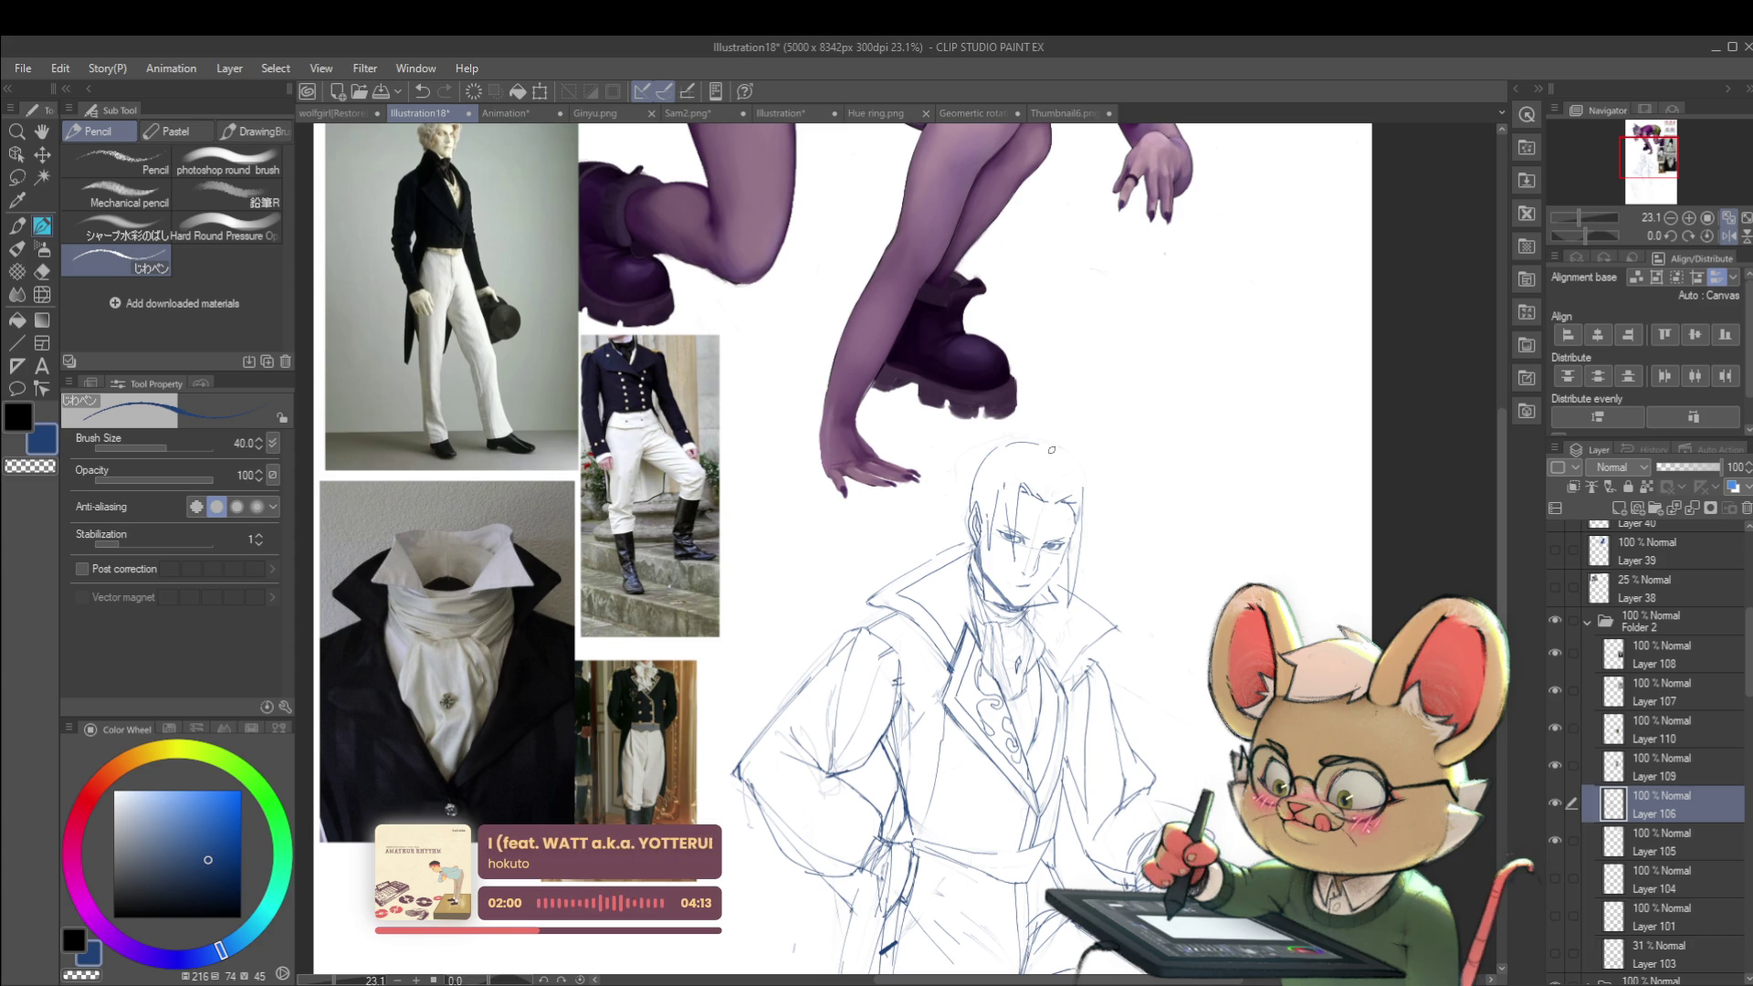
pyautogui.scroll(-2, 1087, 488)
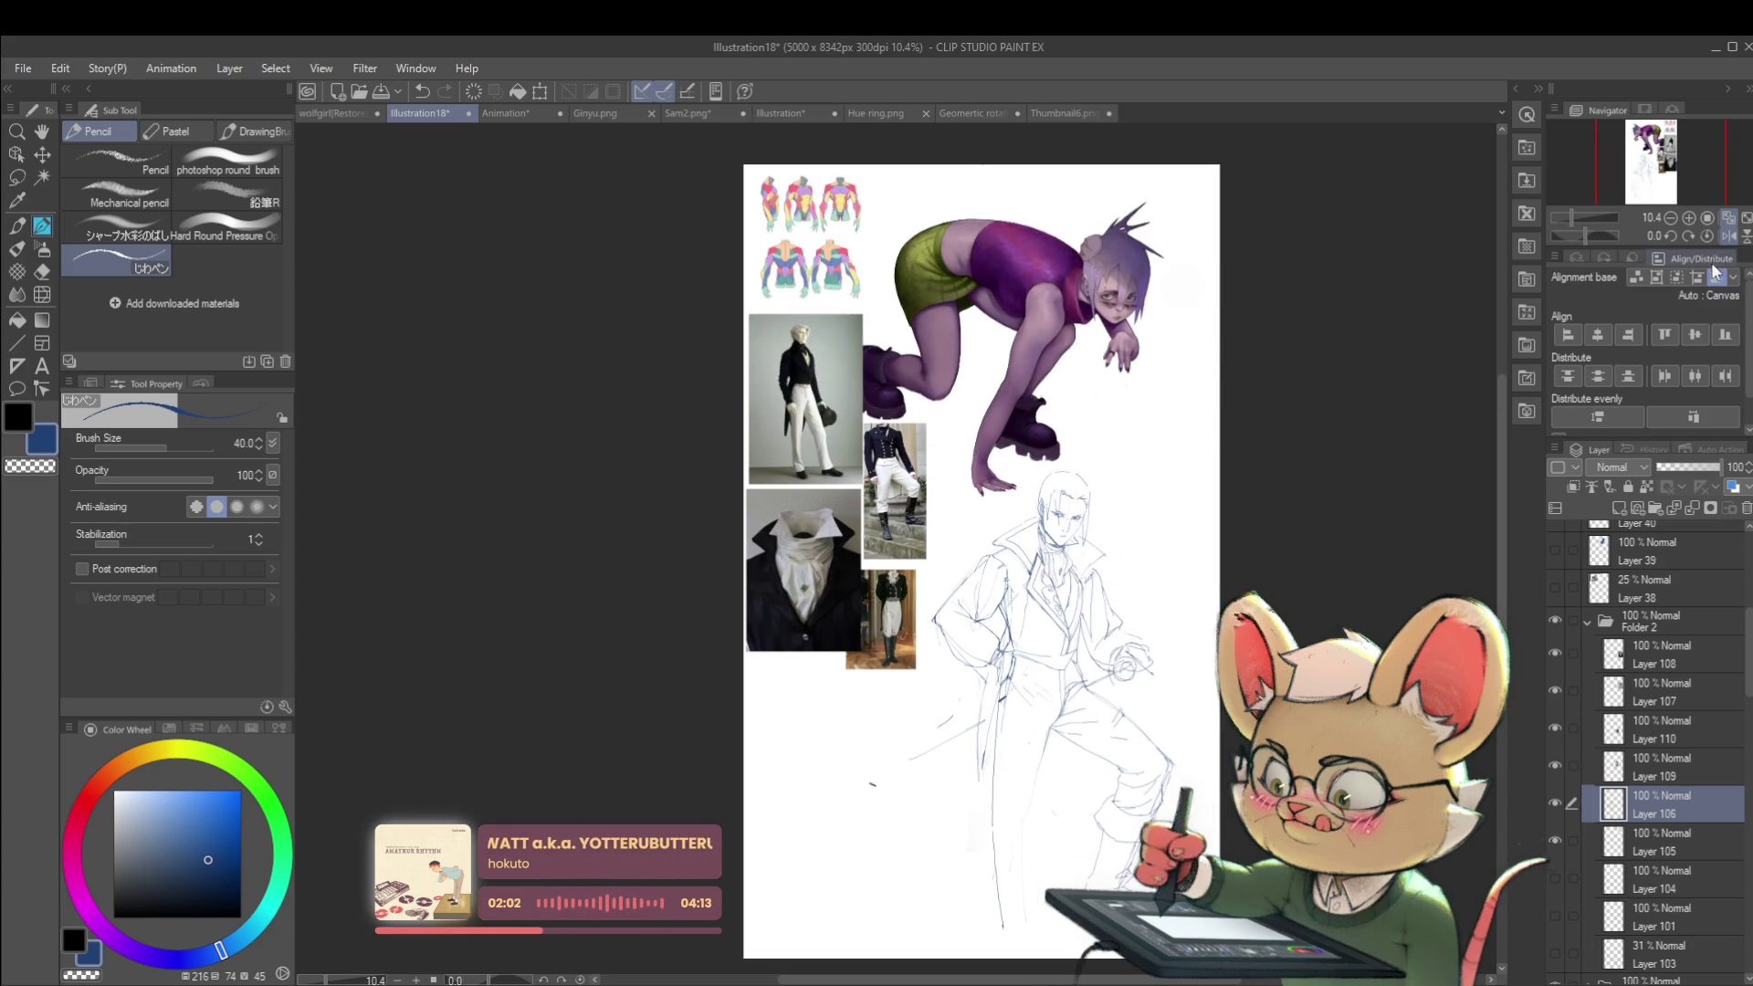
pyautogui.click(1728, 236)
pyautogui.scroll(2, 756, 479)
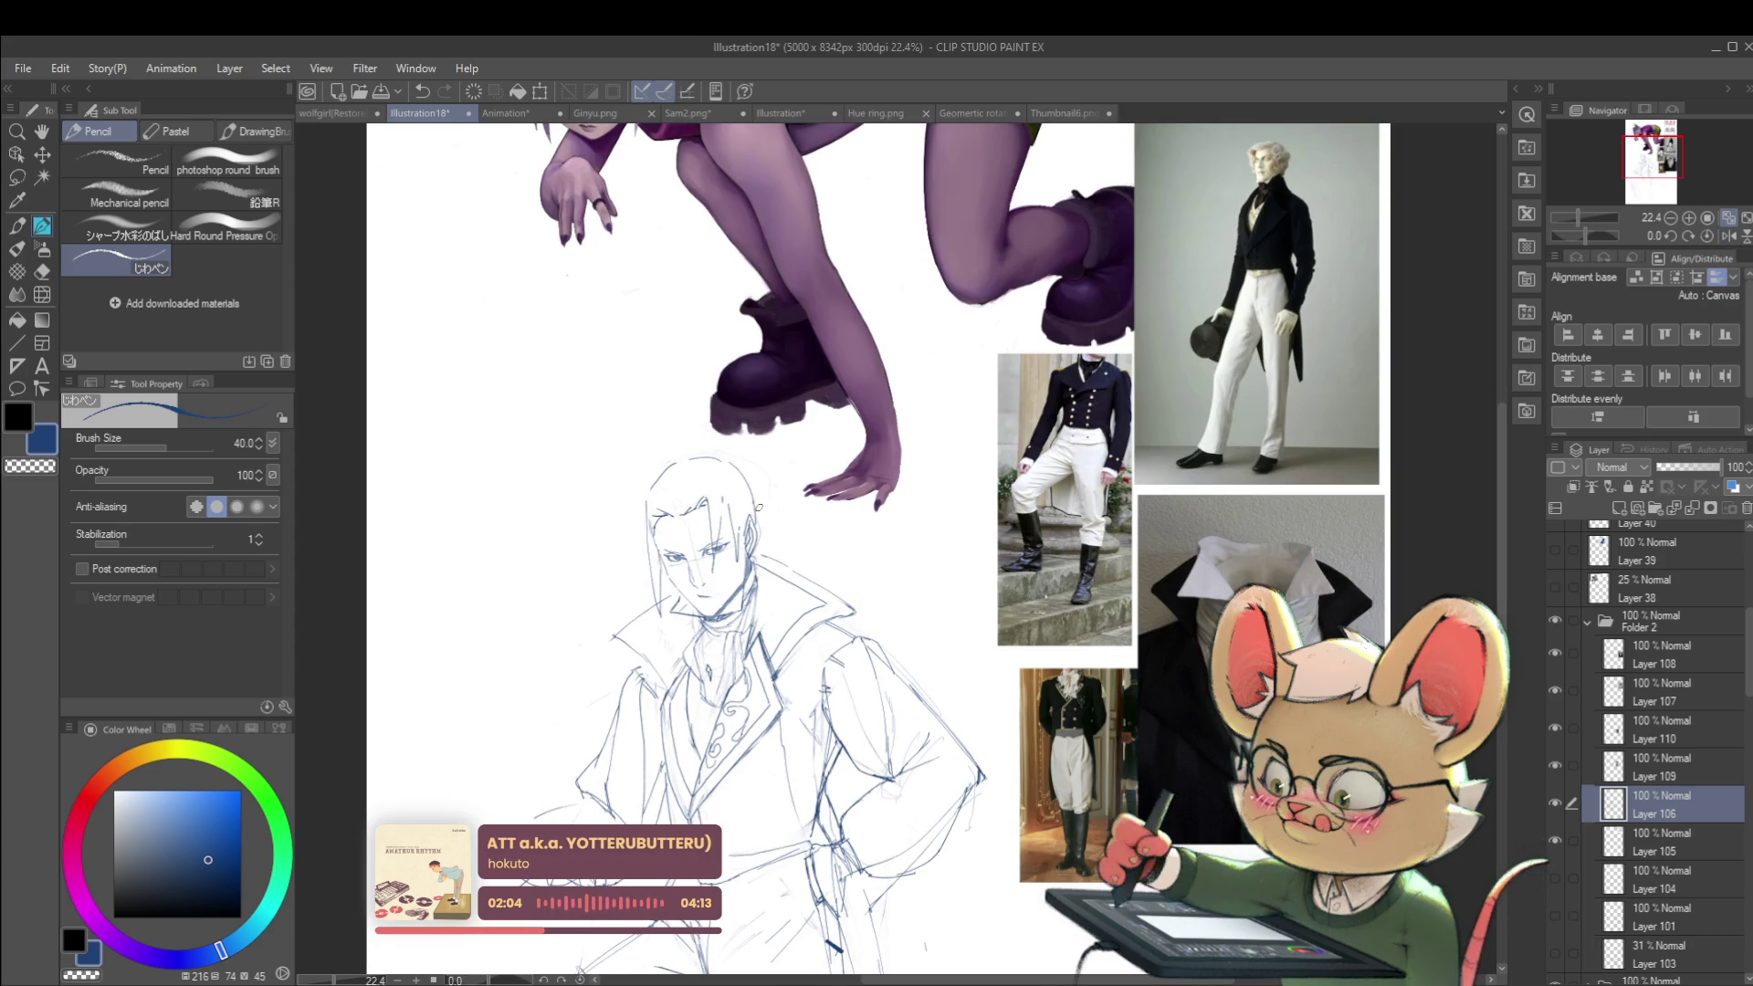
pyautogui.scroll(-2, 764, 539)
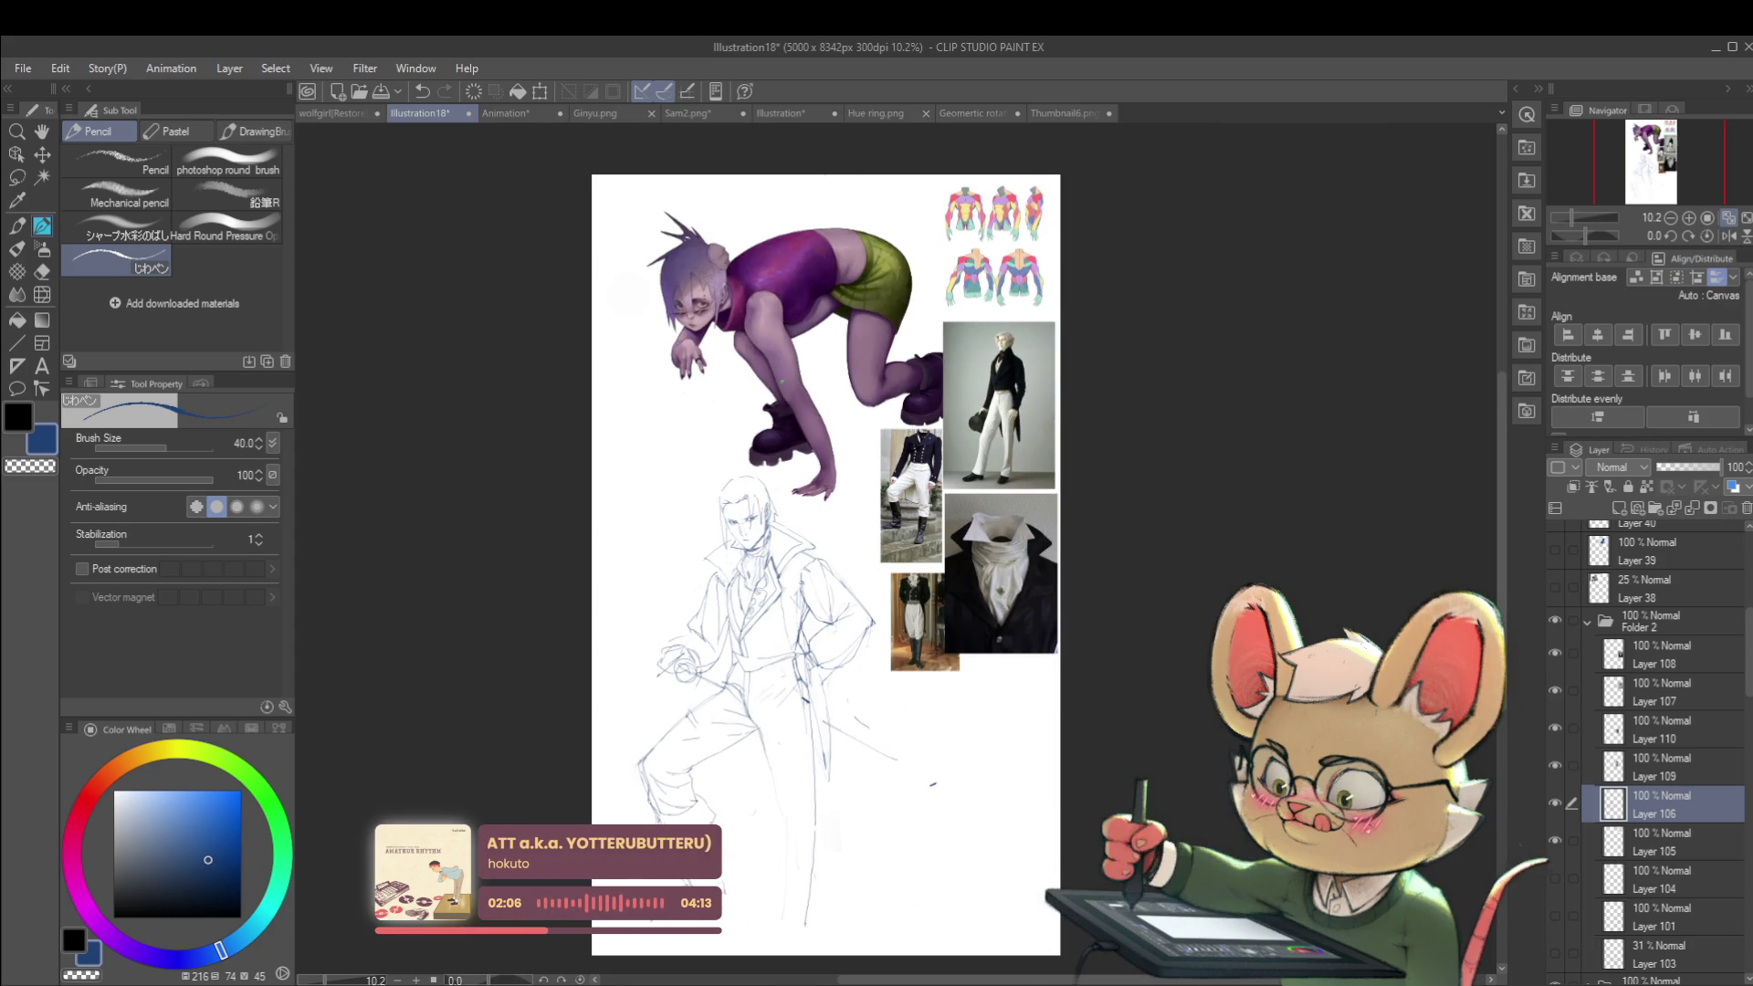
pyautogui.scroll(4, 749, 568)
# Step: Add a stroke along the head's right side, undoing a stray left hair line
pyautogui.moveTo(770, 488); pyautogui.dragTo(754, 653)
pyautogui.moveTo(575, 586); pyautogui.dragTo(589, 739)
pyautogui.scroll(-4, 638, 662)
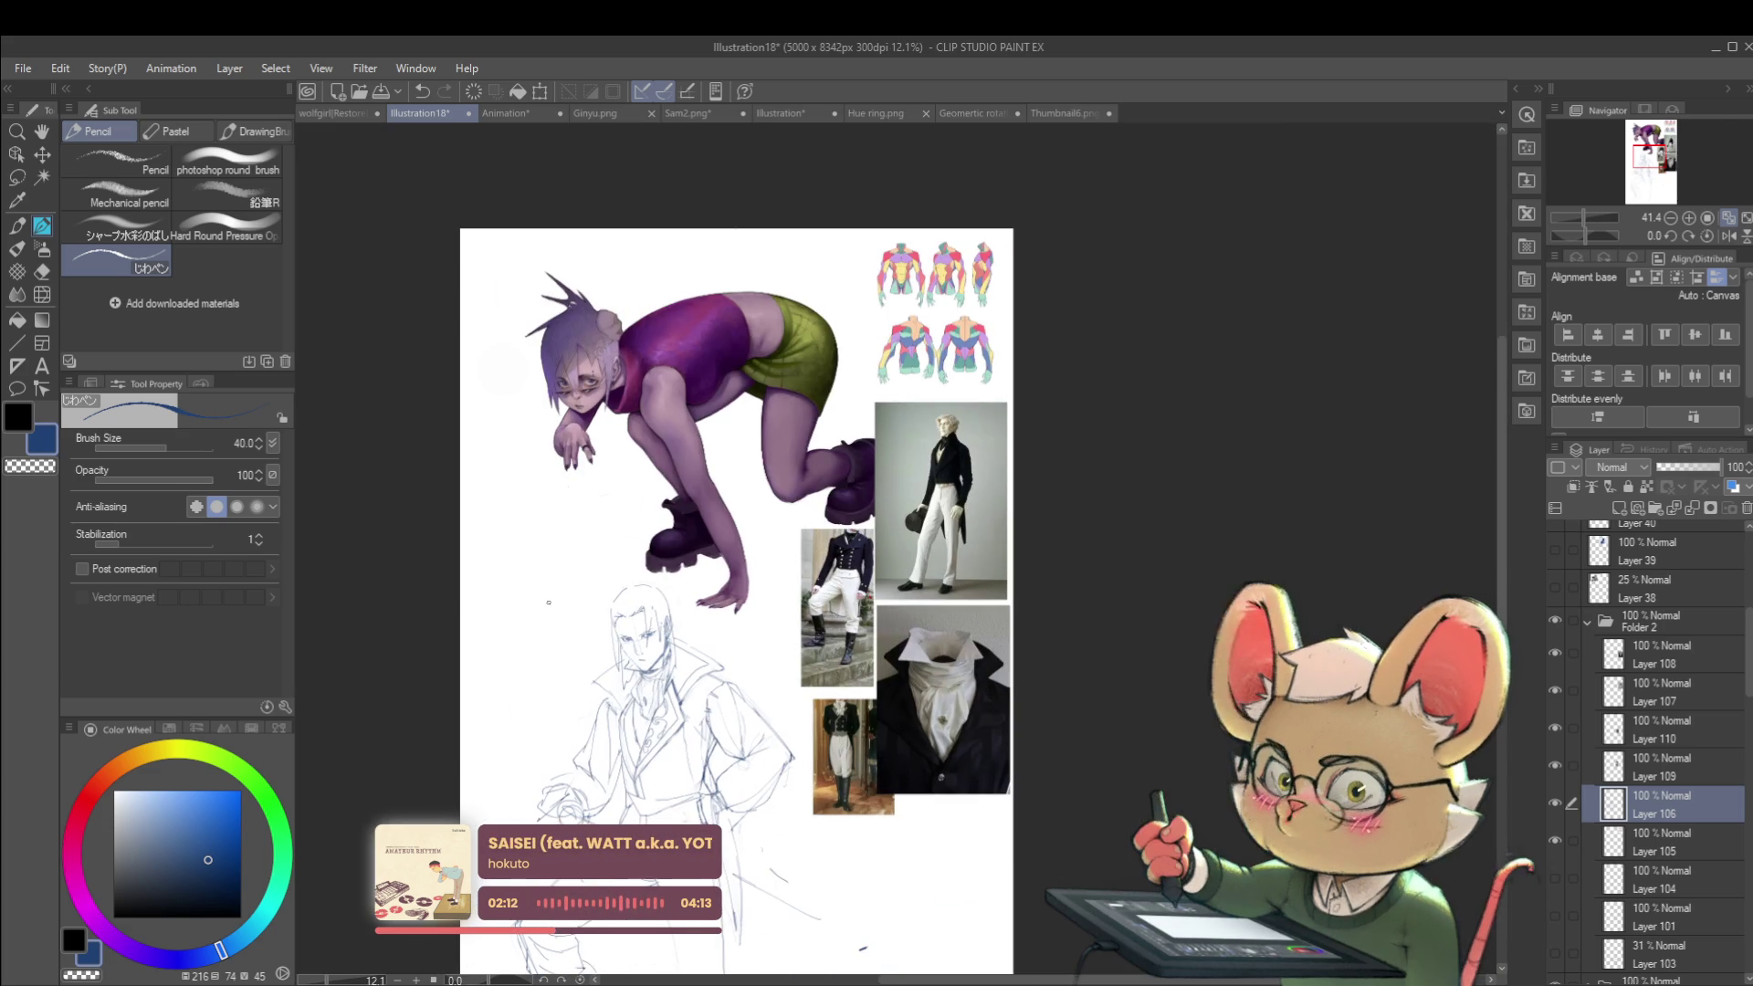
pyautogui.hotkey('ctrl', 'z')
# Step: Draw the coat's right edge and a lower stroke, then select Layers 105 and 109 with 106
pyautogui.moveTo(665, 459); pyautogui.dragTo(730, 248)
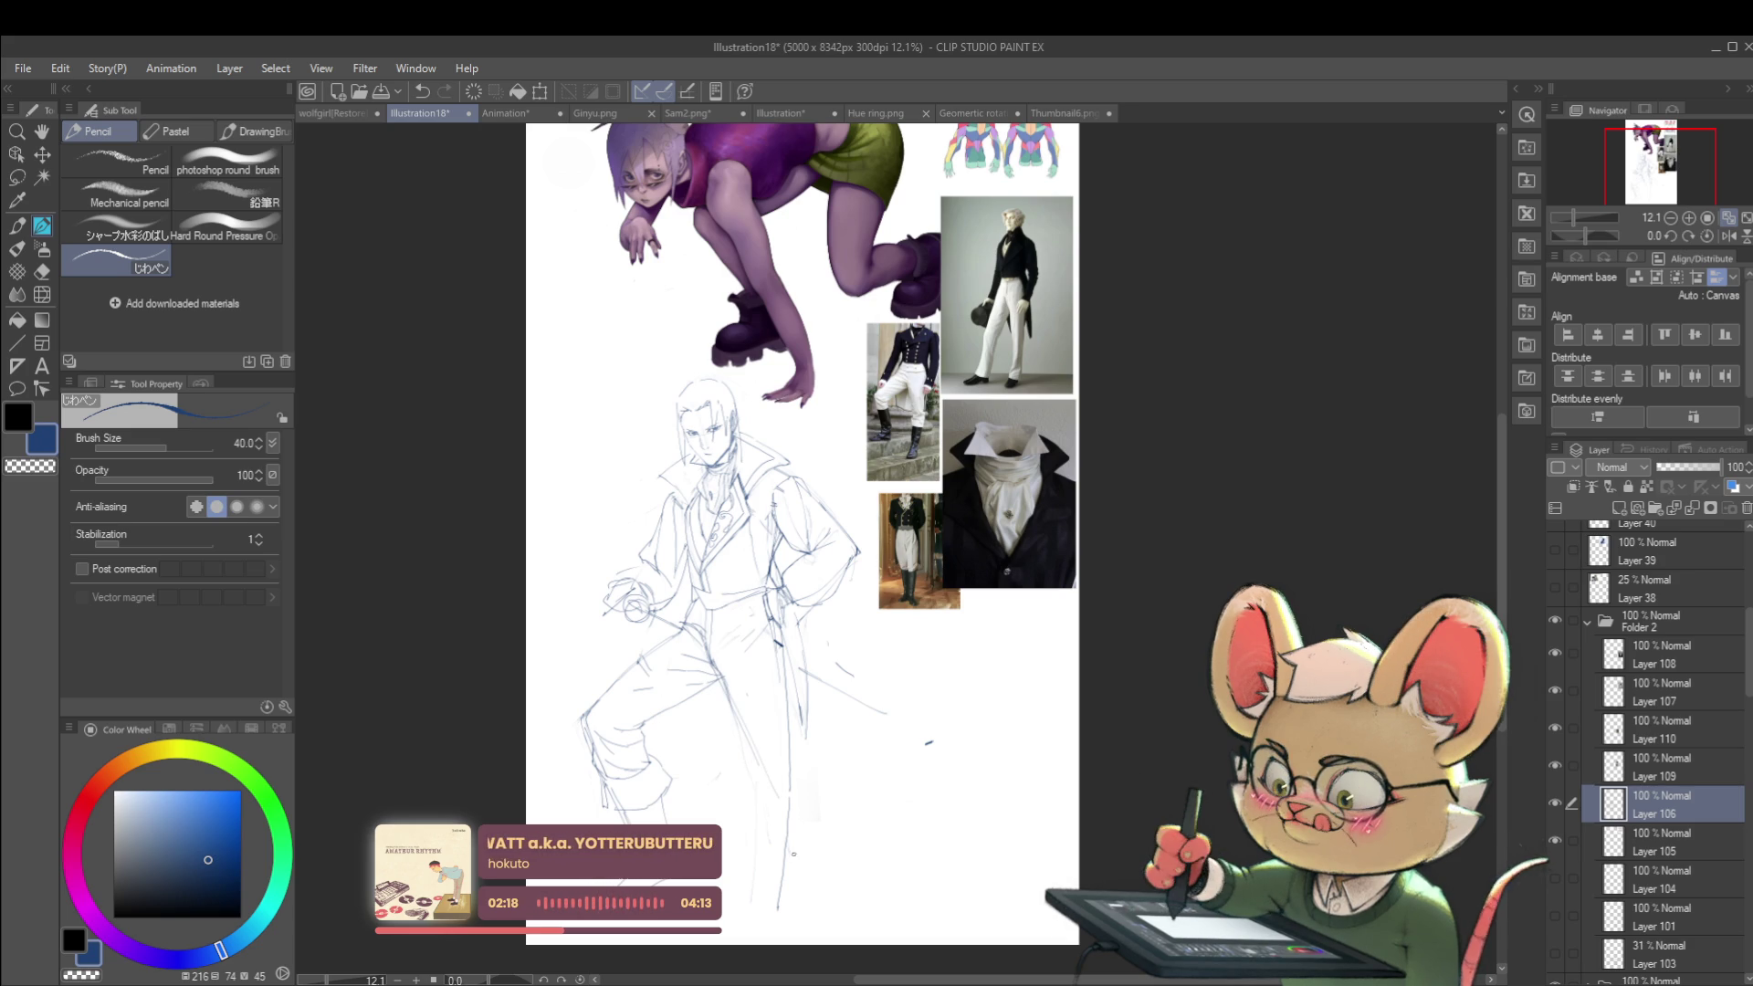
pyautogui.moveTo(763, 619)
pyautogui.mouseDown()
pyautogui.moveTo(775, 899)
pyautogui.moveTo(772, 789)
pyautogui.mouseUp()
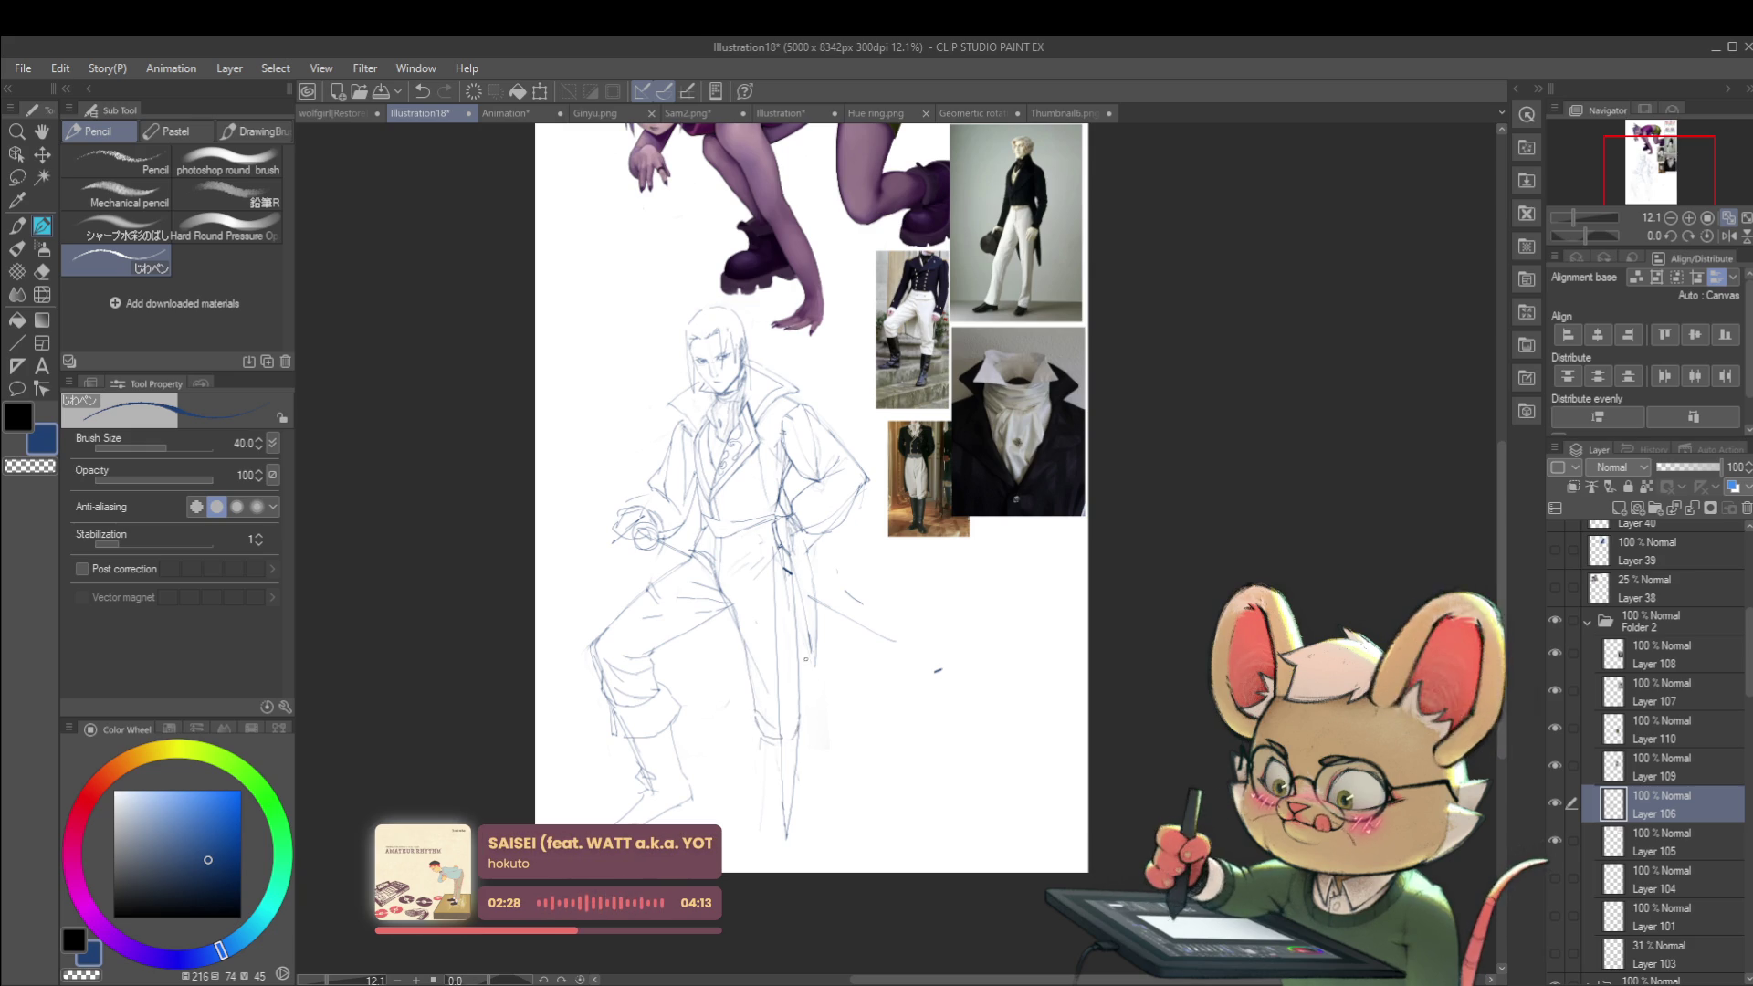
pyautogui.scroll(-1, 822, 580)
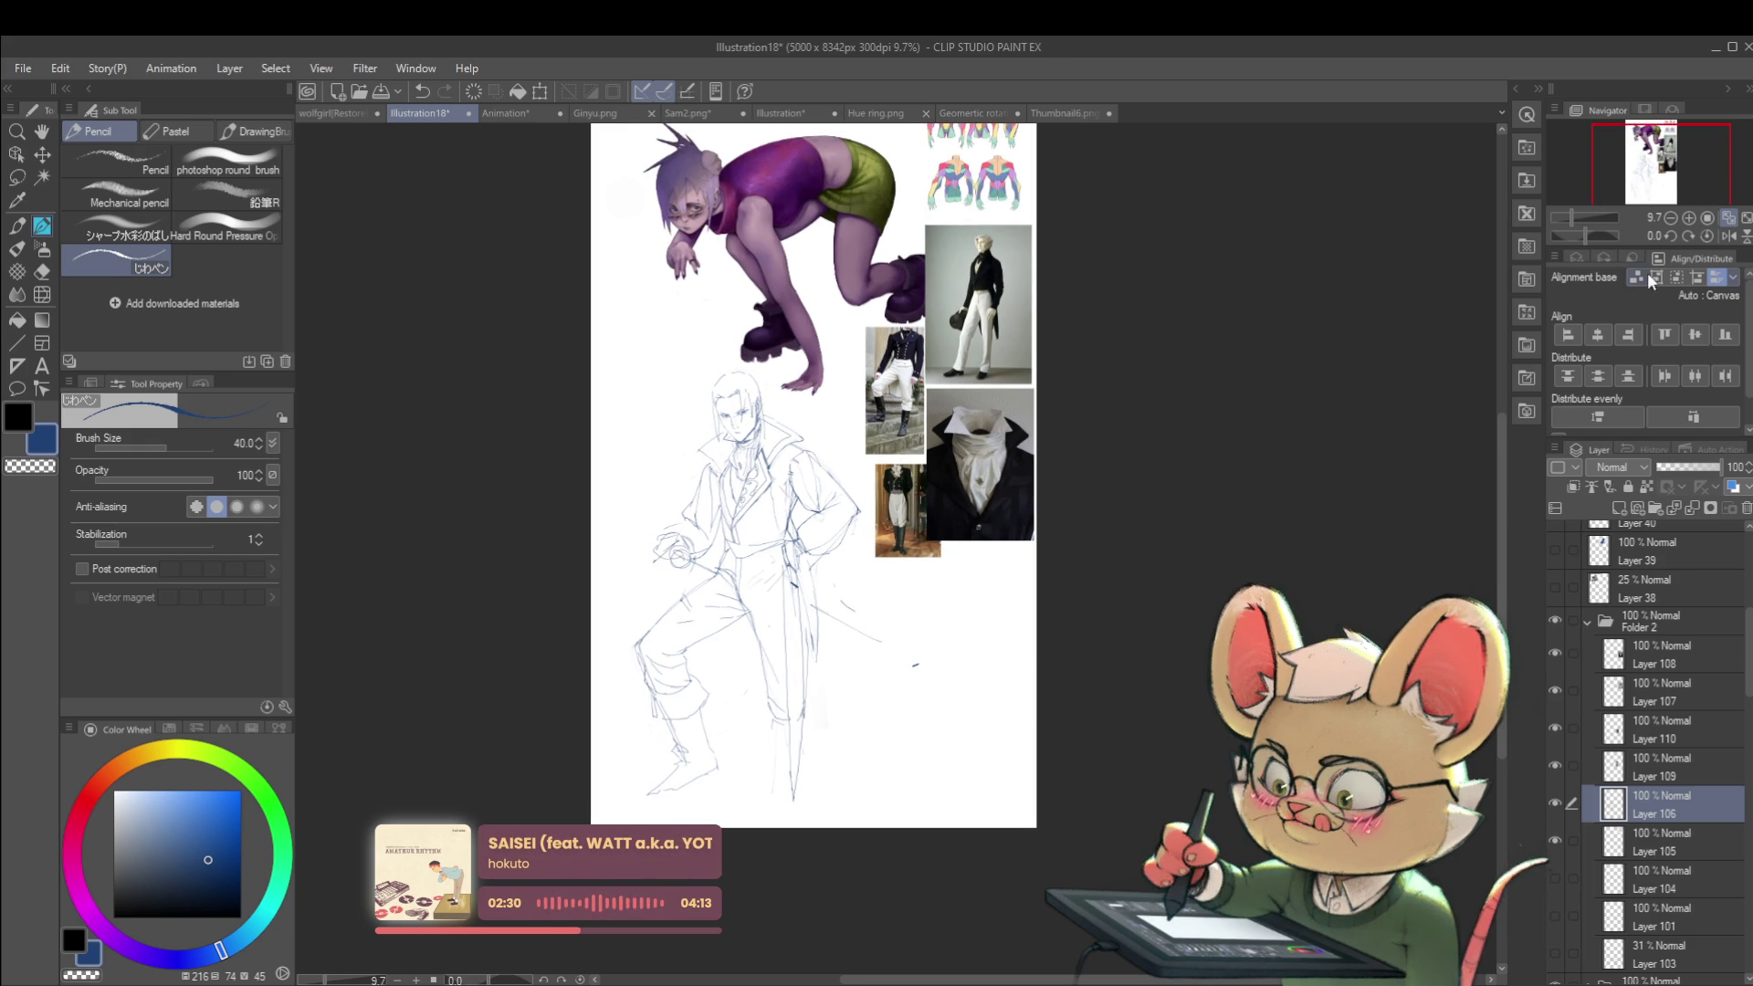
pyautogui.click(1731, 237)
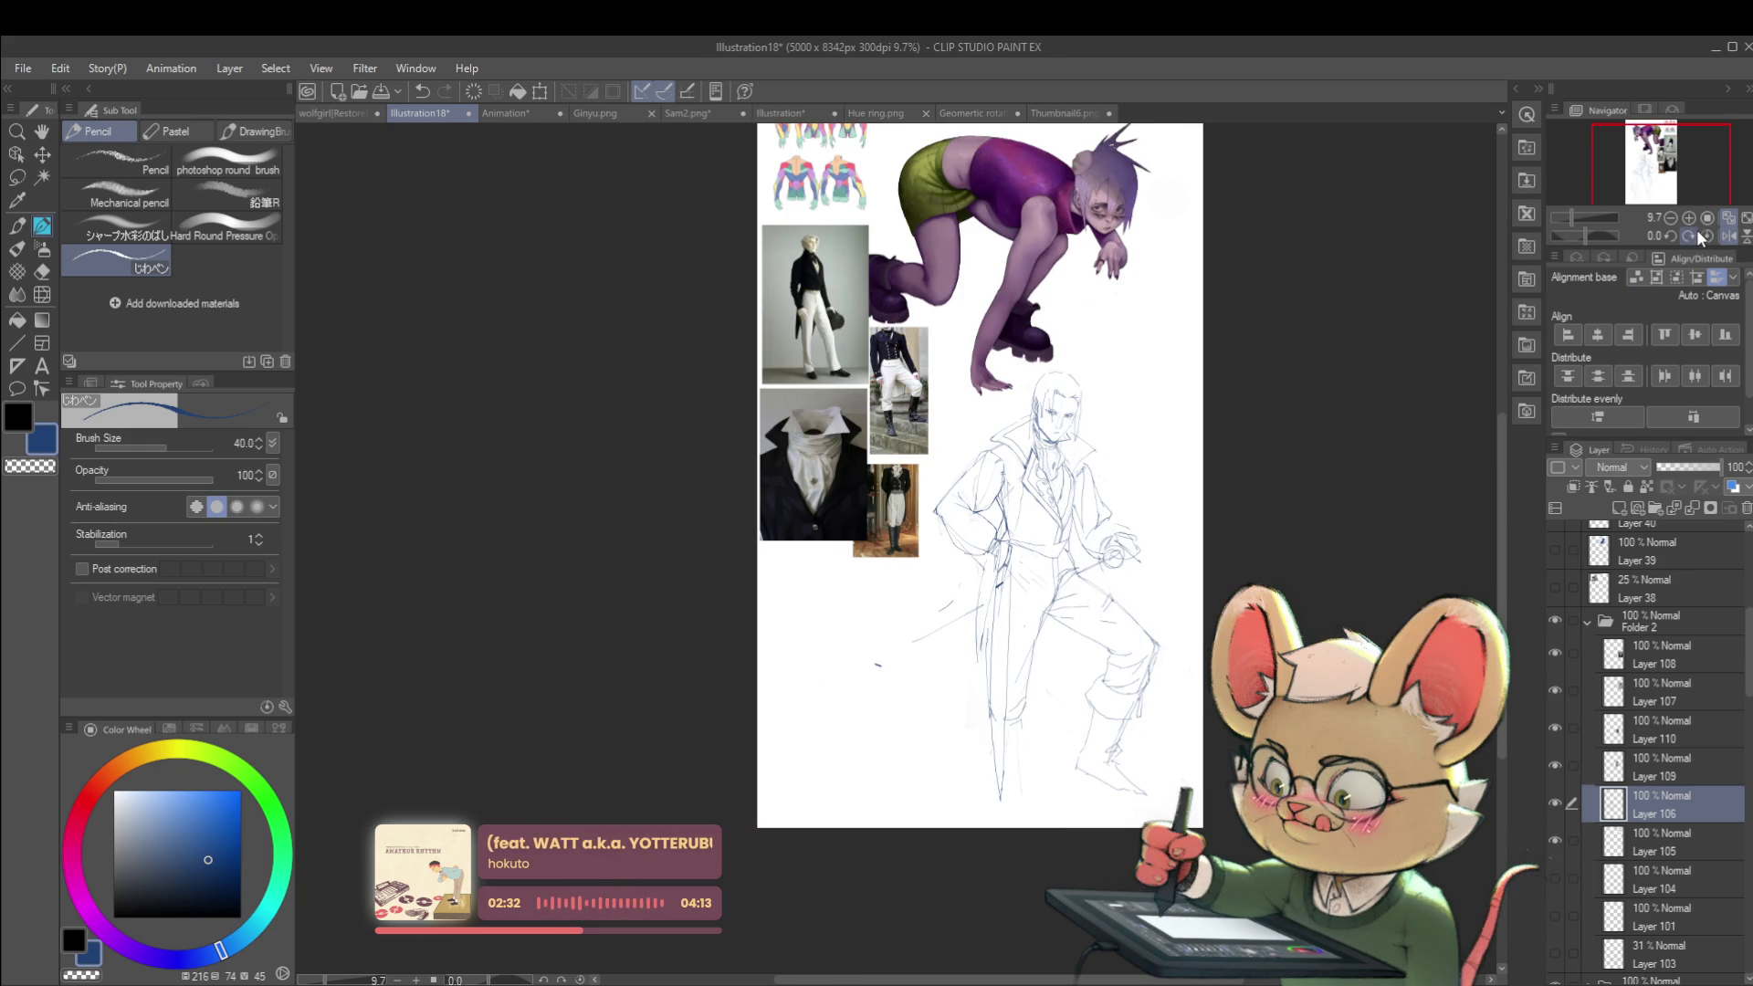
pyautogui.scroll(1, 968, 715)
pyautogui.moveTo(986, 814); pyautogui.dragTo(981, 844)
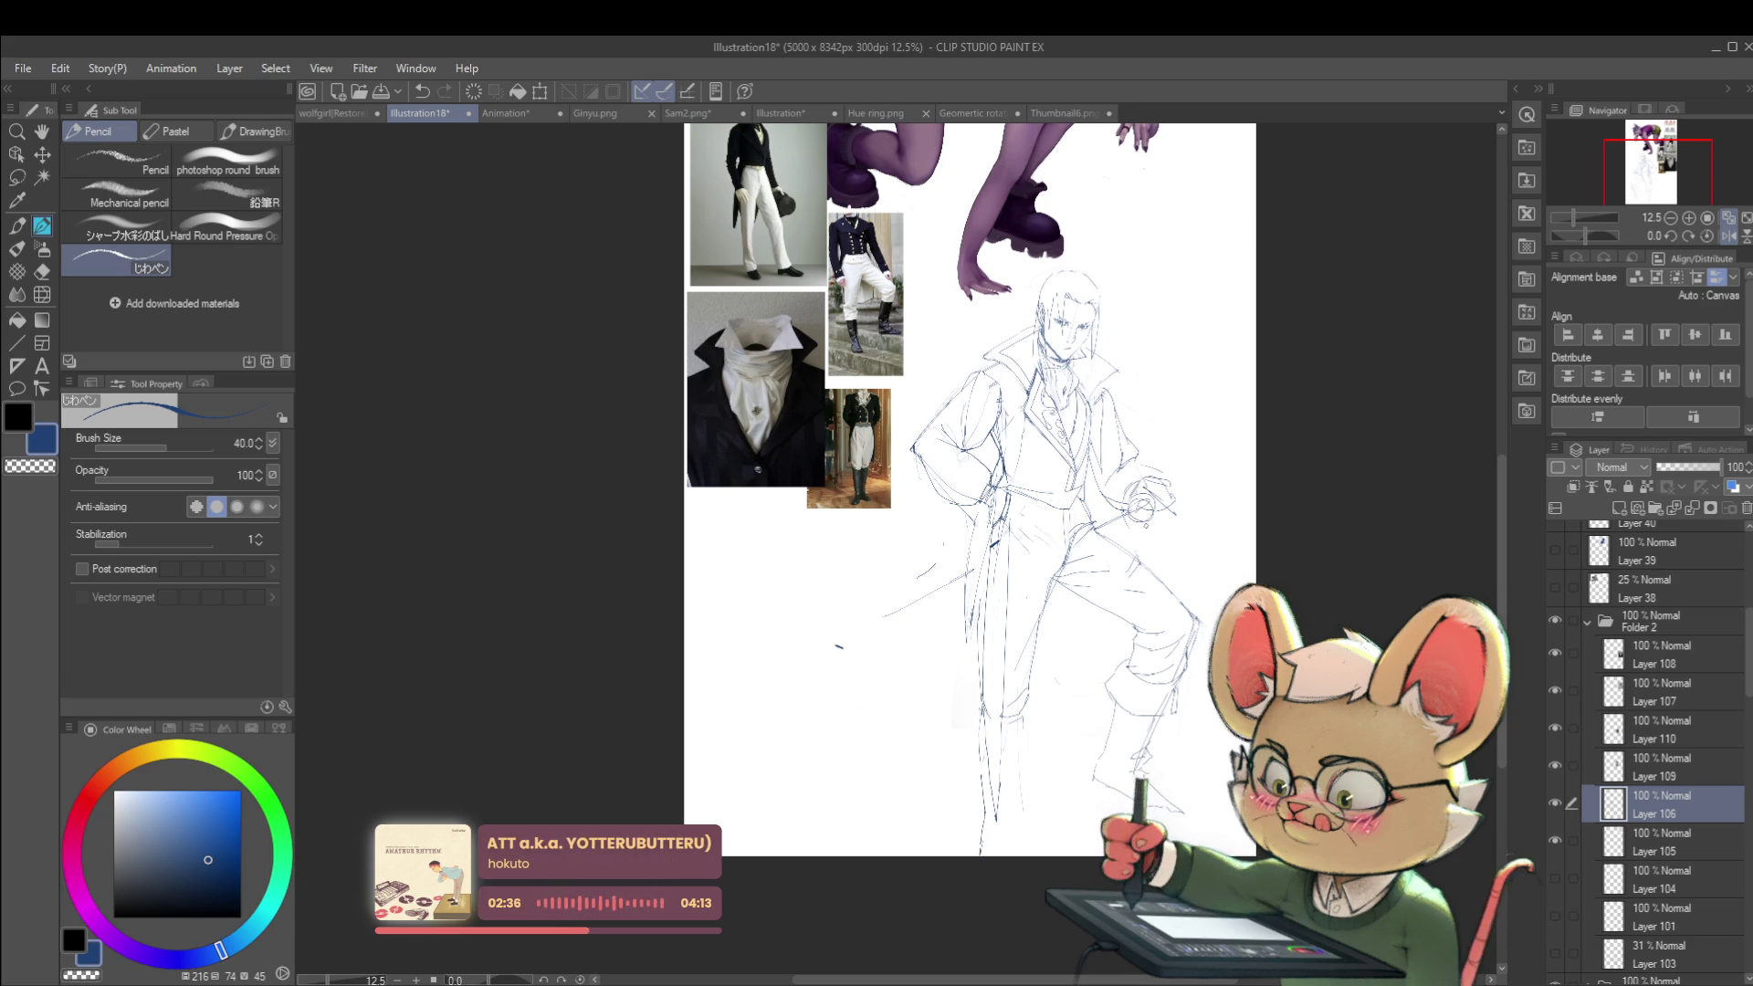
pyautogui.click(1730, 236)
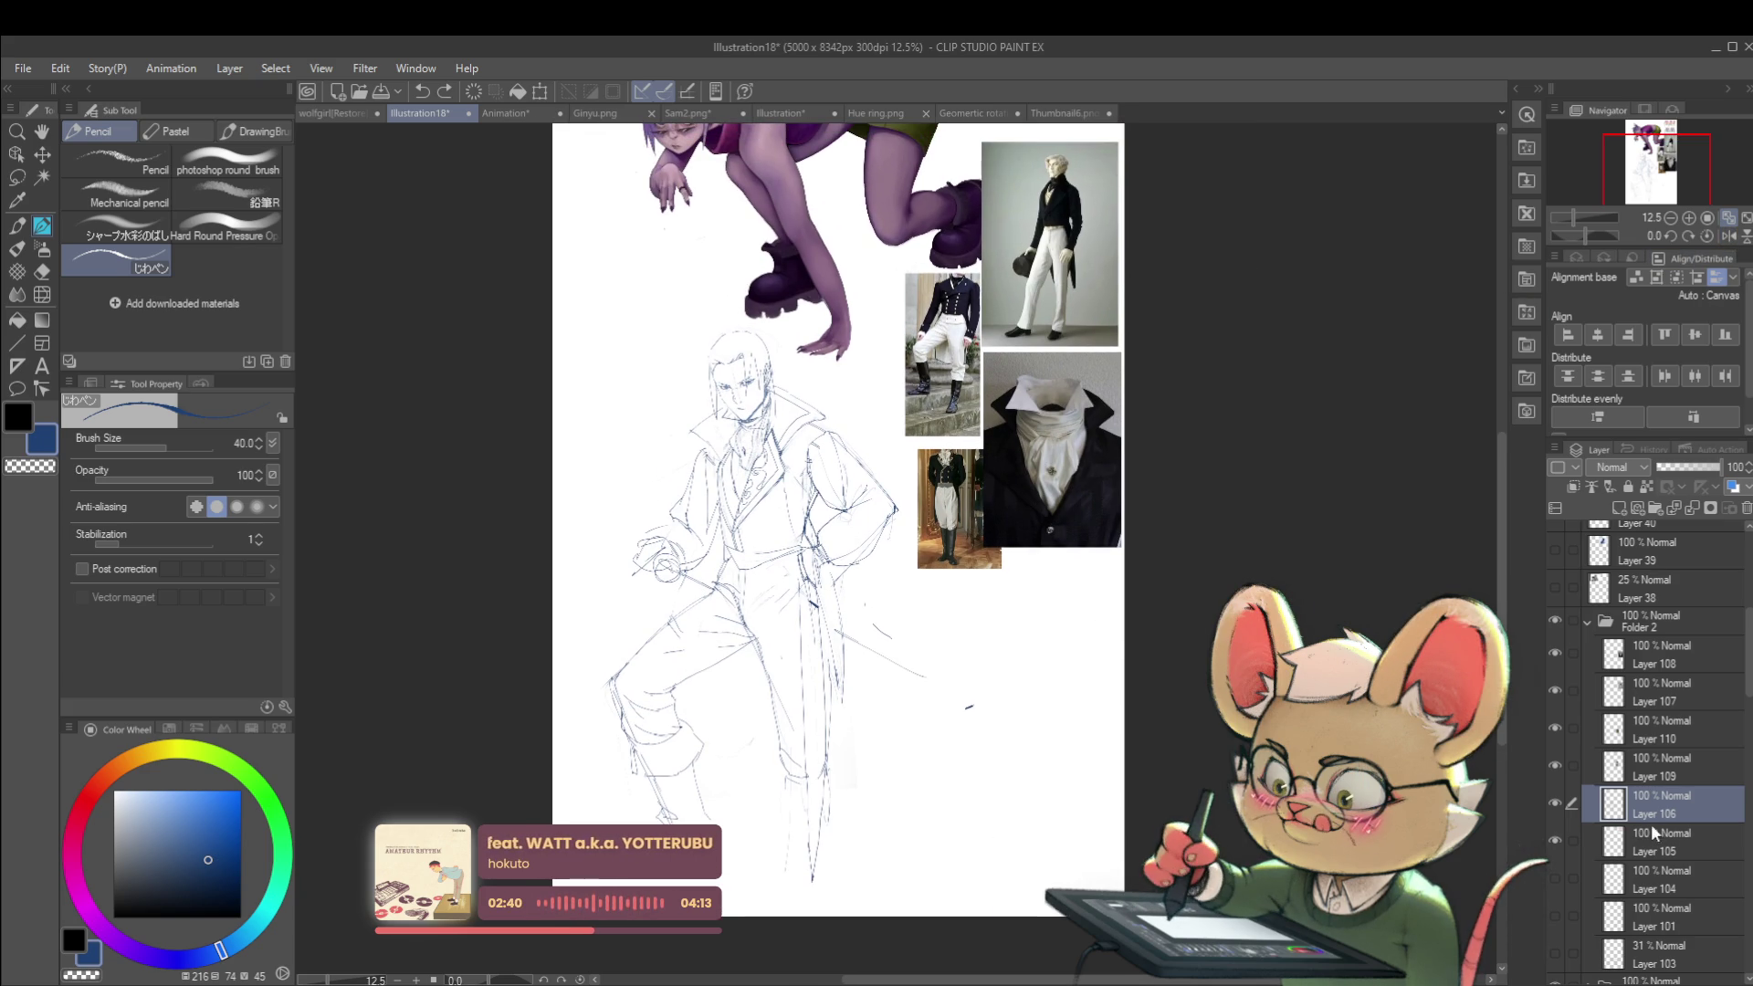
pyautogui.keyDown('ctrl'); pyautogui.click(1662, 847); pyautogui.keyUp('ctrl')
pyautogui.keyDown('ctrl'); pyautogui.click(1657, 769); pyautogui.keyUp('ctrl')
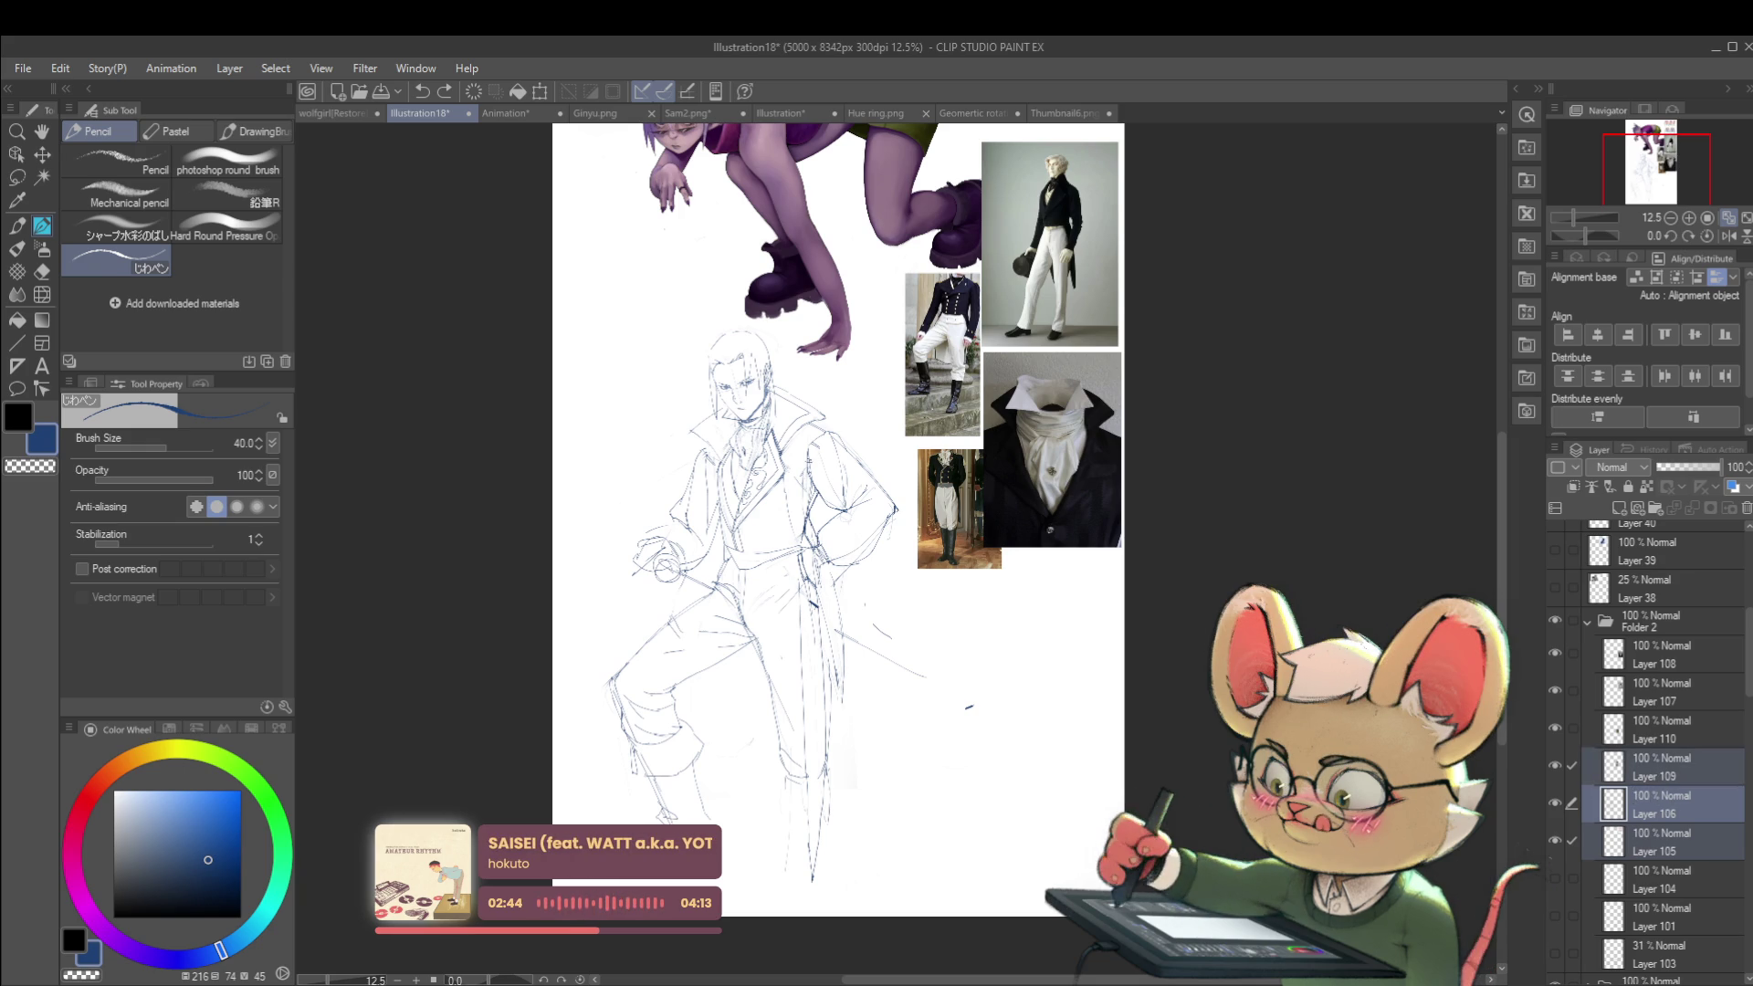
# Step: Lasso the man's sketch, then free-transform it by resizing and moving it up-left, and apply
pyautogui.press('m')
pyautogui.moveTo(548, 818)
pyautogui.mouseDown()
pyautogui.moveTo(589, 392)
pyautogui.moveTo(731, 304)
pyautogui.moveTo(813, 356)
pyautogui.mouseUp()
pyautogui.moveTo(1014, 757)
pyautogui.mouseDown()
pyautogui.moveTo(968, 850)
pyautogui.moveTo(657, 913)
pyautogui.mouseUp()
pyautogui.hotkey('ctrl', 't')
pyautogui.moveTo(1012, 304); pyautogui.dragTo(961, 371)
pyautogui.moveTo(887, 528); pyautogui.dragTo(867, 429)
pyautogui.moveTo(949, 818); pyautogui.dragTo(1018, 881)
pyautogui.moveTo(953, 706); pyautogui.dragTo(921, 692)
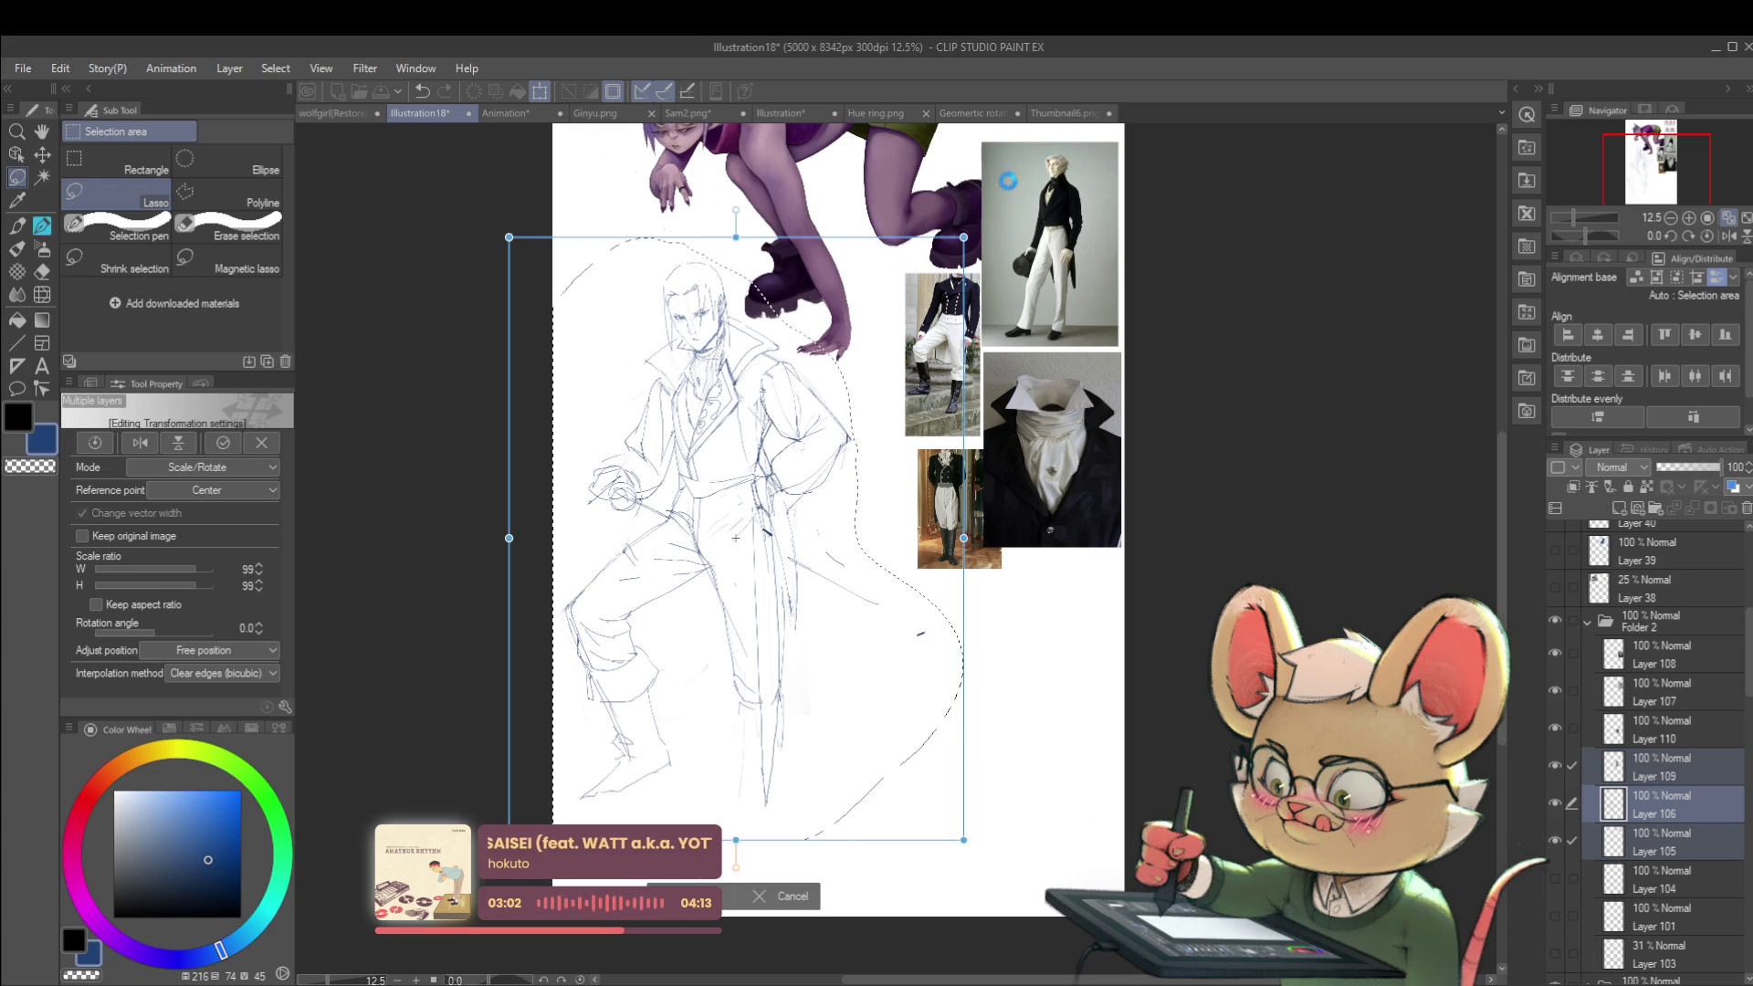
pyautogui.press('Return')
pyautogui.scroll(3, 941, 384)
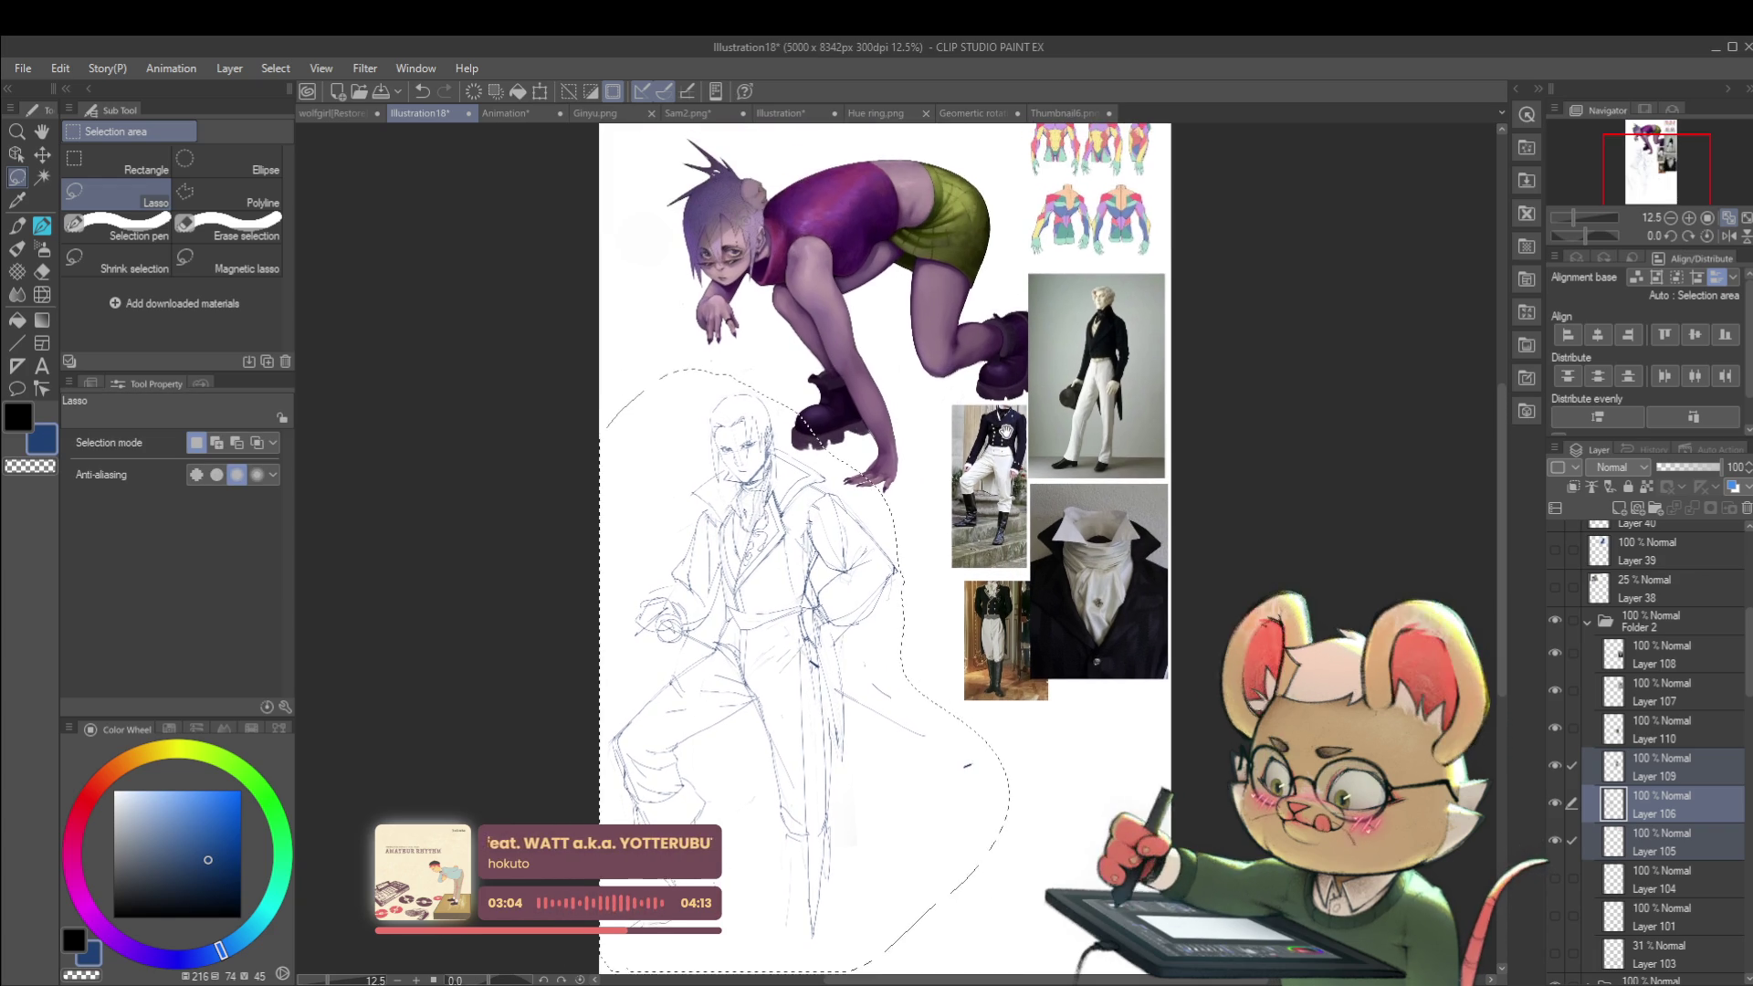
# Step: Mirror the view and retransform the sketch to 106% and −3.6°, nudging it up-left
pyautogui.press('h')
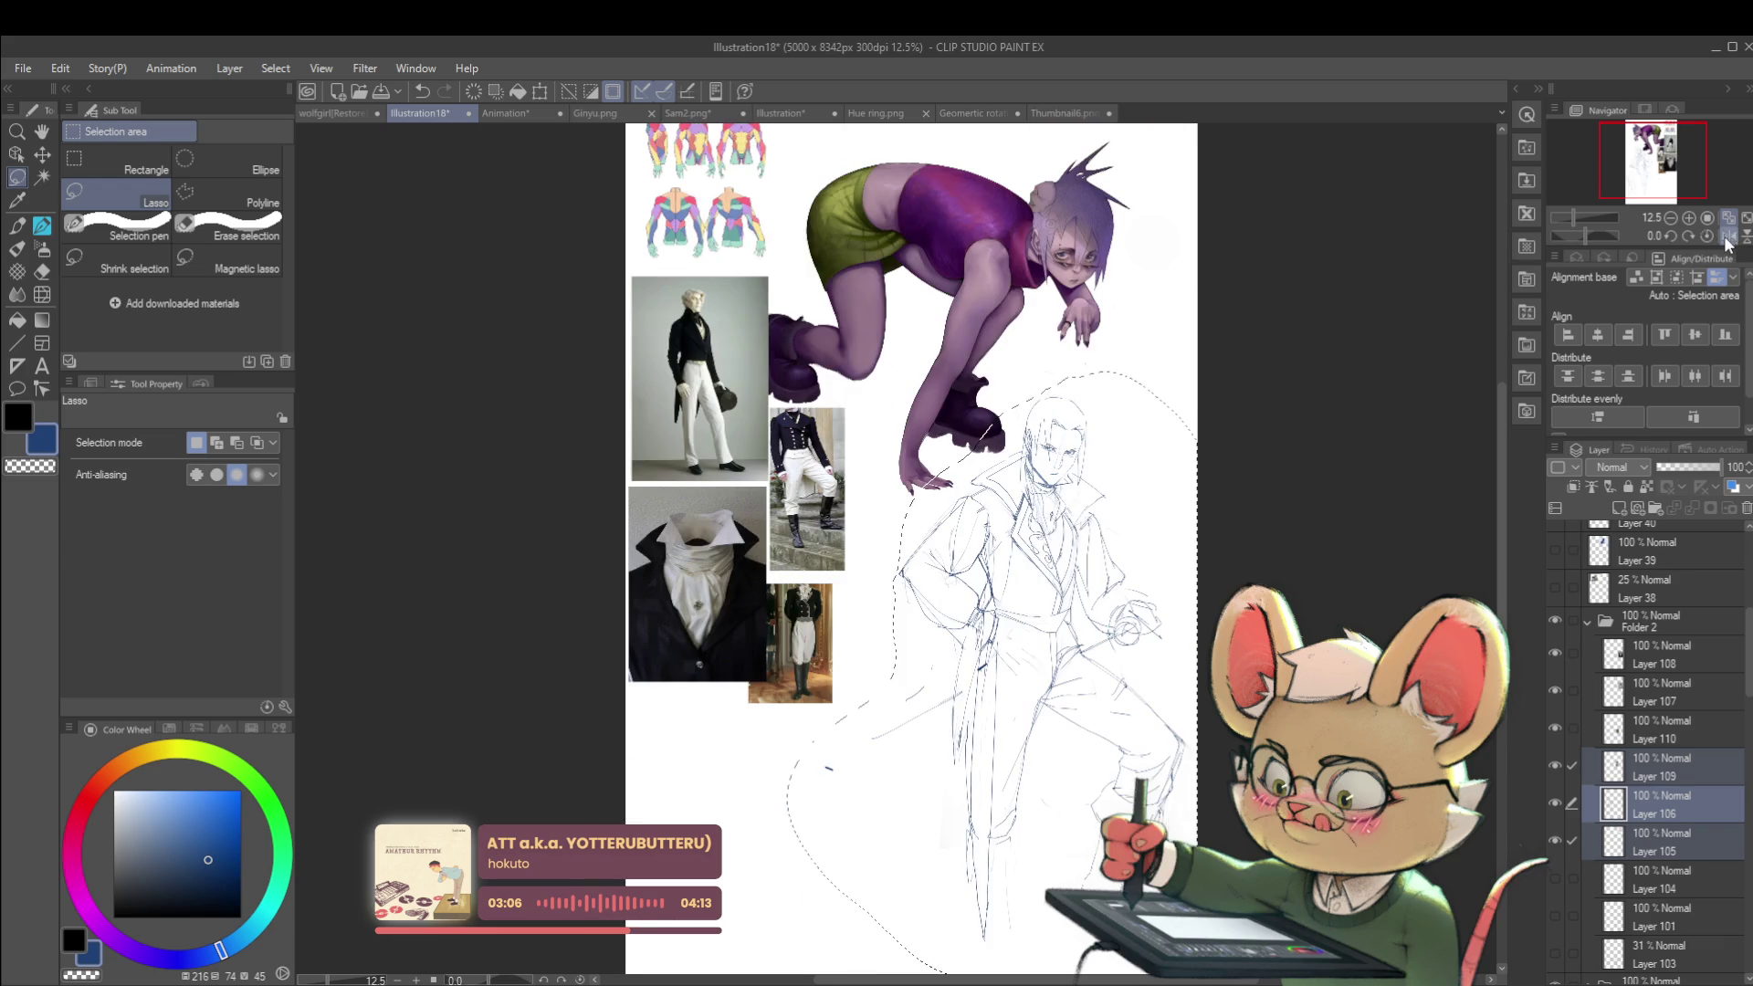
pyautogui.hotkey('ctrl', 'shift', 't')
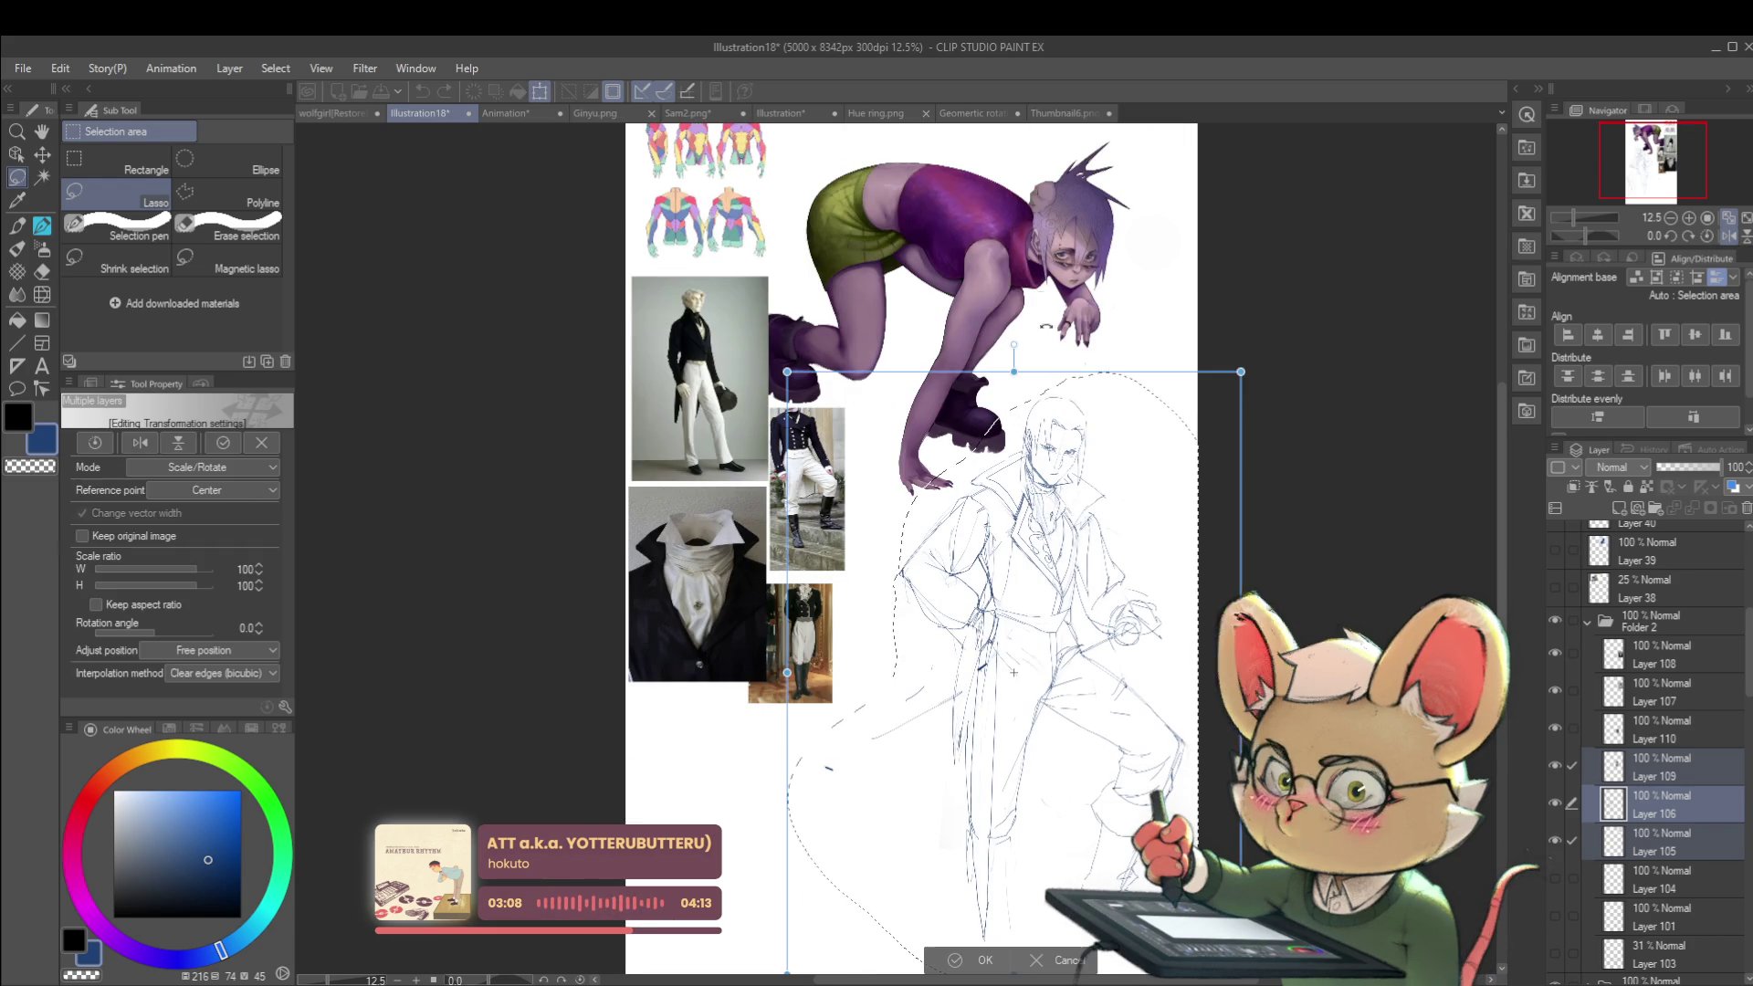
pyautogui.moveTo(1259, 372)
pyautogui.mouseDown()
pyautogui.moveTo(1318, 340)
pyautogui.moveTo(1283, 352)
pyautogui.mouseUp()
pyautogui.moveTo(1172, 451); pyautogui.dragTo(1181, 443)
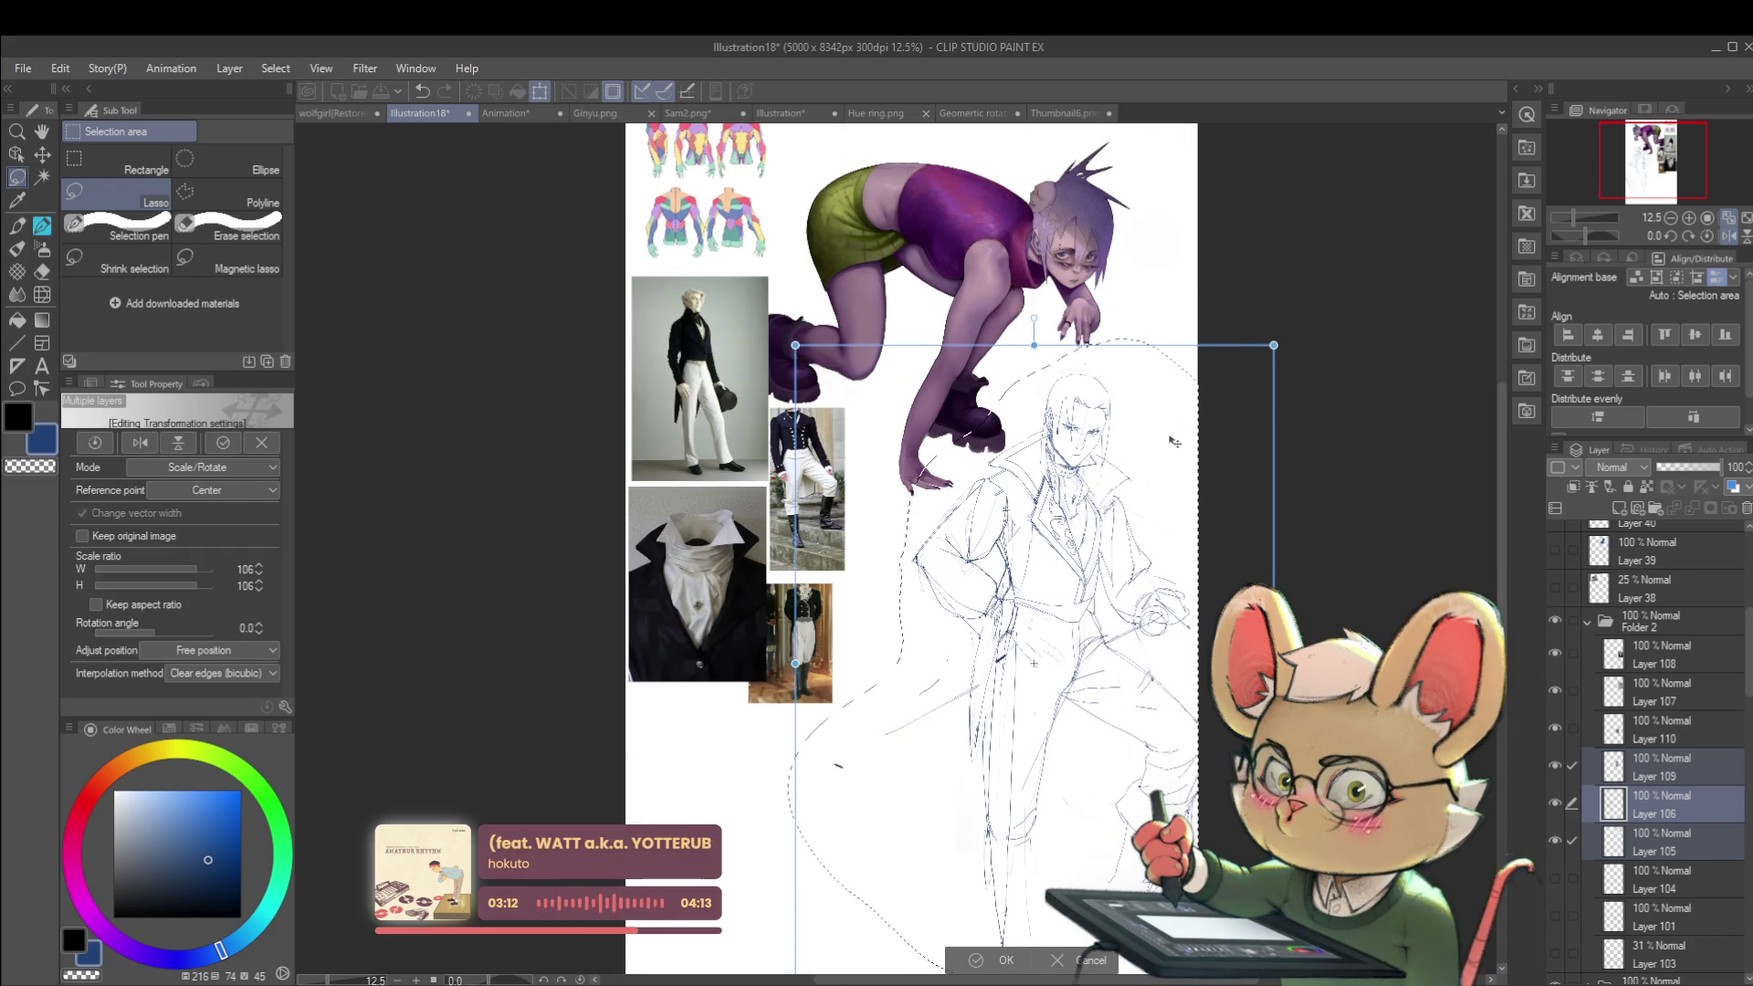
pyautogui.moveTo(1309, 326); pyautogui.dragTo(1311, 334)
pyautogui.moveTo(1214, 396); pyautogui.dragTo(1169, 392)
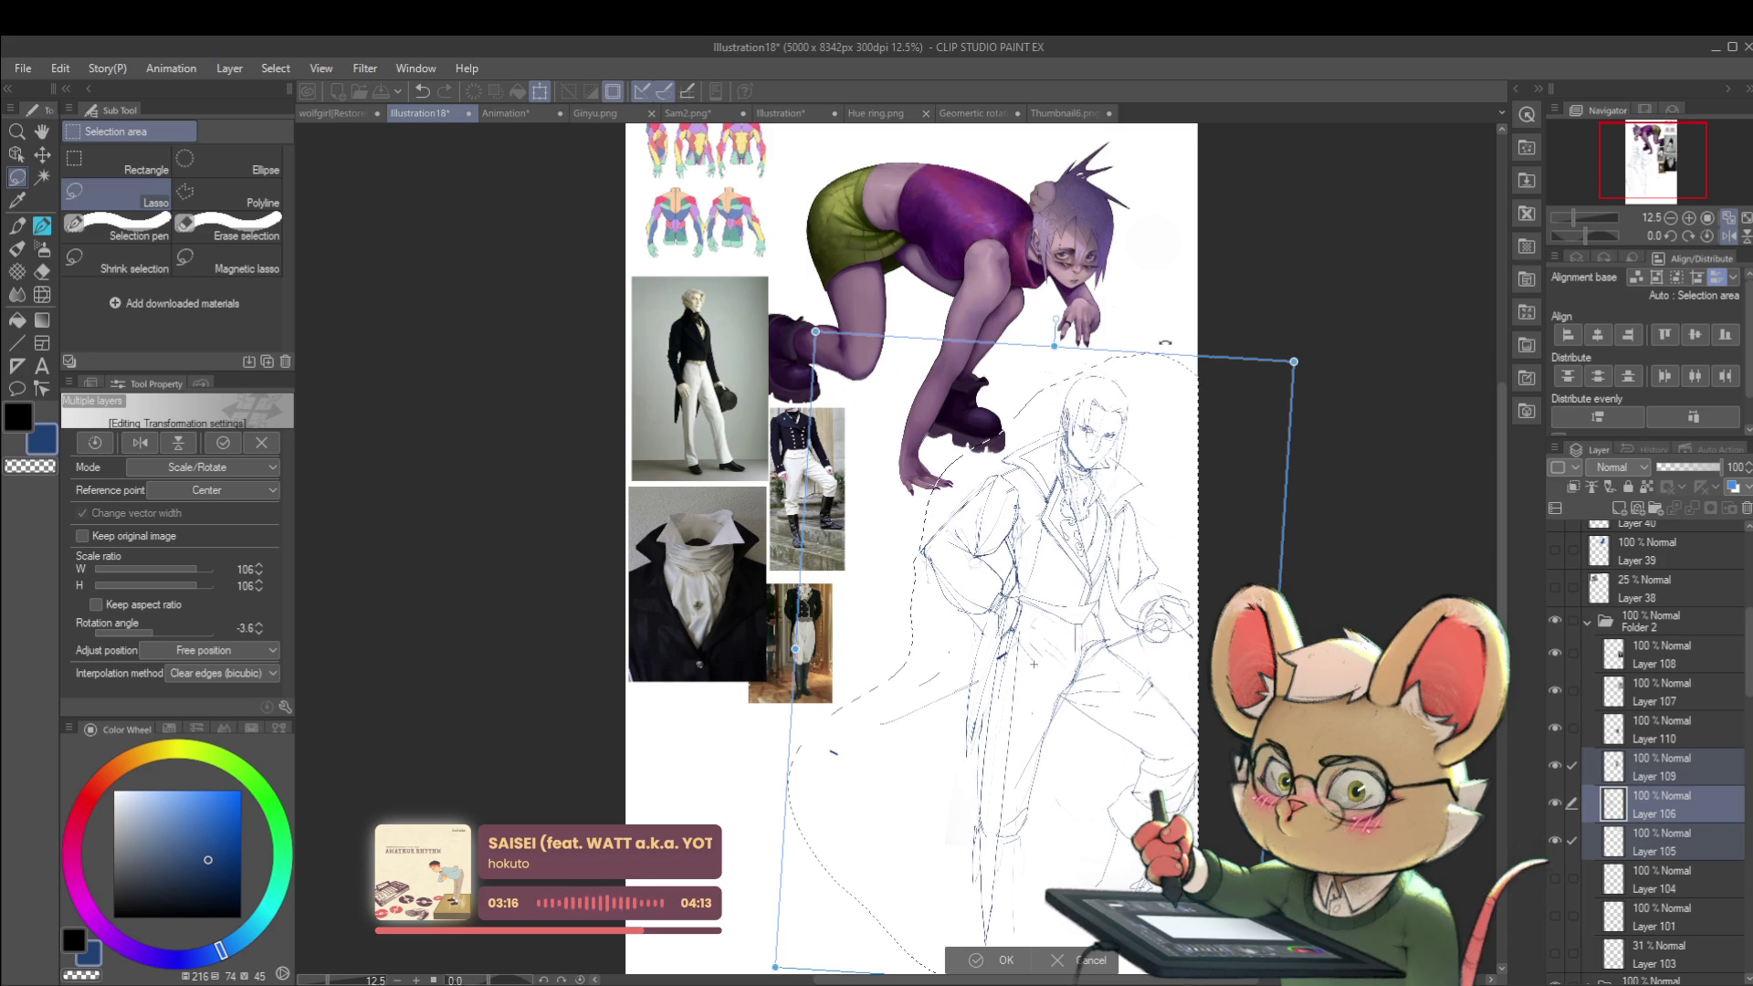
pyautogui.moveTo(1164, 501); pyautogui.dragTo(1148, 520)
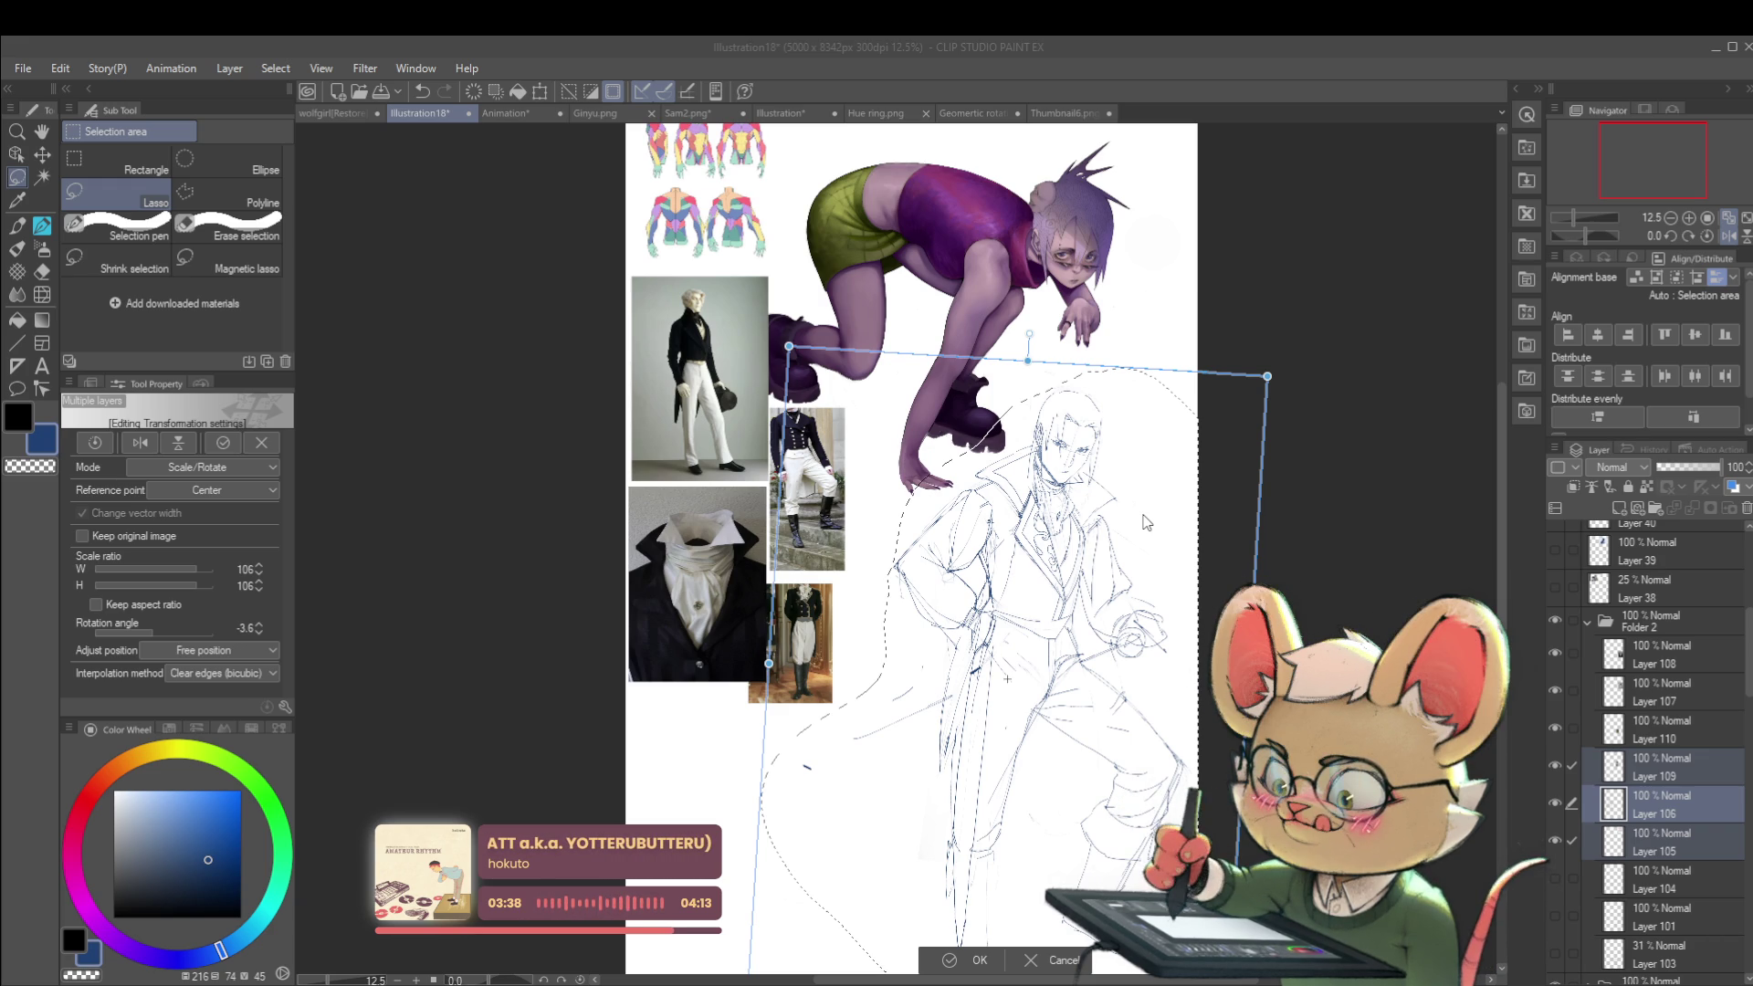
# Step: Commit the 106% scale and −3.6° rotation of the three linked sketch layers
pyautogui.press('Return')
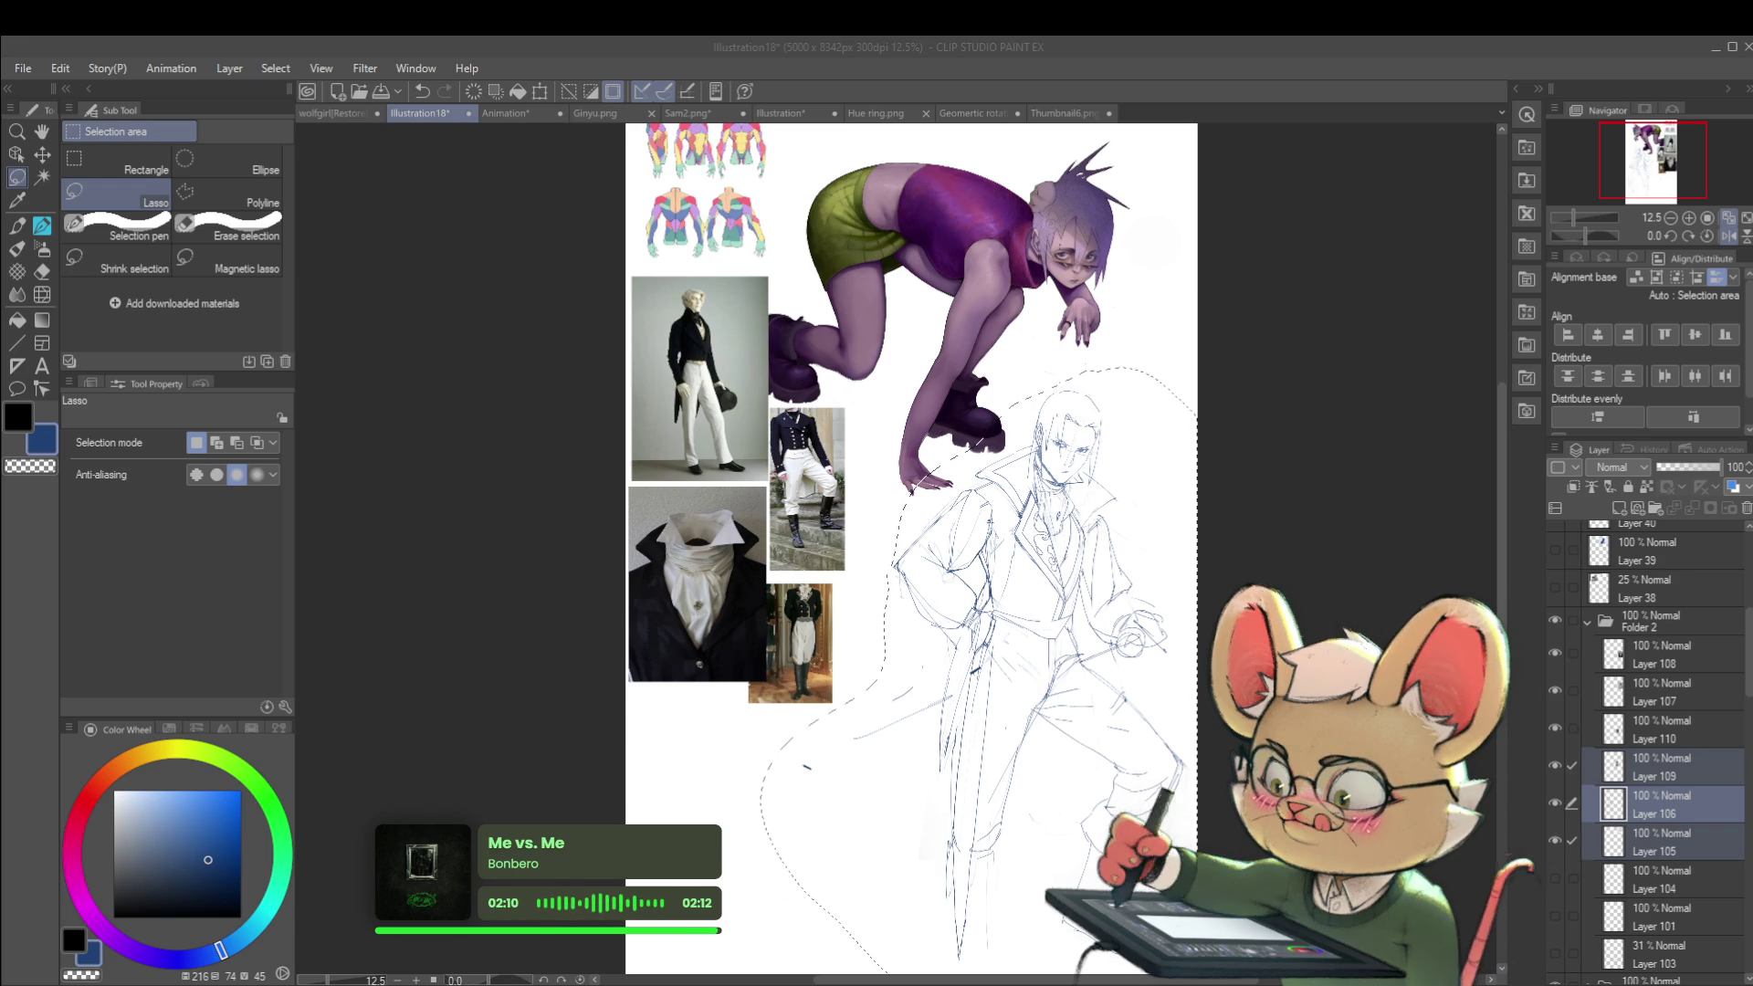
# Step: Deselect, merge the three sketch layers, and fade the merged sketch to 38% opacity
pyautogui.click(1205, 561)
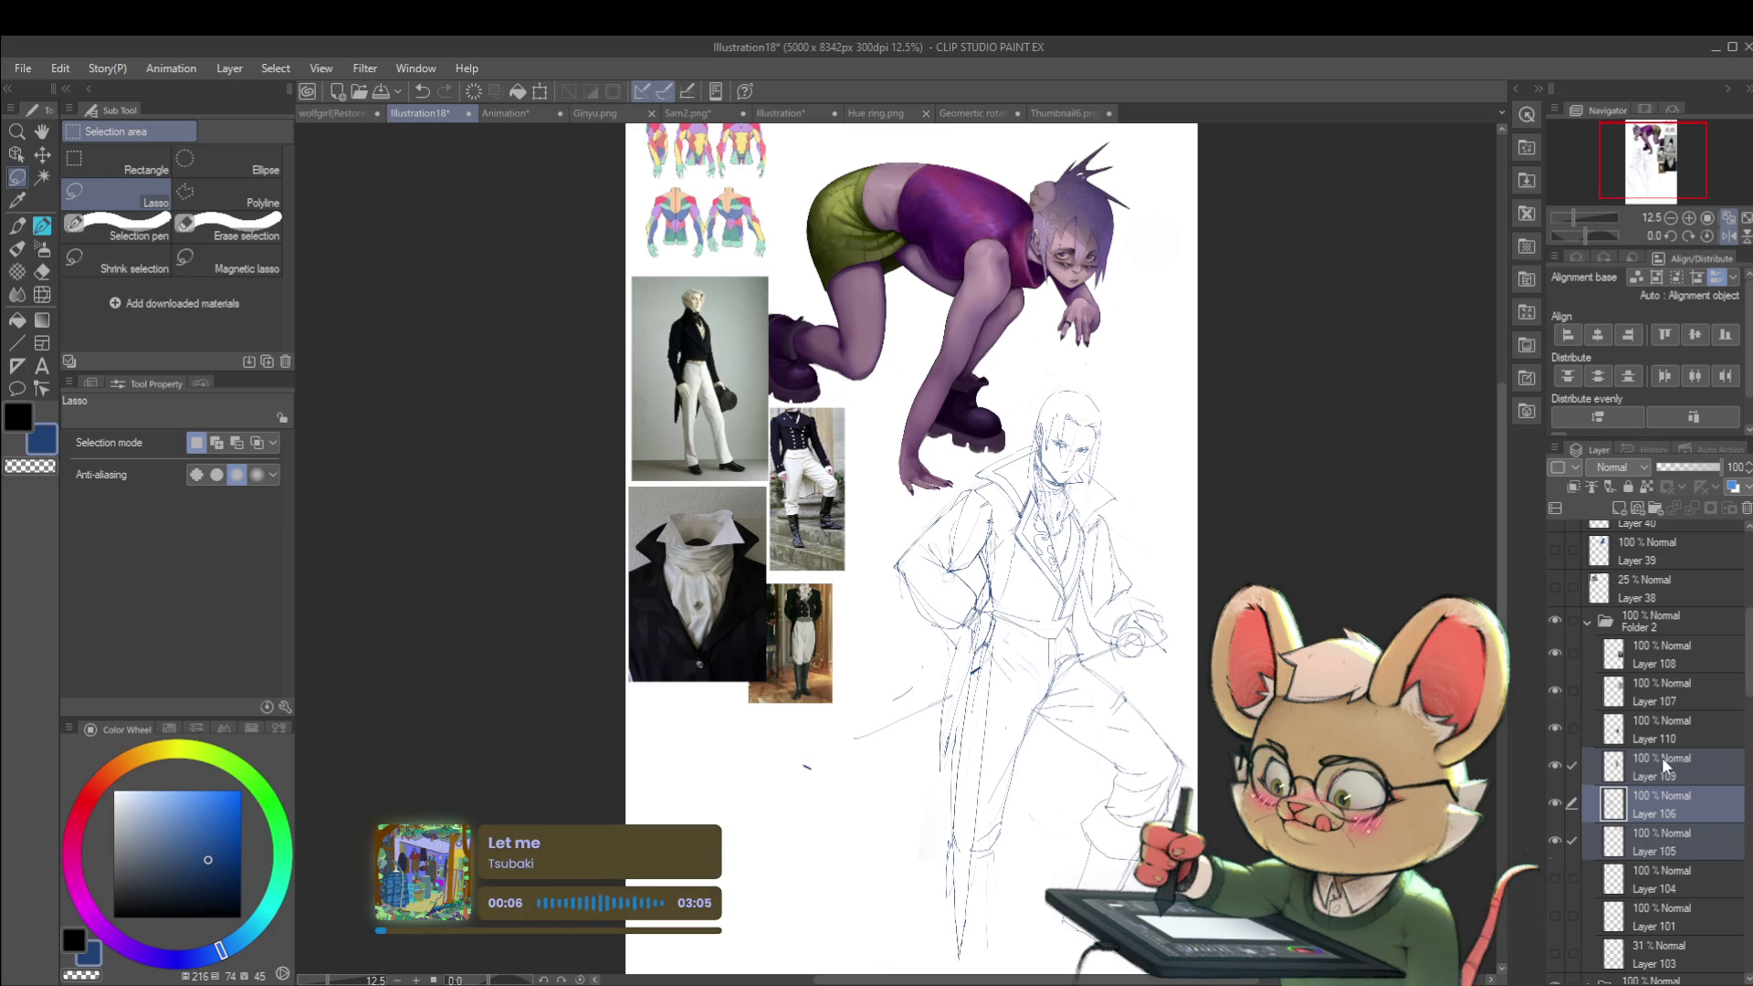
pyautogui.hotkey('ctrl', 'shift', 'e')
pyautogui.click(1557, 772)
pyautogui.click(1556, 775)
pyautogui.click(1557, 776)
pyautogui.click(1557, 776)
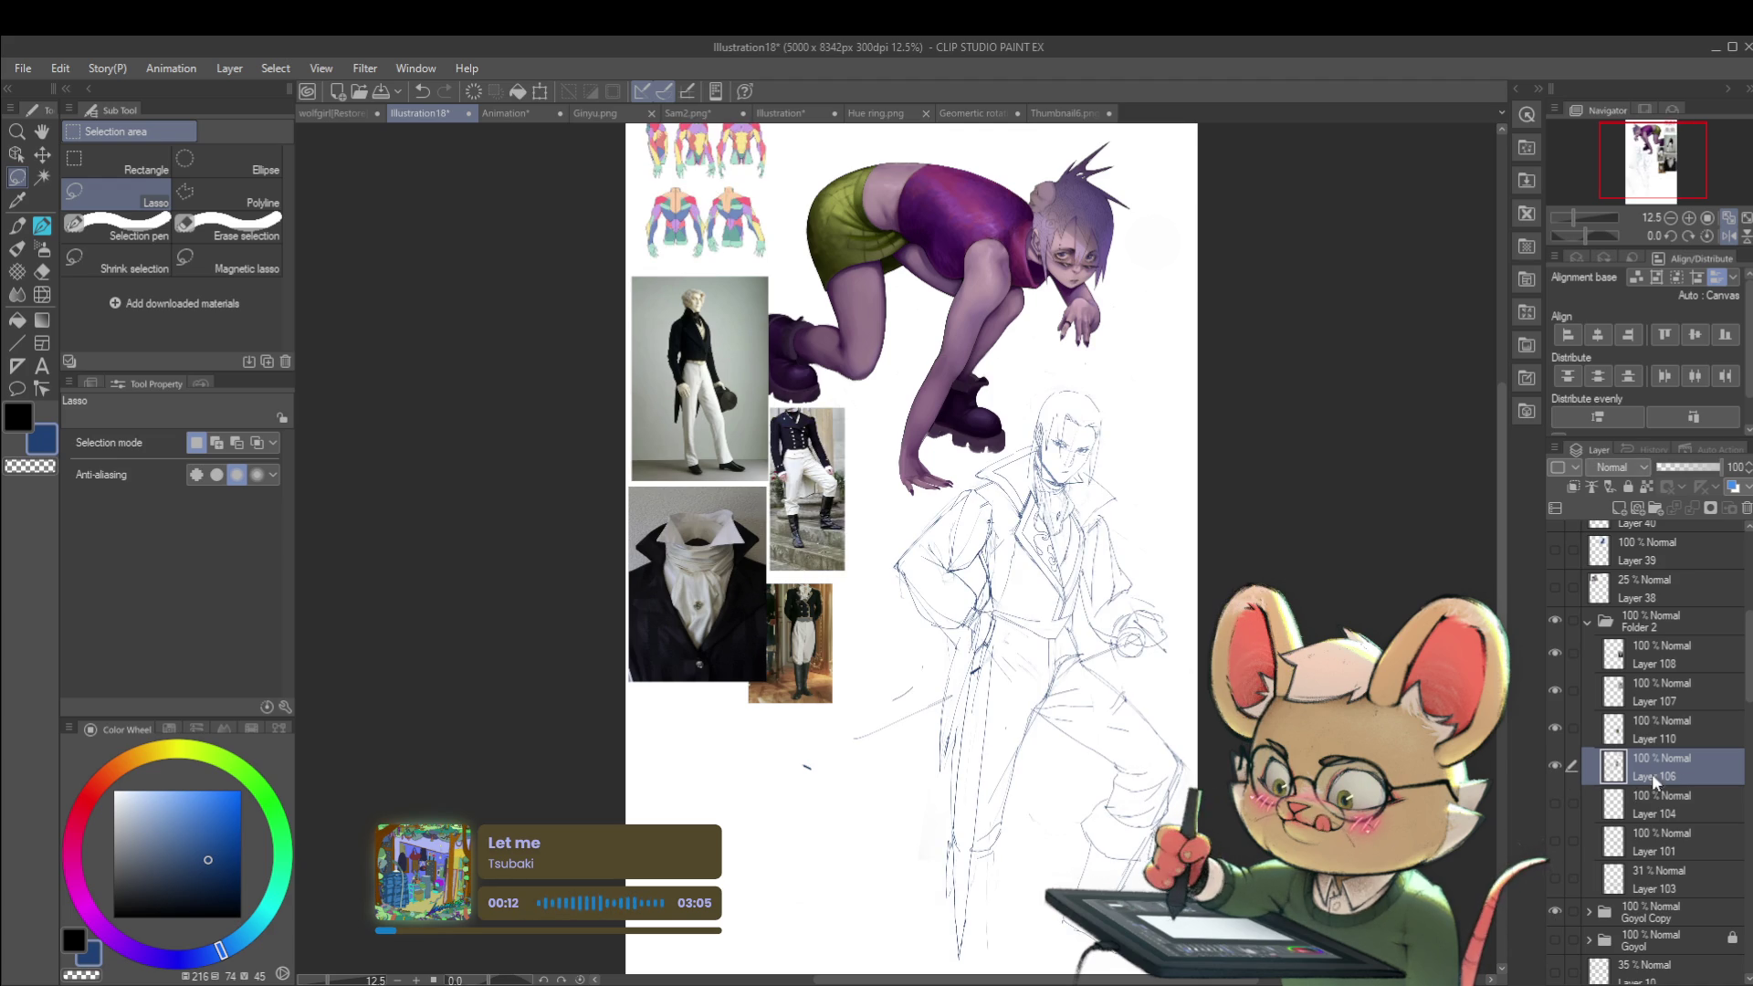
pyautogui.moveTo(1701, 471); pyautogui.dragTo(1679, 470)
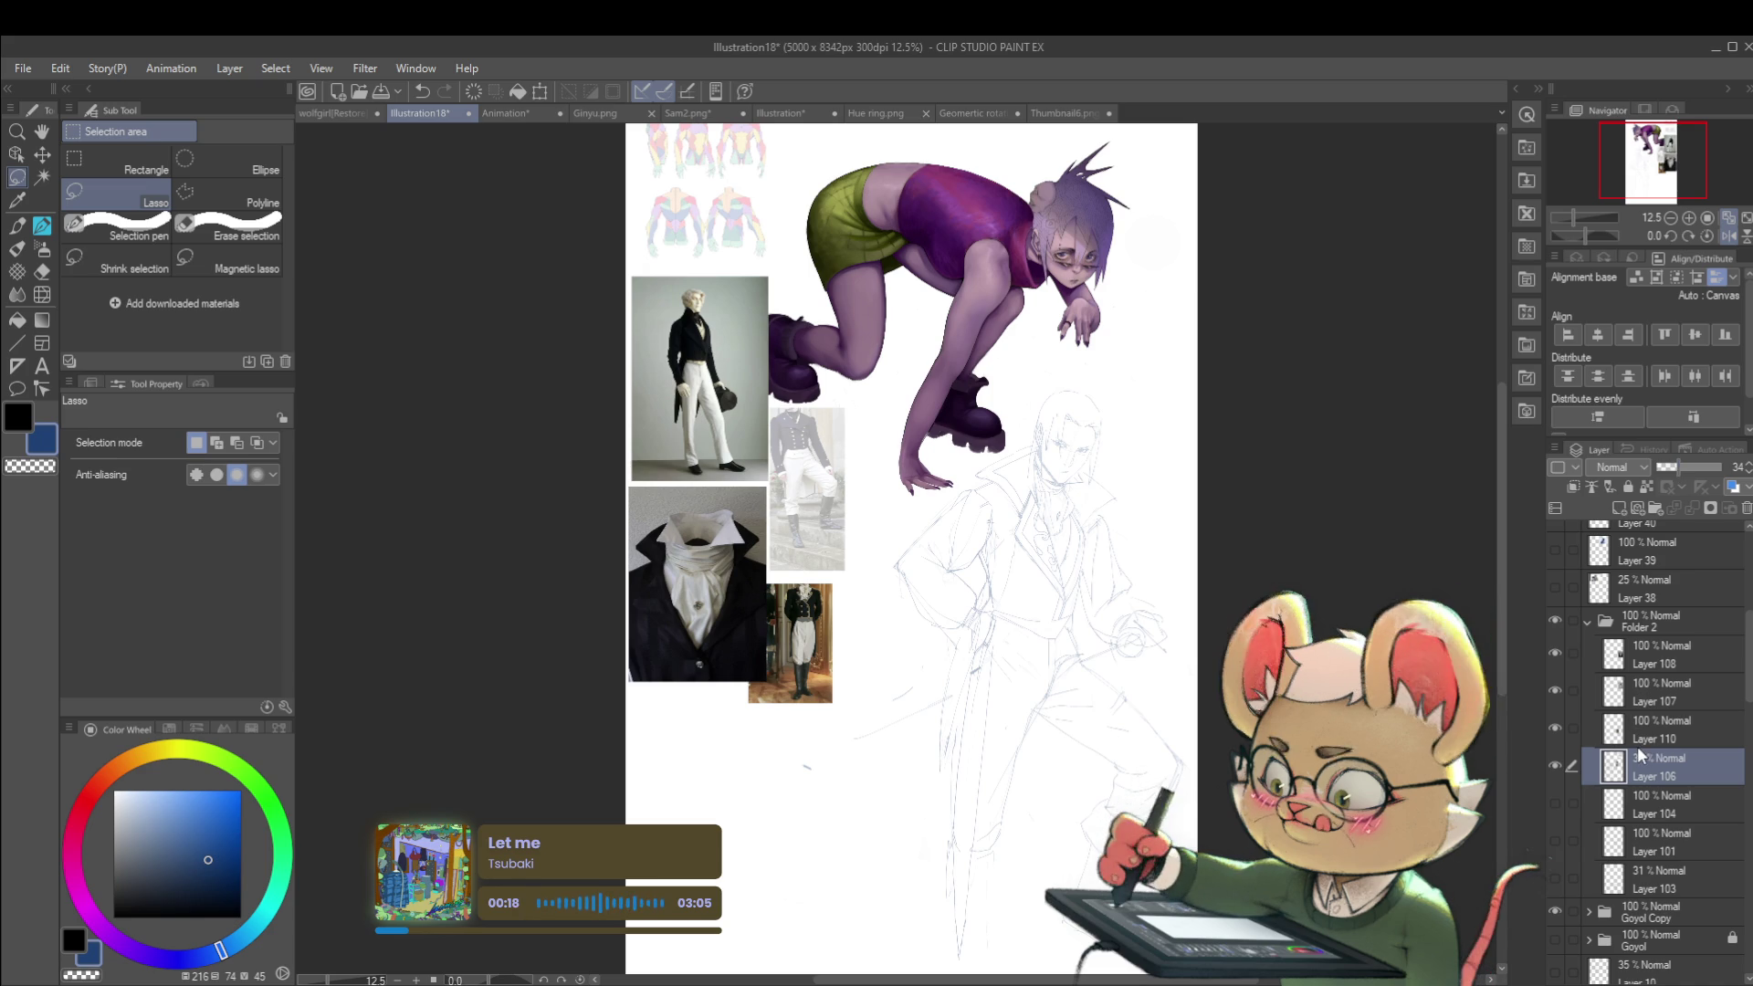
# Step: Add a new layer and pick a smaller KAYCEM Soft Sketcher brush
pyautogui.hotkey('ctrl', 'shift', 'n')
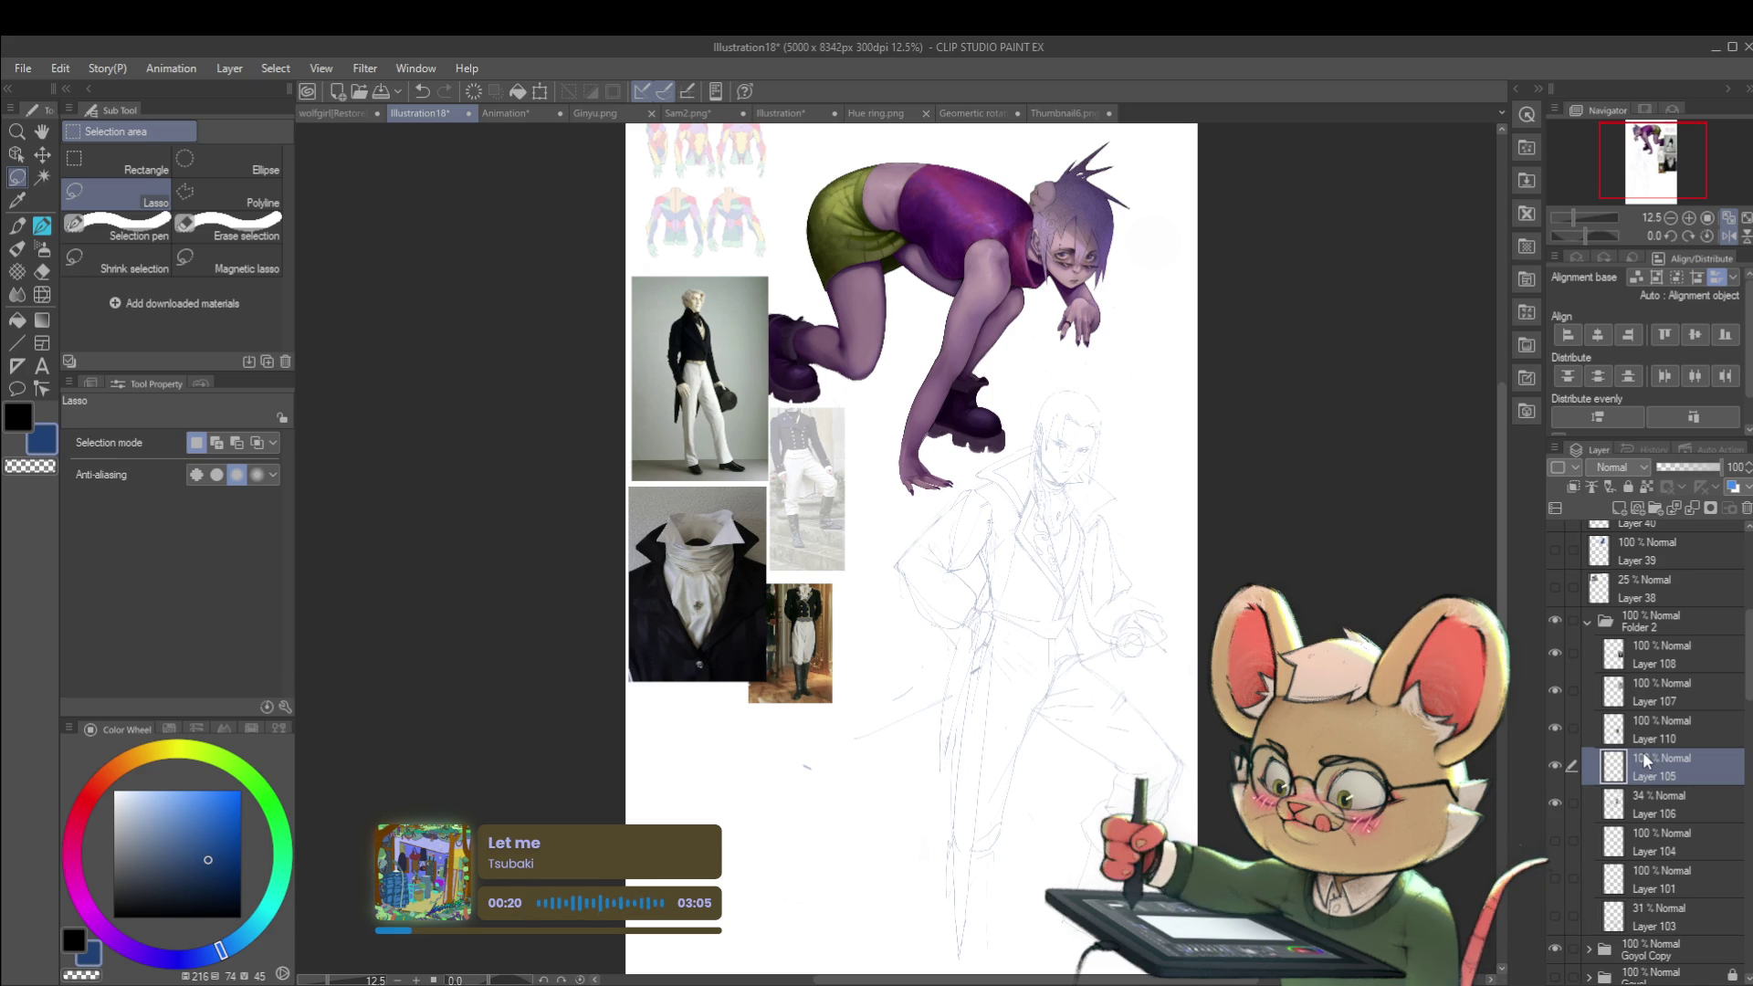
pyautogui.press('p')
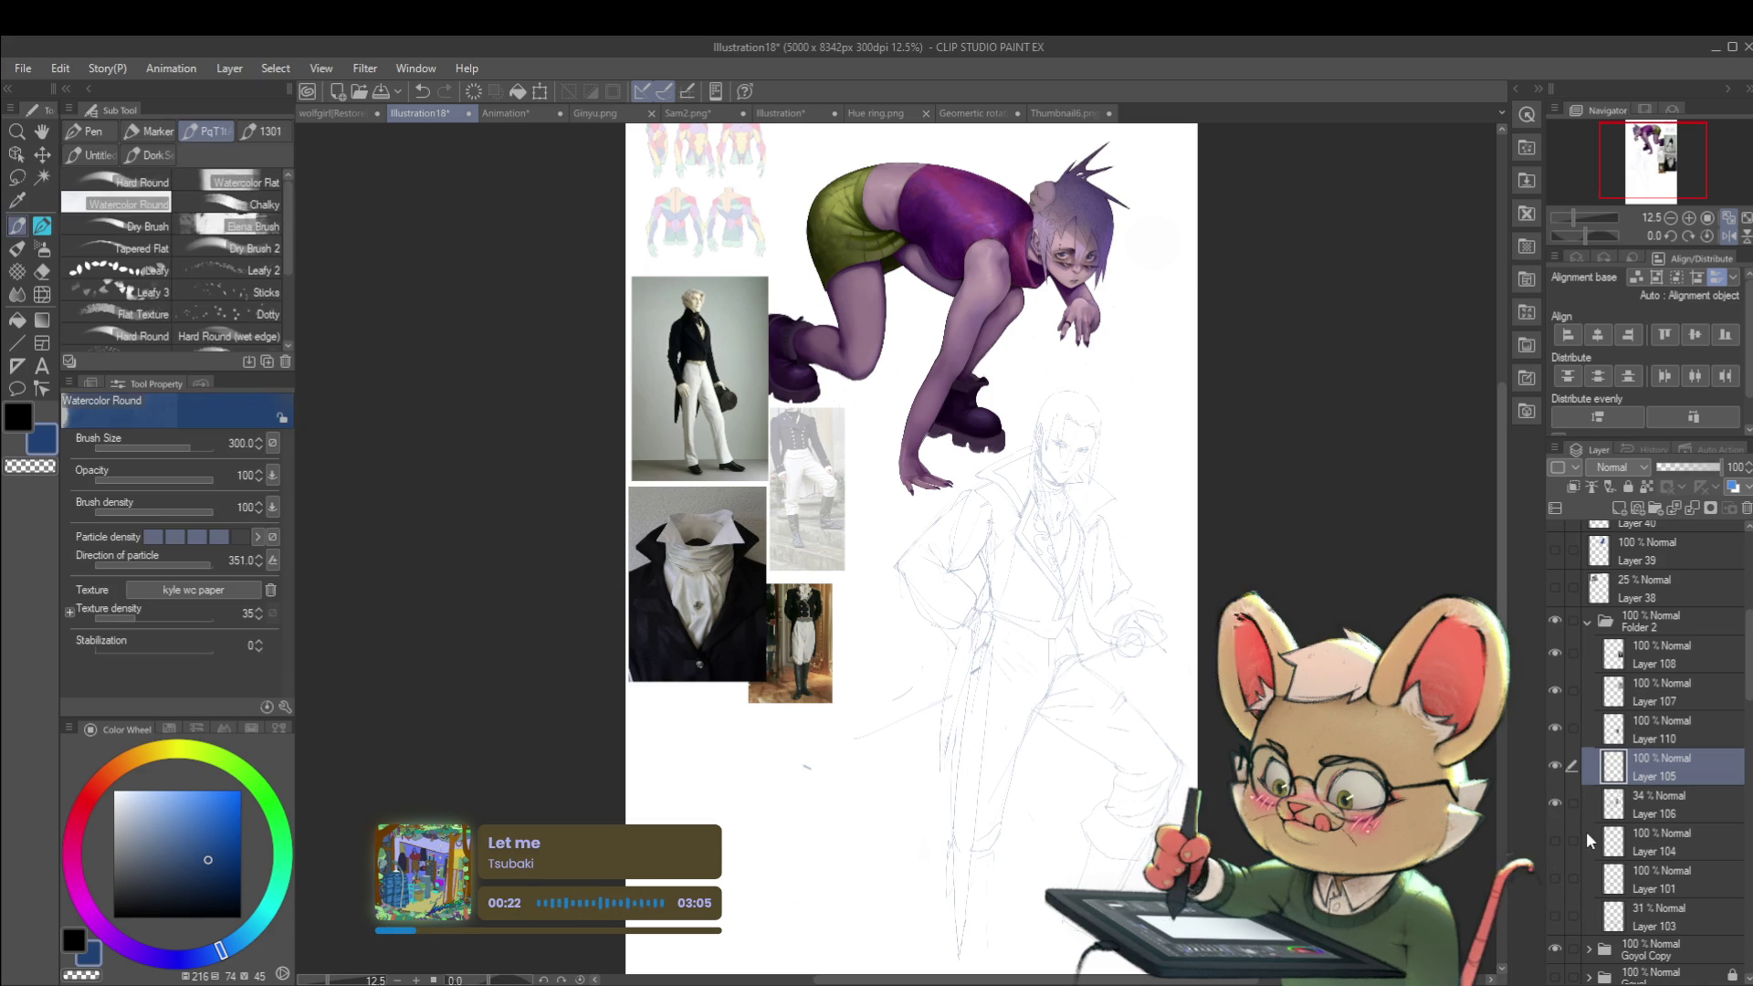
pyautogui.press('p')
pyautogui.press('p')
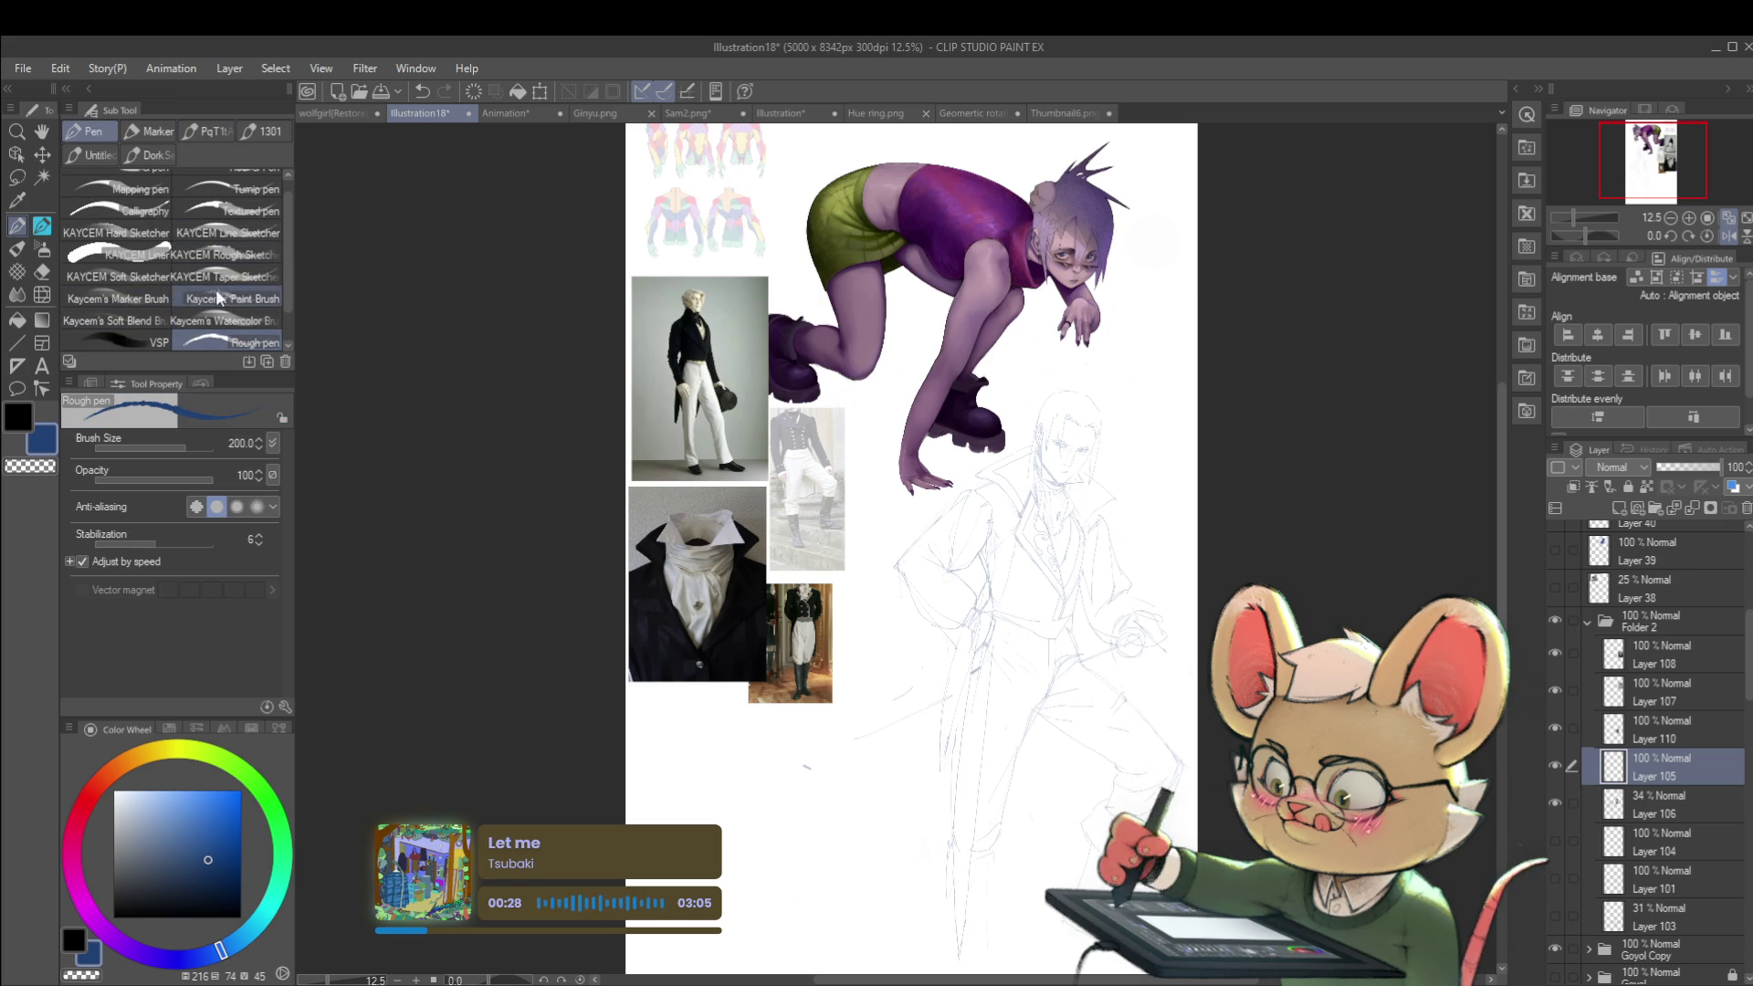
pyautogui.click(150, 272)
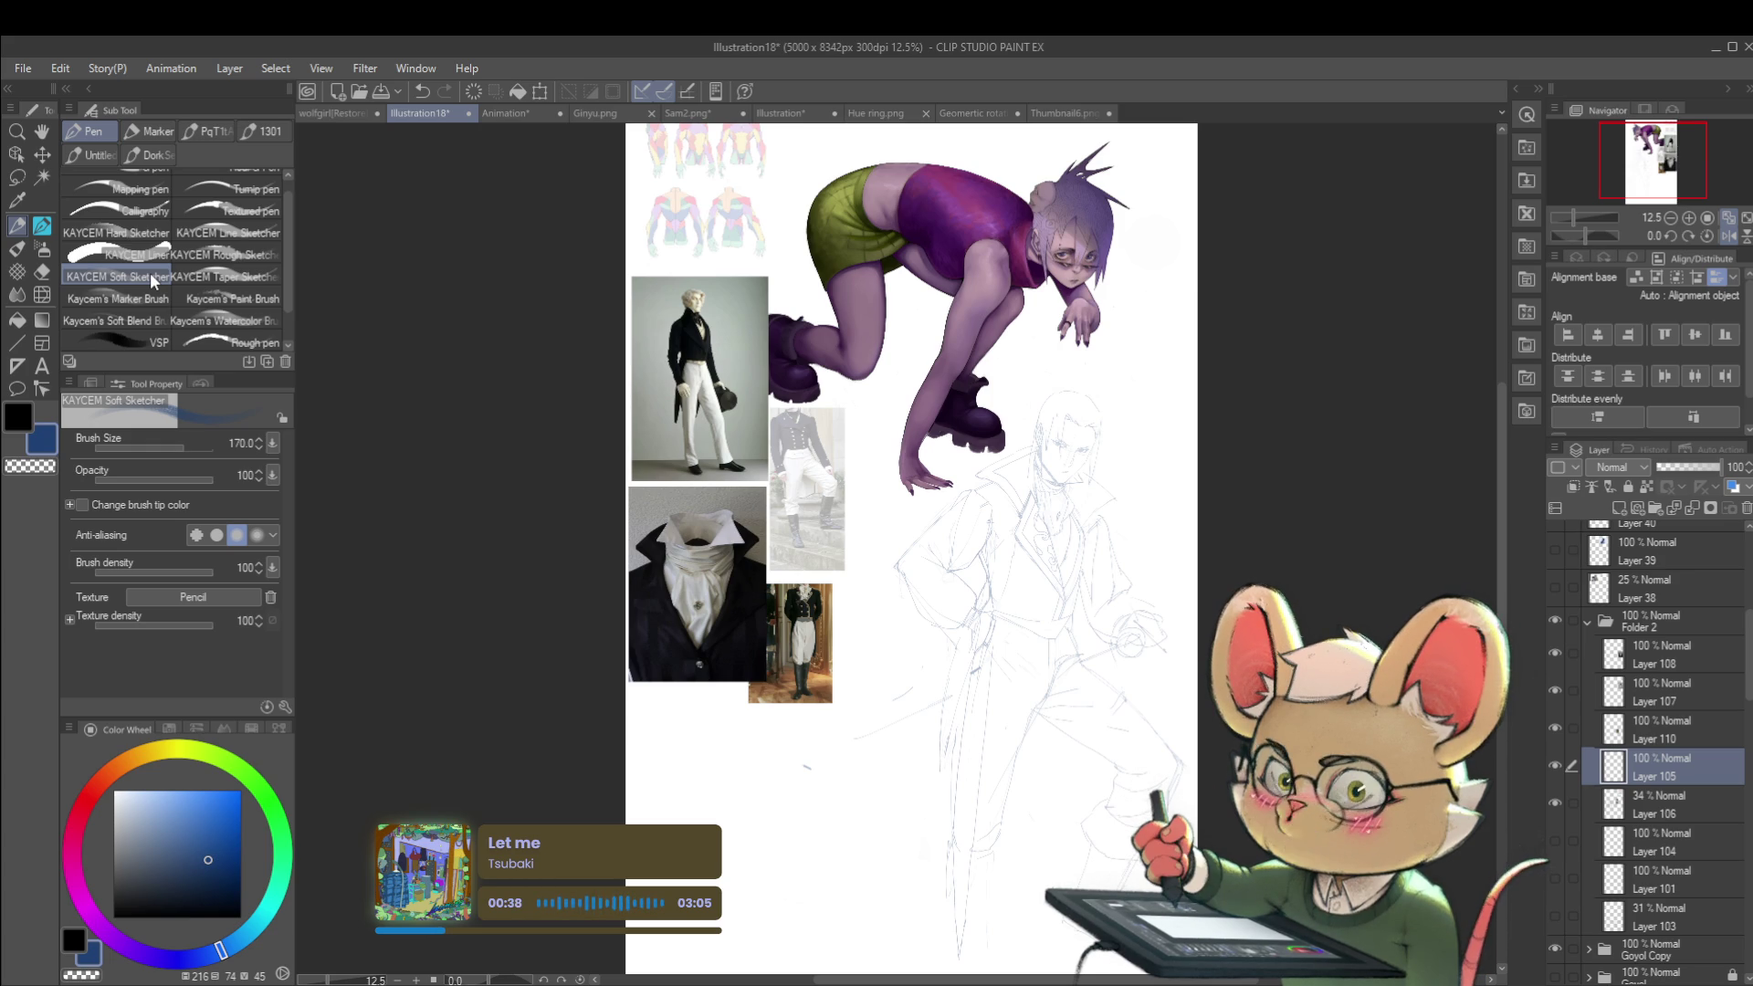
pyautogui.scroll(3, 1101, 479)
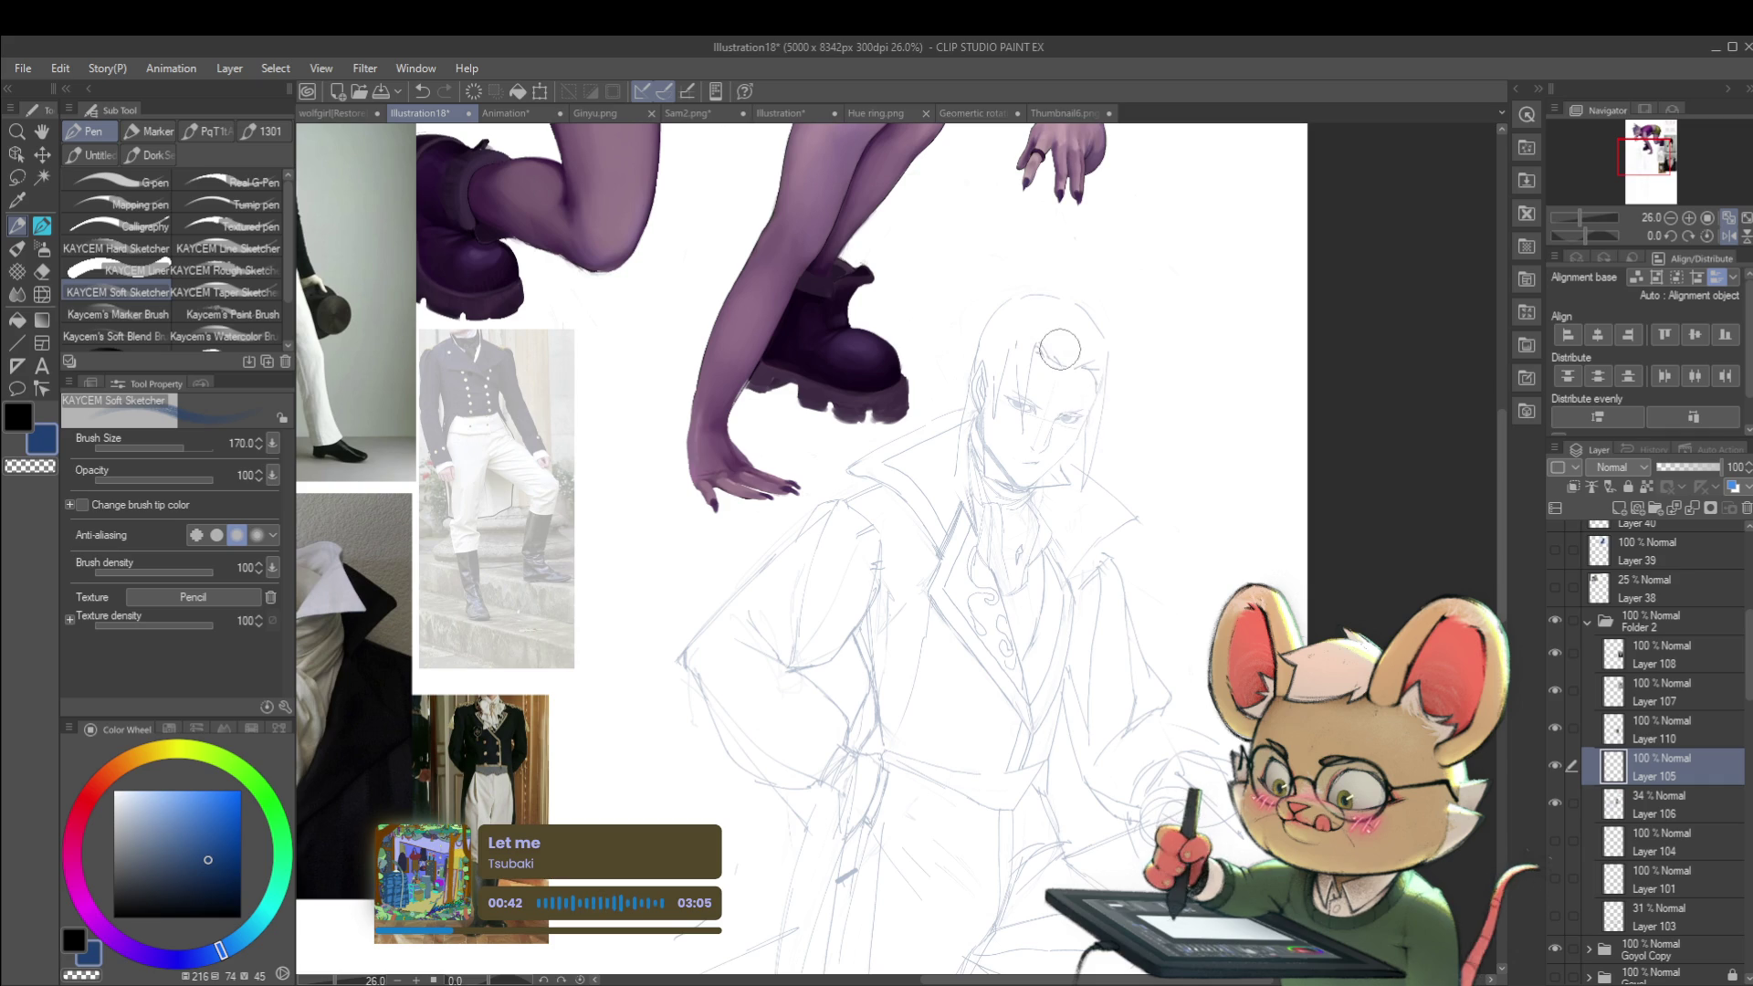
pyautogui.press('p')
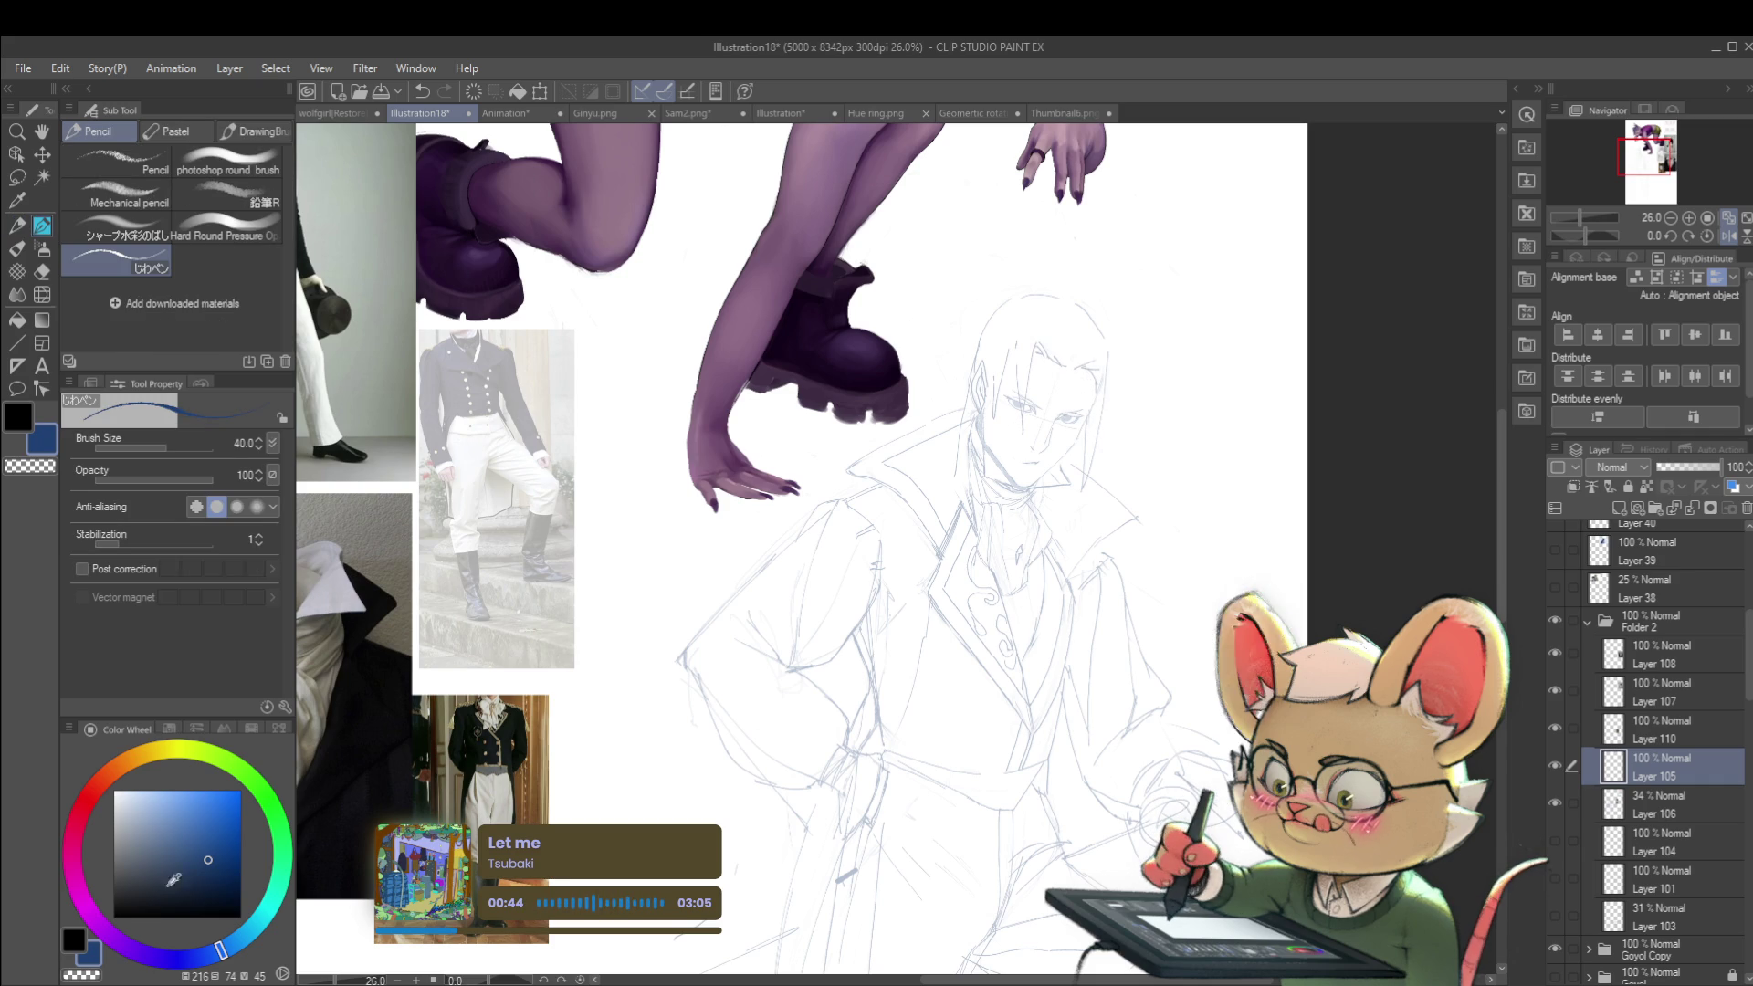
pyautogui.scroll(4, 1034, 396)
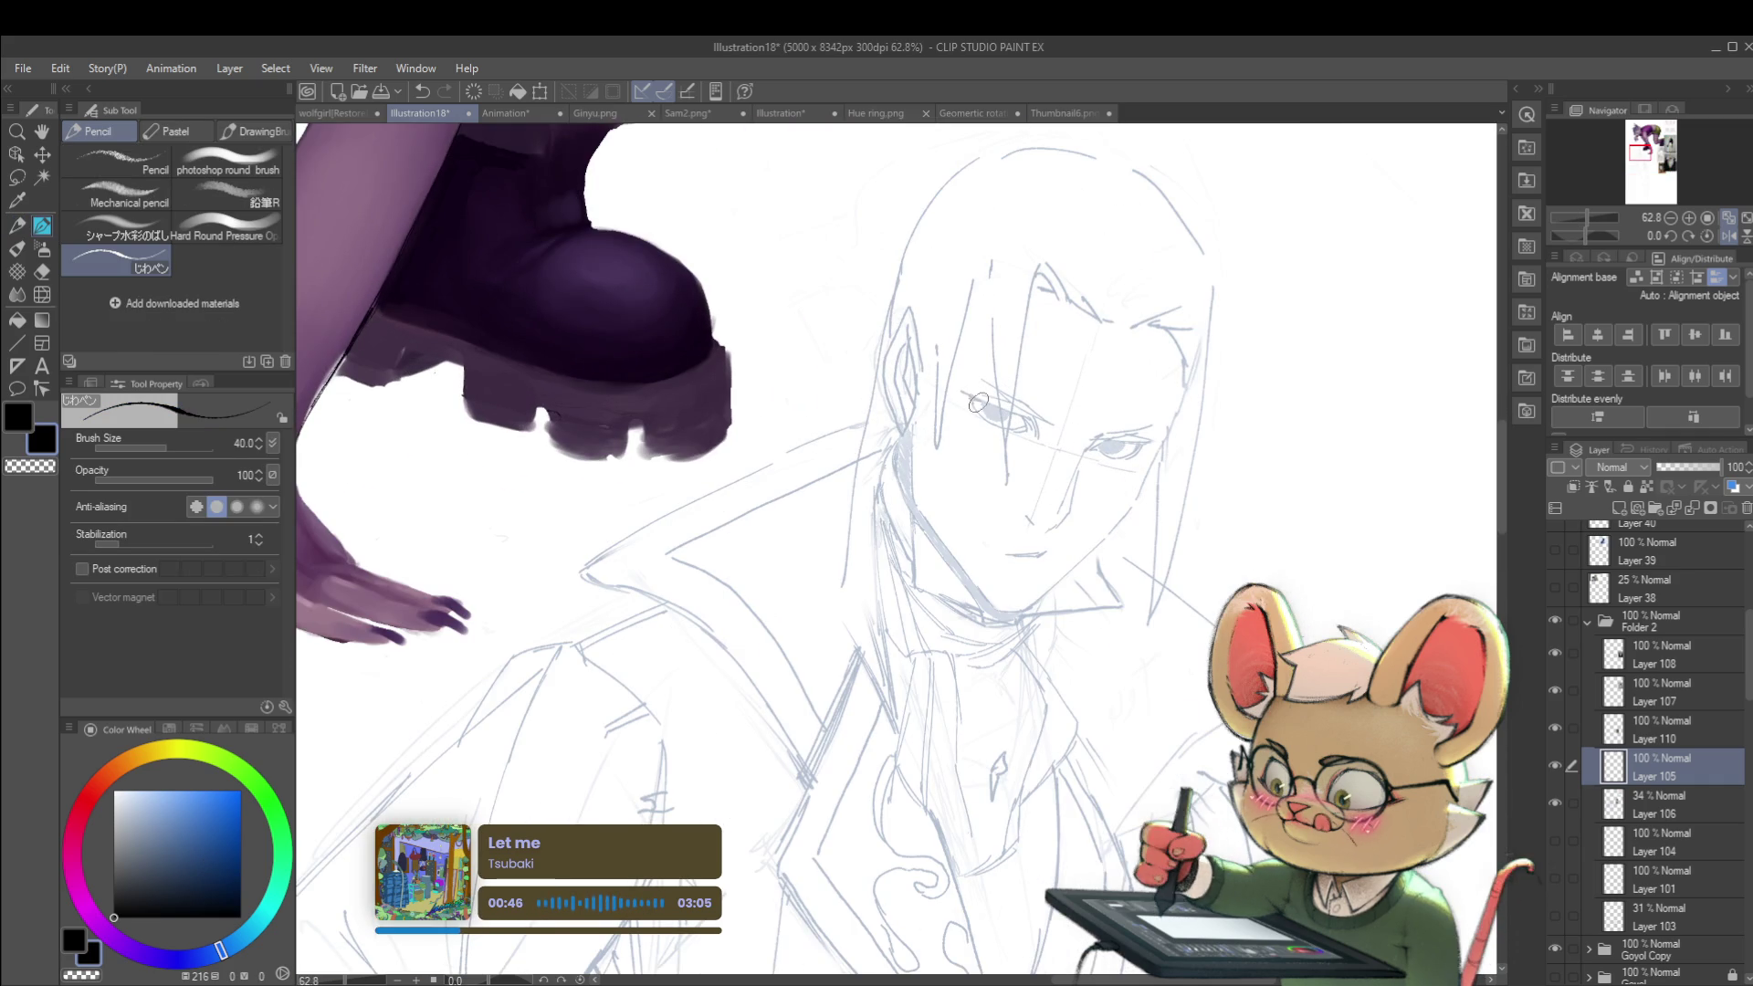
pyautogui.press('p')
pyautogui.press('[')
pyautogui.press('[')
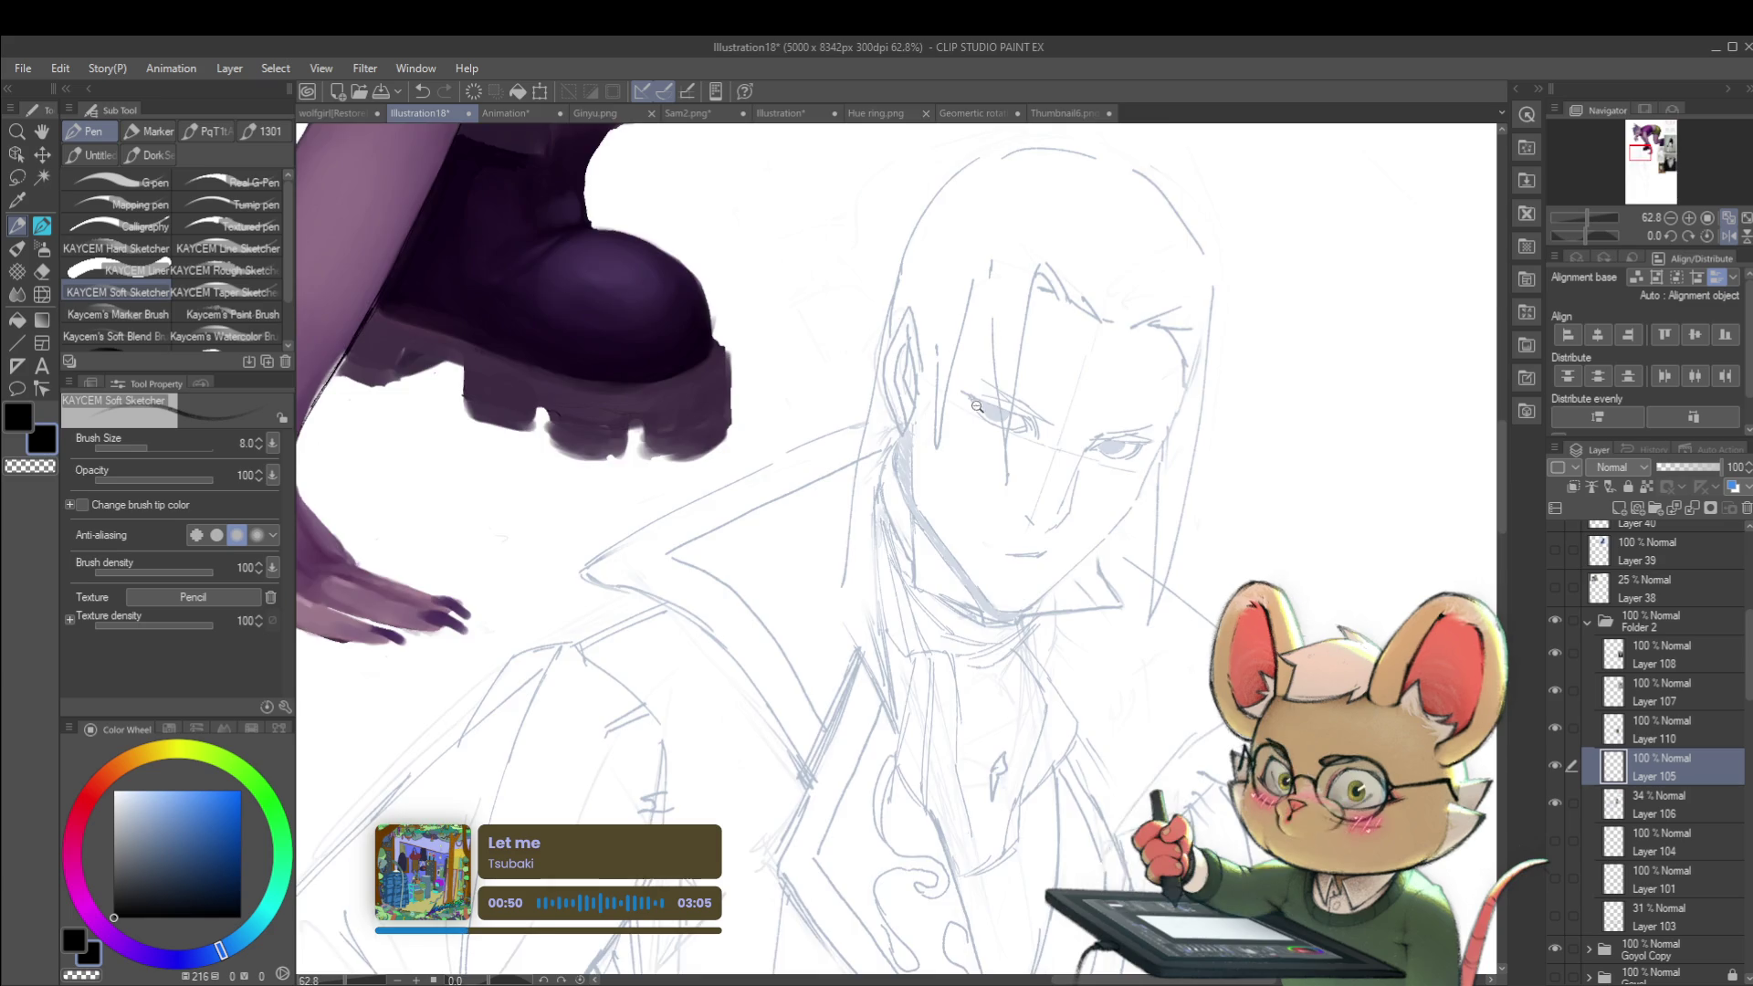
pyautogui.scroll(4, 974, 403)
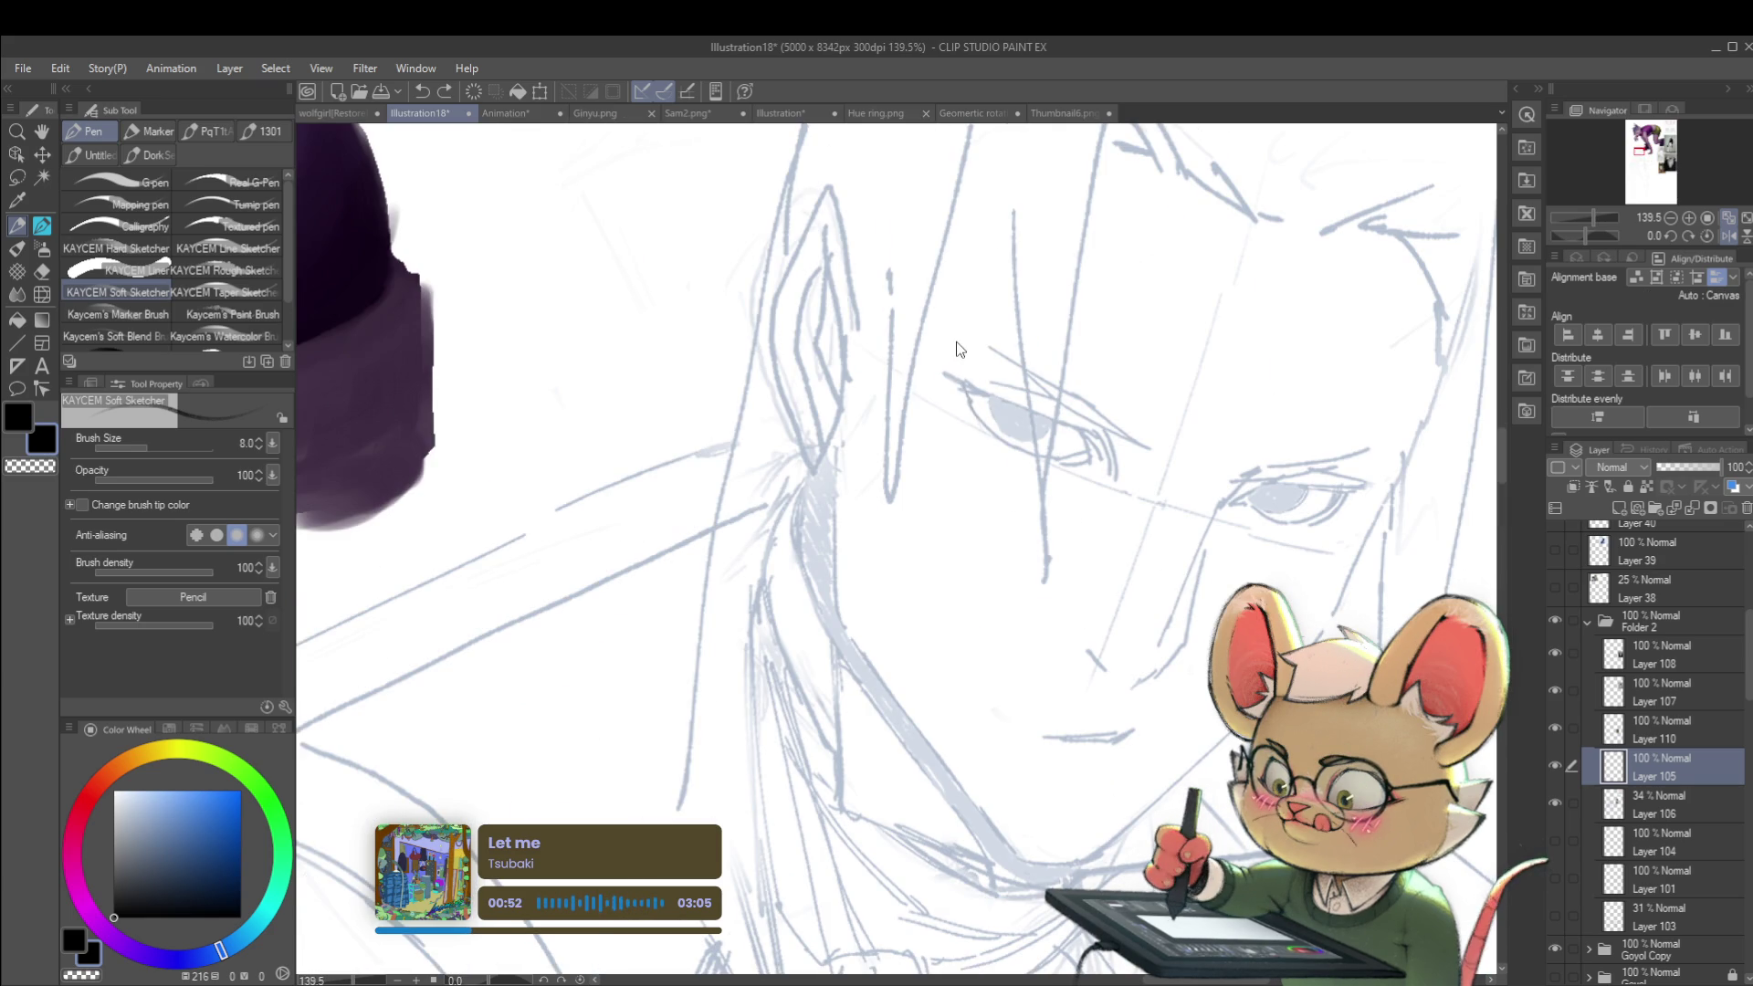
# Step: Lower Layer 106 to 14% opacity and refine the eye's upper eyelid line
pyautogui.click(1657, 804)
pyautogui.moveTo(1677, 468); pyautogui.dragTo(1667, 468)
pyautogui.click(1654, 767)
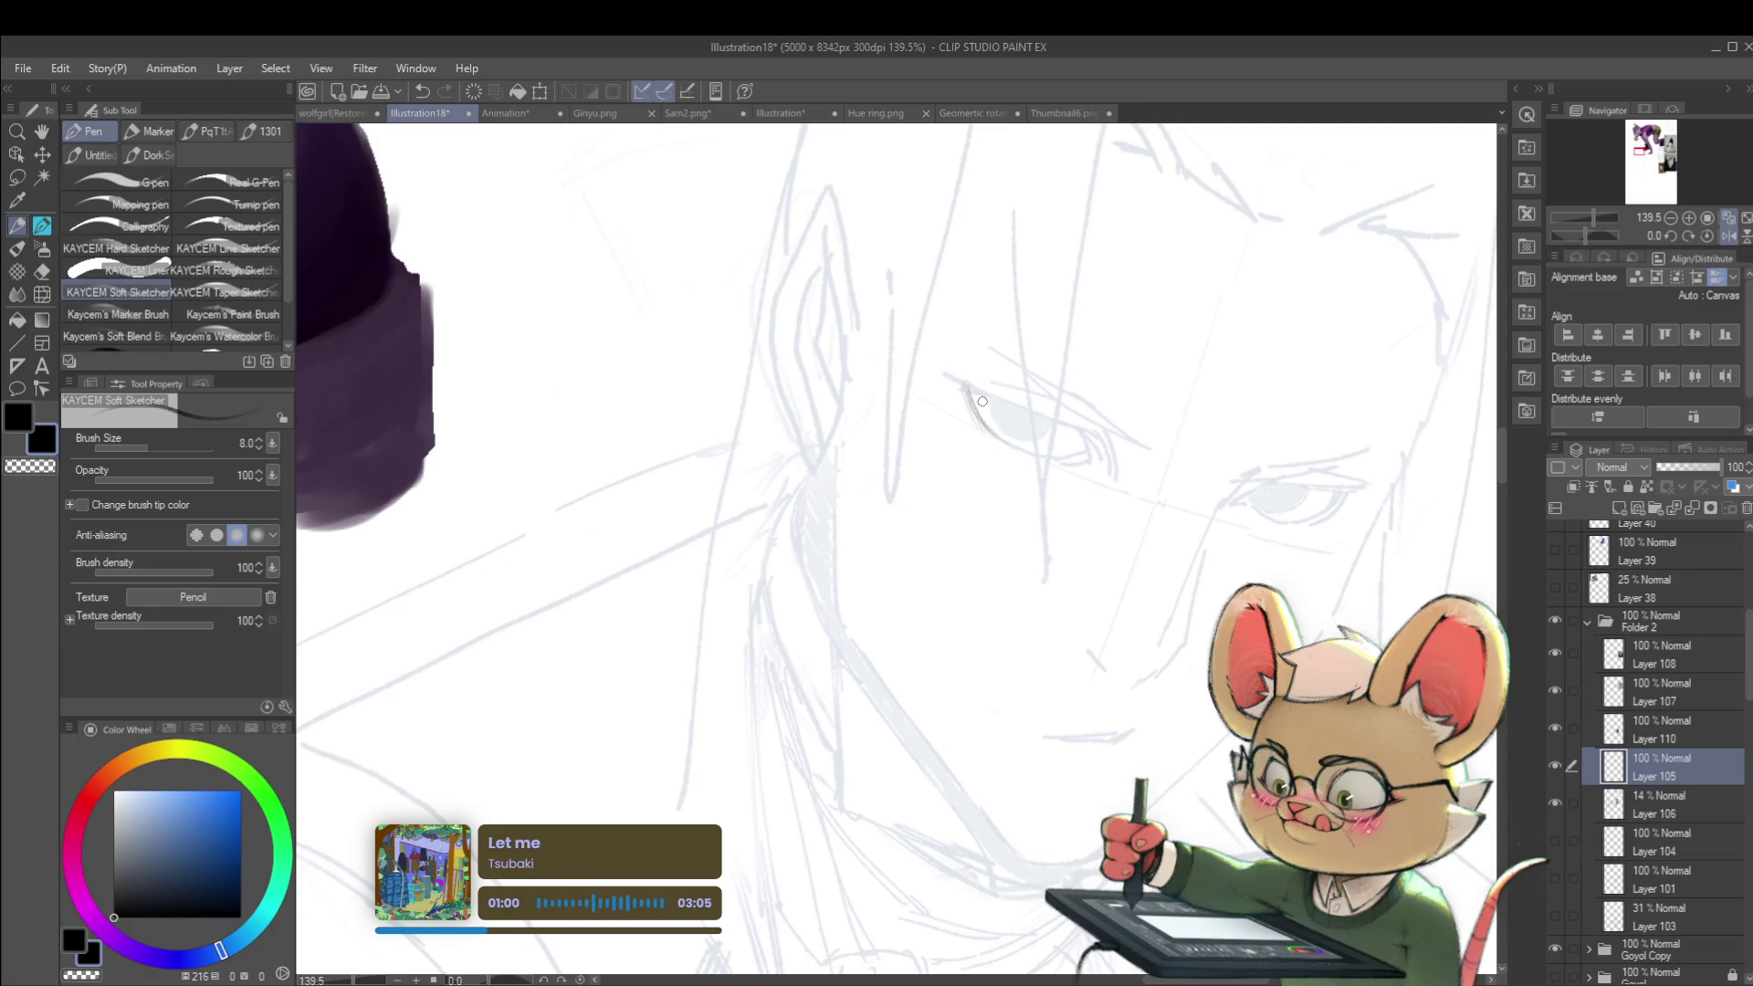
pyautogui.moveTo(964, 389); pyautogui.dragTo(1051, 419)
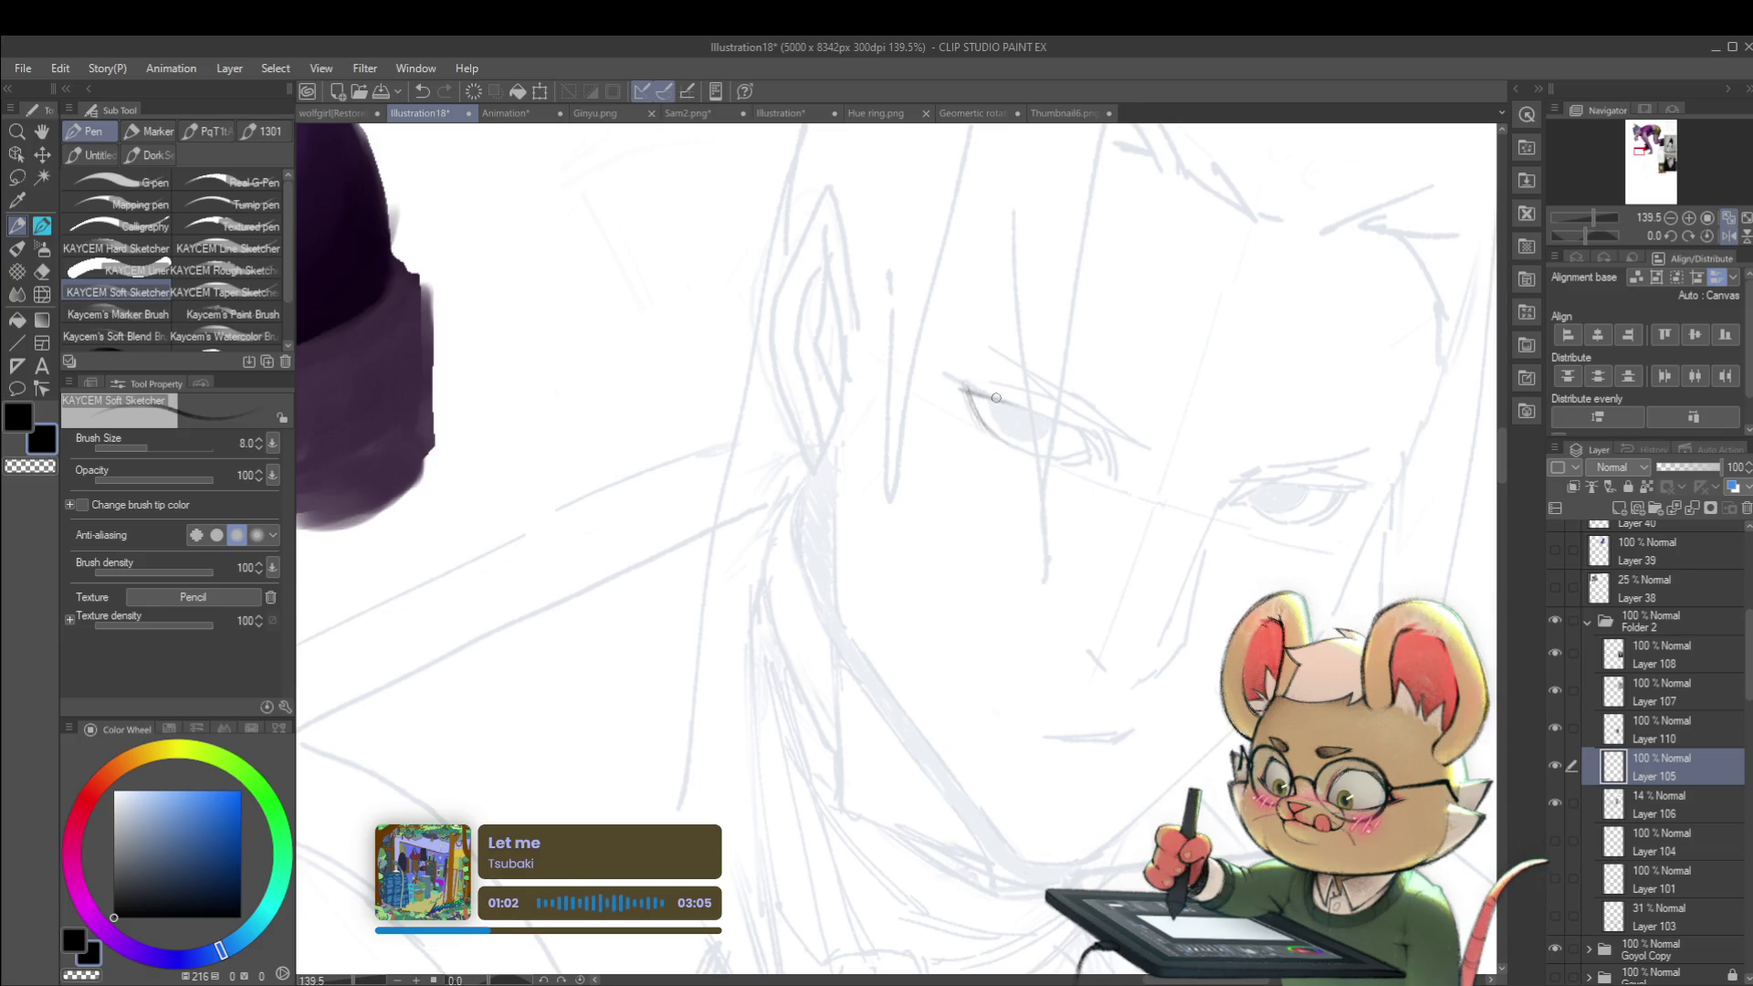
# Step: In mirrored view, darken the upper eyelid and the eye's outer corner with a thinner brush
pyautogui.scroll(-5, 1083, 433)
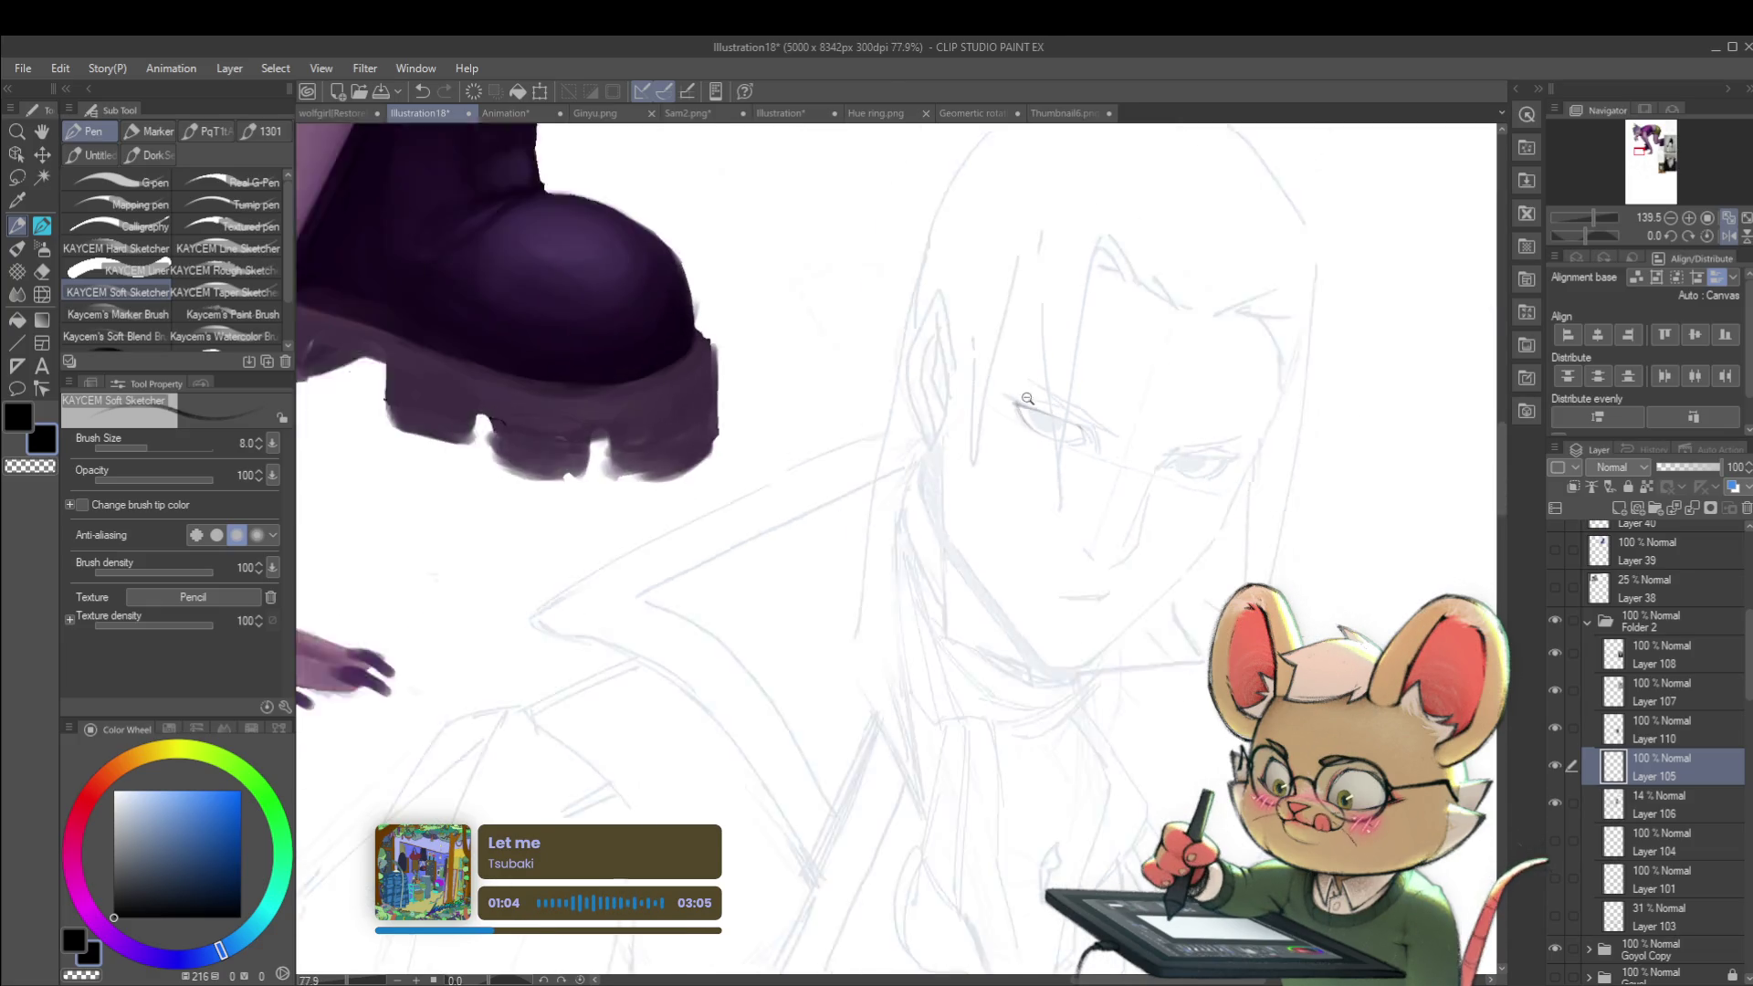
pyautogui.press('h')
pyautogui.scroll(5, 884, 479)
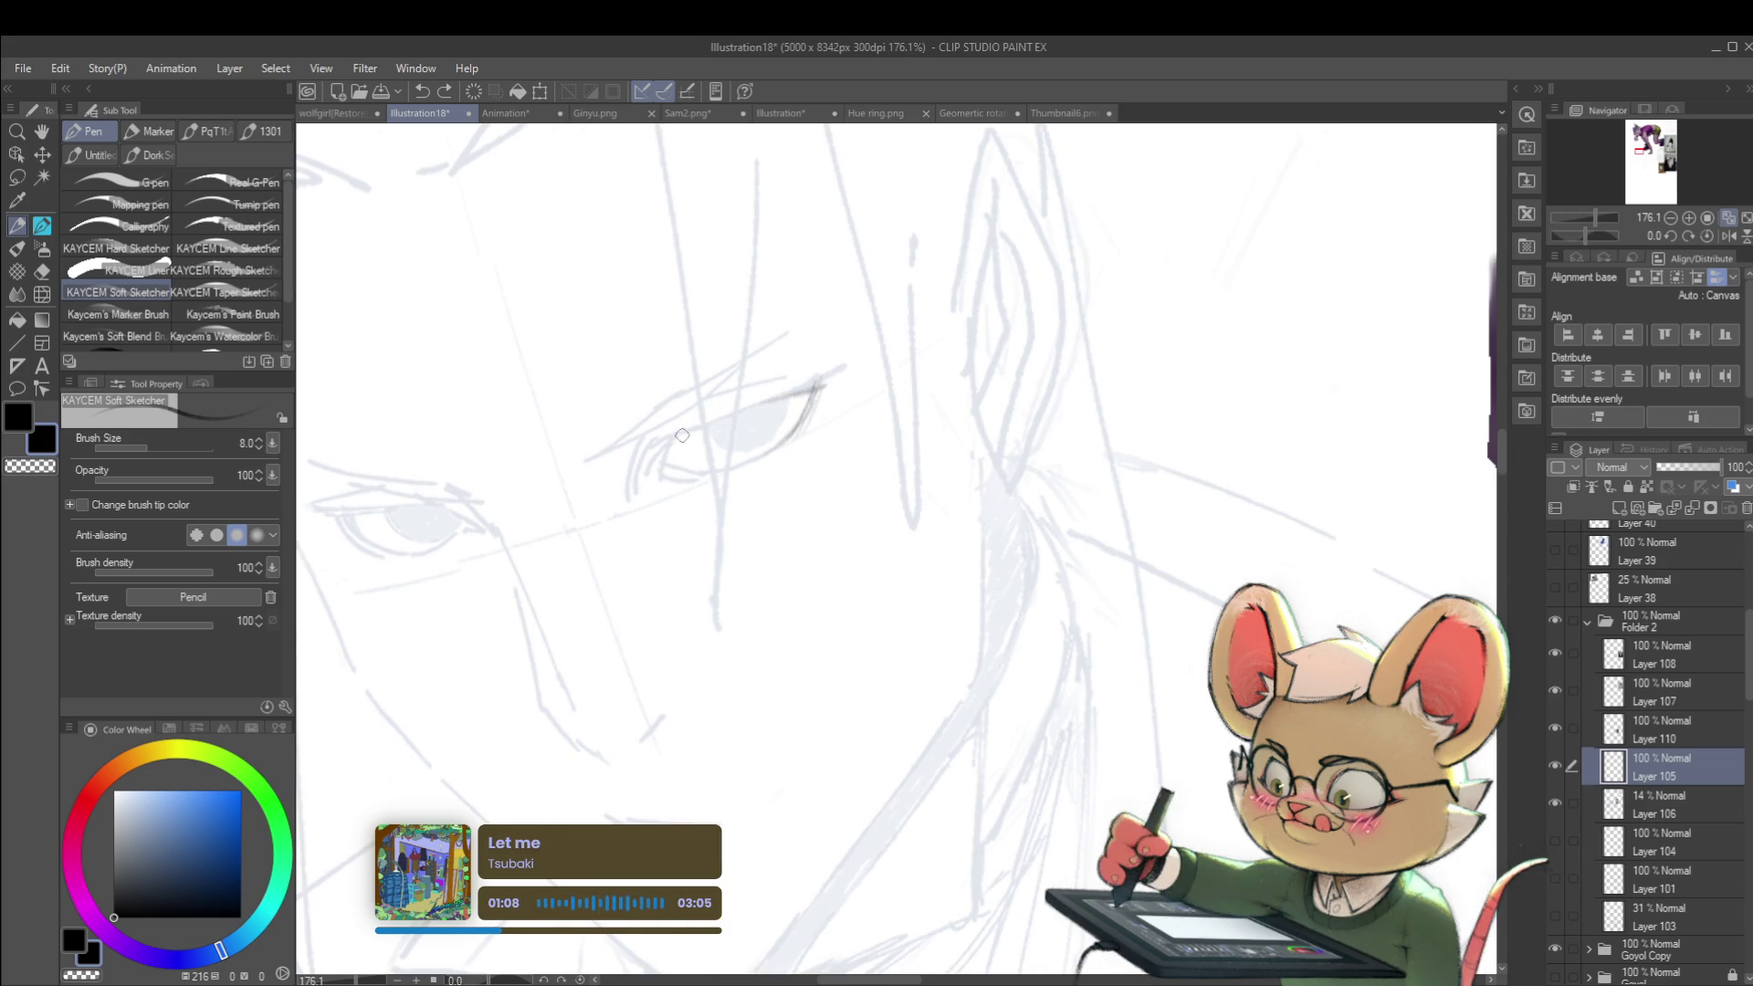
pyautogui.moveTo(687, 435); pyautogui.dragTo(826, 380)
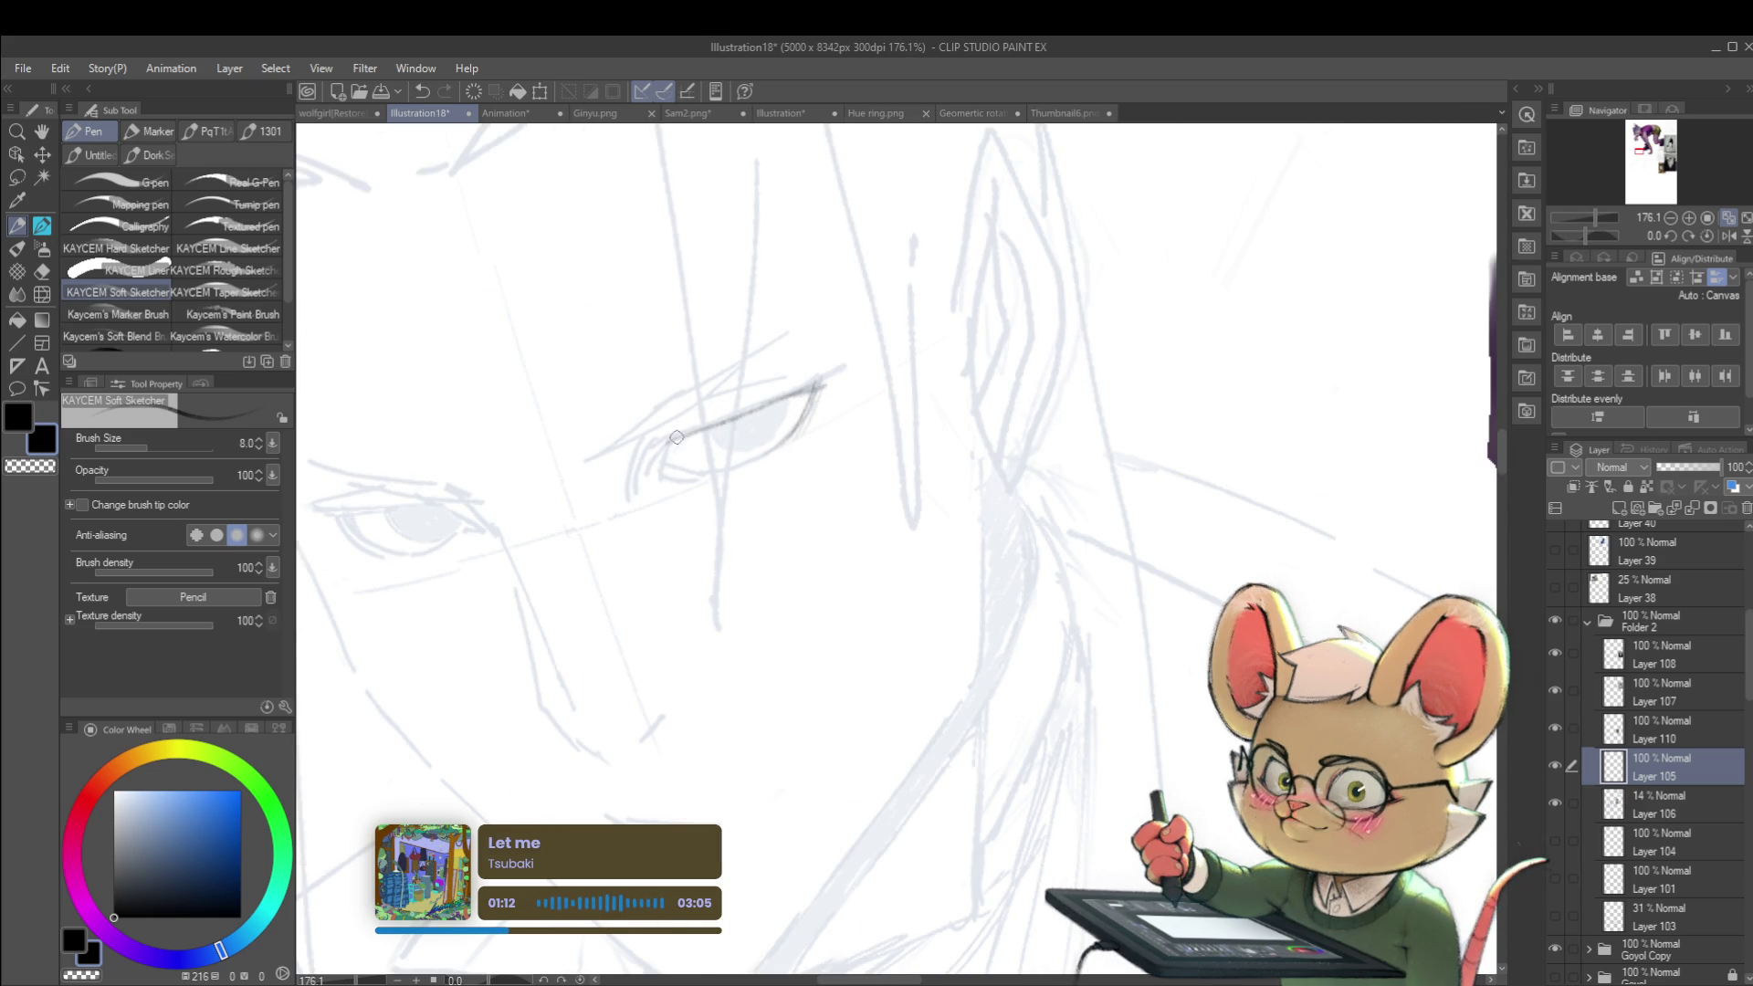
pyautogui.moveTo(676, 438); pyautogui.dragTo(670, 475)
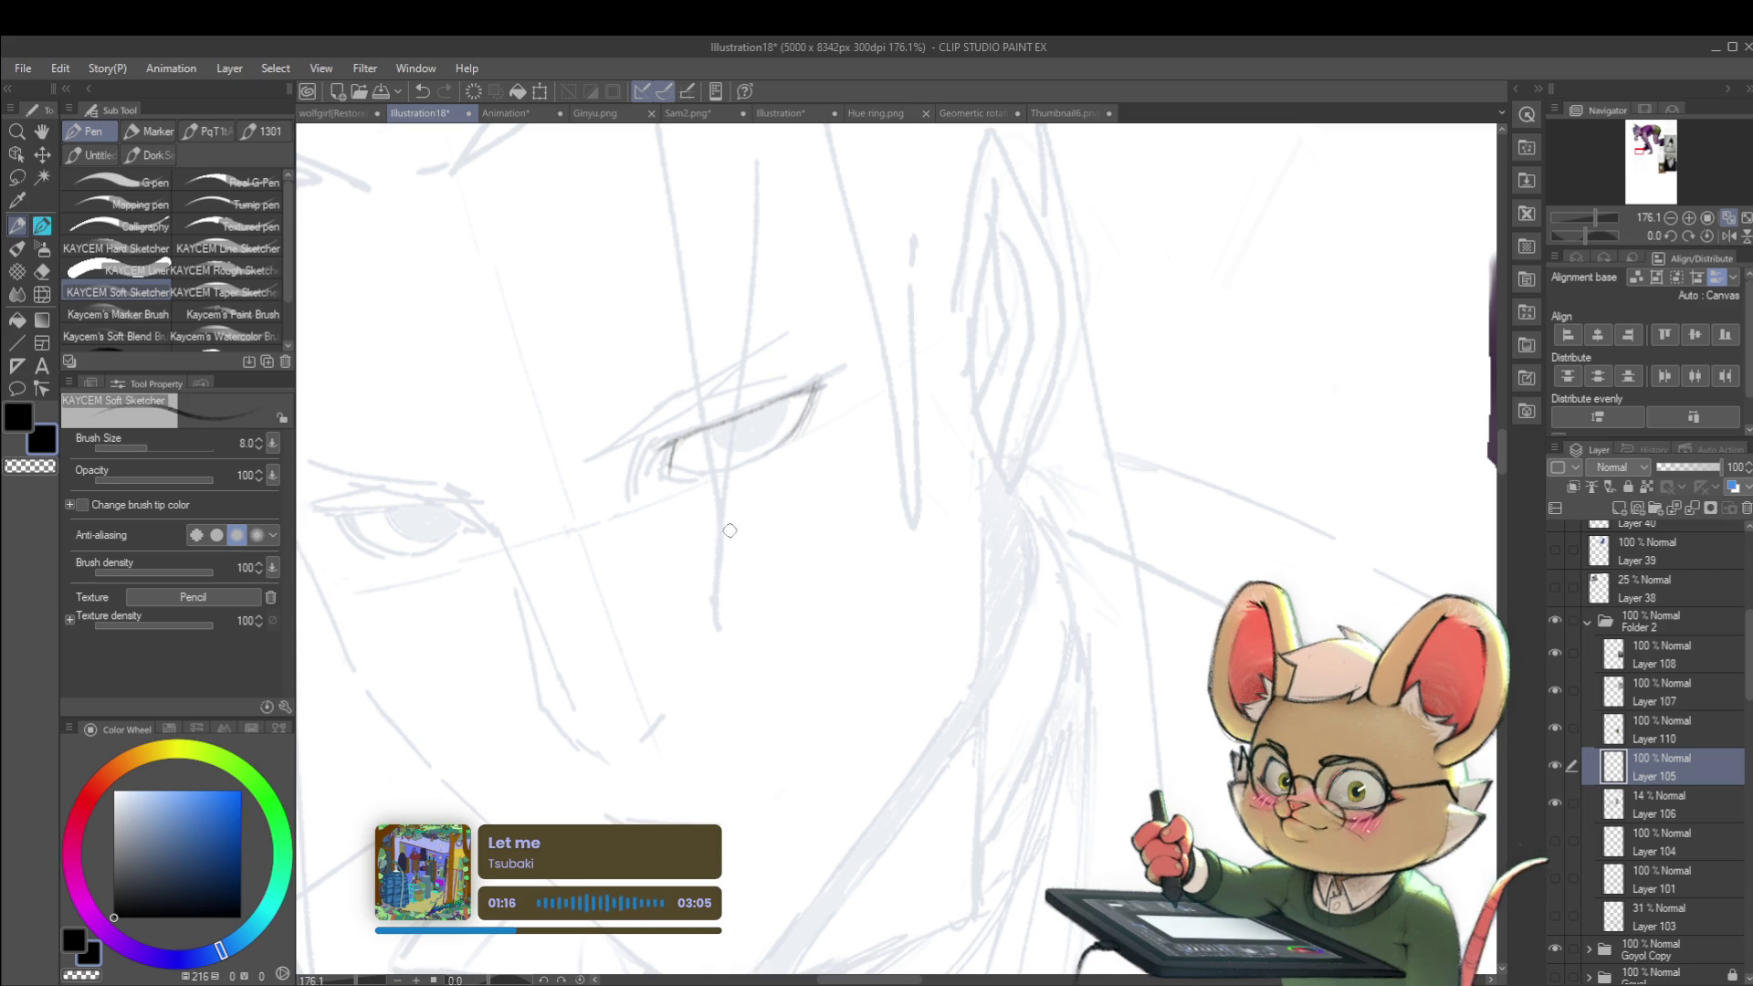
pyautogui.press('[')
pyautogui.press('[')
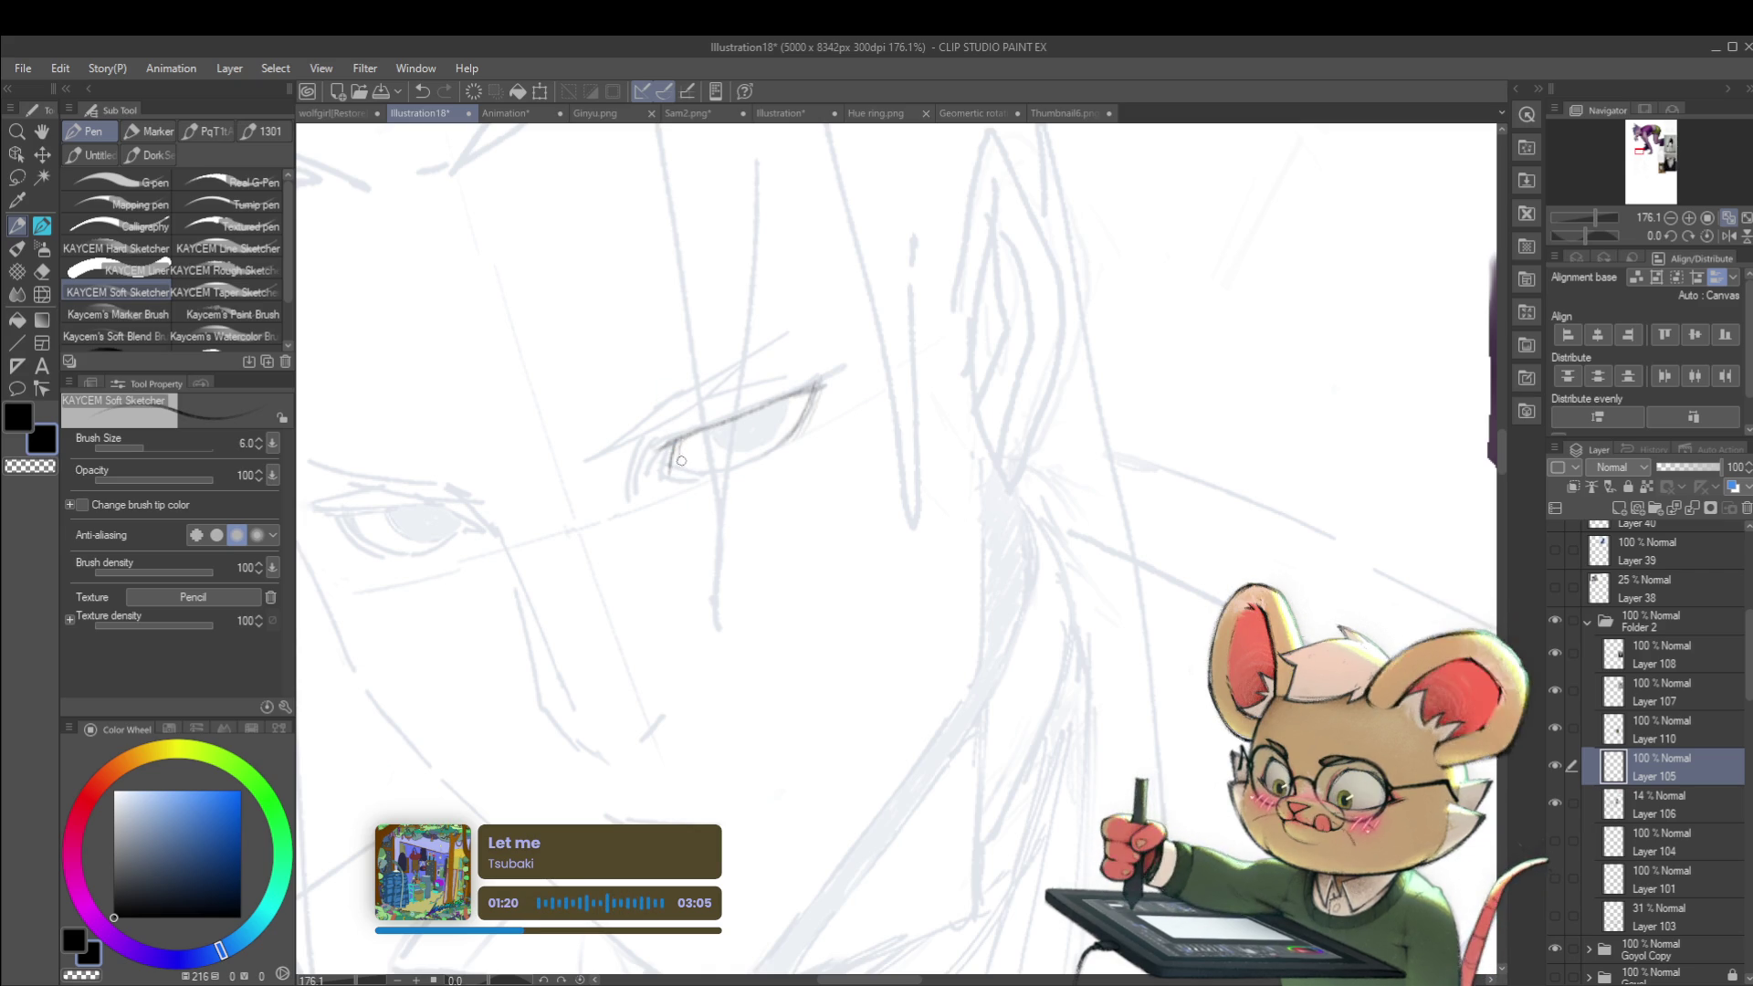
pyautogui.moveTo(677, 441); pyautogui.dragTo(676, 468)
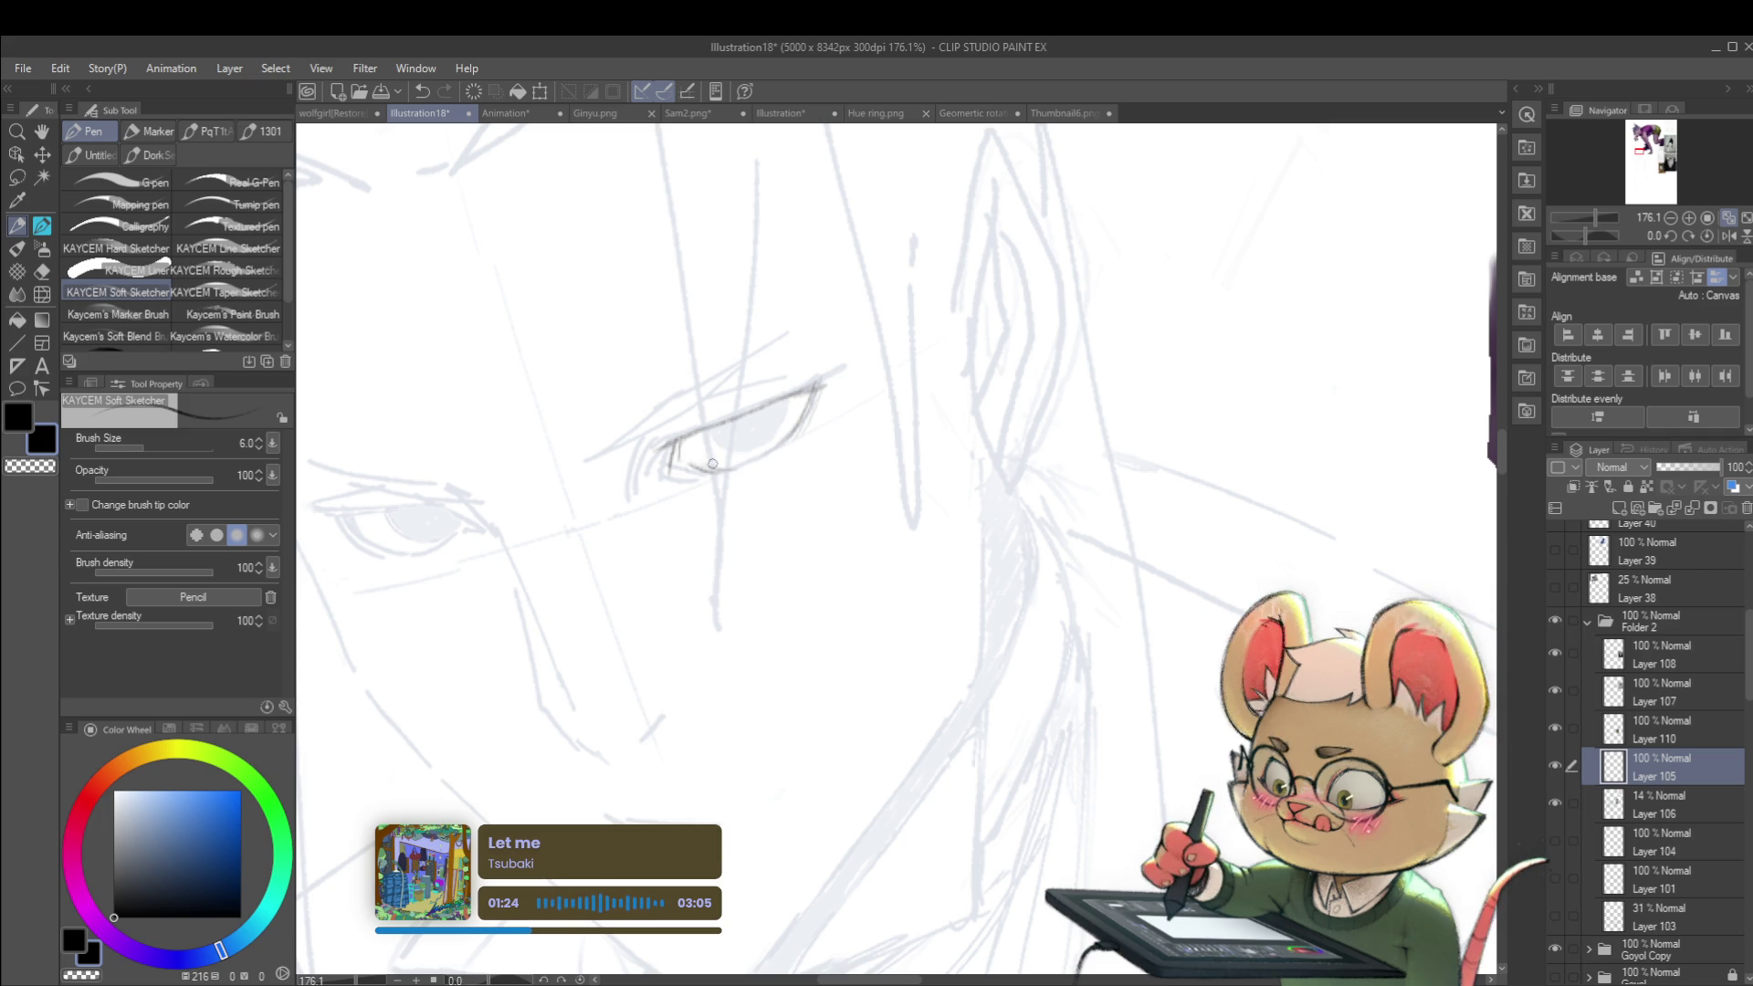
# Step: Flip the view again and outline the iris's left and lower edges
pyautogui.scroll(-5, 792, 359)
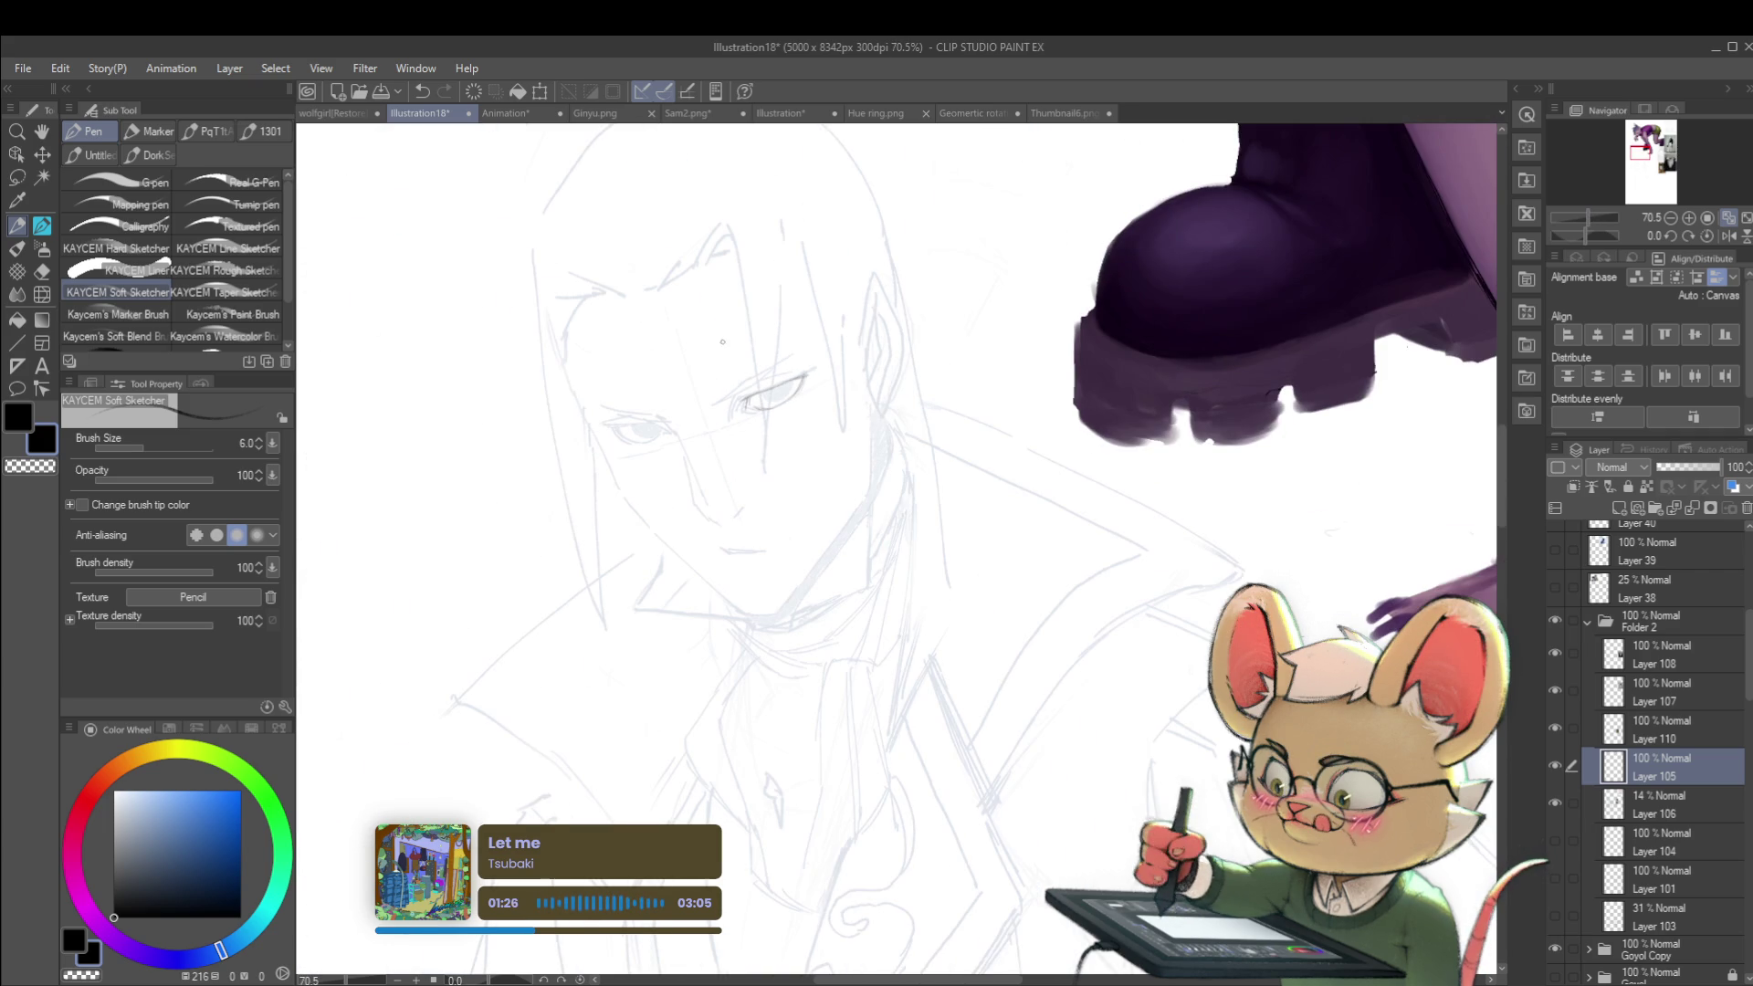
pyautogui.click(1727, 235)
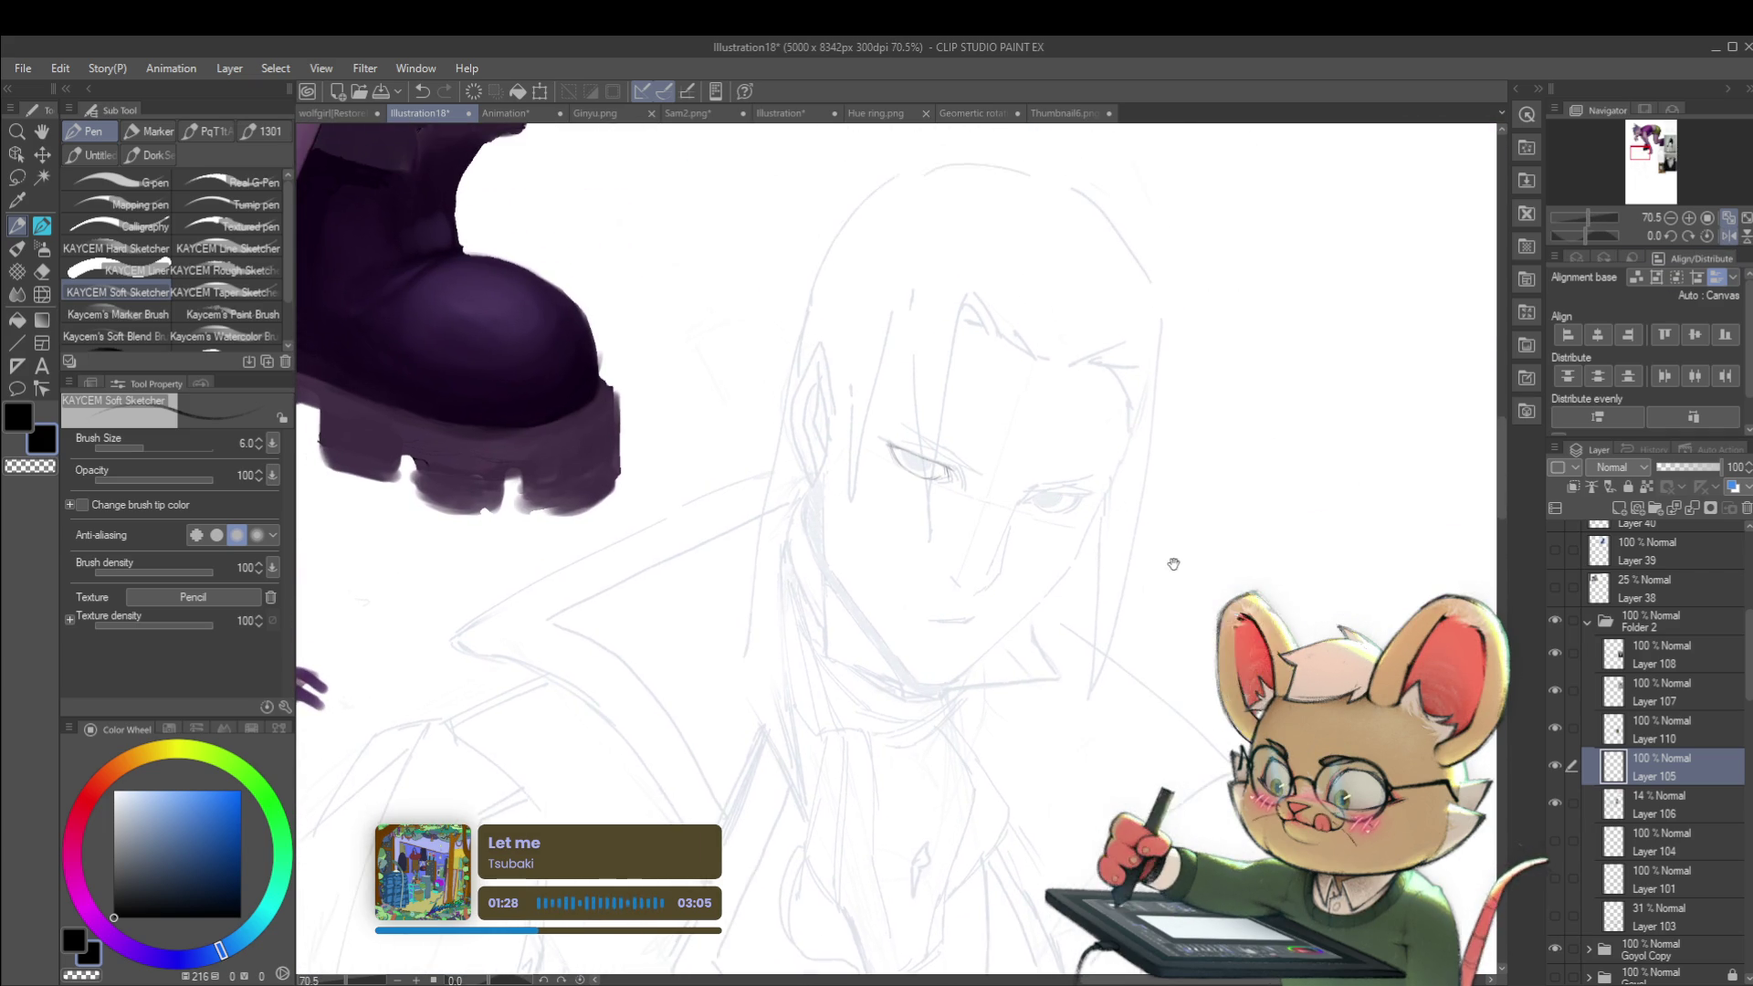
pyautogui.scroll(5, 940, 459)
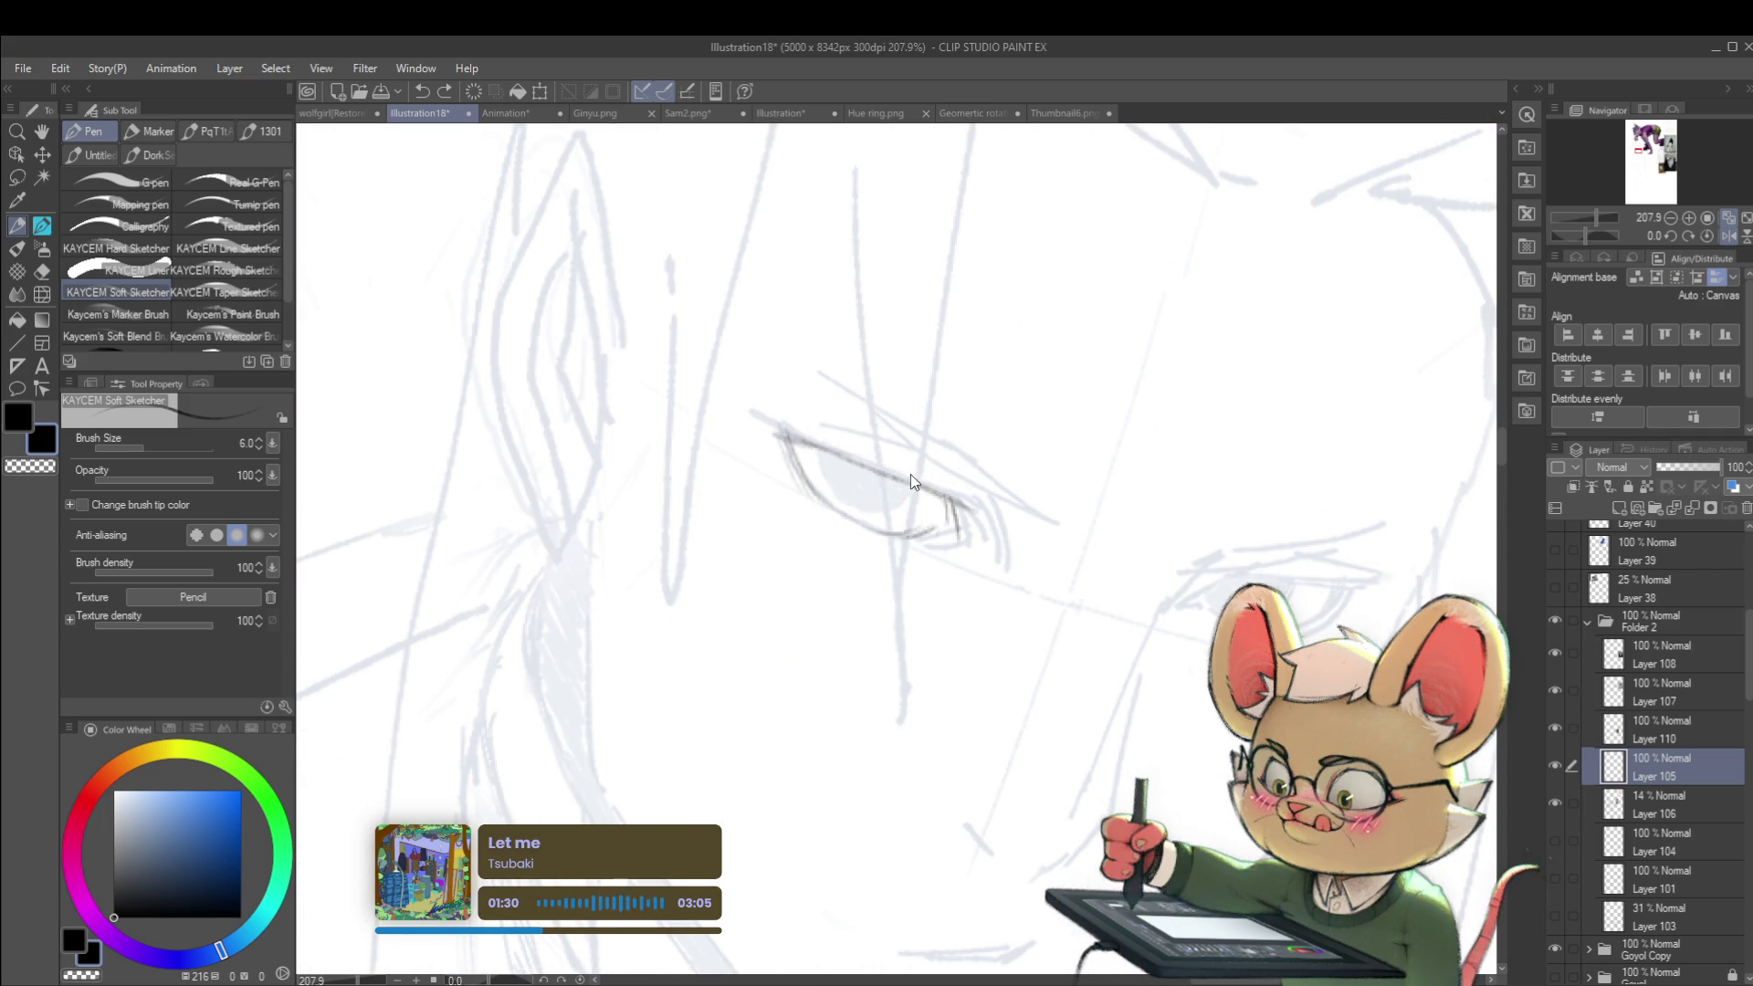
pyautogui.moveTo(821, 451); pyautogui.dragTo(831, 486)
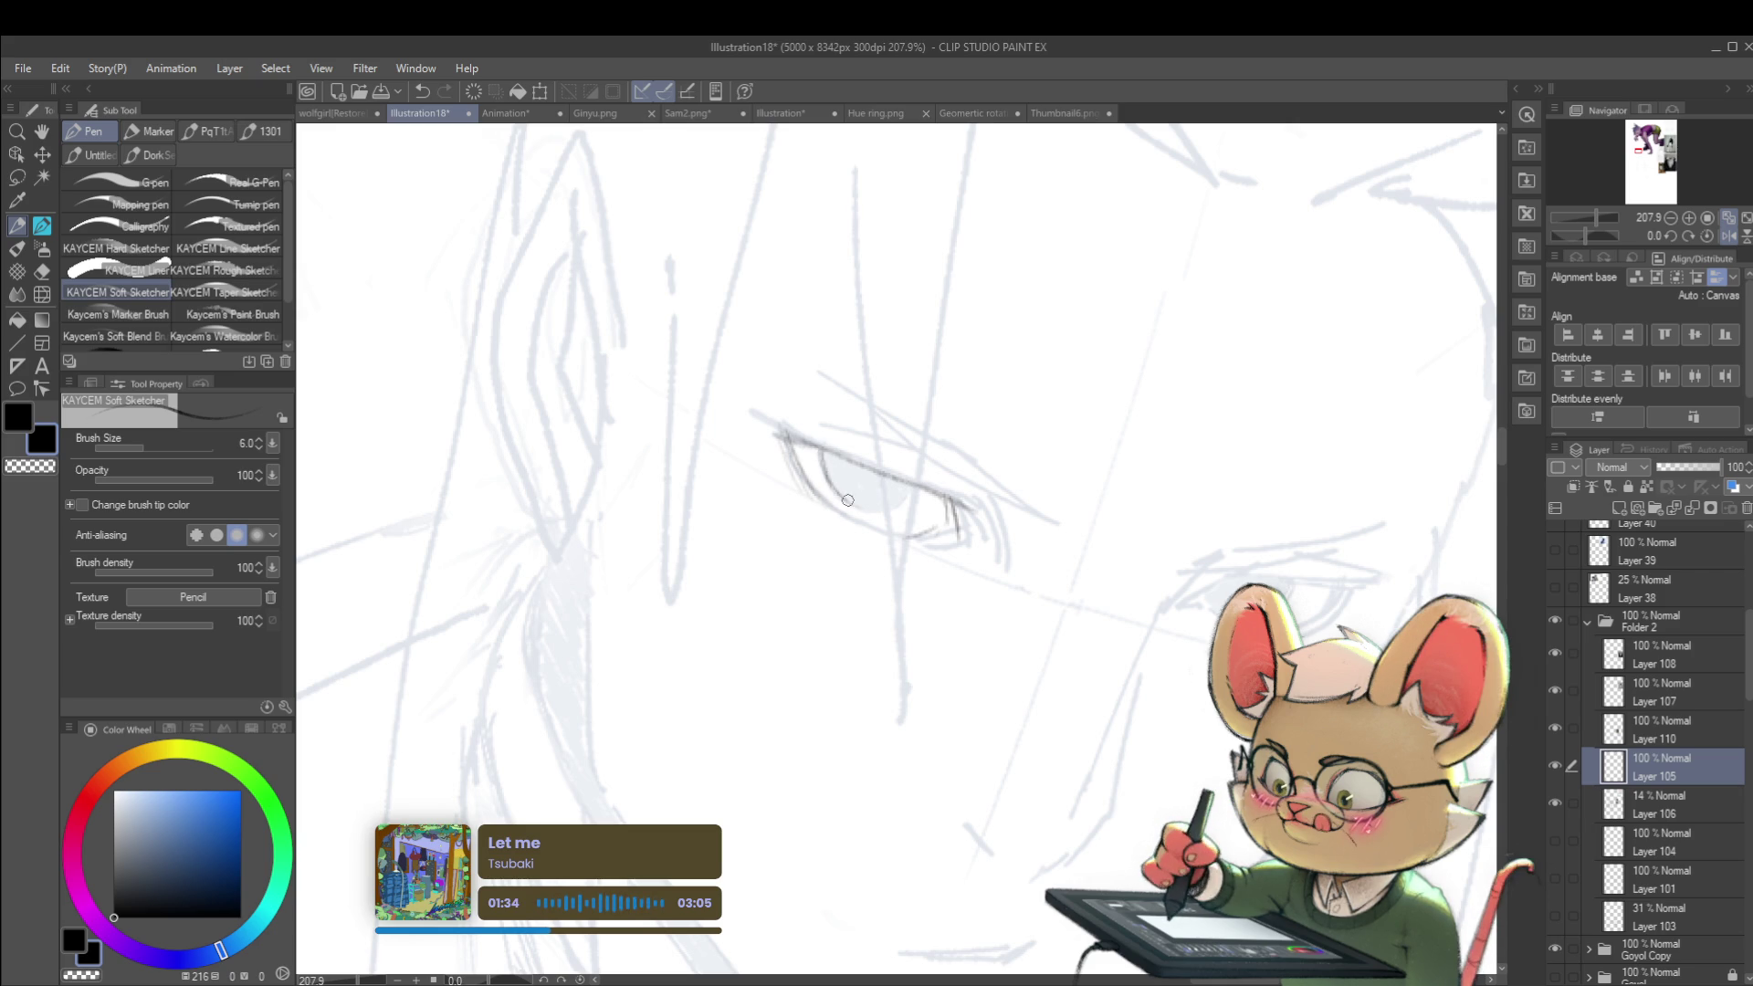
pyautogui.moveTo(857, 502); pyautogui.dragTo(904, 497)
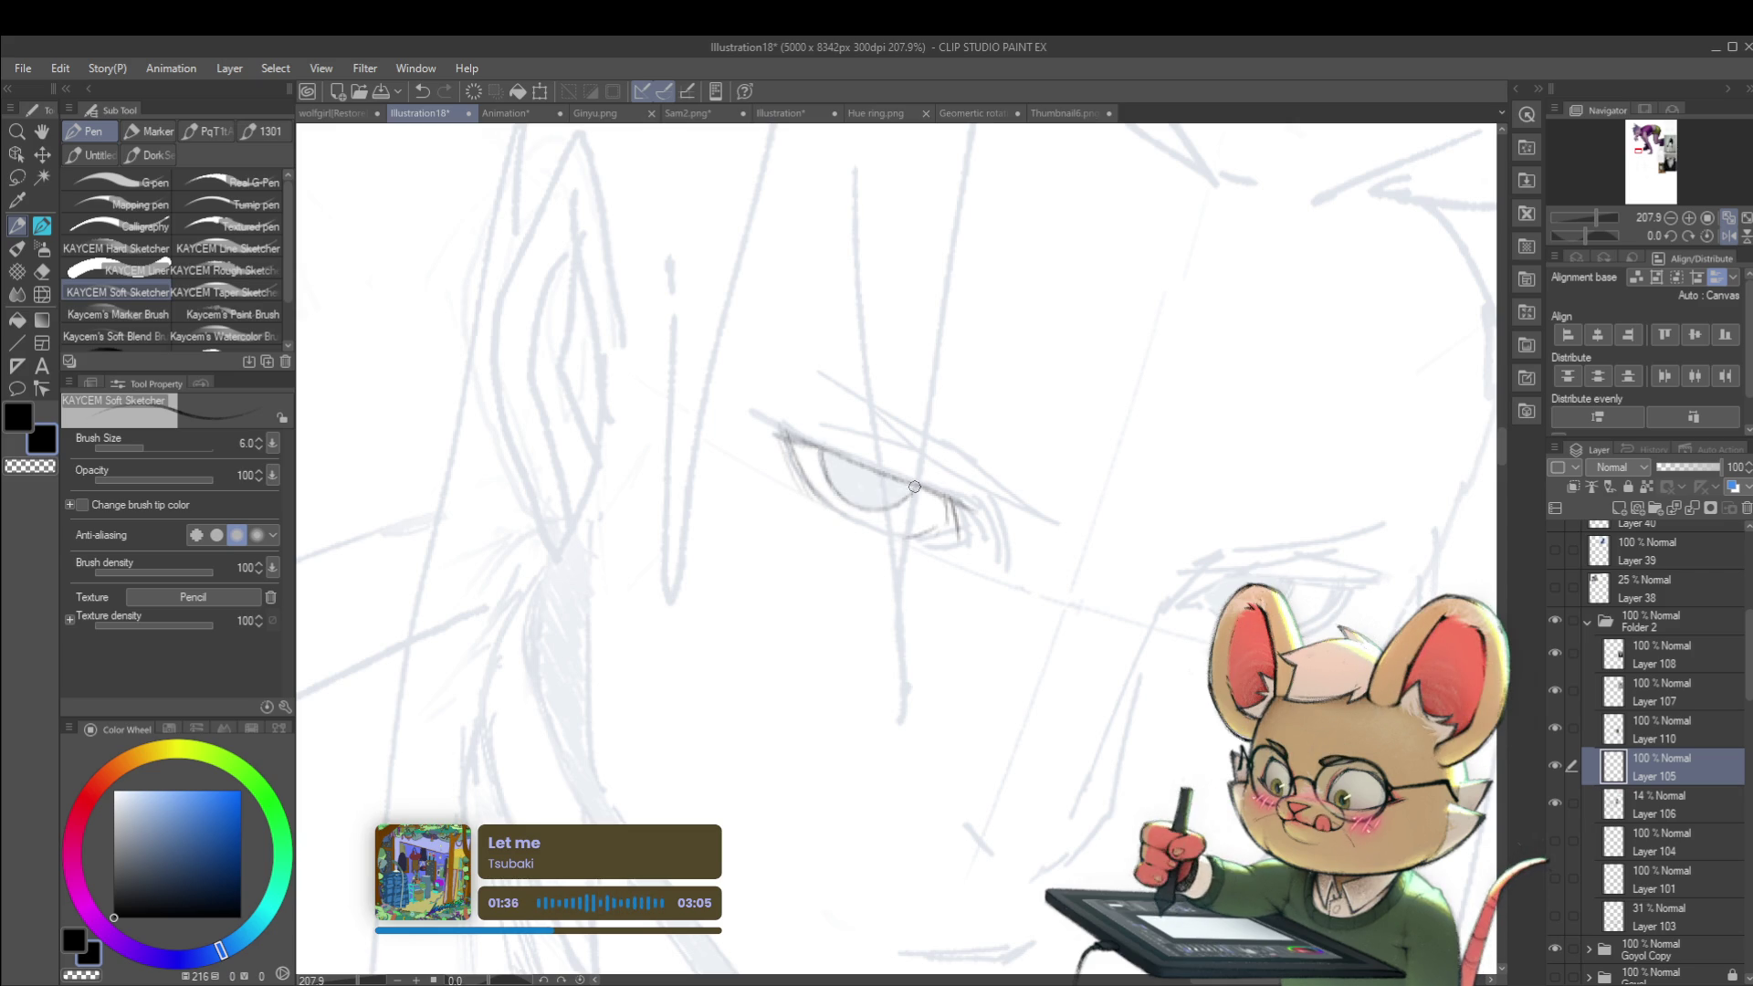
pyautogui.scroll(-5, 900, 483)
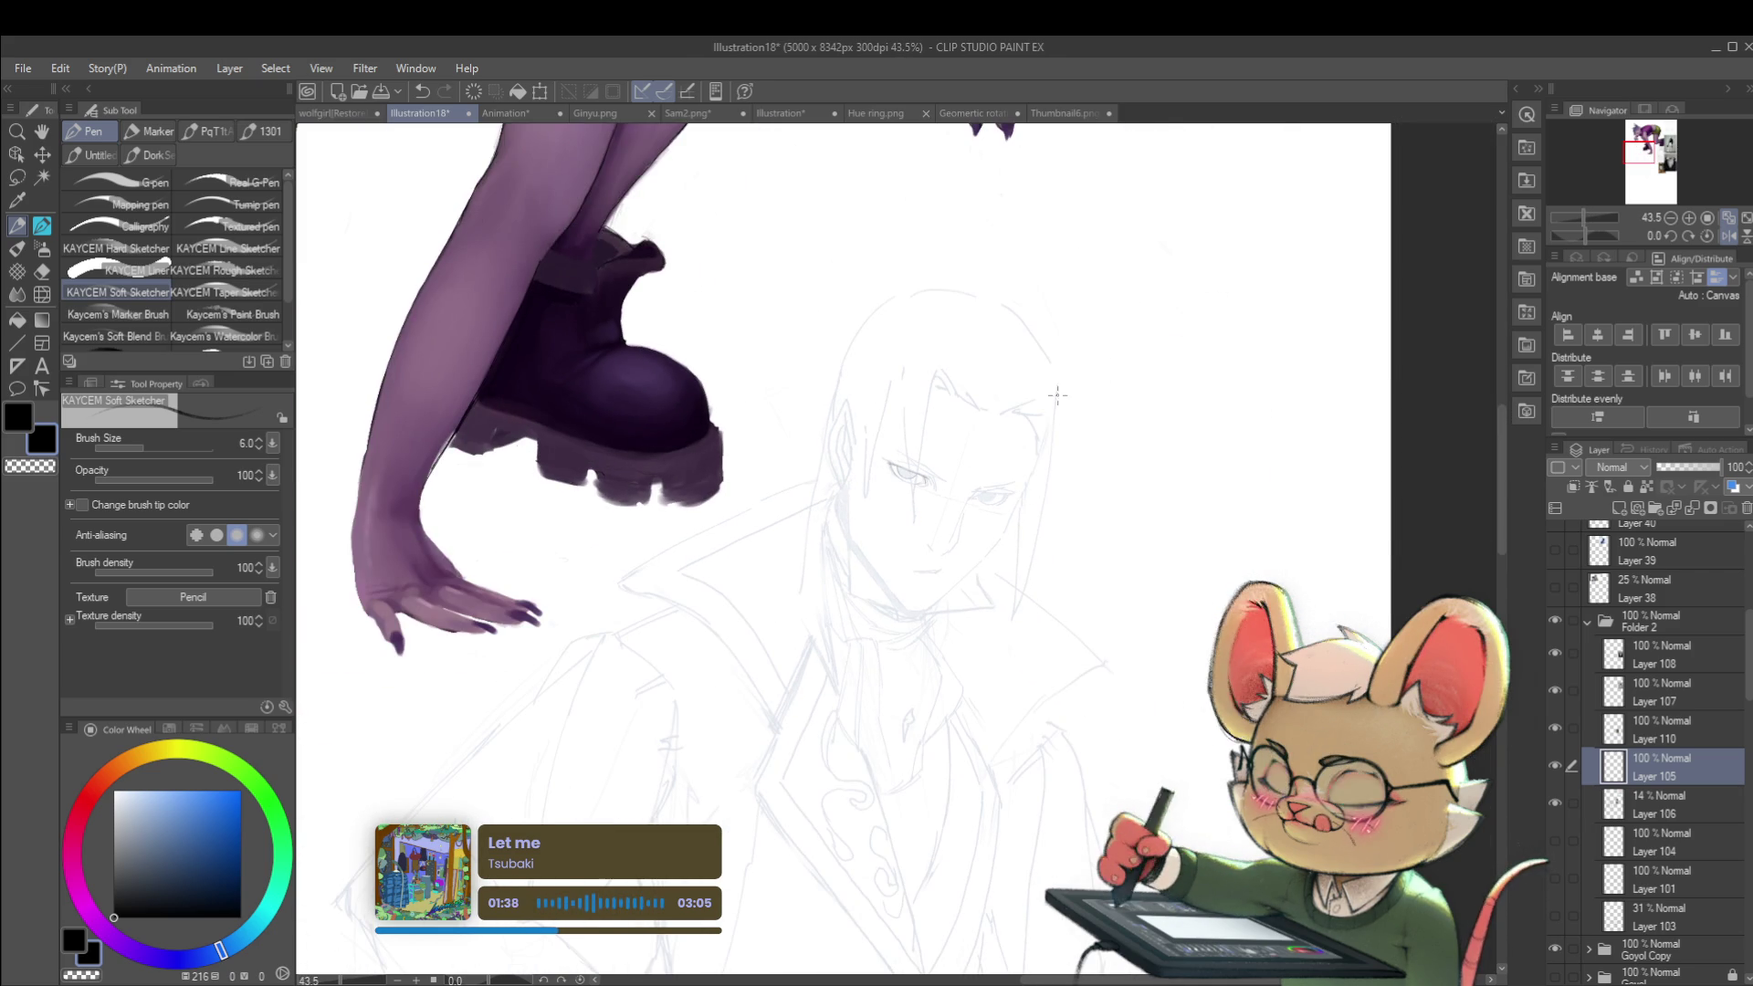
# Step: Add a tiny stroke near the eye and zoom in on its corner
pyautogui.scroll(4, 918, 466)
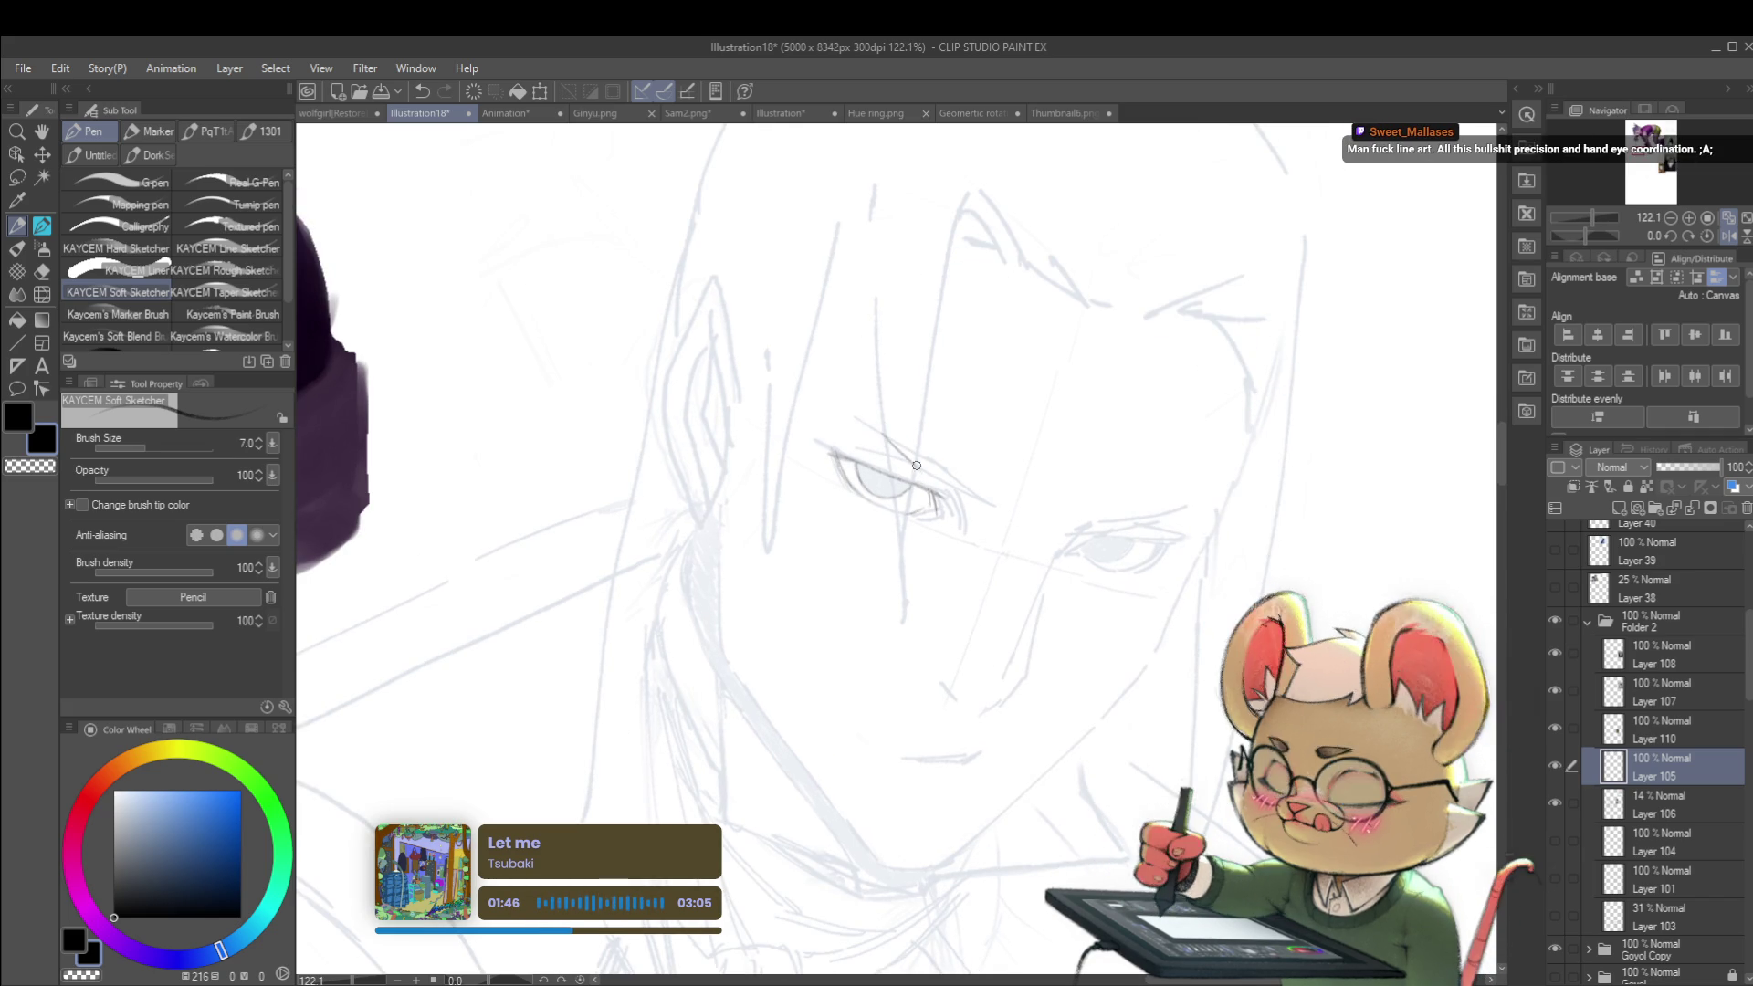
pyautogui.moveTo(906, 457); pyautogui.dragTo(918, 460)
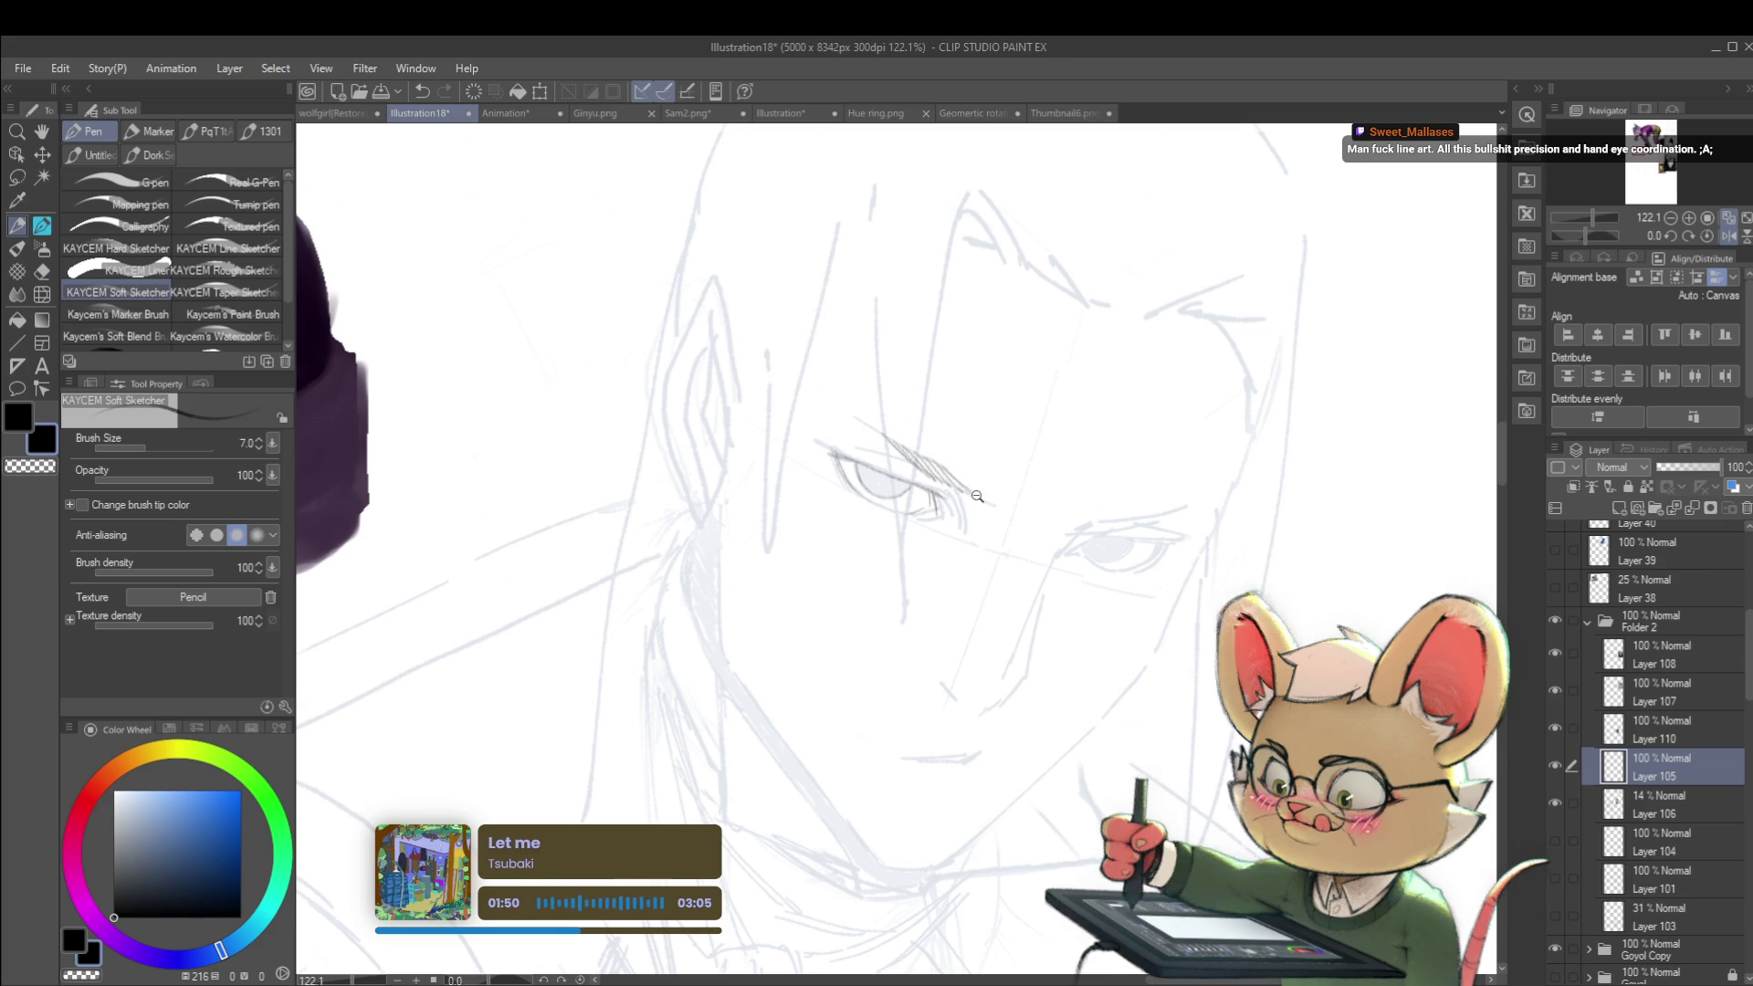
pyautogui.scroll(-5, 990, 505)
pyautogui.hscroll(-5, 790, 494)
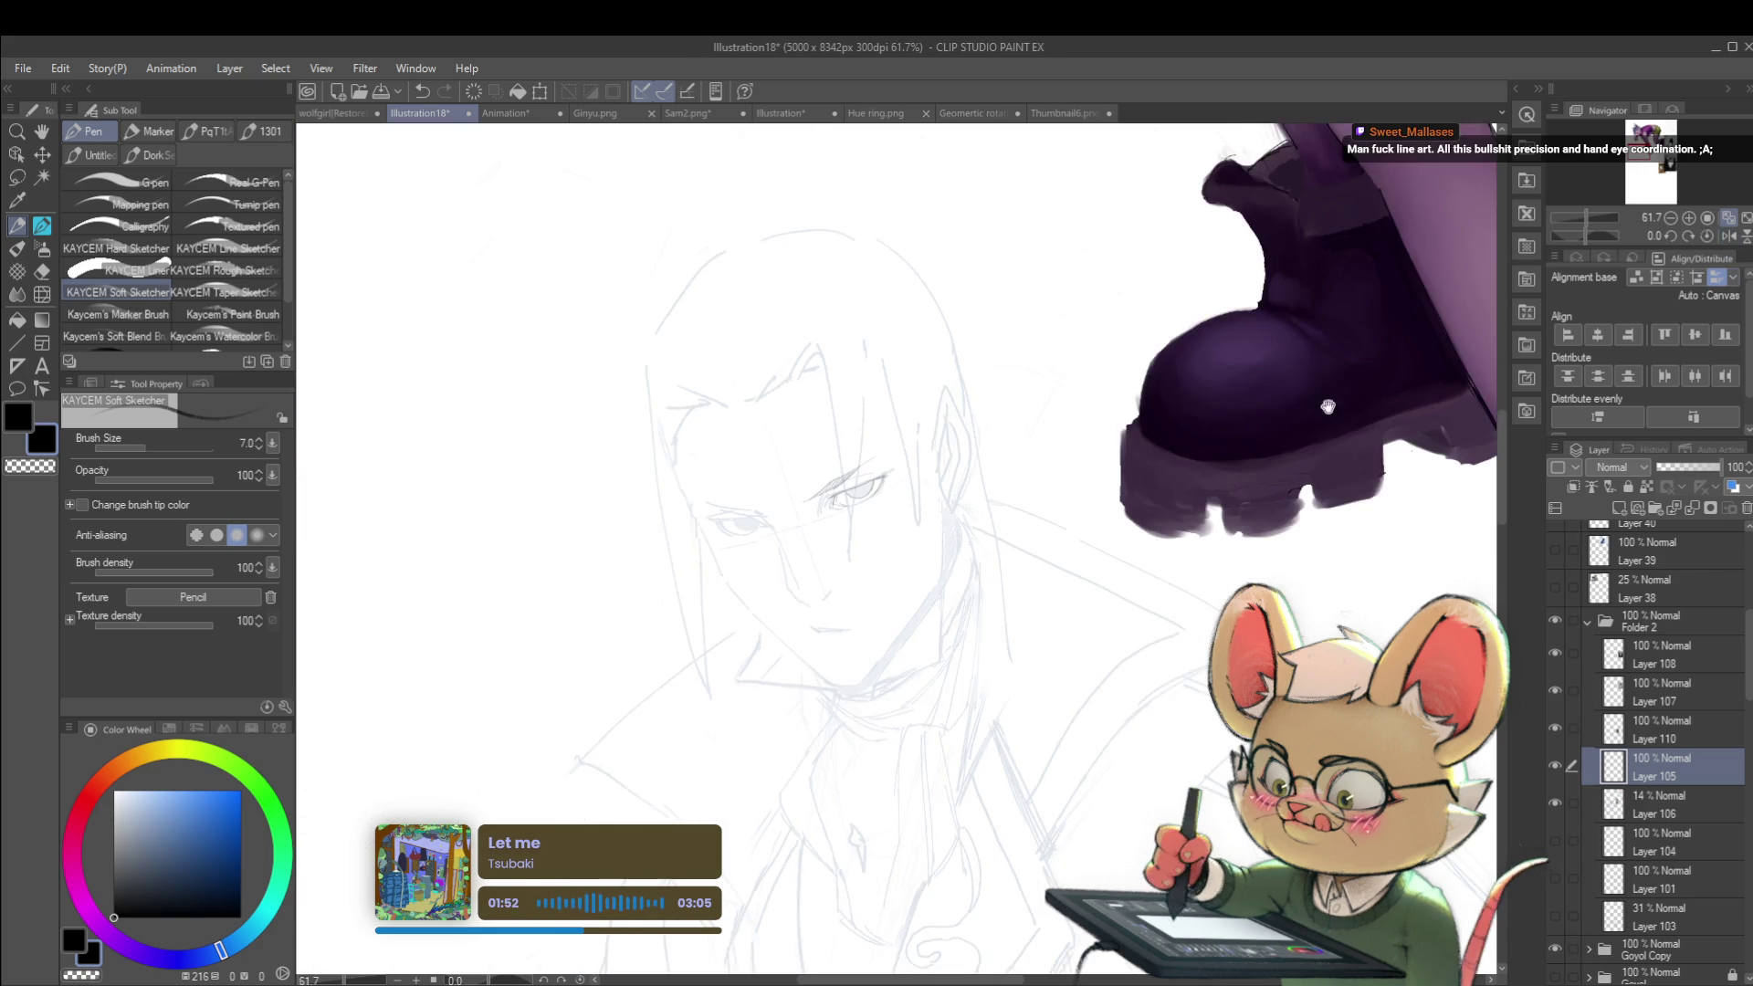
pyautogui.scroll(1, 790, 494)
pyautogui.scroll(1, 790, 494)
pyautogui.scroll(1, 730, 512)
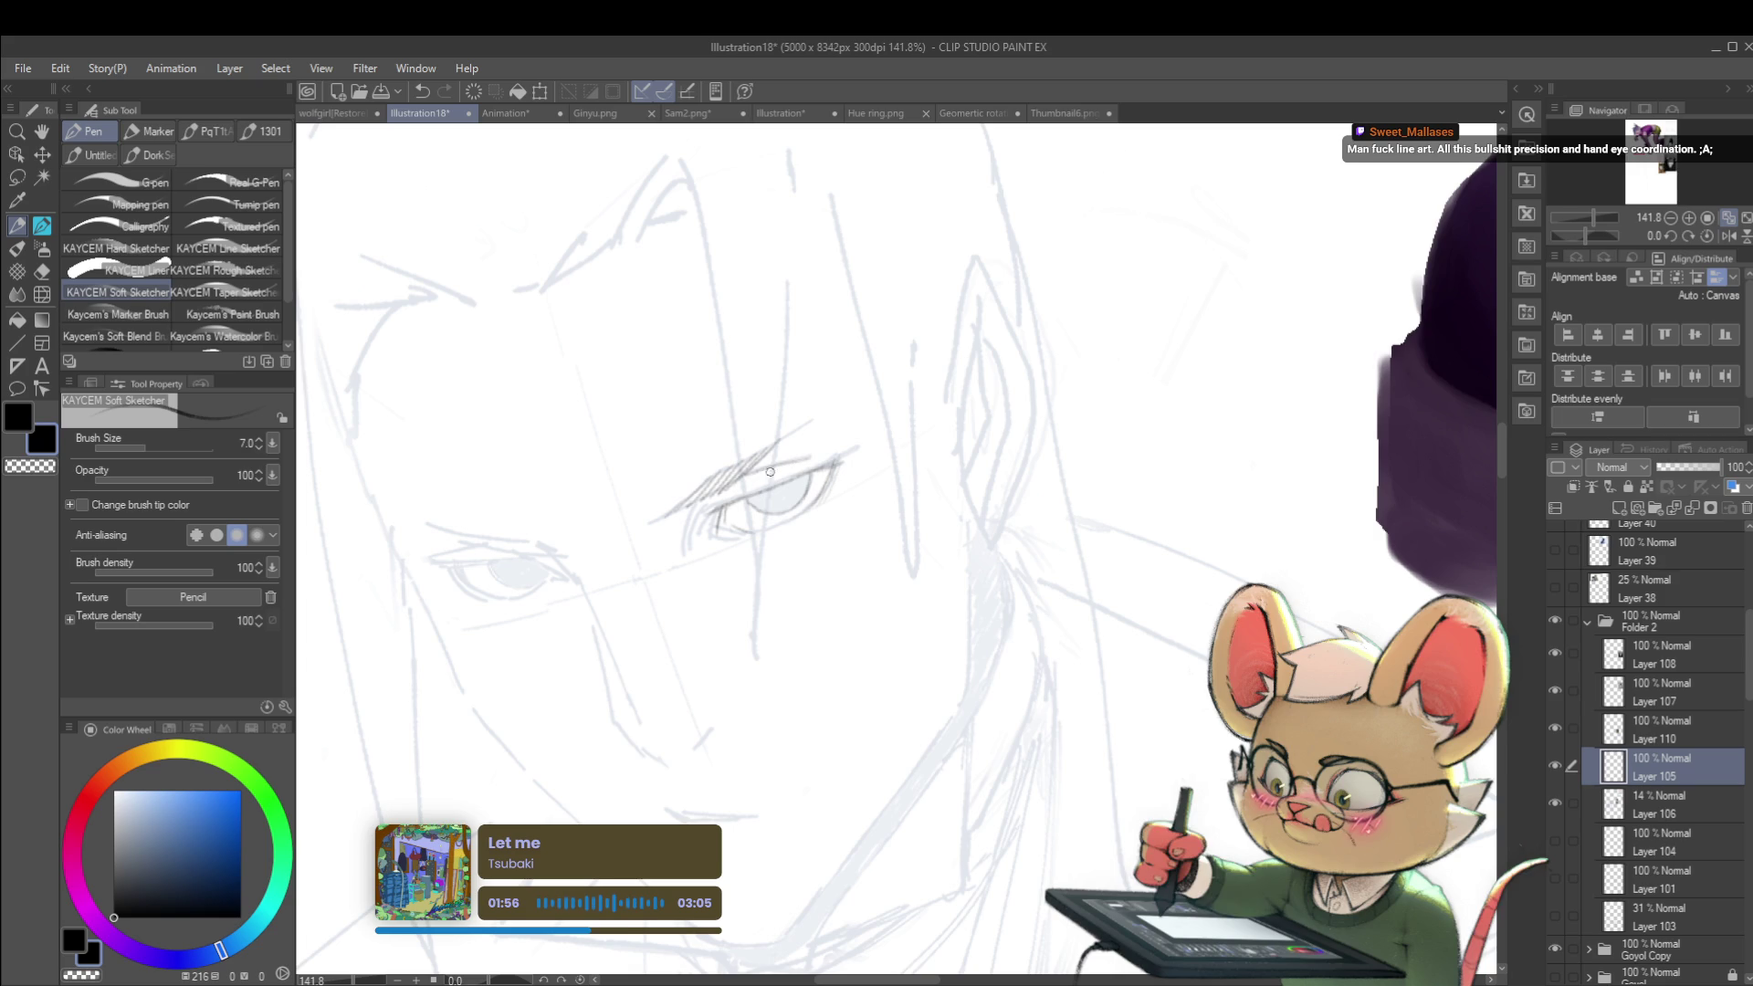
pyautogui.scroll(-4, 768, 456)
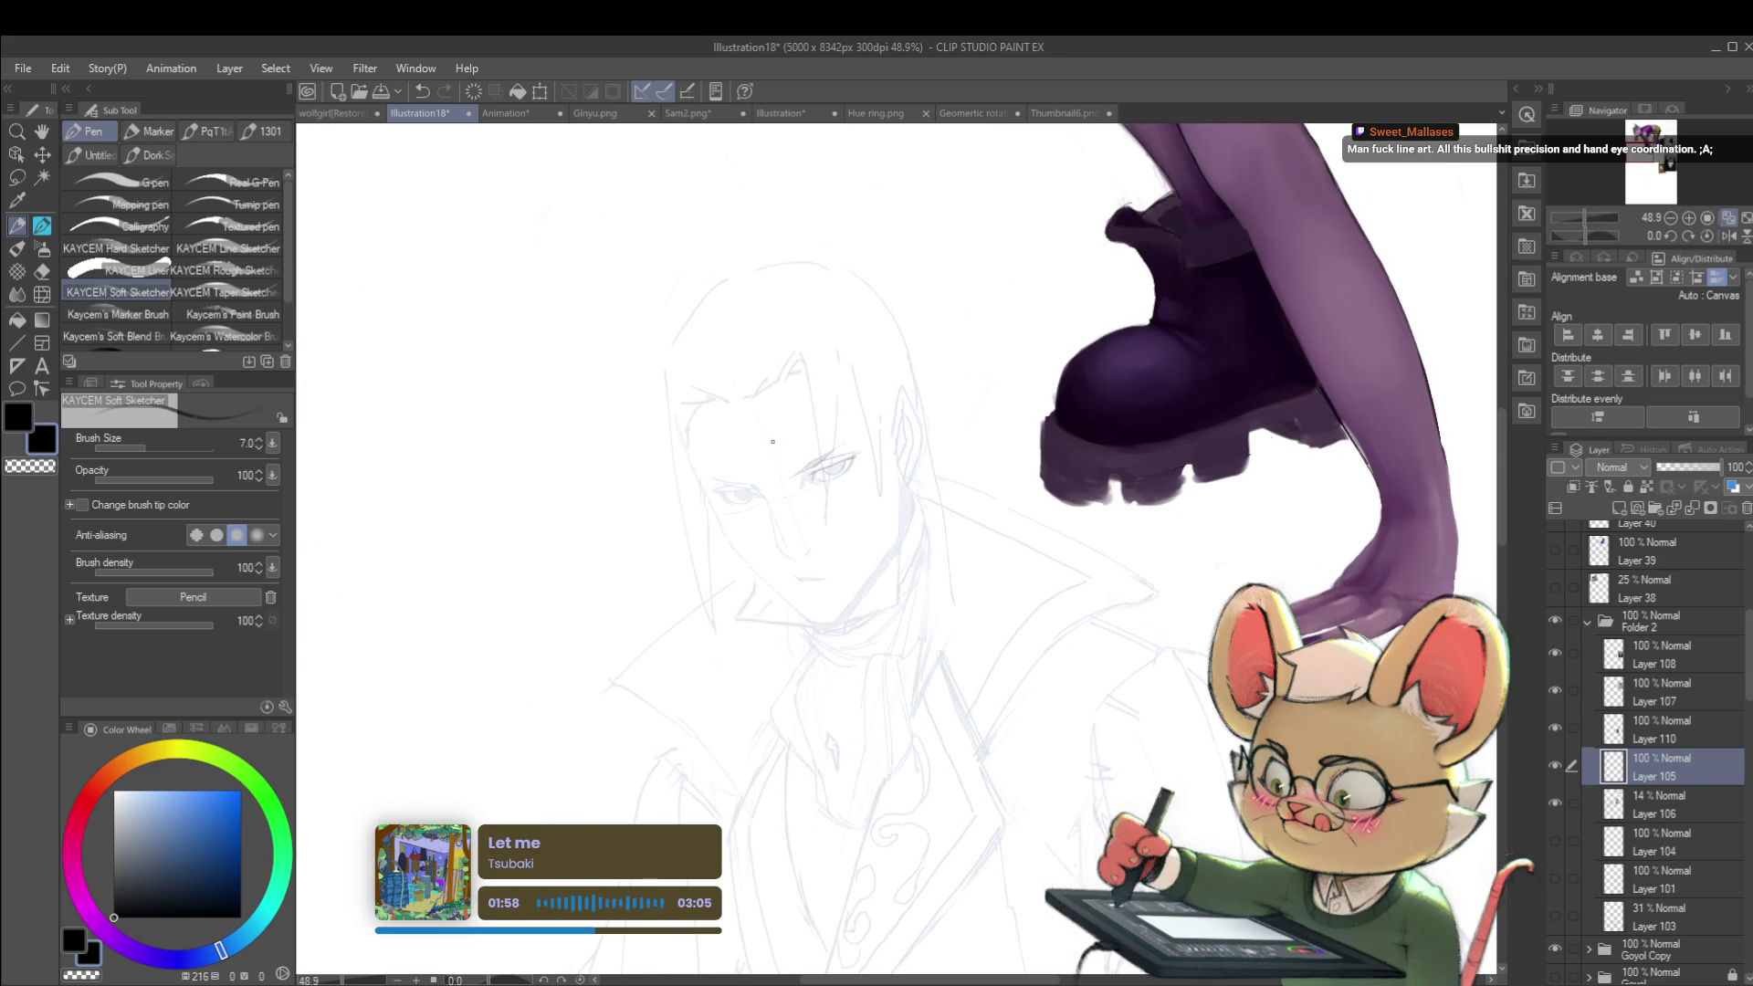
# Step: In mirrored view, hatch short shading strokes at the eye's corner
pyautogui.click(1729, 236)
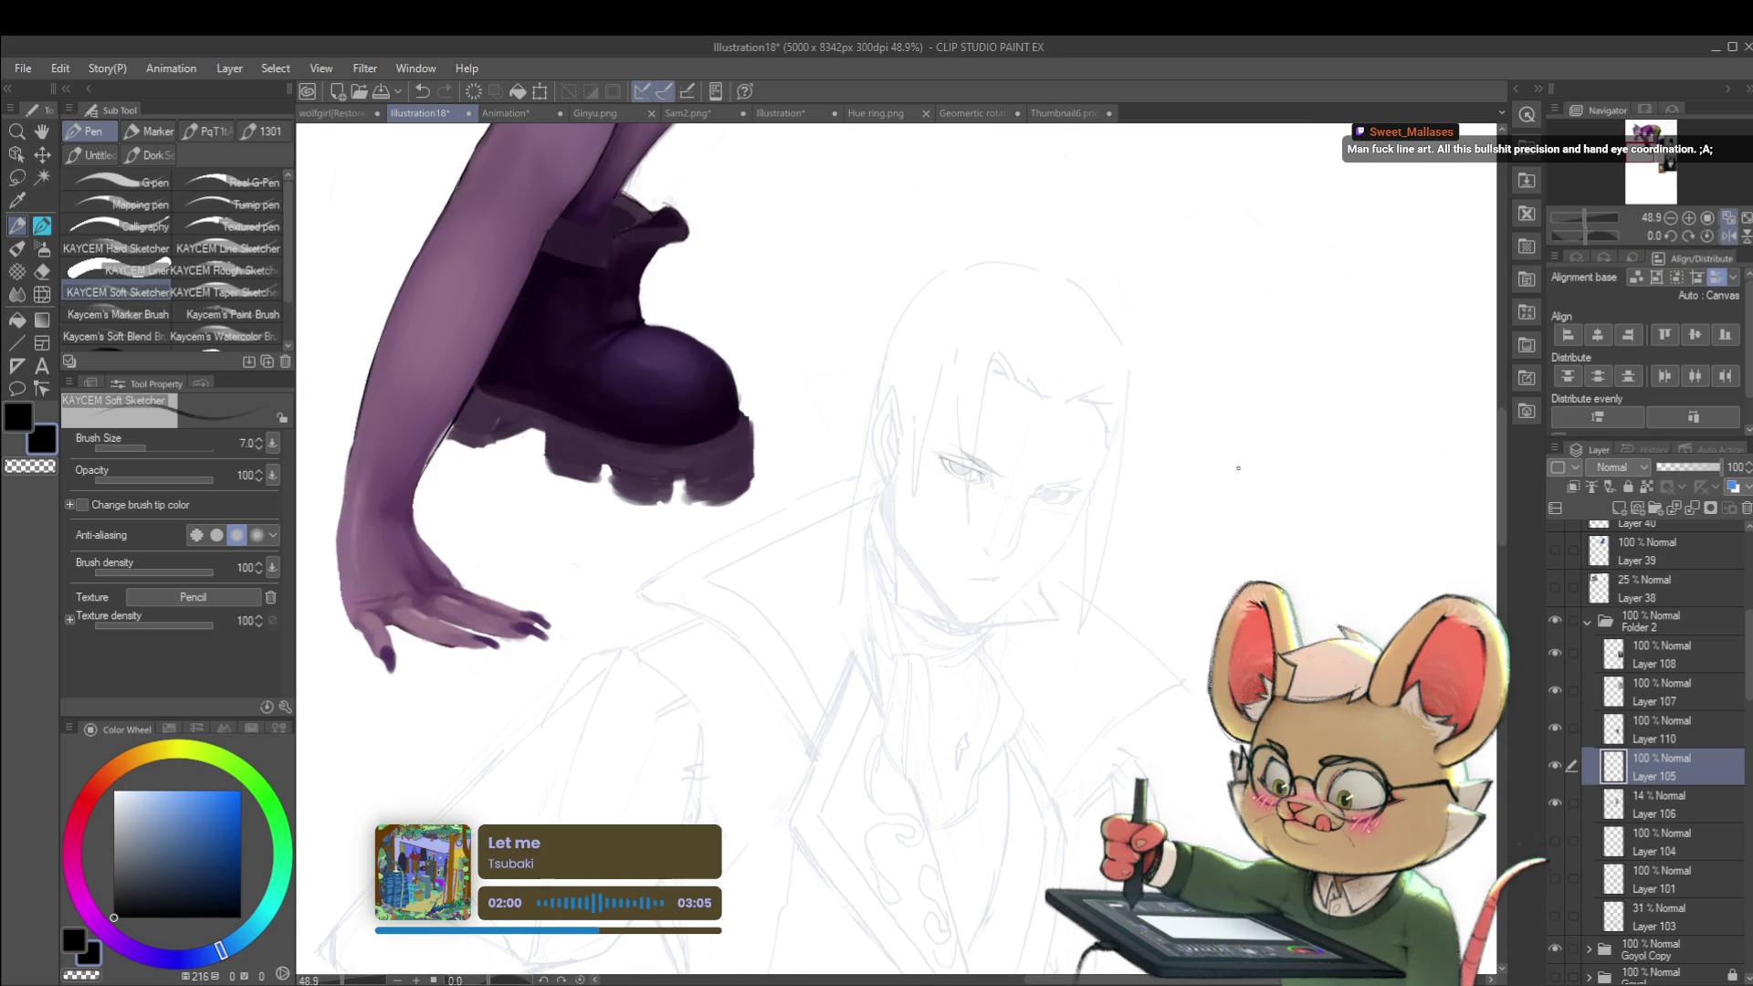
pyautogui.scroll(2, 906, 461)
pyautogui.scroll(1, 906, 462)
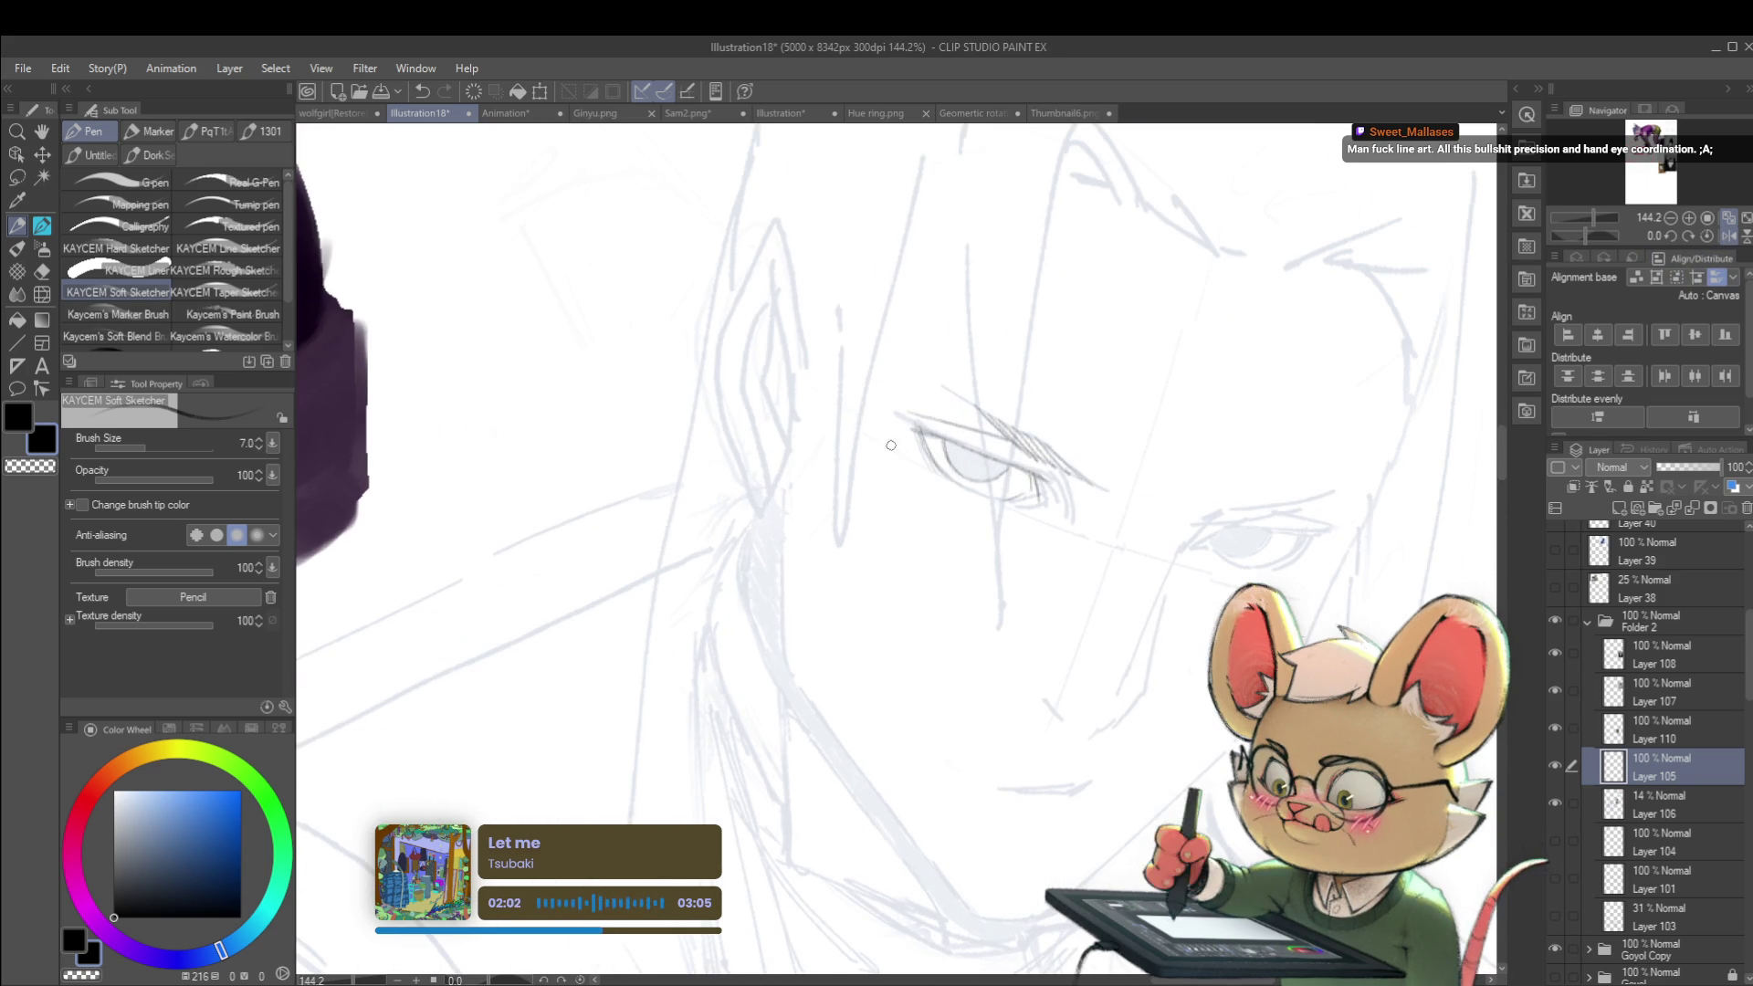
pyautogui.moveTo(891, 415)
pyautogui.mouseDown()
pyautogui.moveTo(904, 477)
pyautogui.moveTo(922, 460)
pyautogui.mouseUp()
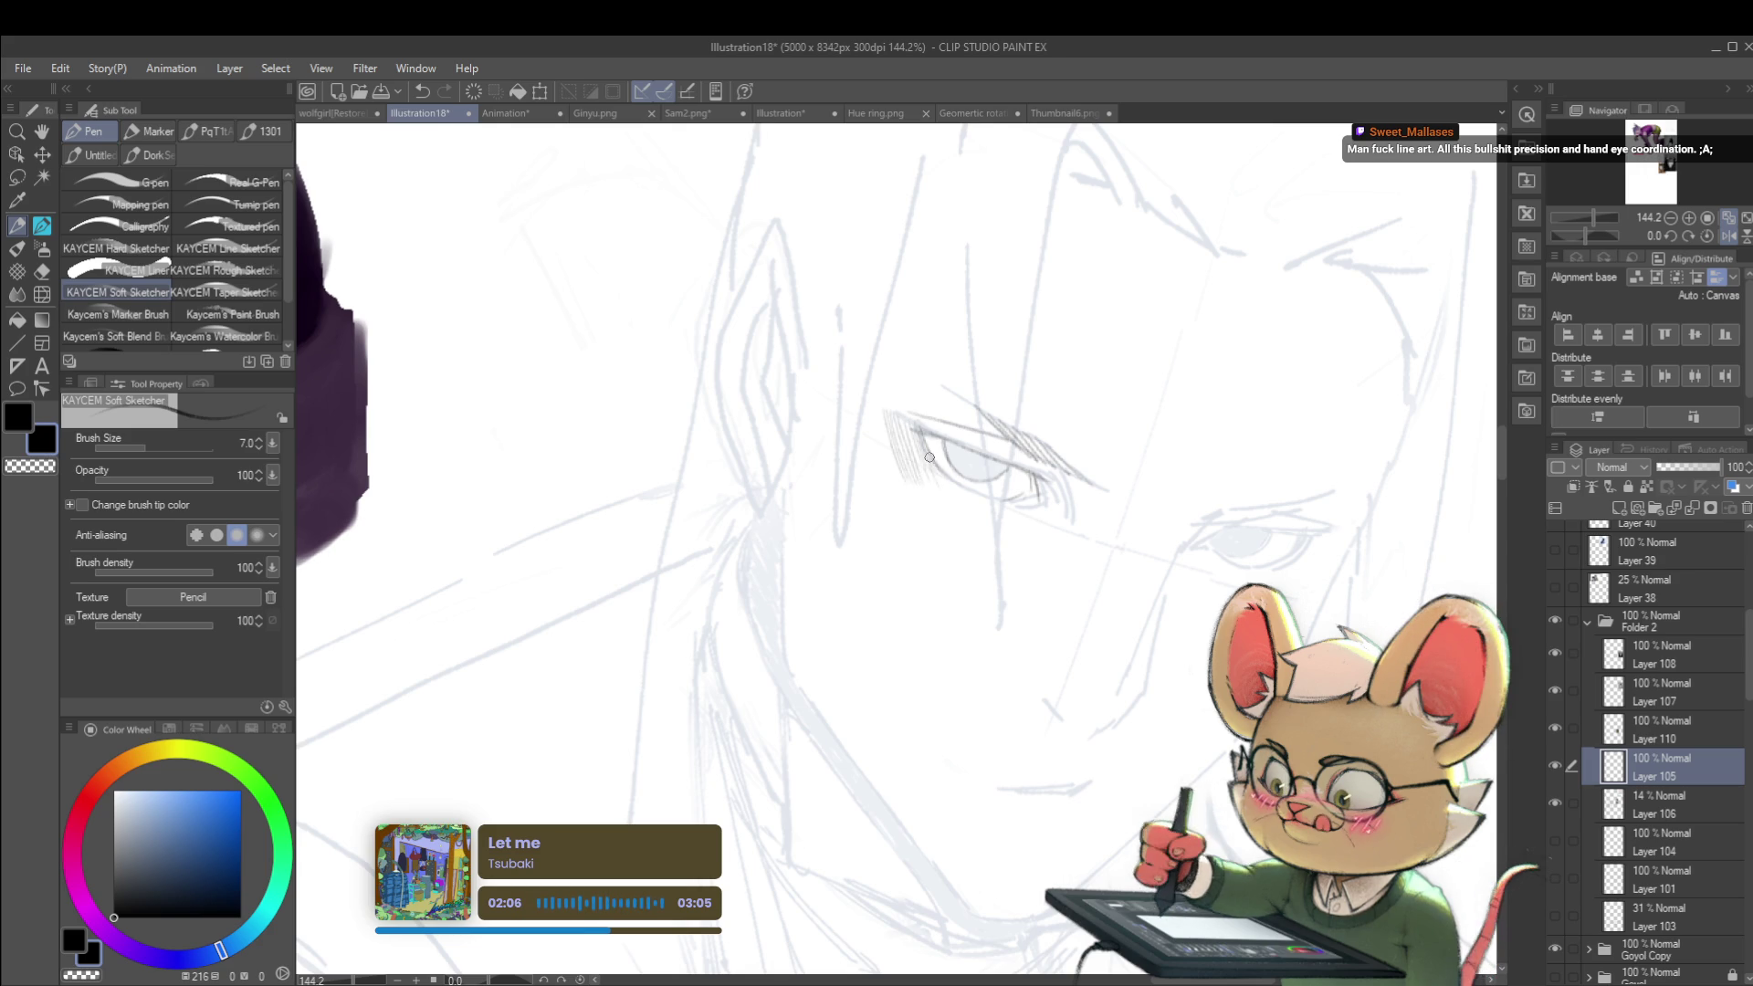
pyautogui.scroll(-5, 930, 461)
pyautogui.scroll(4, 805, 421)
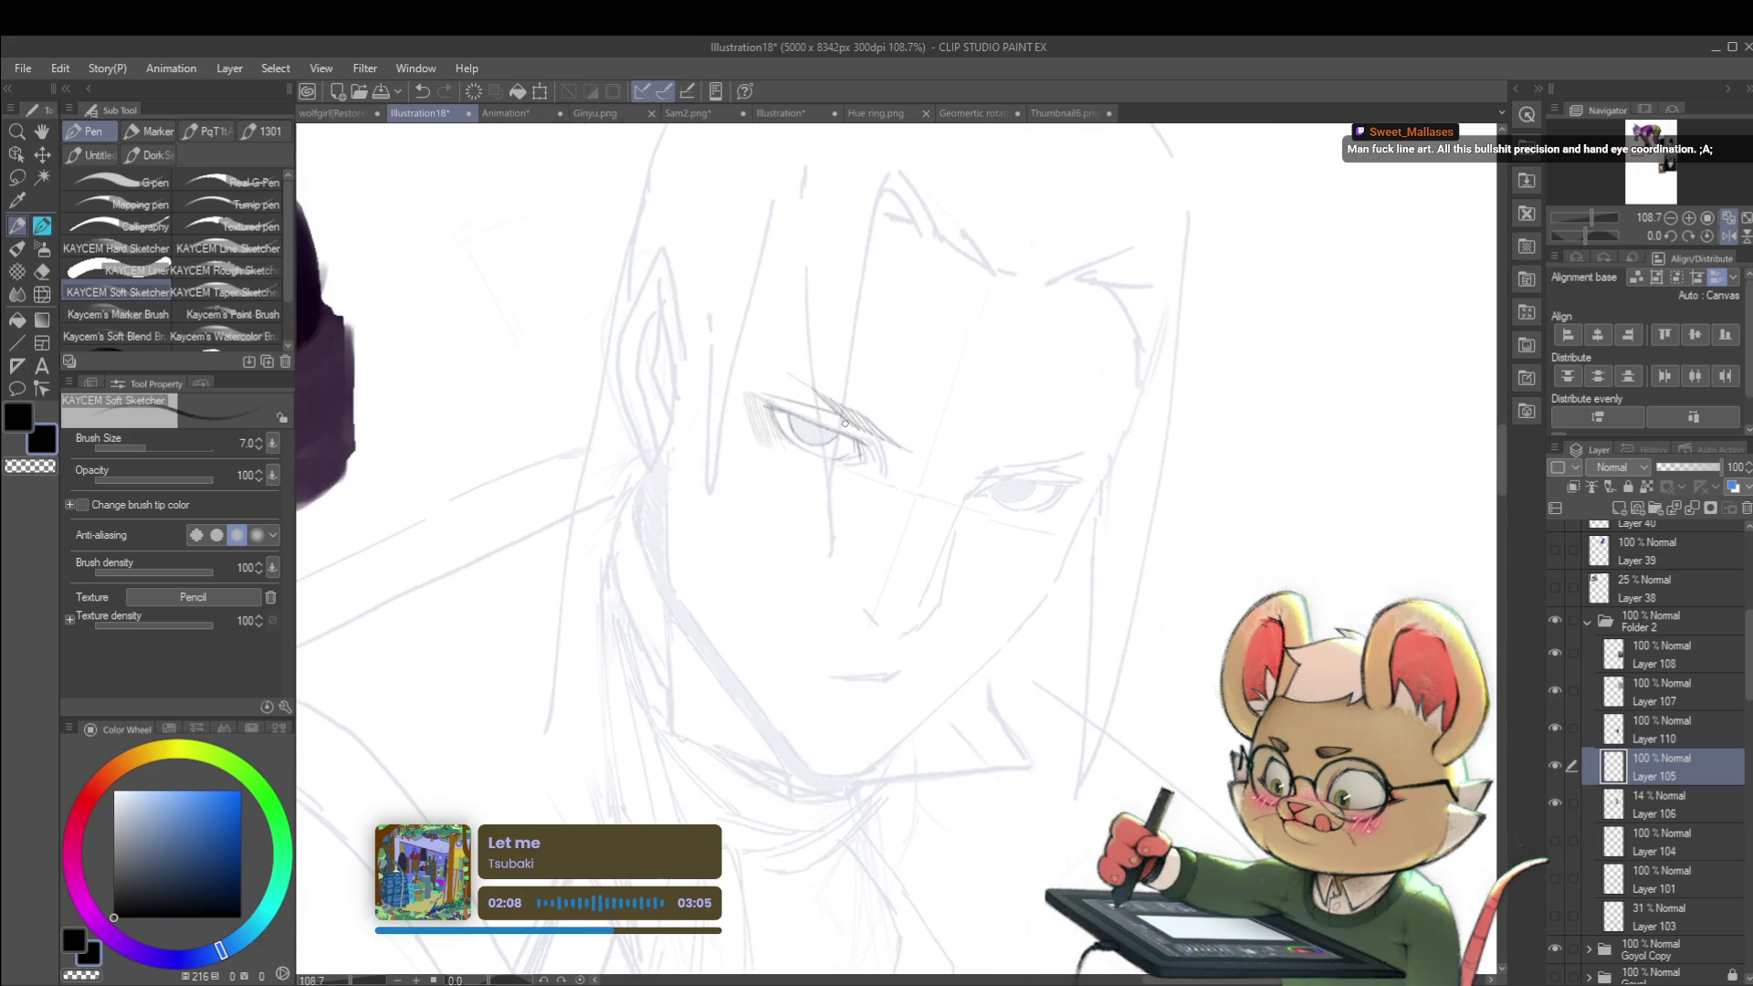
pyautogui.scroll(-5, 761, 387)
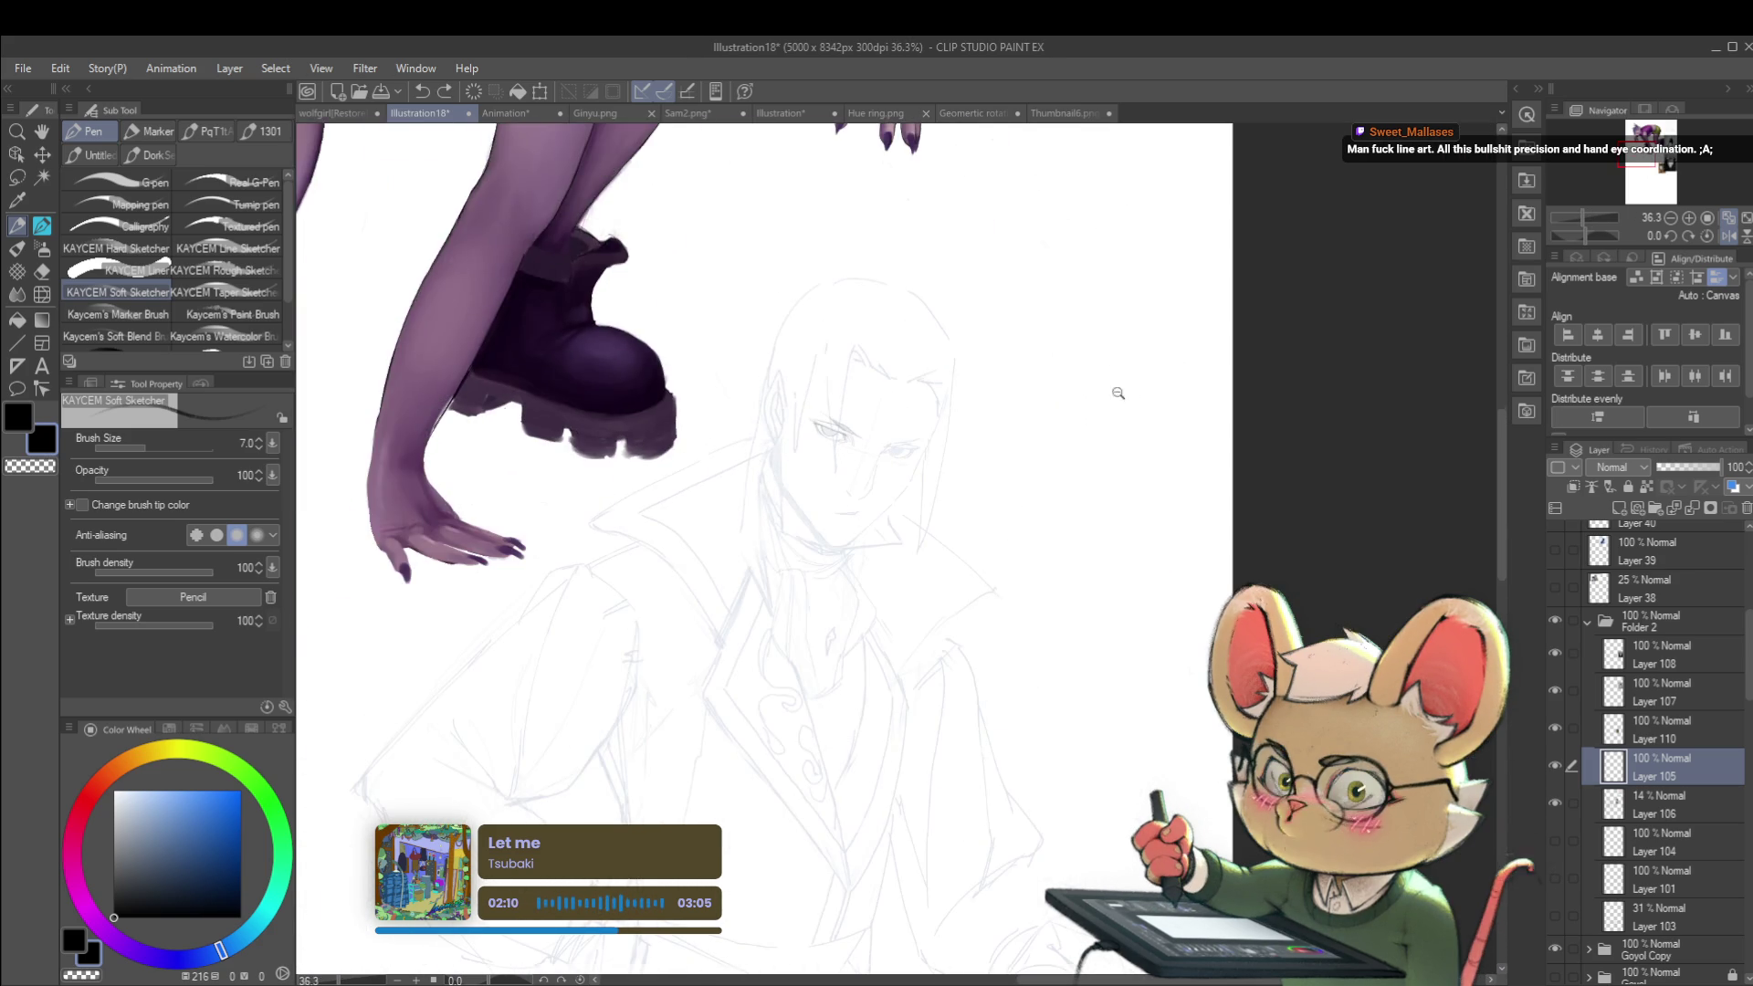
pyautogui.scroll(8, 1131, 388)
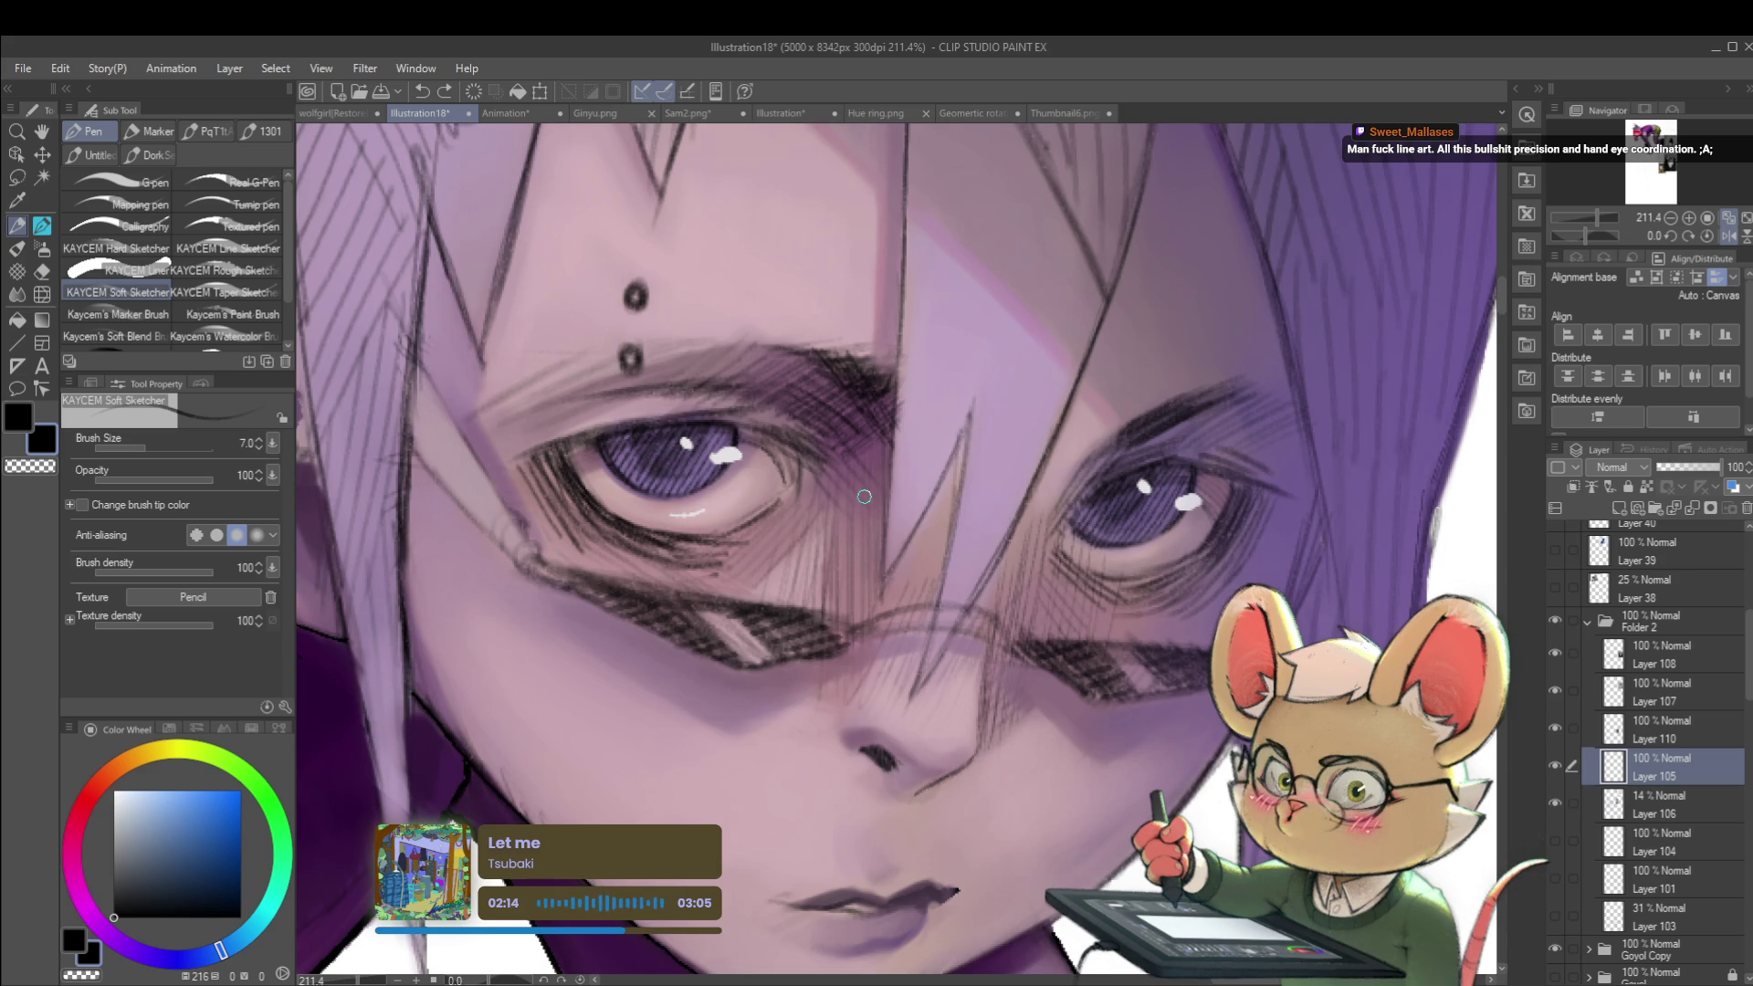
# Step: Hatch faint diagonal lines on the girl's cheek with a size 4.0 pencil, undoing a stray line
pyautogui.scroll(-5, 1004, 457)
pyautogui.scroll(5, 1004, 456)
pyautogui.moveTo(1036, 790)
pyautogui.mouseDown()
pyautogui.moveTo(1101, 635)
pyautogui.moveTo(1181, 604)
pyautogui.mouseUp()
pyautogui.press('[')
pyautogui.press('[')
pyautogui.press('[')
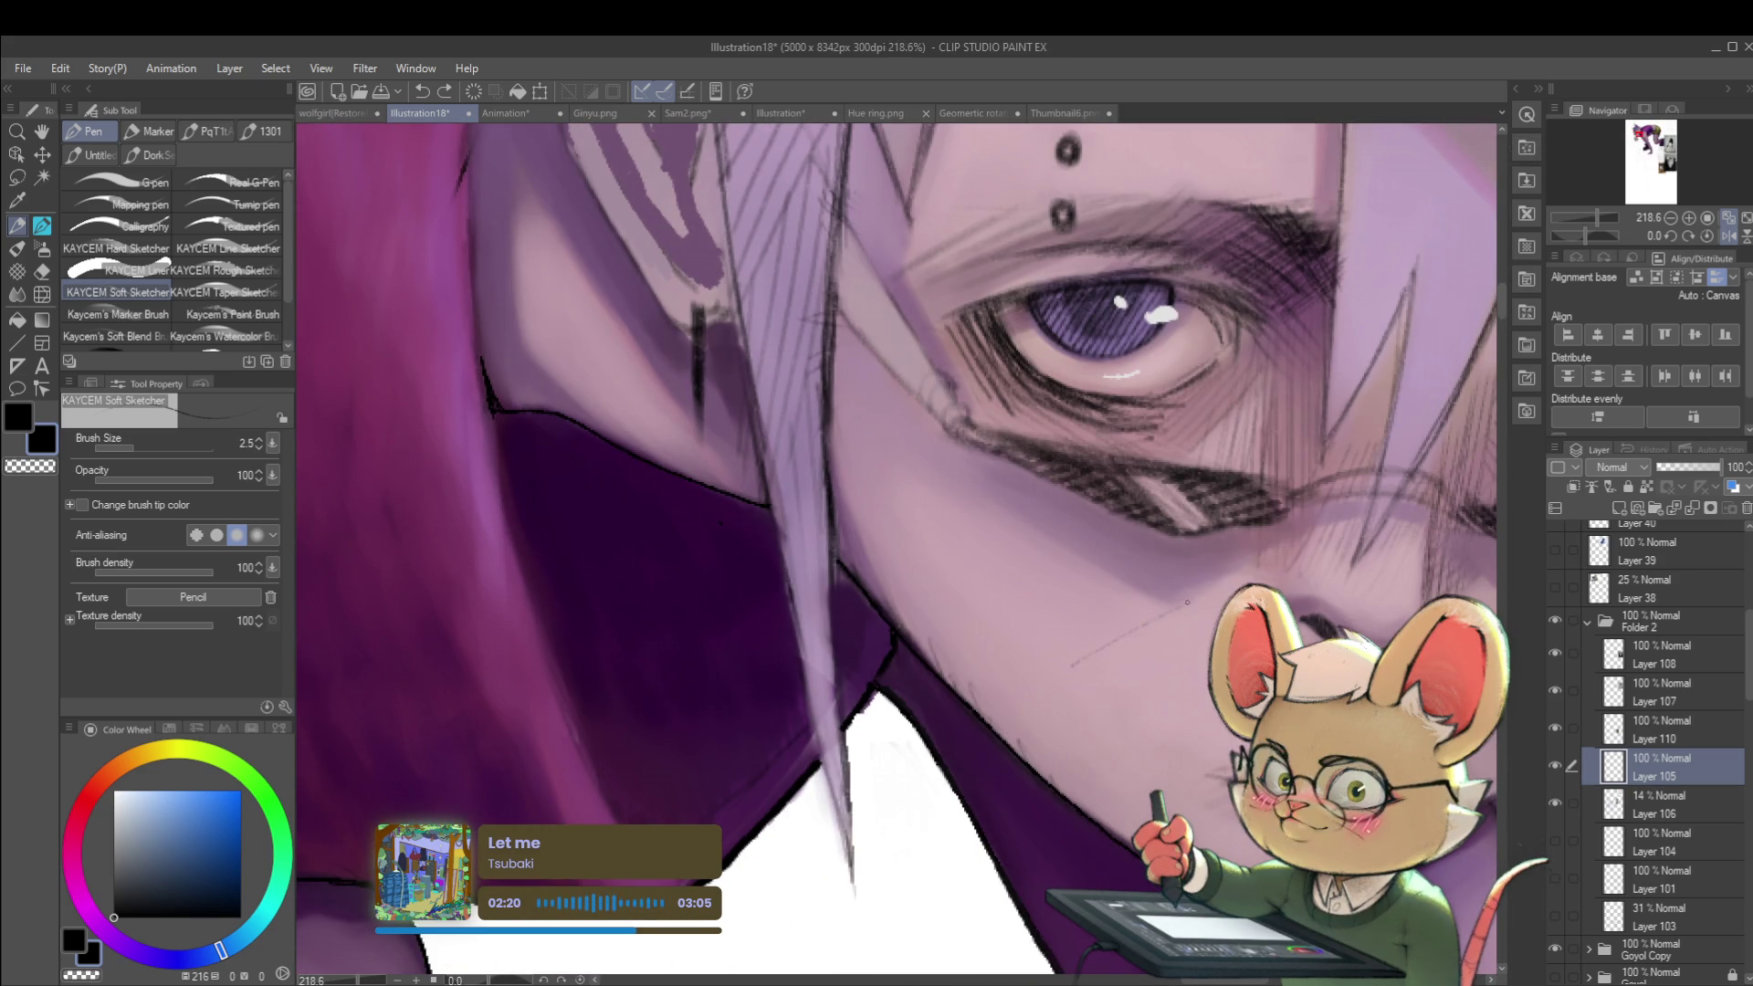
pyautogui.press(']')
pyautogui.press(']')
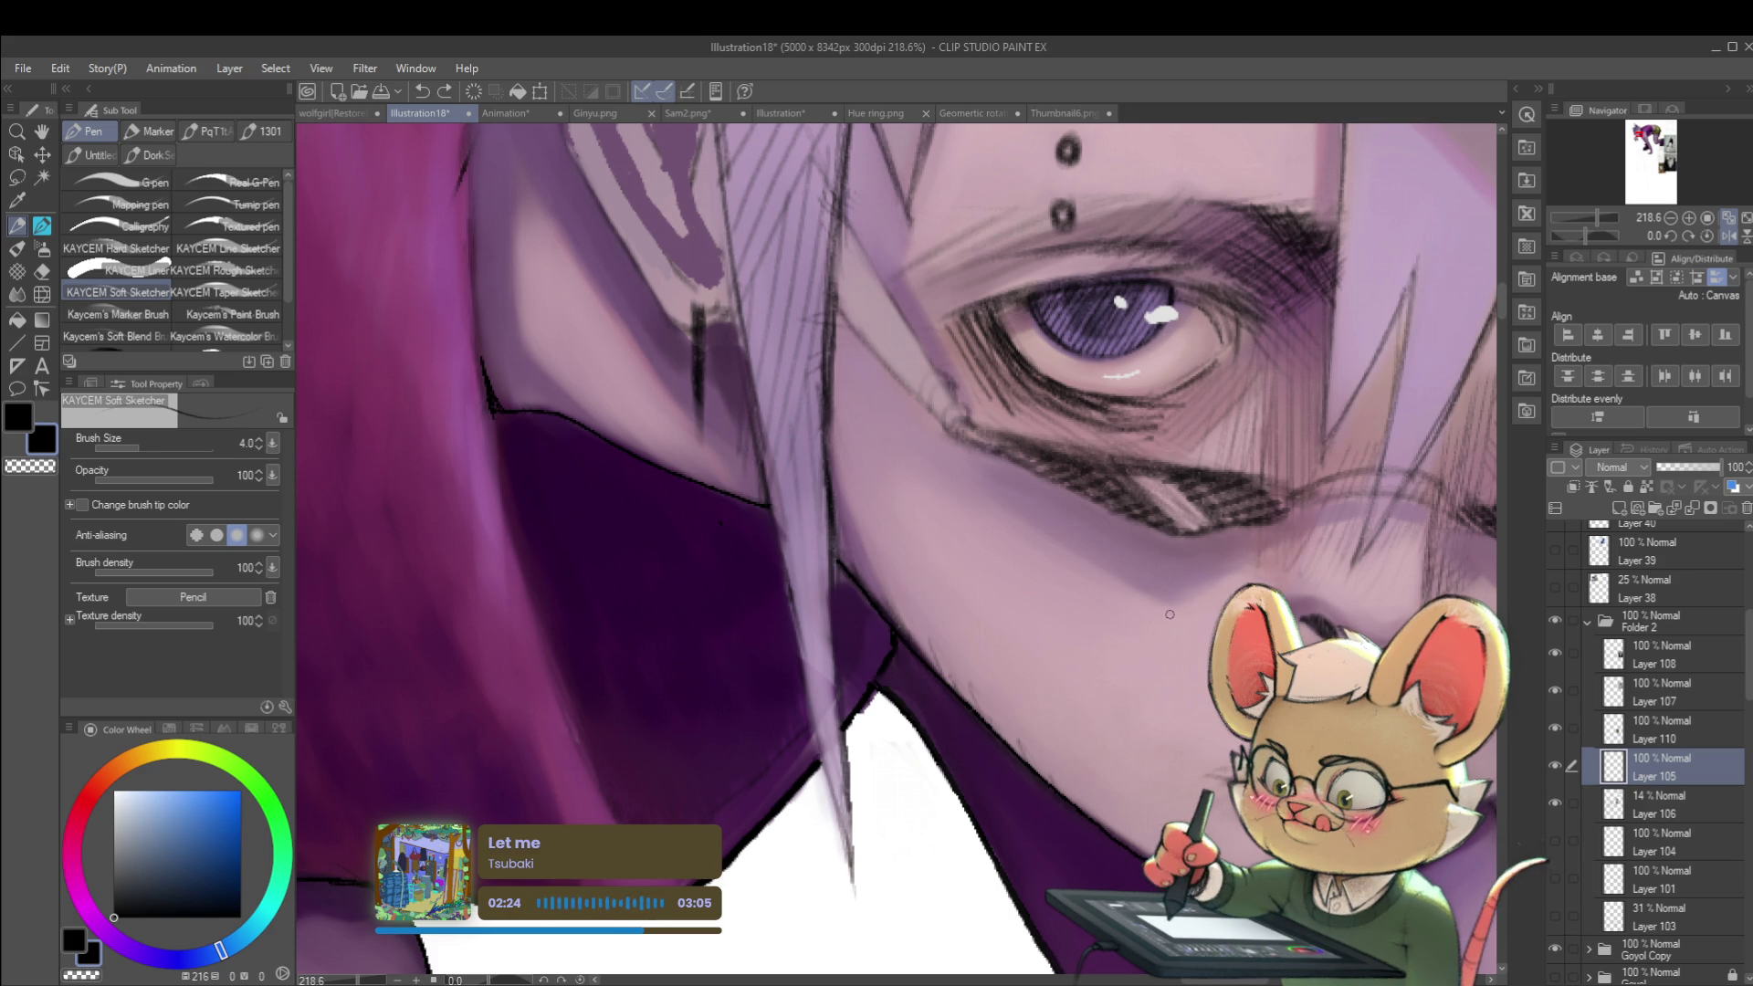
pyautogui.hotkey('ctrl', 'z')
pyautogui.press(']')
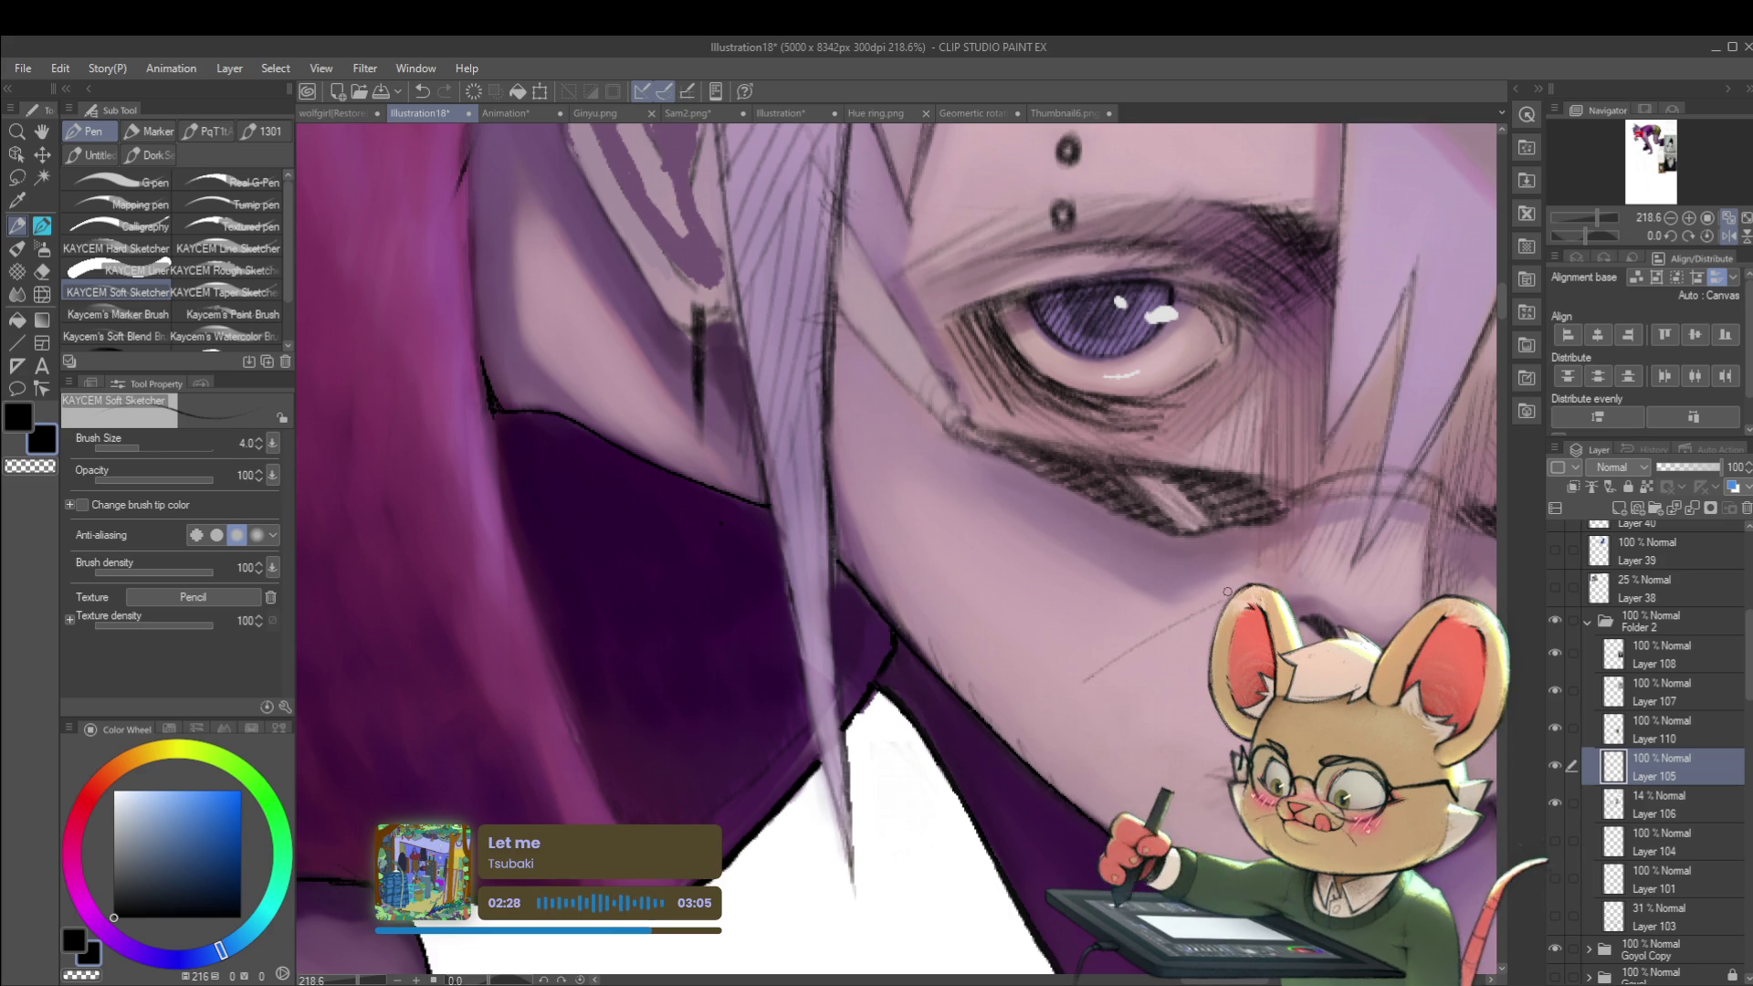
pyautogui.moveTo(1082, 693); pyautogui.dragTo(1187, 629)
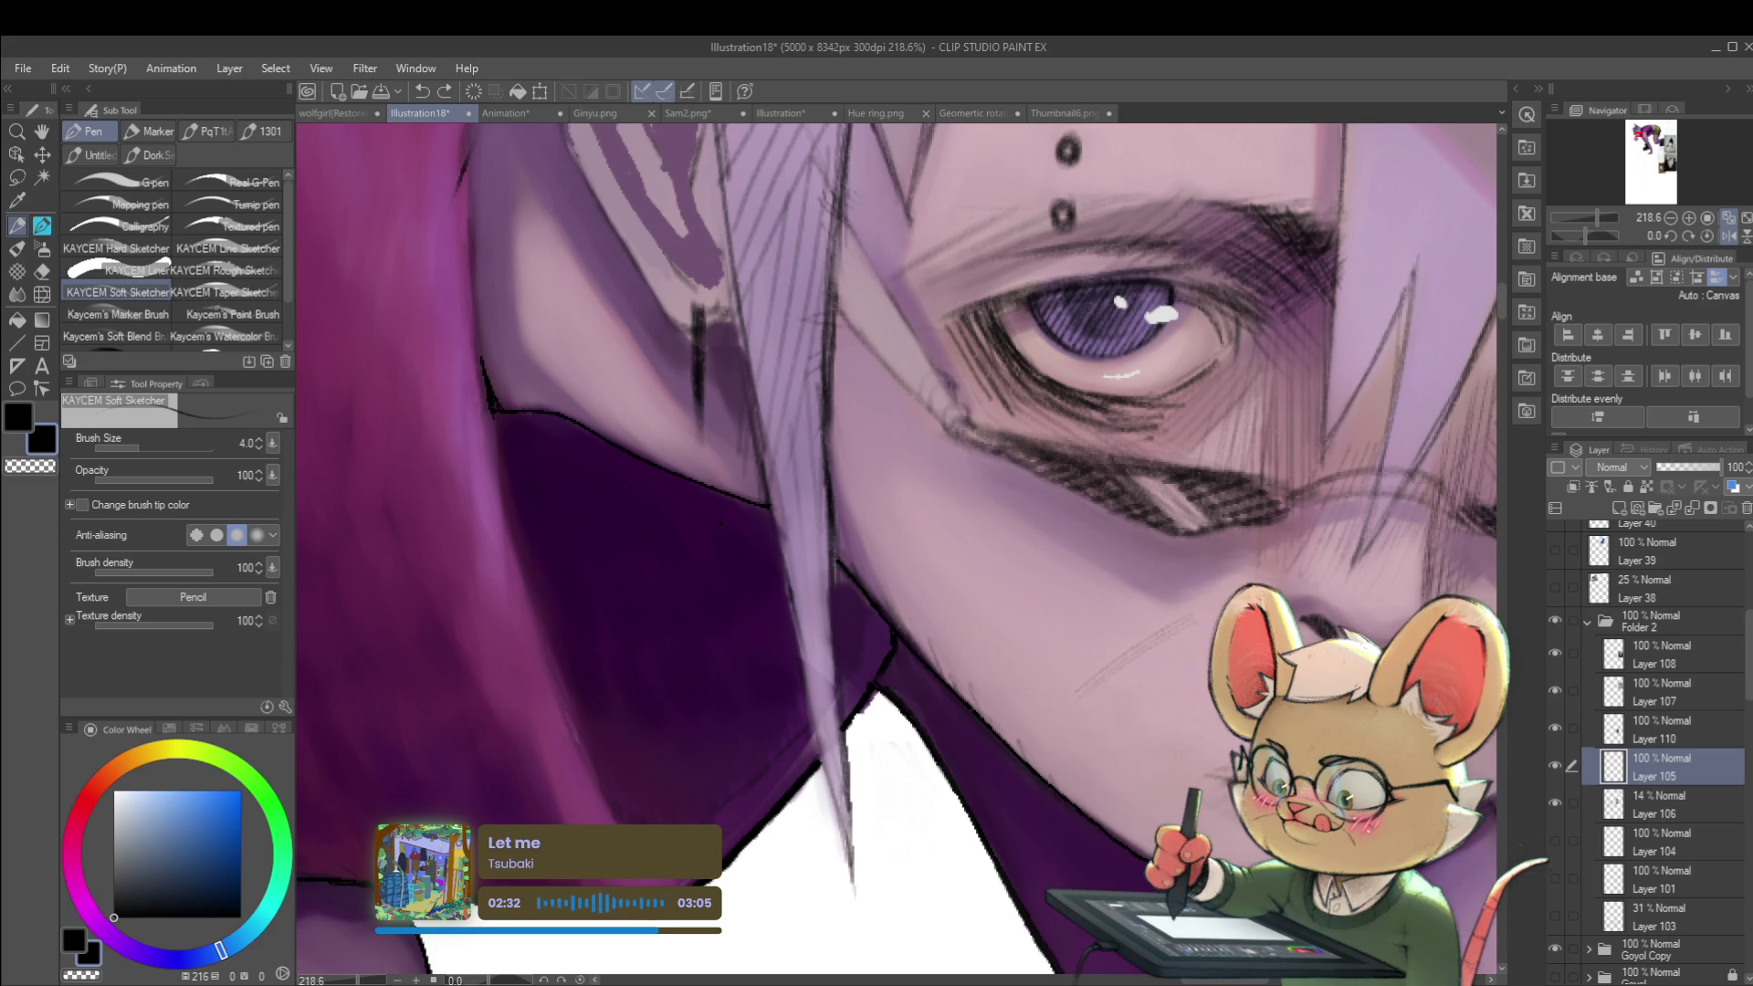
pyautogui.scroll(-5, 1228, 129)
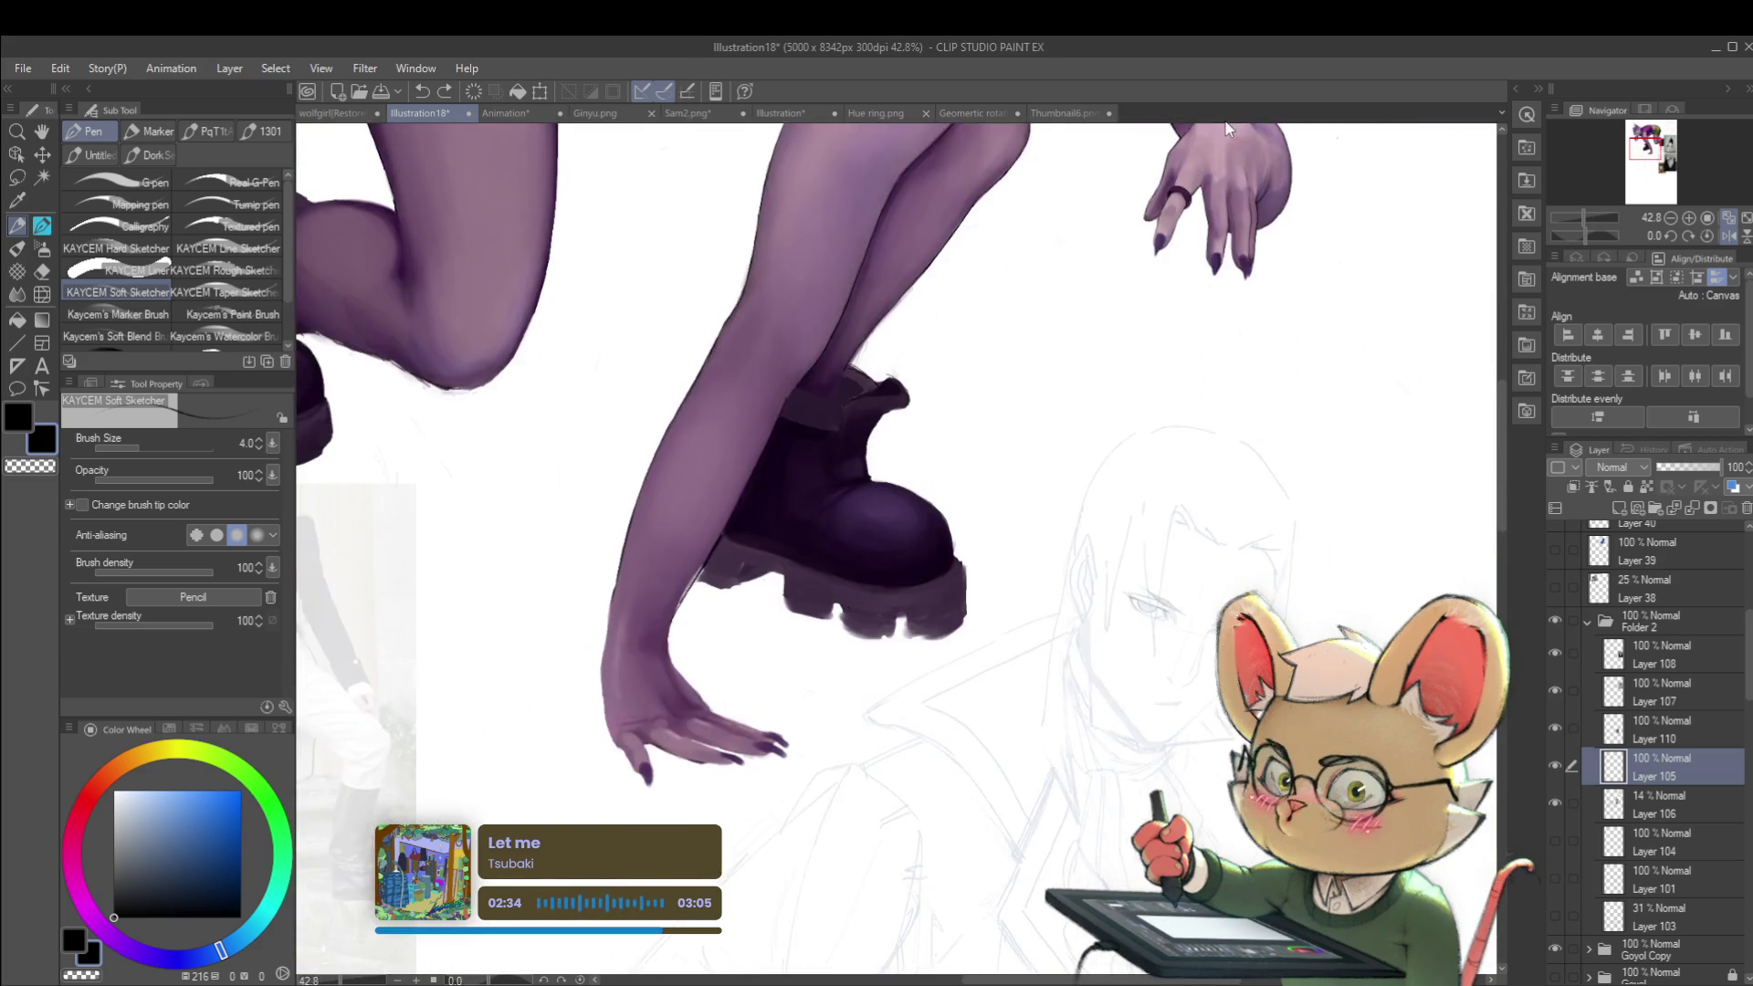
pyautogui.scroll(3, 1039, 445)
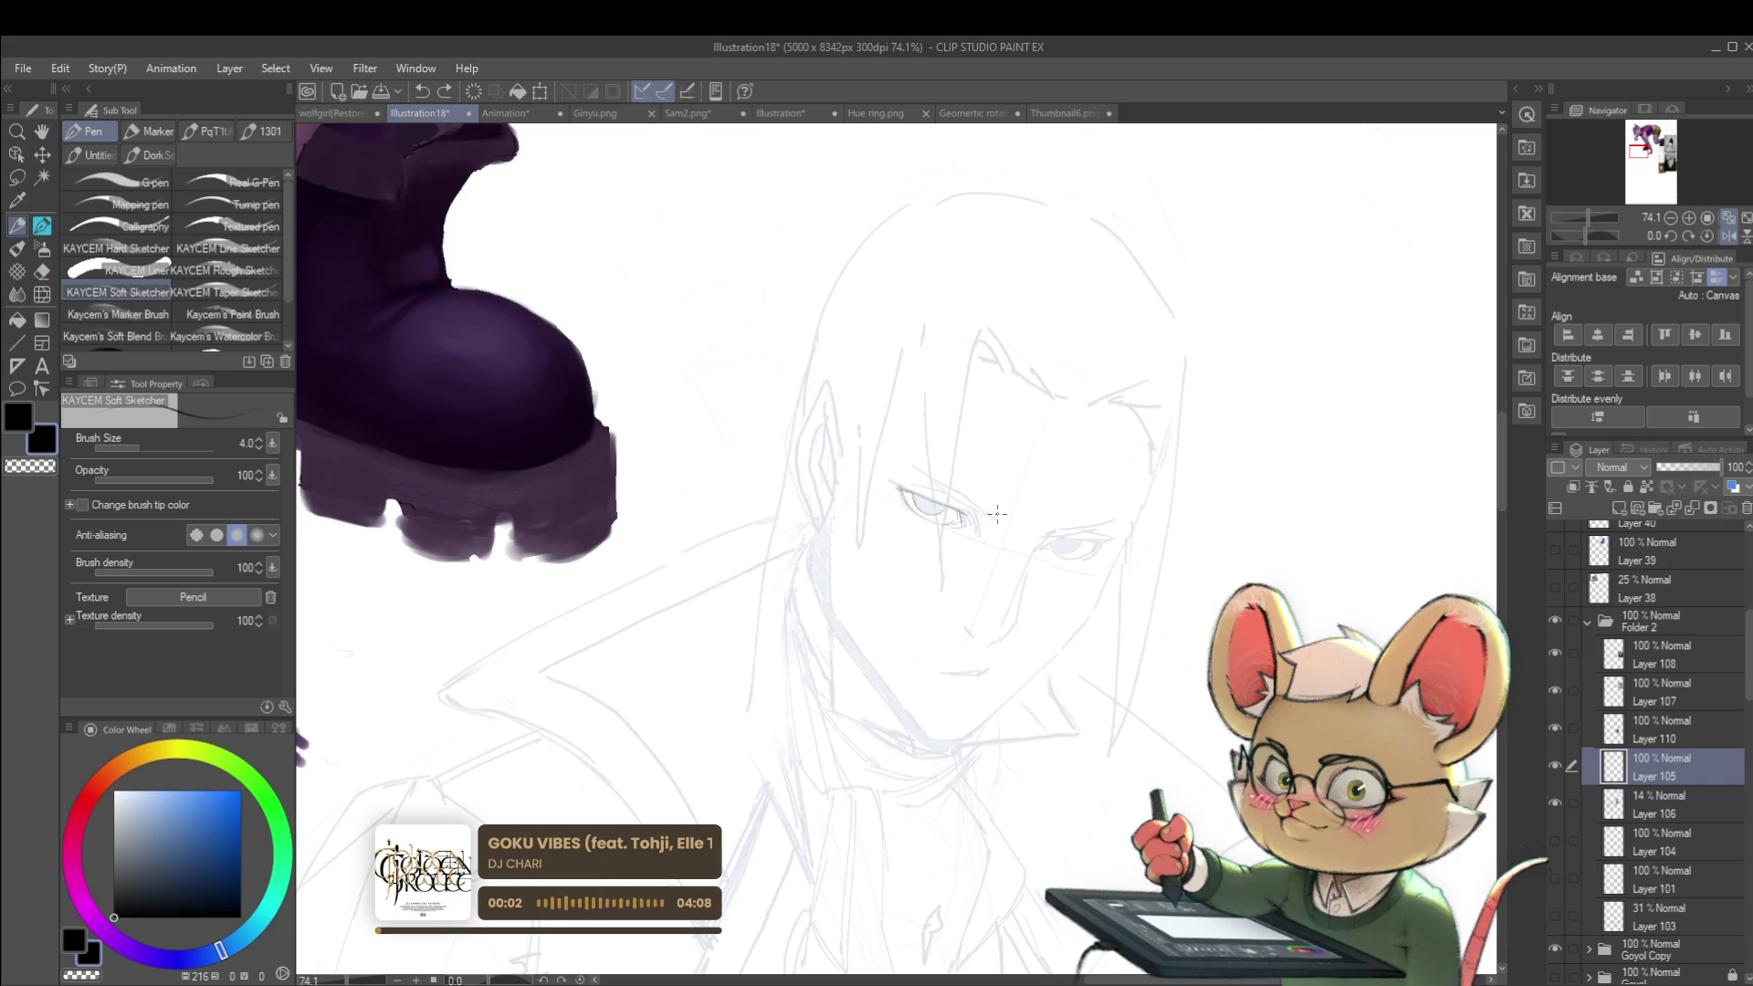
pyautogui.press('h')
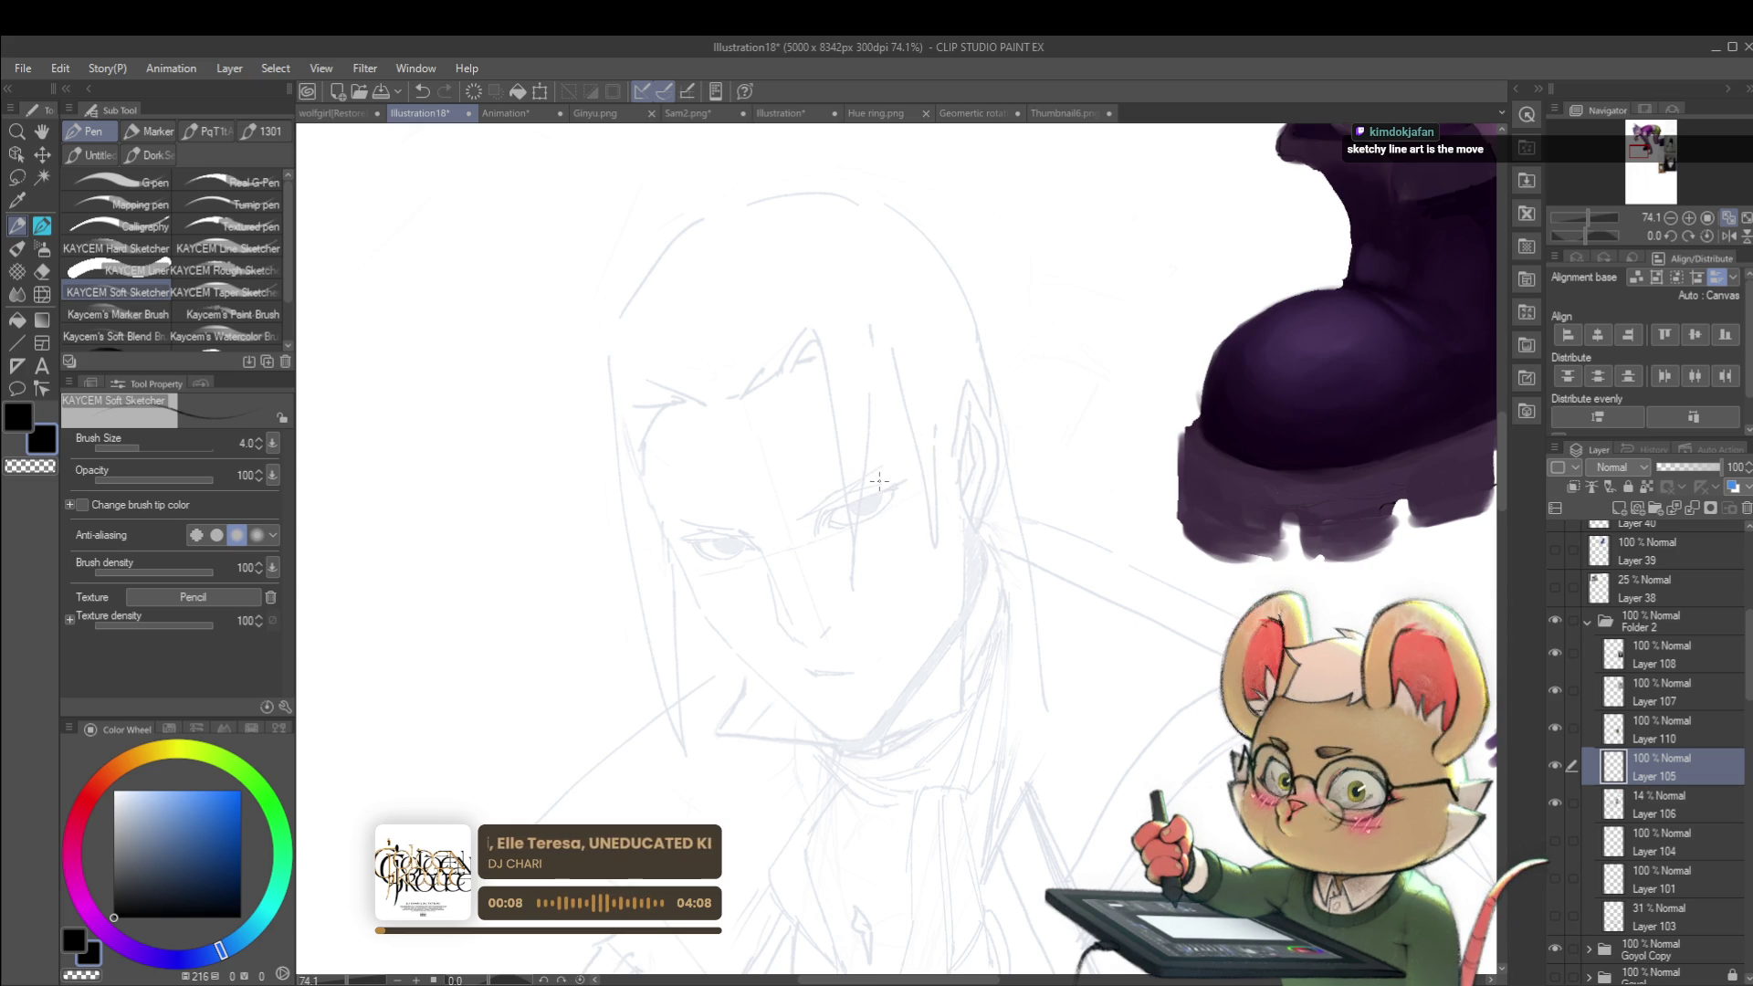
# Step: Redraw the left eye's upper lid and hatch faint strokes by its corners
pyautogui.scroll(5, 880, 481)
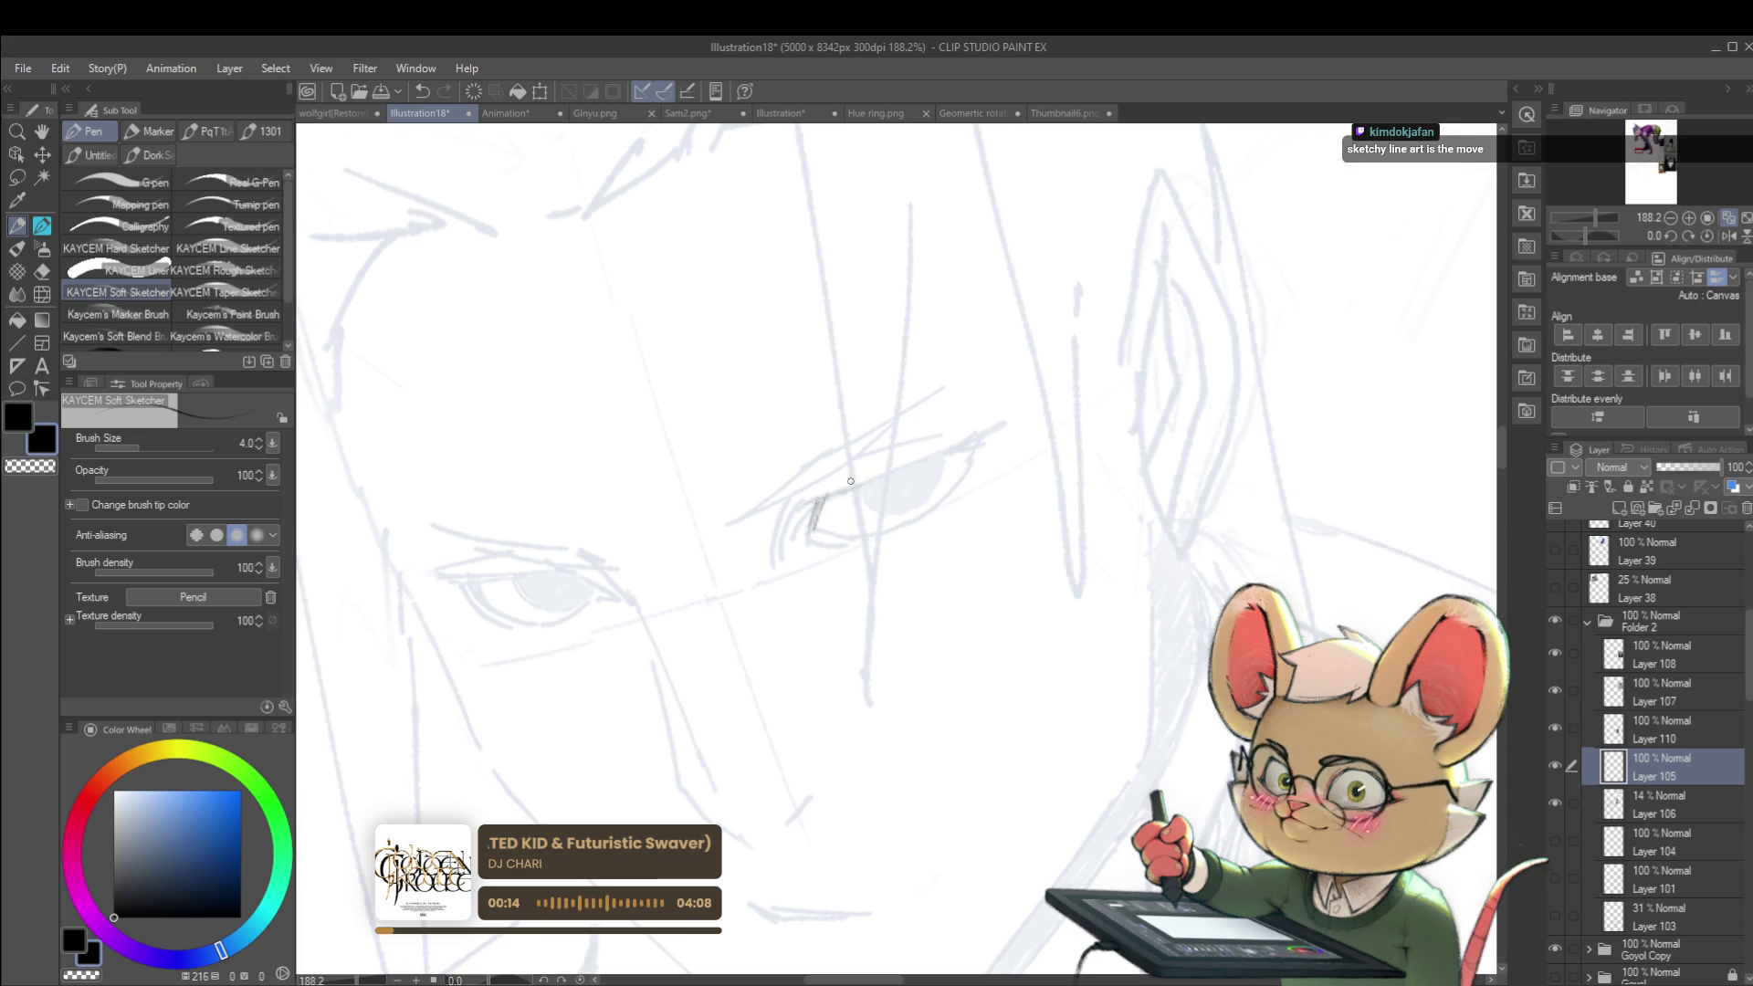
pyautogui.moveTo(817, 499); pyautogui.dragTo(1004, 427)
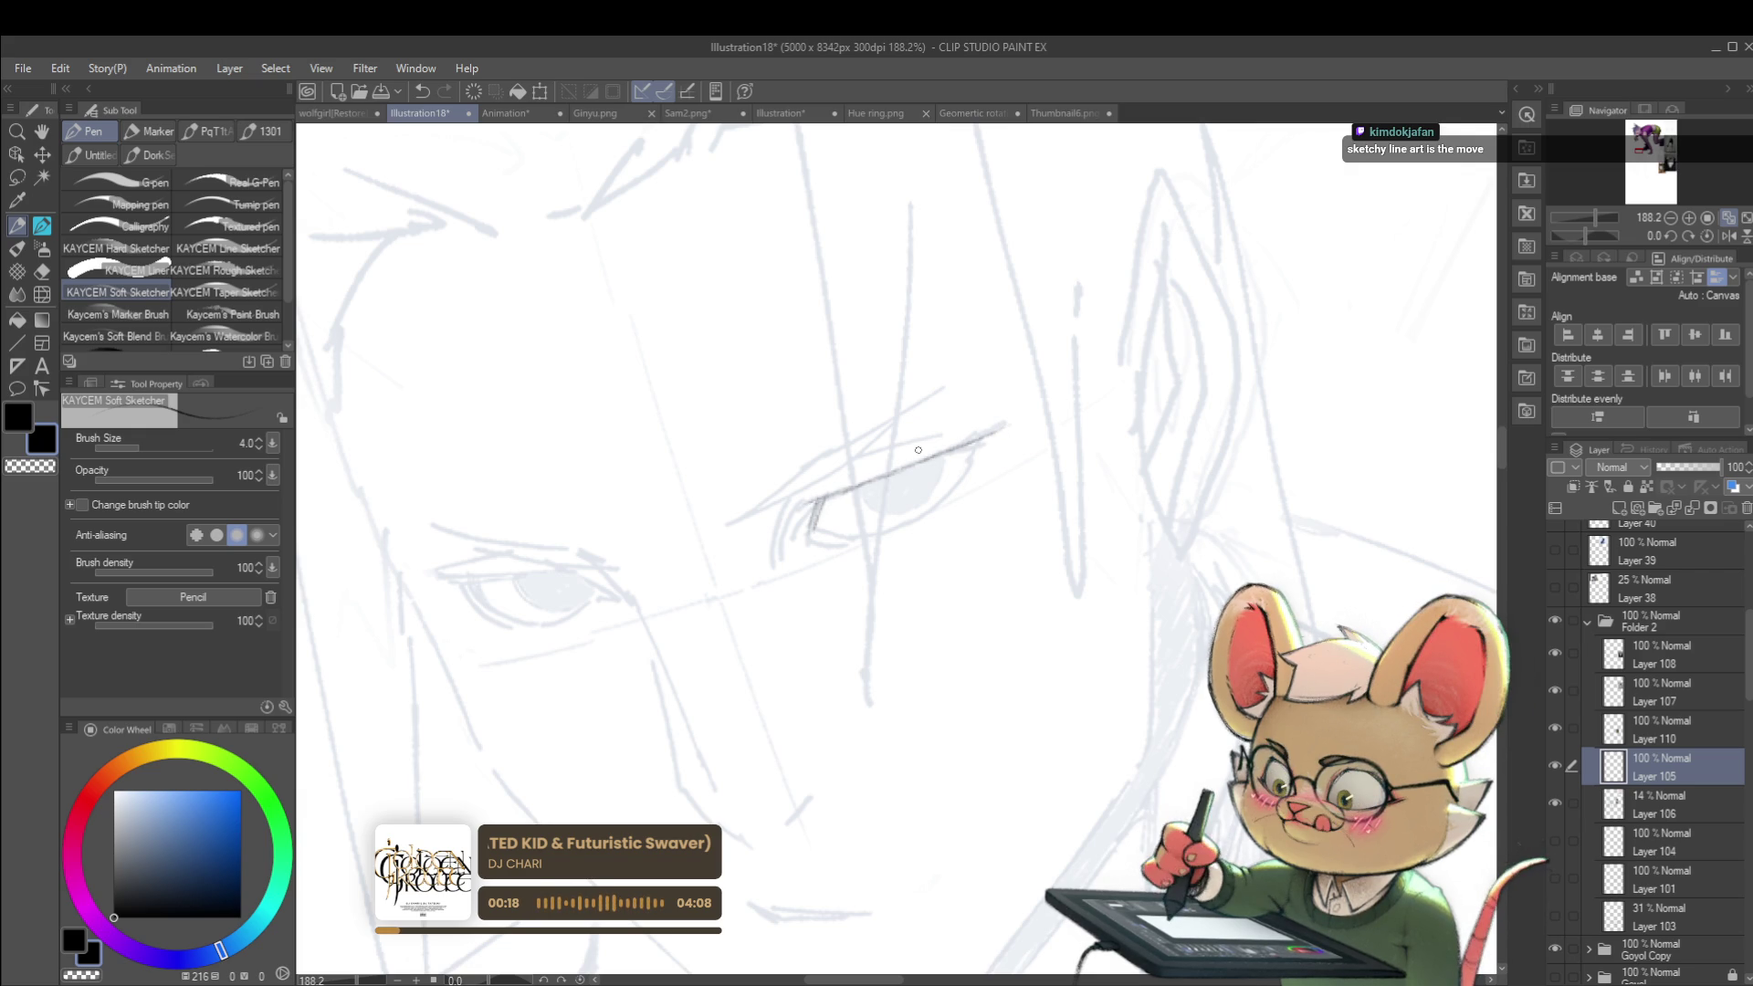
pyautogui.scroll(-1, 1215, 384)
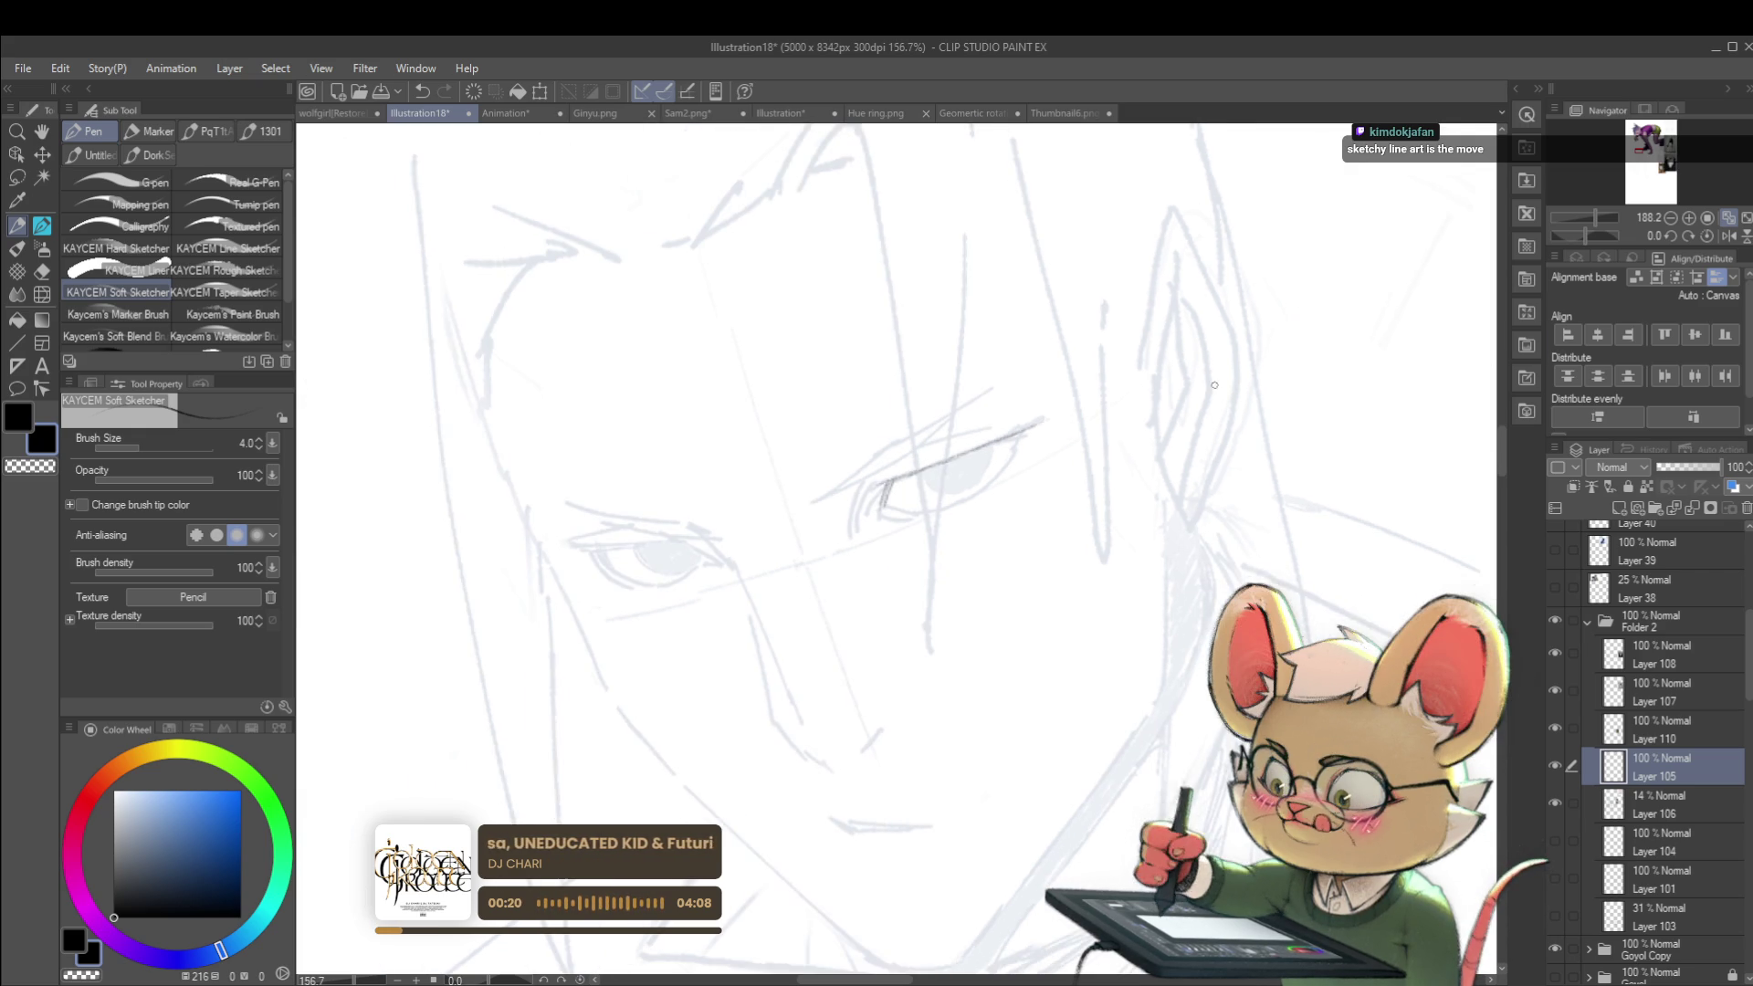
pyautogui.moveTo(1586, 235); pyautogui.dragTo(1597, 242)
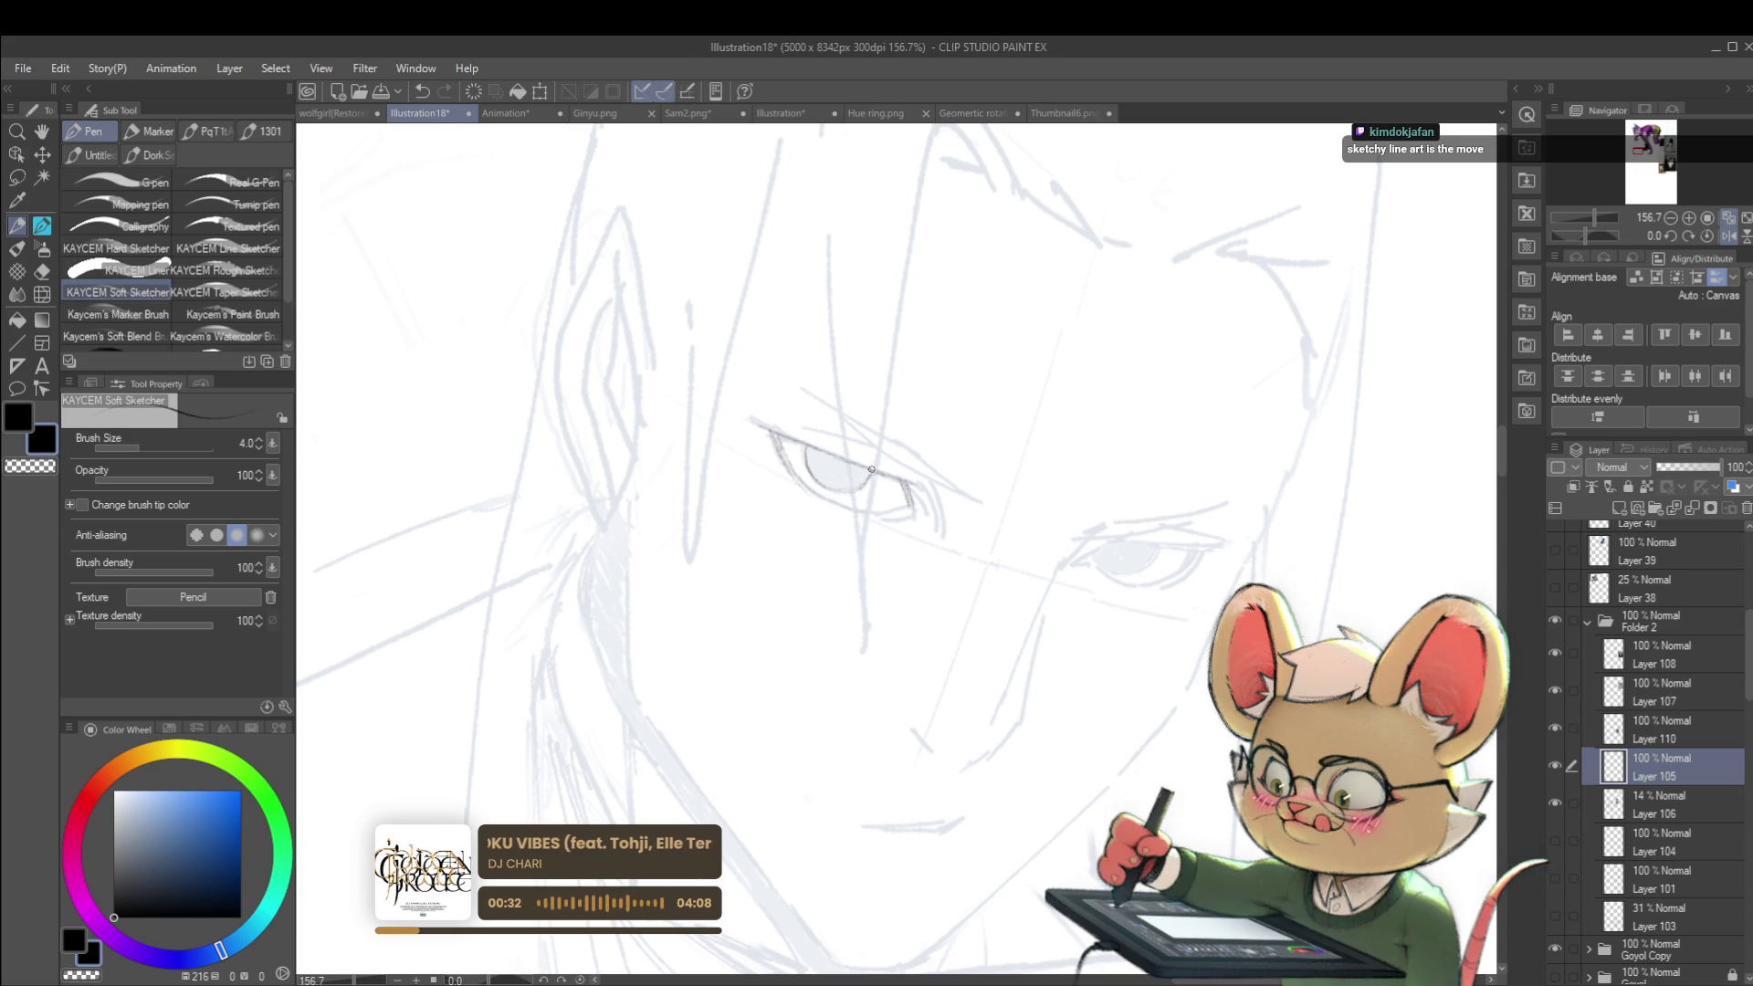
pyautogui.scroll(-5, 872, 469)
pyautogui.scroll(4, 770, 419)
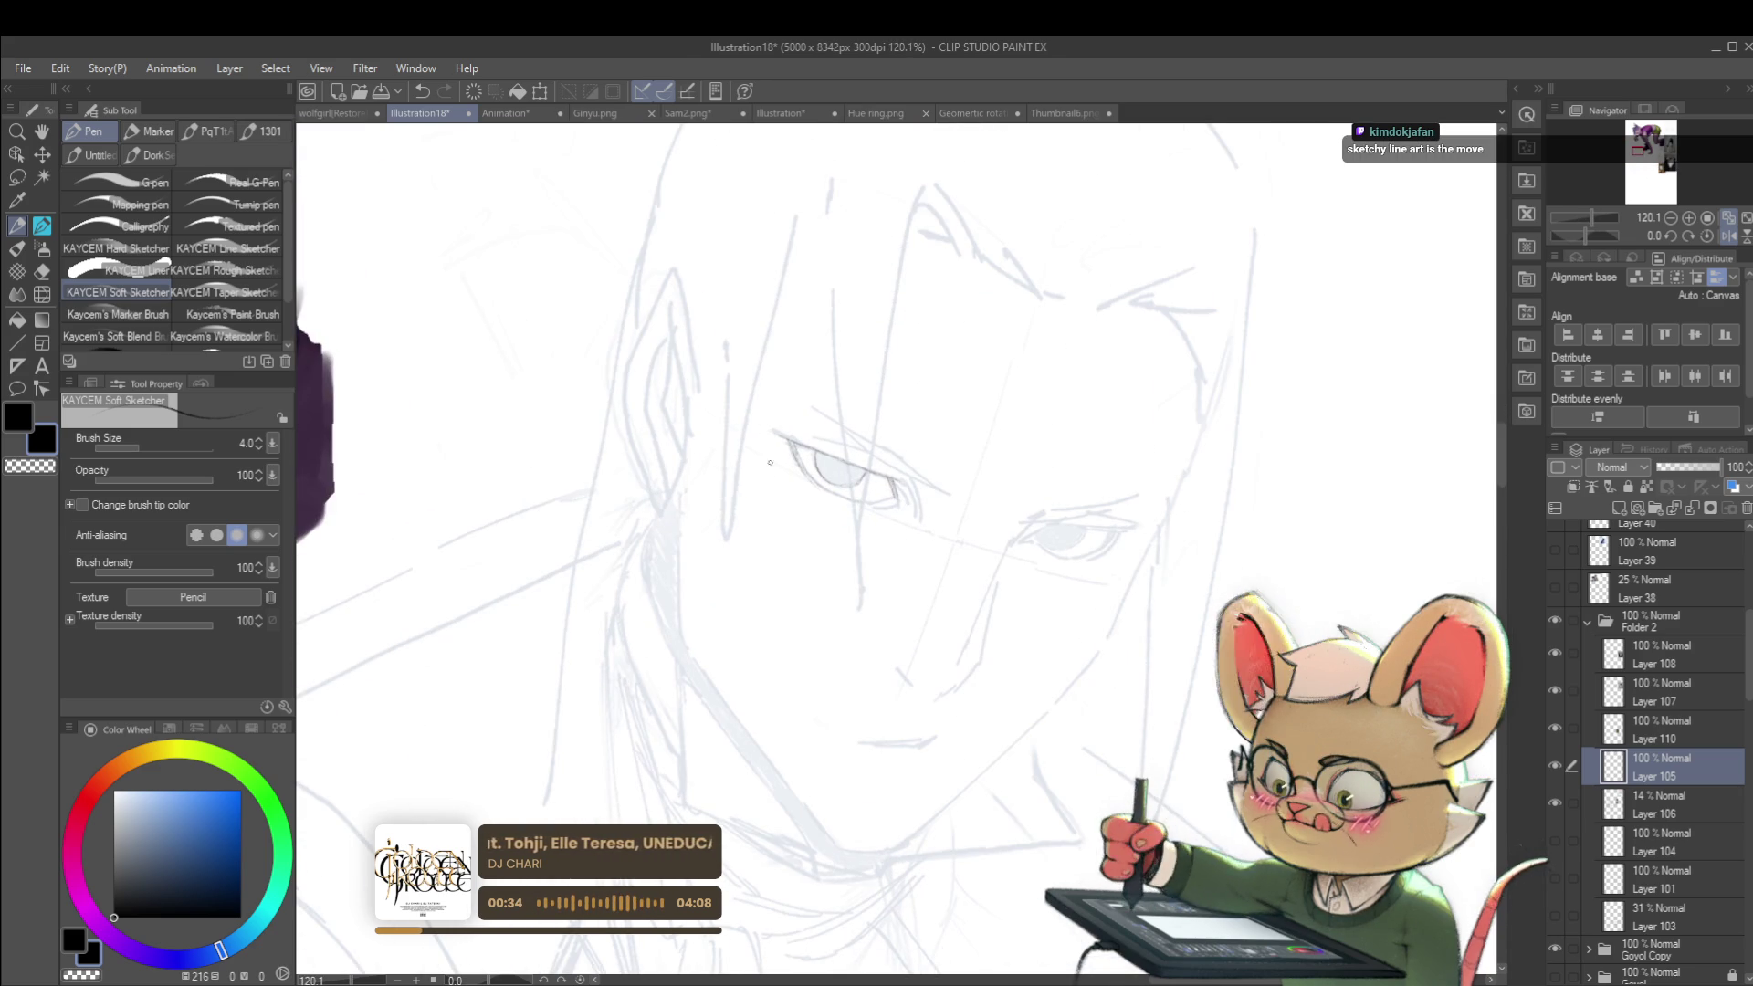
pyautogui.moveTo(767, 431); pyautogui.dragTo(799, 507)
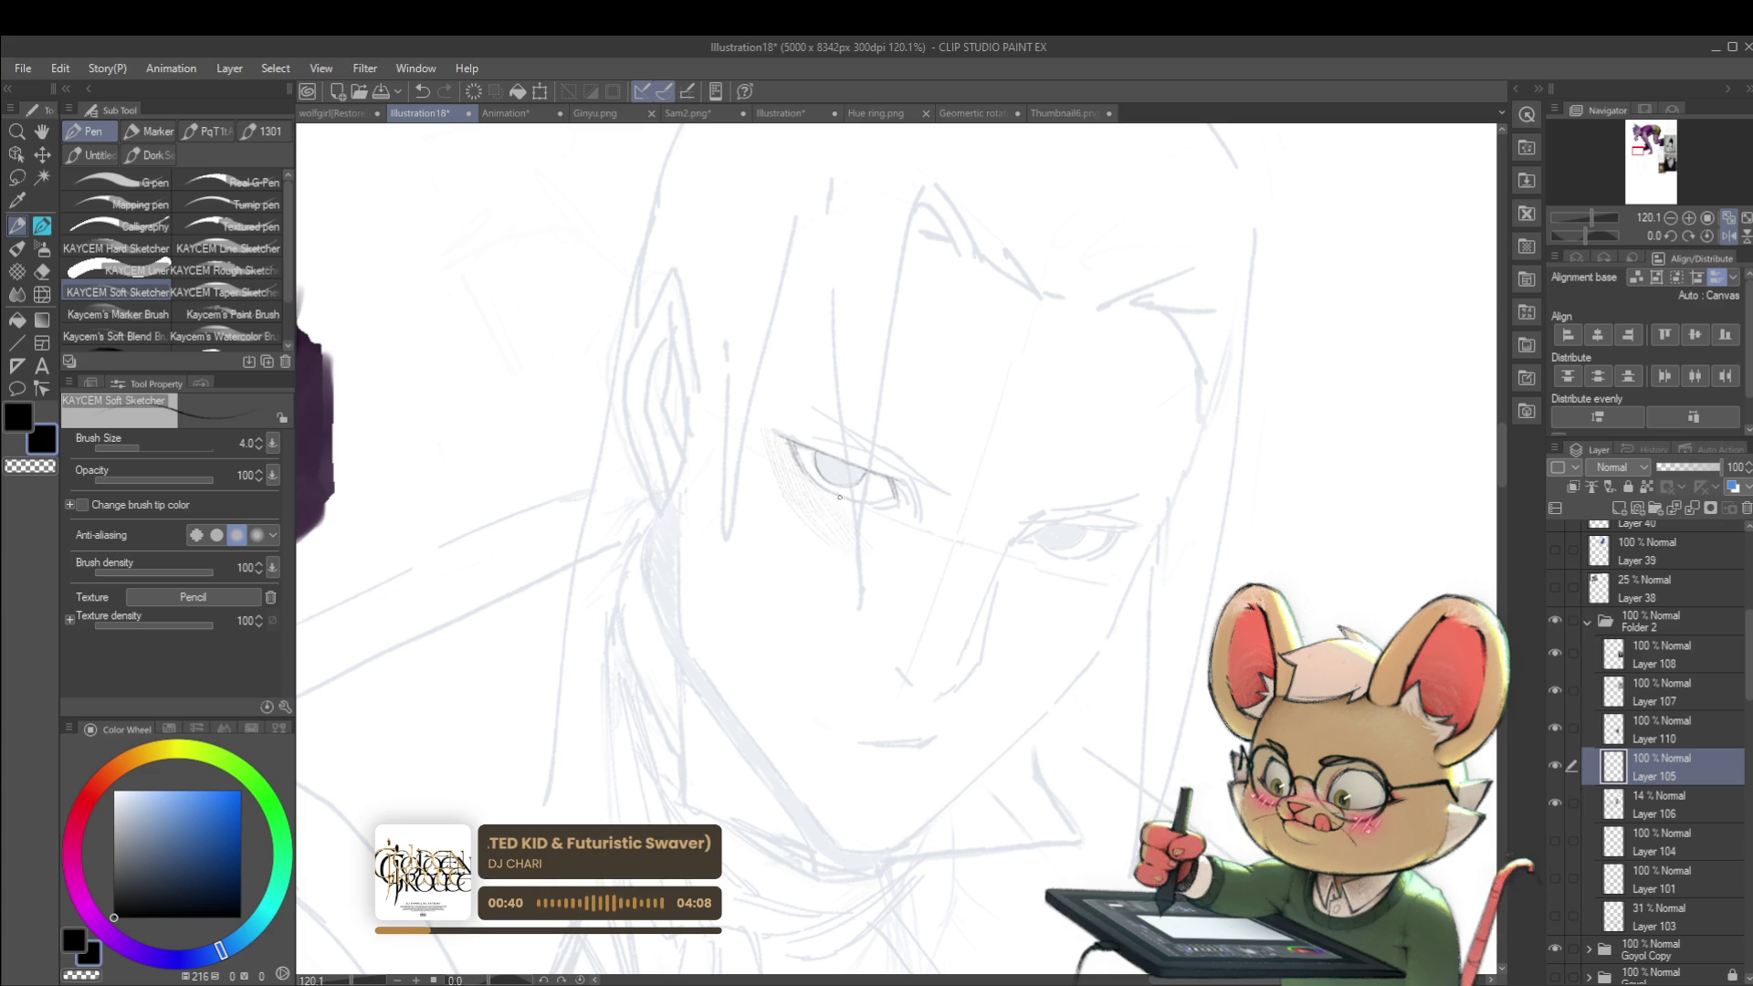
pyautogui.scroll(-4, 812, 403)
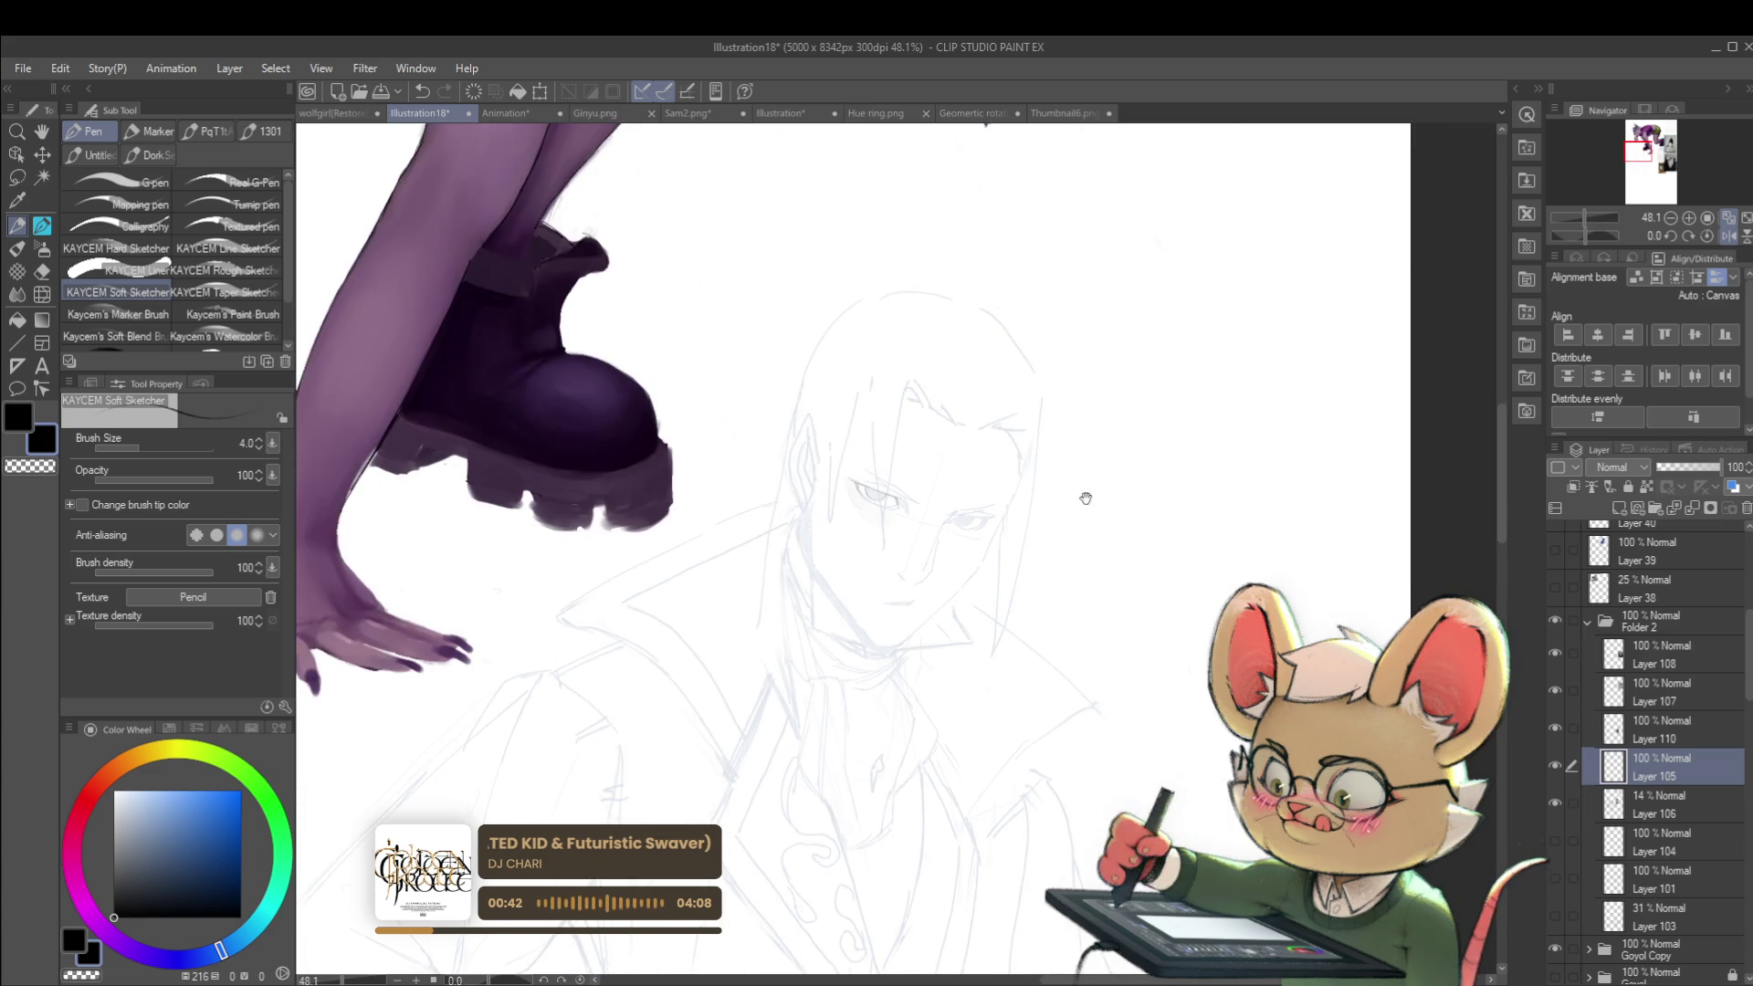
pyautogui.moveTo(1085, 455); pyautogui.dragTo(1334, 462)
pyautogui.scroll(5, 1265, 516)
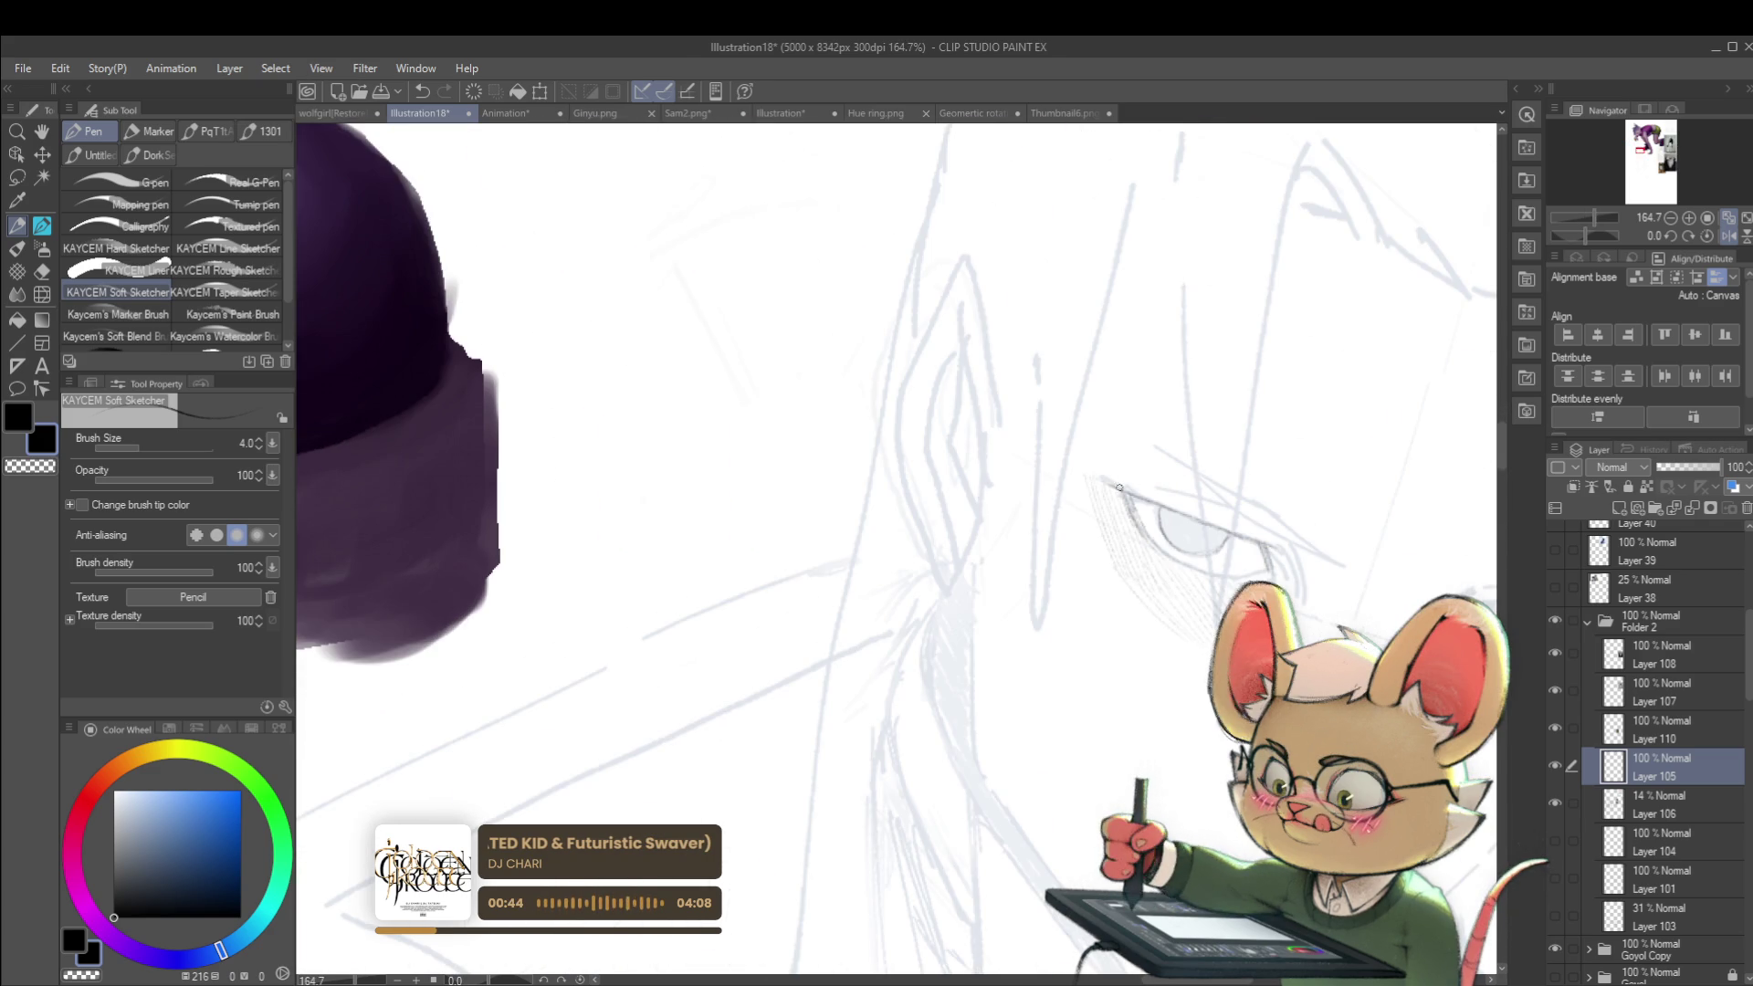
pyautogui.moveTo(1120, 487); pyautogui.dragTo(1214, 486)
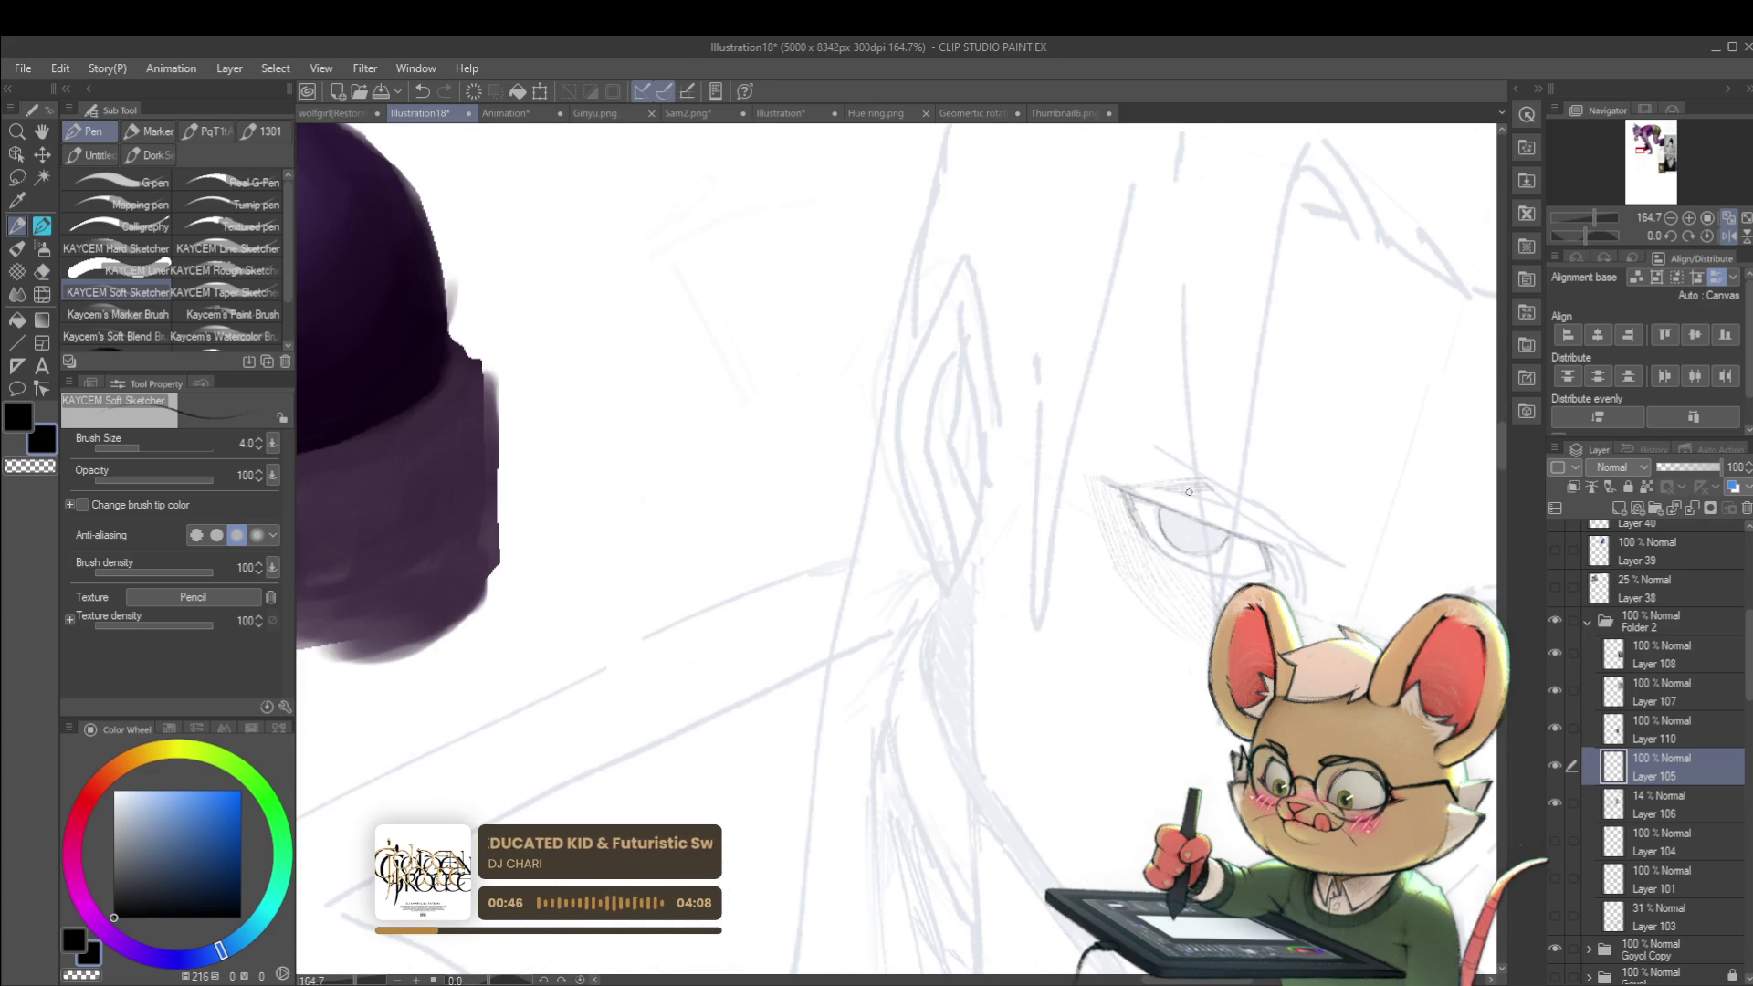
pyautogui.moveTo(1293, 481)
pyautogui.mouseDown()
pyautogui.moveTo(910, 461)
pyautogui.moveTo(856, 493)
pyautogui.moveTo(915, 517)
pyautogui.mouseUp()
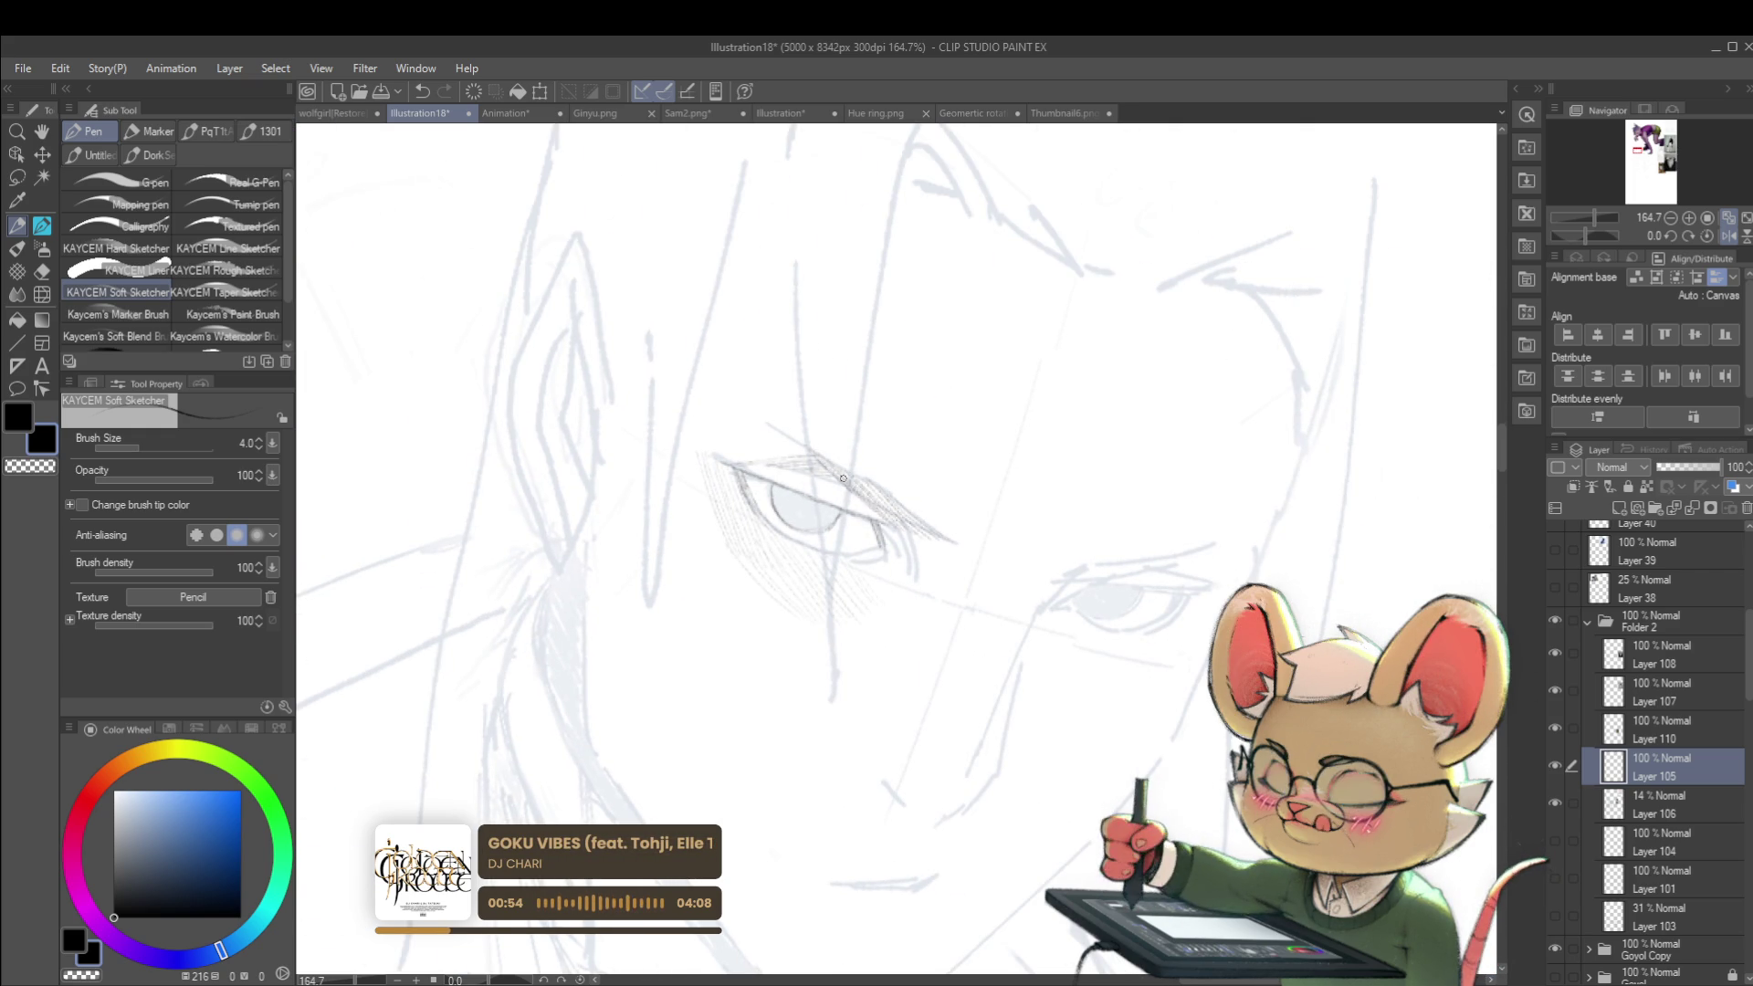
pyautogui.moveTo(910, 526); pyautogui.dragTo(945, 540)
# Step: Mirror the canvas view to check the face, then restore normal orientation
pyautogui.scroll(-5, 851, 466)
pyautogui.scroll(-2, 851, 466)
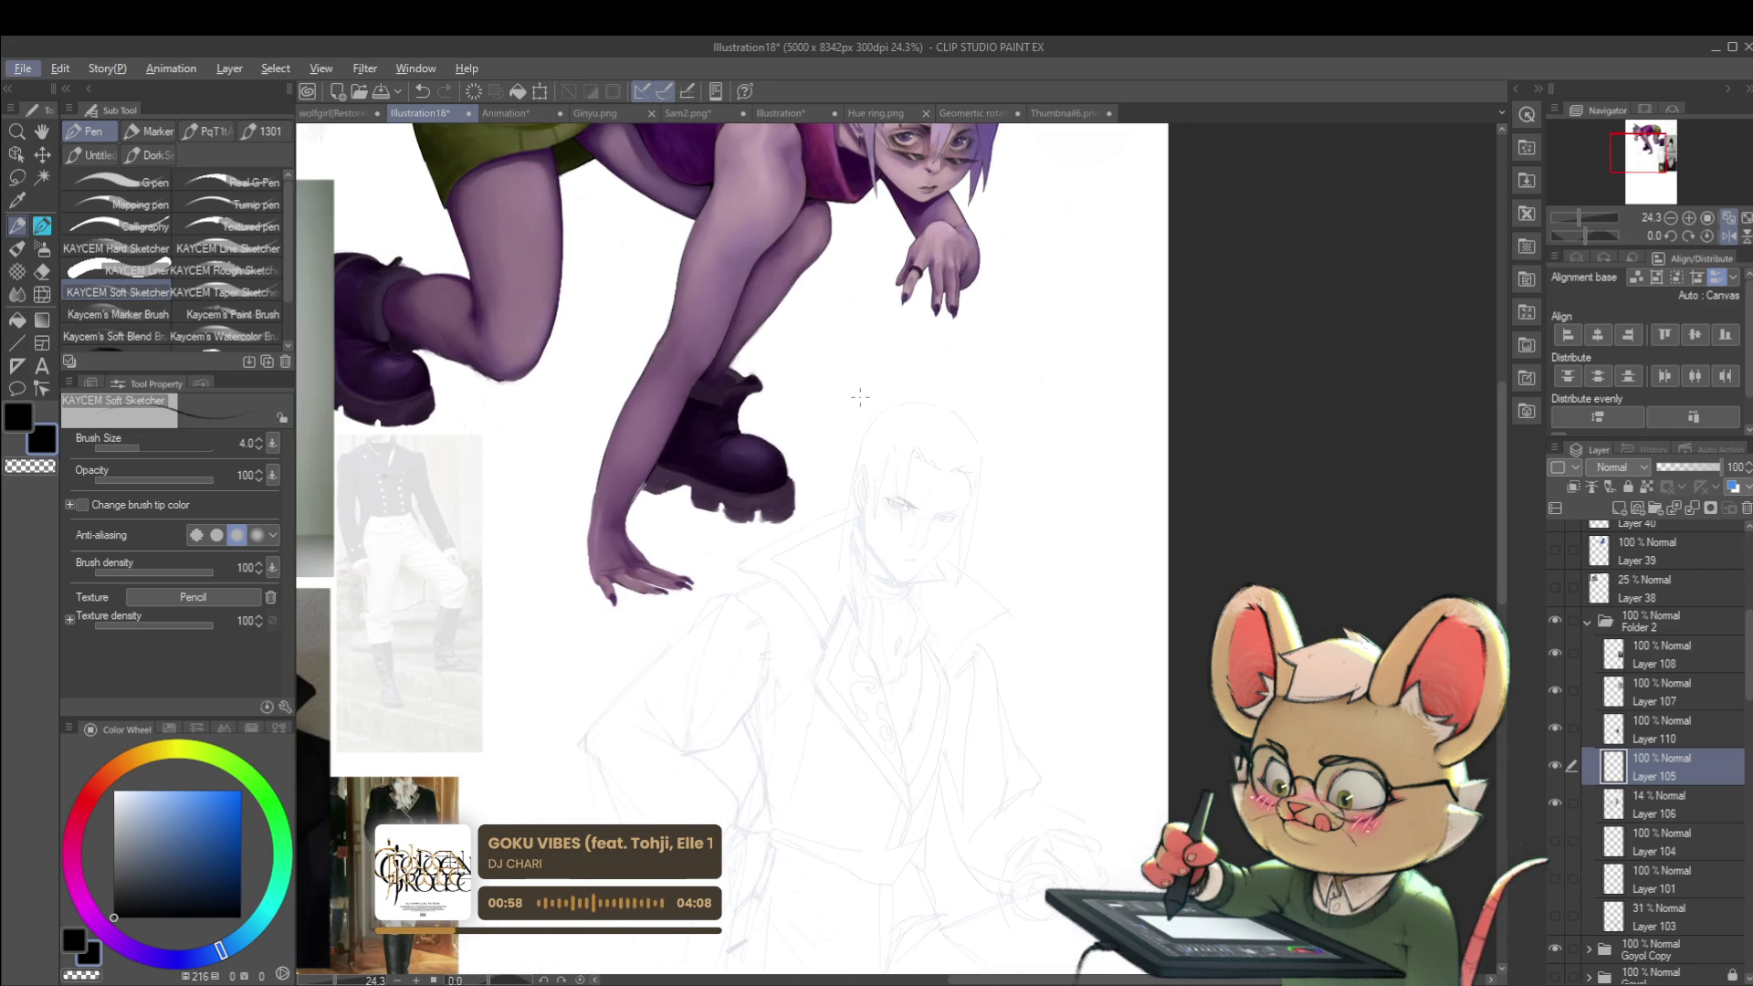
pyautogui.click(1729, 235)
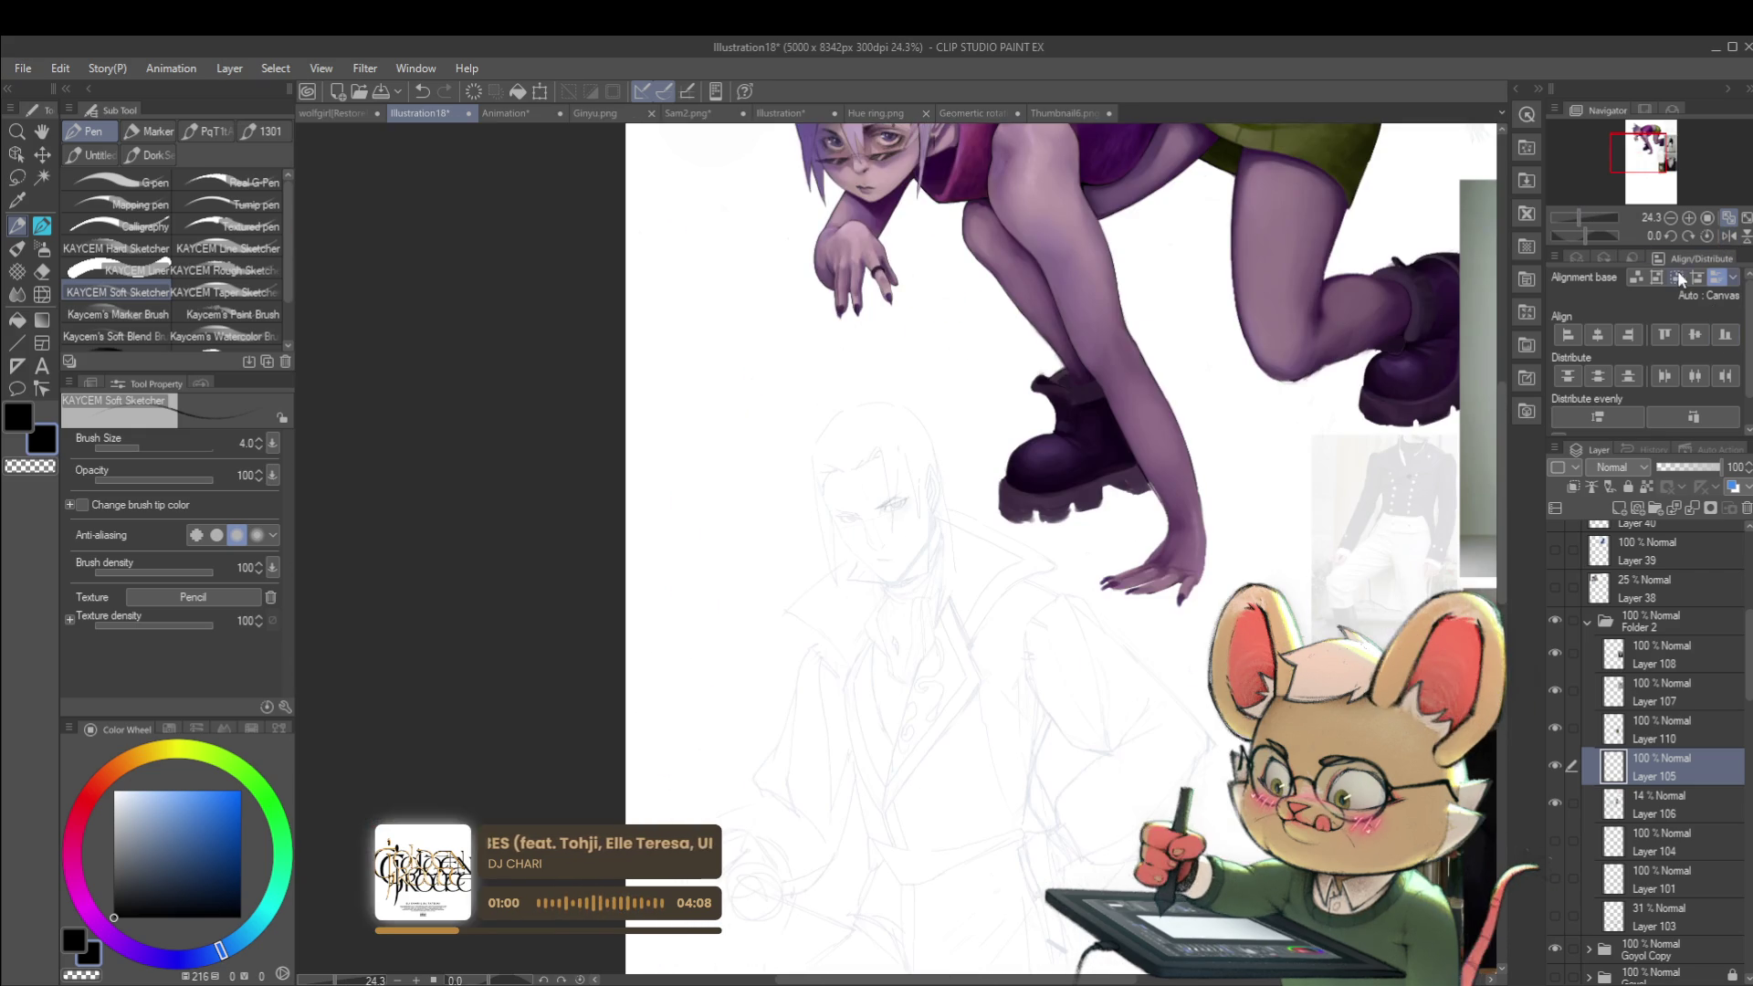
pyautogui.scroll(5, 988, 487)
pyautogui.scroll(2, 901, 503)
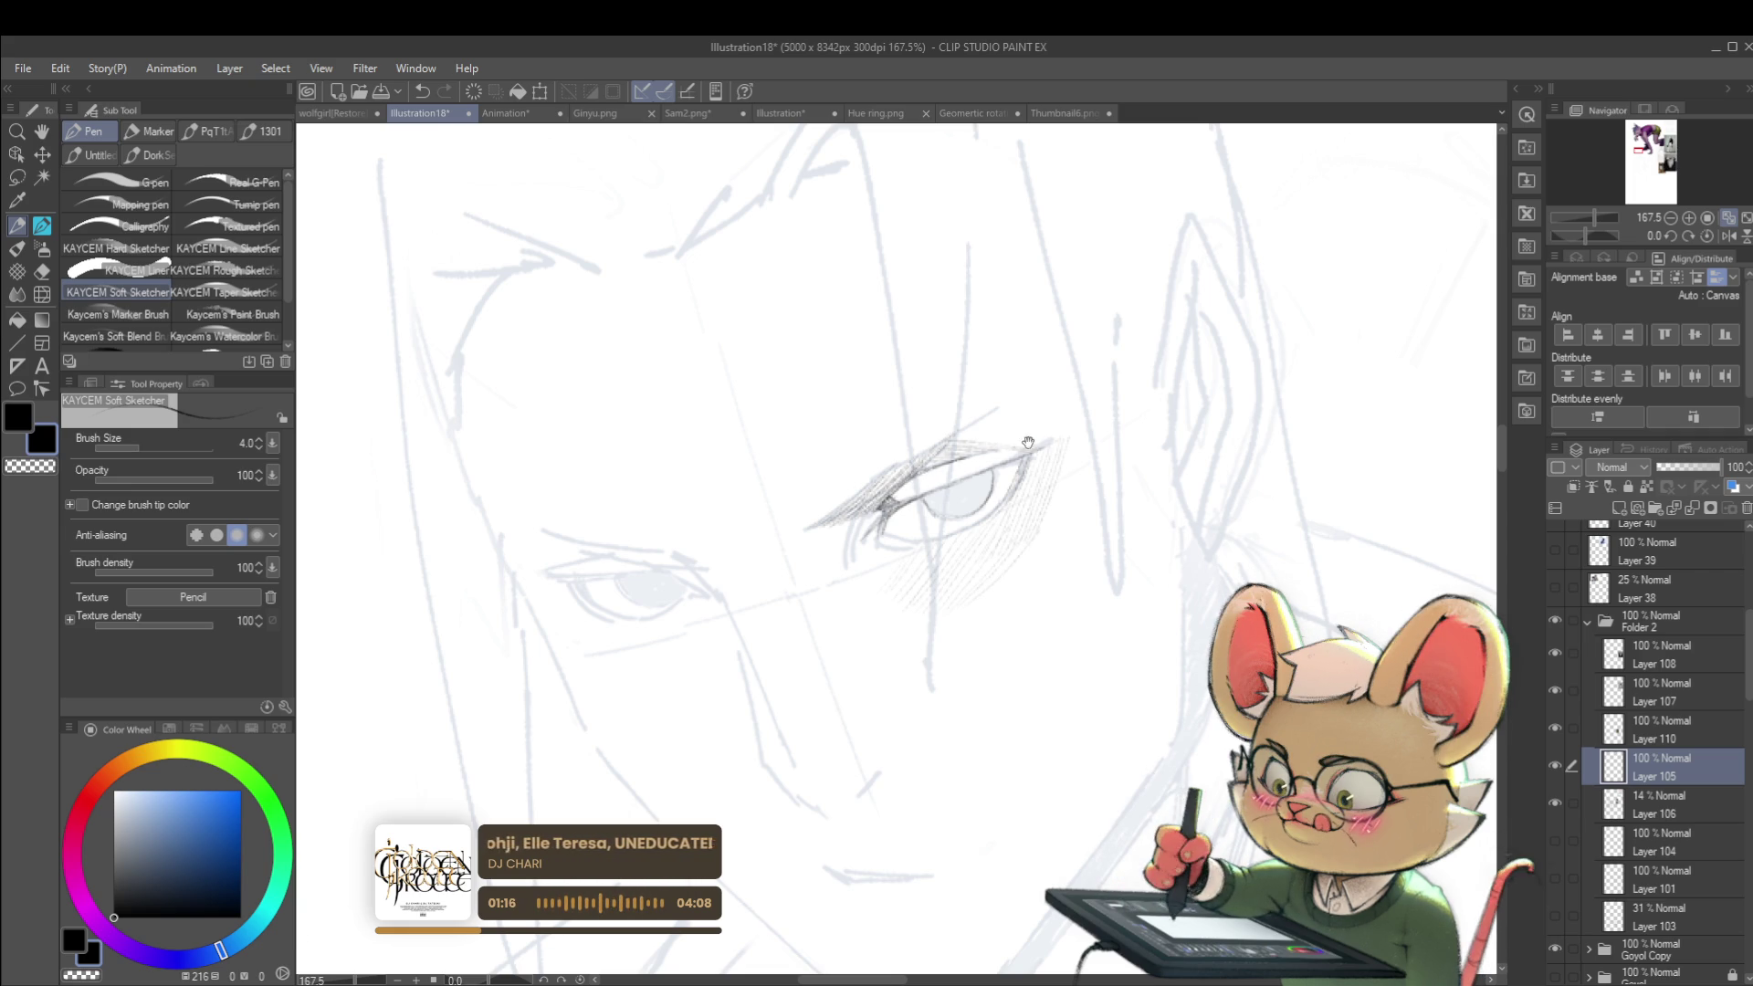
pyautogui.scroll(-5, 1022, 440)
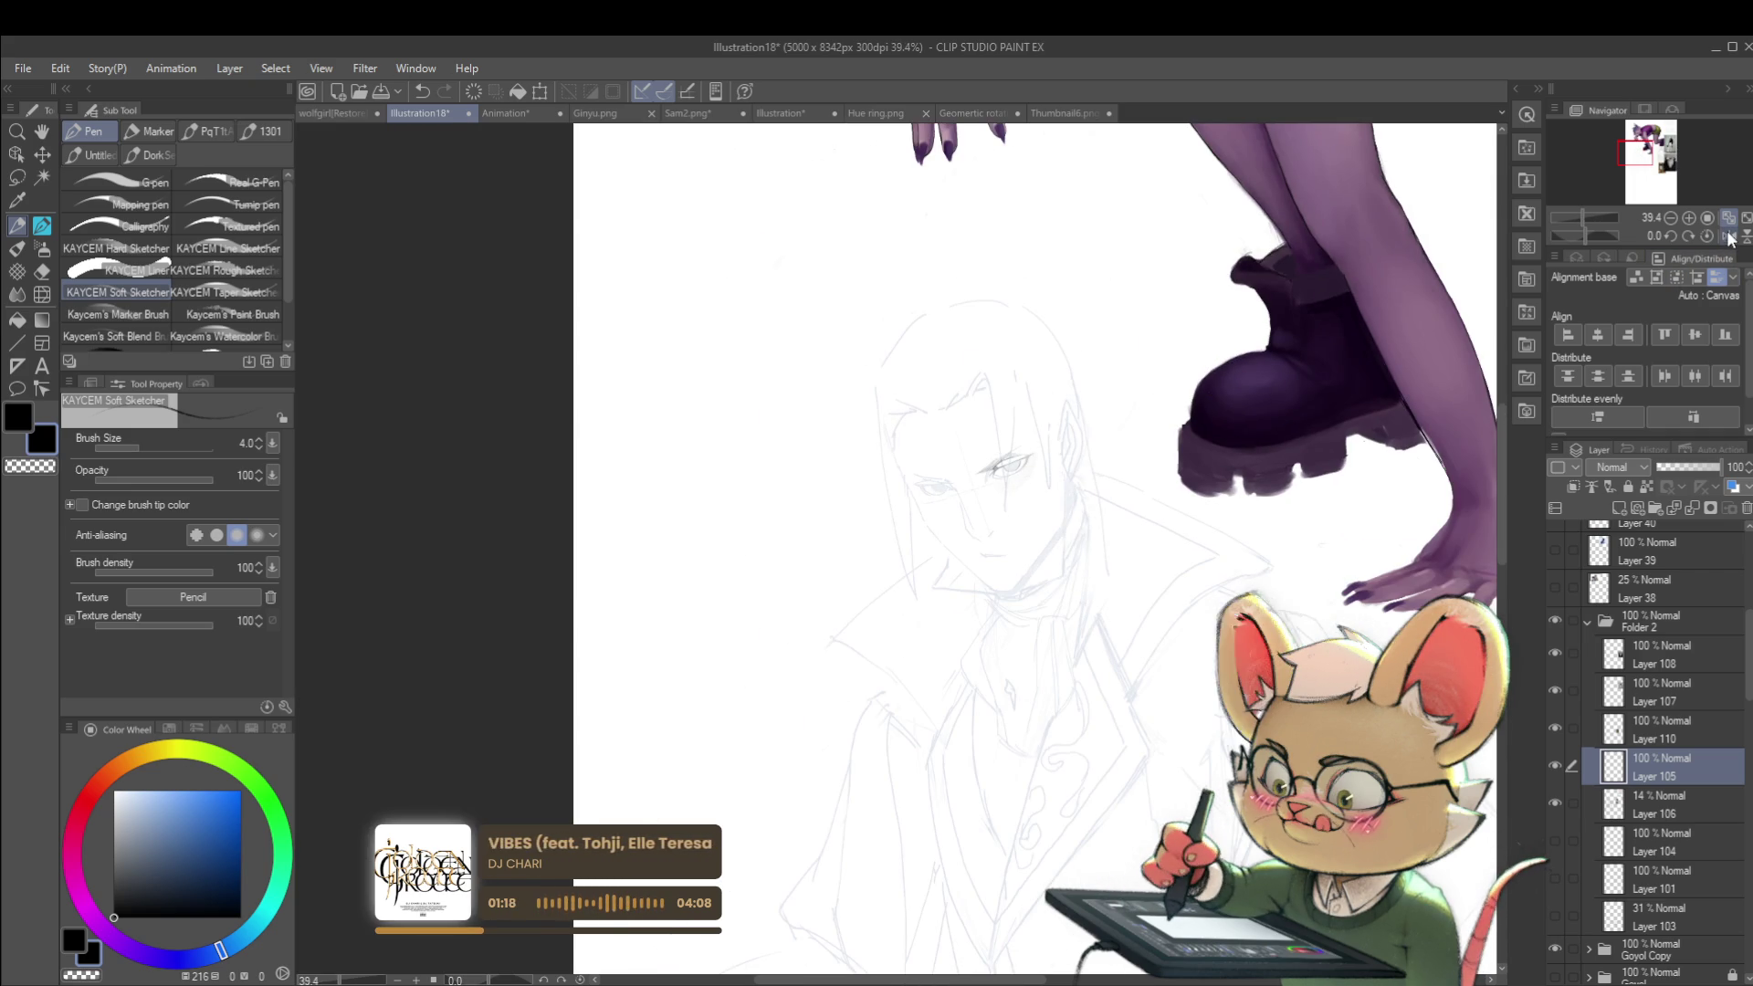
pyautogui.click(1727, 236)
pyautogui.scroll(3, 814, 410)
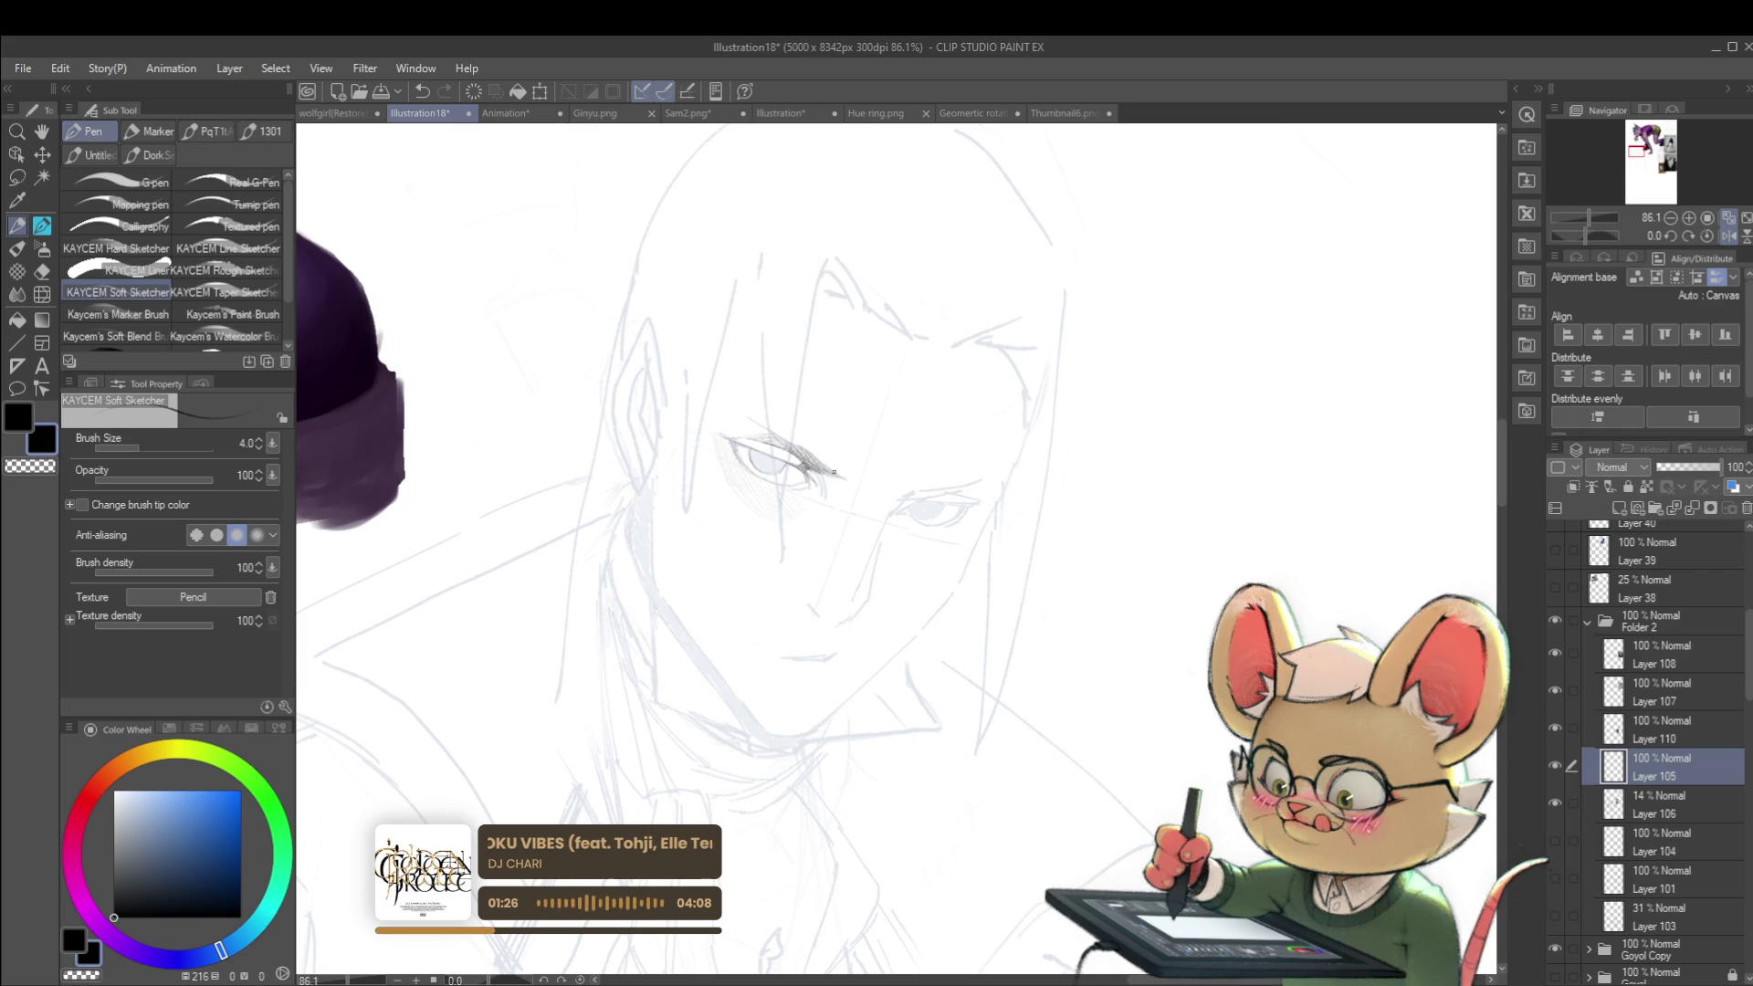
pyautogui.scroll(-3, 850, 478)
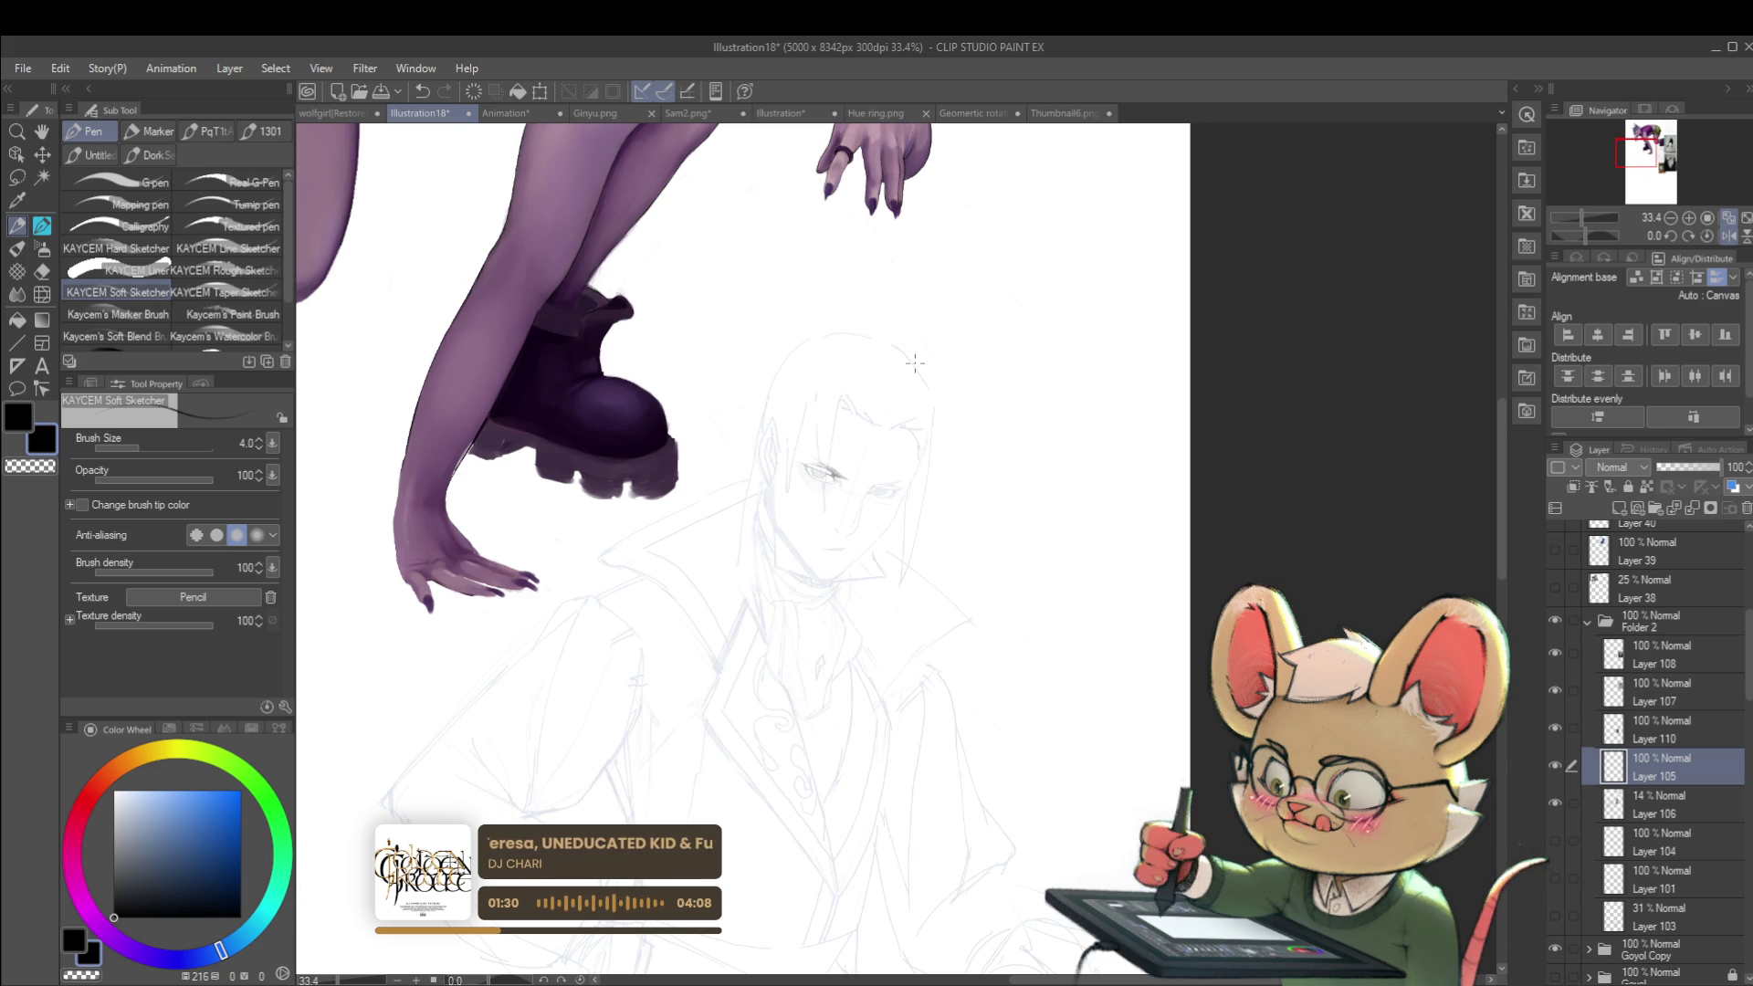
pyautogui.scroll(4, 836, 489)
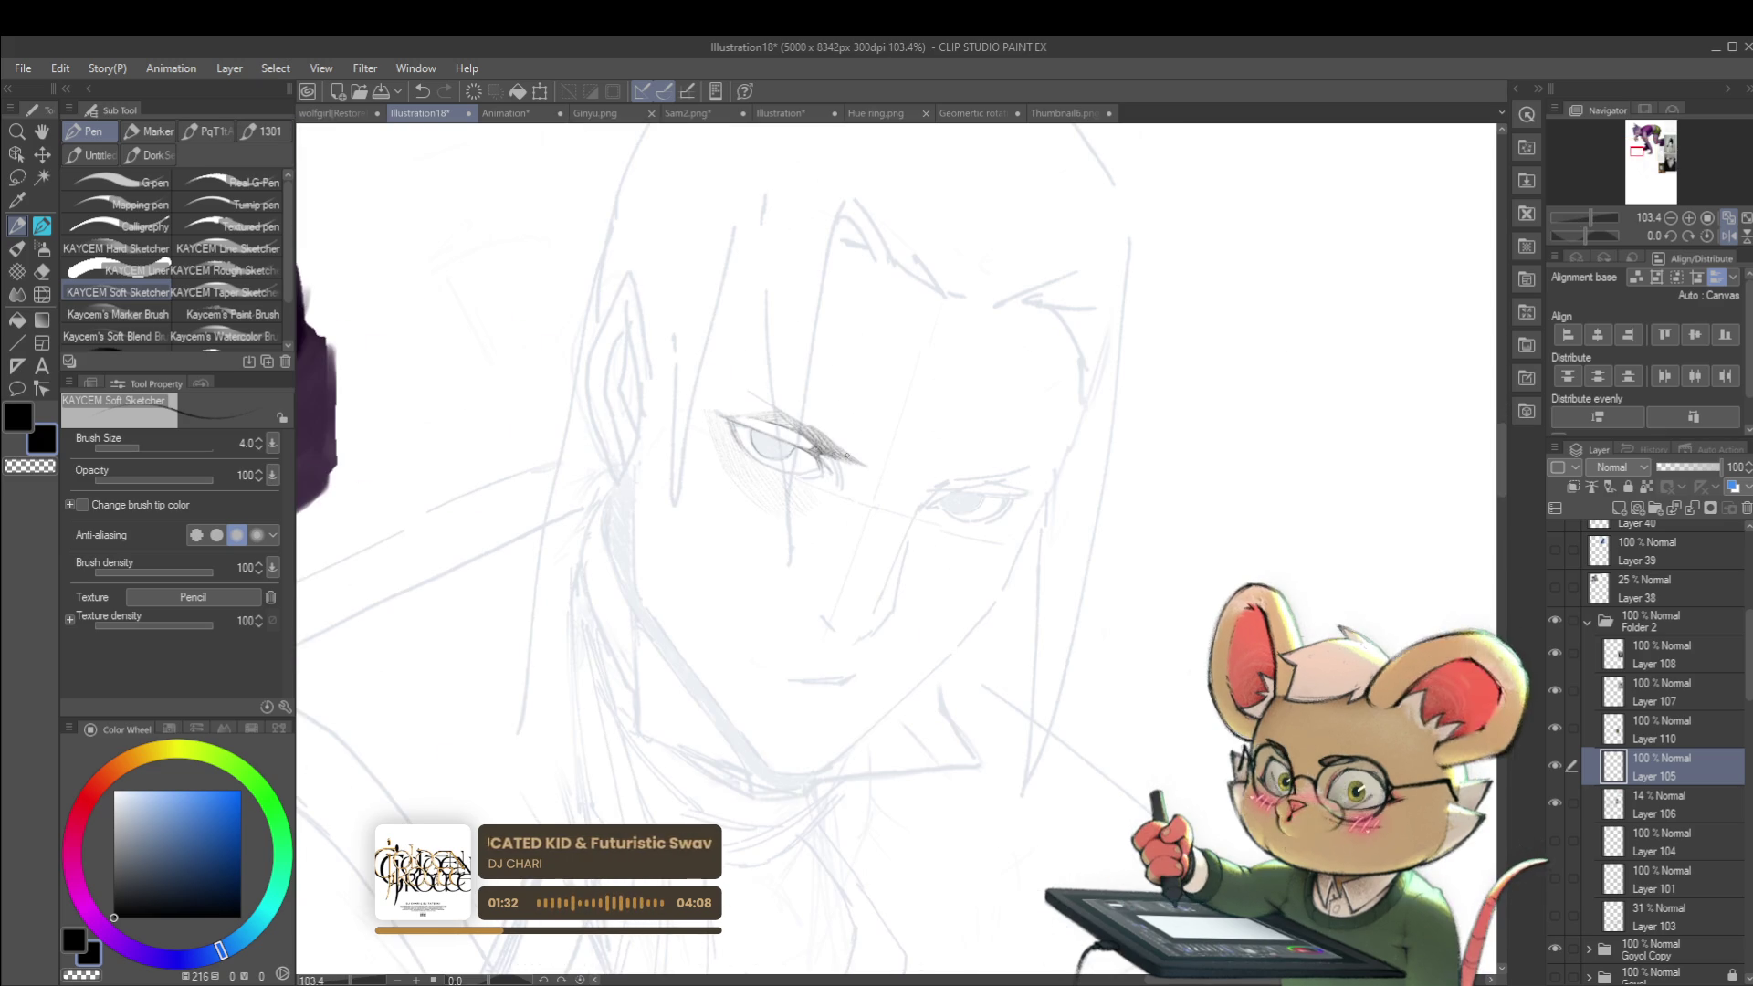
# Step: Darken the eye's outer corner and add a short outline stroke, tilting the view
pyautogui.moveTo(827, 477)
pyautogui.mouseDown()
pyautogui.moveTo(822, 454)
pyautogui.moveTo(849, 514)
pyautogui.mouseUp()
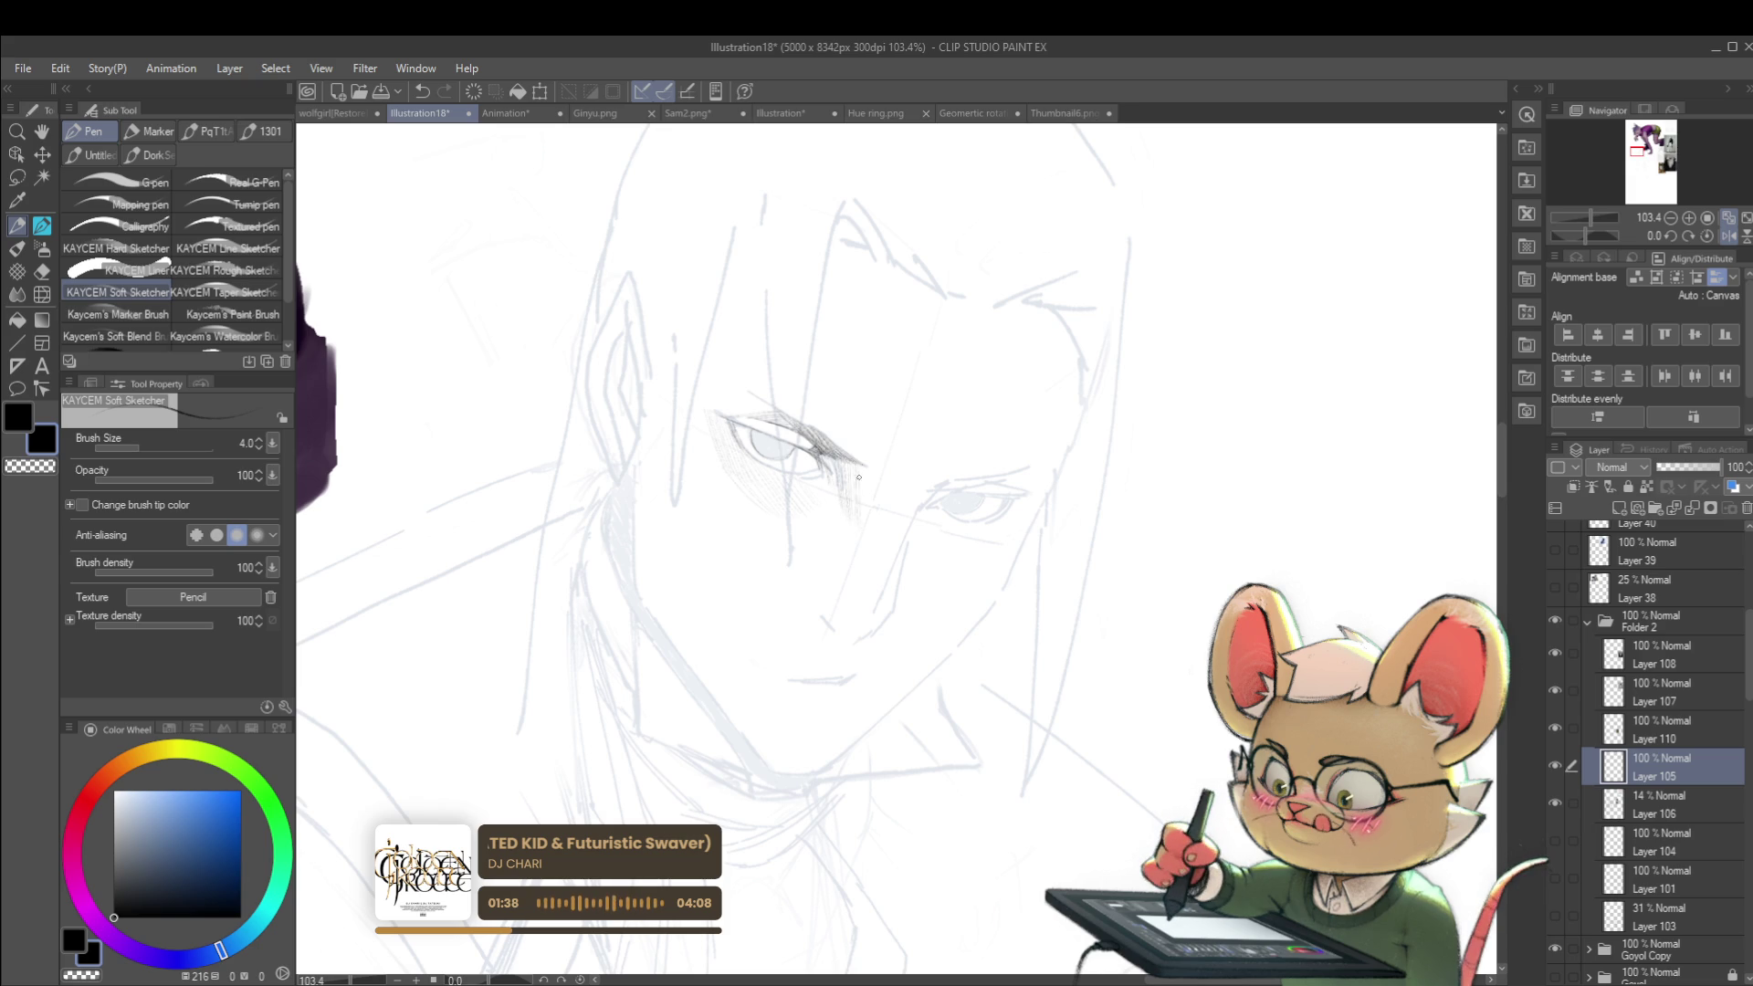
pyautogui.scroll(-3, 886, 477)
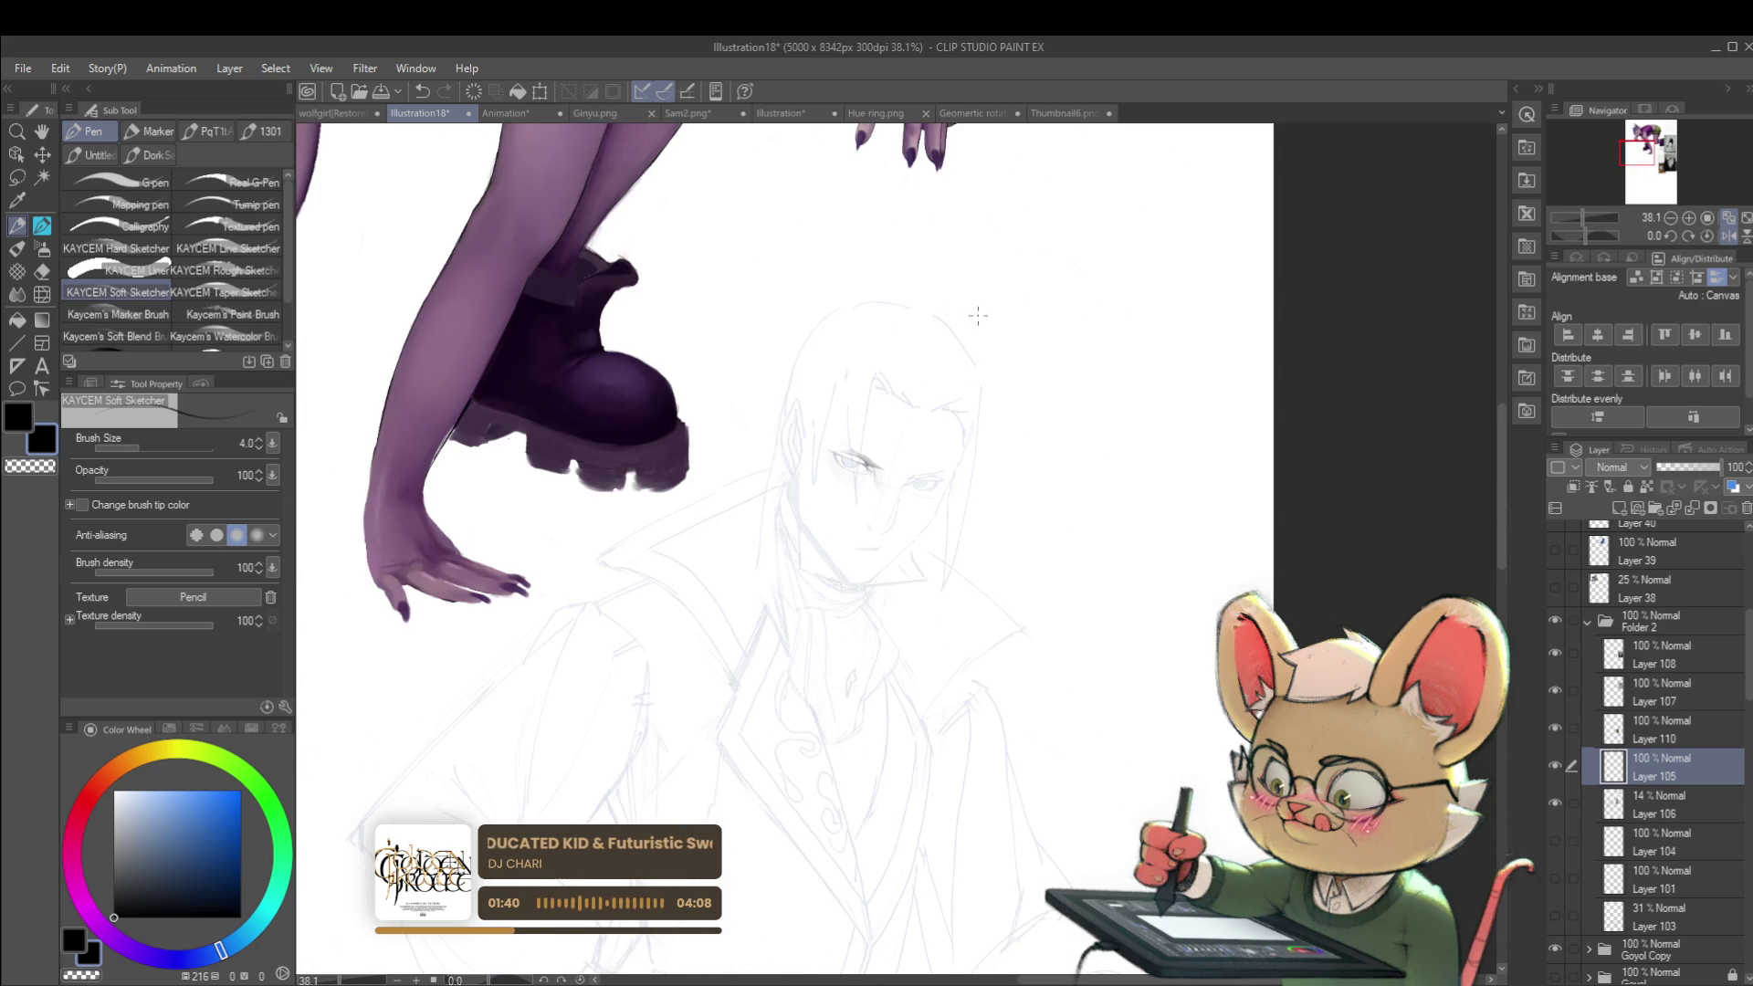
pyautogui.scroll(2, 881, 486)
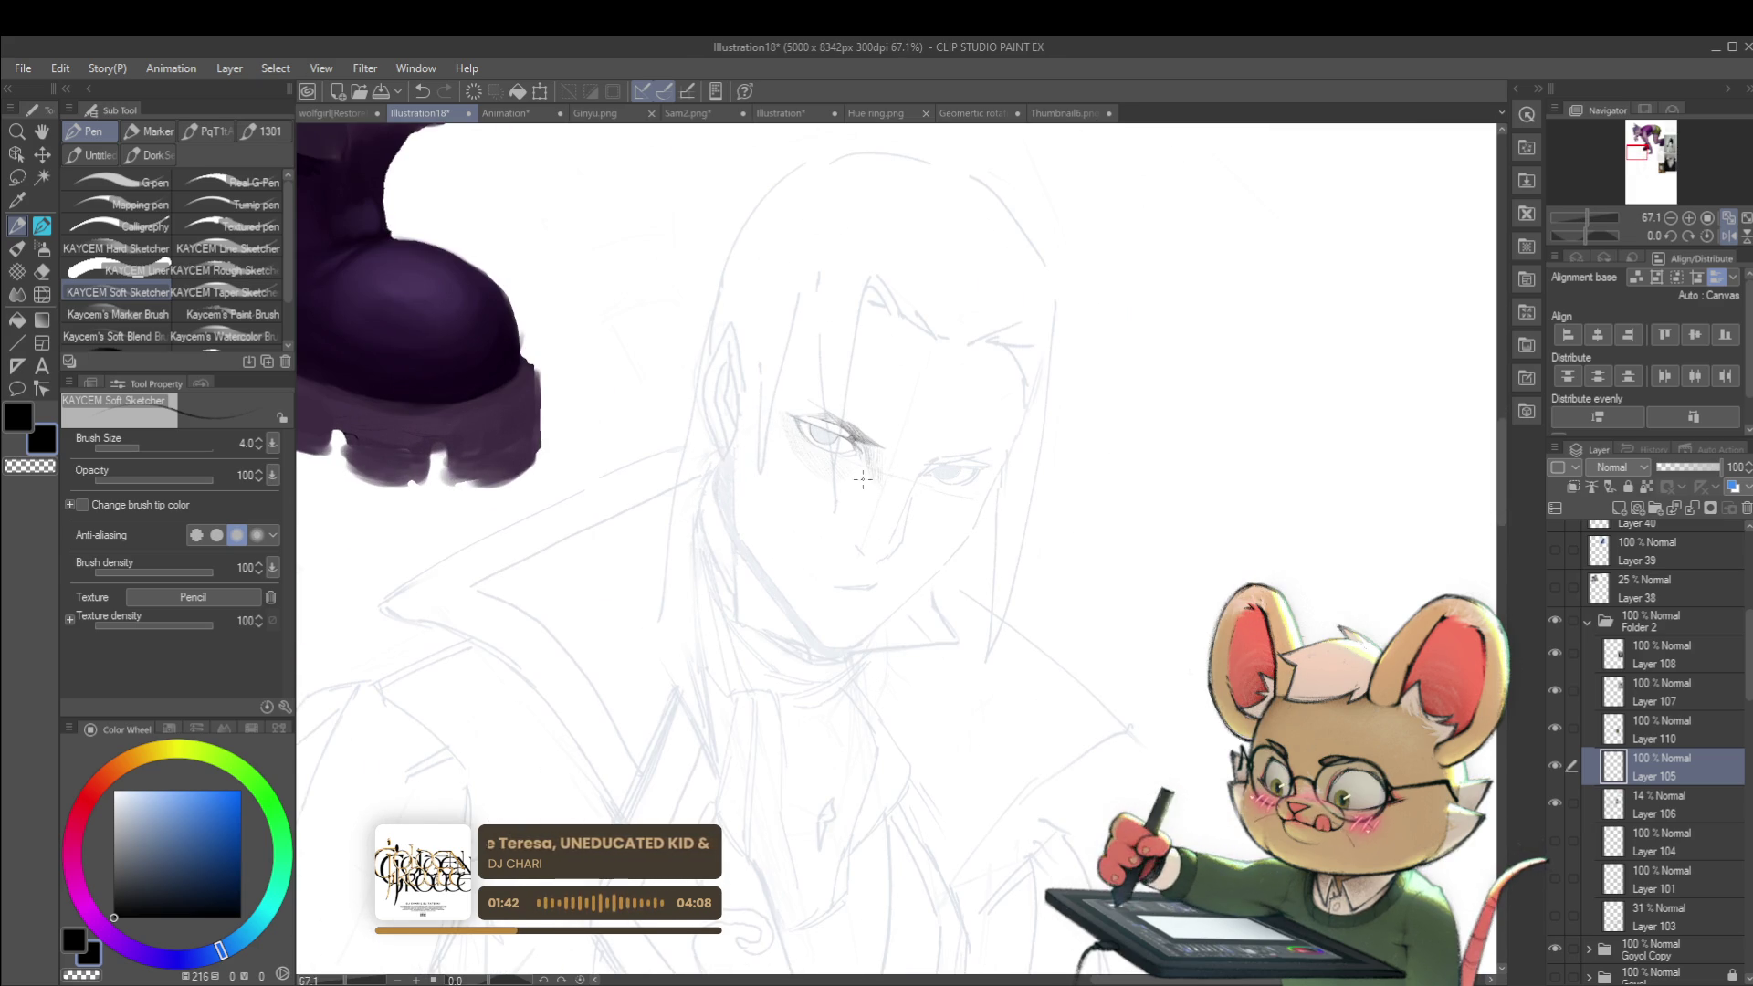
pyautogui.scroll(3, 804, 439)
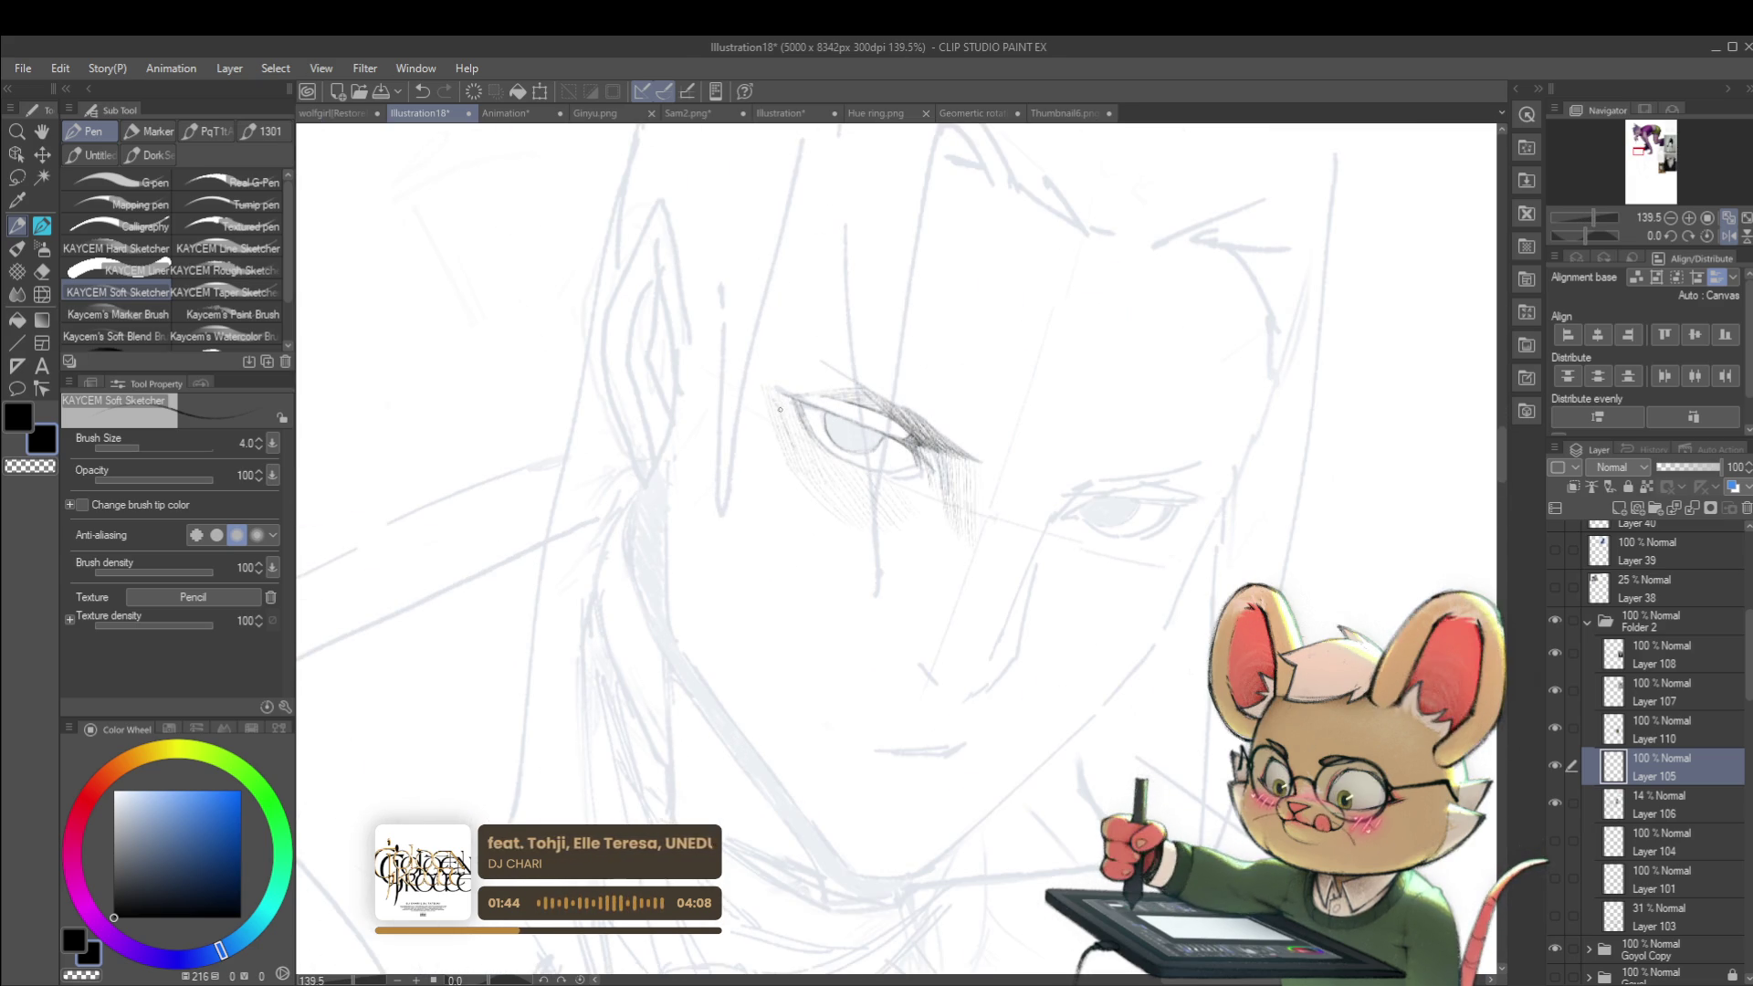
pyautogui.moveTo(783, 416); pyautogui.dragTo(791, 437)
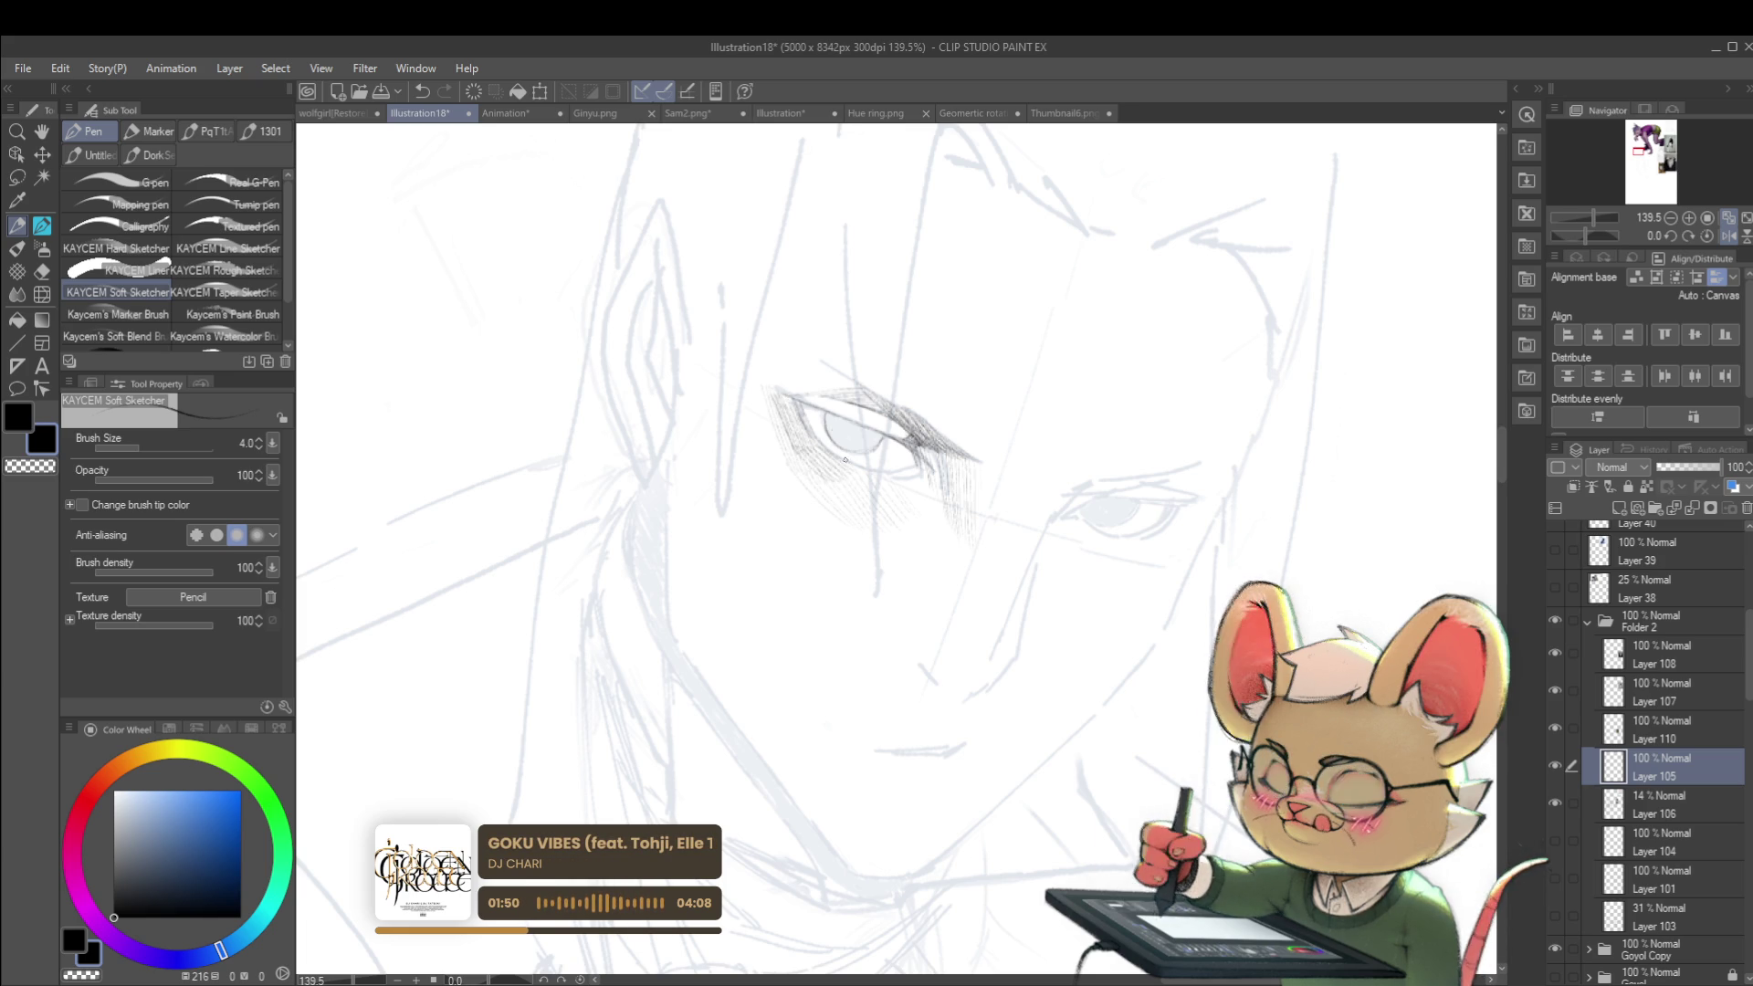
pyautogui.press('r')
pyautogui.moveTo(955, 511)
pyautogui.mouseDown()
pyautogui.moveTo(1083, 238)
pyautogui.moveTo(913, 192)
pyautogui.mouseUp()
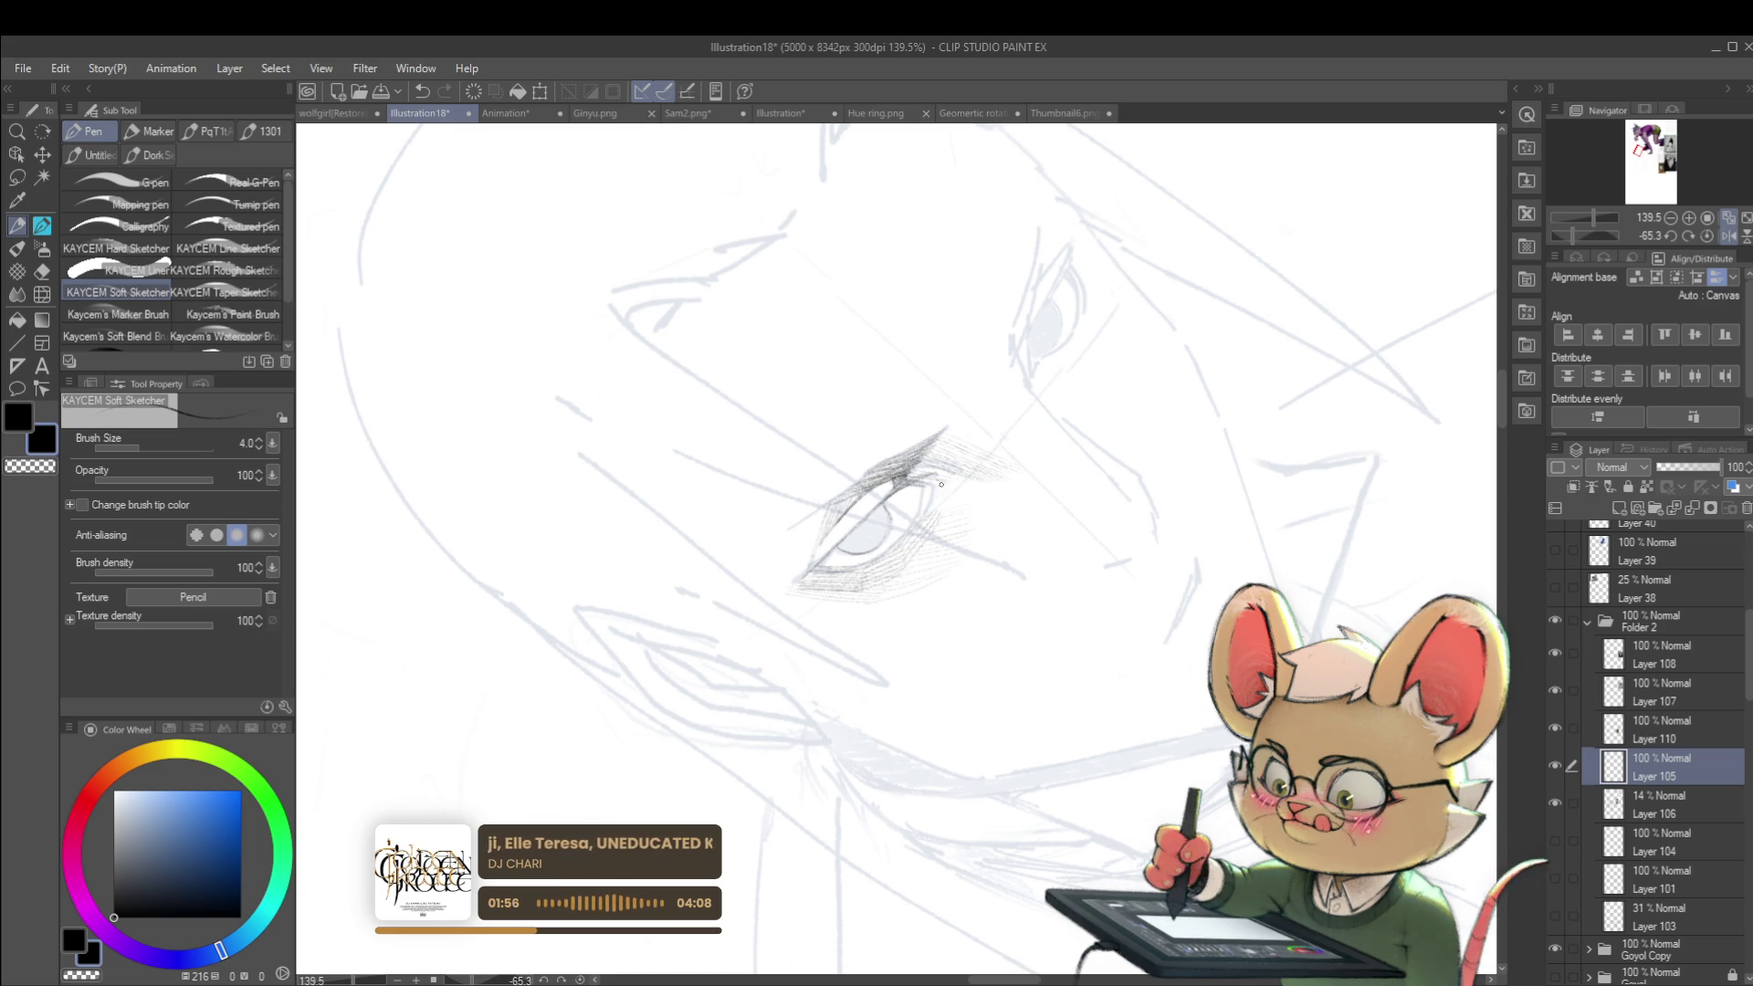
# Step: Reset the view upright over the figure and add a stroke along the upper eyelid
pyautogui.hotkey('ctrl', '@')
pyautogui.moveTo(1096, 274)
pyautogui.mouseDown()
pyautogui.moveTo(1141, 475)
pyautogui.moveTo(1163, 439)
pyautogui.mouseUp()
pyautogui.scroll(-2, 1085, 395)
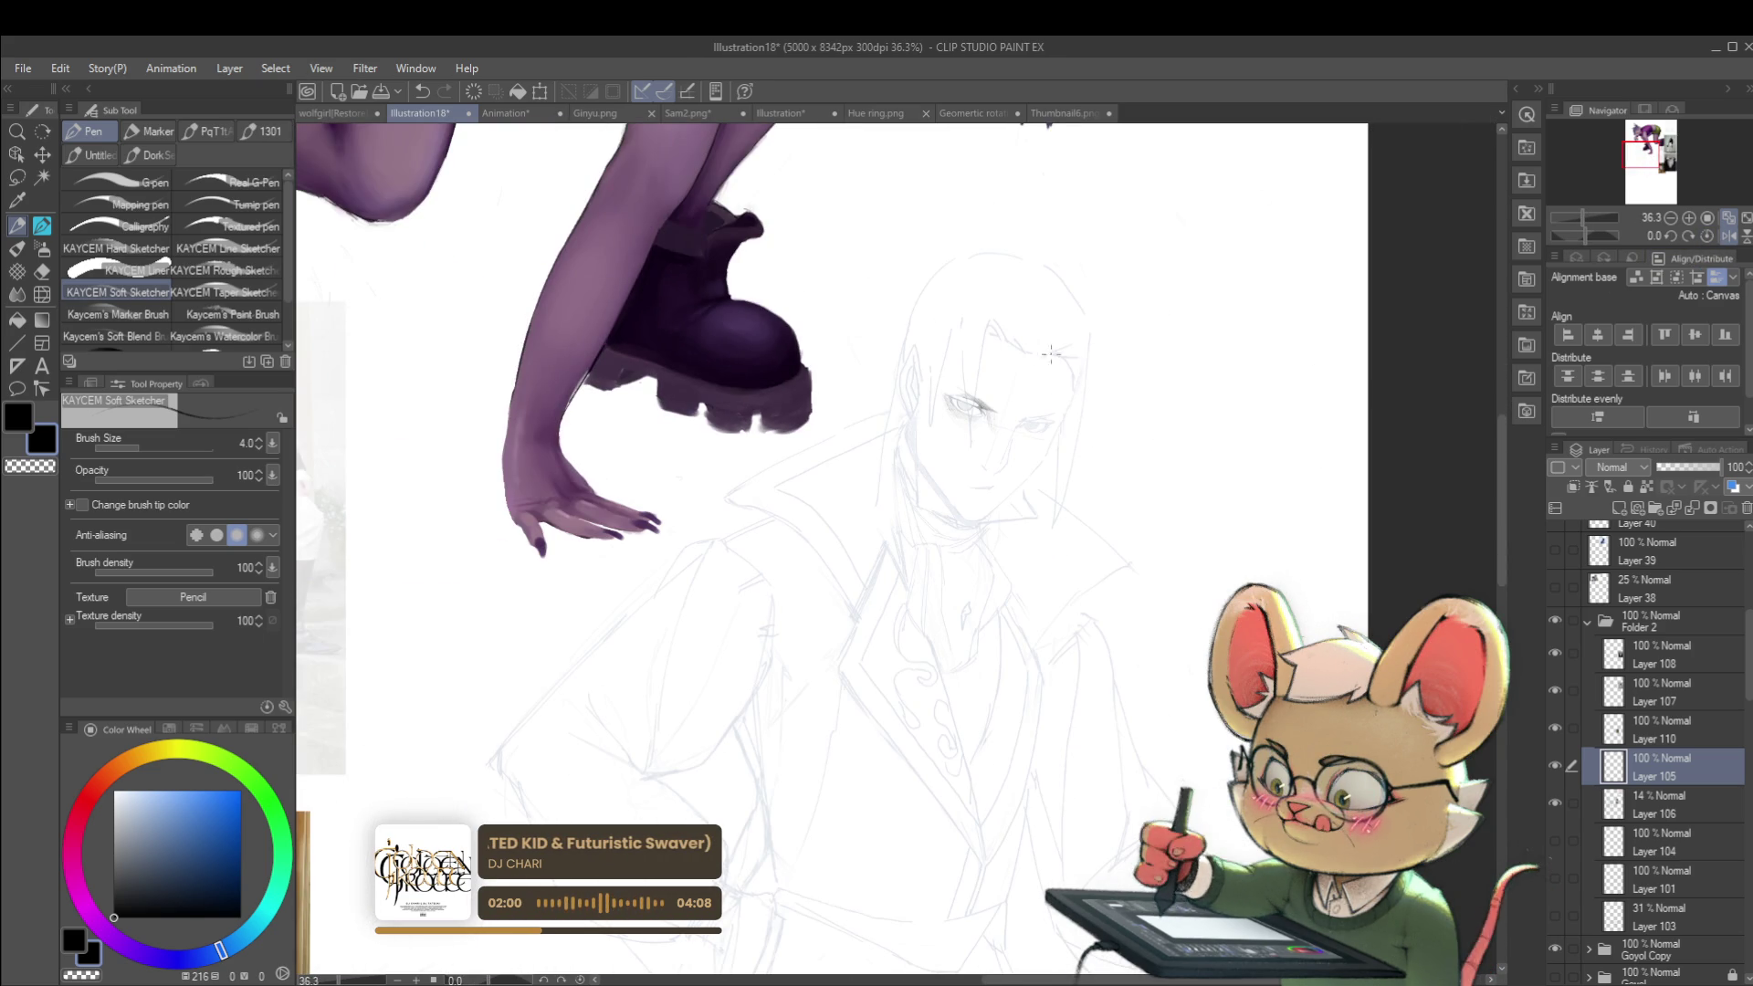
pyautogui.scroll(3, 968, 411)
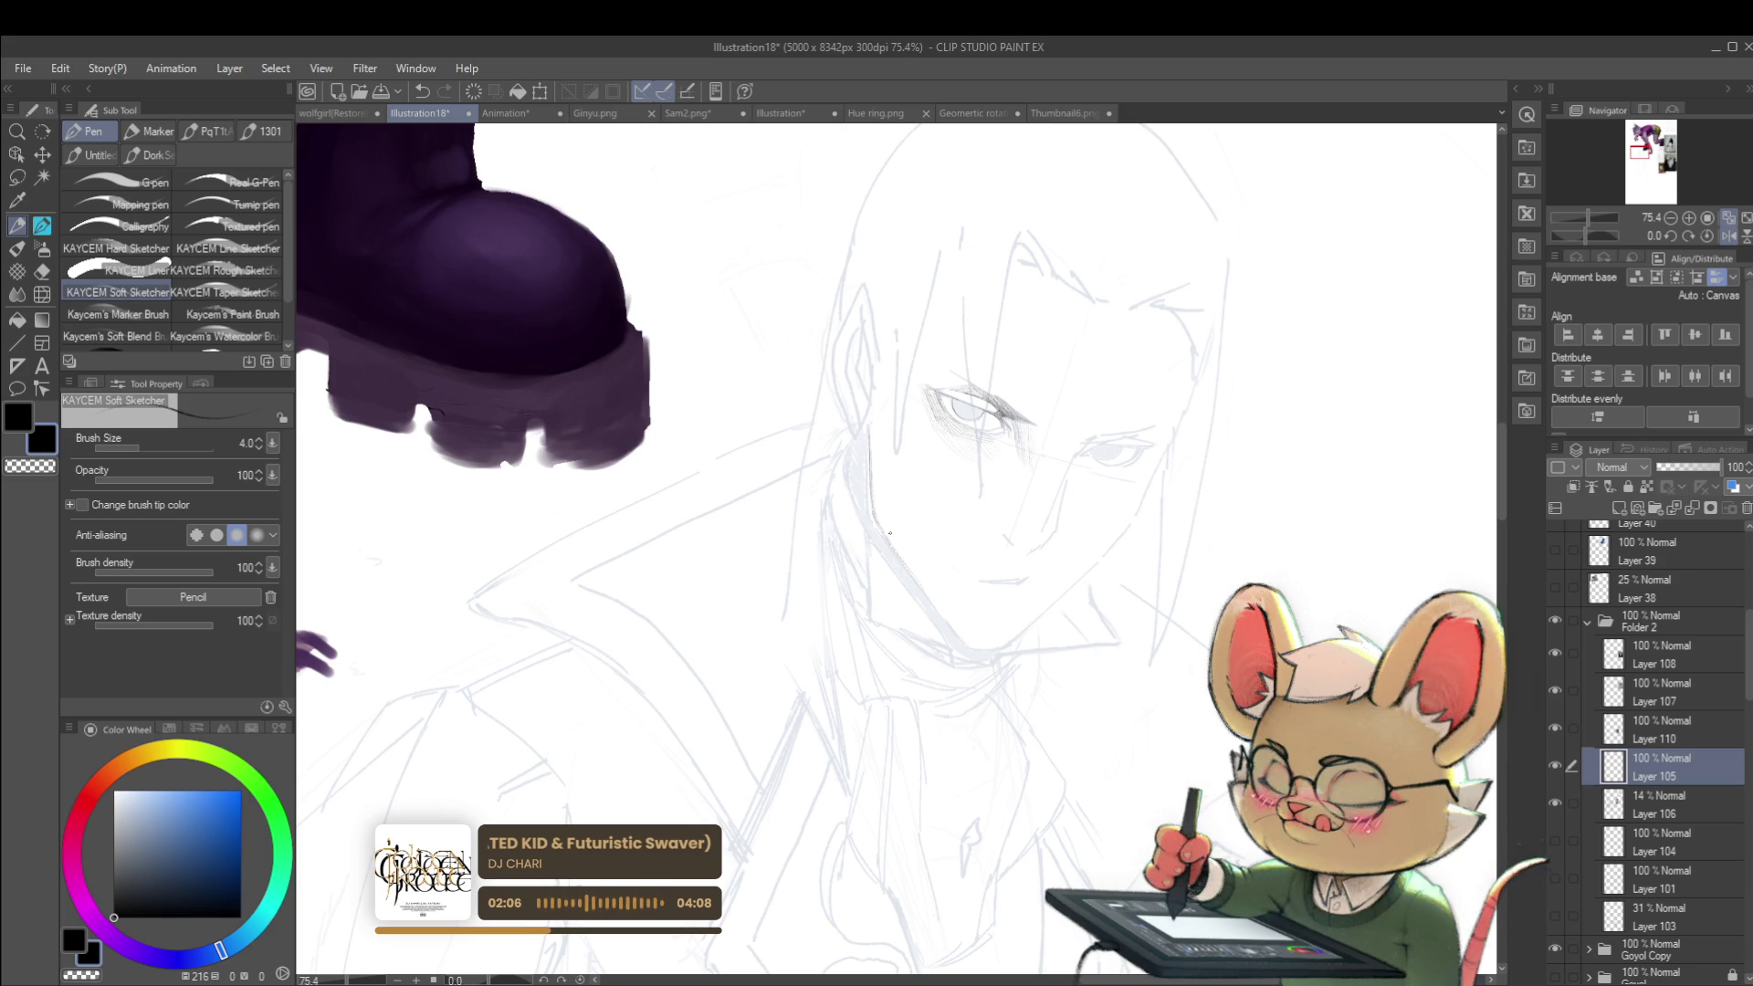
pyautogui.scroll(-3, 879, 415)
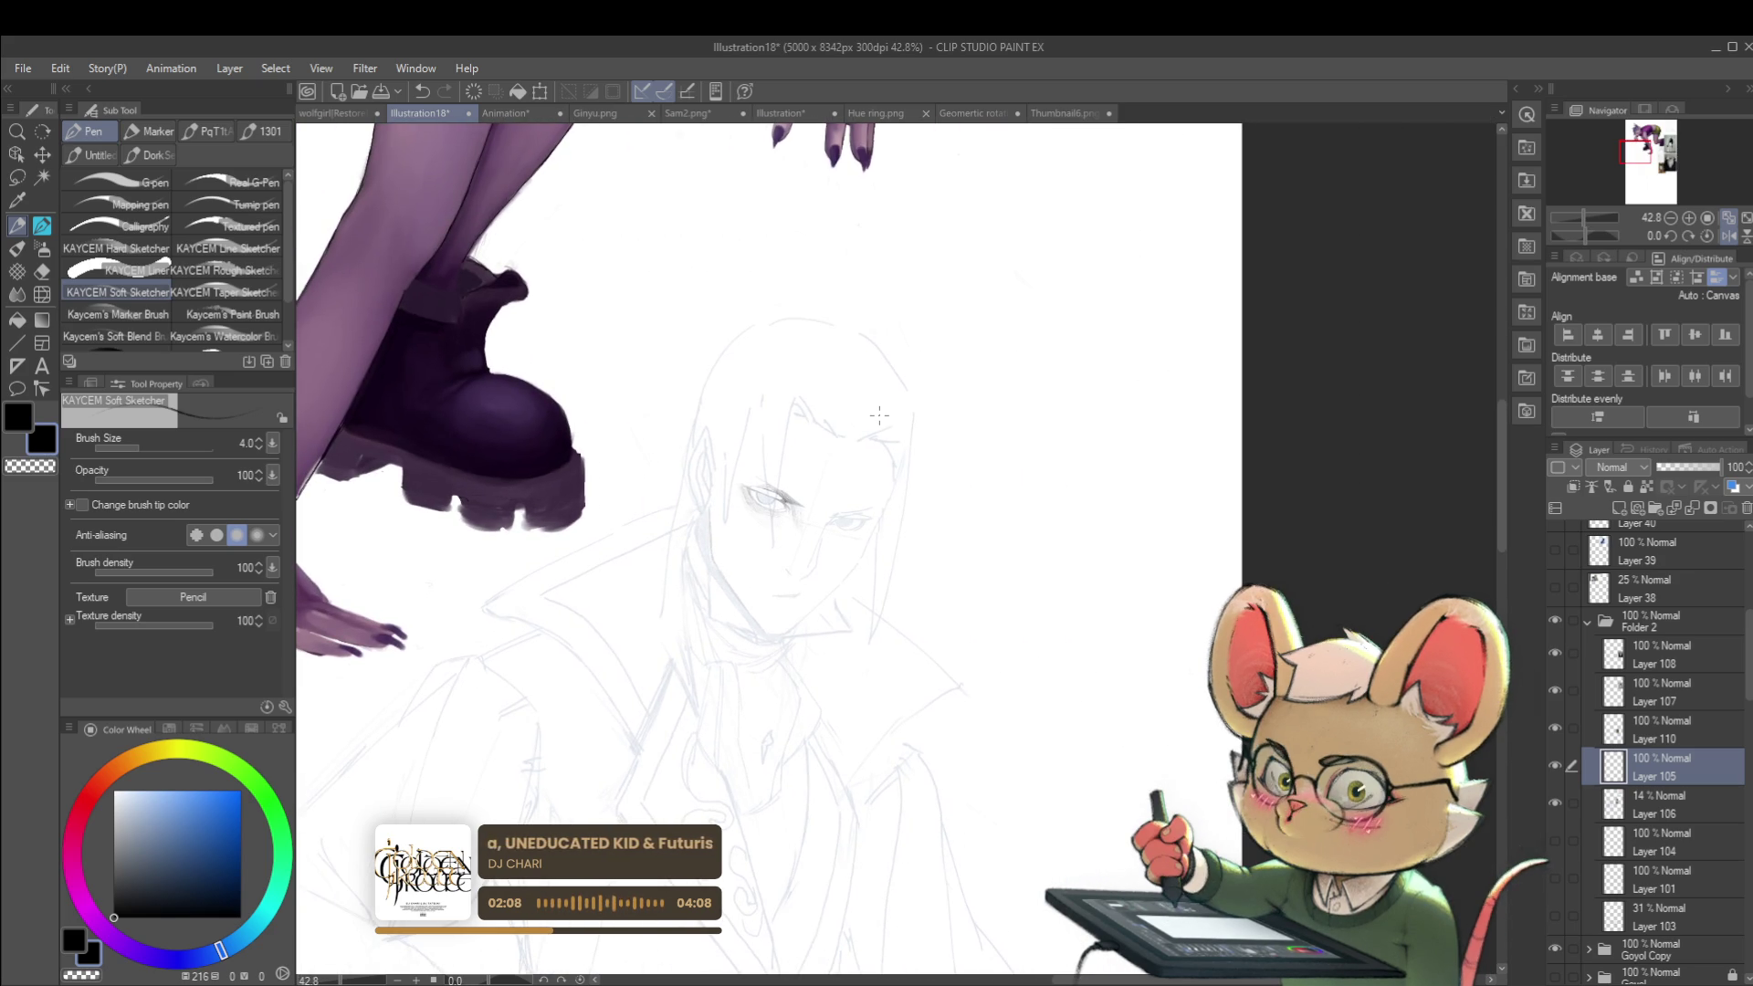
pyautogui.scroll(5, 880, 416)
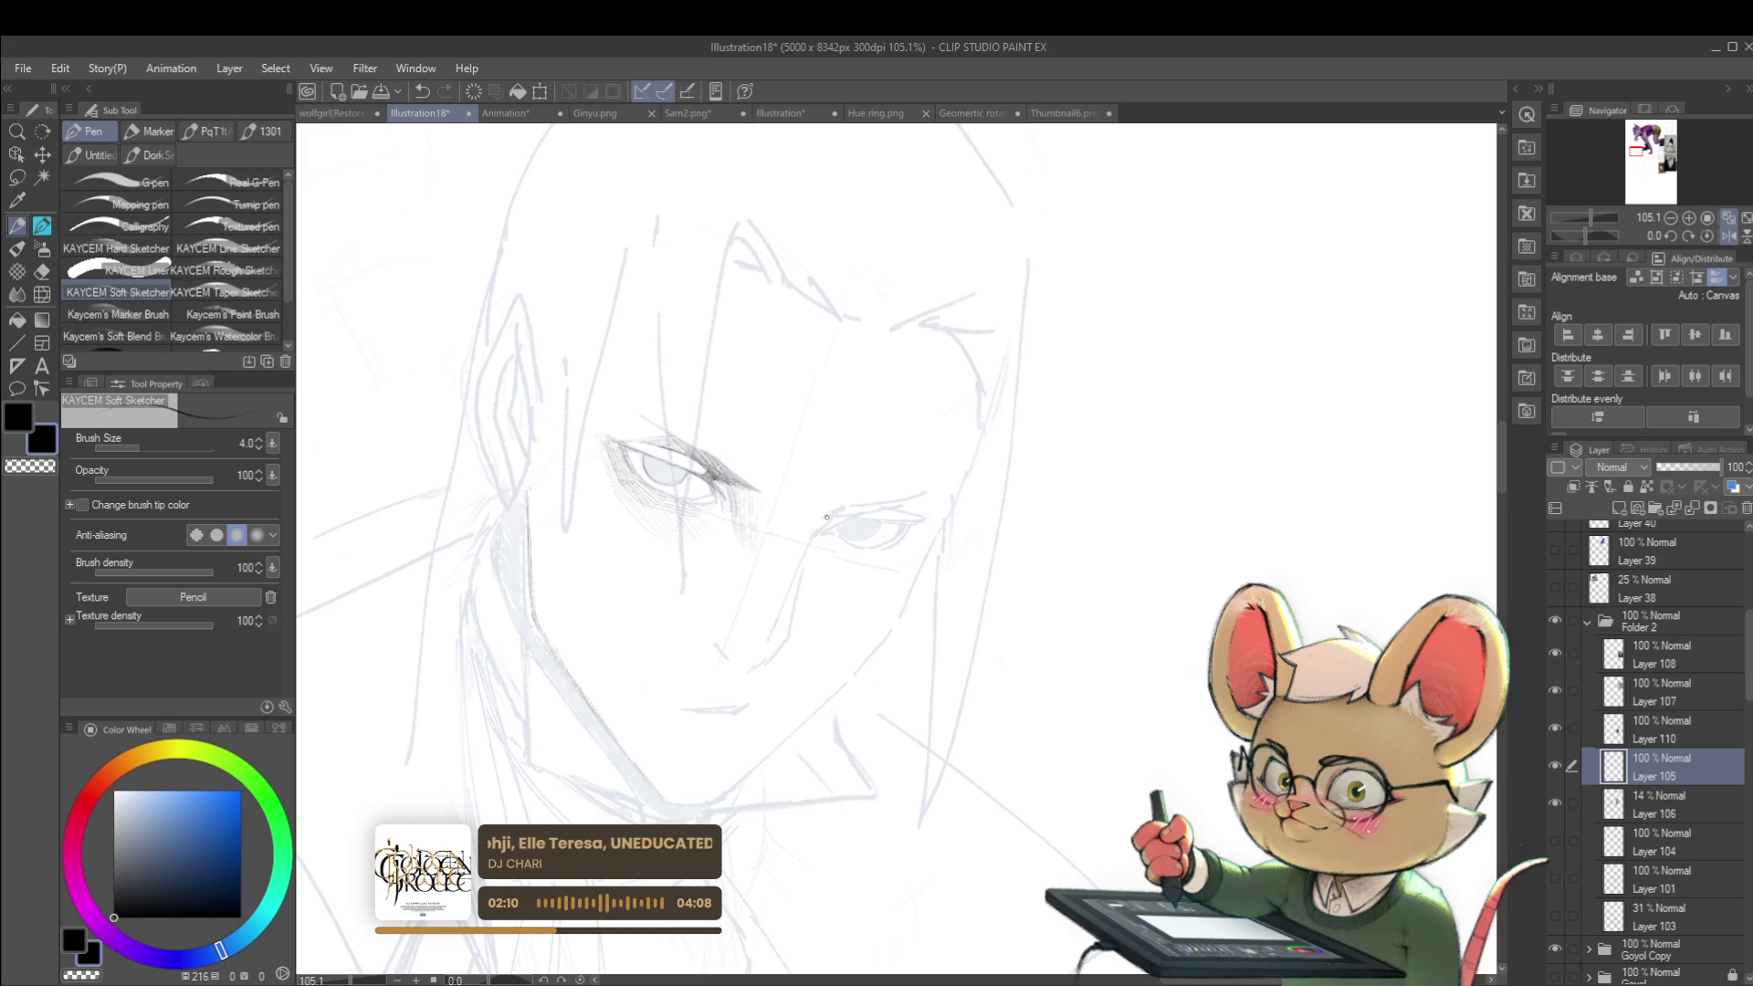
pyautogui.scroll(2, 647, 449)
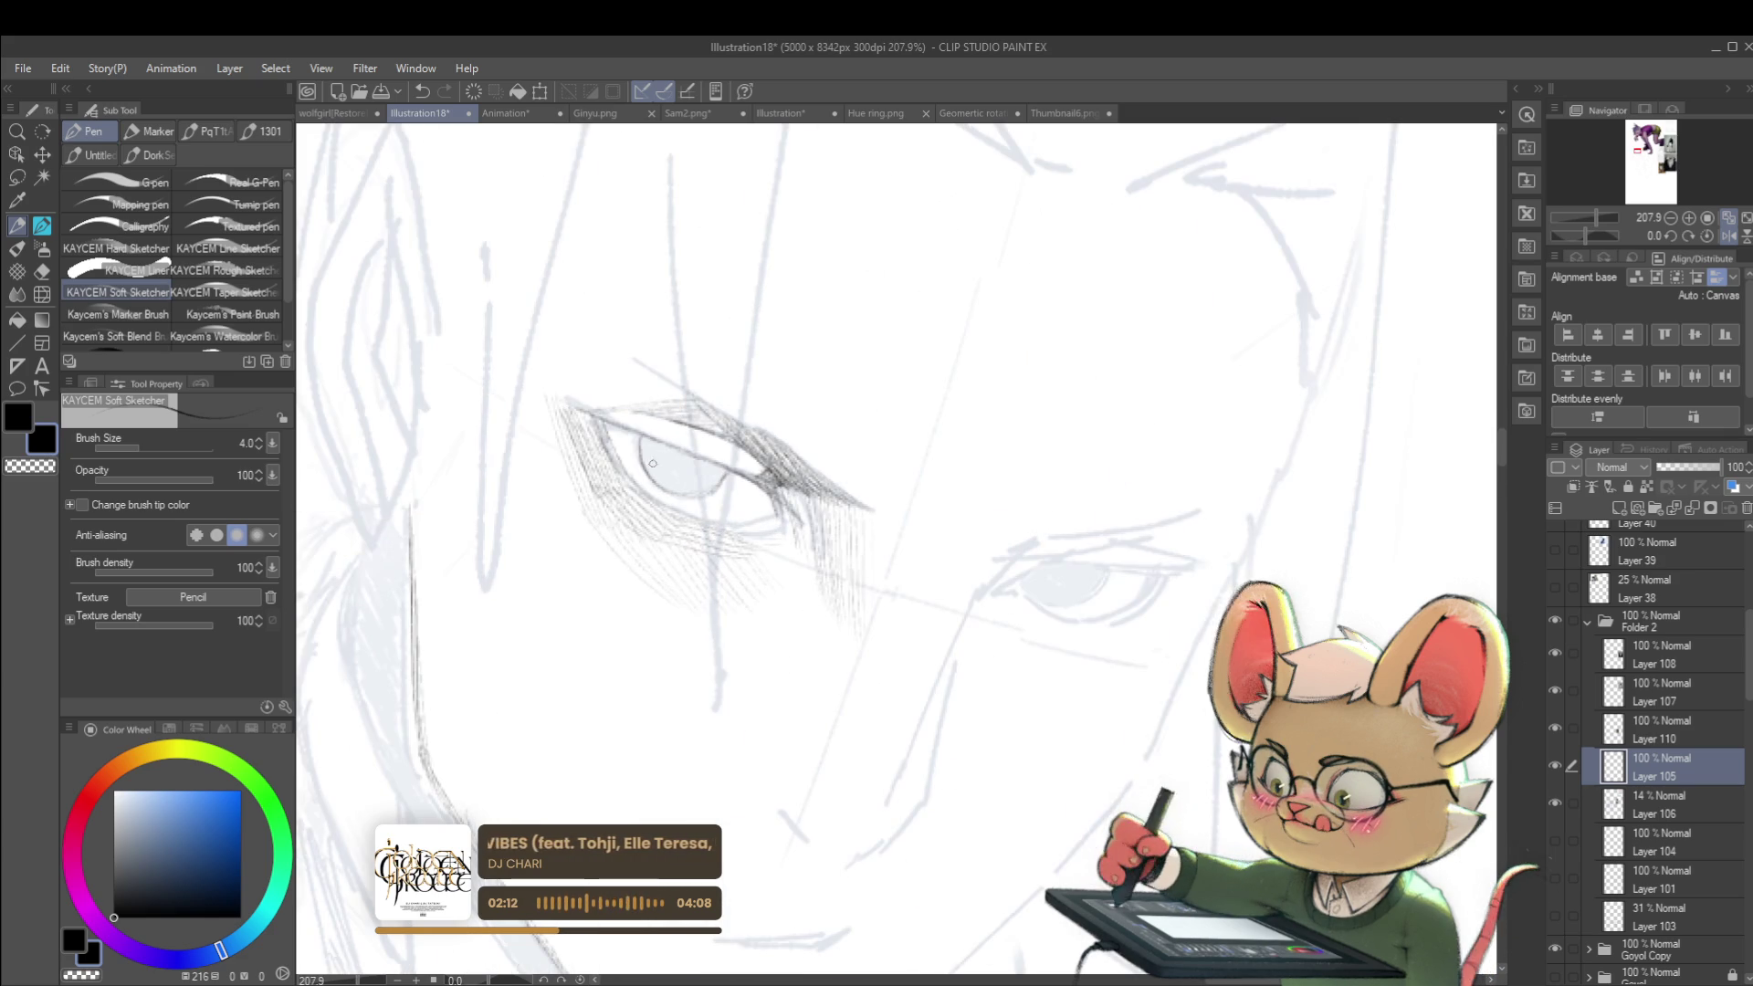
pyautogui.scroll(2, 1055, 411)
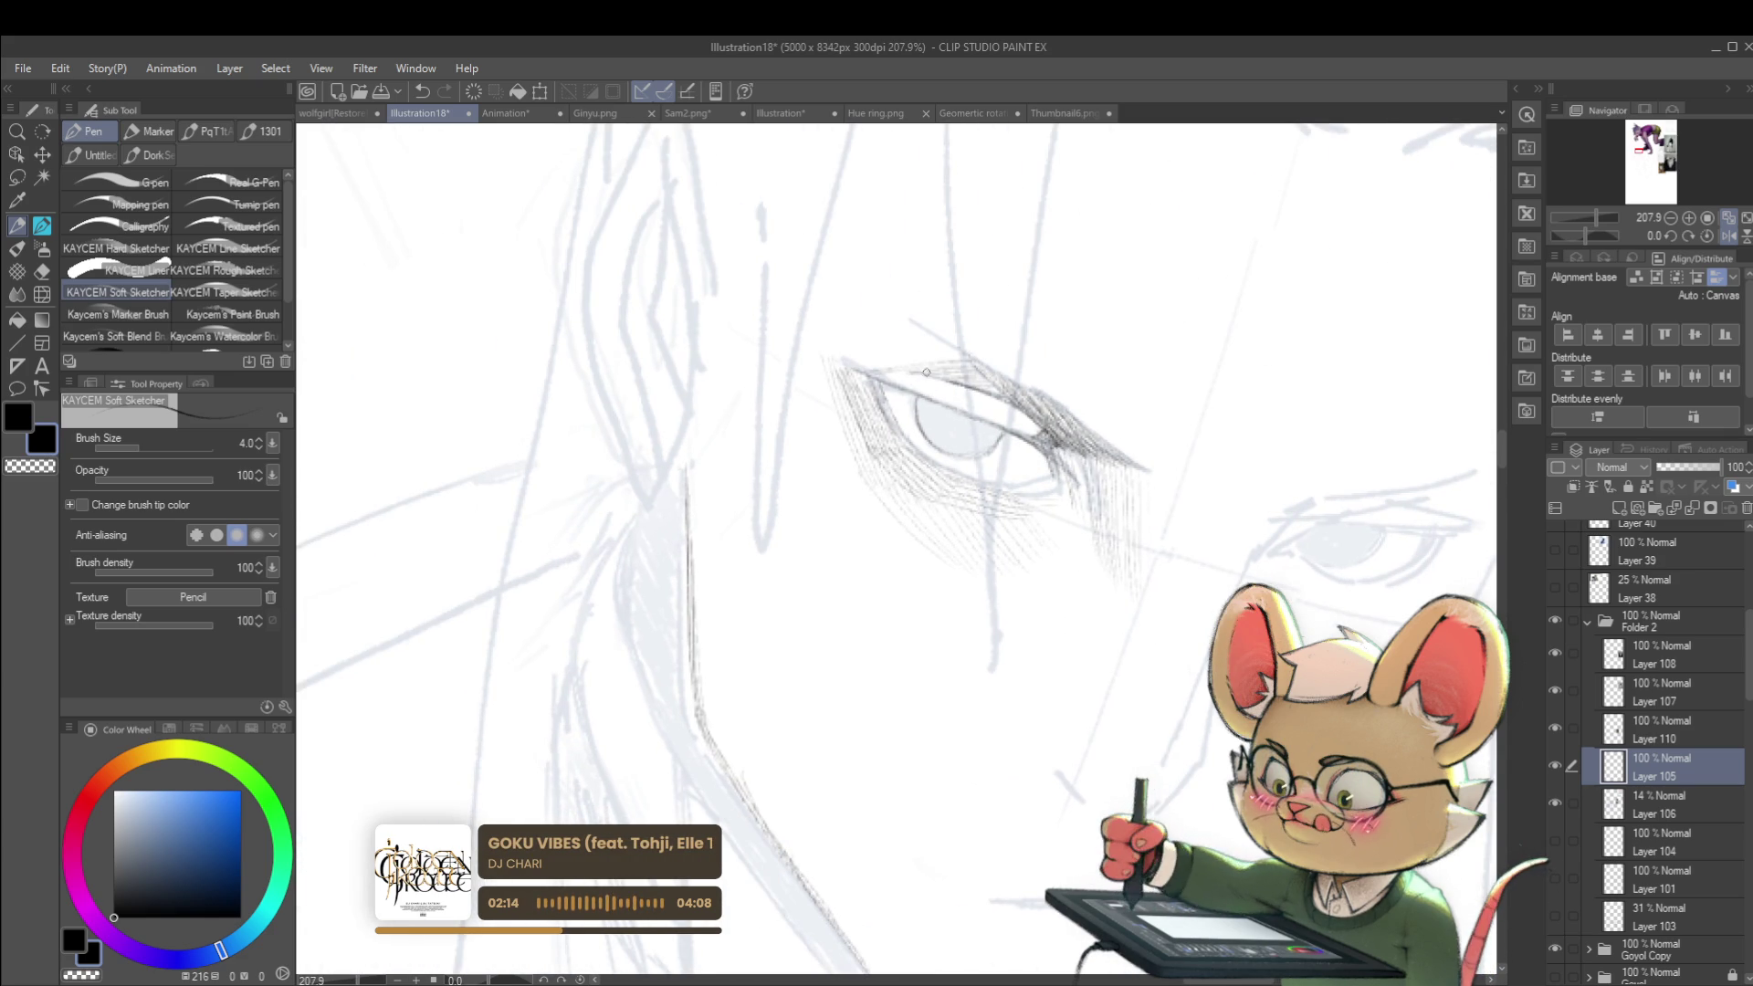
pyautogui.moveTo(822, 331)
pyautogui.mouseDown()
pyautogui.moveTo(913, 361)
pyautogui.moveTo(913, 432)
pyautogui.moveTo(690, 432)
pyautogui.mouseUp()
# Step: Zoom in and out repeatedly to review the new eyelid hatching
pyautogui.scroll(-6, 882, 355)
pyautogui.scroll(5, 690, 432)
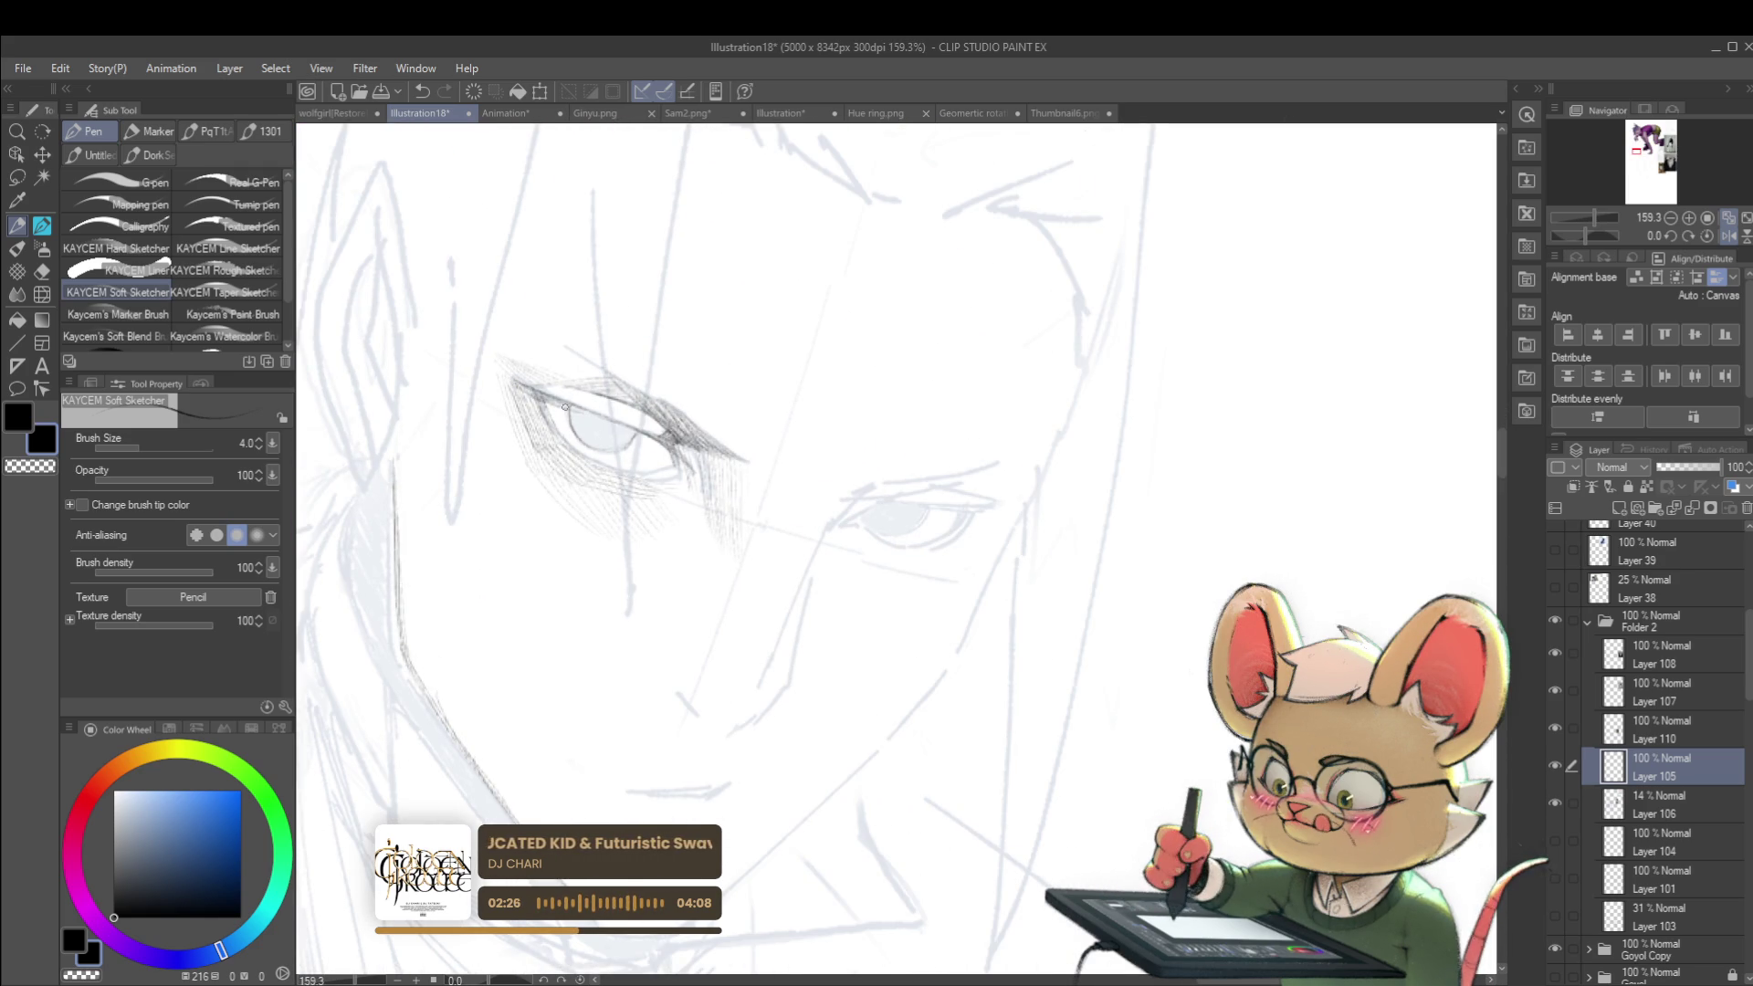
pyautogui.scroll(-5, 609, 373)
pyautogui.scroll(-2, 609, 373)
pyautogui.scroll(7, 642, 416)
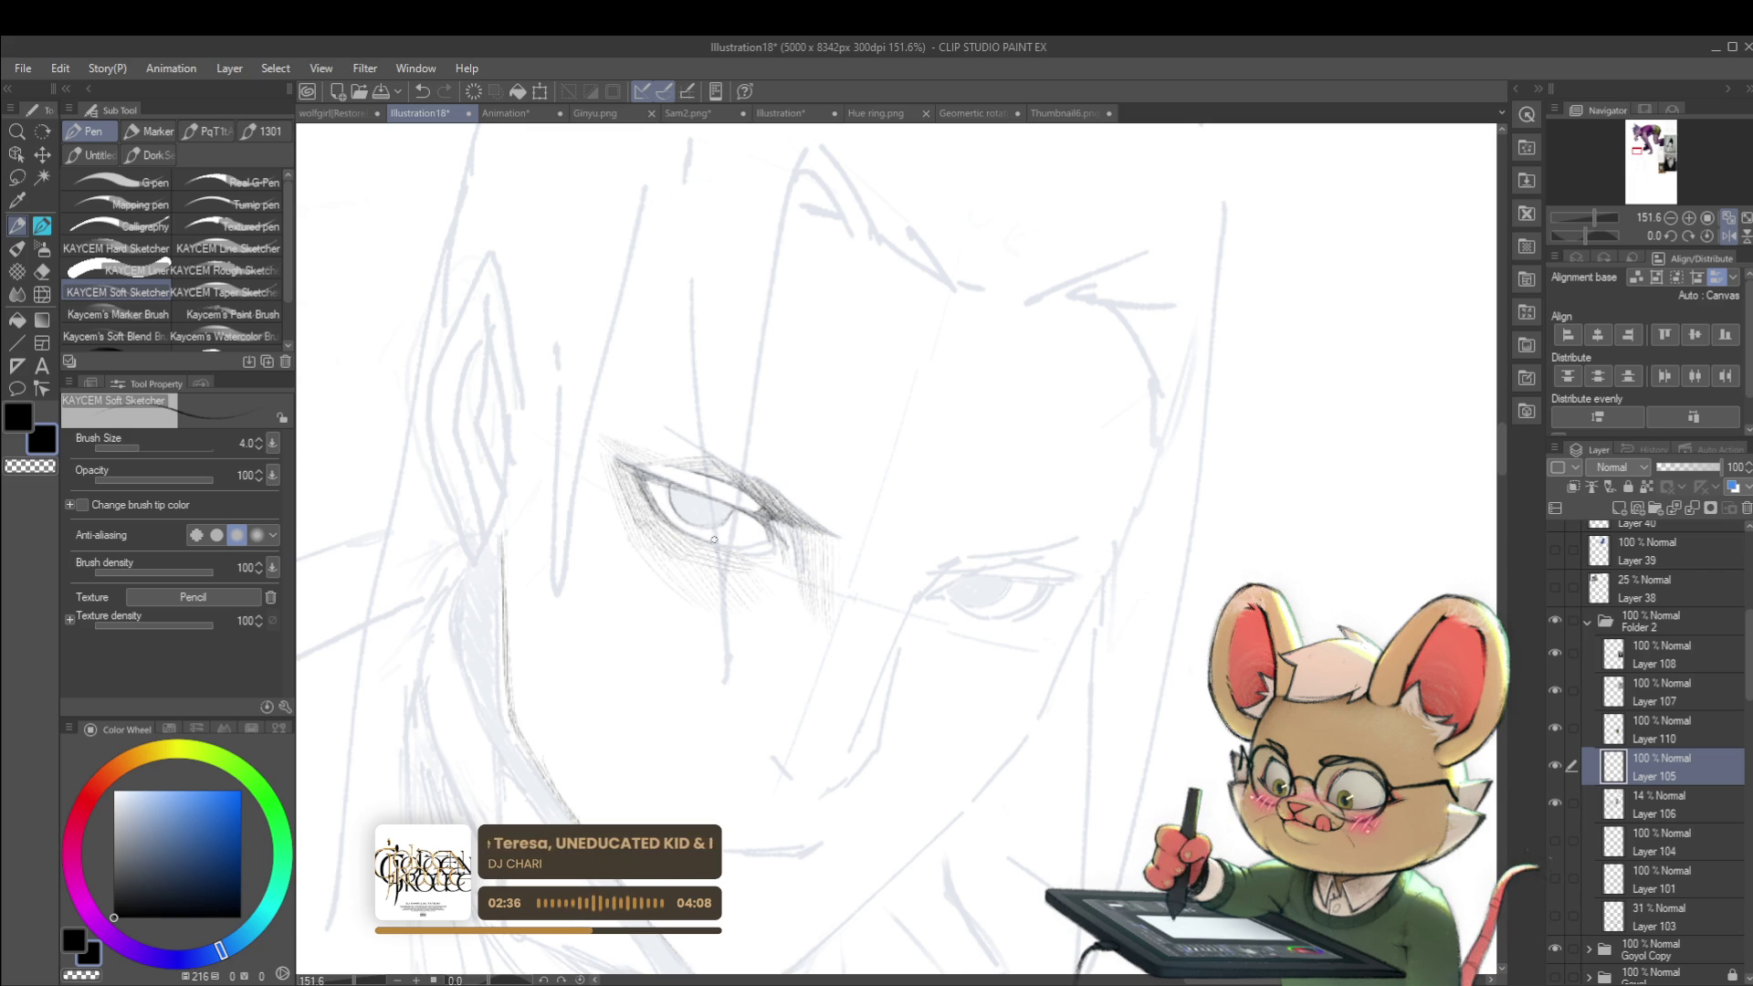
pyautogui.scroll(-7, 736, 543)
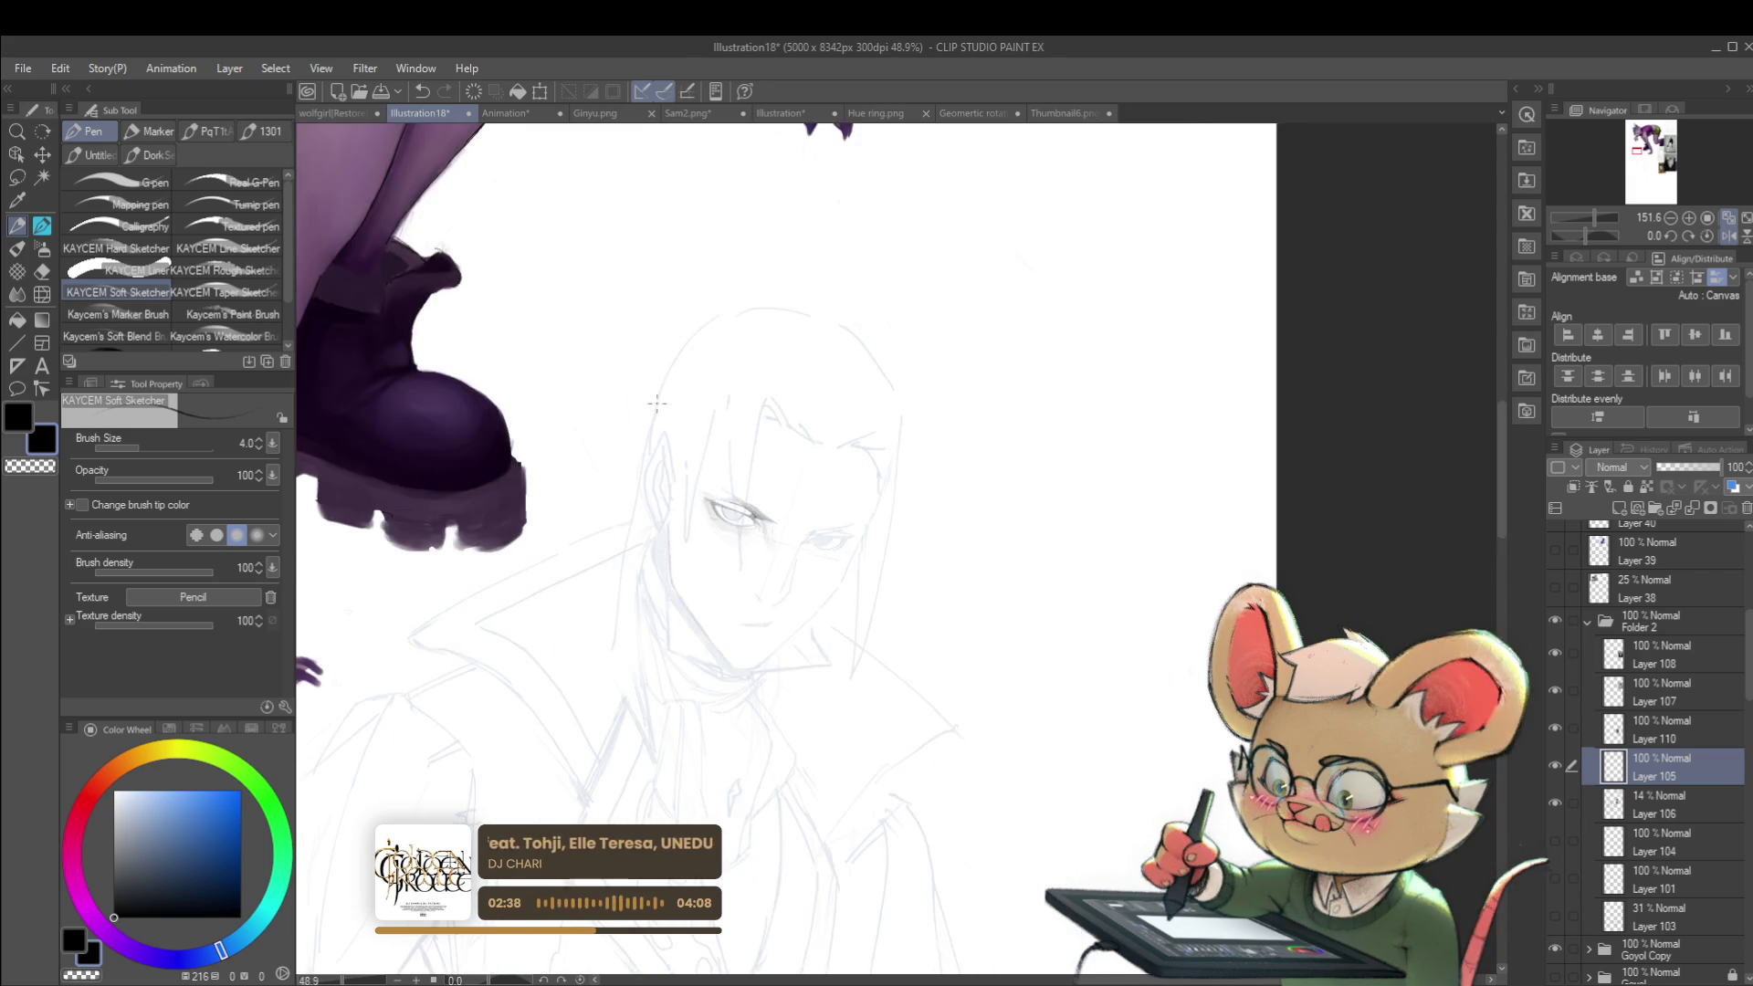
pyautogui.scroll(7, 738, 485)
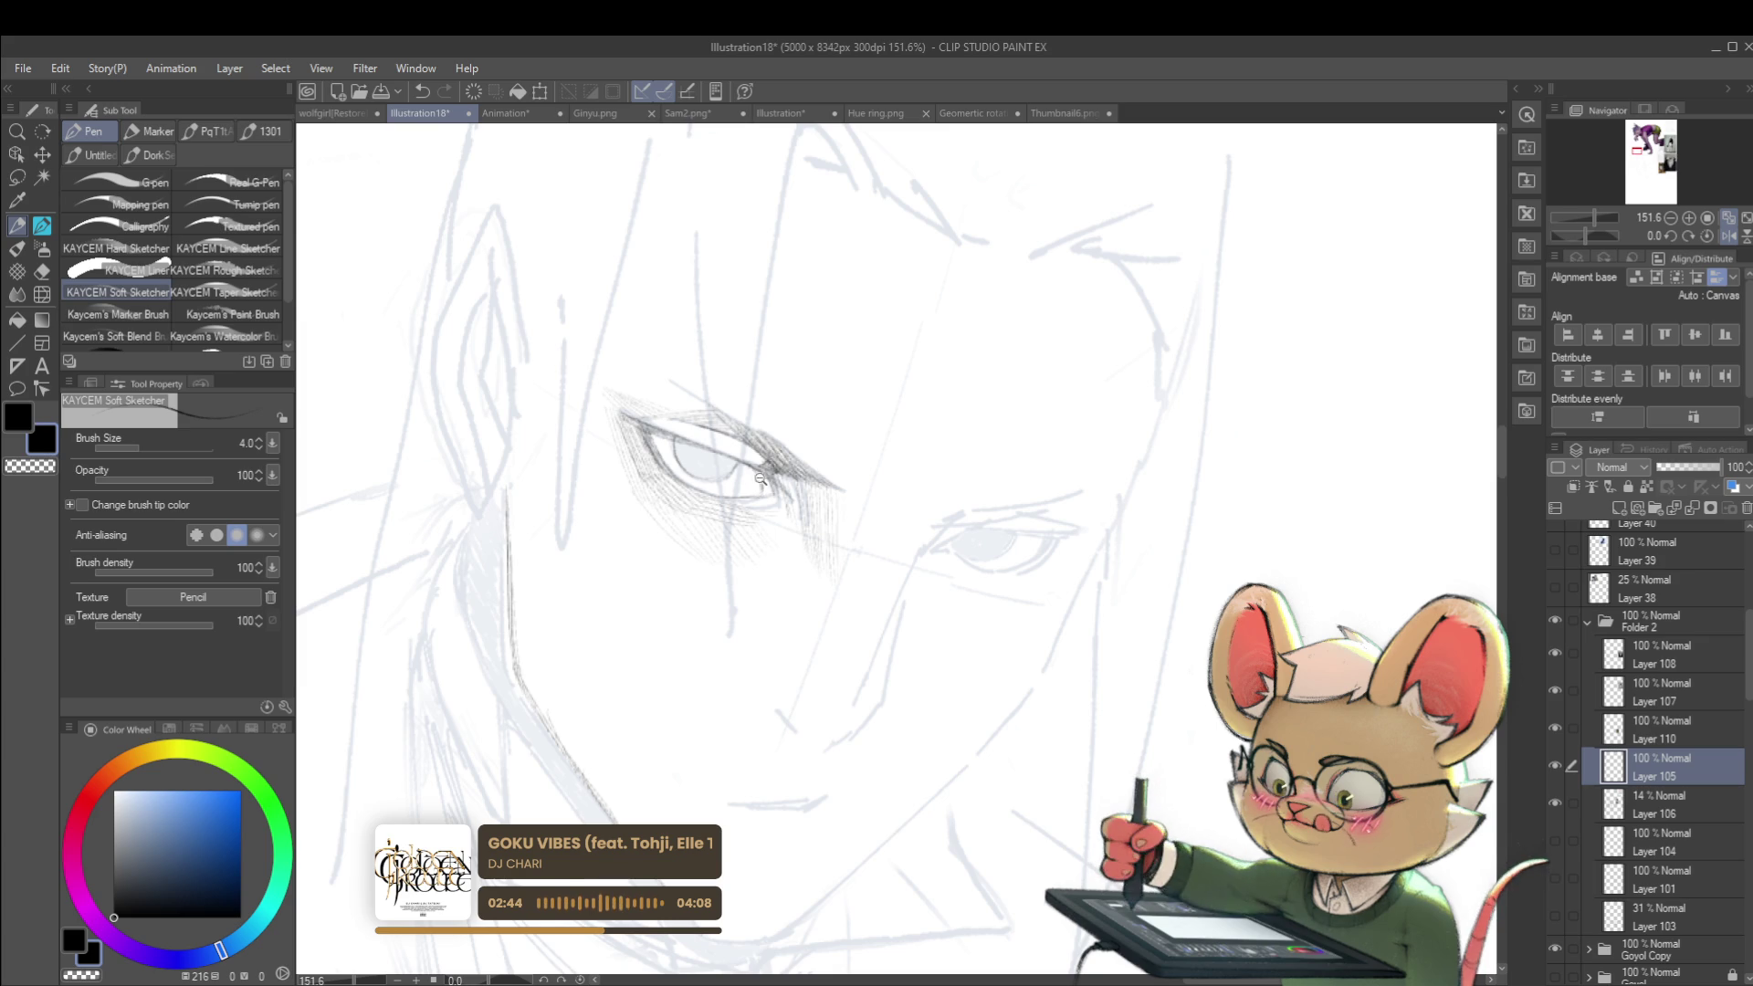
pyautogui.scroll(-6, 762, 482)
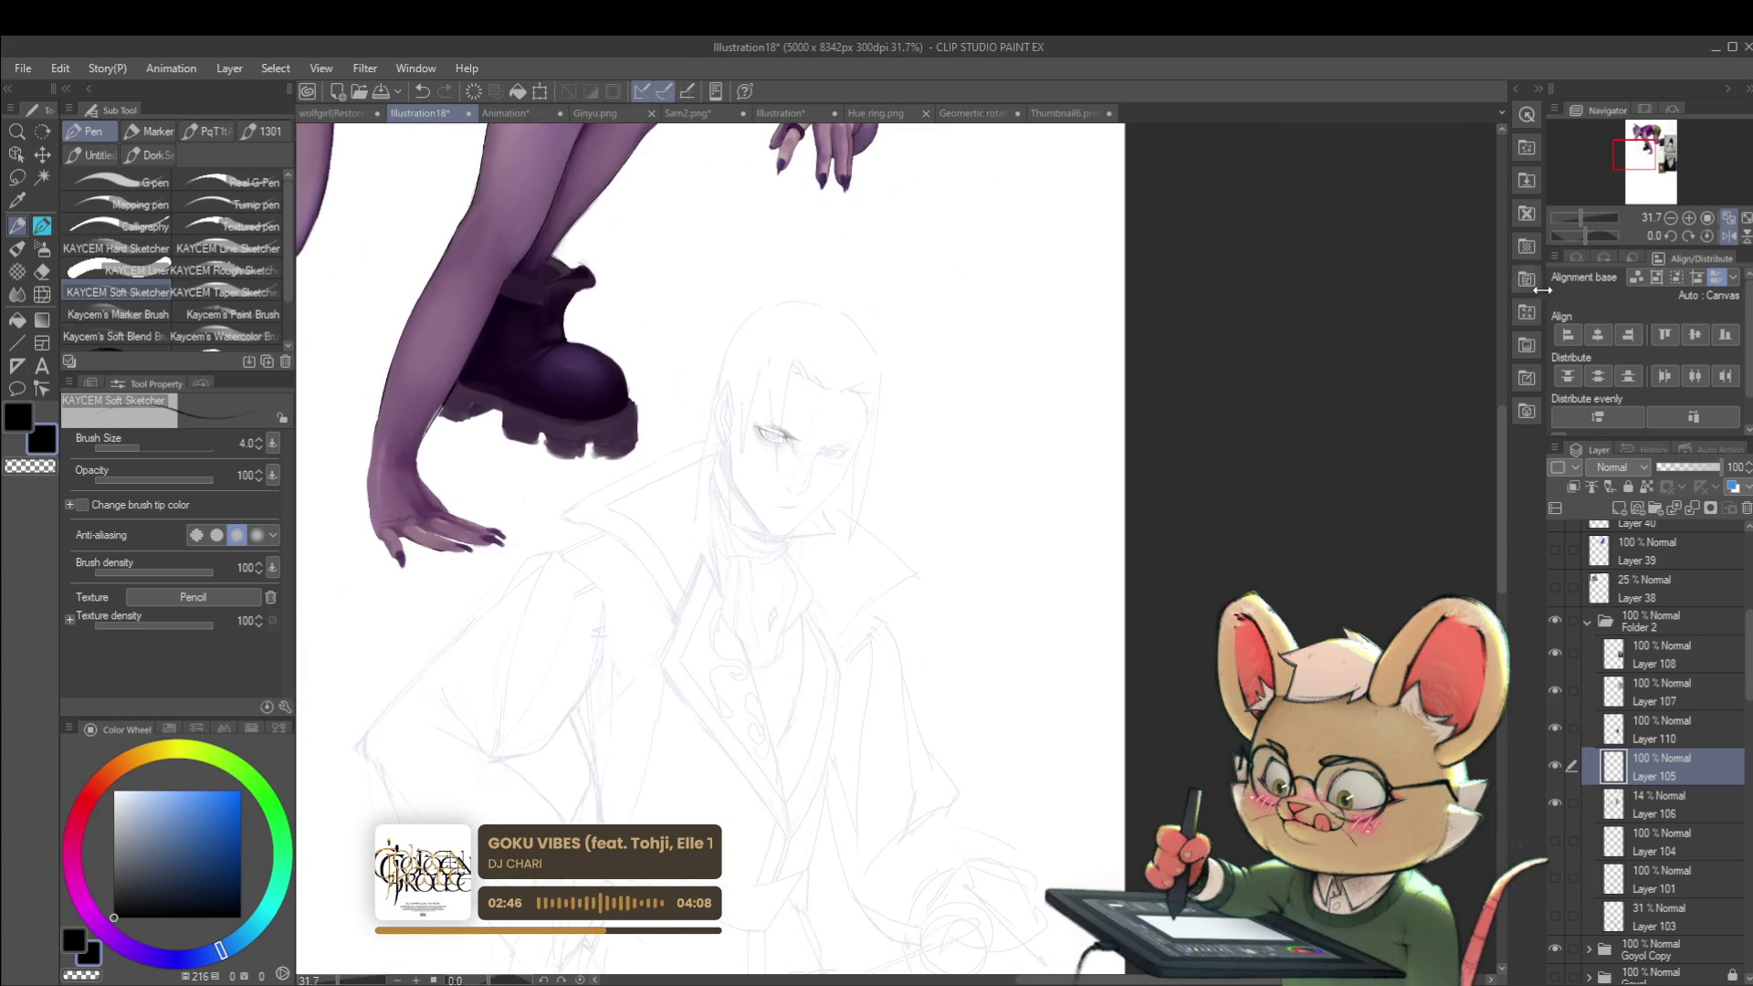
pyautogui.scroll(6, 810, 419)
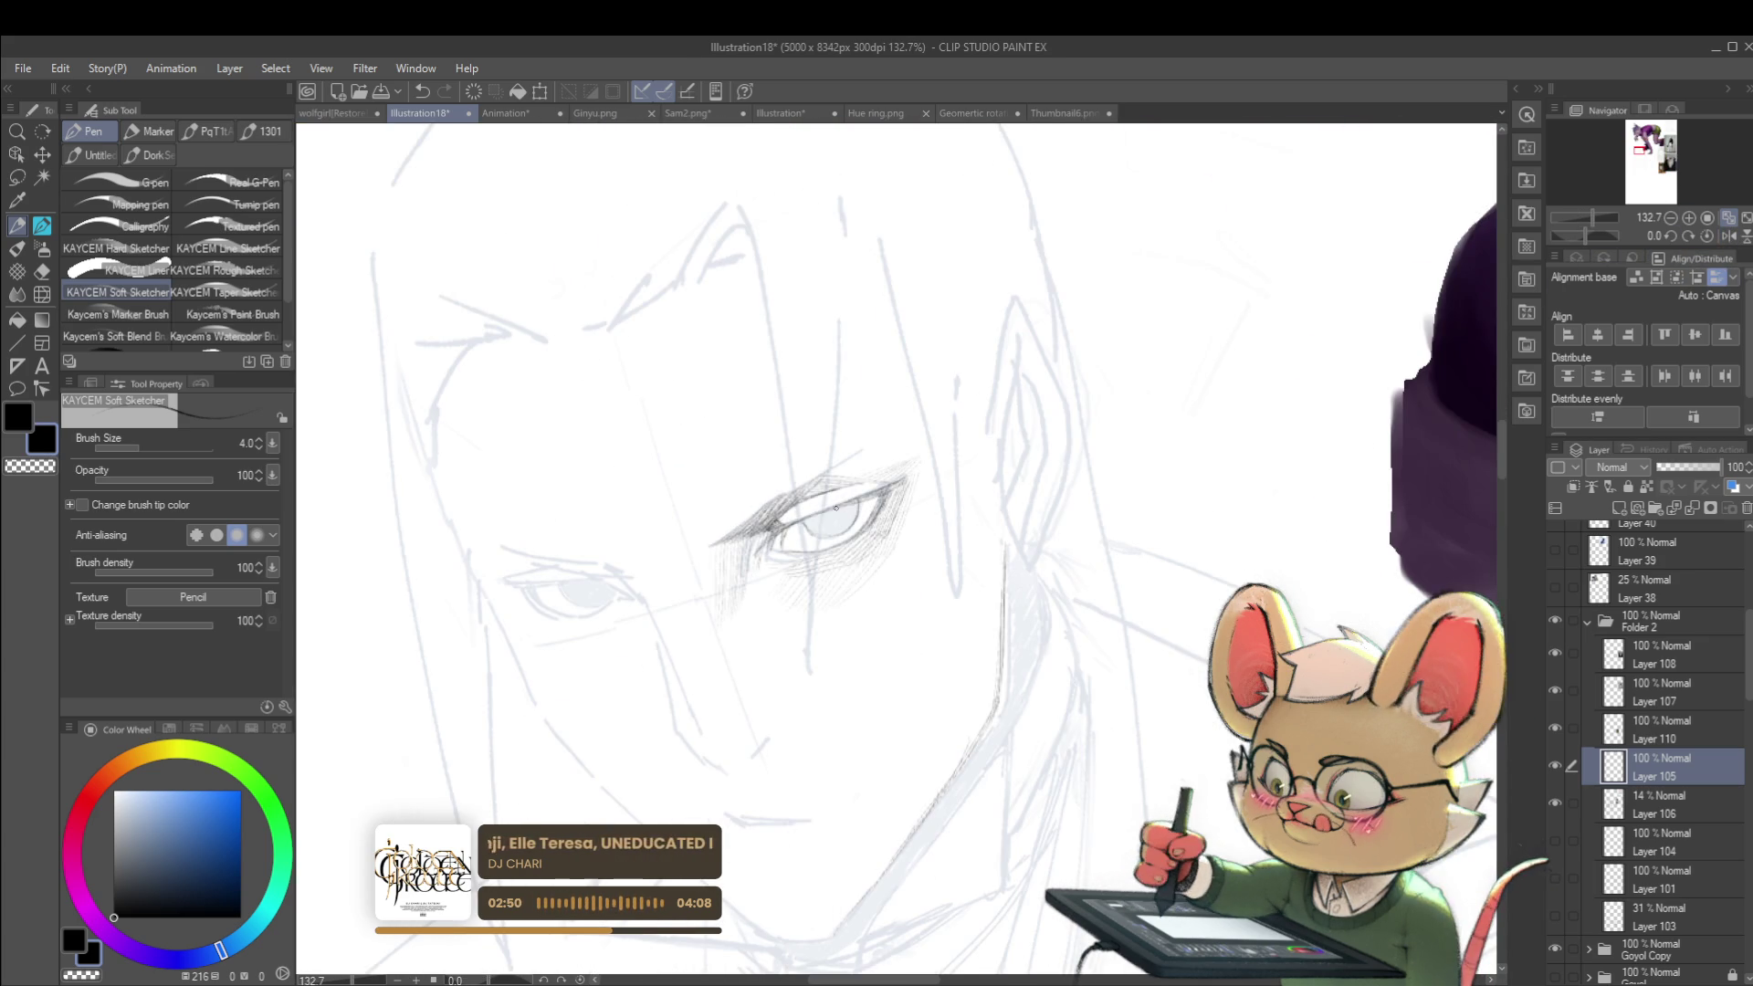
# Step: Flip the canvas view horizontally and recentre the hatched eye in close view
pyautogui.scroll(1, 855, 499)
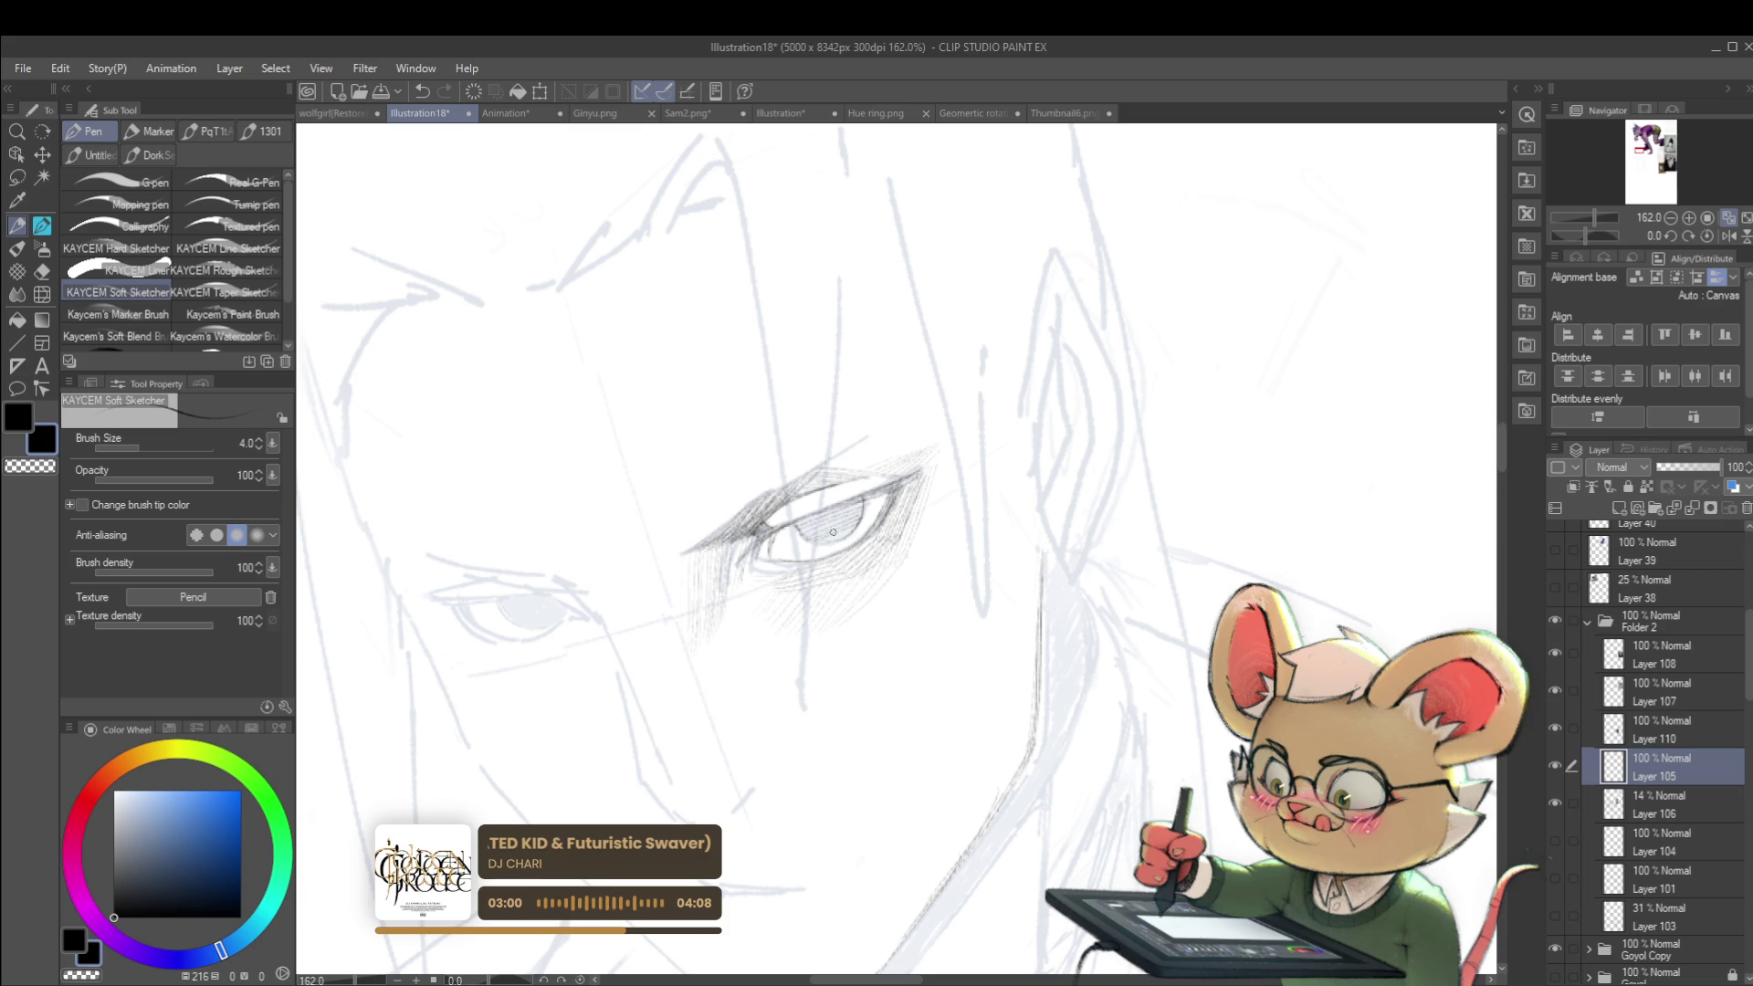
pyautogui.scroll(-5, 783, 500)
pyautogui.scroll(-1, 782, 500)
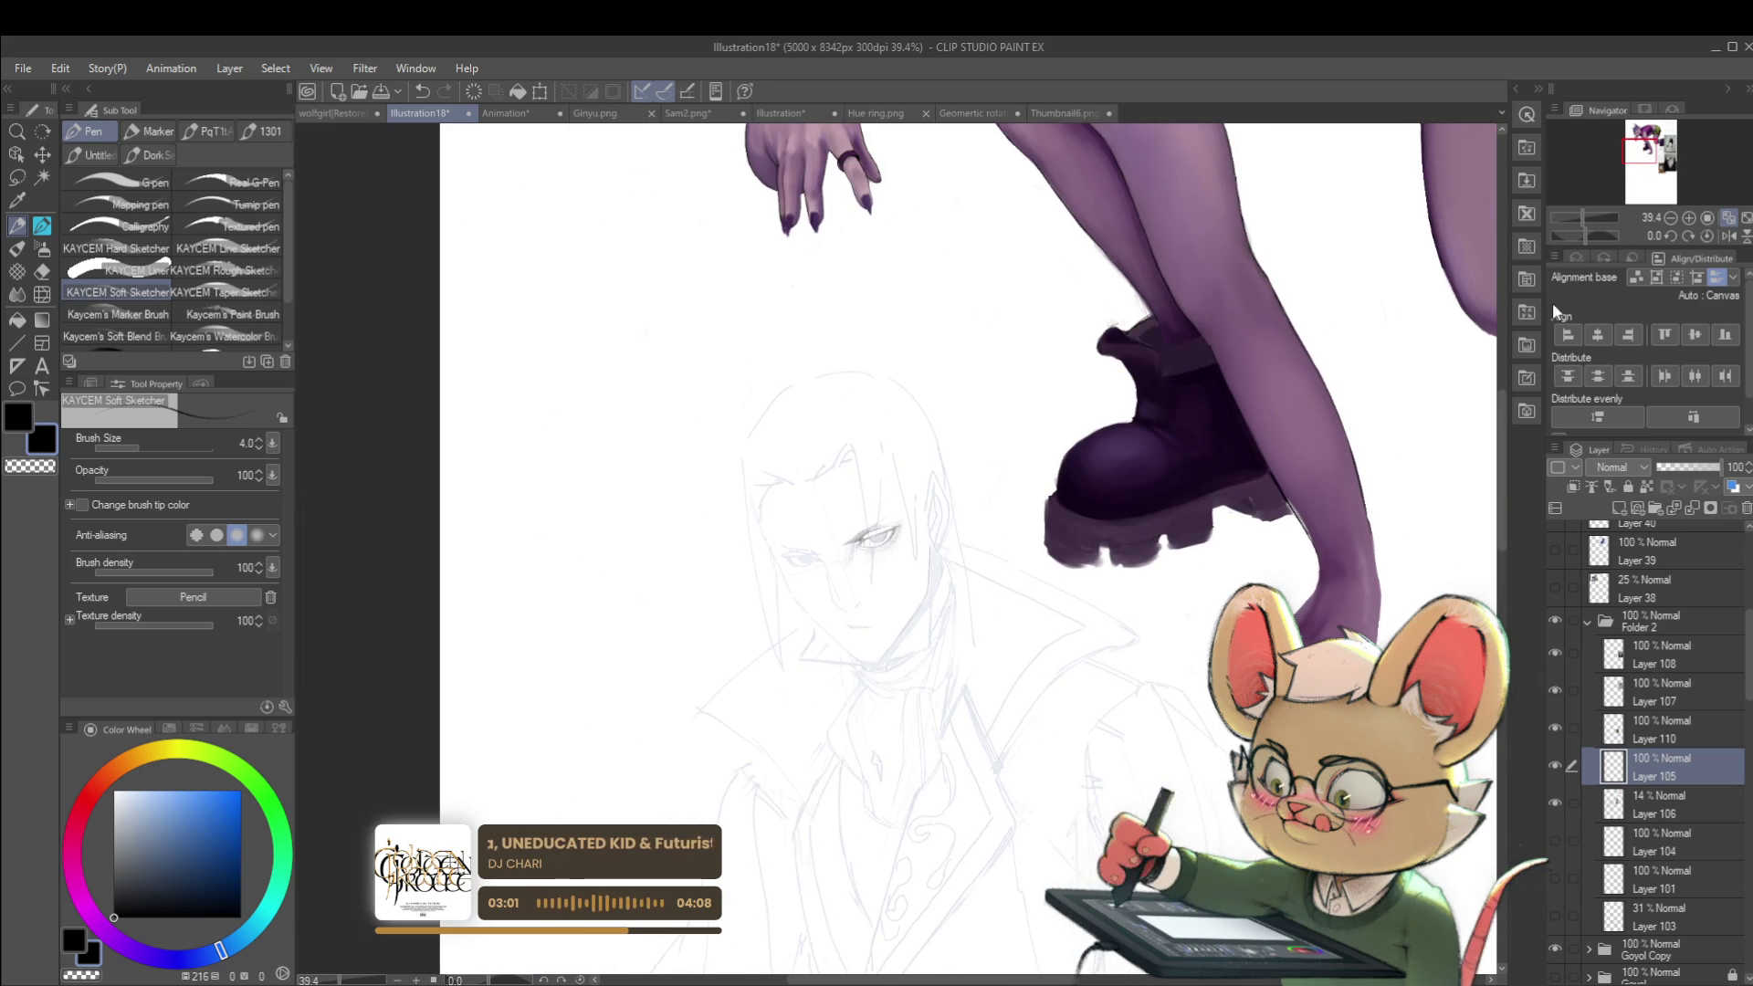
pyautogui.click(1729, 236)
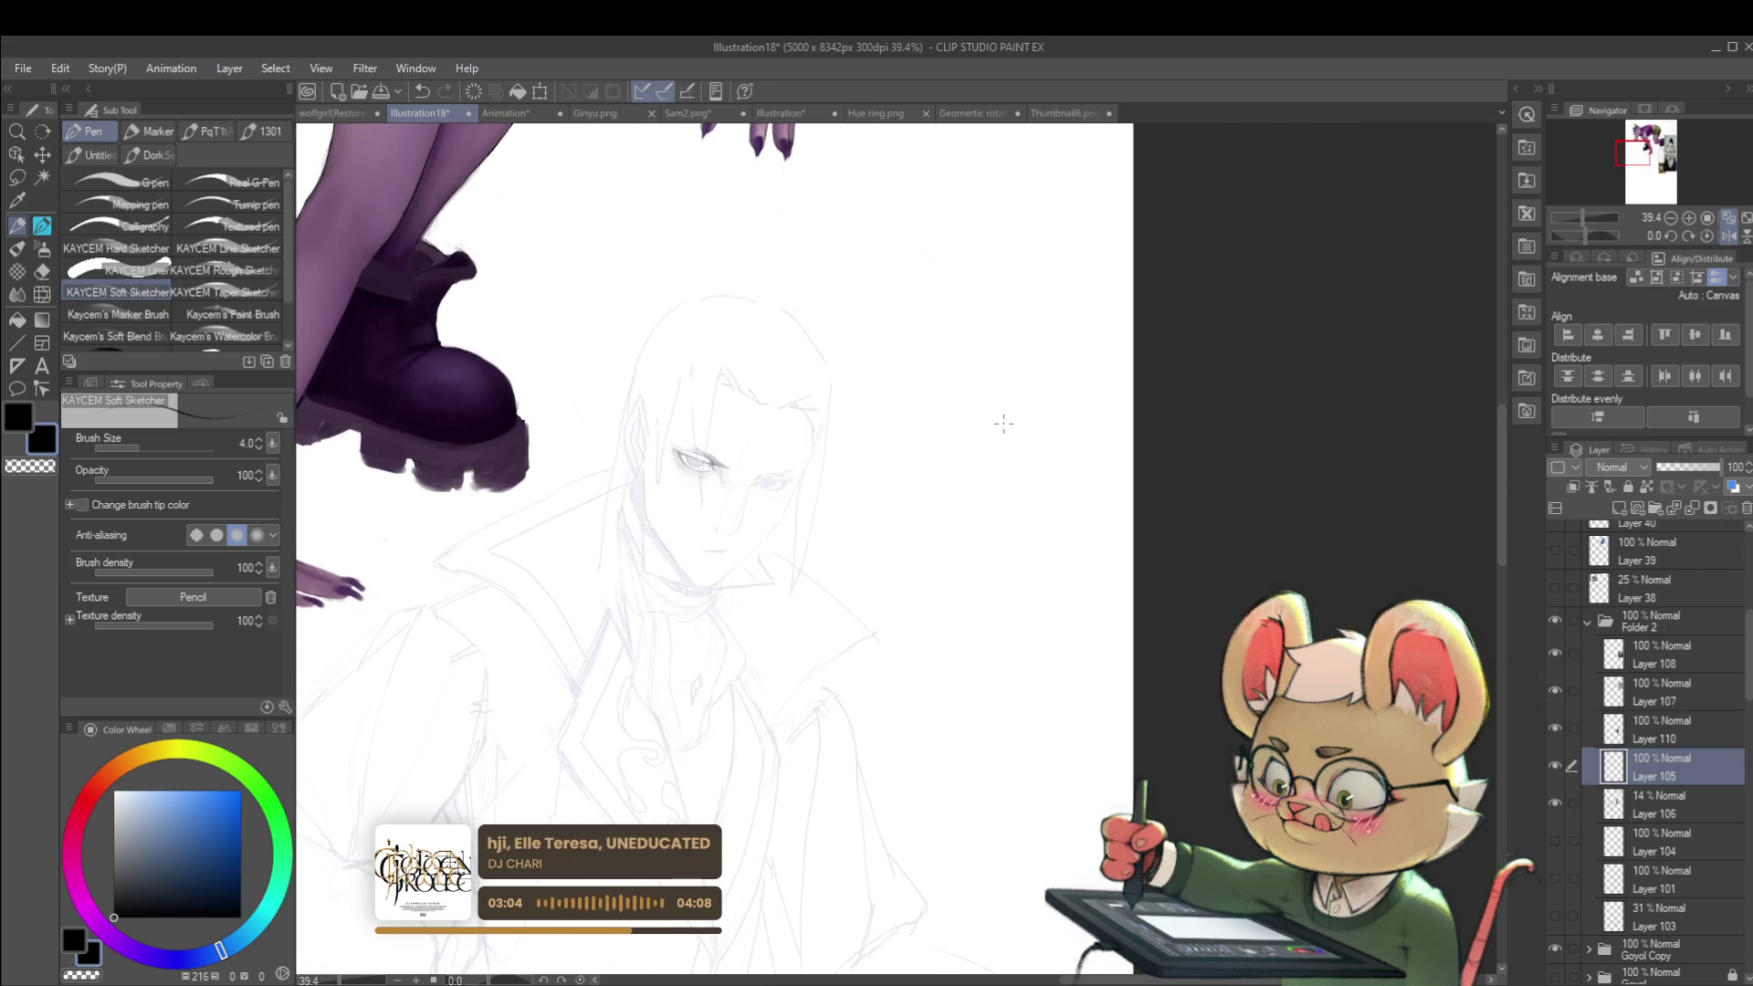
pyautogui.scroll(6, 710, 475)
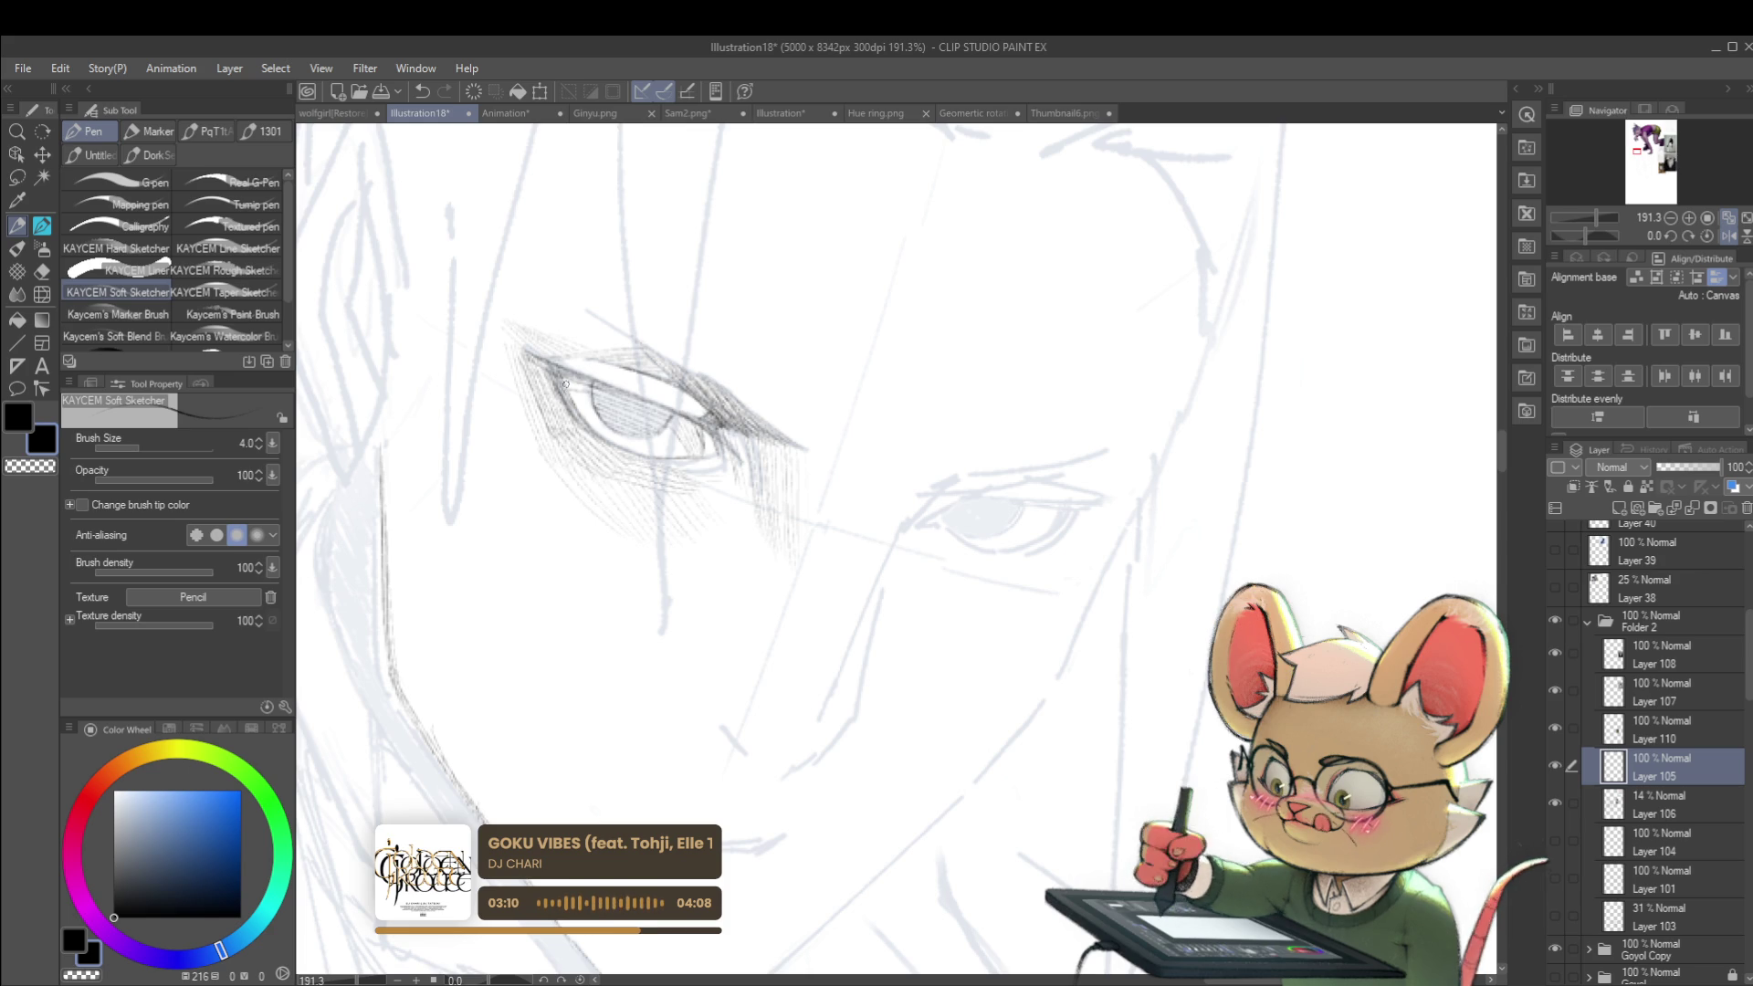
pyautogui.scroll(-7, 561, 365)
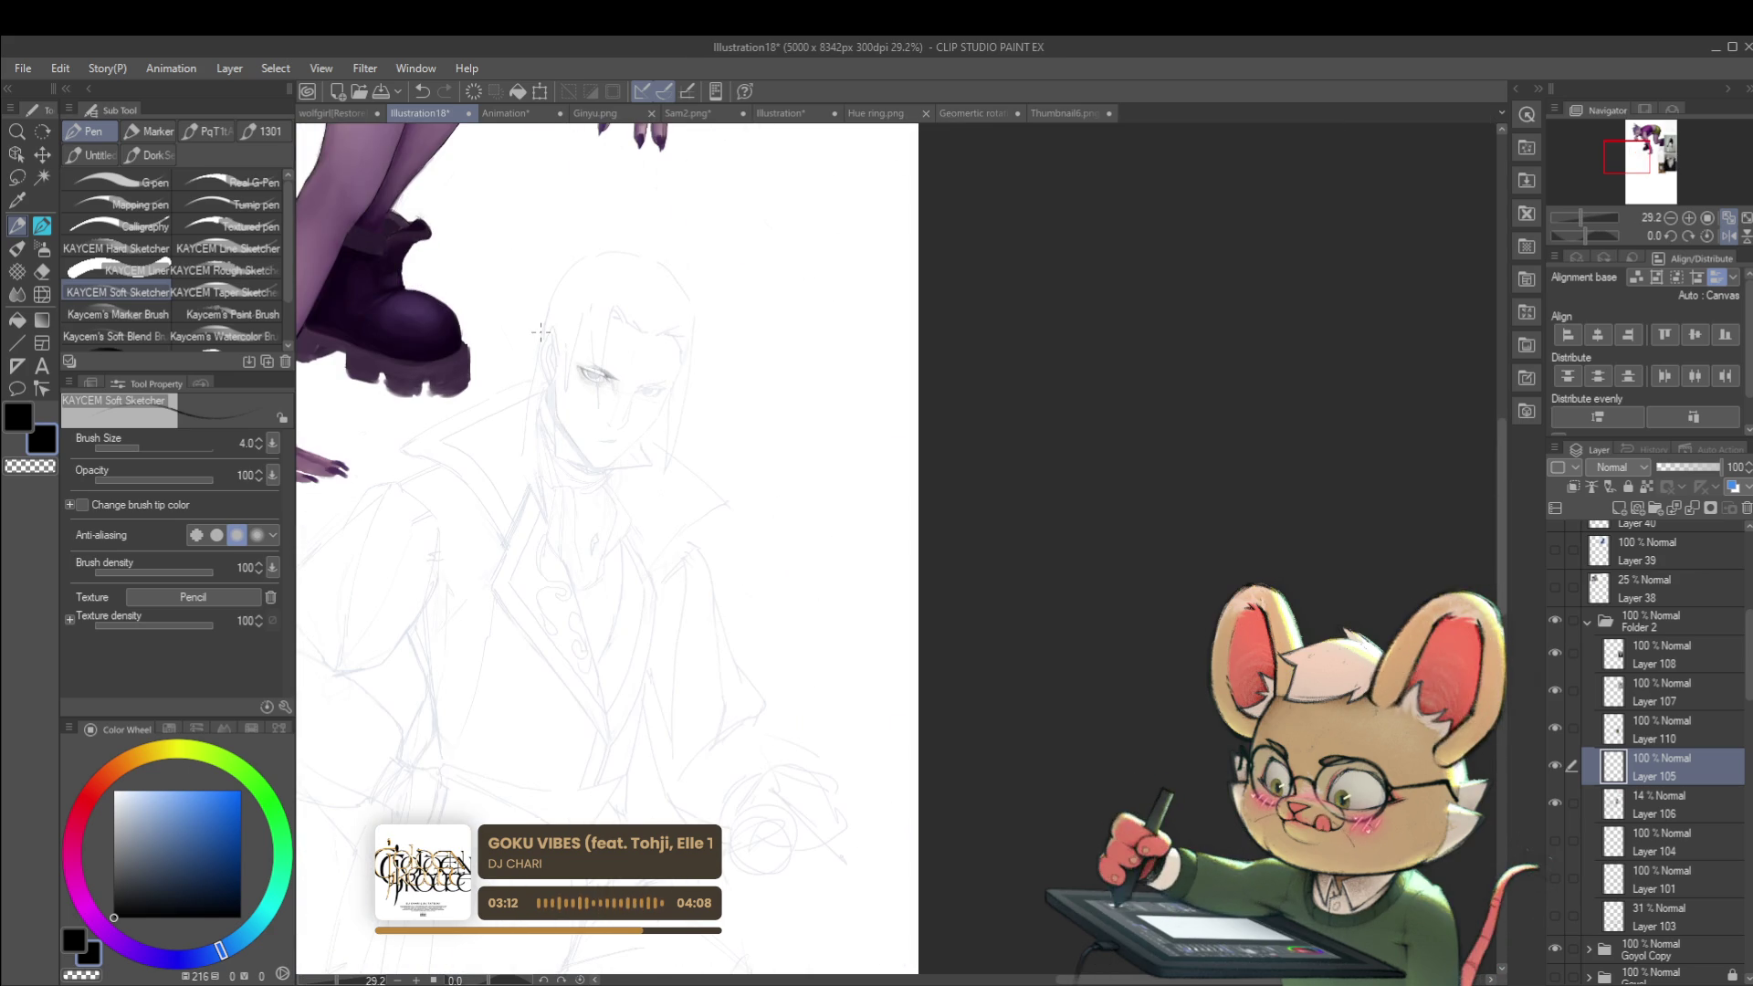
pyautogui.scroll(8, 593, 365)
pyautogui.moveTo(742, 416); pyautogui.dragTo(828, 384)
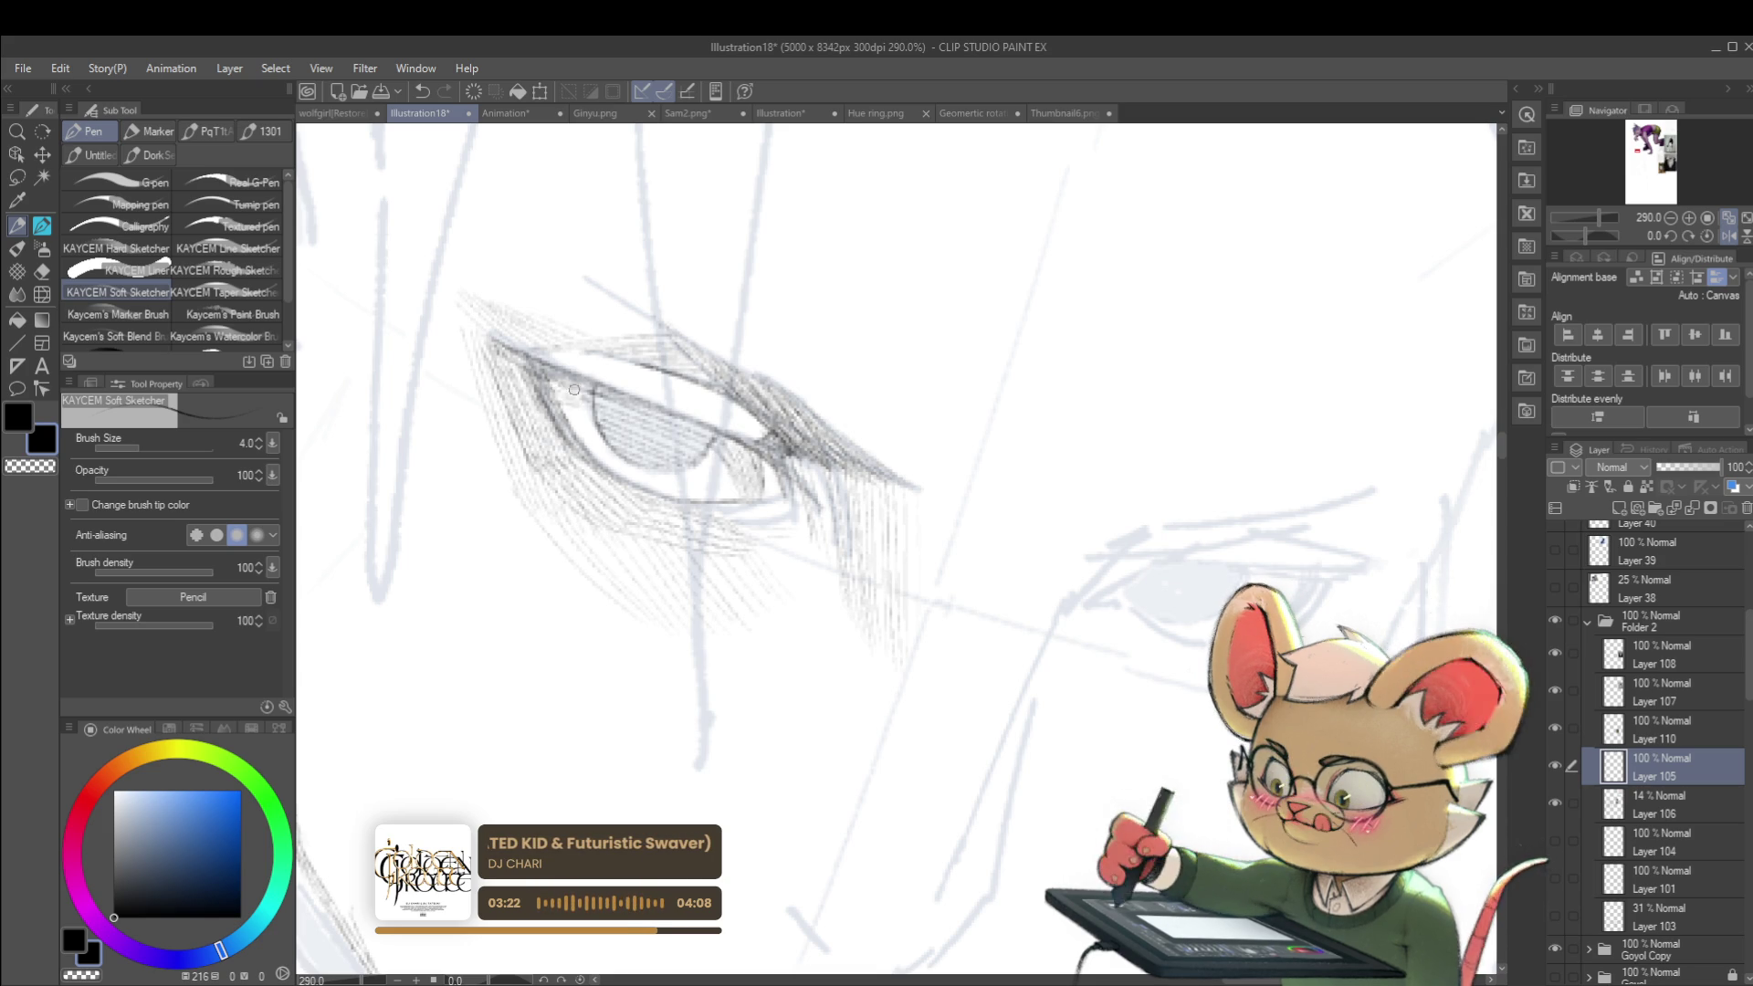
# Step: Hatch along the iris's upper edge, then mirror the view to check the face
pyautogui.scroll(-5, 546, 350)
pyautogui.scroll(-3, 546, 349)
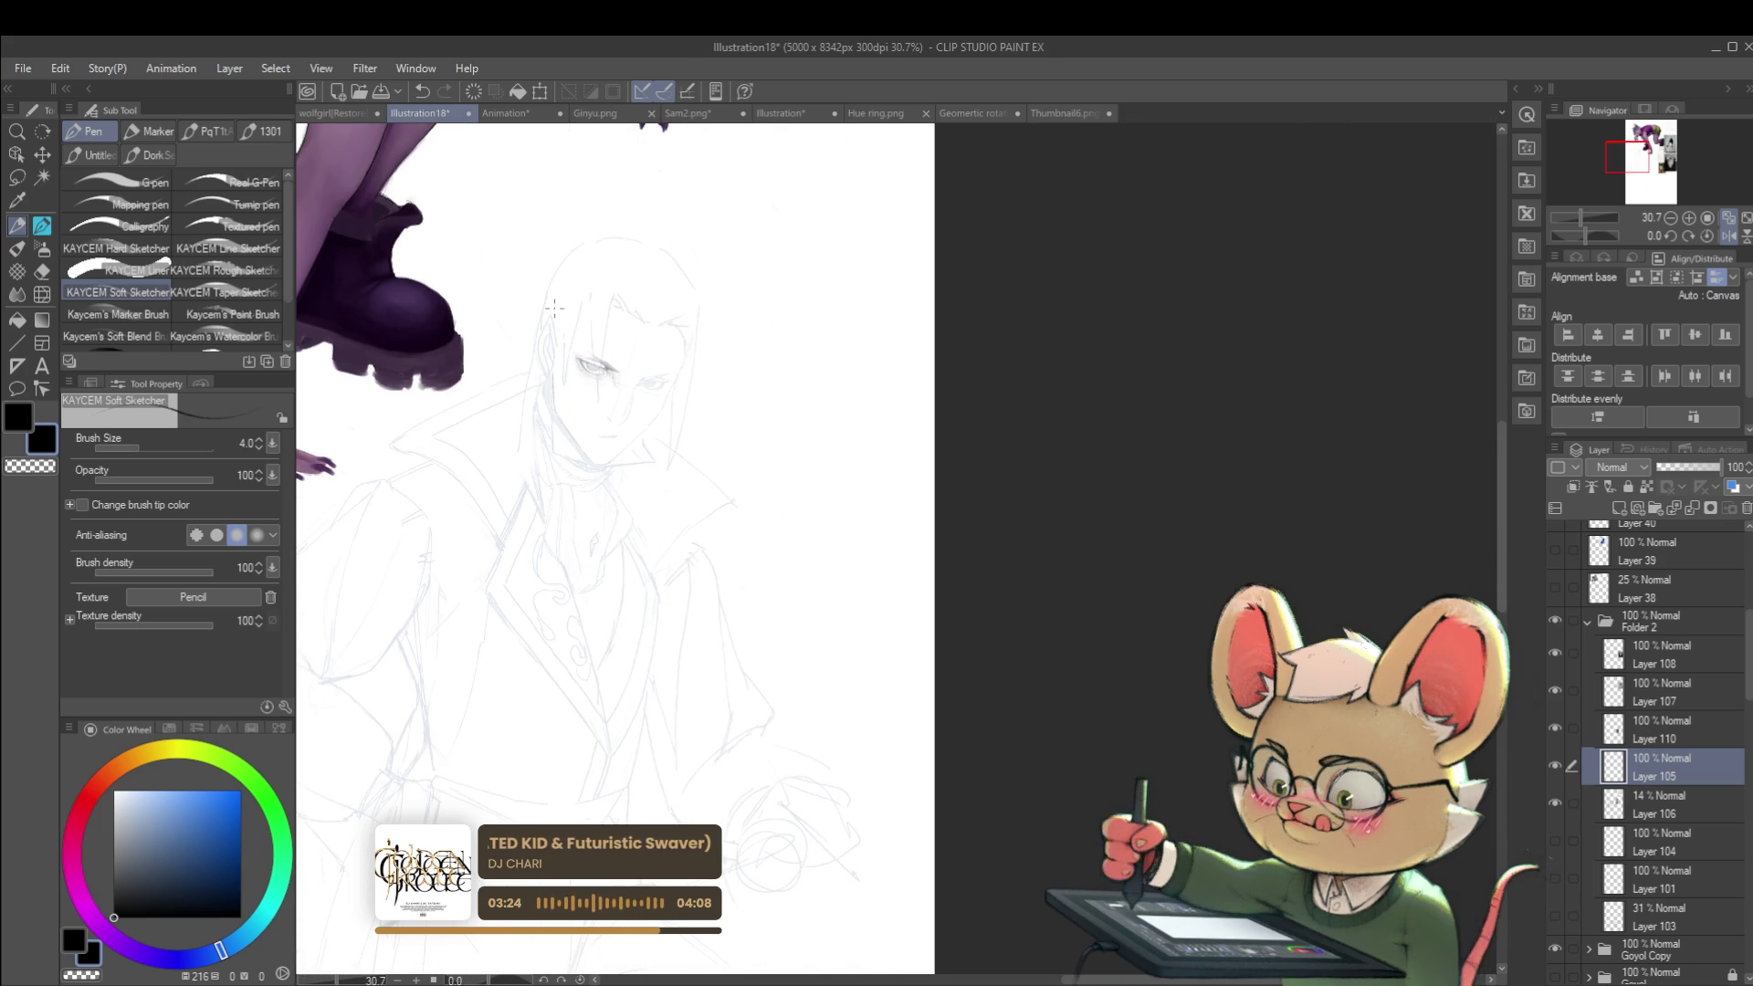
pyautogui.scroll(5, 603, 374)
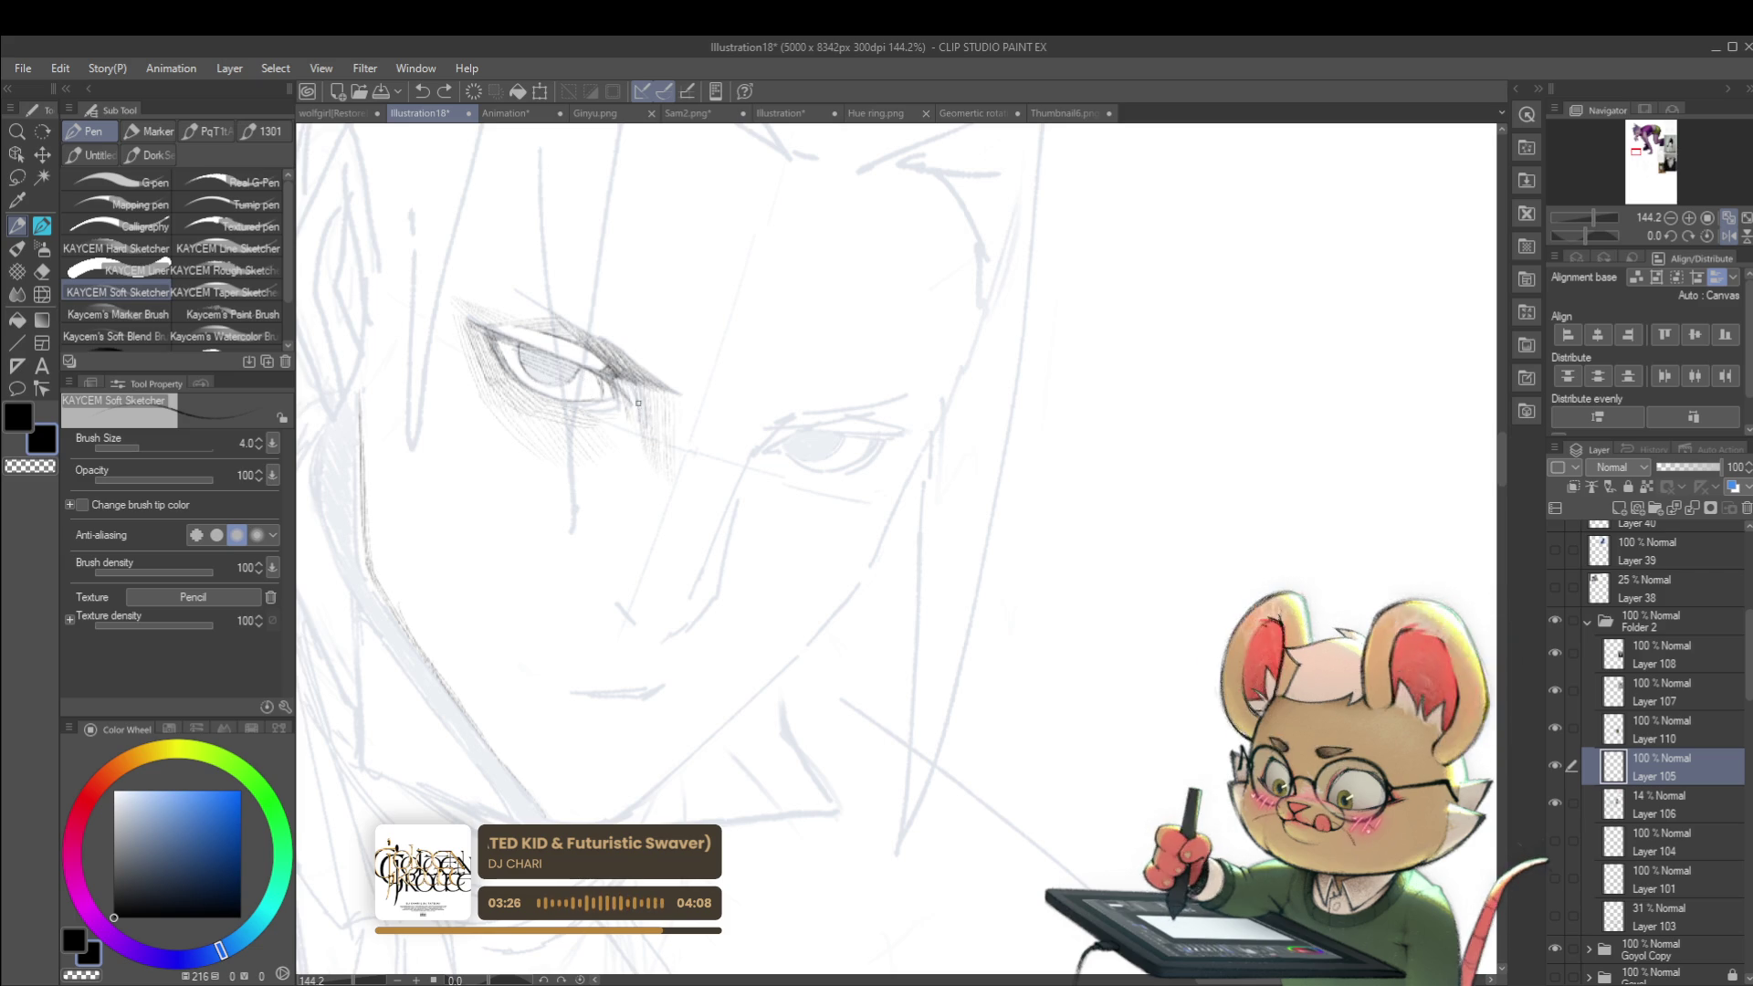
pyautogui.scroll(3, 550, 334)
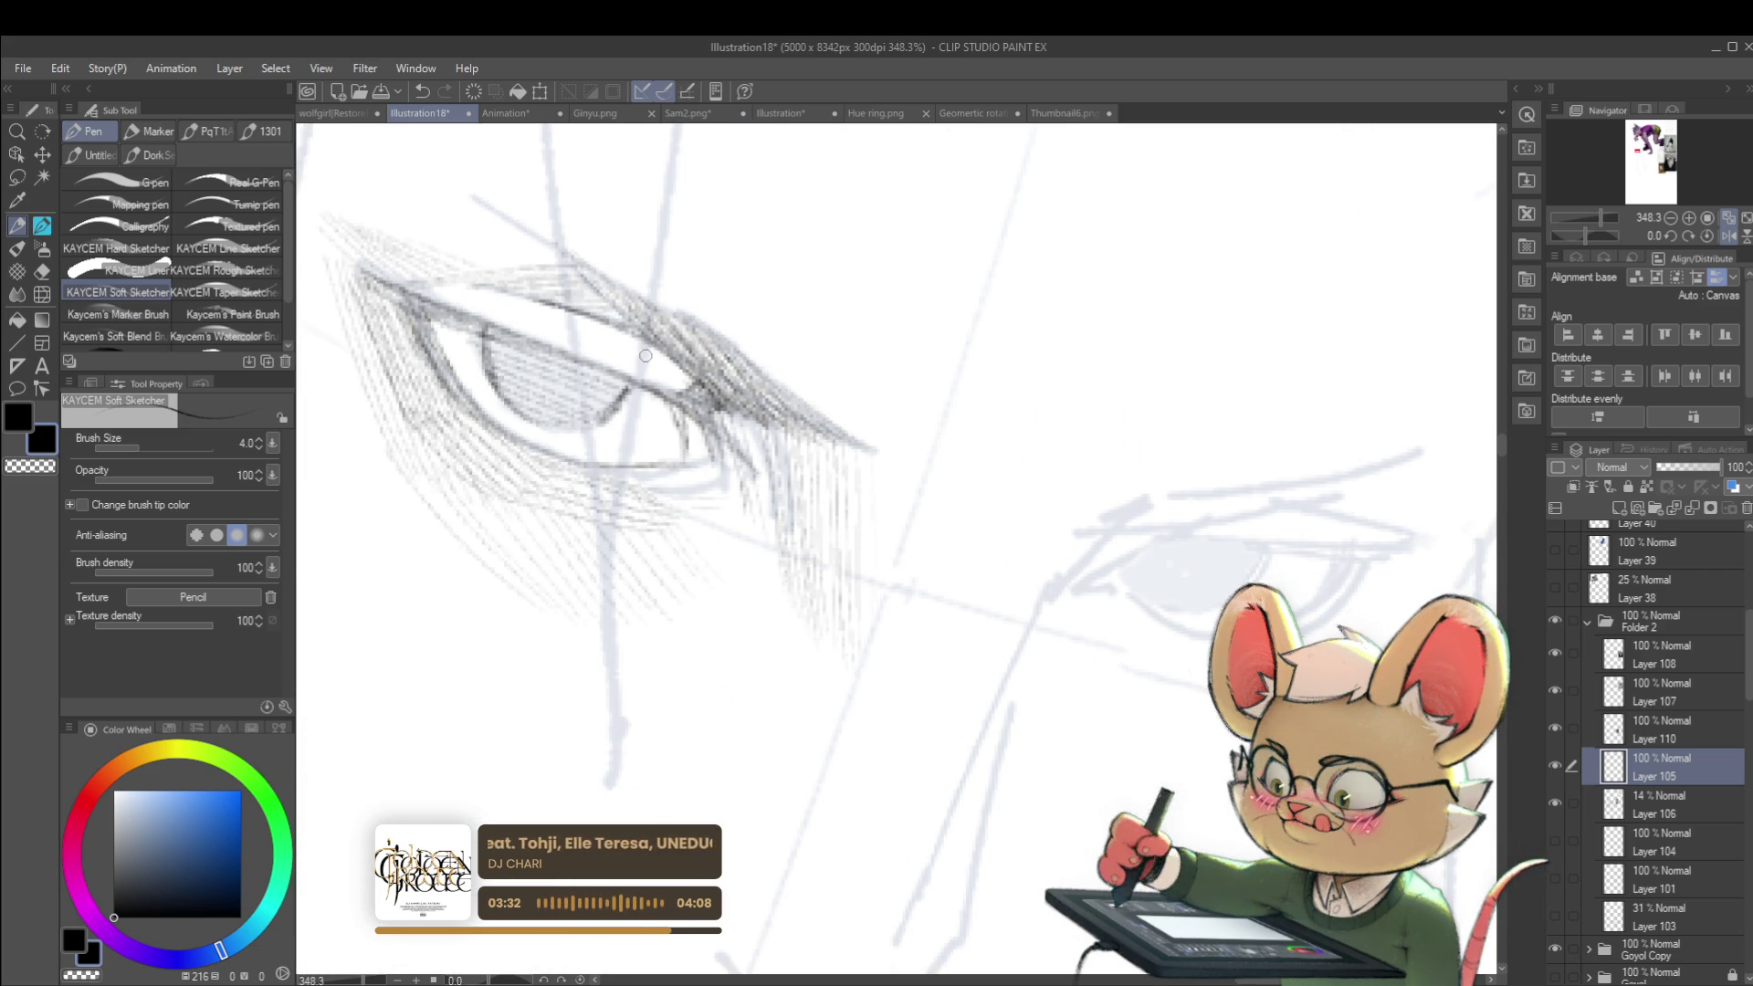
pyautogui.moveTo(475, 330); pyautogui.dragTo(635, 392)
pyautogui.scroll(-10, 679, 411)
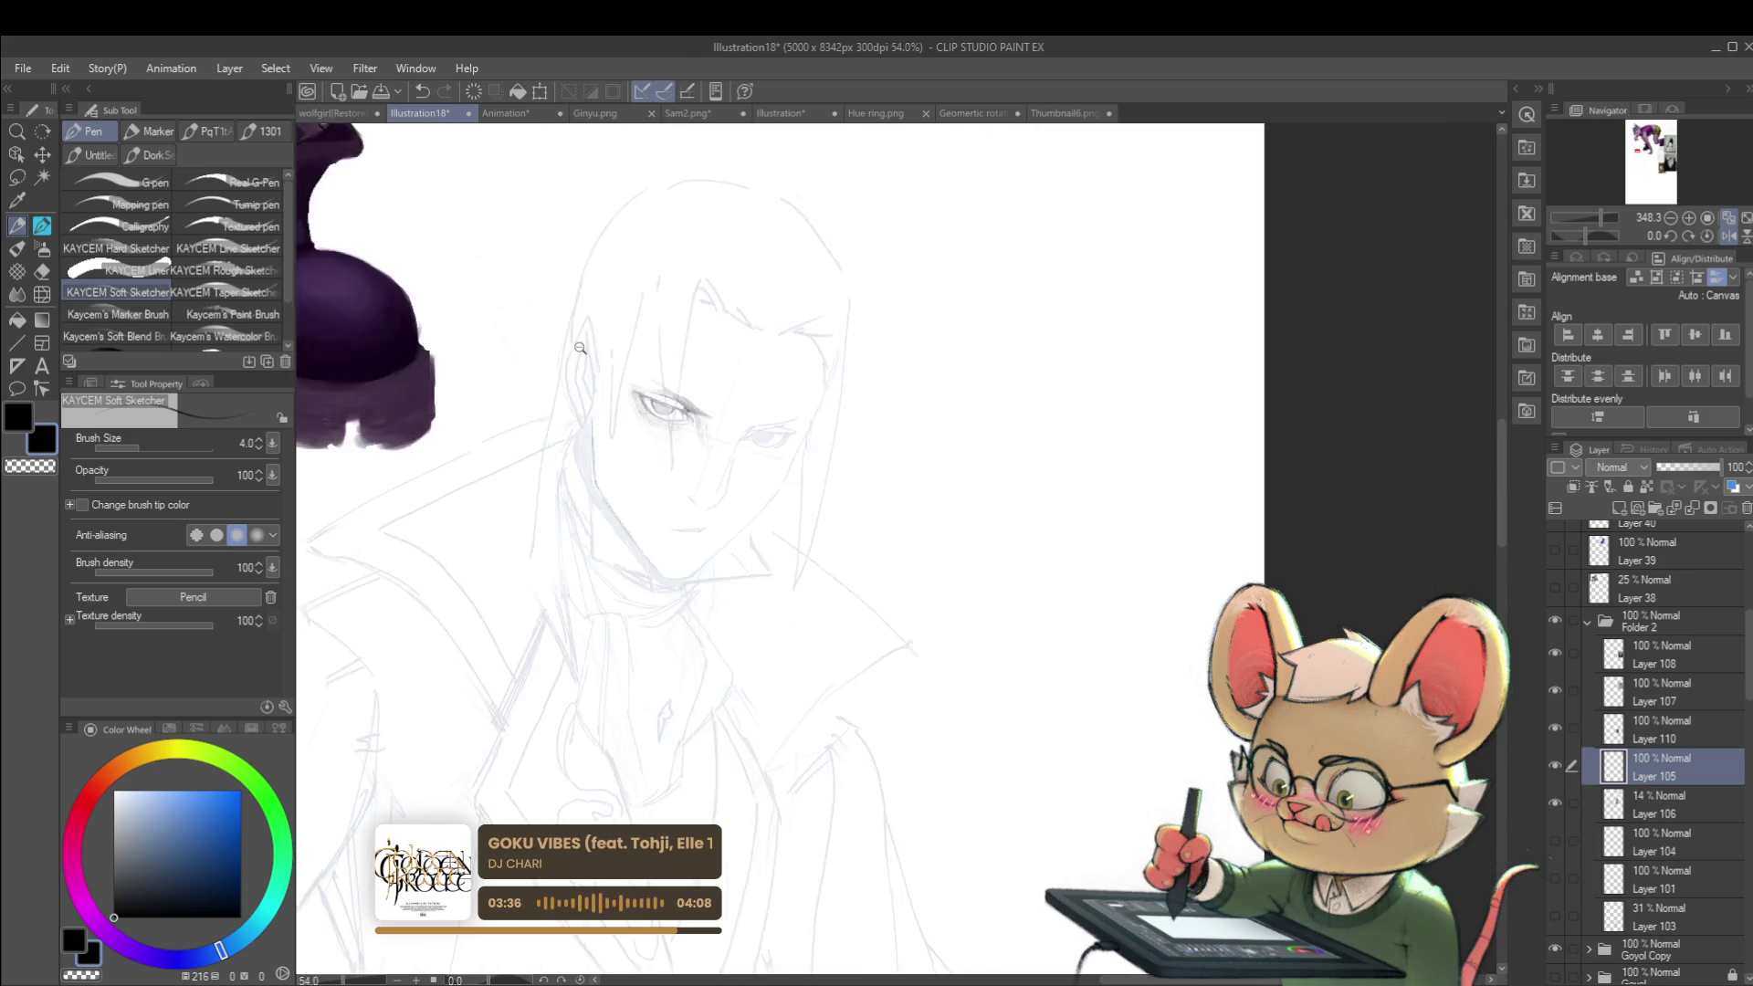
pyautogui.click(1687, 240)
pyautogui.scroll(6, 1201, 351)
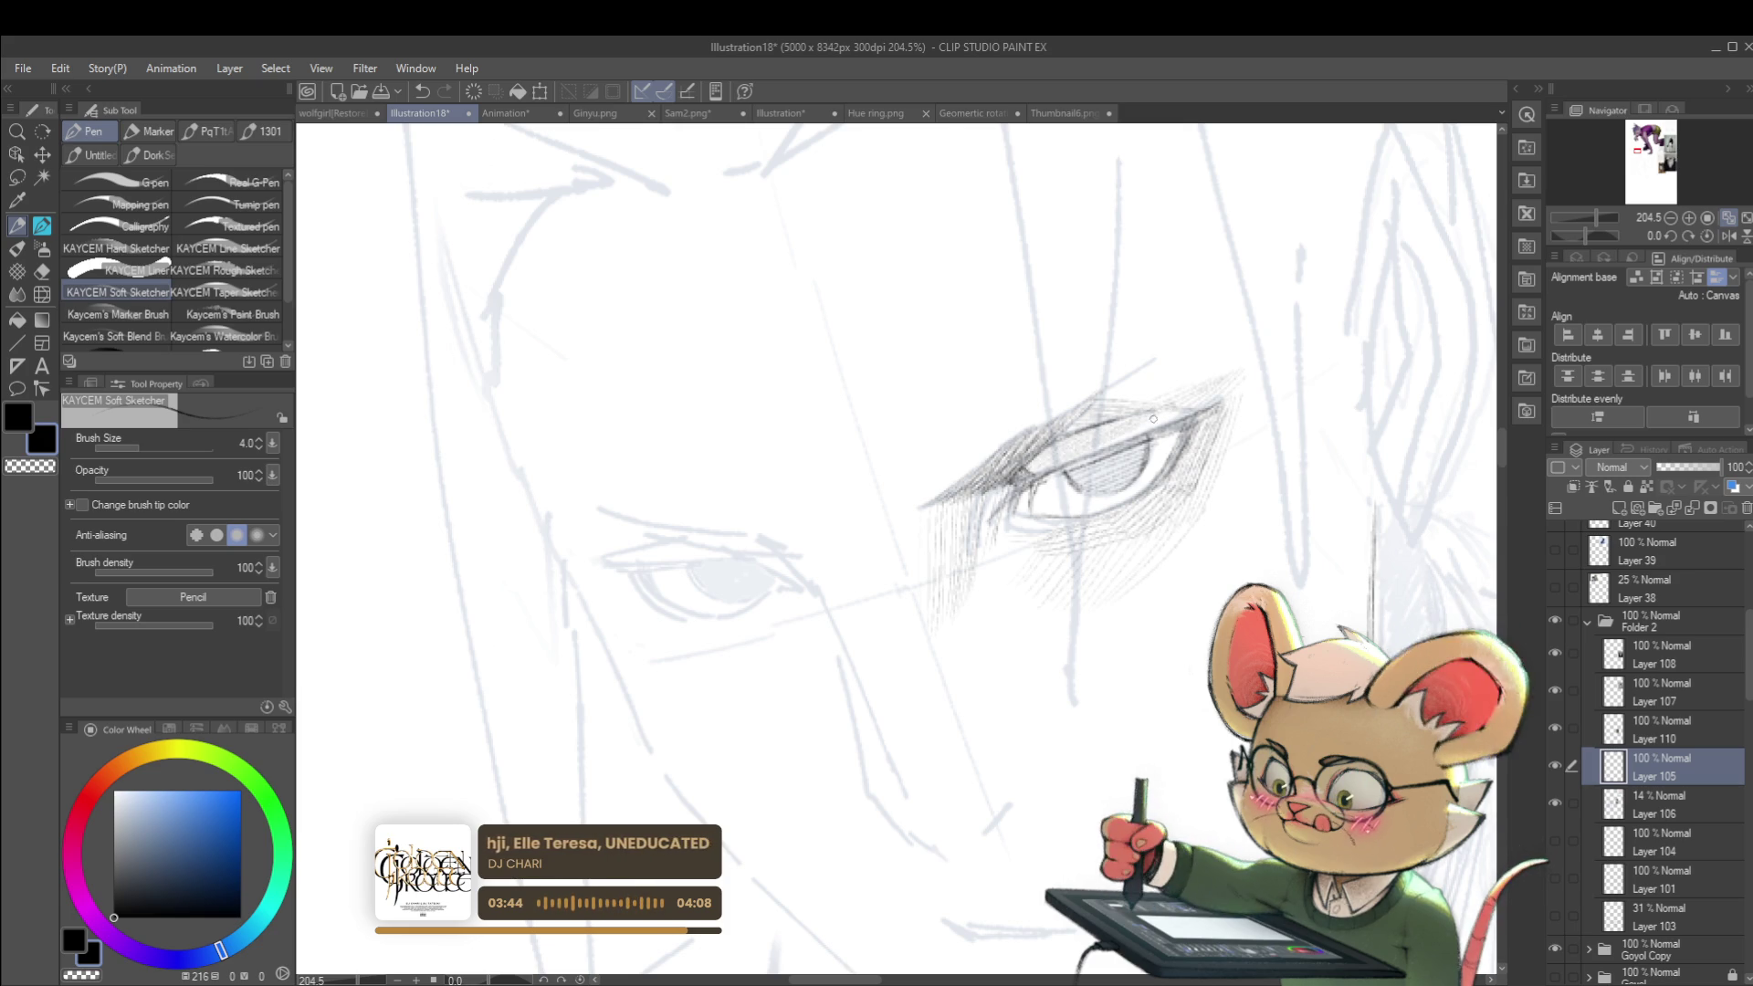
# Step: Darken the upper eyelid and hatch over the lid and iris, then mirror back
pyautogui.moveTo(1118, 439); pyautogui.dragTo(1181, 408)
pyautogui.scroll(-5, 1187, 412)
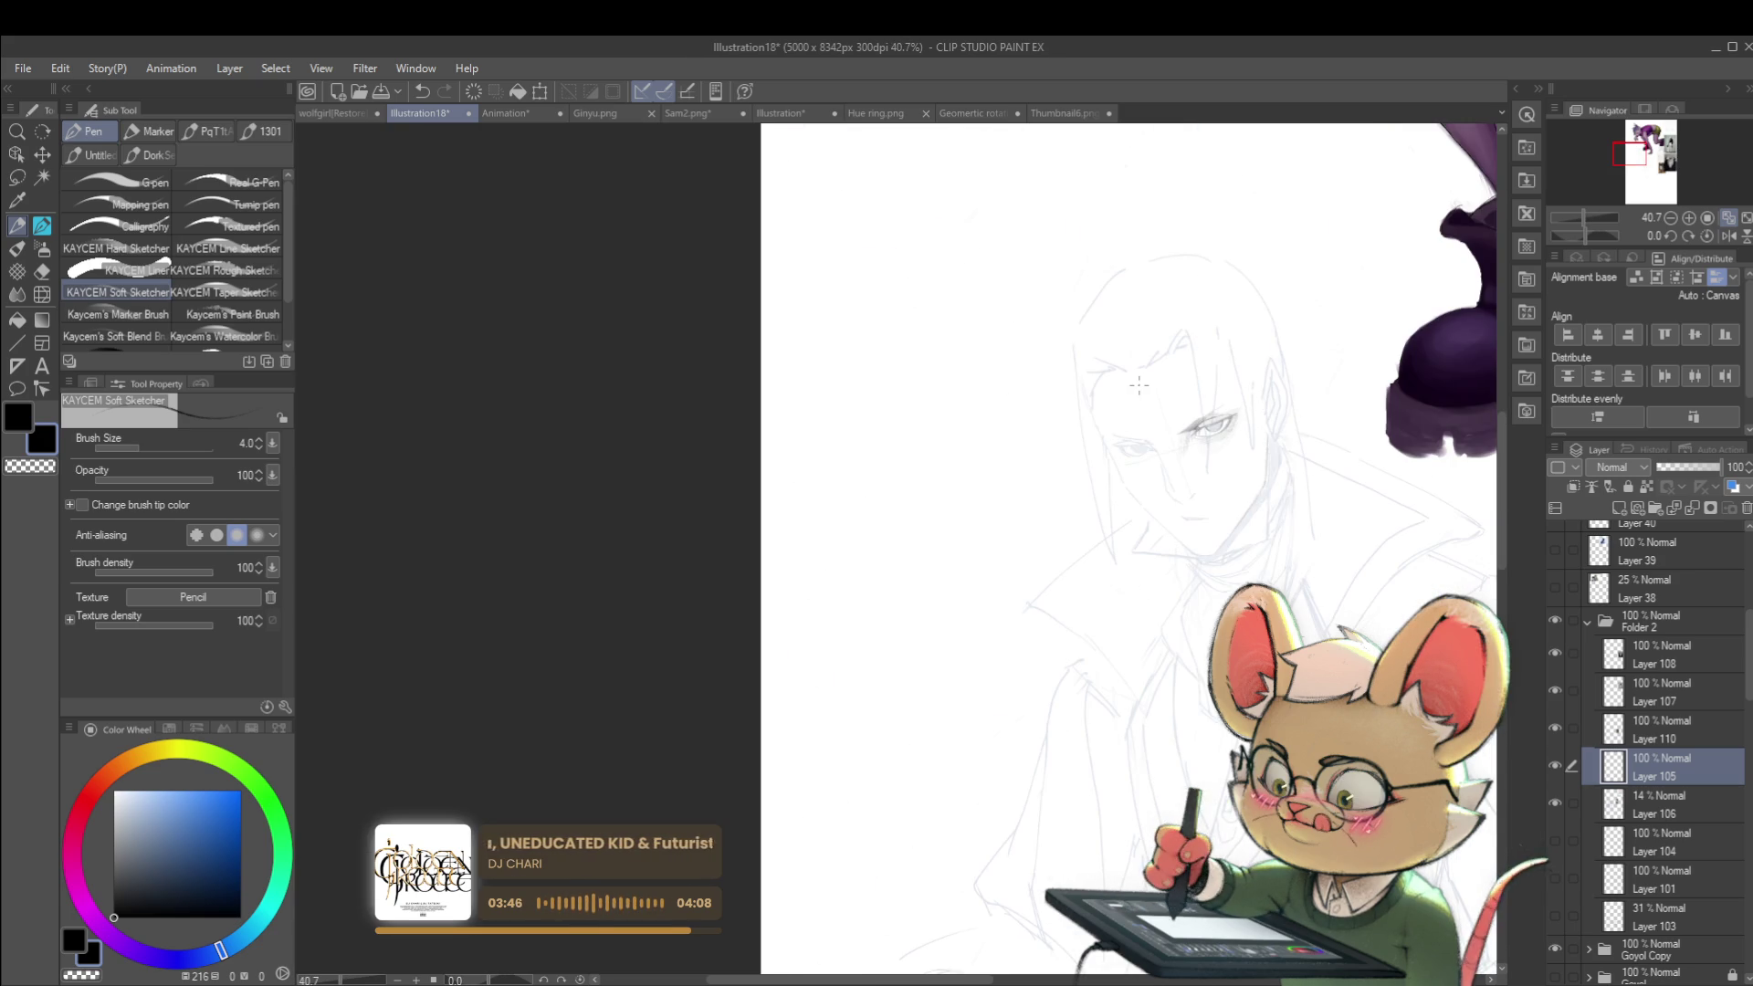
pyautogui.scroll(5, 1275, 399)
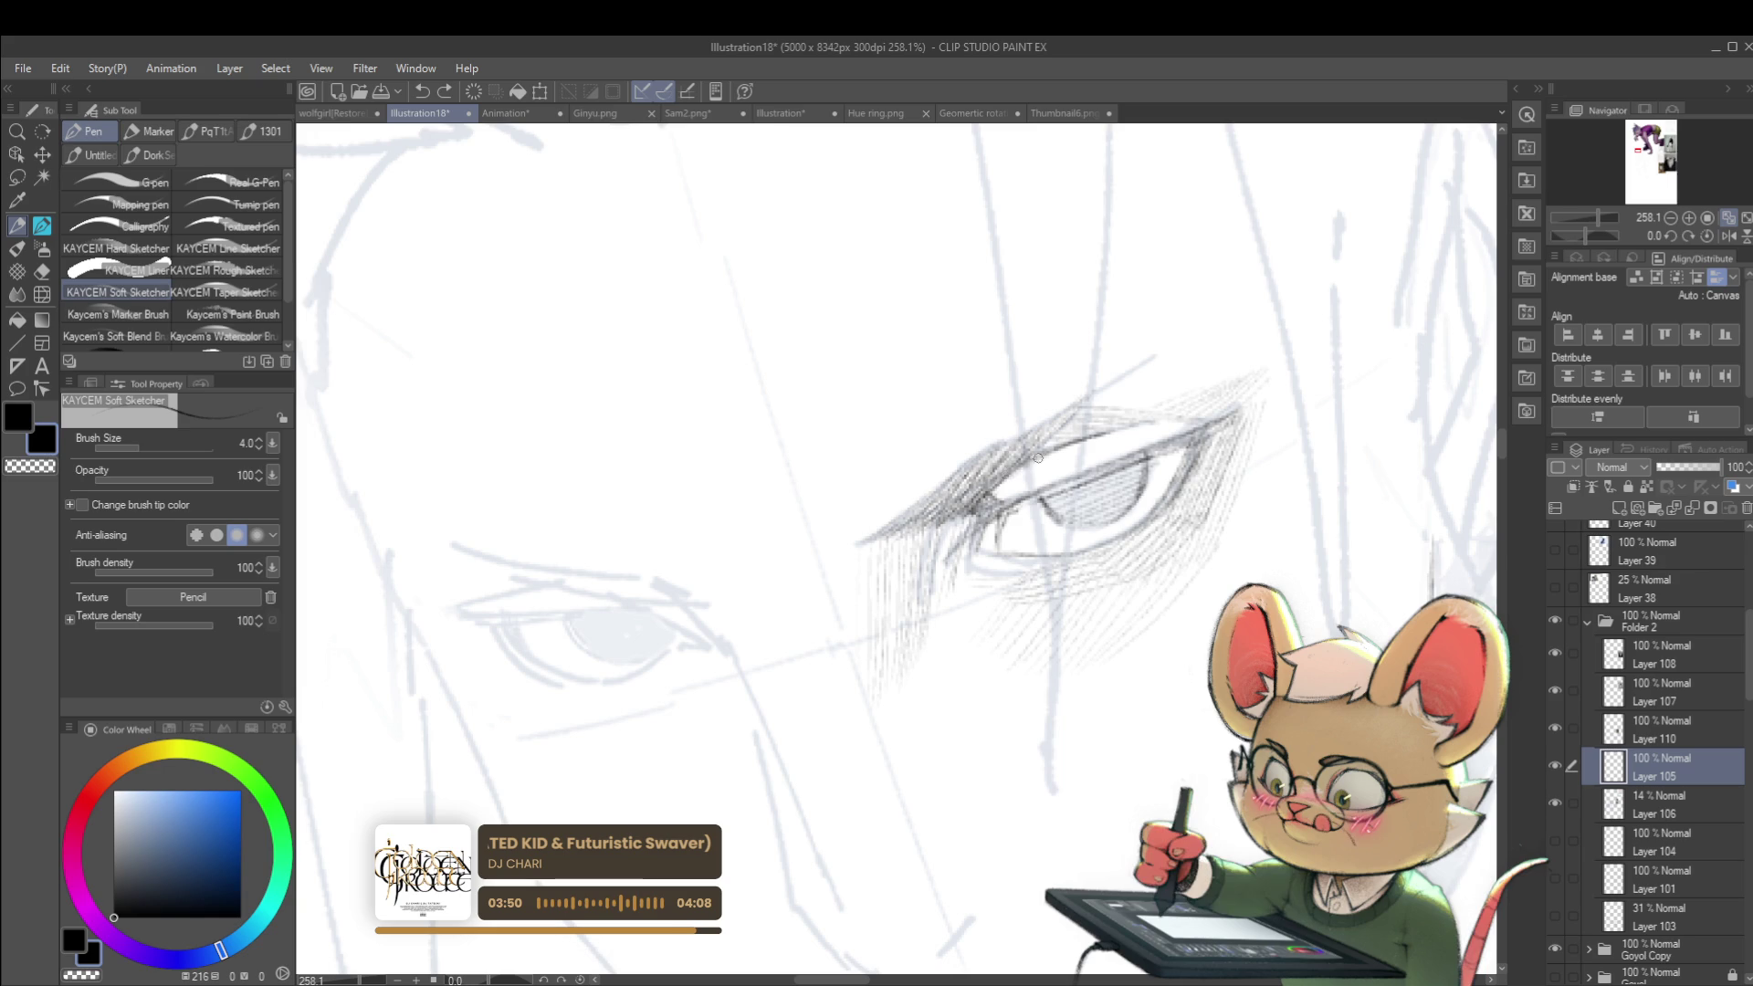
pyautogui.moveTo(1026, 464)
pyautogui.mouseDown()
pyautogui.moveTo(1005, 484)
pyautogui.moveTo(1025, 496)
pyautogui.mouseUp()
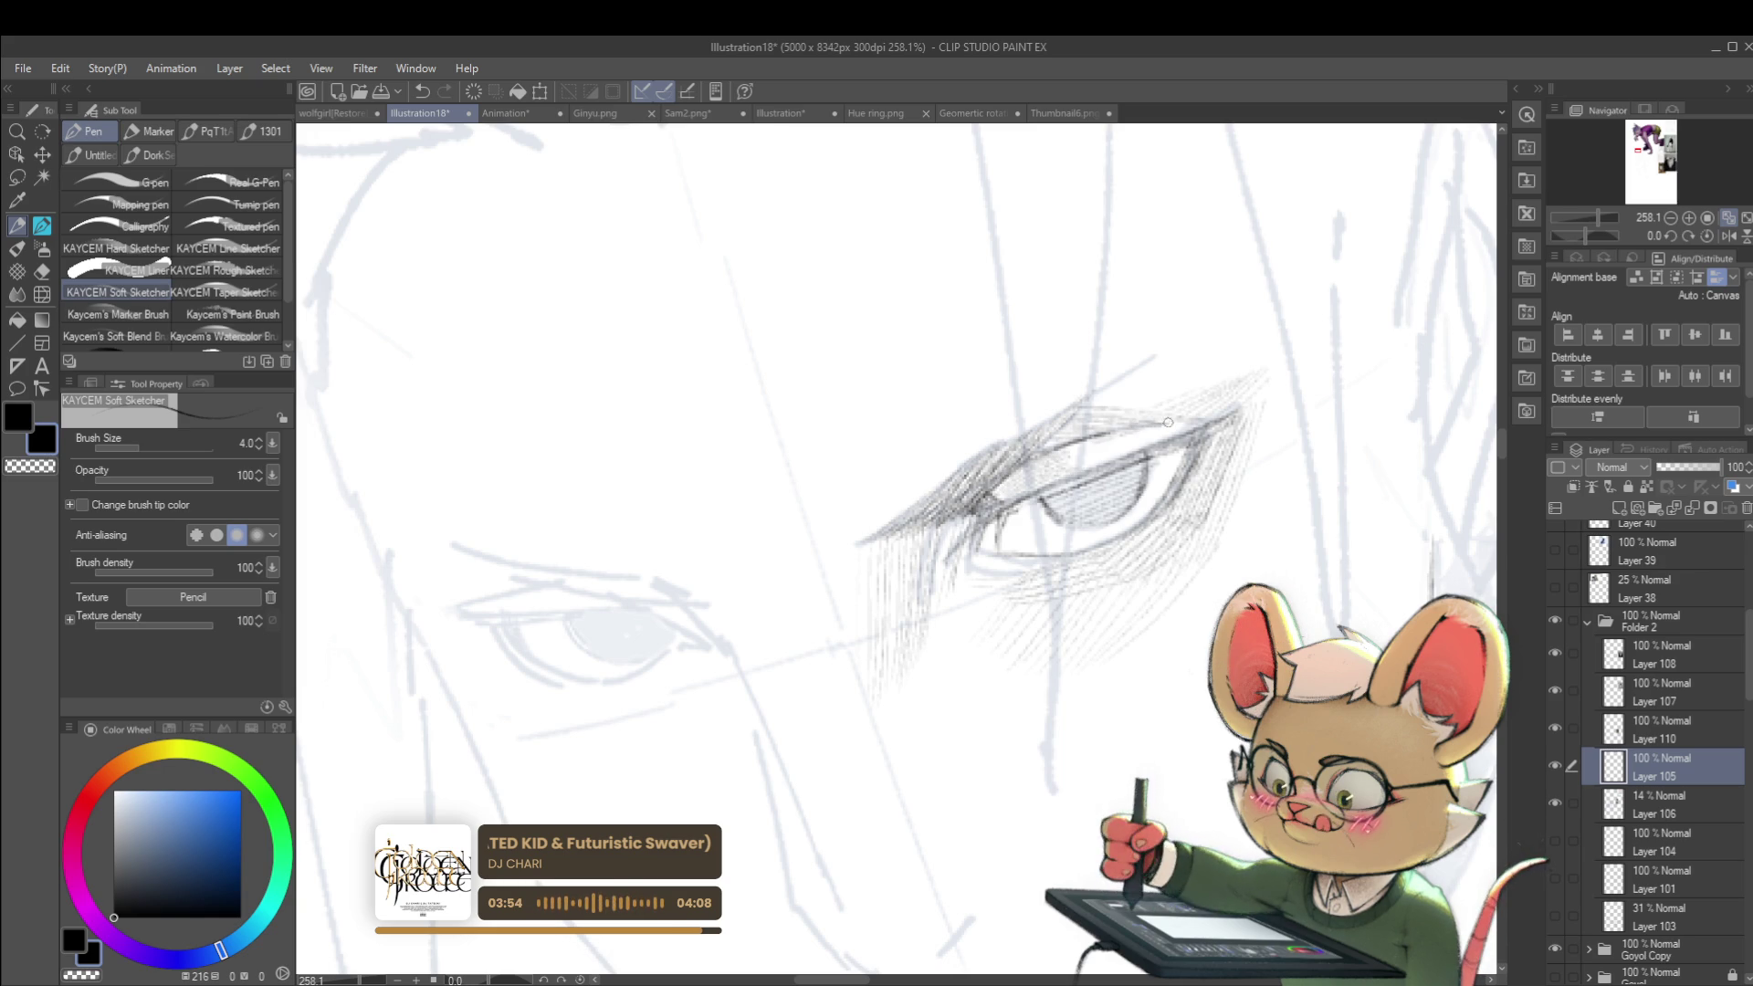
pyautogui.scroll(-4, 1237, 429)
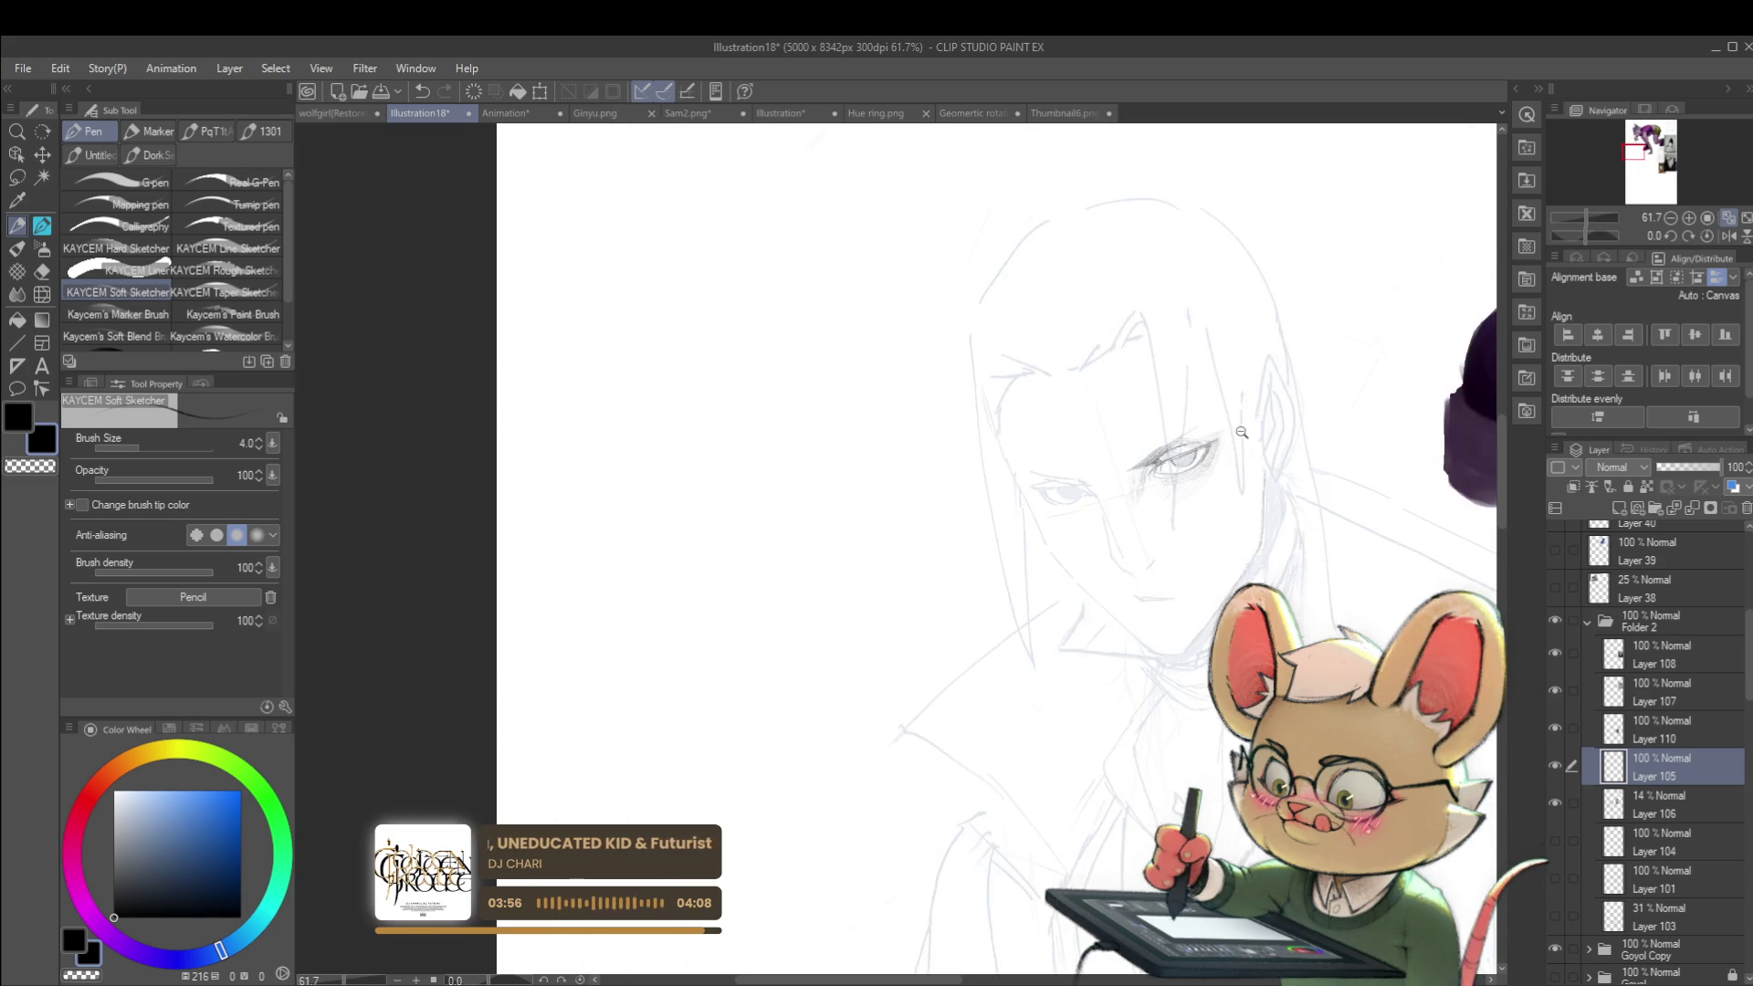
pyautogui.scroll(-2, 1244, 432)
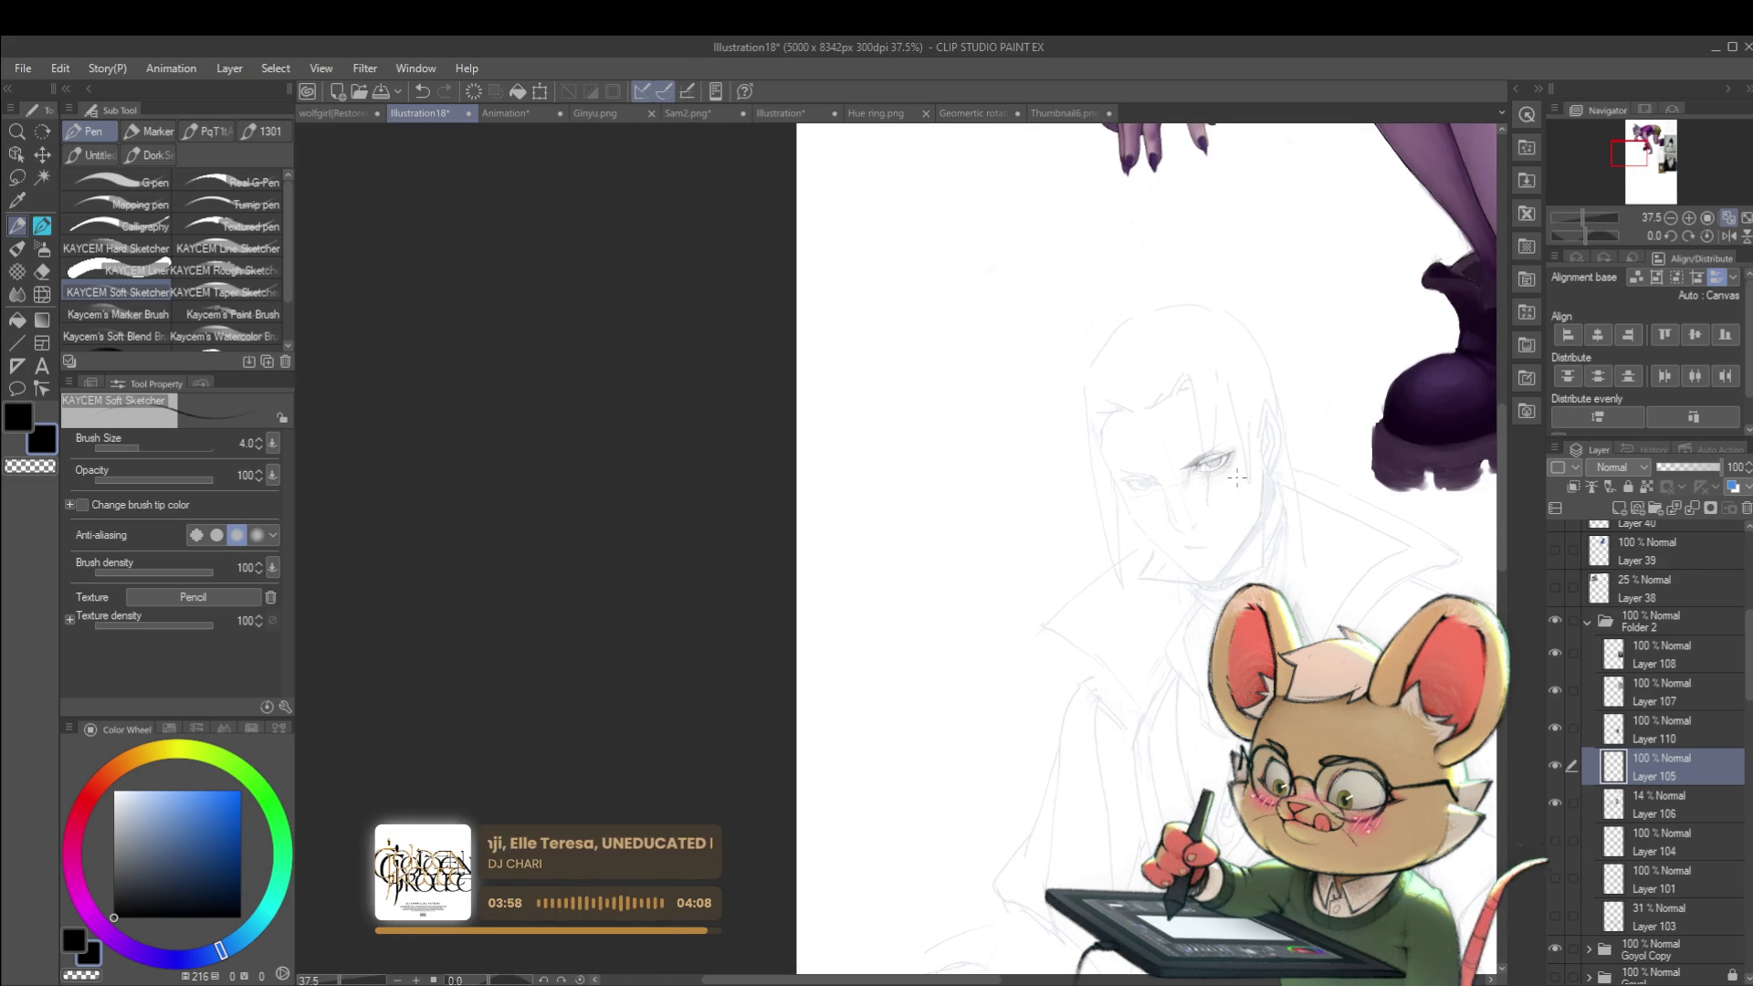
pyautogui.click(1729, 235)
# Step: Try duplicating the eye hatching layer, then undo the duplication
pyautogui.scroll(-1, 718, 393)
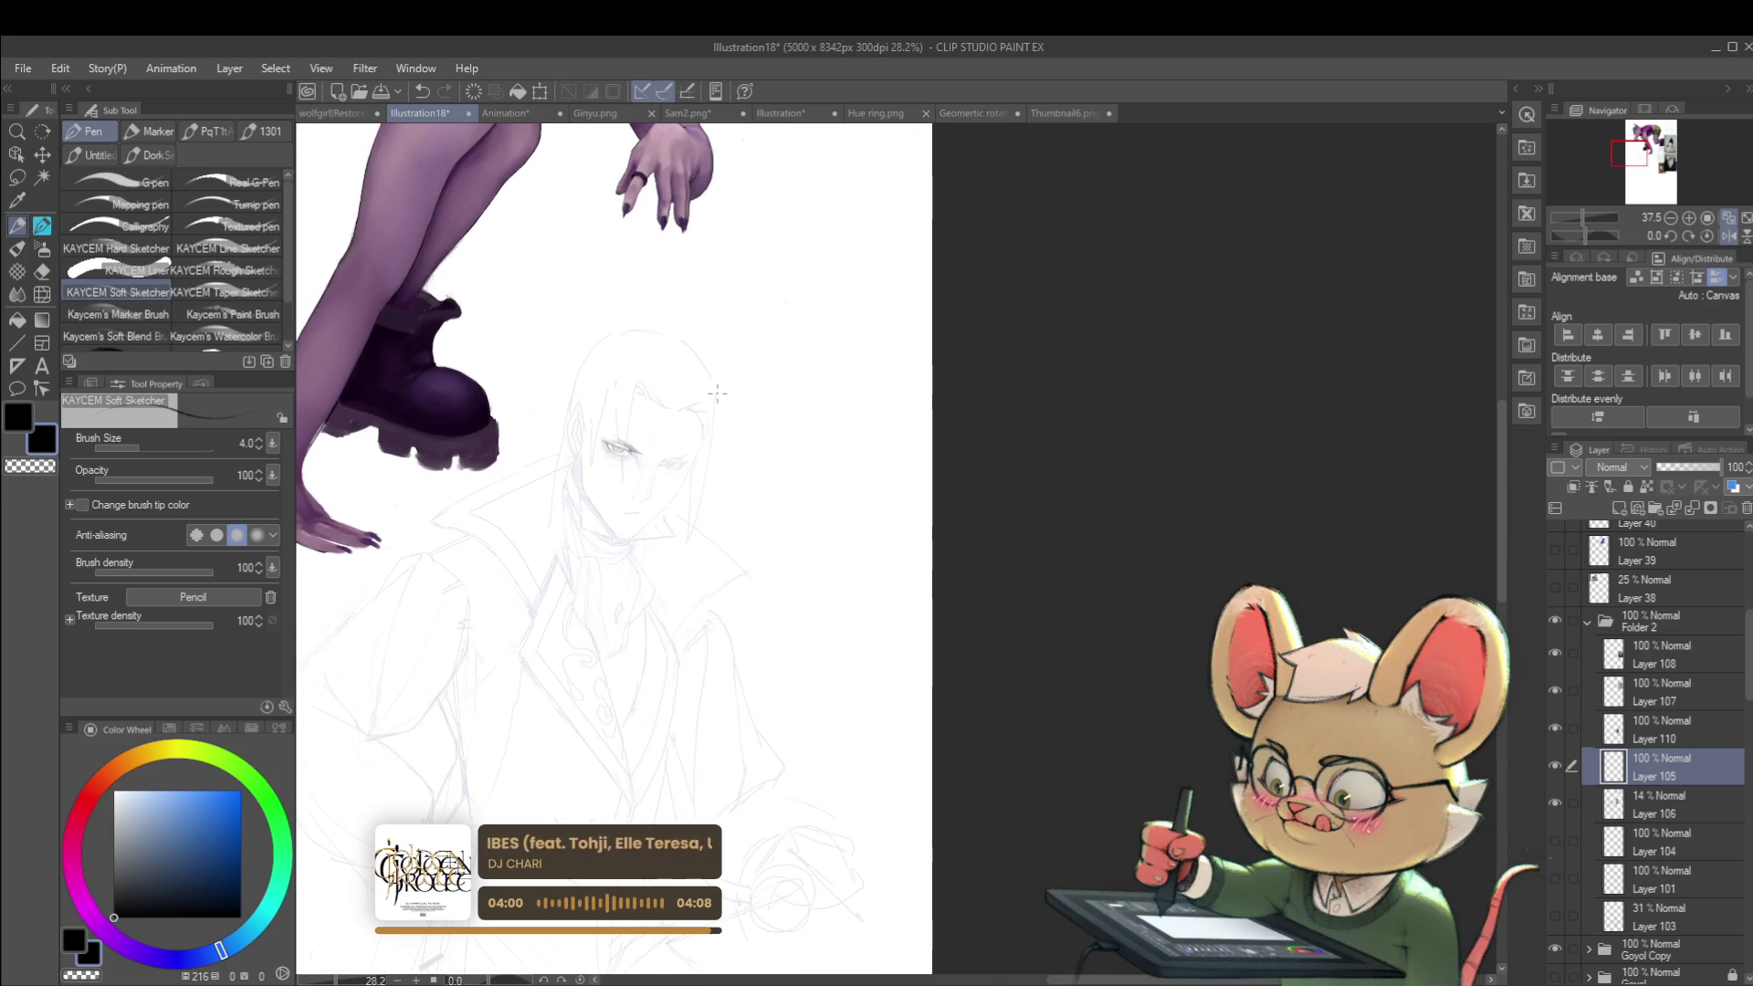
pyautogui.scroll(3, 625, 442)
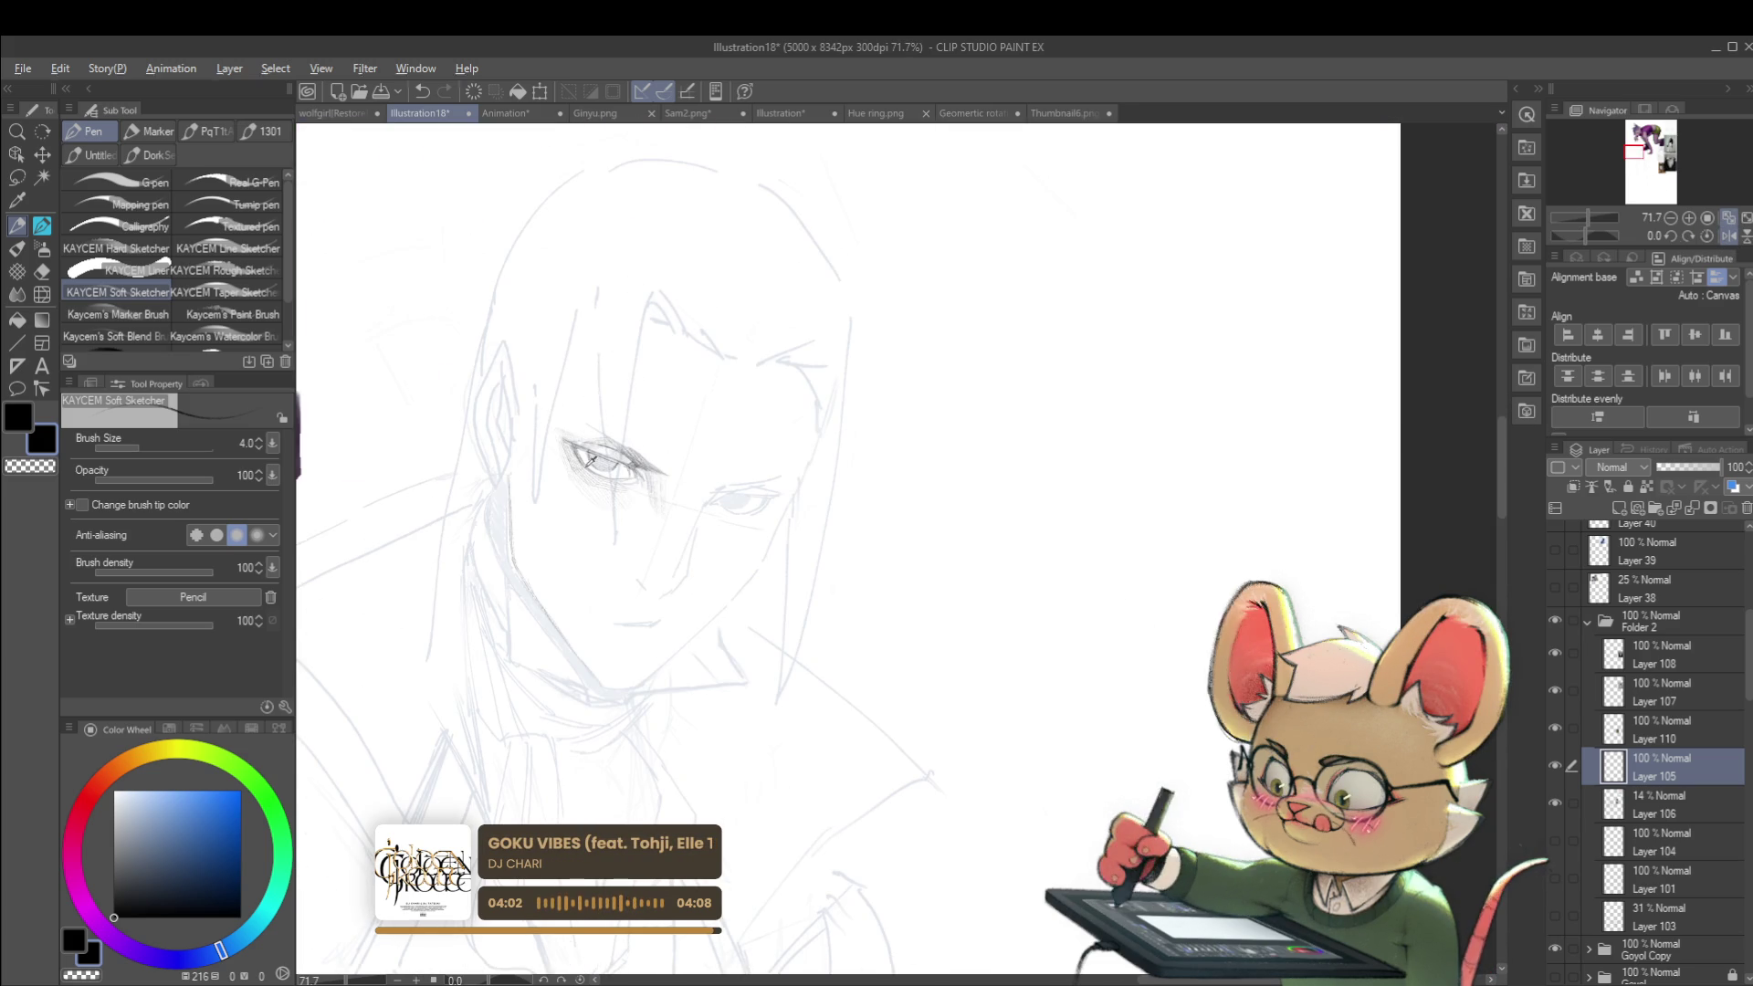
pyautogui.scroll(2, 582, 426)
pyautogui.scroll(-1, 788, 431)
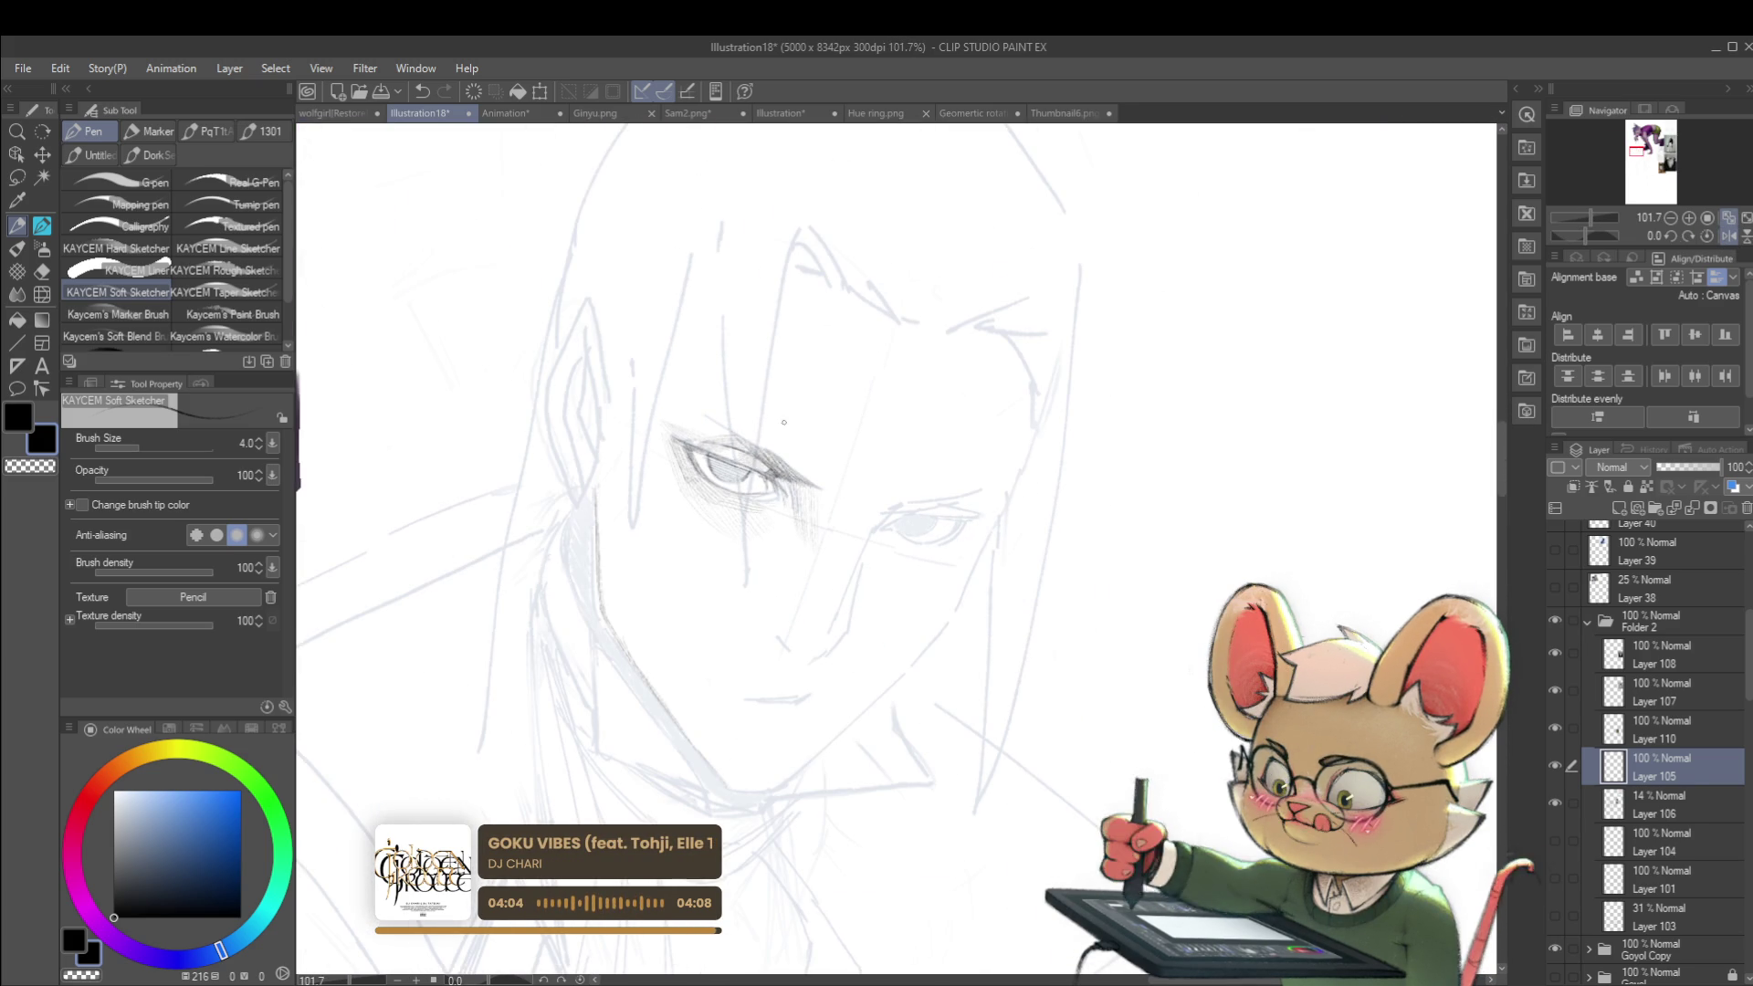
pyautogui.hotkey('ctrl', 'j')
pyautogui.scroll(-4, 1079, 680)
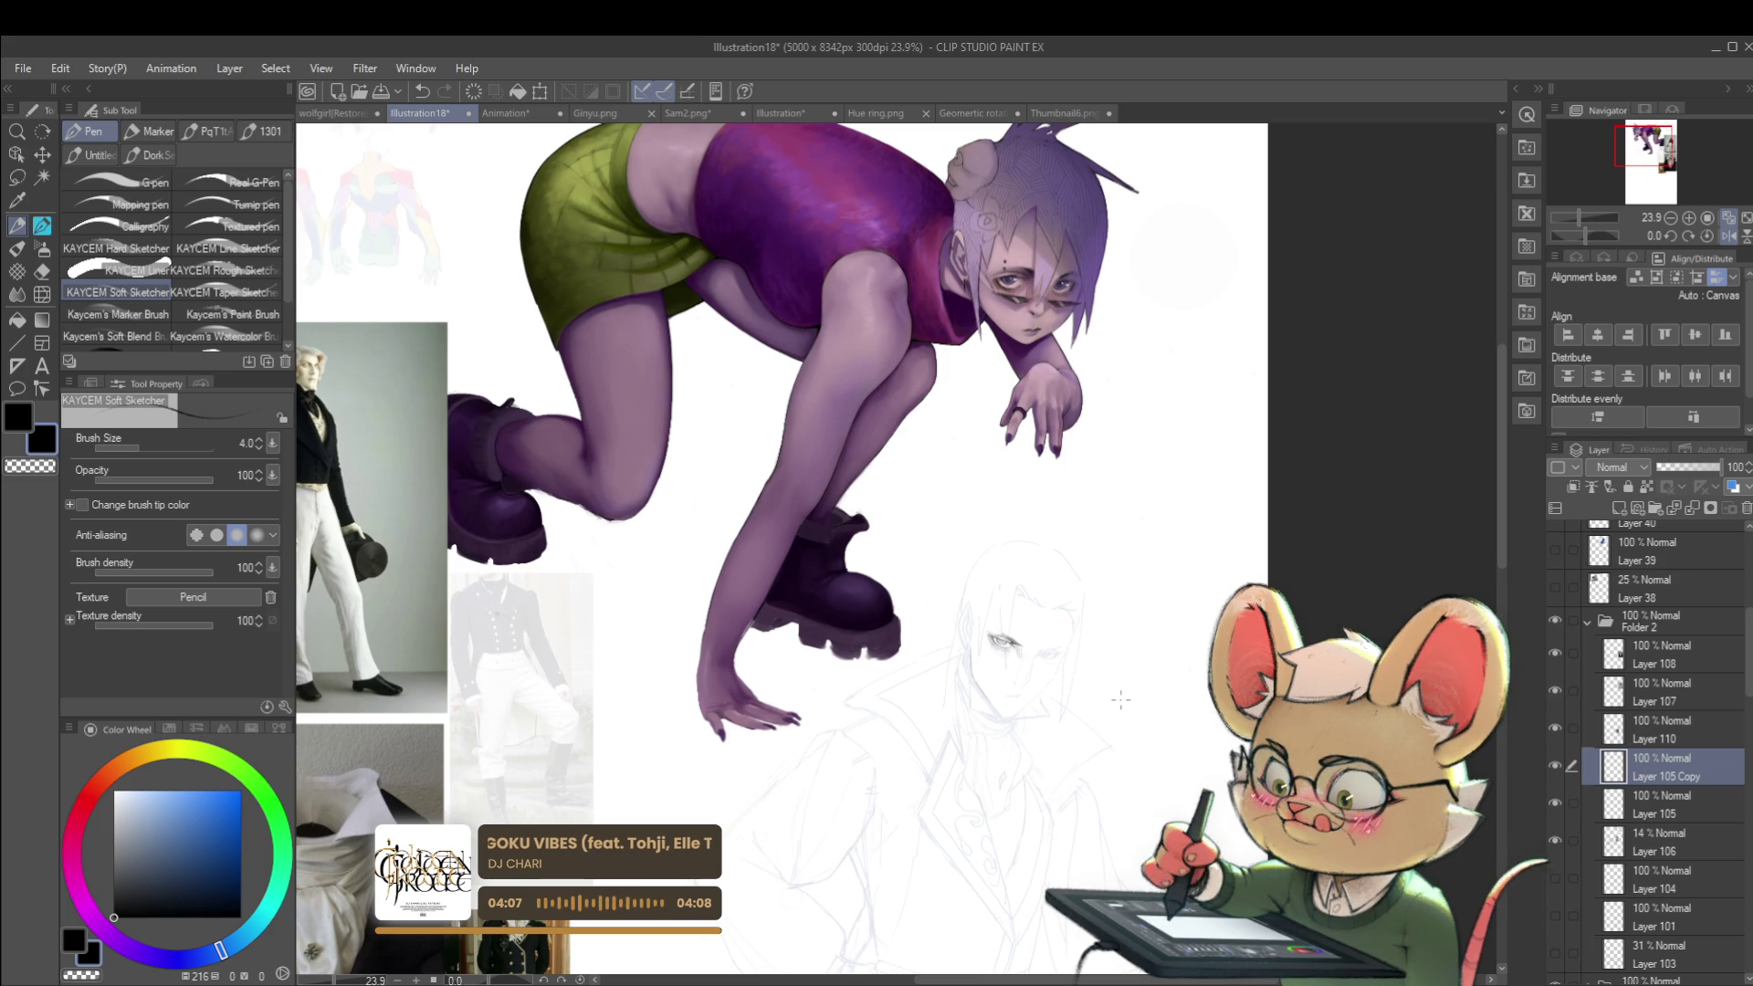
pyautogui.moveTo(1121, 699); pyautogui.dragTo(825, 529)
pyautogui.hotkey('ctrl', 'z')
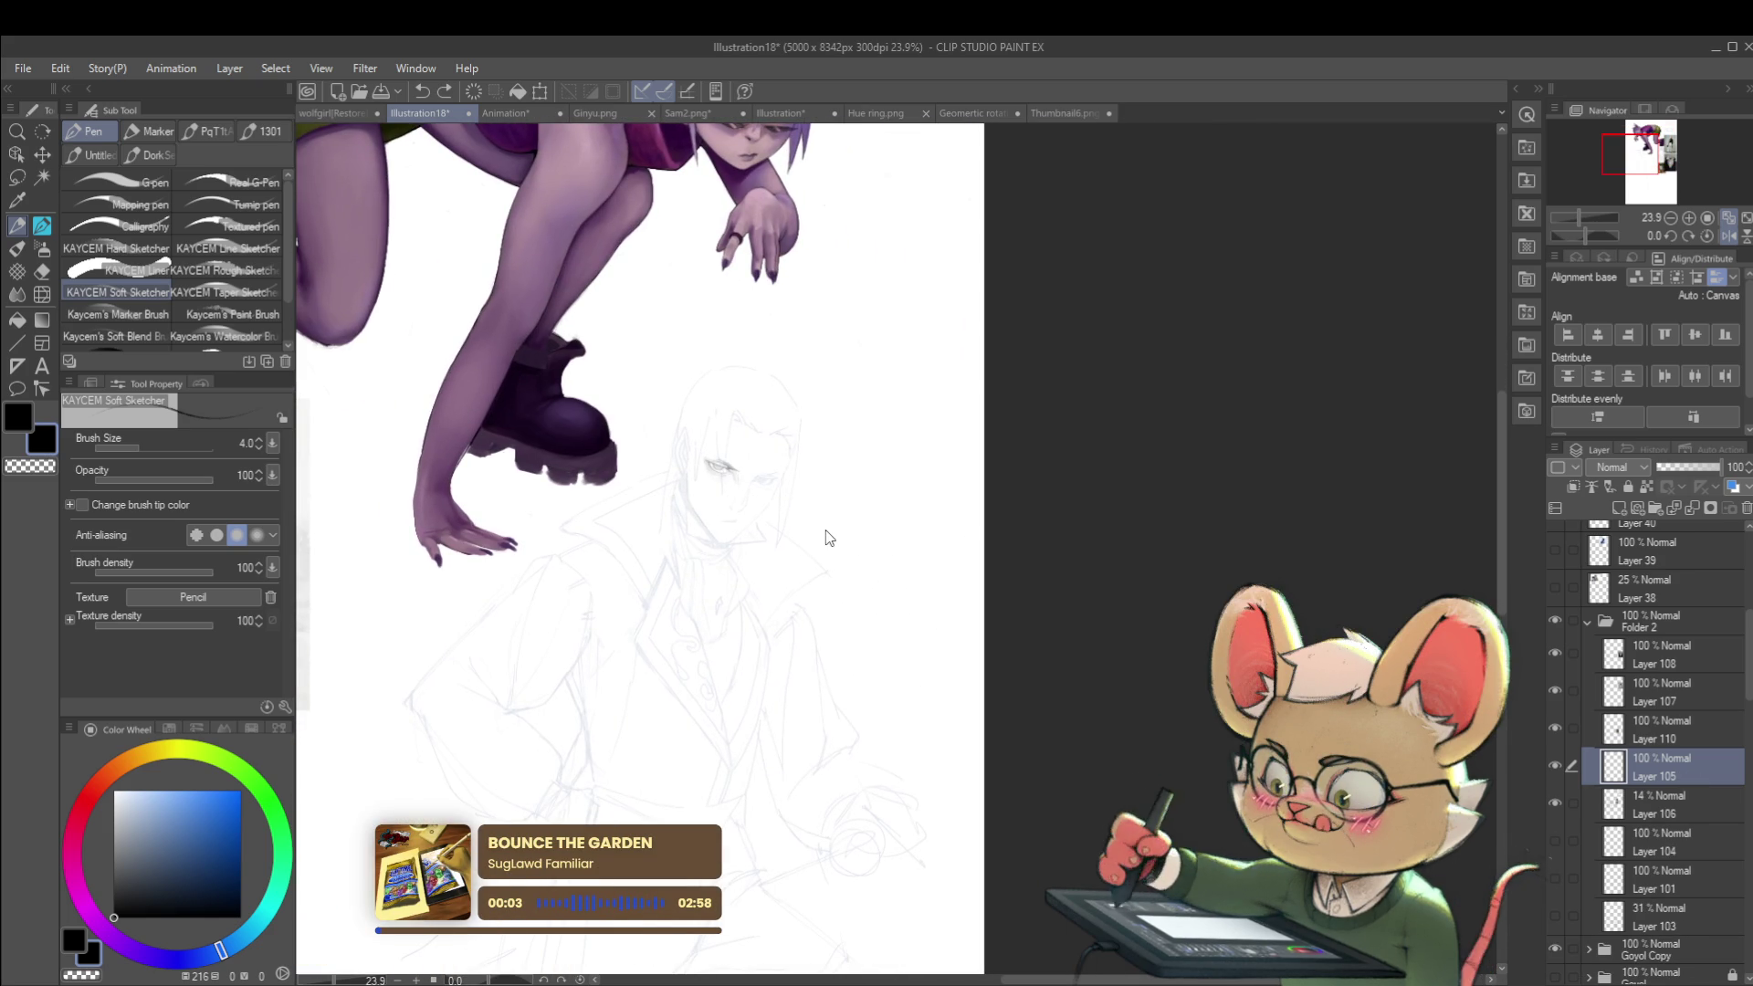
# Step: Bring the face's eyes into close view and undo the last pencil stroke
pyautogui.moveTo(734, 468); pyautogui.dragTo(758, 460)
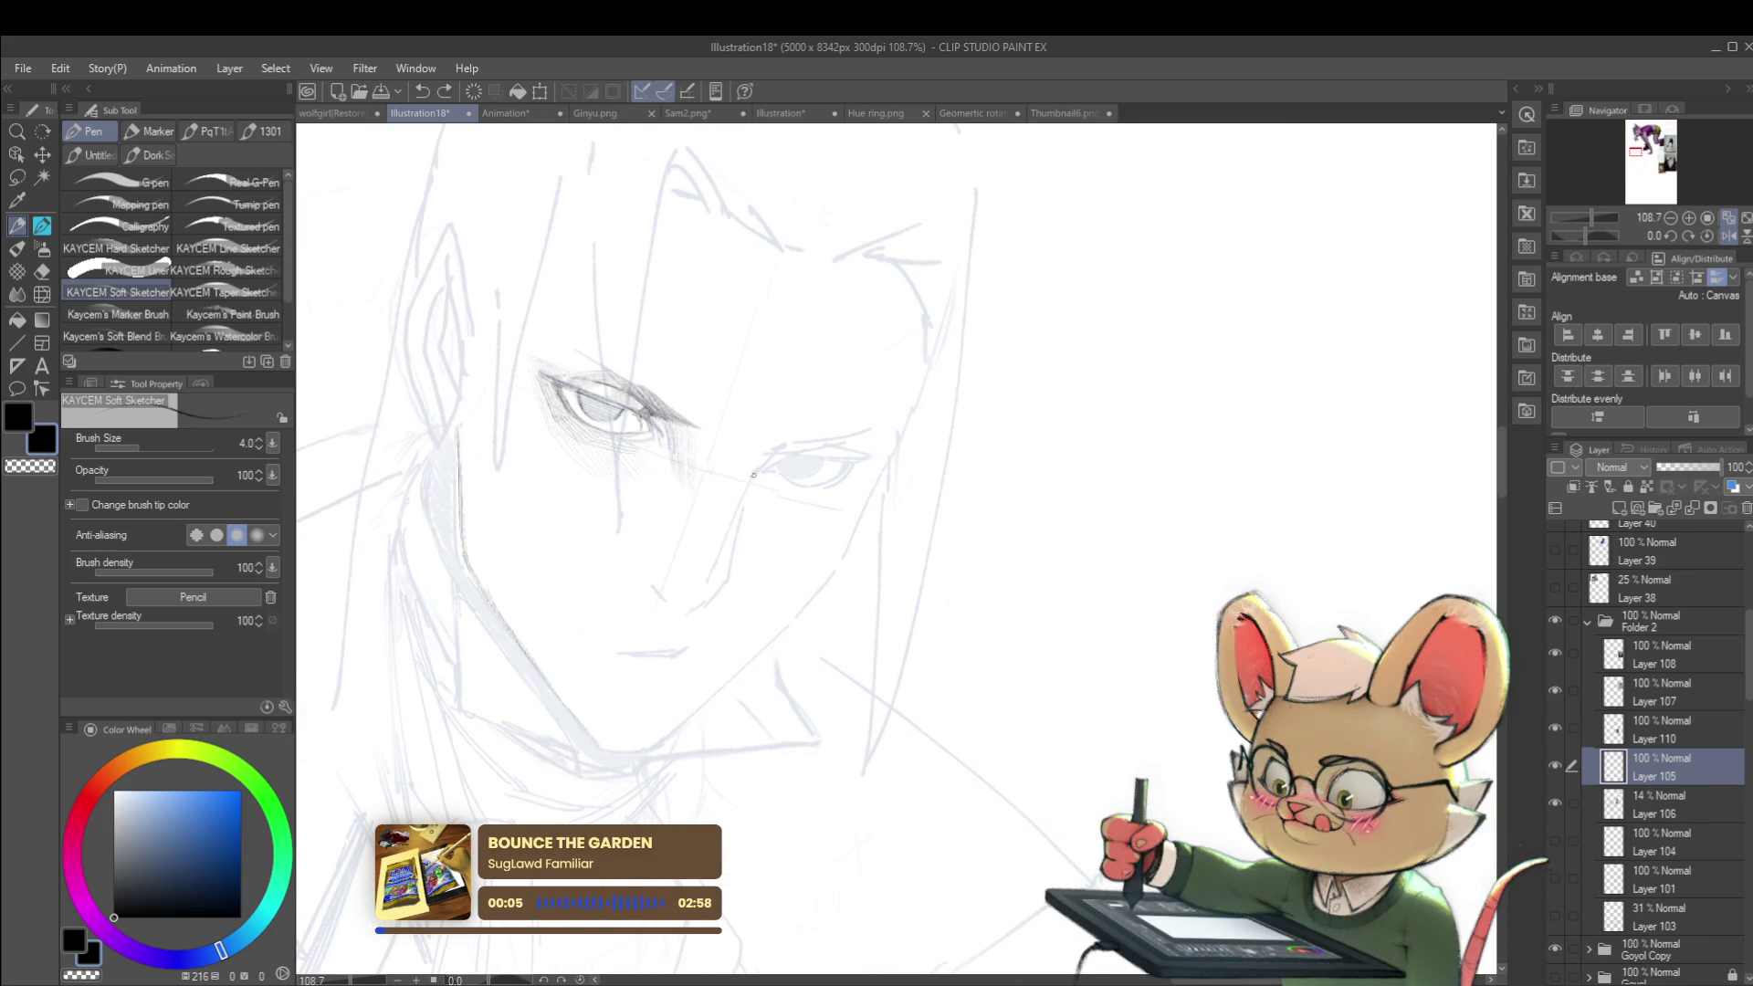
pyautogui.moveTo(768, 482); pyautogui.dragTo(898, 503)
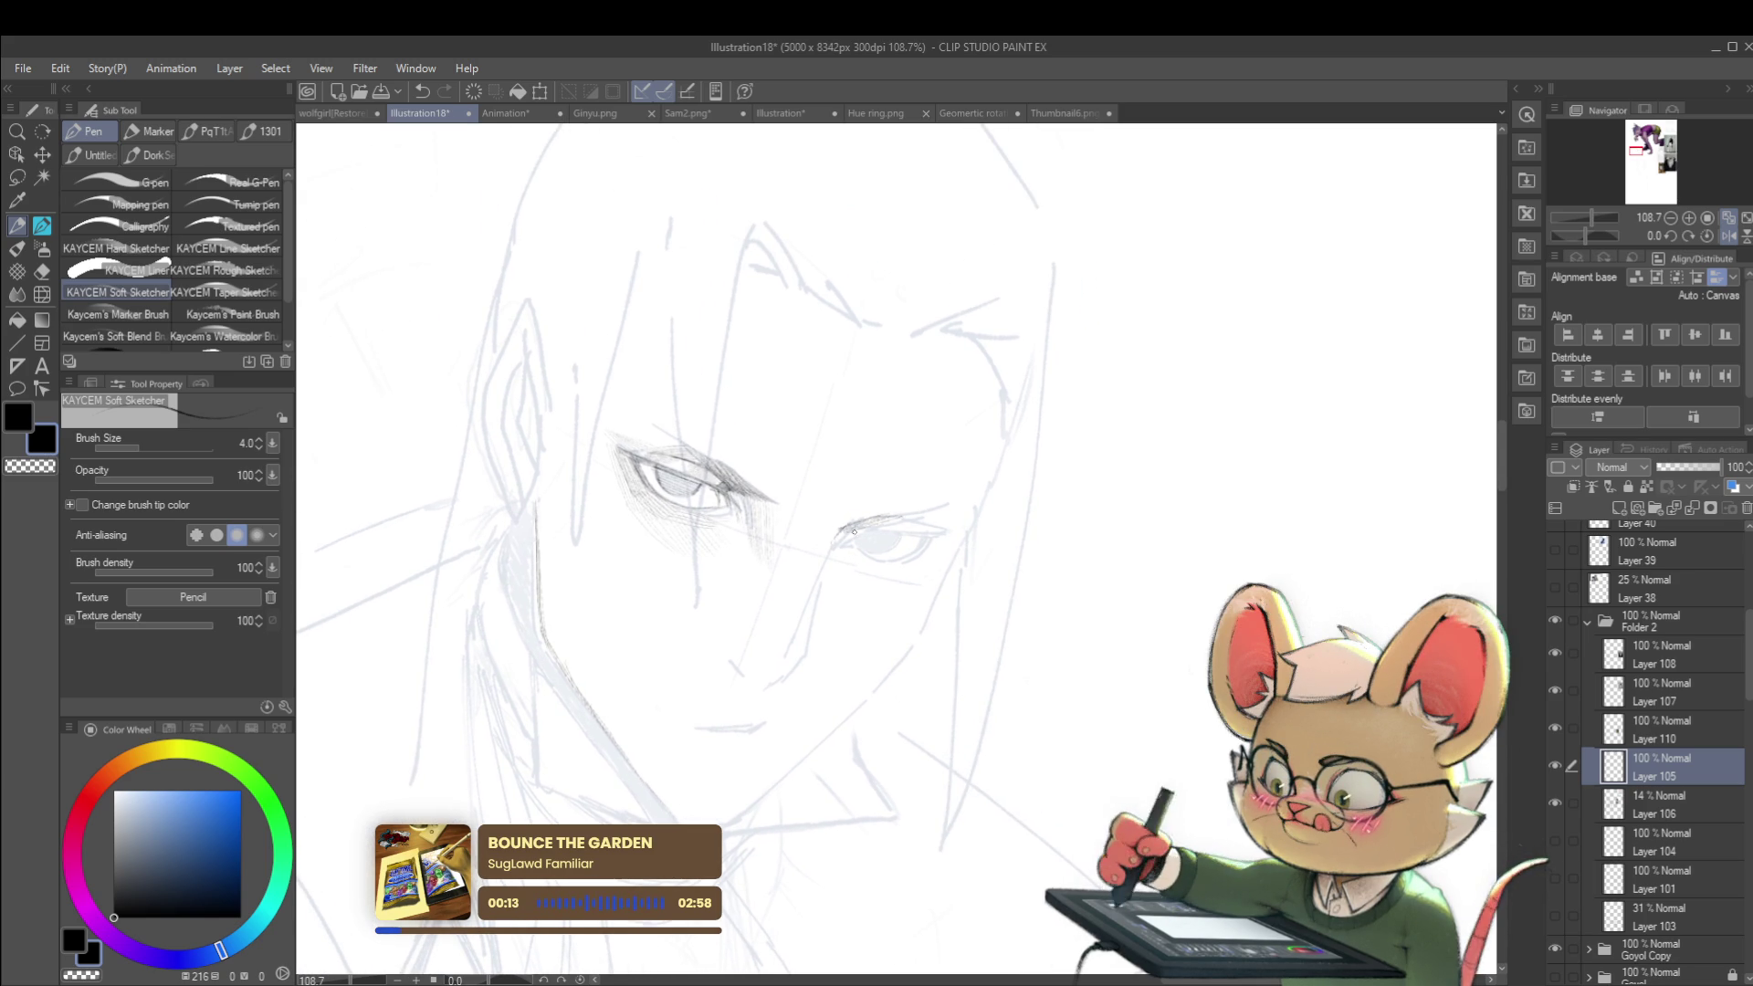
pyautogui.scroll(-5, 933, 510)
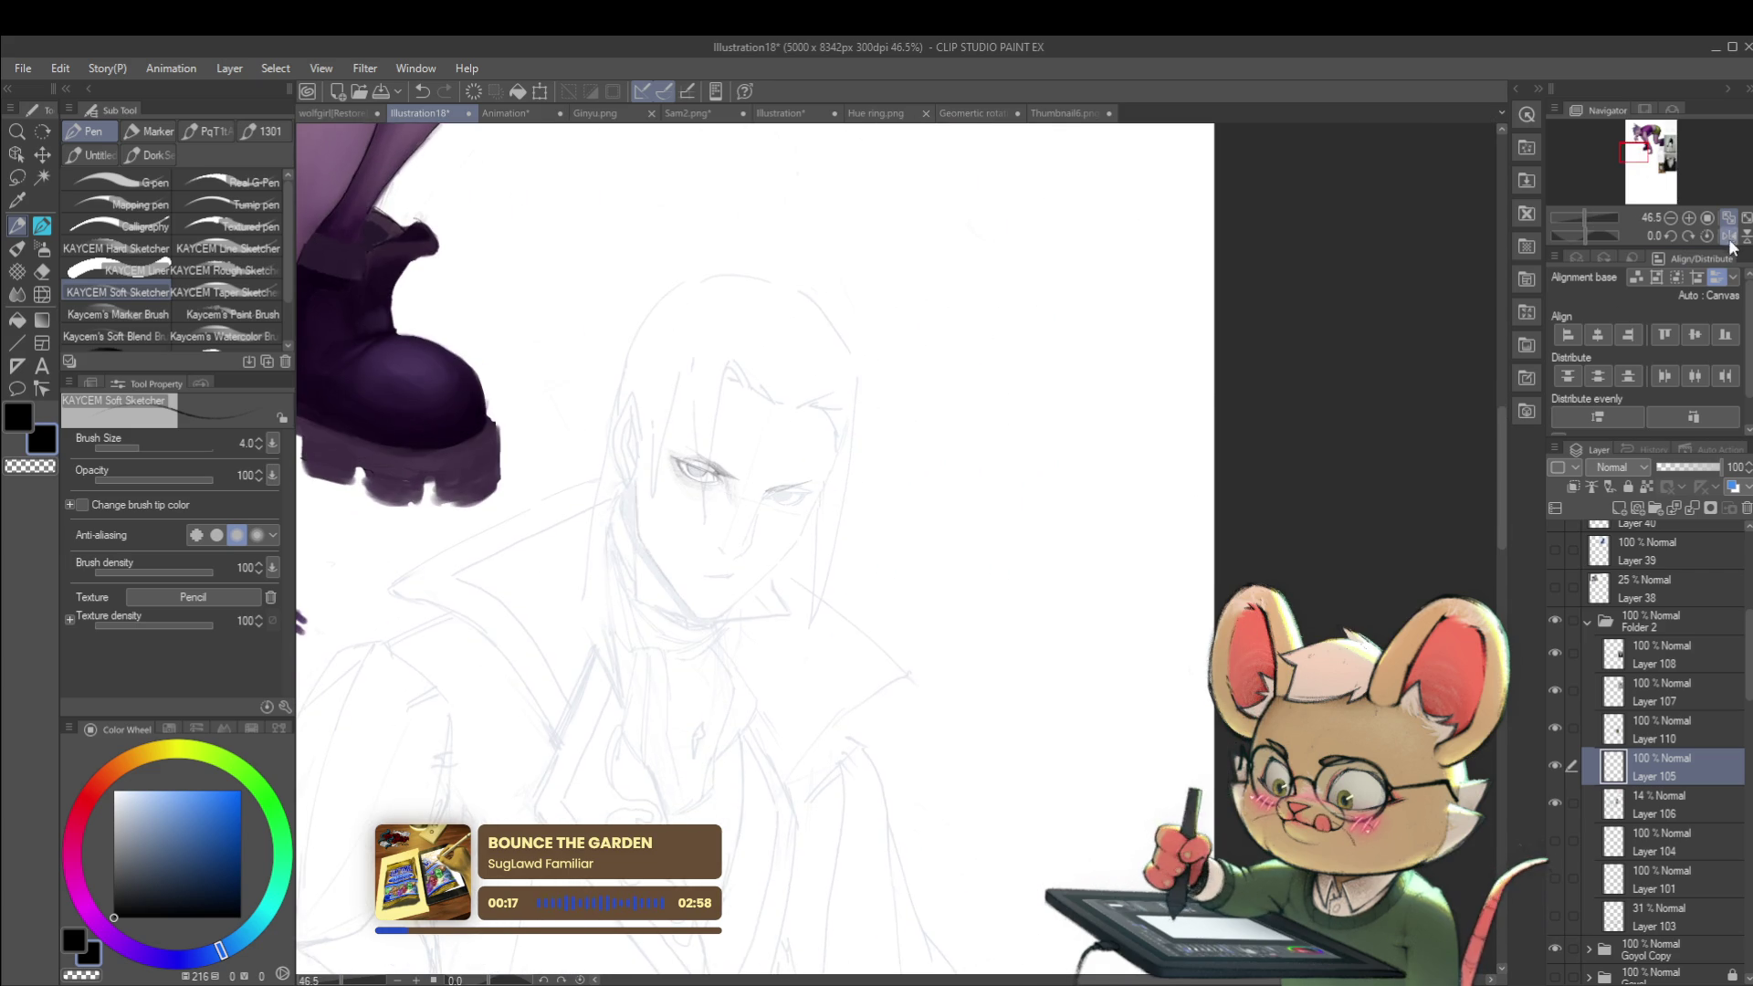
pyautogui.scroll(2, 1127, 509)
pyautogui.moveTo(1127, 509); pyautogui.dragTo(758, 509)
pyautogui.scroll(3, 534, 476)
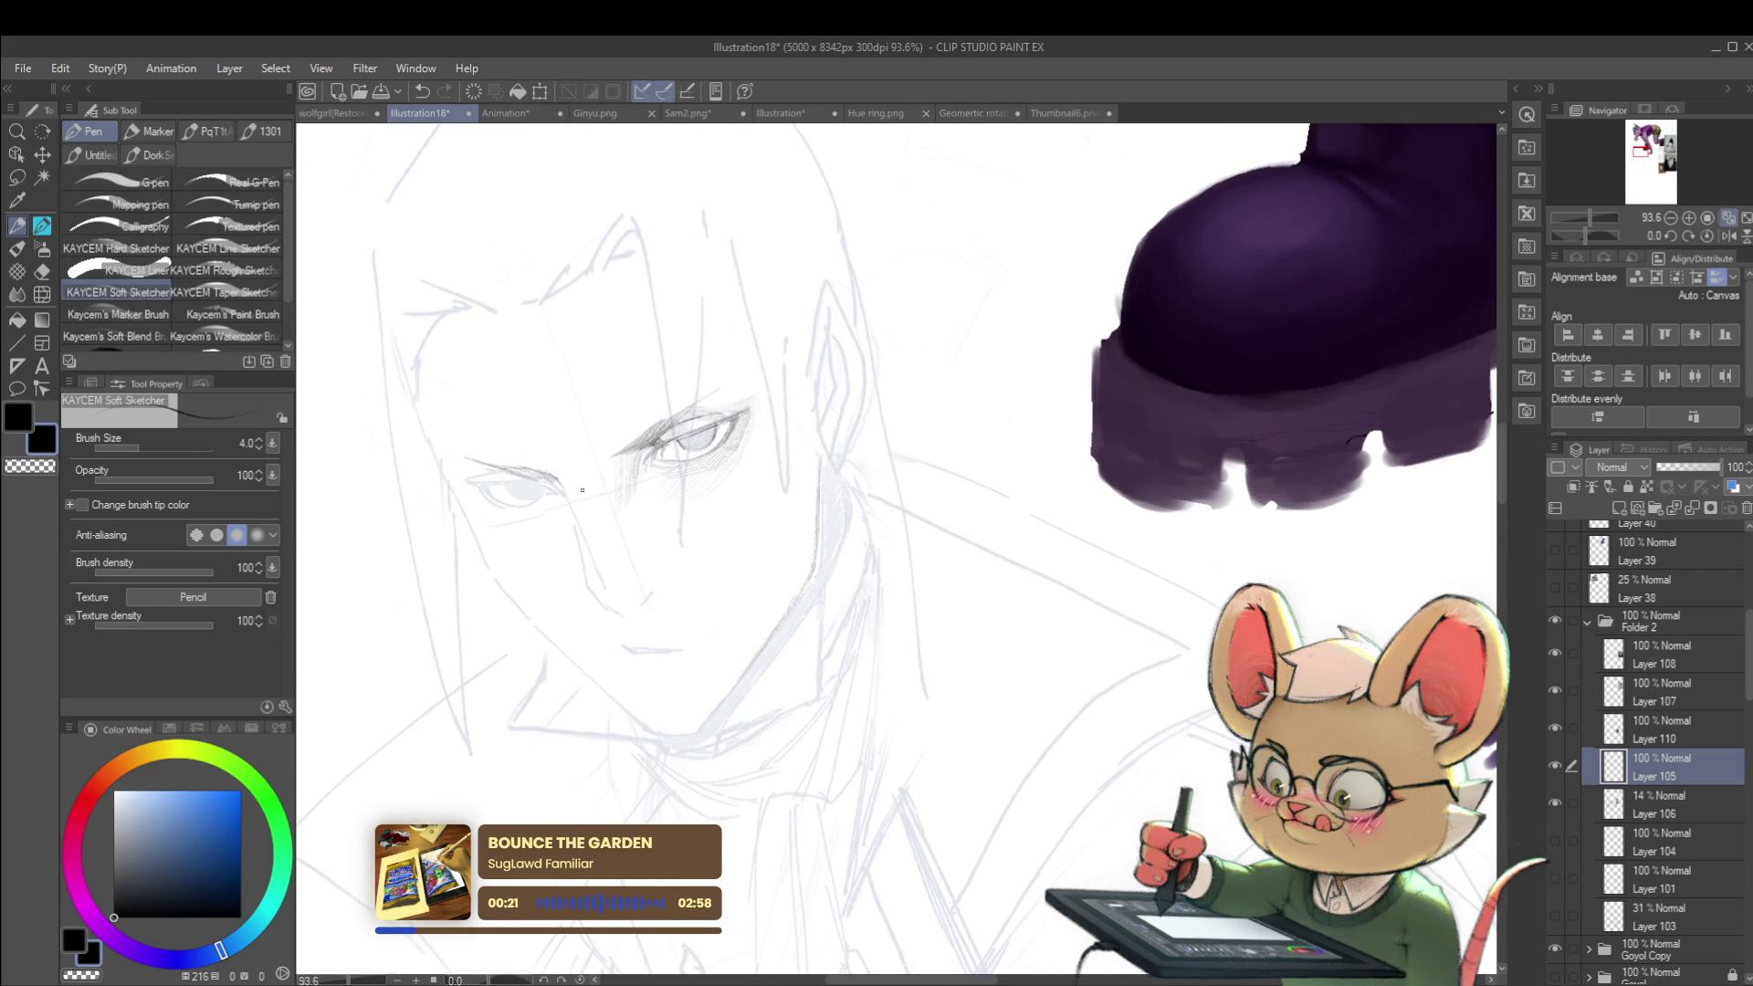
pyautogui.hotkey('ctrl', 'z')
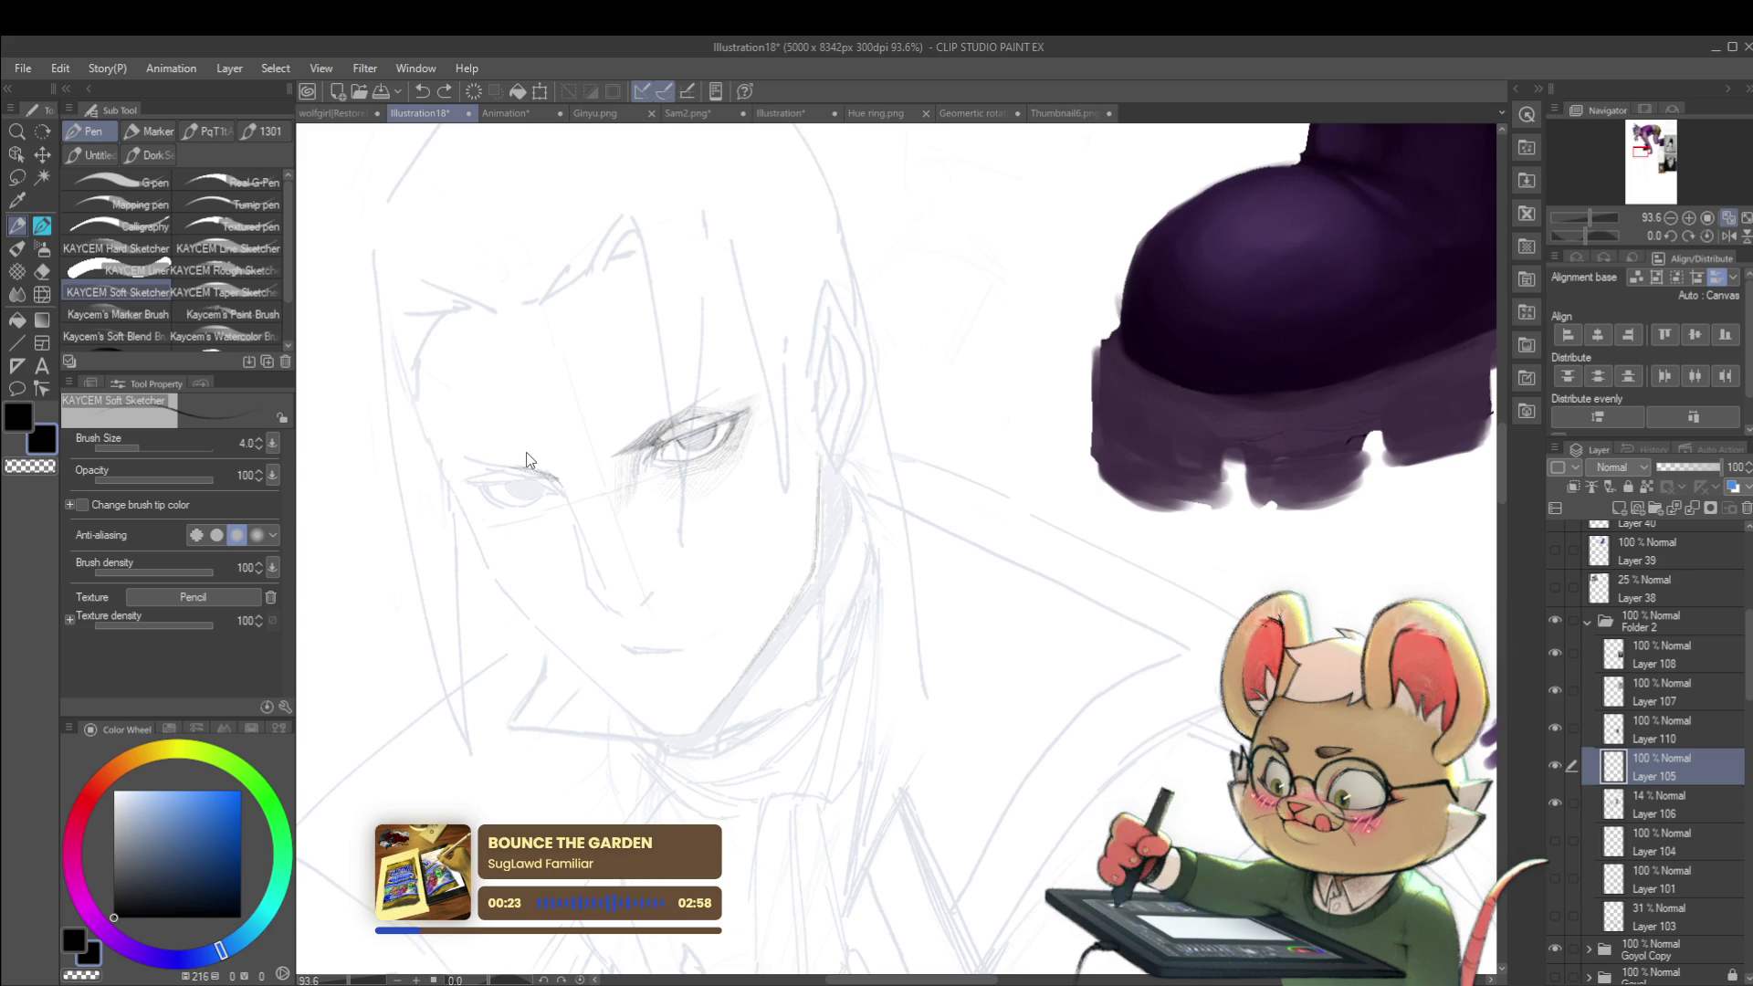
# Step: Draw short lines along the left eye's lower lid
pyautogui.scroll(3, 526, 454)
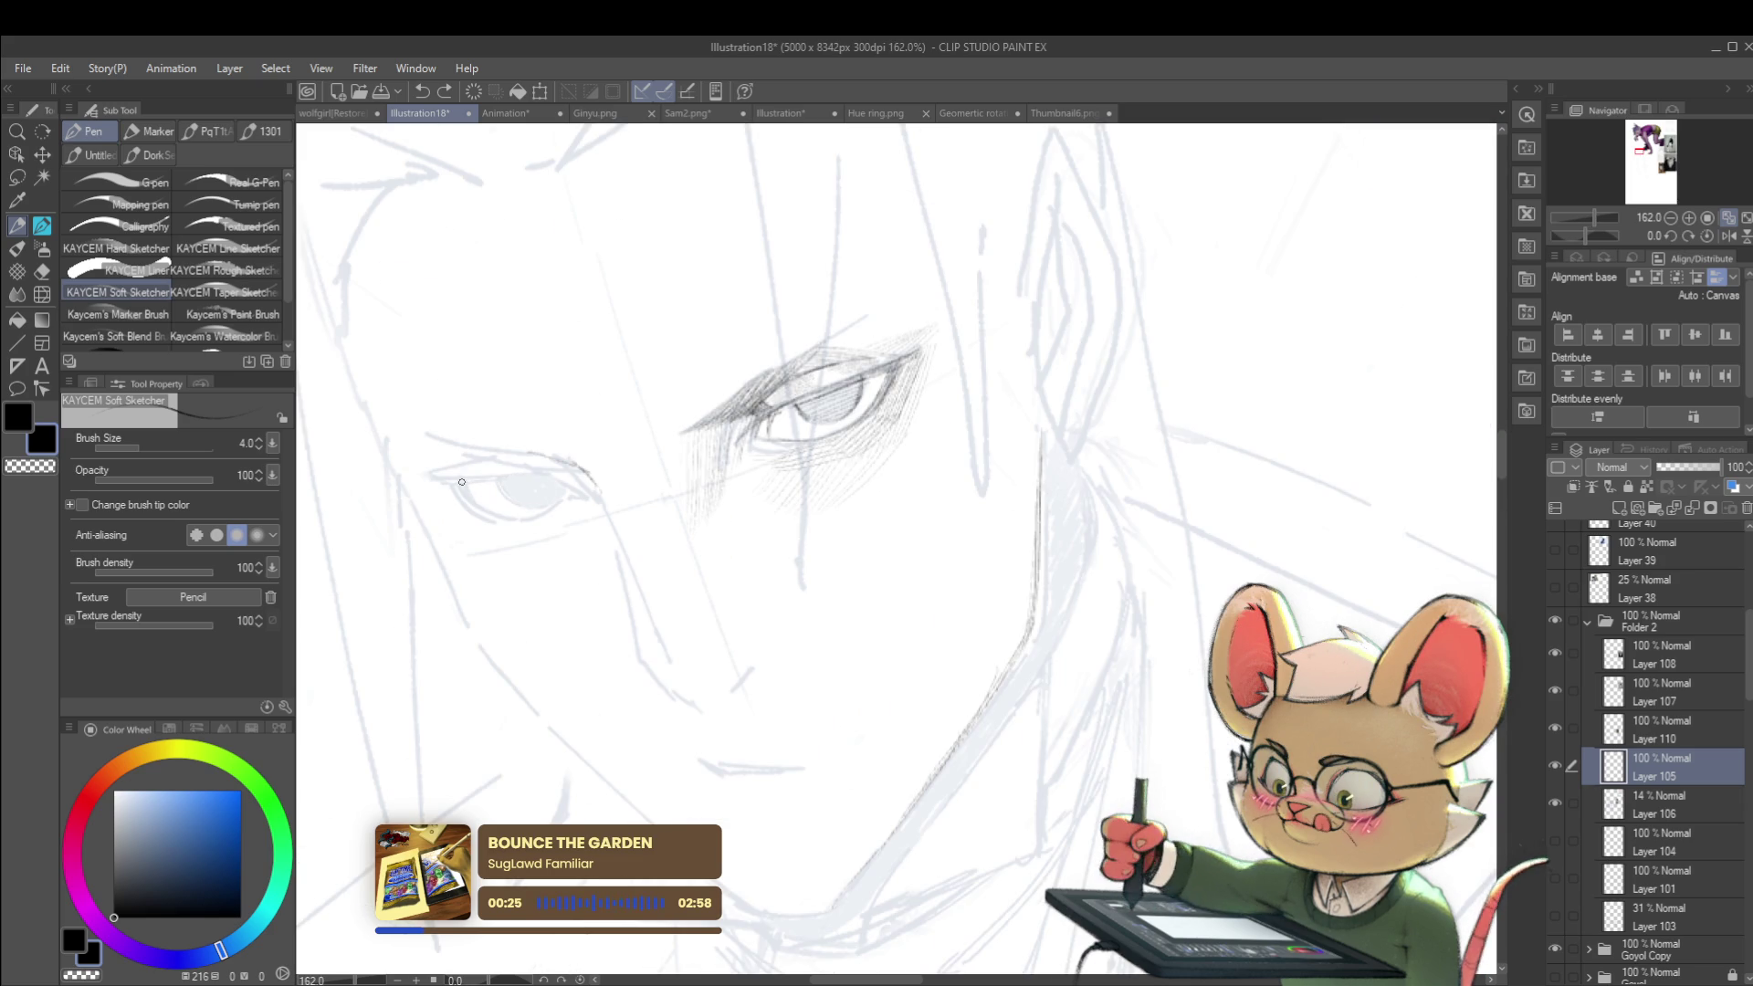
pyautogui.moveTo(432, 485); pyautogui.dragTo(457, 485)
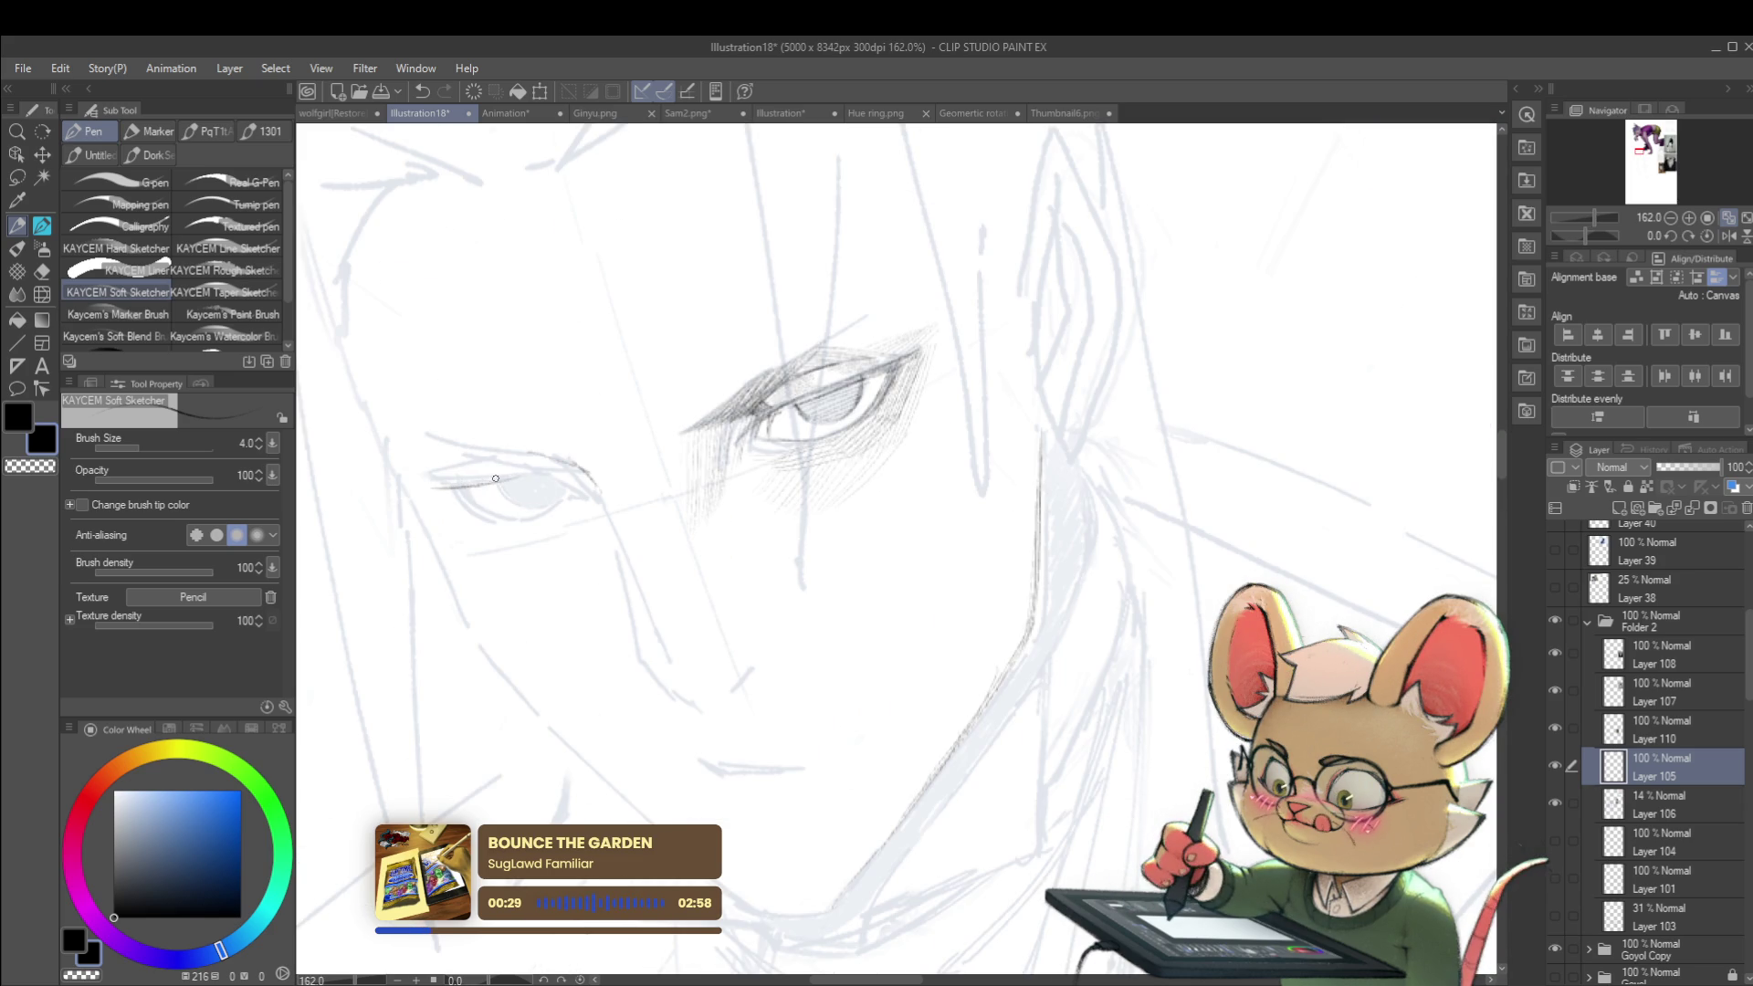
pyautogui.moveTo(525, 475); pyautogui.dragTo(558, 483)
pyautogui.scroll(-5, 574, 478)
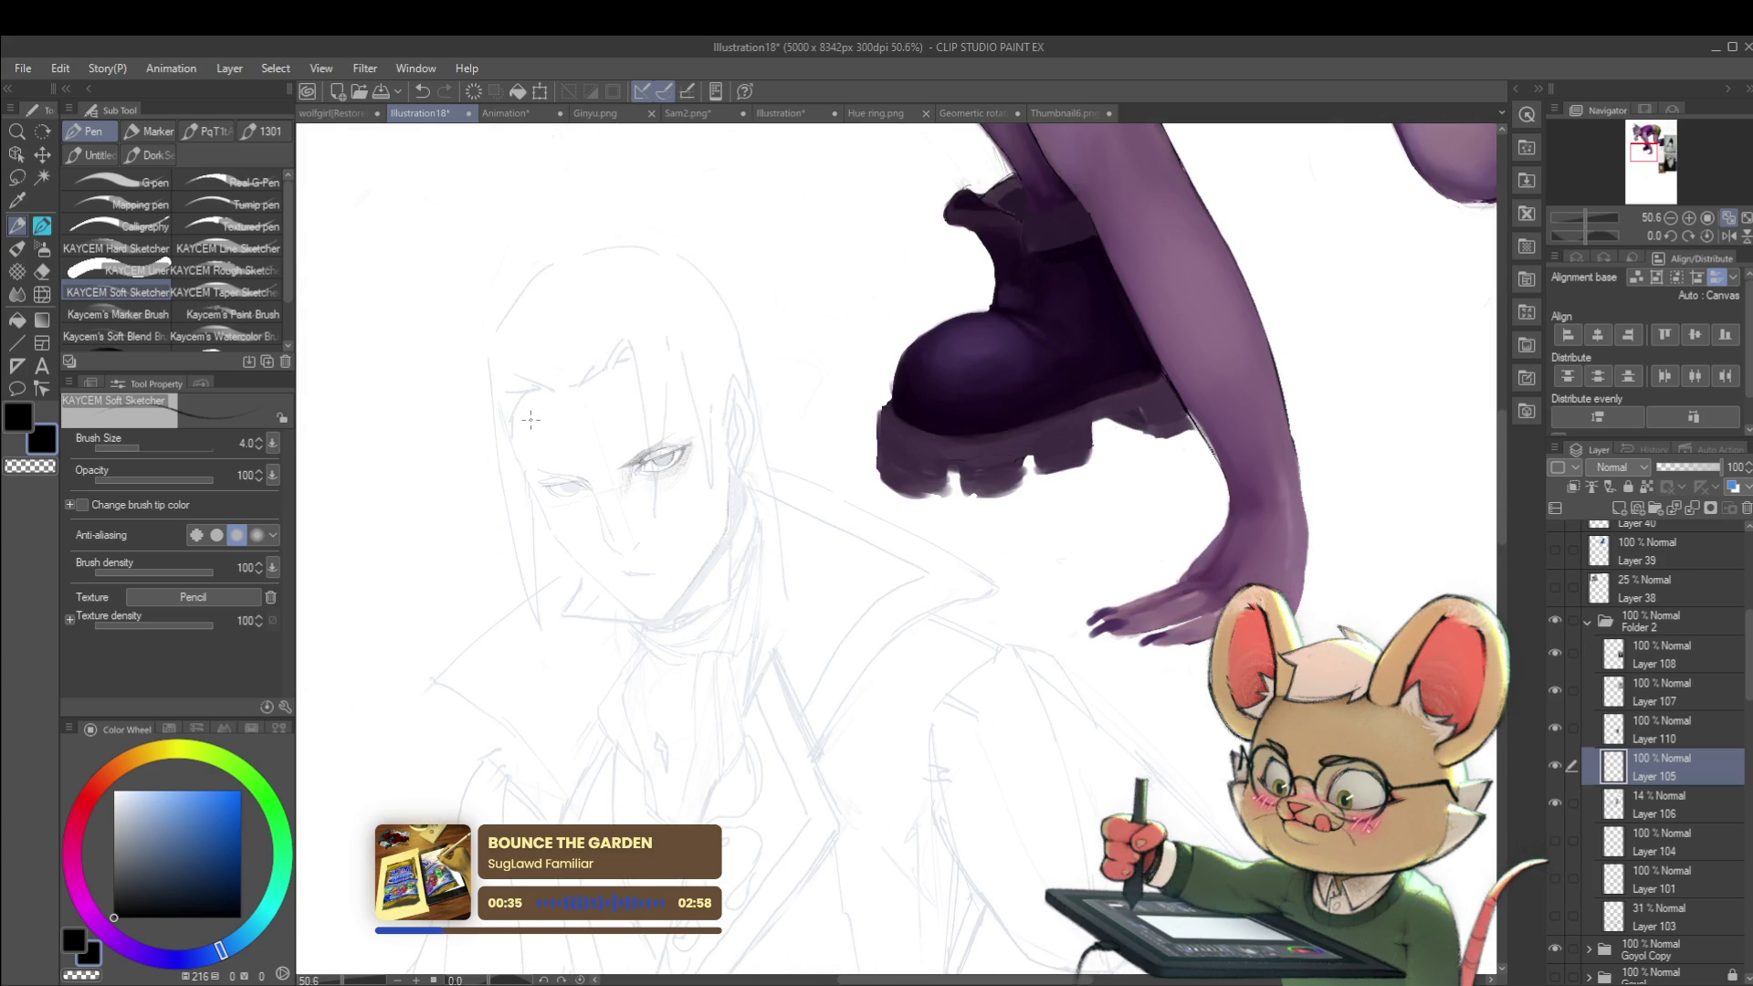
pyautogui.scroll(7, 578, 494)
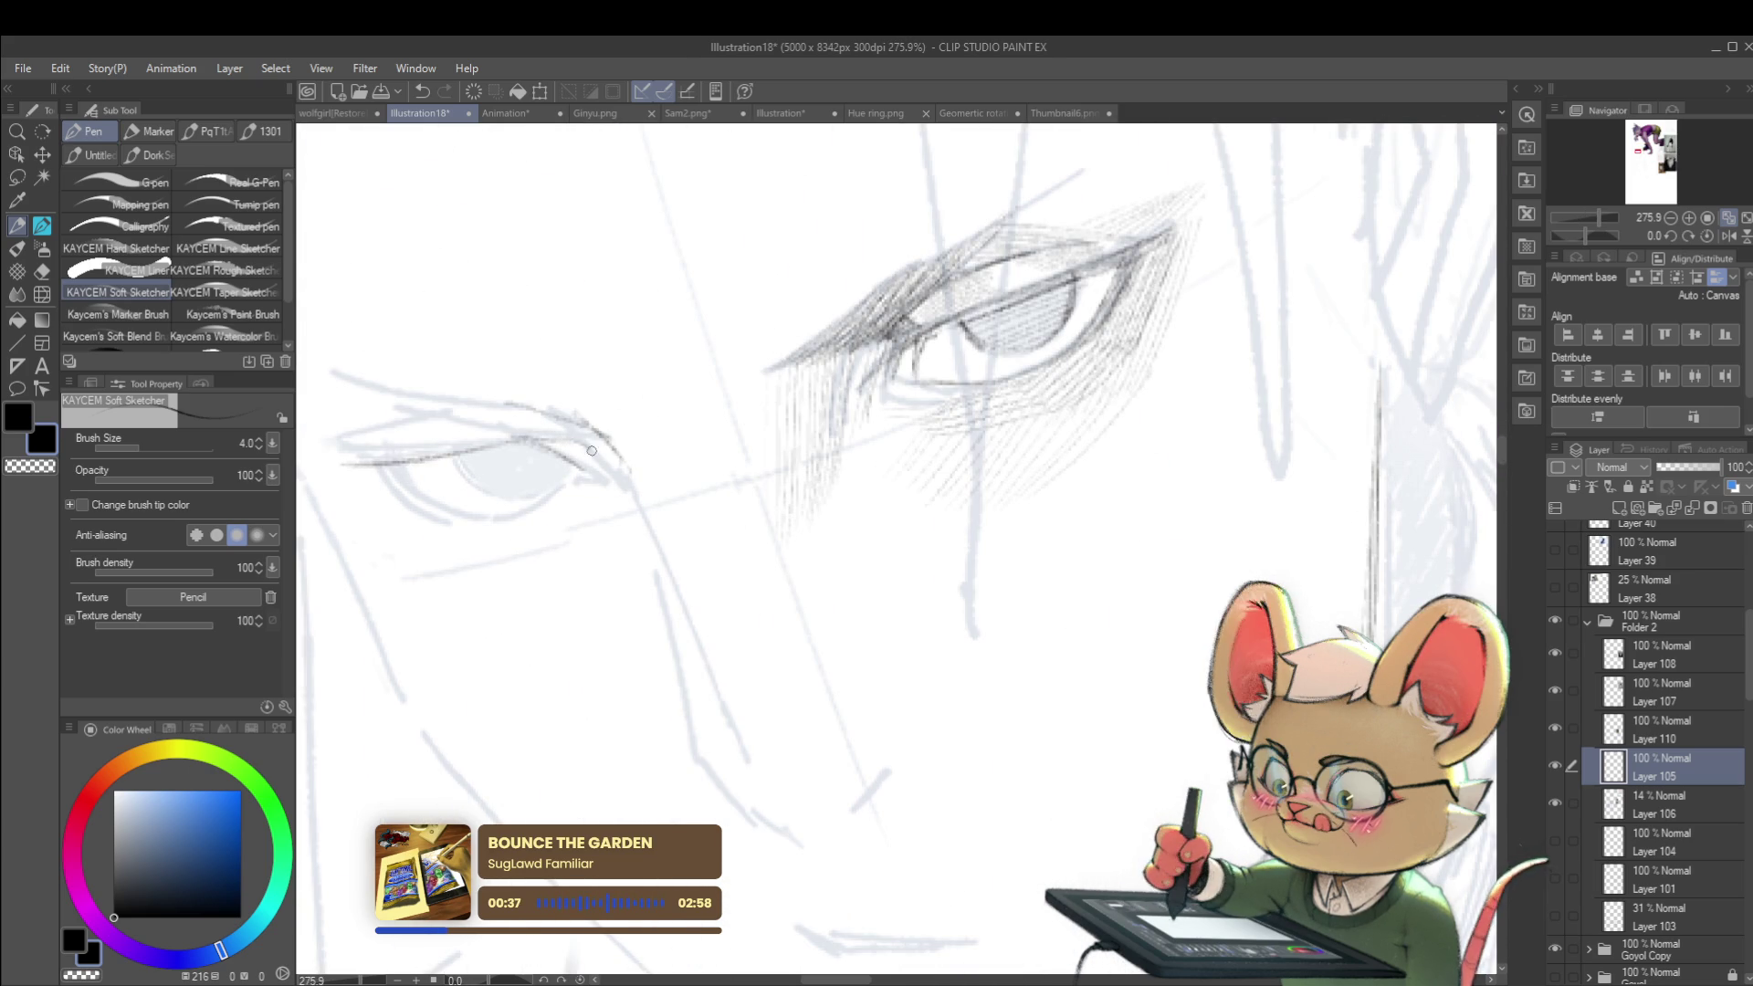
pyautogui.scroll(-5, 589, 448)
pyautogui.scroll(5, 611, 458)
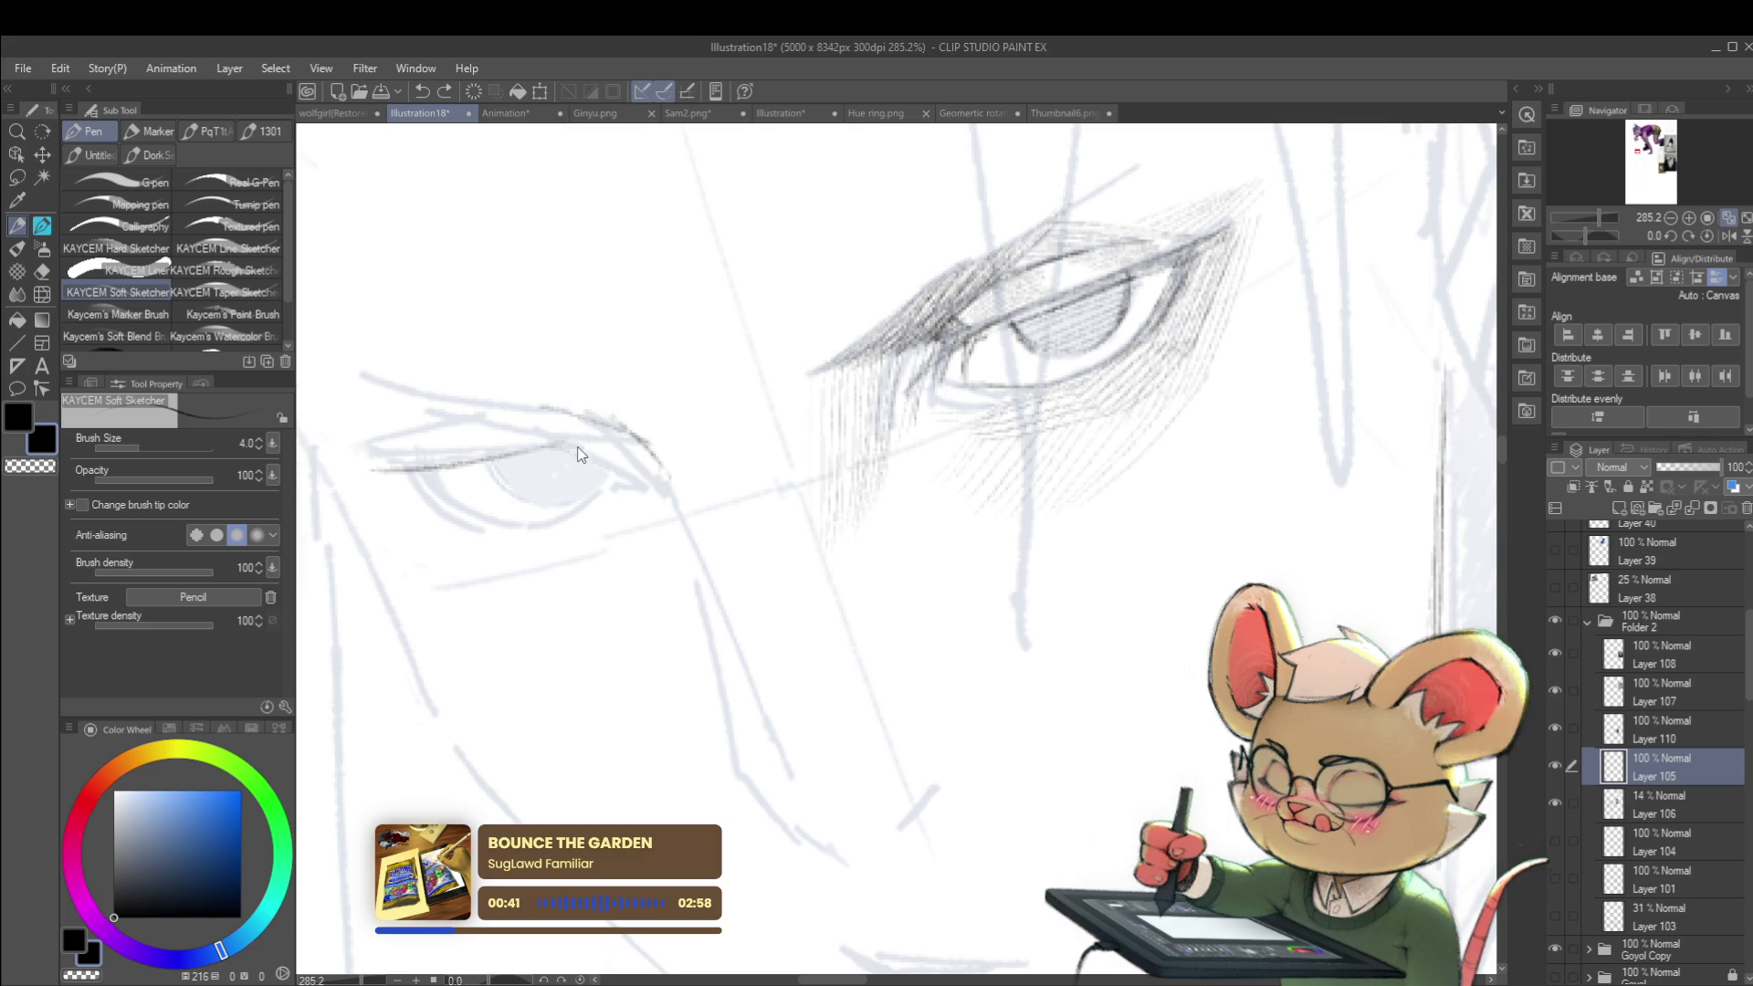
# Step: Extend the left eye's upper and lower eyelid lines, then add Layer 106 to the selection
pyautogui.moveTo(573, 449); pyautogui.dragTo(557, 442)
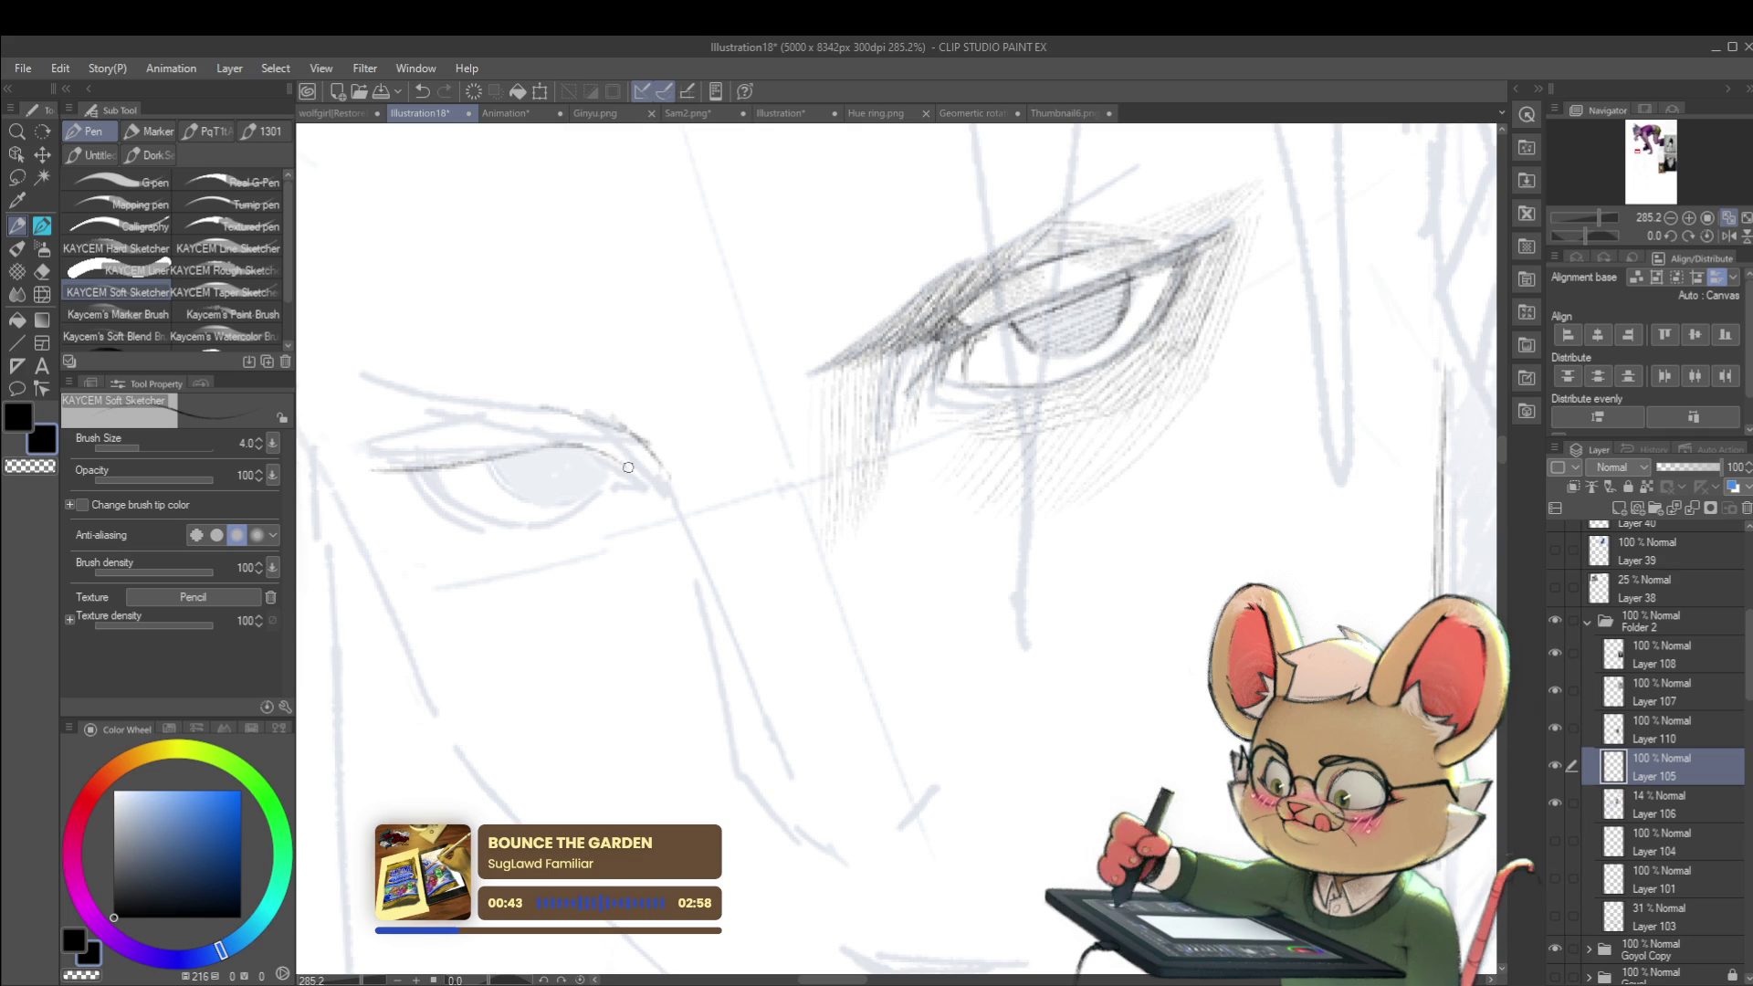
pyautogui.scroll(-5, 613, 458)
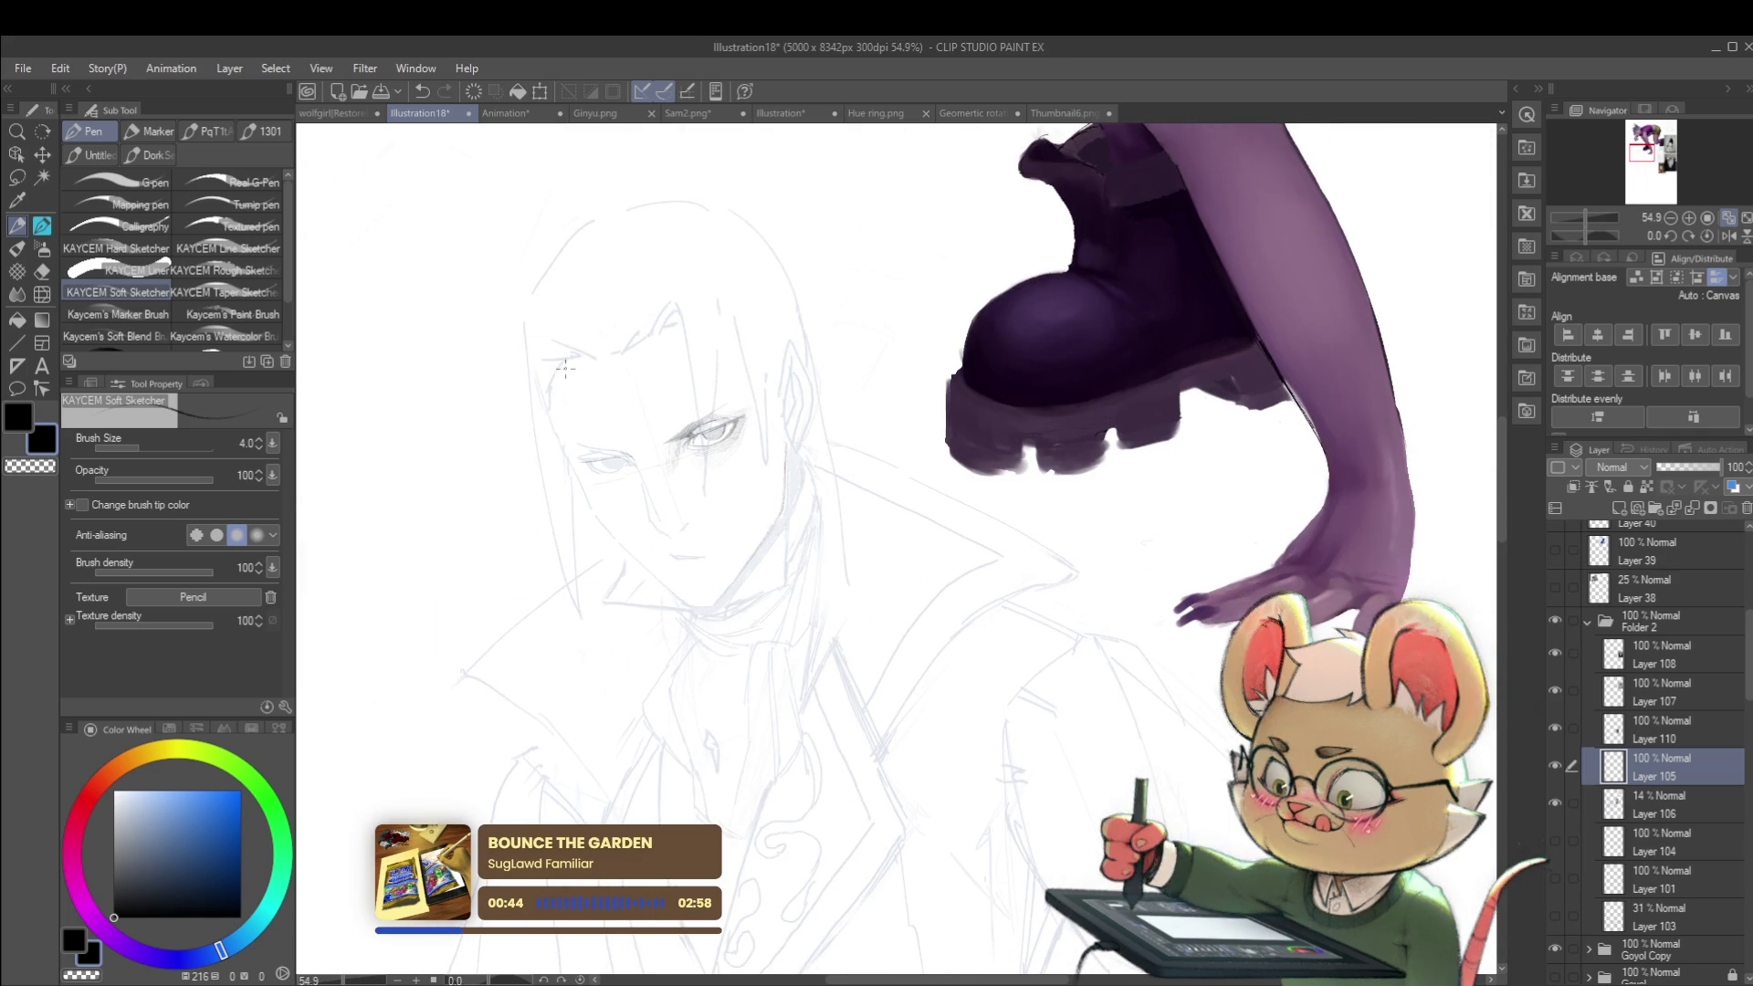
pyautogui.scroll(4, 576, 429)
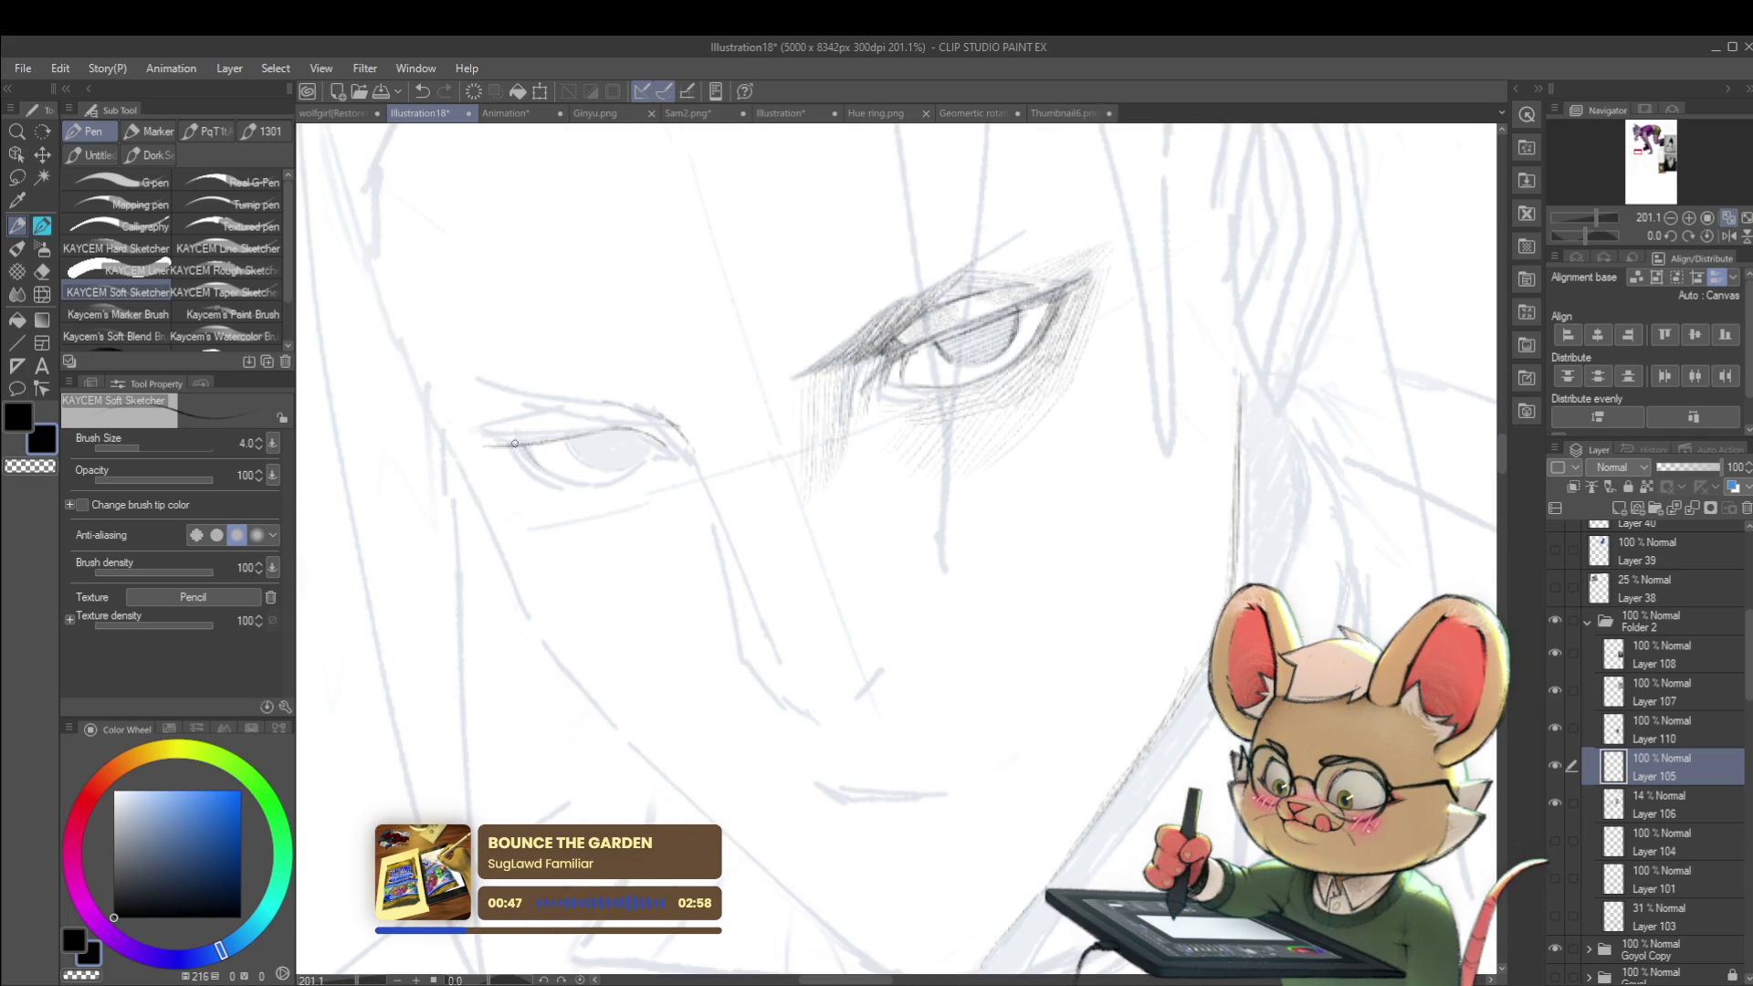
pyautogui.moveTo(514, 444); pyautogui.dragTo(575, 483)
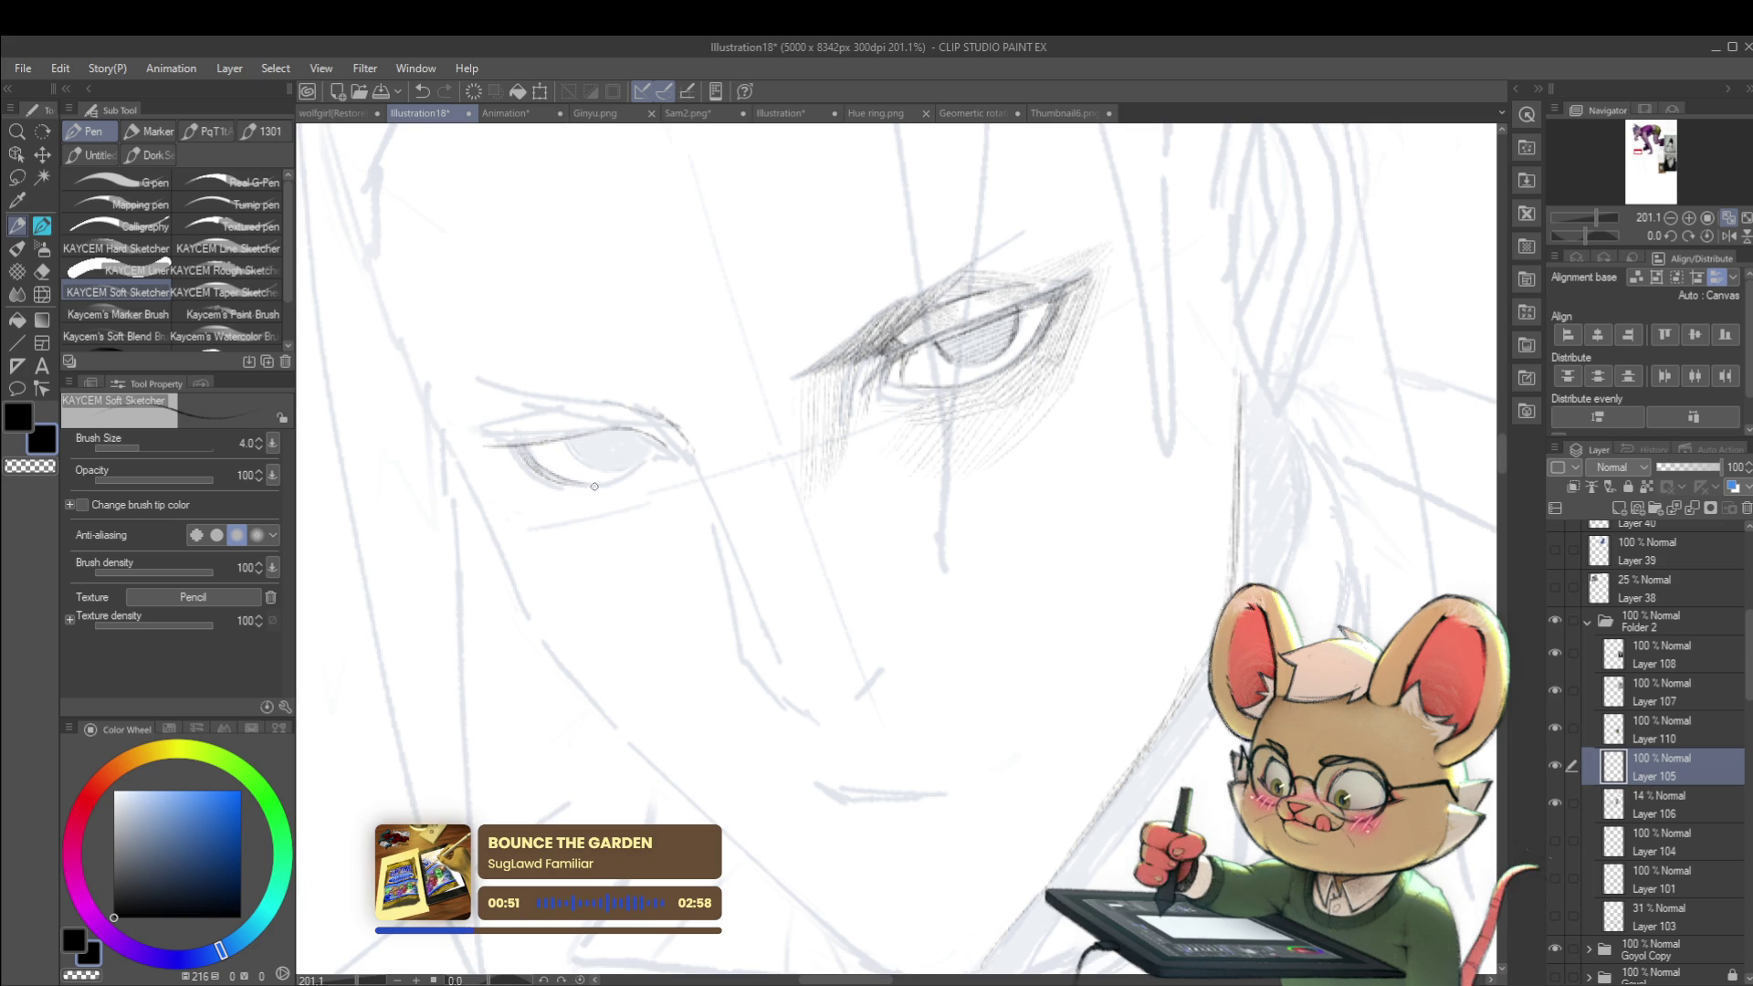
pyautogui.scroll(-5, 586, 485)
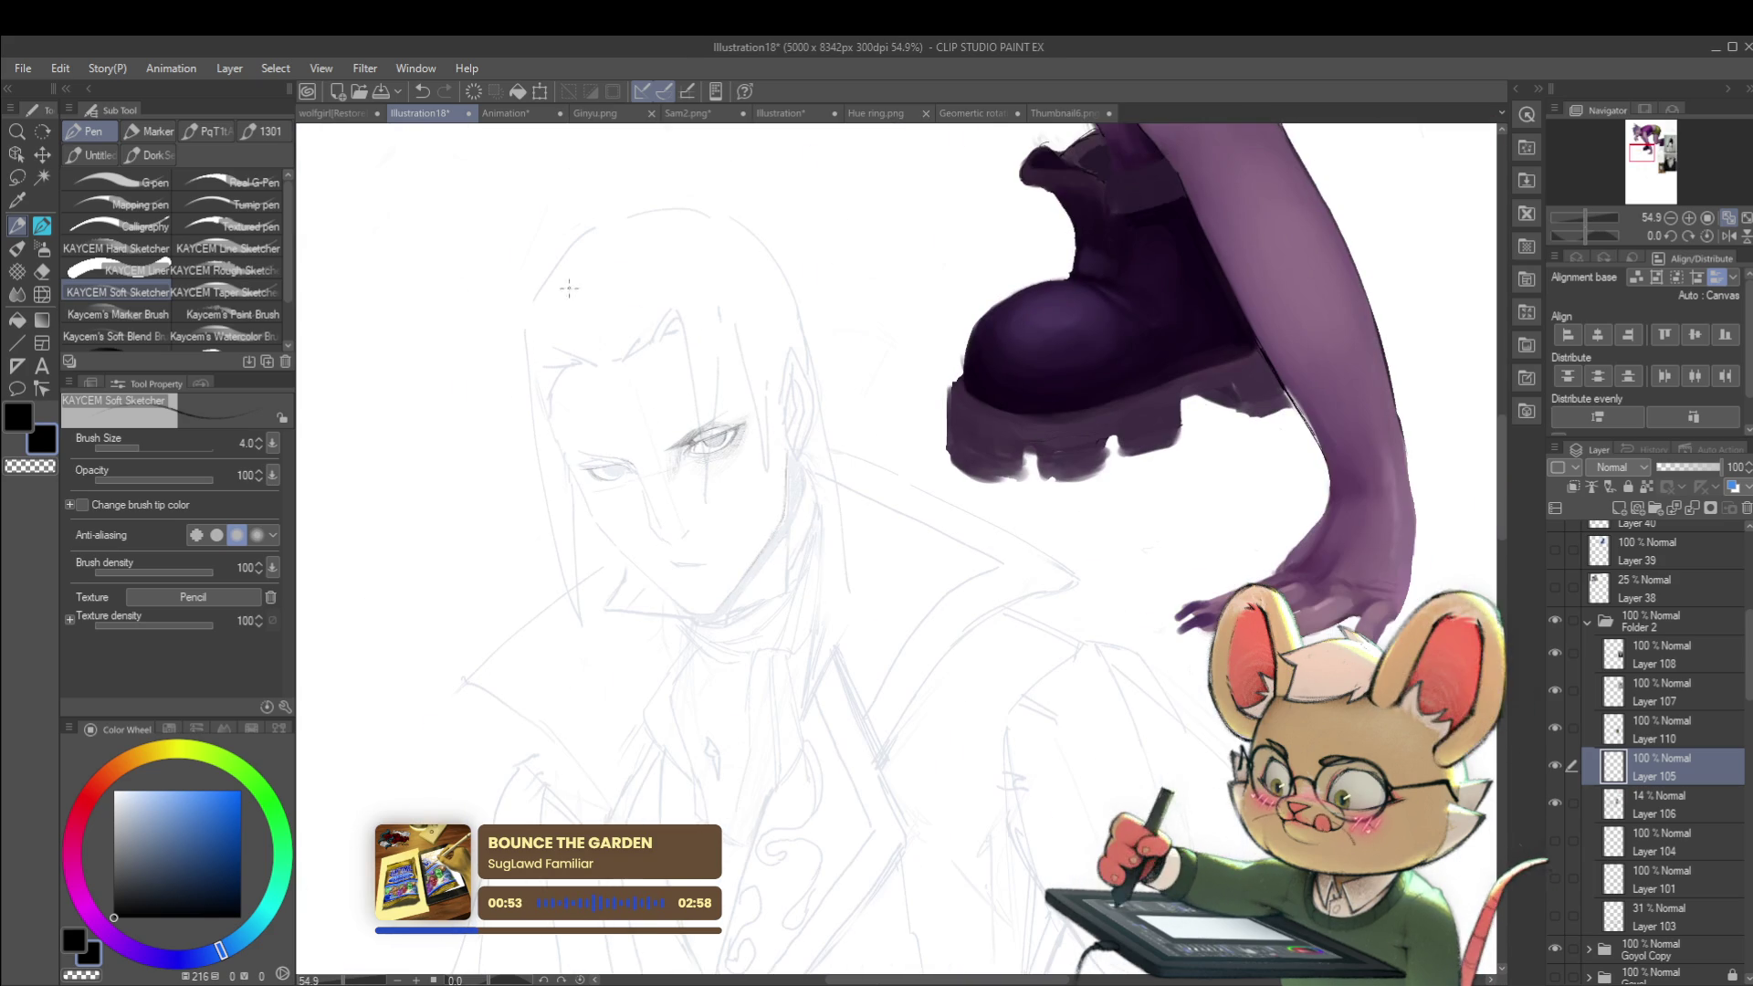
pyautogui.scroll(5, 680, 473)
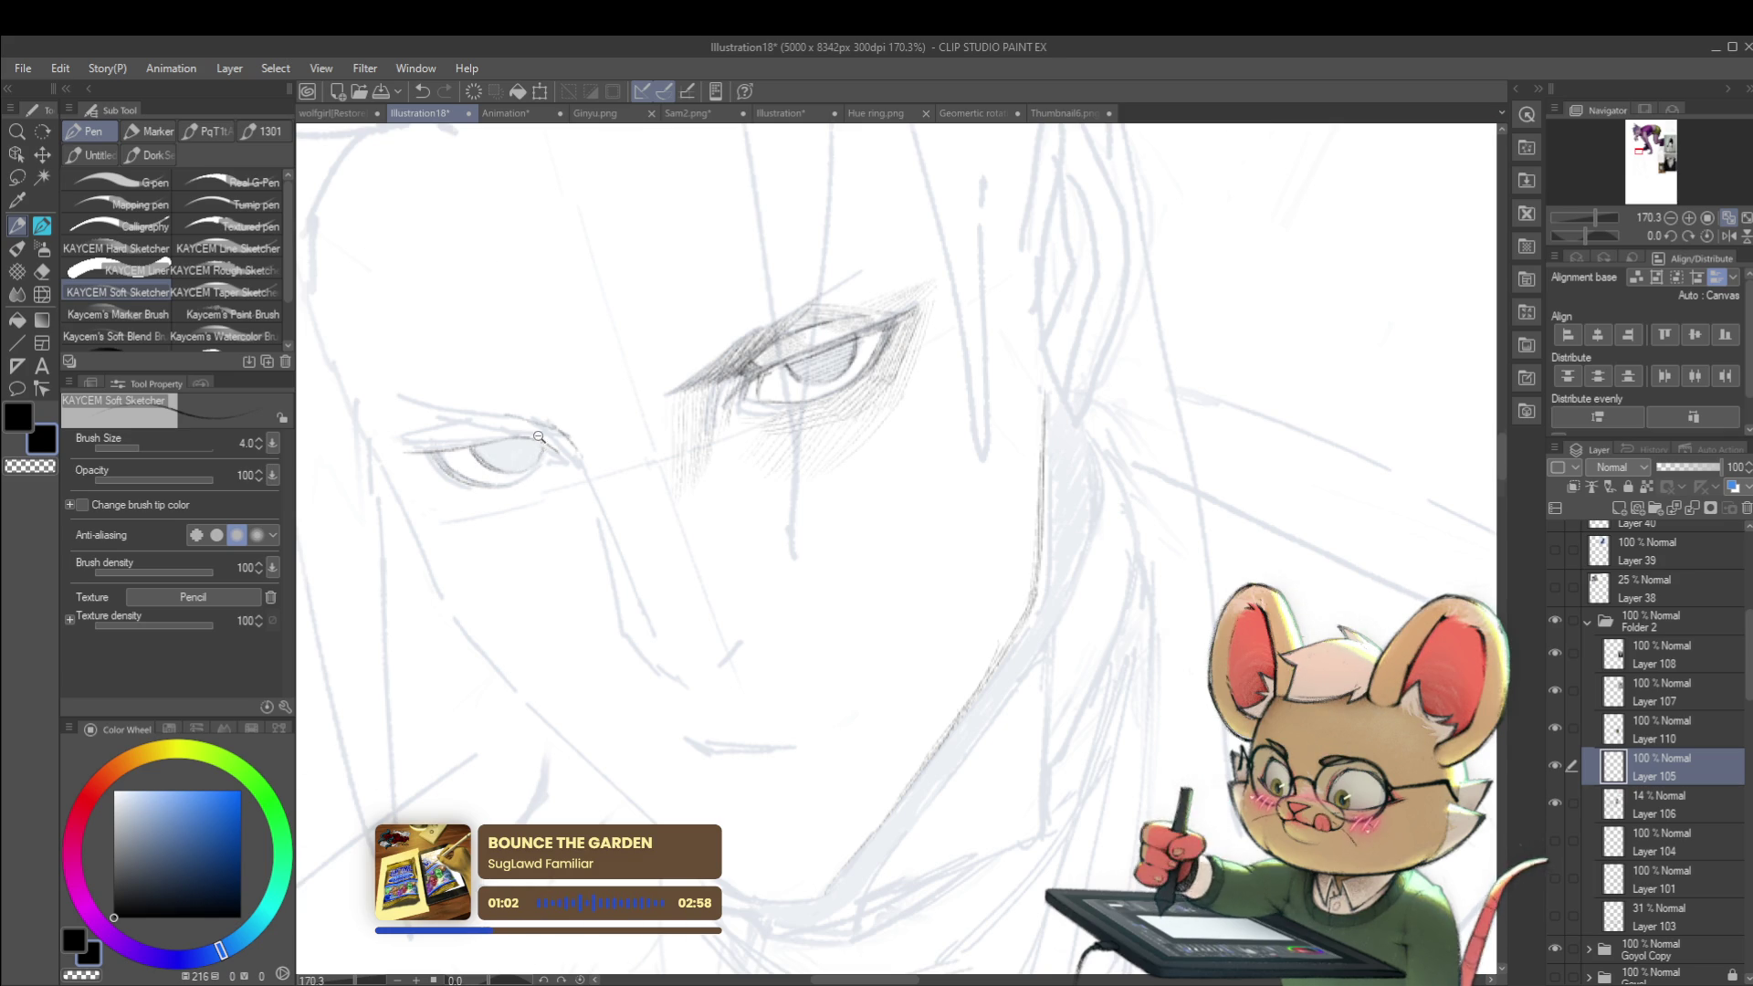
pyautogui.scroll(-5, 543, 436)
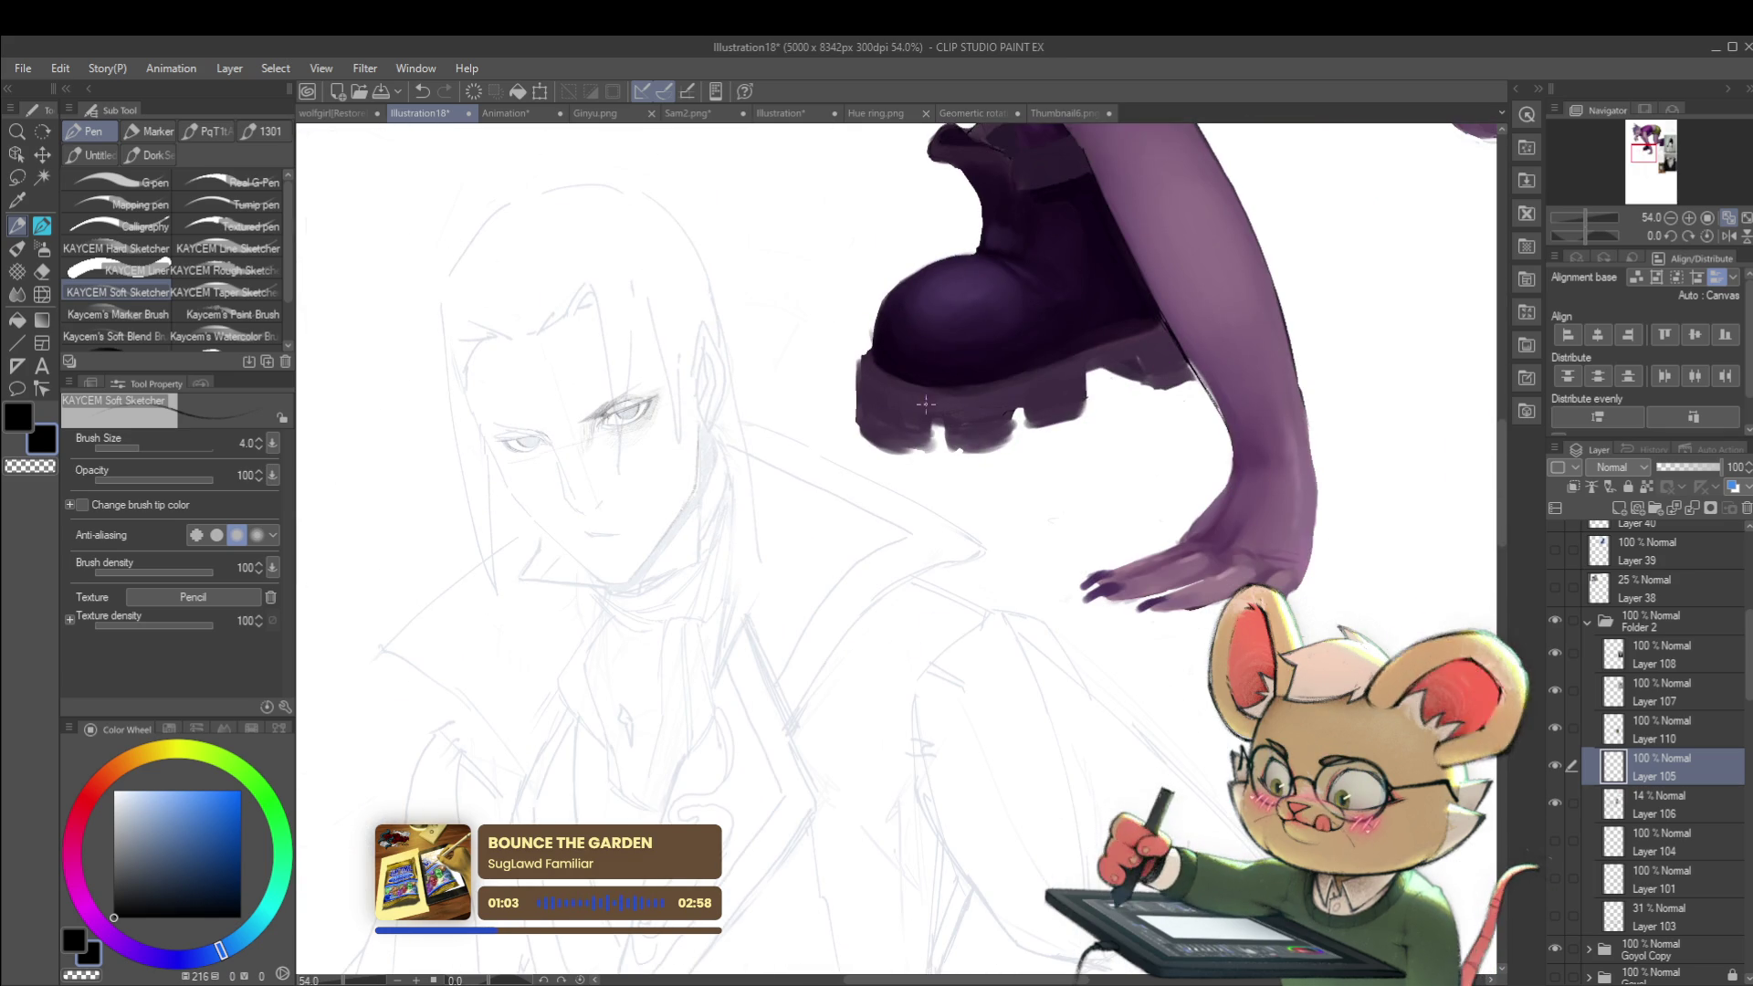
pyautogui.scroll(3, 541, 425)
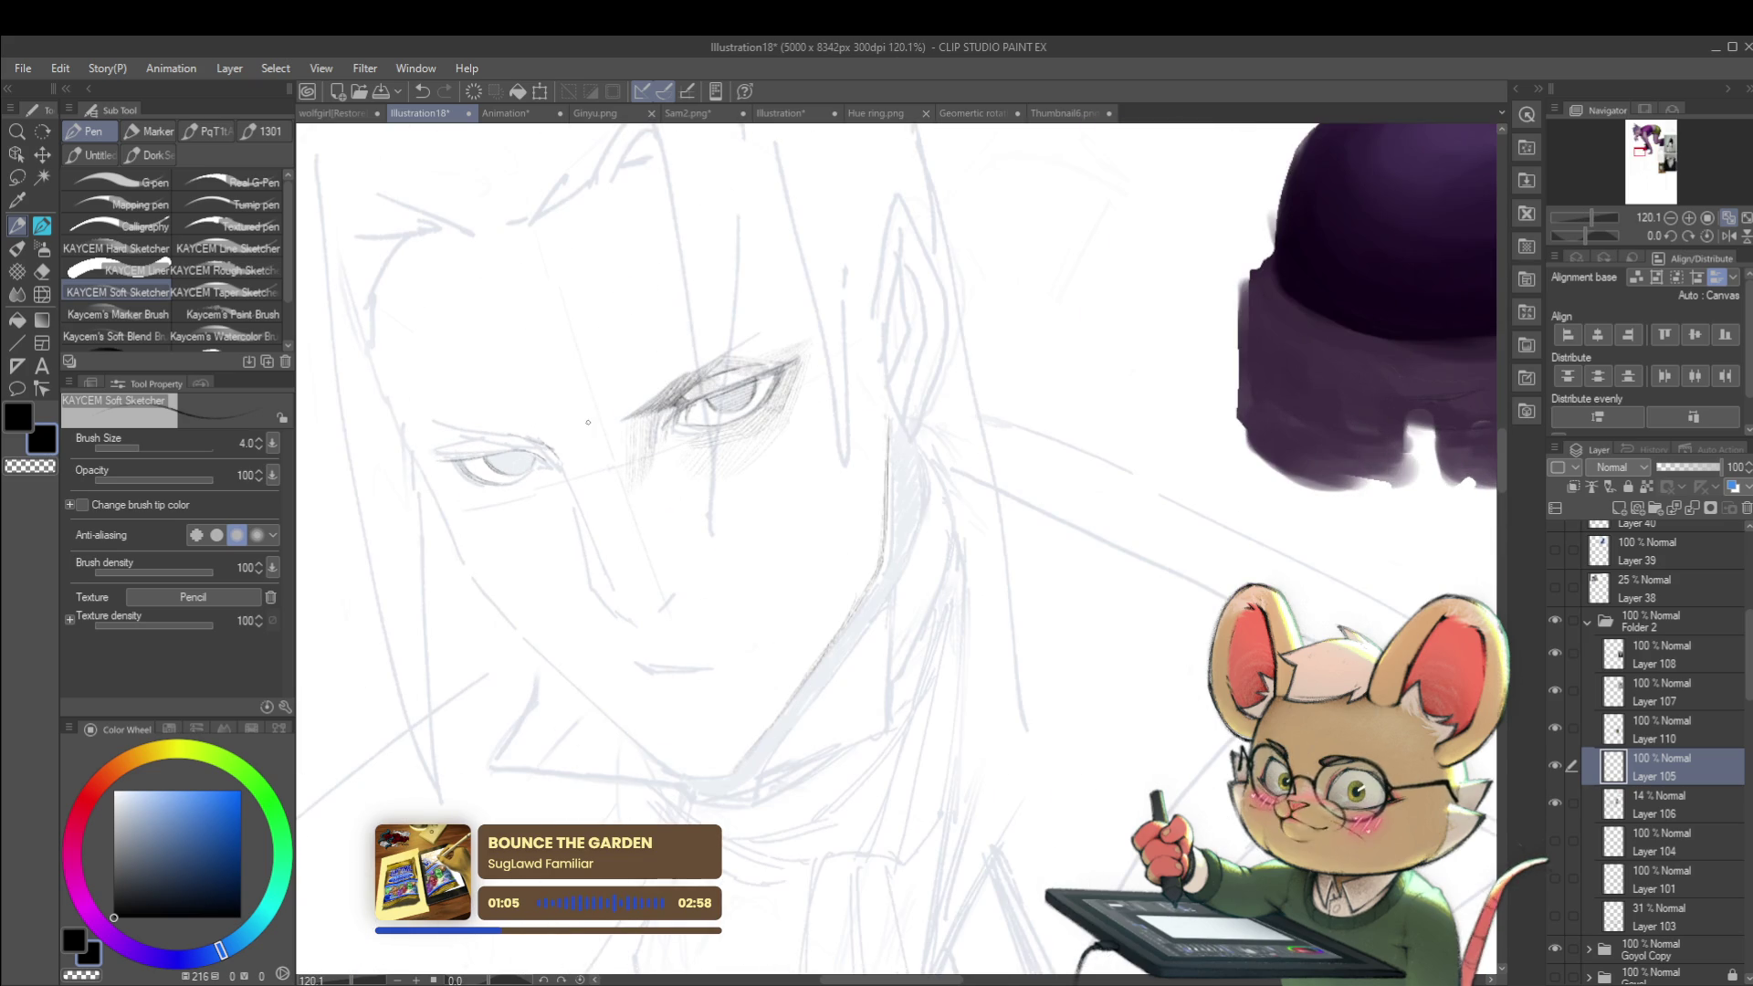
pyautogui.keyDown('ctrl'); pyautogui.click(1648, 802); pyautogui.keyUp('ctrl')
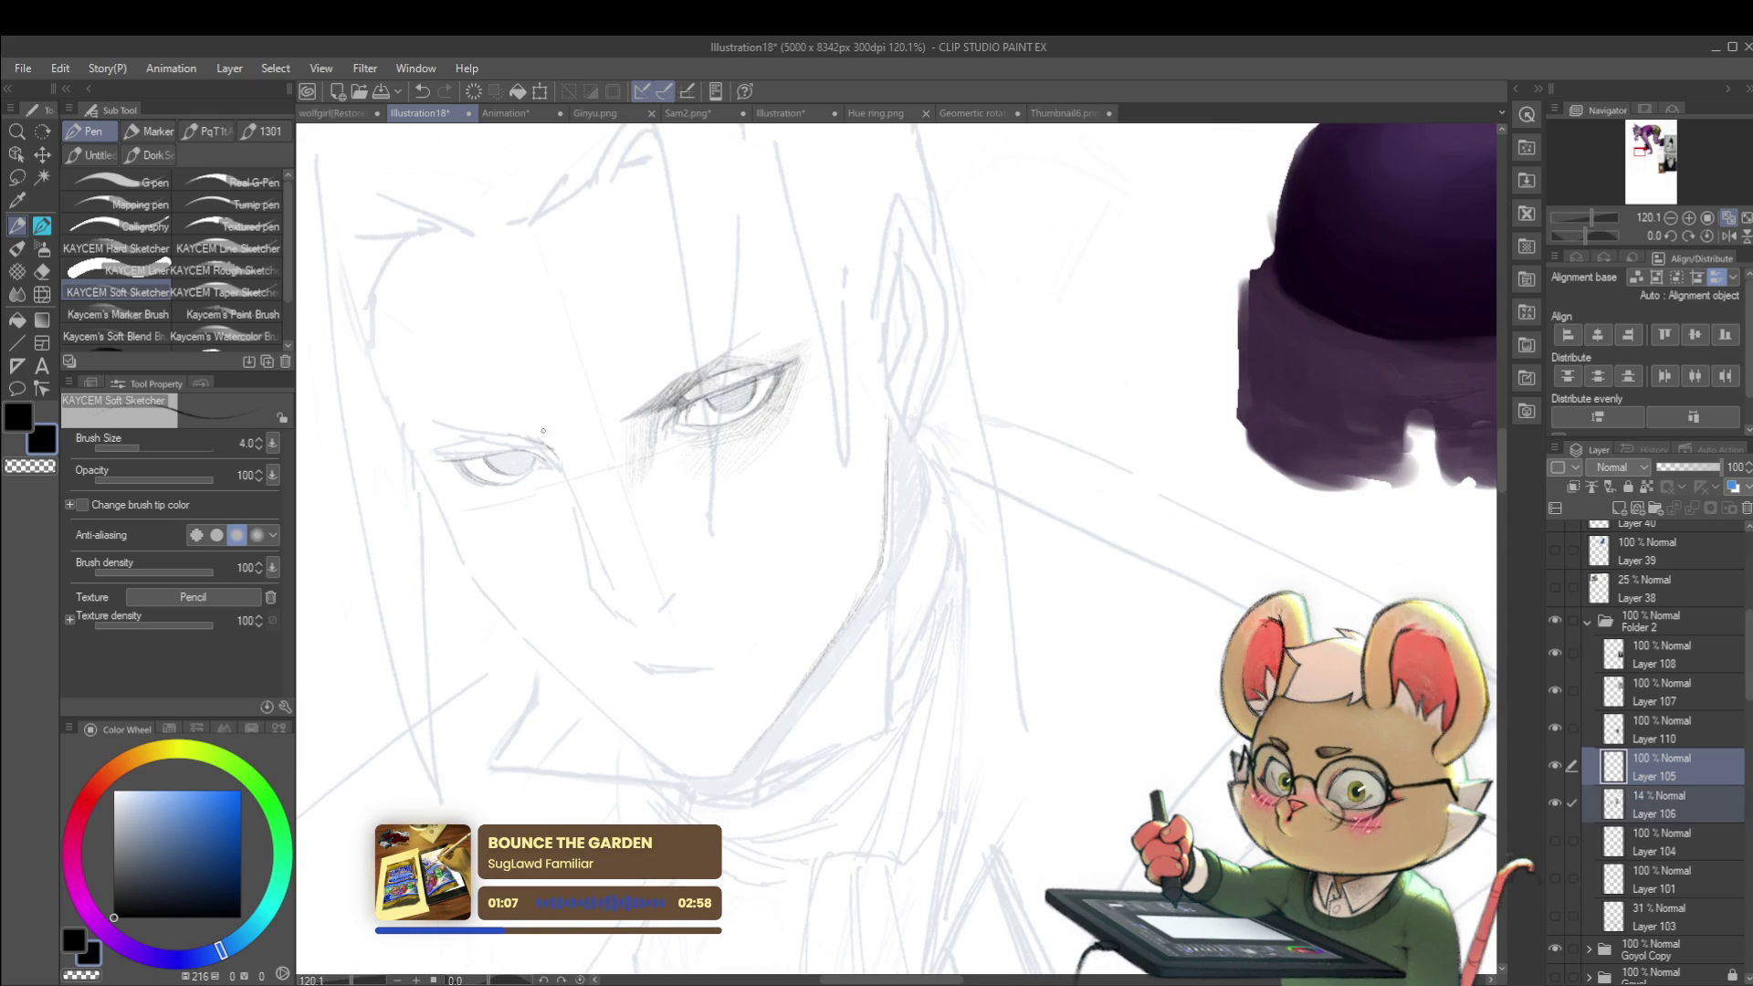
# Step: Lasso the left eye and cheek, start a transform, then cancel and deselect
pyautogui.press('m')
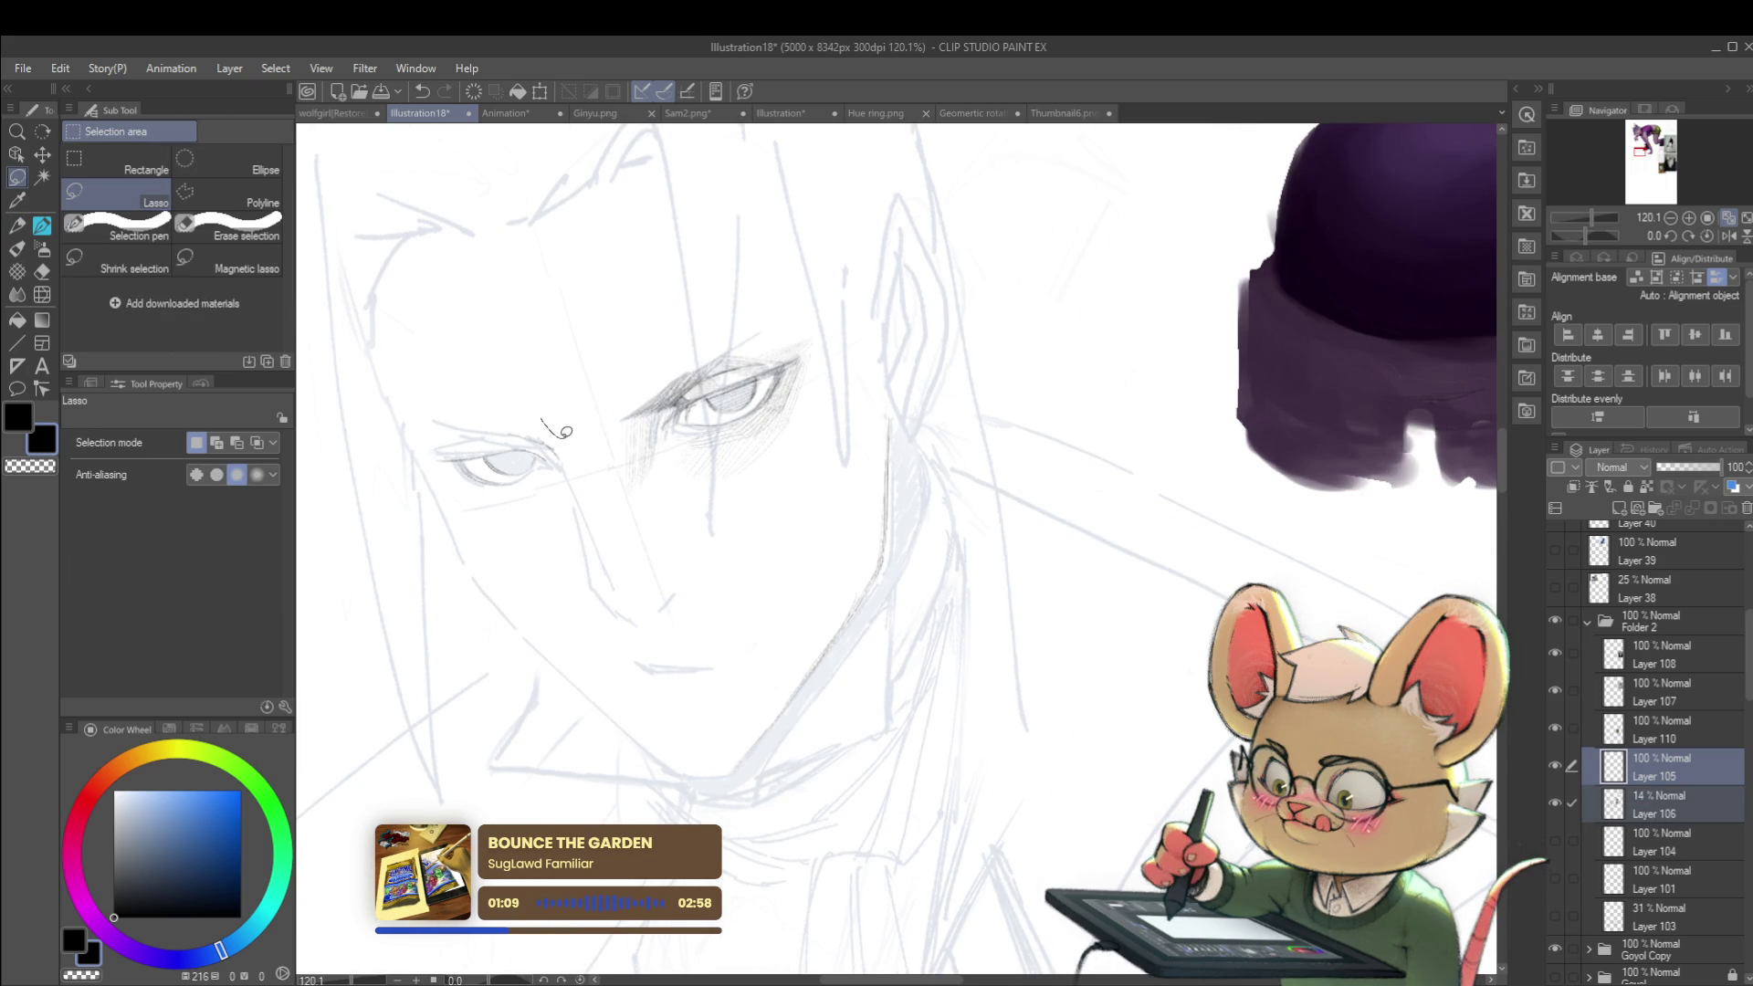
pyautogui.moveTo(579, 470)
pyautogui.mouseDown()
pyautogui.moveTo(621, 540)
pyautogui.moveTo(630, 642)
pyautogui.moveTo(462, 497)
pyautogui.moveTo(448, 350)
pyautogui.mouseUp()
pyautogui.hotkey('ctrl', 't')
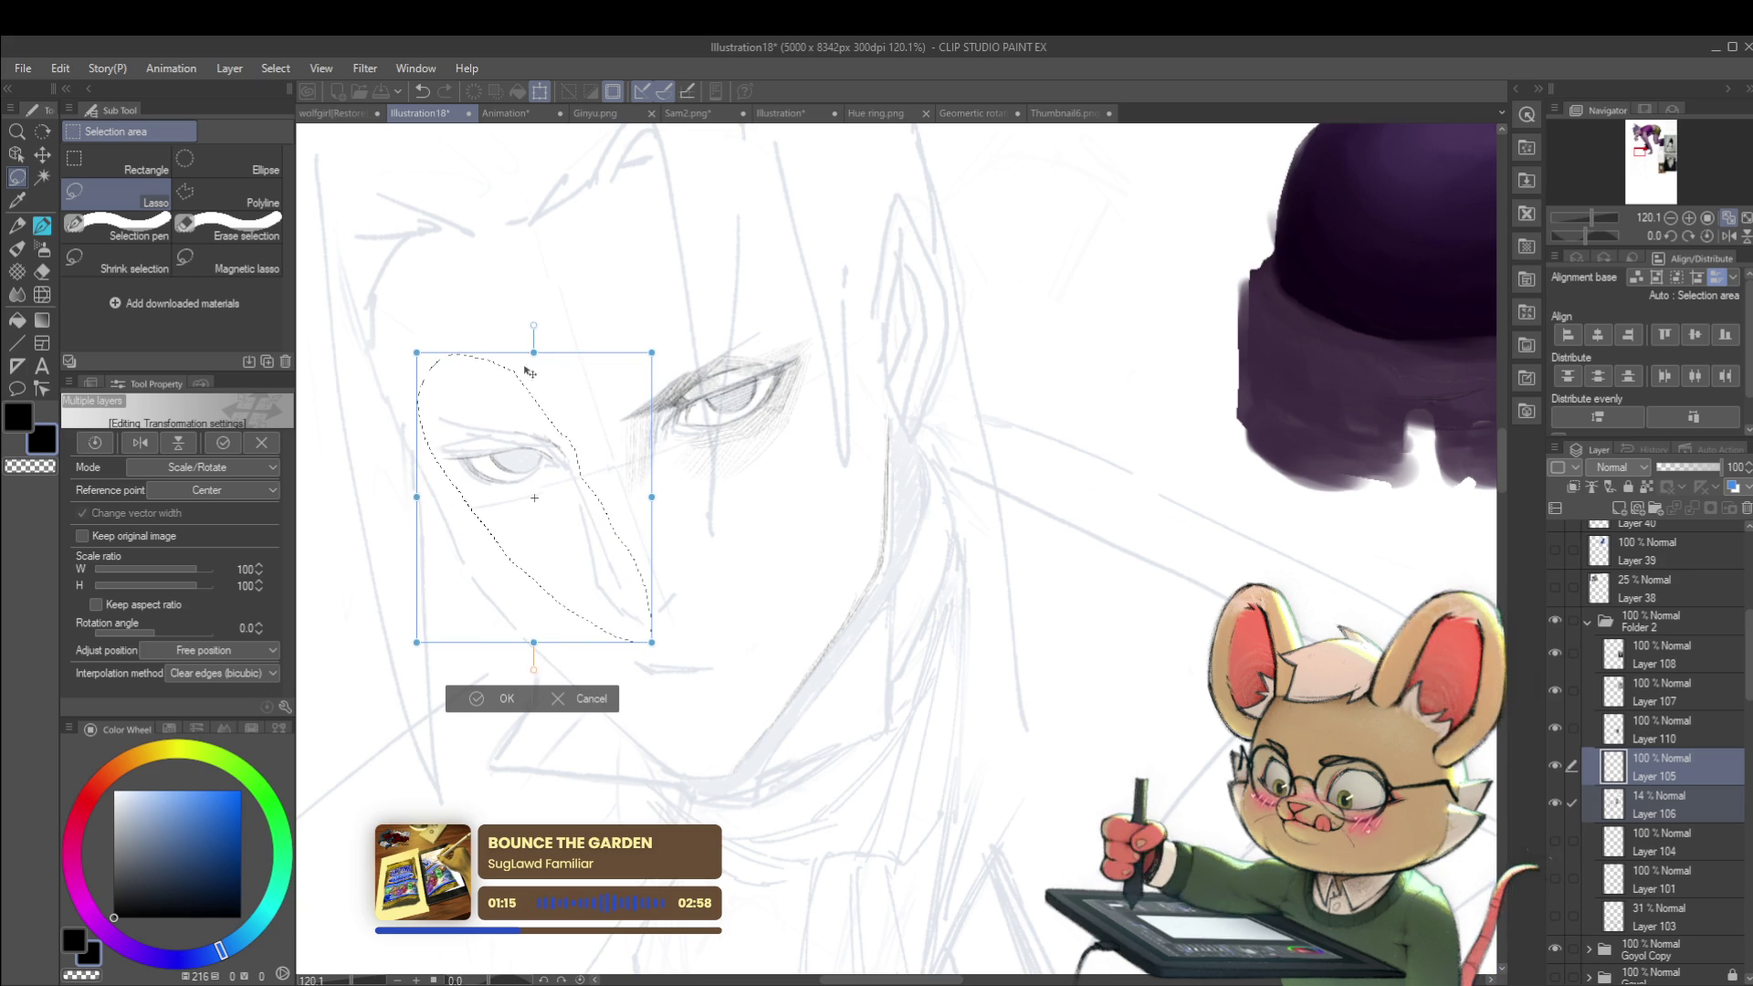
pyautogui.press('Return')
pyautogui.hotkey('ctrl', 'd')
# Step: Zoom out, mirror the canvas view horizontally, and target Layer 105 alone
pyautogui.scroll(-5, 566, 402)
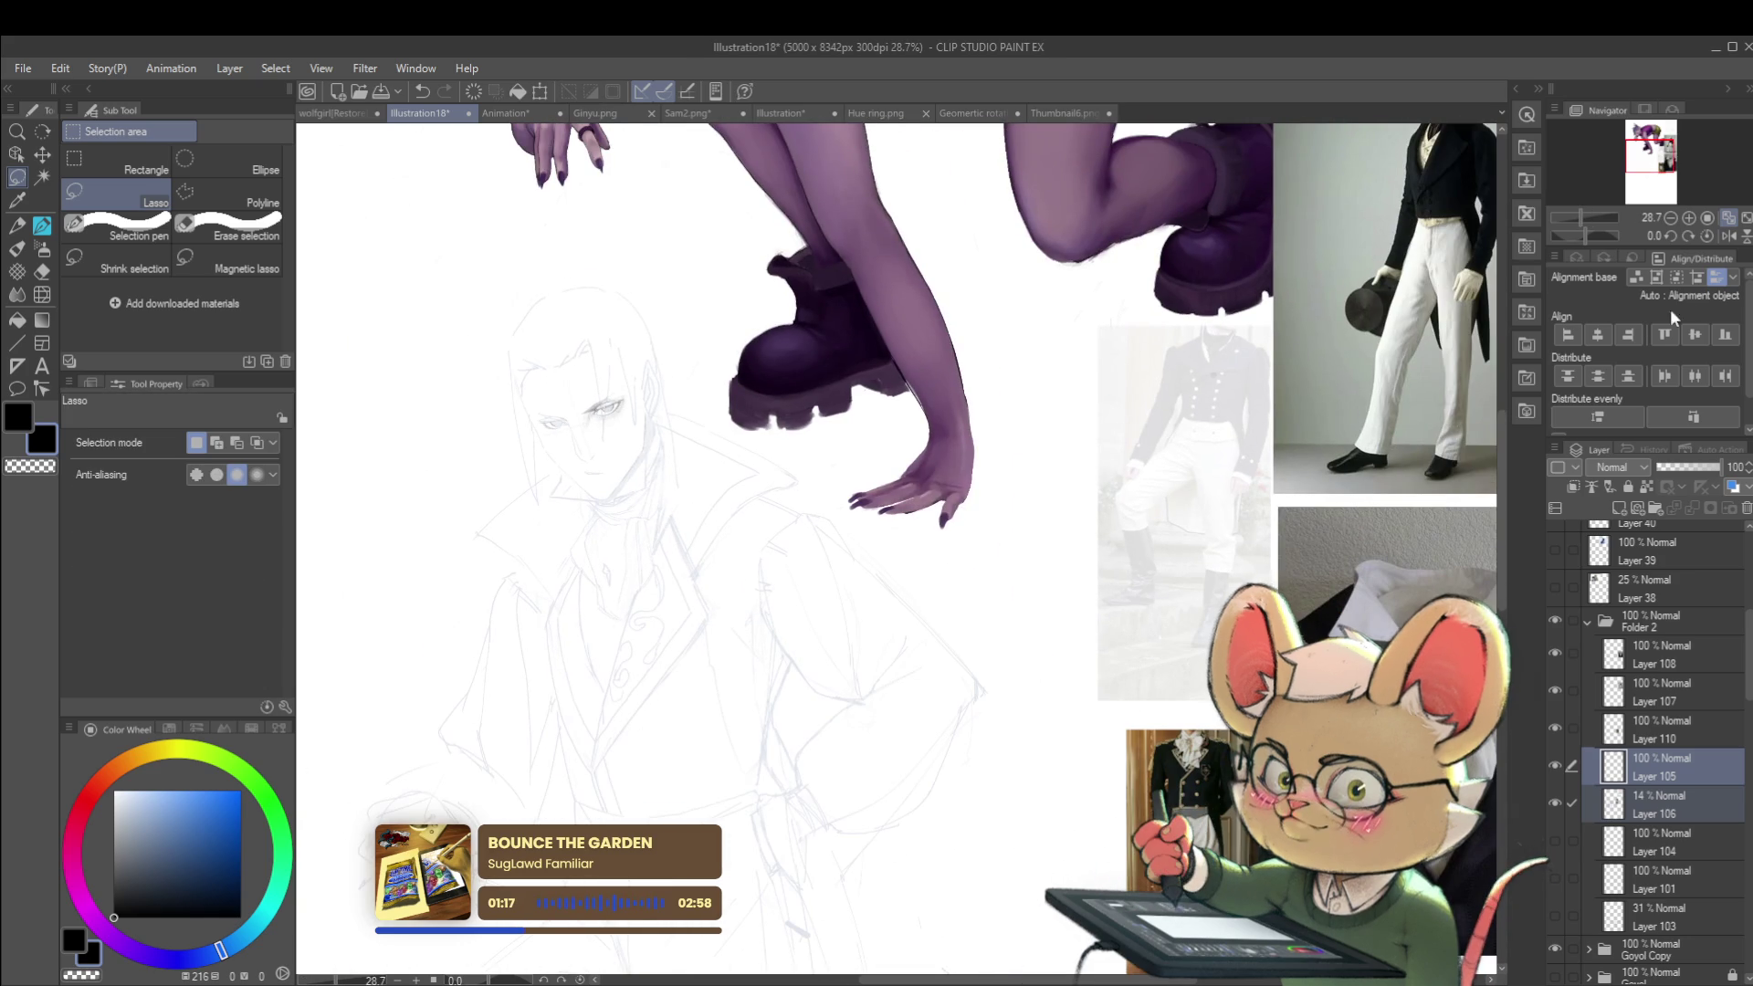
pyautogui.click(1727, 237)
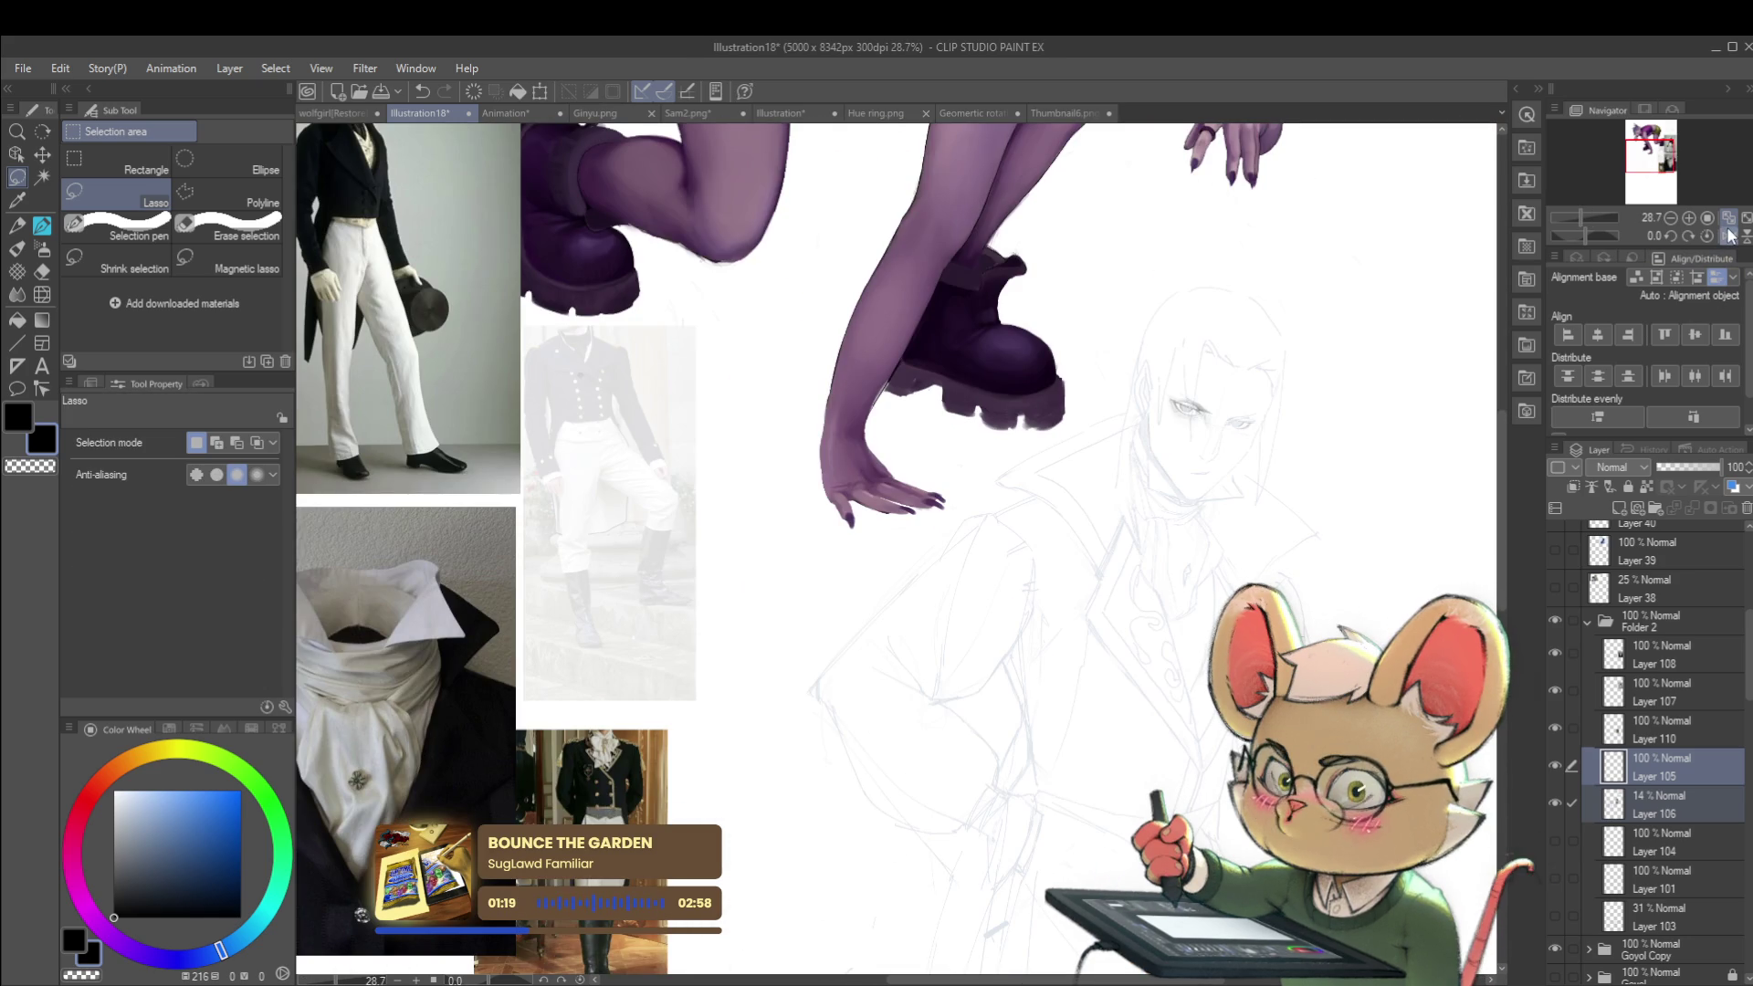
pyautogui.click(1664, 776)
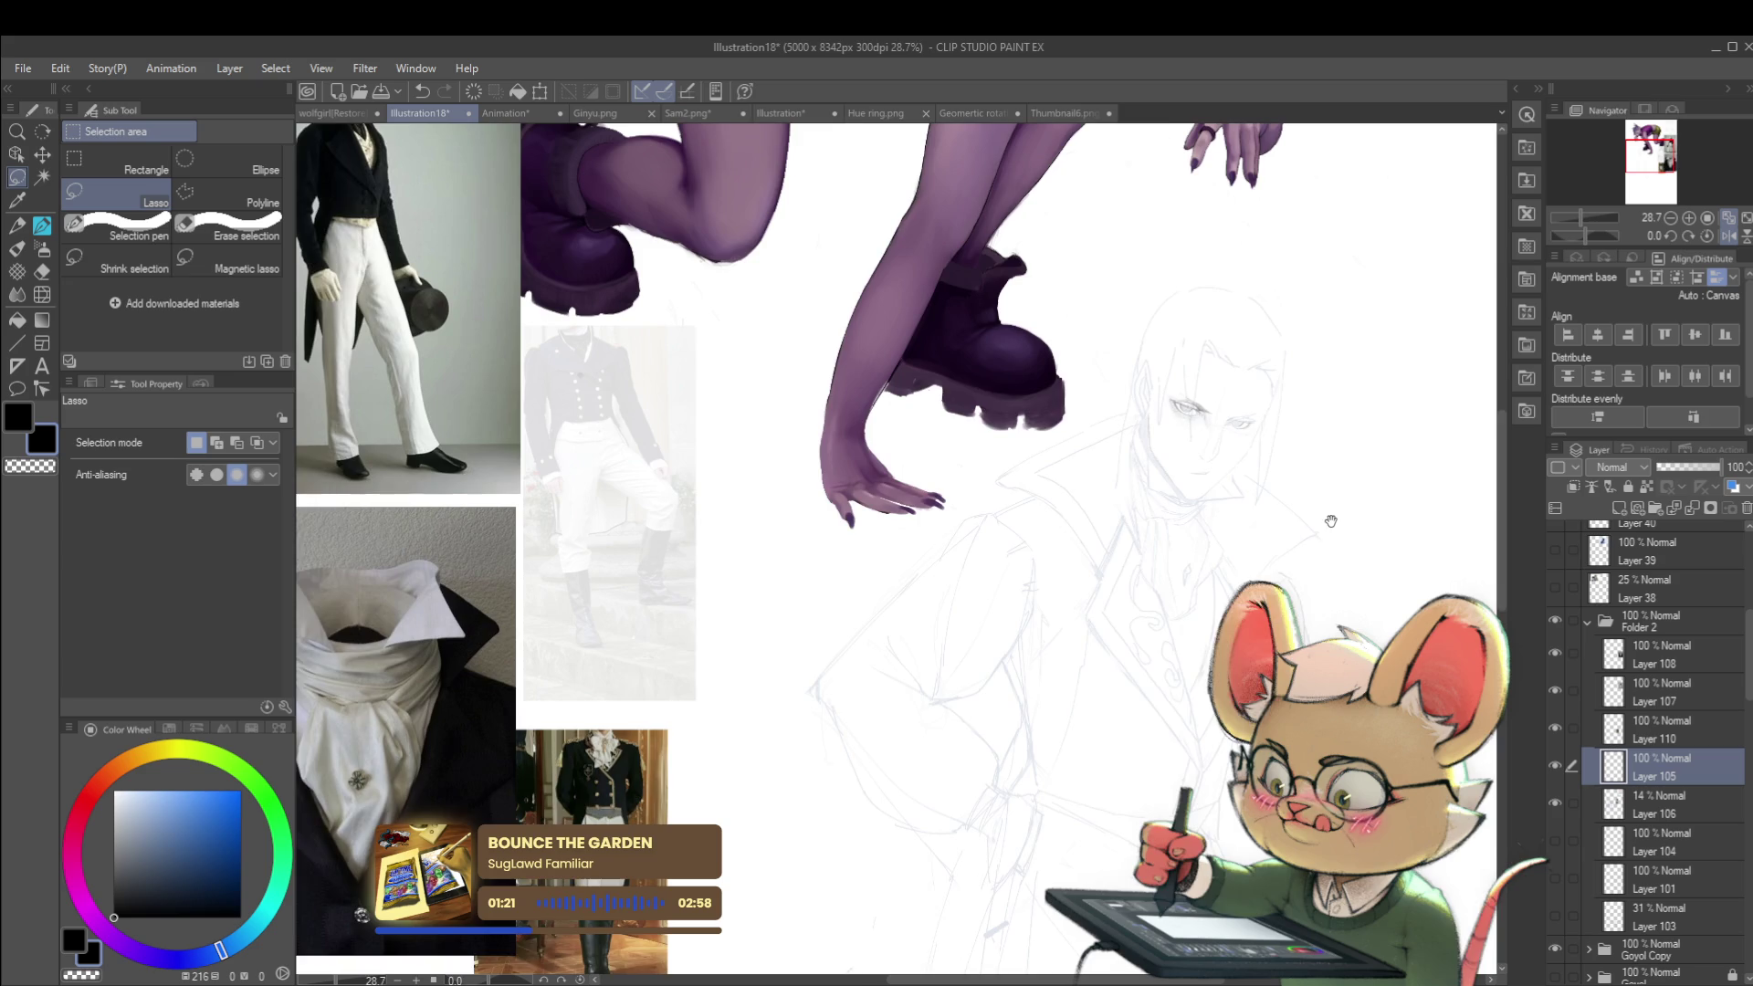
# Step: Switch to the KAYCEM Soft Sketcher pen at size 4.0 and zoom in on the eyes
pyautogui.moveTo(1327, 512); pyautogui.dragTo(1252, 469)
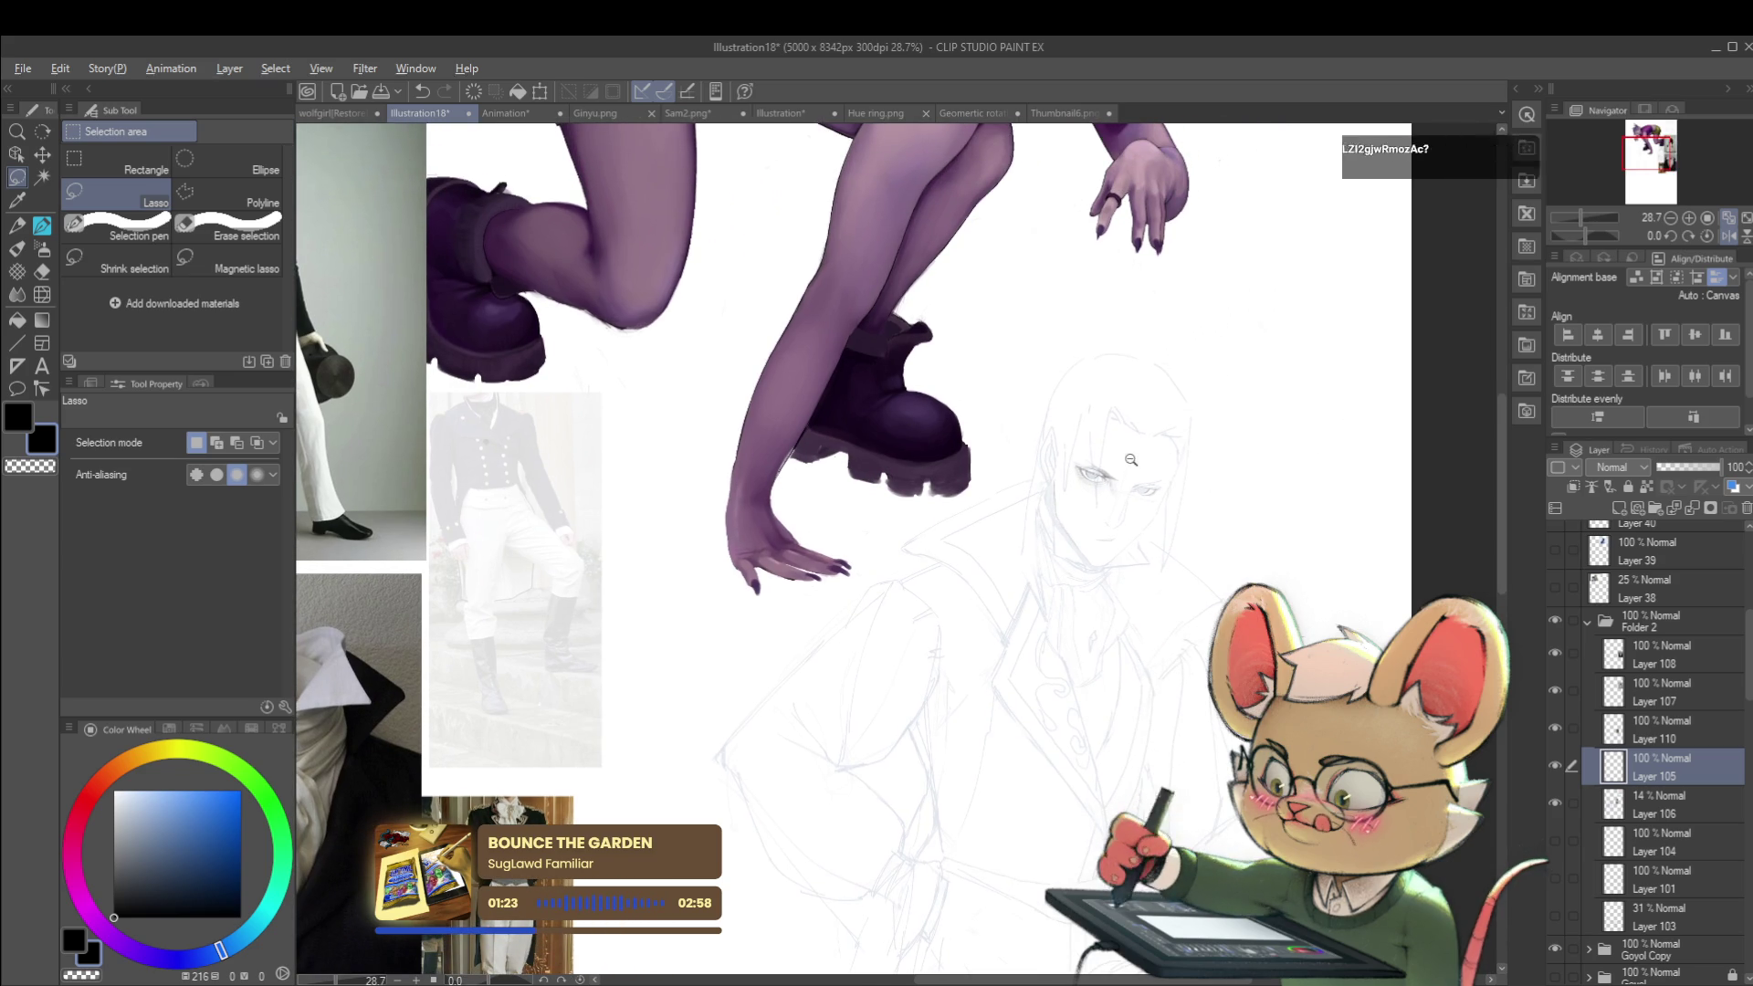
pyautogui.scroll(3, 1167, 445)
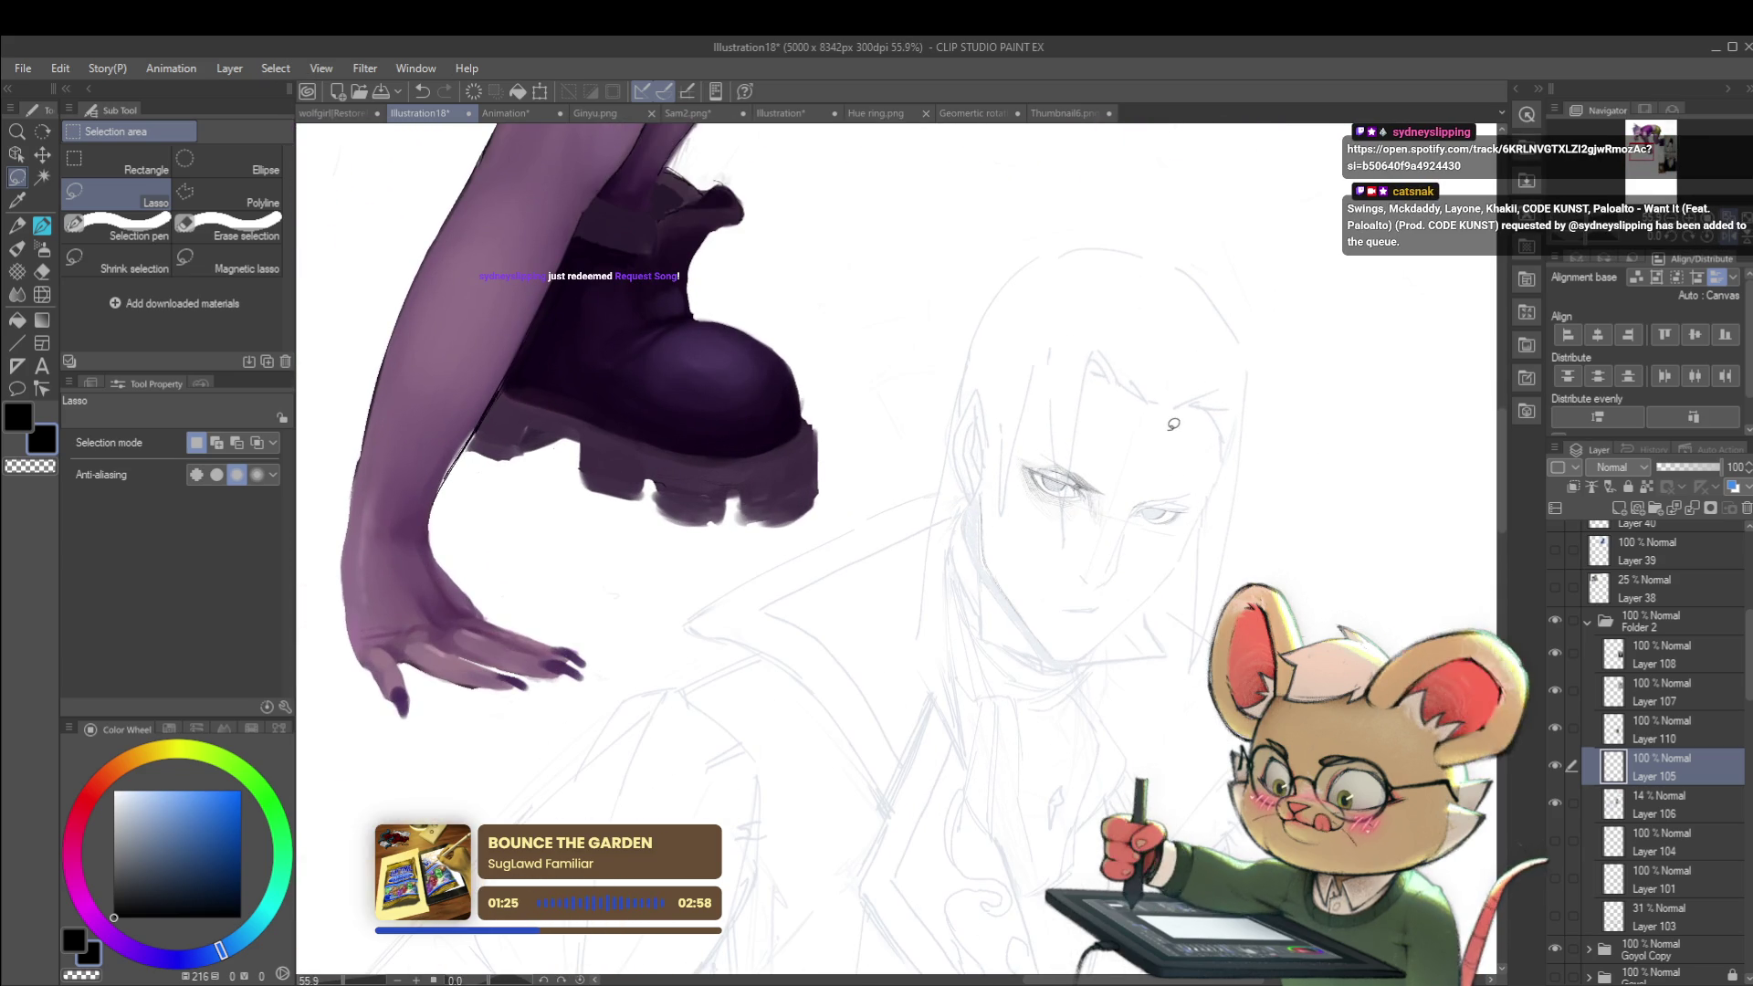
pyautogui.scroll(3, 1158, 447)
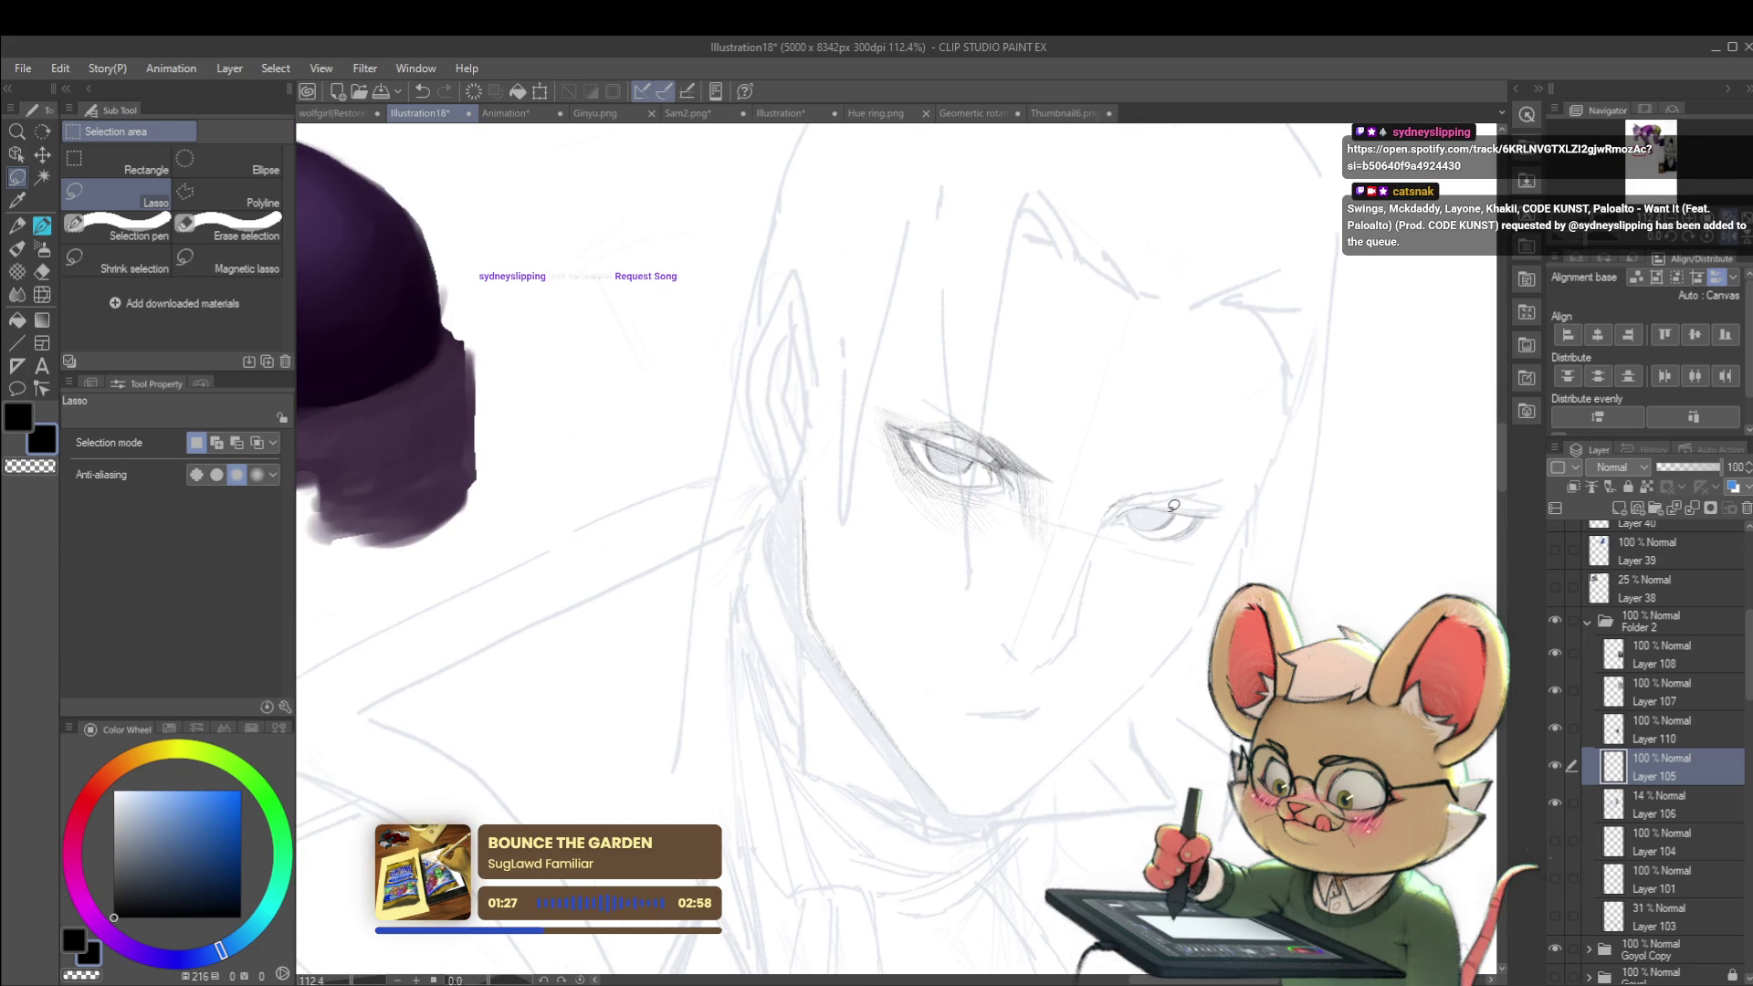
pyautogui.press('p')
pyautogui.press('p')
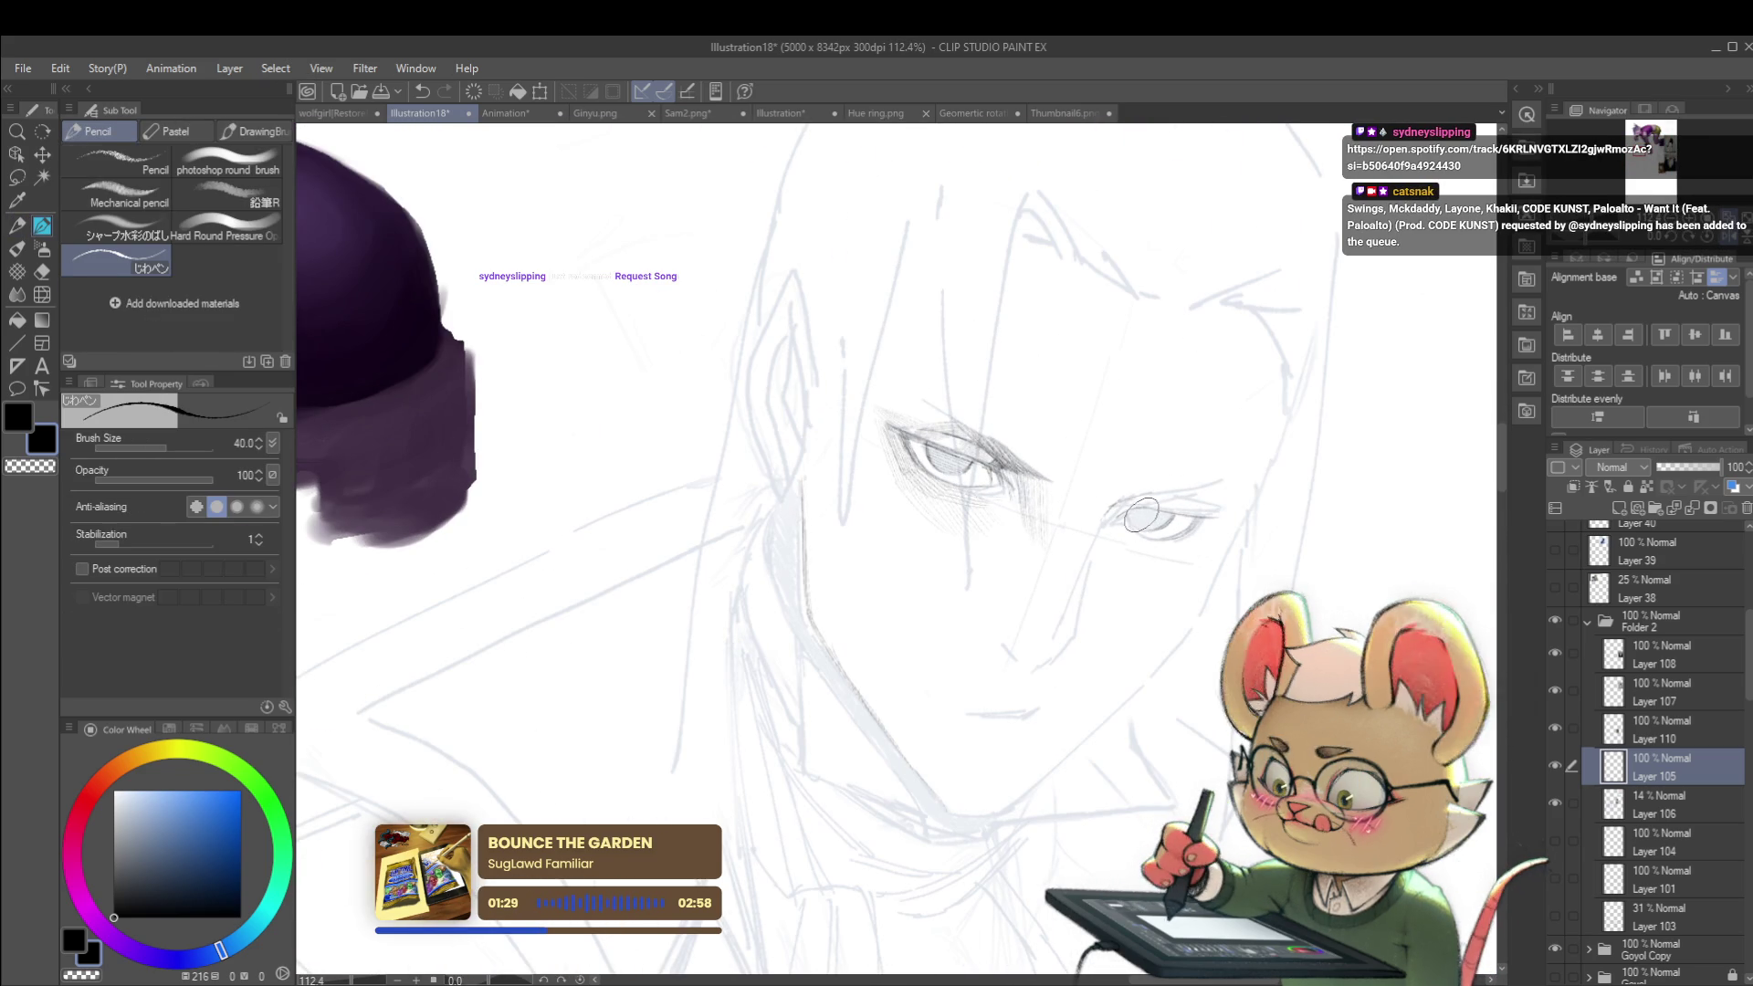
pyautogui.press('p')
pyautogui.scroll(3, 1159, 514)
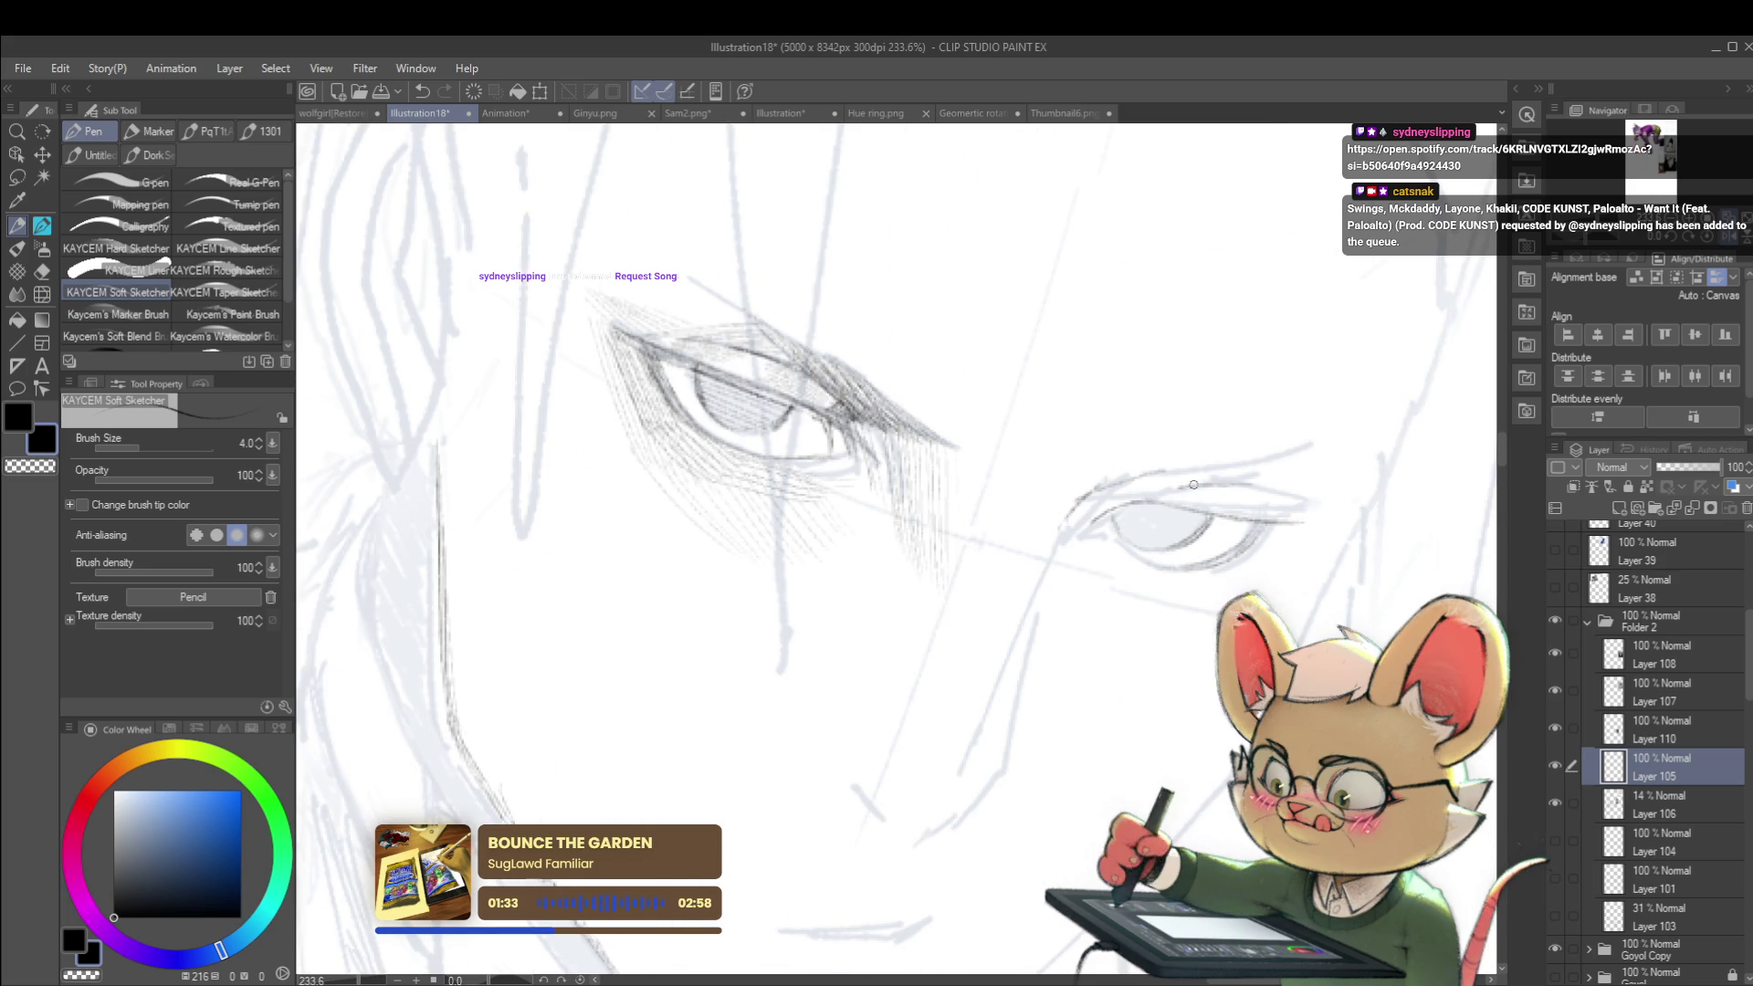
pyautogui.scroll(-4, 1271, 505)
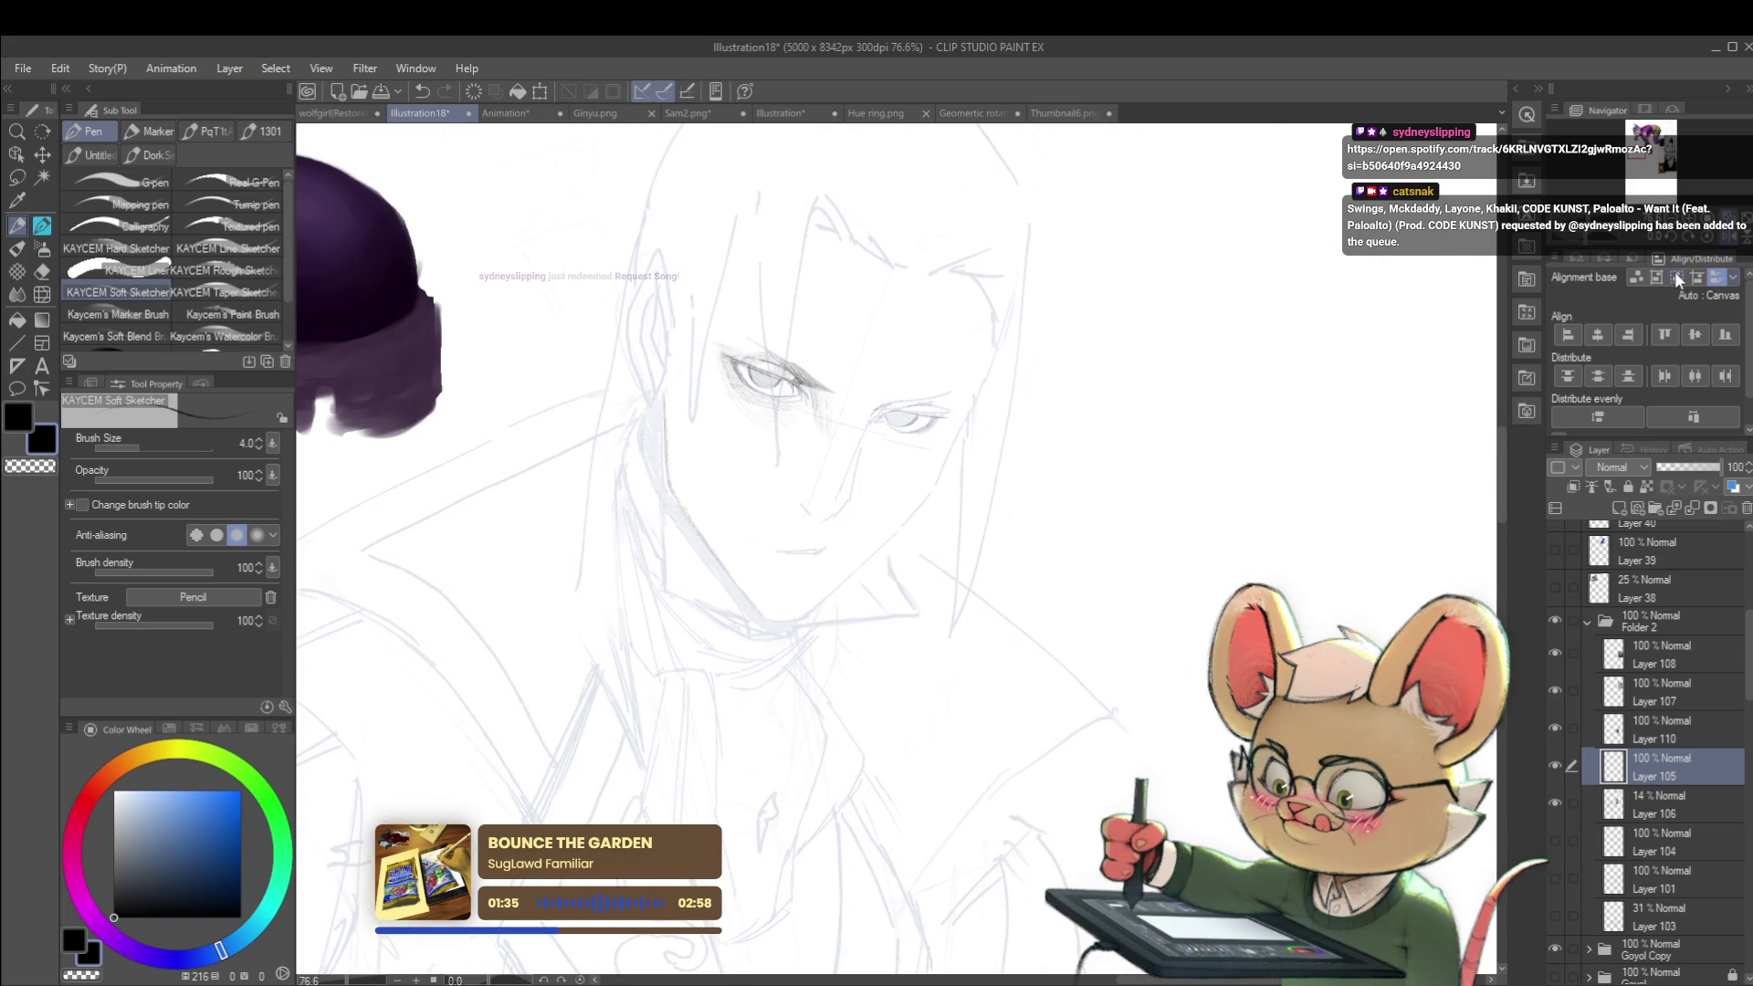
pyautogui.scroll(3, 1108, 416)
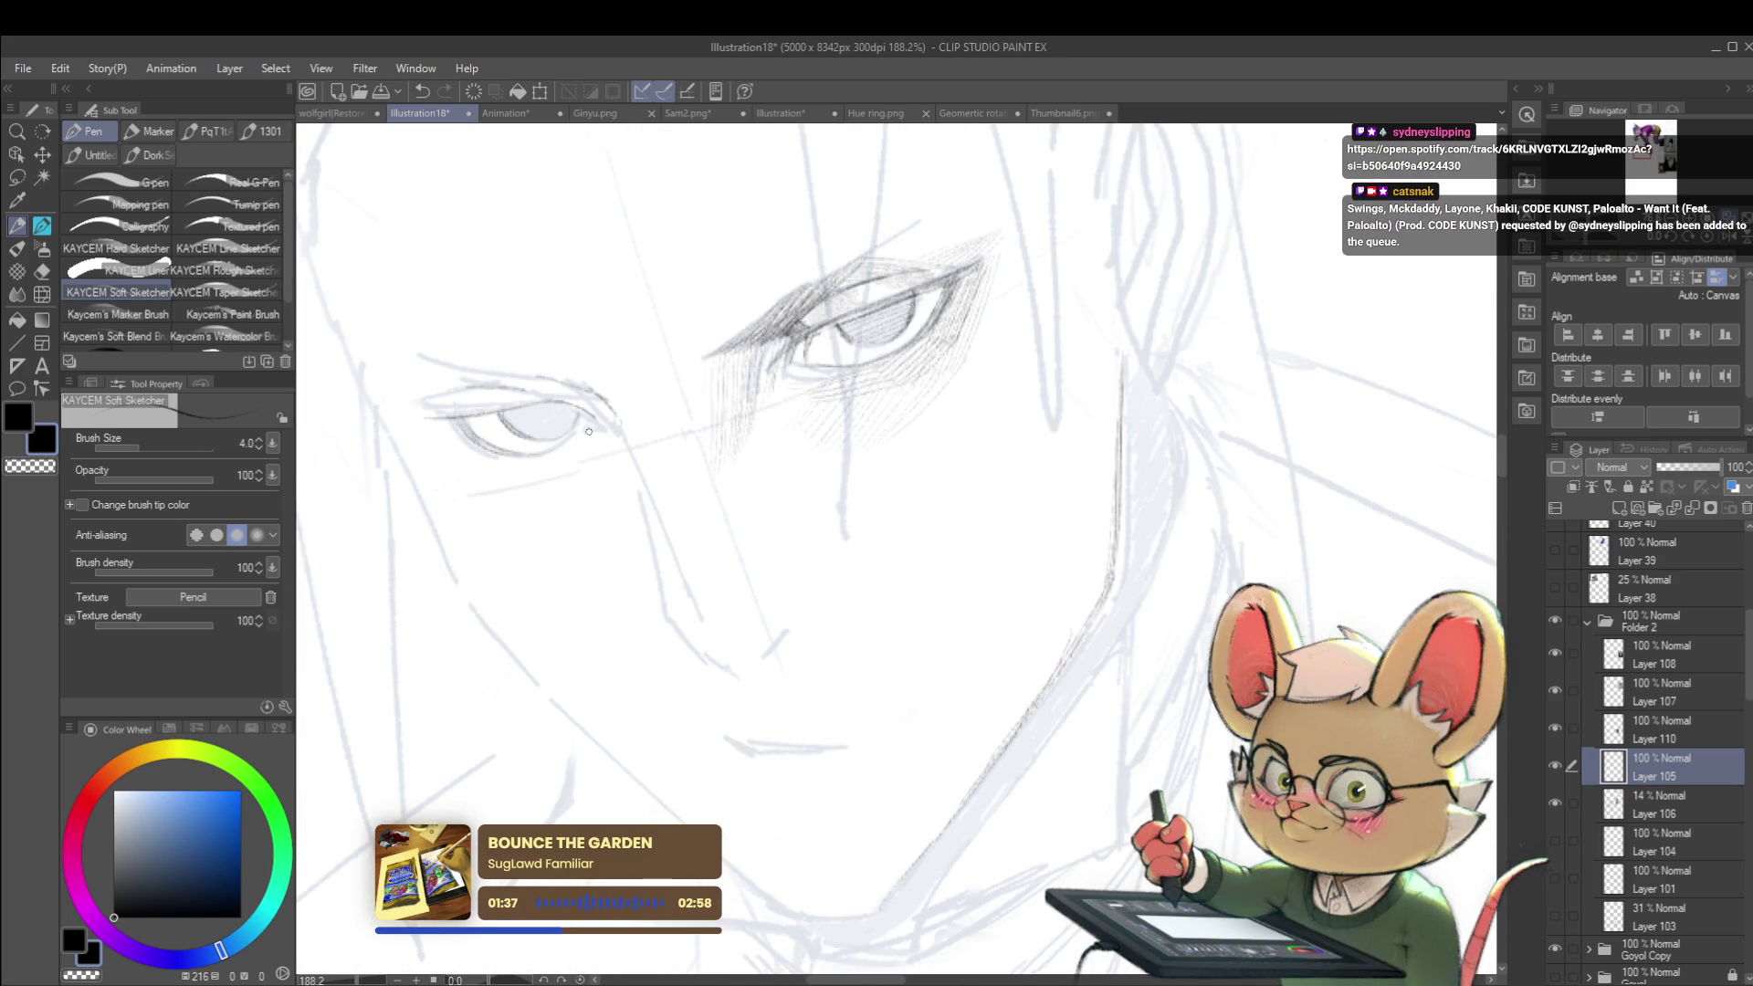
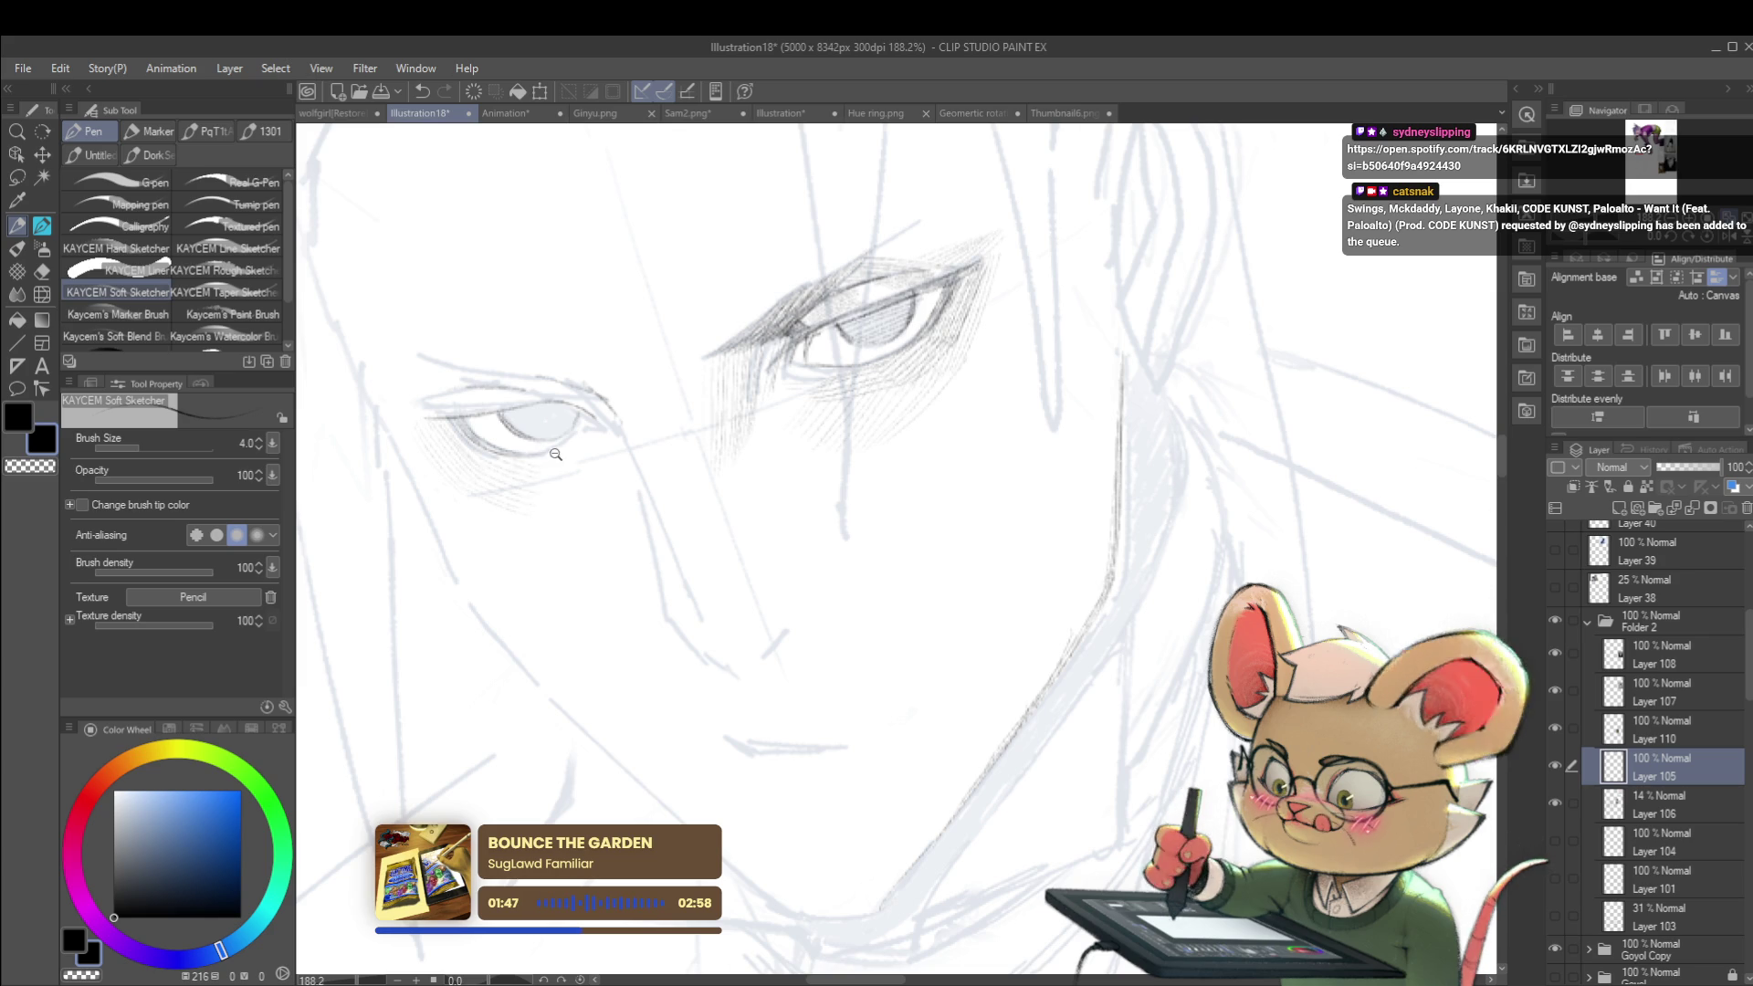
# Step: Undo a stray pencil stroke near the man's eye, then zoom out to the whole figure
pyautogui.scroll(-2, 557, 457)
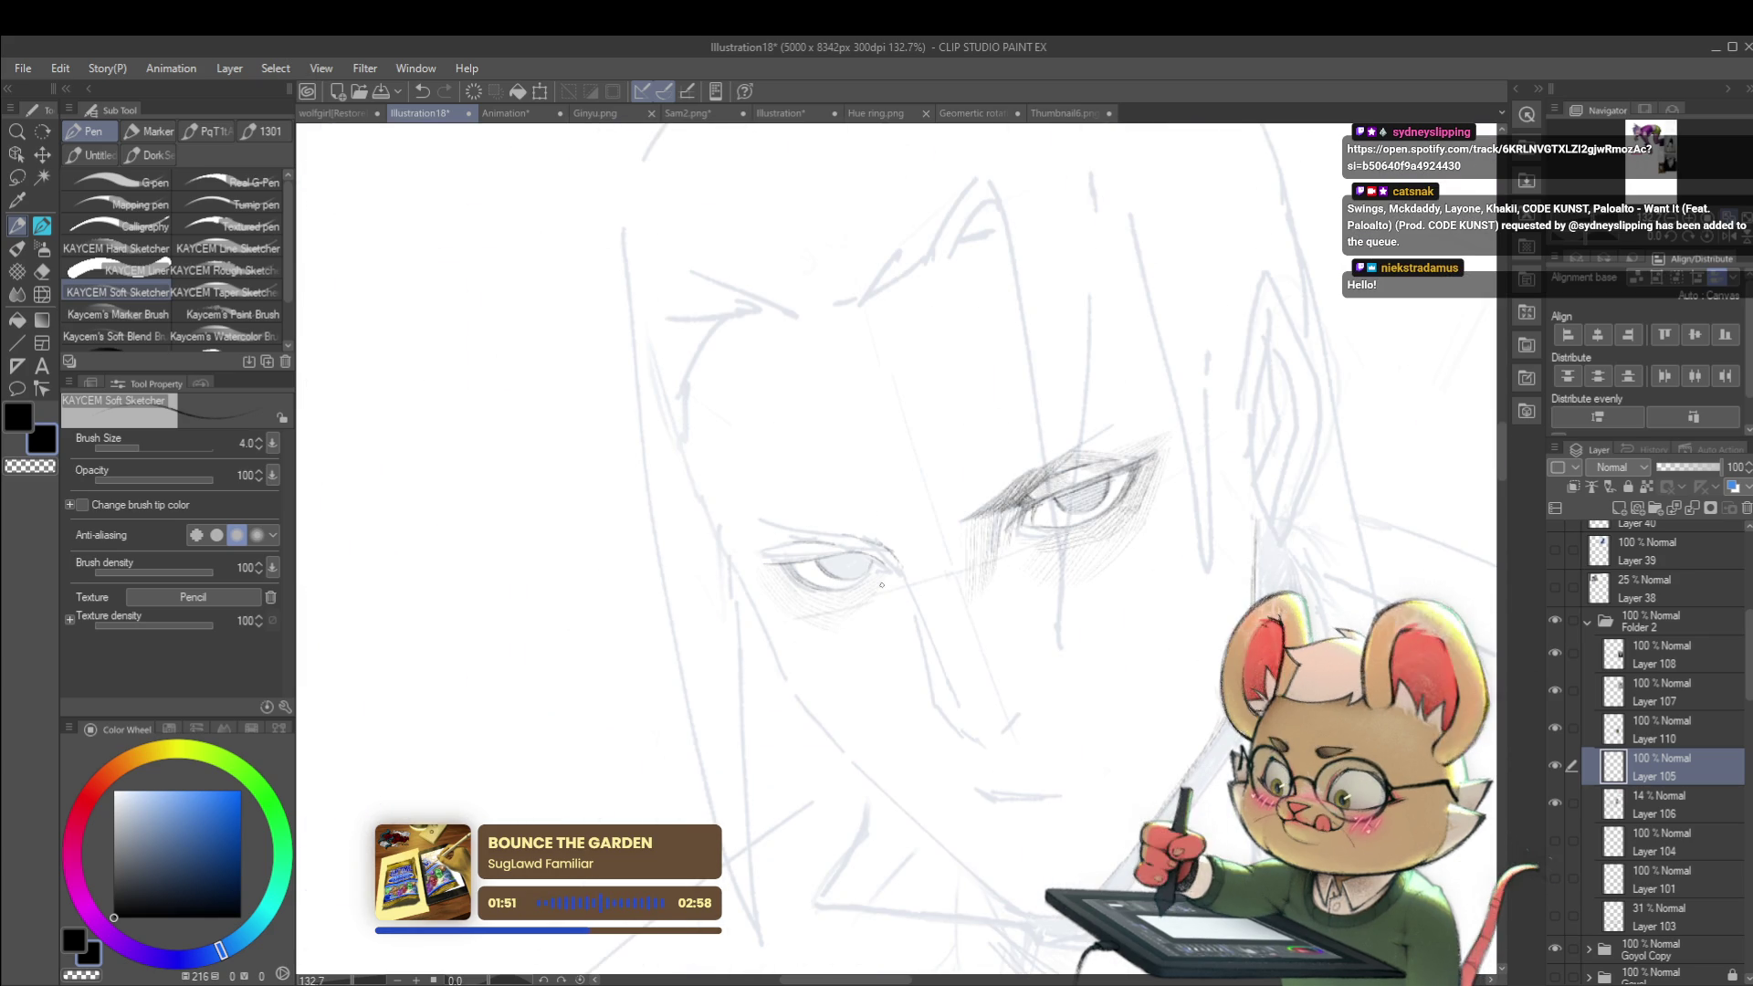
pyautogui.scroll(-3, 854, 587)
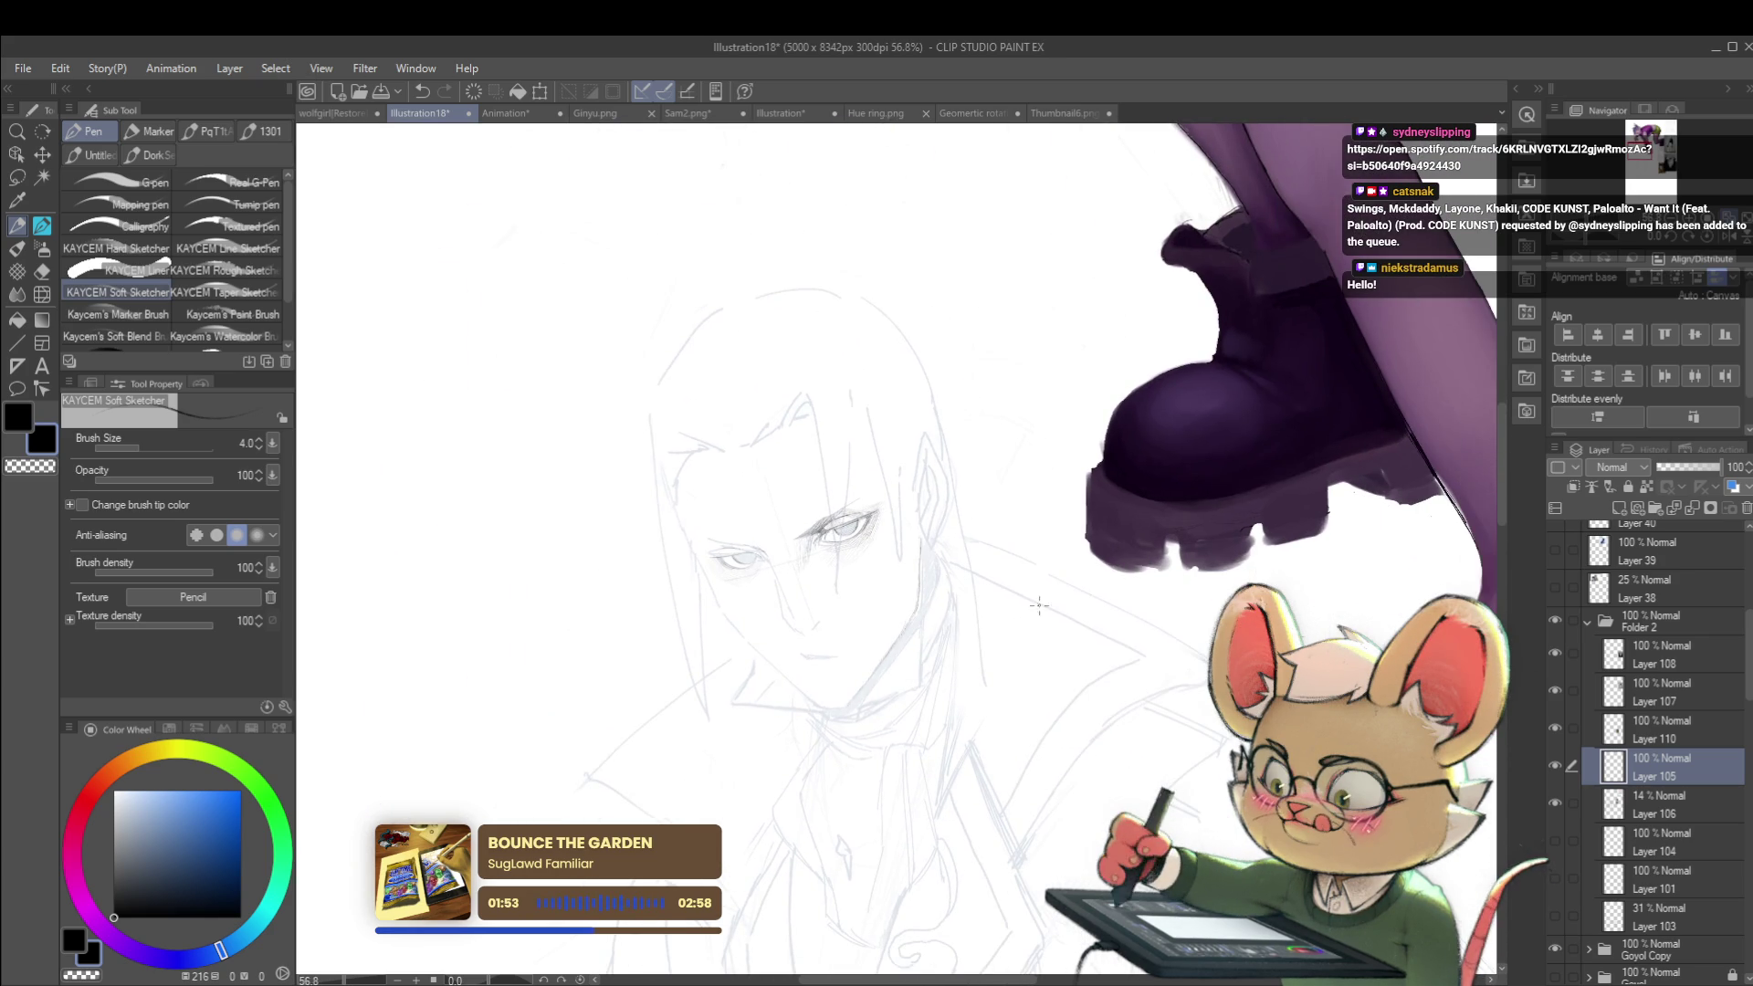
pyautogui.scroll(5, 782, 556)
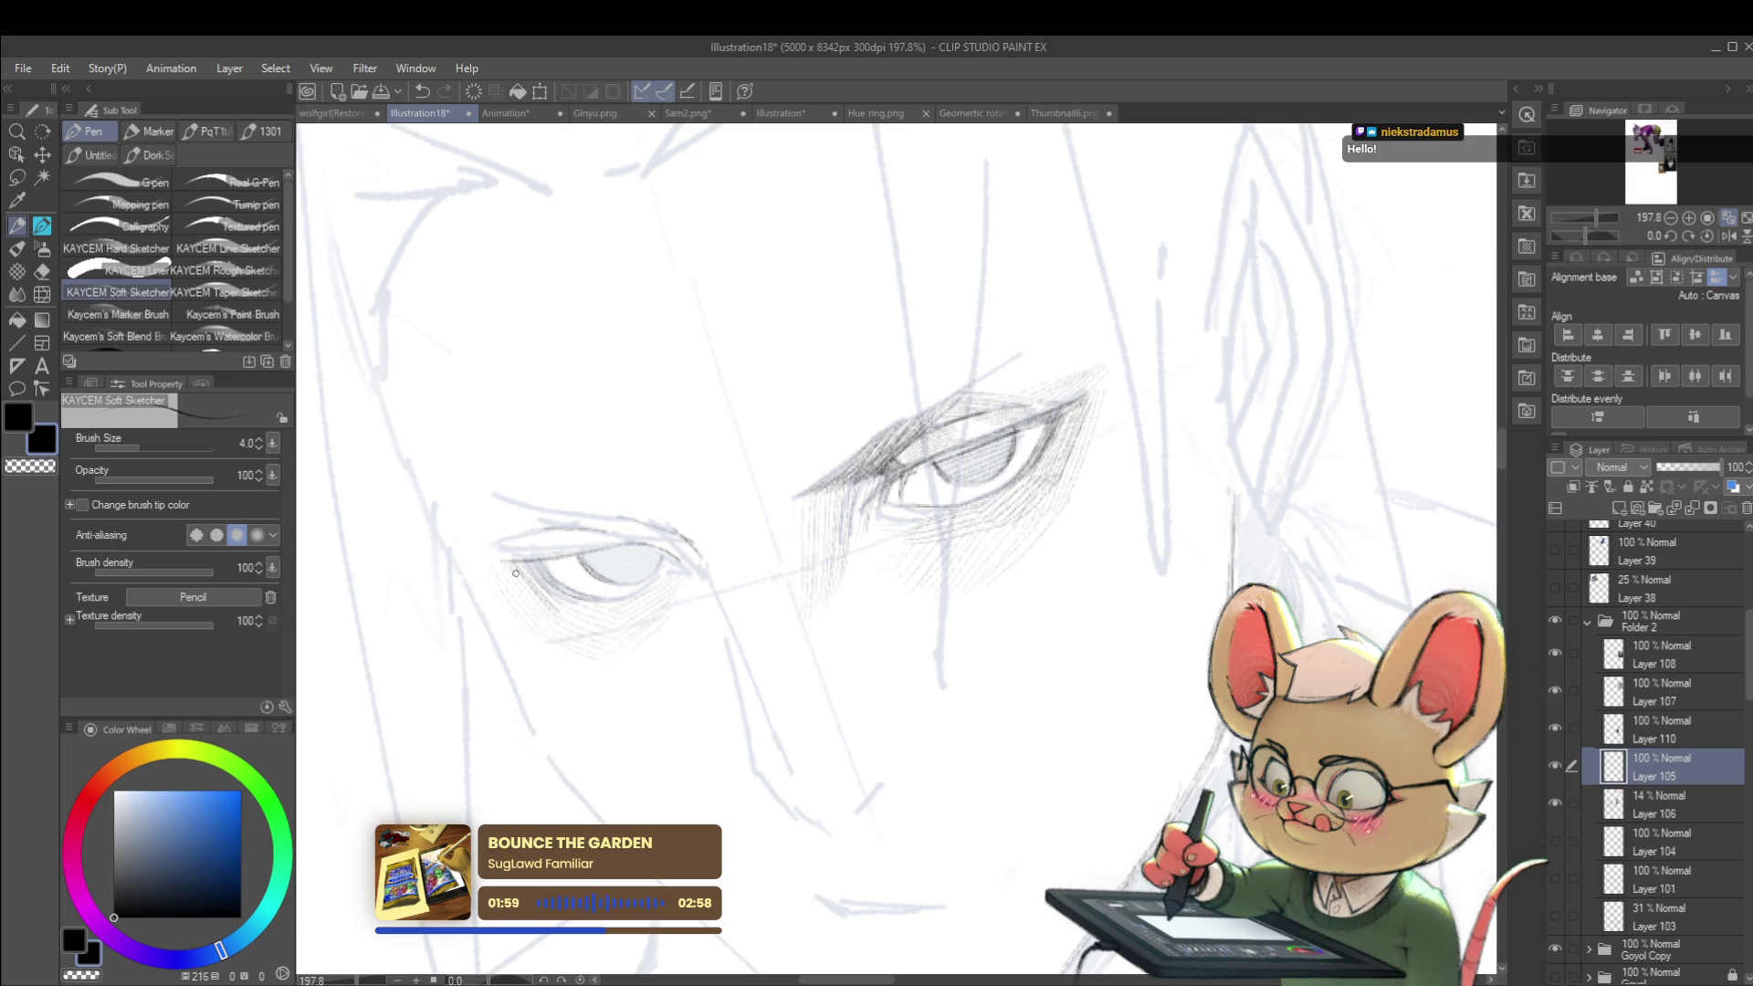
pyautogui.hotkey('ctrl', 'z')
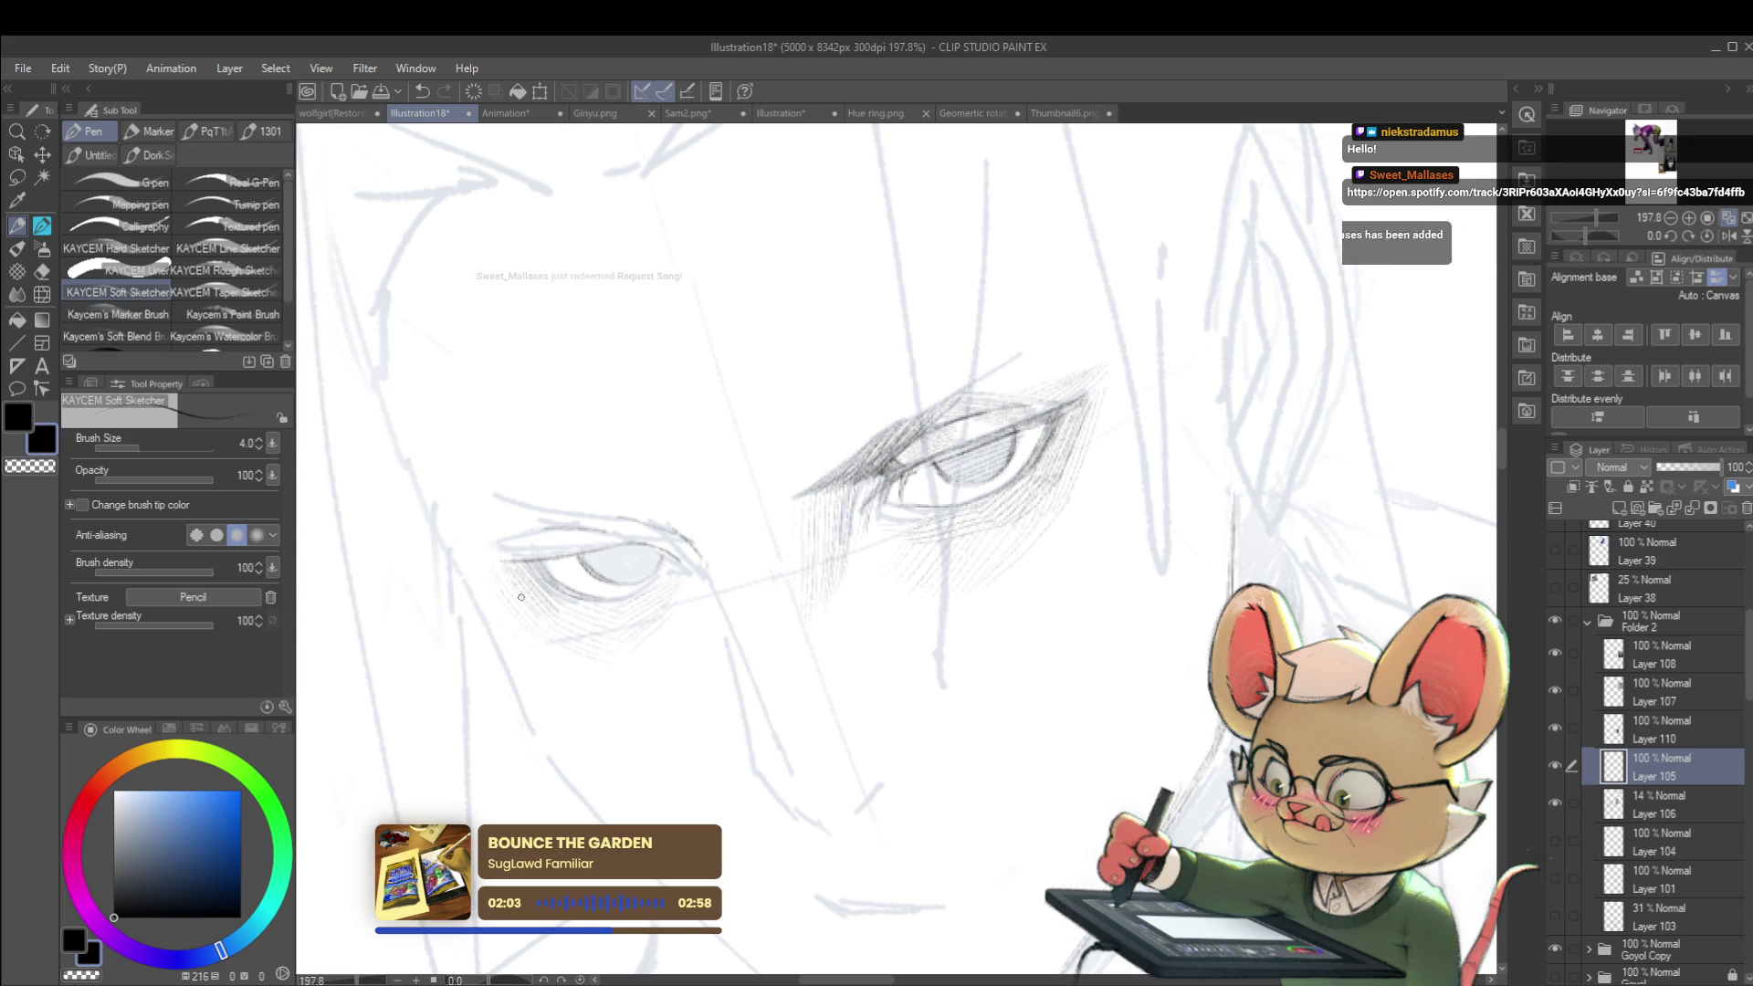
pyautogui.scroll(1, 516, 568)
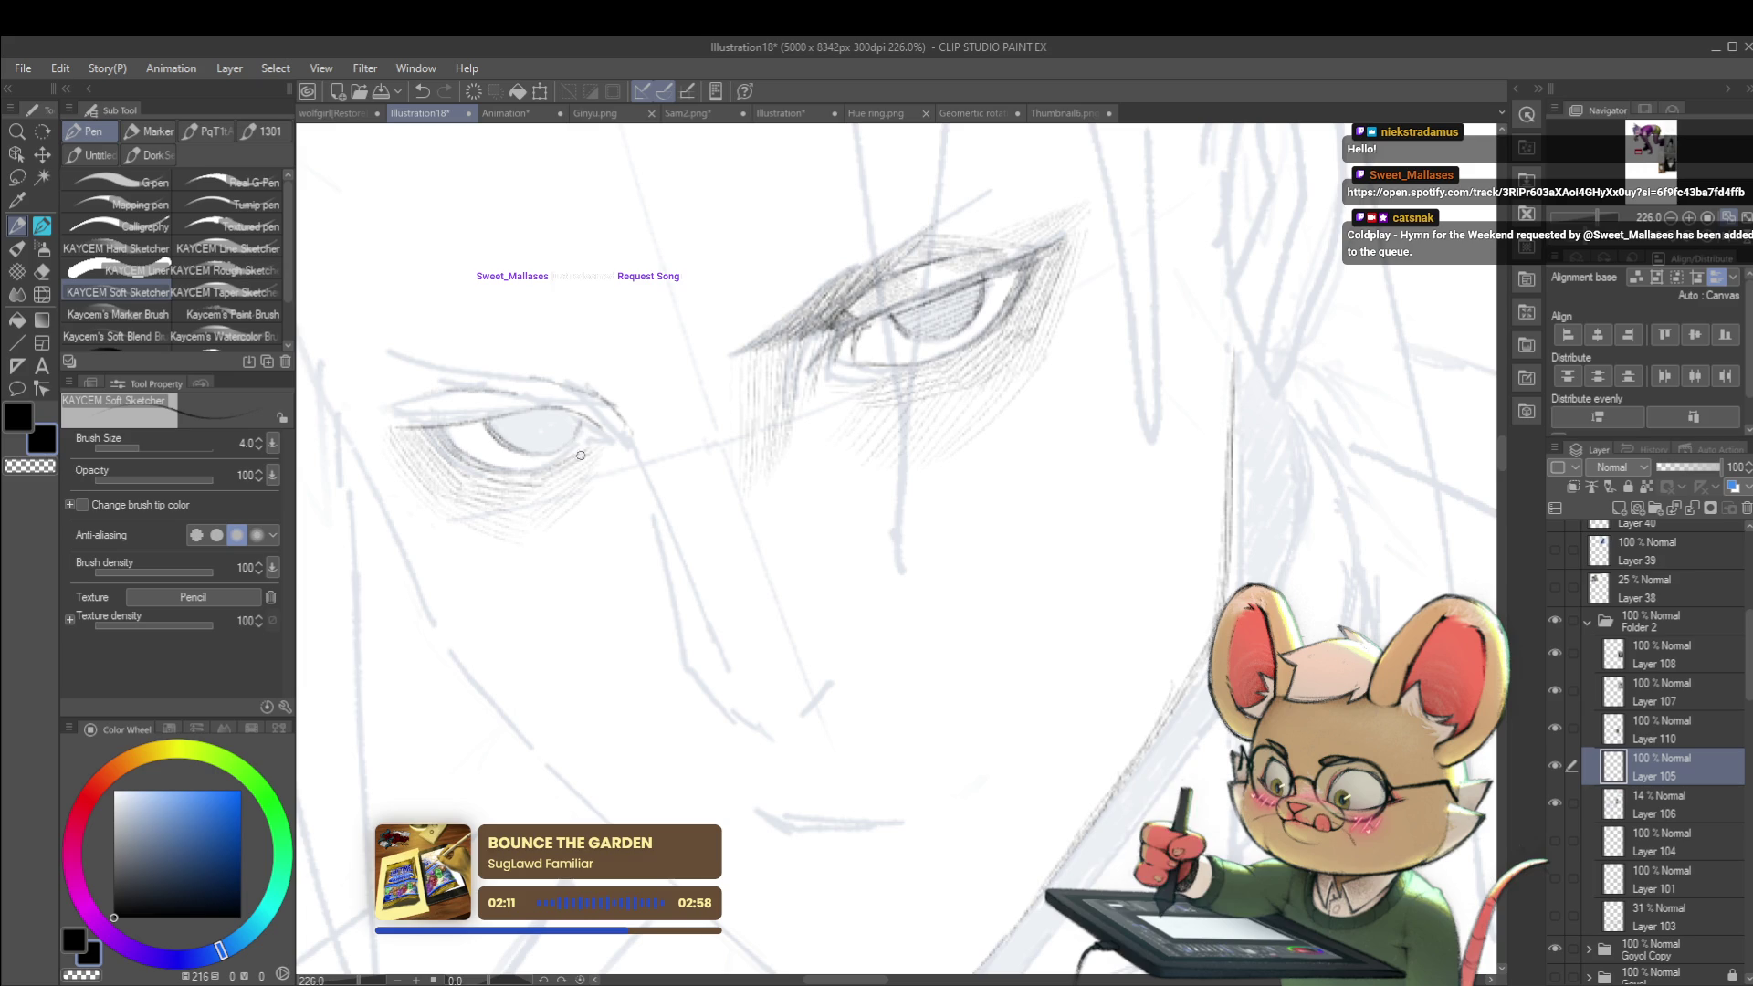
pyautogui.scroll(-8, 554, 494)
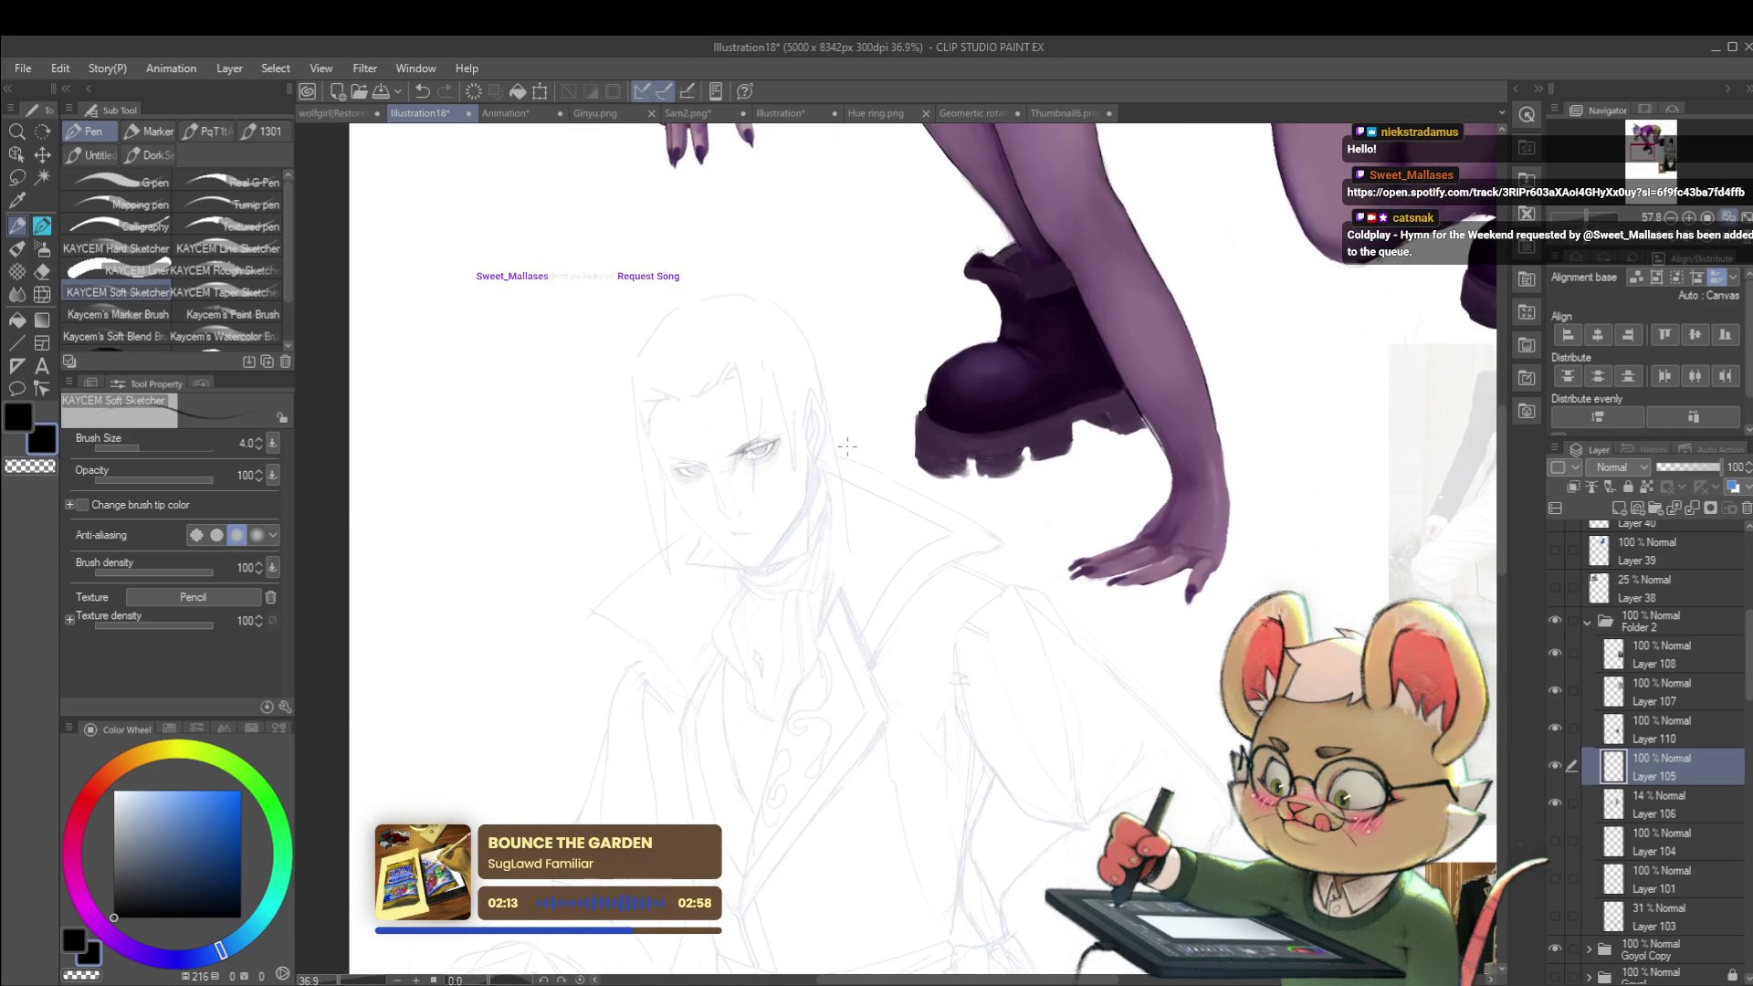
pyautogui.scroll(6, 726, 465)
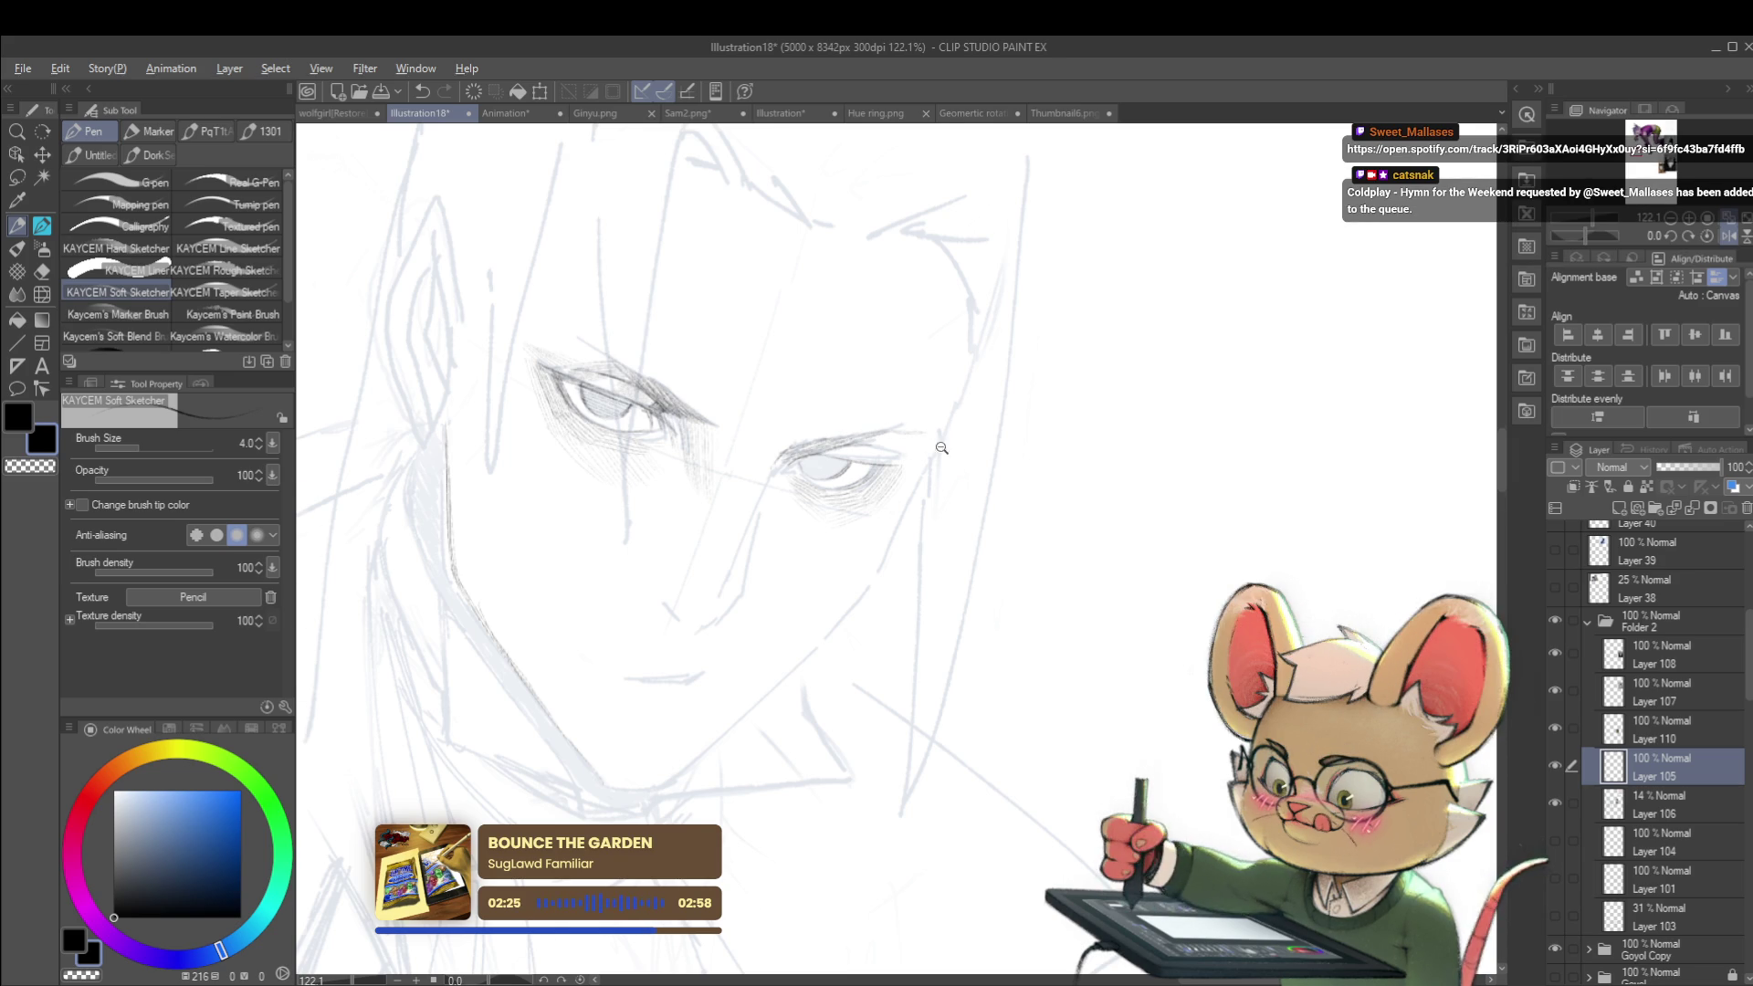
pyautogui.moveTo(946, 446); pyautogui.dragTo(844, 400)
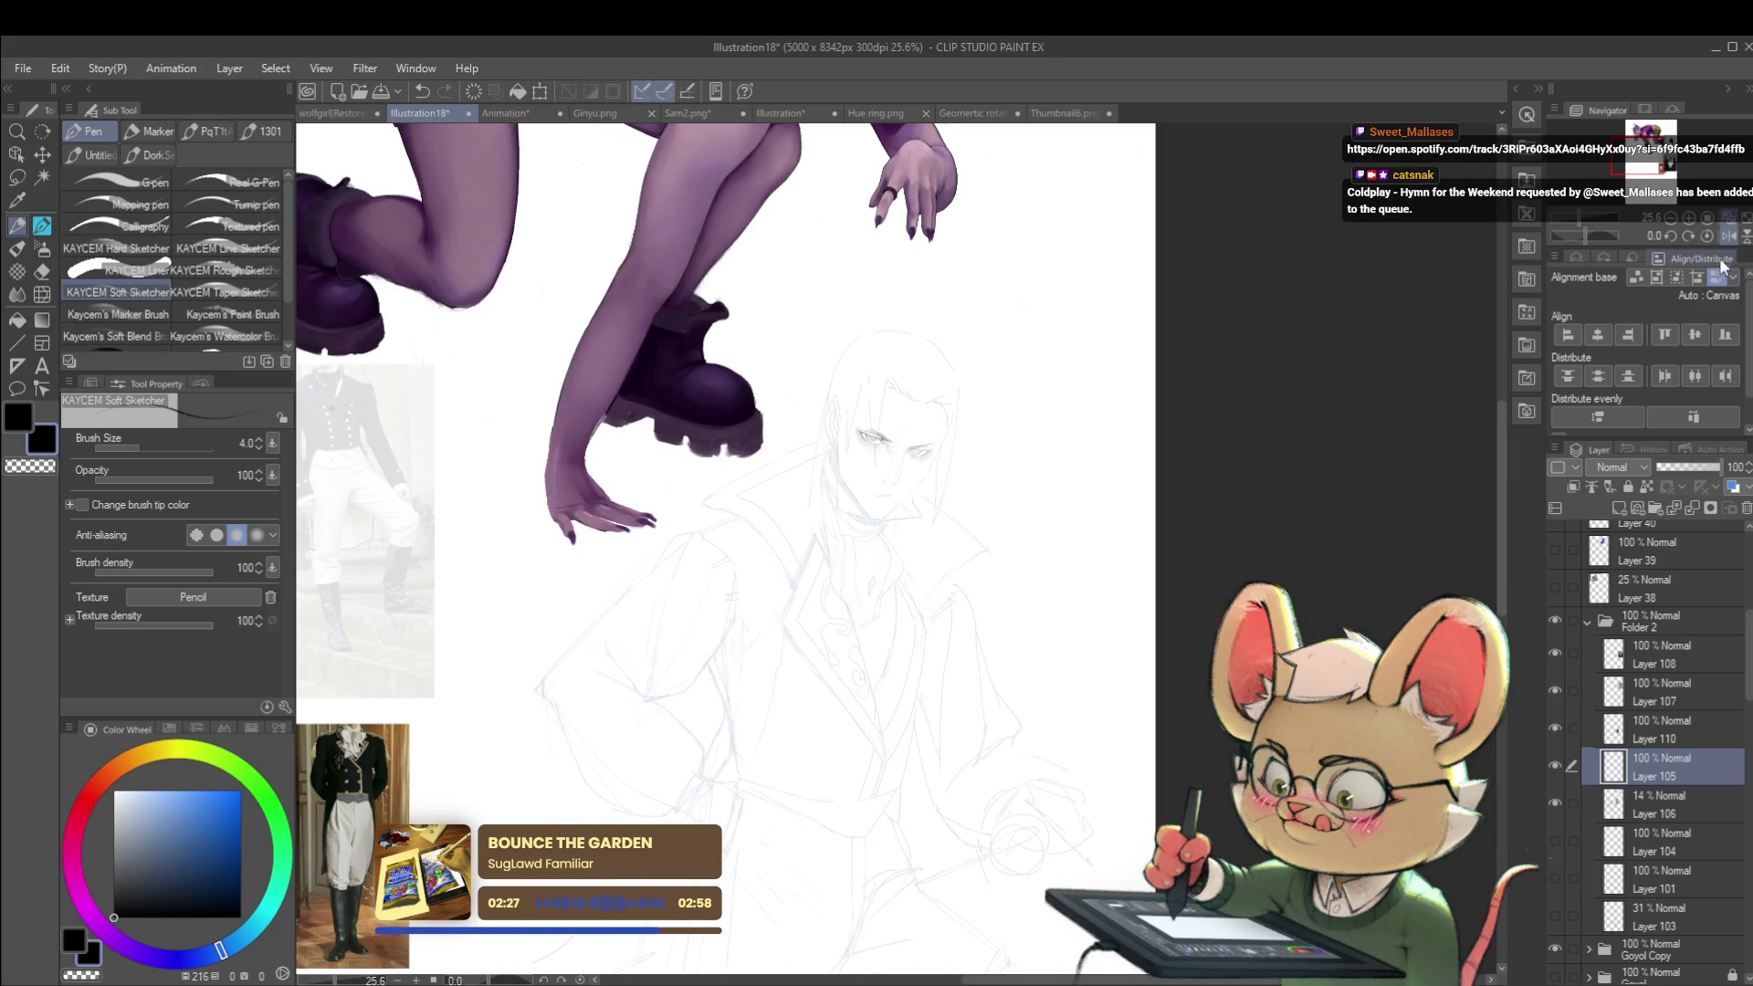
# Step: Mirror the canvas in the Navigator and zoom in close on the man's eyes
pyautogui.click(1729, 236)
pyautogui.moveTo(645, 416); pyautogui.dragTo(803, 415)
pyautogui.moveTo(777, 493); pyautogui.dragTo(1139, 540)
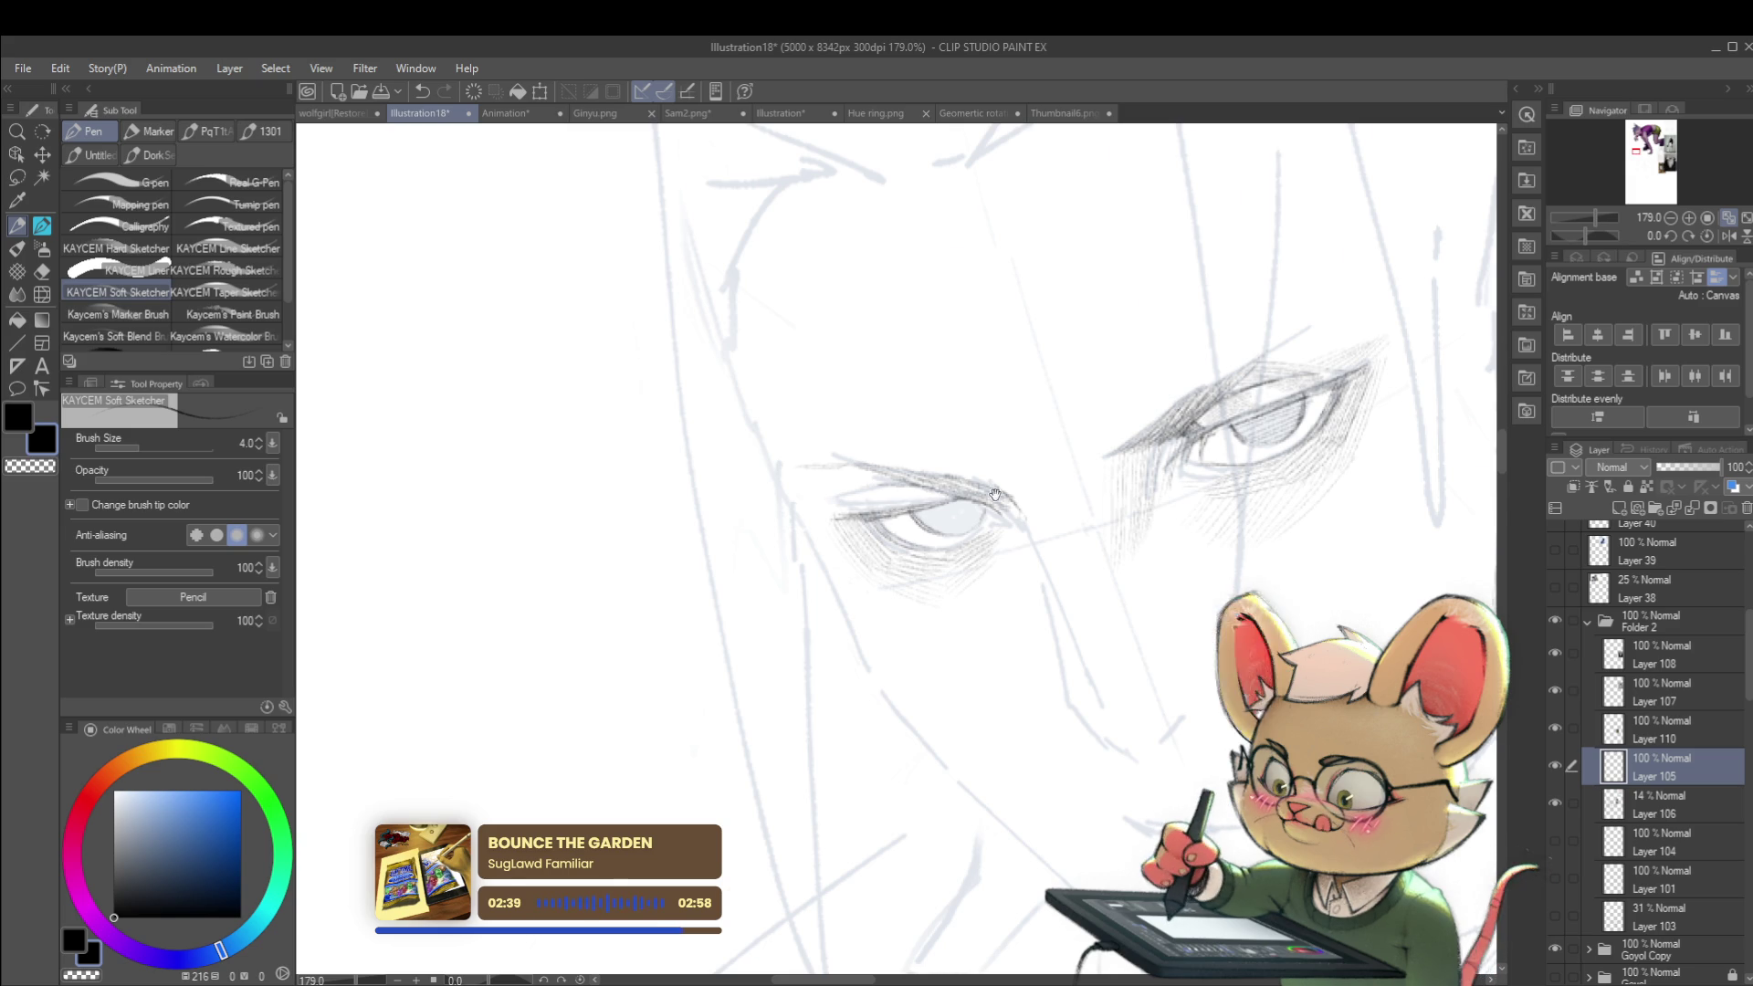
pyautogui.scroll(-5, 856, 485)
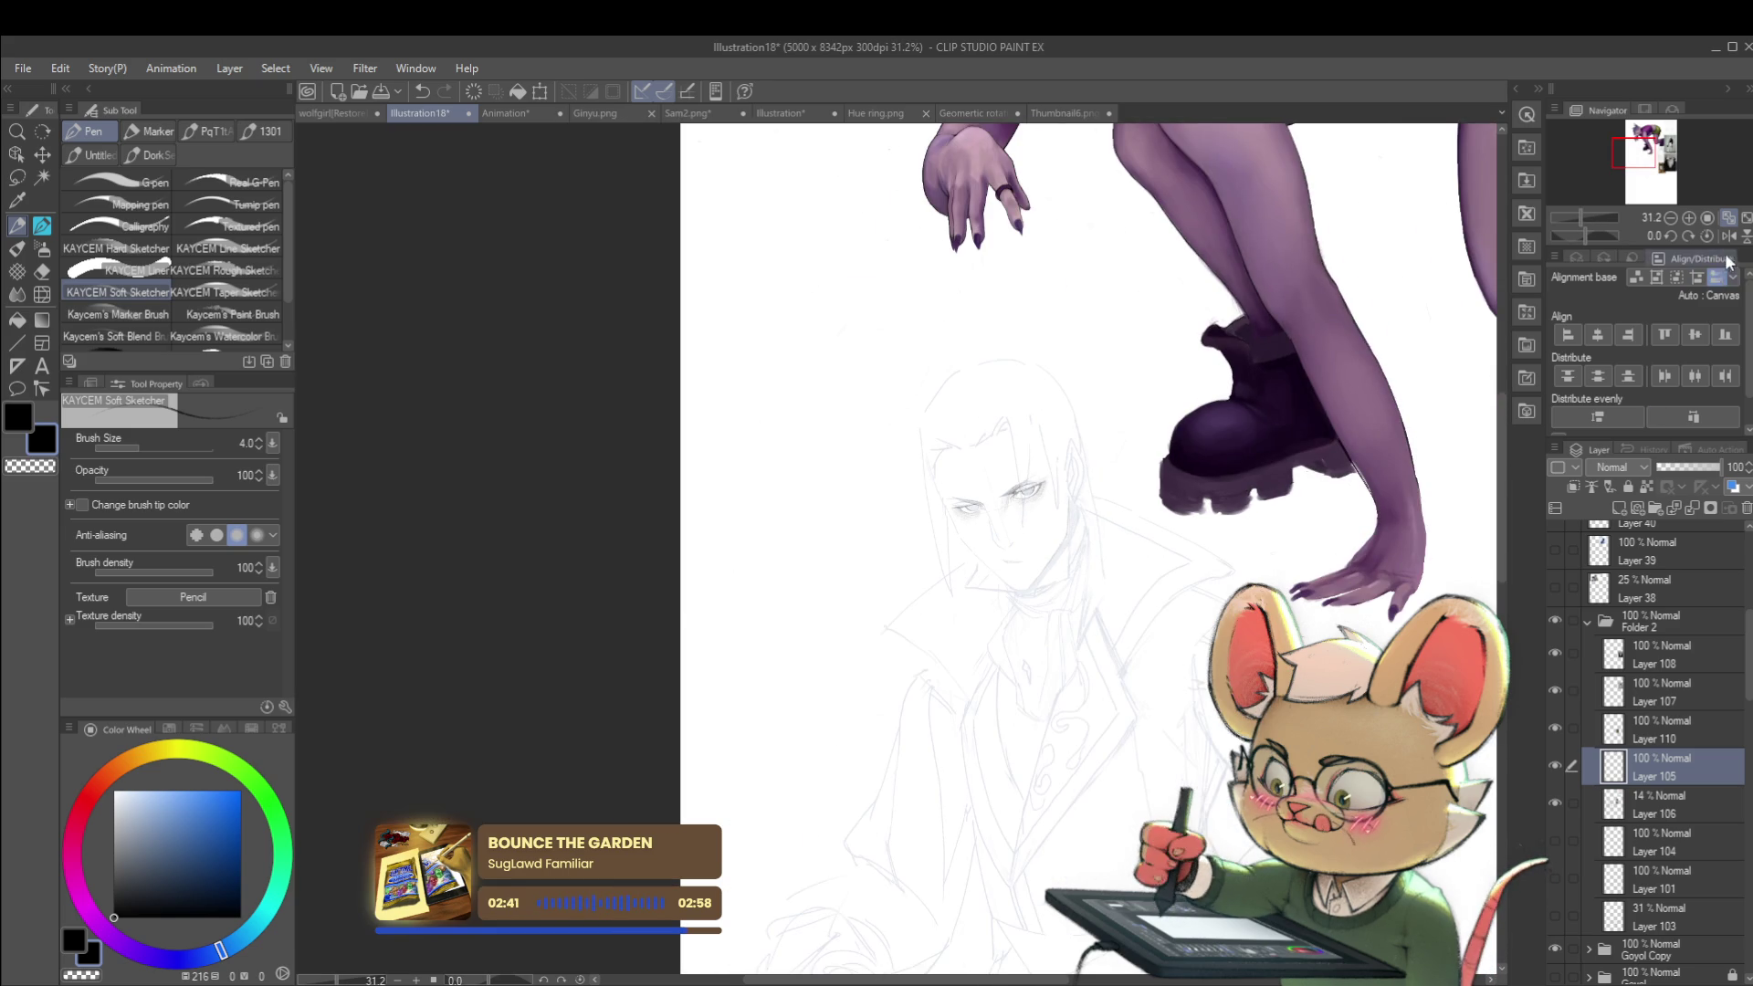
pyautogui.hscroll(5, 933, 551)
pyautogui.scroll(5, 932, 552)
pyautogui.scroll(1, 715, 466)
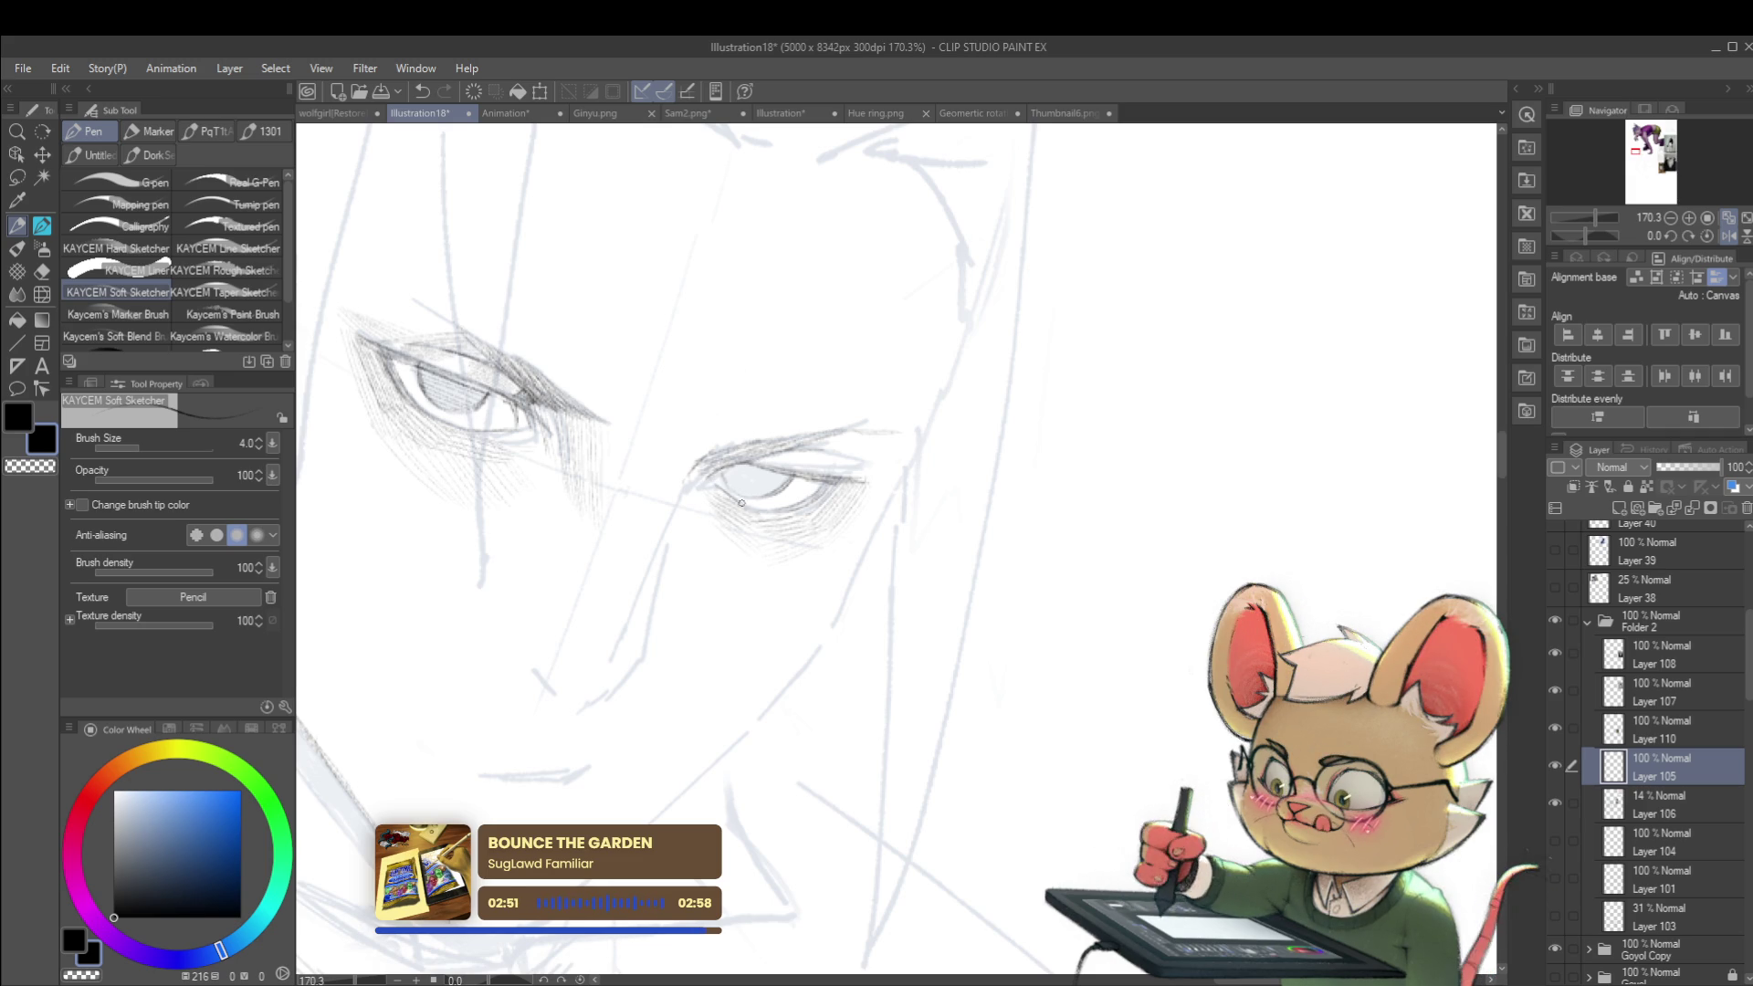
pyautogui.scroll(-6, 779, 509)
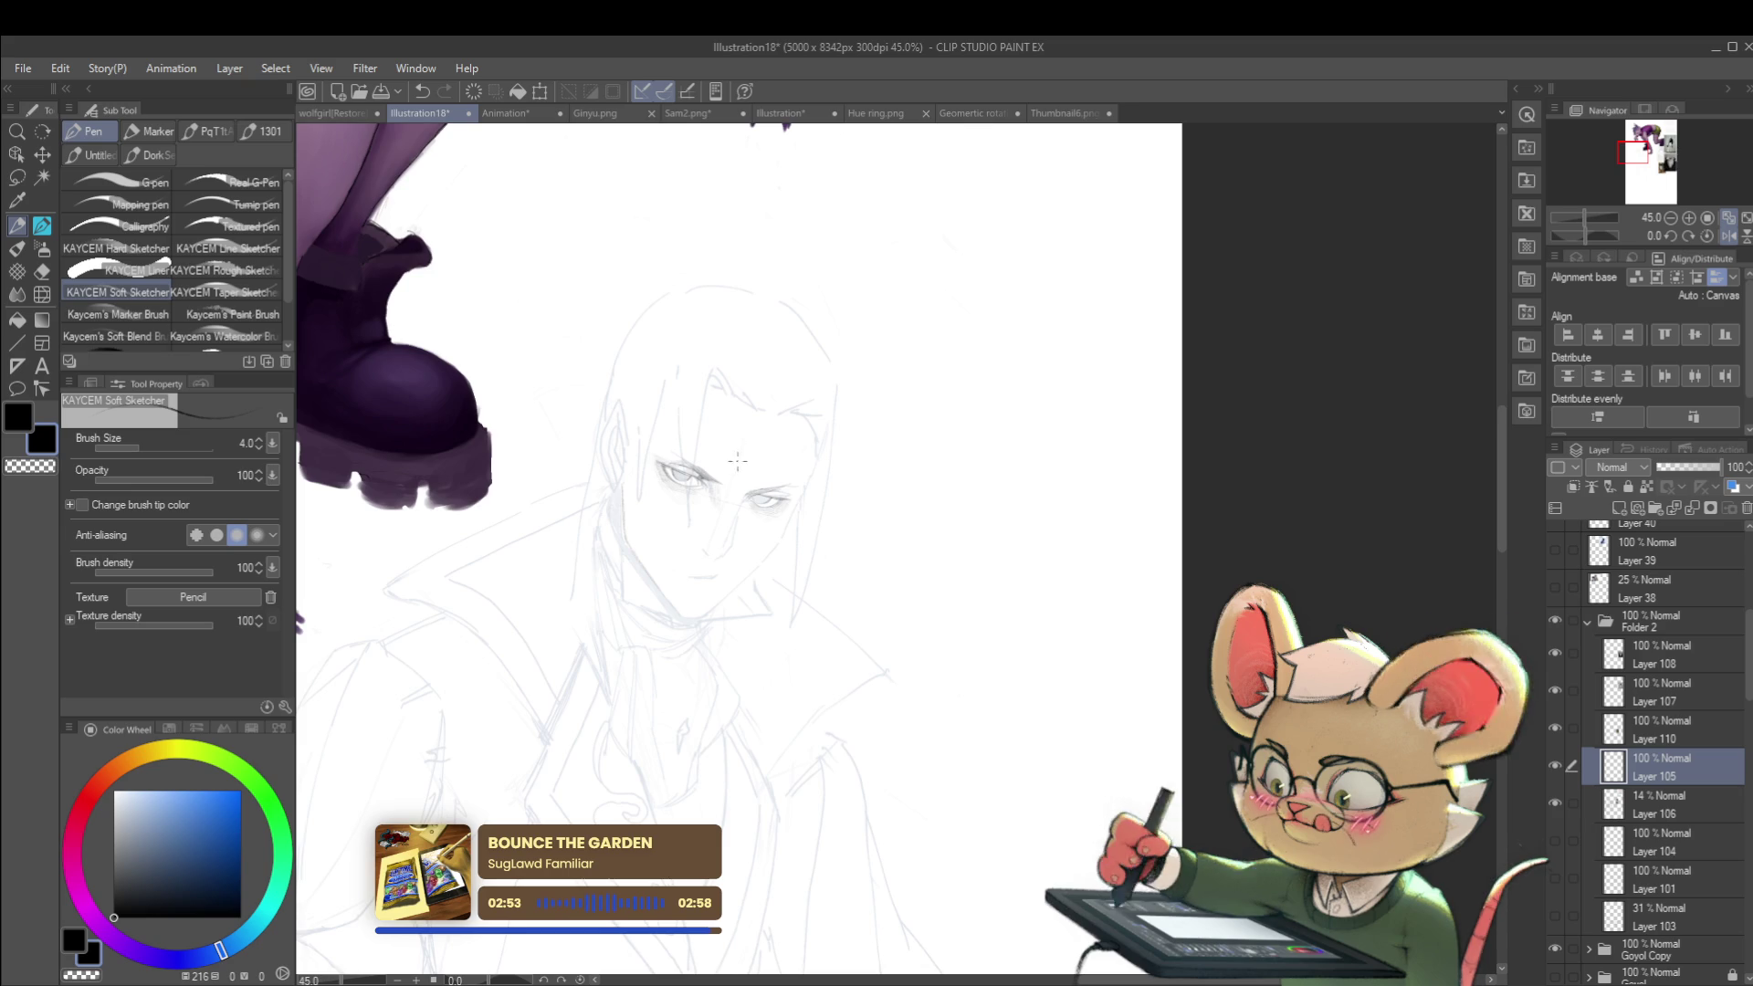
pyautogui.scroll(8, 808, 518)
# Step: Undo the last eye stroke, zoom back out, and flip the view horizontally
pyautogui.hotkey('ctrl', 'z')
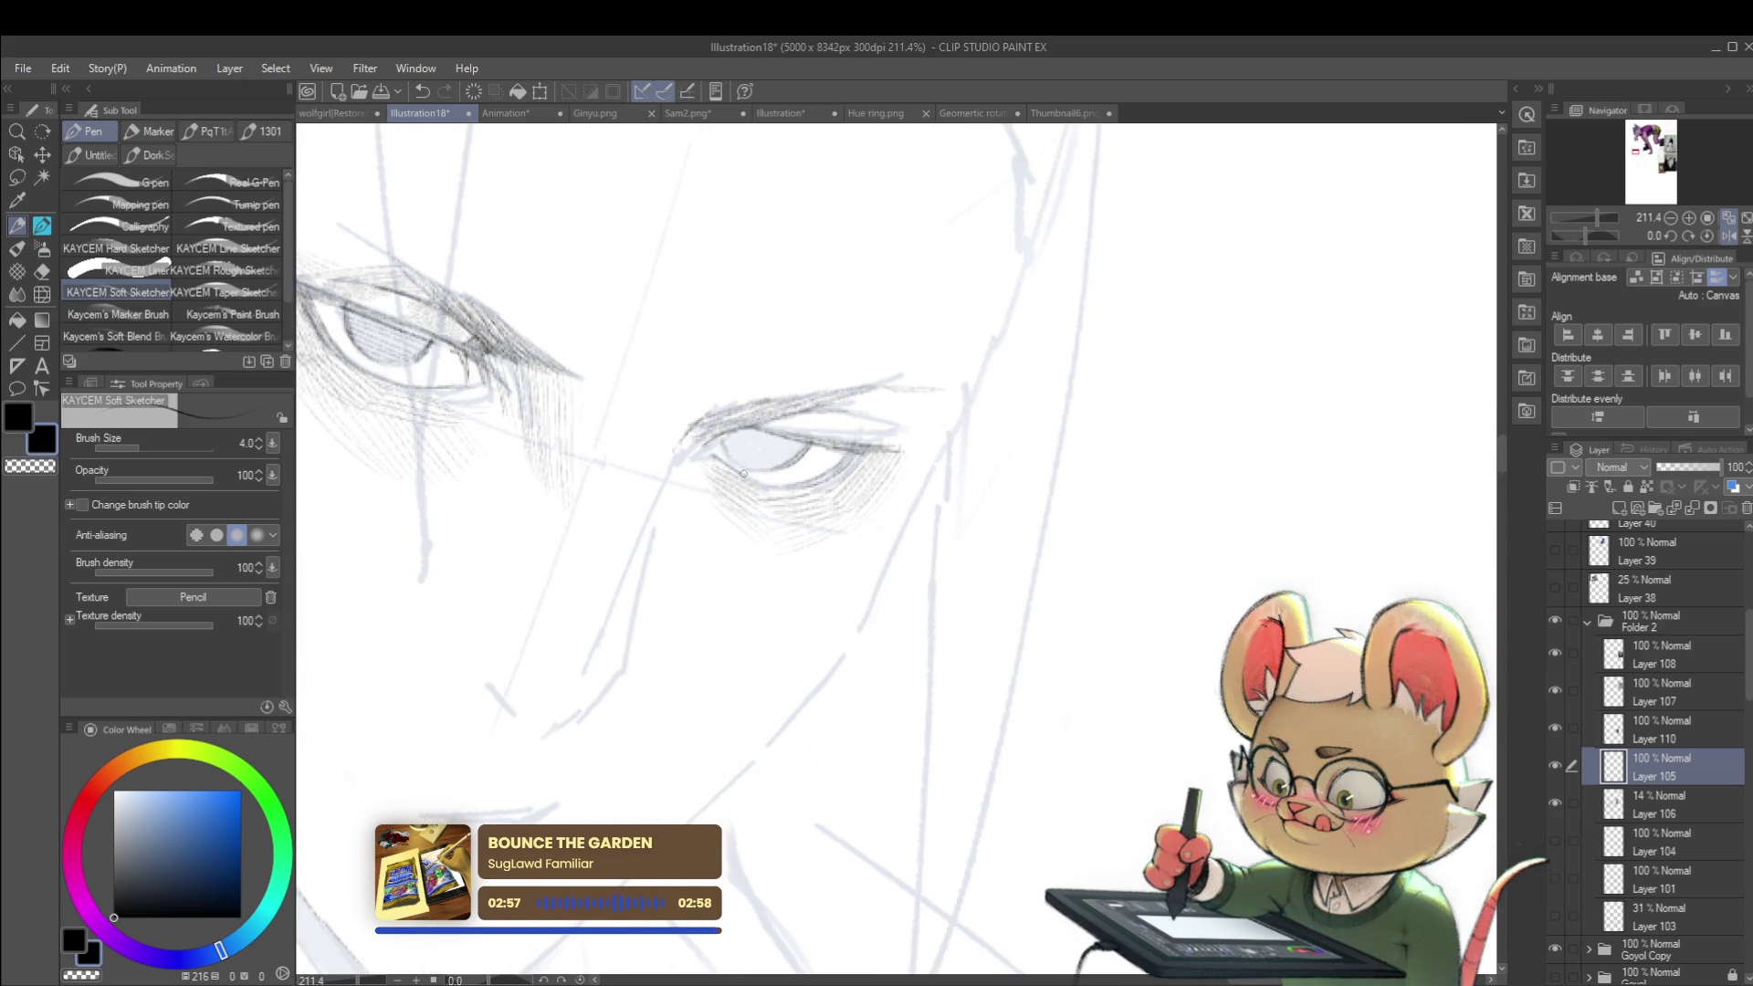
pyautogui.scroll(-6, 791, 483)
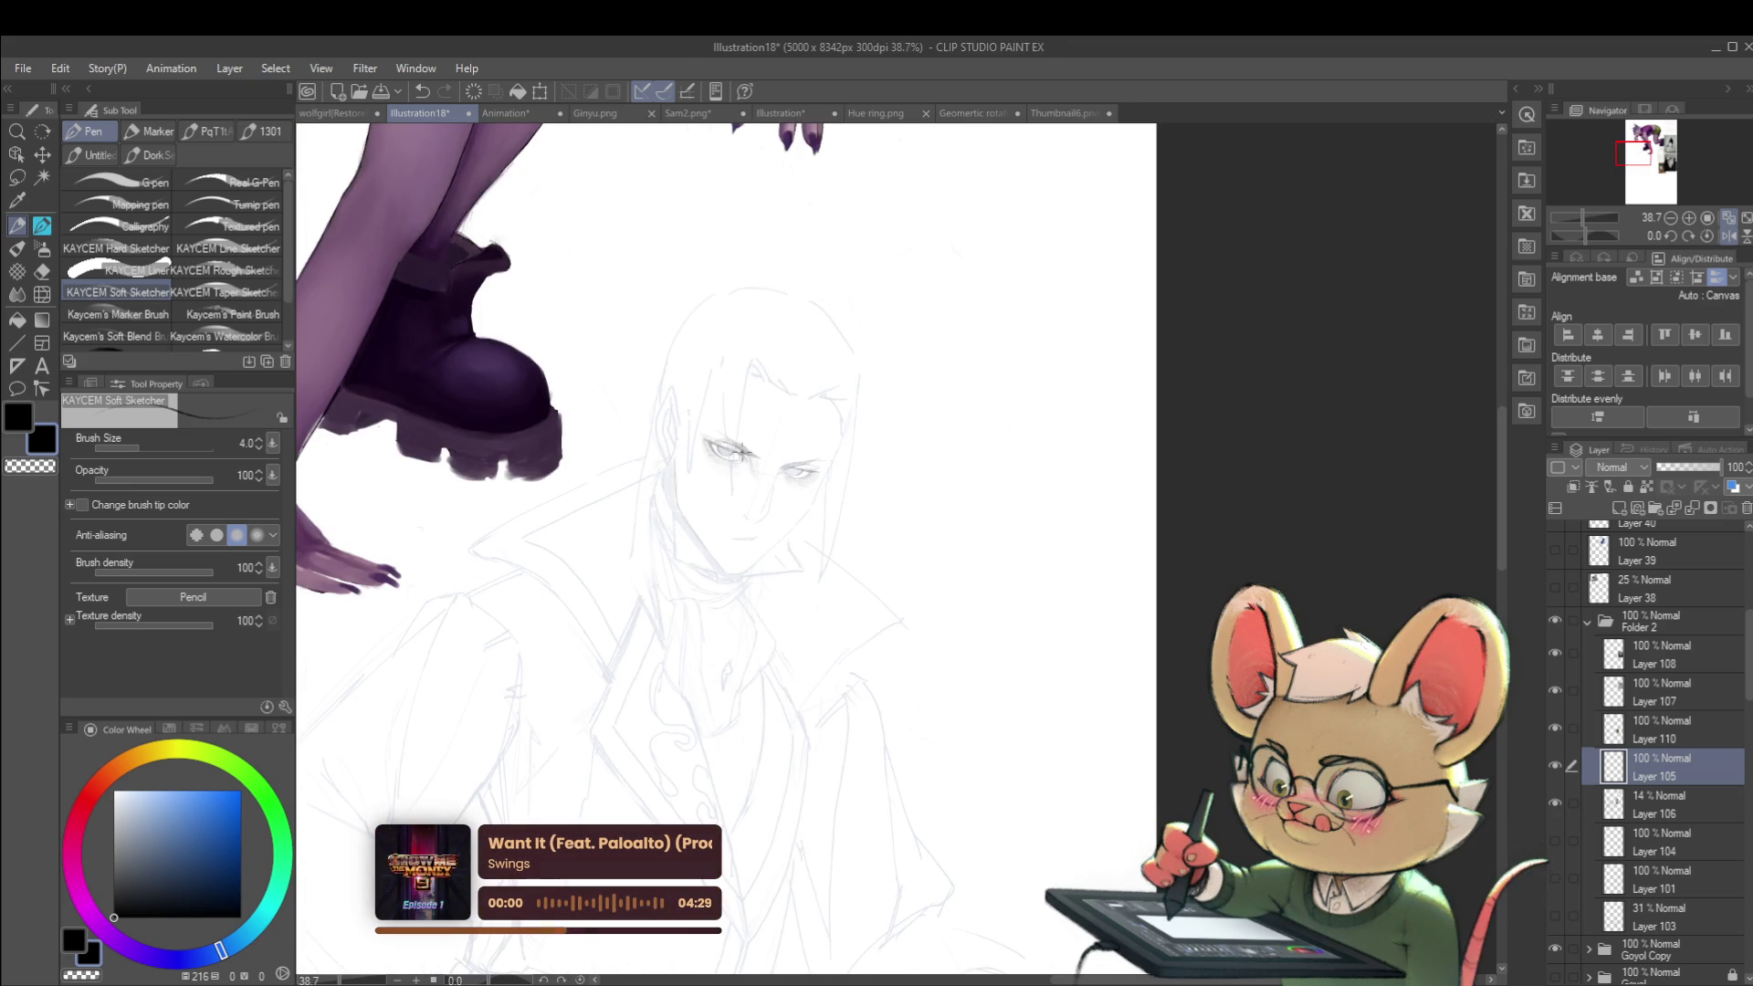
pyautogui.scroll(5, 786, 466)
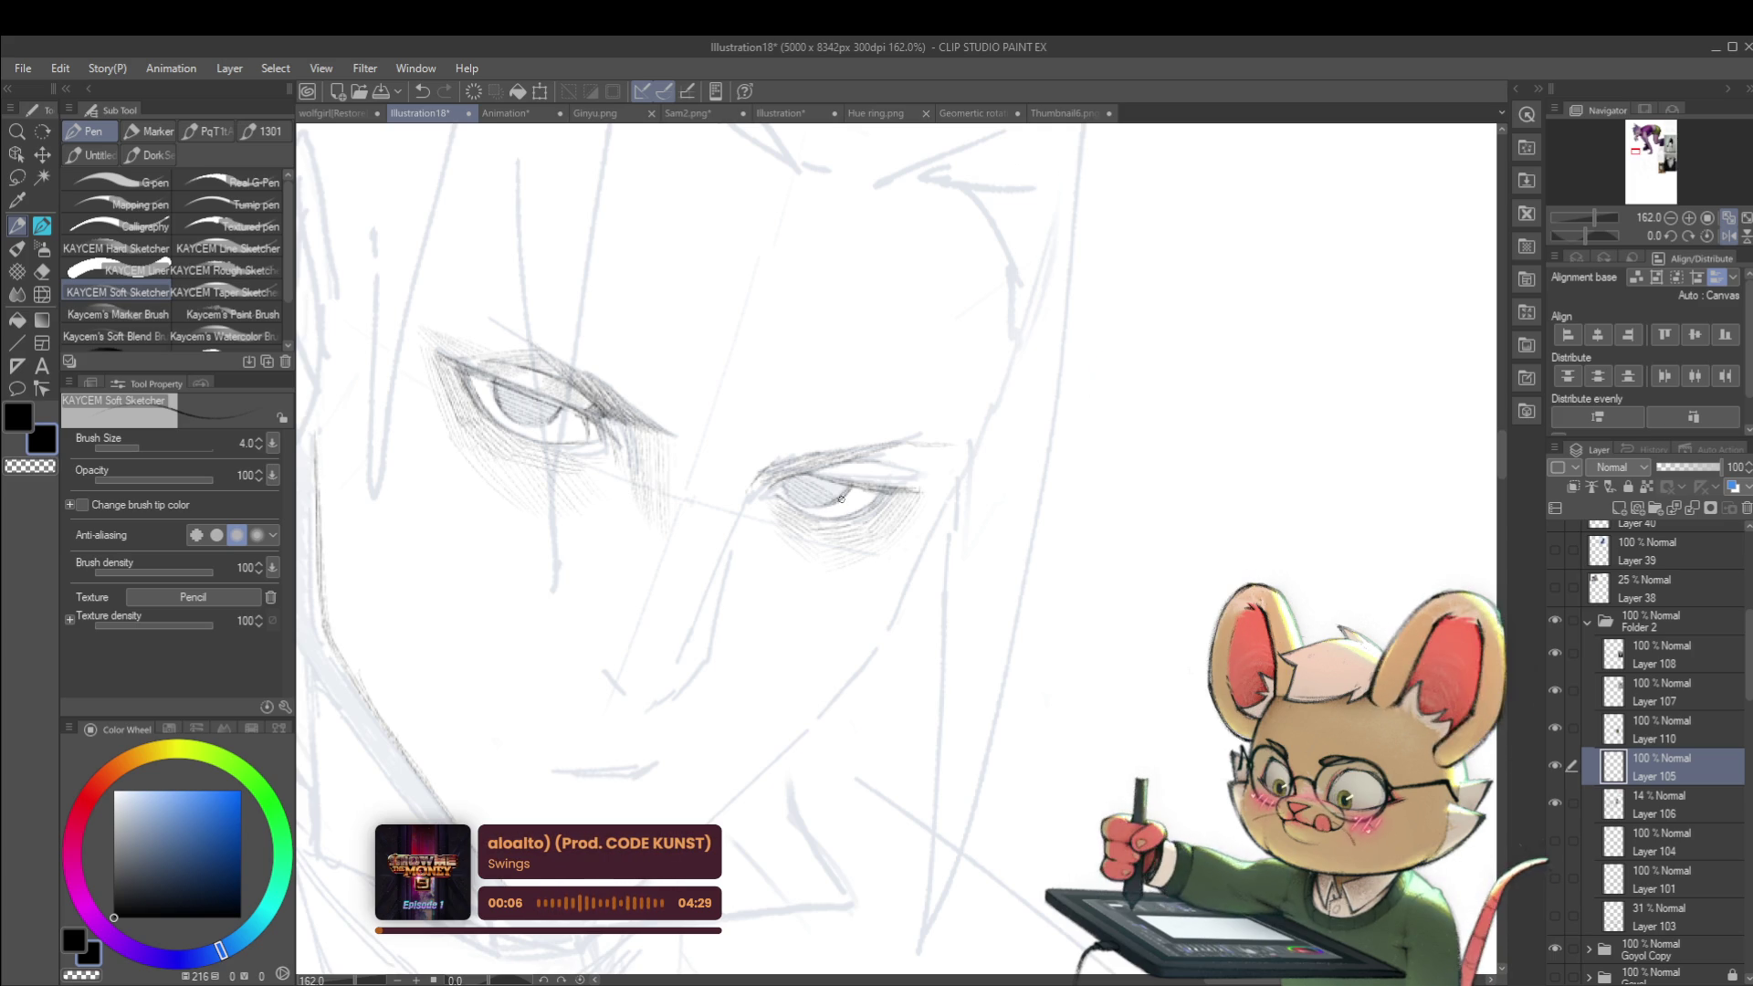
pyautogui.scroll(-5, 848, 486)
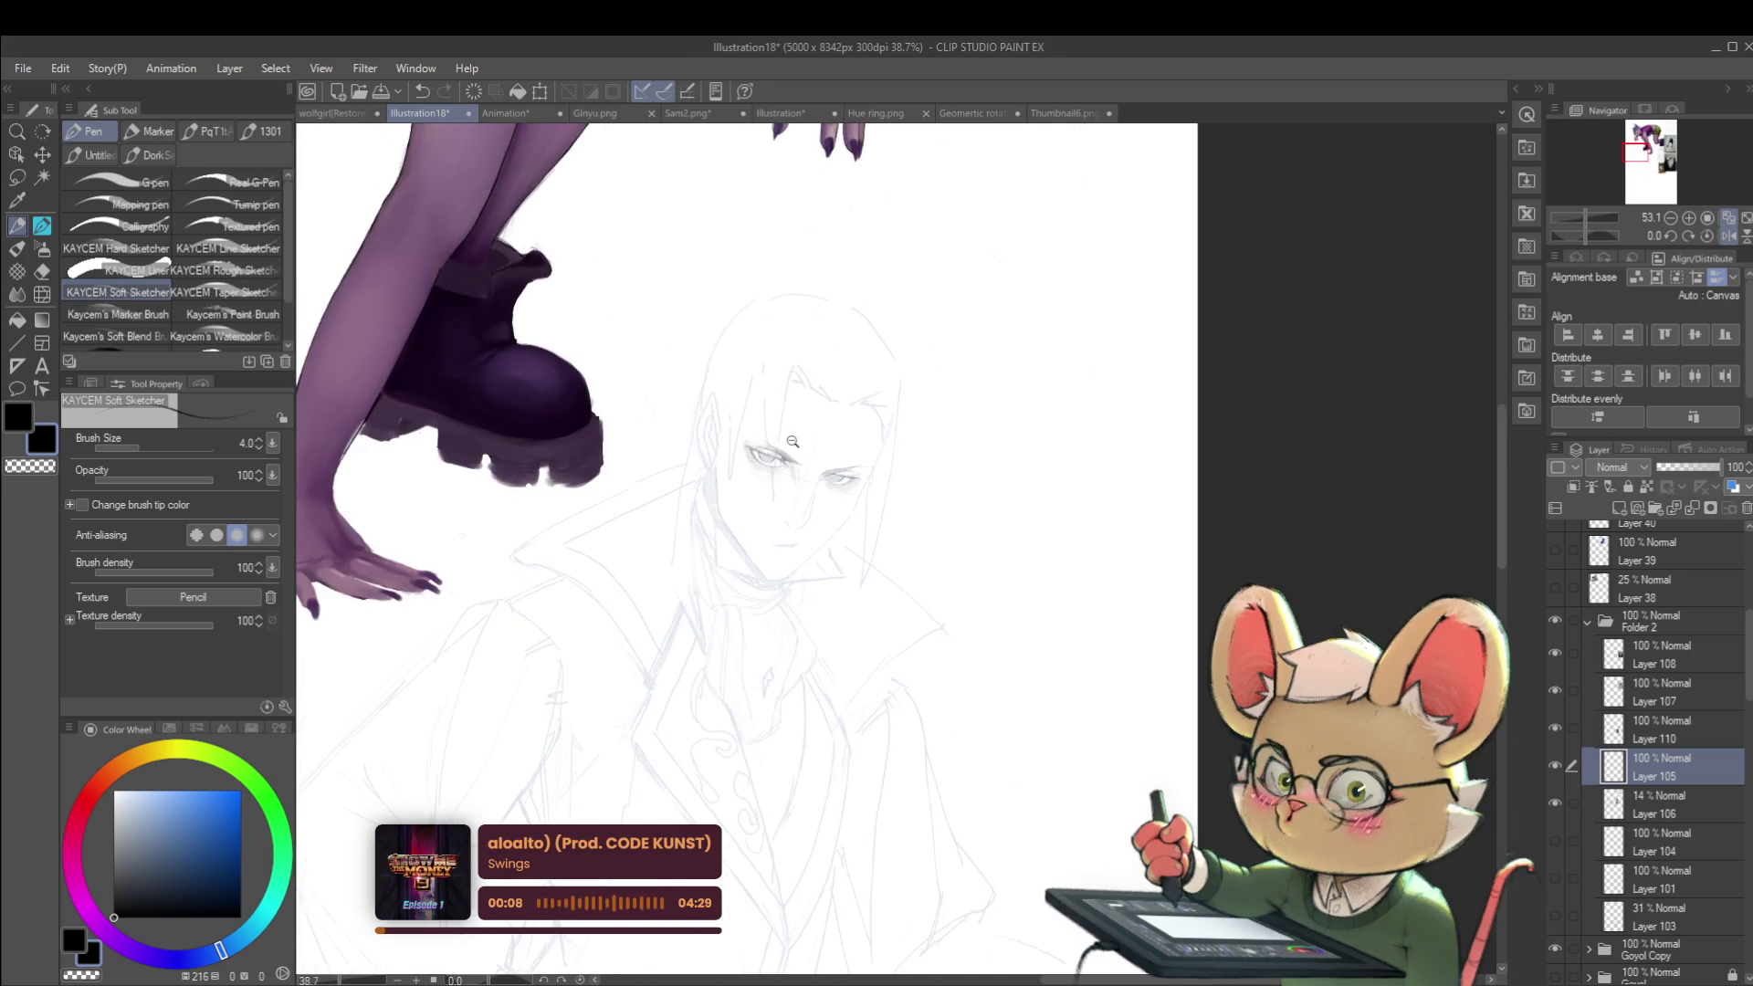
pyautogui.scroll(-1, 1013, 420)
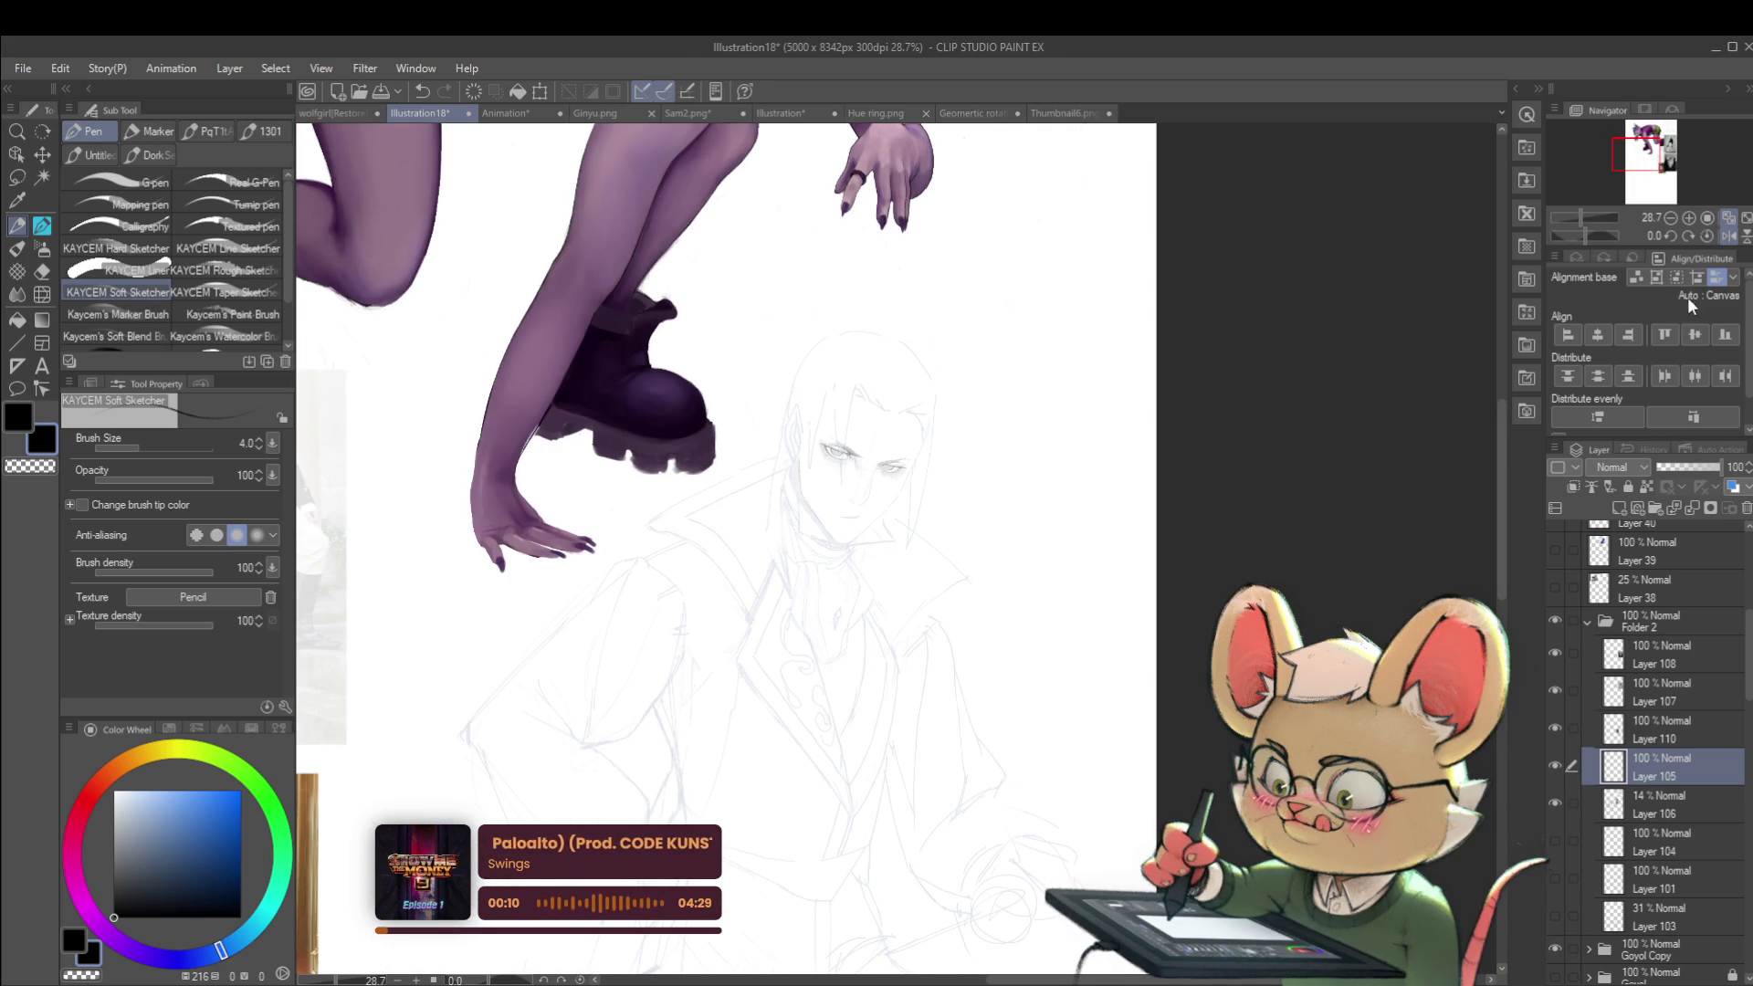
pyautogui.press('h')
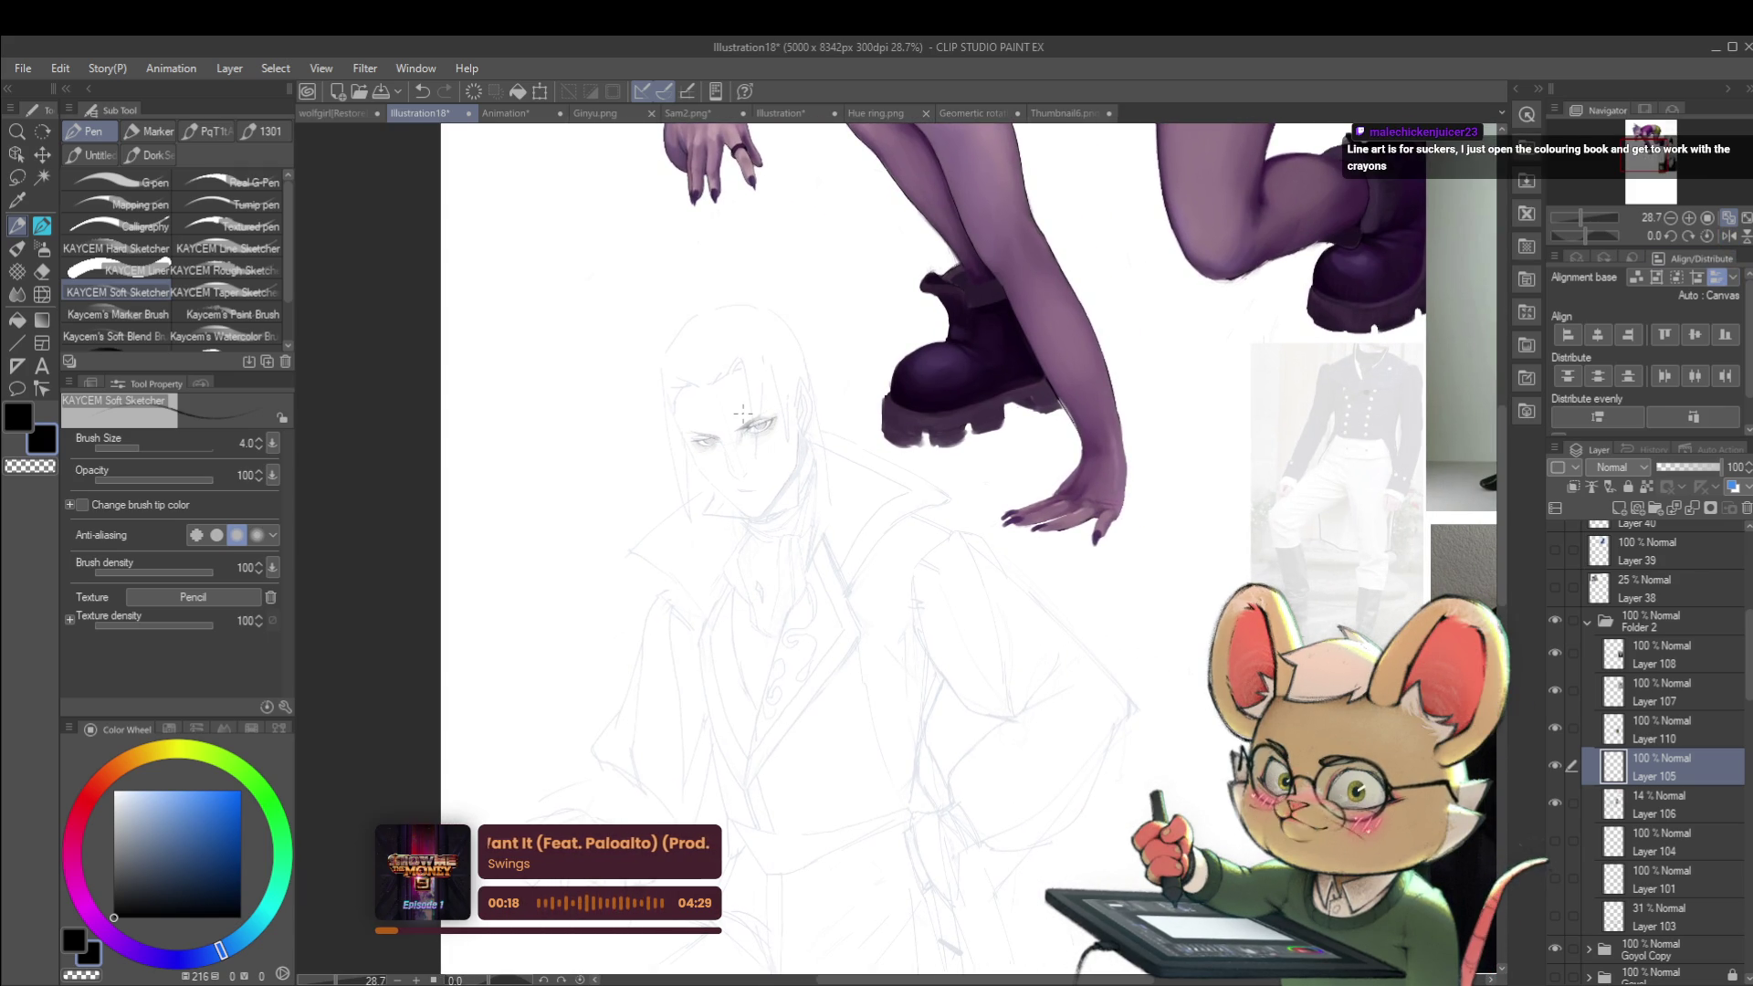
# Step: Darken the upper eyelid line of the man's eye with a pencil stroke
pyautogui.scroll(10, 743, 413)
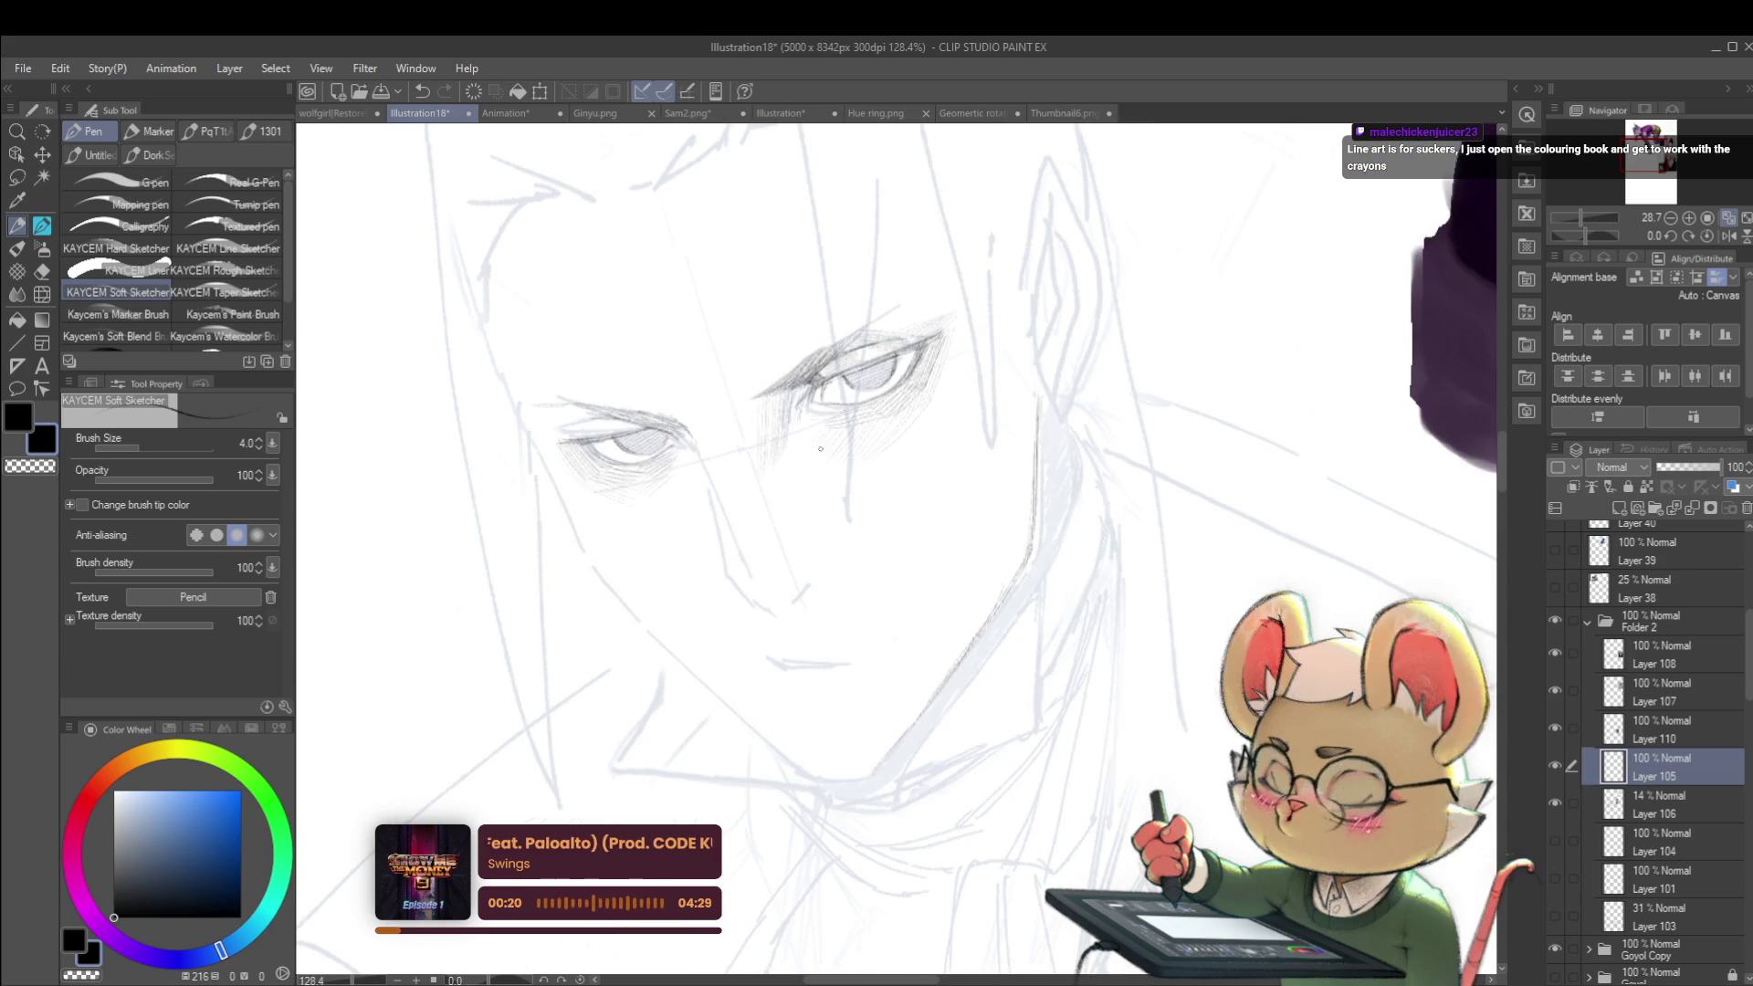
pyautogui.moveTo(826, 487); pyautogui.dragTo(873, 537)
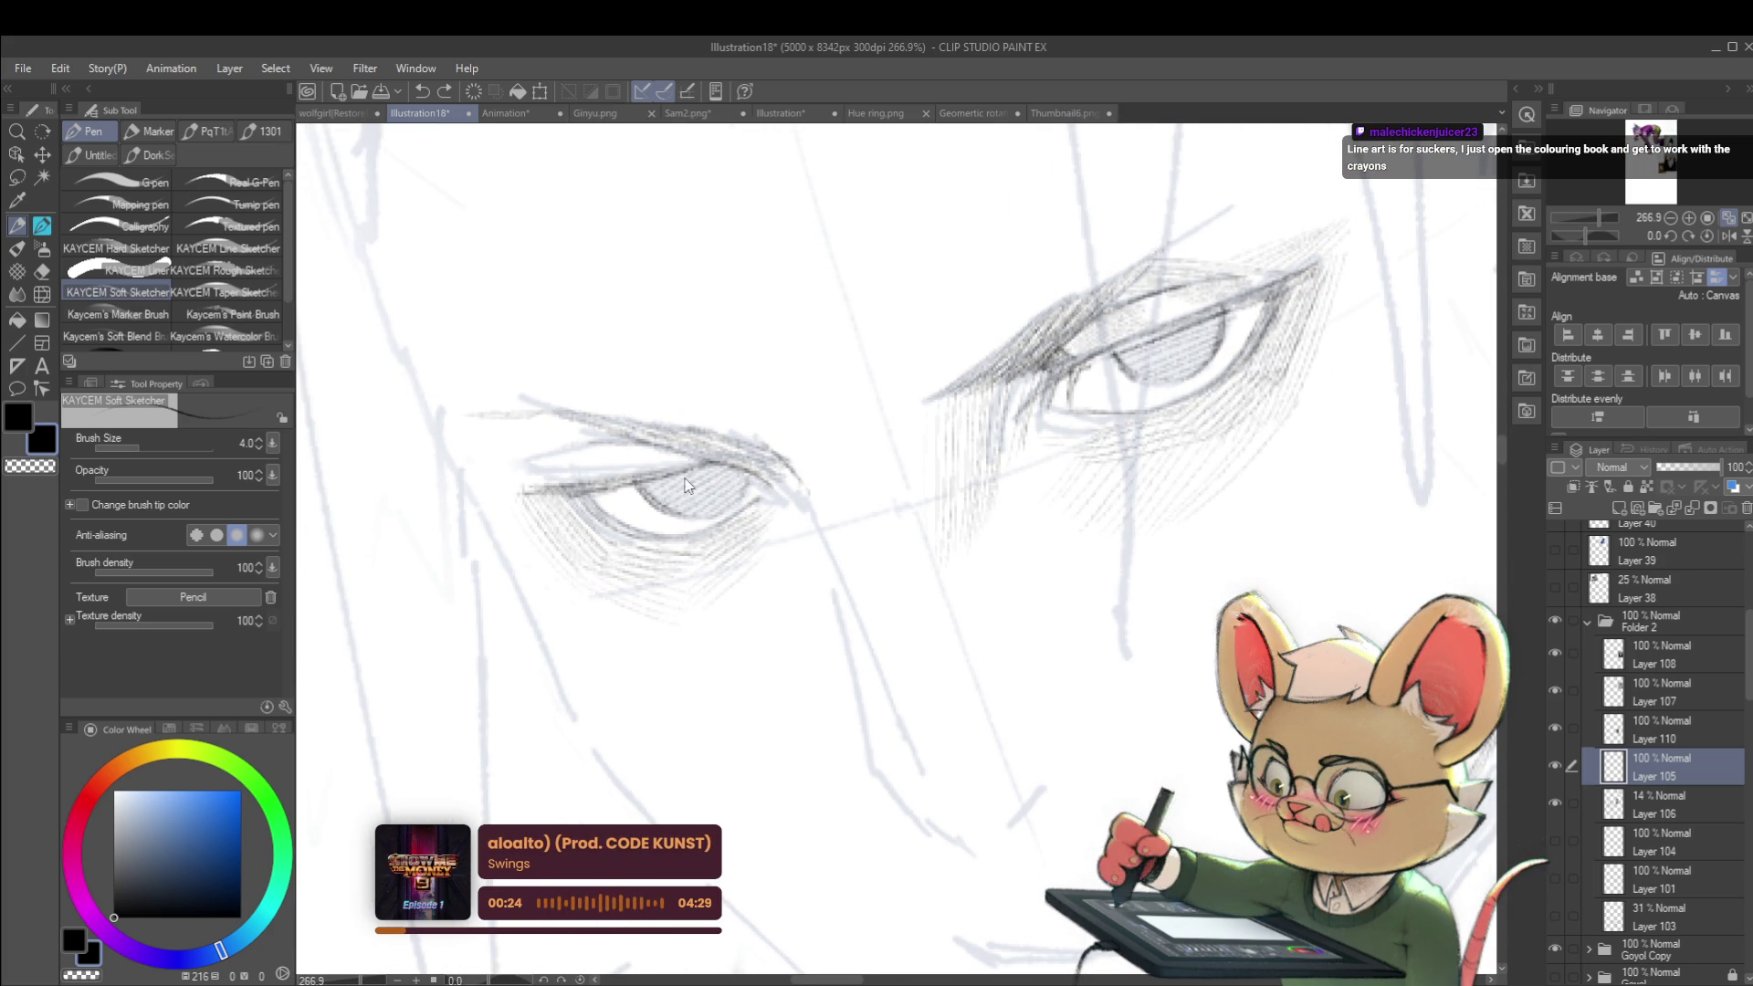
pyautogui.moveTo(649, 476); pyautogui.dragTo(685, 467)
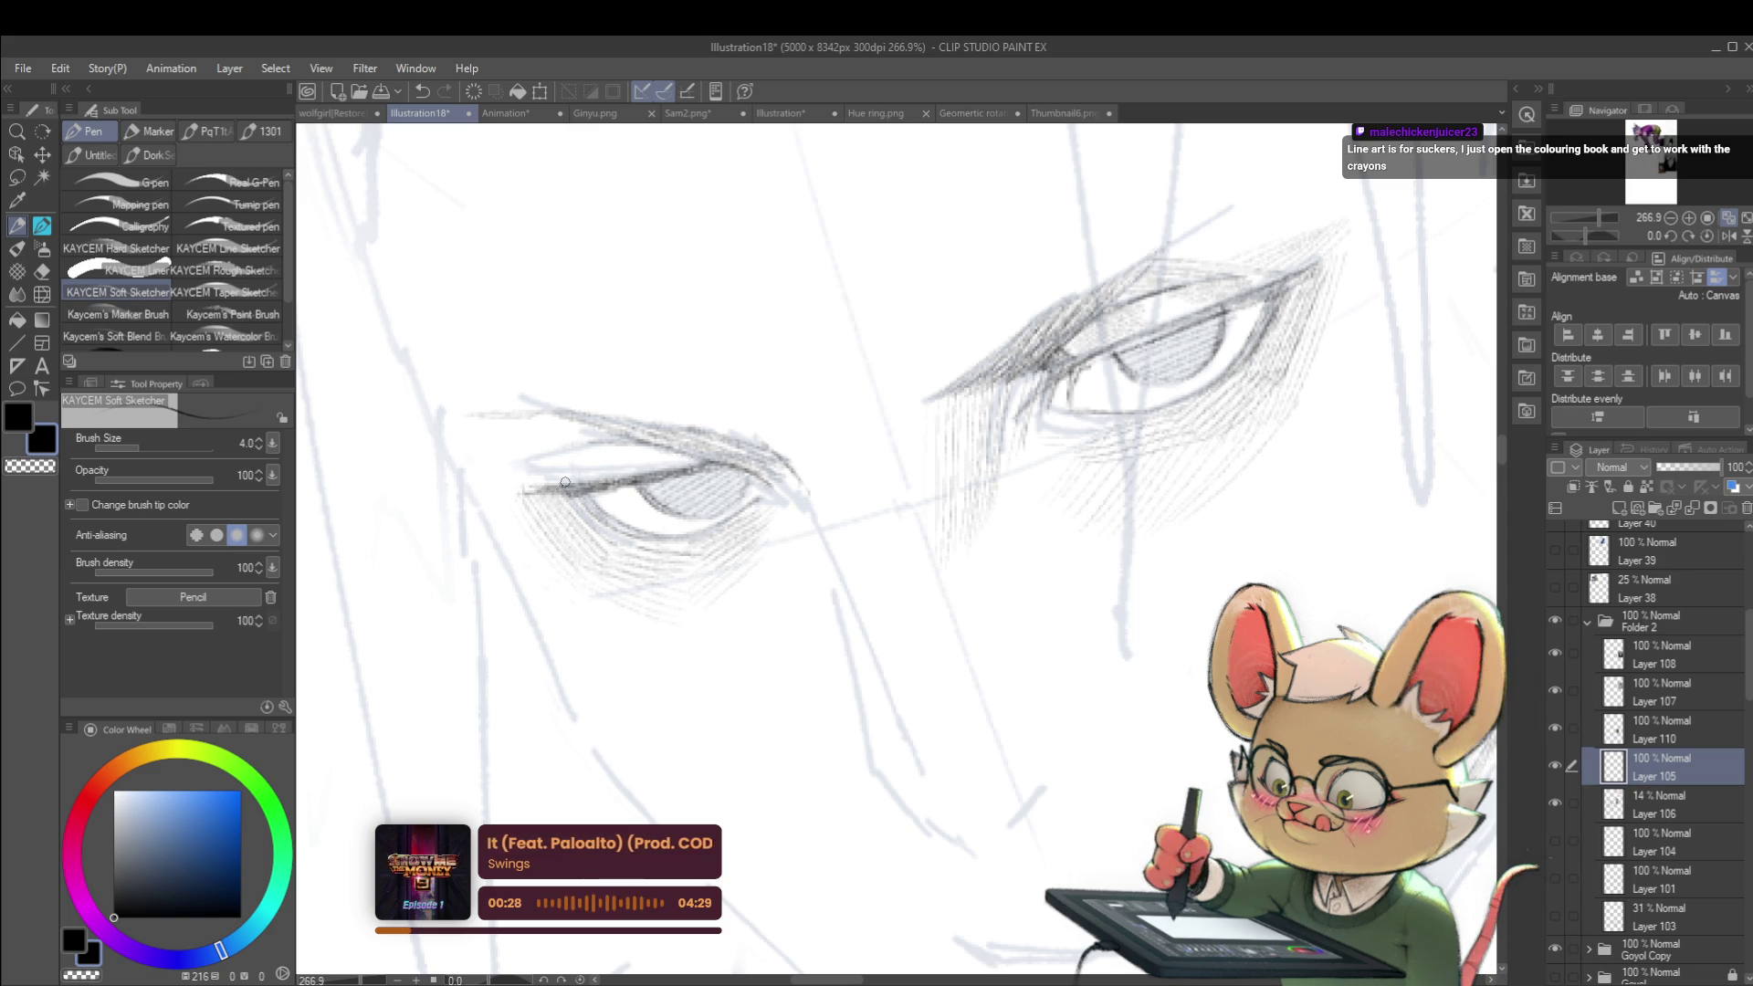
pyautogui.scroll(-10, 541, 488)
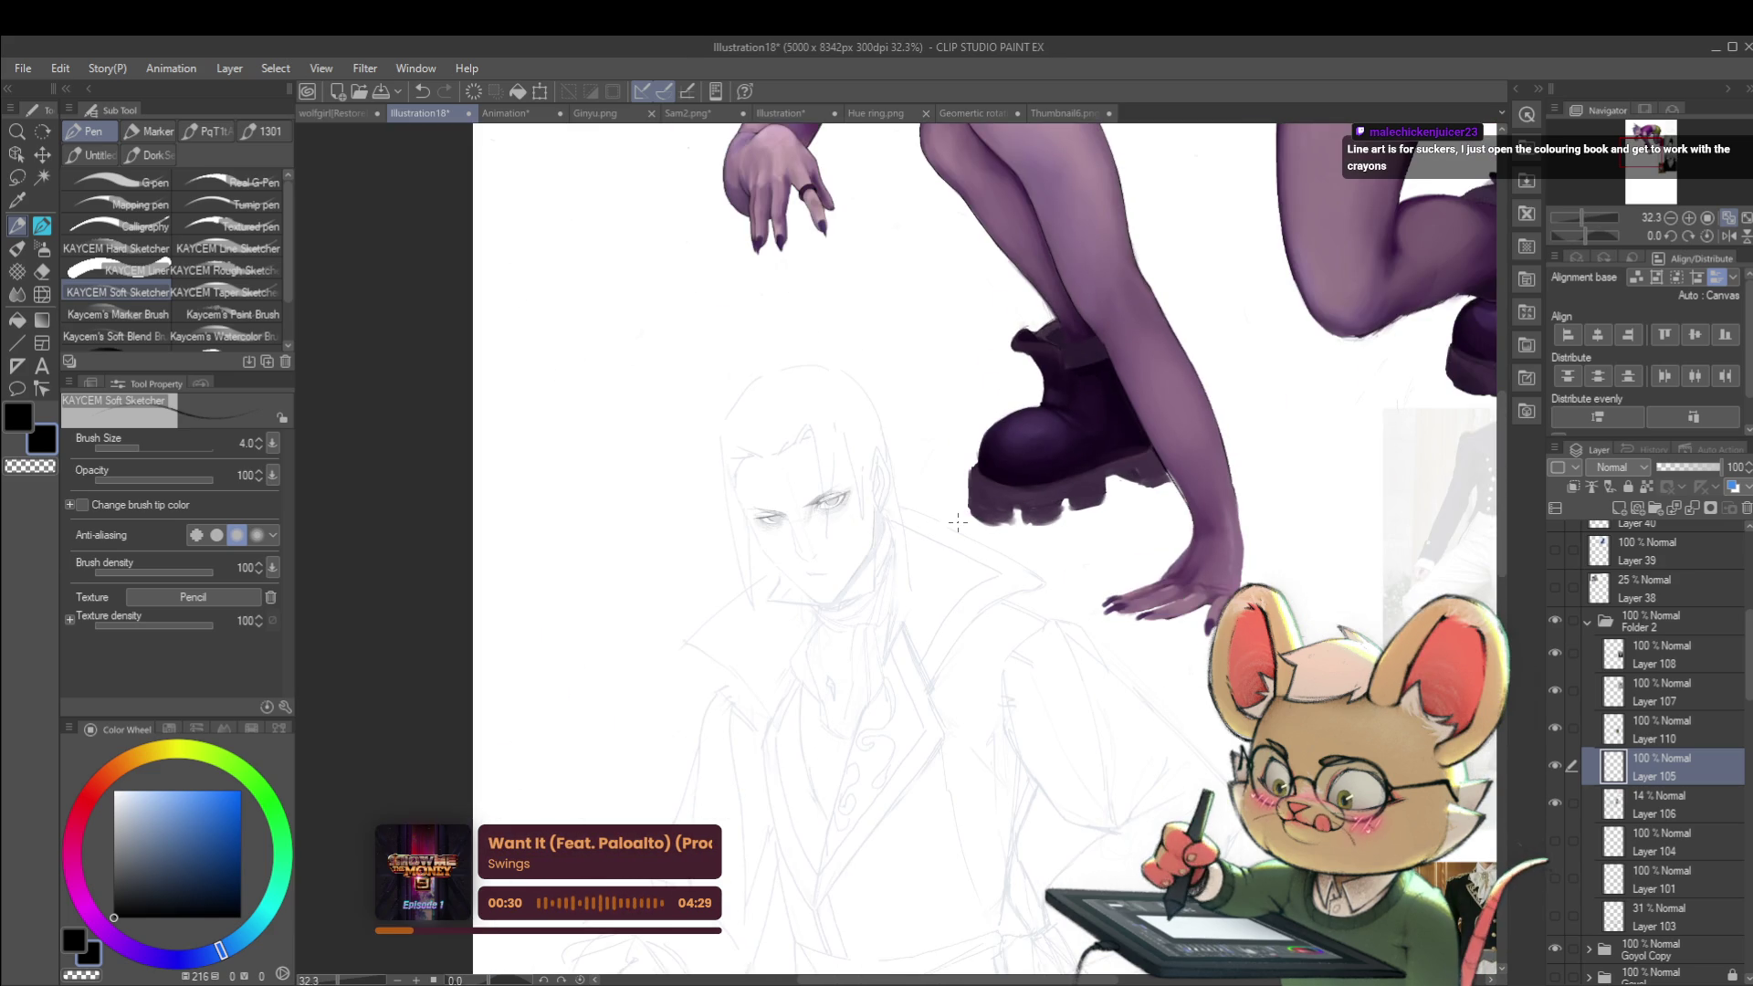
pyautogui.scroll(6, 799, 497)
pyautogui.scroll(3, 647, 563)
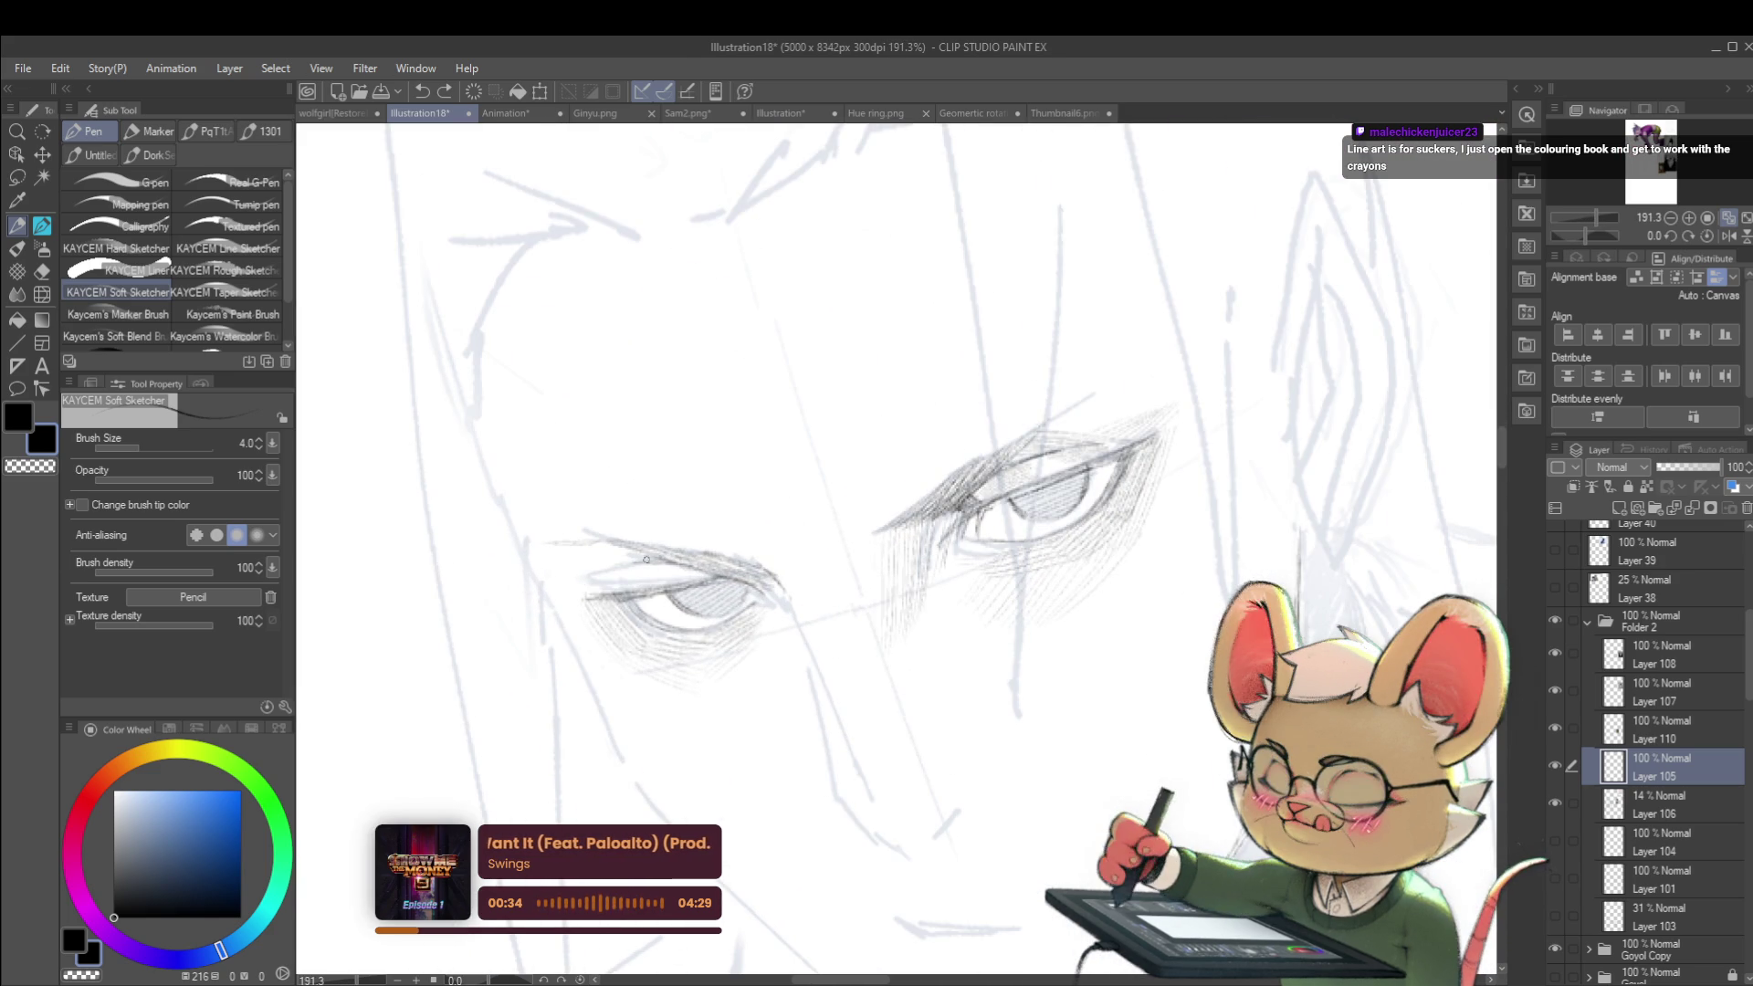
pyautogui.scroll(-3, 589, 536)
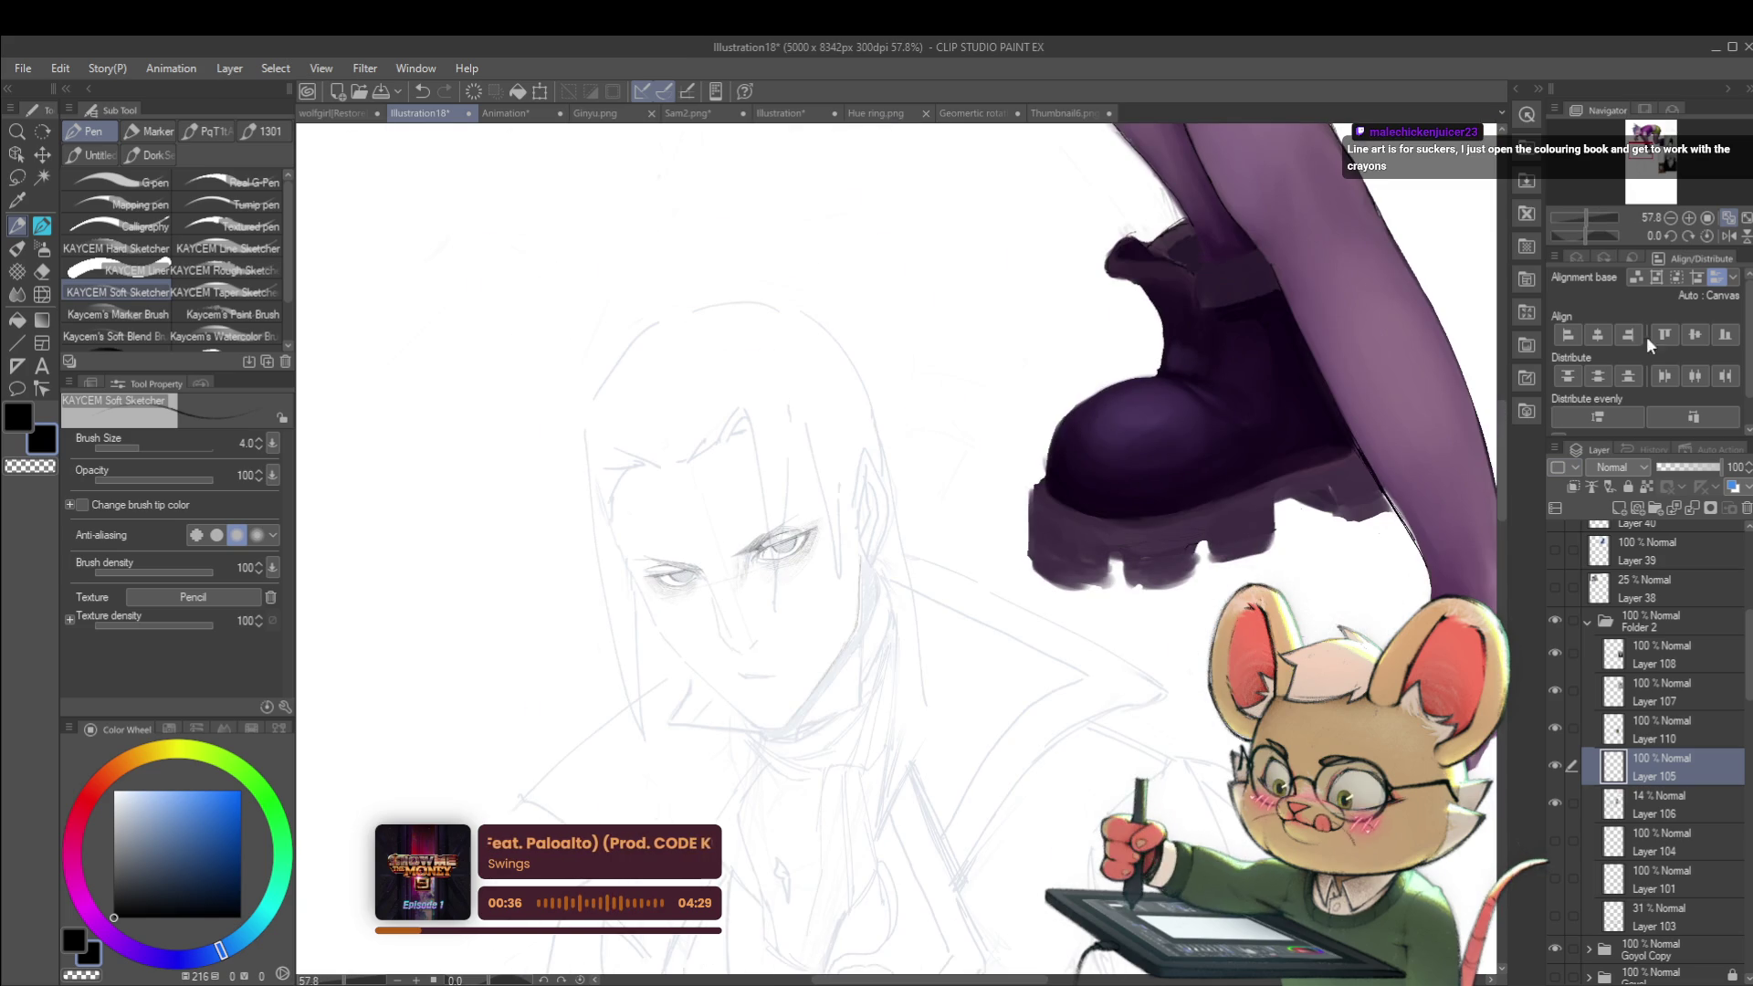
# Step: Flip the view back to normal, reframe on both eyes, and duplicate Layer 105
pyautogui.click(1729, 236)
pyautogui.moveTo(927, 630)
pyautogui.mouseDown()
pyautogui.moveTo(534, 571)
pyautogui.moveTo(553, 464)
pyautogui.mouseUp()
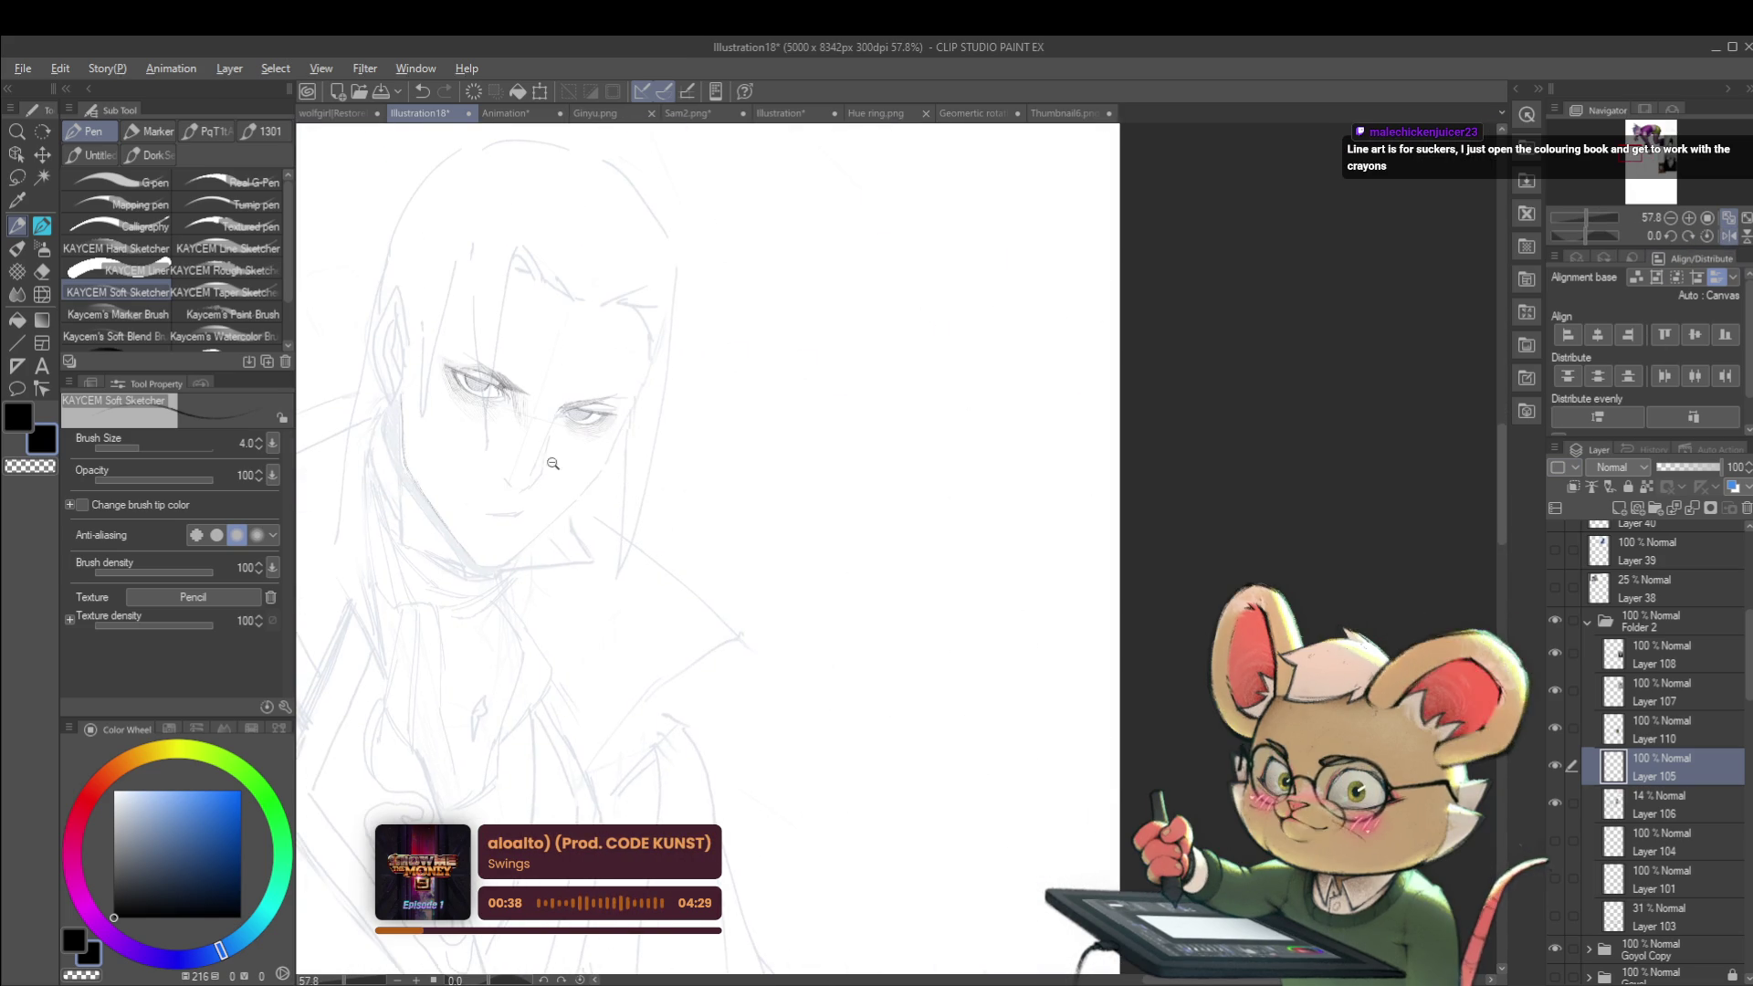
pyautogui.scroll(5, 553, 464)
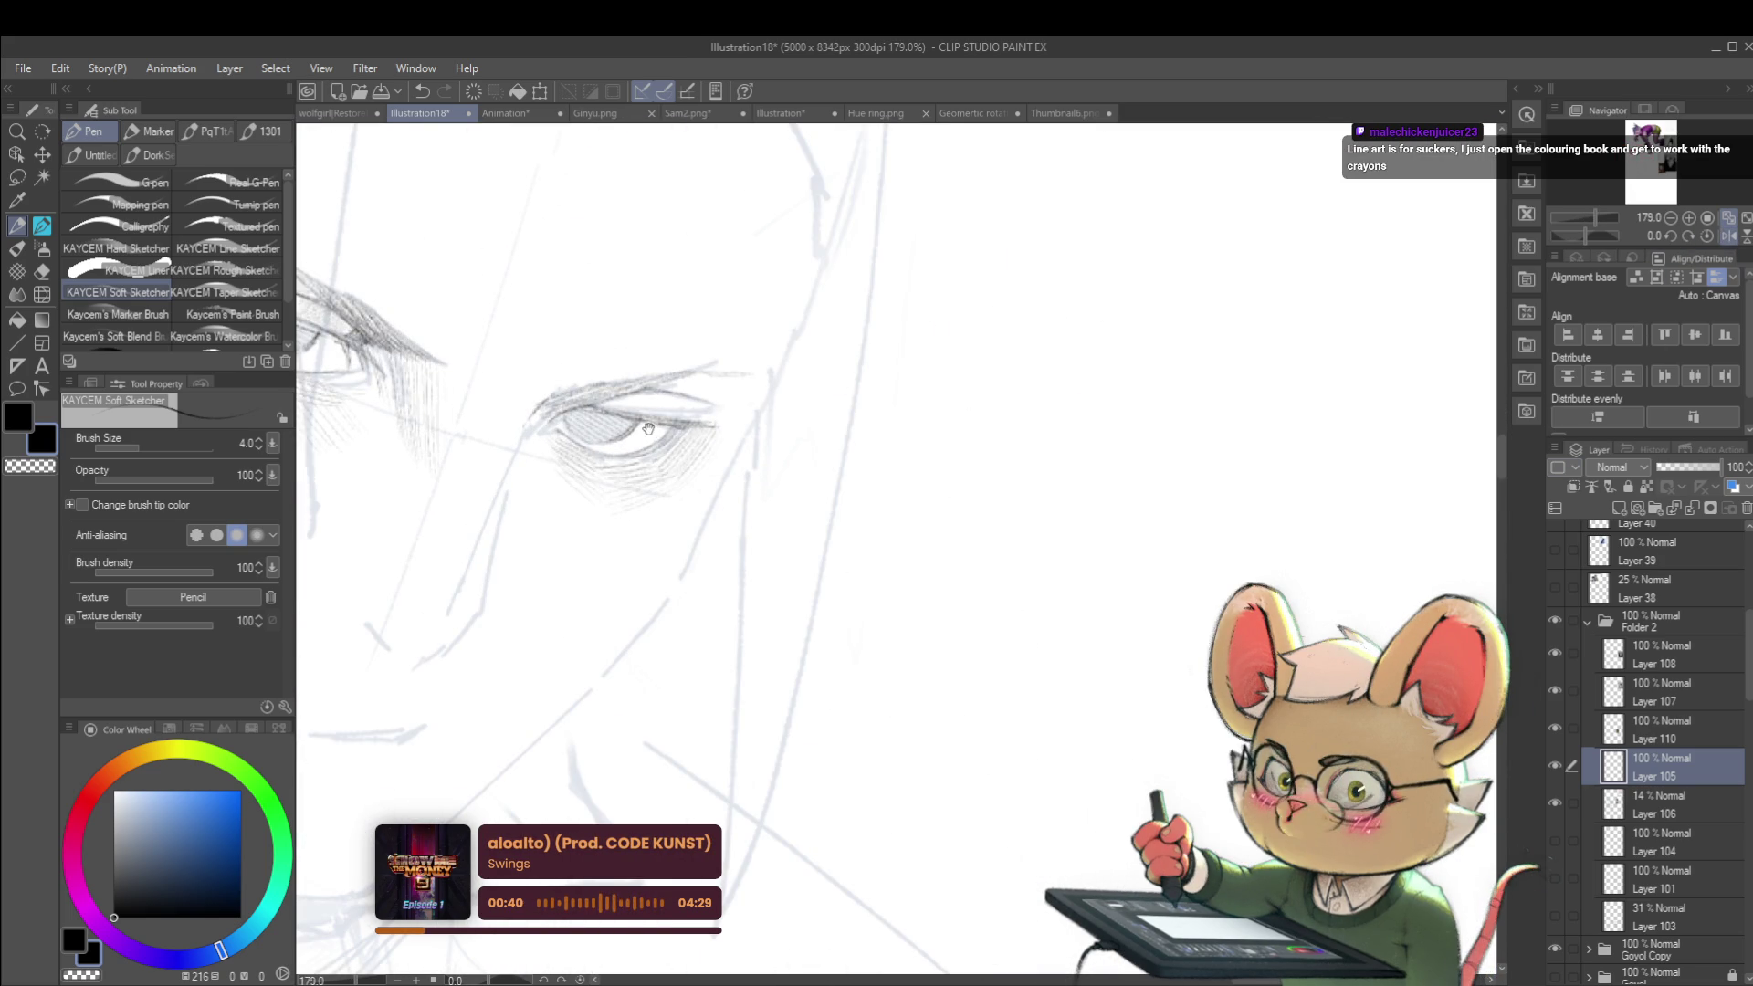
pyautogui.moveTo(382, 447)
pyautogui.mouseDown()
pyautogui.moveTo(544, 585)
pyautogui.moveTo(574, 576)
pyautogui.mouseUp()
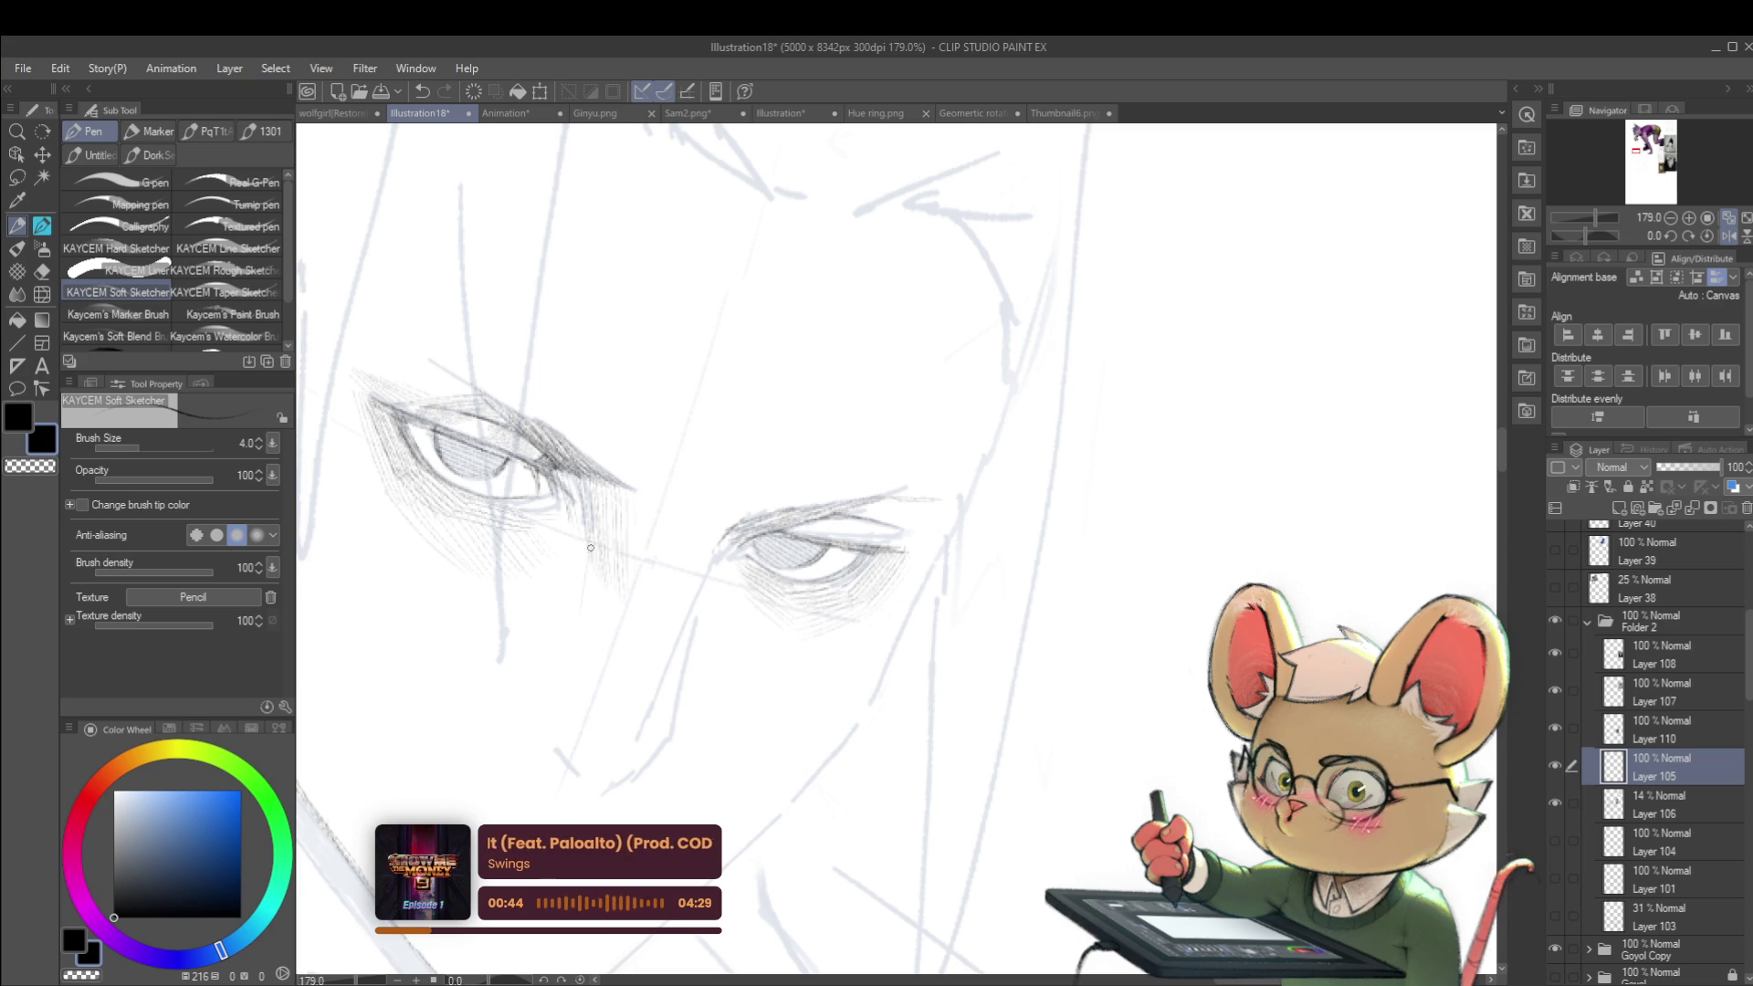
pyautogui.scroll(-4, 630, 589)
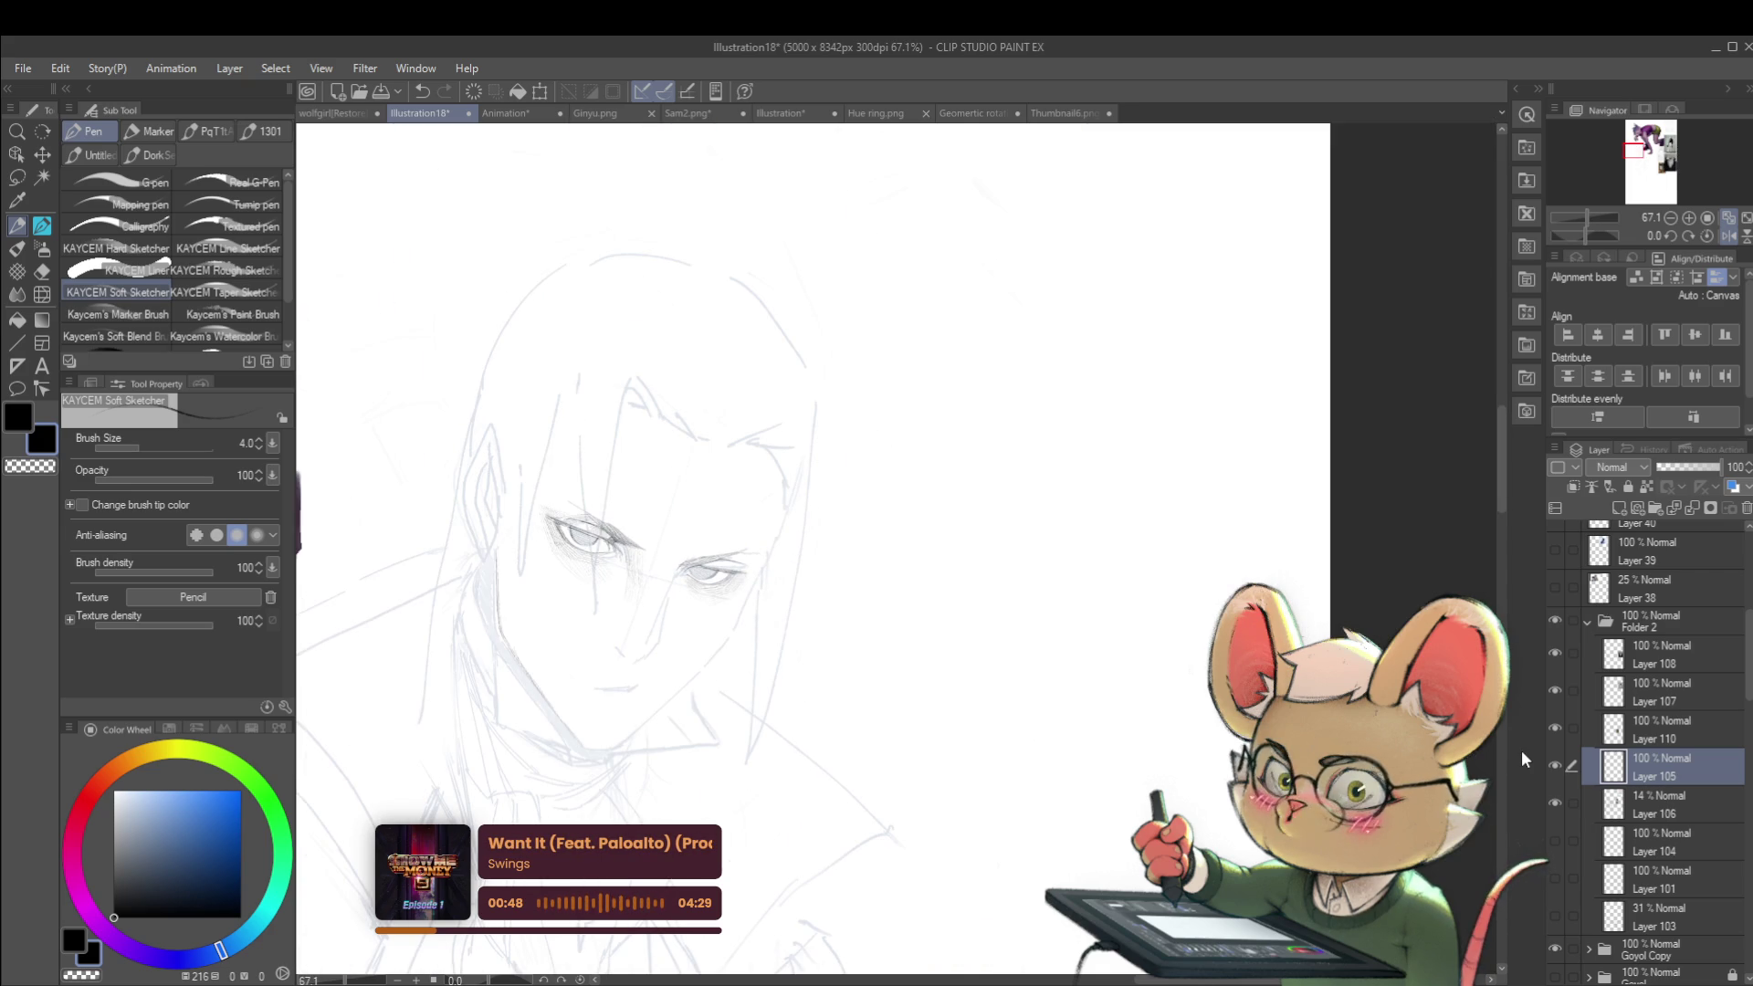
pyautogui.hotkey('ctrl', 'j')
# Step: Zoom around the man's face and eyes, then undo the Layer 105 duplicate
pyautogui.scroll(-4, 668, 712)
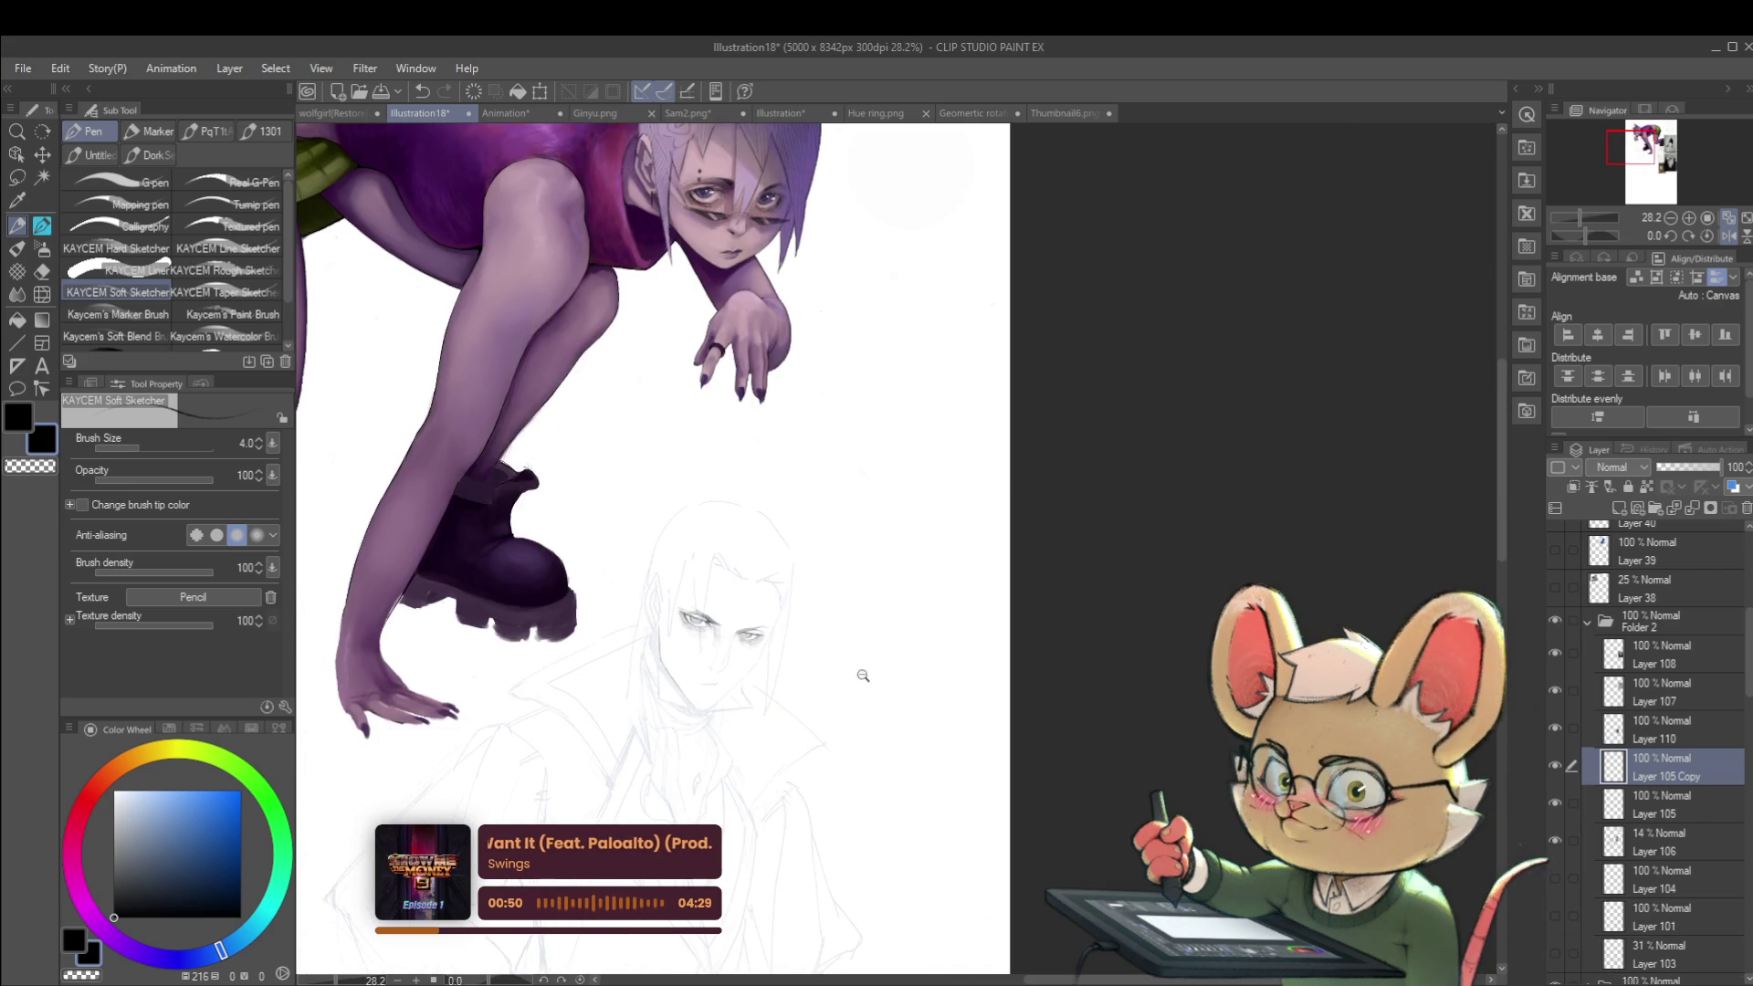
pyautogui.moveTo(758, 694); pyautogui.dragTo(784, 402)
pyautogui.scroll(-2, 803, 384)
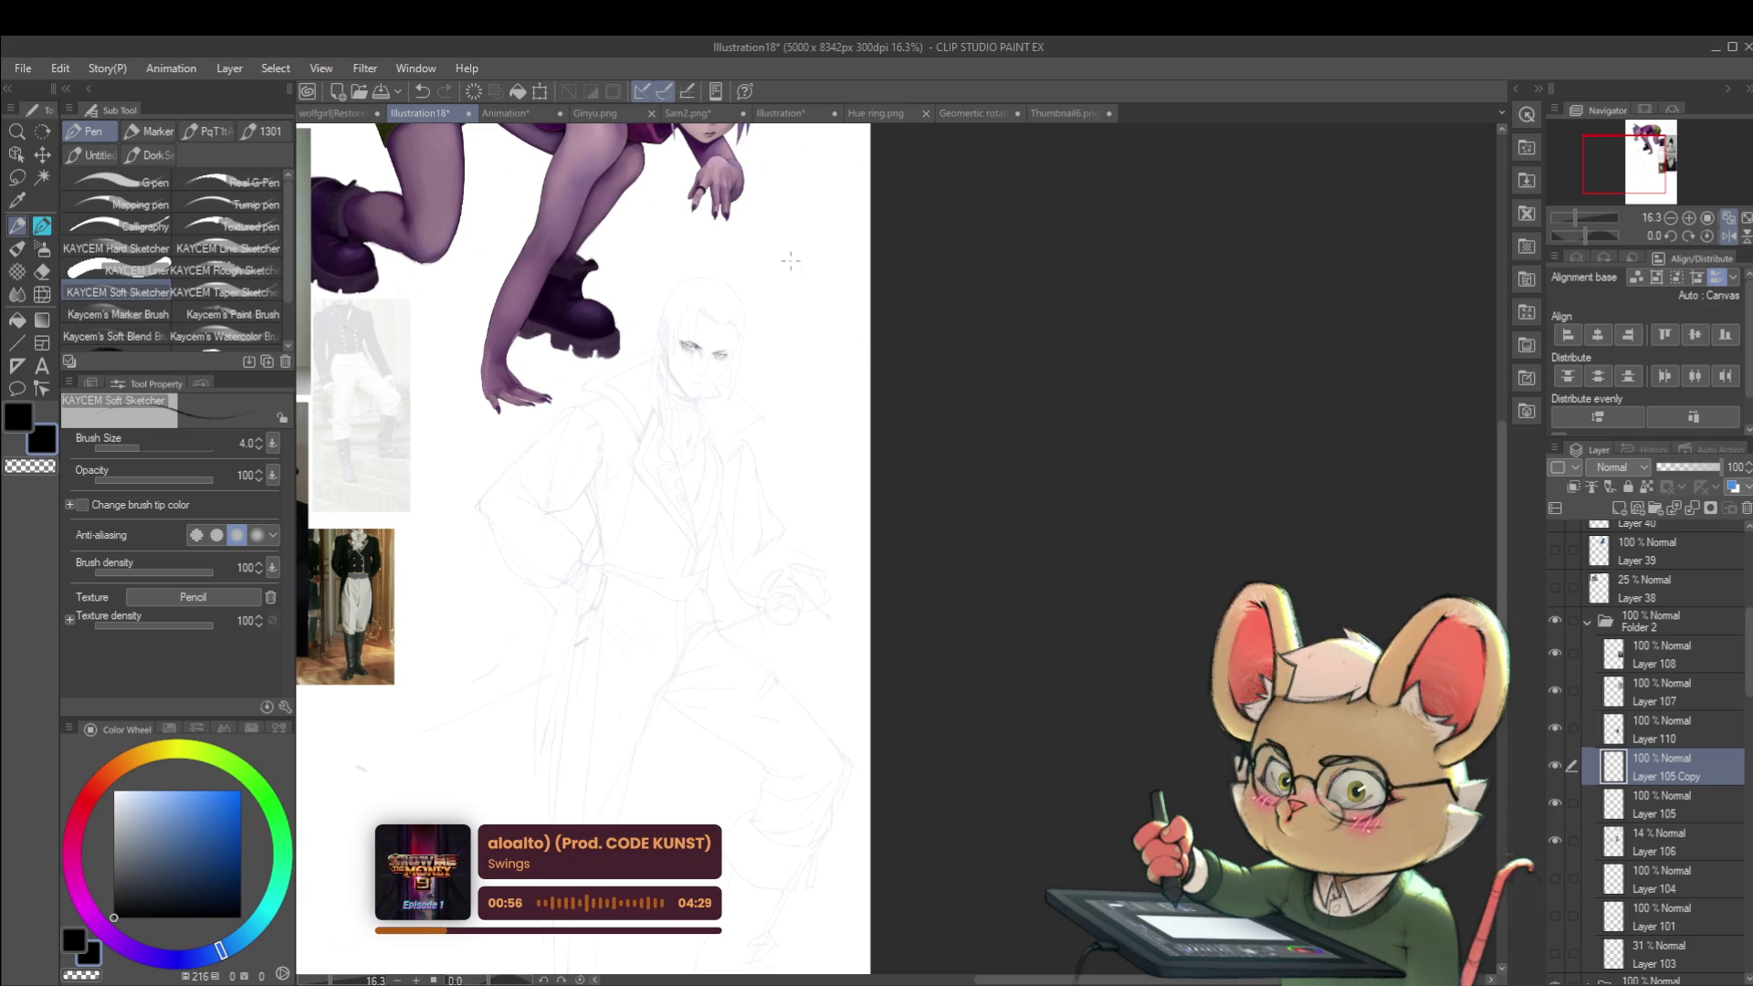
pyautogui.moveTo(753, 299); pyautogui.dragTo(822, 337)
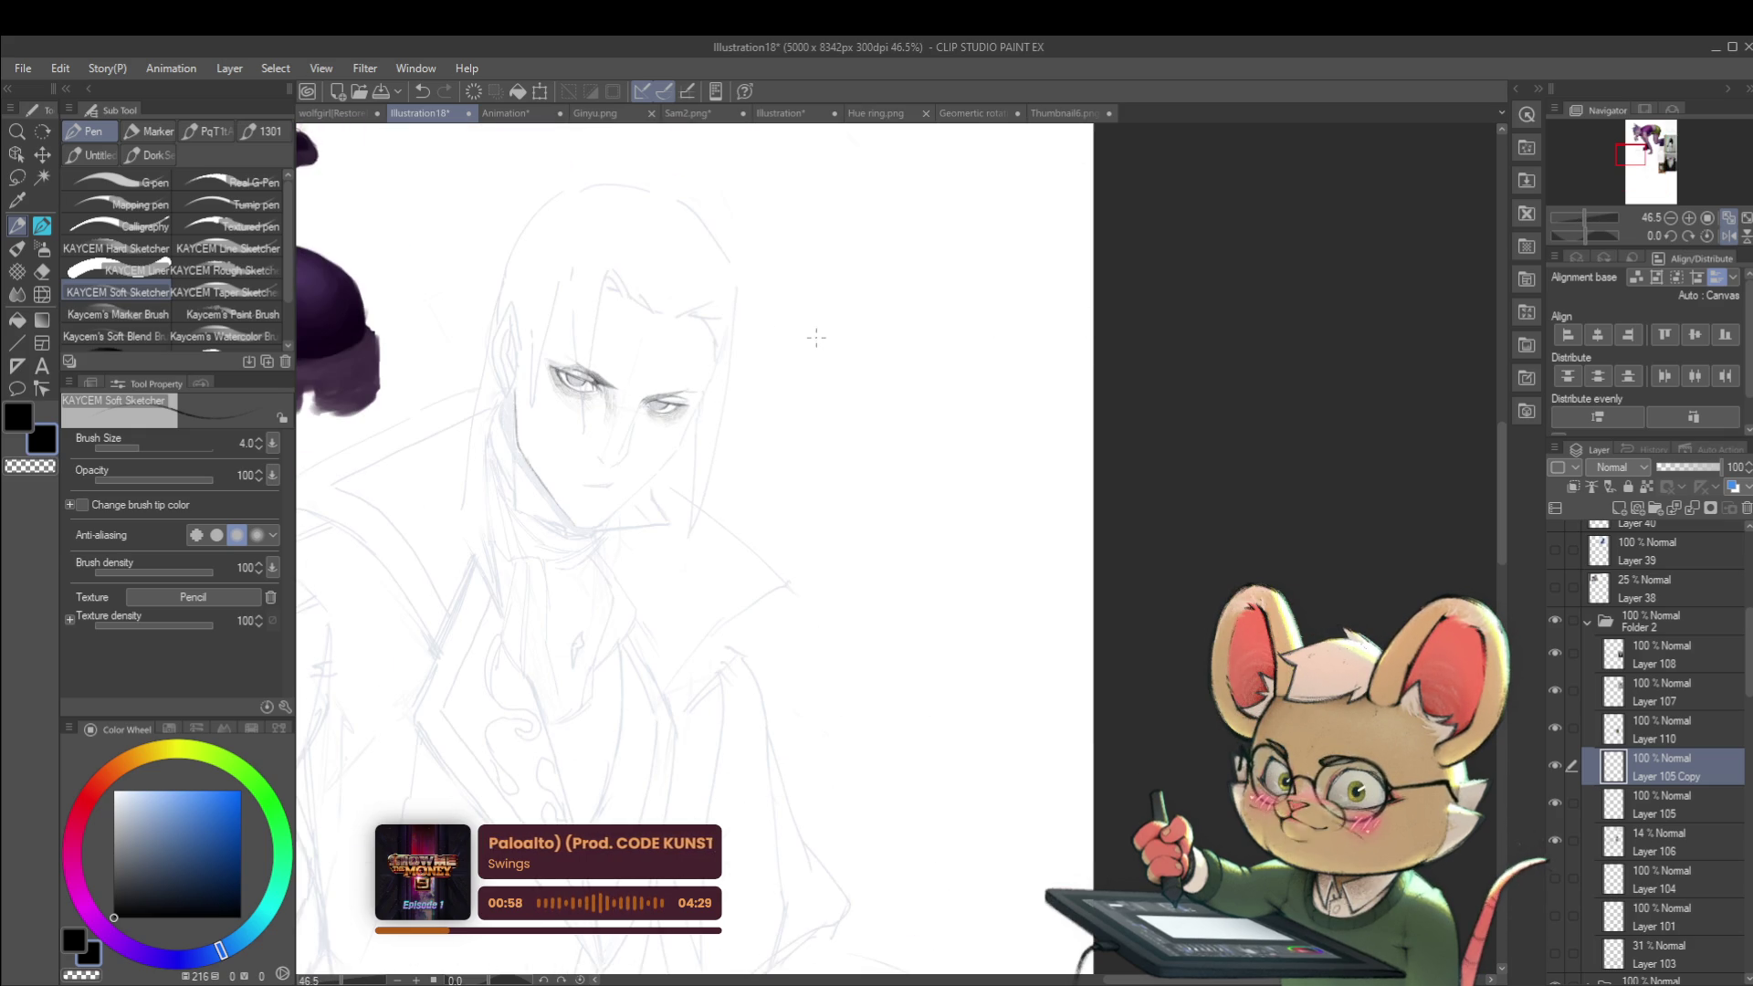
pyautogui.moveTo(703, 375); pyautogui.dragTo(746, 390)
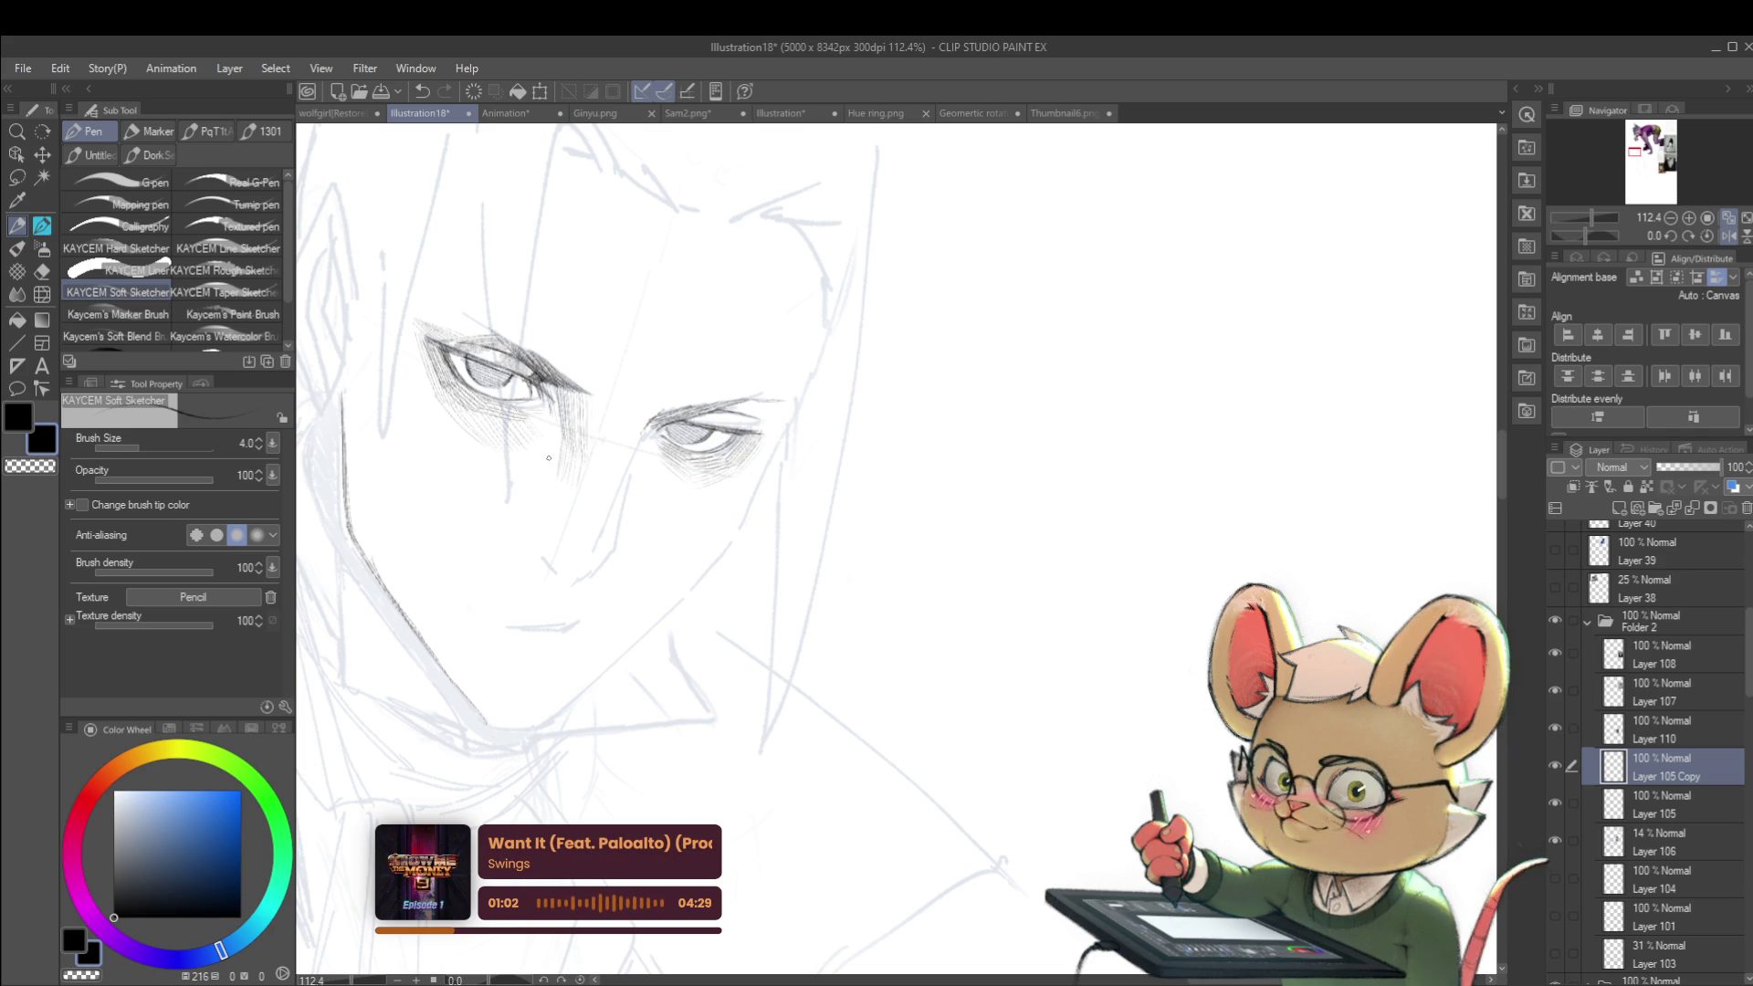
pyautogui.moveTo(913, 423); pyautogui.dragTo(861, 447)
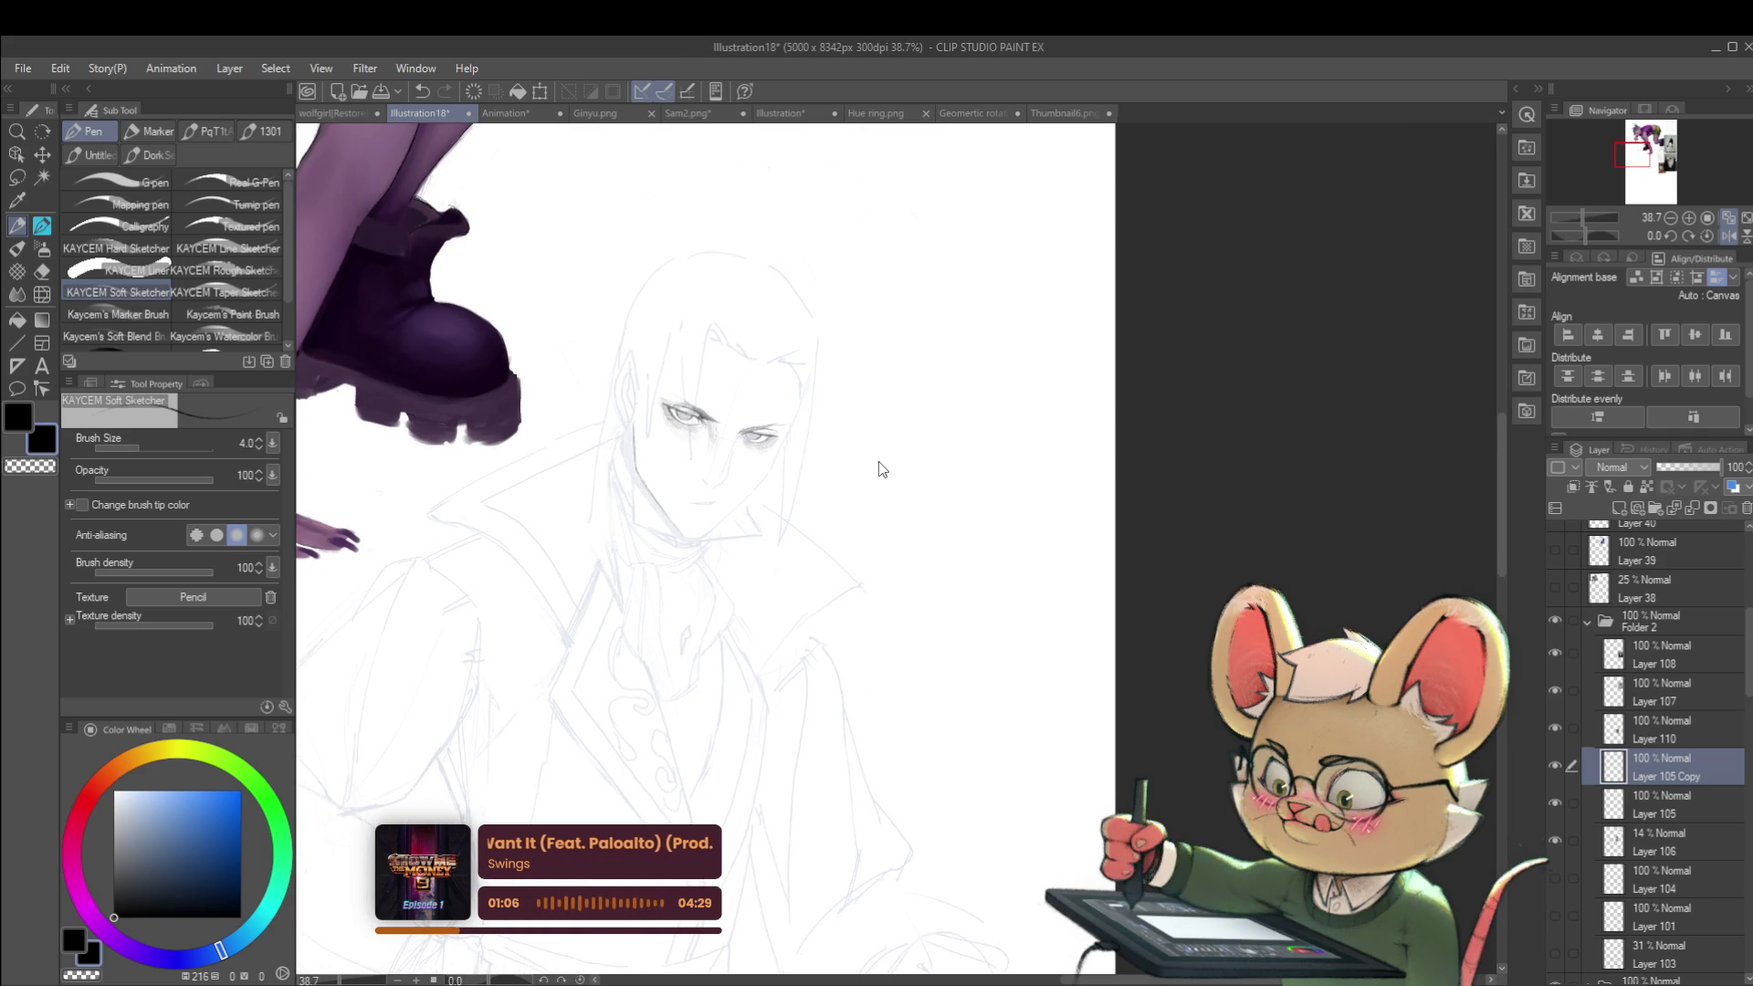
pyautogui.hotkey('ctrl', 'z')
# Step: Zoom in on the man's face and add pencil strokes to his eye
pyautogui.moveTo(910, 401); pyautogui.dragTo(849, 474)
pyautogui.scroll(2, 731, 522)
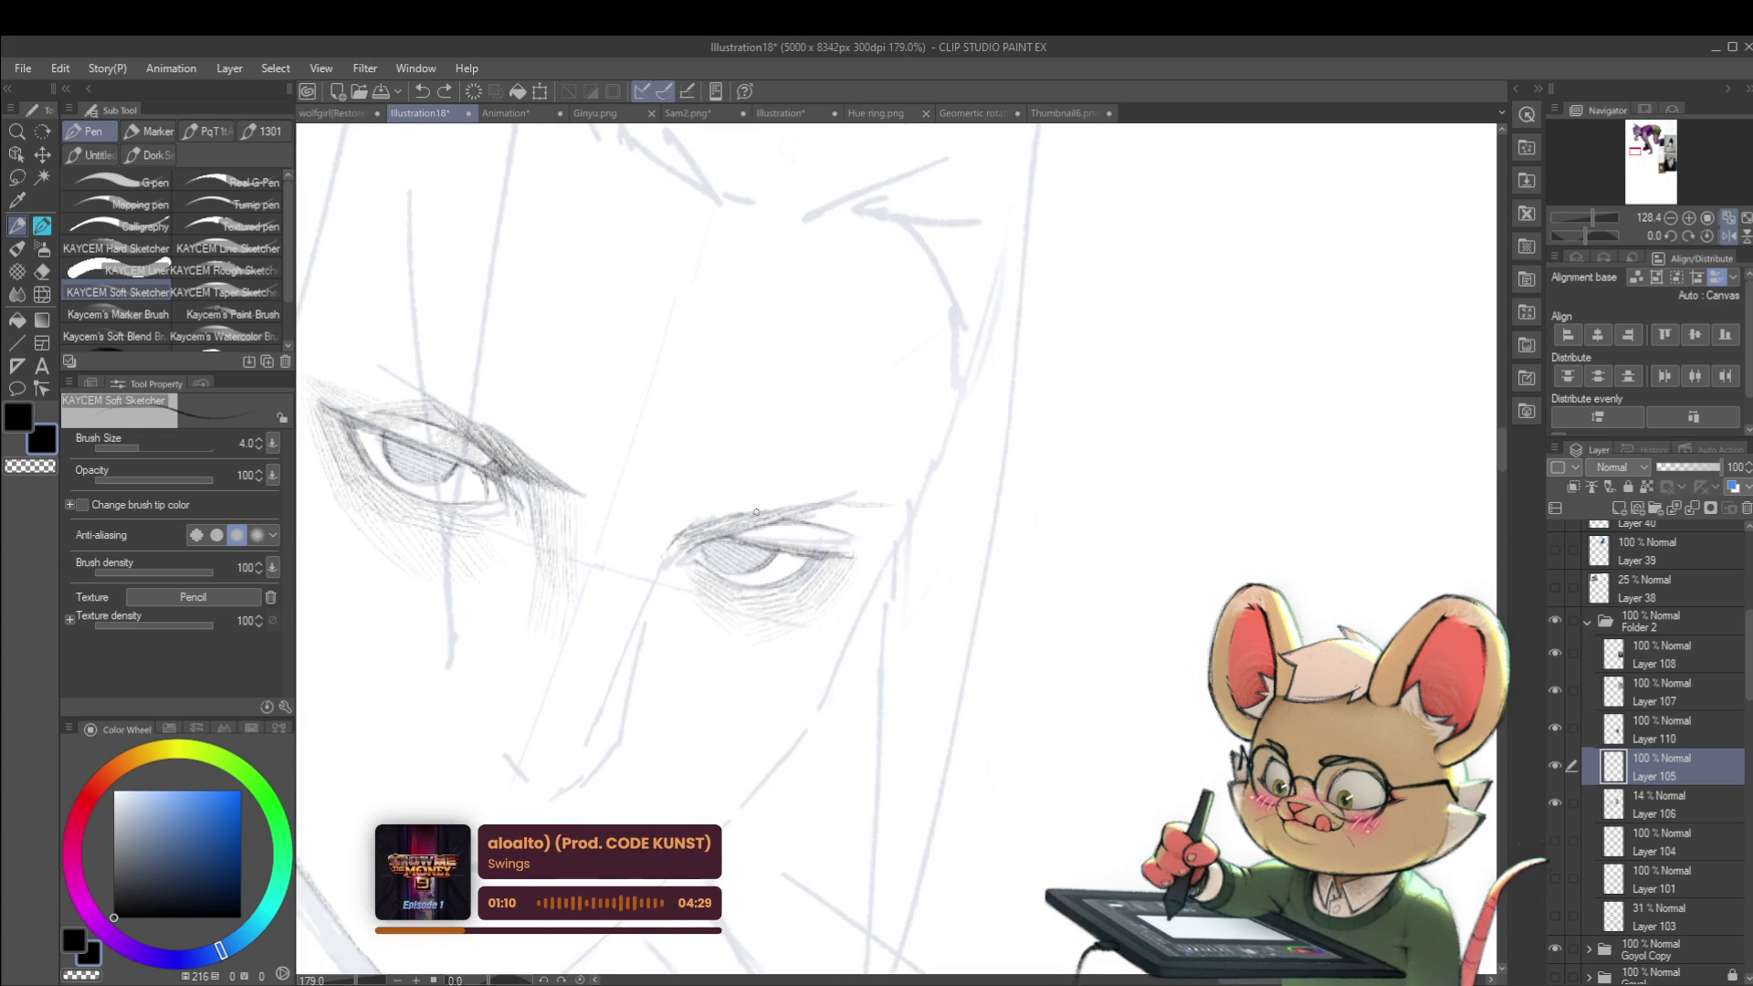
pyautogui.moveTo(457, 421); pyautogui.dragTo(466, 420)
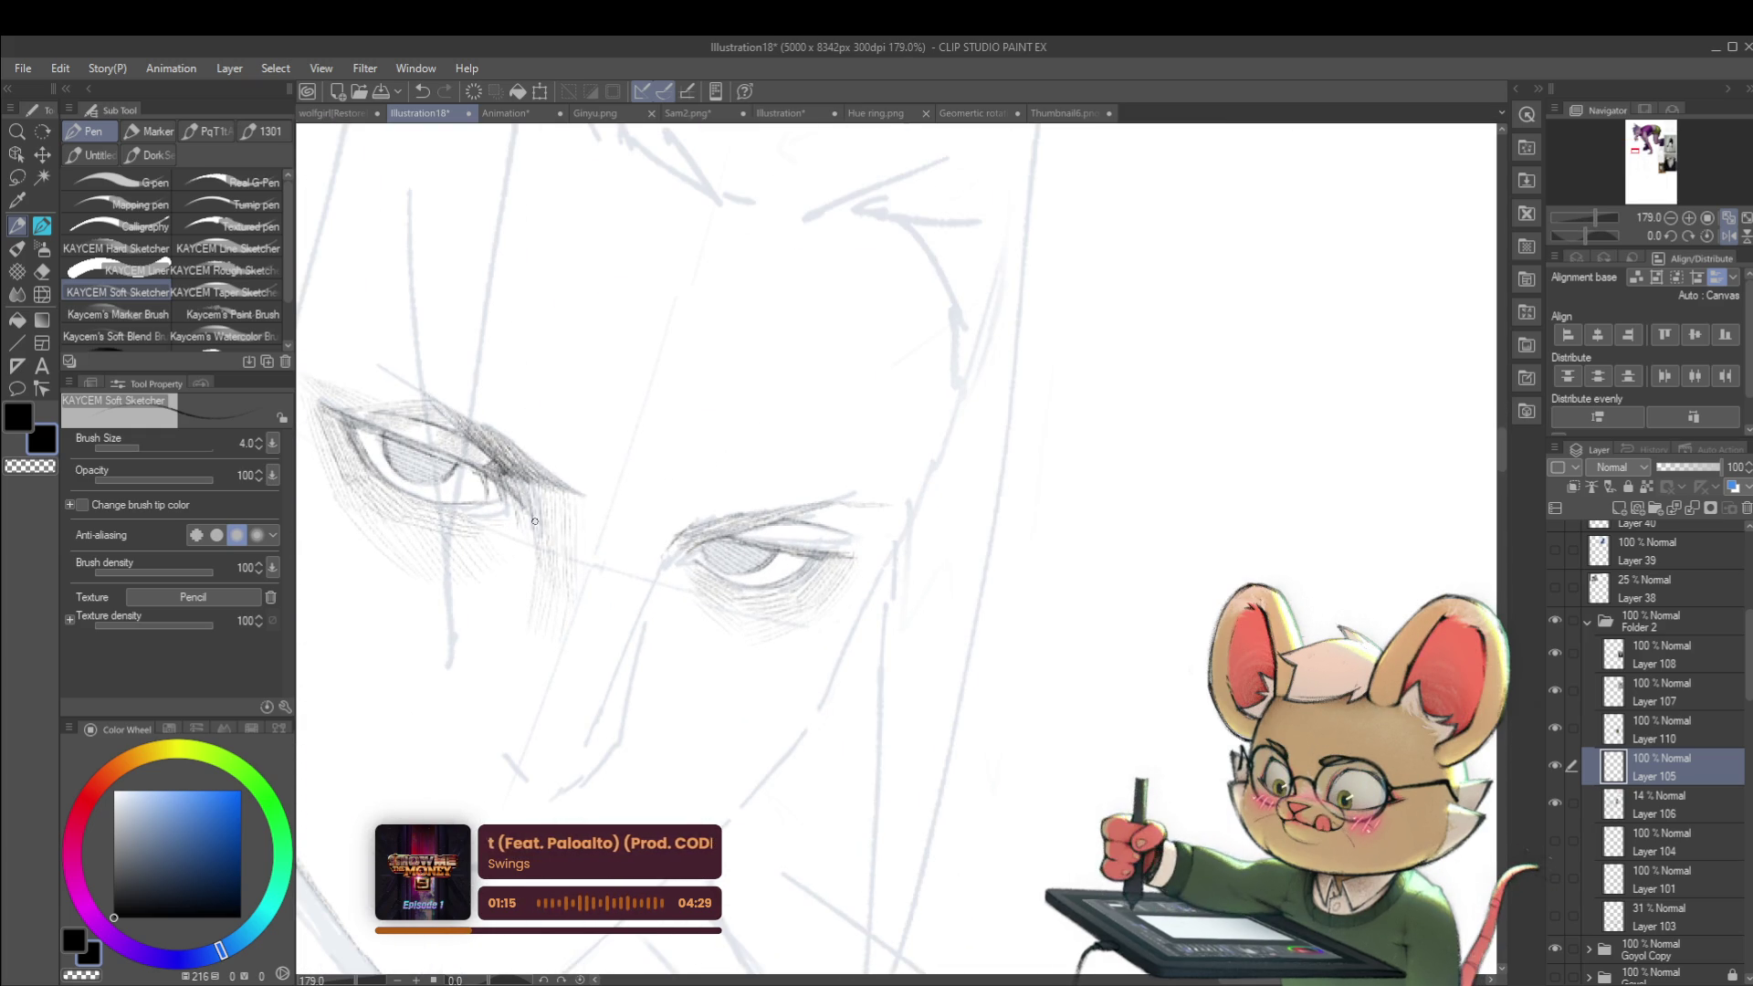
pyautogui.scroll(-9, 576, 521)
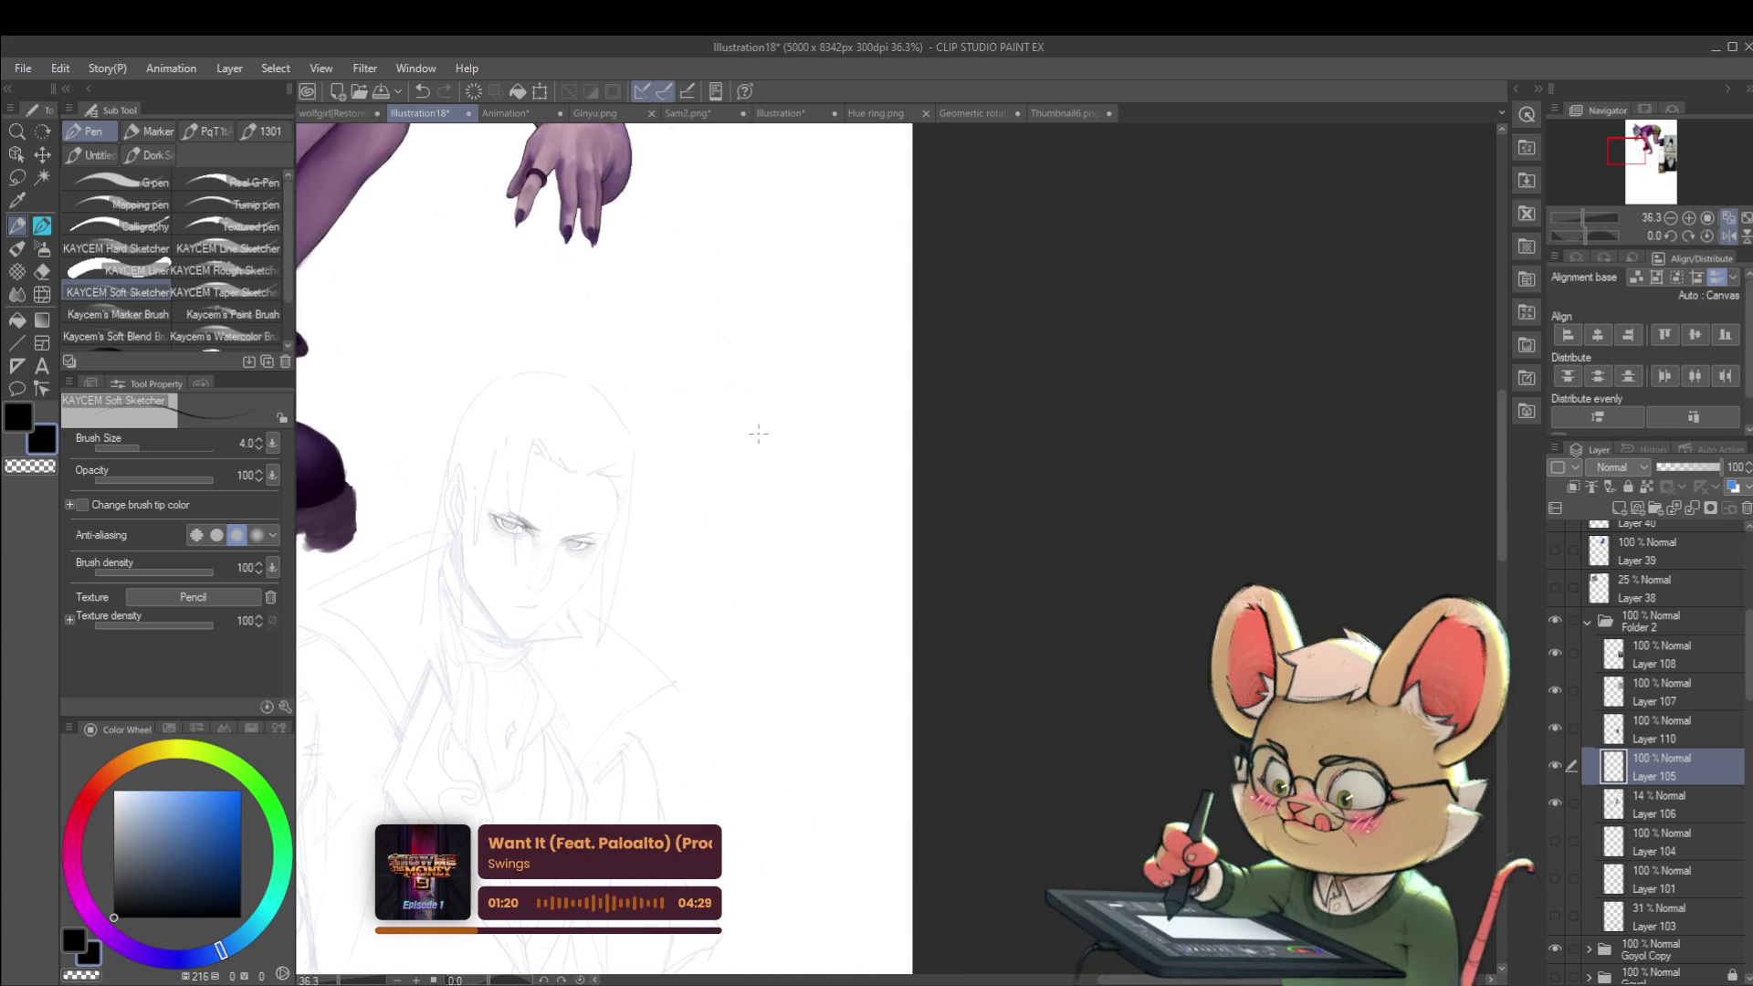
pyautogui.scroll(5, 630, 530)
pyautogui.scroll(4, 402, 484)
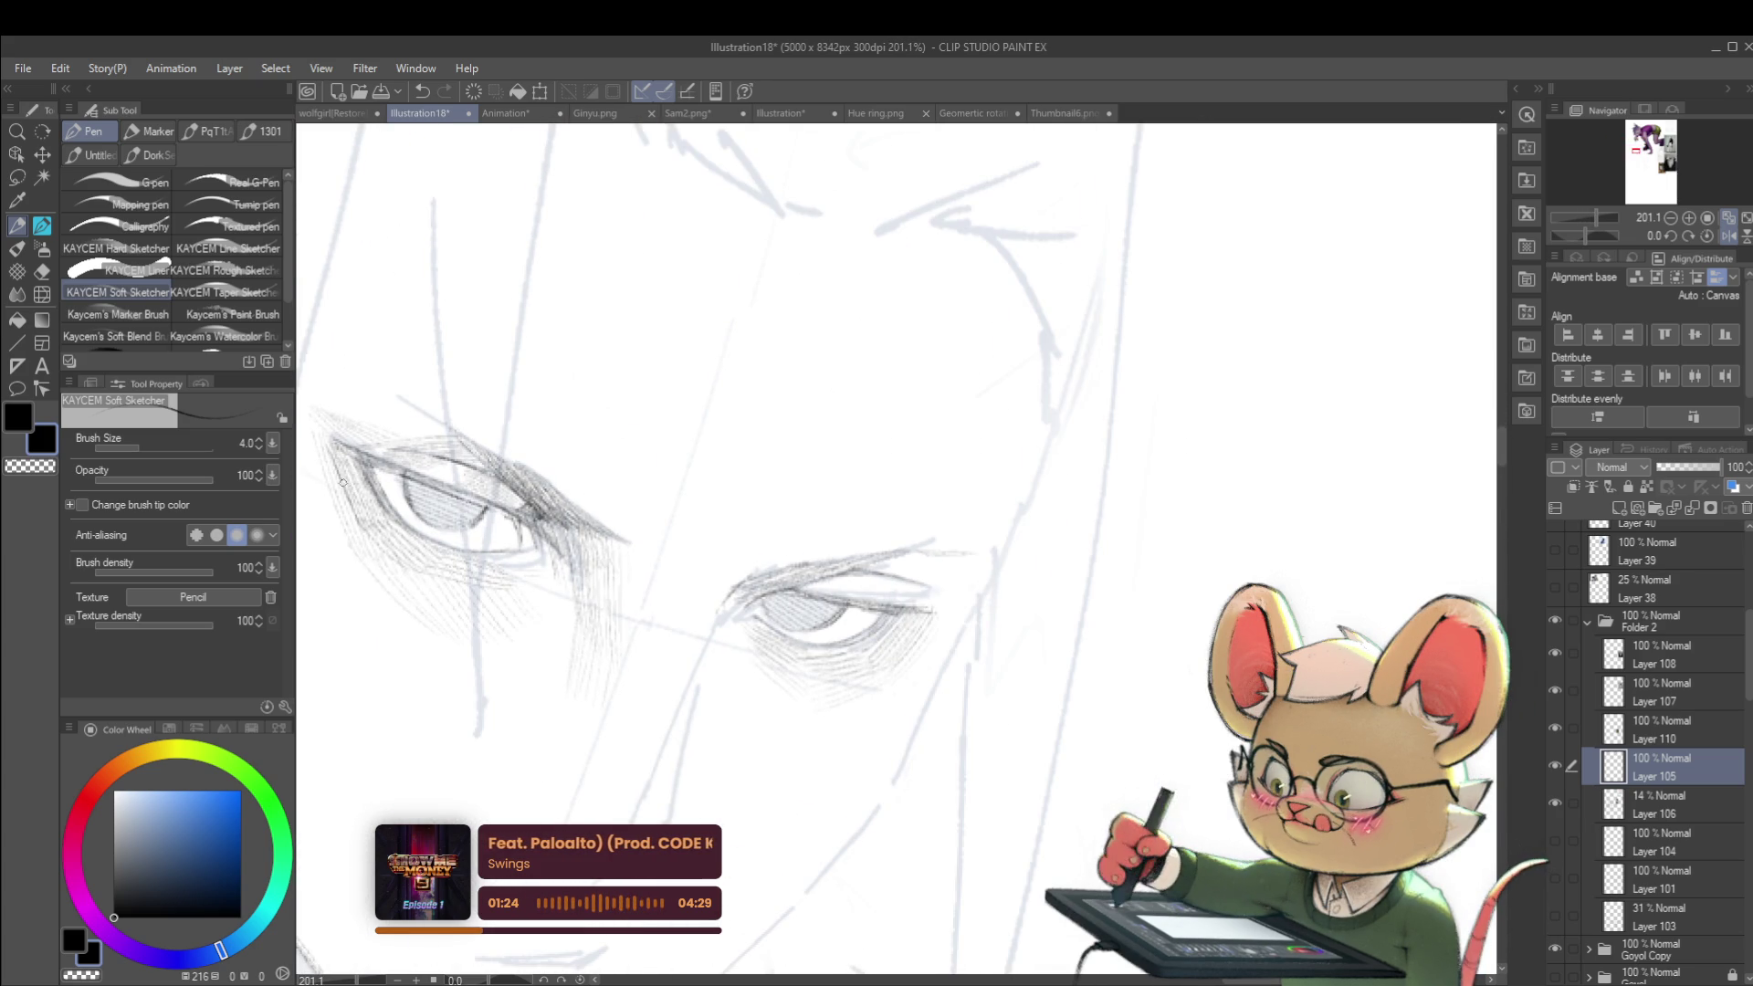
pyautogui.moveTo(339, 461); pyautogui.dragTo(390, 507)
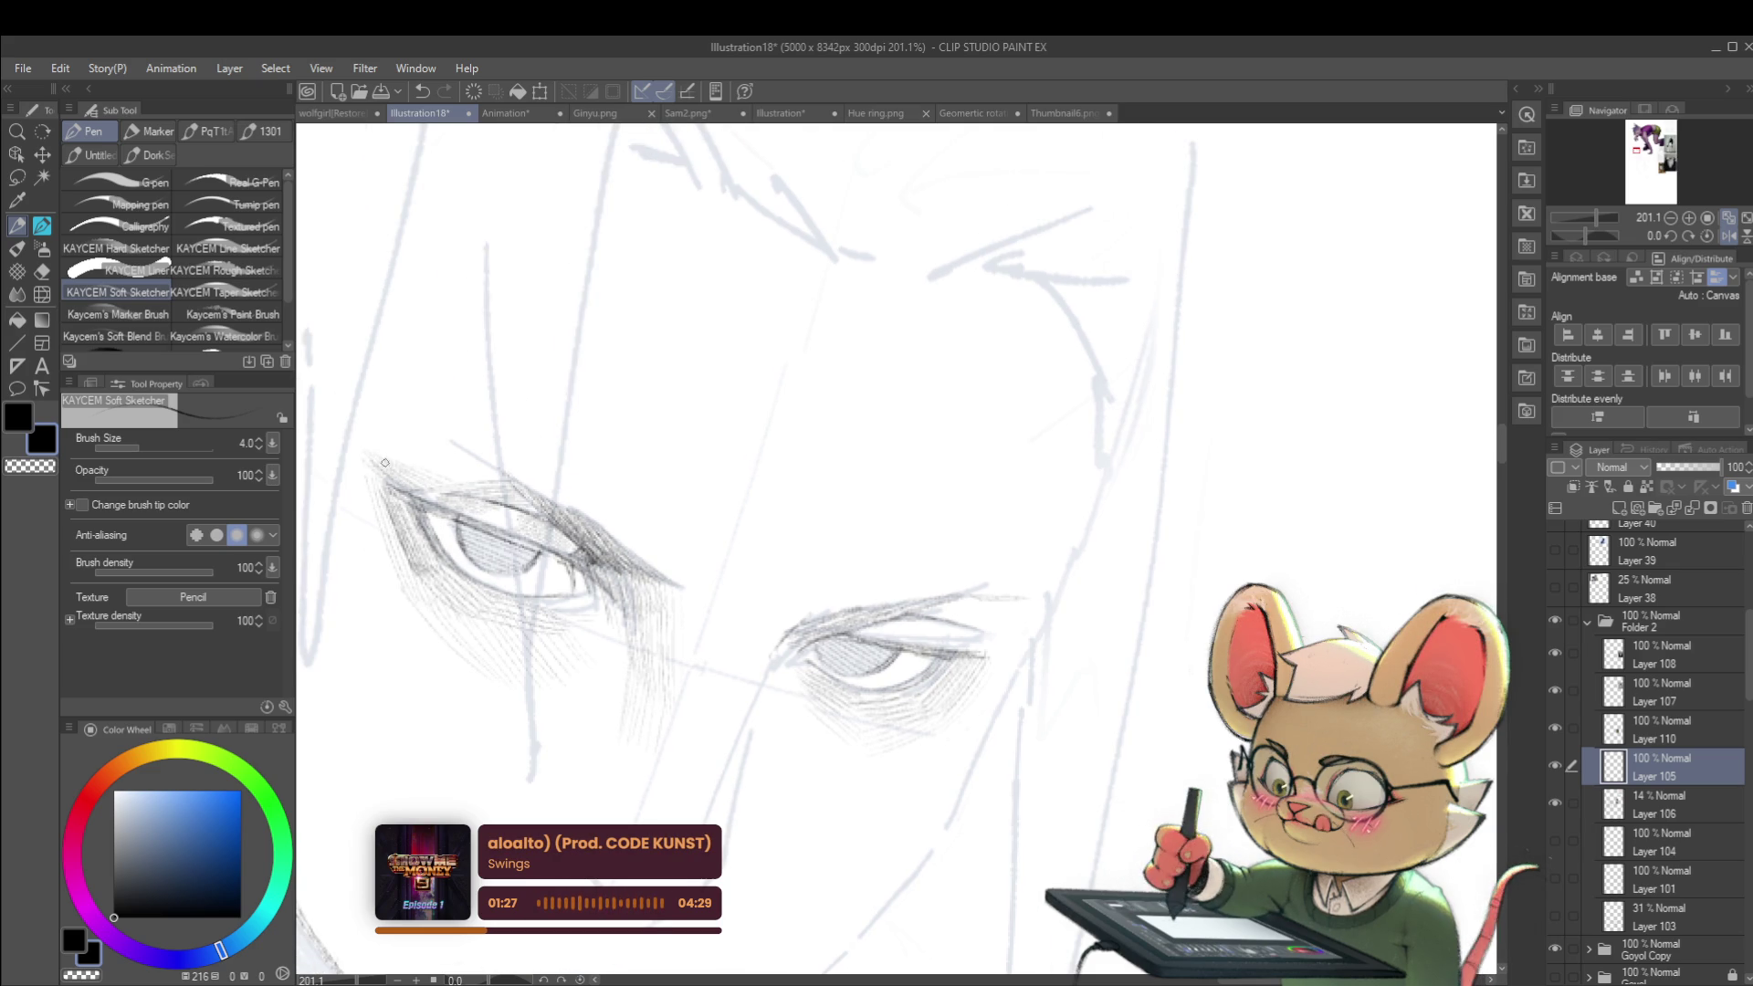
pyautogui.scroll(-8, 448, 484)
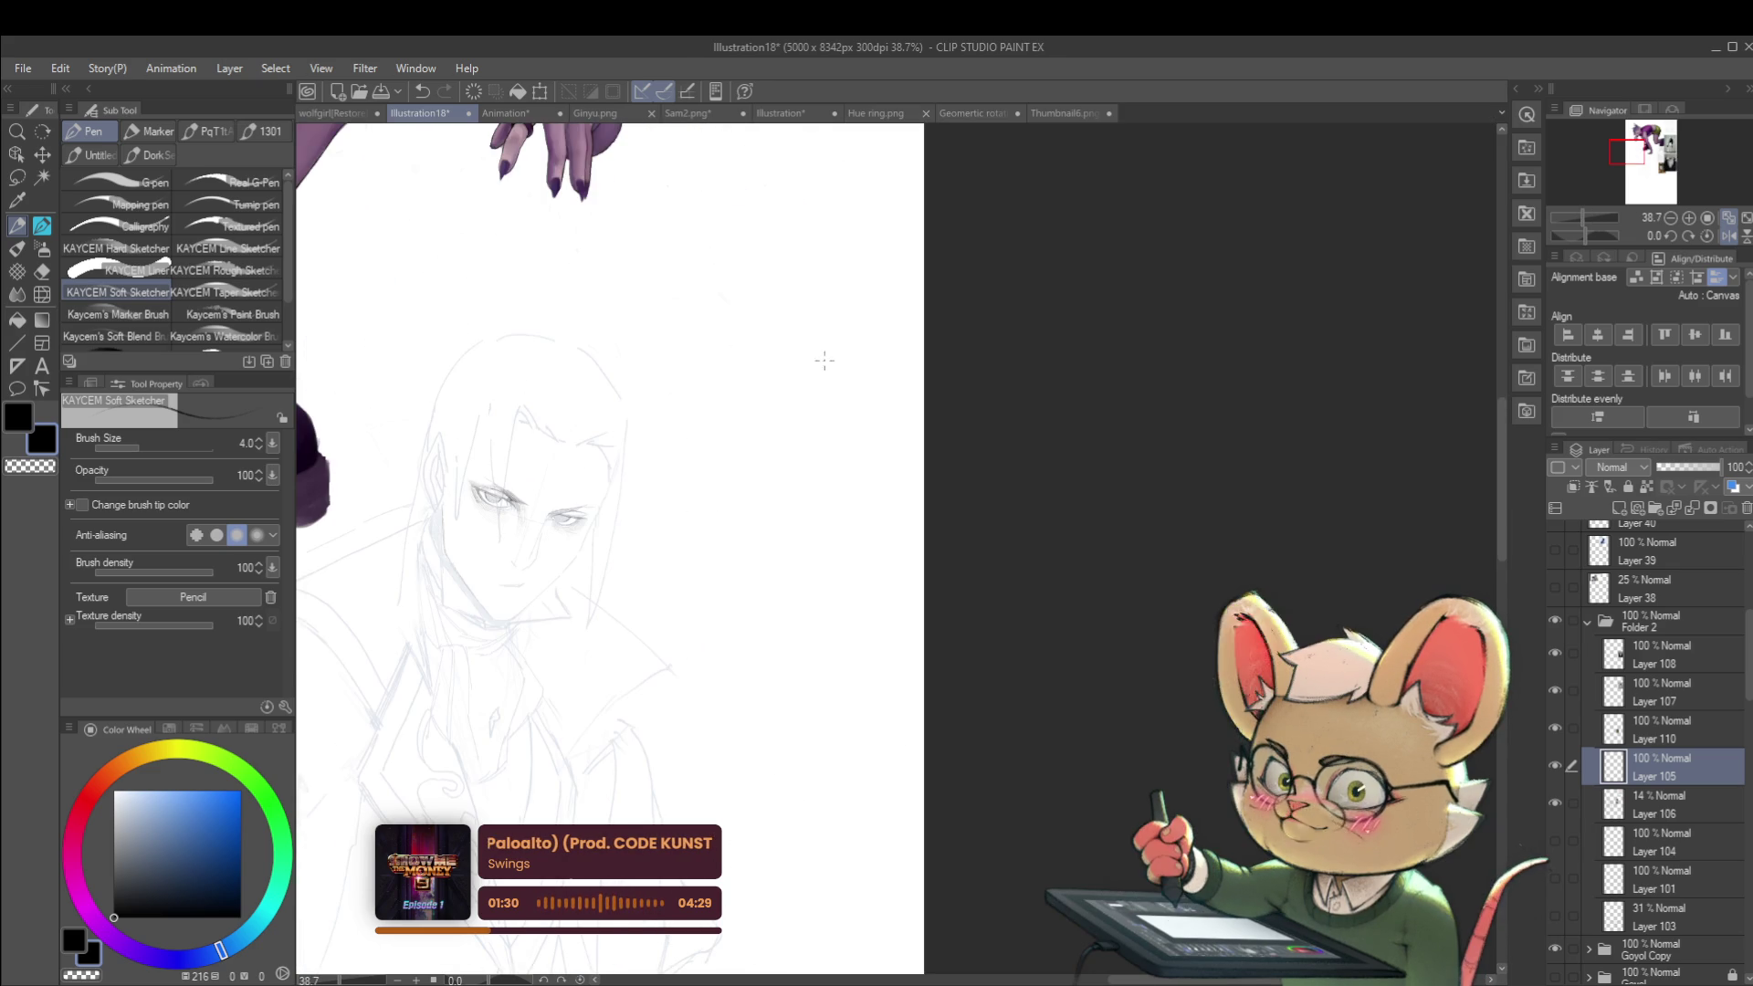
pyautogui.scroll(6, 479, 497)
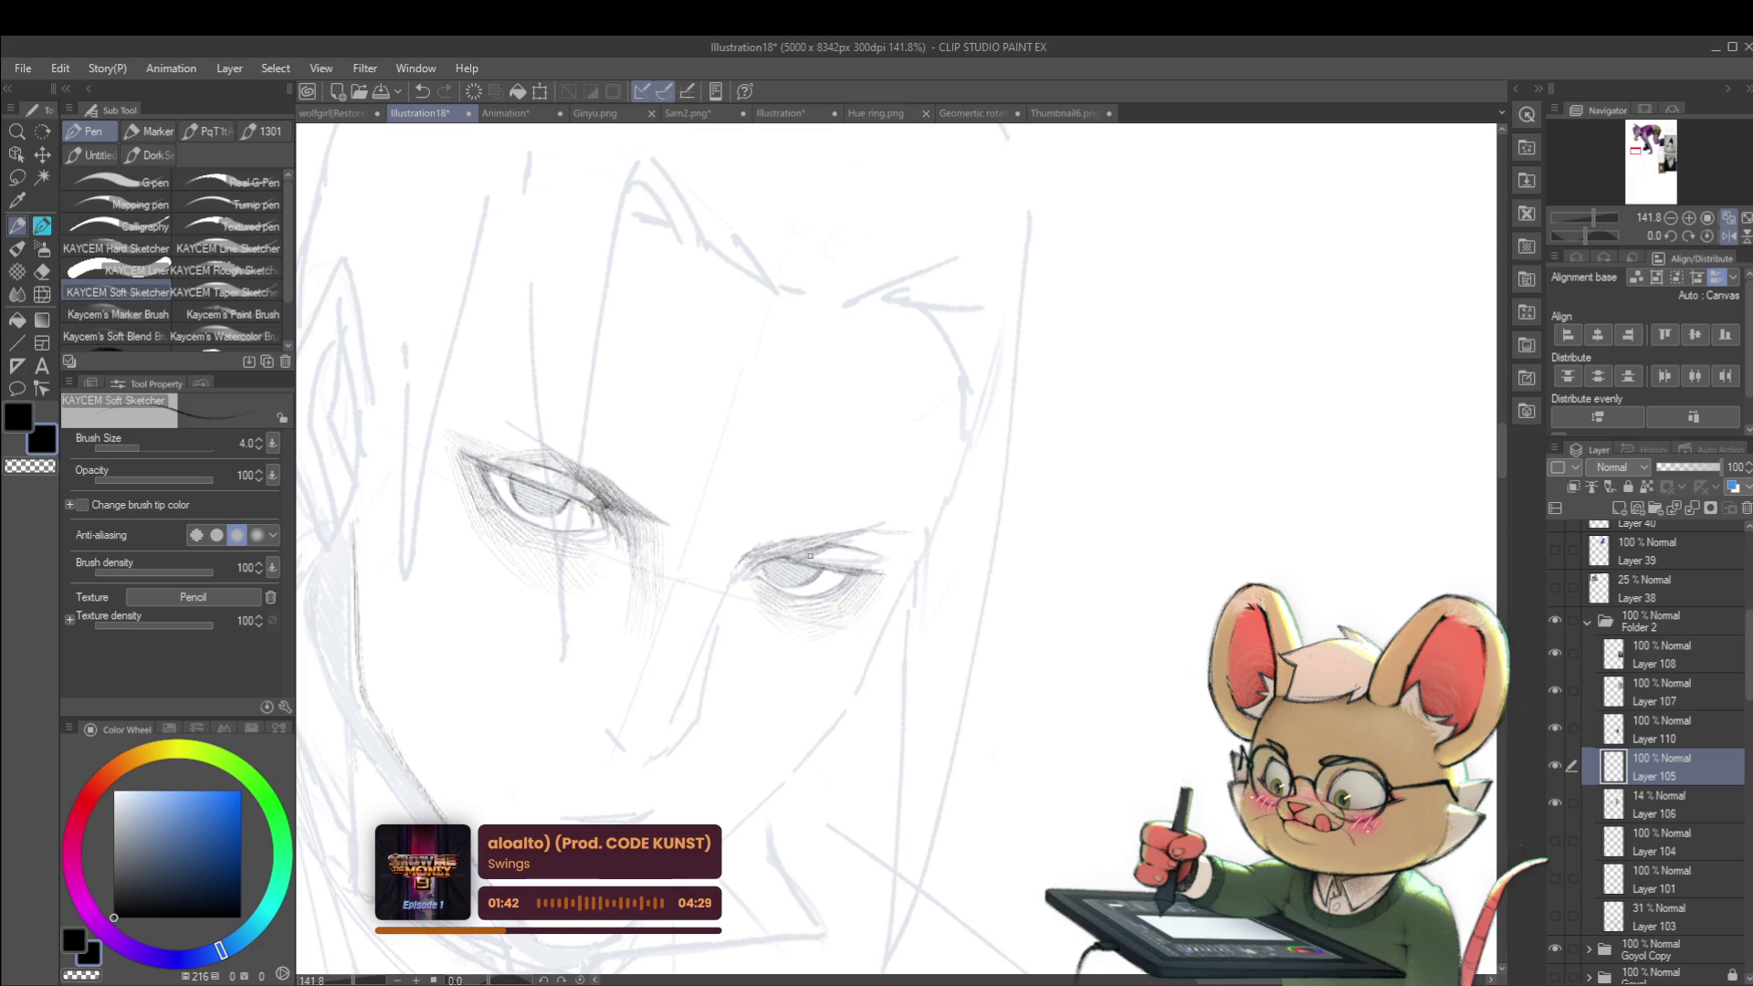
pyautogui.scroll(-5, 810, 549)
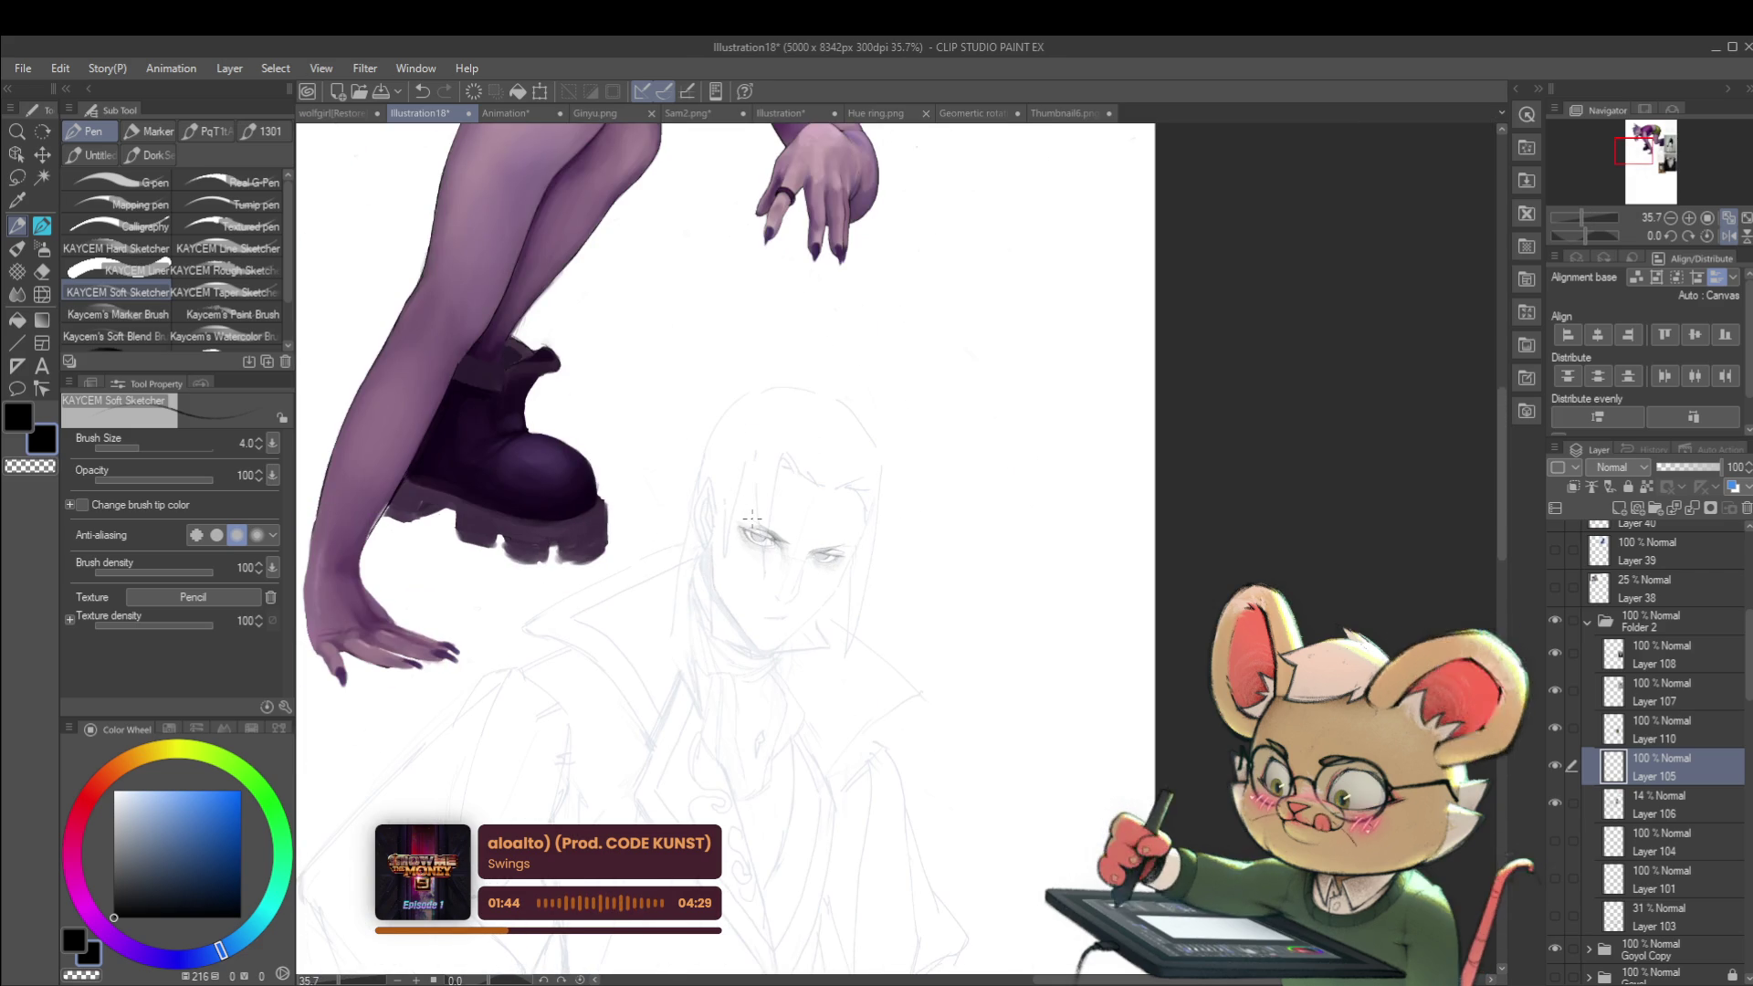
pyautogui.scroll(5, 873, 548)
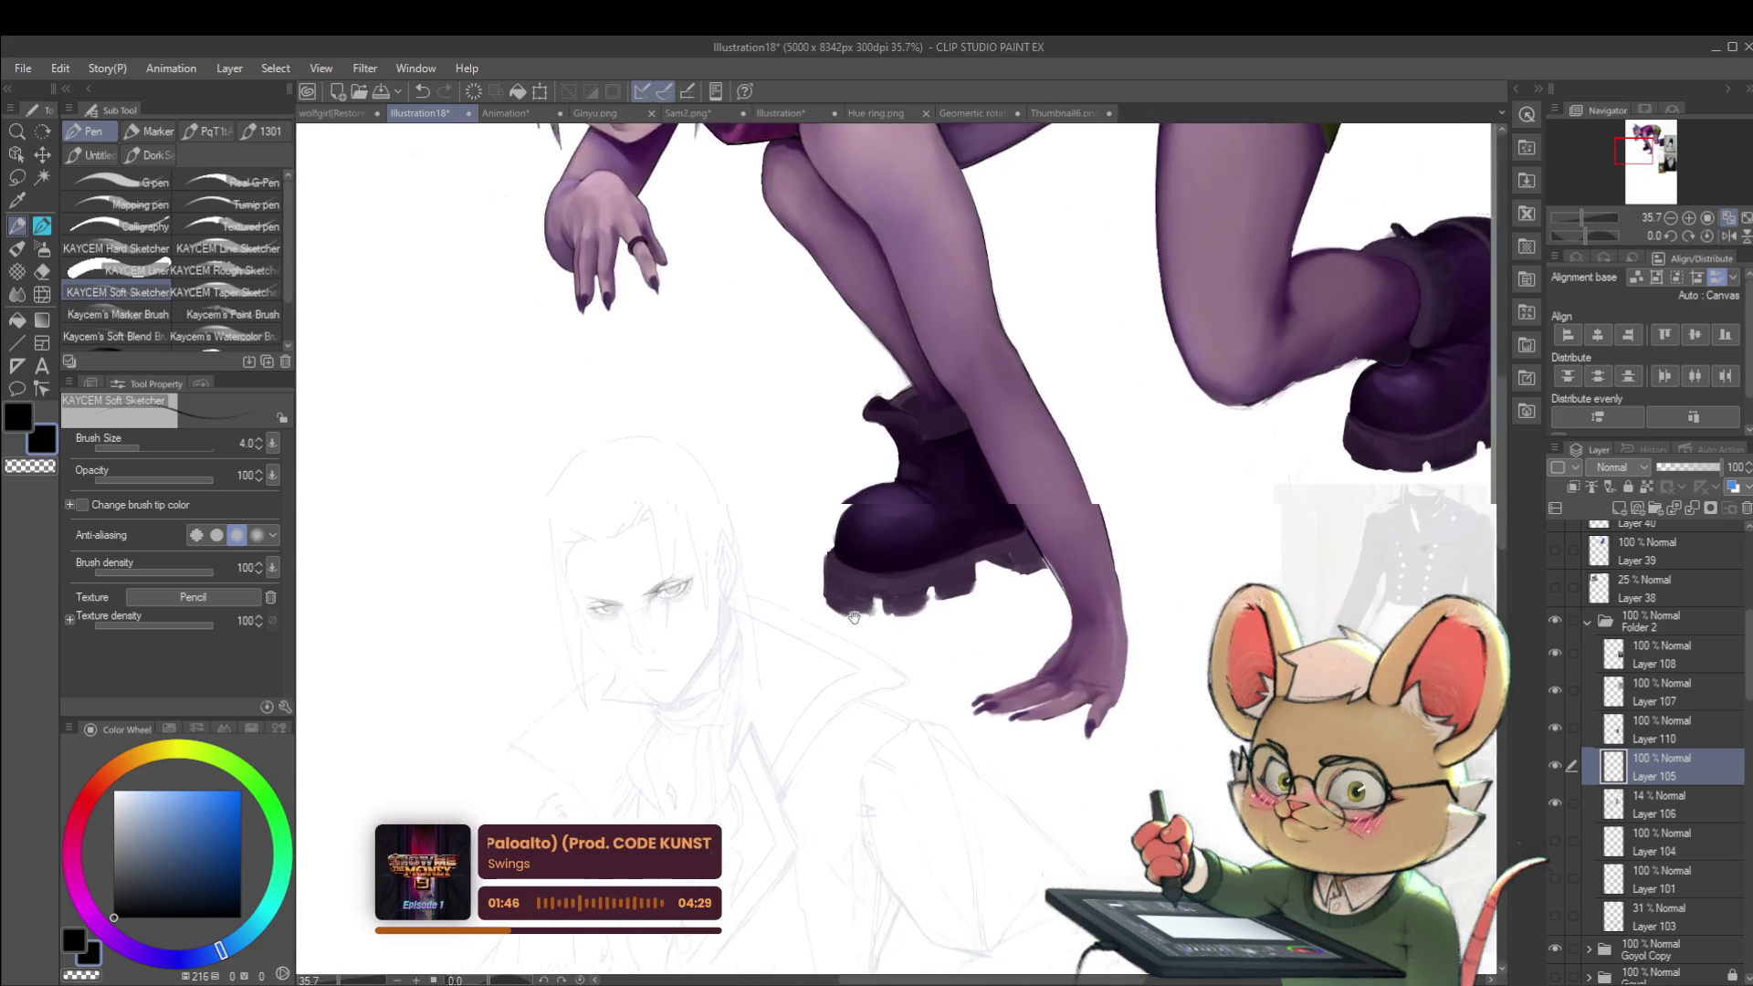
pyautogui.scroll(1, 668, 493)
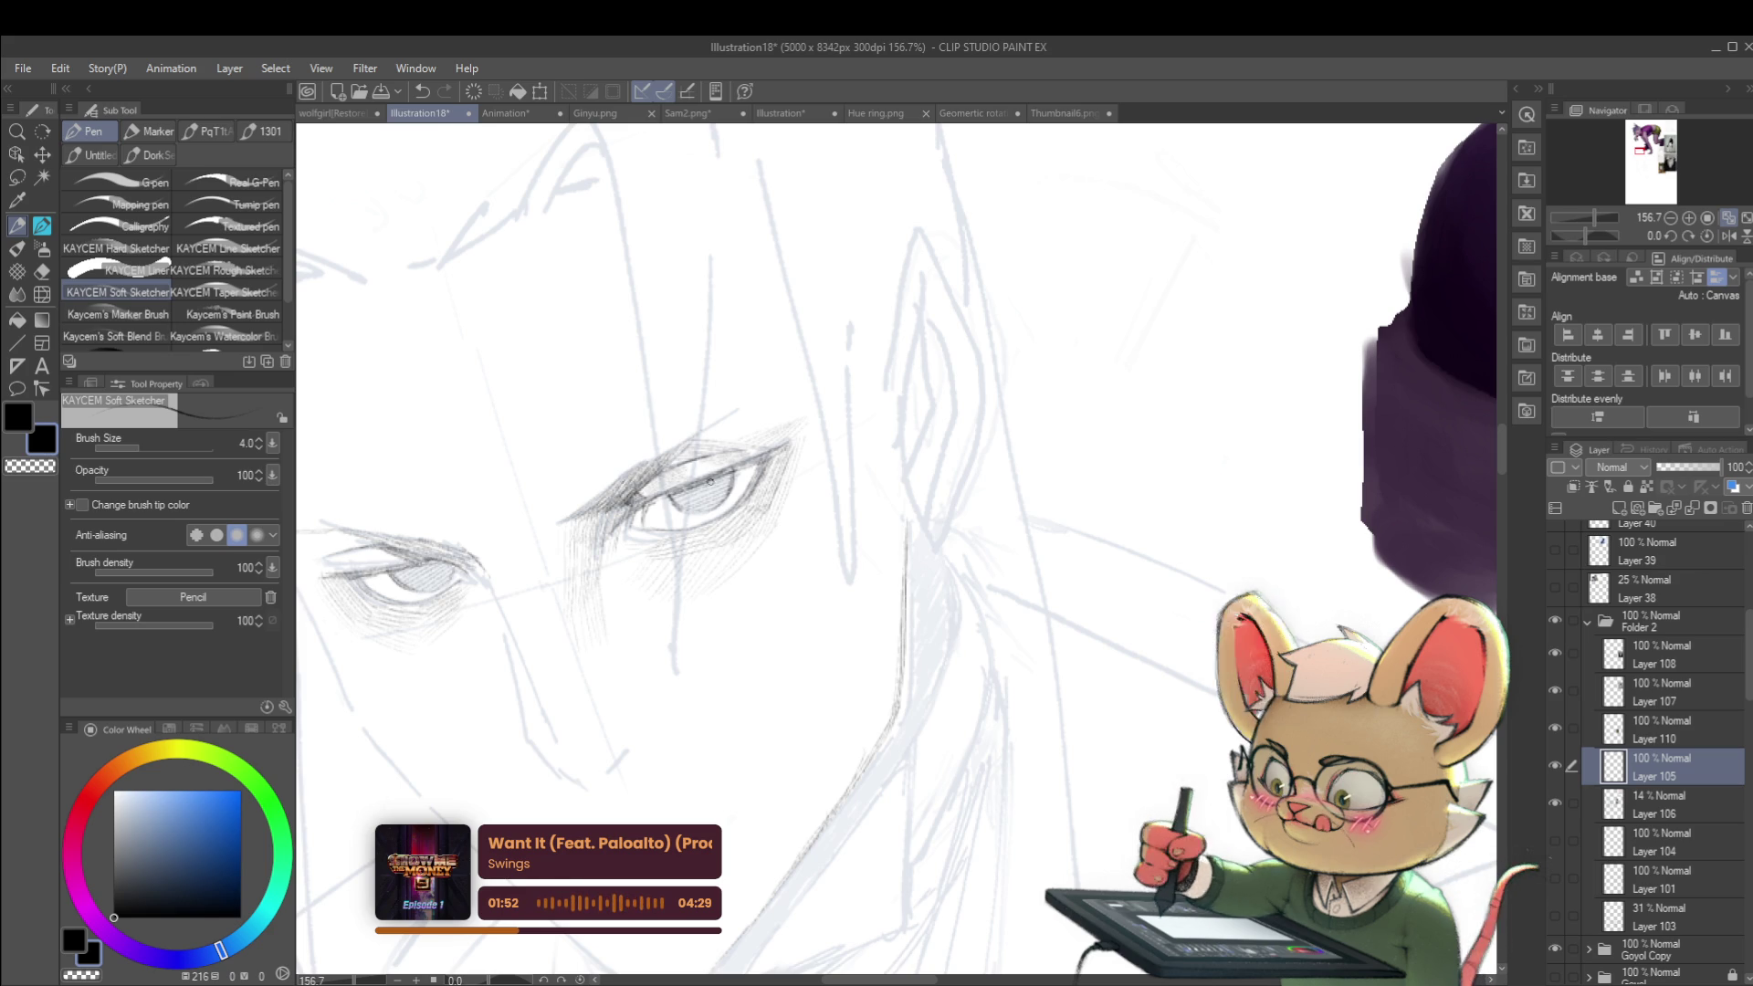
# Step: Darken the shading inside the right eye's iris, mirror the view, and undo an accidental duplicate
pyautogui.moveTo(705, 490)
pyautogui.mouseDown()
pyautogui.moveTo(730, 481)
pyautogui.moveTo(675, 505)
pyautogui.mouseUp()
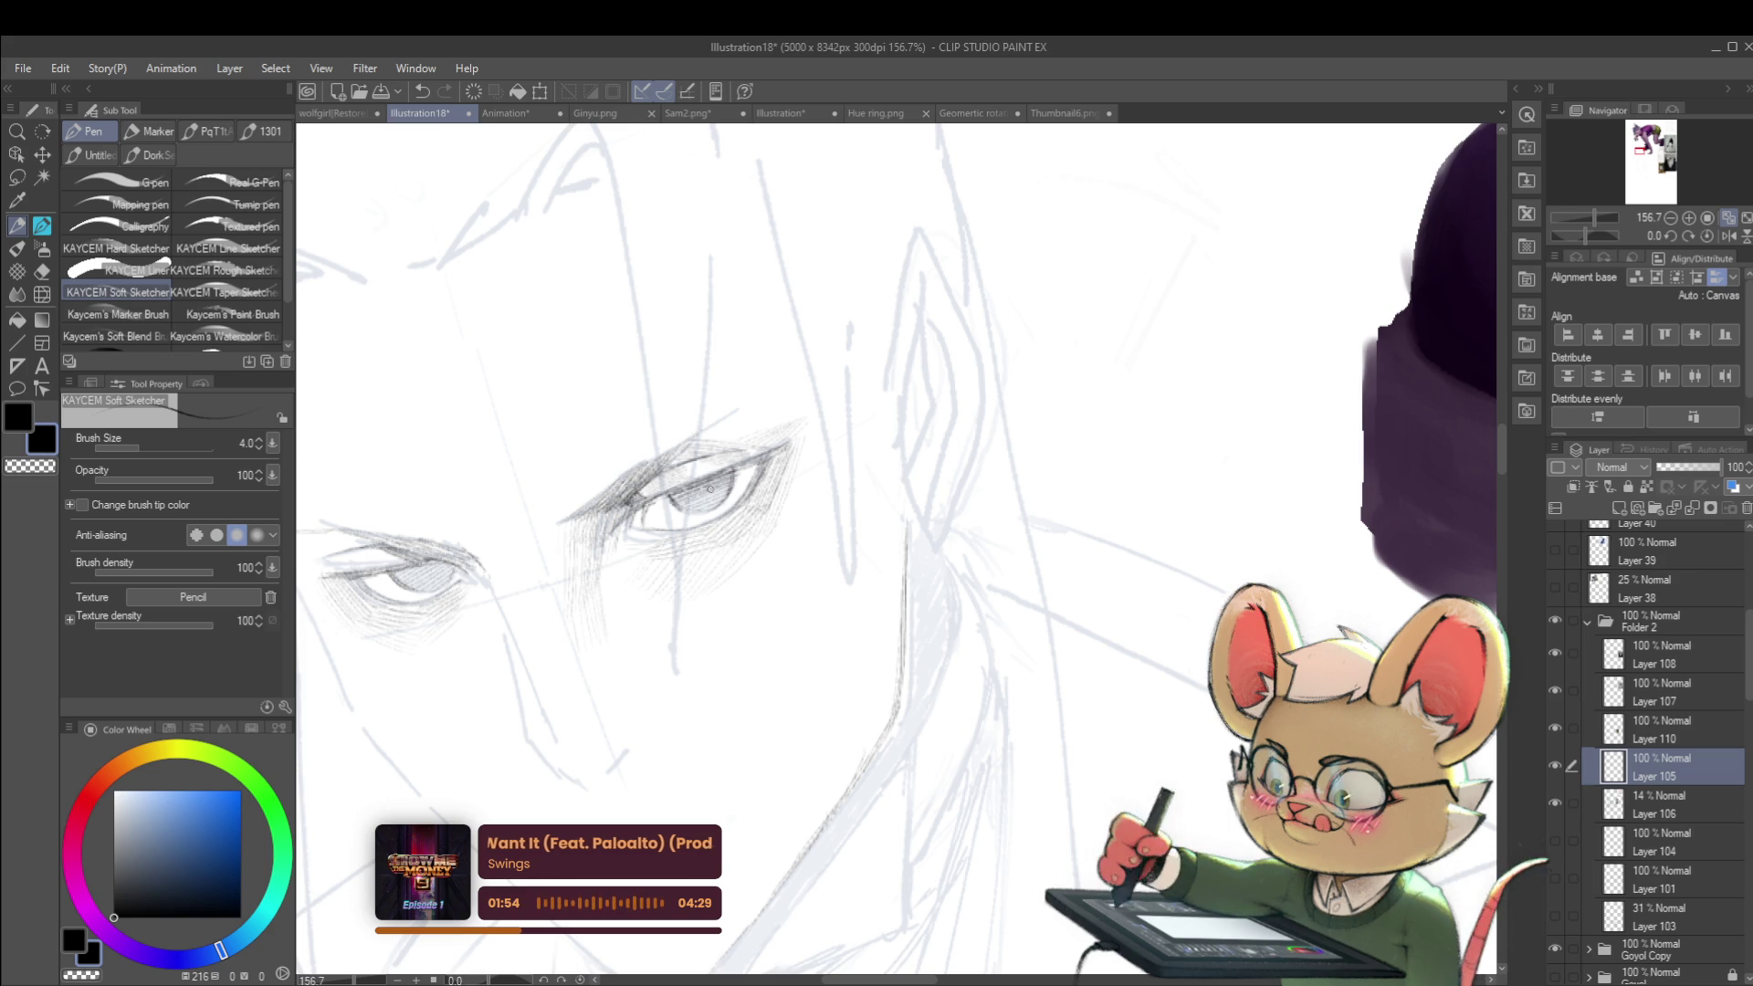
pyautogui.scroll(-10, 741, 479)
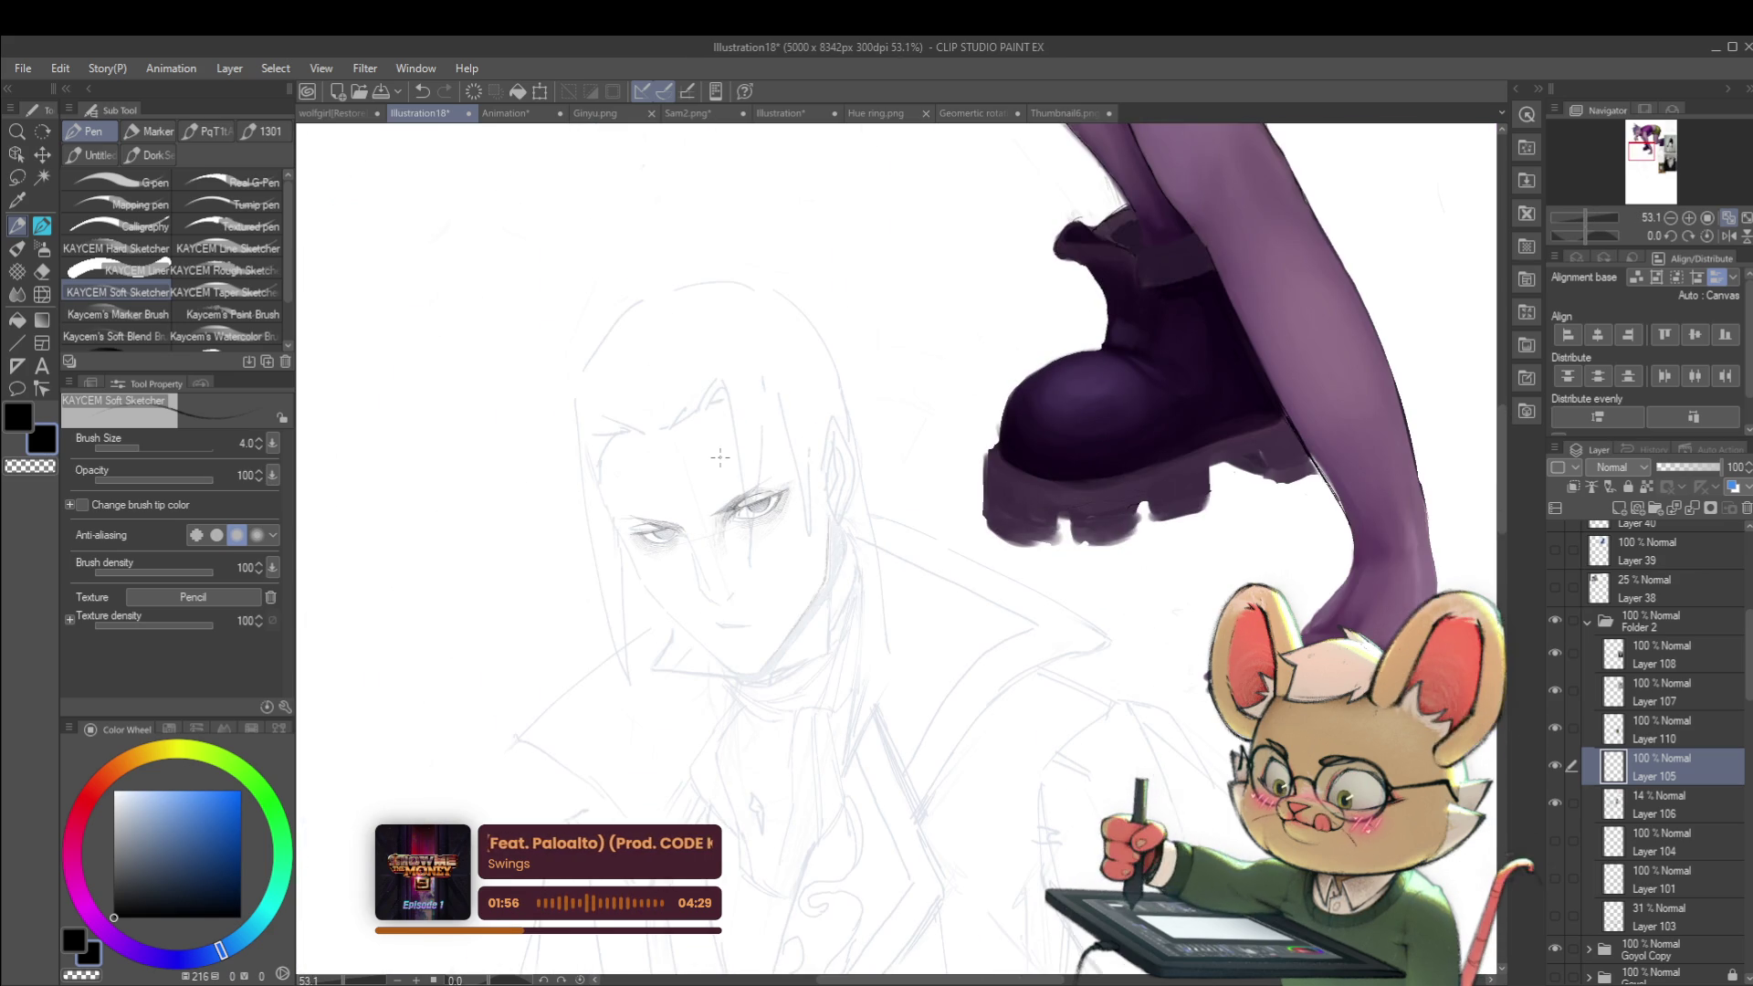
pyautogui.click(1729, 236)
pyautogui.moveTo(1137, 532); pyautogui.dragTo(895, 441)
pyautogui.scroll(10, 895, 441)
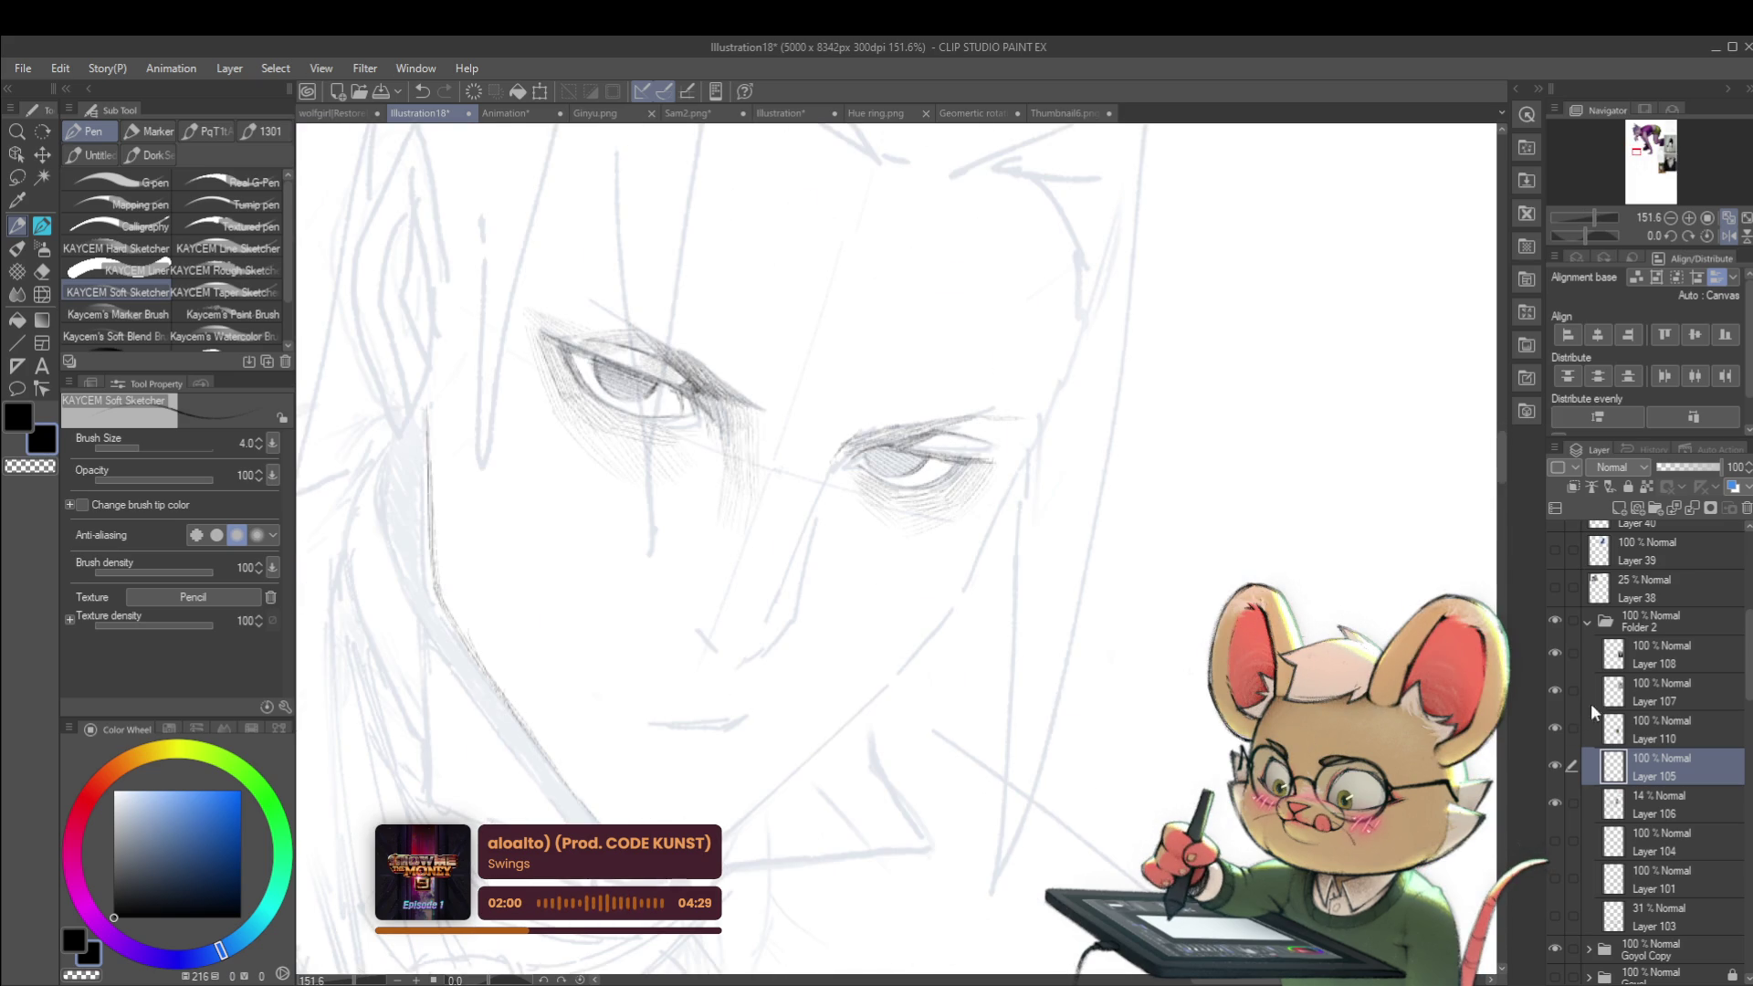
pyautogui.scroll(-8, 1066, 677)
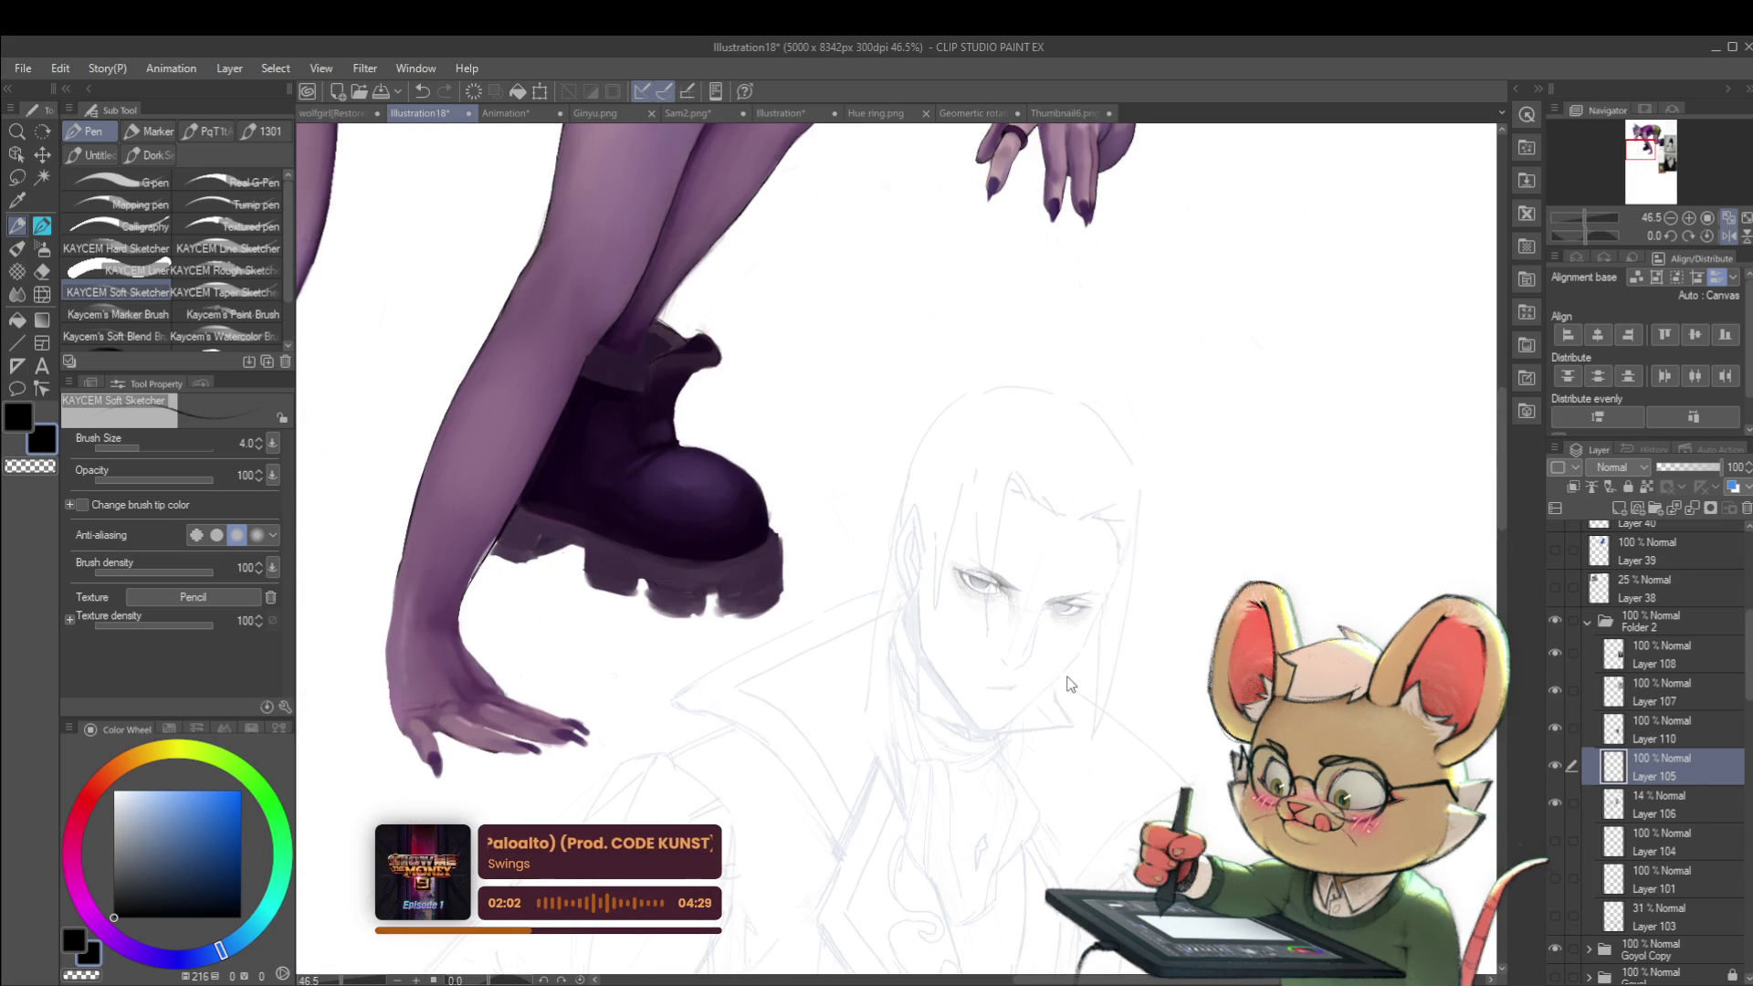
pyautogui.scroll(-5, 1095, 684)
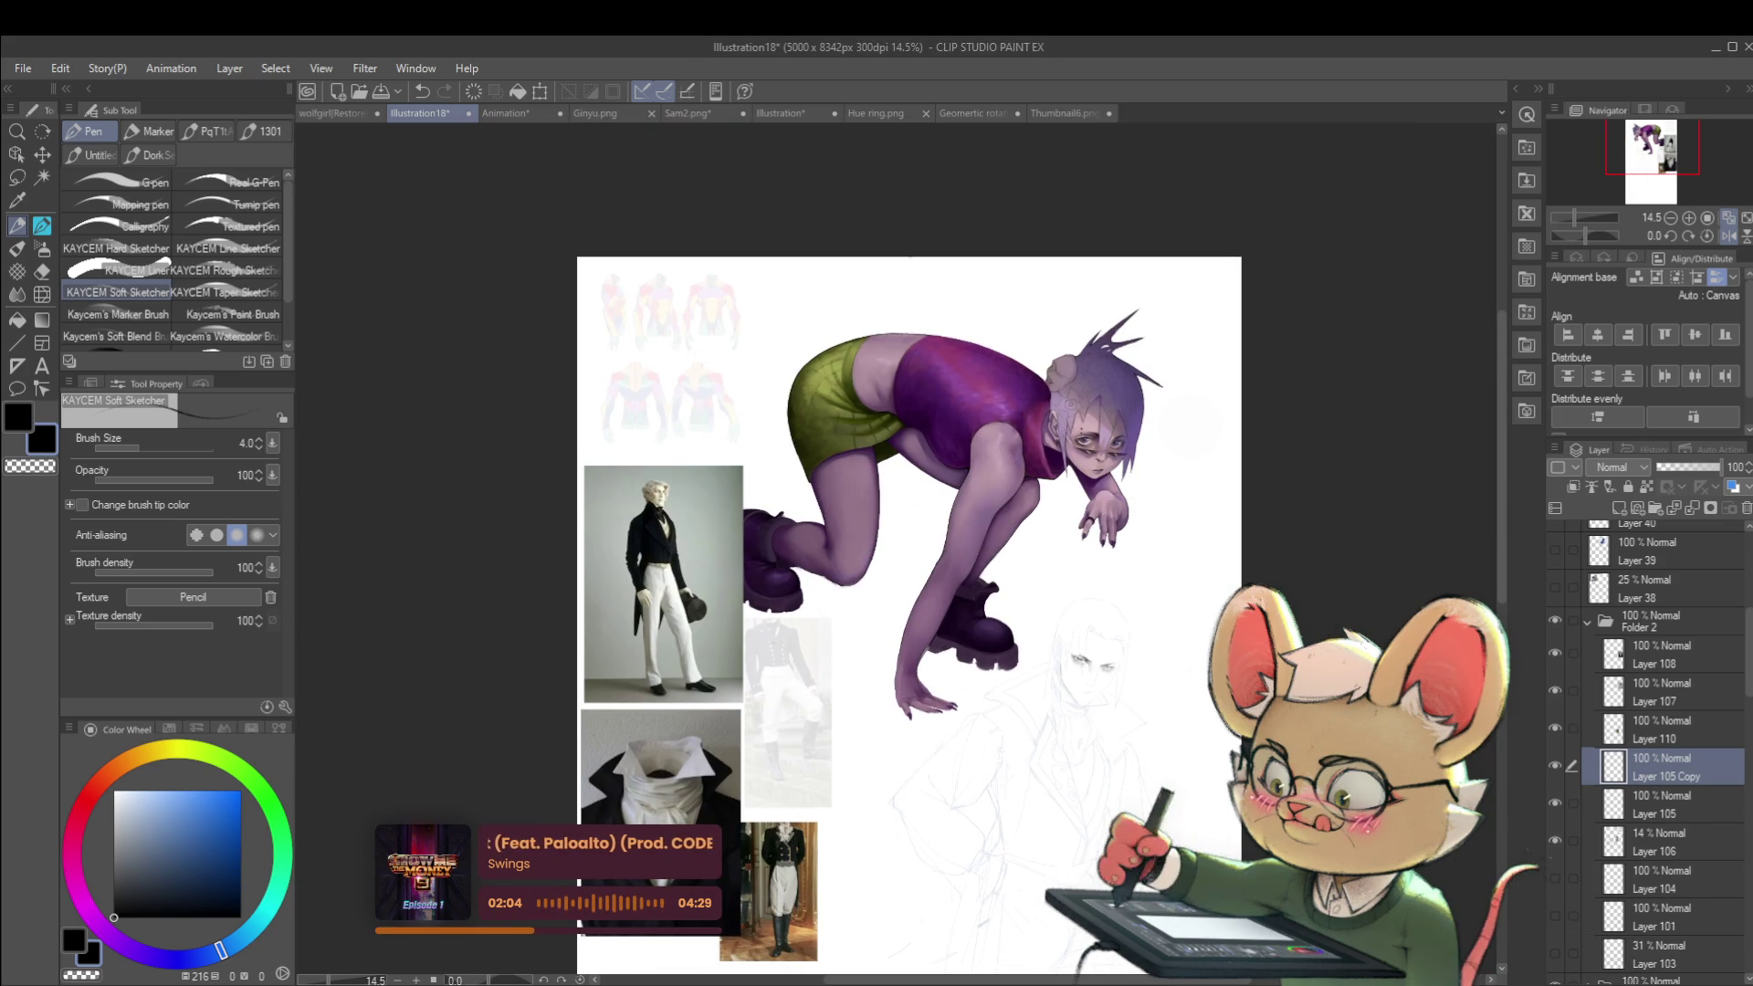
pyautogui.hotkey('ctrl', 'z')
# Step: Add a stroke at the eye's inner corner and darken its lower outer corner
pyautogui.scroll(10, 1129, 678)
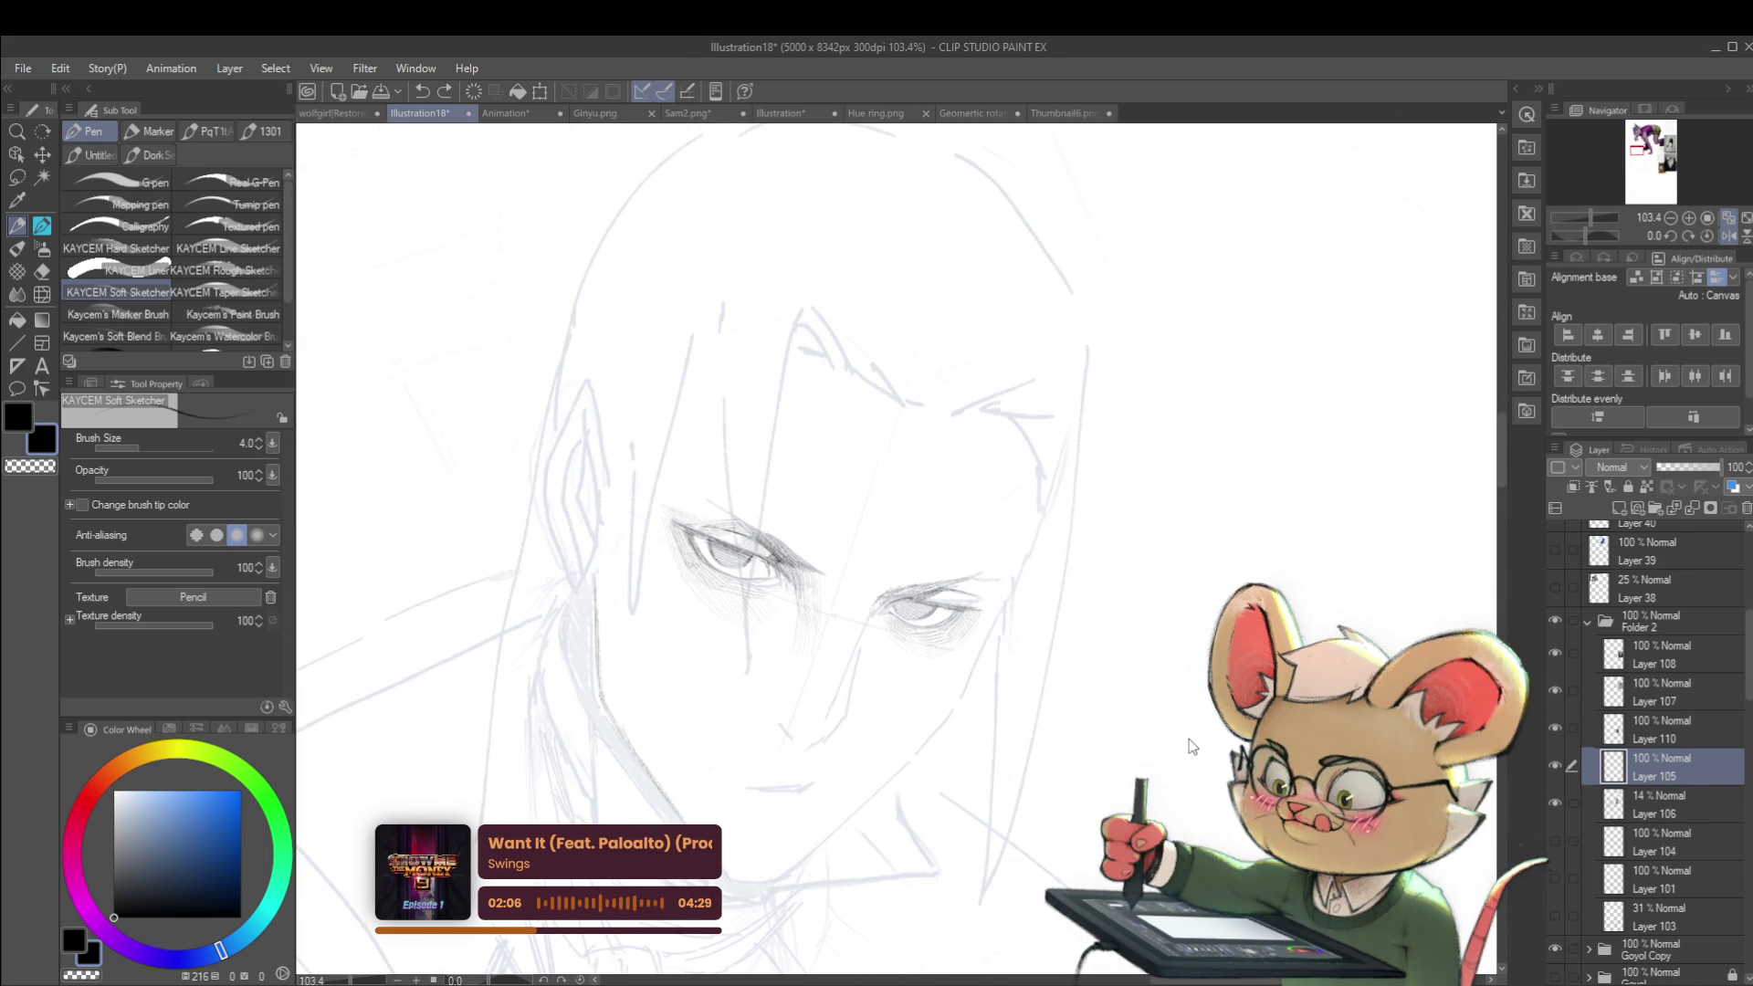
pyautogui.scroll(-3, 1172, 740)
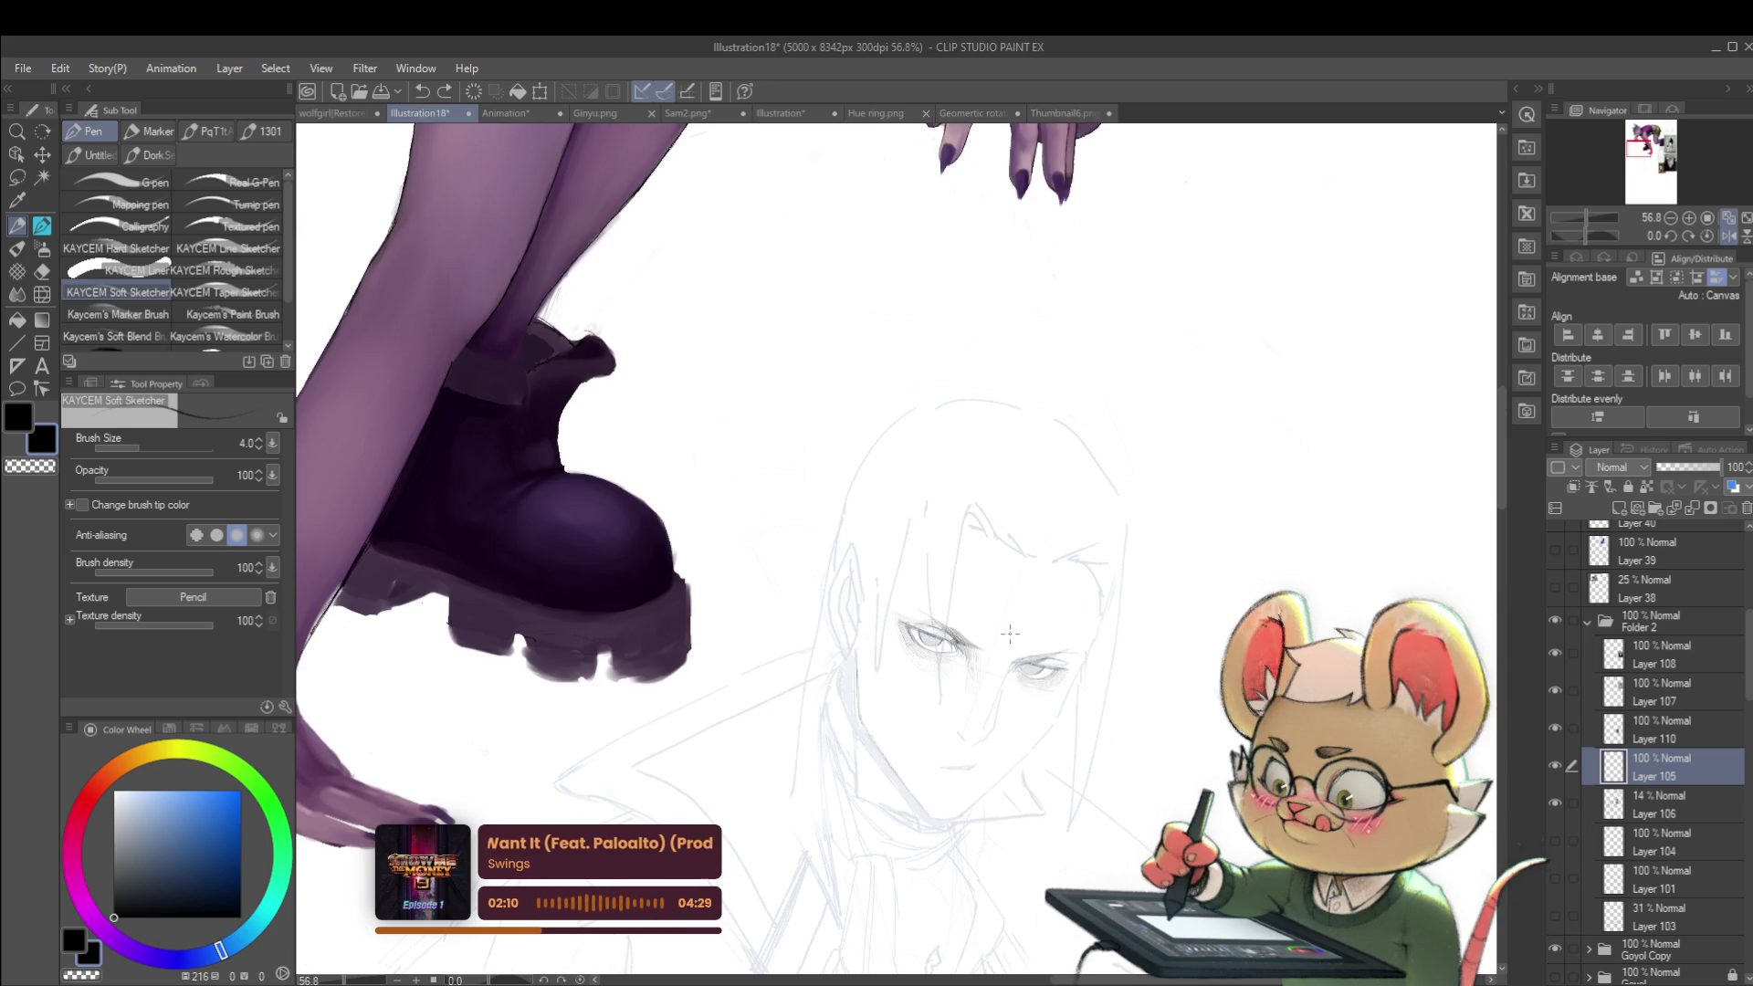
pyautogui.scroll(6, 995, 613)
pyautogui.scroll(2, 701, 684)
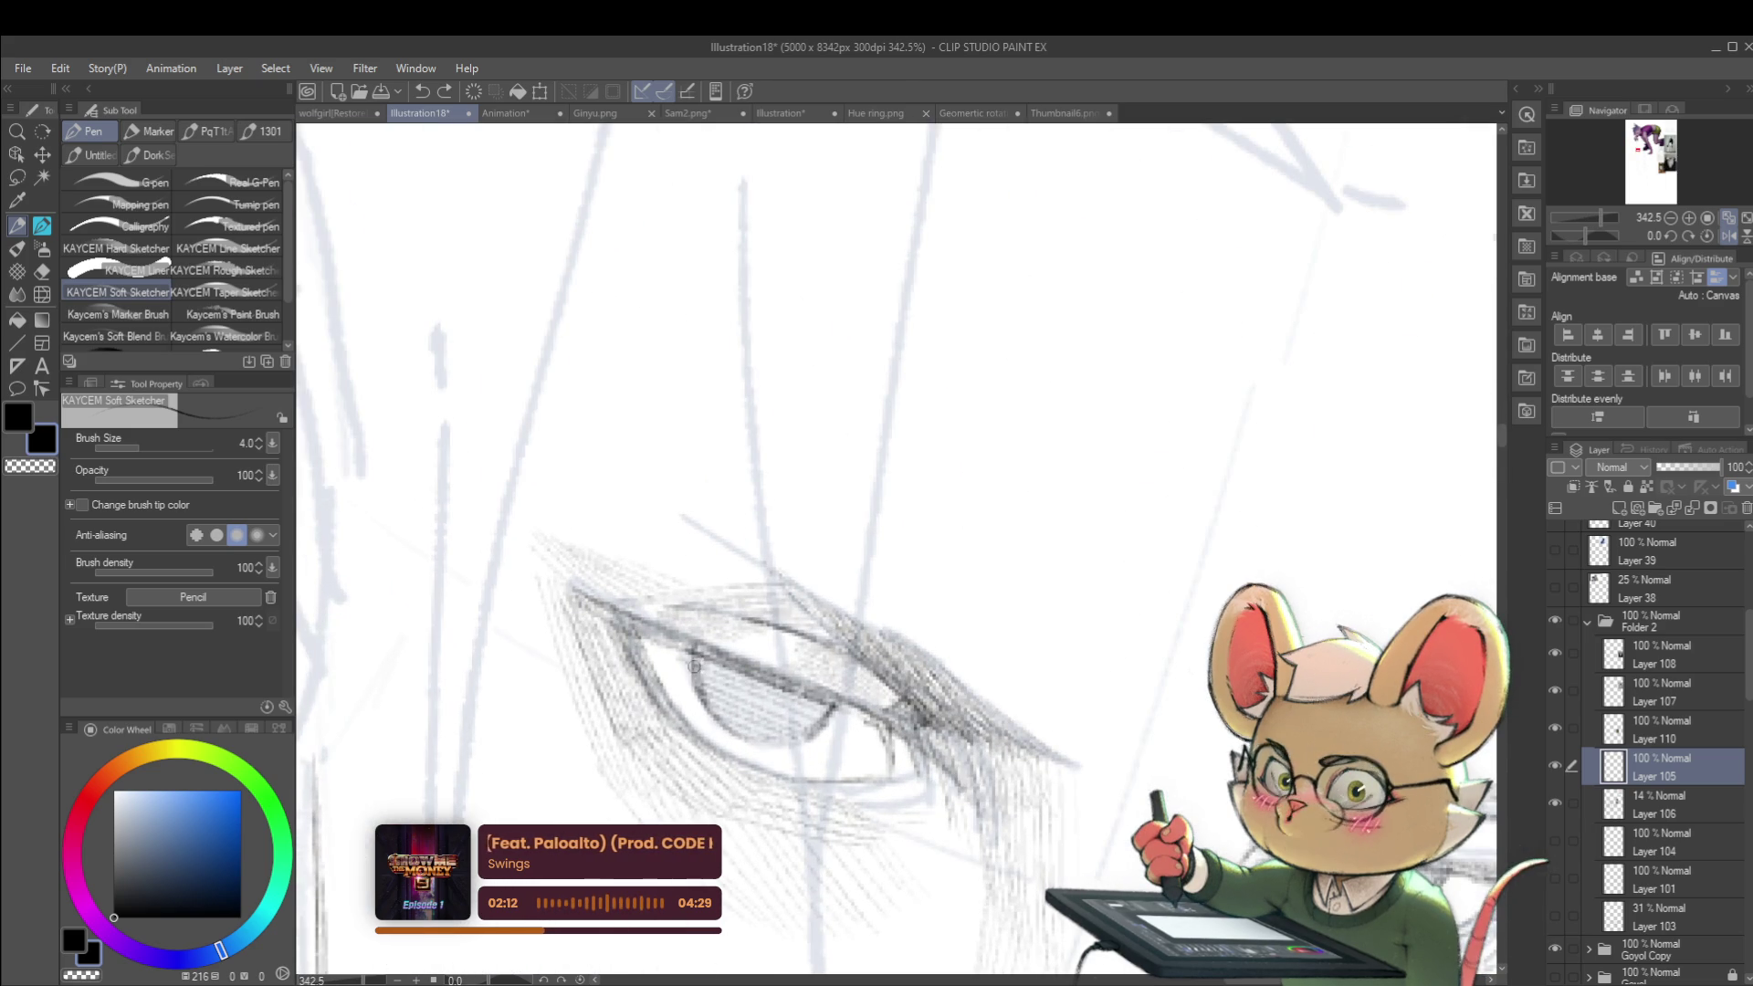
pyautogui.moveTo(698, 666); pyautogui.dragTo(694, 680)
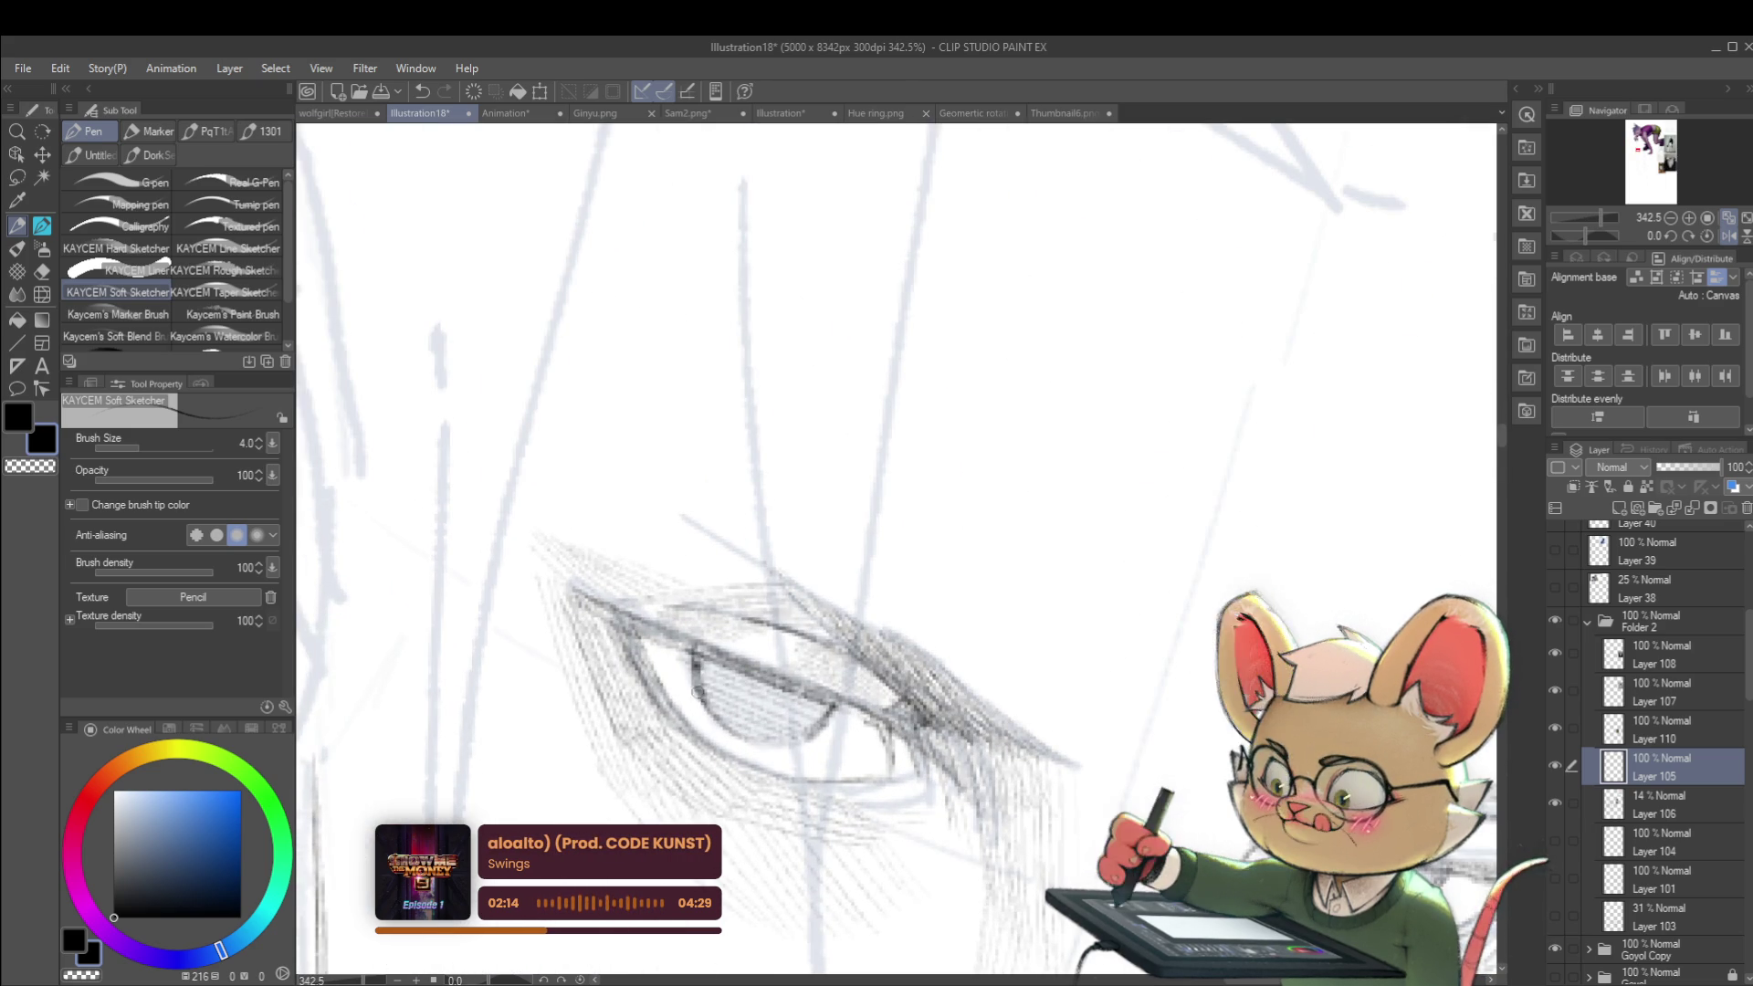
pyautogui.moveTo(833, 704); pyautogui.dragTo(820, 719)
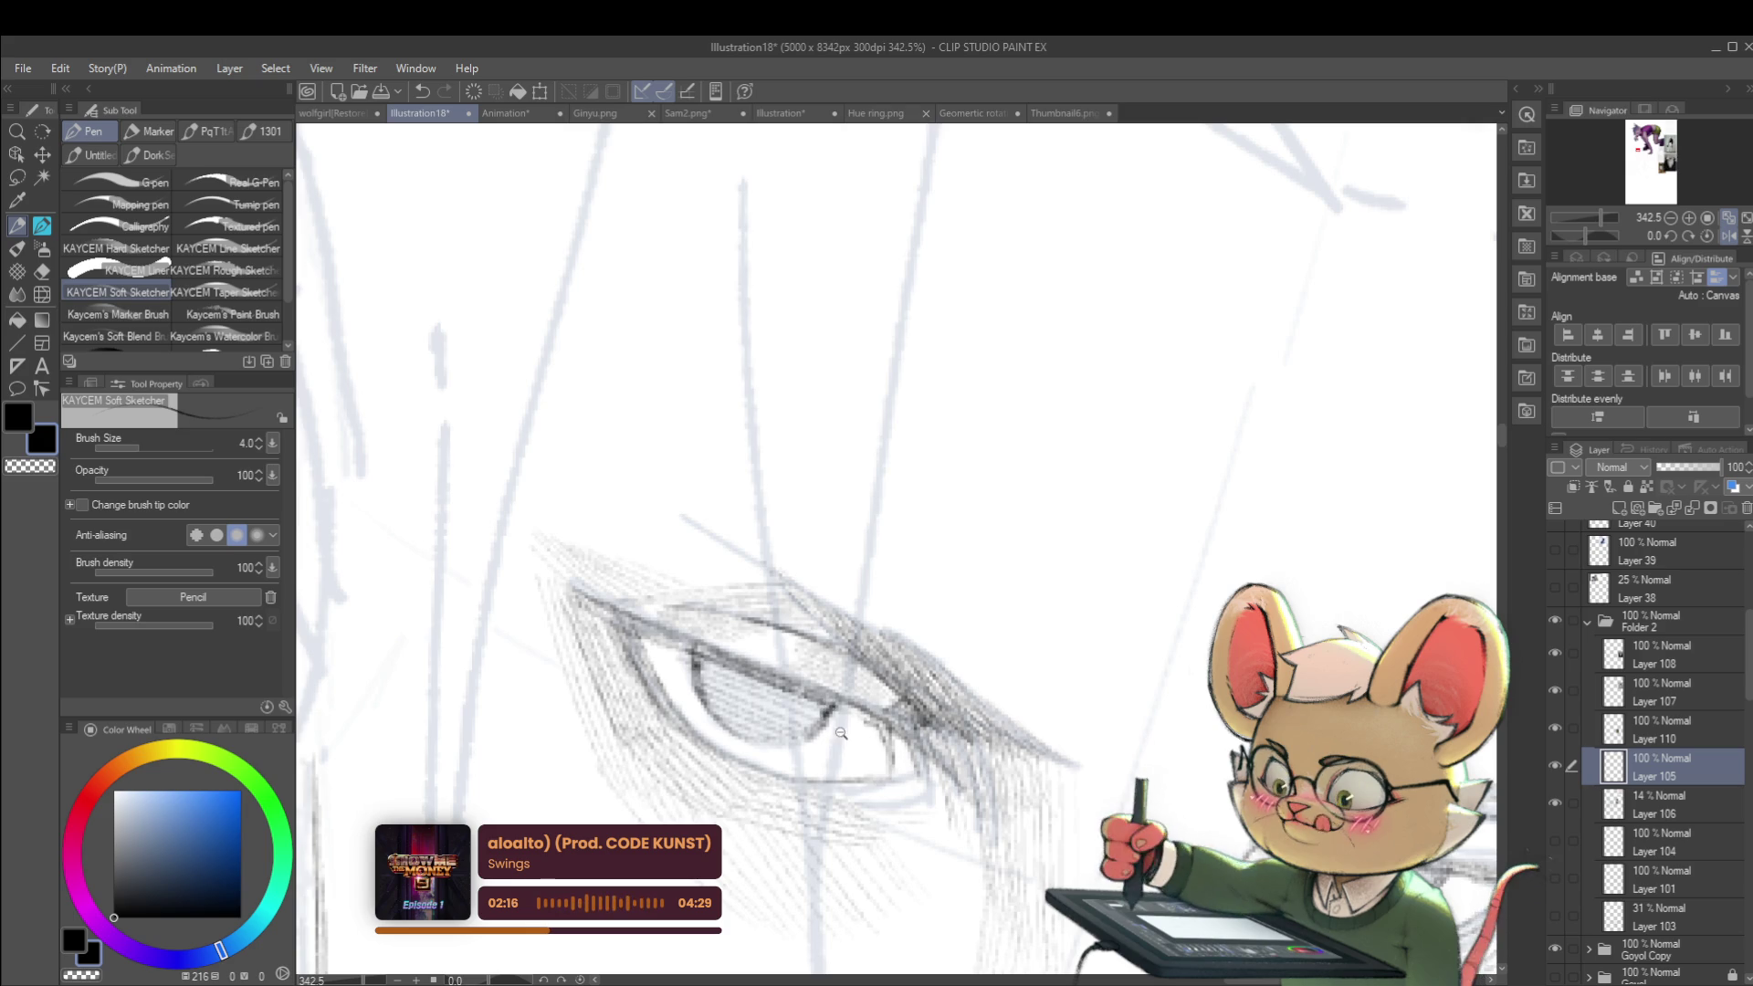
pyautogui.scroll(-10, 828, 727)
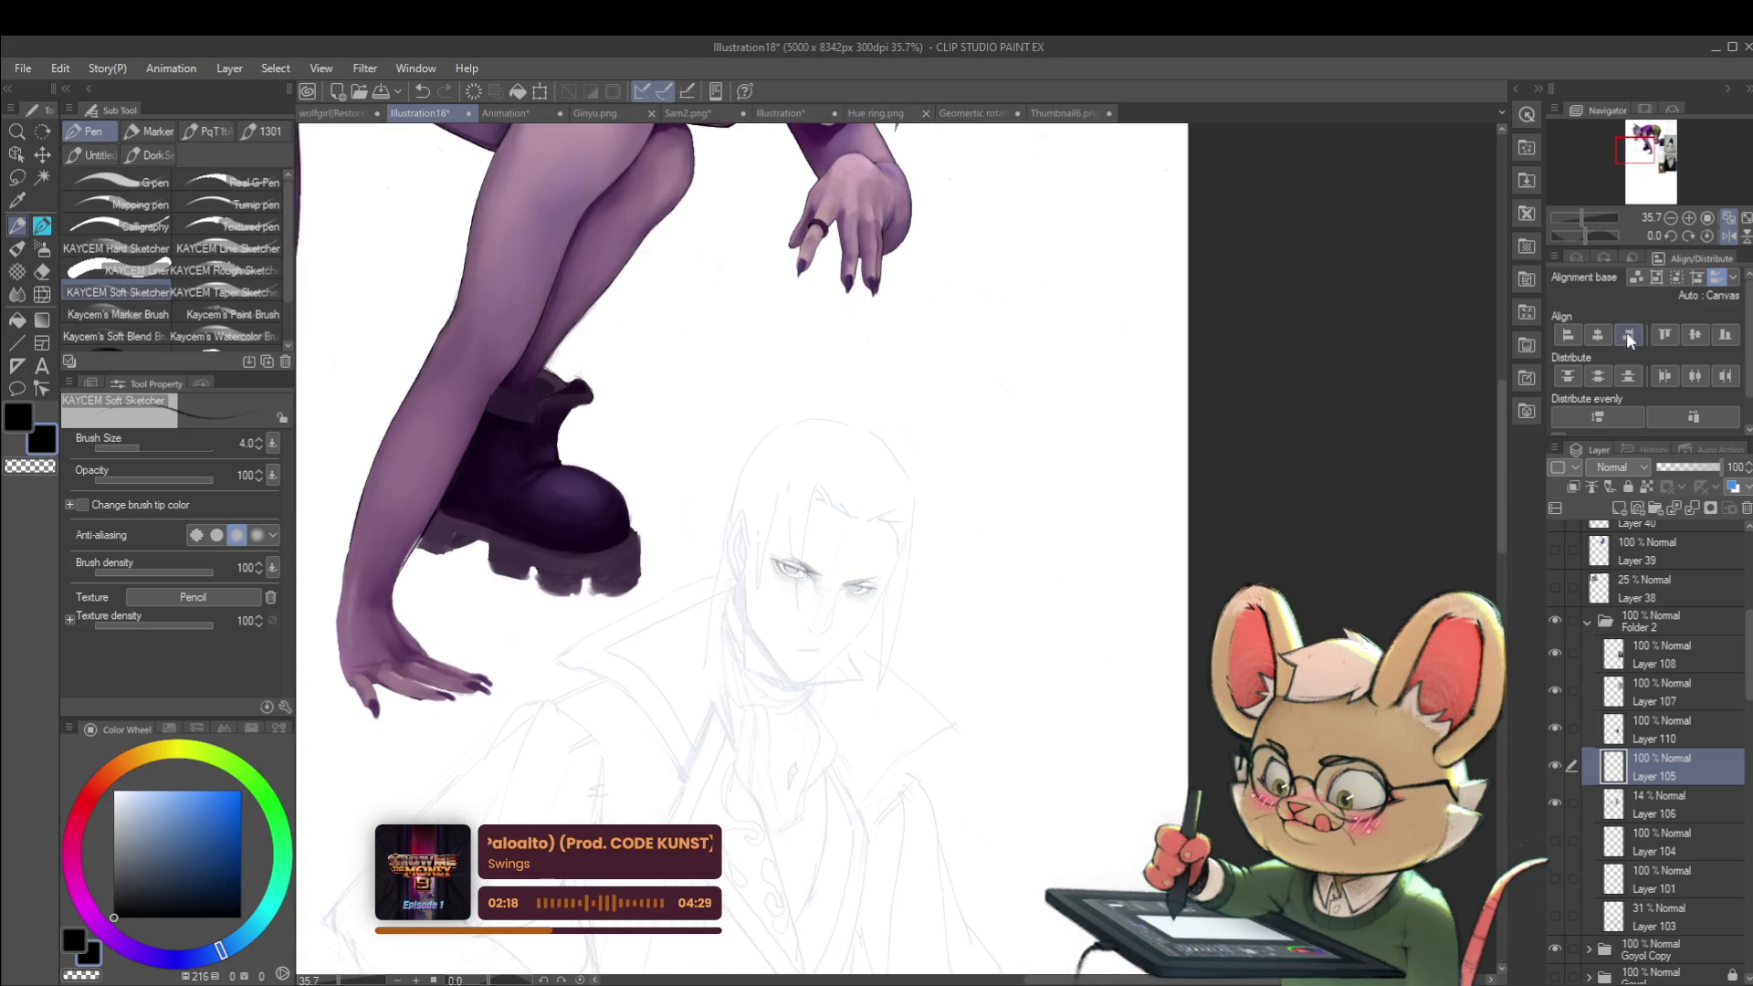
pyautogui.moveTo(470, 585)
pyautogui.mouseDown()
pyautogui.moveTo(1219, 585)
pyautogui.moveTo(946, 586)
pyautogui.mouseUp()
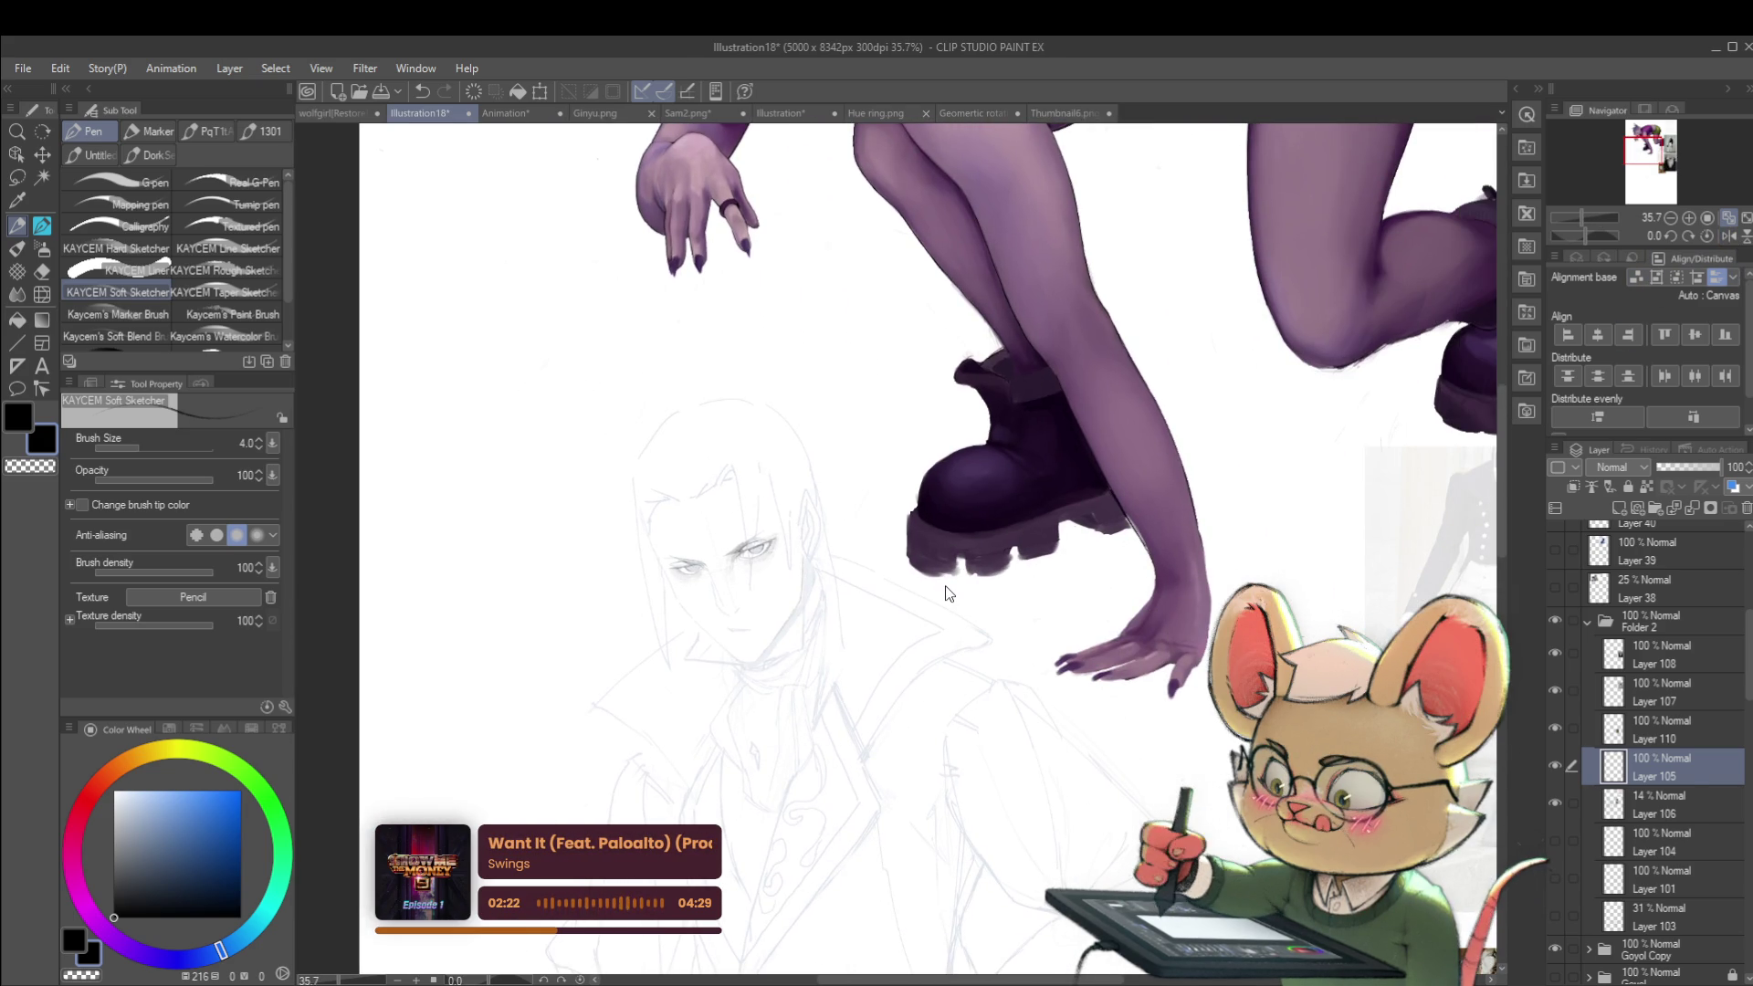
# Step: Duplicate Layer 105, undo it, and zoom back in closely on both eyes
pyautogui.hotkey('ctrl', 'j')
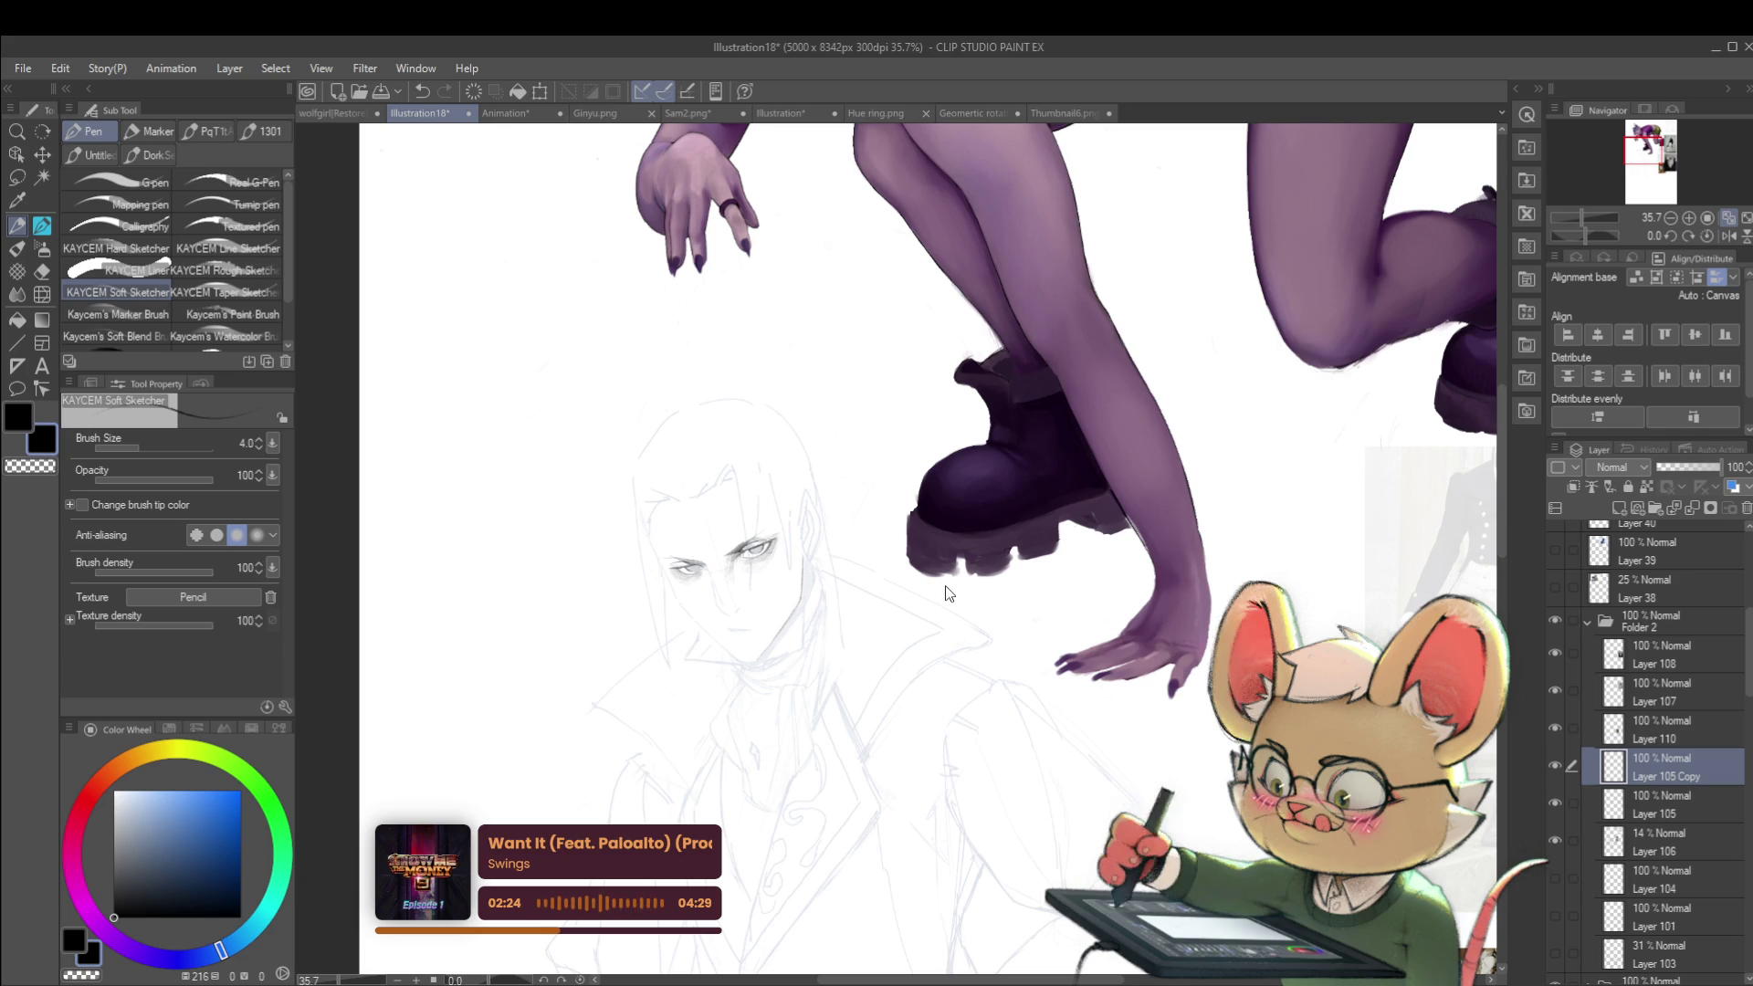
pyautogui.hotkey('ctrl', 'z')
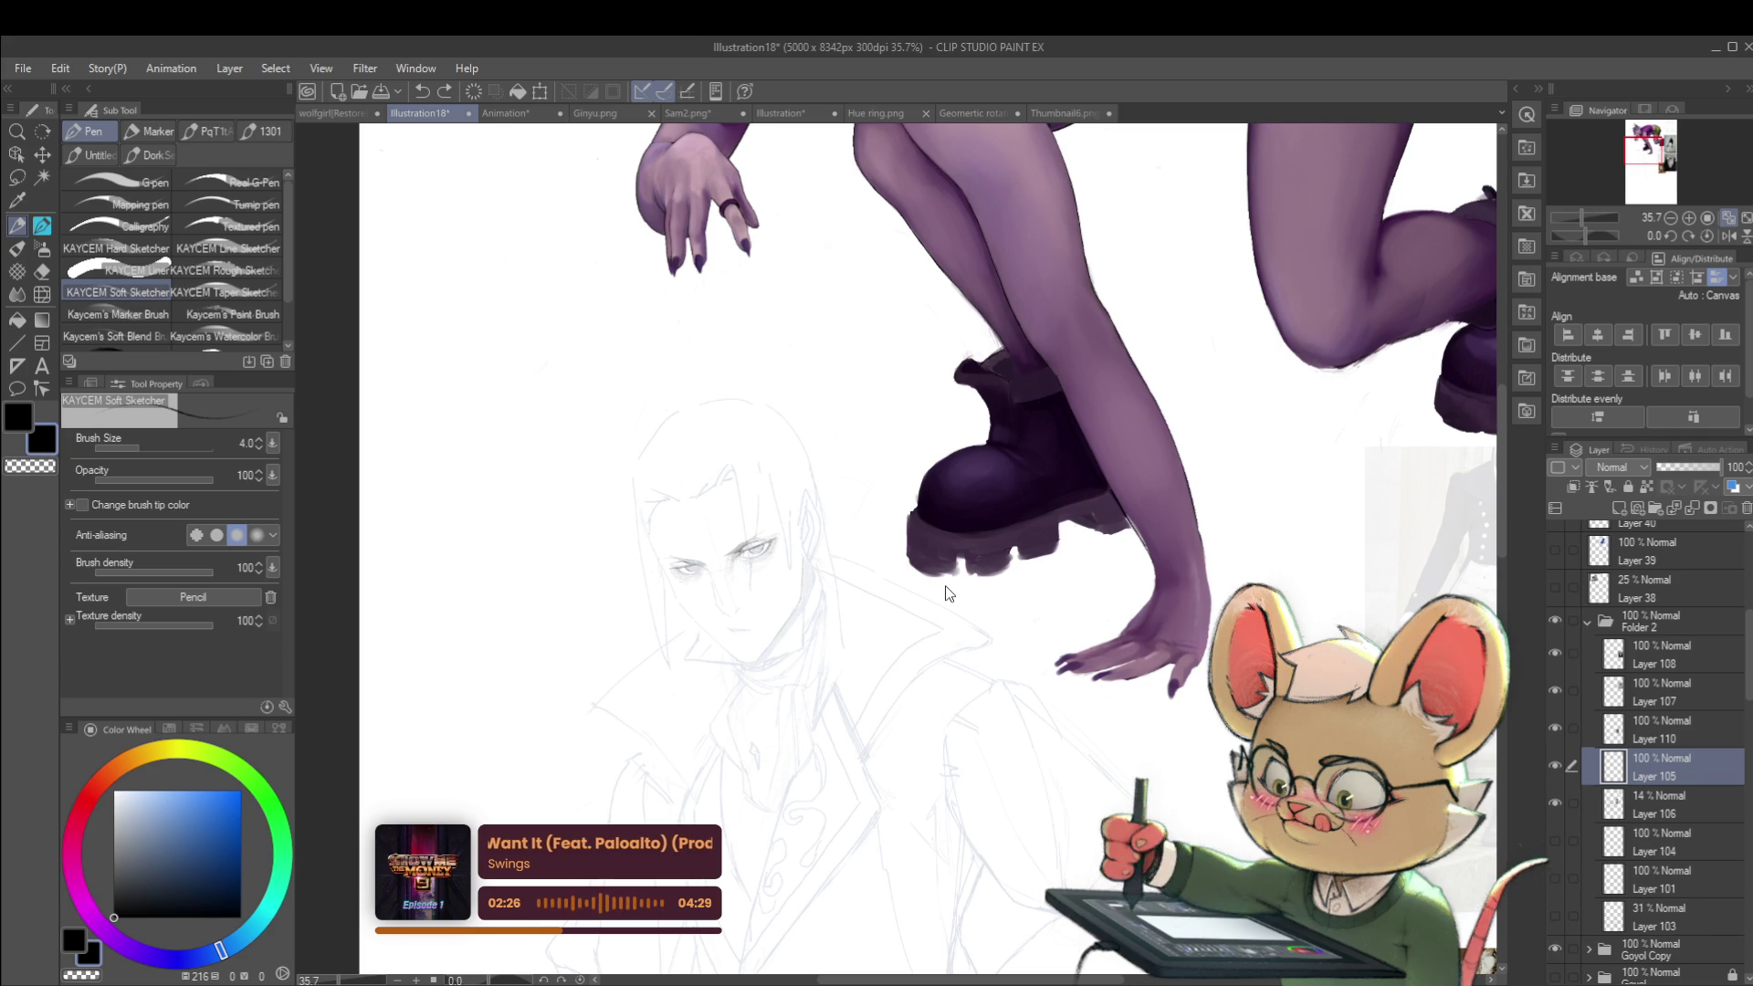
pyautogui.moveTo(799, 540); pyautogui.dragTo(895, 571)
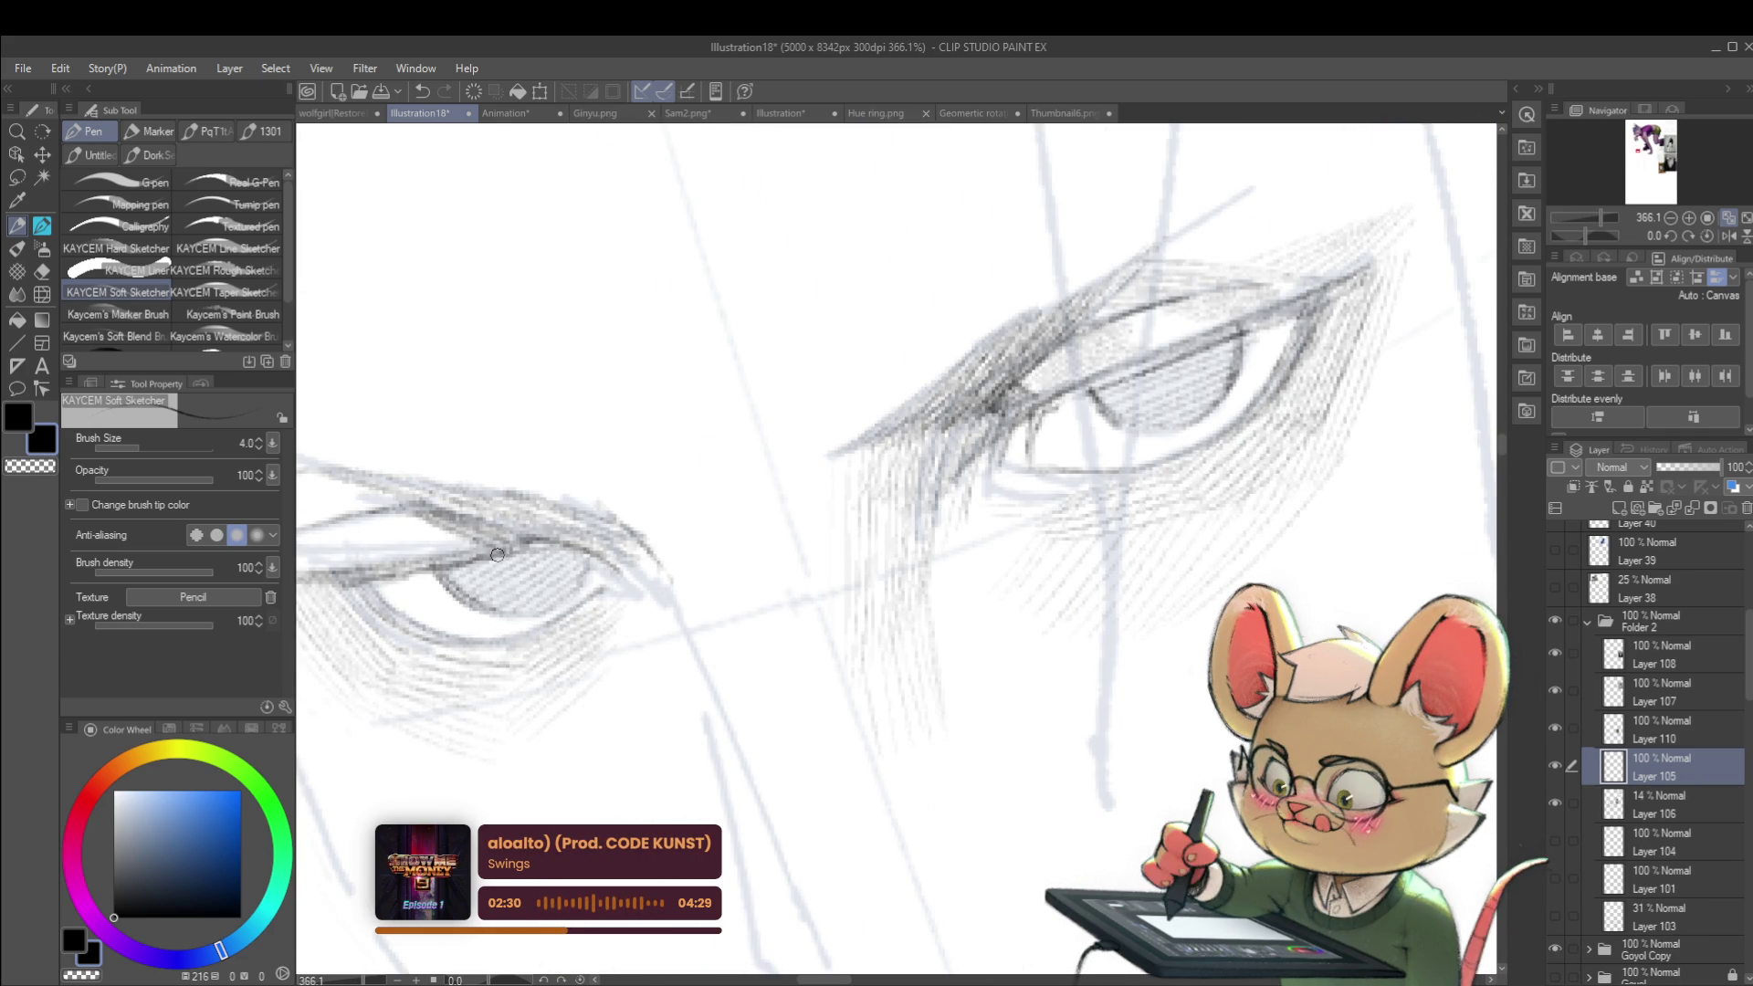
pyautogui.moveTo(572, 545)
pyautogui.mouseDown()
pyautogui.moveTo(439, 585)
pyautogui.moveTo(478, 598)
pyautogui.mouseUp()
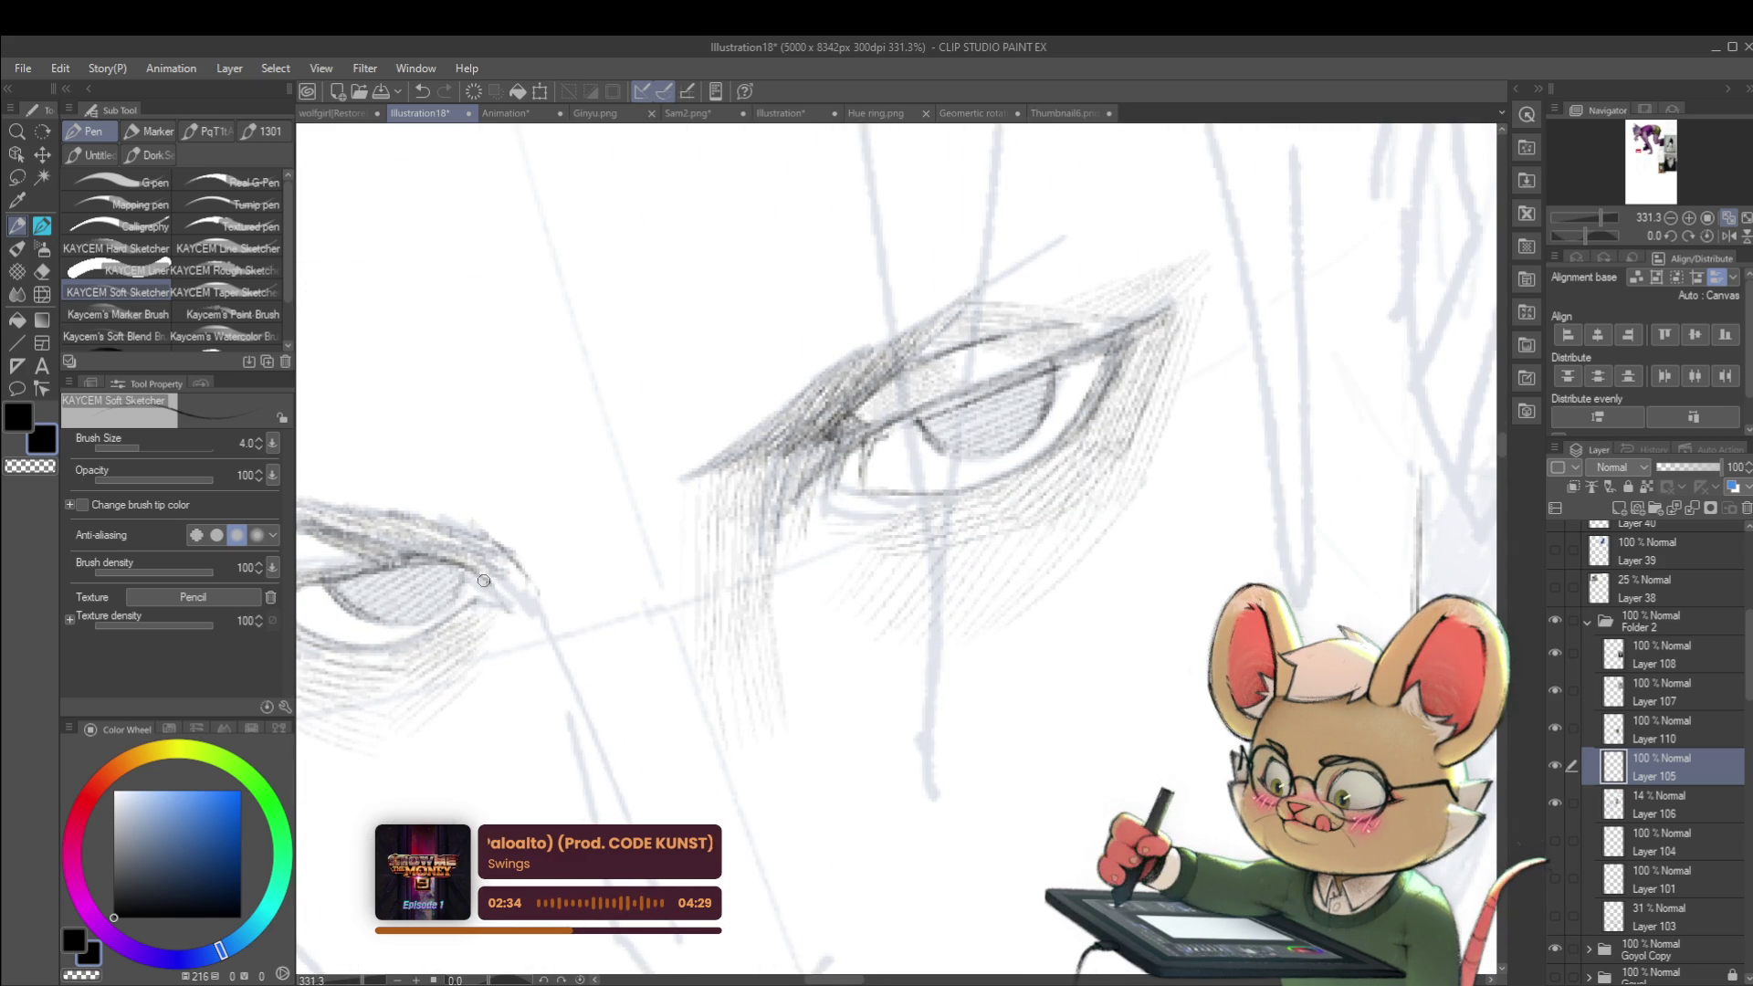
pyautogui.moveTo(479, 599); pyautogui.dragTo(483, 561)
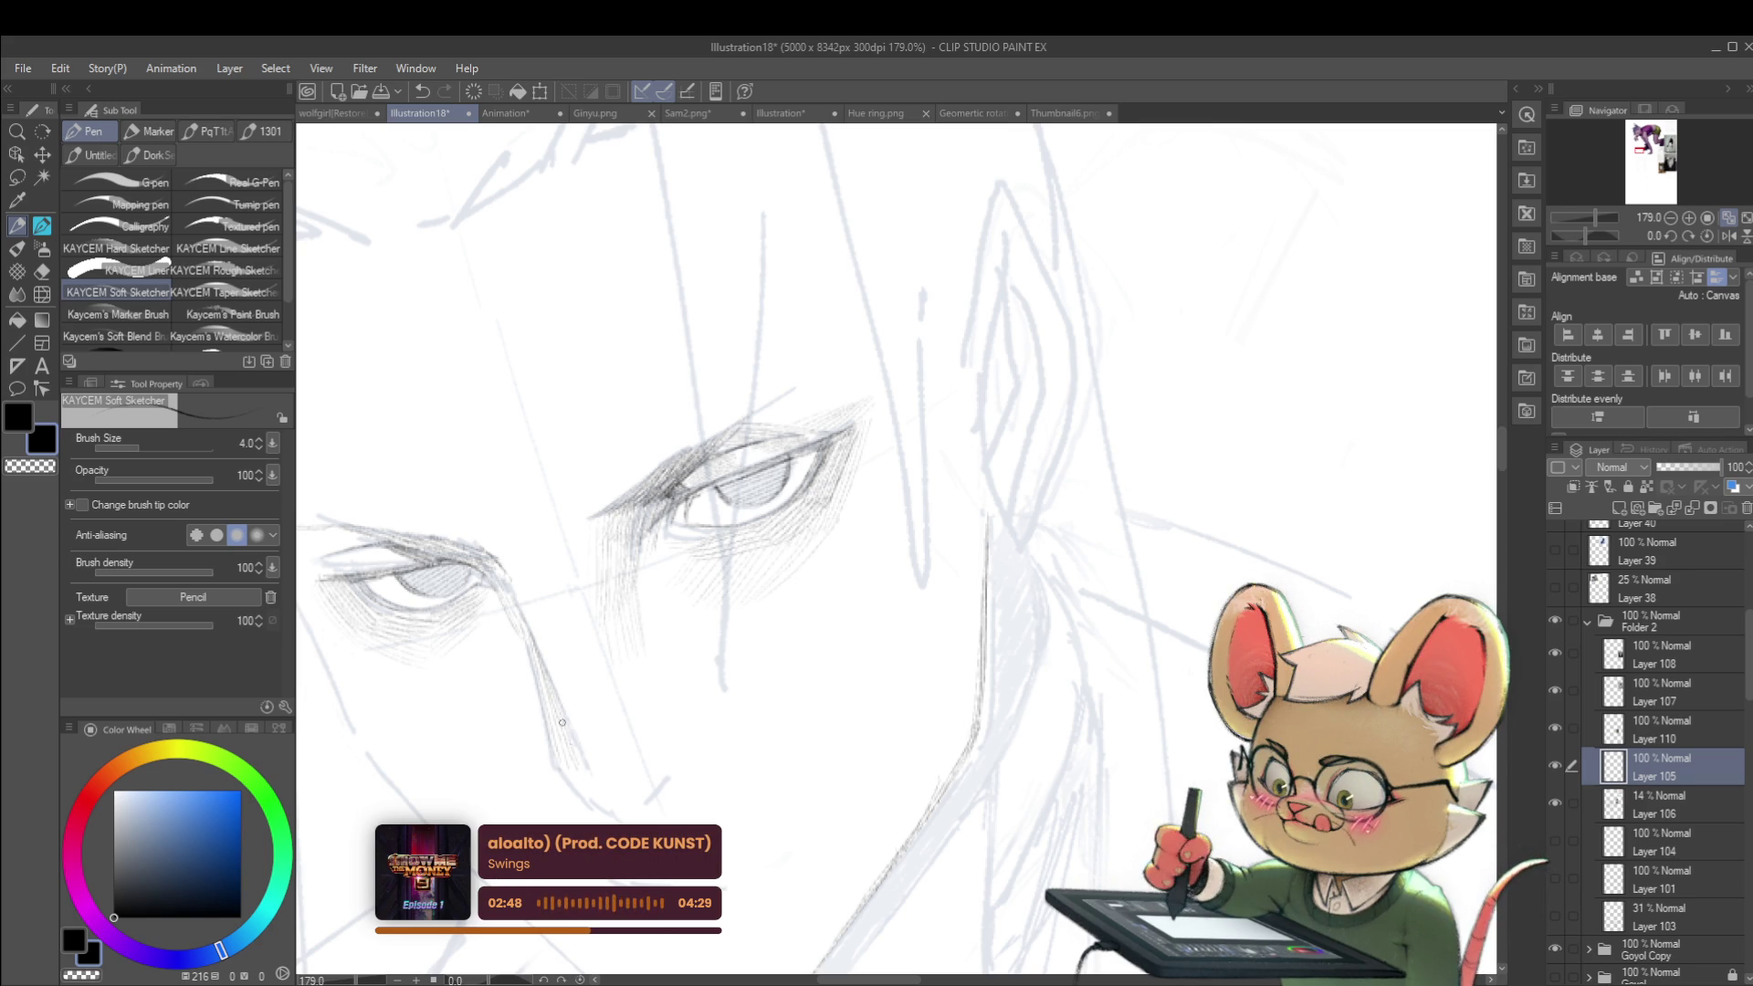
pyautogui.scroll(-5, 591, 751)
# Step: Mirror the canvas to check the drawing, then flip it back to normal
pyautogui.moveTo(1257, 524); pyautogui.dragTo(1140, 408)
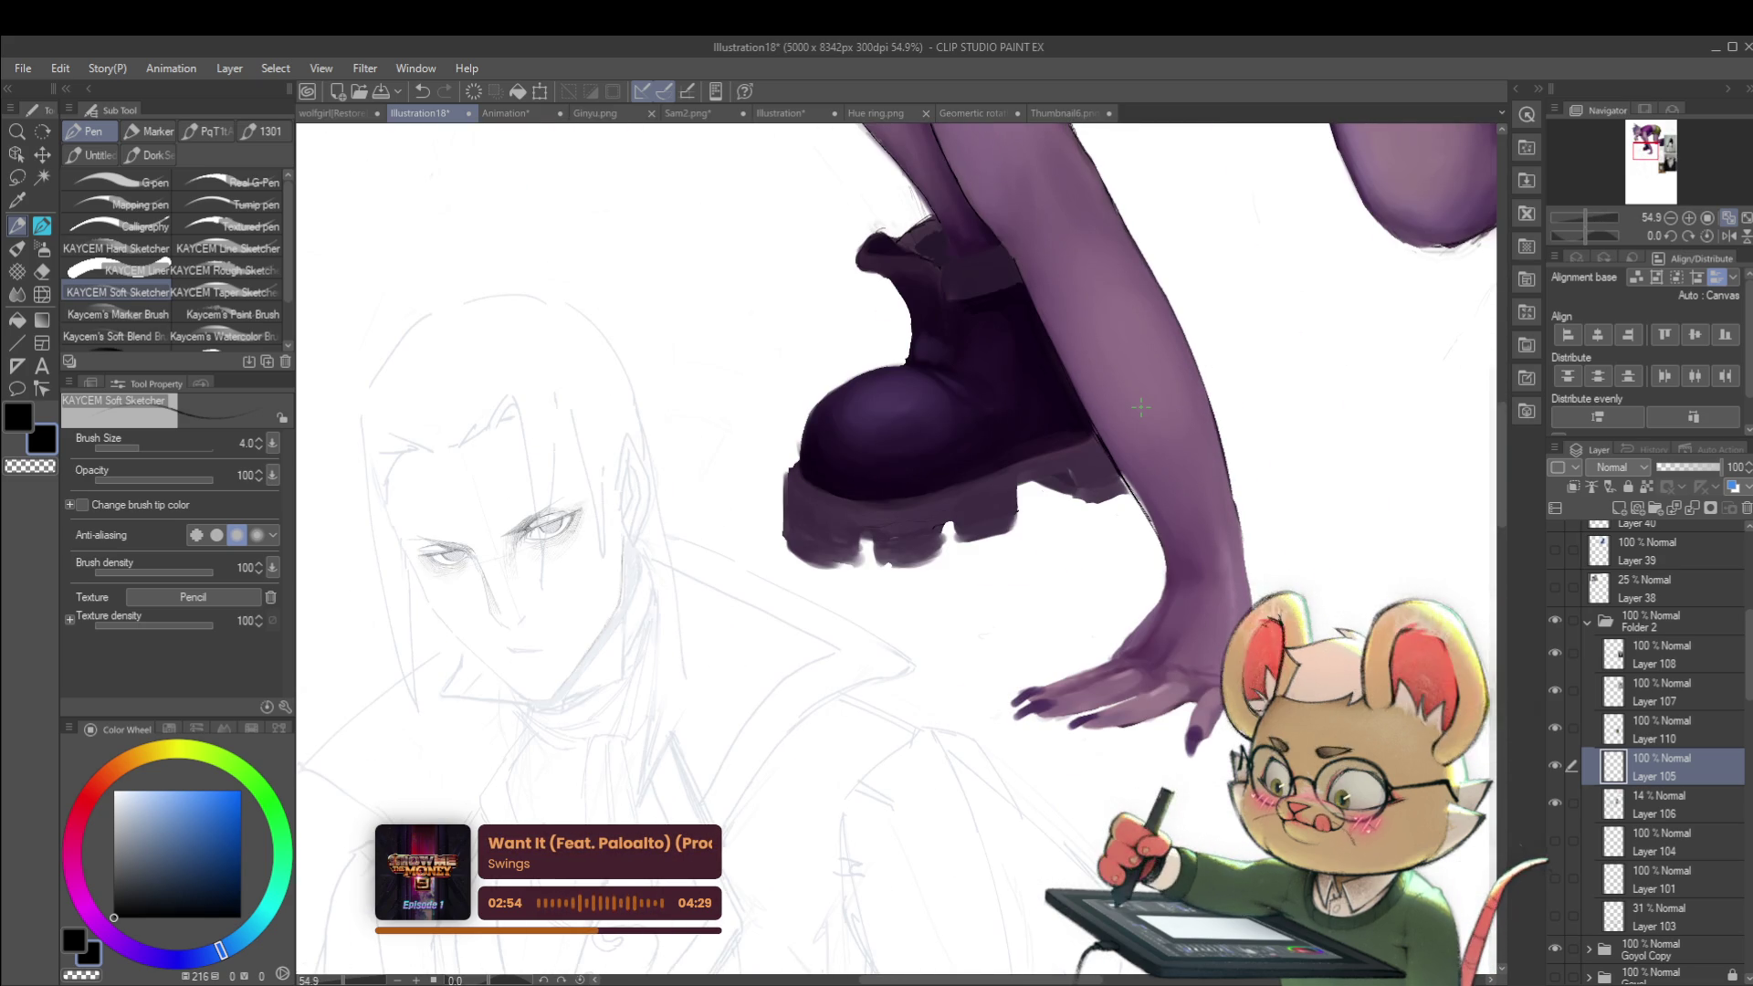
pyautogui.click(1729, 237)
pyautogui.moveTo(1338, 553)
pyautogui.mouseDown()
pyautogui.moveTo(1107, 455)
pyautogui.moveTo(1167, 410)
pyautogui.mouseUp()
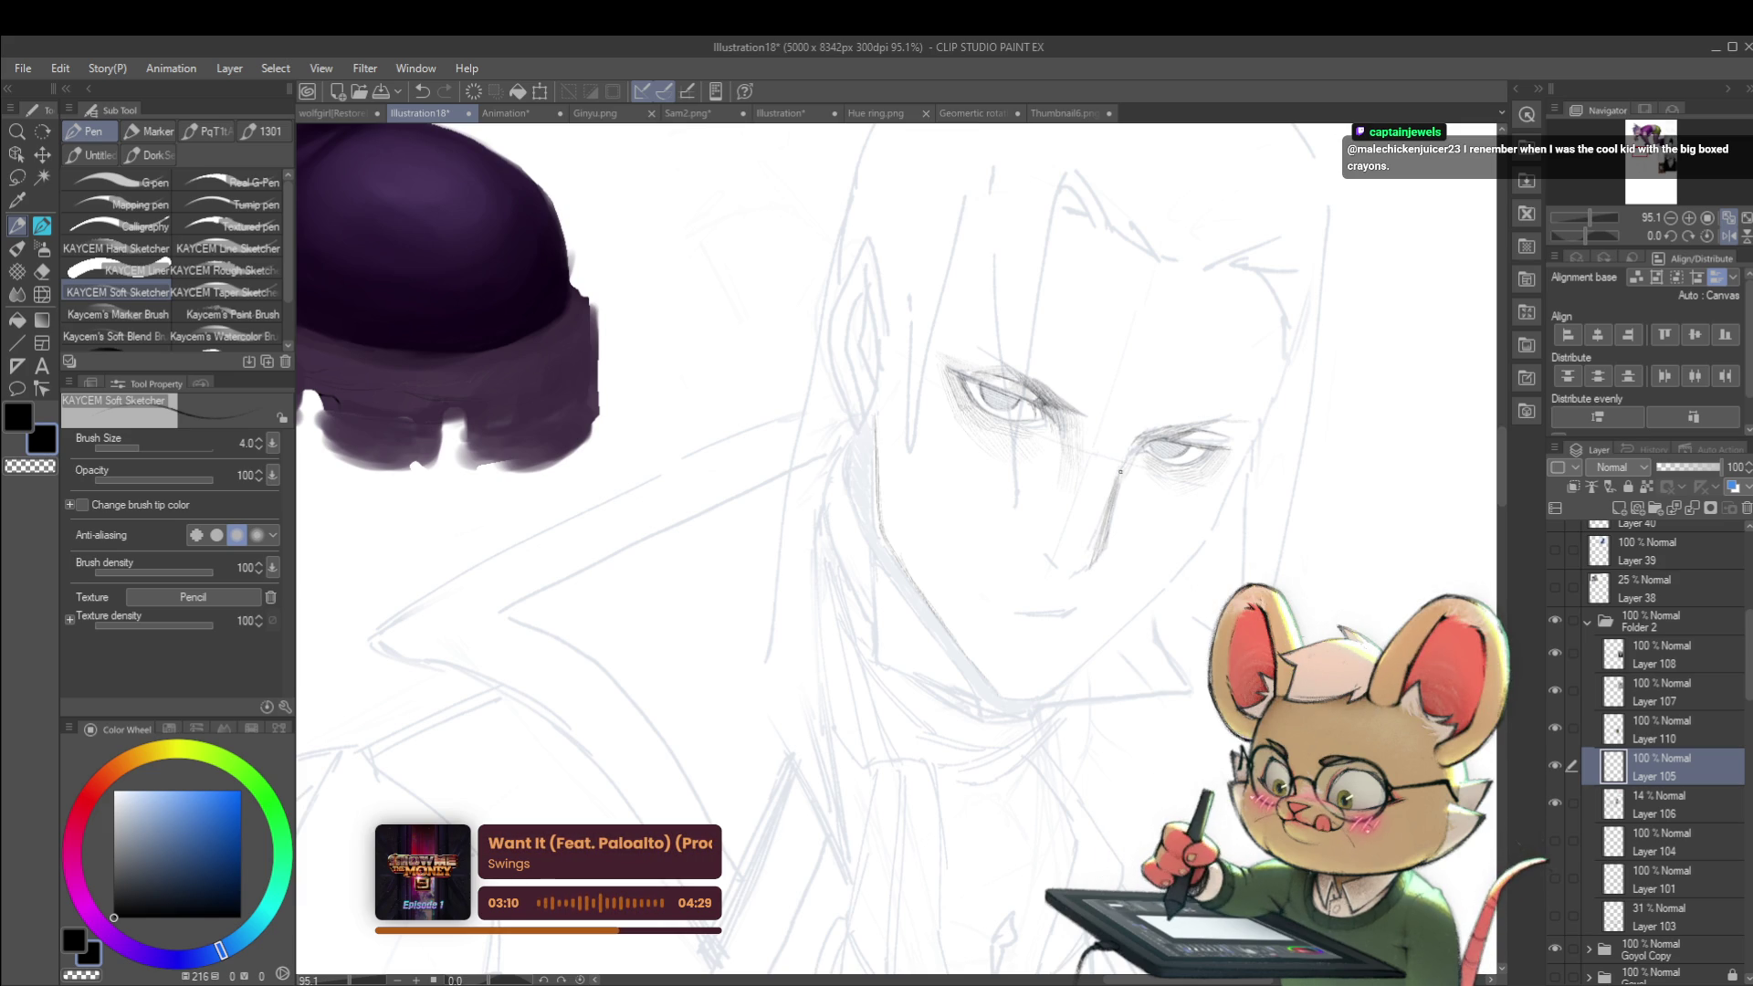
pyautogui.scroll(-6, 1133, 451)
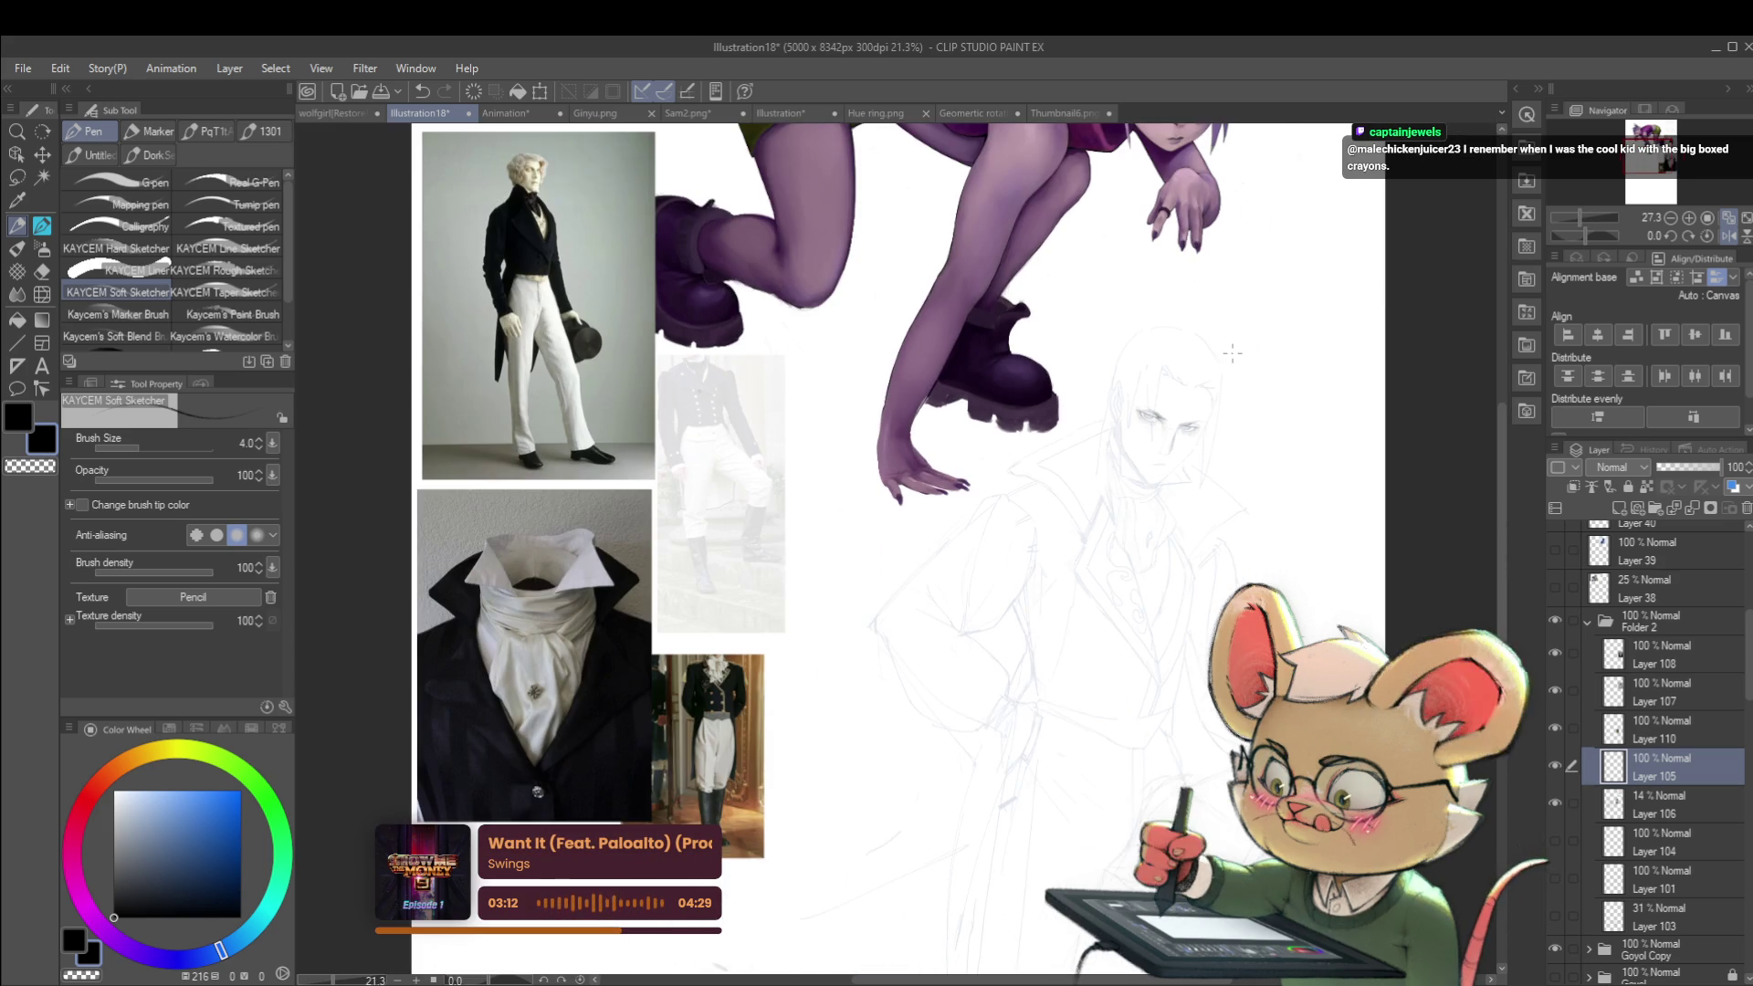
pyautogui.click(1731, 238)
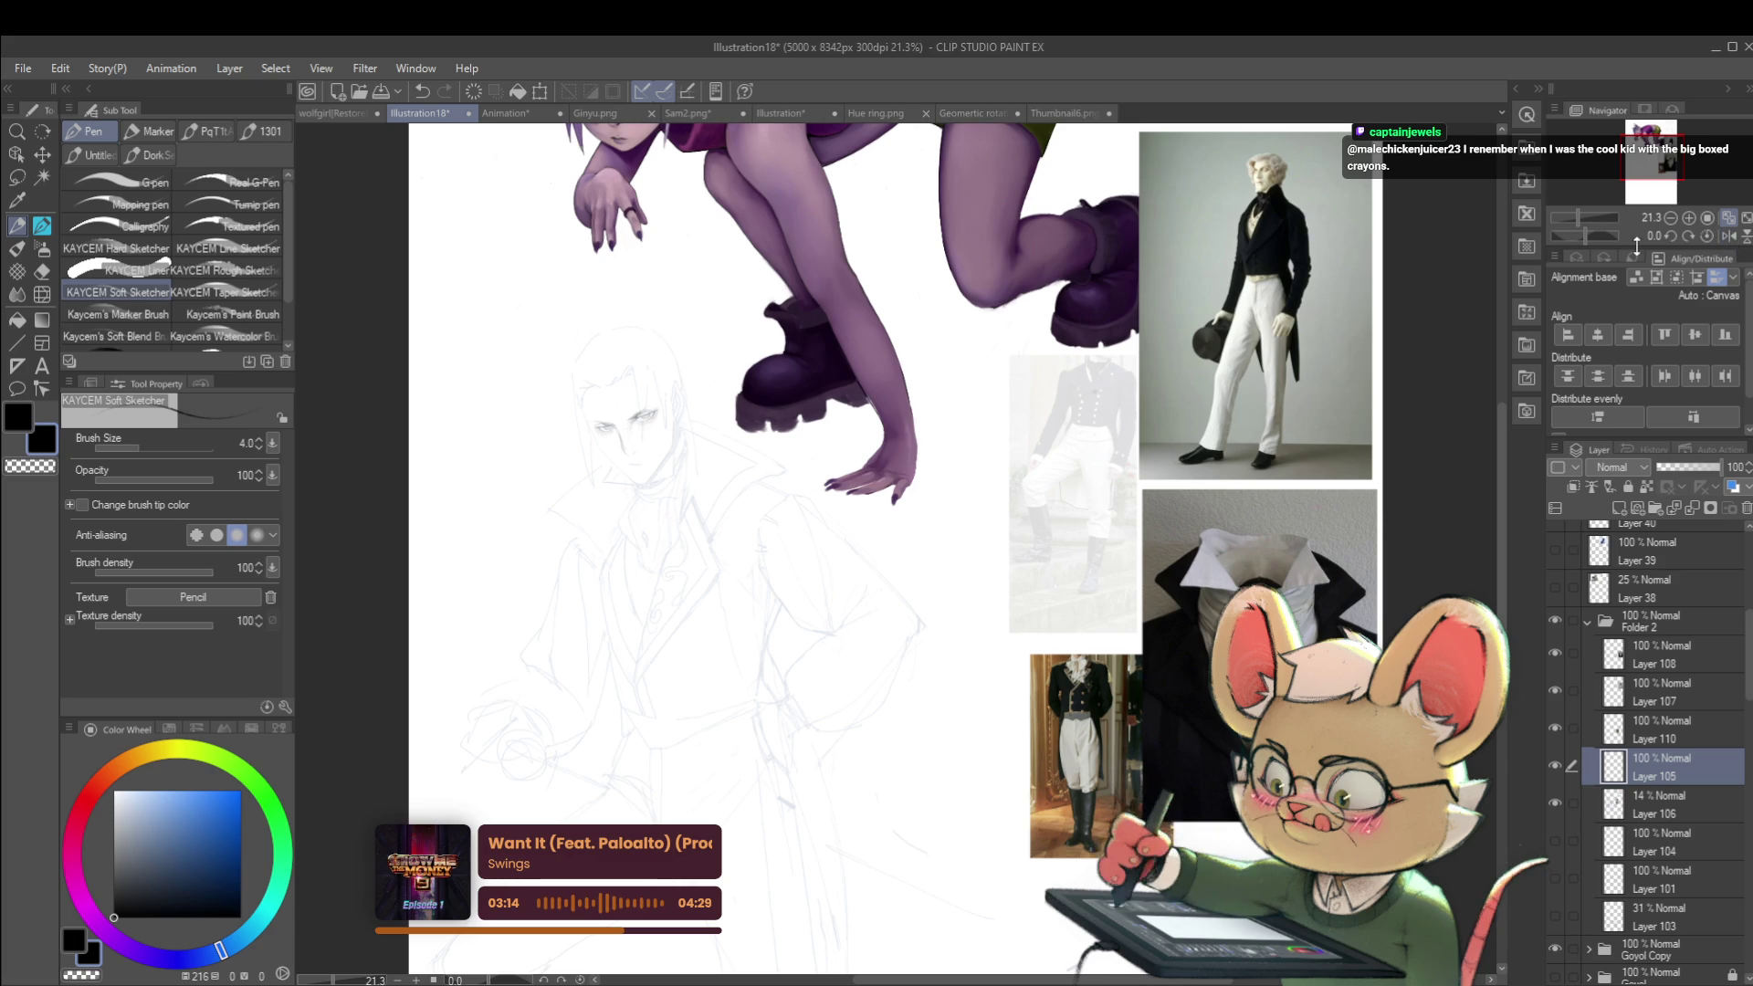
# Step: Mirror the view once more and hide Layer 105's pencil face
pyautogui.scroll(6, 648, 412)
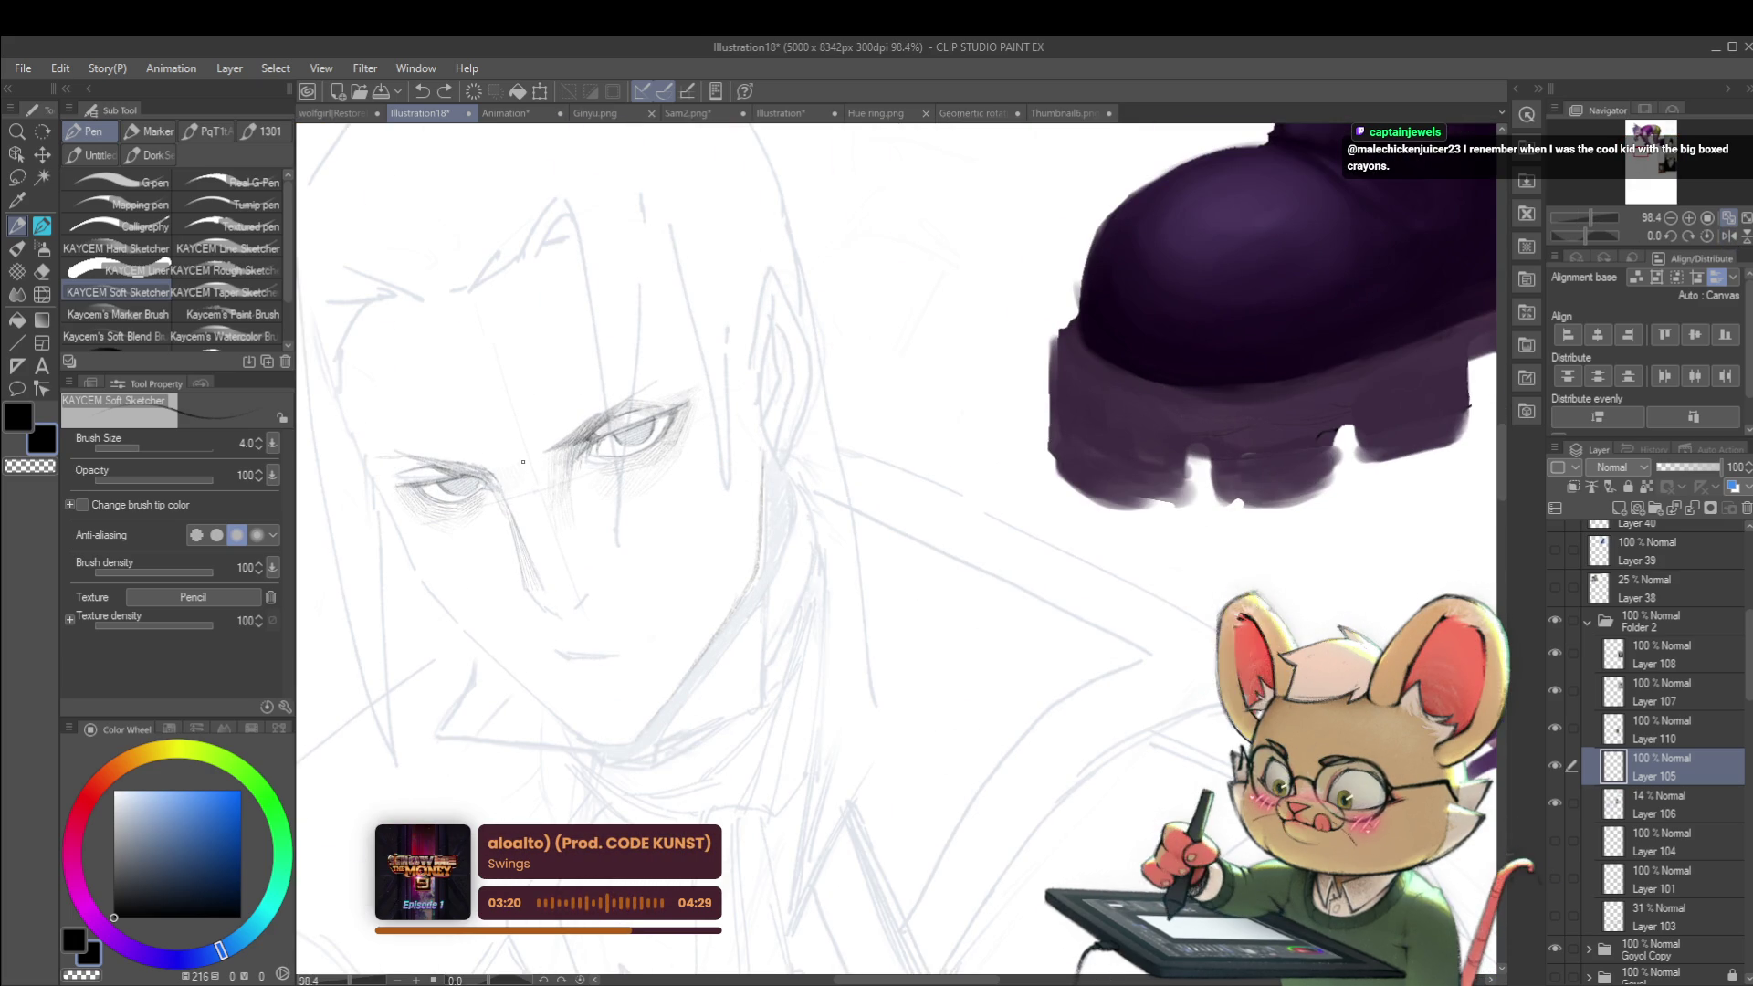
pyautogui.scroll(-4, 552, 436)
pyautogui.scroll(4, 464, 326)
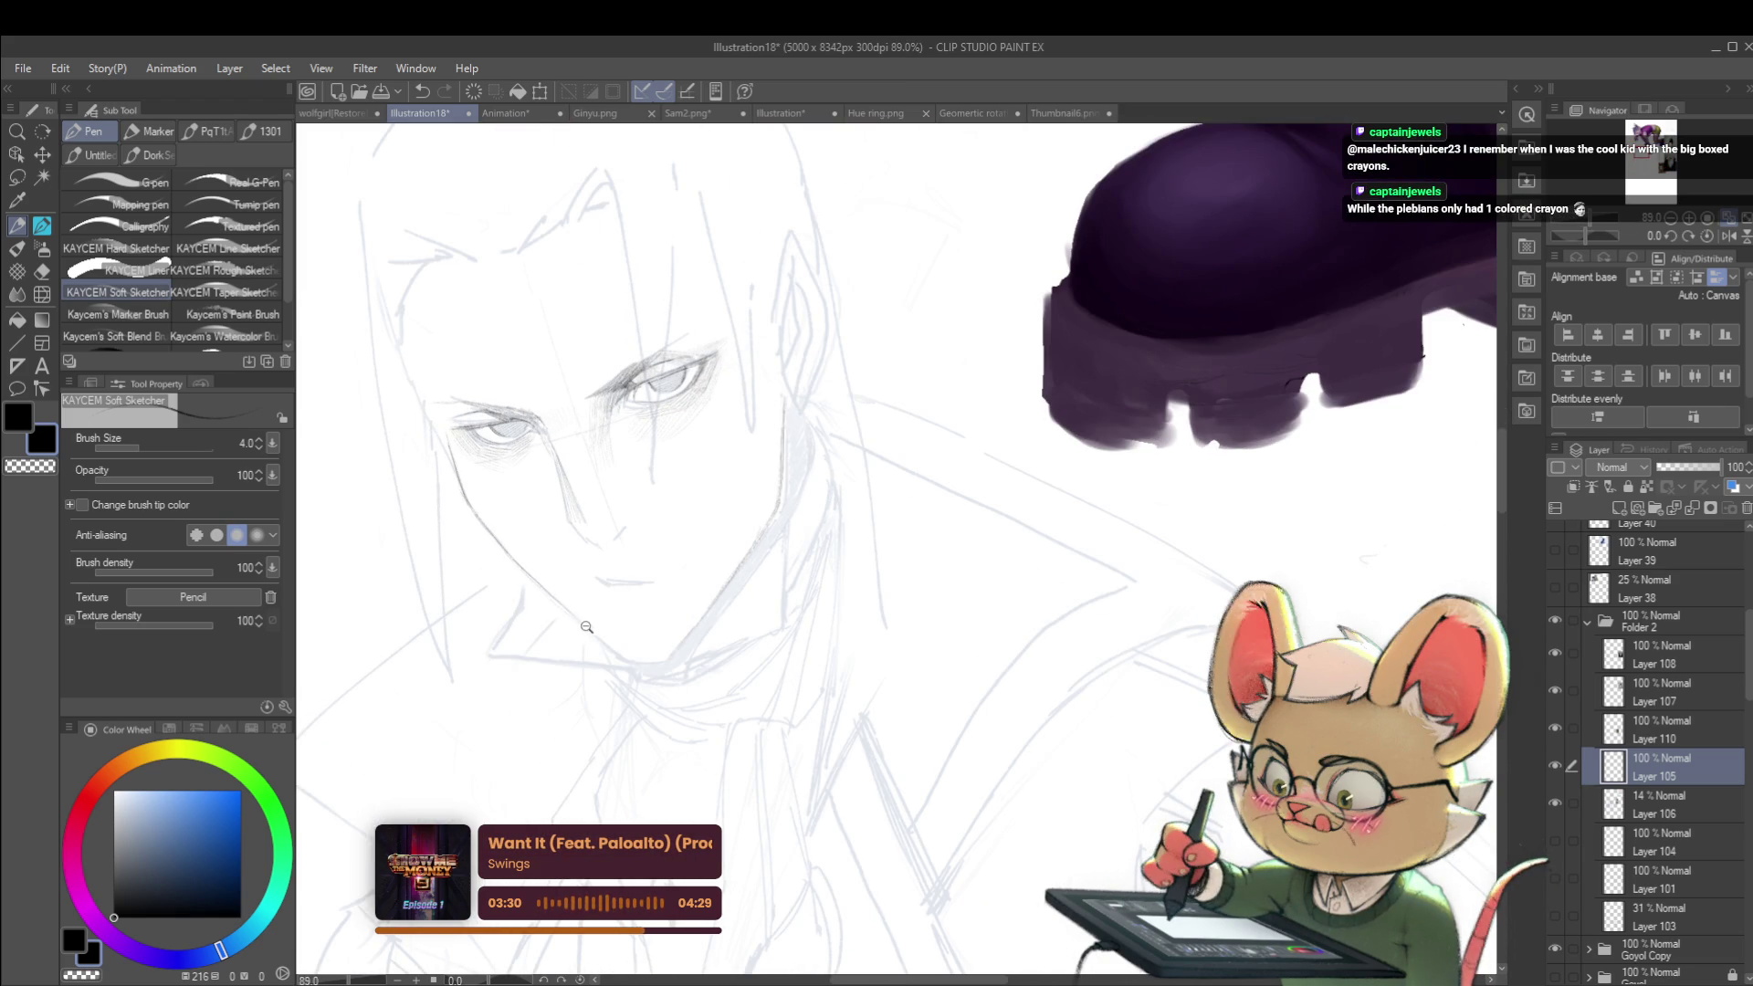
pyautogui.scroll(-4, 580, 627)
pyautogui.moveTo(1362, 347); pyautogui.dragTo(1382, 379)
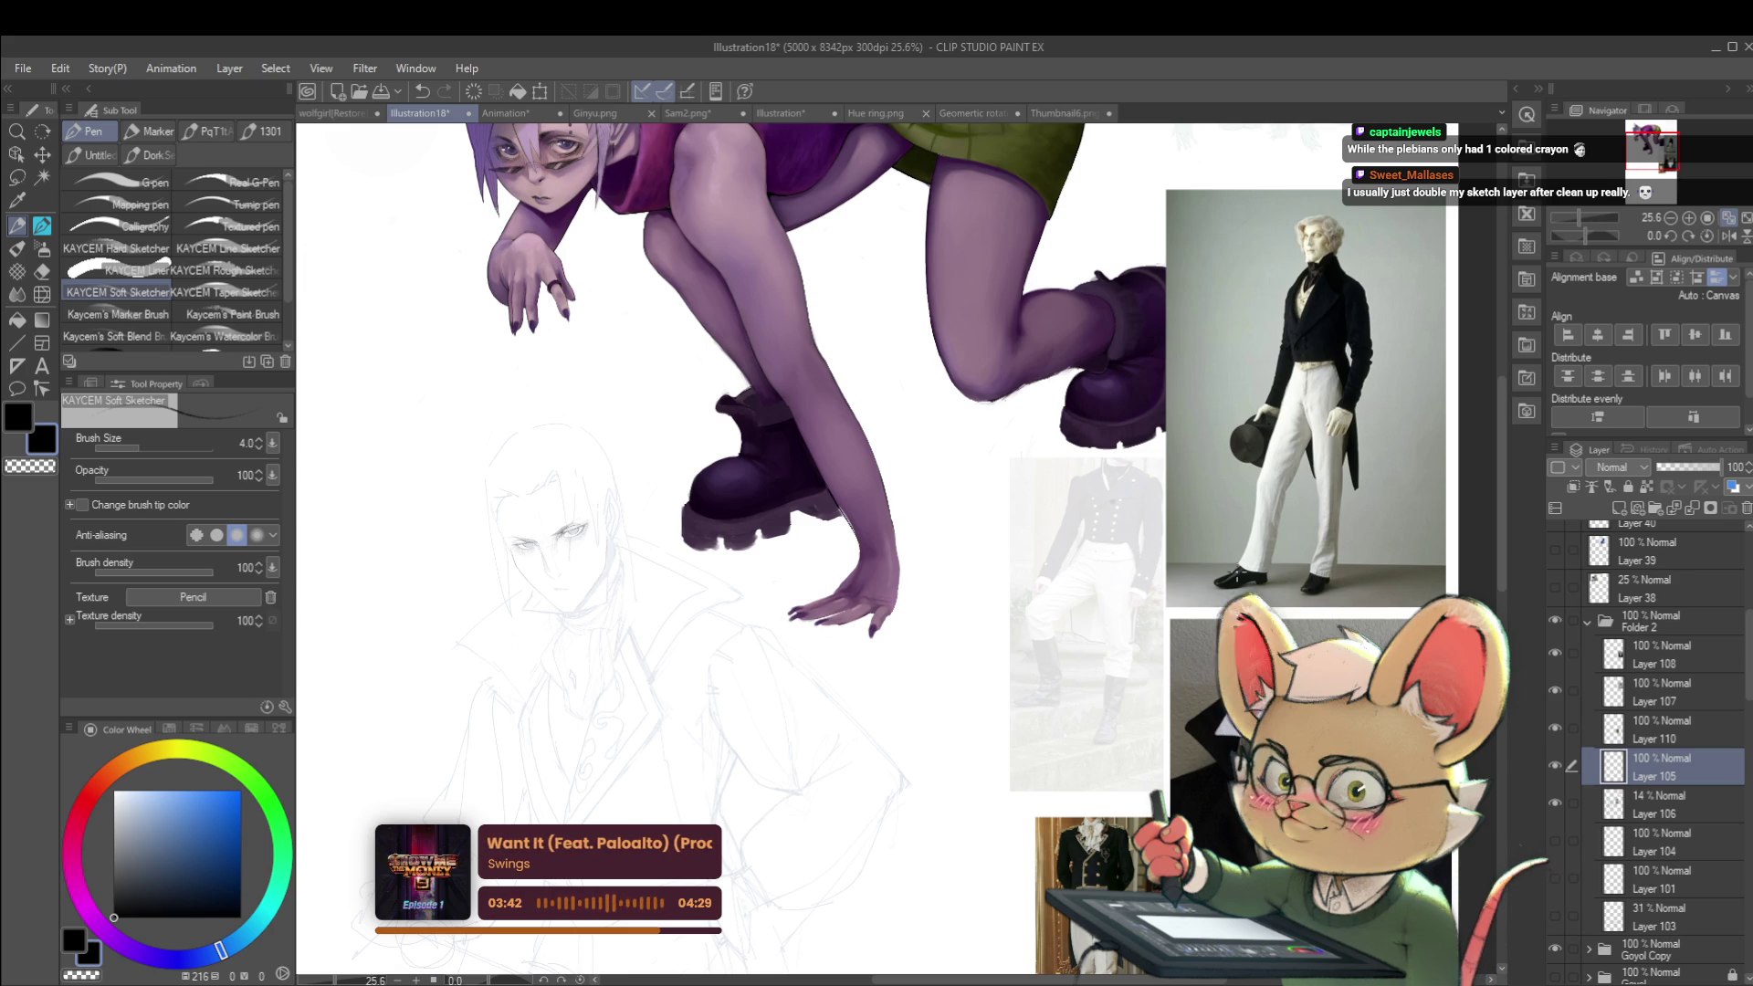
pyautogui.scroll(2, 642, 459)
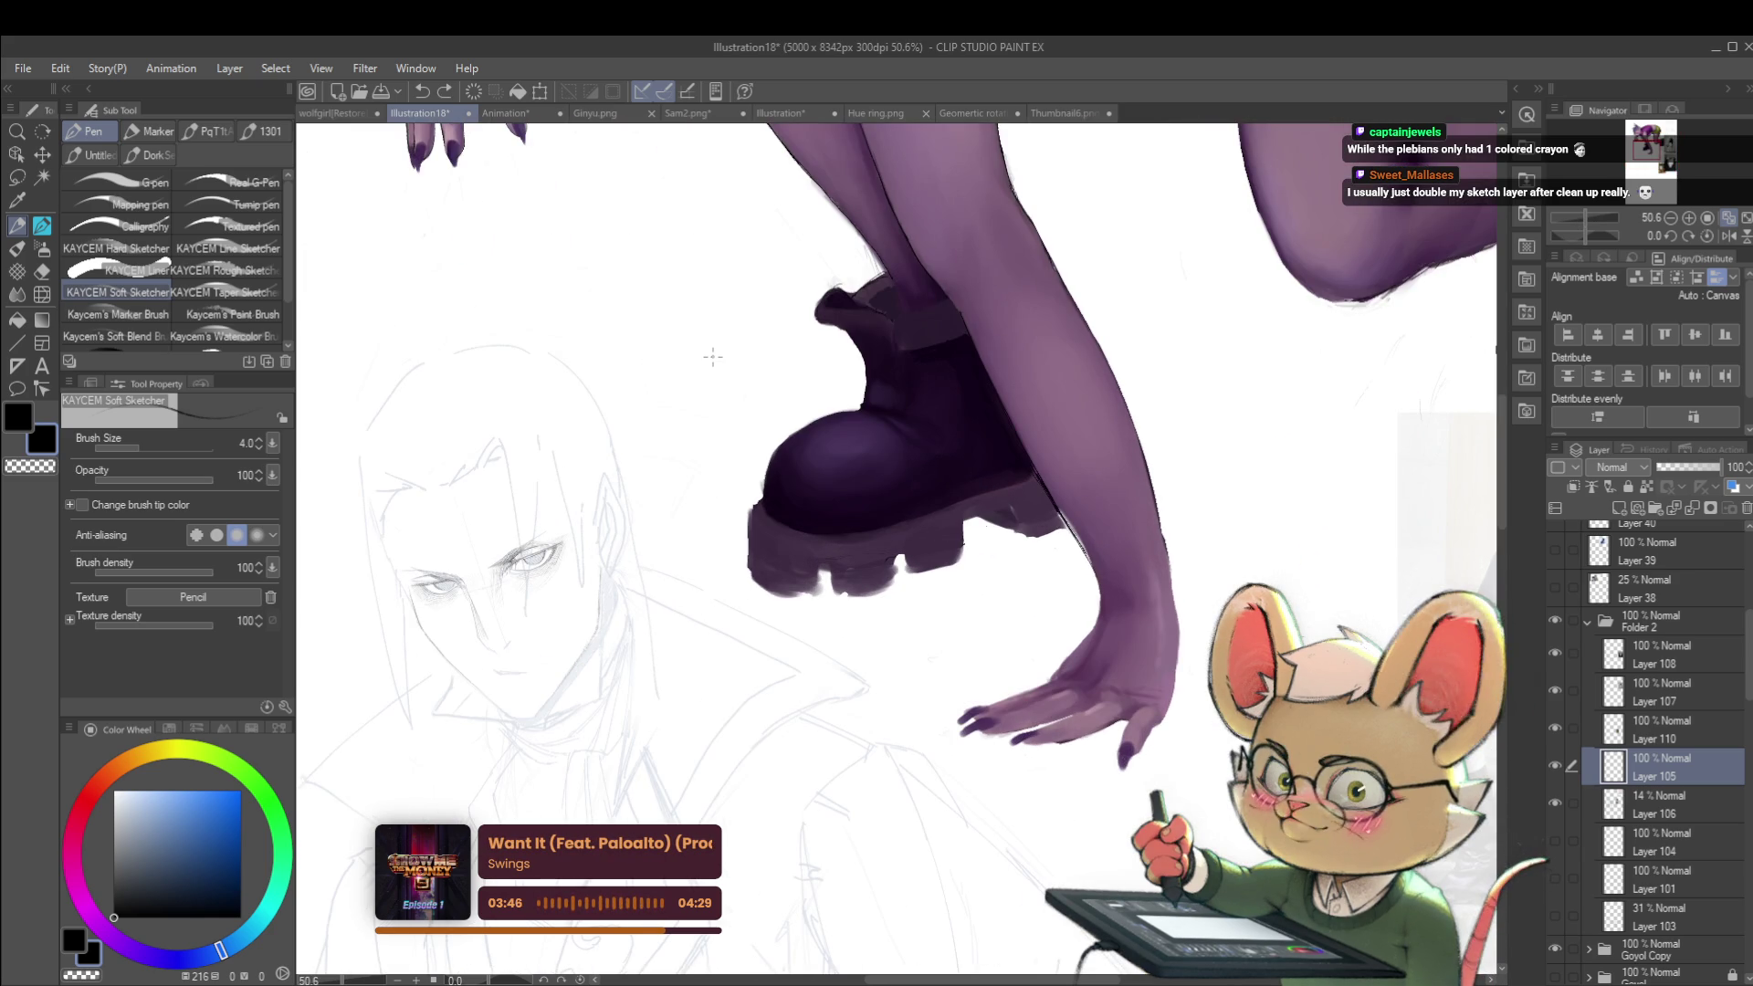
pyautogui.click(1731, 237)
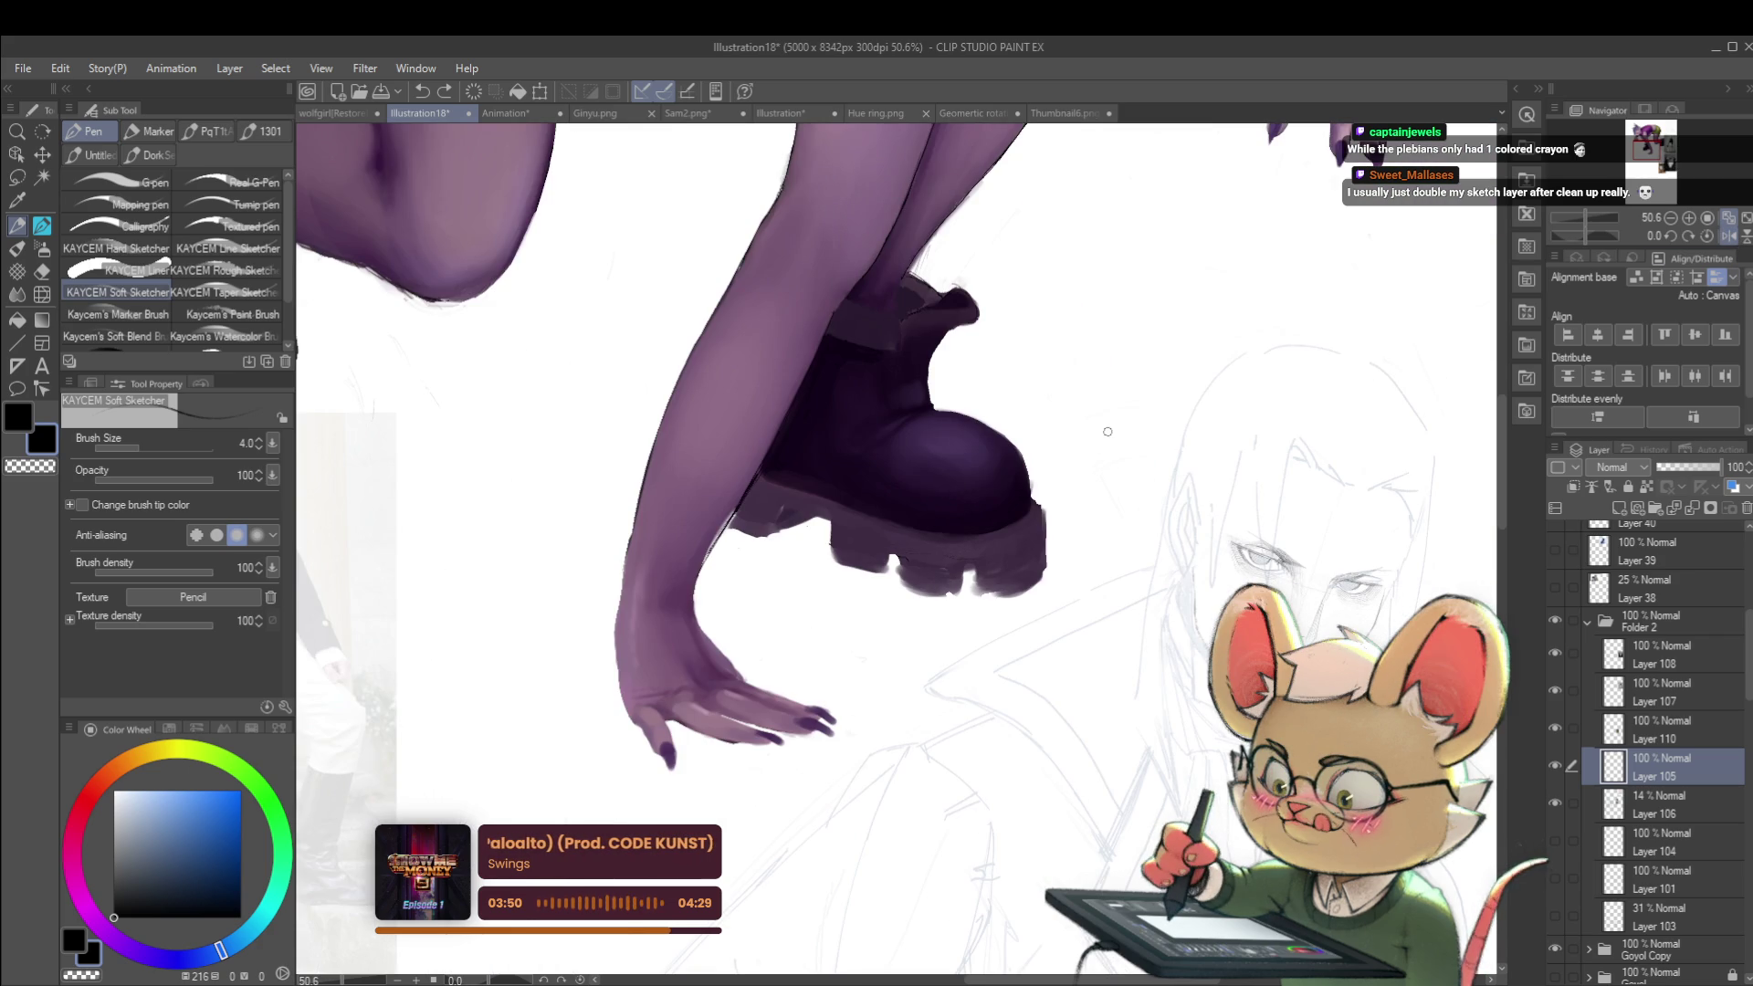
pyautogui.scroll(3, 1123, 475)
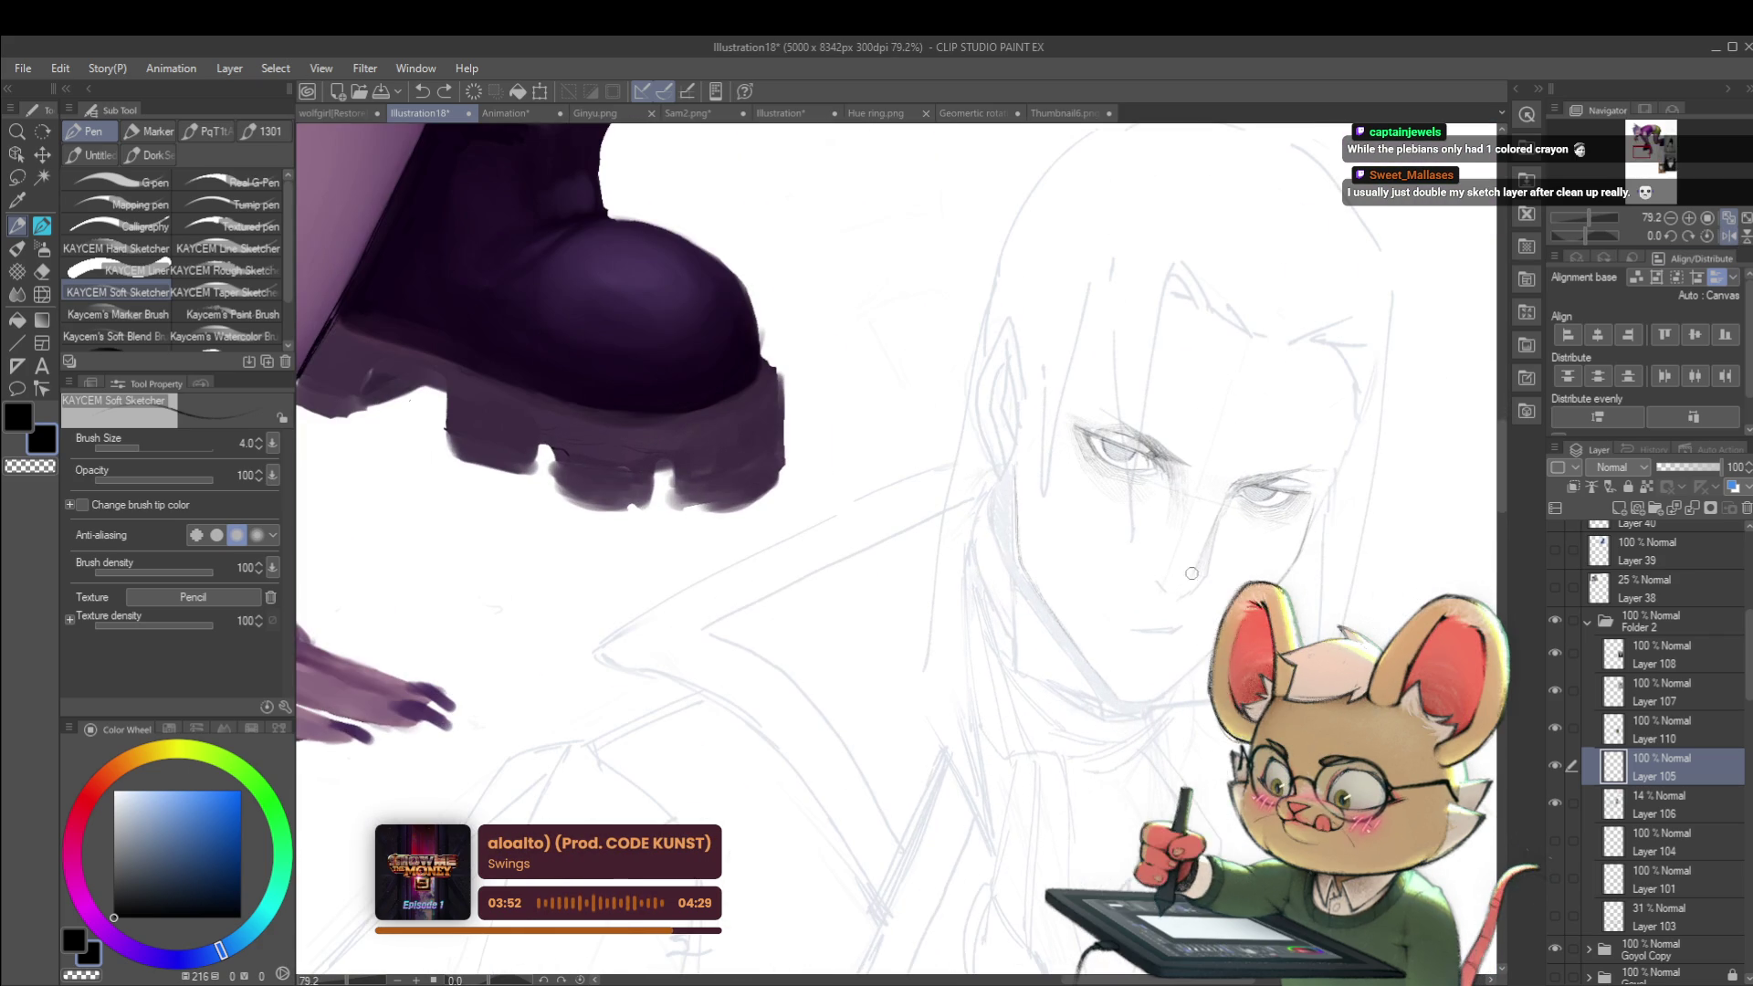
pyautogui.scroll(-3, 1186, 590)
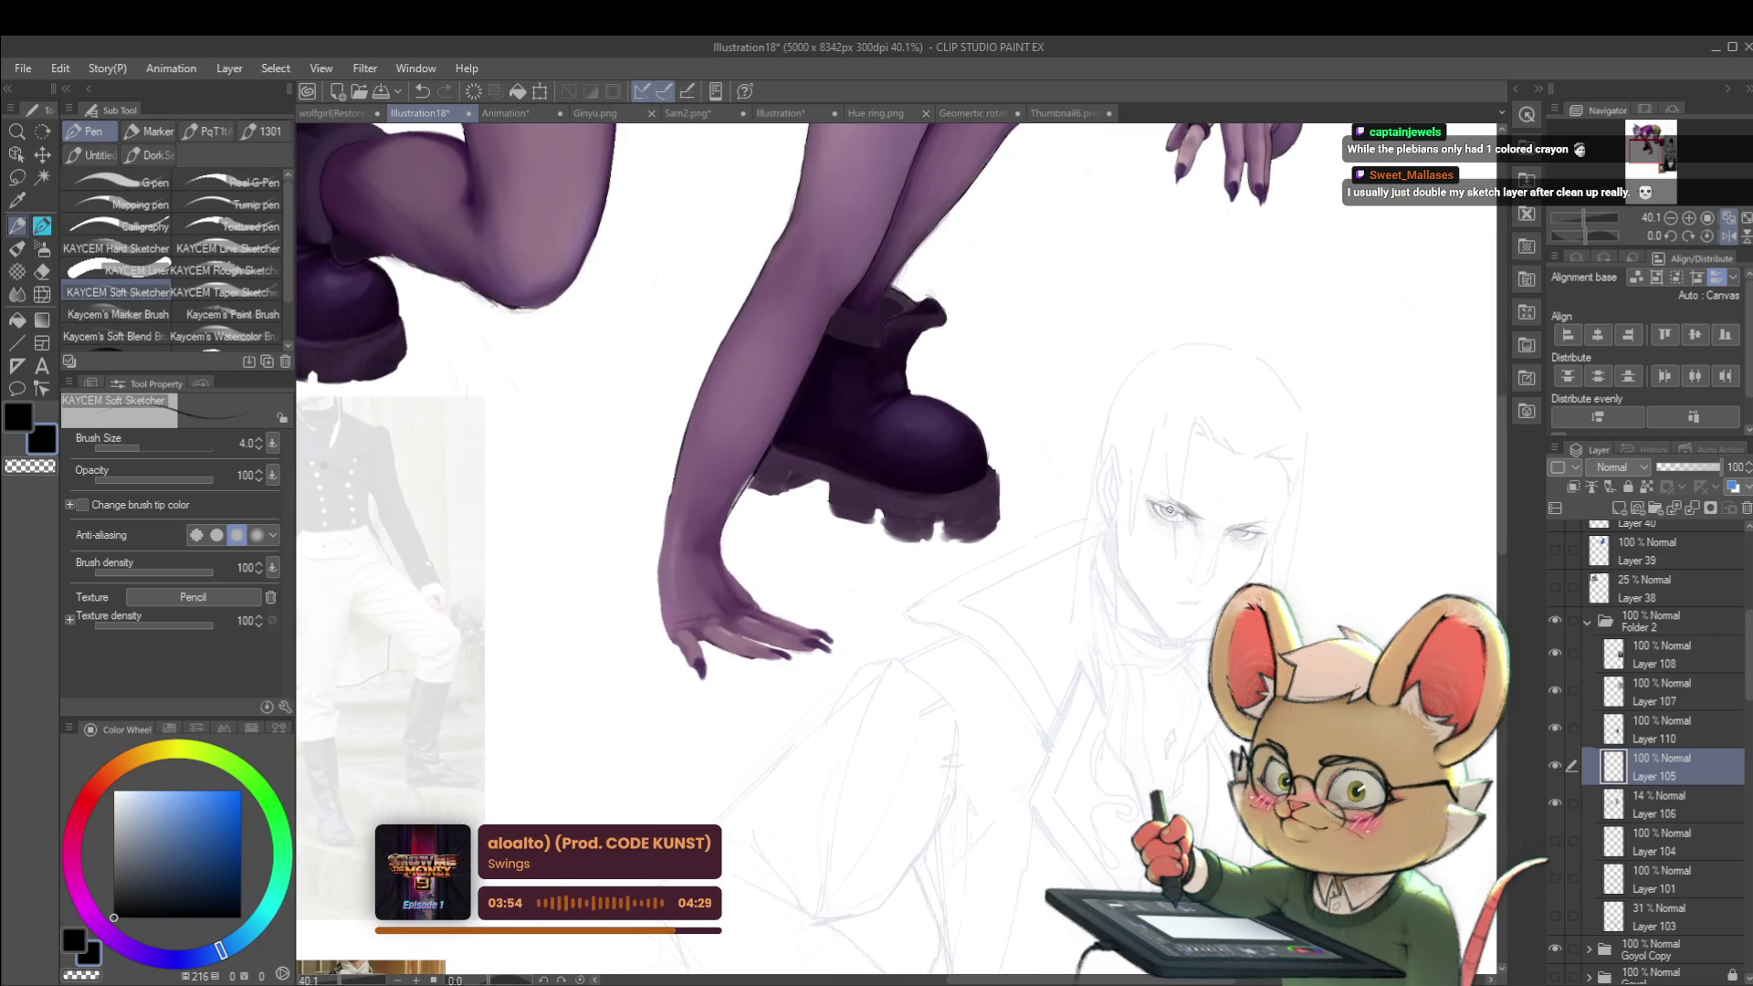
pyautogui.click(1556, 766)
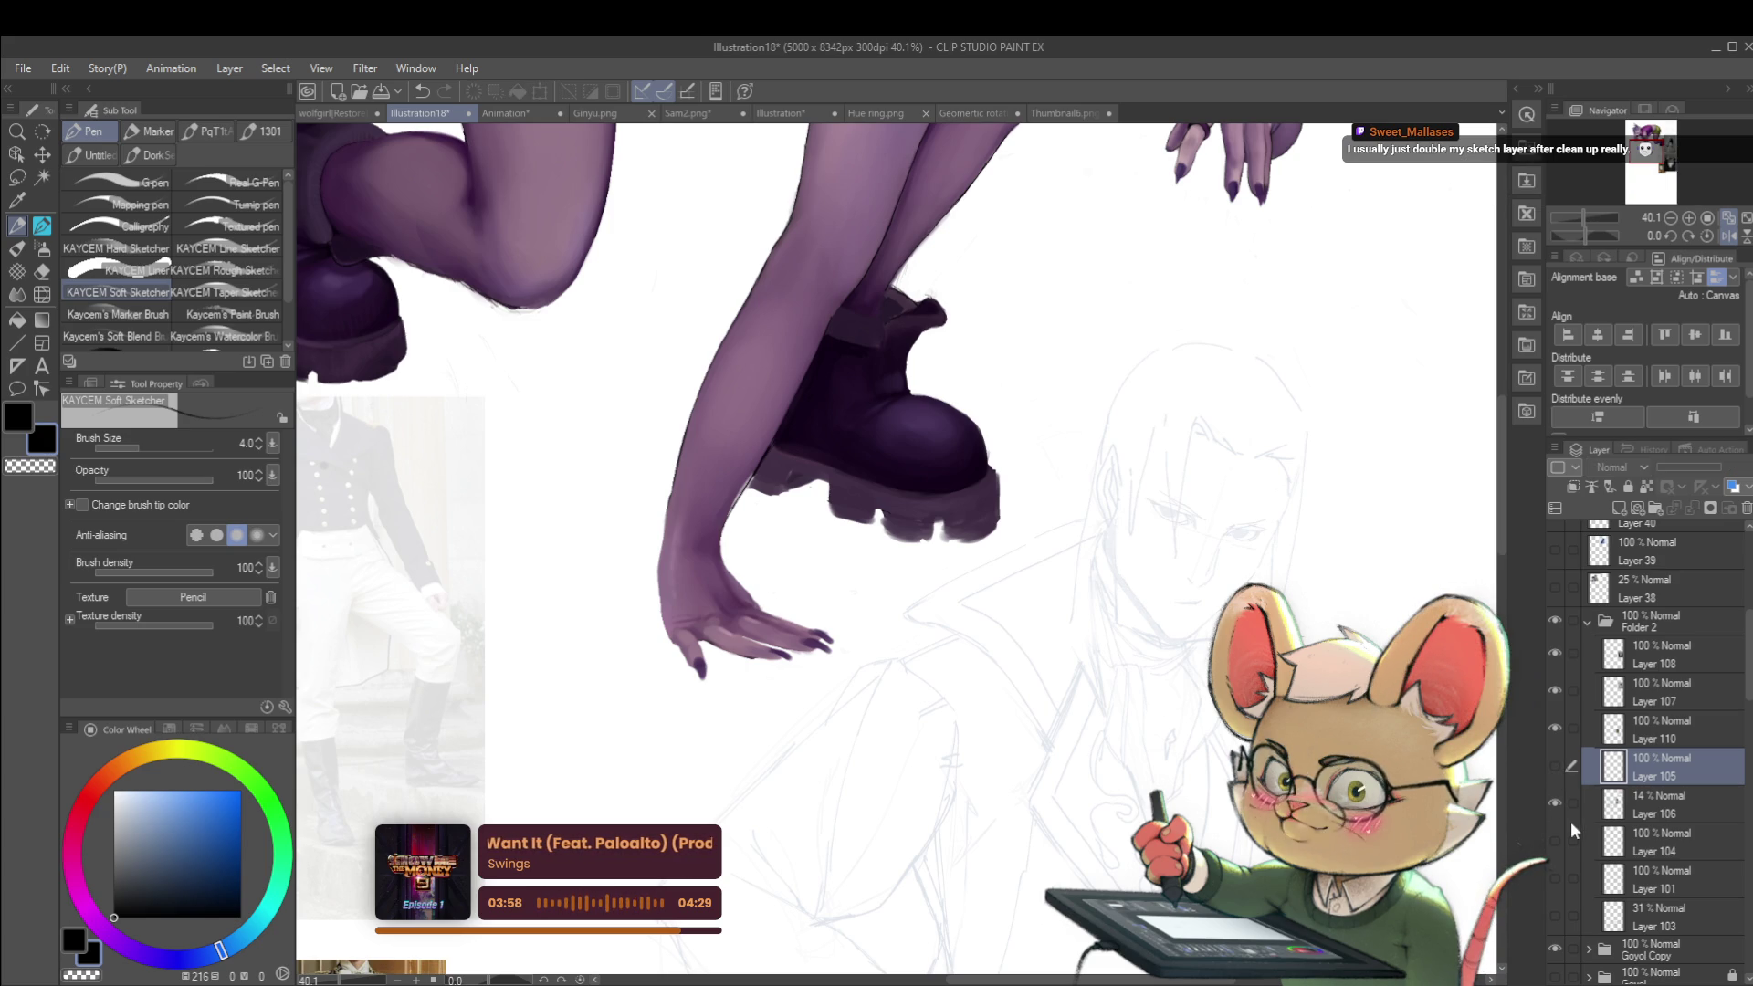
# Step: Select Layer 106, compare layer visibility, and set its opacity to 11%
pyautogui.click(1659, 807)
pyautogui.click(1721, 467)
pyautogui.scroll(-4, 877, 548)
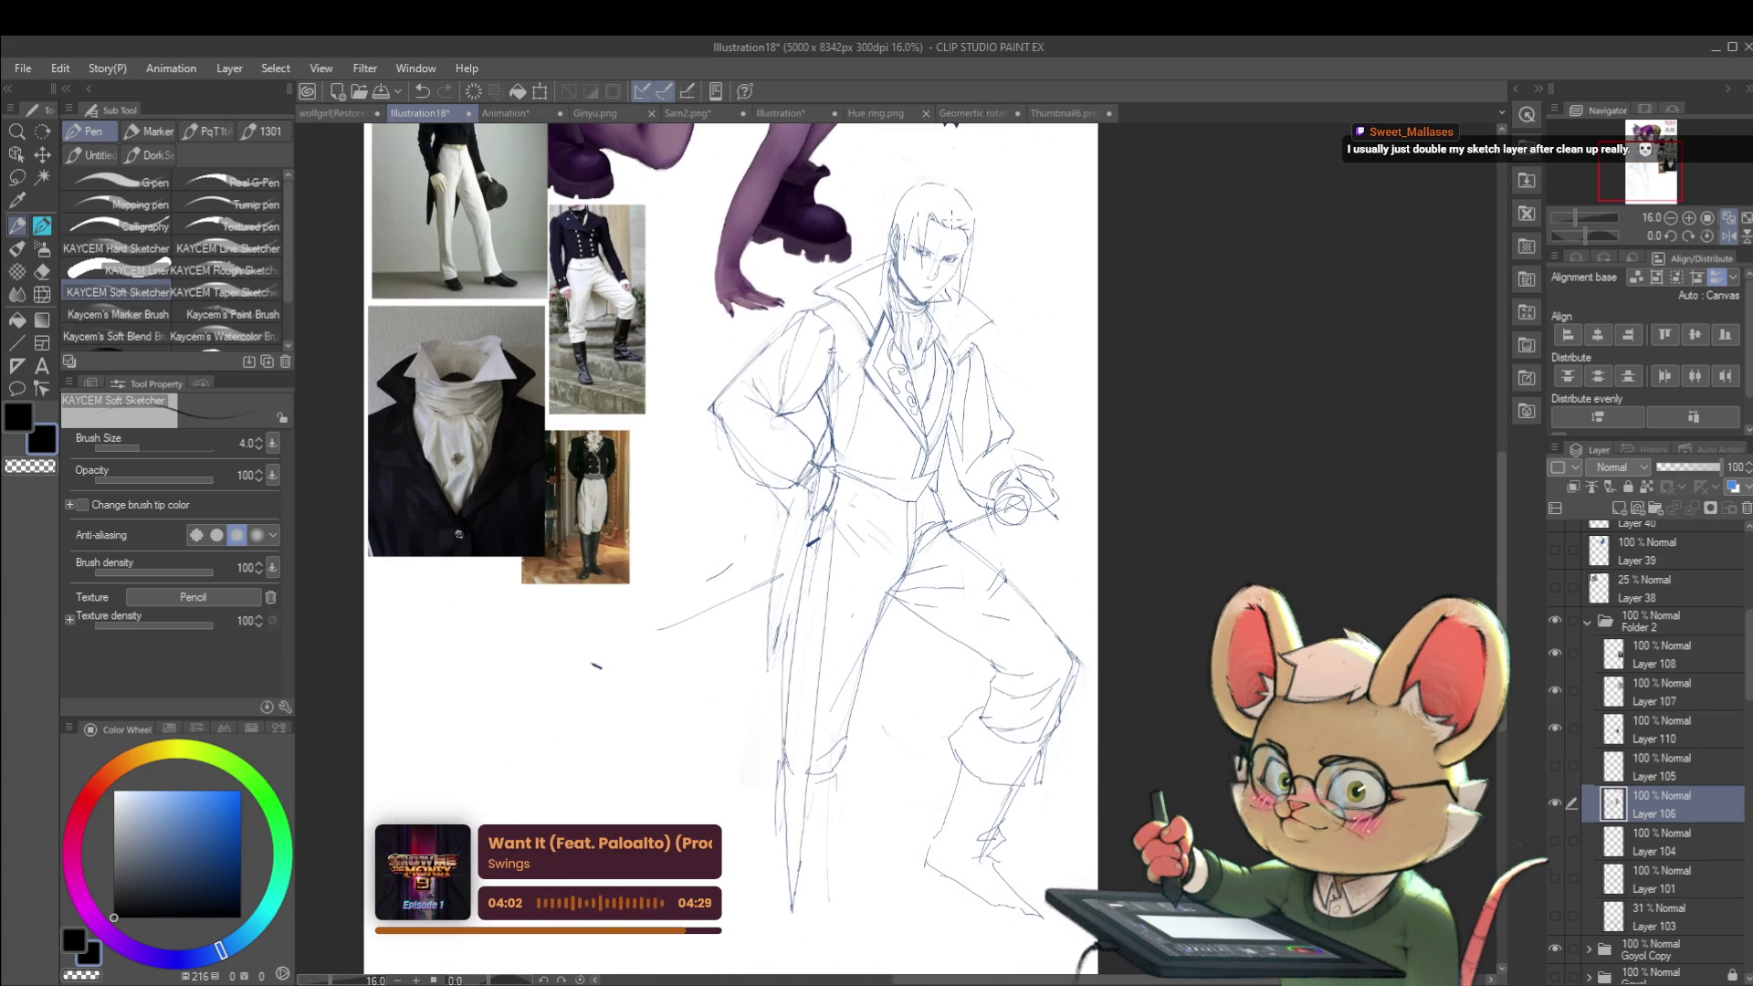
pyautogui.scroll(7, 997, 267)
pyautogui.click(1556, 766)
pyautogui.click(1557, 803)
pyautogui.scroll(-3, 1123, 539)
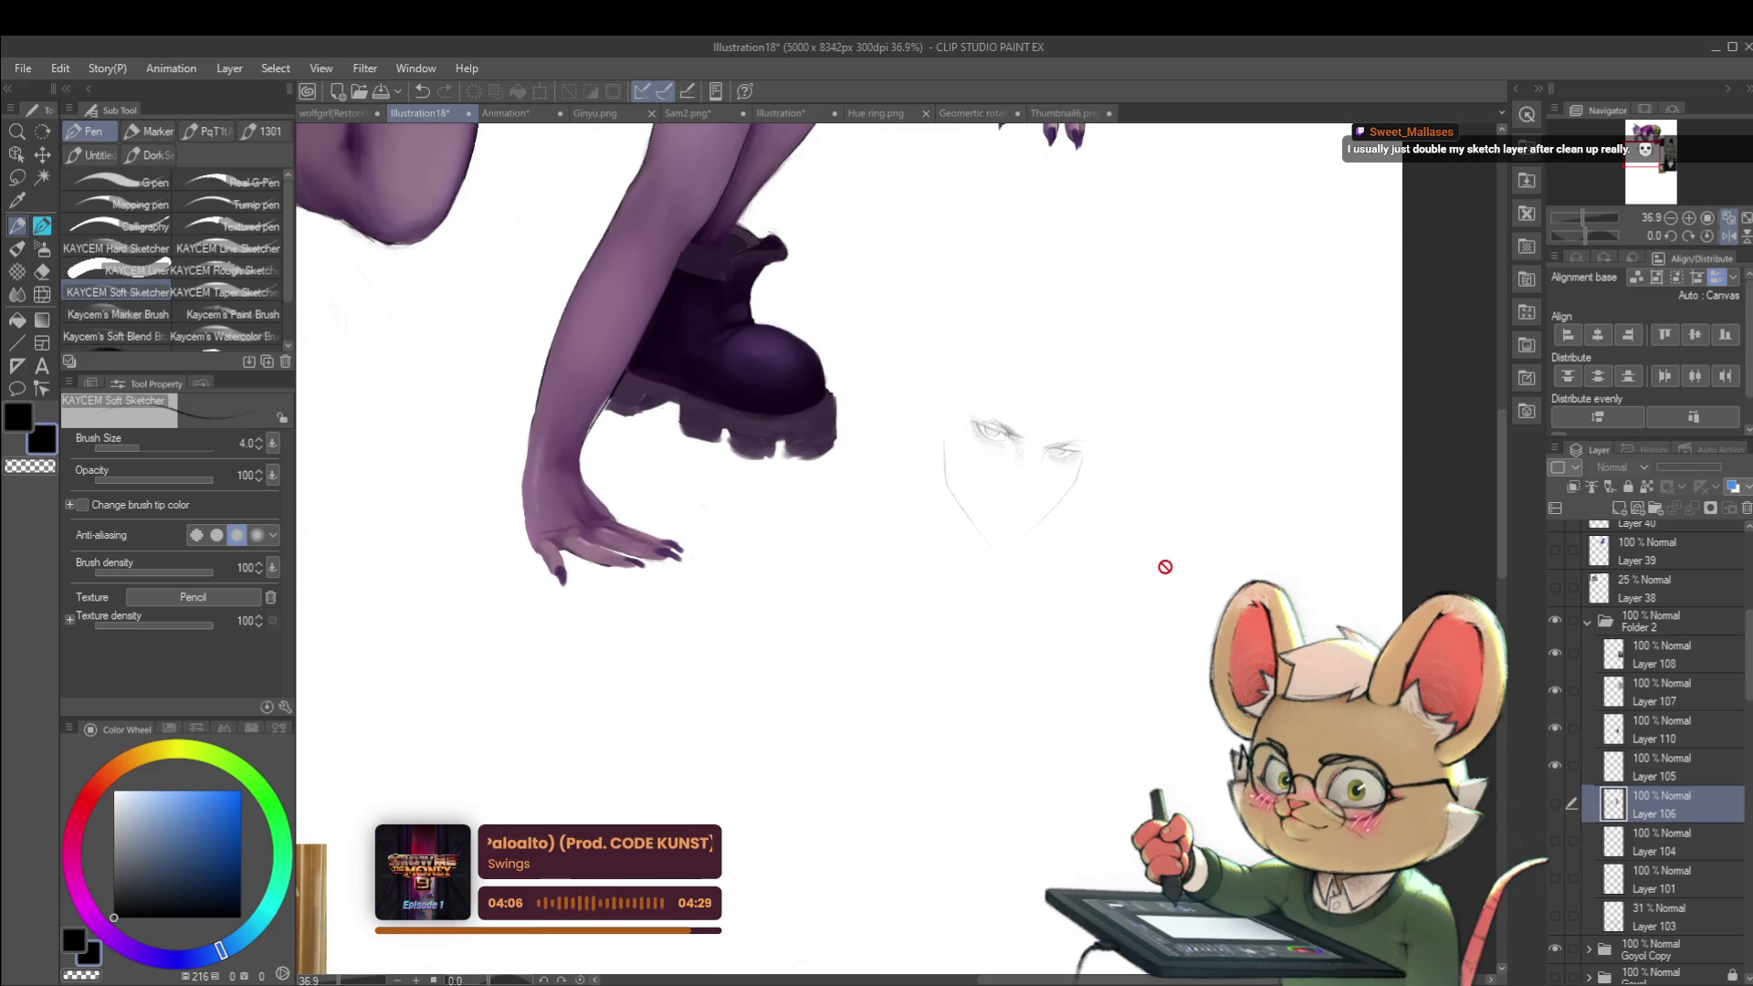
pyautogui.click(1556, 803)
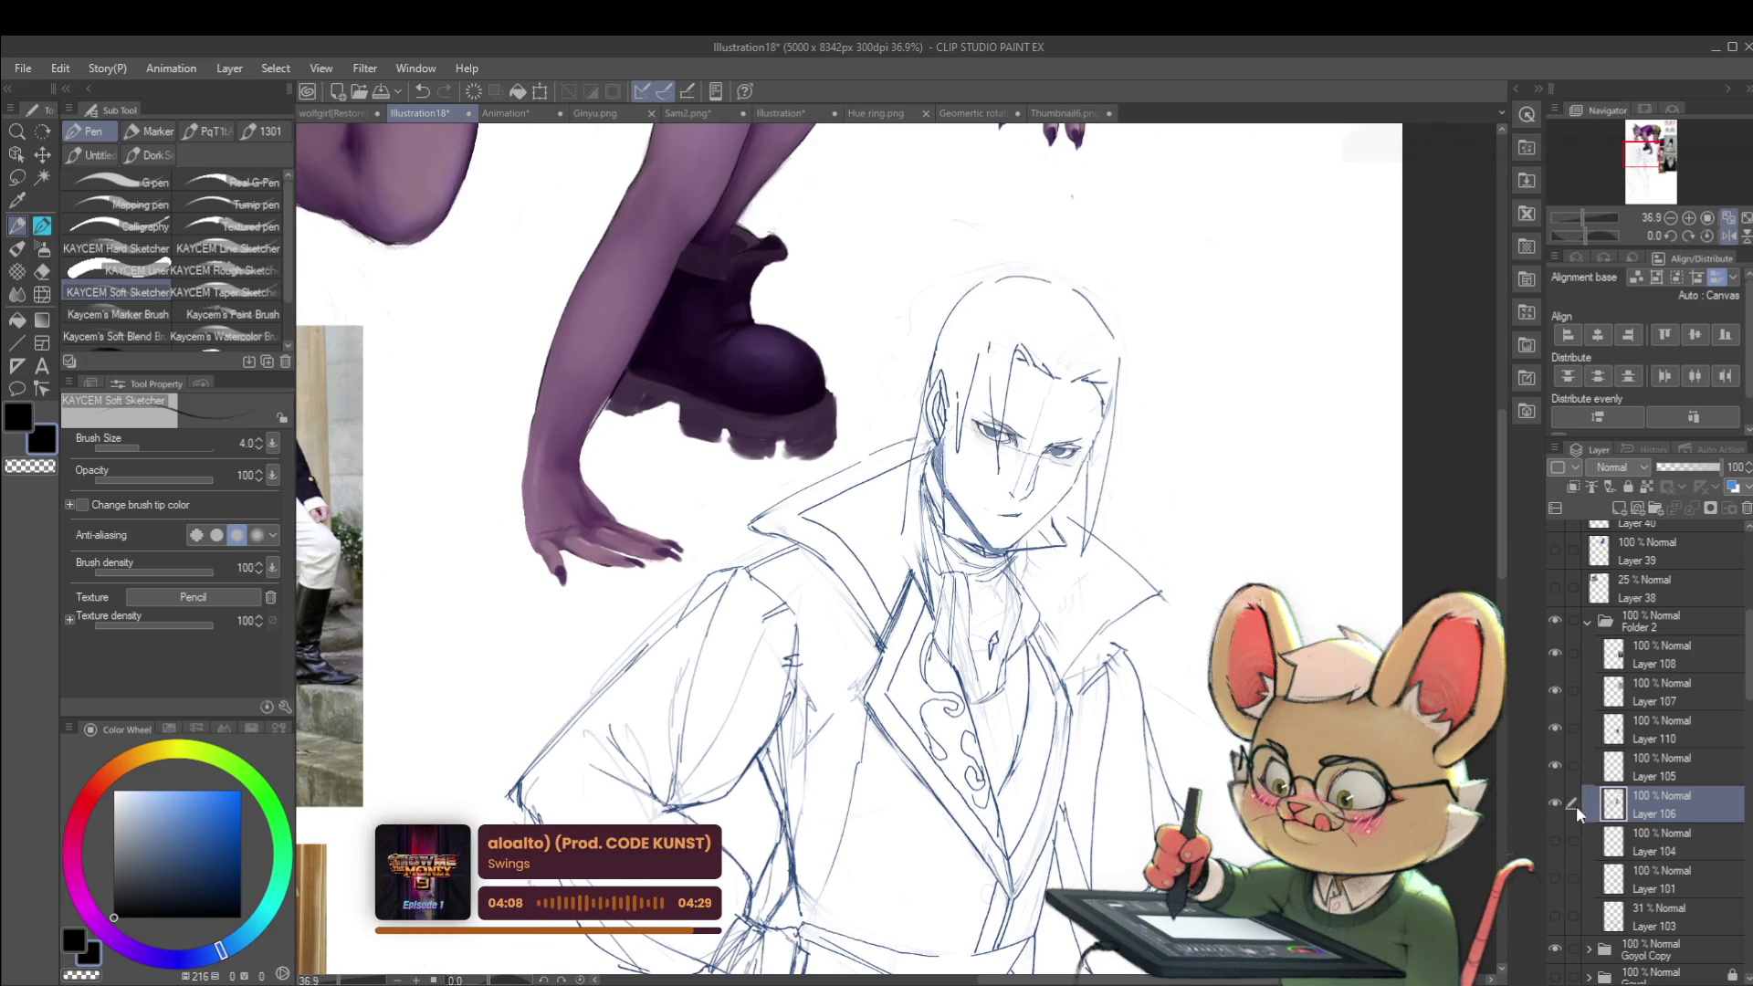
pyautogui.moveTo(1697, 468); pyautogui.dragTo(1664, 469)
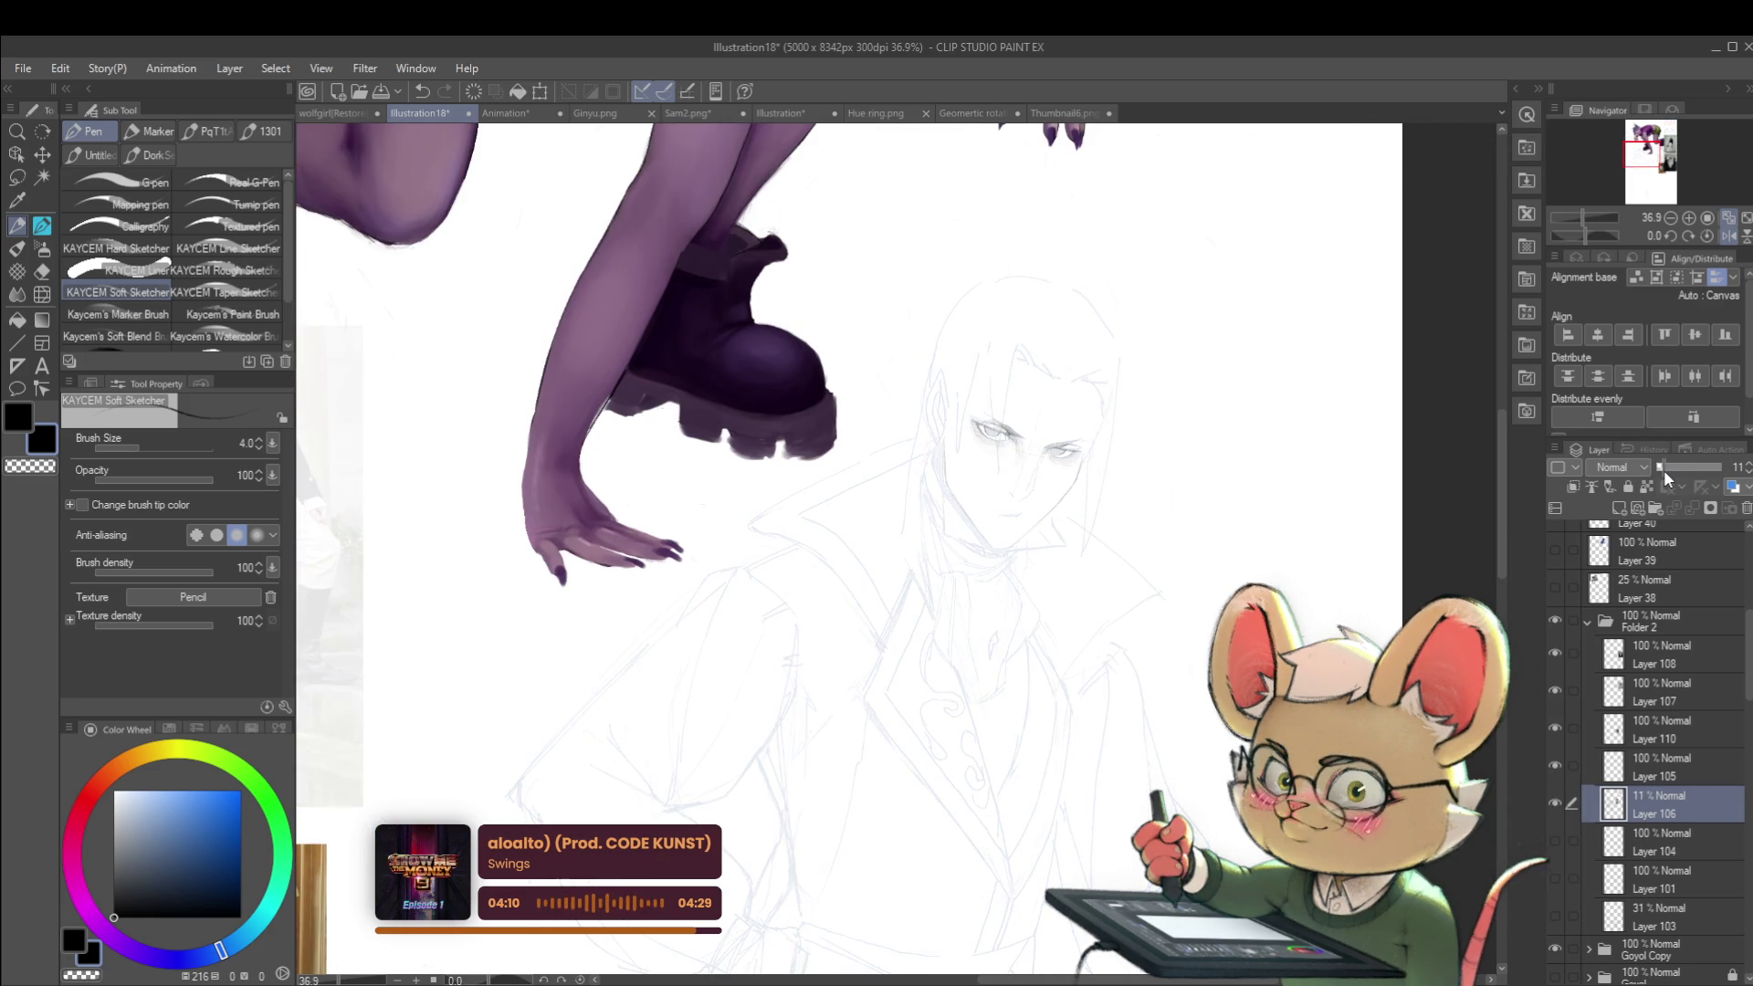
# Step: Zoom out, mirror the view with H, and zoom in on the girl's face
pyautogui.hotkey('ctrl', '-')
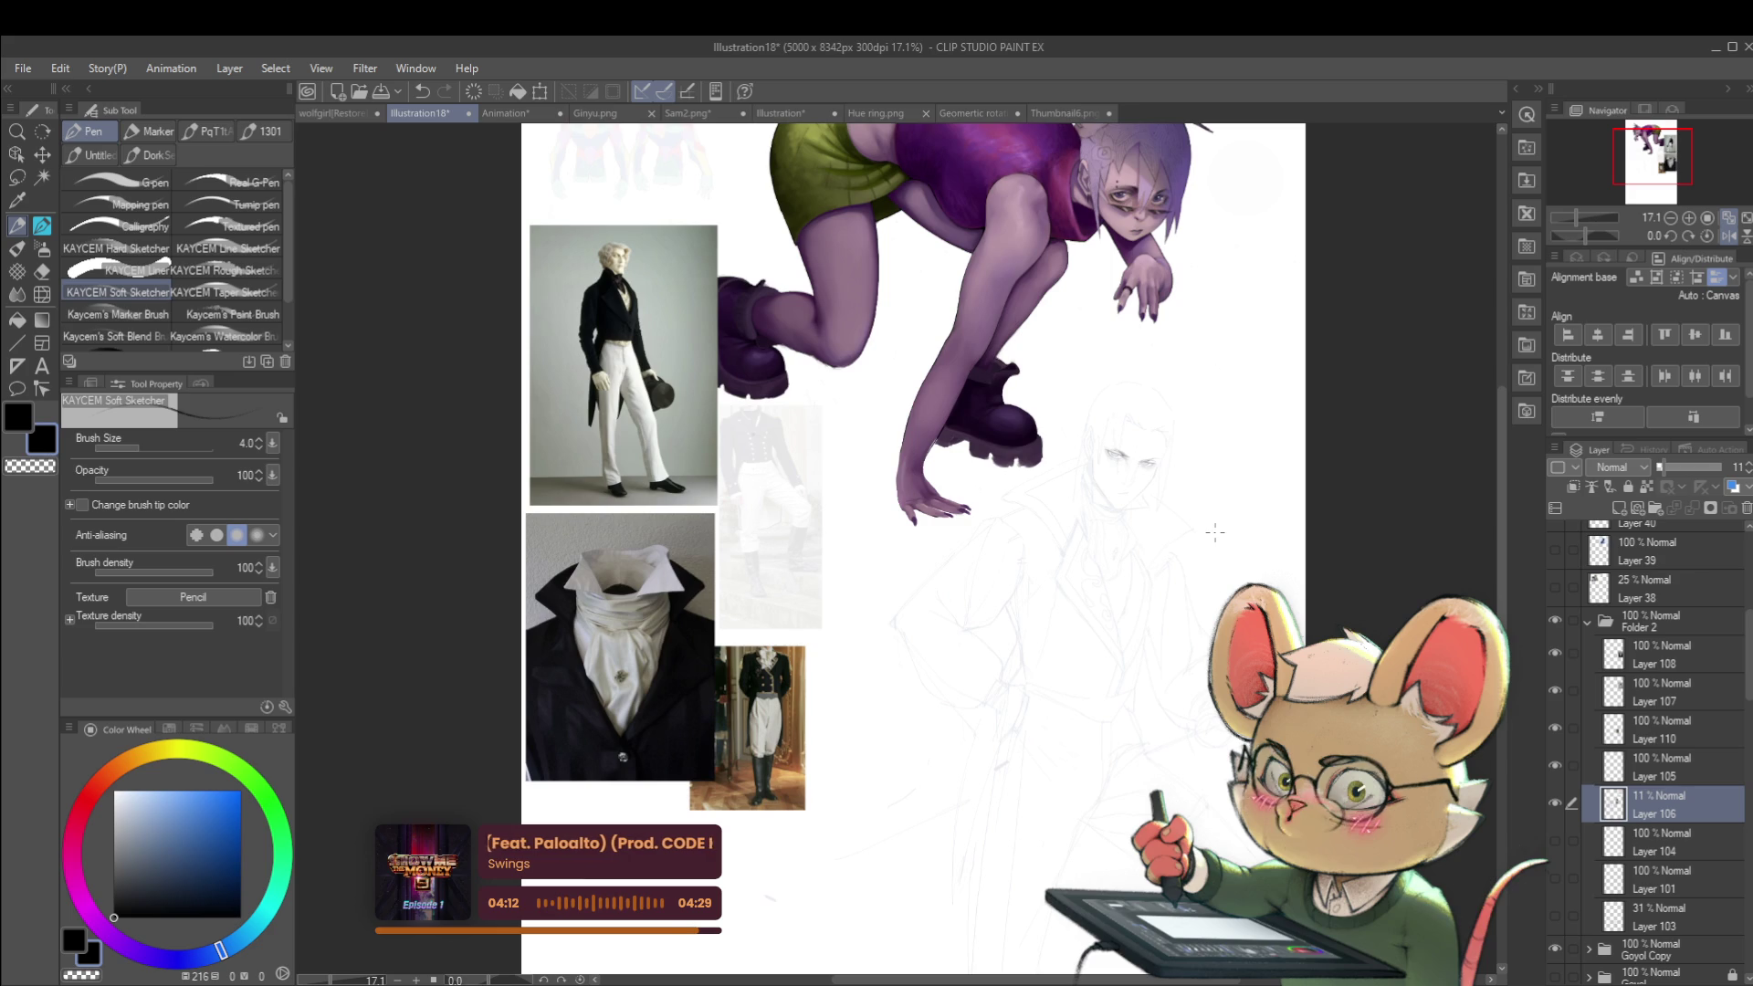
pyautogui.press('h')
pyautogui.hotkey('ctrl', '+')
pyautogui.hotkey('ctrl', '+')
pyautogui.hotkey('ctrl', '+')
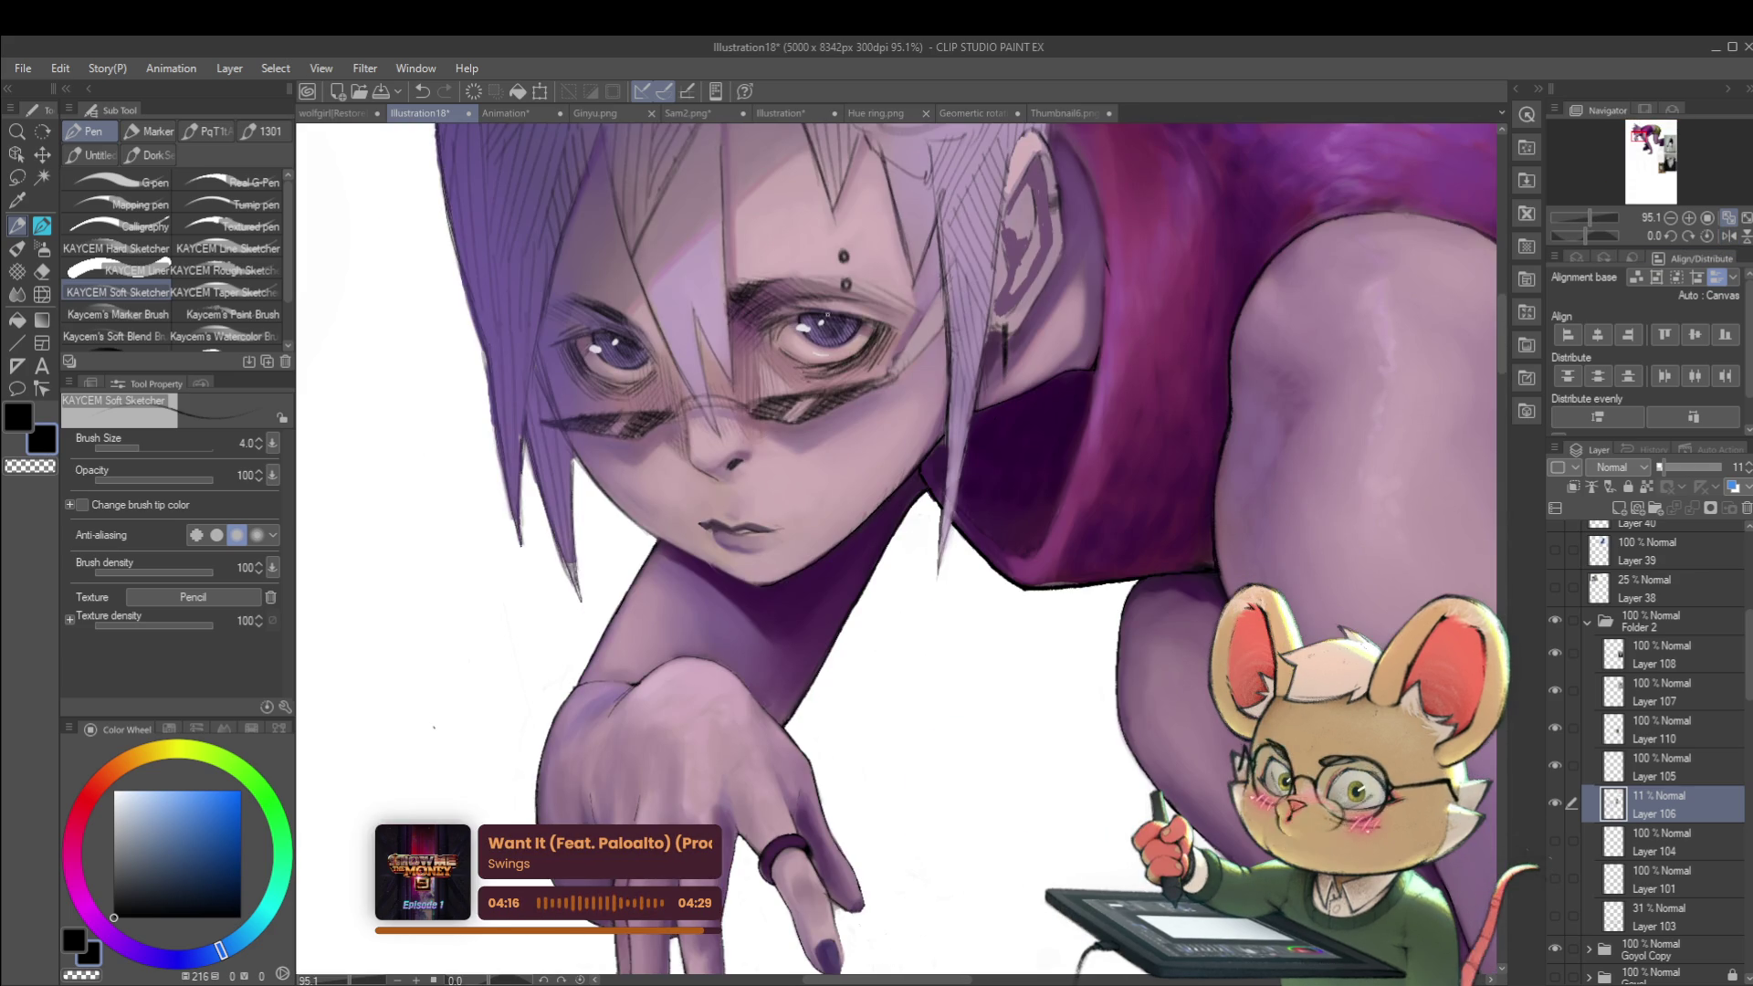
pyautogui.scroll(-8, 819, 315)
pyautogui.scroll(3, 890, 339)
pyautogui.scroll(6, 890, 340)
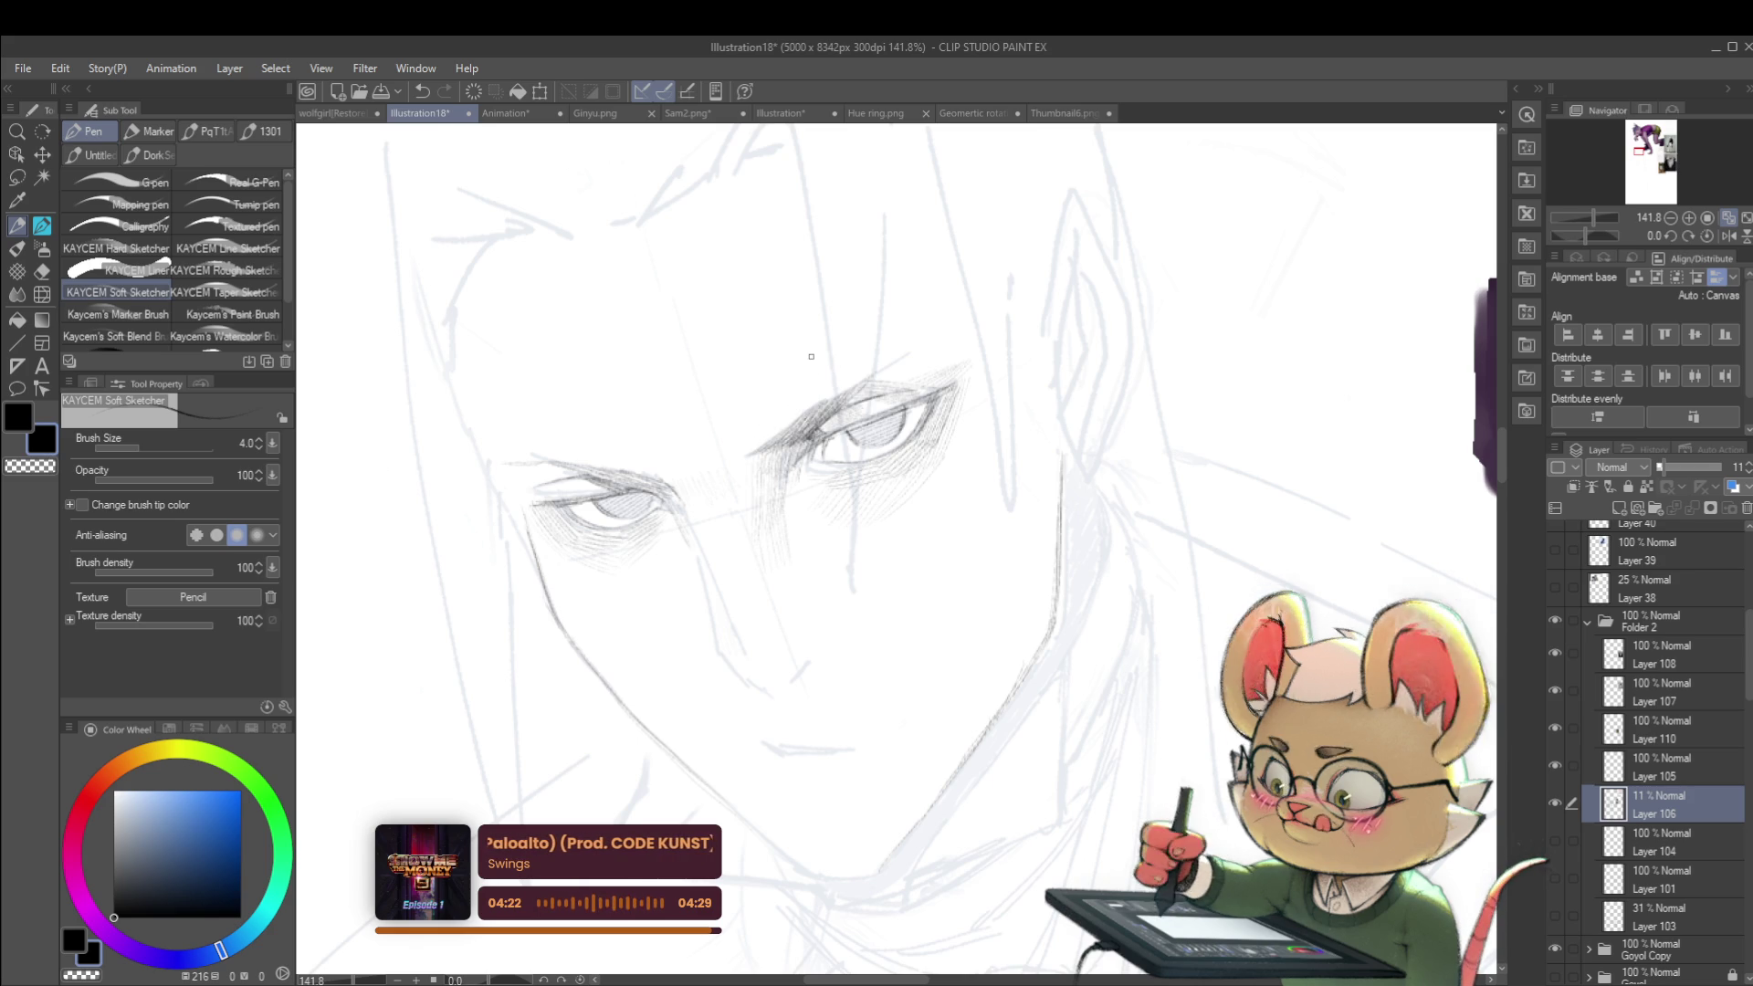
# Step: On Layer 105, add light hatching beside the man's nose and a stroke at its tip
pyautogui.click(1659, 774)
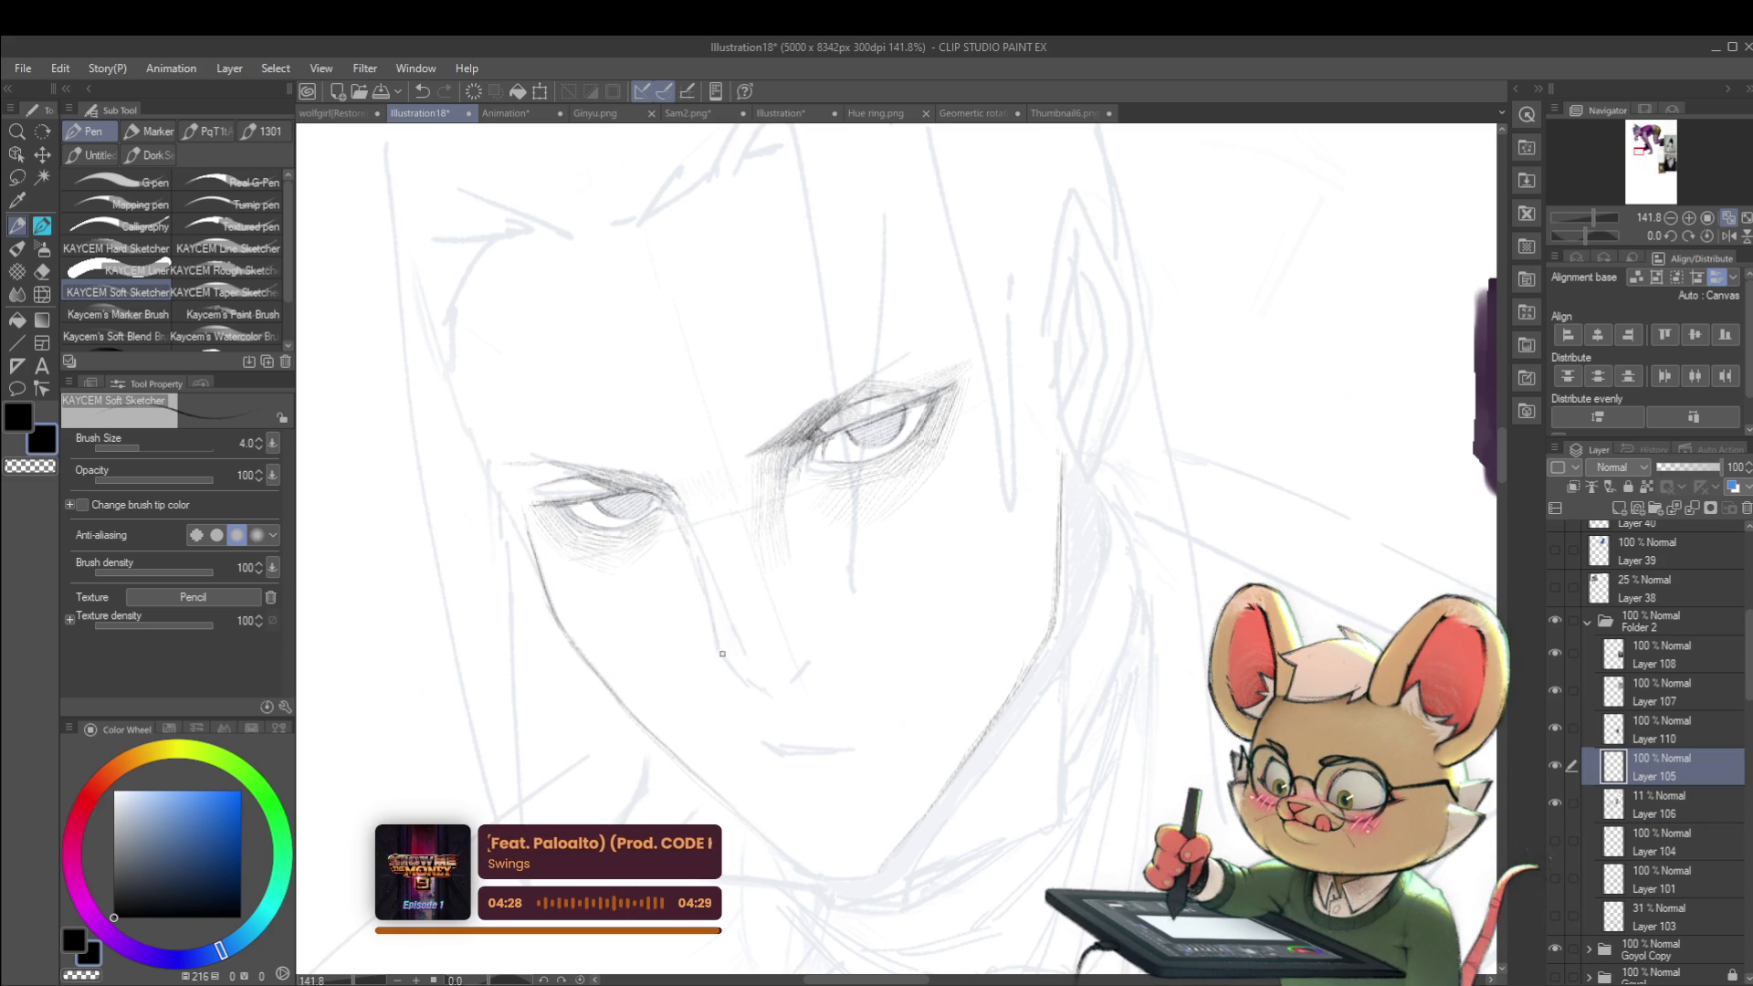
pyautogui.moveTo(726, 651); pyautogui.dragTo(754, 672)
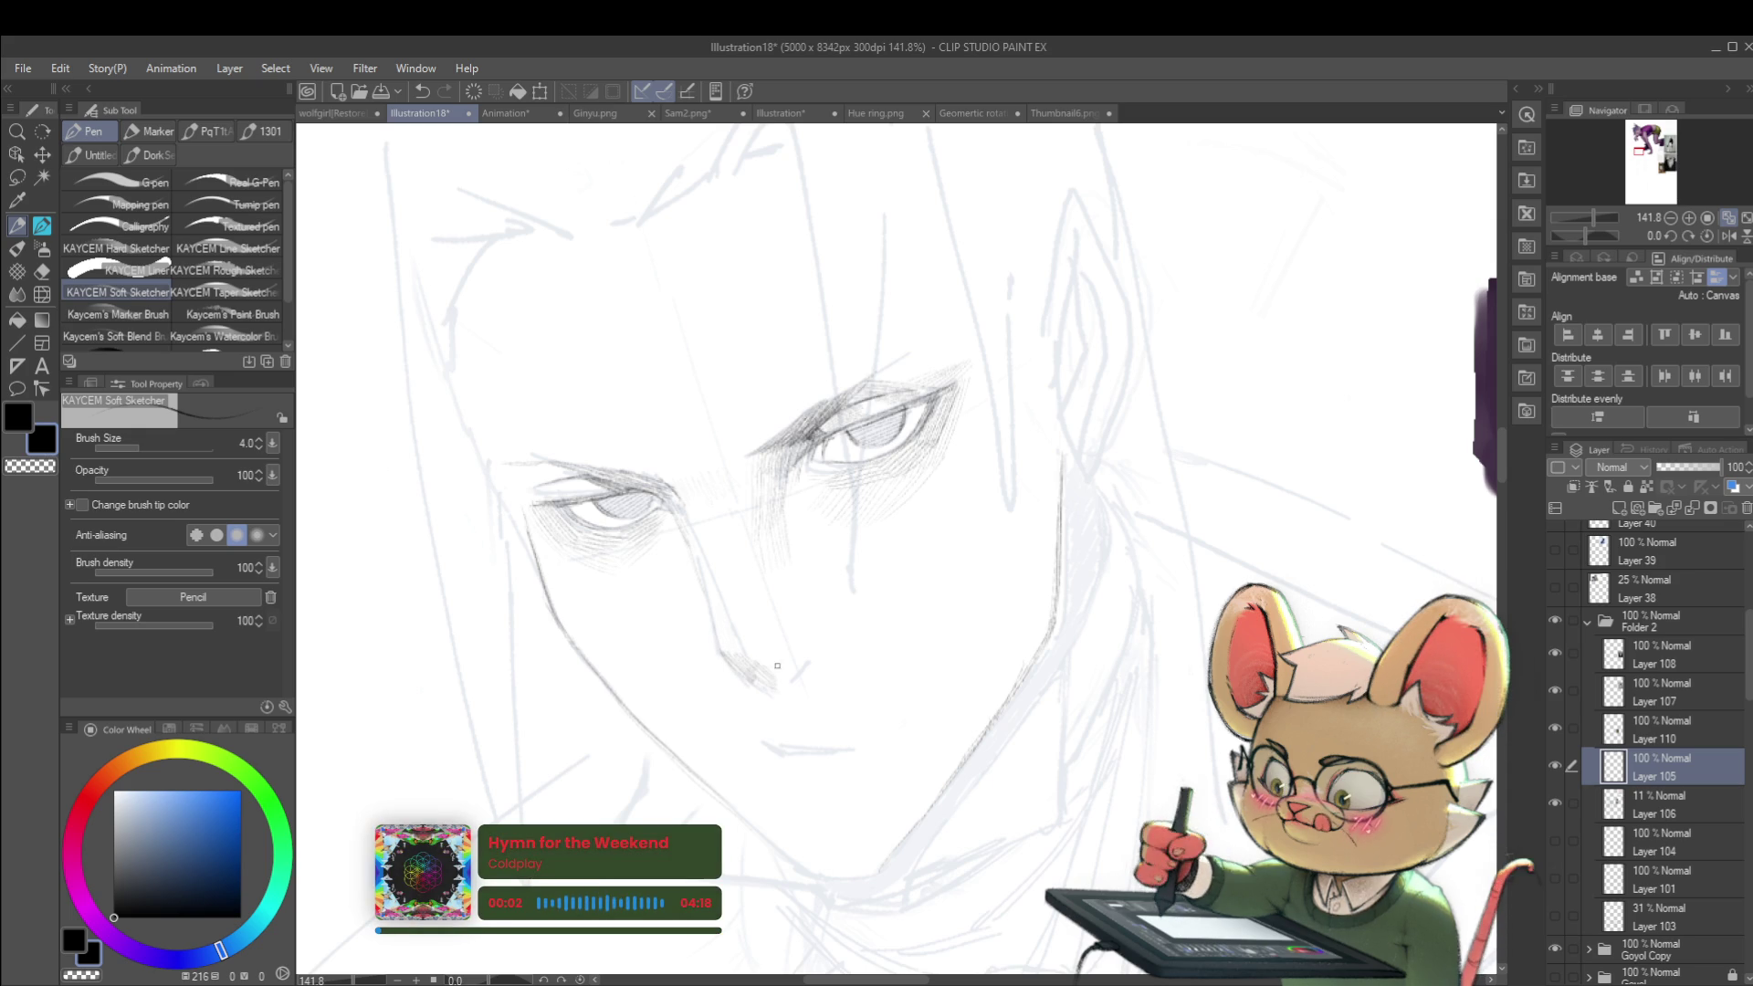
pyautogui.scroll(-7, 774, 586)
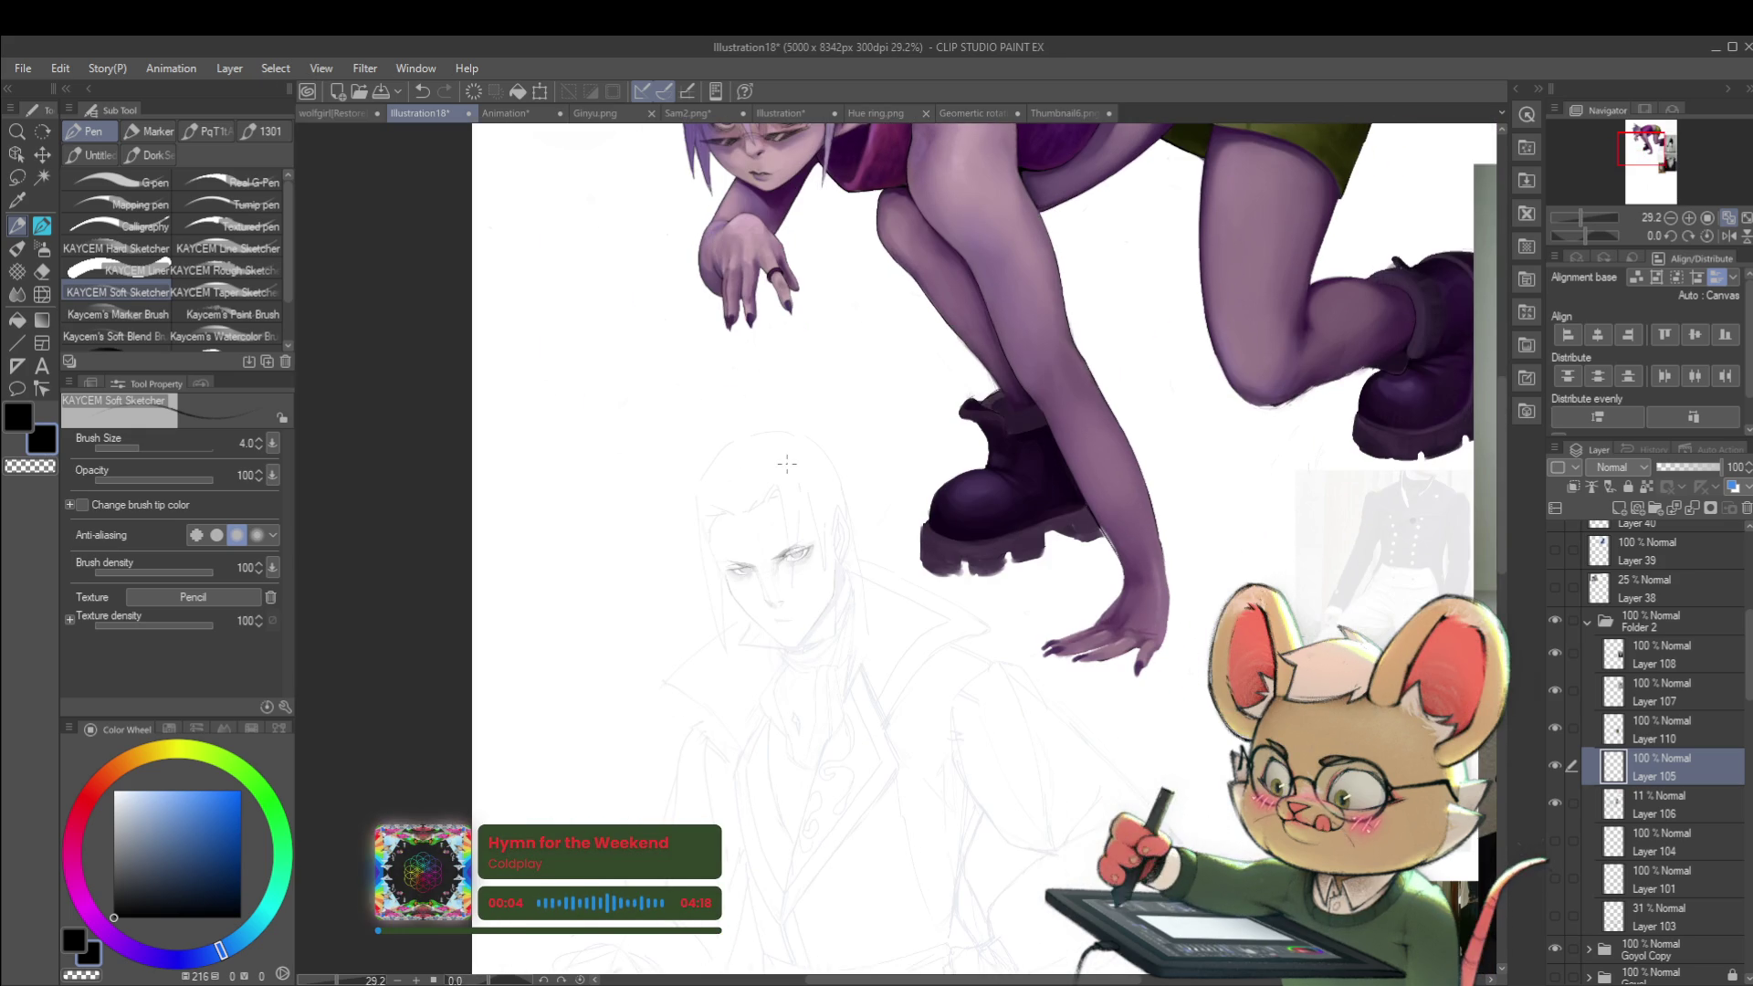
pyautogui.scroll(7, 769, 665)
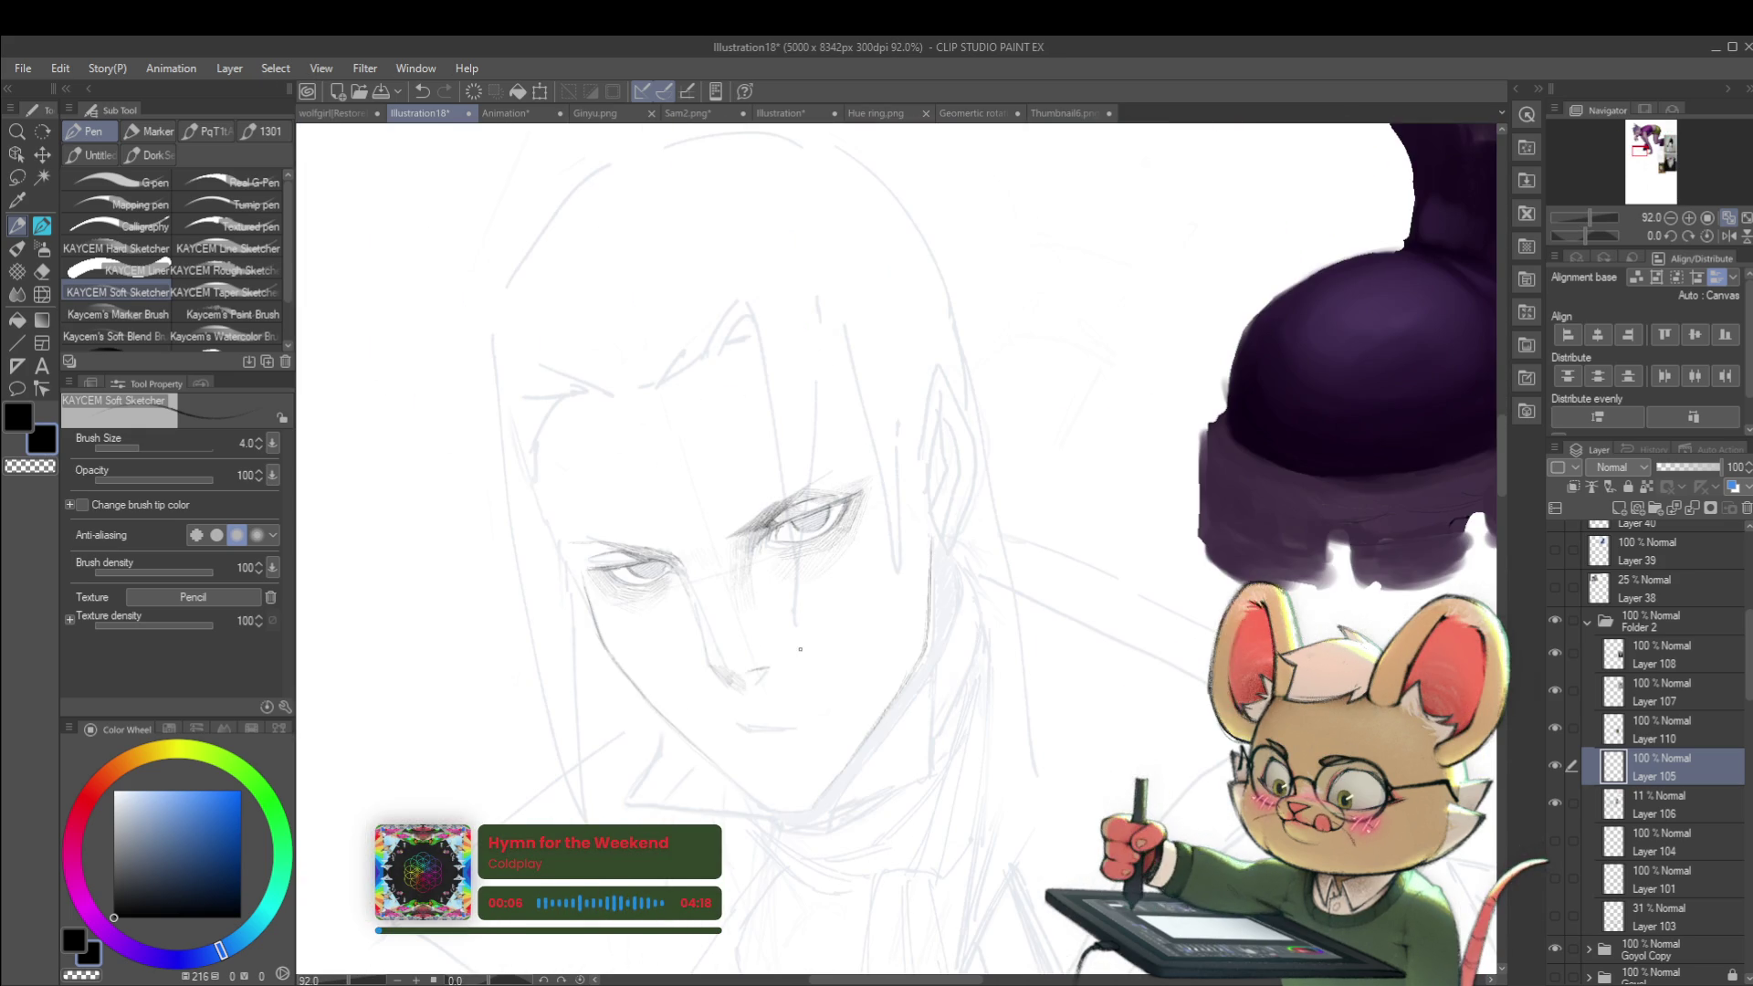
pyautogui.click(757, 672)
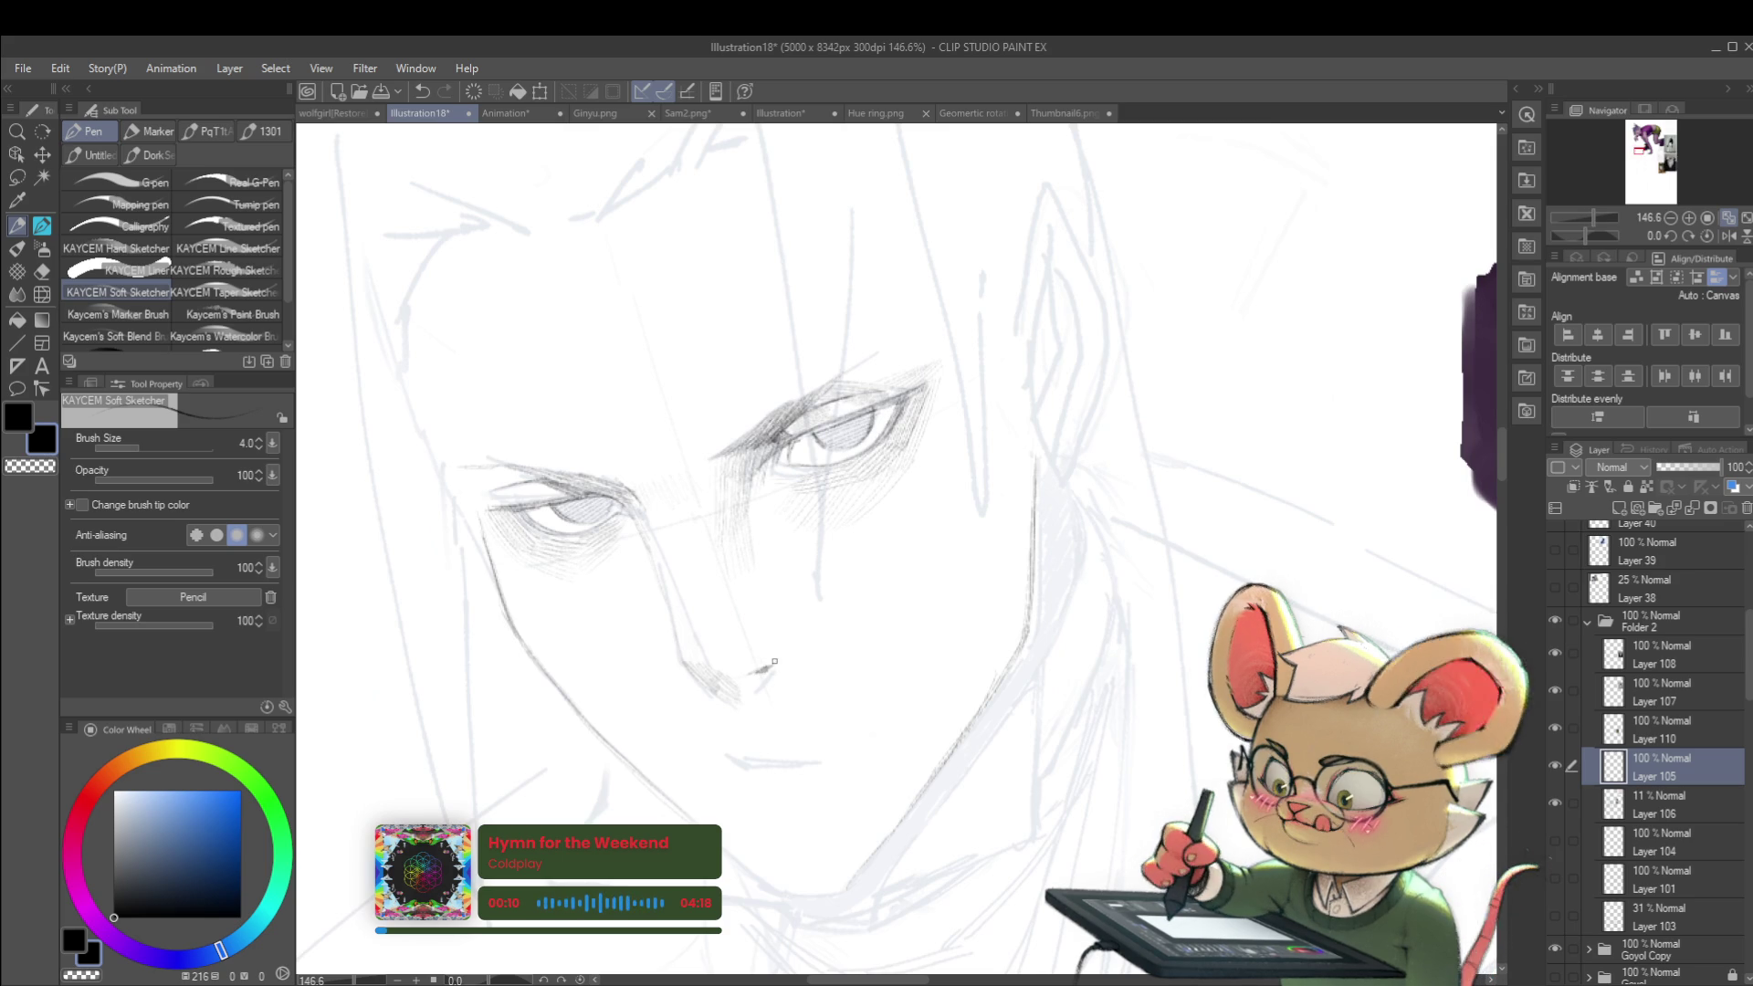
pyautogui.scroll(-5, 773, 648)
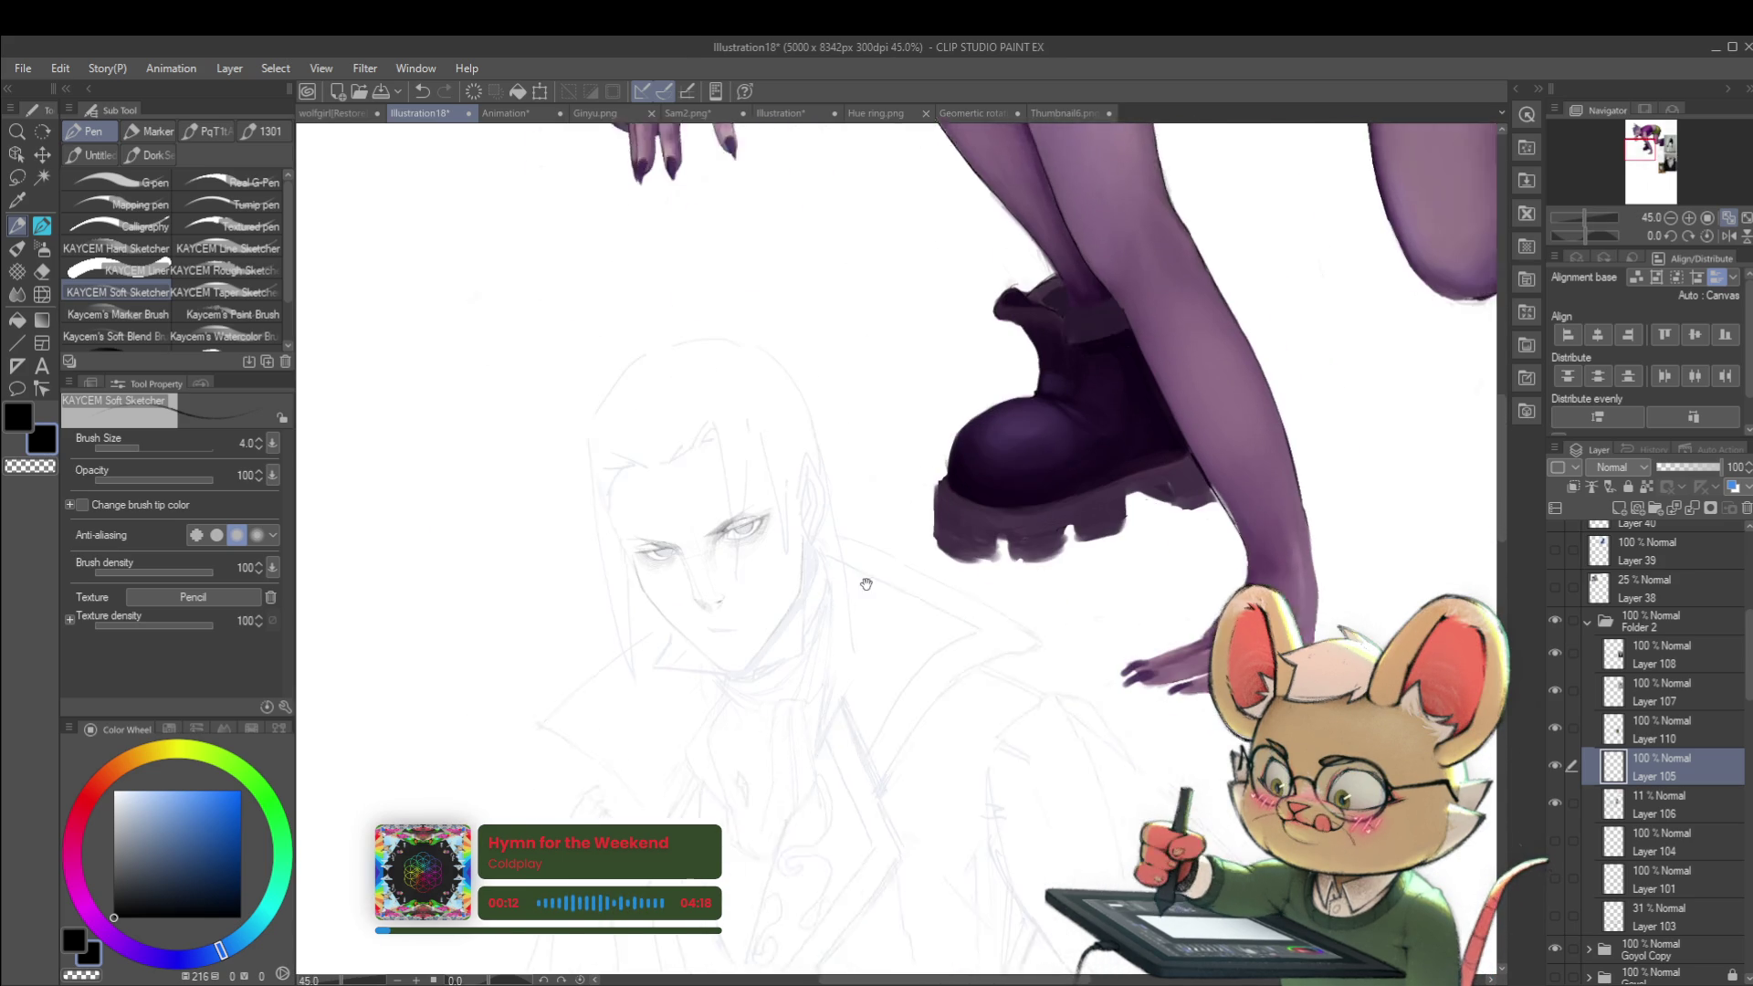
pyautogui.scroll(3, 700, 505)
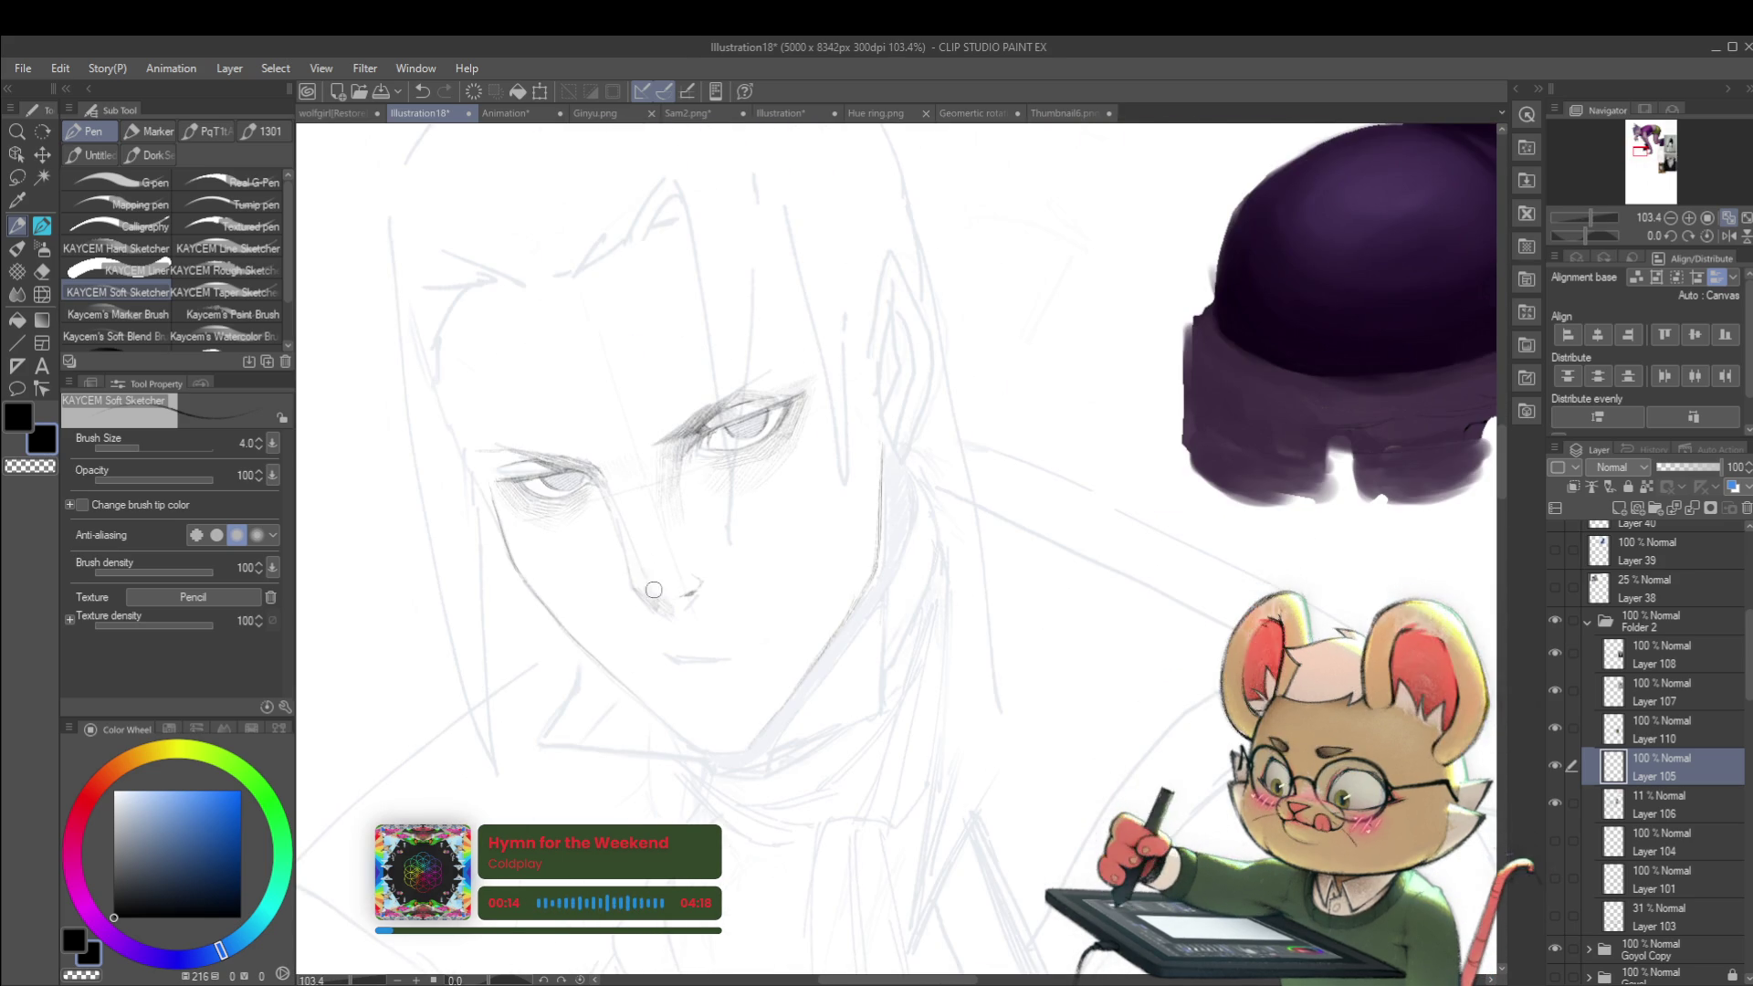
pyautogui.scroll(-2, 717, 478)
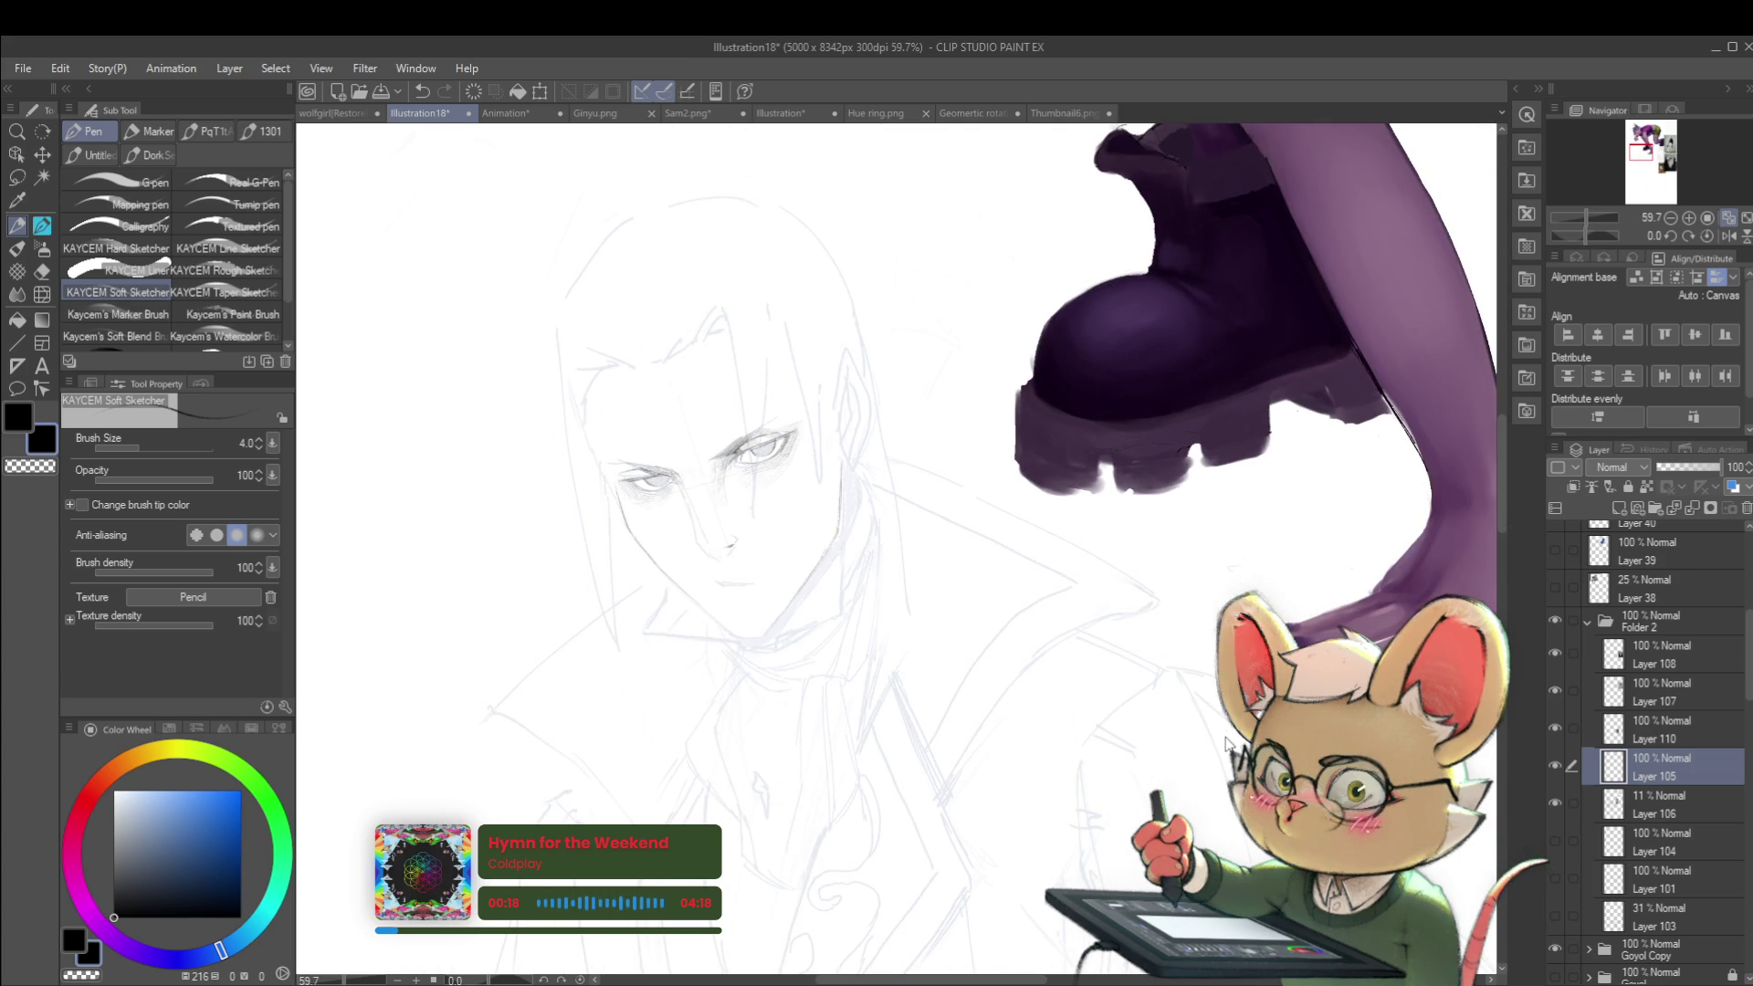
# Step: Duplicate the pencil face layer as Layer 105 Copy and mirror the view
pyautogui.hotkey('ctrl', 'j')
pyautogui.scroll(-4, 1648, 165)
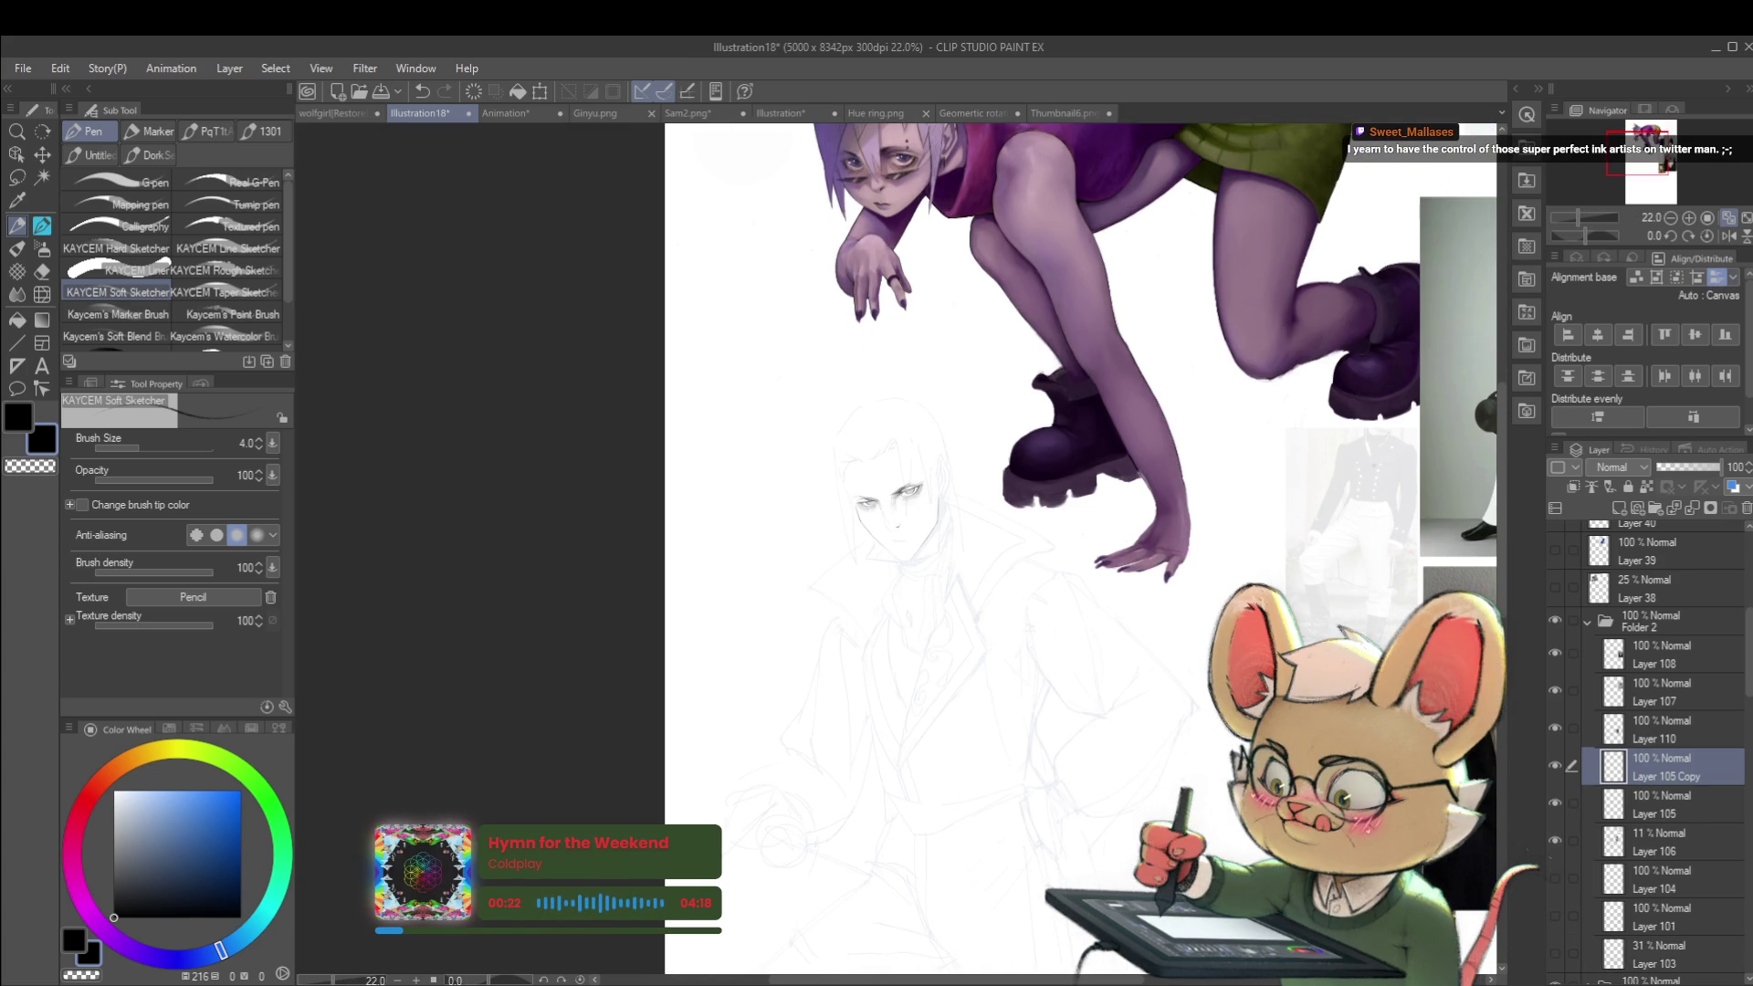
pyautogui.click(1732, 236)
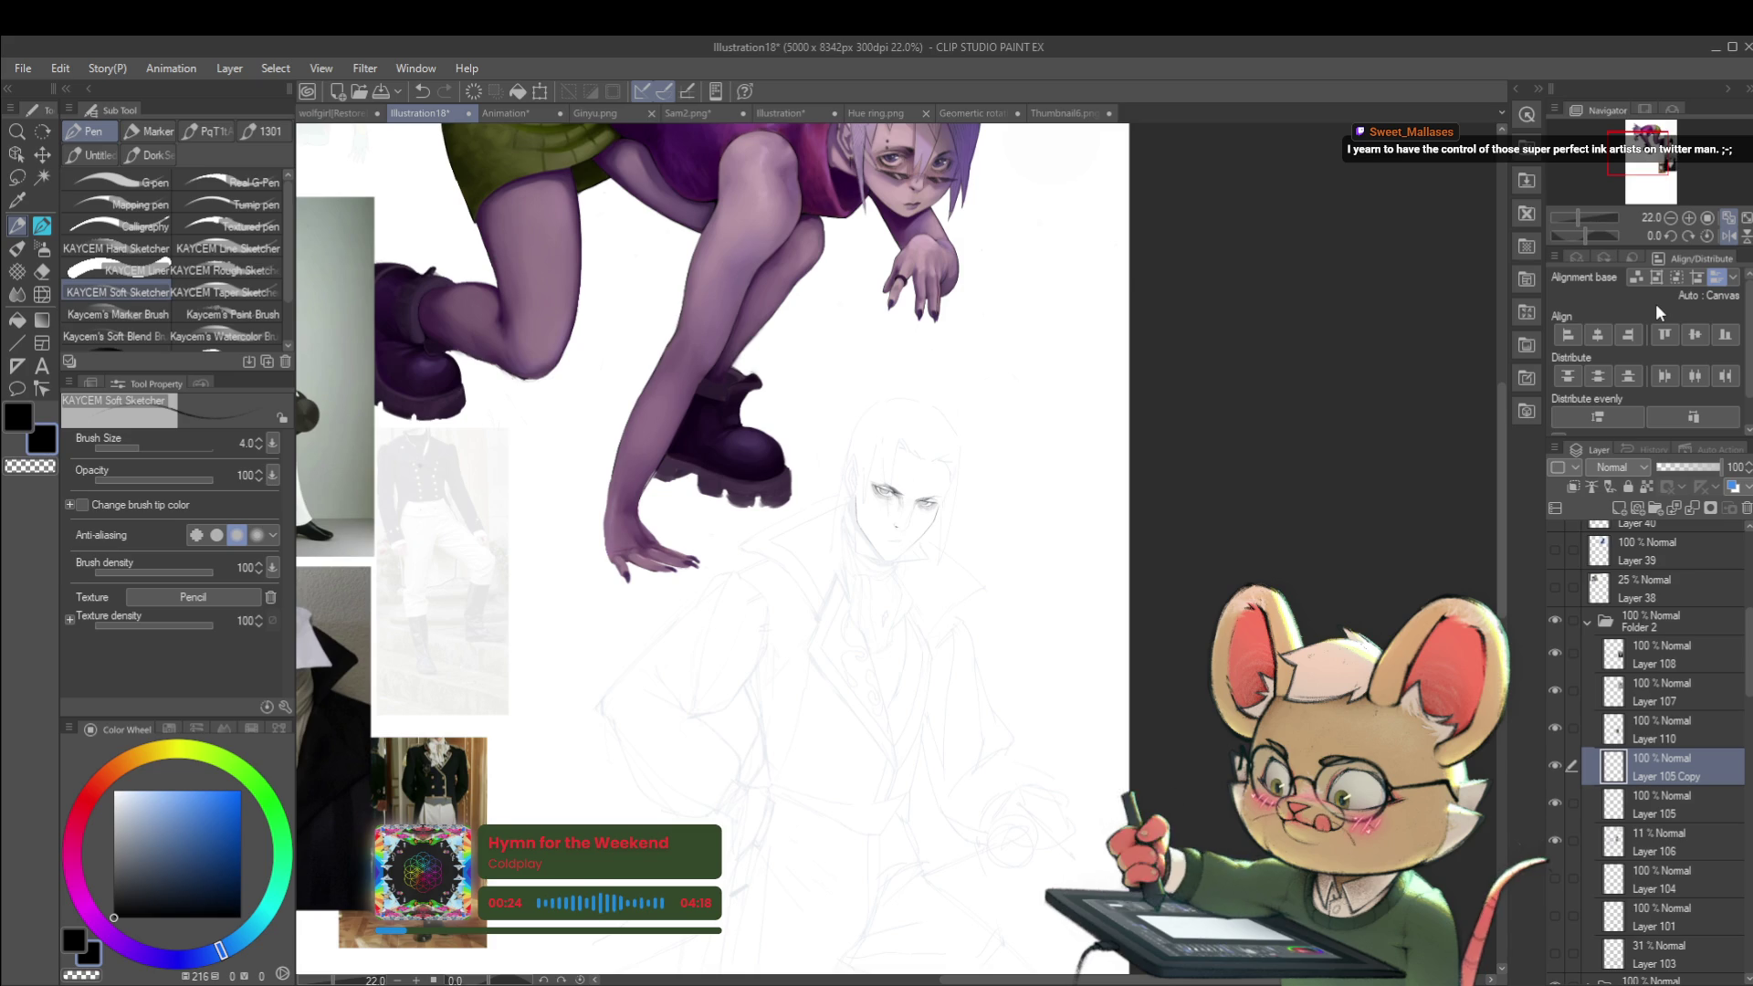
pyautogui.scroll(5, 877, 498)
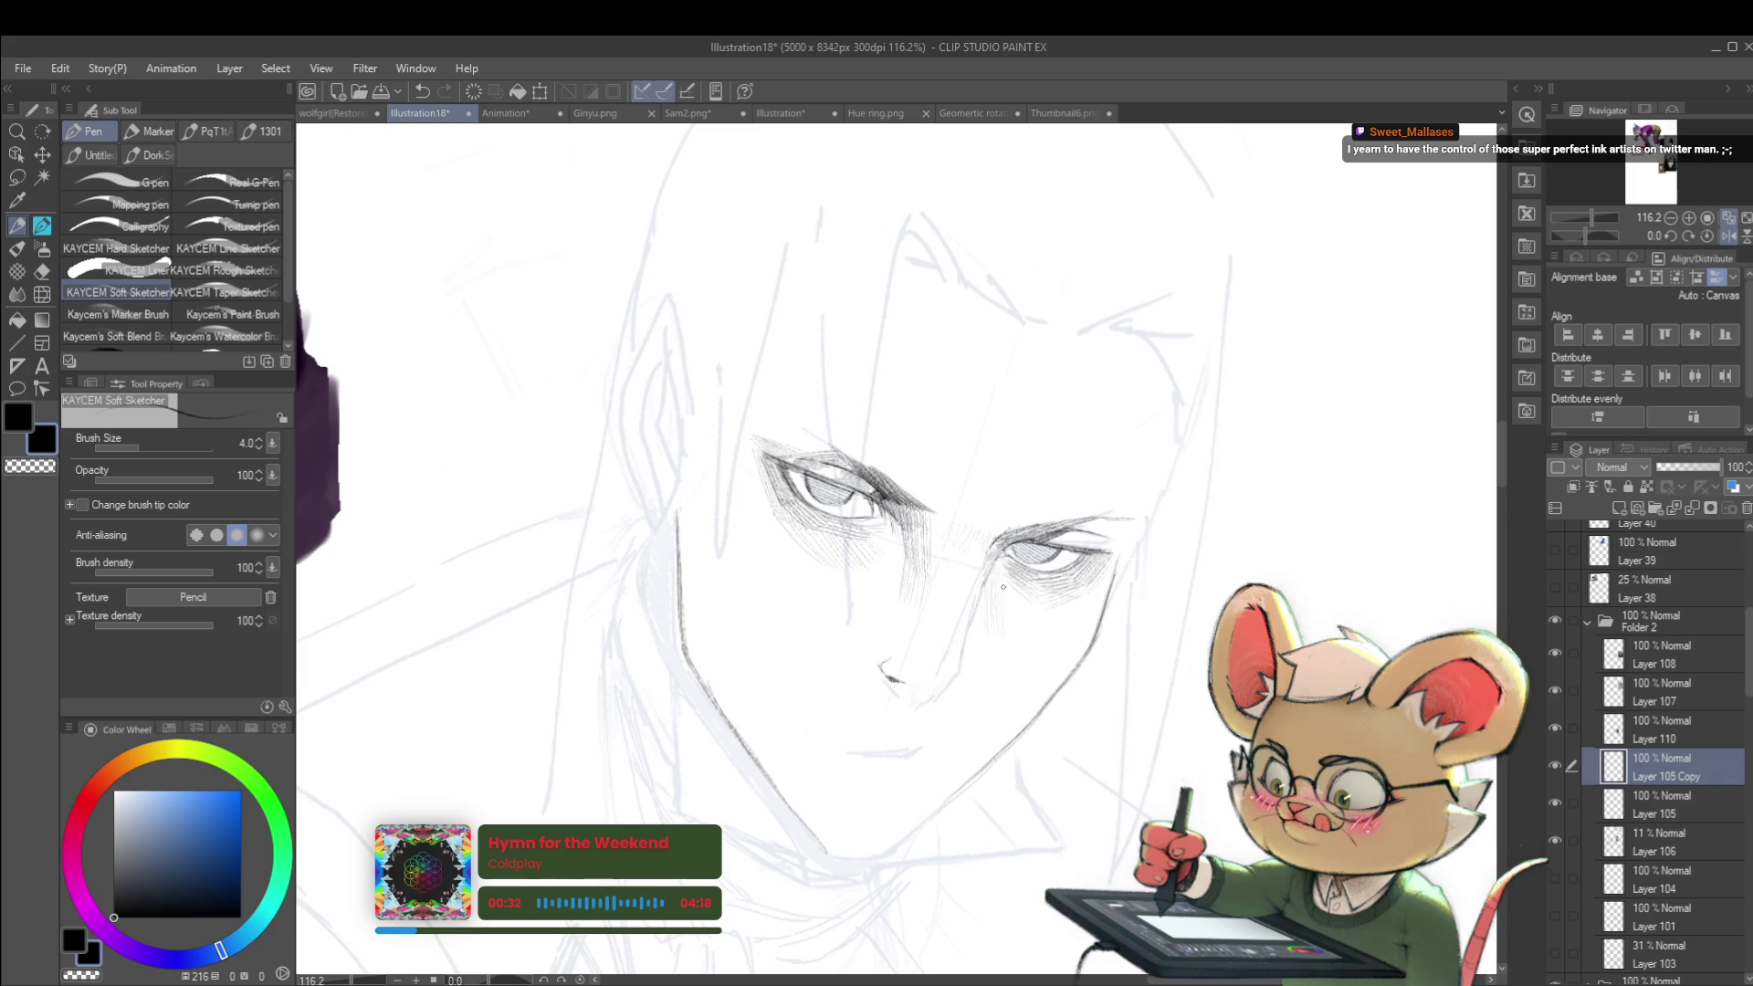
# Step: Reframe on the man's face and darken his left eyebrow with a pencil stroke
pyautogui.scroll(-5, 1057, 463)
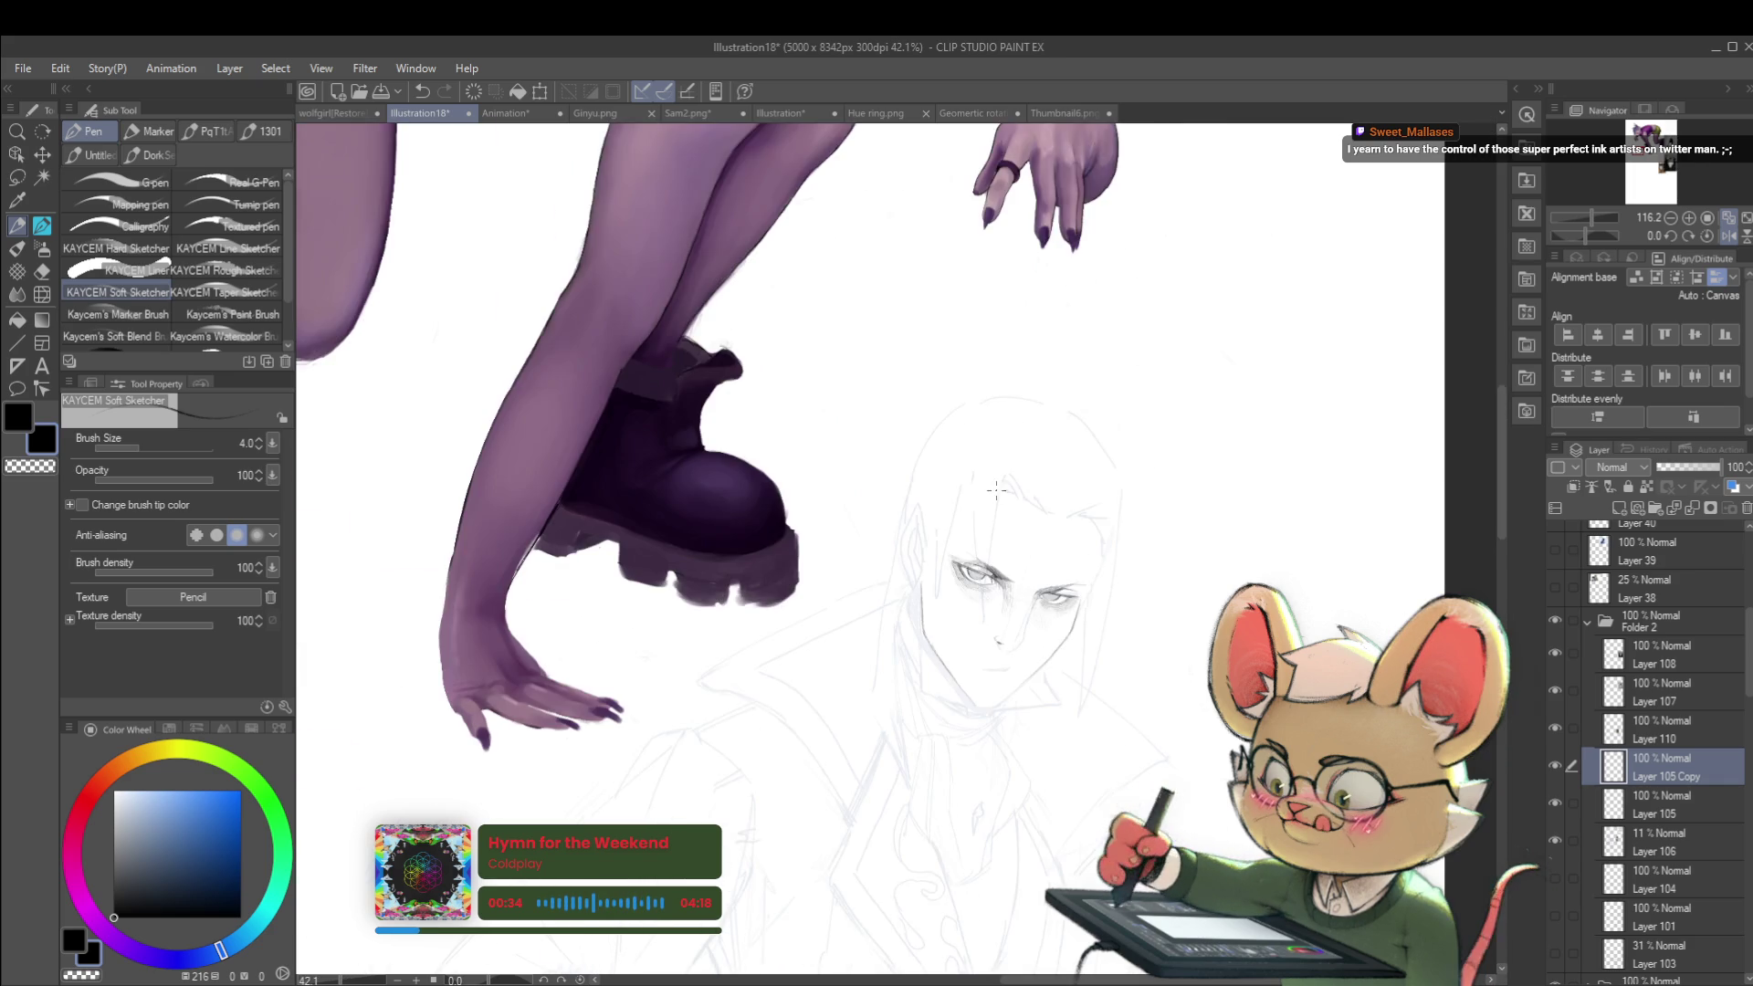
pyautogui.moveTo(1133, 263); pyautogui.dragTo(1117, 301)
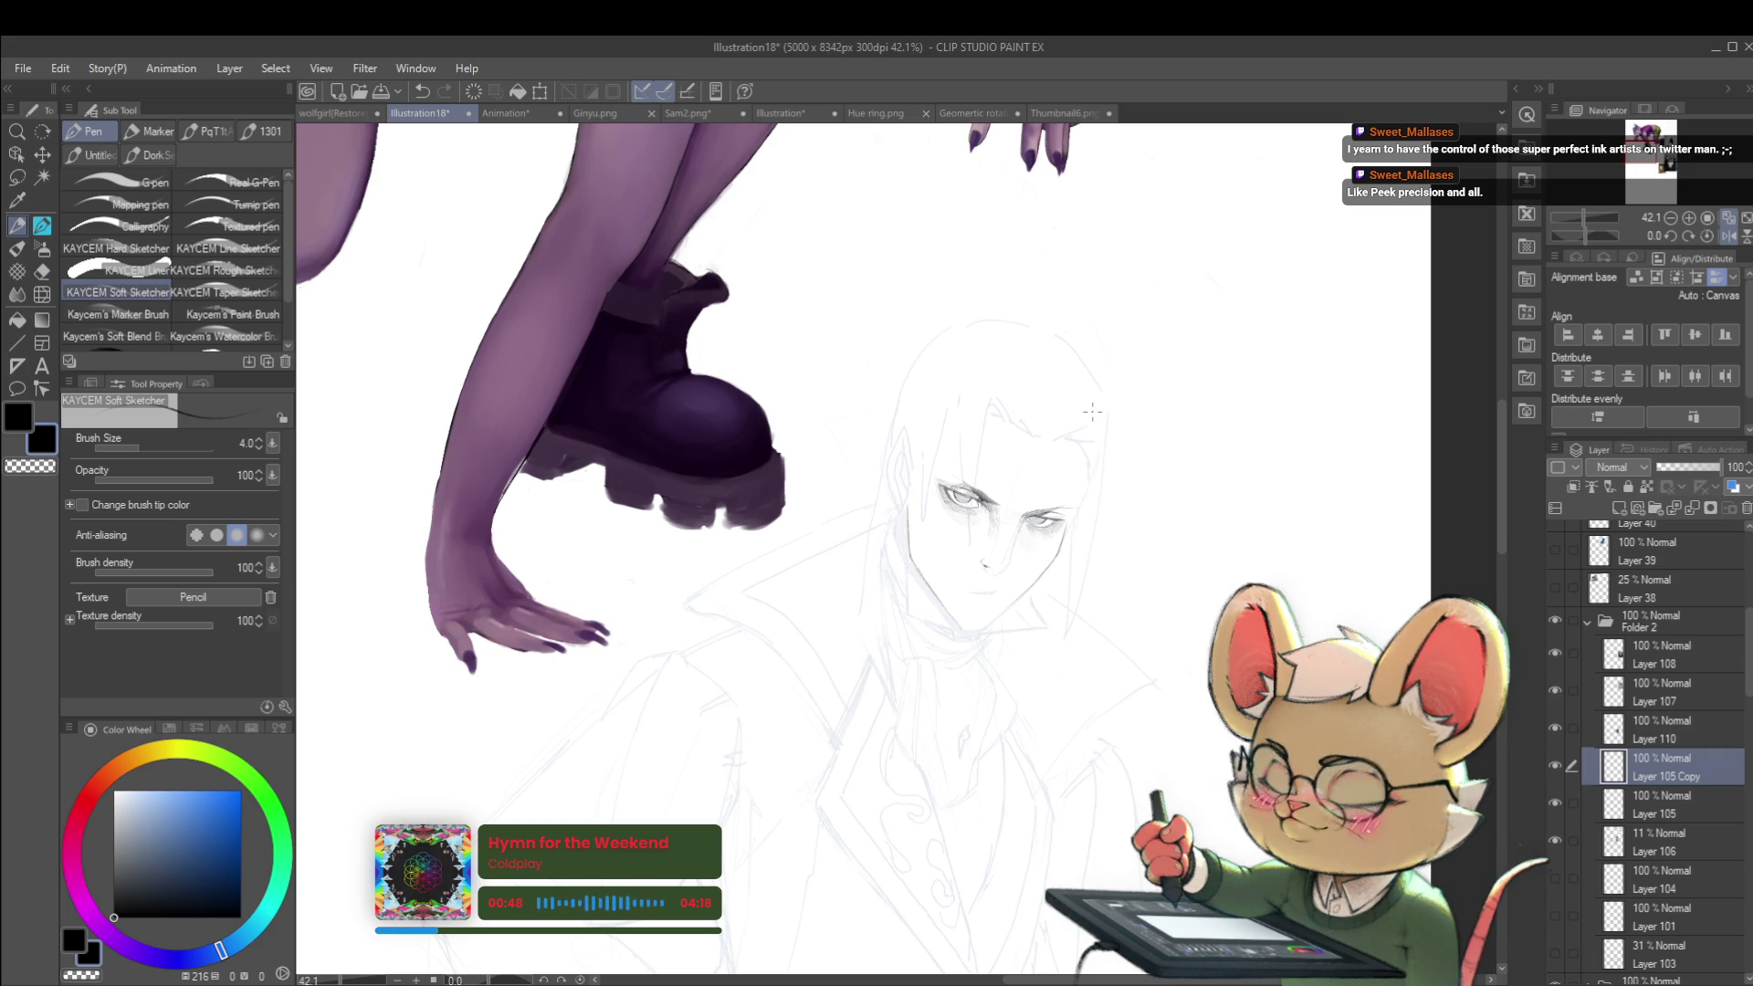
pyautogui.moveTo(1034, 471); pyautogui.dragTo(824, 467)
pyautogui.scroll(5, 824, 466)
pyautogui.scroll(2, 824, 467)
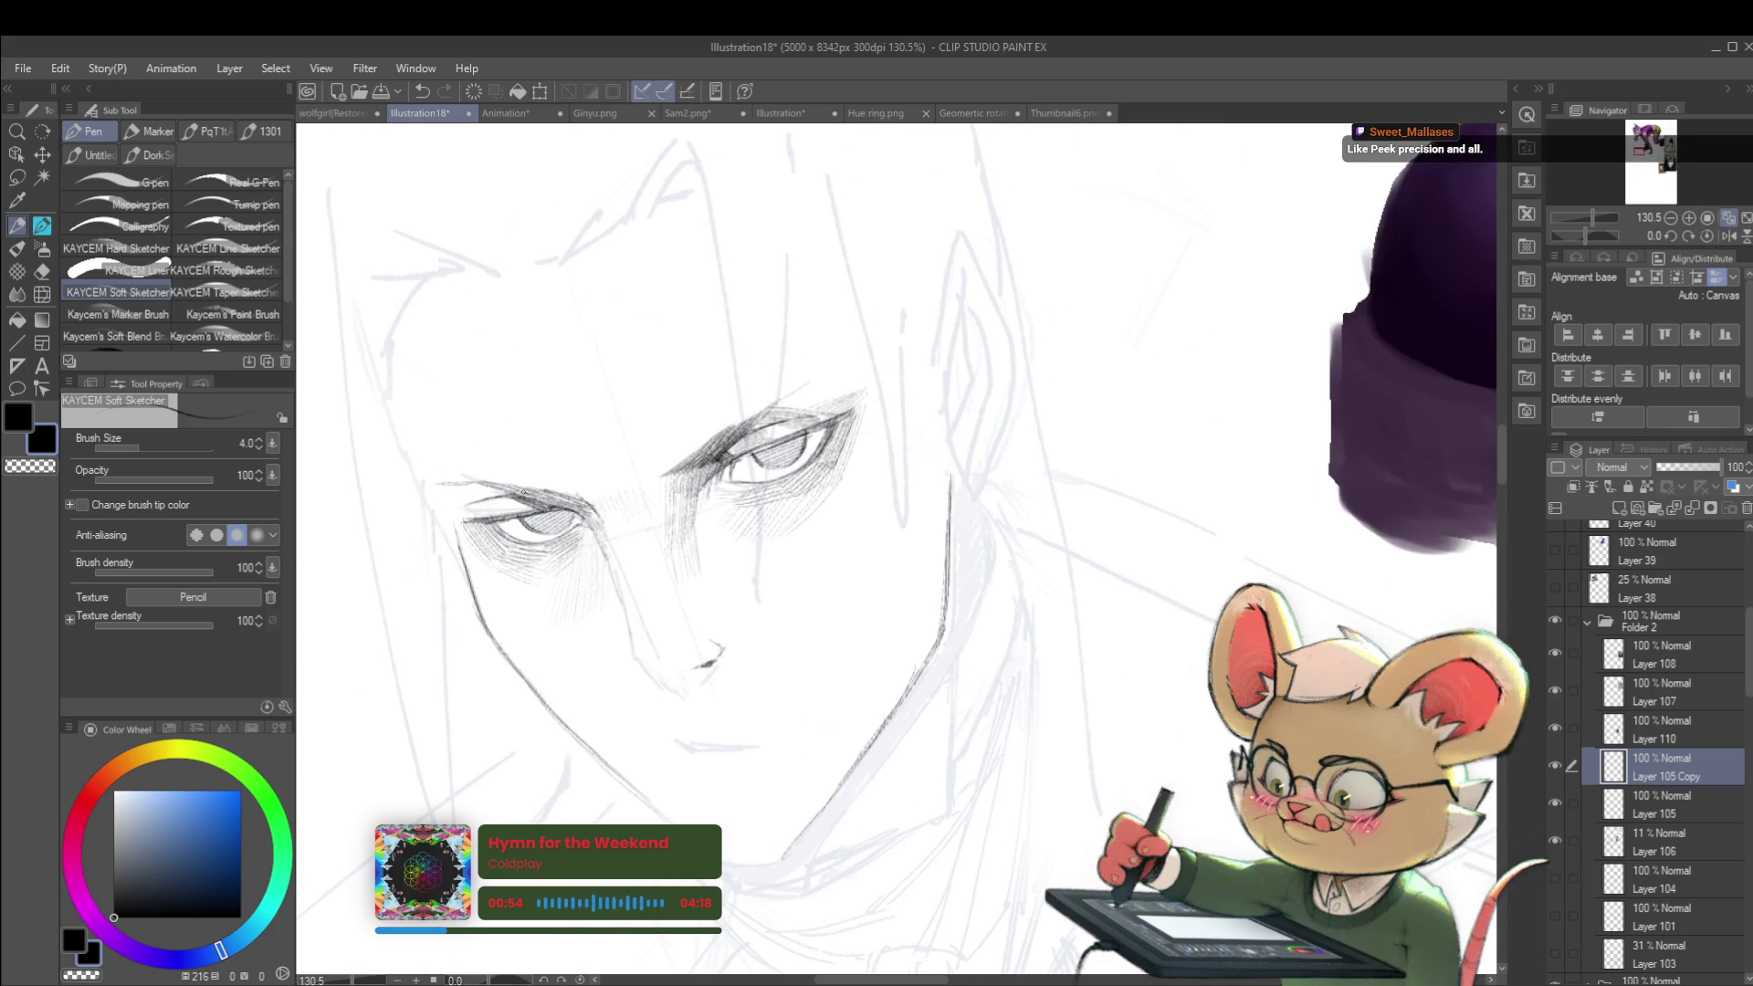
pyautogui.moveTo(519, 494); pyautogui.dragTo(539, 487)
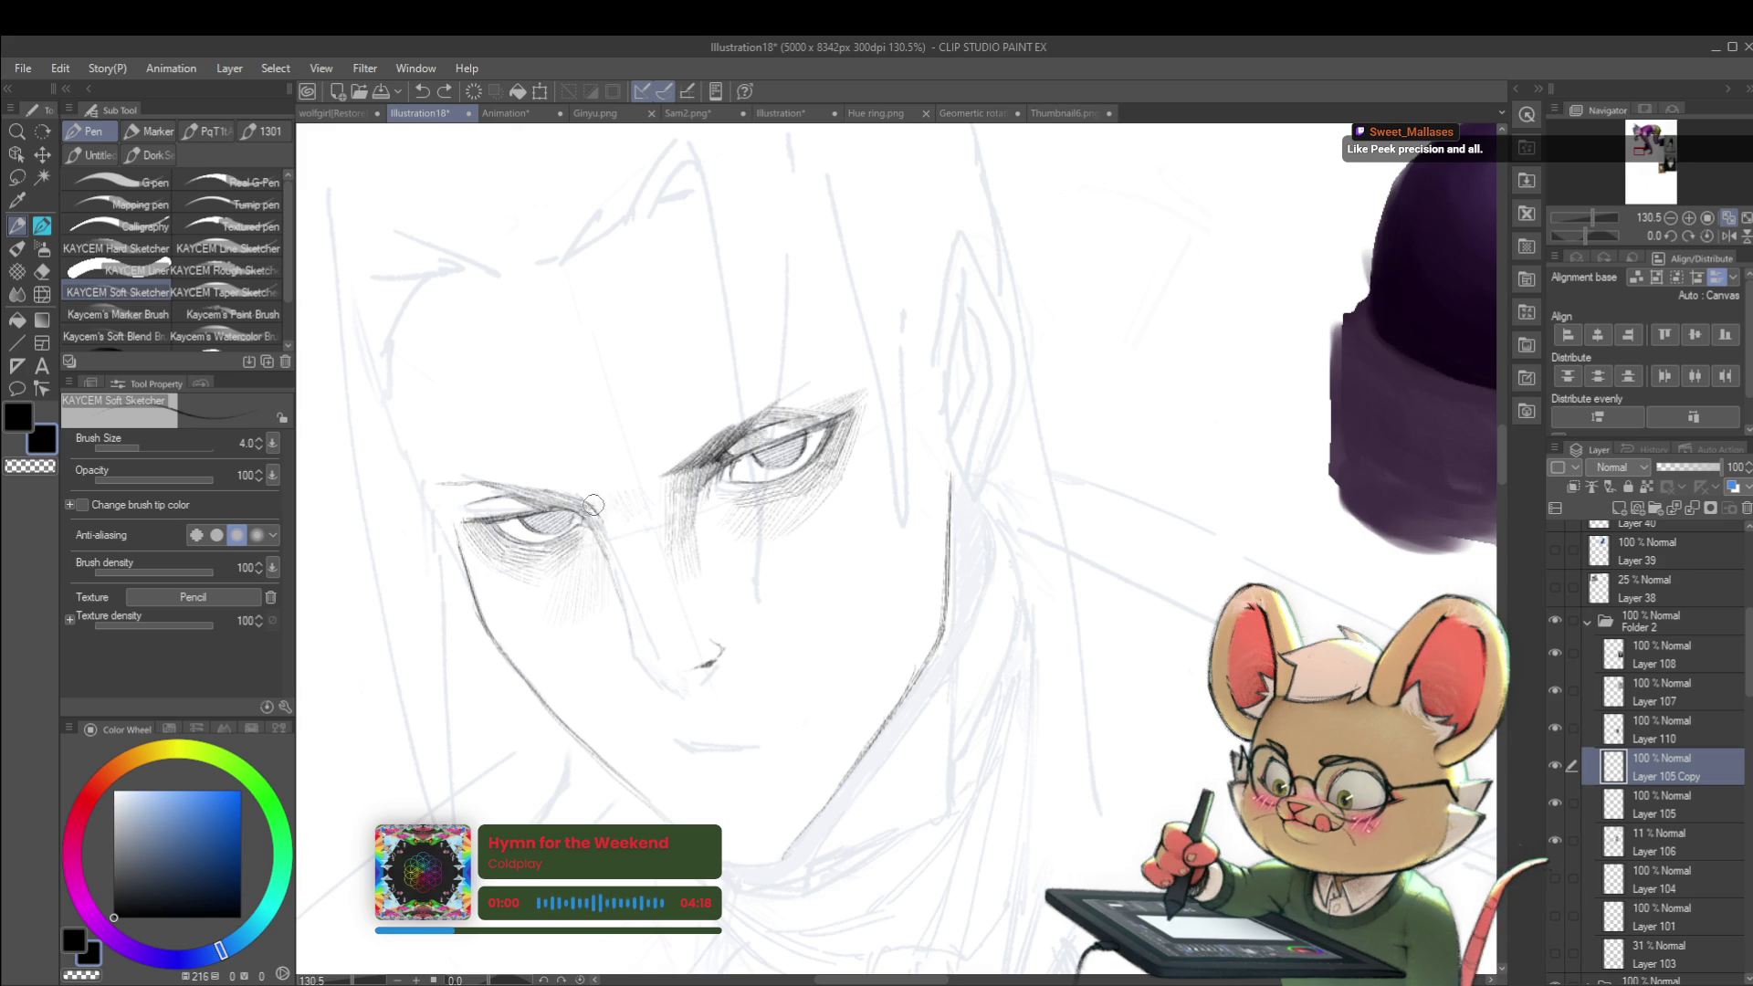
# Step: Mirror the canvas and darken the upper lid of the right eye
pyautogui.scroll(-5, 466, 393)
pyautogui.scroll(5, 563, 440)
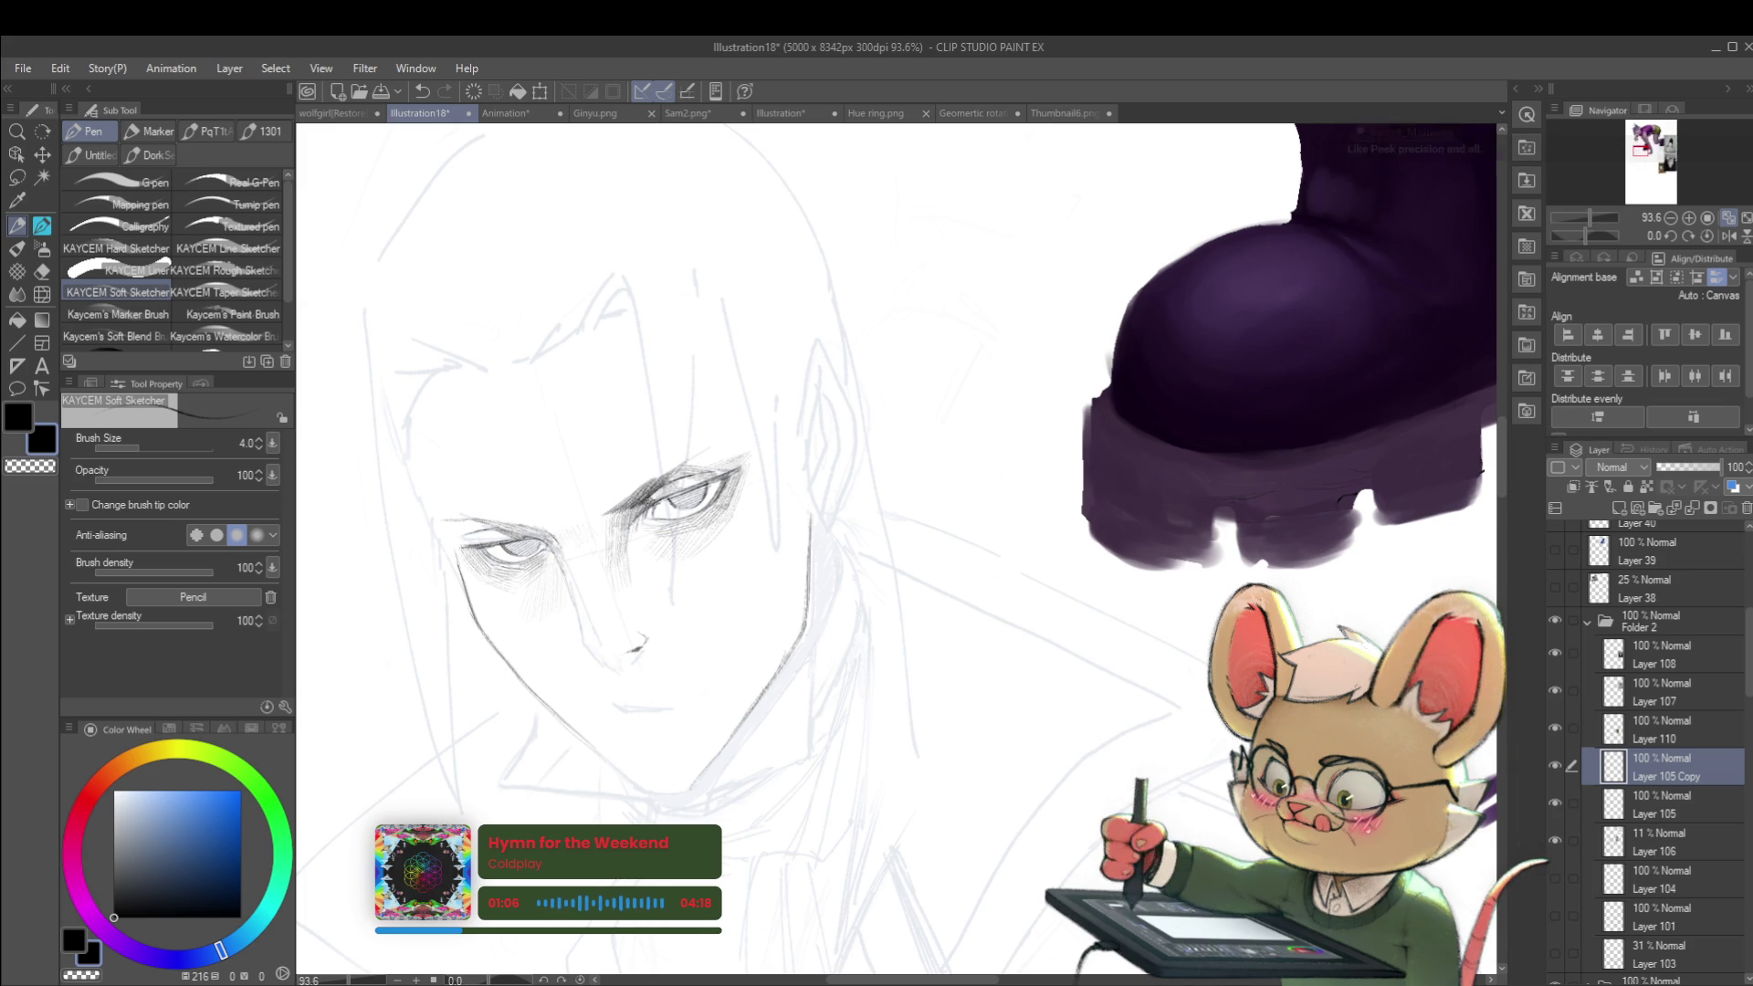
pyautogui.scroll(3, 668, 483)
pyautogui.scroll(-8, 652, 491)
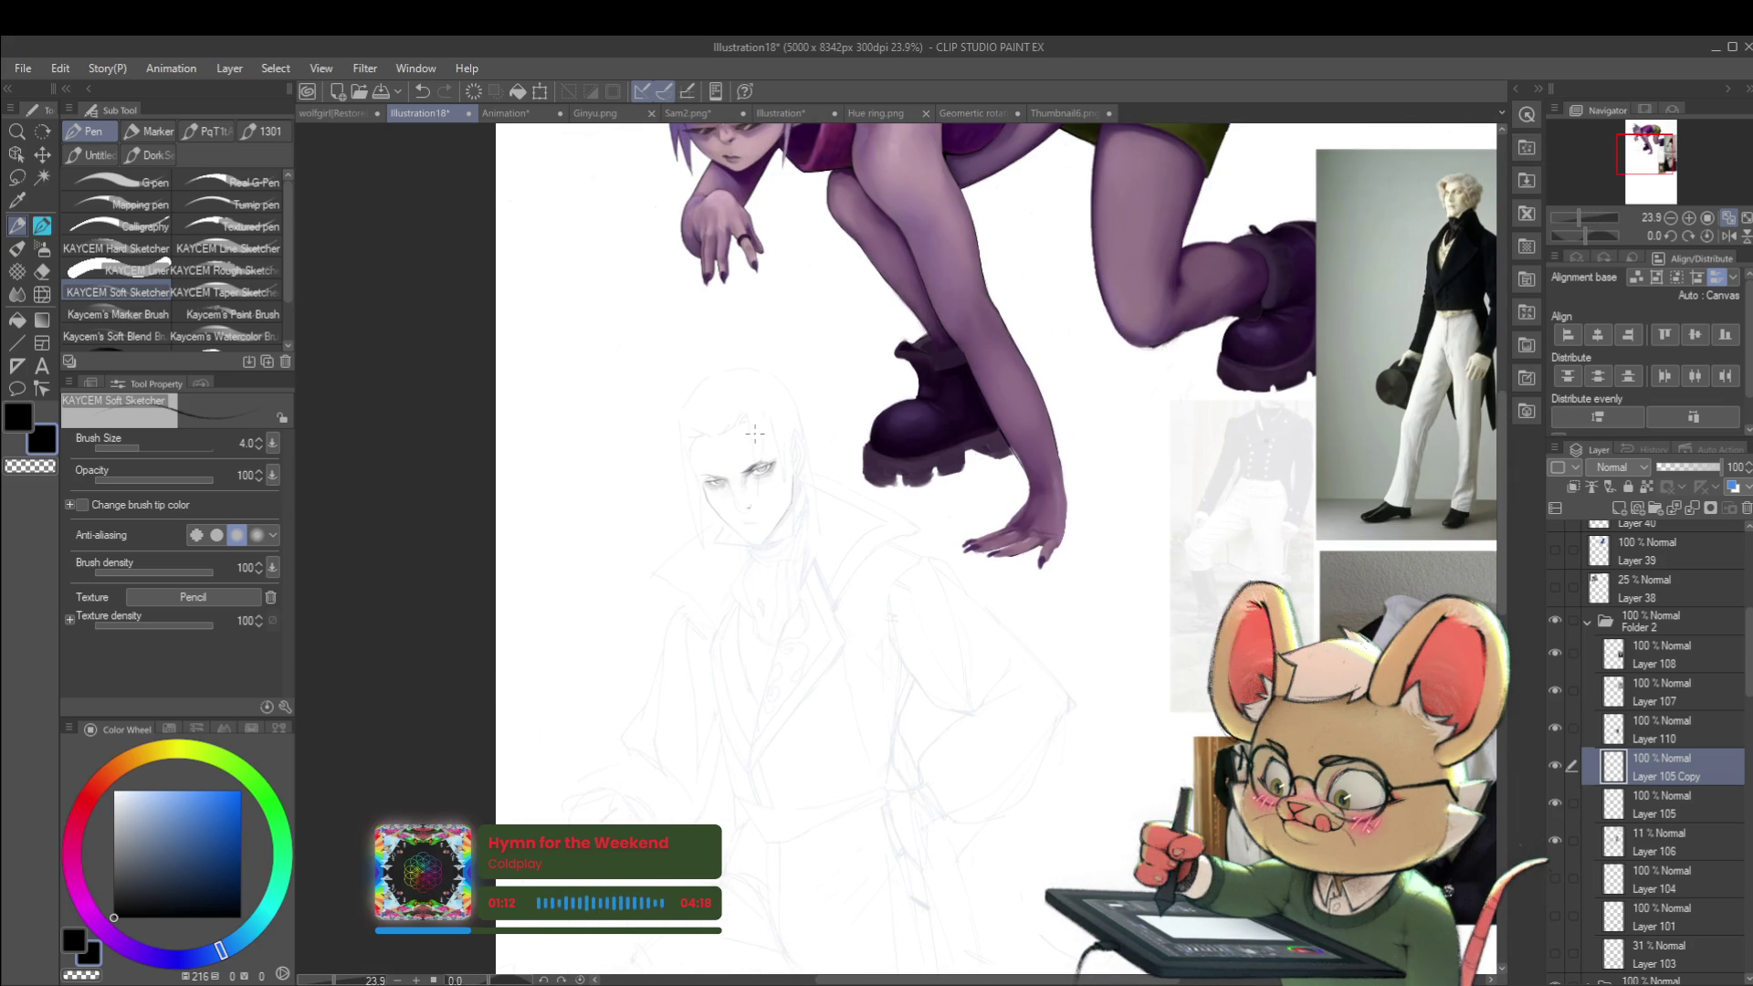
pyautogui.scroll(3, 752, 443)
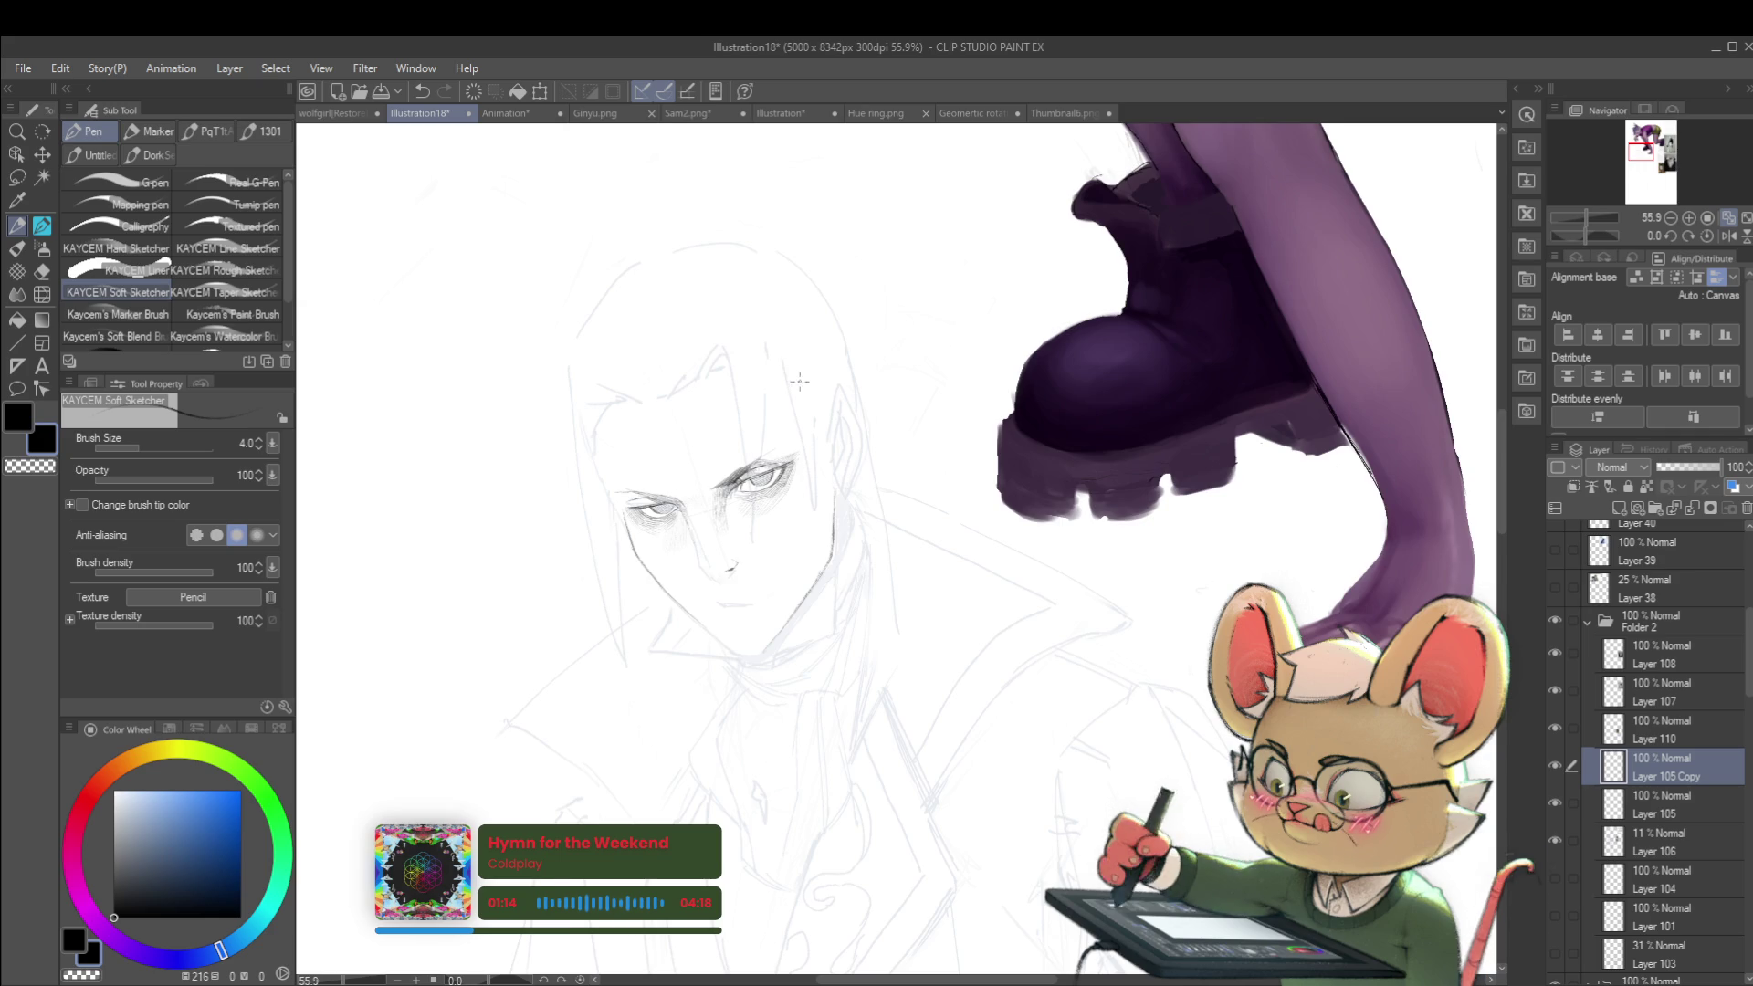
pyautogui.scroll(-4, 799, 382)
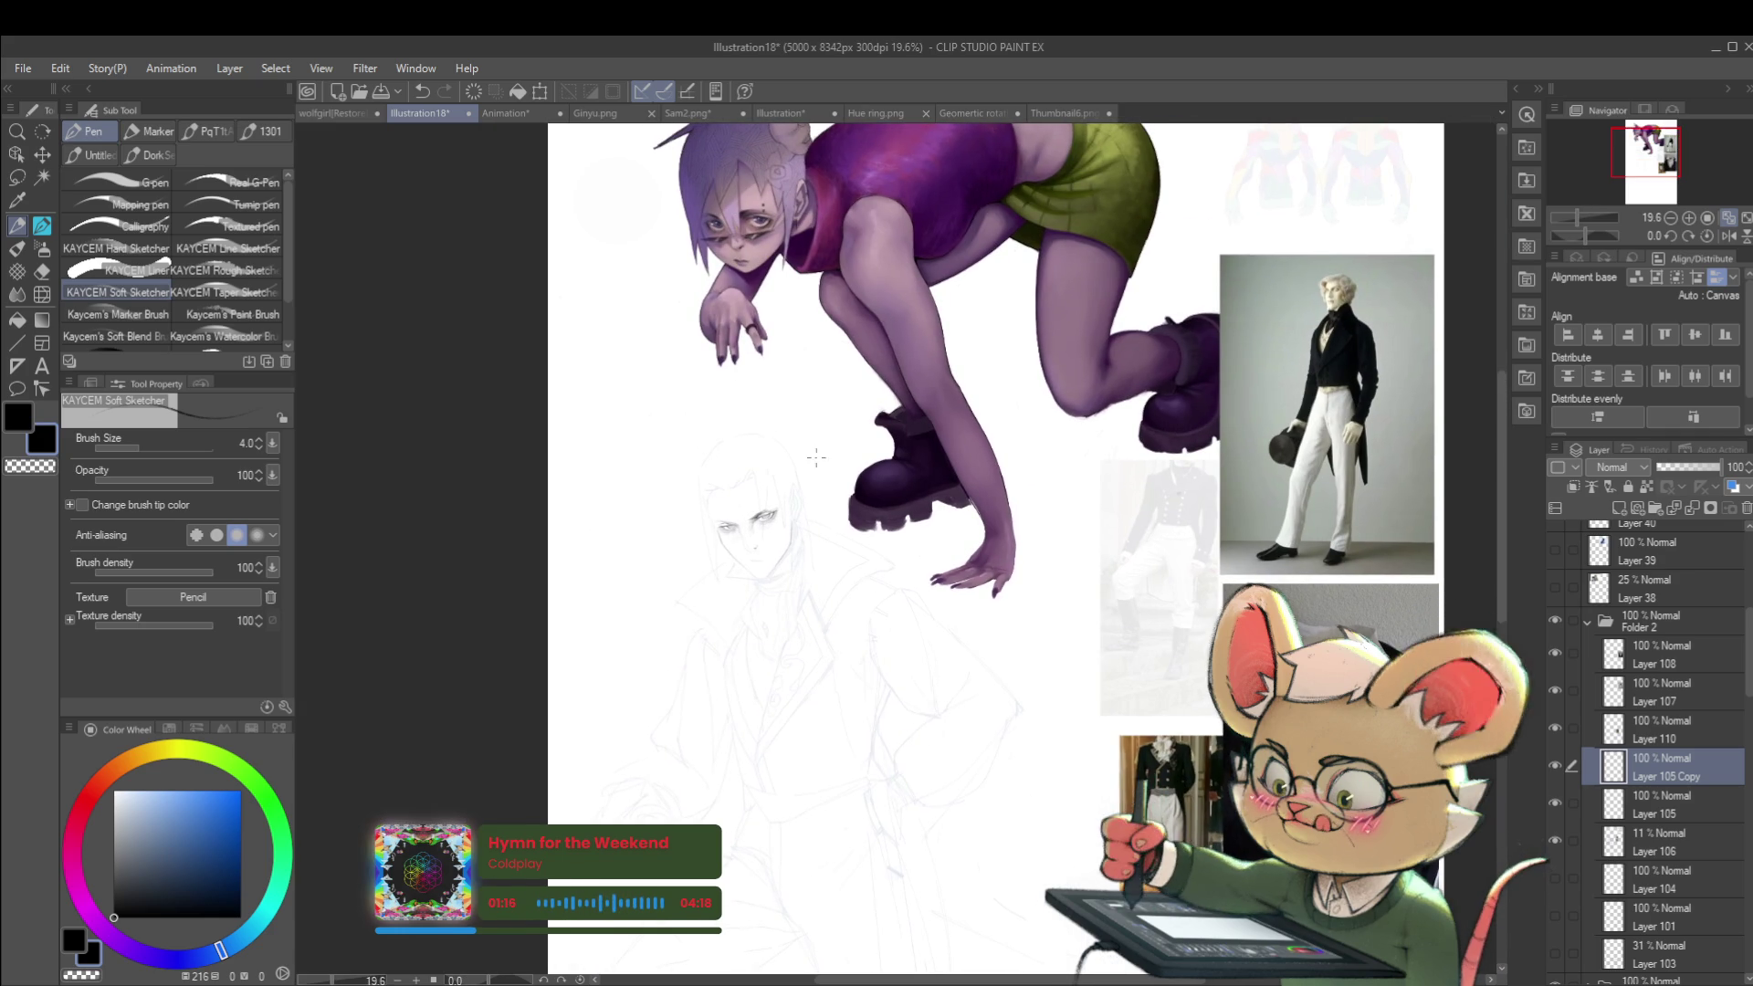
pyautogui.scroll(4, 785, 539)
pyautogui.scroll(4, 672, 515)
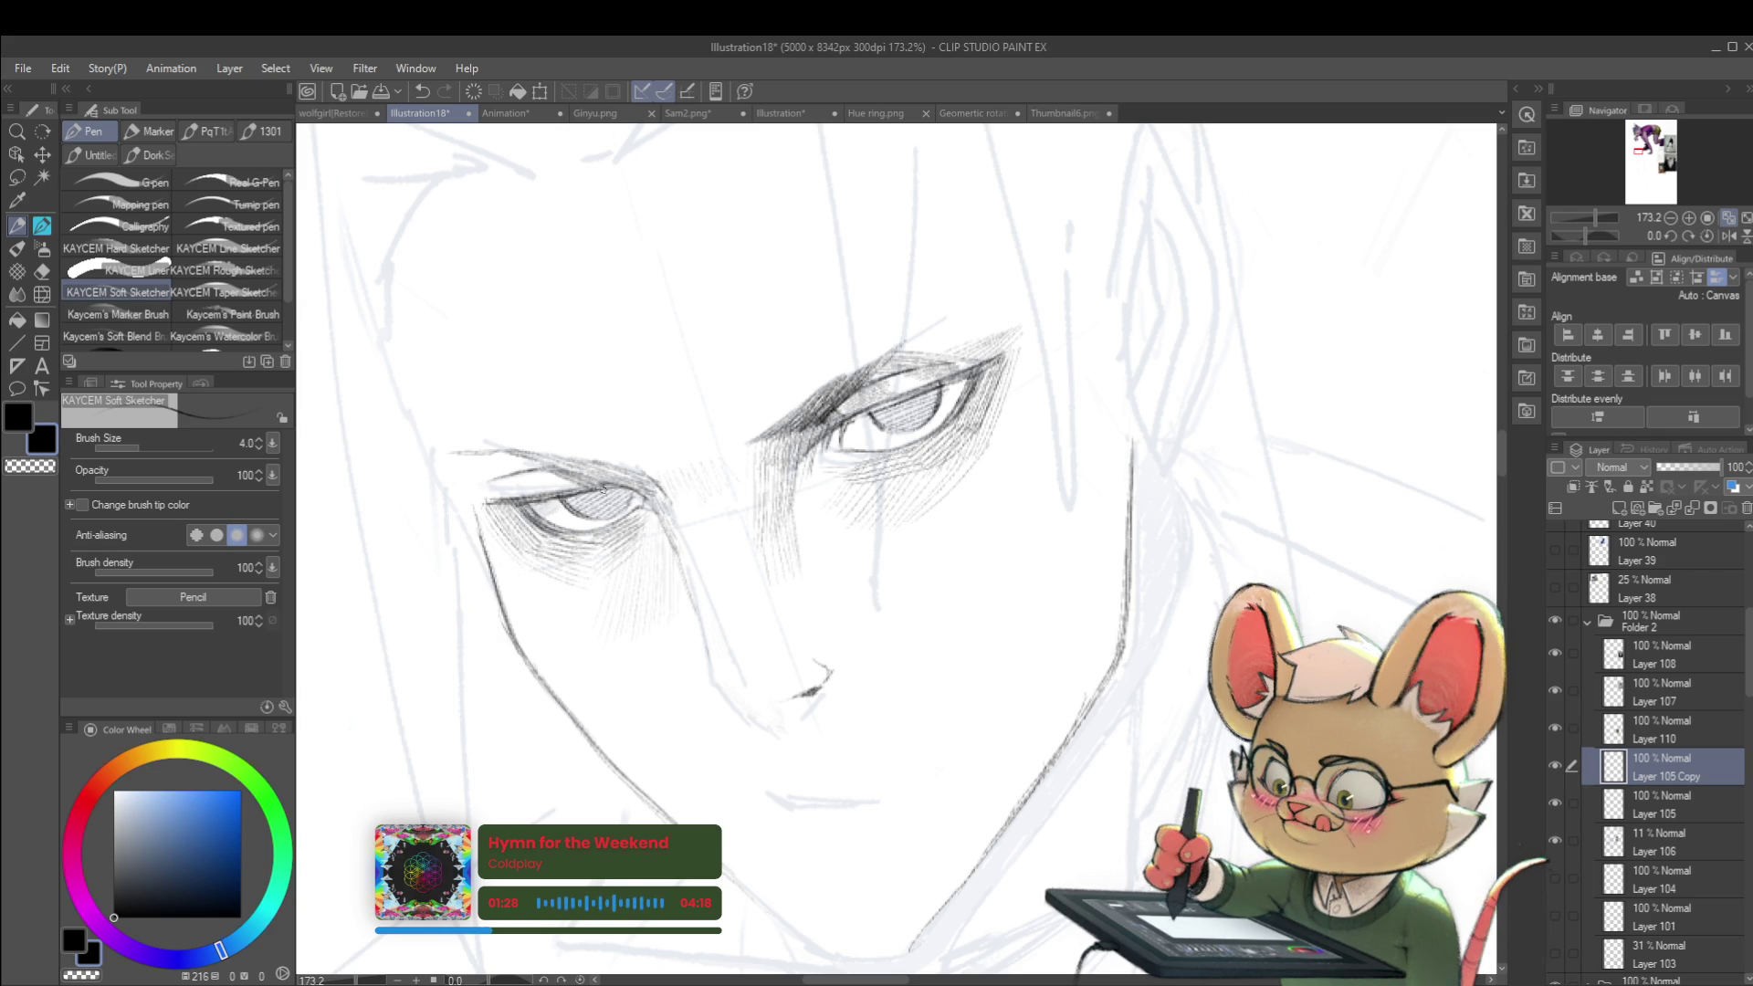
pyautogui.scroll(-5, 632, 495)
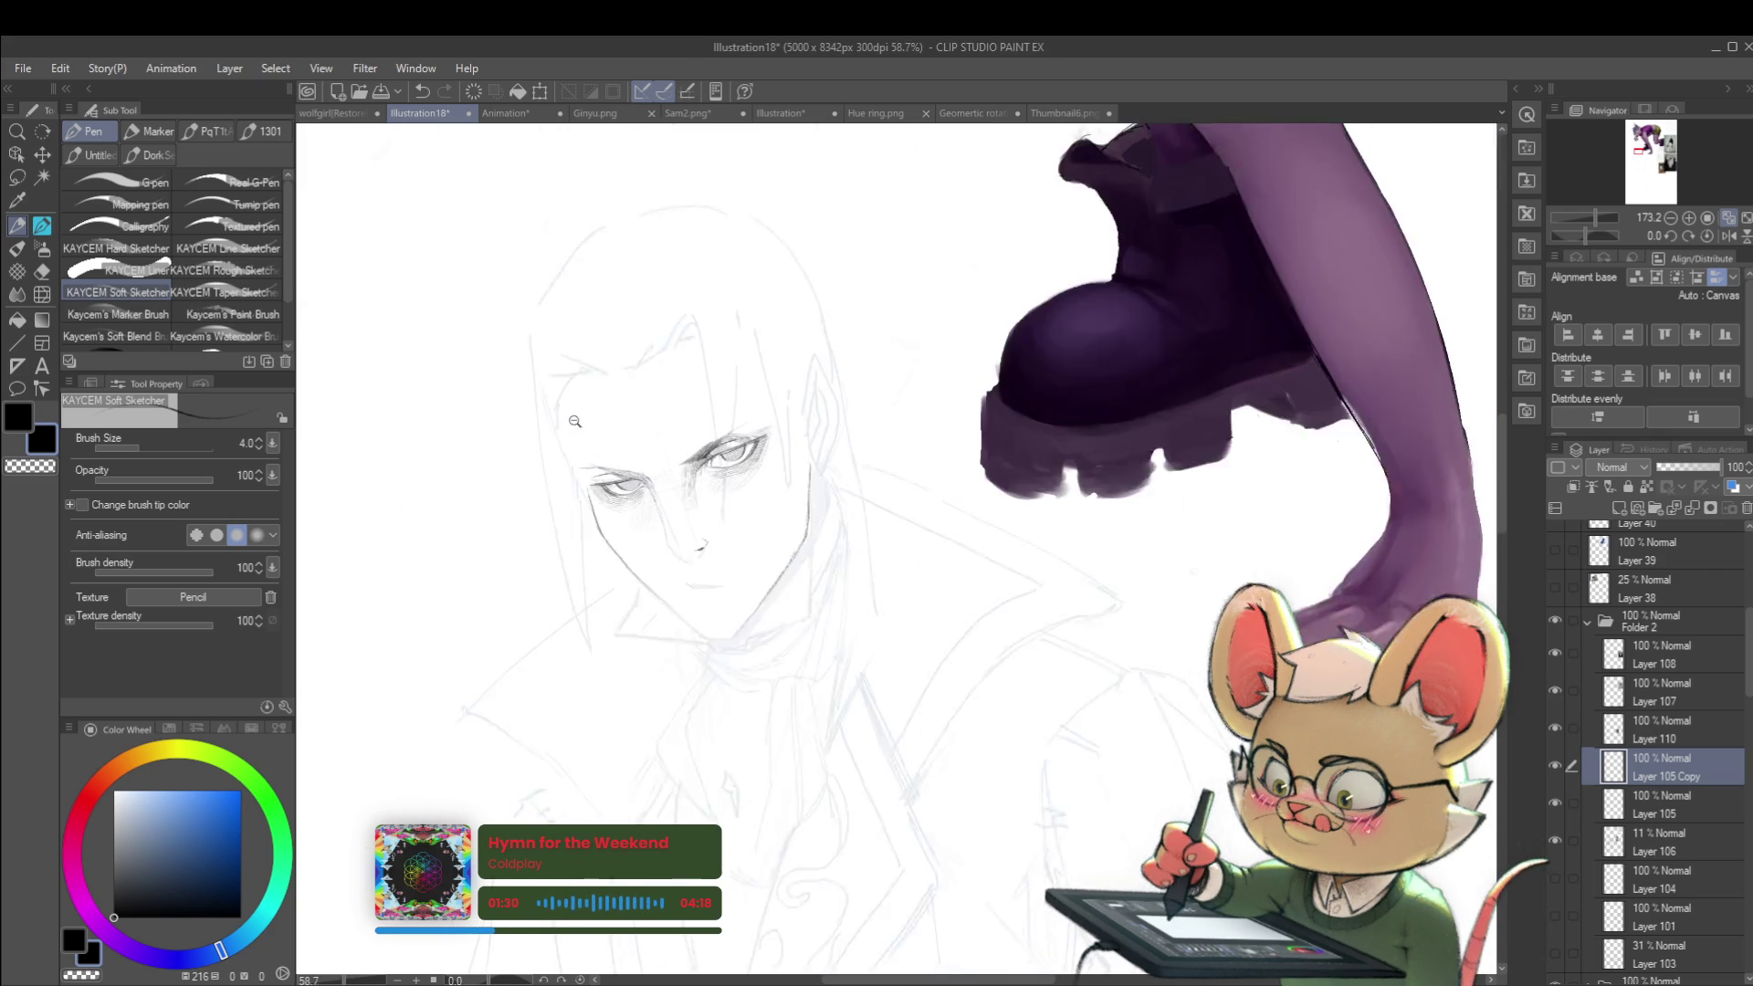
pyautogui.click(1729, 236)
pyautogui.scroll(5, 1061, 493)
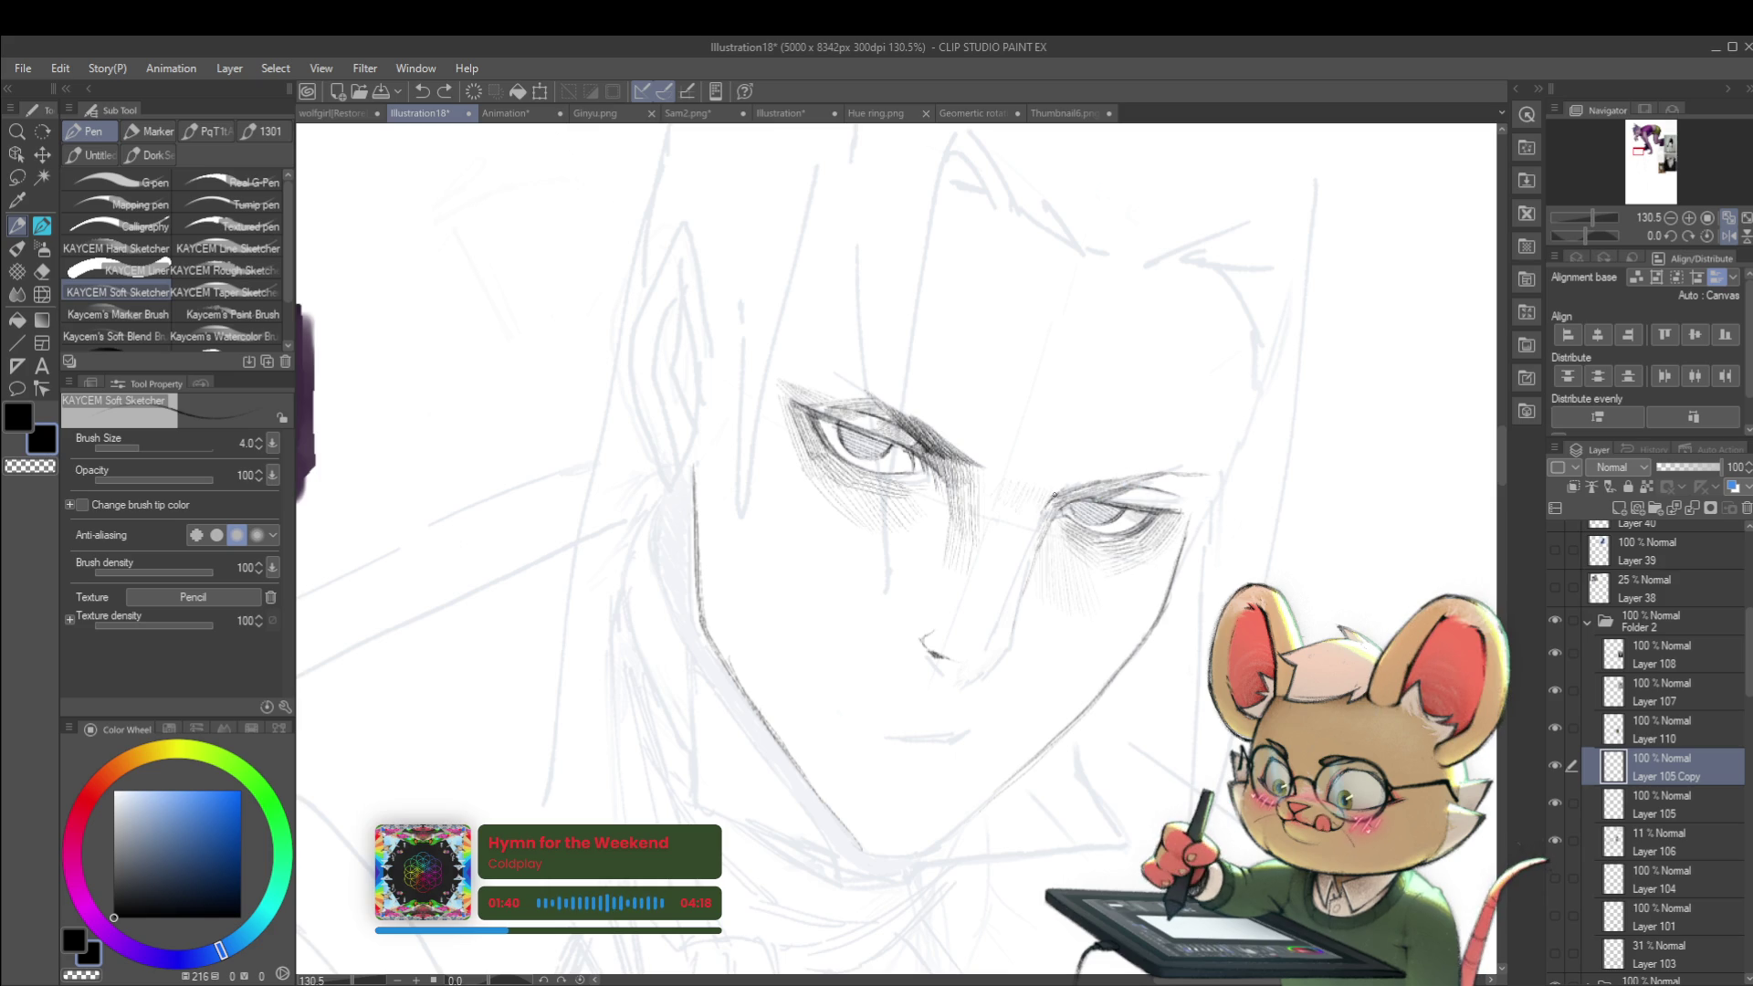
pyautogui.moveTo(1102, 482); pyautogui.dragTo(1136, 477)
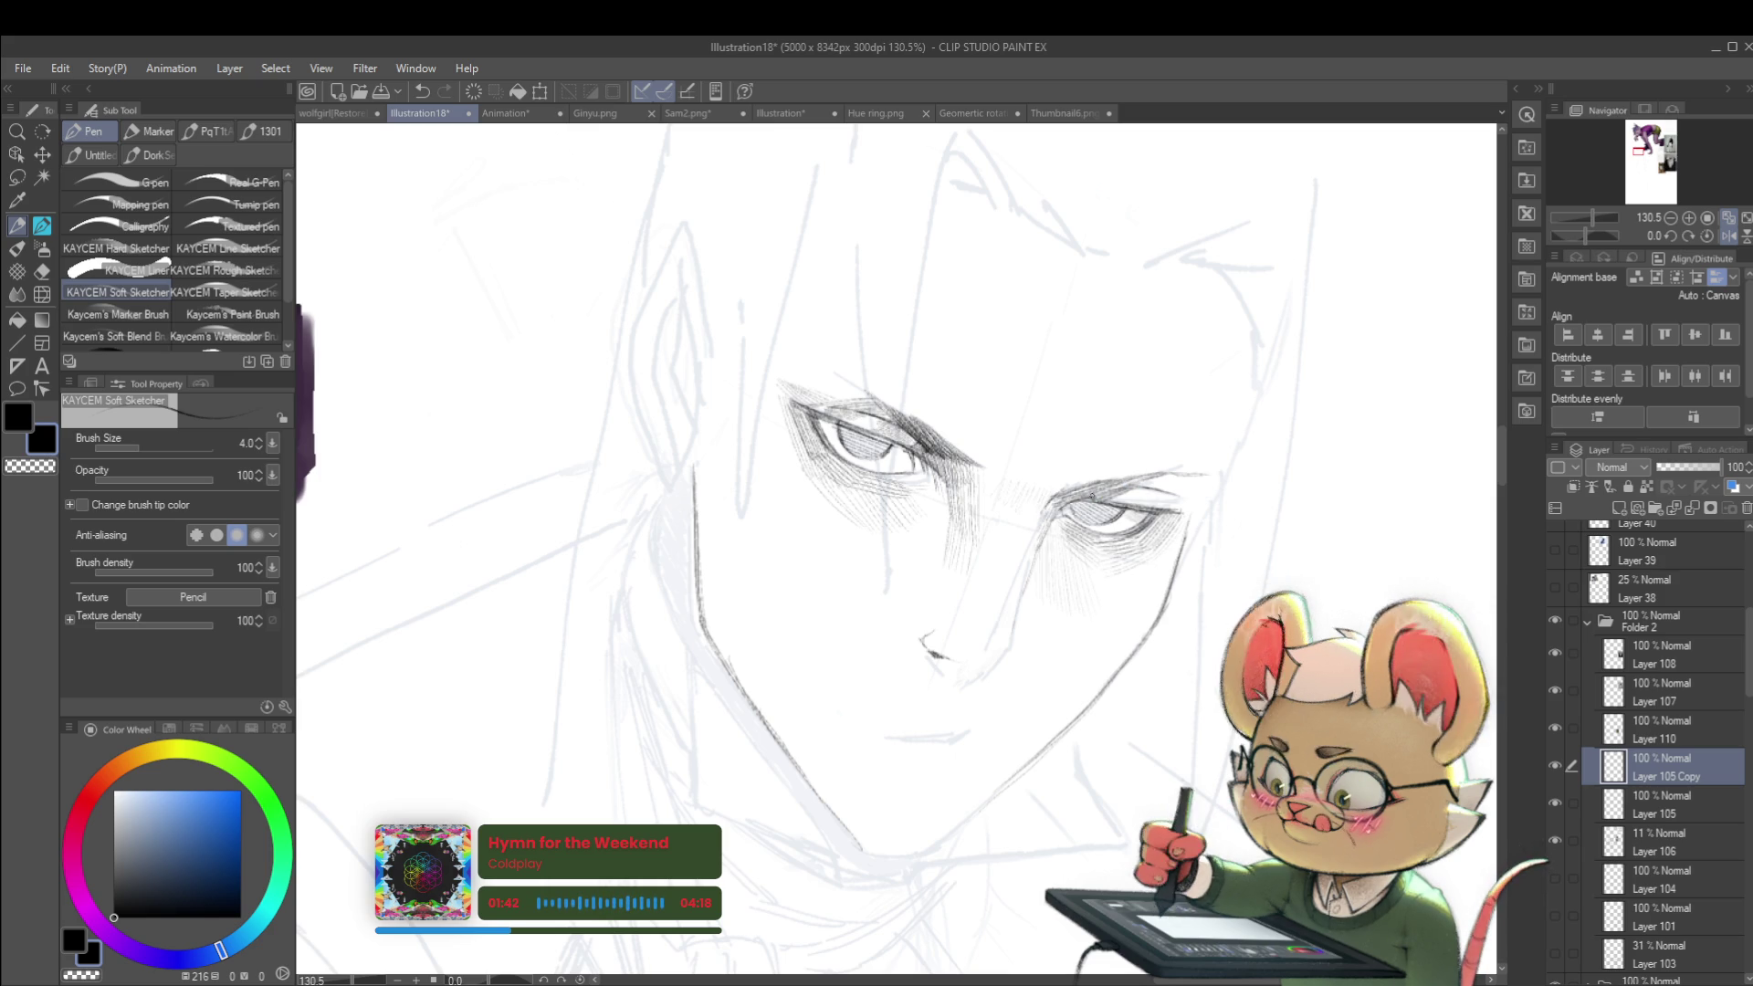
# Step: Unmirror the canvas and switch between Layer 105 and Layer 105 Copy, ending on the copy
pyautogui.scroll(-5, 1226, 491)
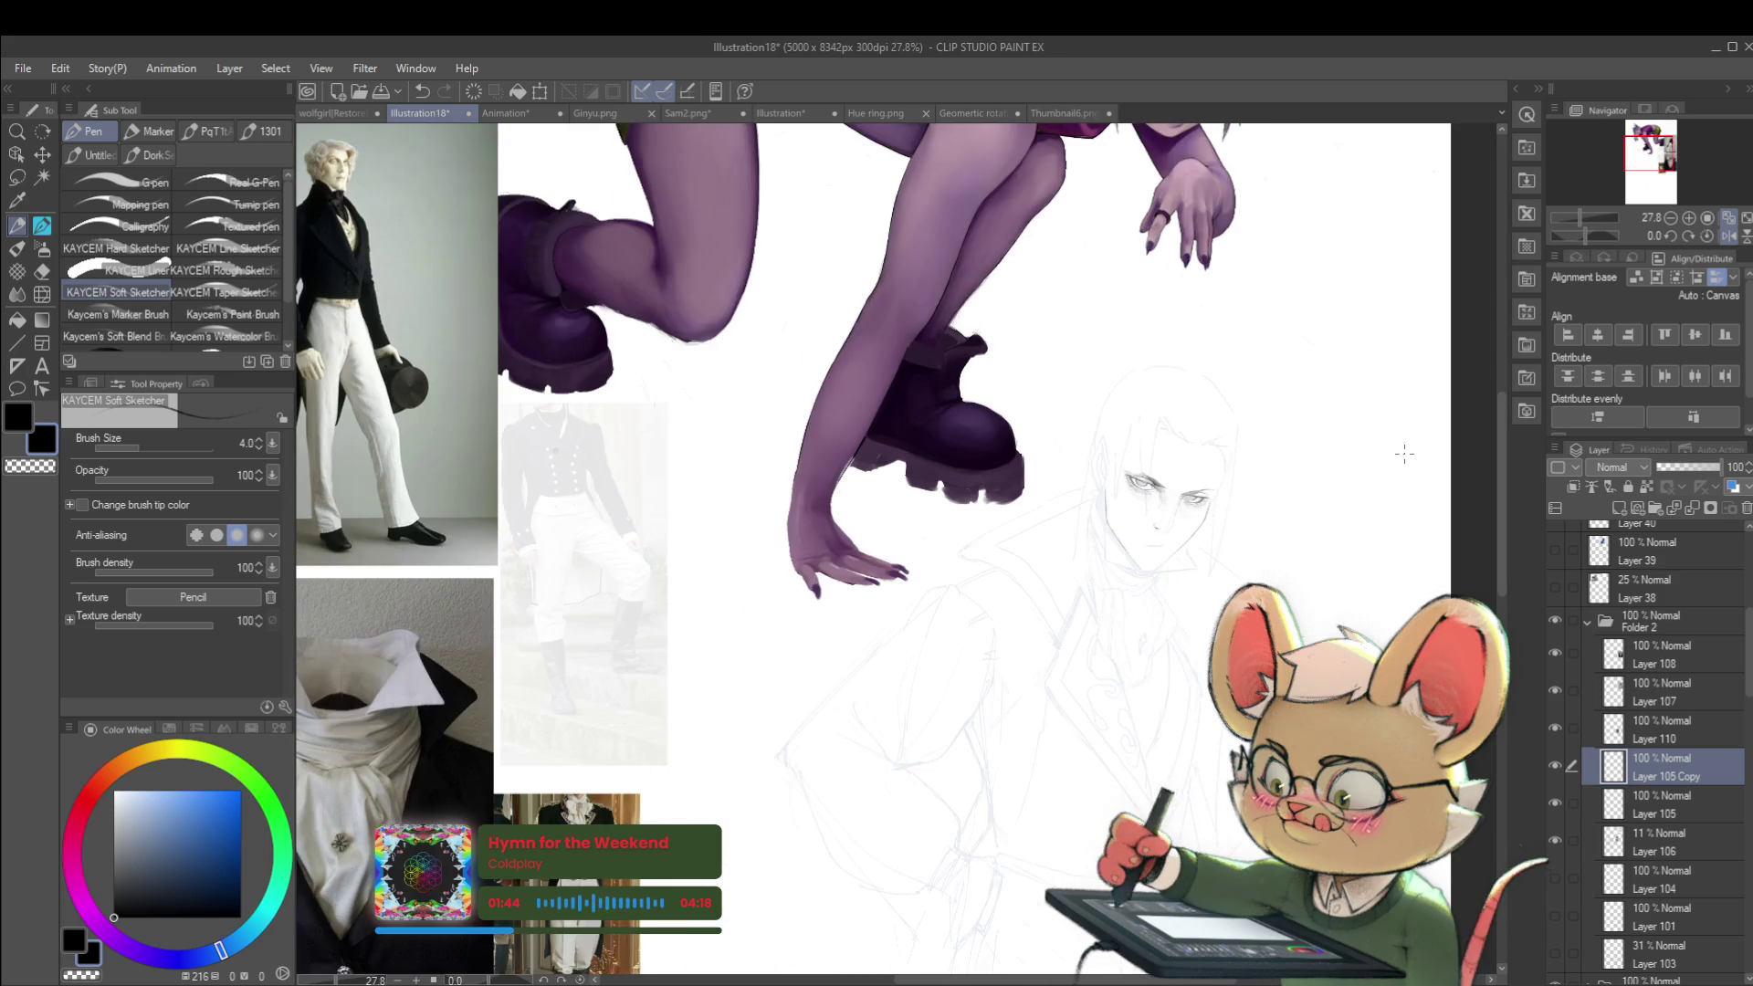
pyautogui.click(1729, 236)
pyautogui.scroll(3, 612, 489)
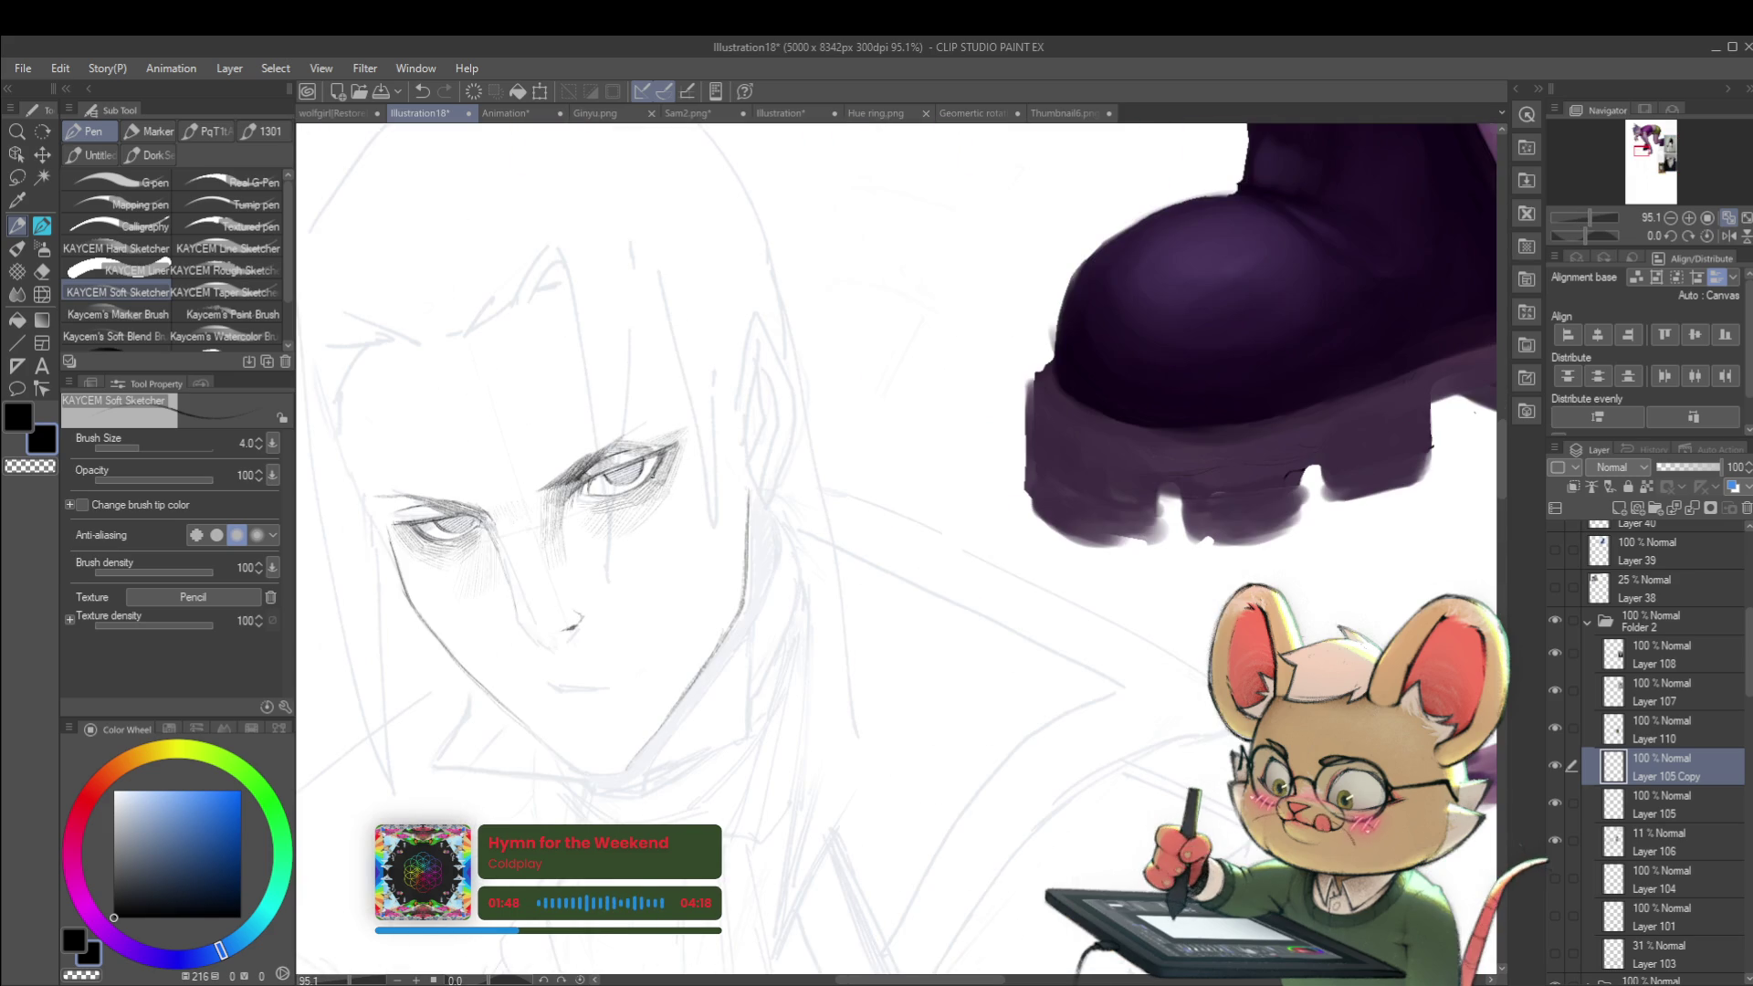
pyautogui.scroll(2, 589, 466)
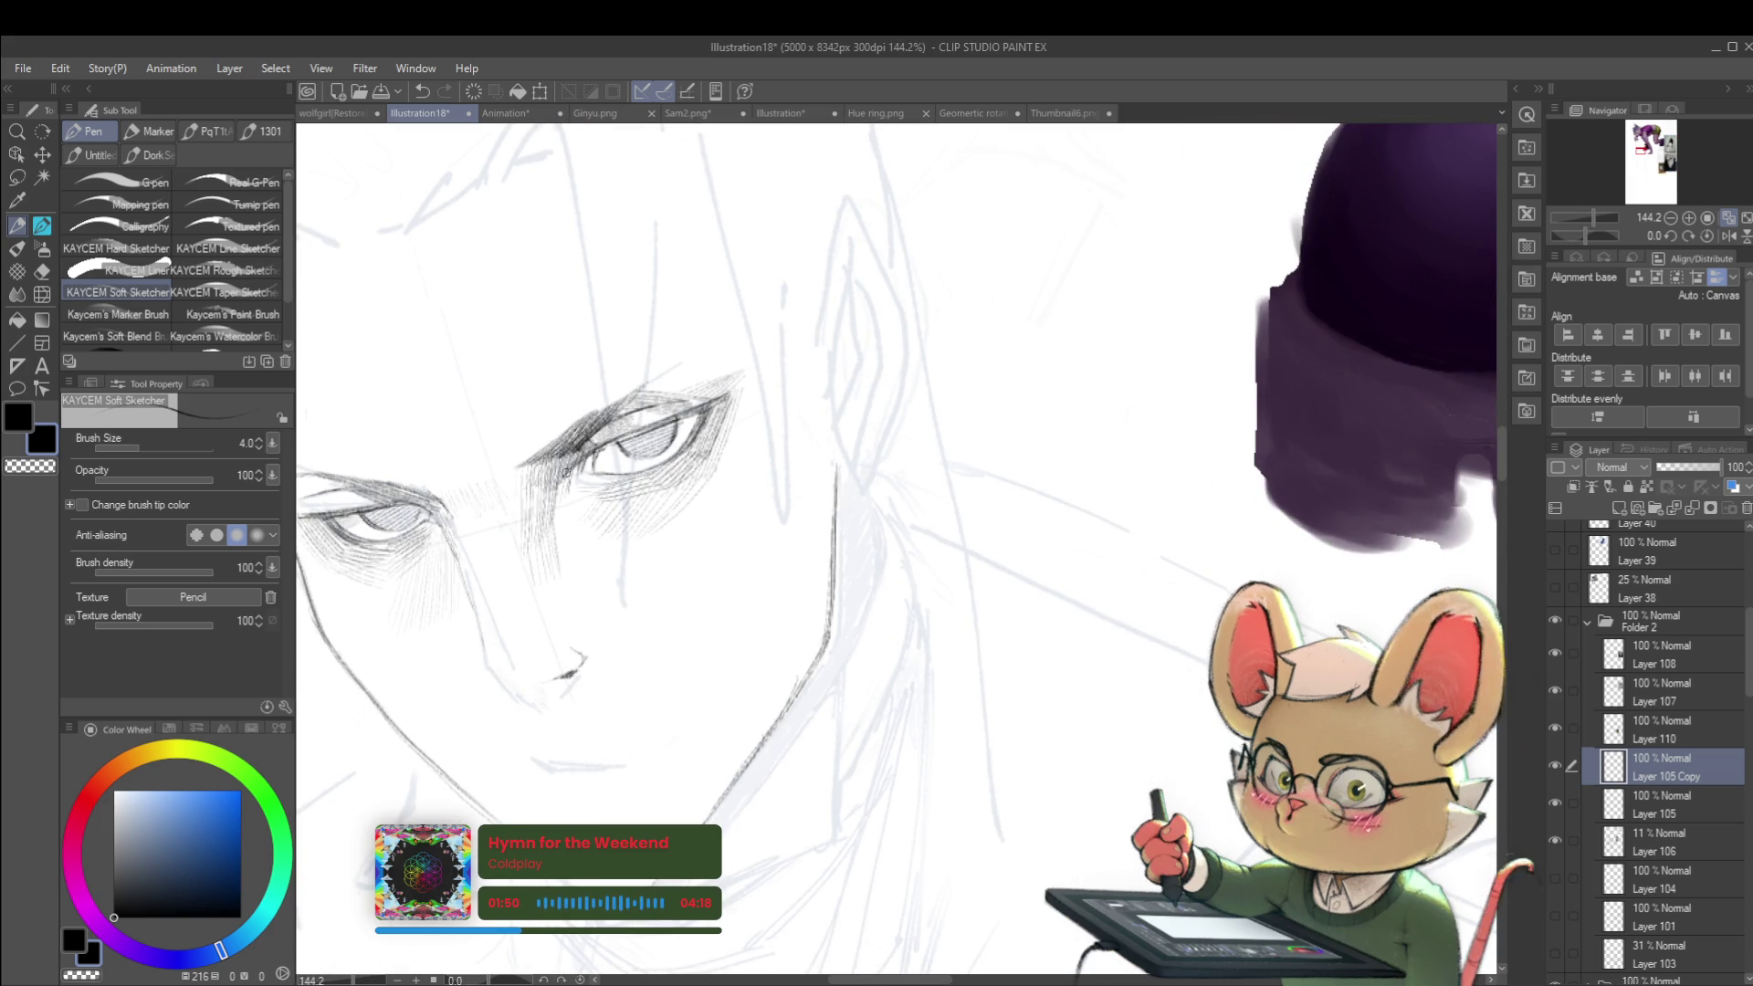
pyautogui.click(1658, 795)
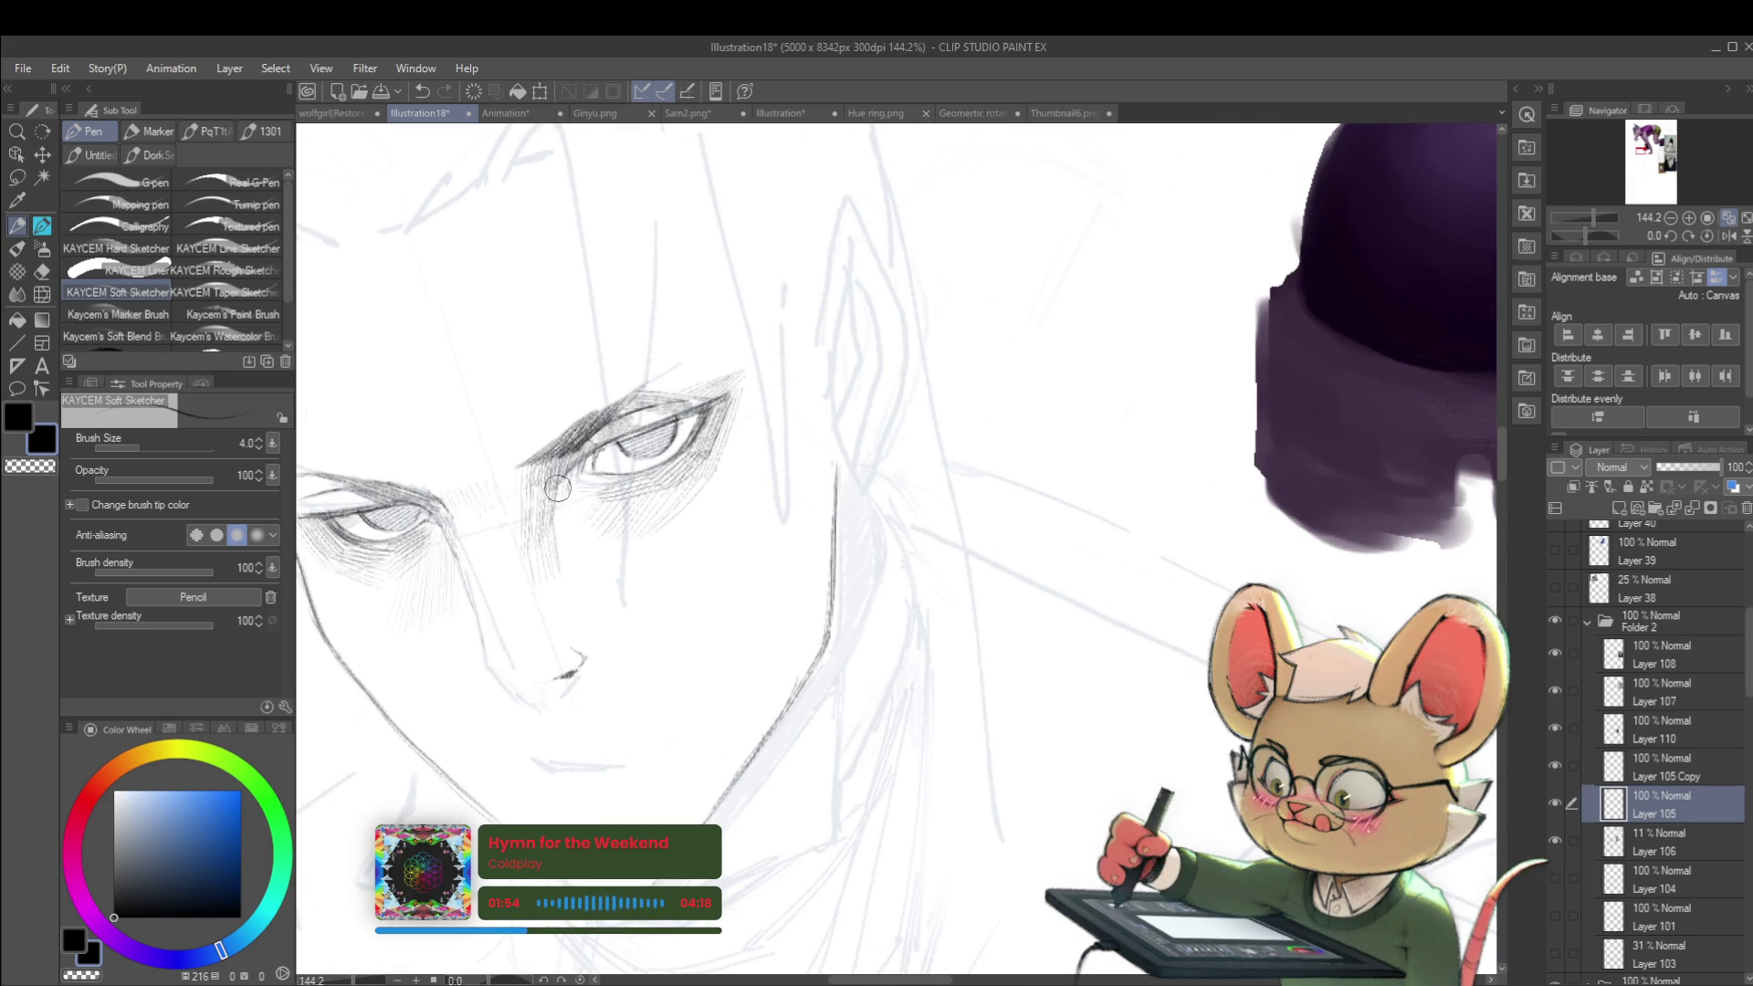
pyautogui.scroll(-3, 611, 510)
pyautogui.scroll(-1, 1013, 624)
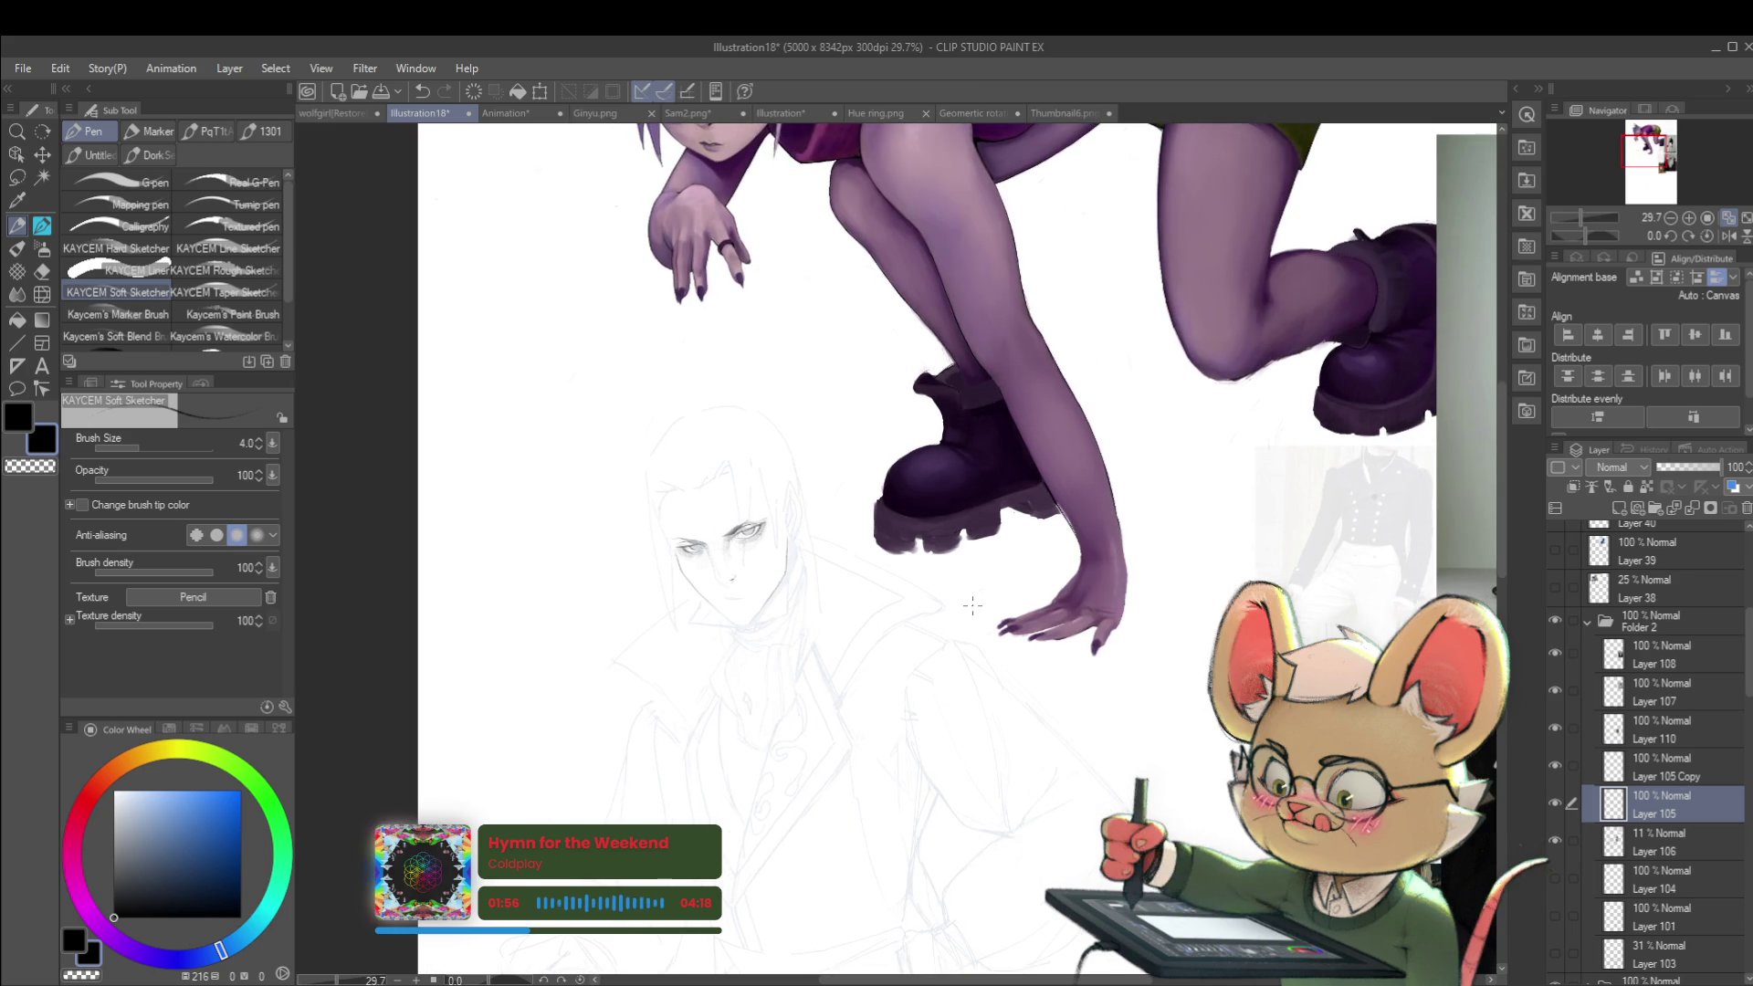
pyautogui.click(1663, 771)
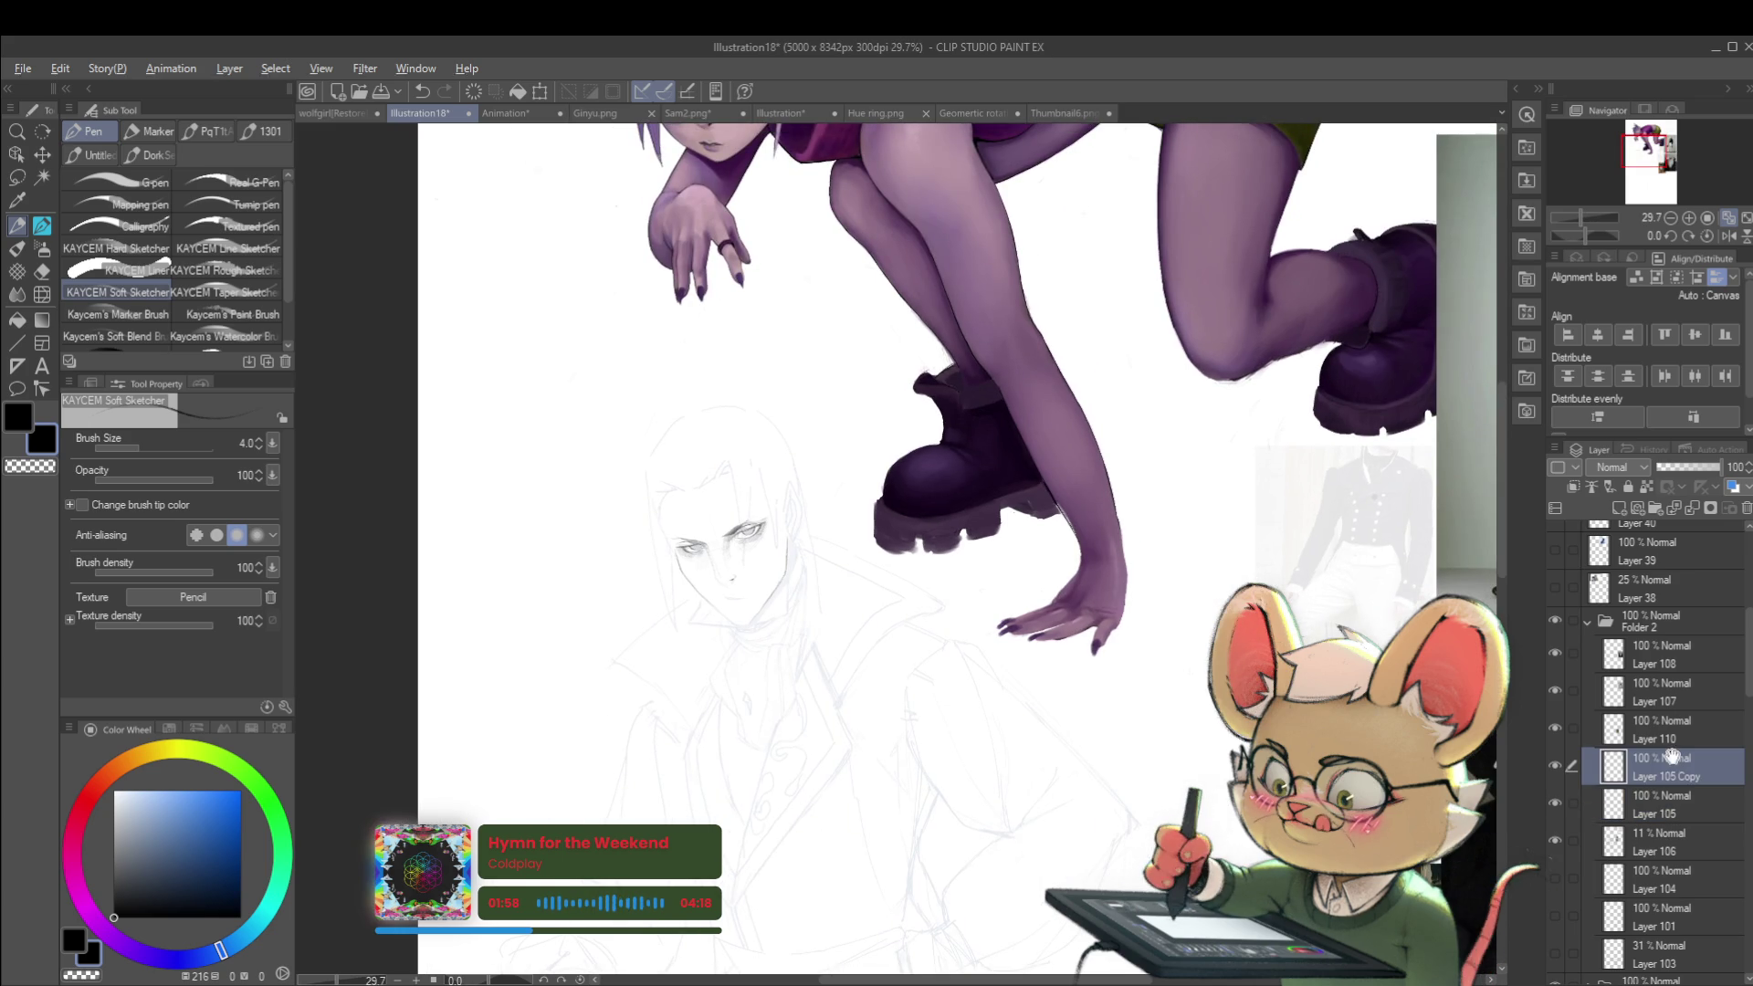
pyautogui.scroll(4, 749, 527)
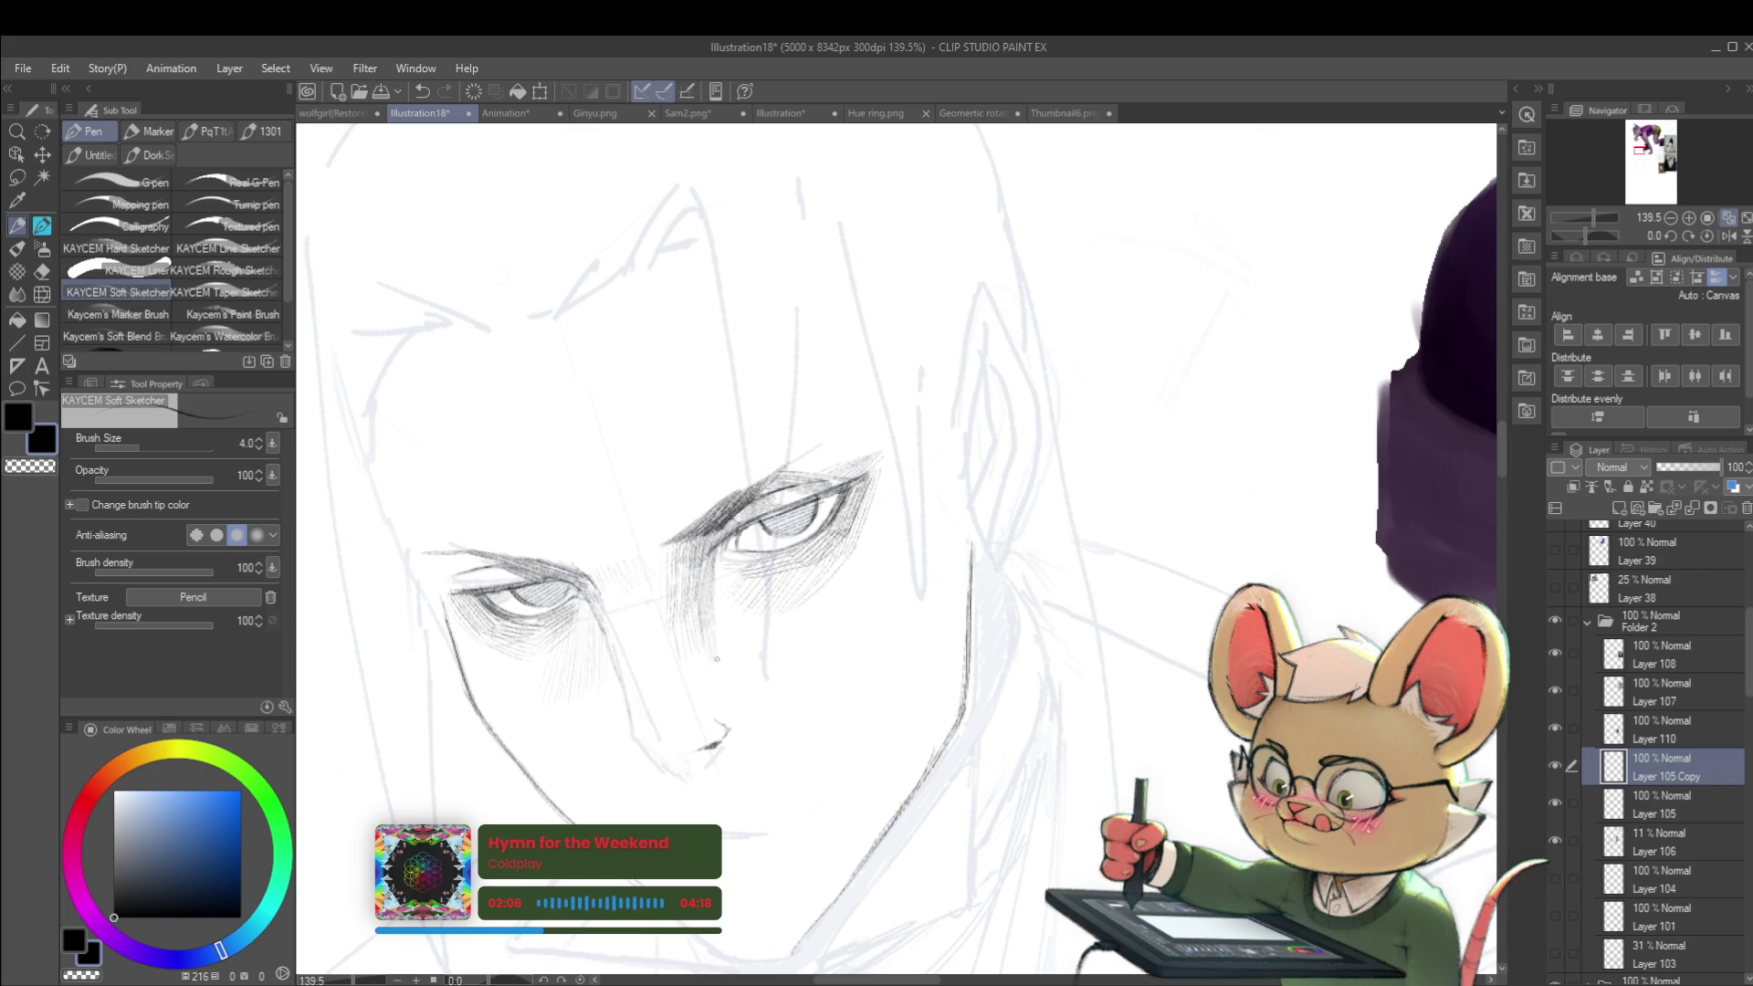
pyautogui.scroll(-5, 727, 618)
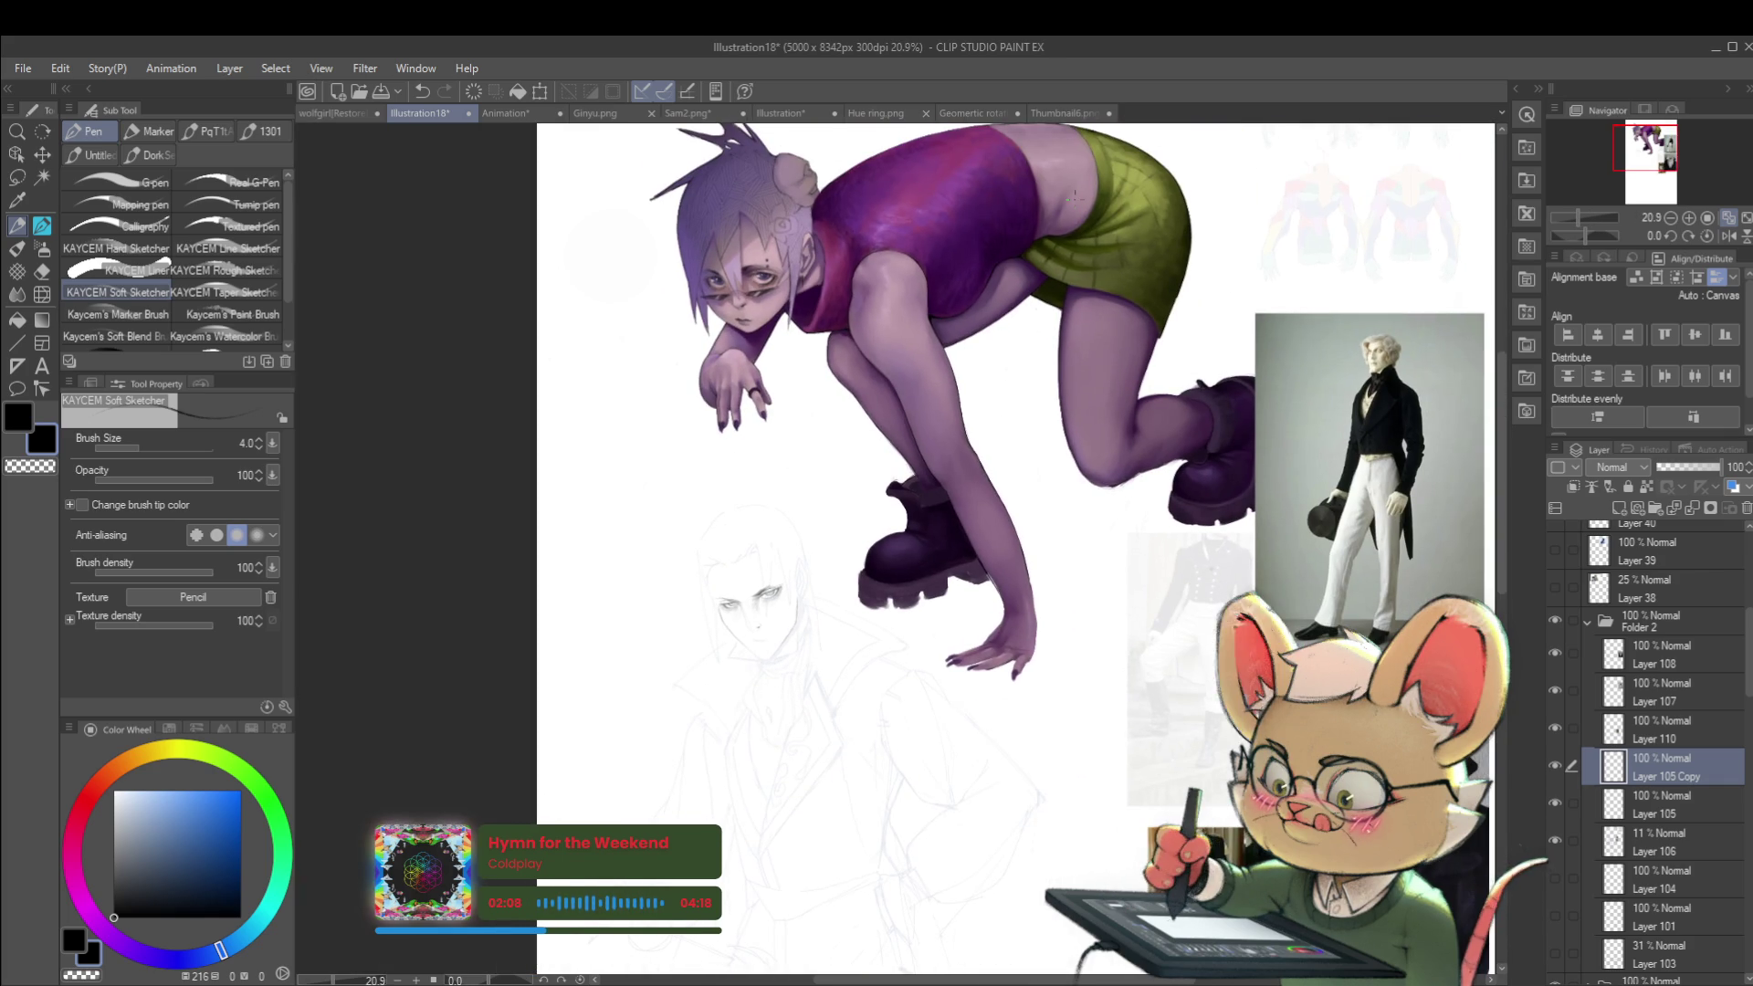
pyautogui.scroll(3, 765, 585)
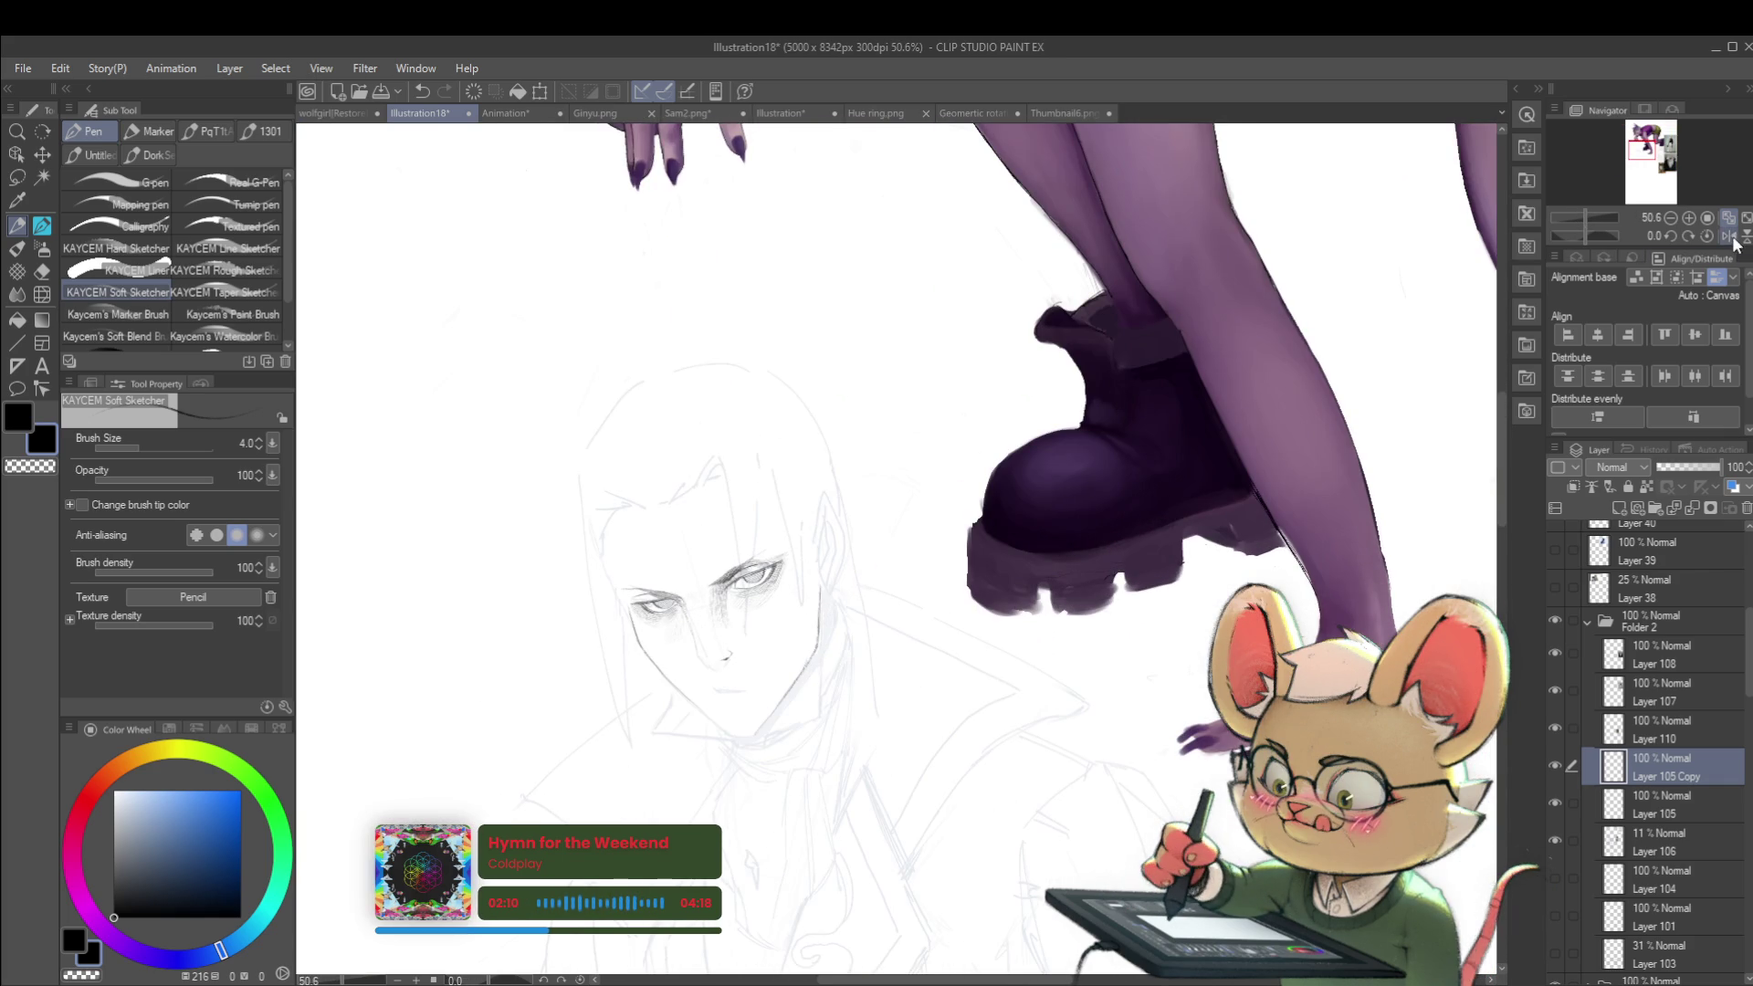
# Step: Mirror the canvas to check the face and legs' proportions, then flip it back to normal
pyautogui.click(1731, 236)
pyautogui.moveTo(984, 493); pyautogui.dragTo(929, 521)
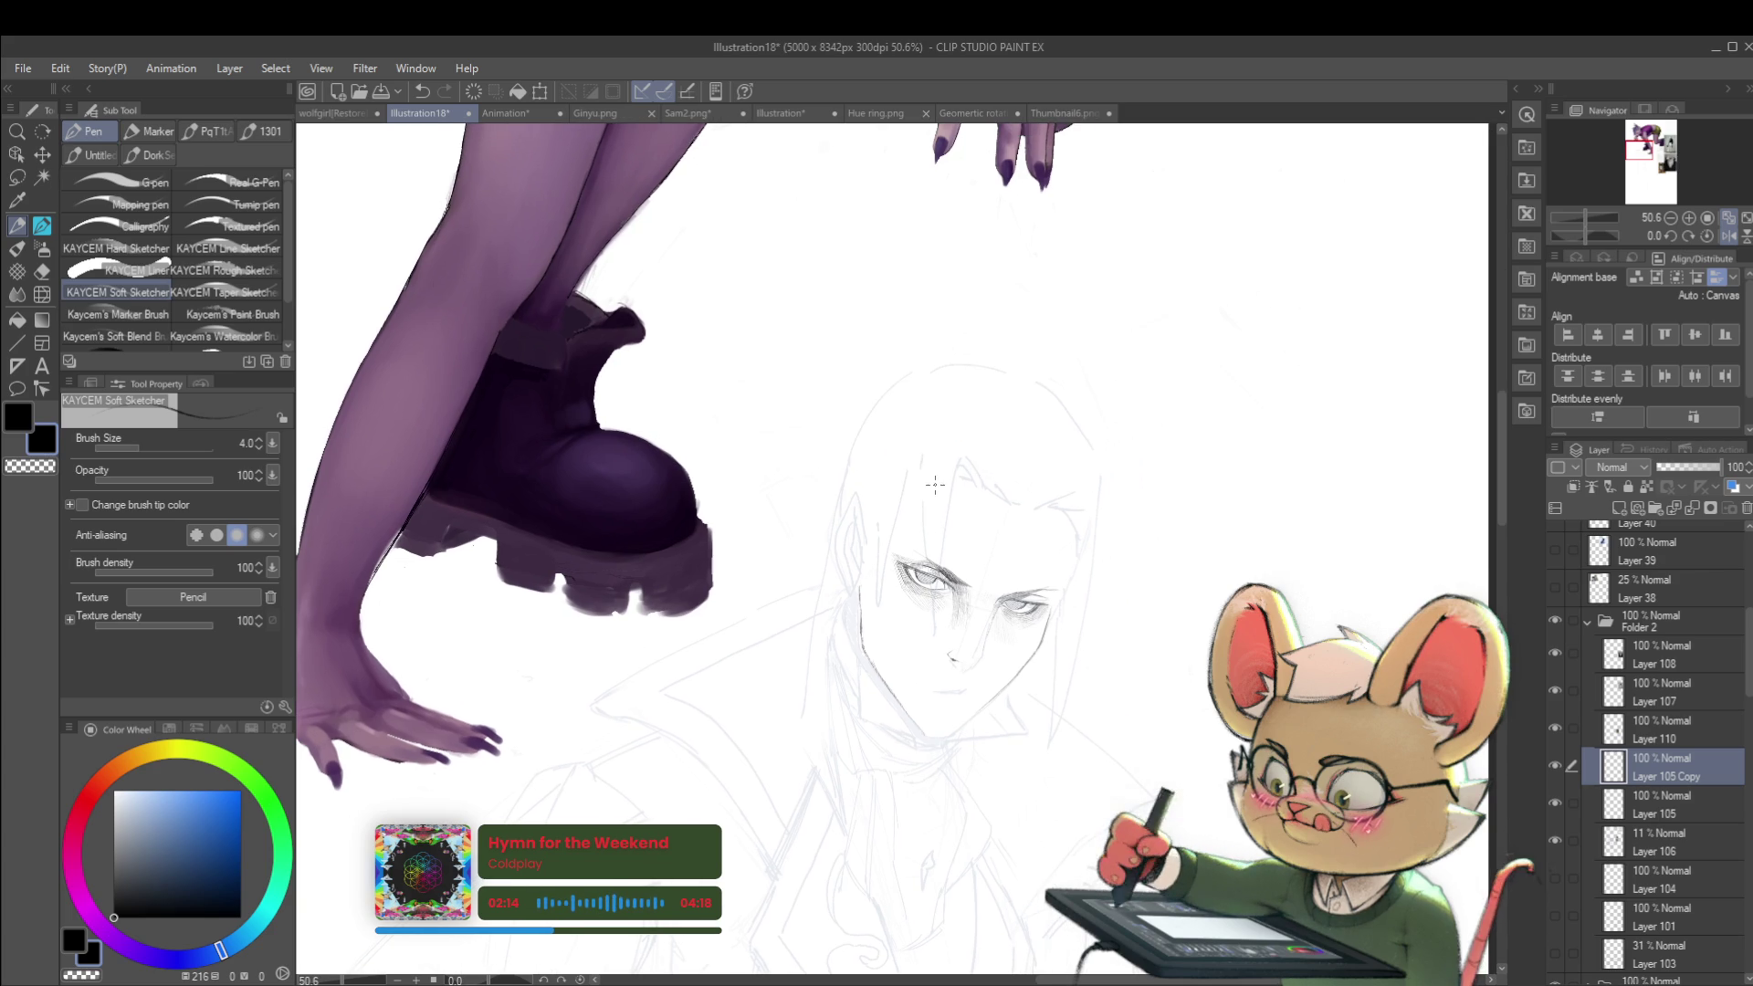
pyautogui.scroll(2, 877, 624)
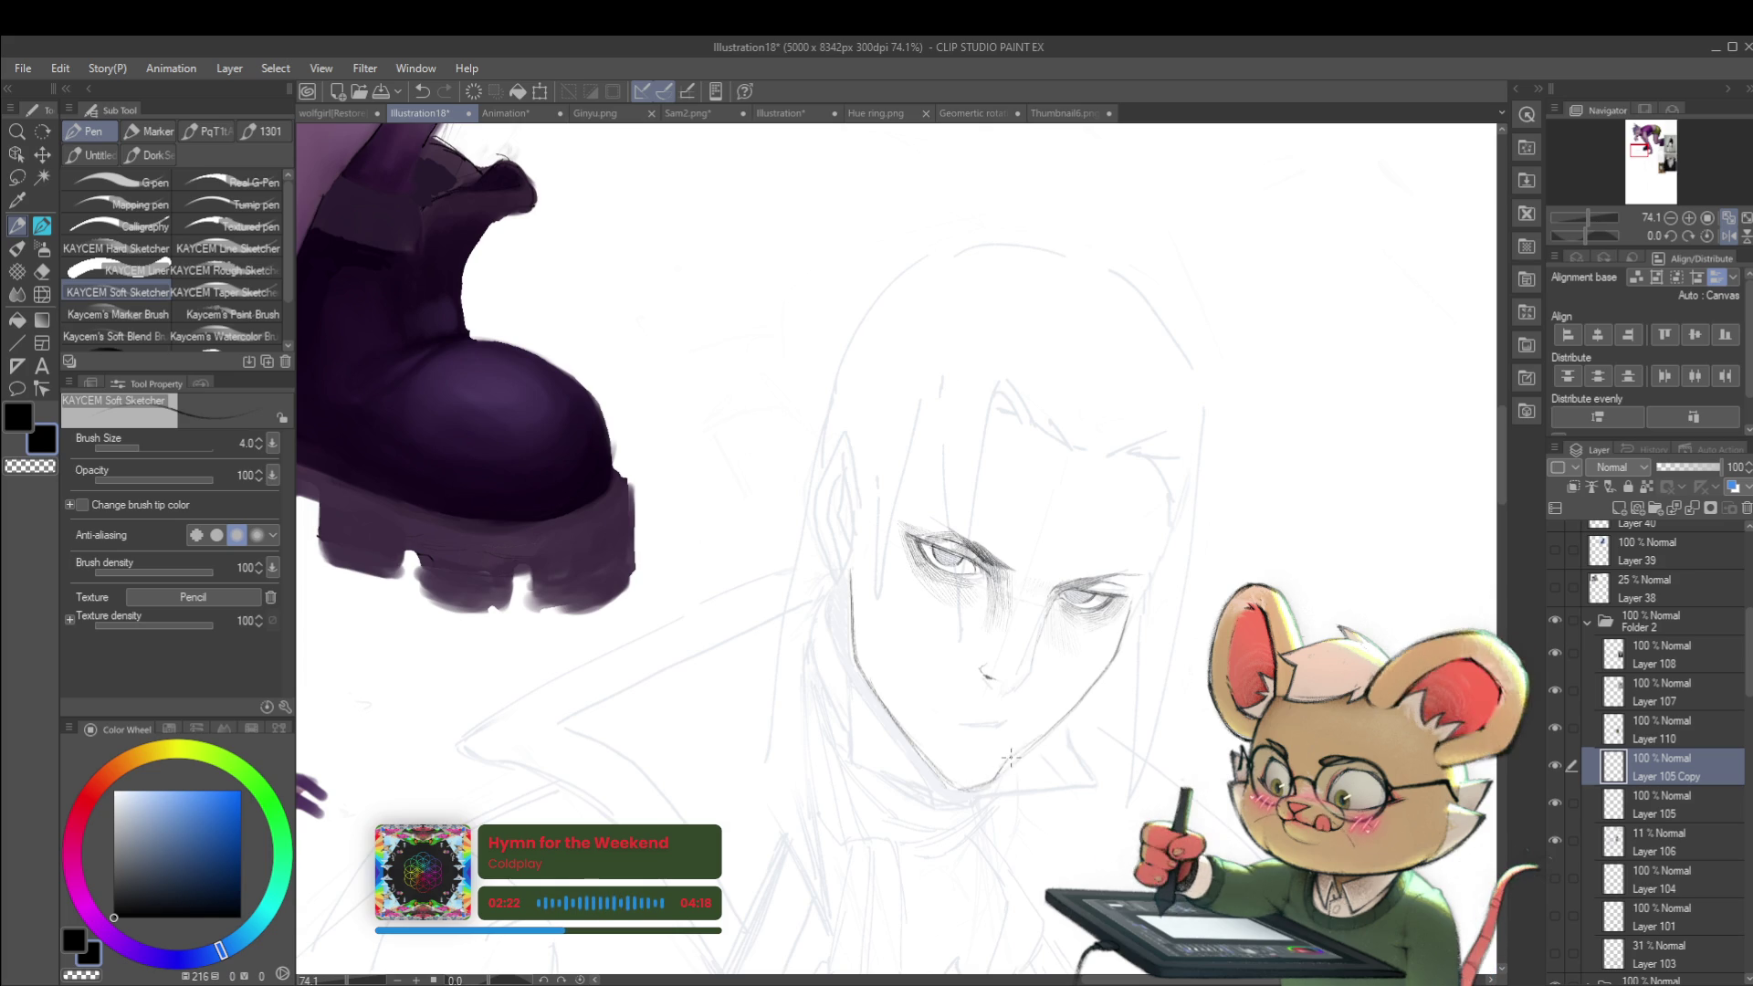
pyautogui.scroll(-5, 1032, 447)
pyautogui.moveTo(1205, 465); pyautogui.dragTo(1277, 508)
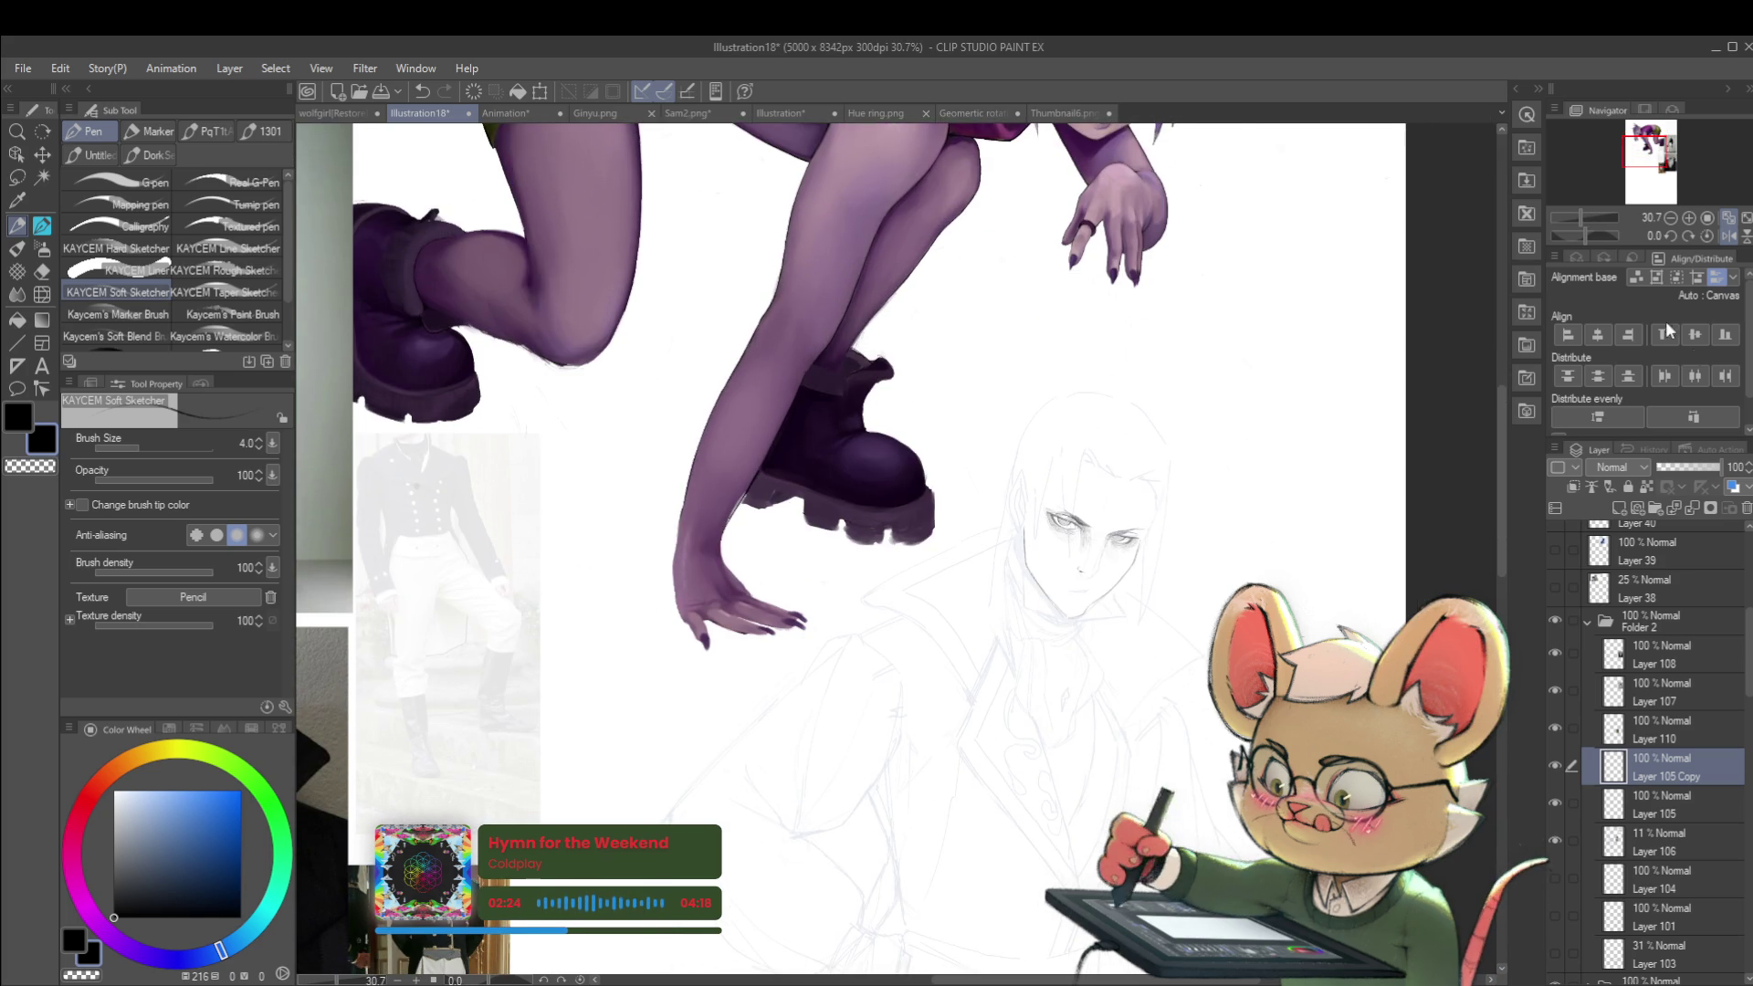
pyautogui.click(1723, 236)
pyautogui.scroll(4, 630, 630)
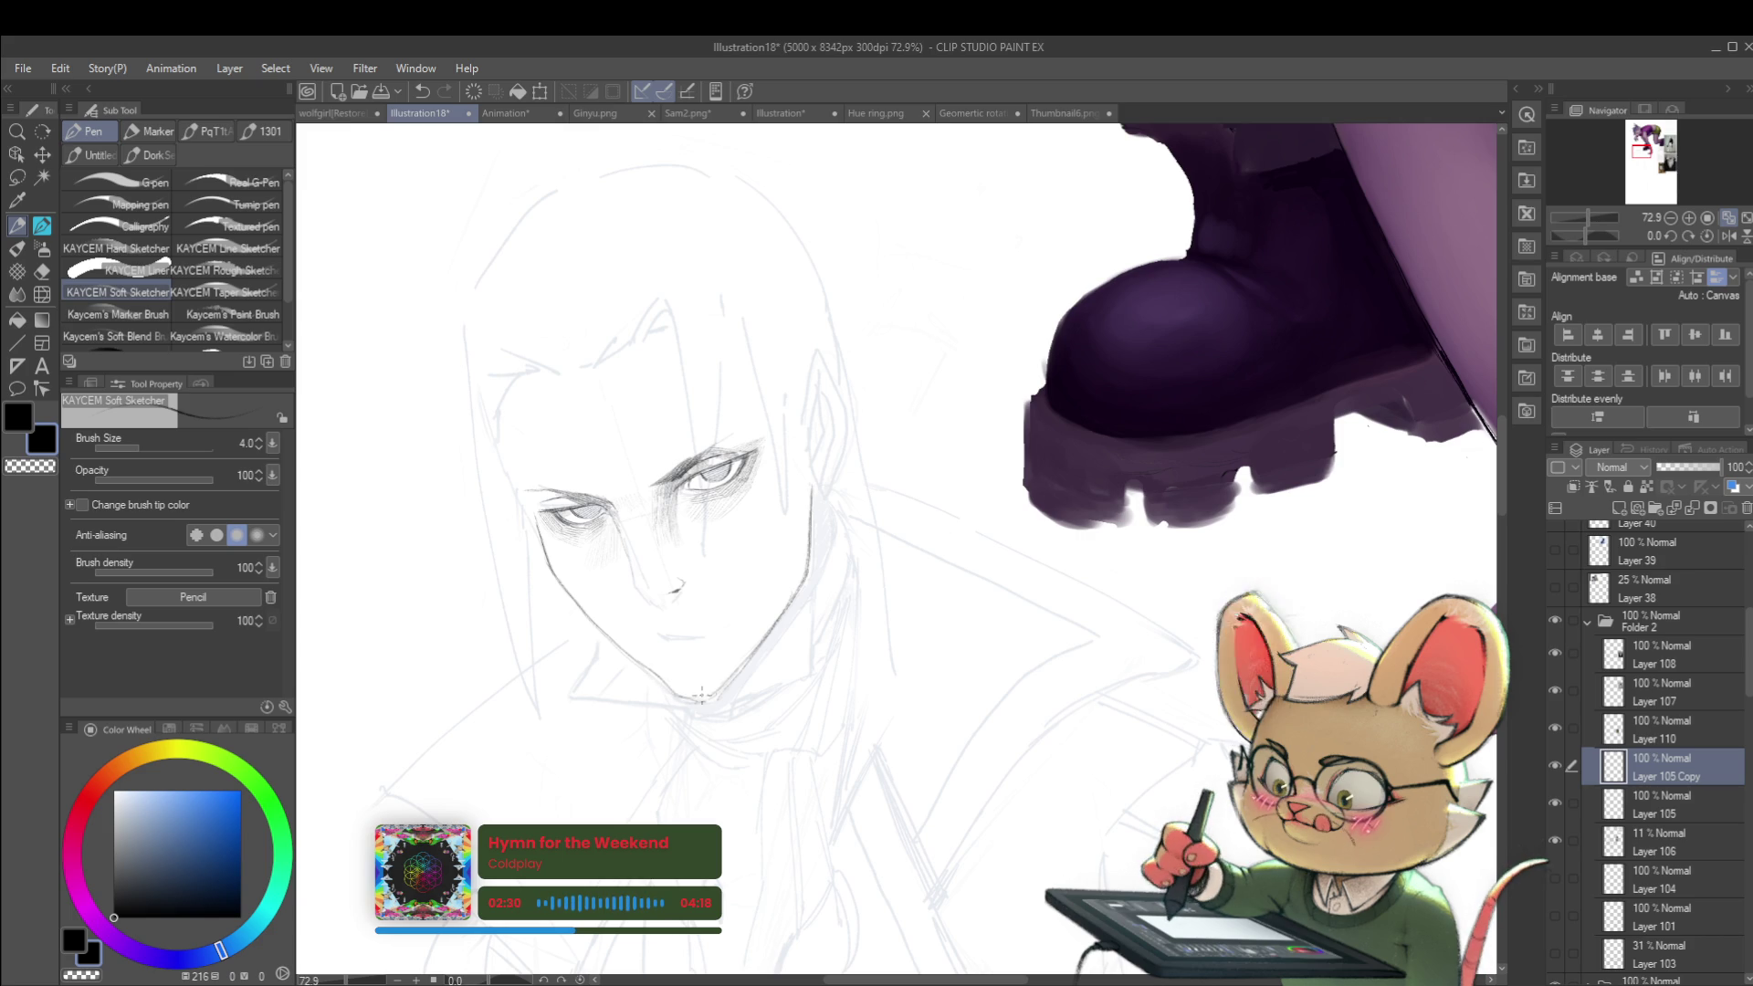
# Step: Redraw the man's jaw line darker from chin to right cheek, then make Layer 105 active
pyautogui.moveTo(709, 691); pyautogui.dragTo(778, 632)
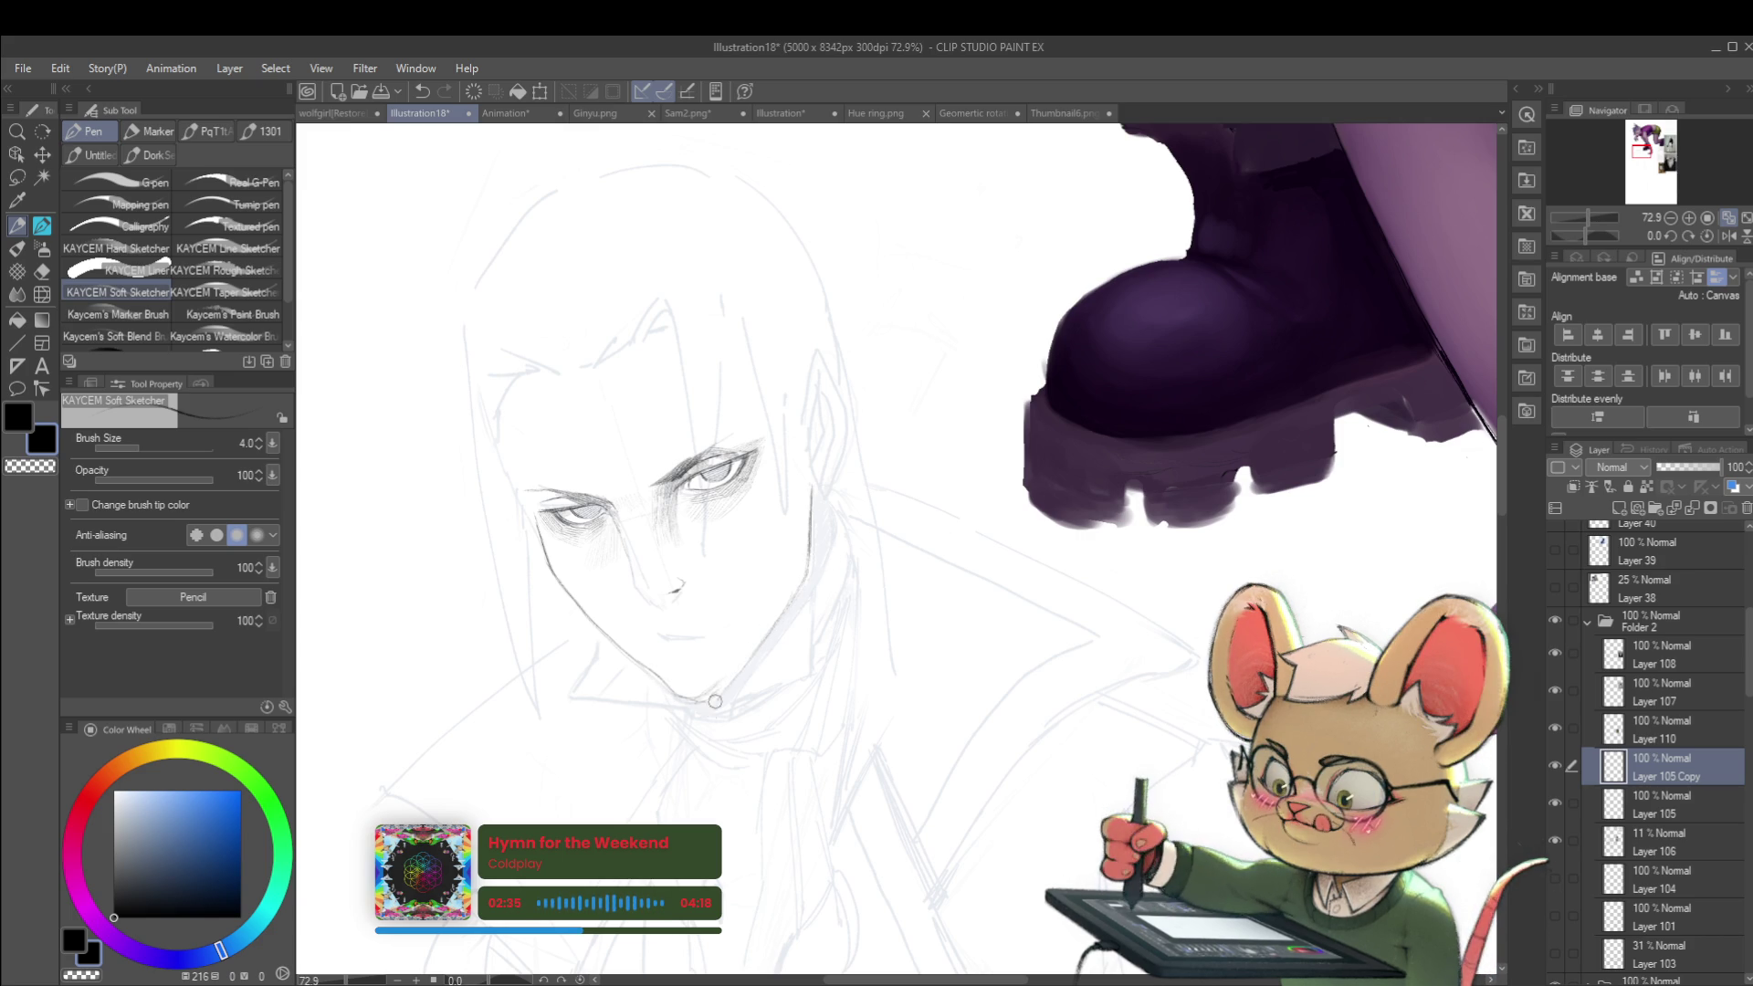
pyautogui.hotkey('alt', '[')
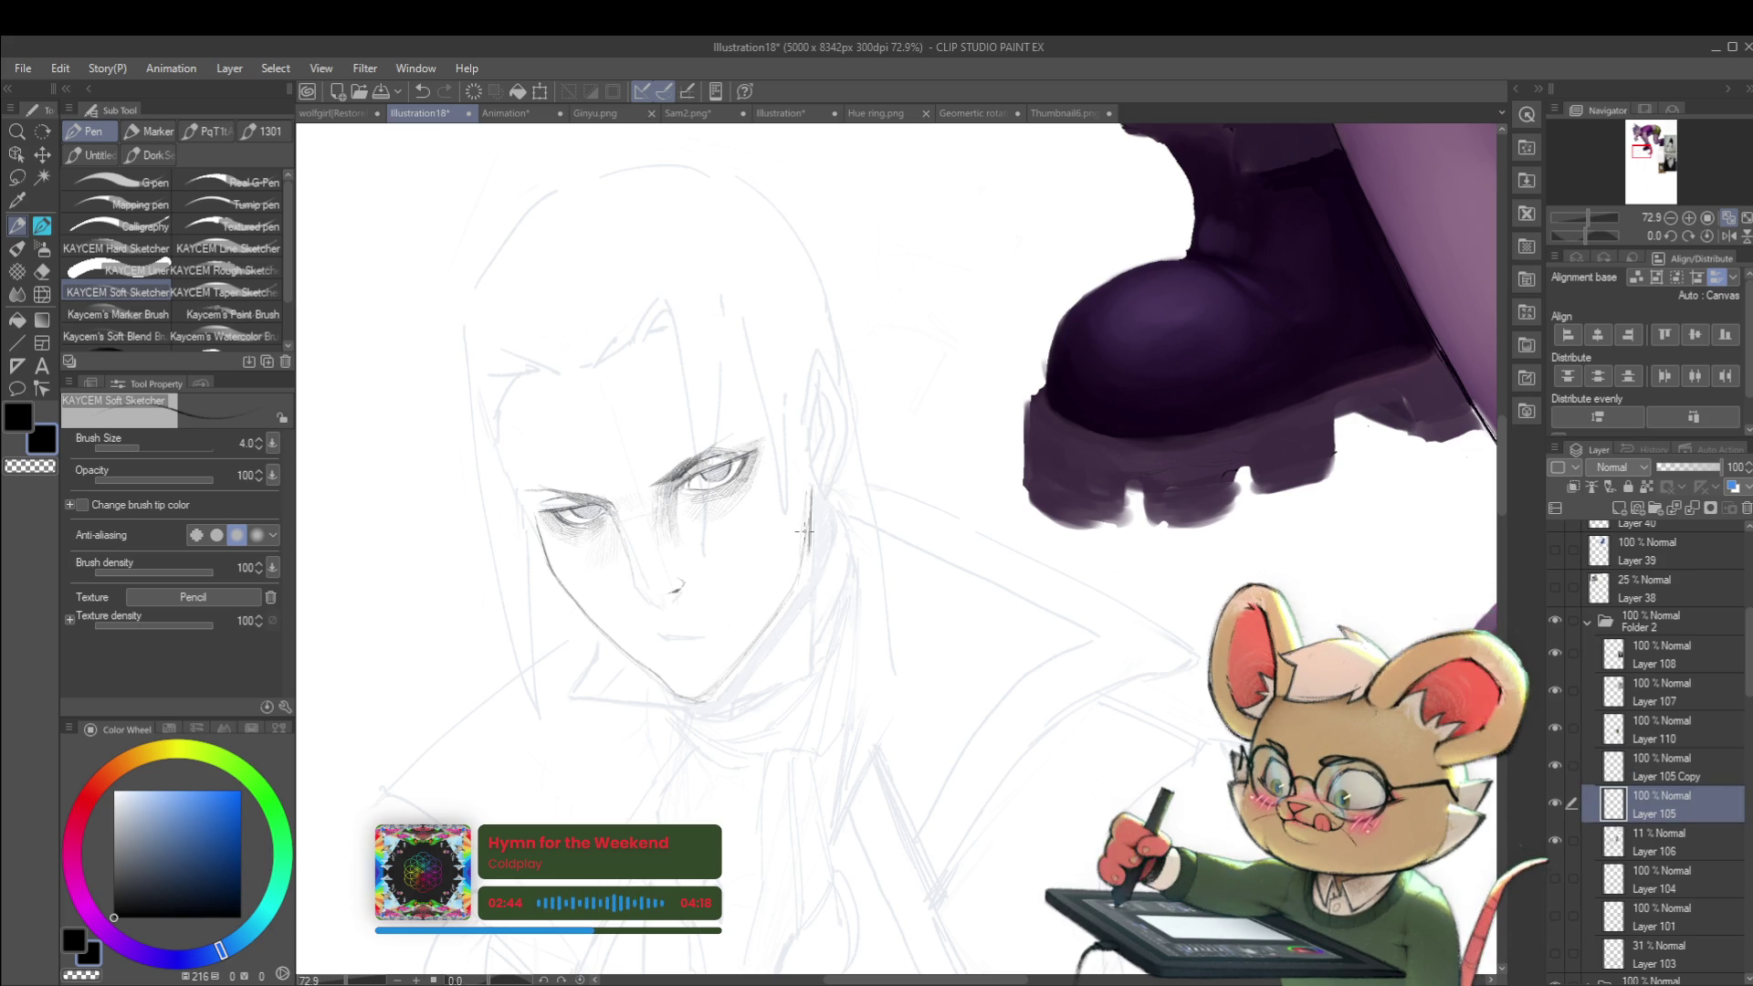
pyautogui.scroll(-3, 804, 494)
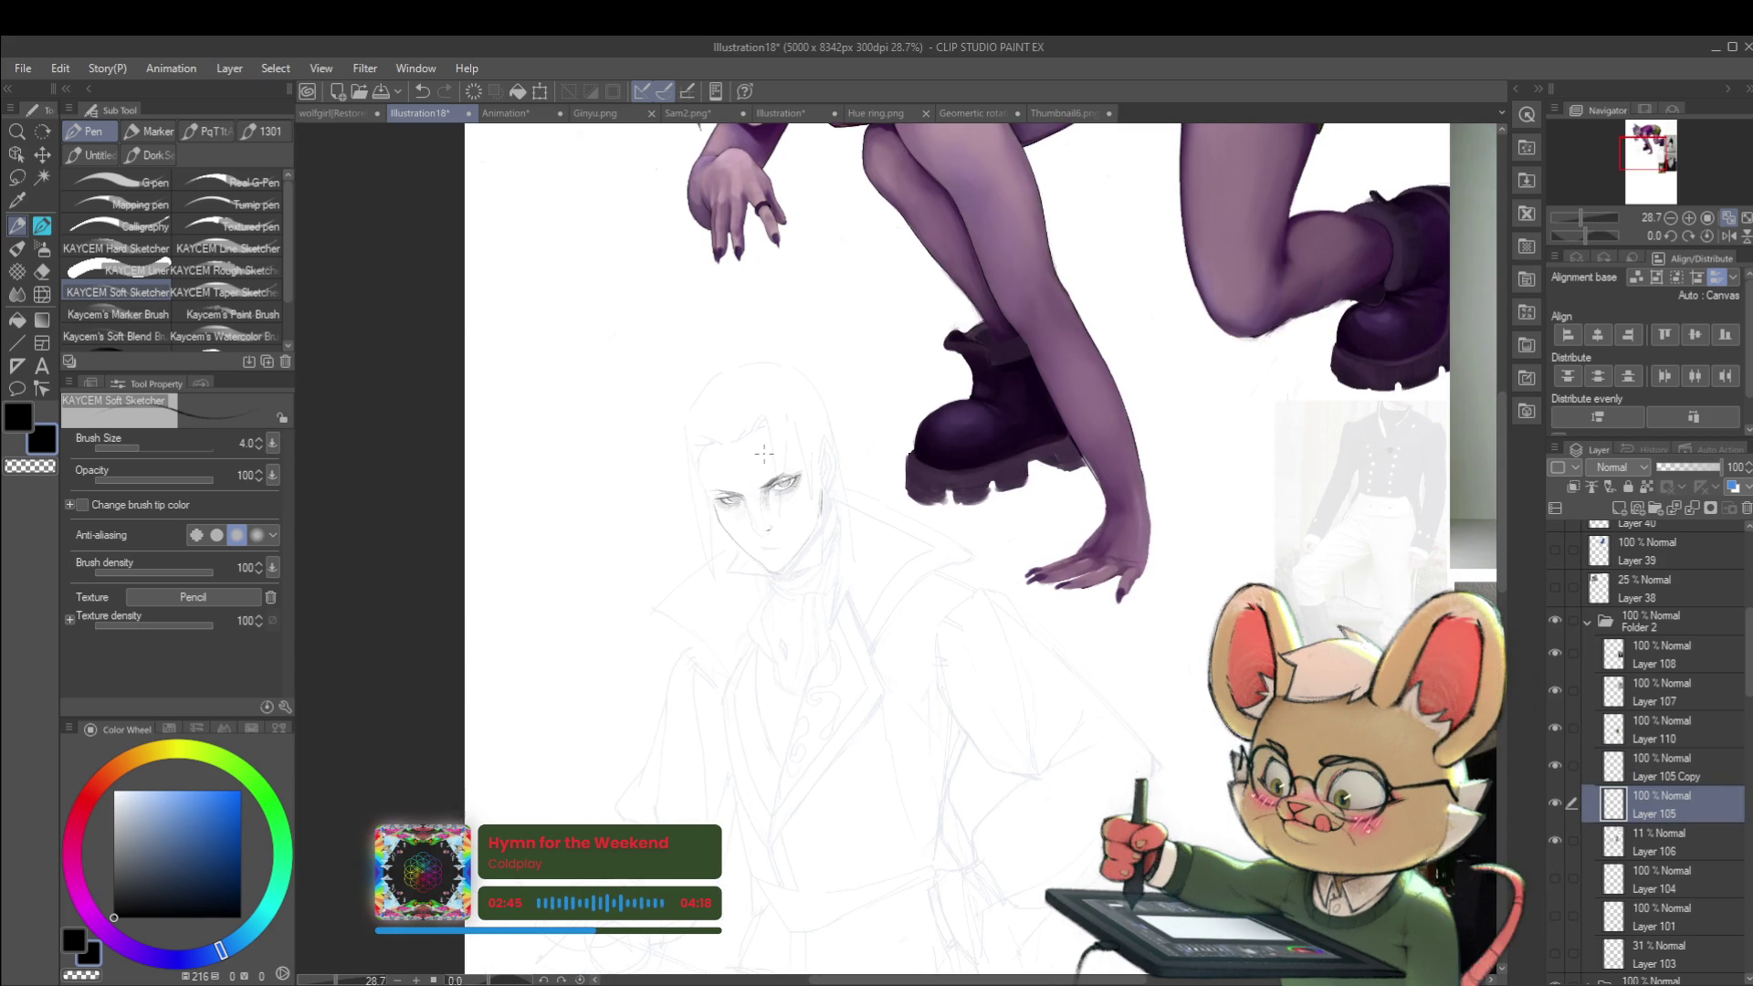
pyautogui.click(1728, 235)
pyautogui.scroll(3, 946, 486)
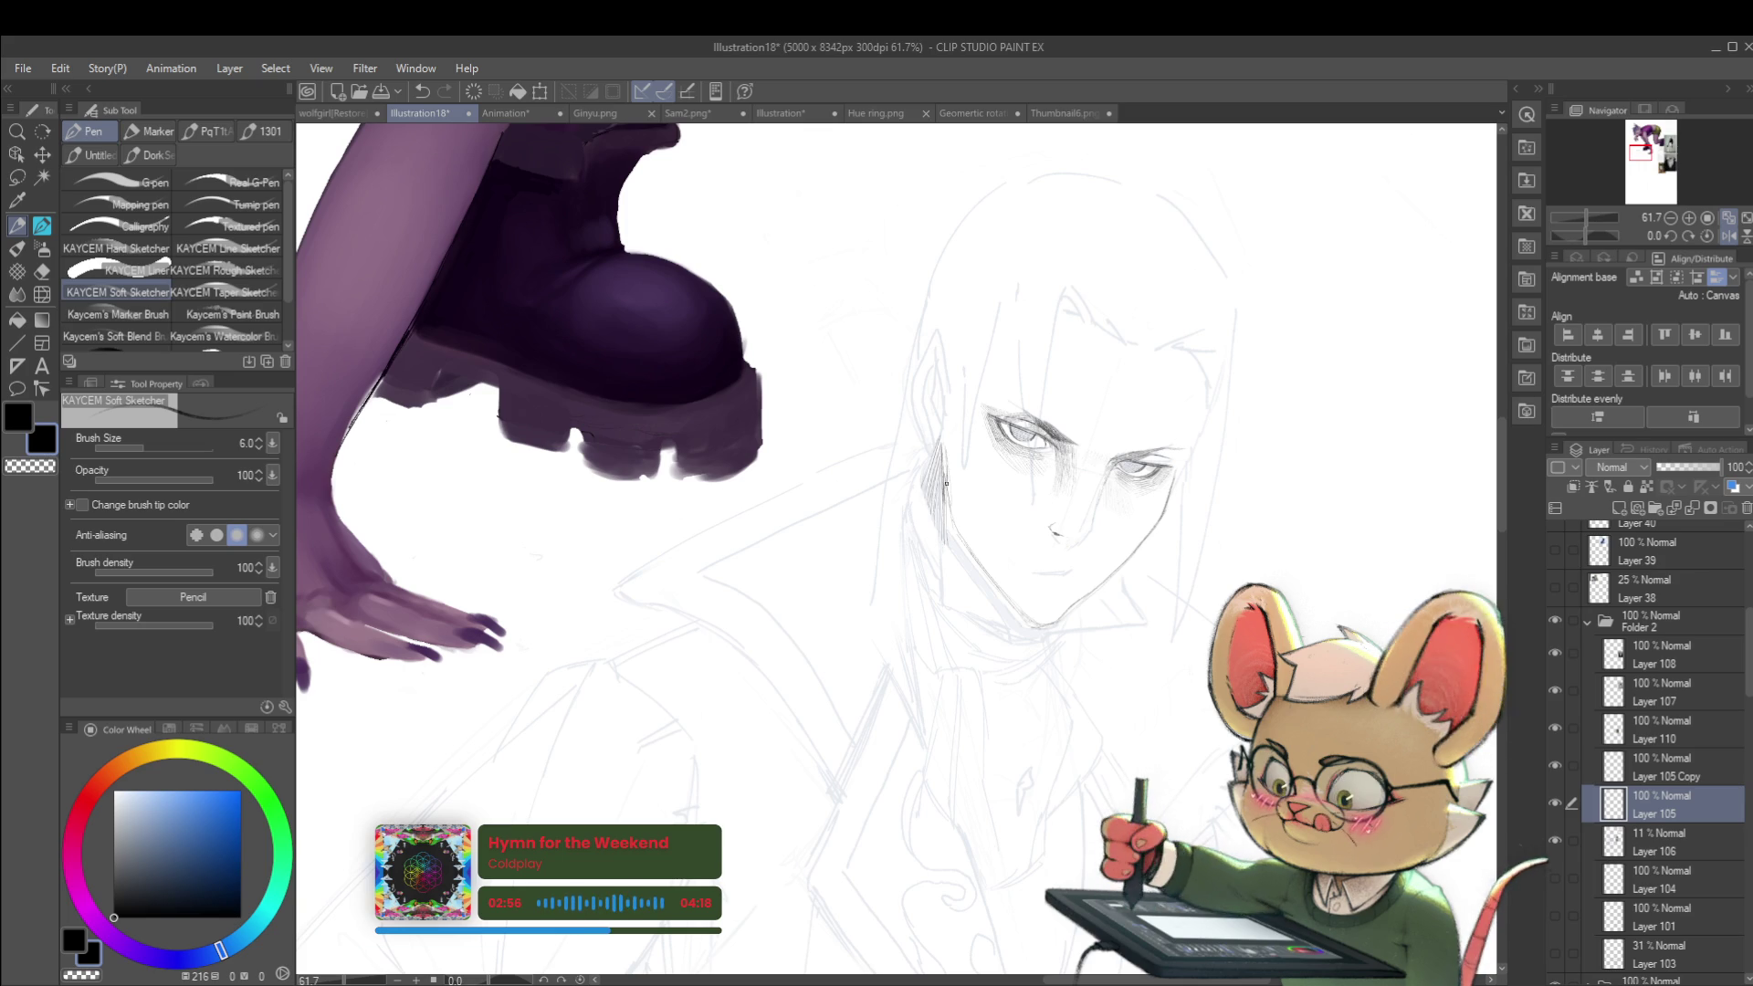
pyautogui.moveTo(970, 554); pyautogui.dragTo(993, 607)
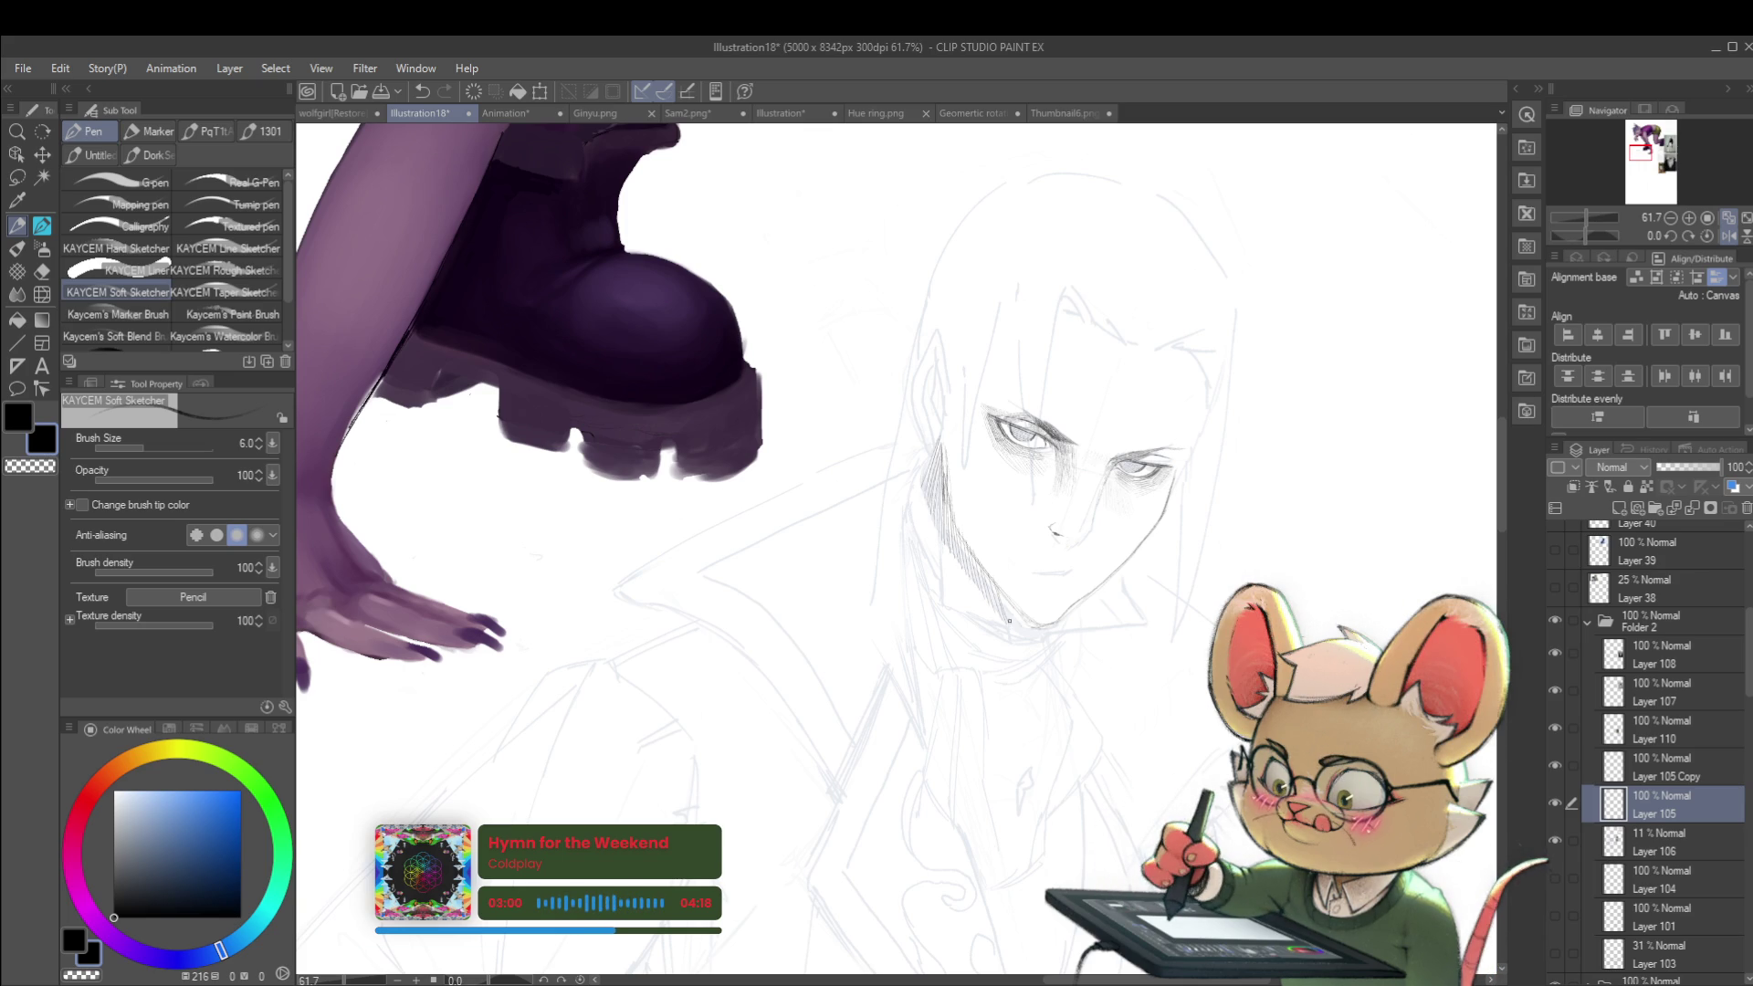
pyautogui.scroll(-5, 1050, 584)
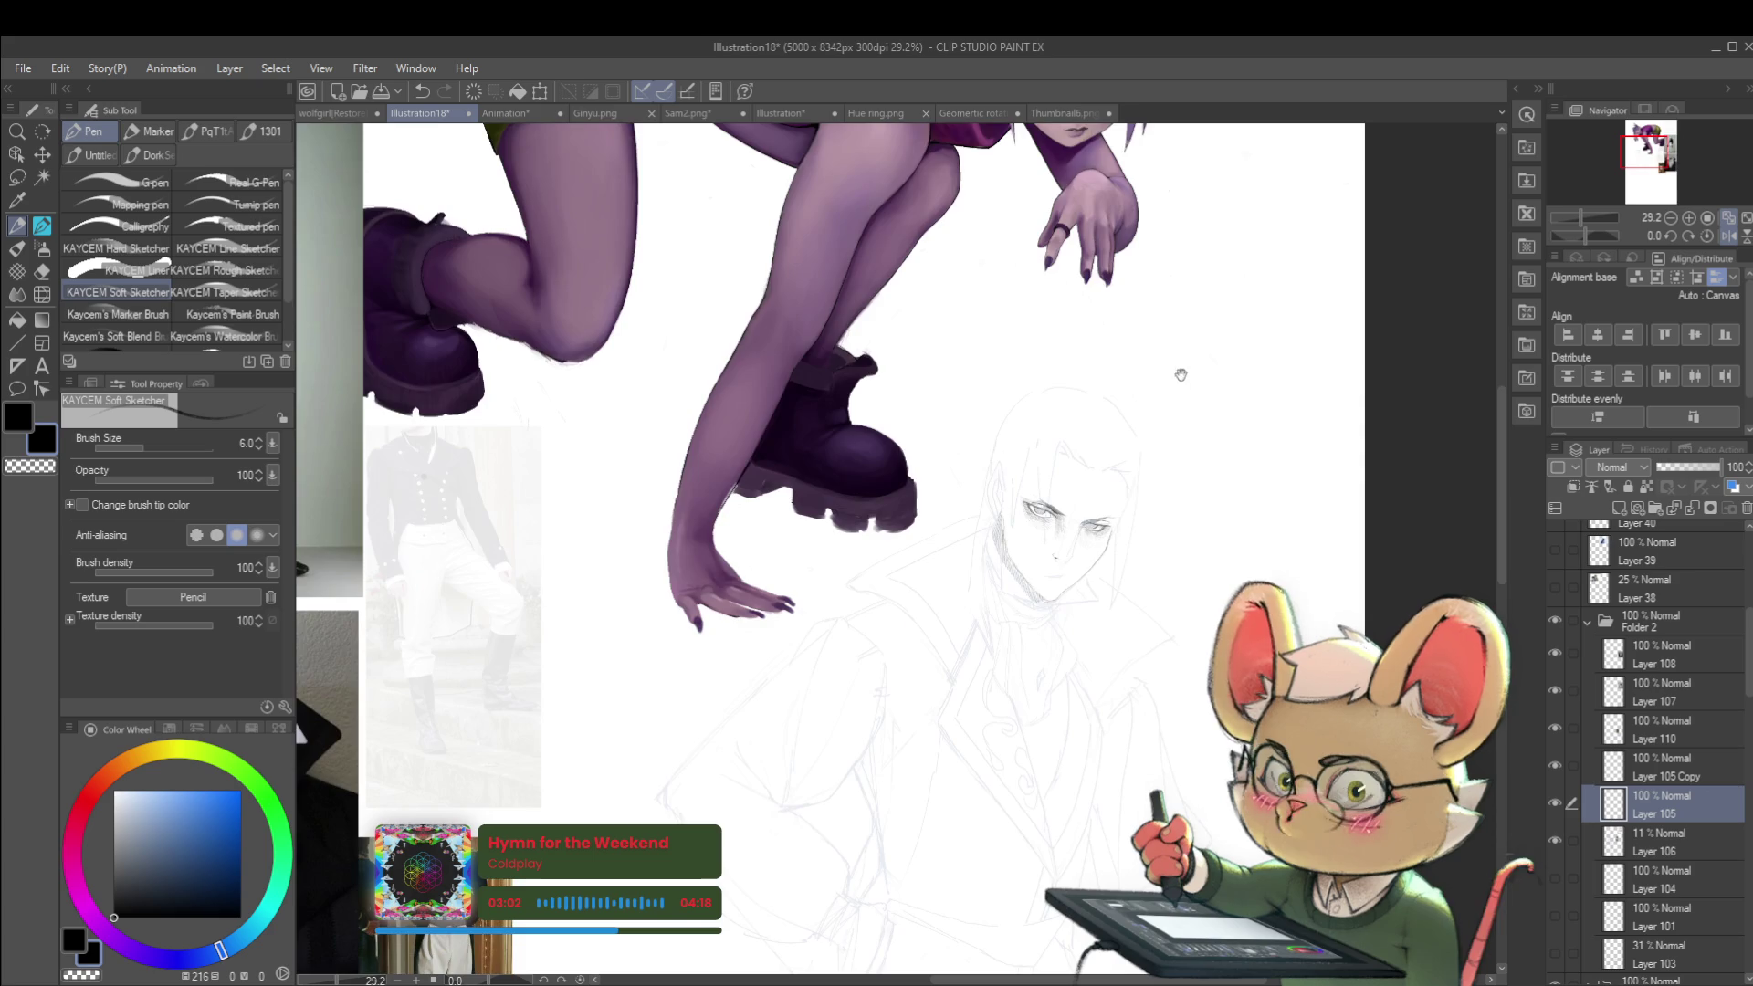
pyautogui.scroll(-1, 1268, 319)
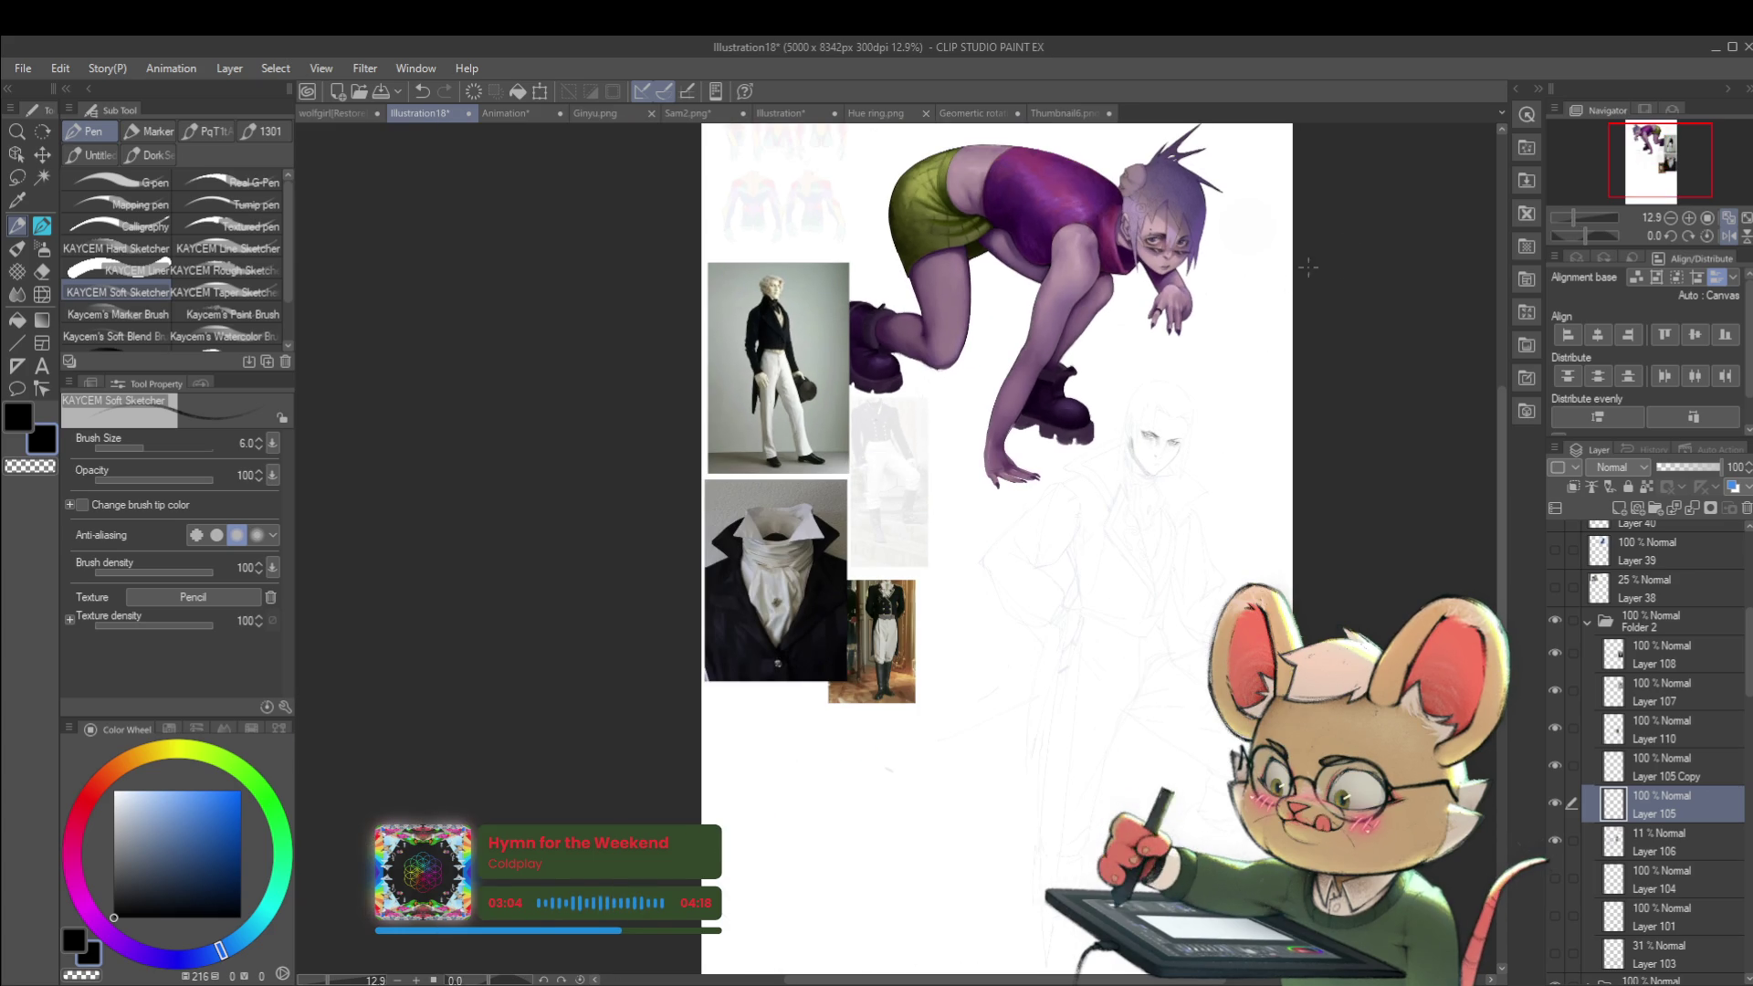
pyautogui.scroll(4, 1192, 412)
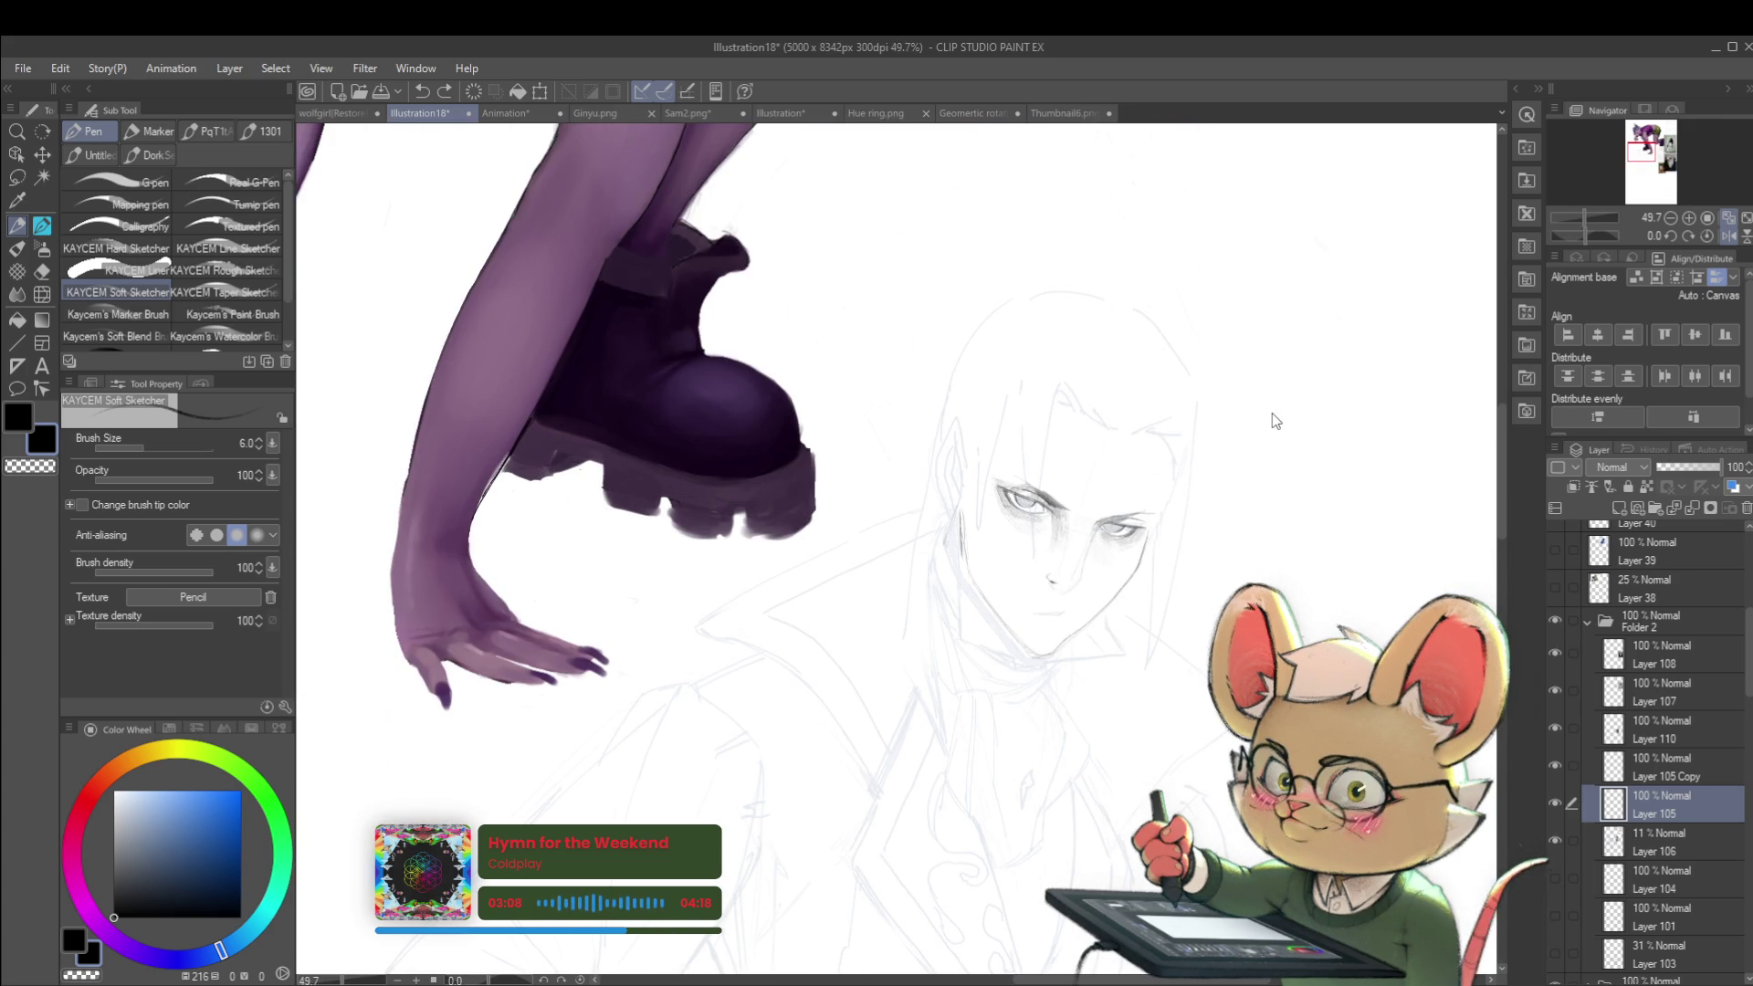
pyautogui.scroll(-3, 1306, 626)
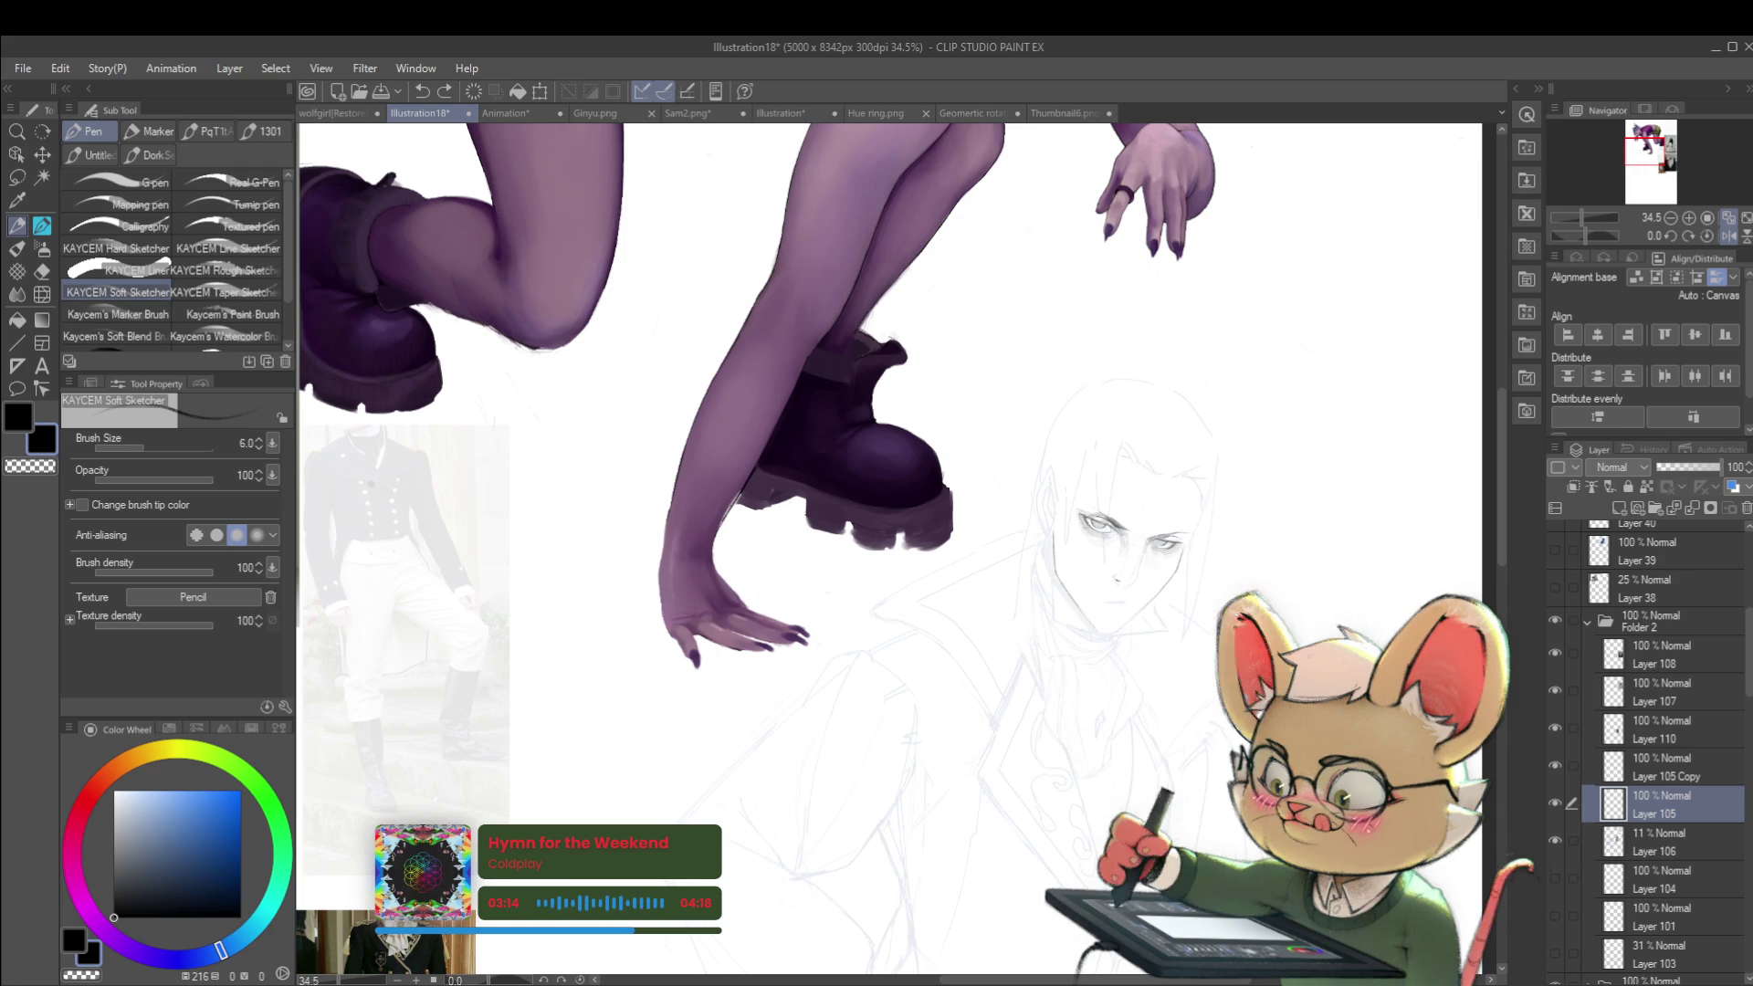
pyautogui.scroll(-2, 1093, 215)
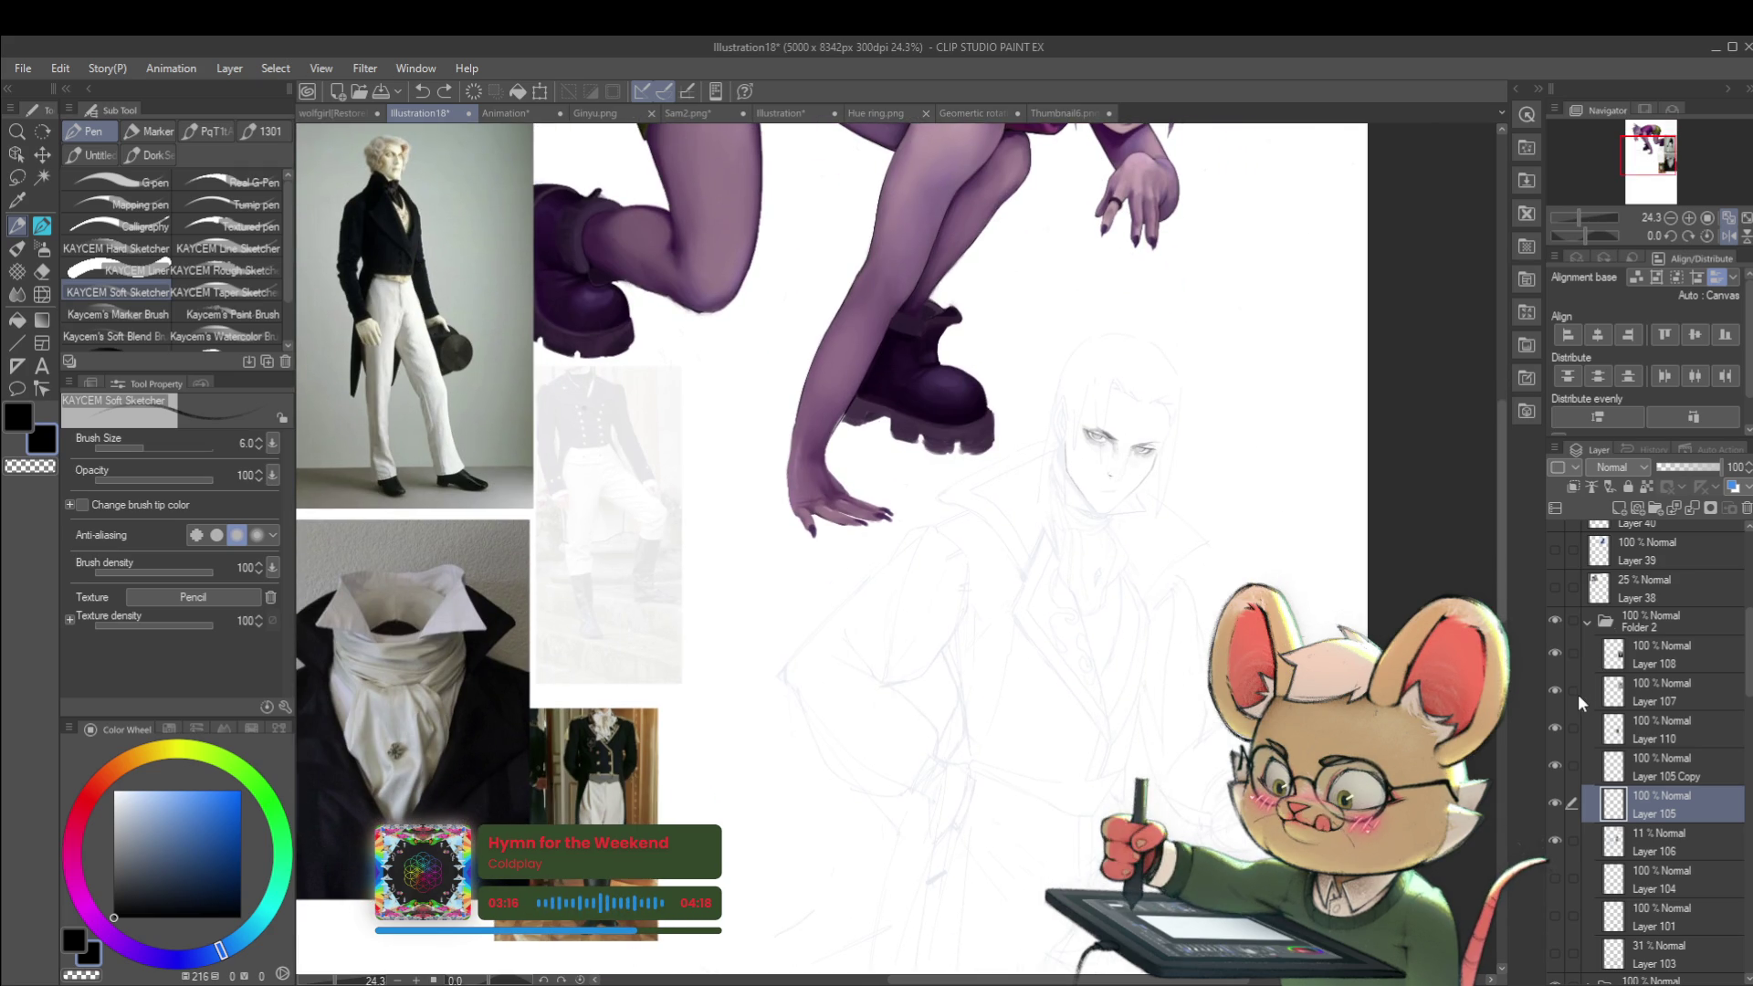
# Step: Briefly hide the Goyol Copy painted girl, inspect the folder's layers, then show her again
pyautogui.moveTo(1748, 655); pyautogui.dragTo(1748, 711)
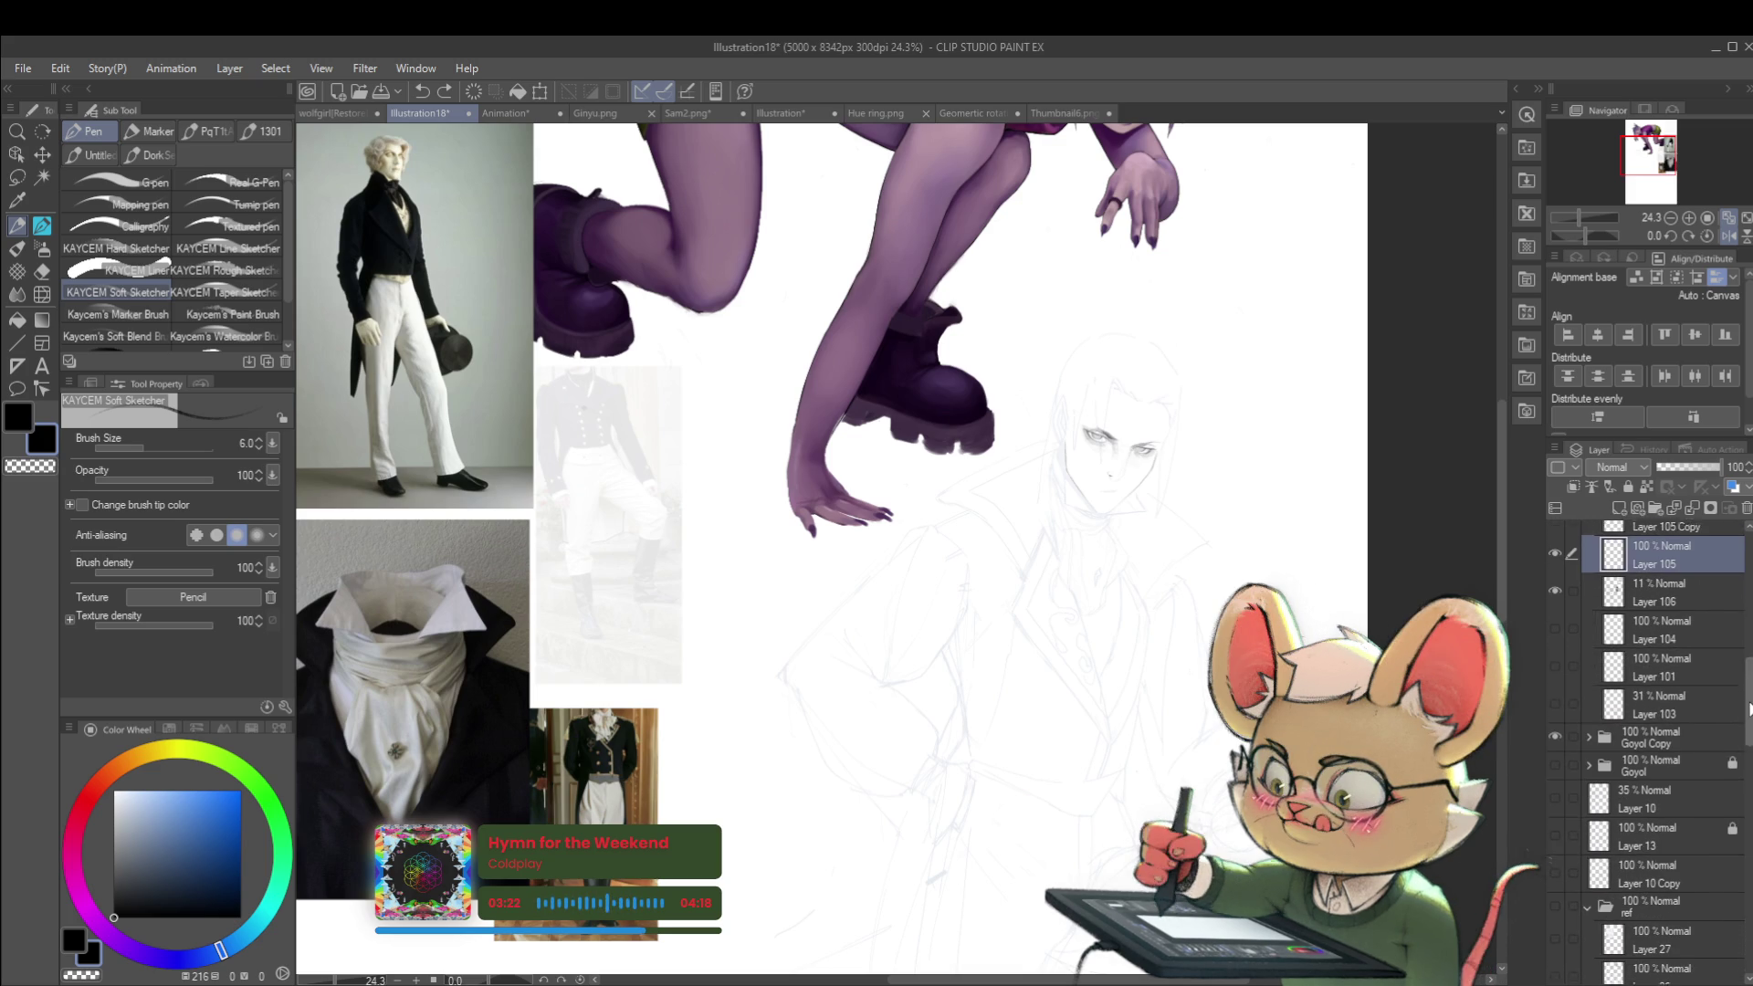
pyautogui.click(1555, 732)
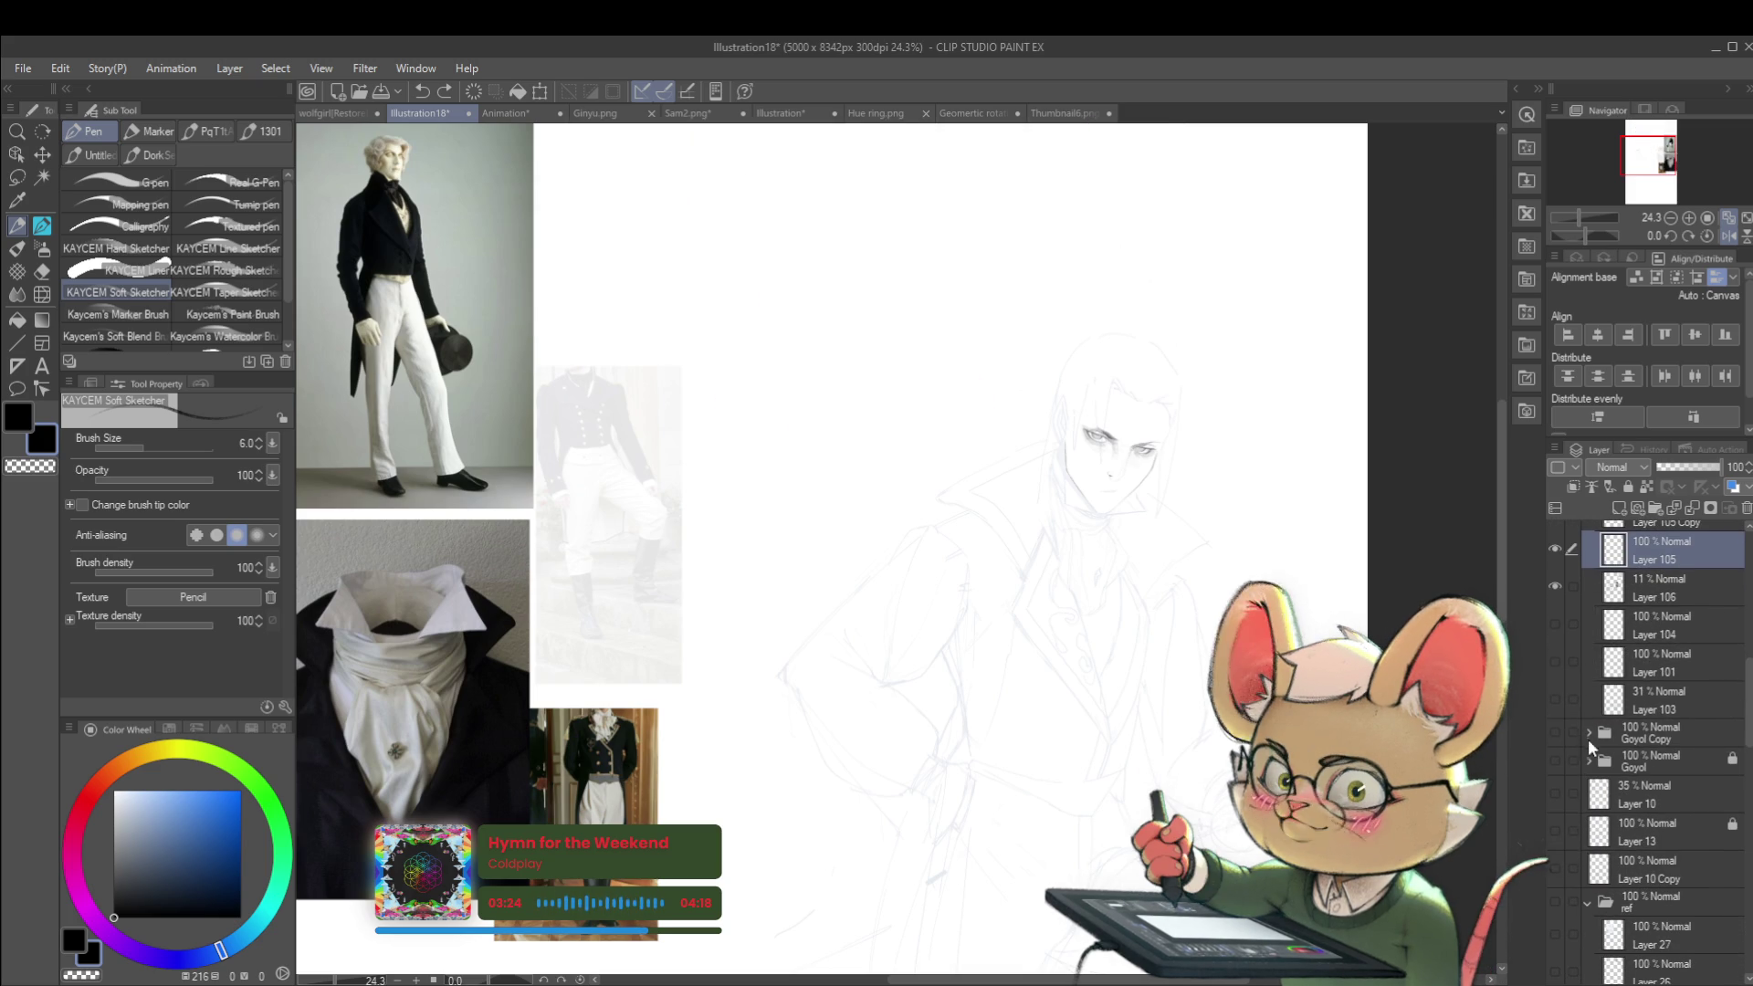
pyautogui.click(1589, 733)
pyautogui.moveTo(1748, 636)
pyautogui.mouseDown()
pyautogui.moveTo(1746, 702)
pyautogui.moveTo(1749, 624)
pyautogui.mouseUp()
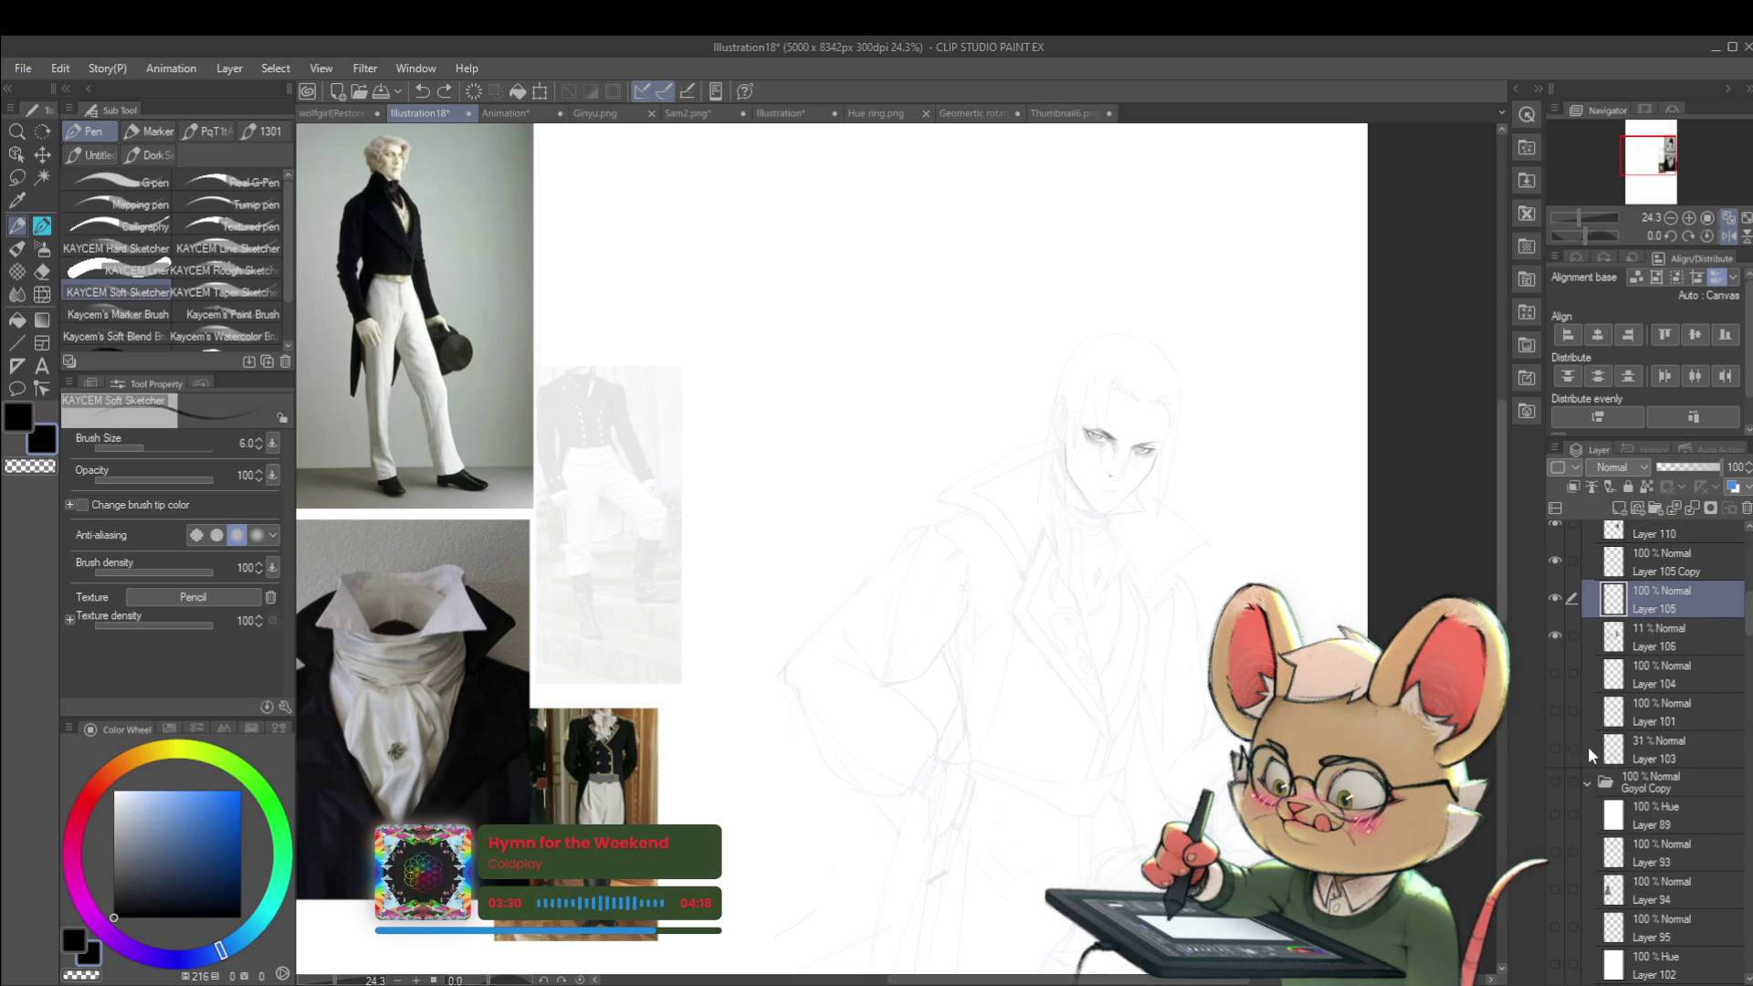
pyautogui.click(1556, 783)
pyautogui.click(1588, 784)
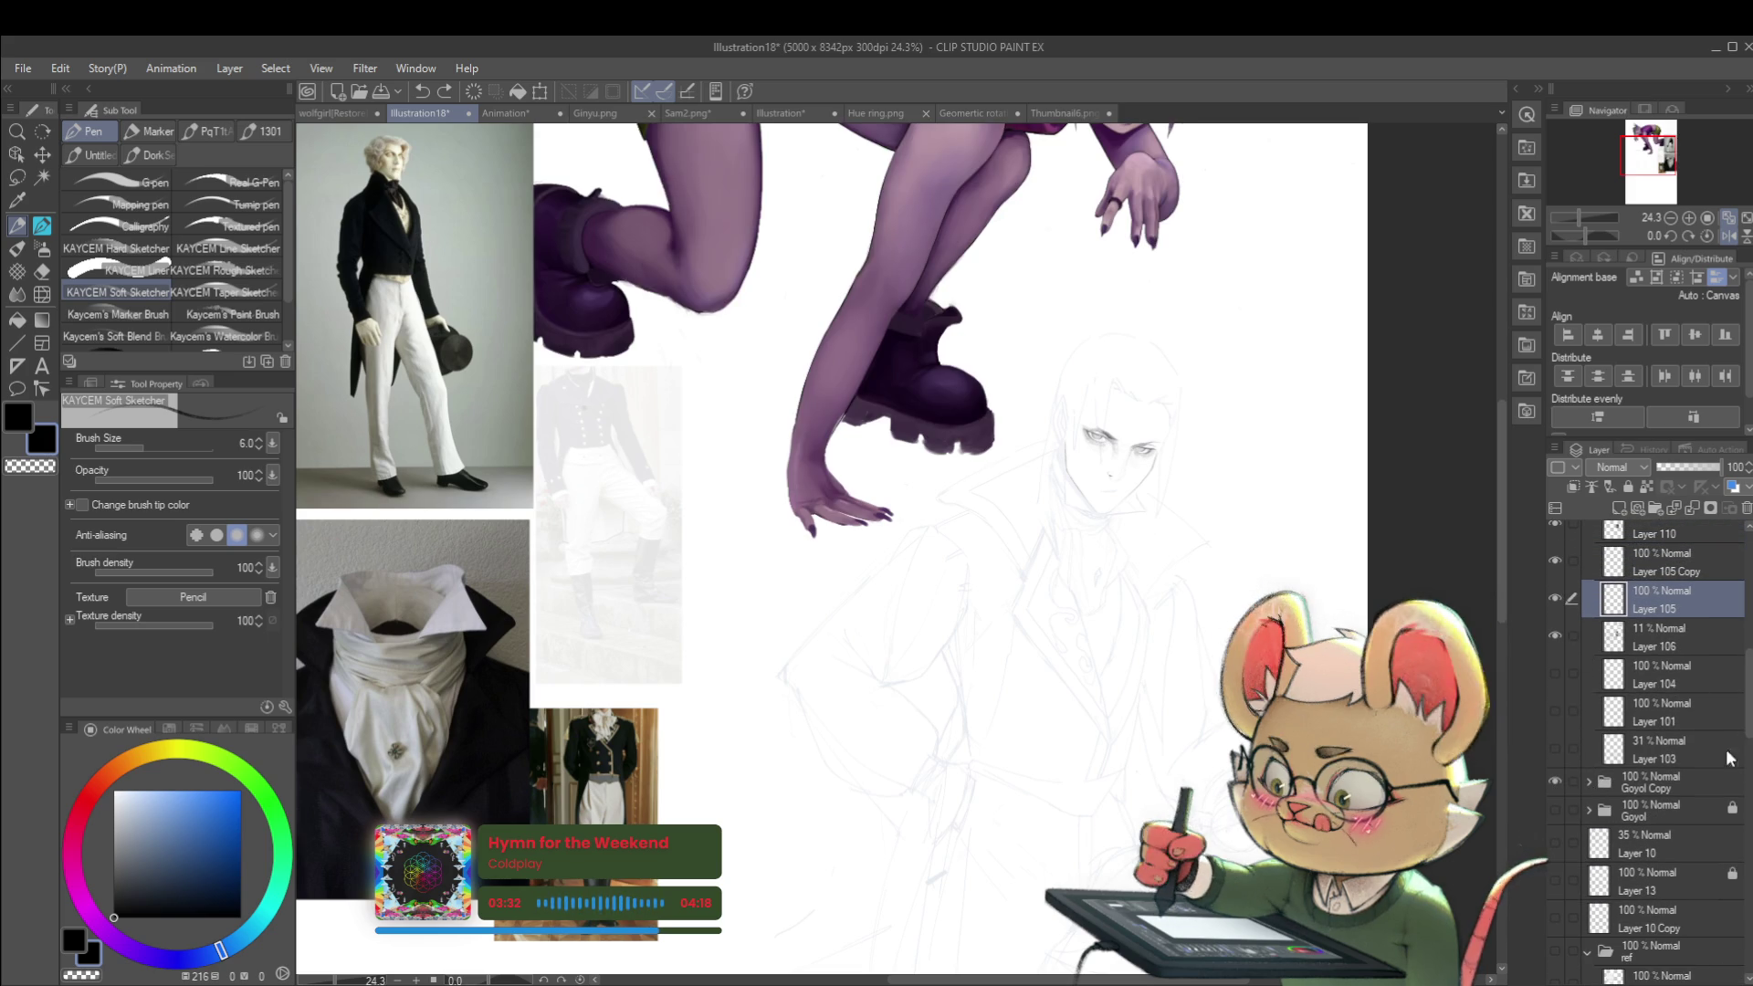
# Step: Browse the layers inside the Goyol folder, then expand the Goyol Copy folder
pyautogui.scroll(-4, 1590, 685)
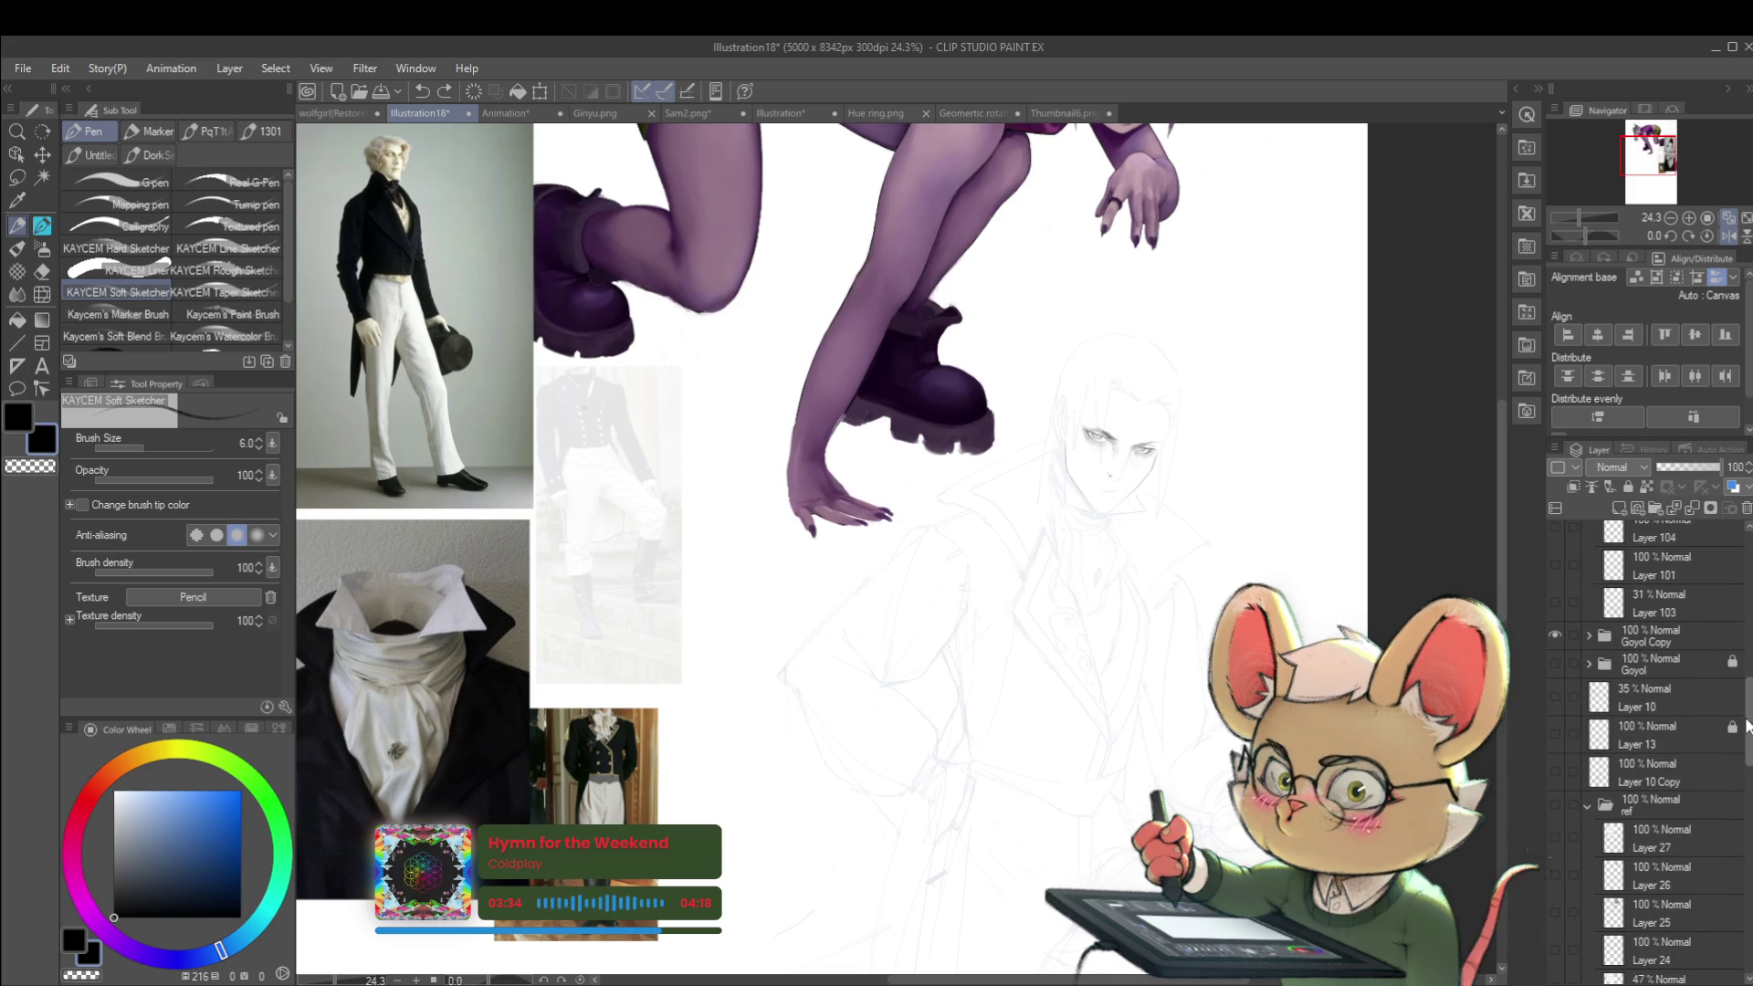
pyautogui.click(1589, 676)
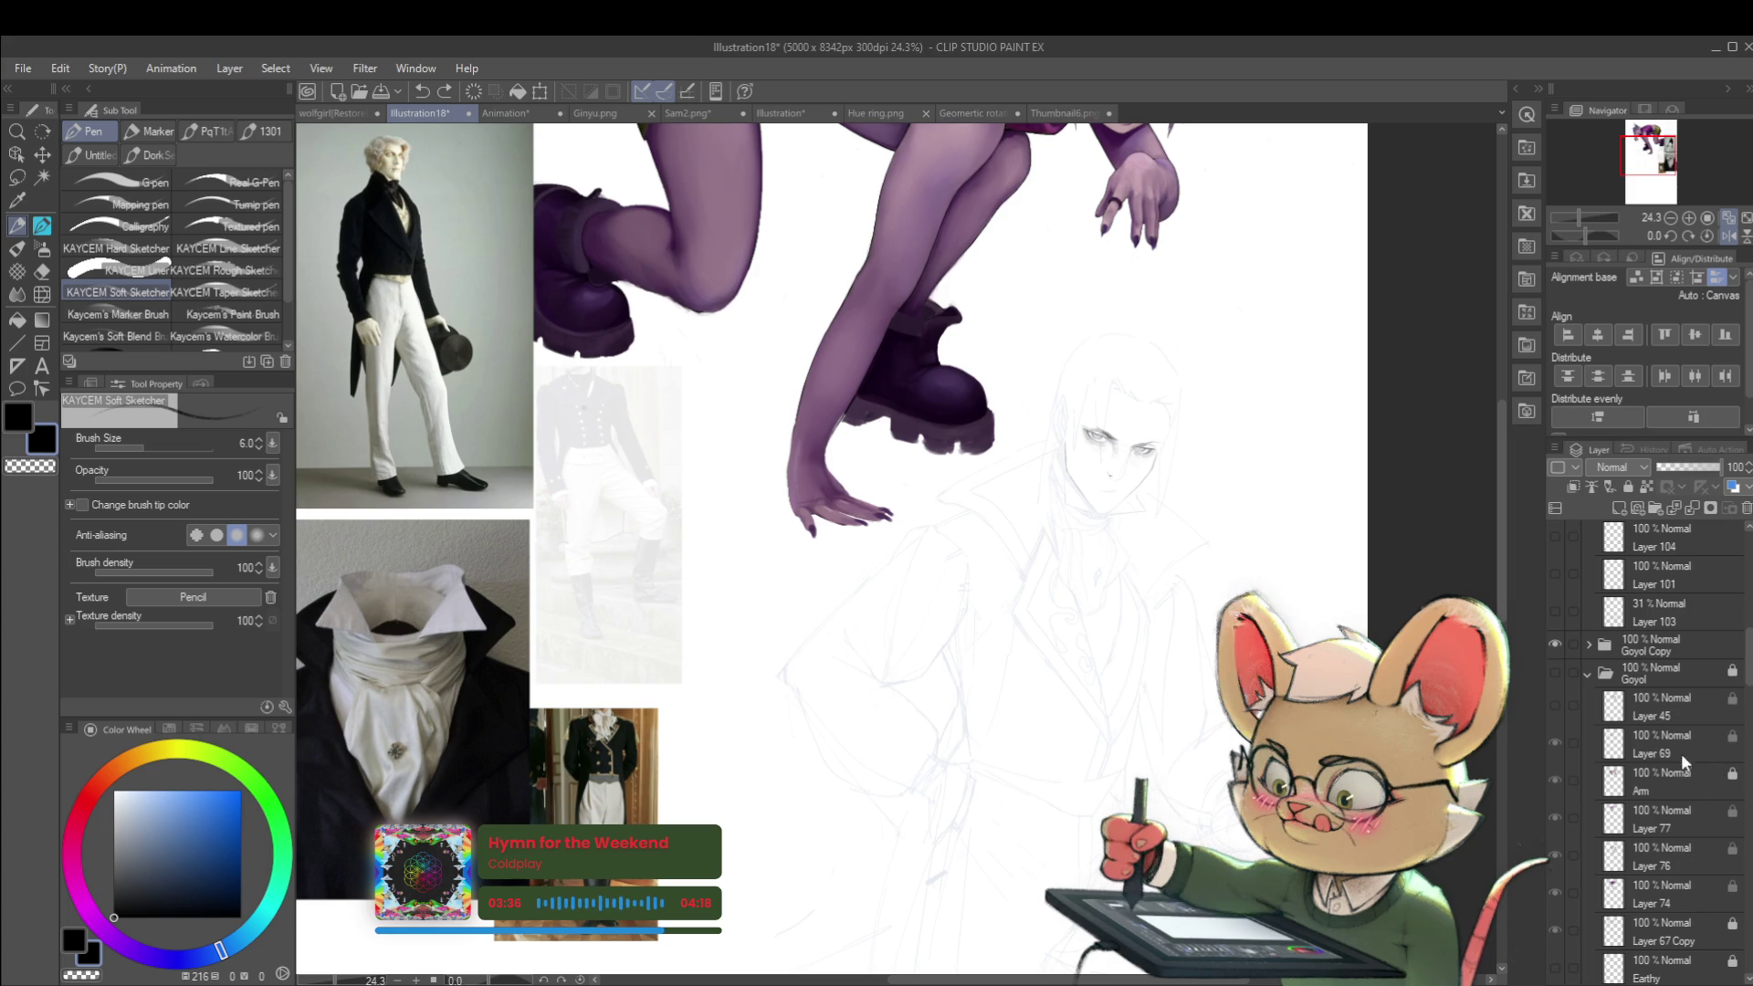
pyautogui.scroll(-5, 1738, 703)
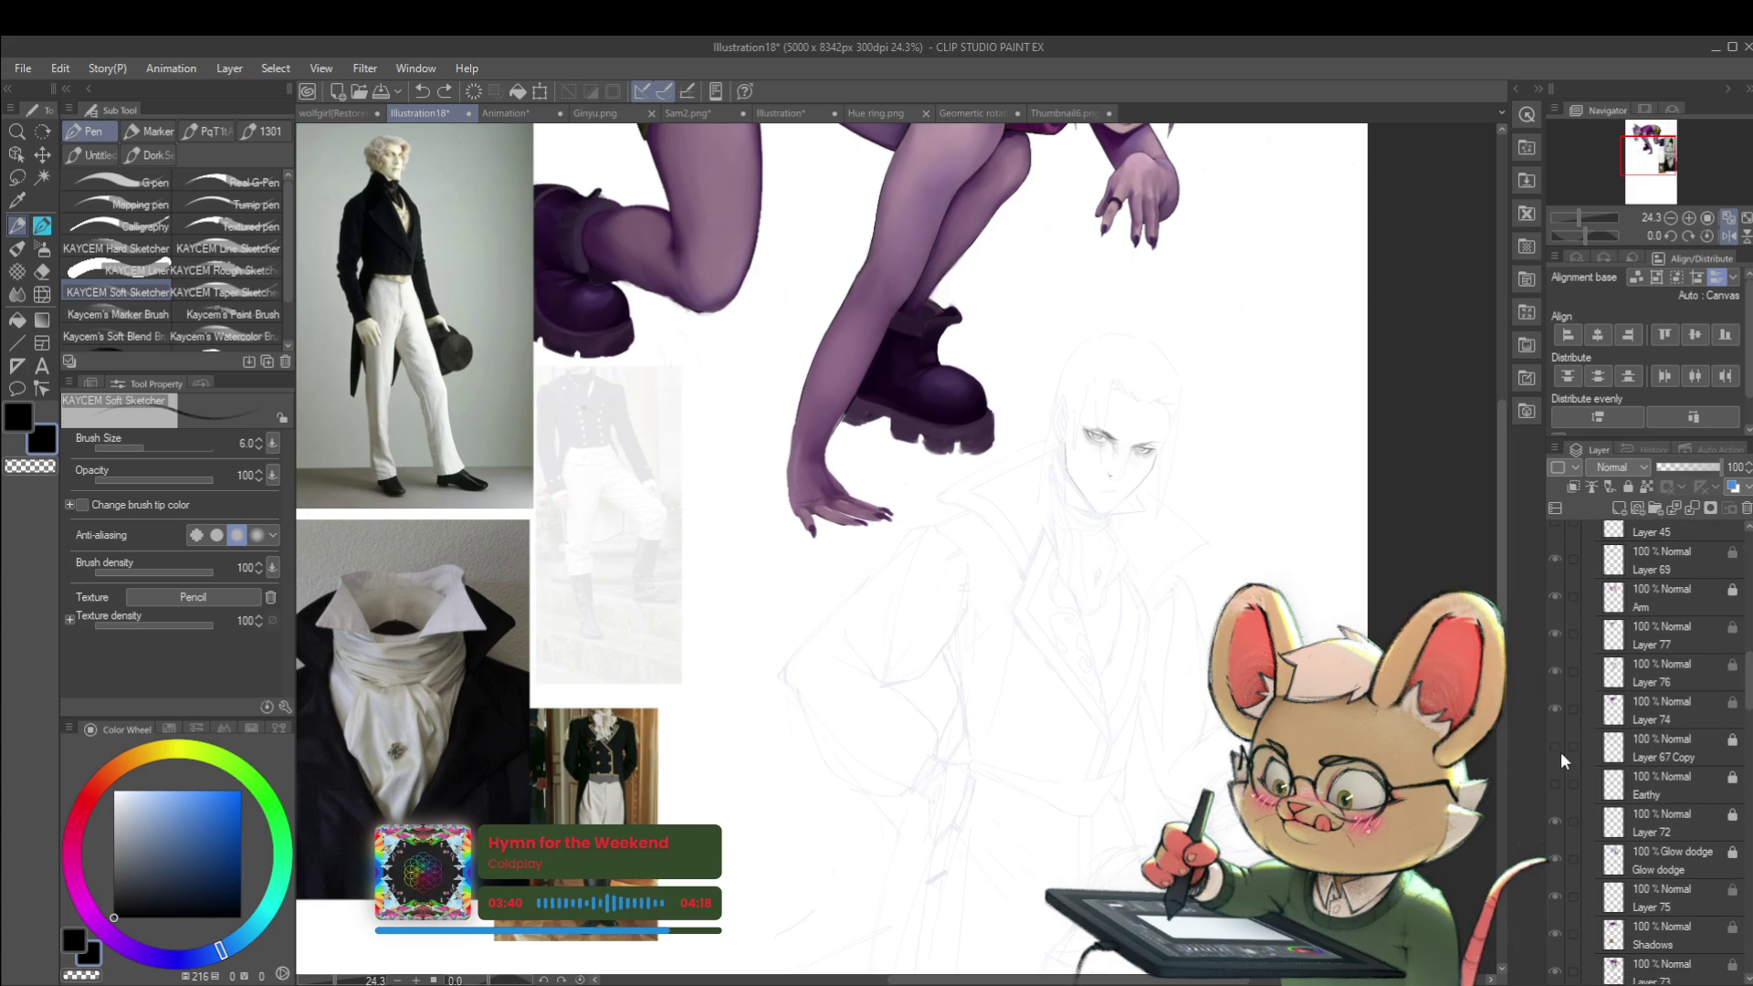
pyautogui.scroll(6, 1643, 730)
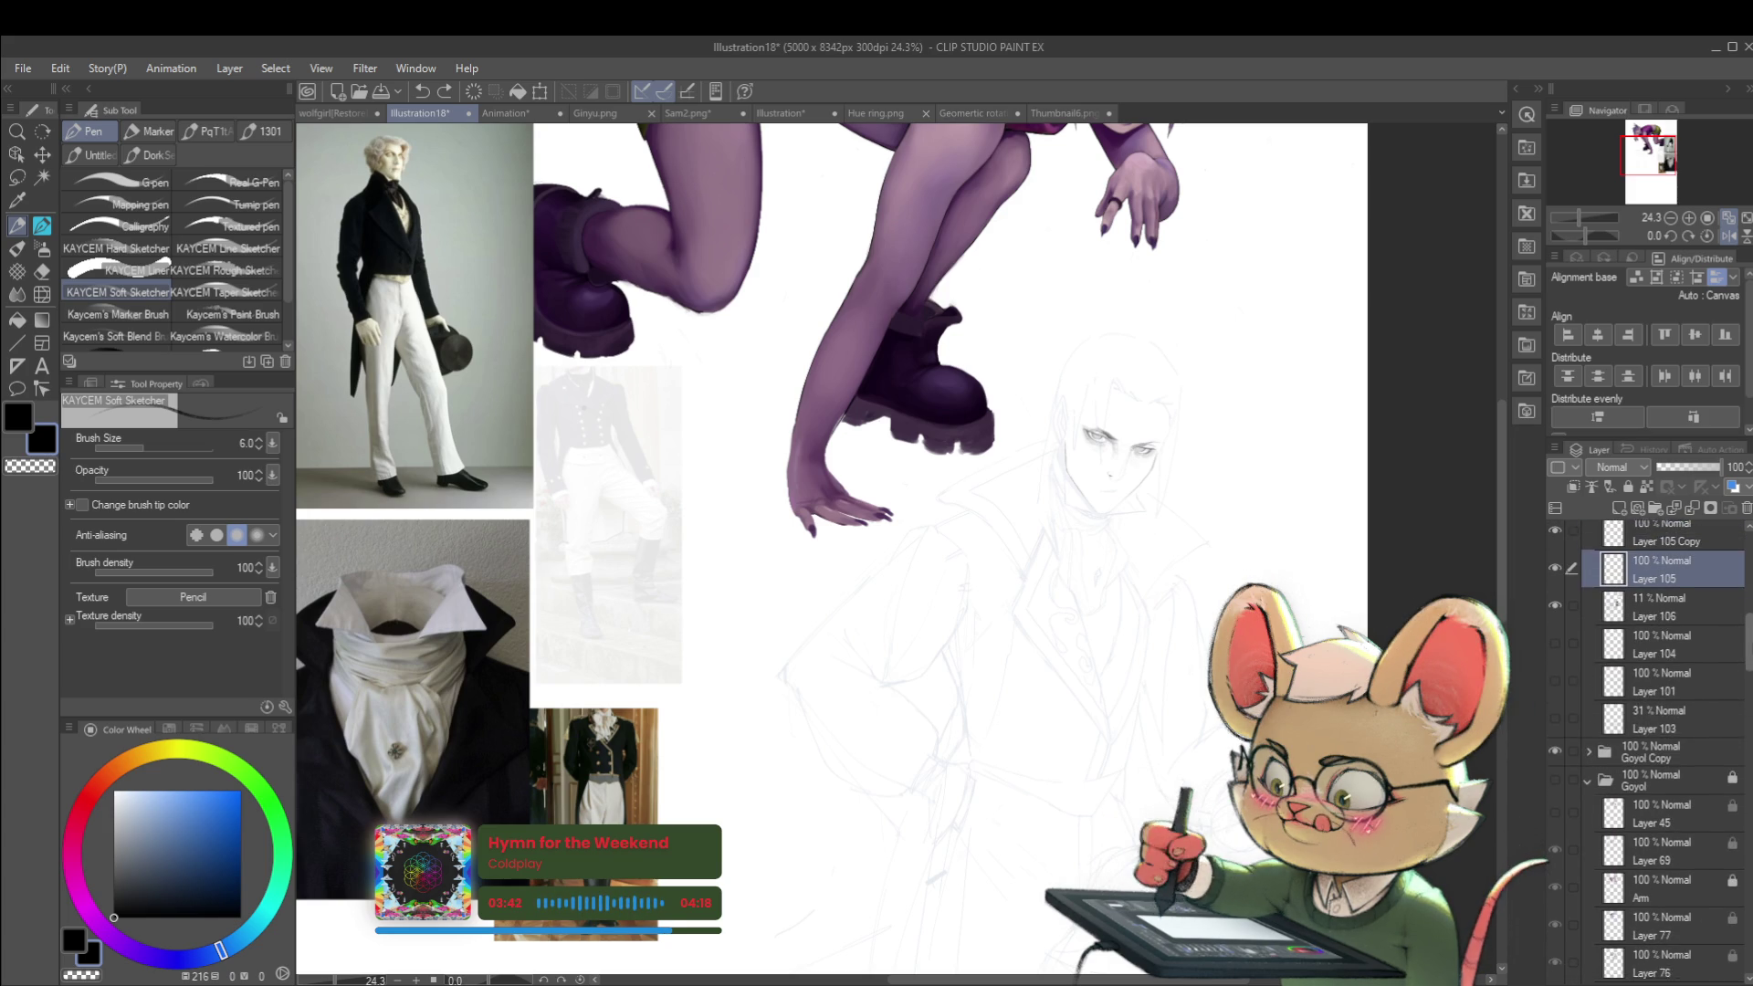
pyautogui.click(1589, 766)
pyautogui.click(1602, 736)
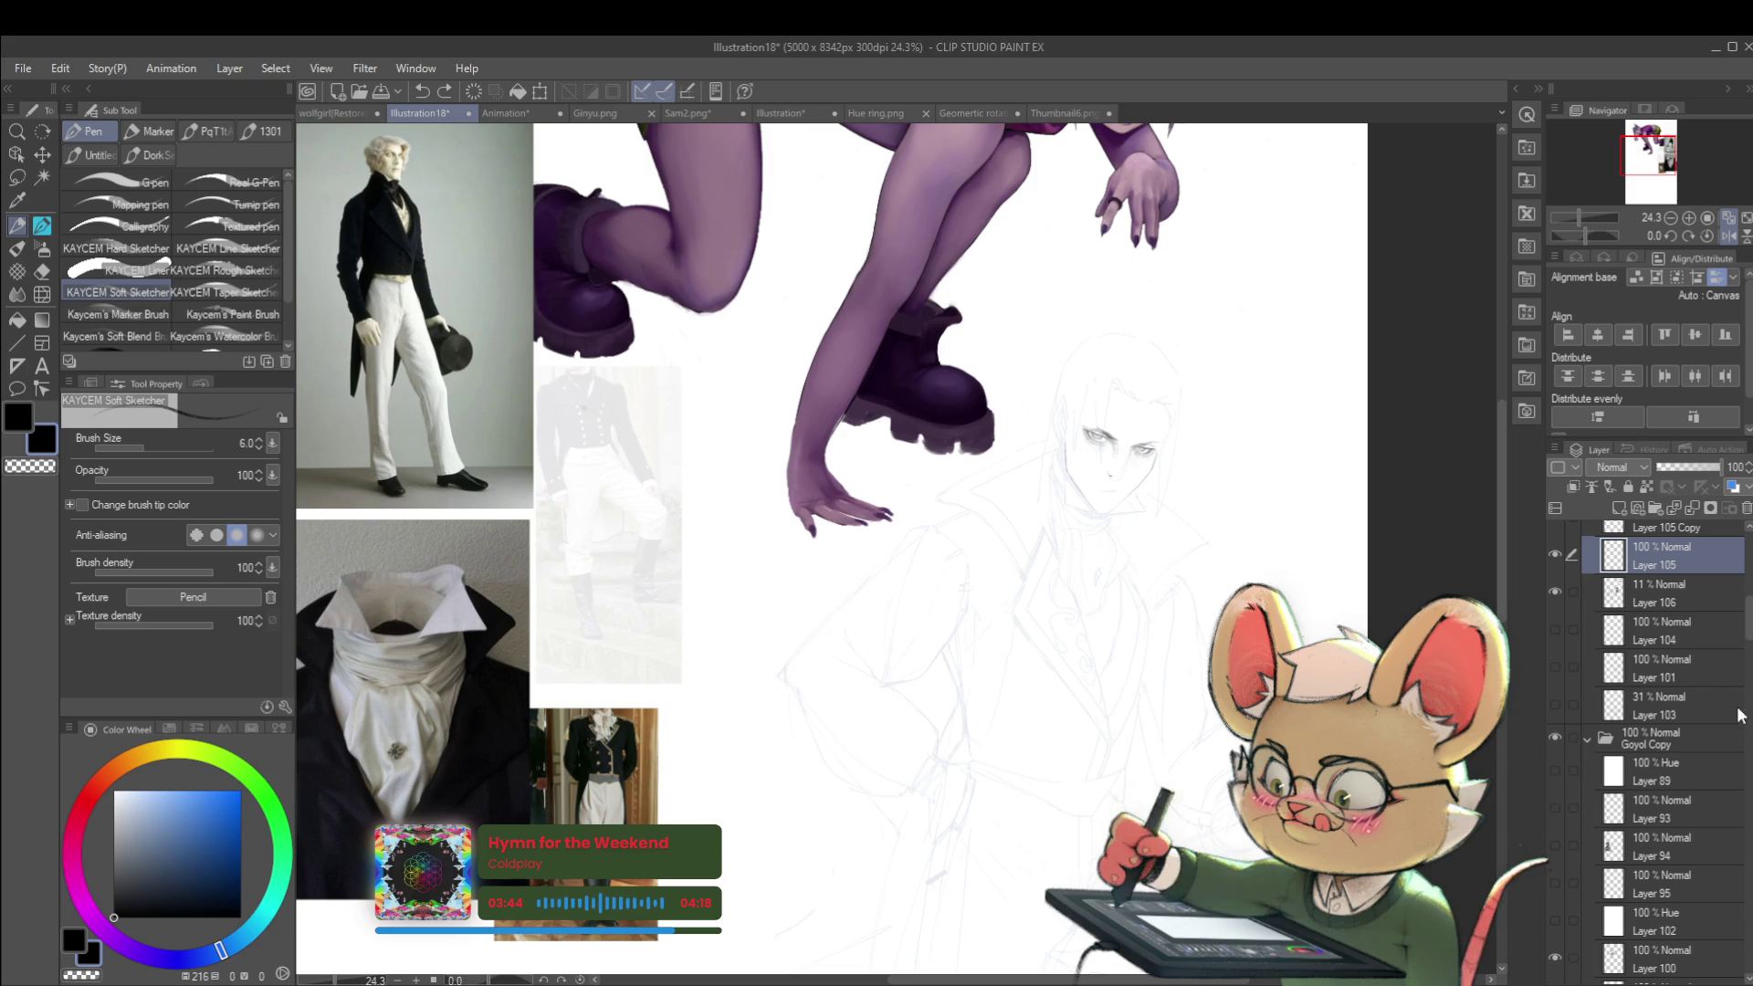
pyautogui.moveTo(1746, 637); pyautogui.dragTo(1738, 740)
# Step: Hide the Goyol Copy painted girl and reveal her pencil line sketch on Line Copy
pyautogui.scroll(-1, 1679, 833)
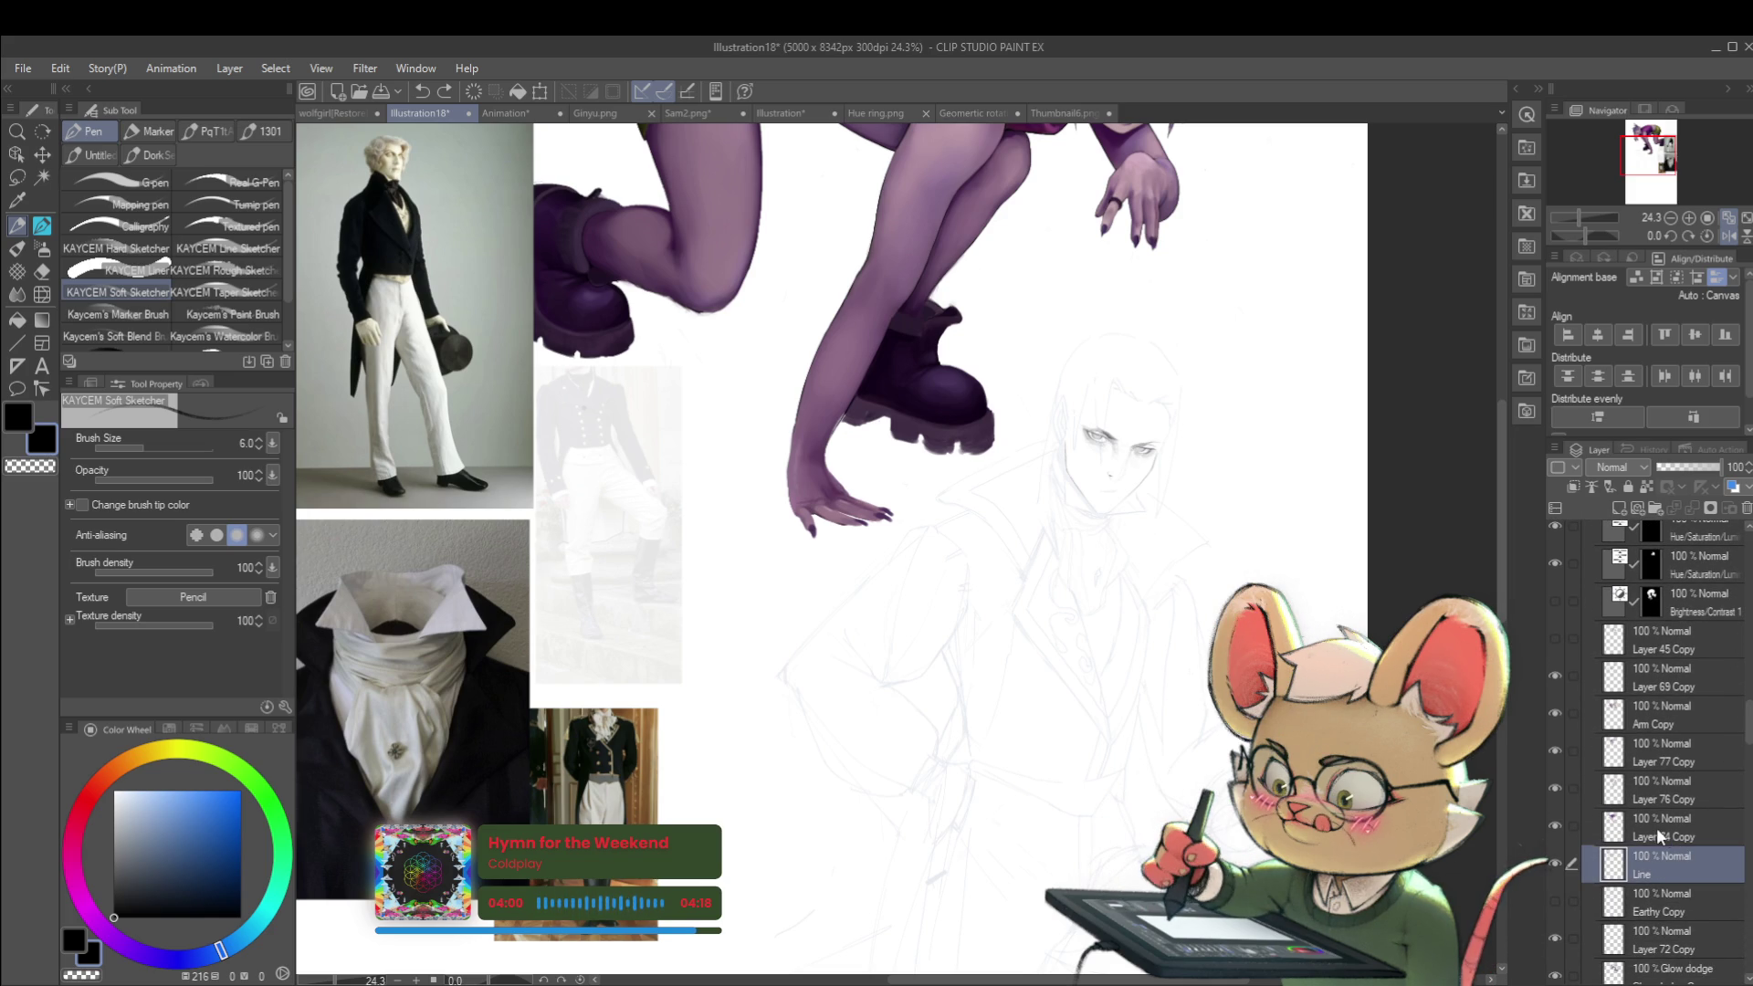
pyautogui.scroll(10, 1658, 816)
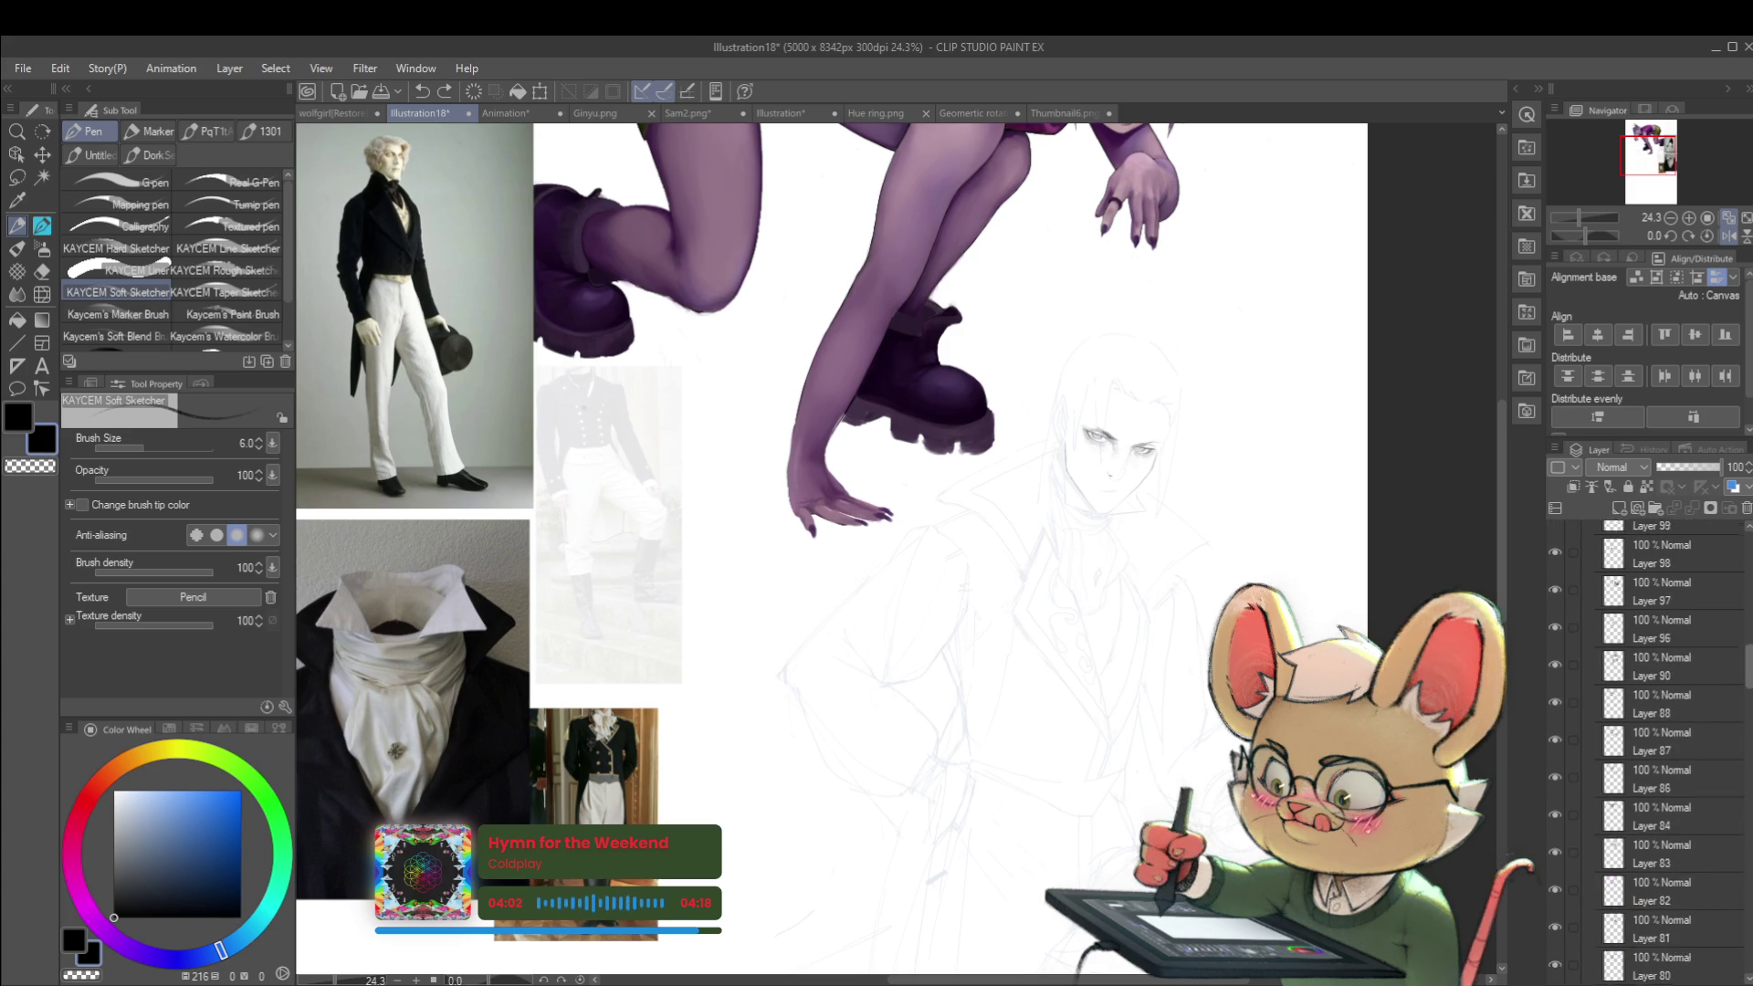
pyautogui.scroll(3, 1657, 748)
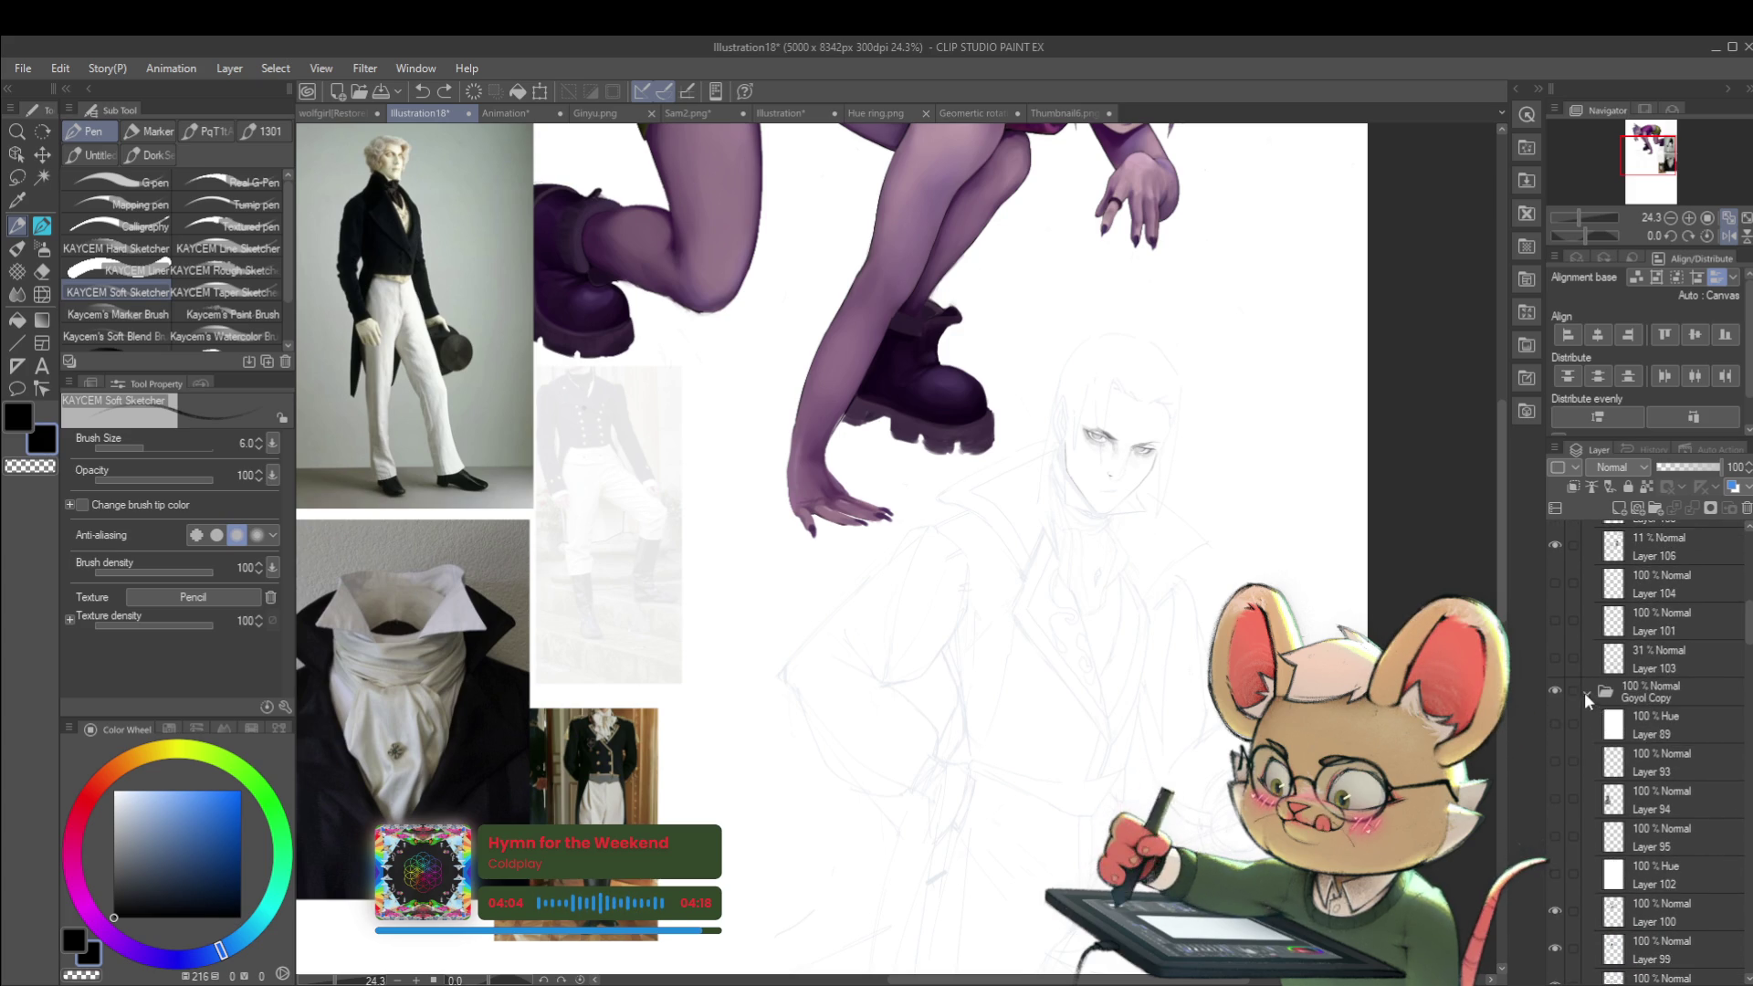
pyautogui.click(1587, 693)
pyautogui.click(1557, 691)
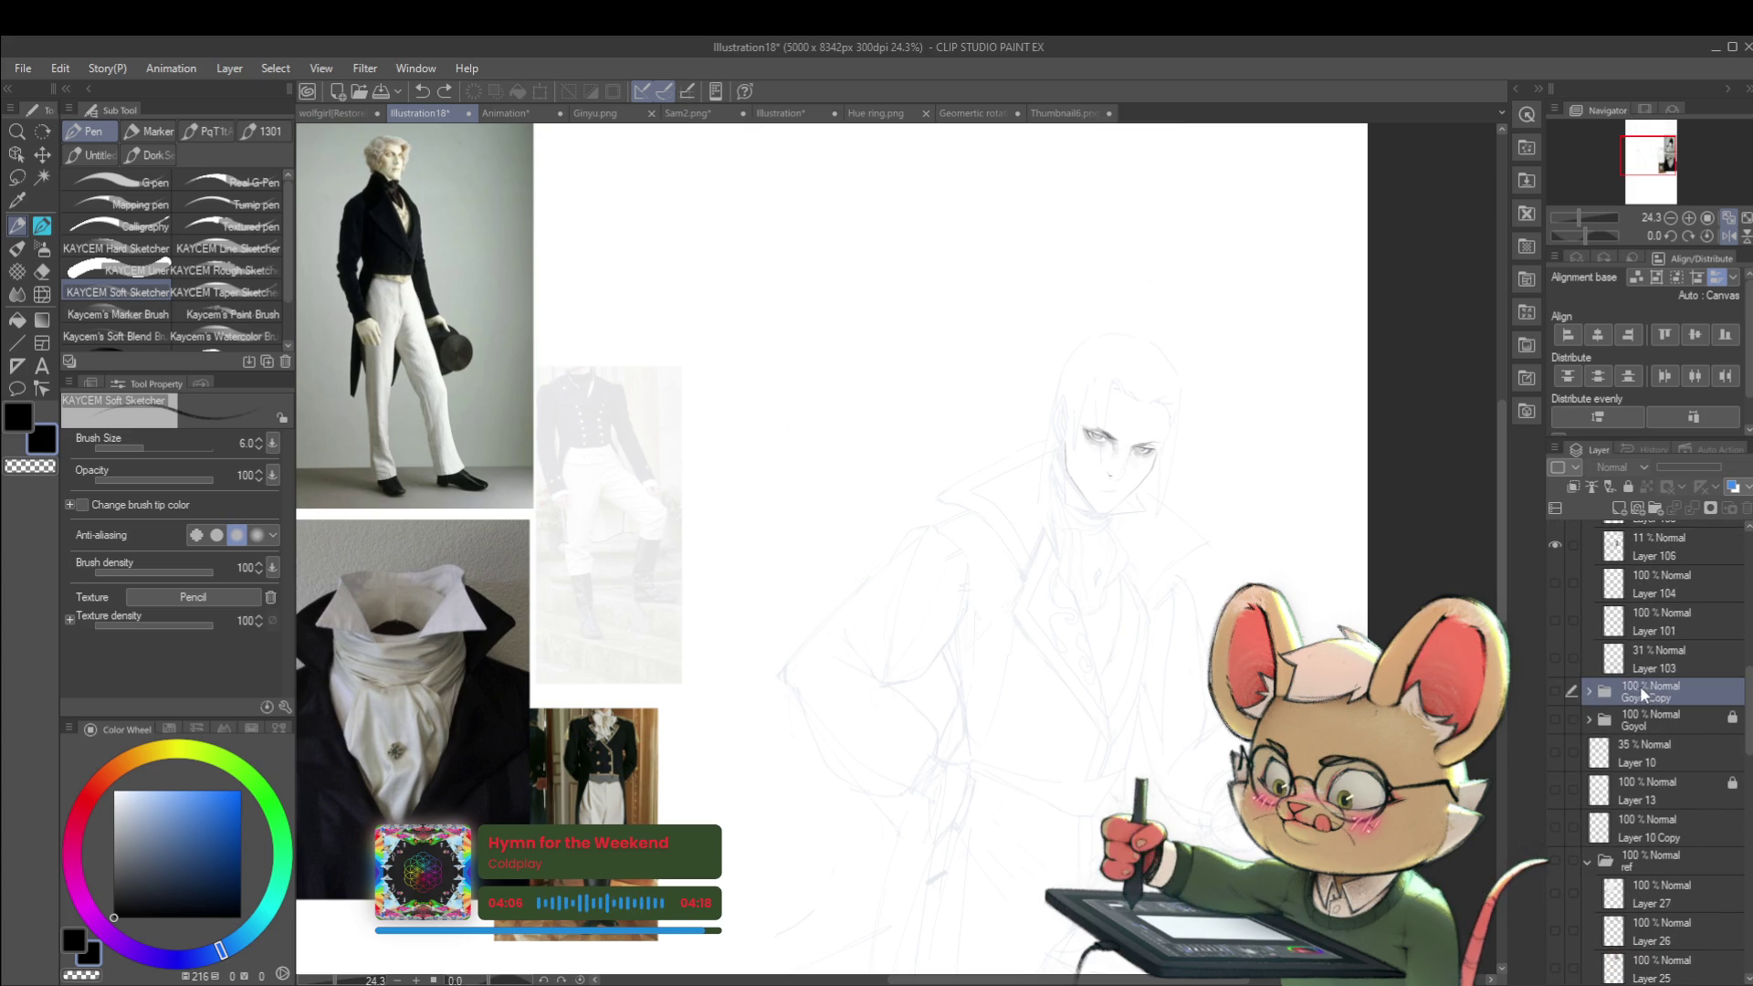
pyautogui.hotkey('ctrl', 'v')
pyautogui.scroll(-2, 1221, 706)
# Step: Pan and zoom around the sketch, centring on the girl's face and hand
pyautogui.scroll(1, 1222, 706)
pyautogui.scroll(5, 1139, 310)
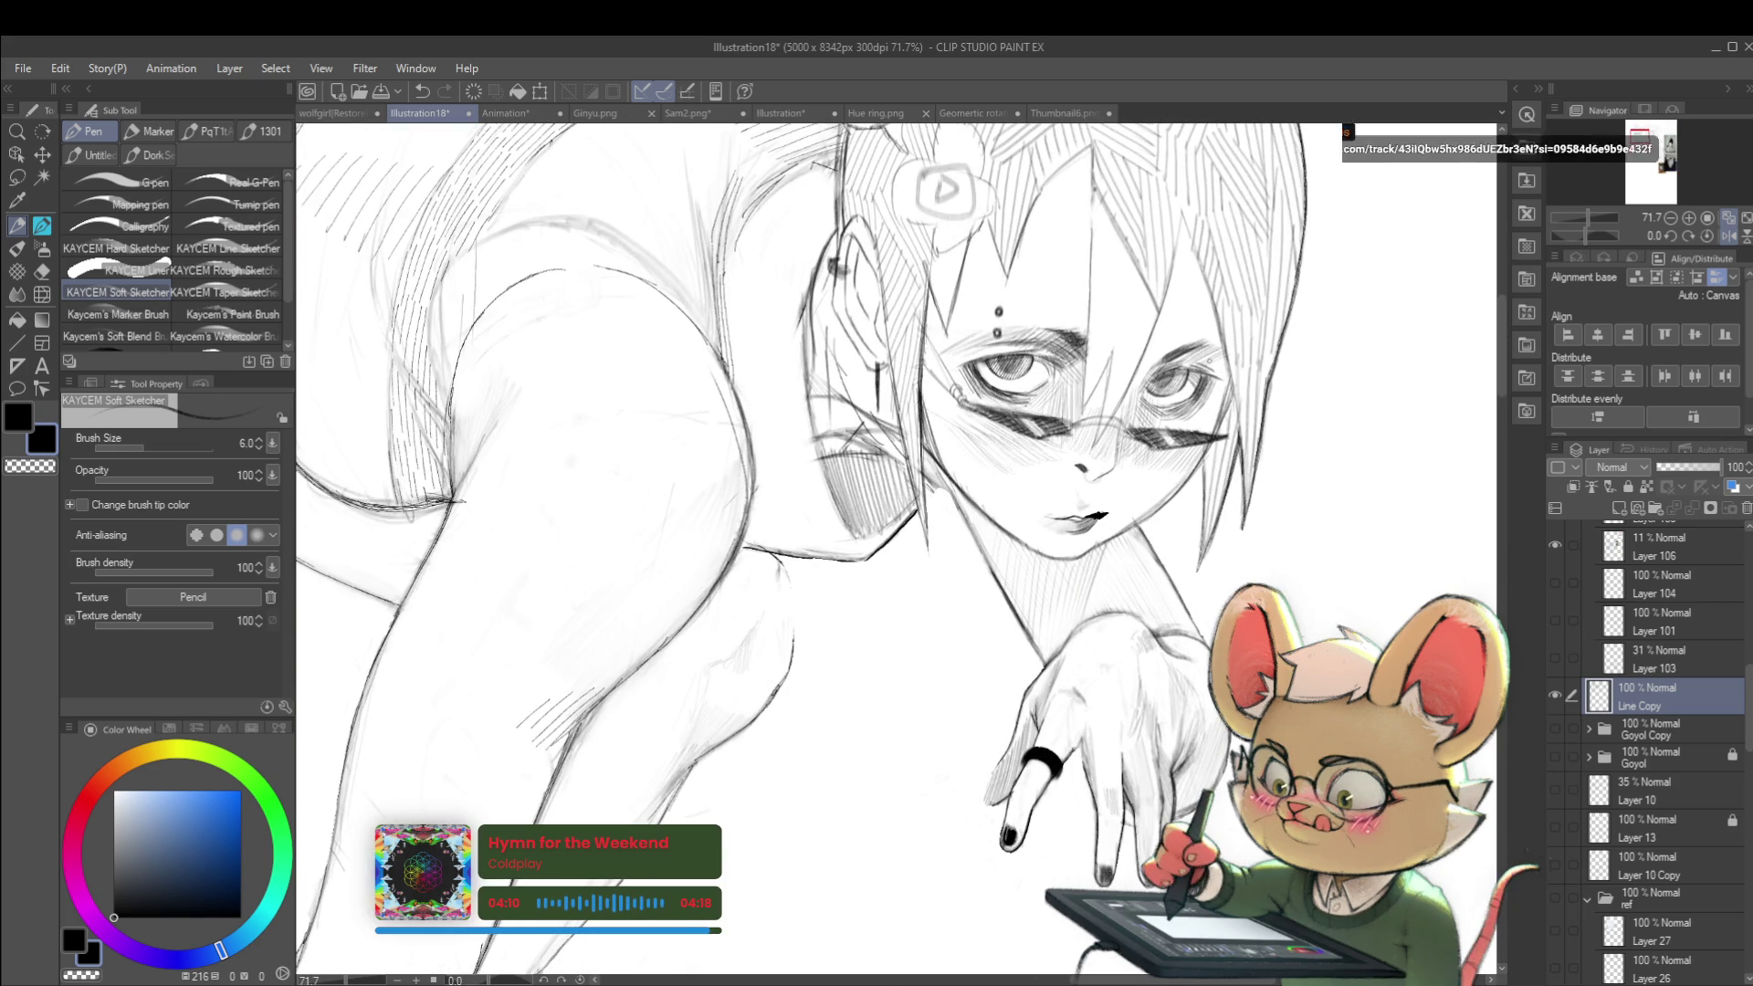
pyautogui.scroll(-3, 1208, 438)
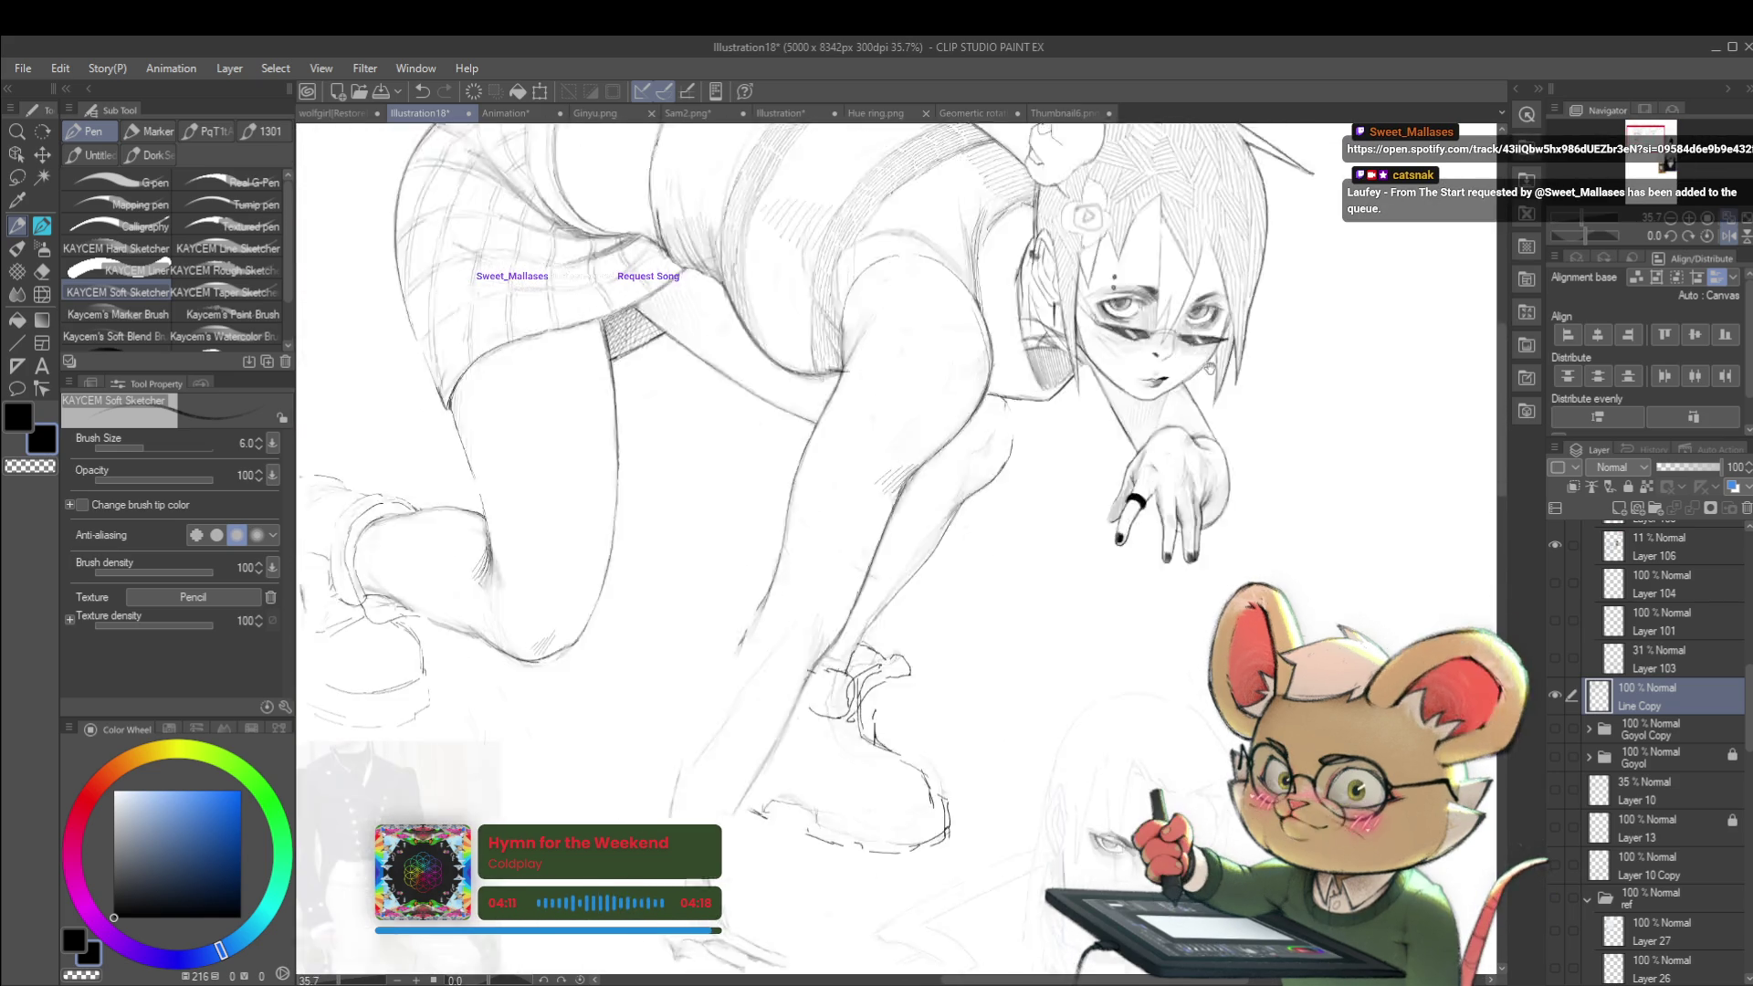
pyautogui.moveTo(1209, 438); pyautogui.dragTo(1254, 234)
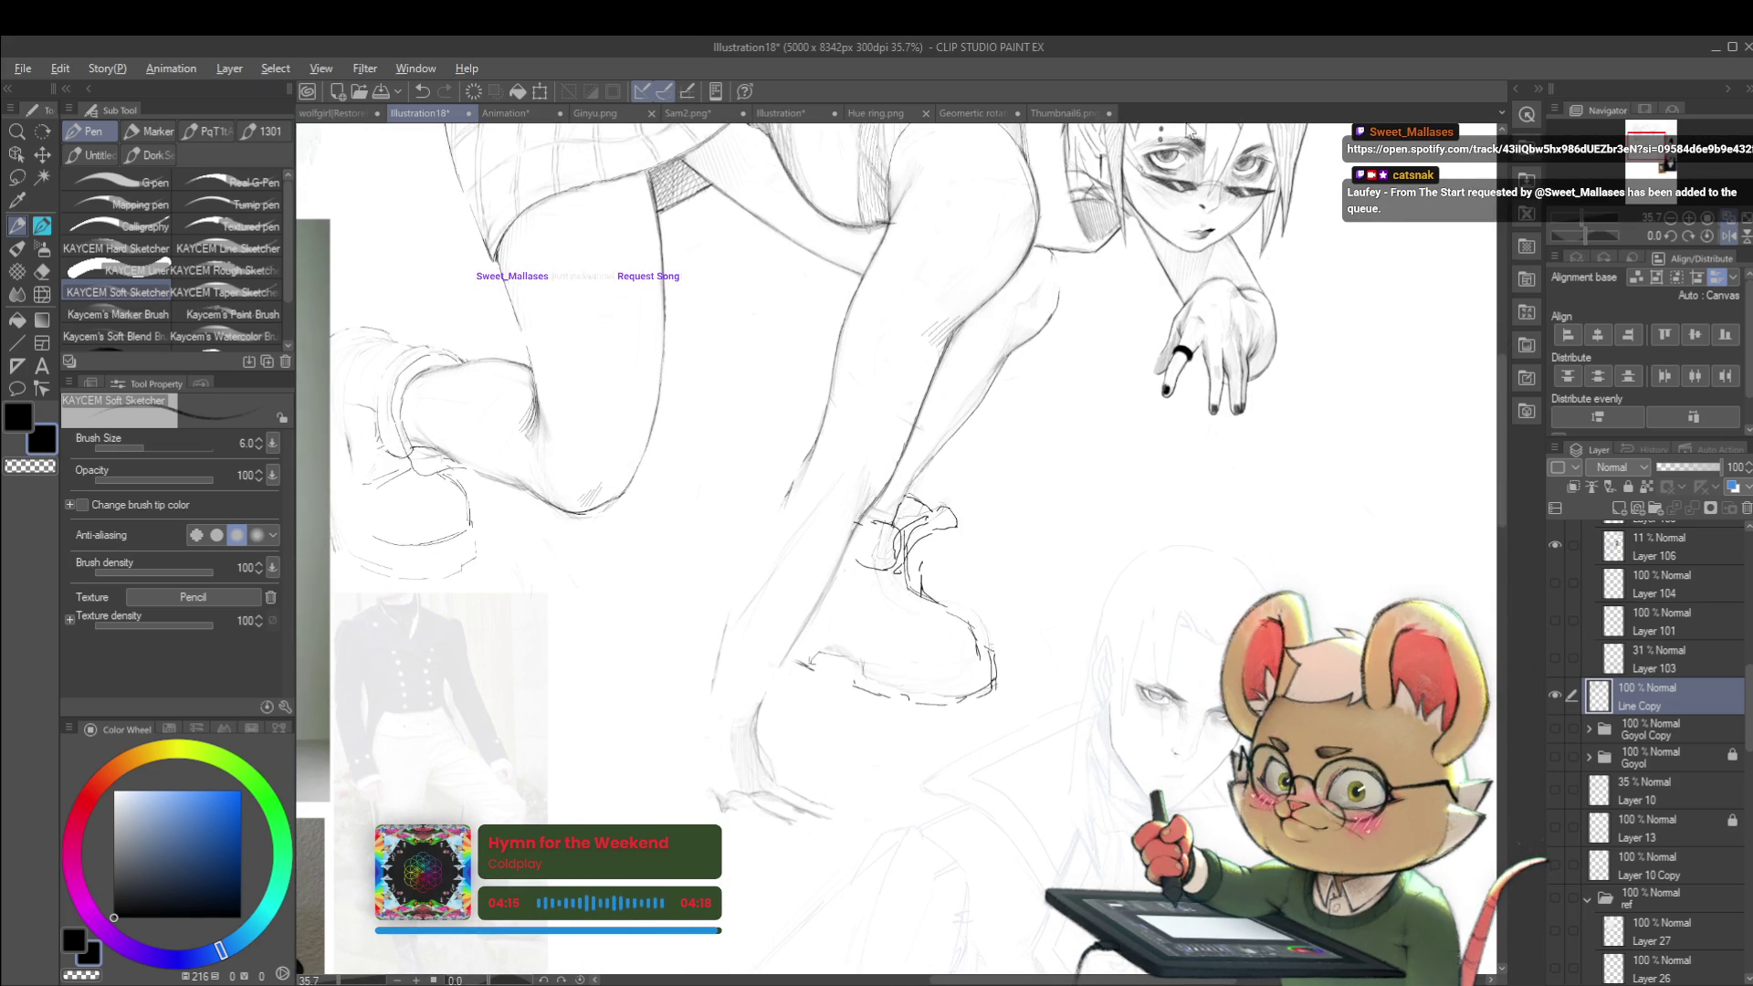
pyautogui.scroll(2, 1267, 265)
pyautogui.moveTo(1193, 210); pyautogui.dragTo(1172, 301)
pyautogui.scroll(2, 1227, 209)
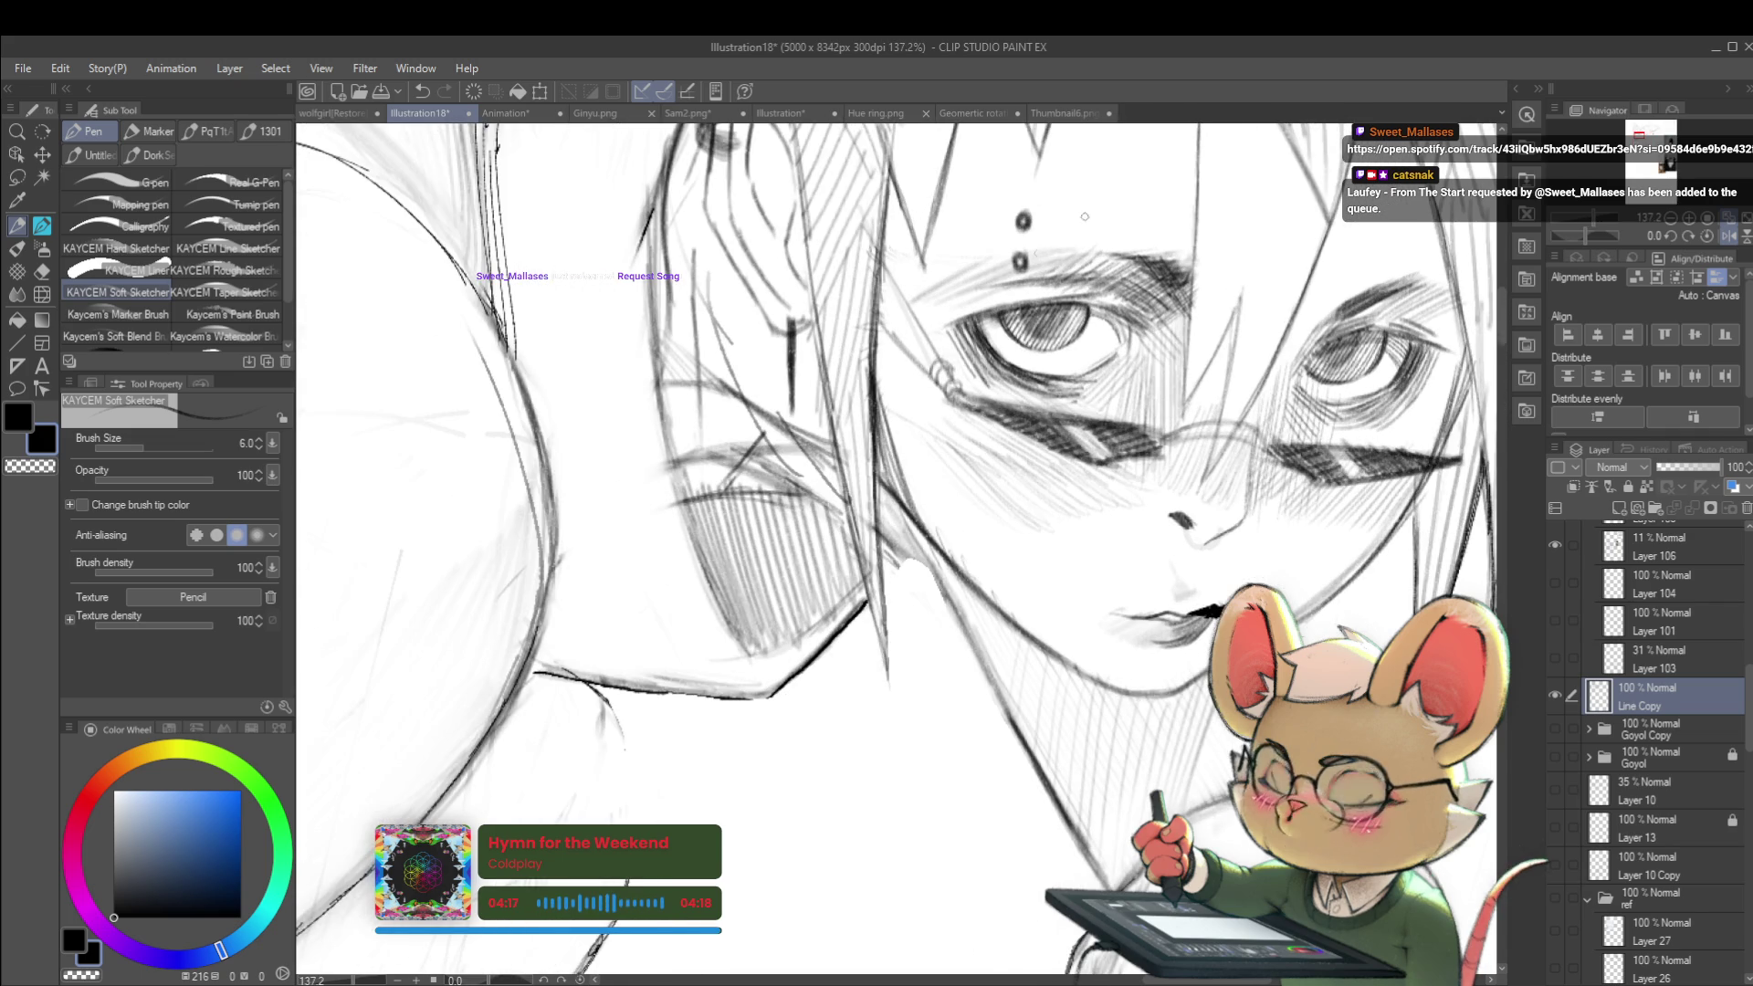
pyautogui.scroll(-3, 1147, 176)
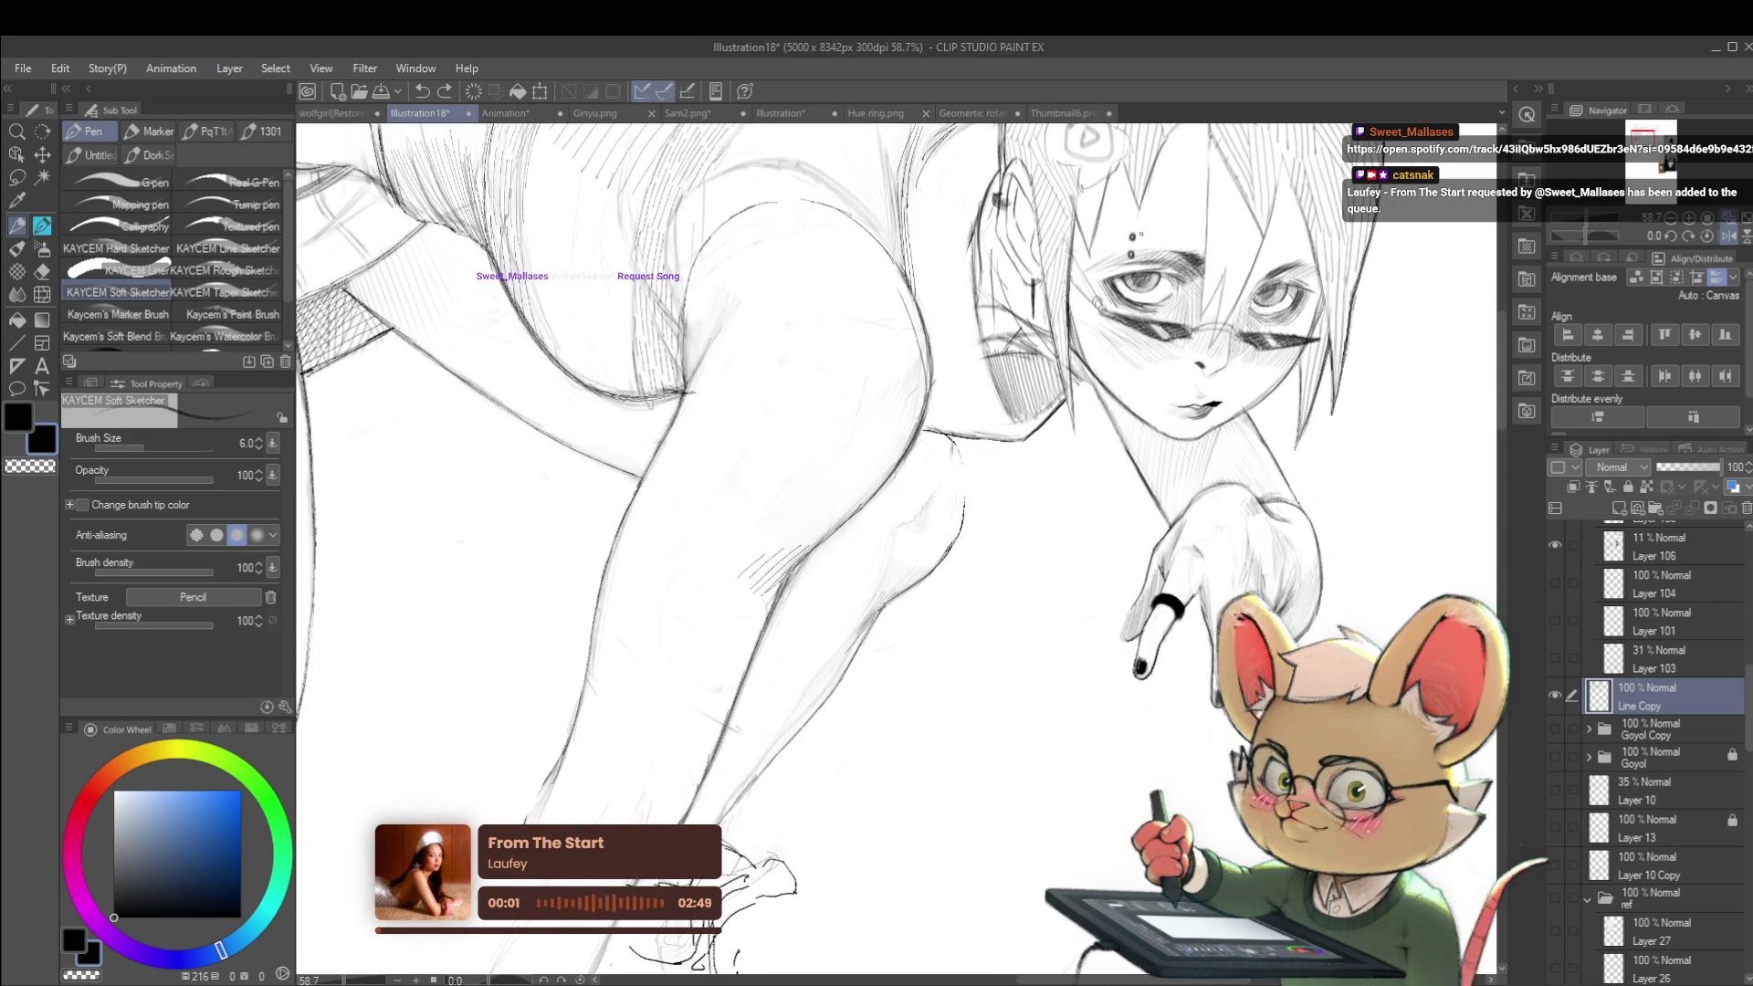
pyautogui.scroll(-4, 1334, 309)
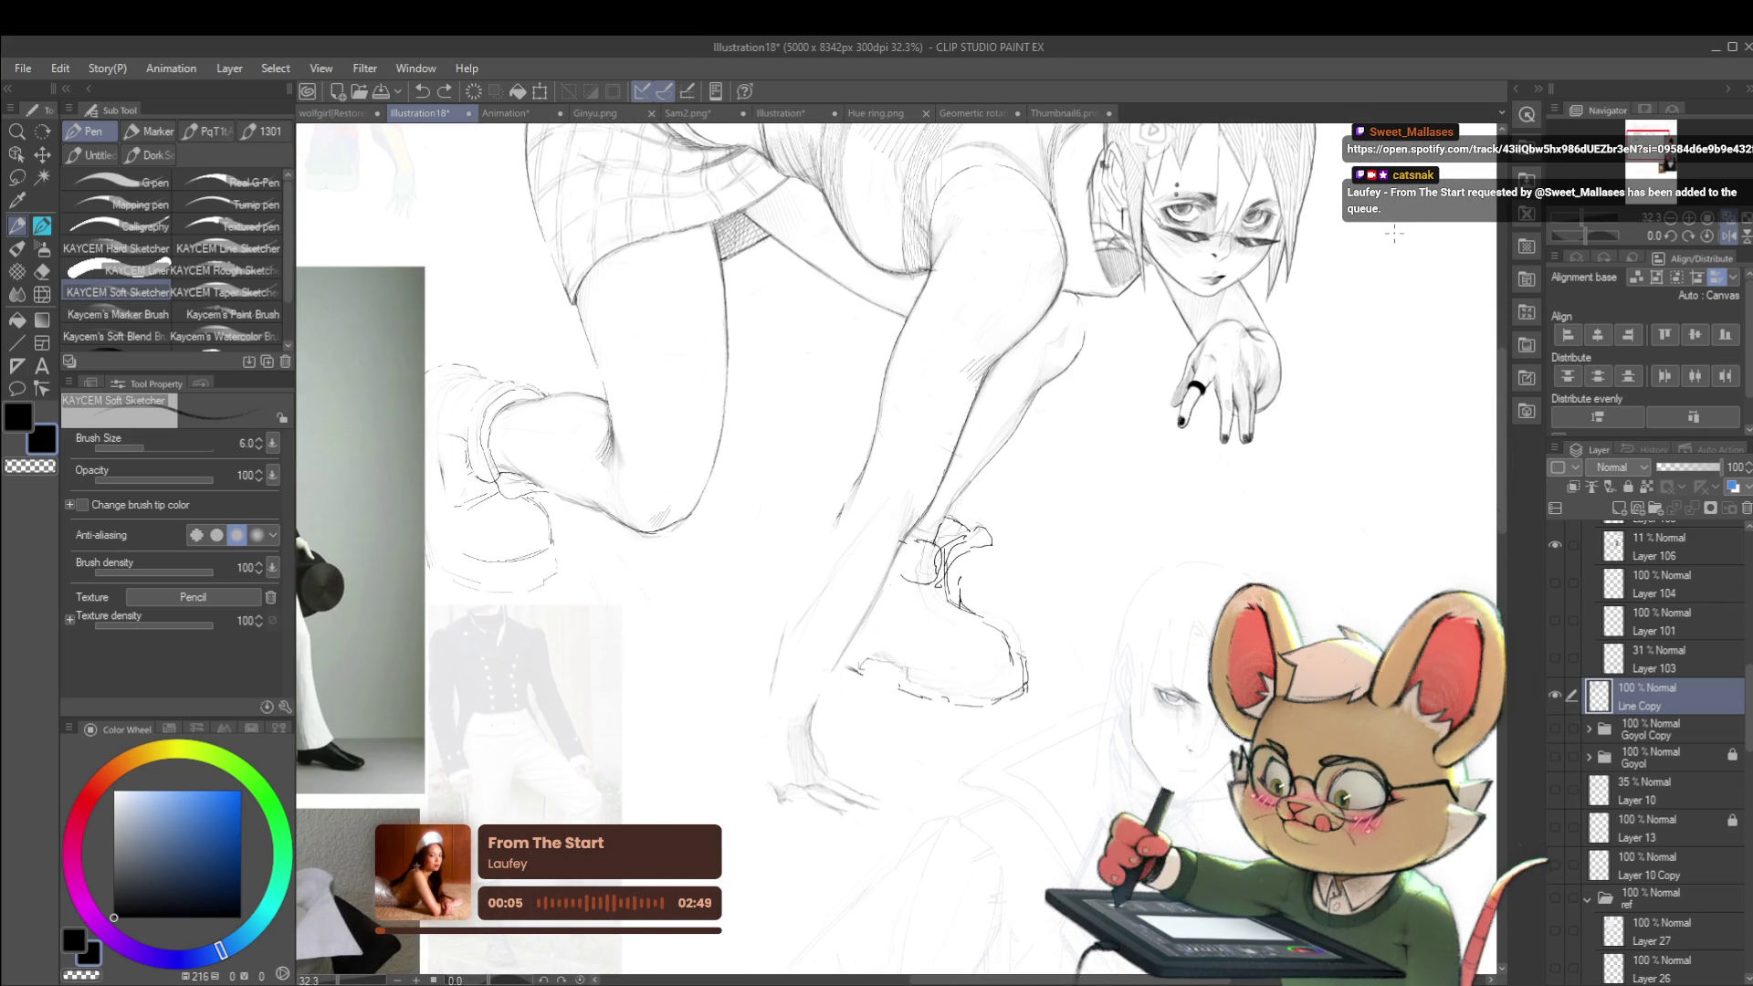
pyautogui.scroll(5, 1178, 146)
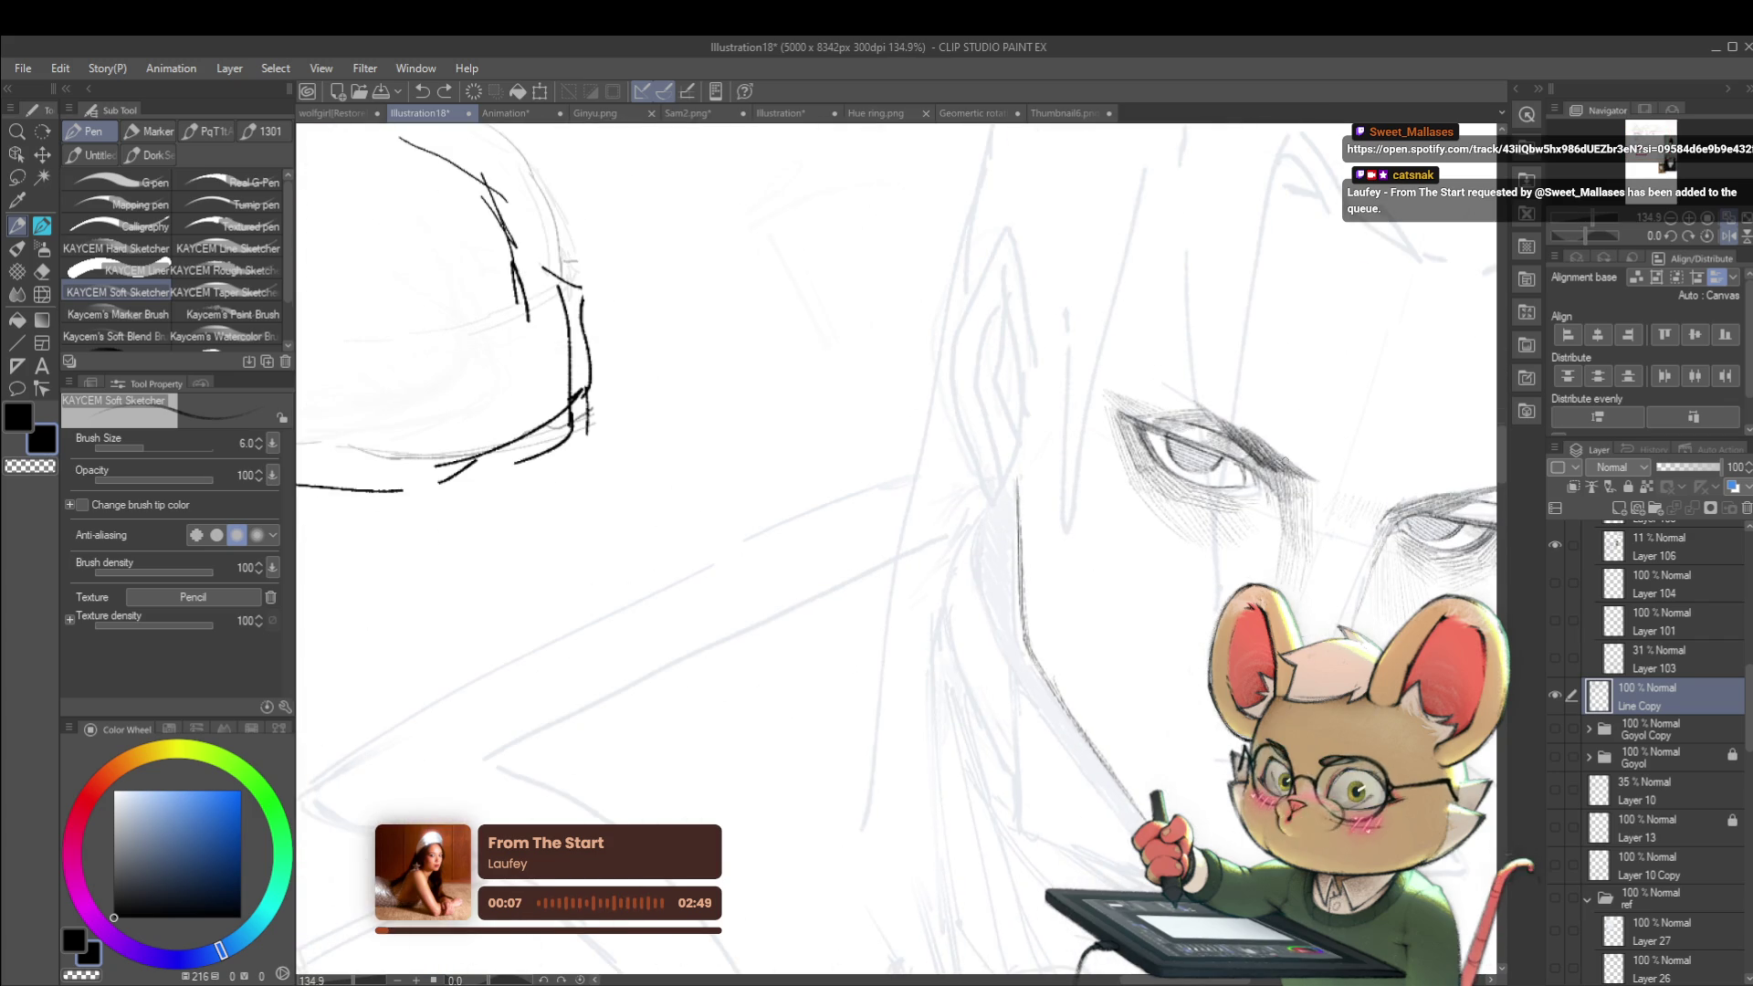
pyautogui.scroll(-6, 1171, 561)
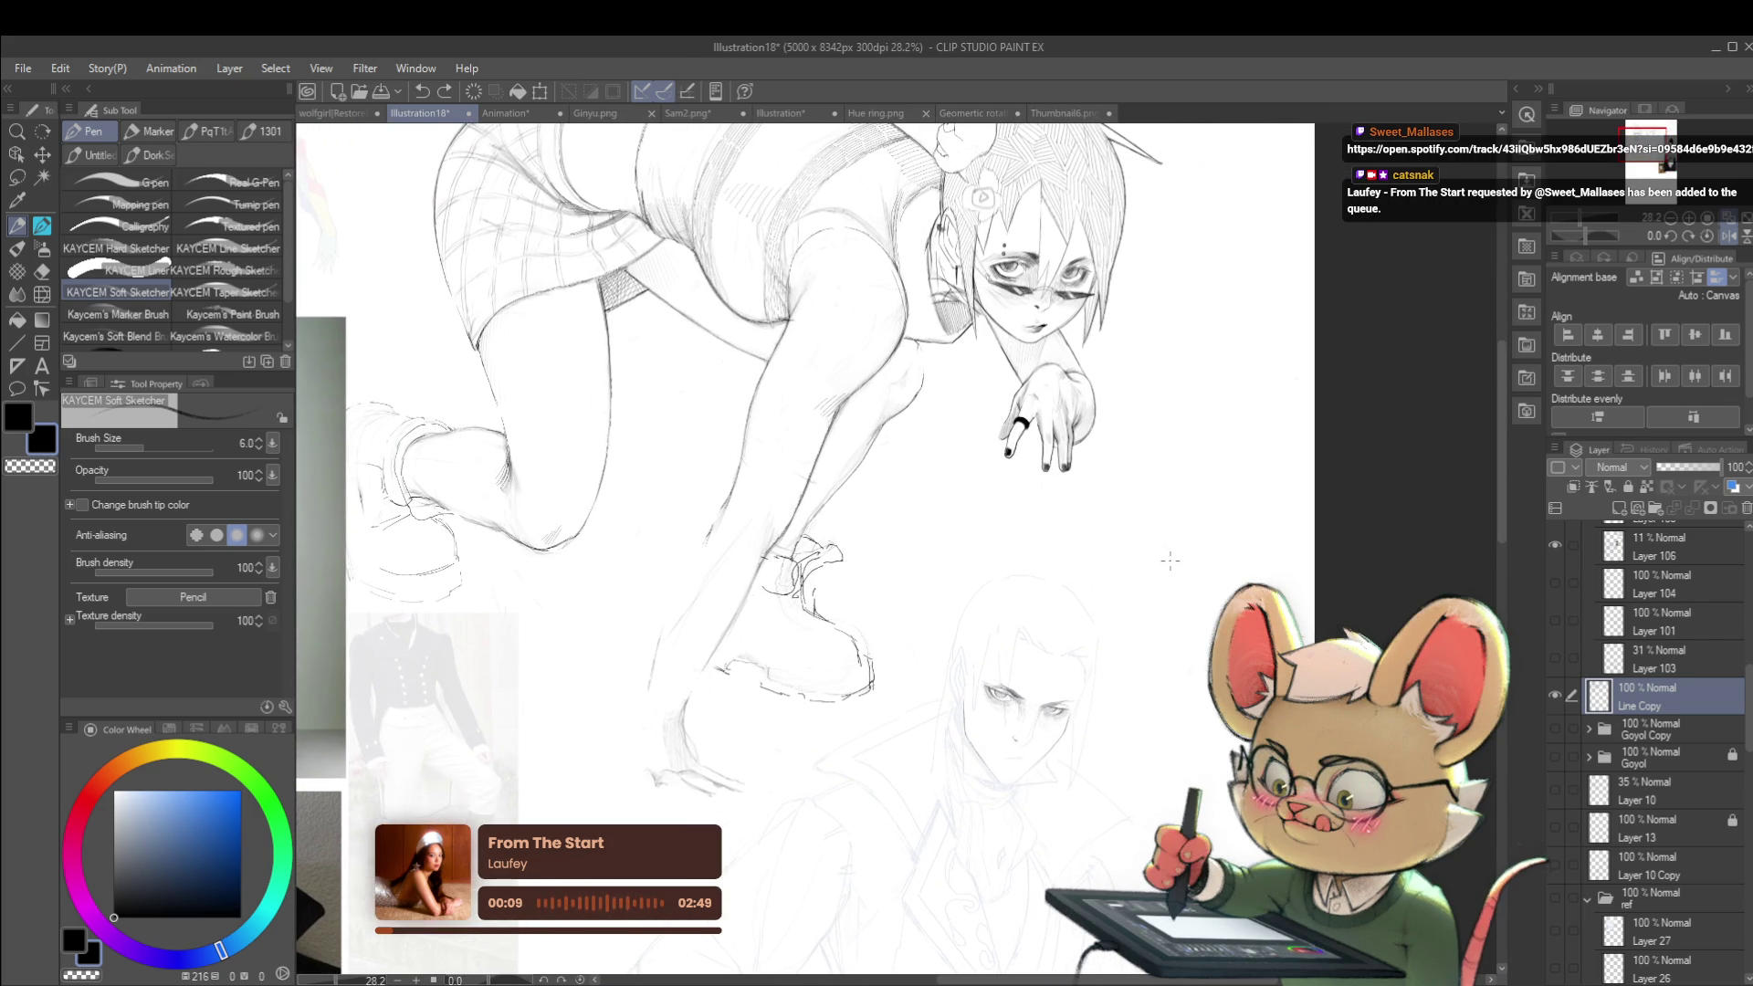
# Step: Flip the canvas view horizontally to check the drawing mirrored
pyautogui.click(1729, 239)
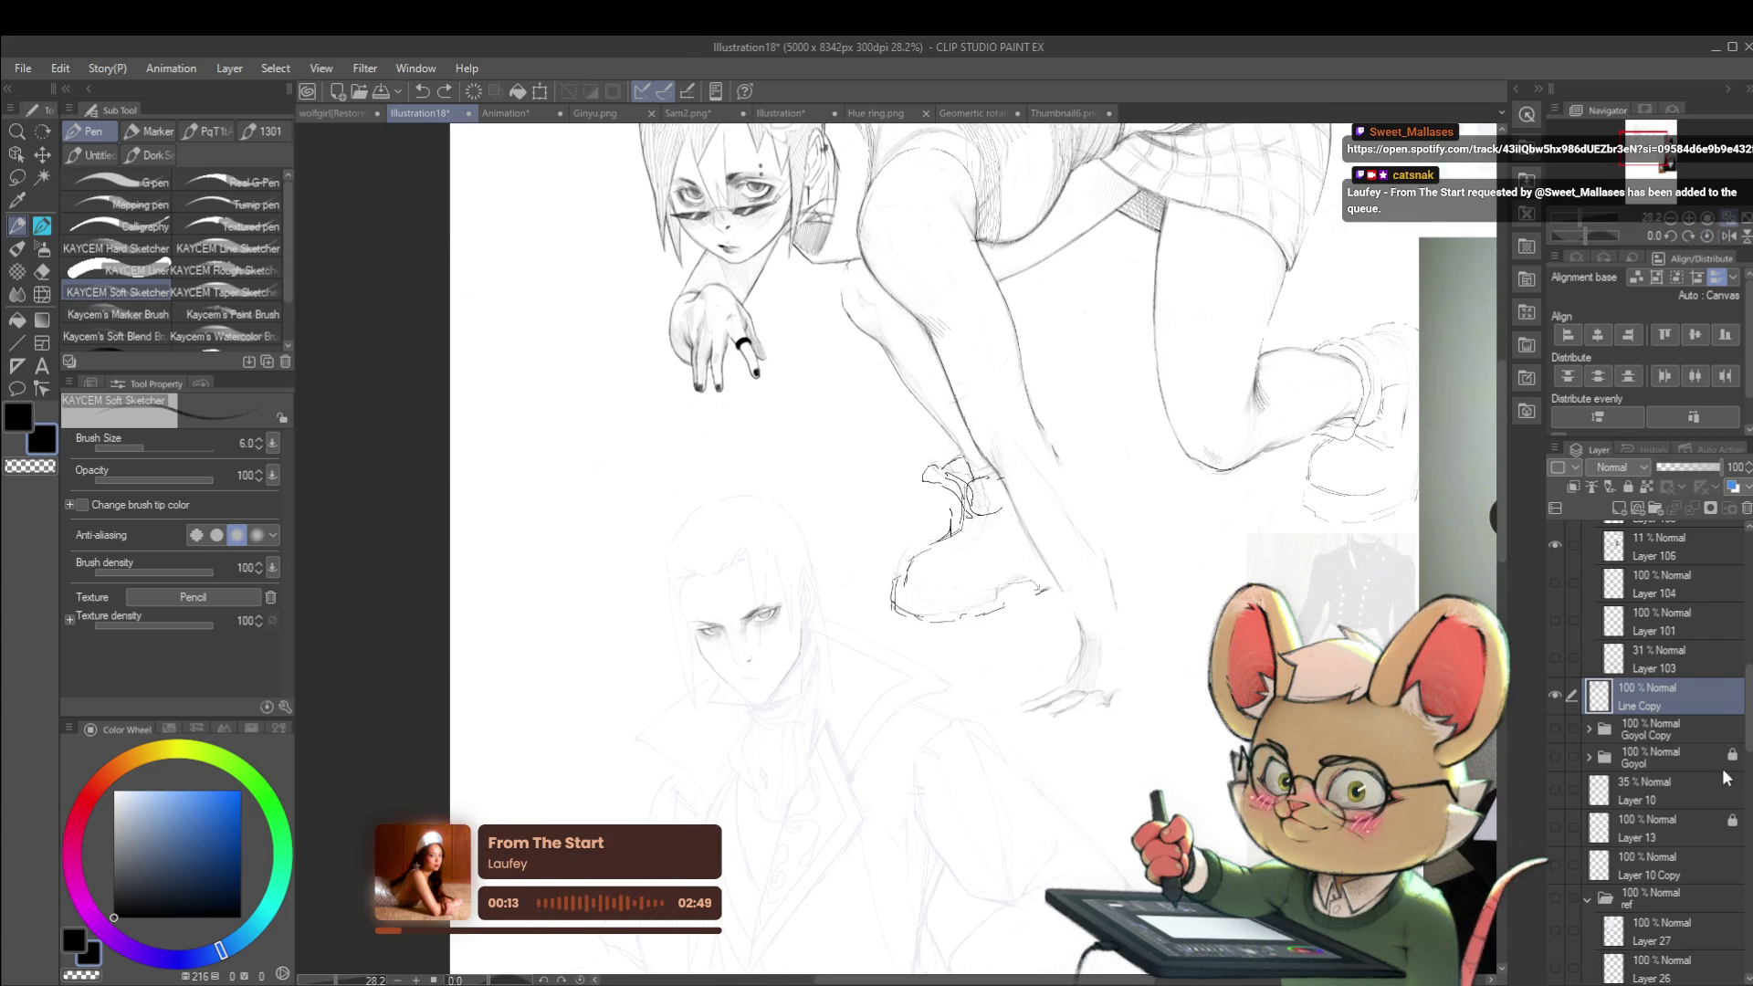
pyautogui.moveTo(1748, 703); pyautogui.dragTo(1748, 560)
pyautogui.scroll(-3, 1660, 666)
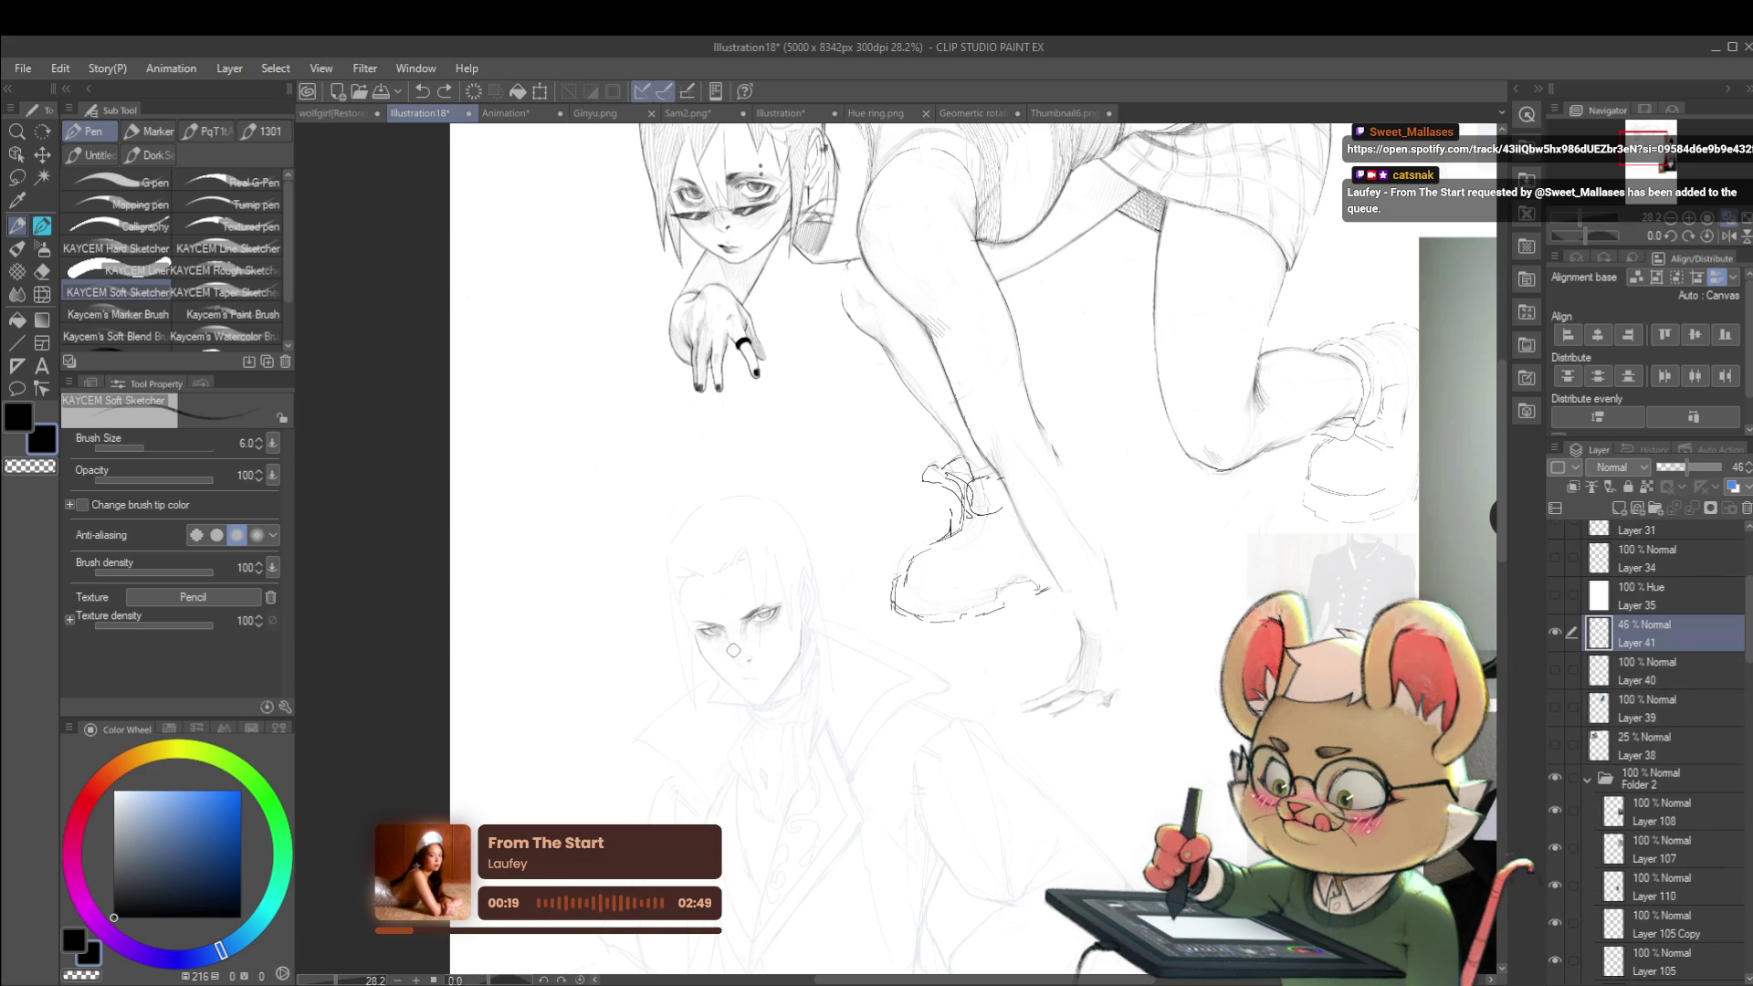
# Step: Toggle Layer 41 and the Folder 1 reference on and off to compare the sketch
pyautogui.click(1557, 632)
pyautogui.click(1555, 632)
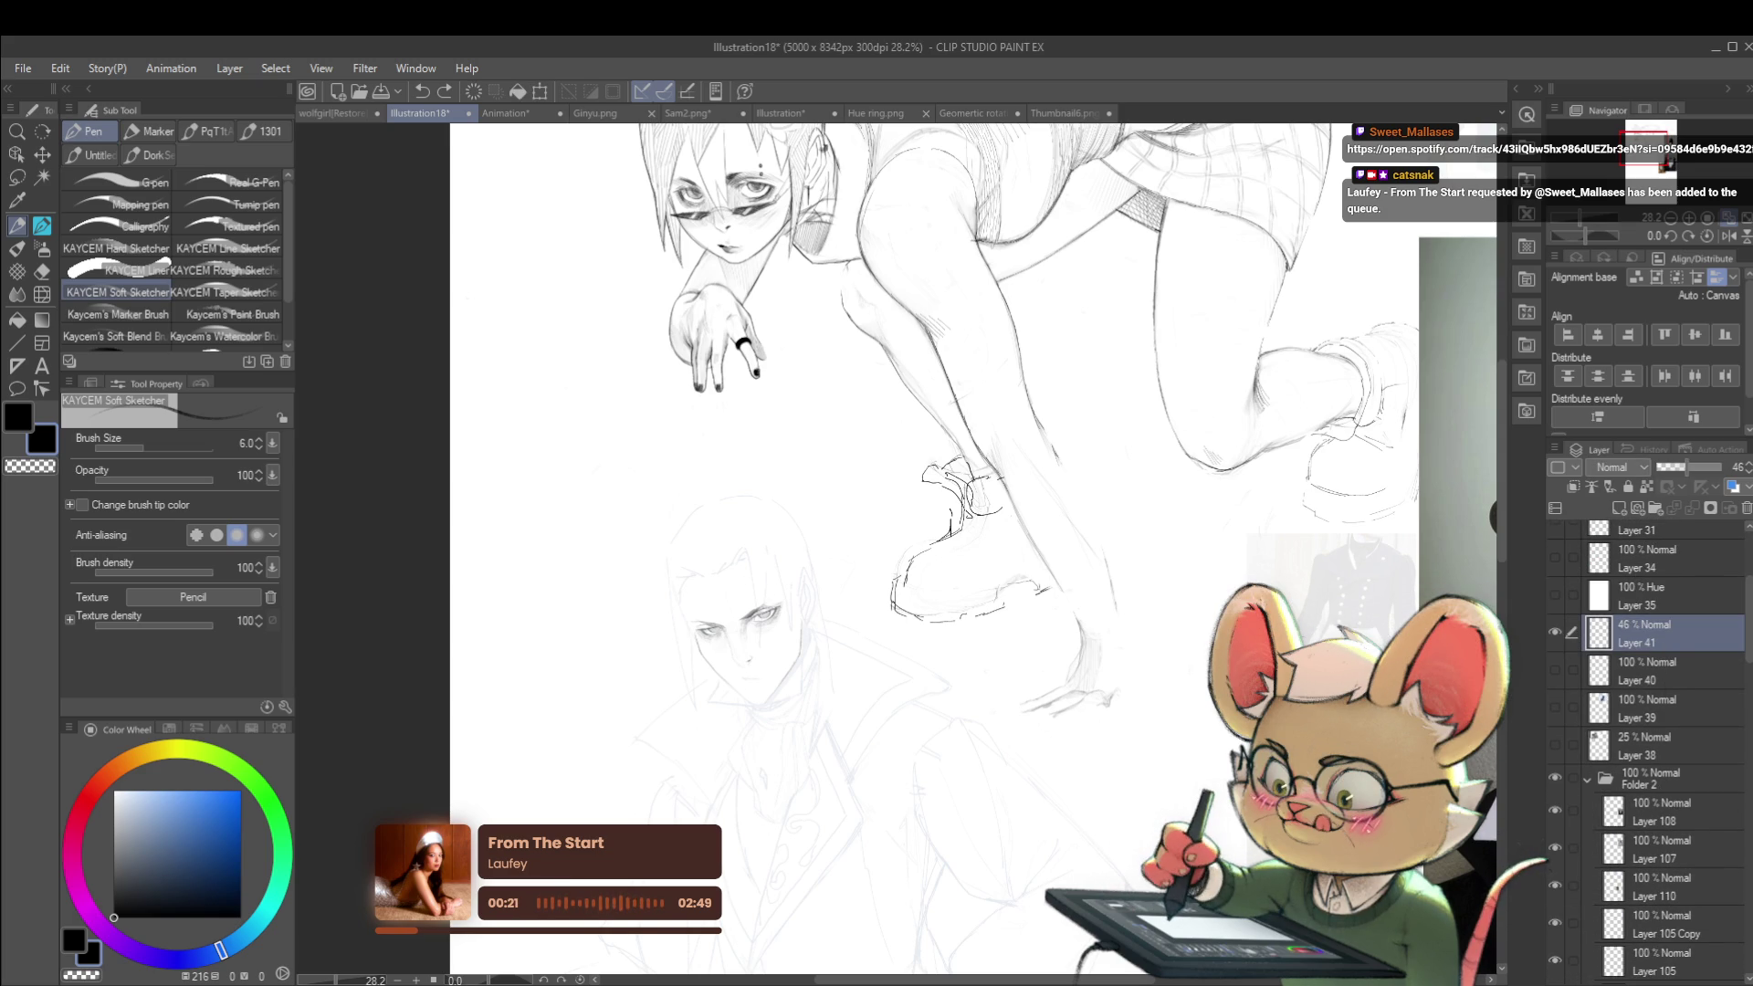
pyautogui.scroll(3, 1644, 640)
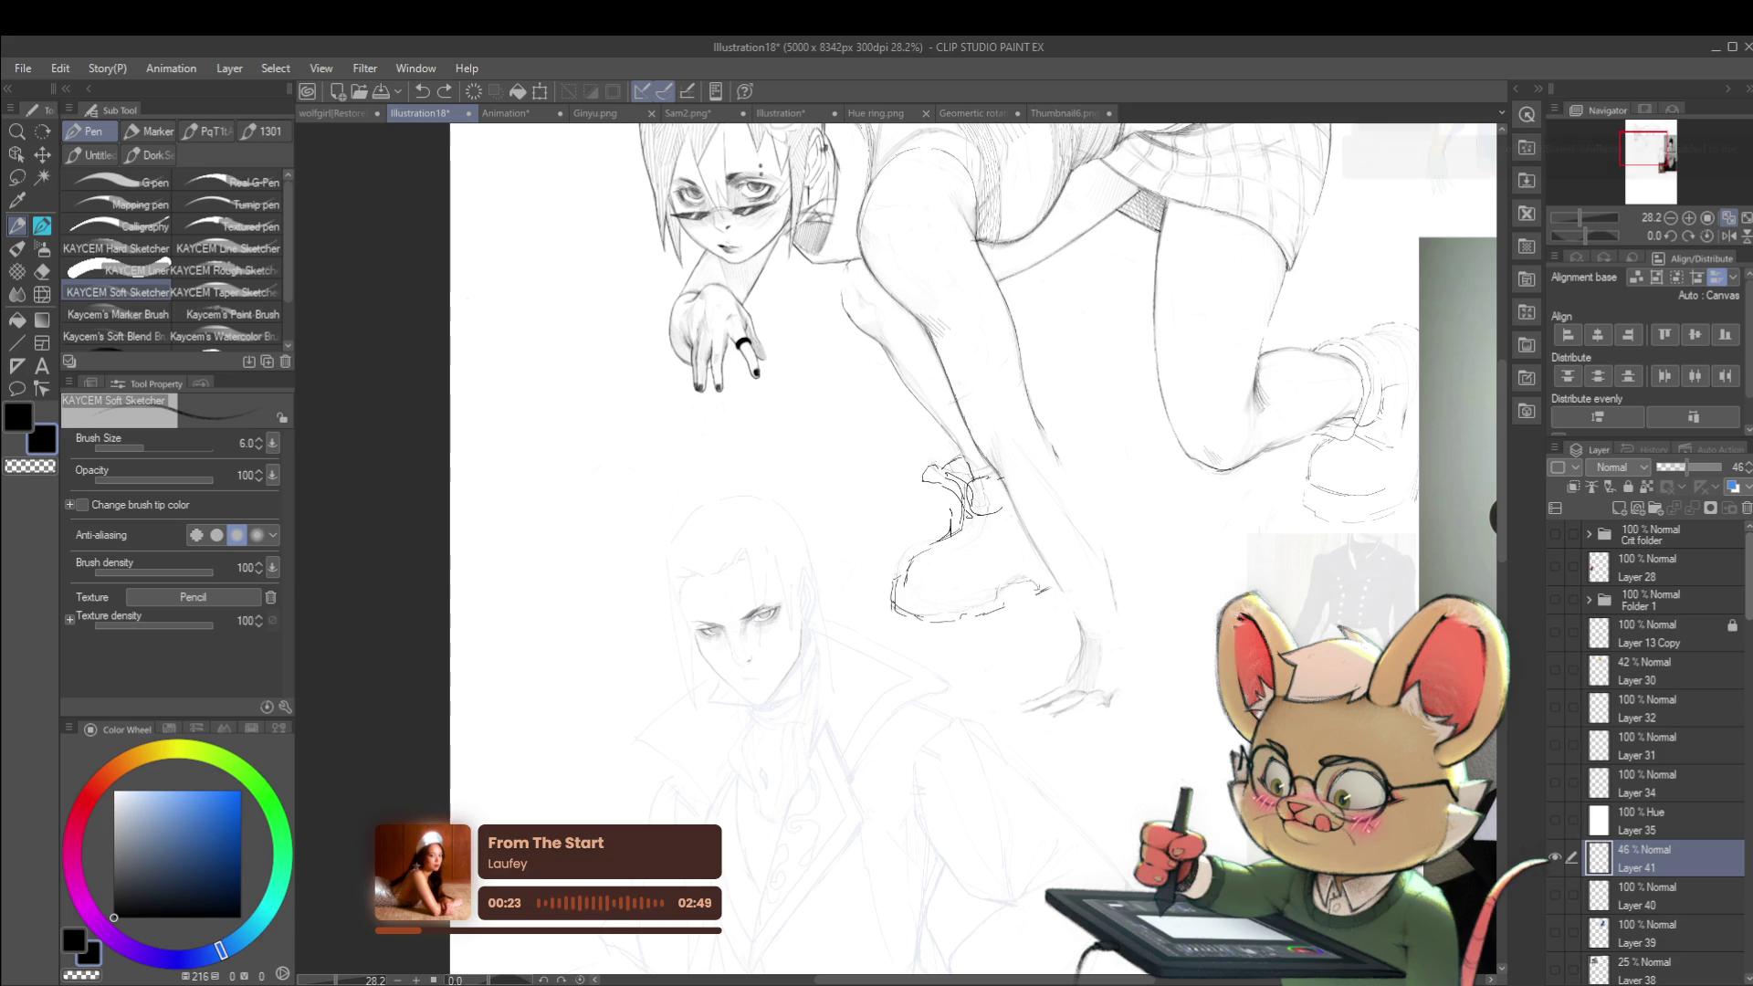
pyautogui.click(1558, 601)
pyautogui.click(1554, 605)
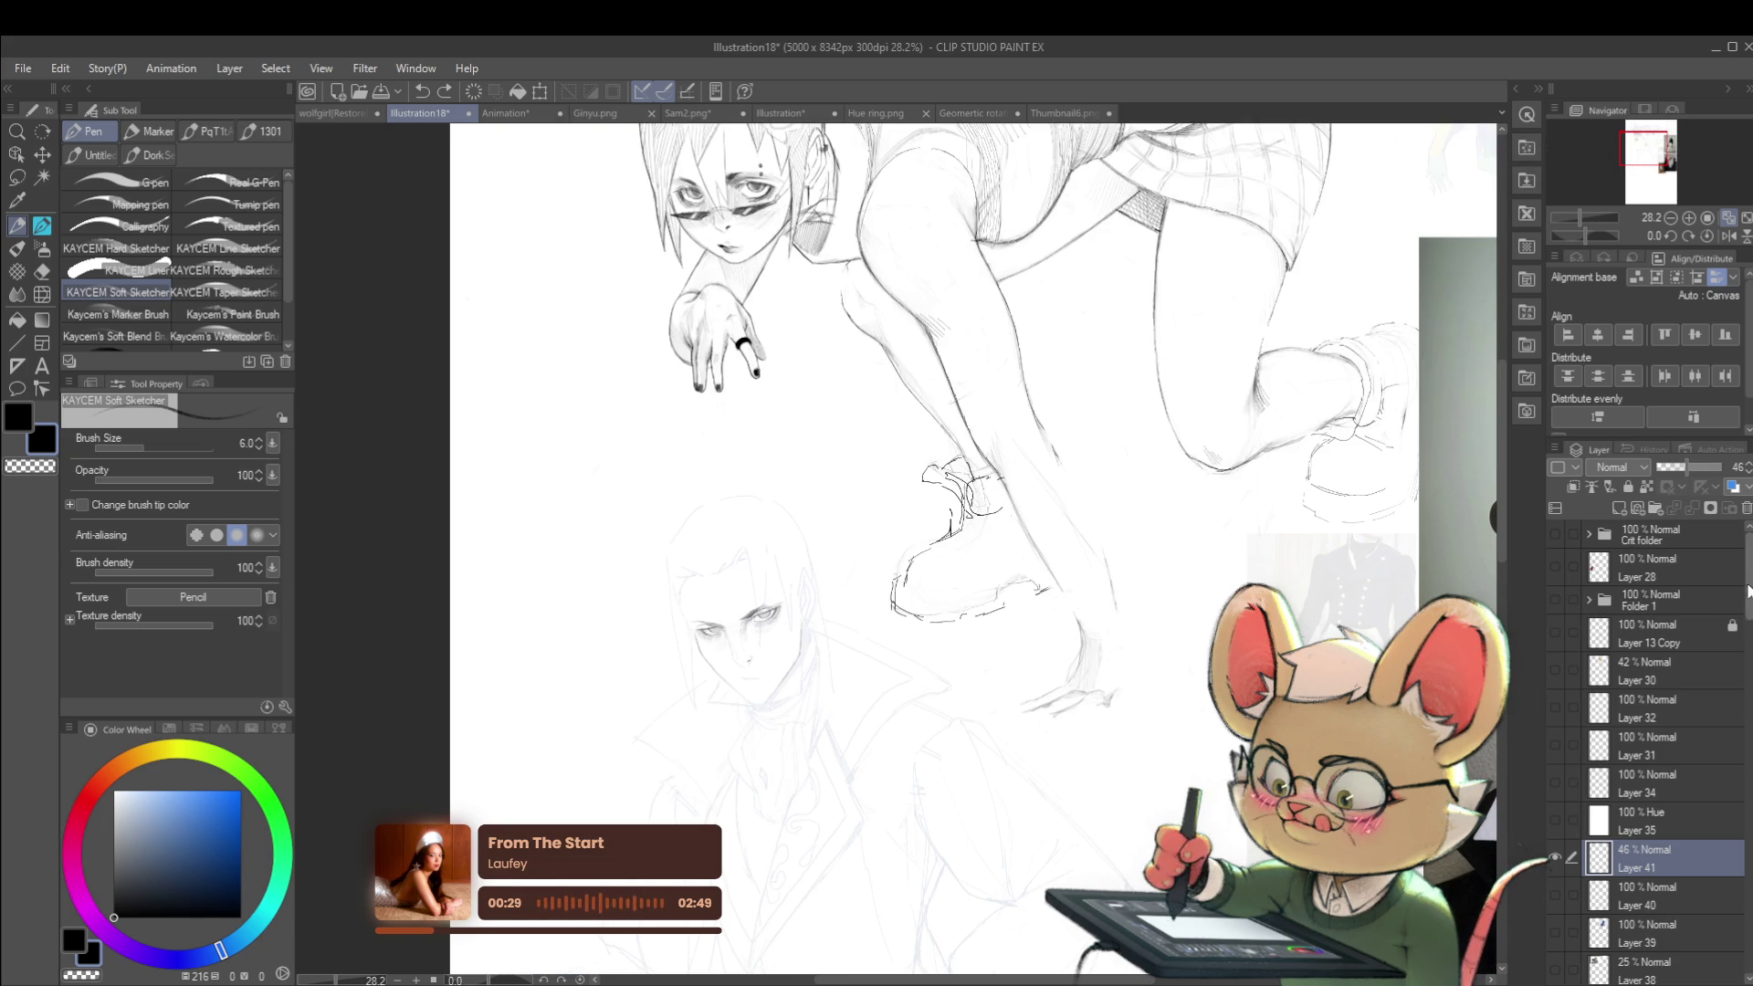
pyautogui.scroll(-3, 1644, 731)
# Step: Expand Folder 2 to show its layers
pyautogui.click(1587, 774)
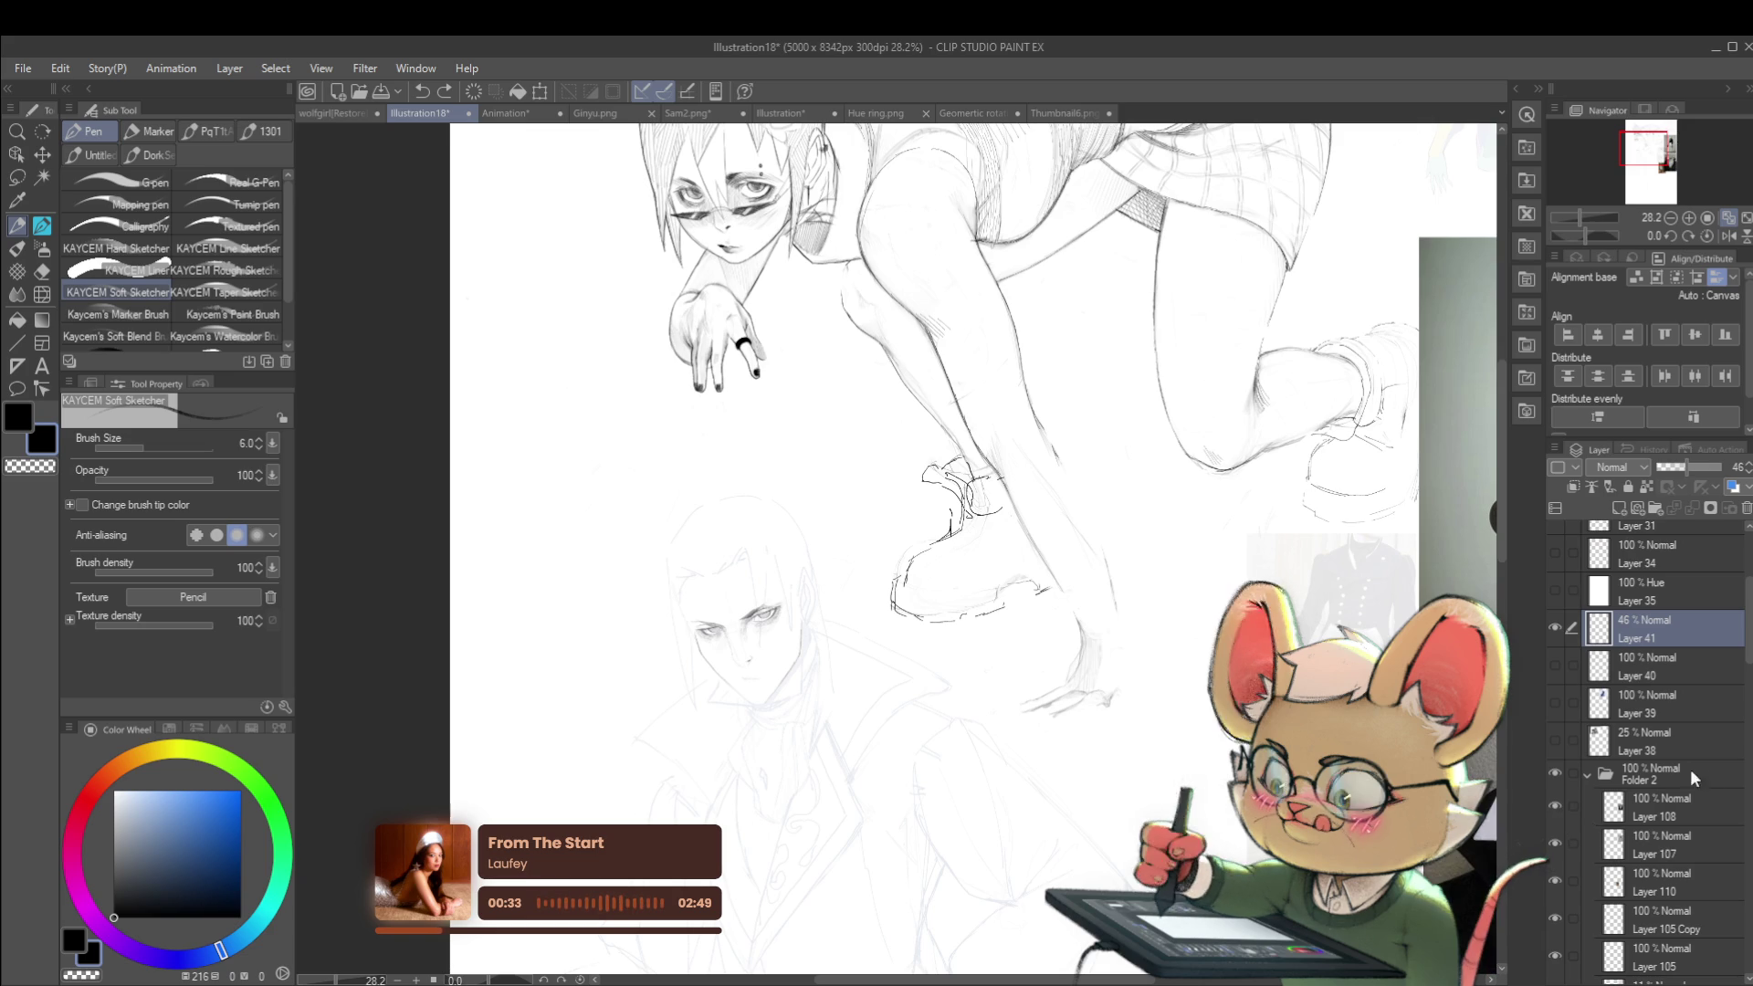
pyautogui.scroll(-3, 1684, 731)
pyautogui.moveTo(1749, 669); pyautogui.dragTo(1750, 687)
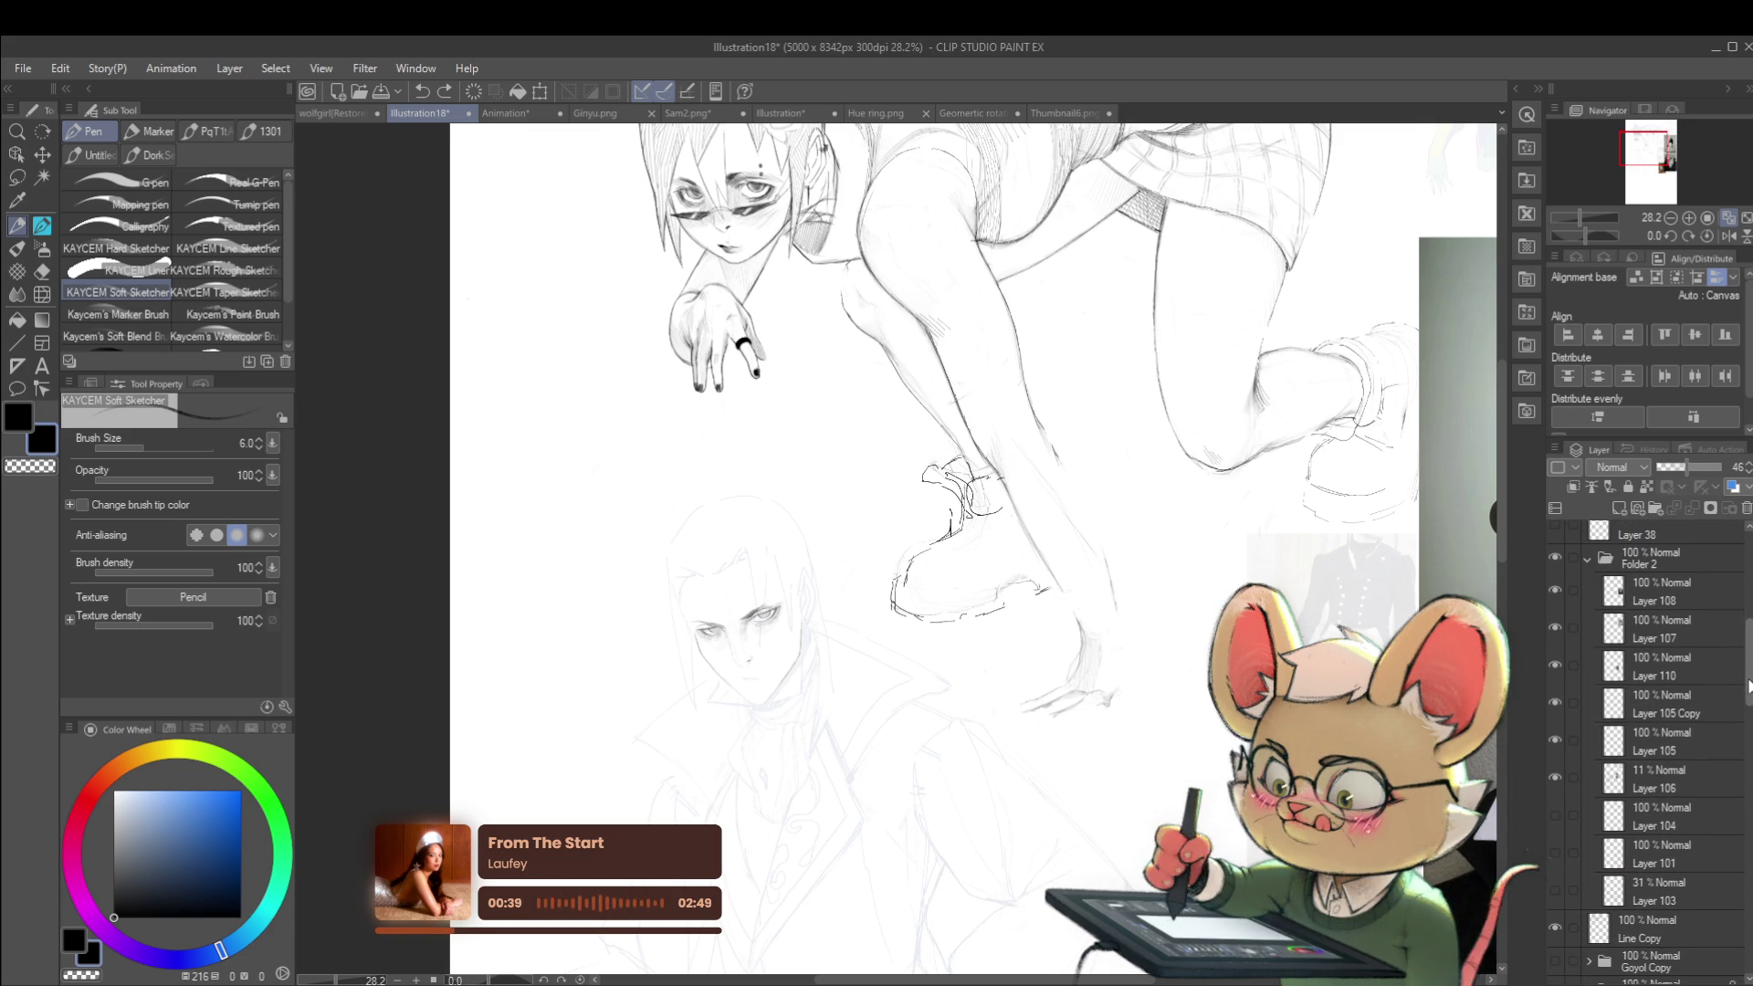
pyautogui.scroll(1, 1611, 670)
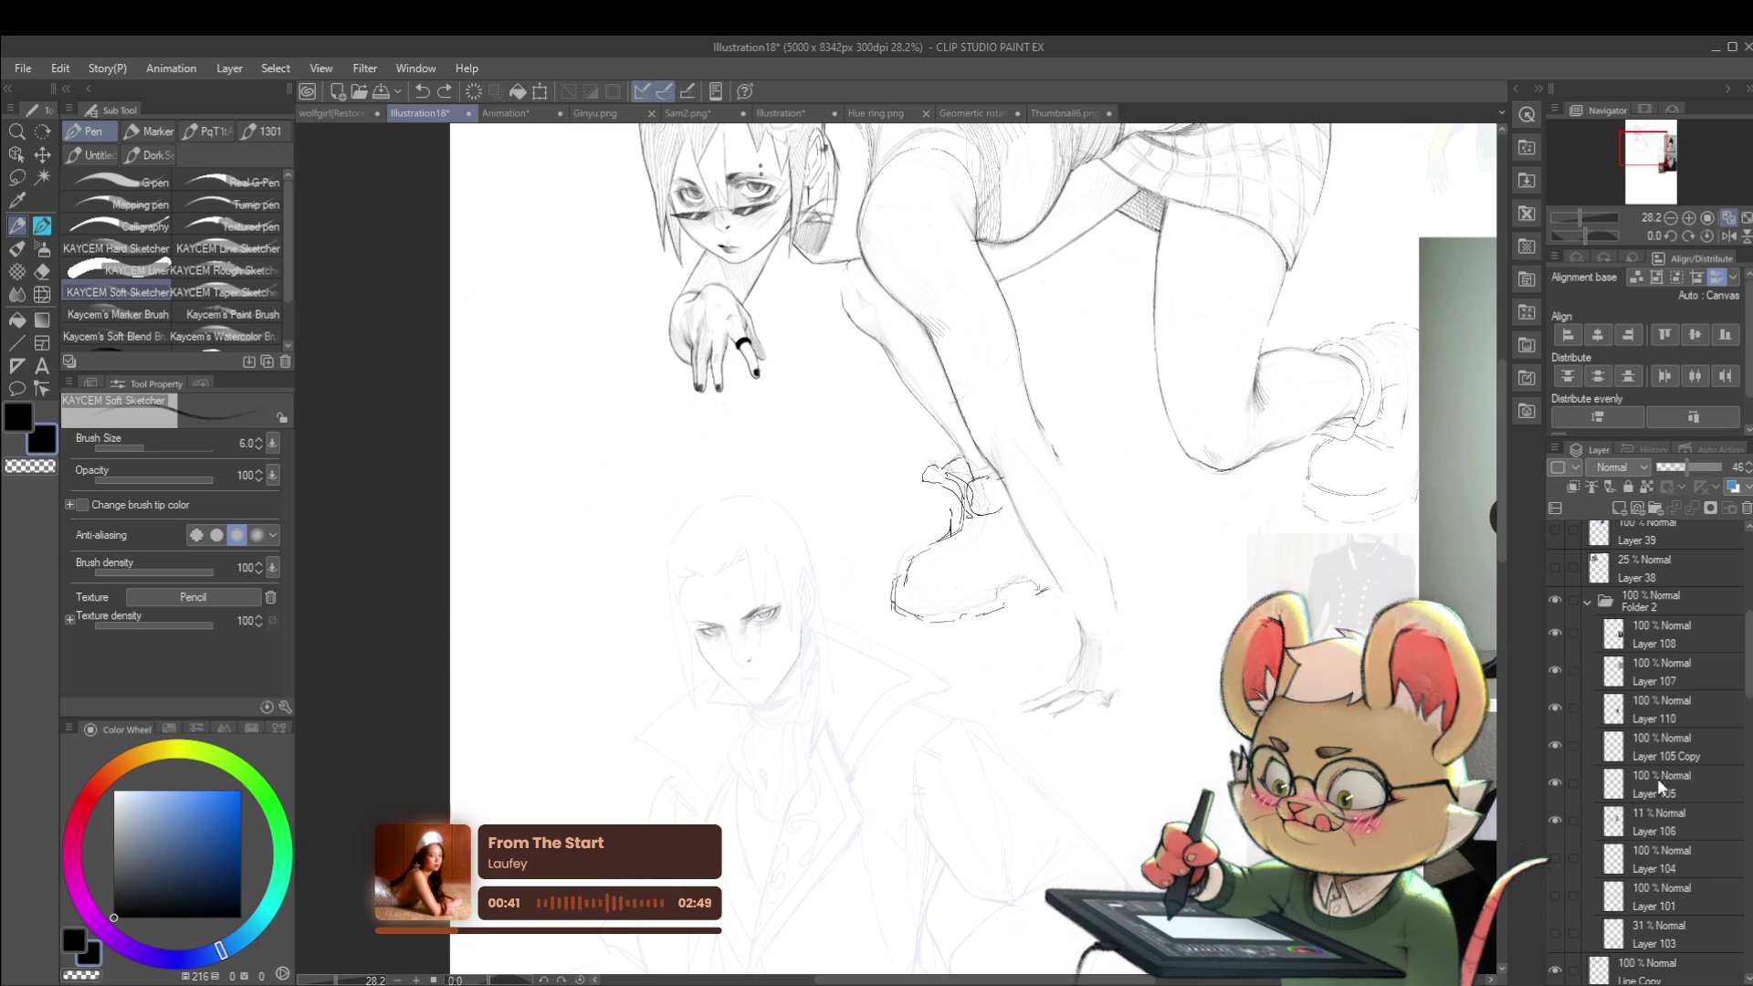
# Step: Delete Layers 108, 107, 110 and 105 Copy from Folder 2, then make Layer 106 active
pyautogui.click(1647, 814)
pyautogui.keyDown('shift'); pyautogui.click(1658, 650); pyautogui.keyUp('shift')
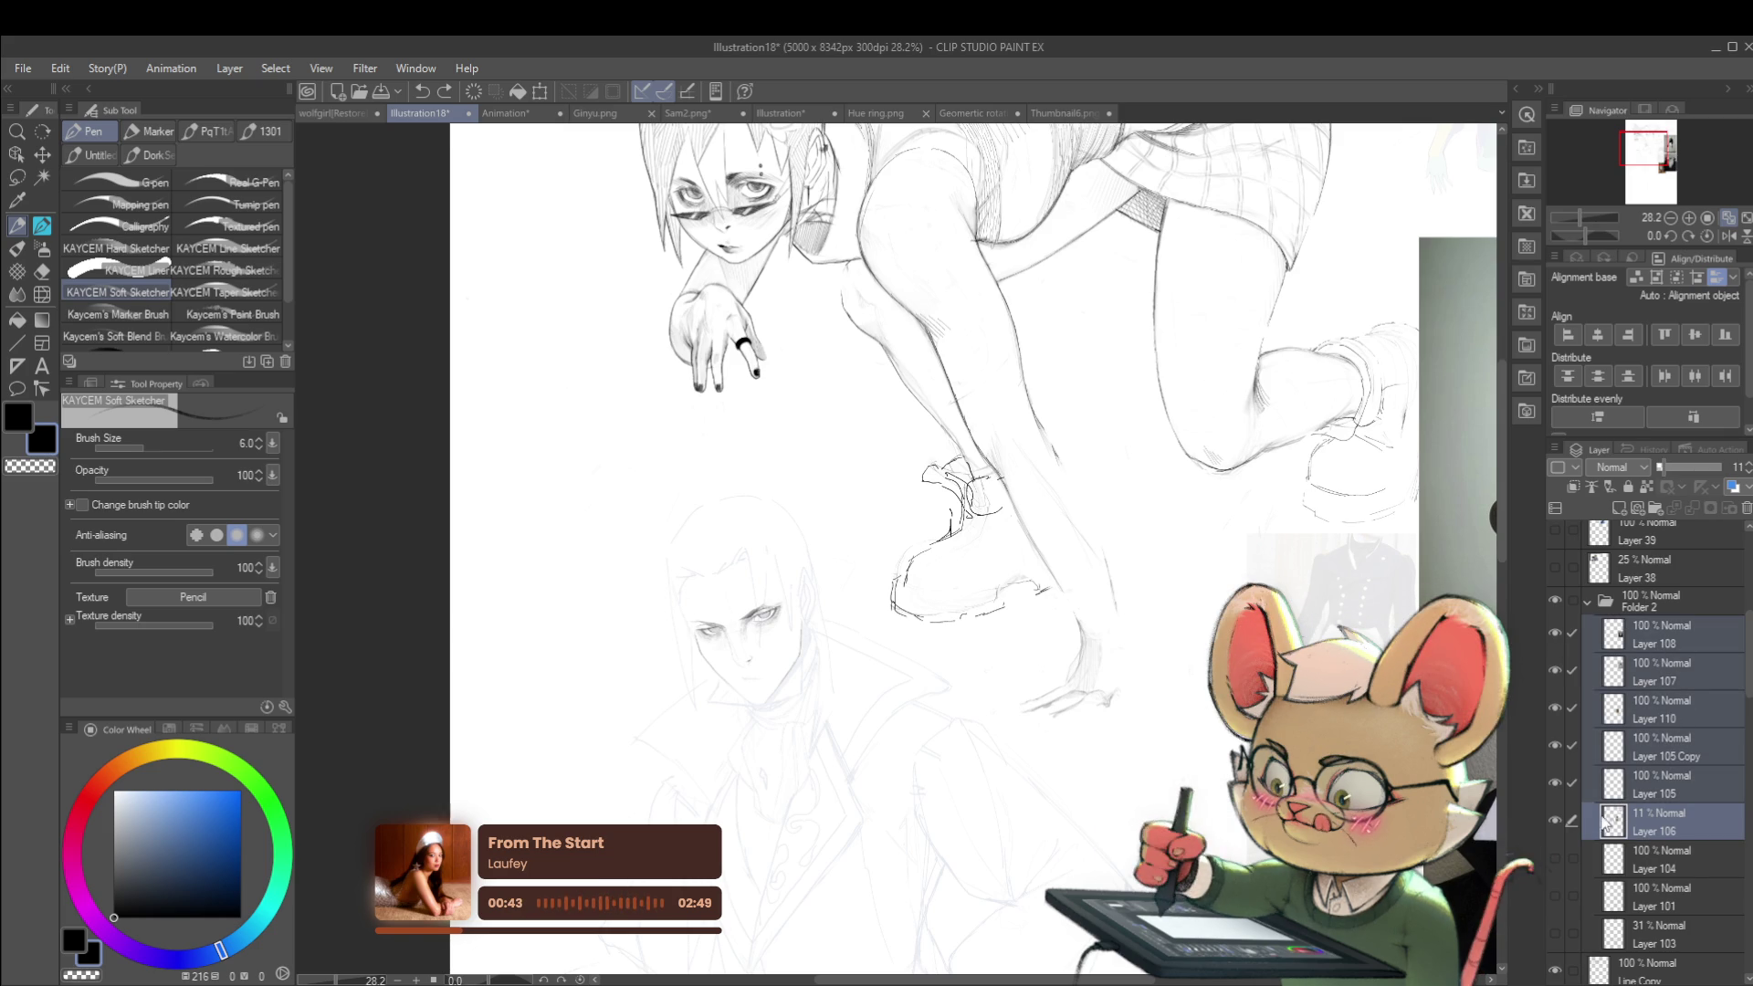
pyautogui.click(1556, 819)
pyautogui.click(1558, 820)
pyautogui.click(1651, 784)
pyautogui.keyDown('shift'); pyautogui.click(1659, 625); pyautogui.keyUp('shift')
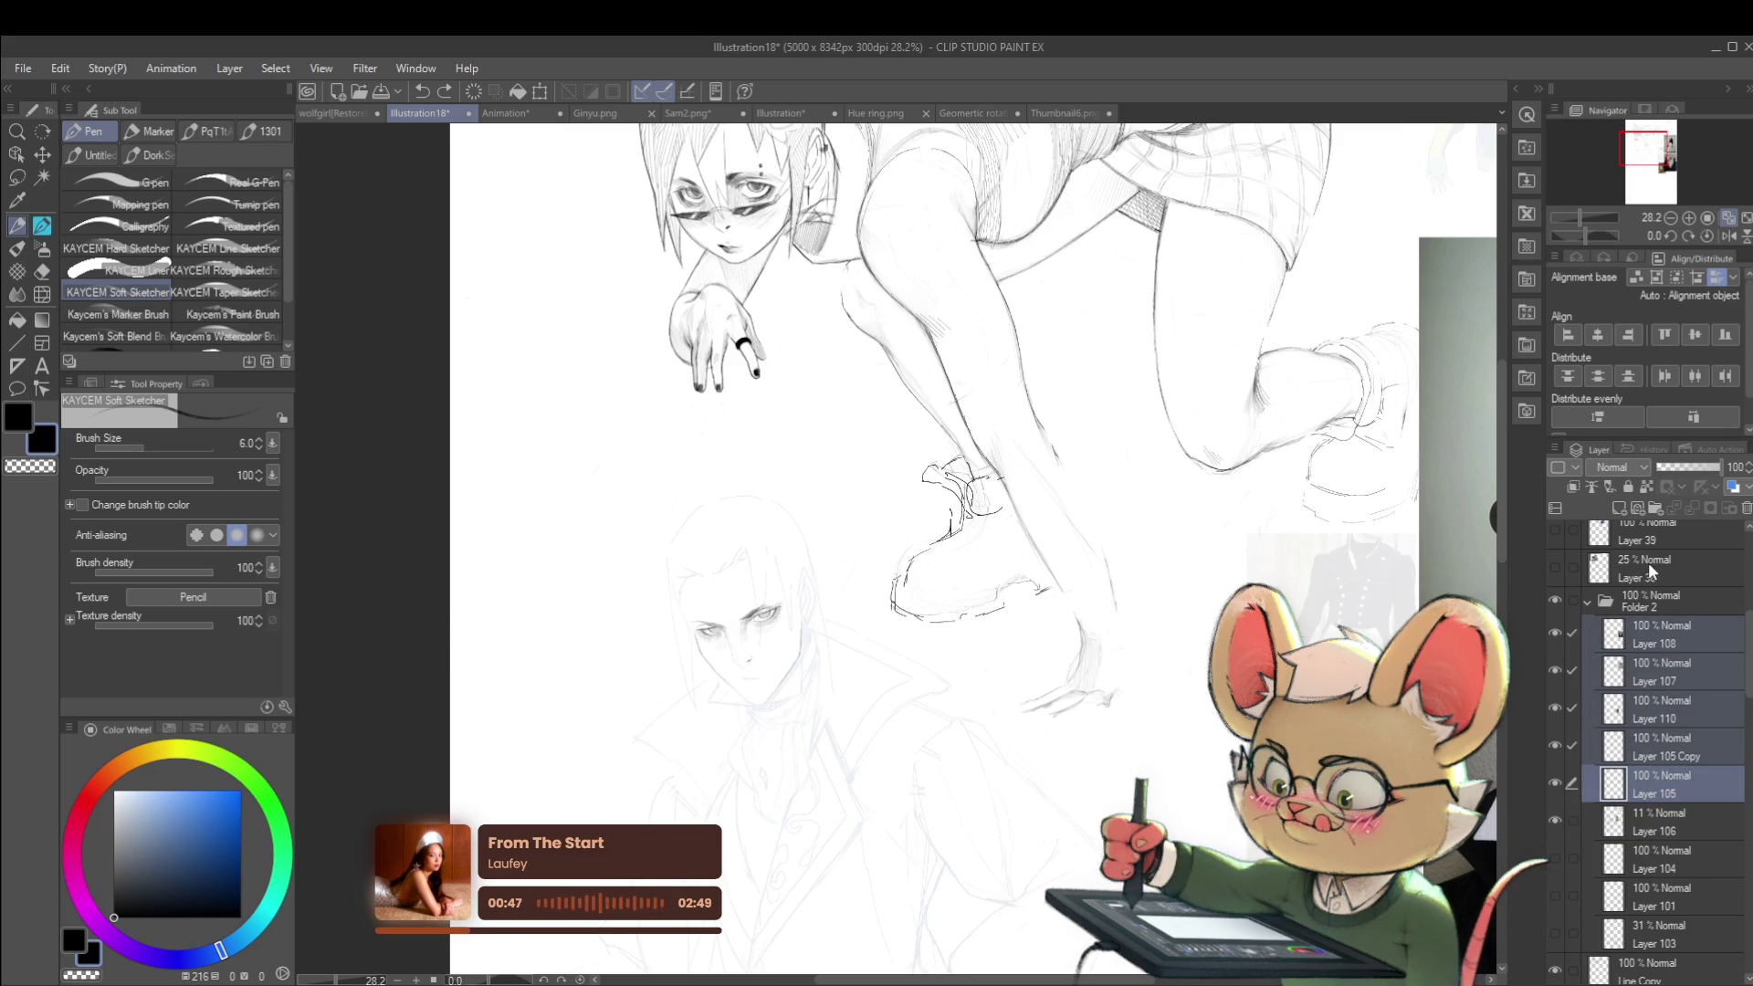
pyautogui.hotkey('shift', 'alt', 'e')
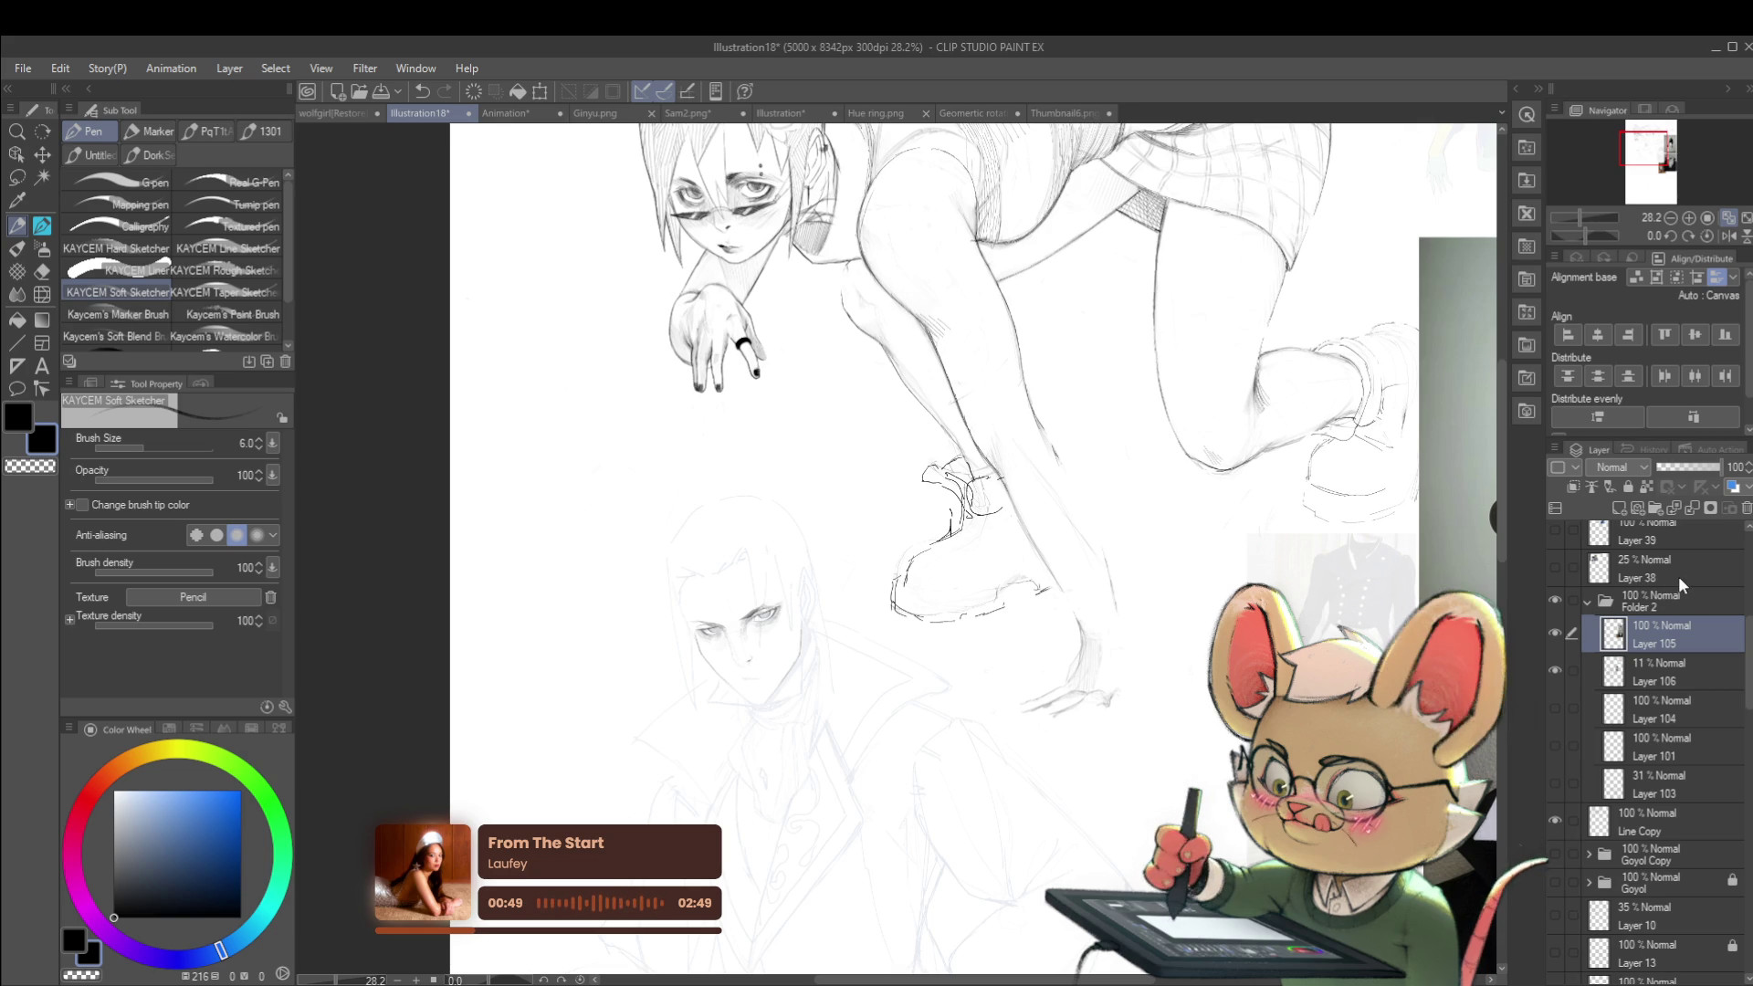
pyautogui.click(1663, 662)
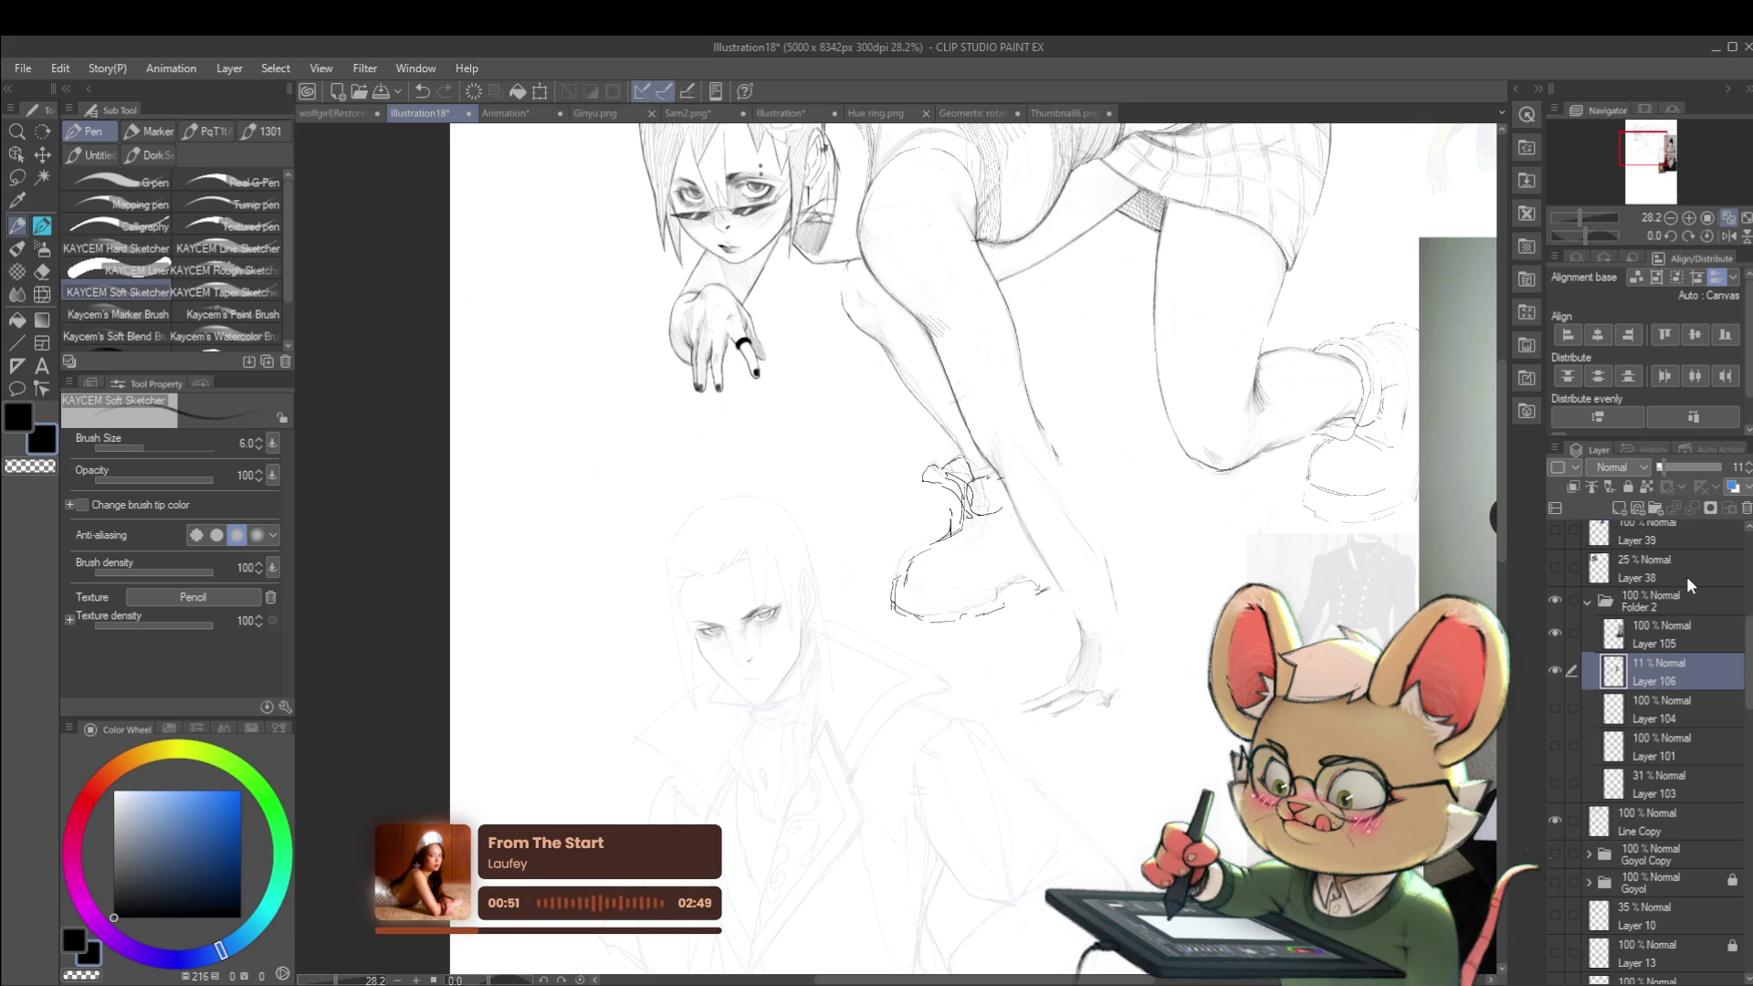
pyautogui.scroll(-2, 1130, 642)
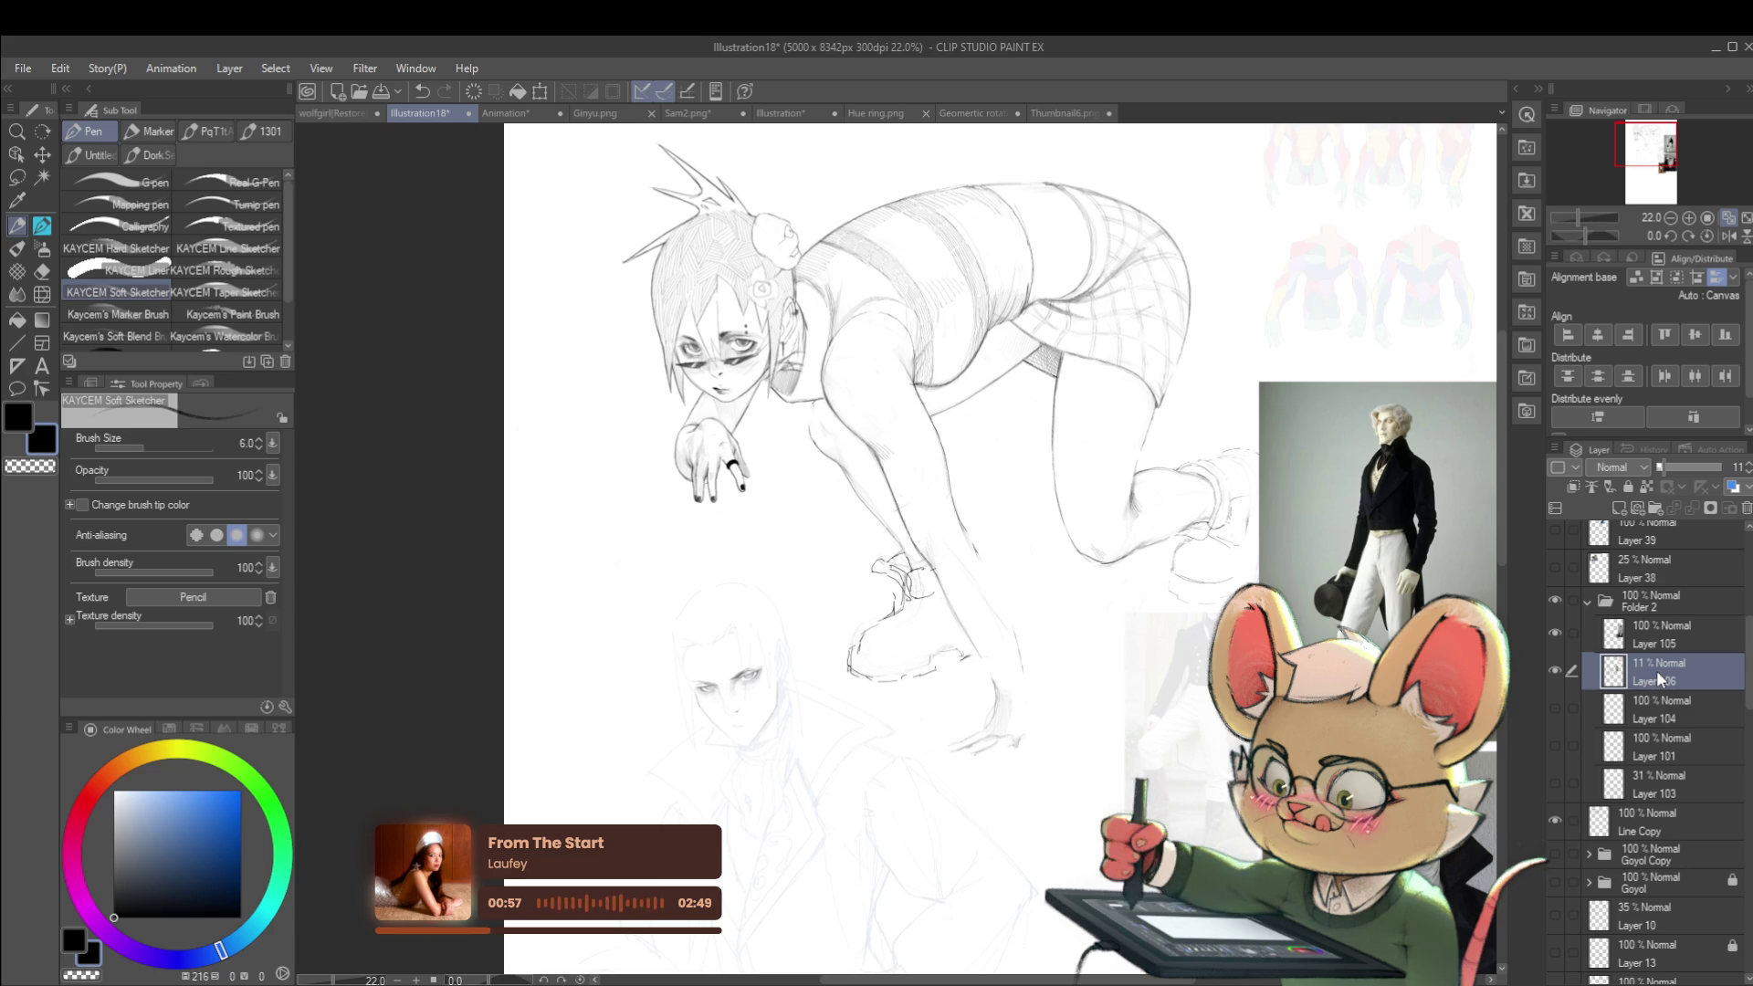
# Step: Make Layer 105 the working layer, toggling its visibility to check its strokes
pyautogui.click(1664, 637)
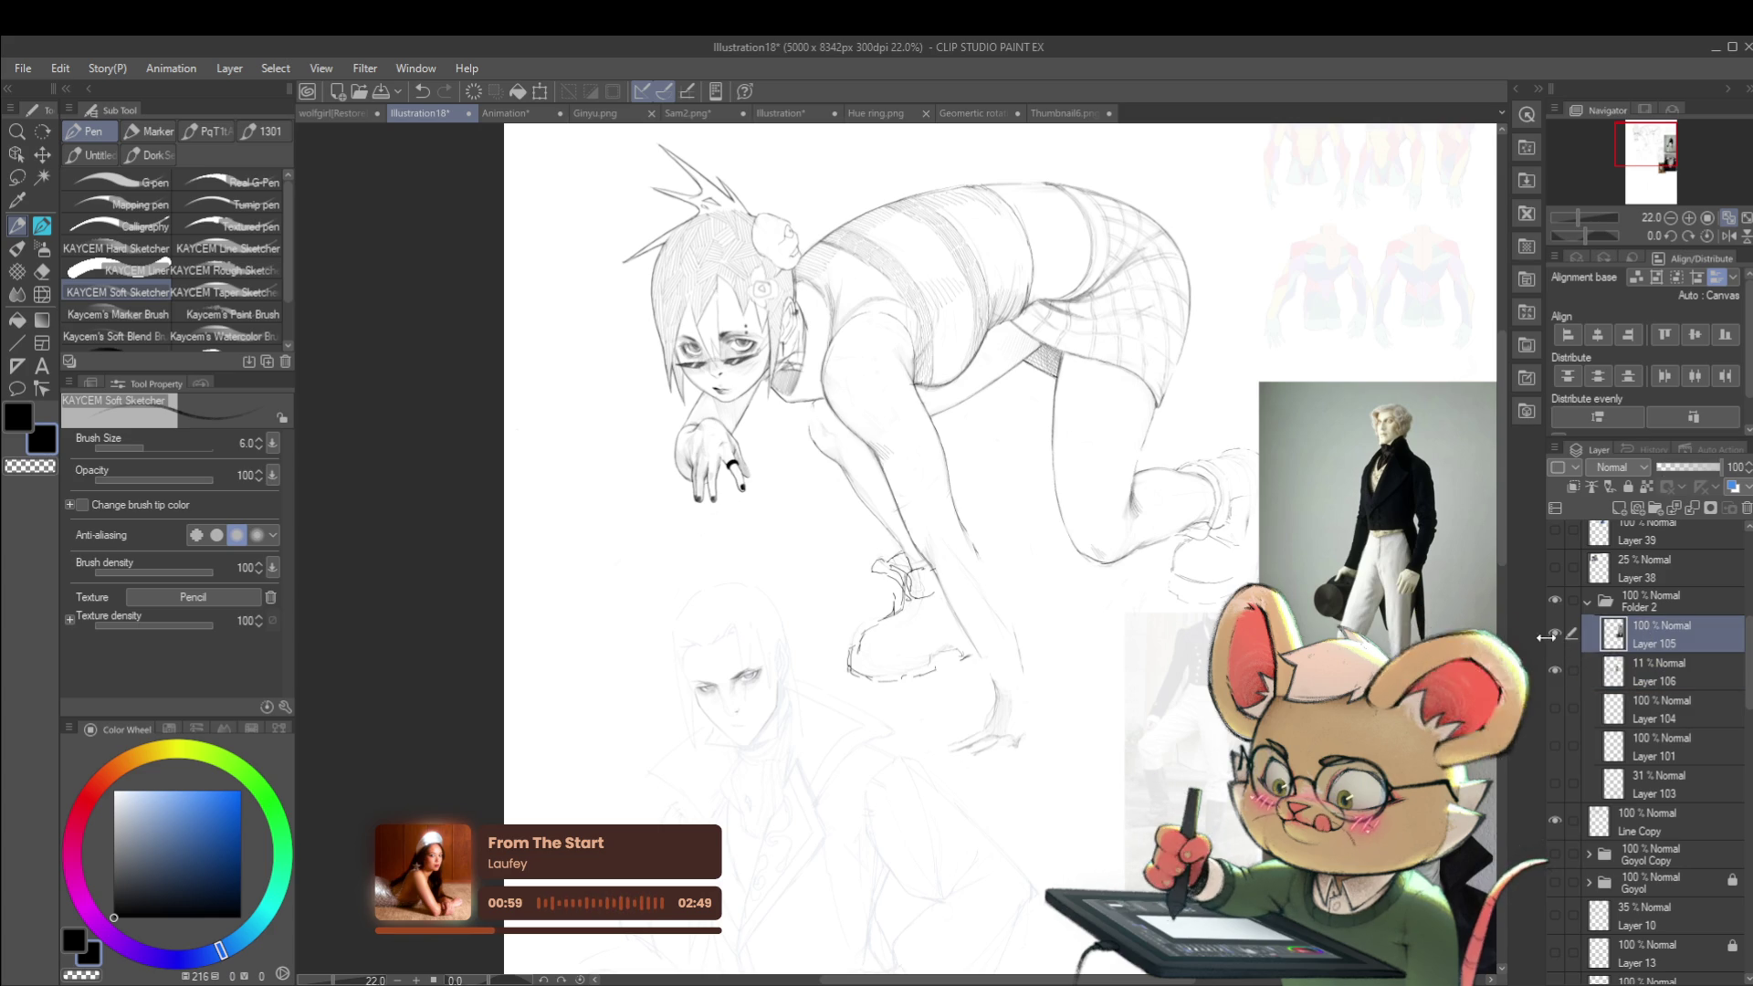
pyautogui.click(1555, 632)
pyautogui.click(1558, 632)
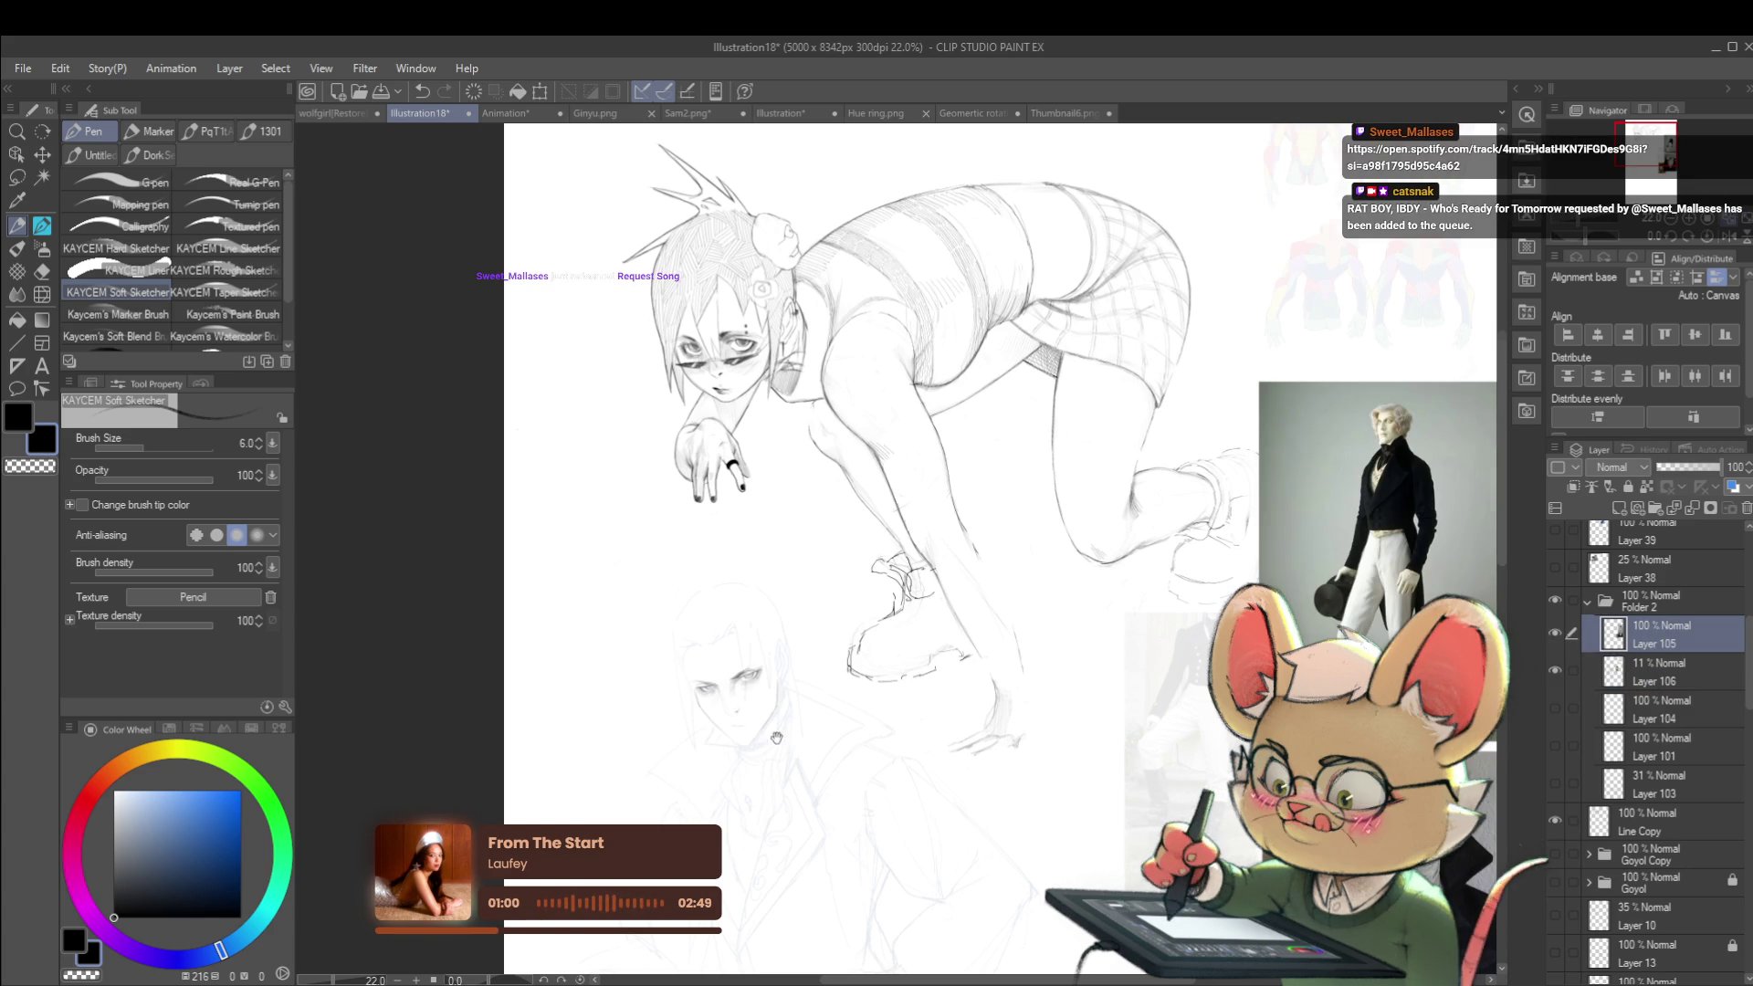
pyautogui.scroll(3, 768, 749)
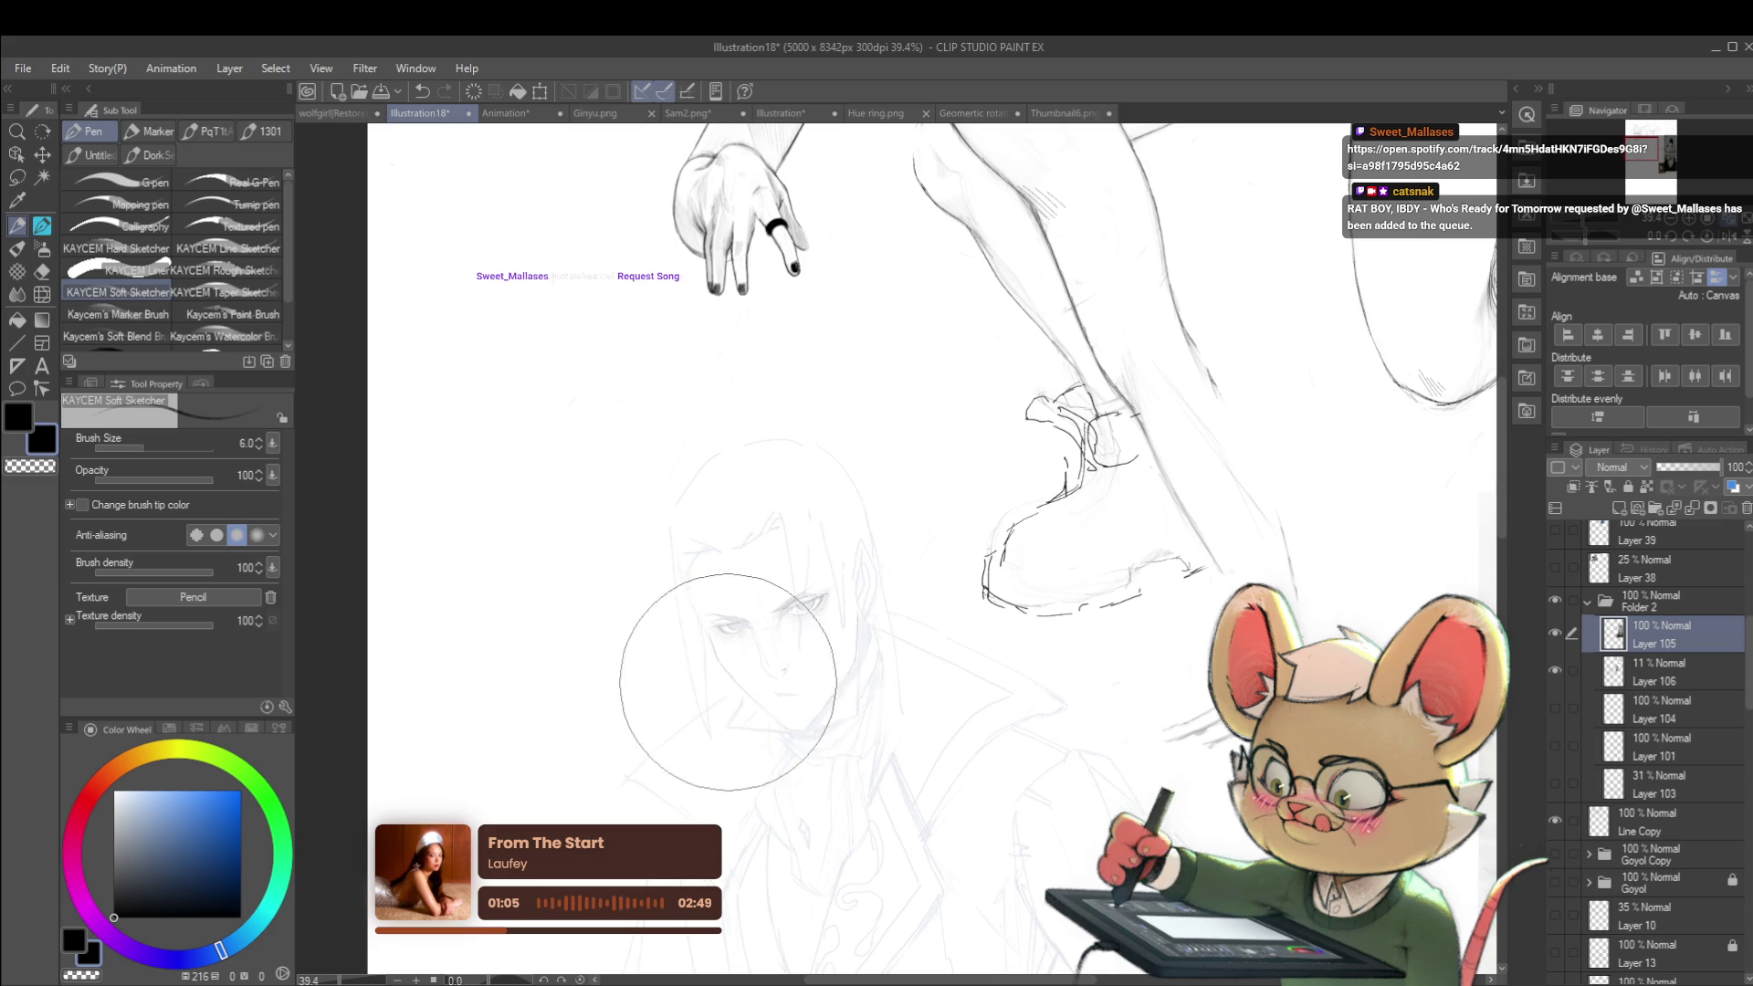
pyautogui.scroll(-2, 1024, 615)
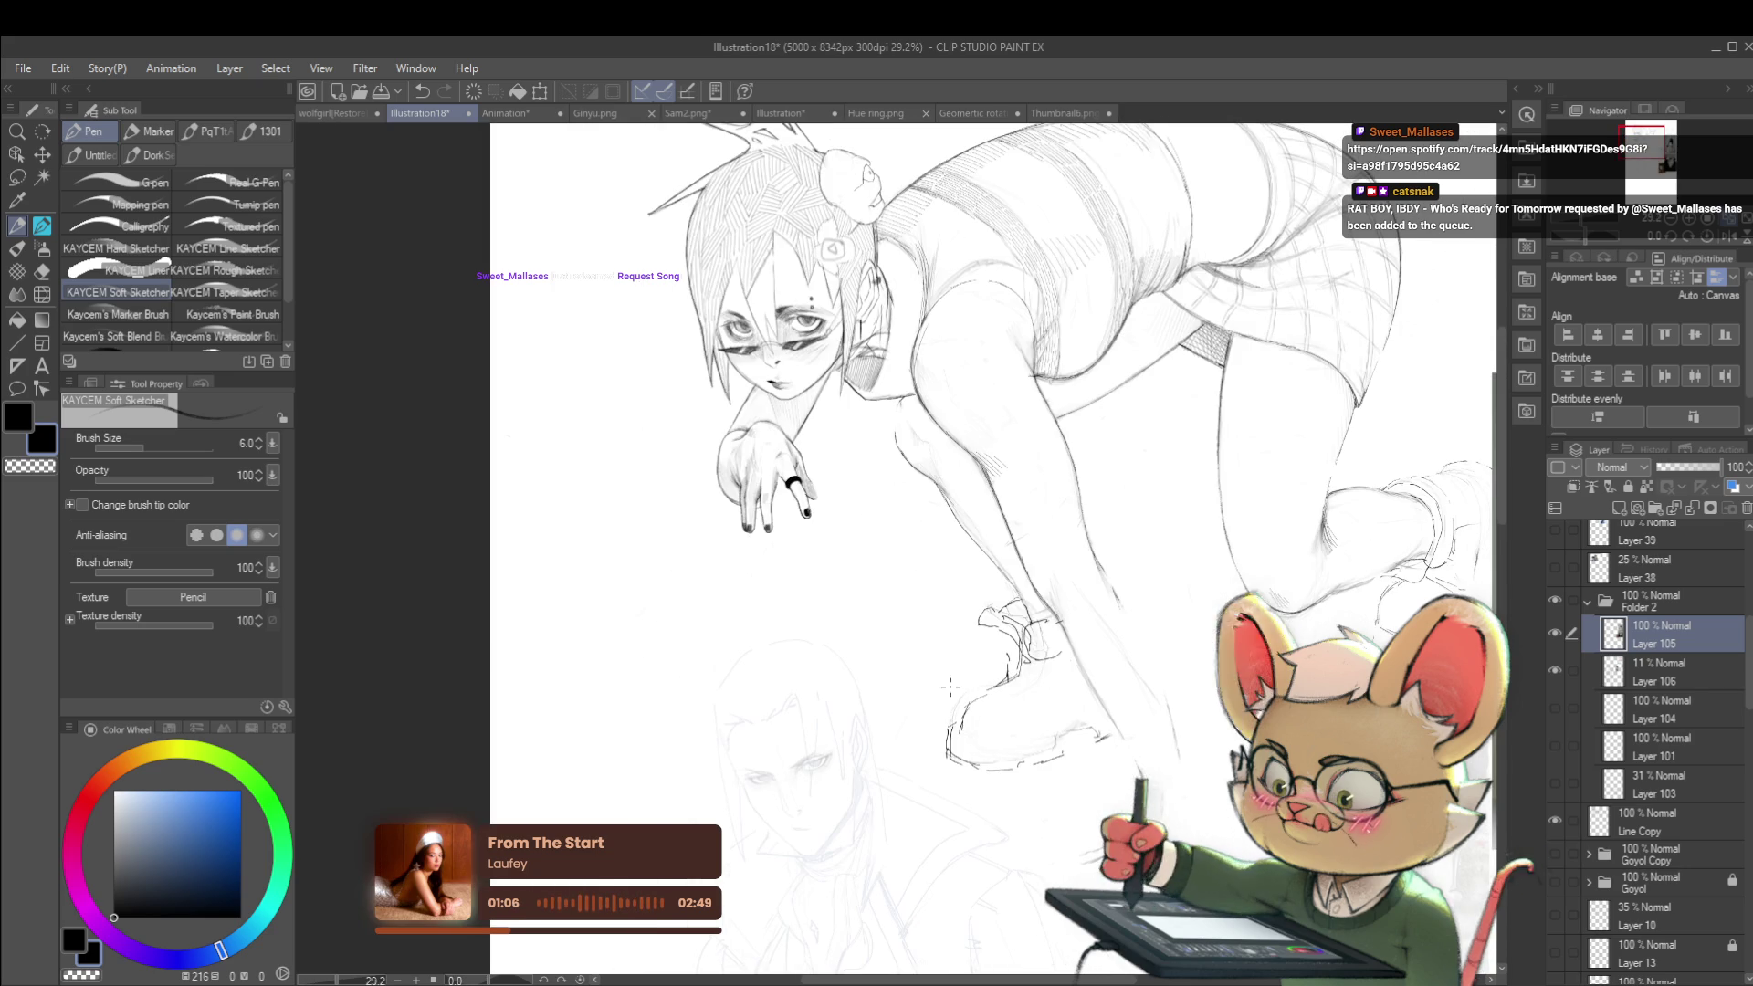
pyautogui.scroll(5, 854, 784)
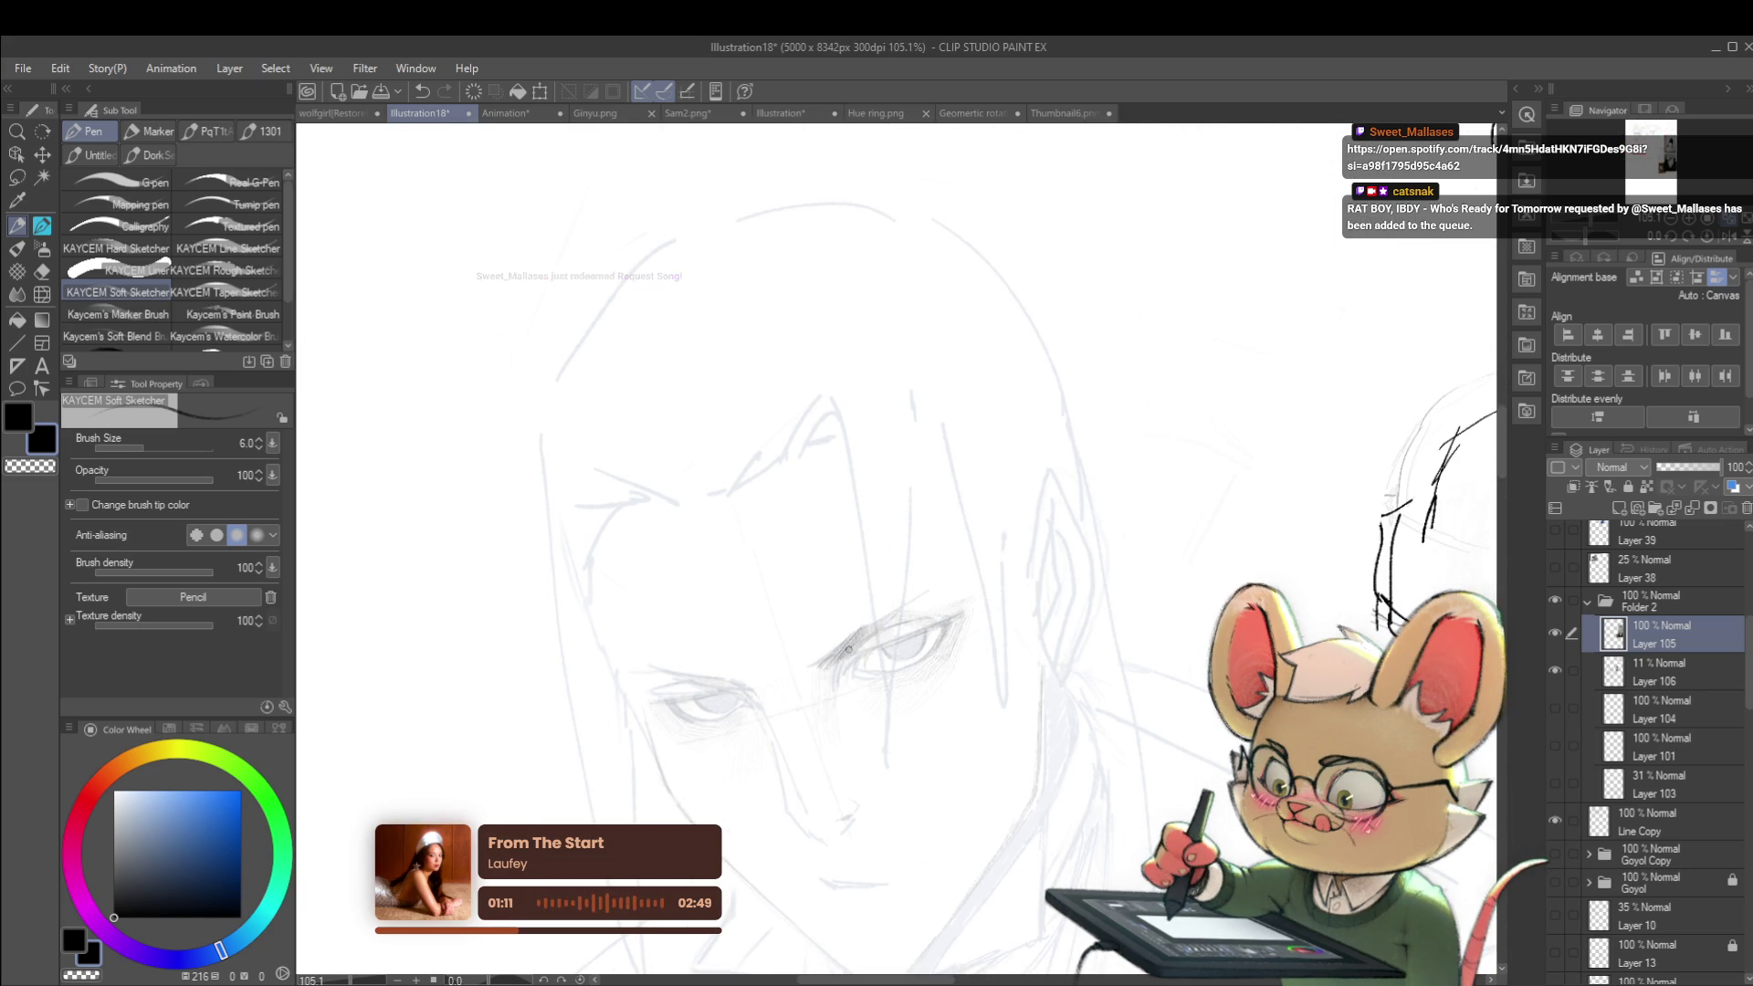
pyautogui.scroll(2, 850, 644)
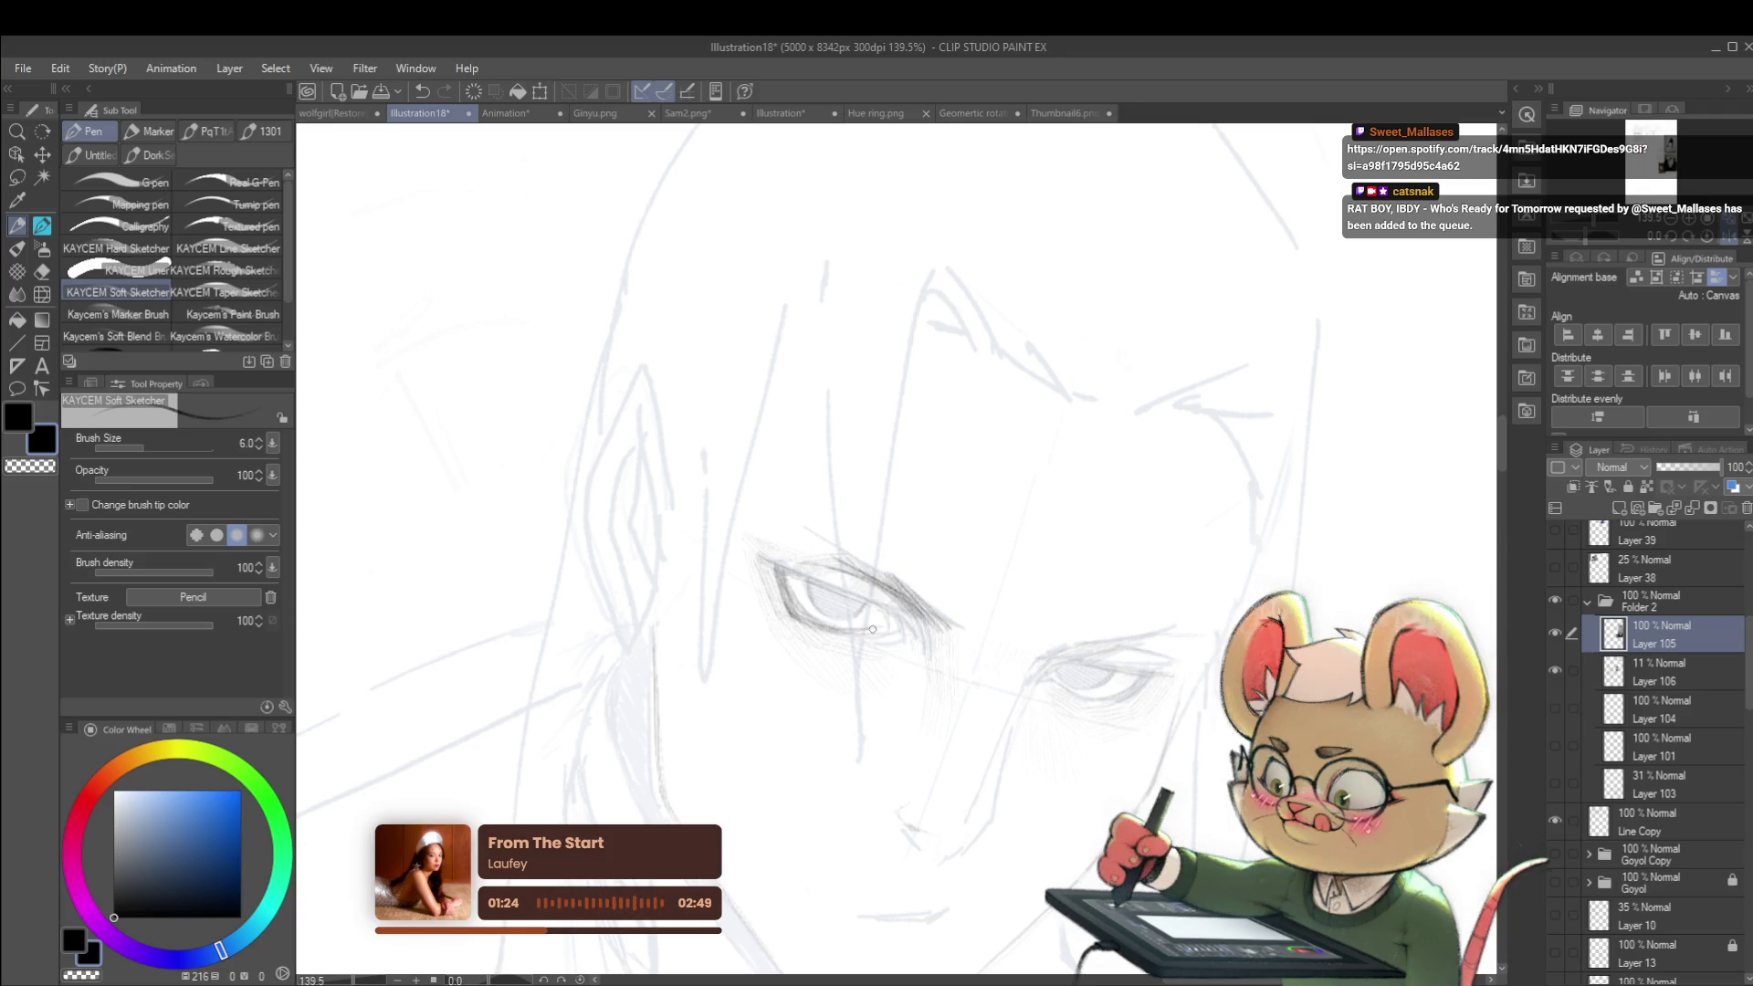
pyautogui.scroll(-7, 775, 566)
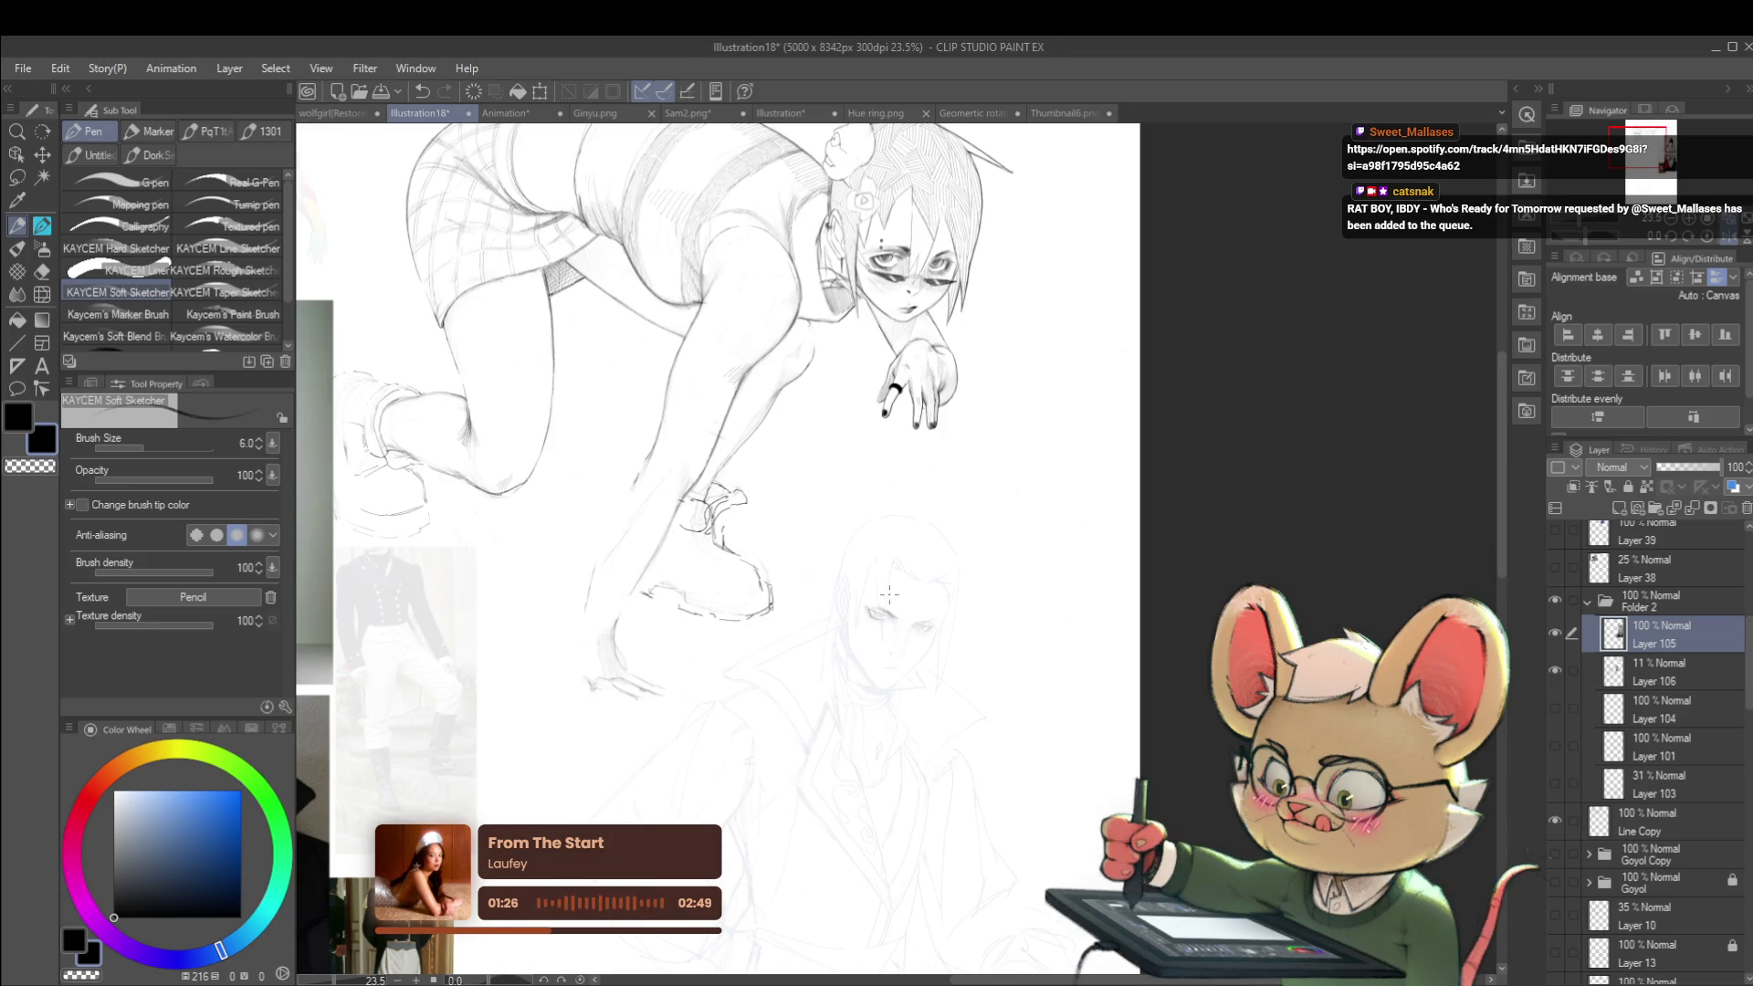
pyautogui.scroll(7, 908, 621)
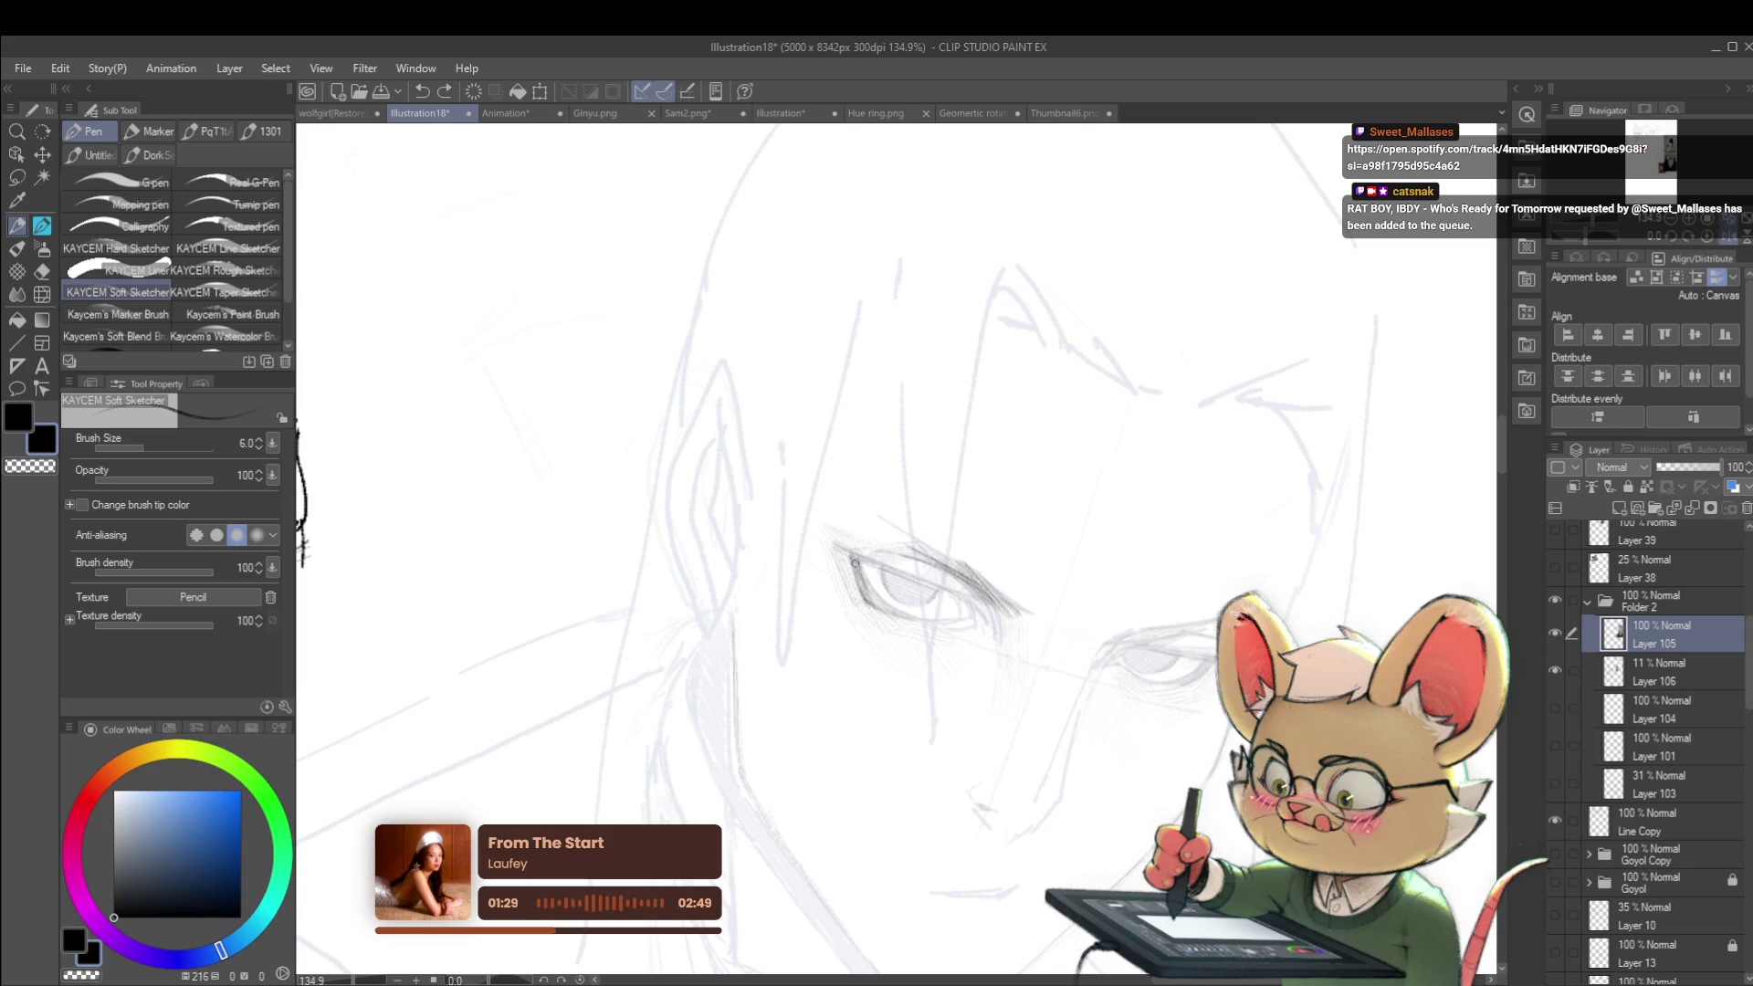
# Step: Add a short dark pencil stroke near the man's eye
pyautogui.moveTo(859, 576); pyautogui.dragTo(876, 595)
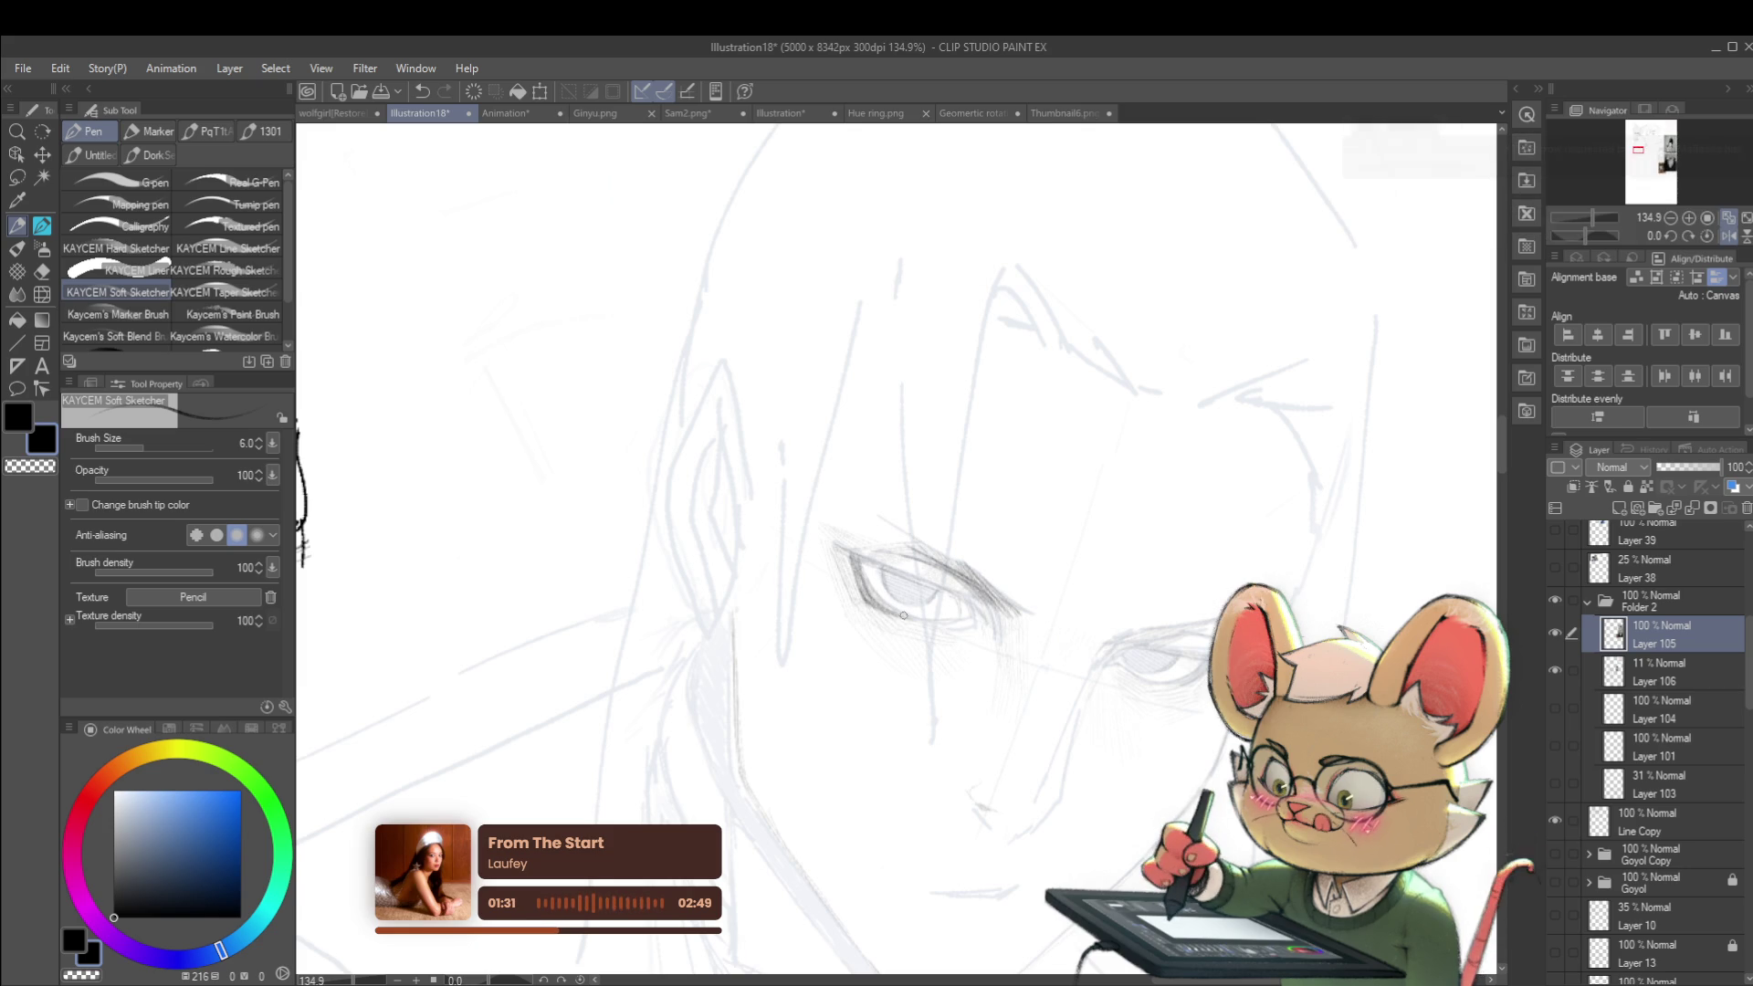
pyautogui.scroll(-2, 914, 614)
pyautogui.scroll(-6, 913, 614)
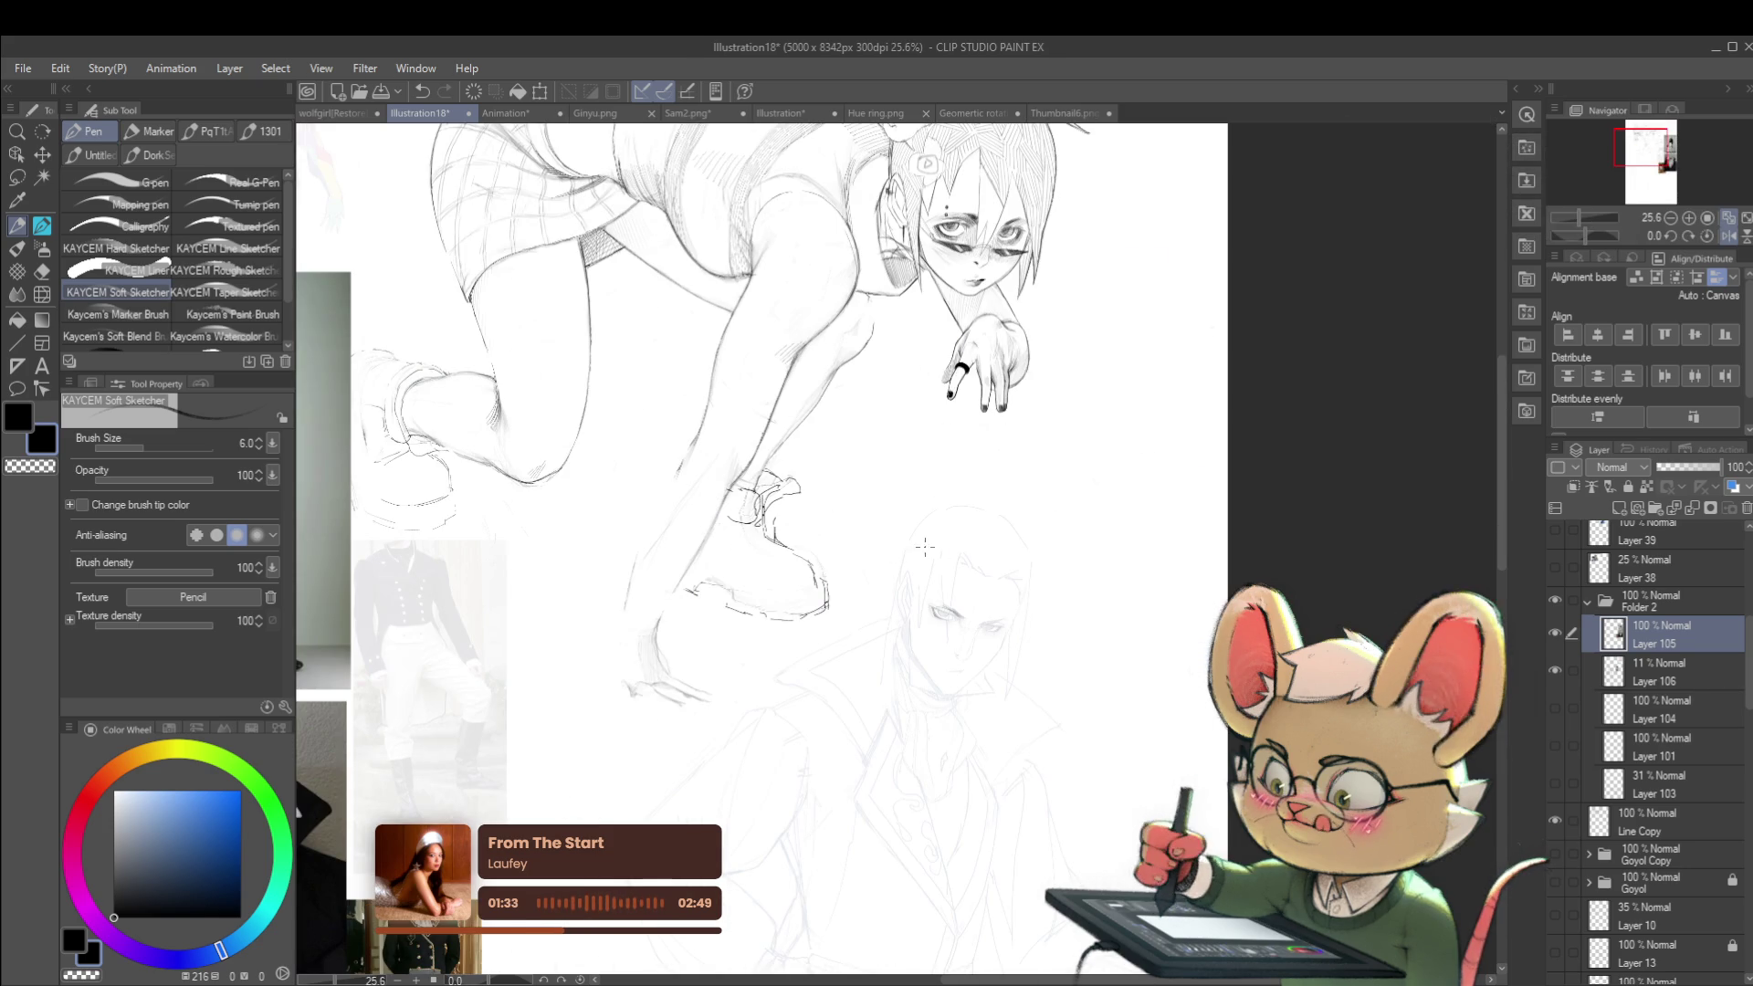
pyautogui.scroll(5, 955, 613)
pyautogui.scroll(-6, 945, 639)
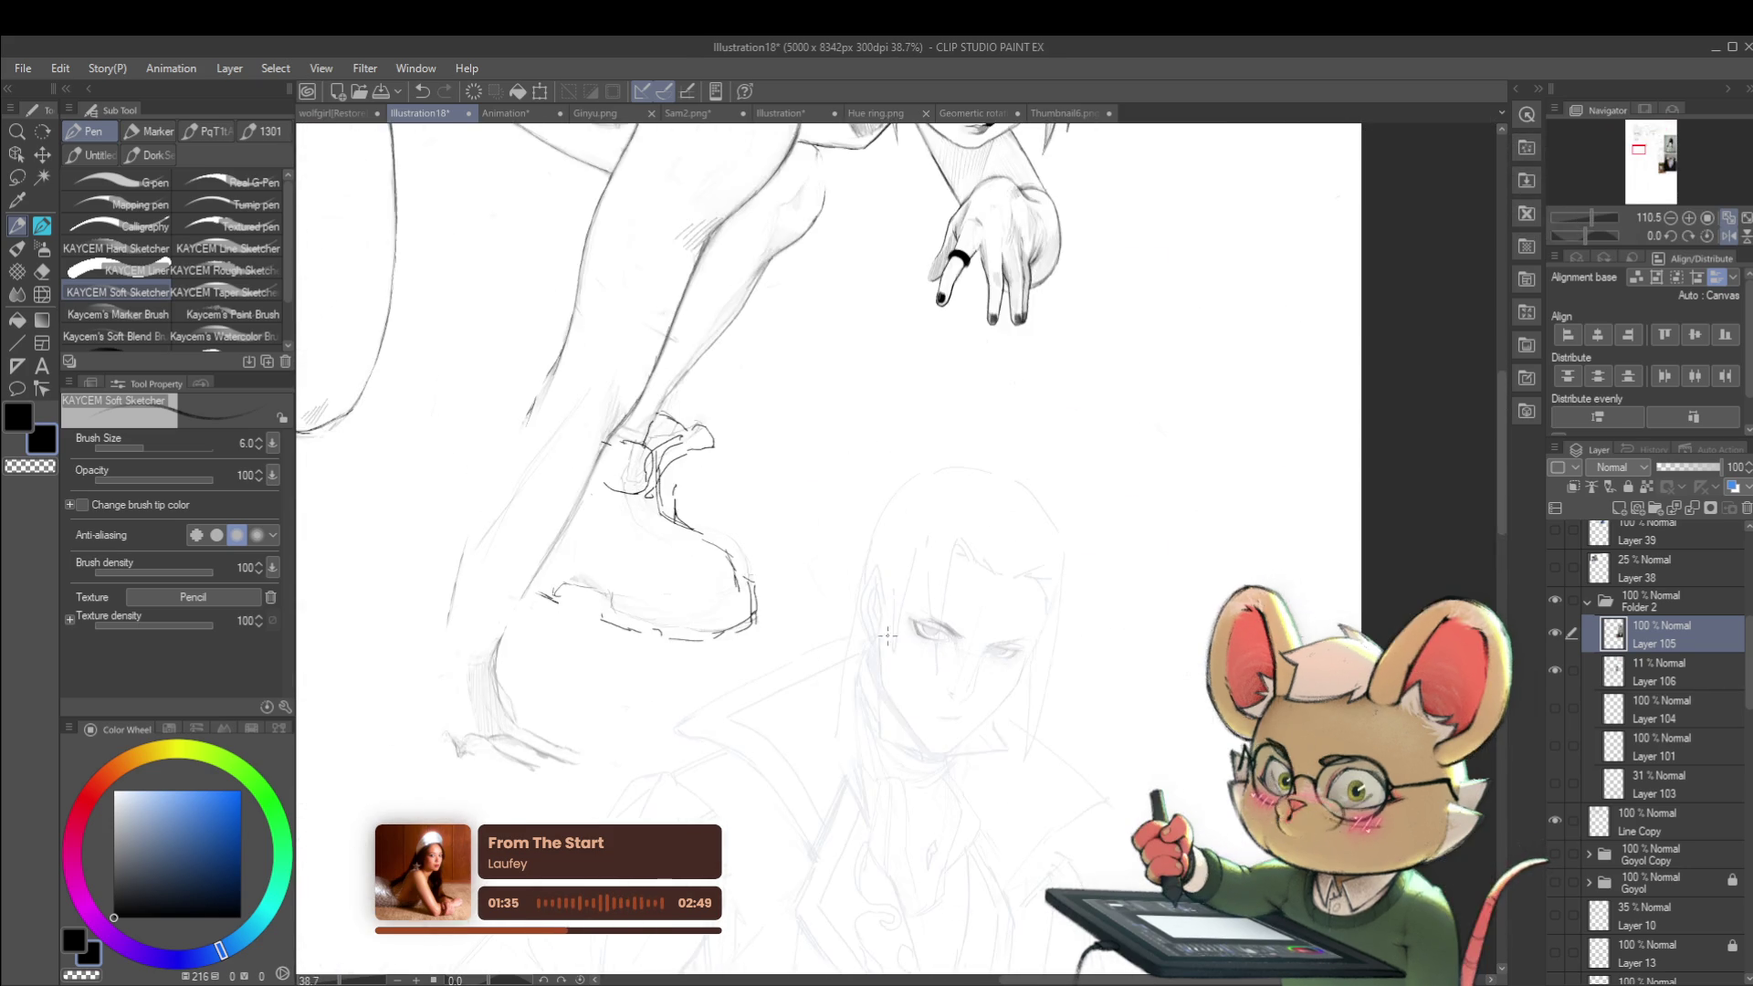
pyautogui.scroll(6, 942, 664)
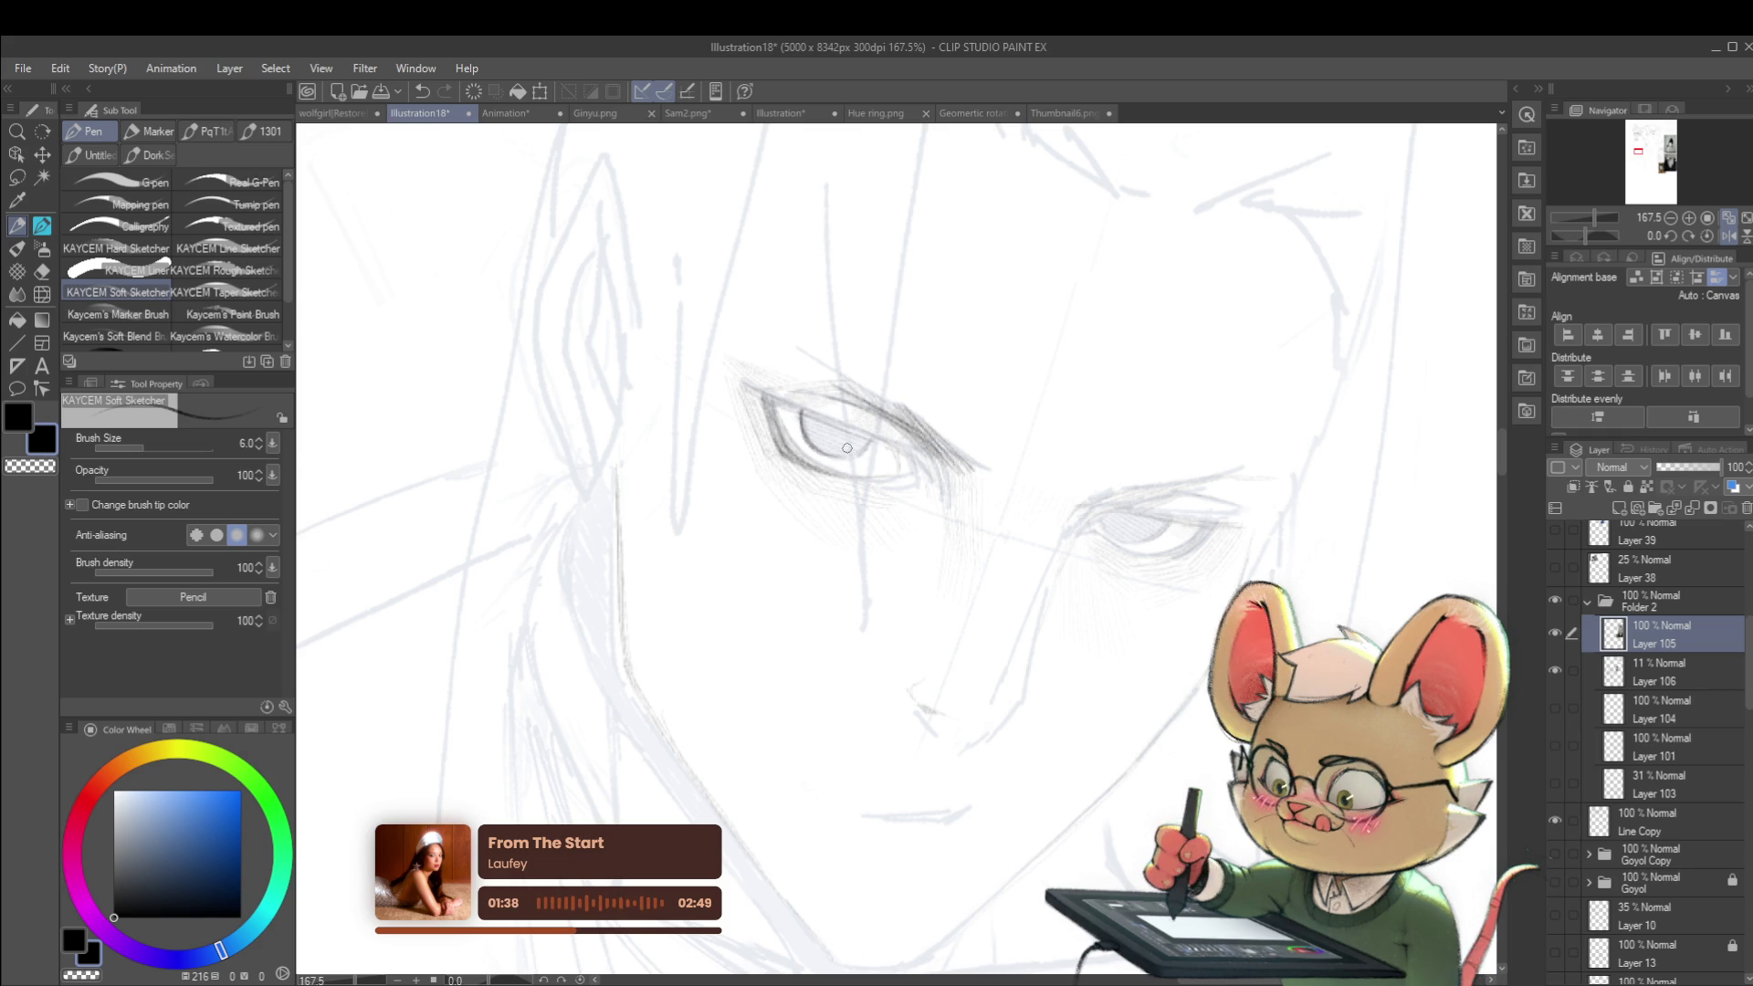
pyautogui.scroll(-6, 865, 444)
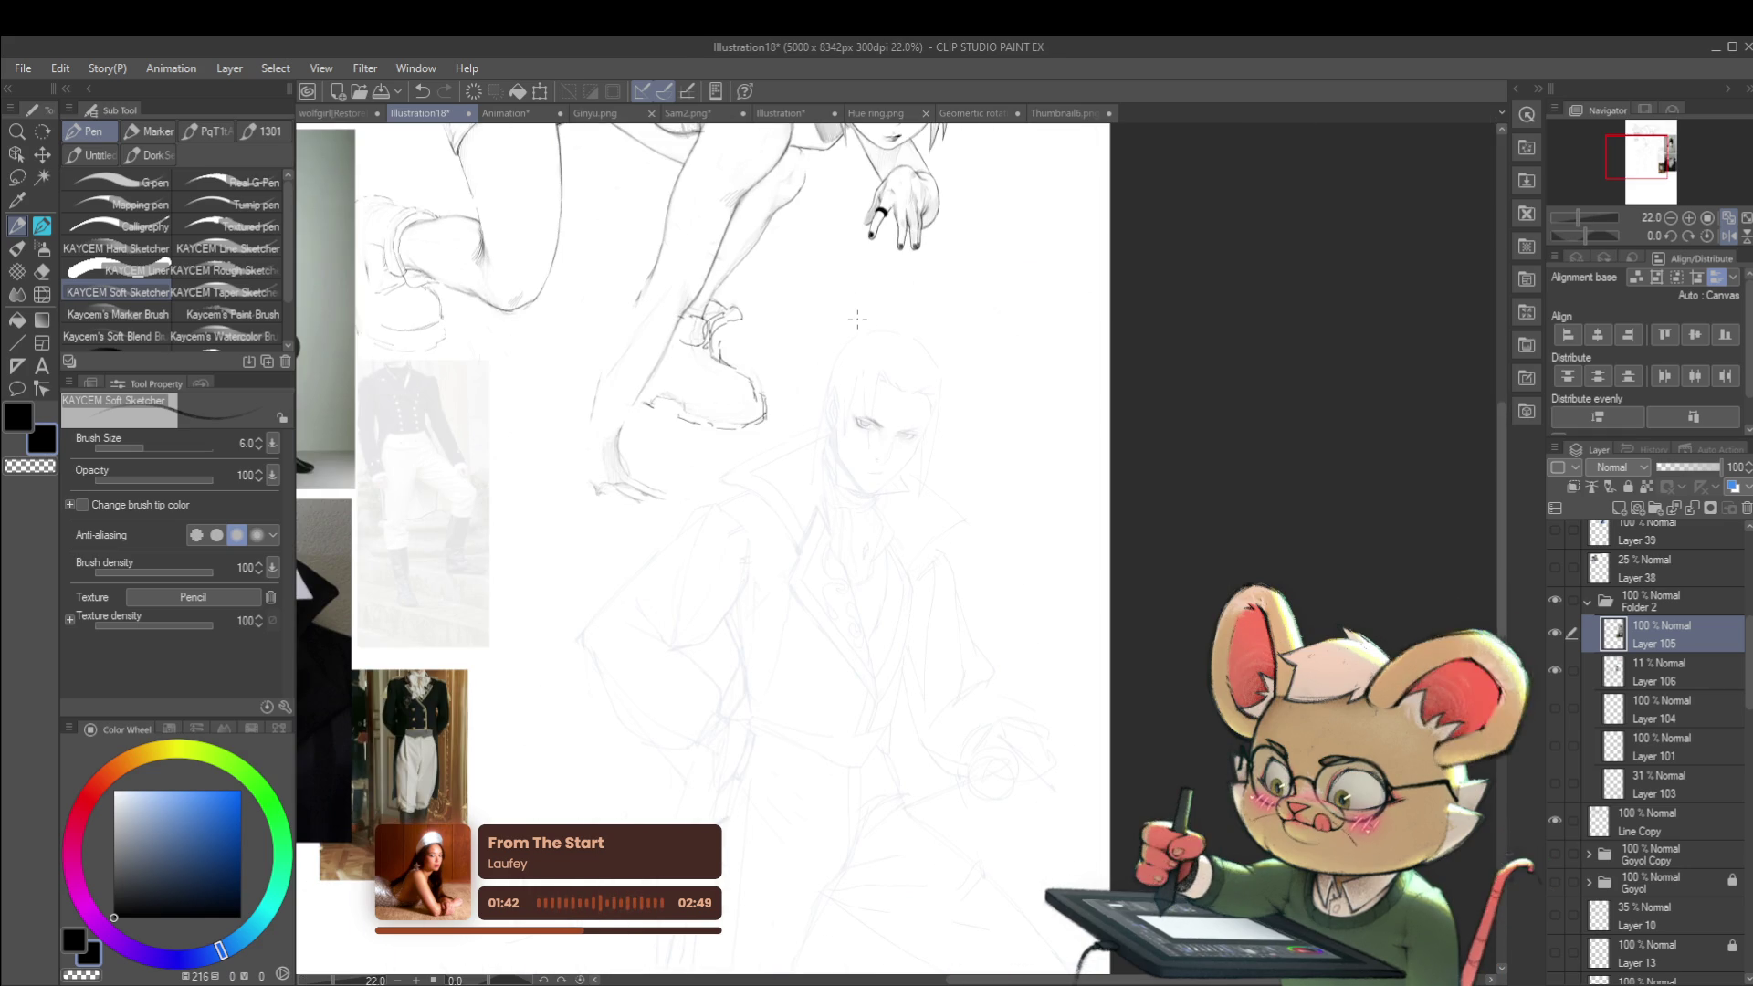
# Step: Darken the corner of the man's eye, then zoom out to view the whole sketch
pyautogui.moveTo(858, 317); pyautogui.dragTo(933, 481)
pyautogui.scroll(6, 867, 500)
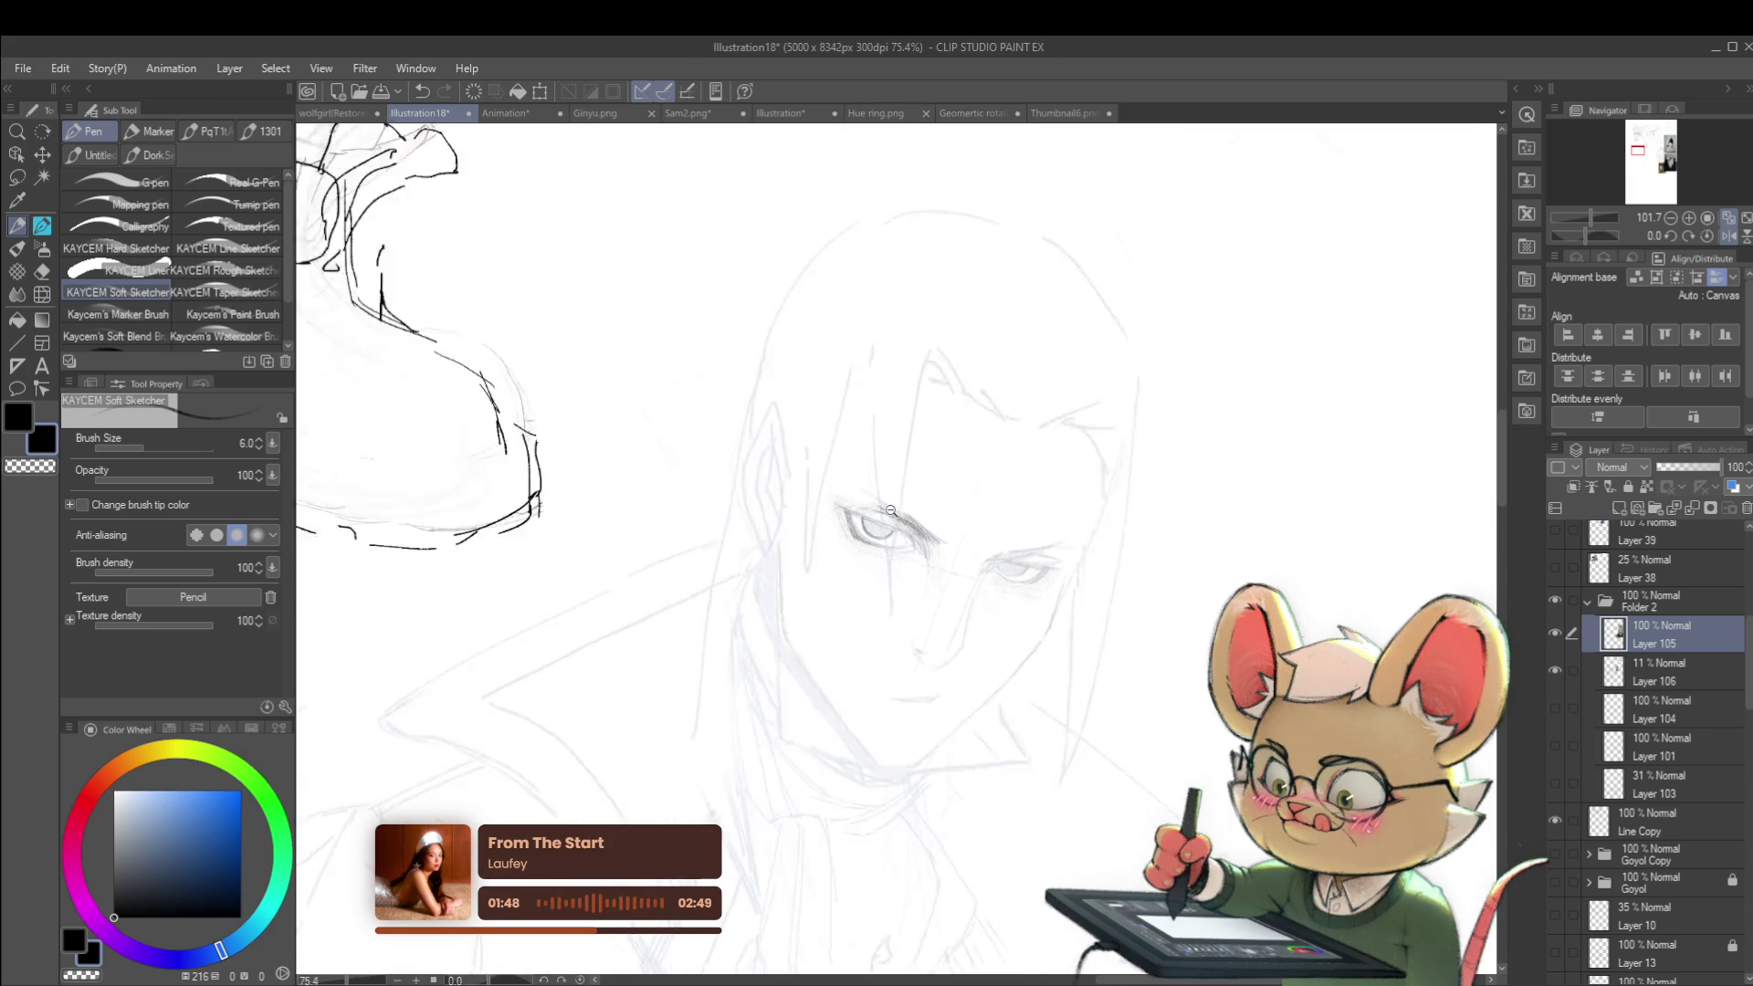
pyautogui.scroll(-5, 920, 530)
pyautogui.scroll(6, 931, 540)
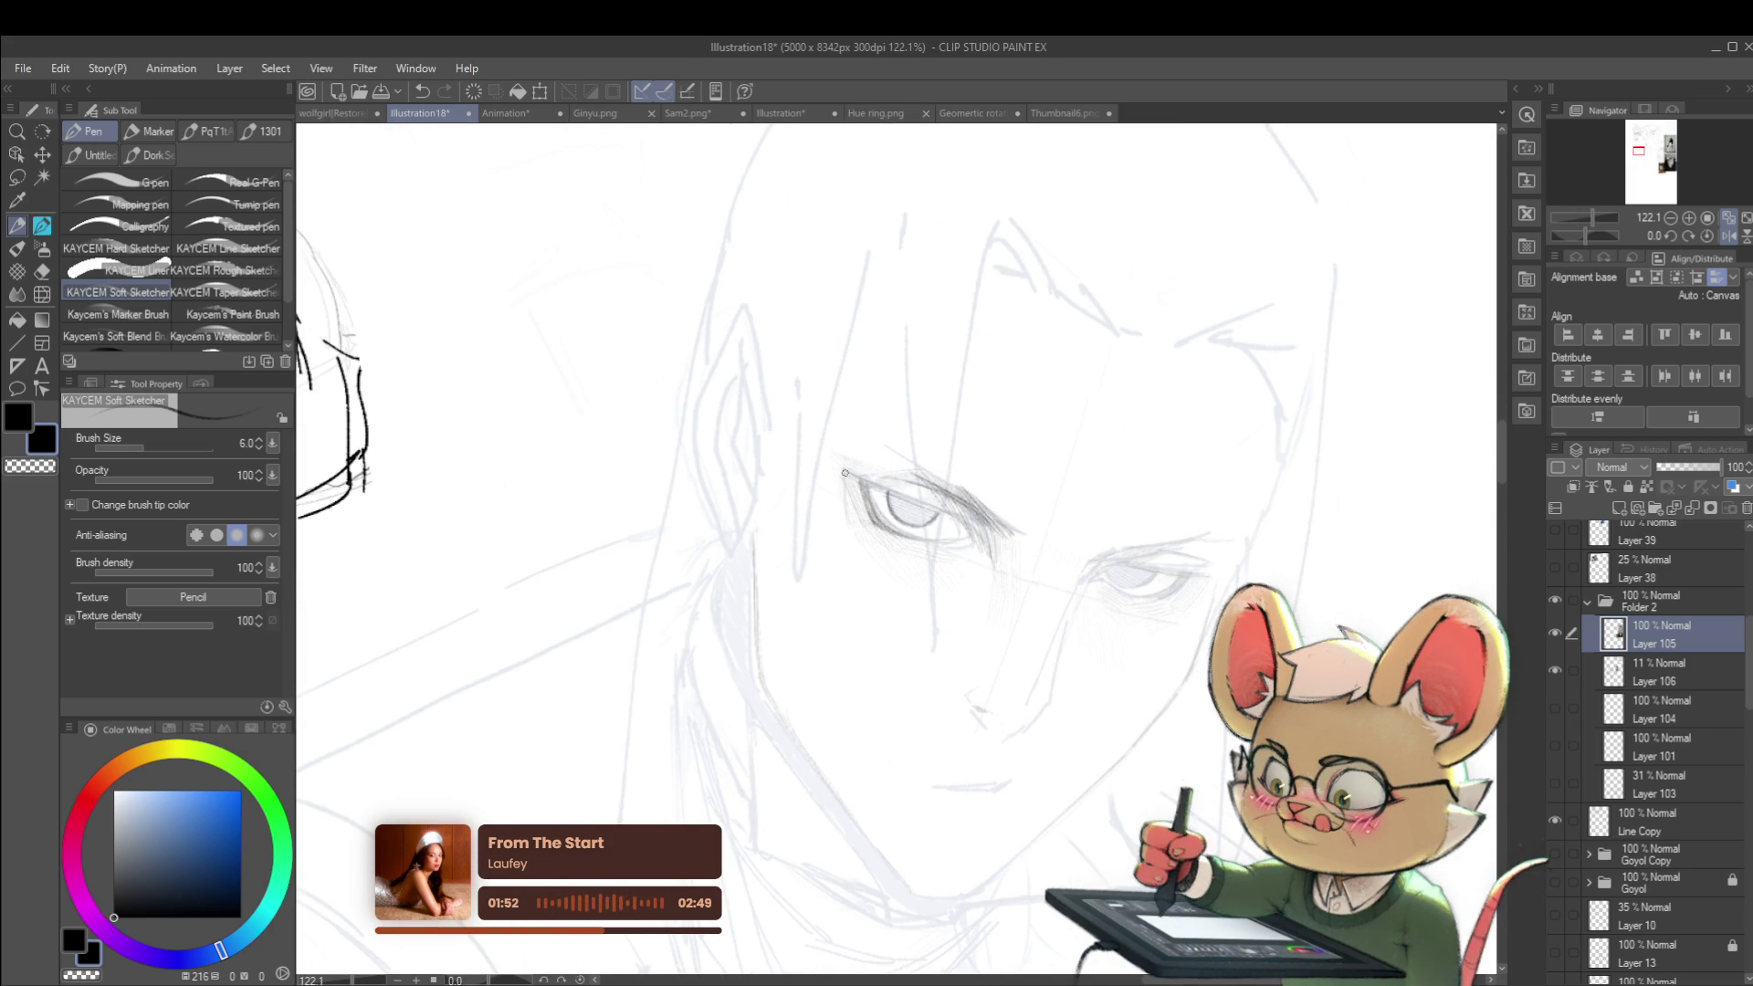
pyautogui.moveTo(855, 485)
pyautogui.mouseDown()
pyautogui.moveTo(862, 522)
pyautogui.moveTo(901, 536)
pyautogui.mouseUp()
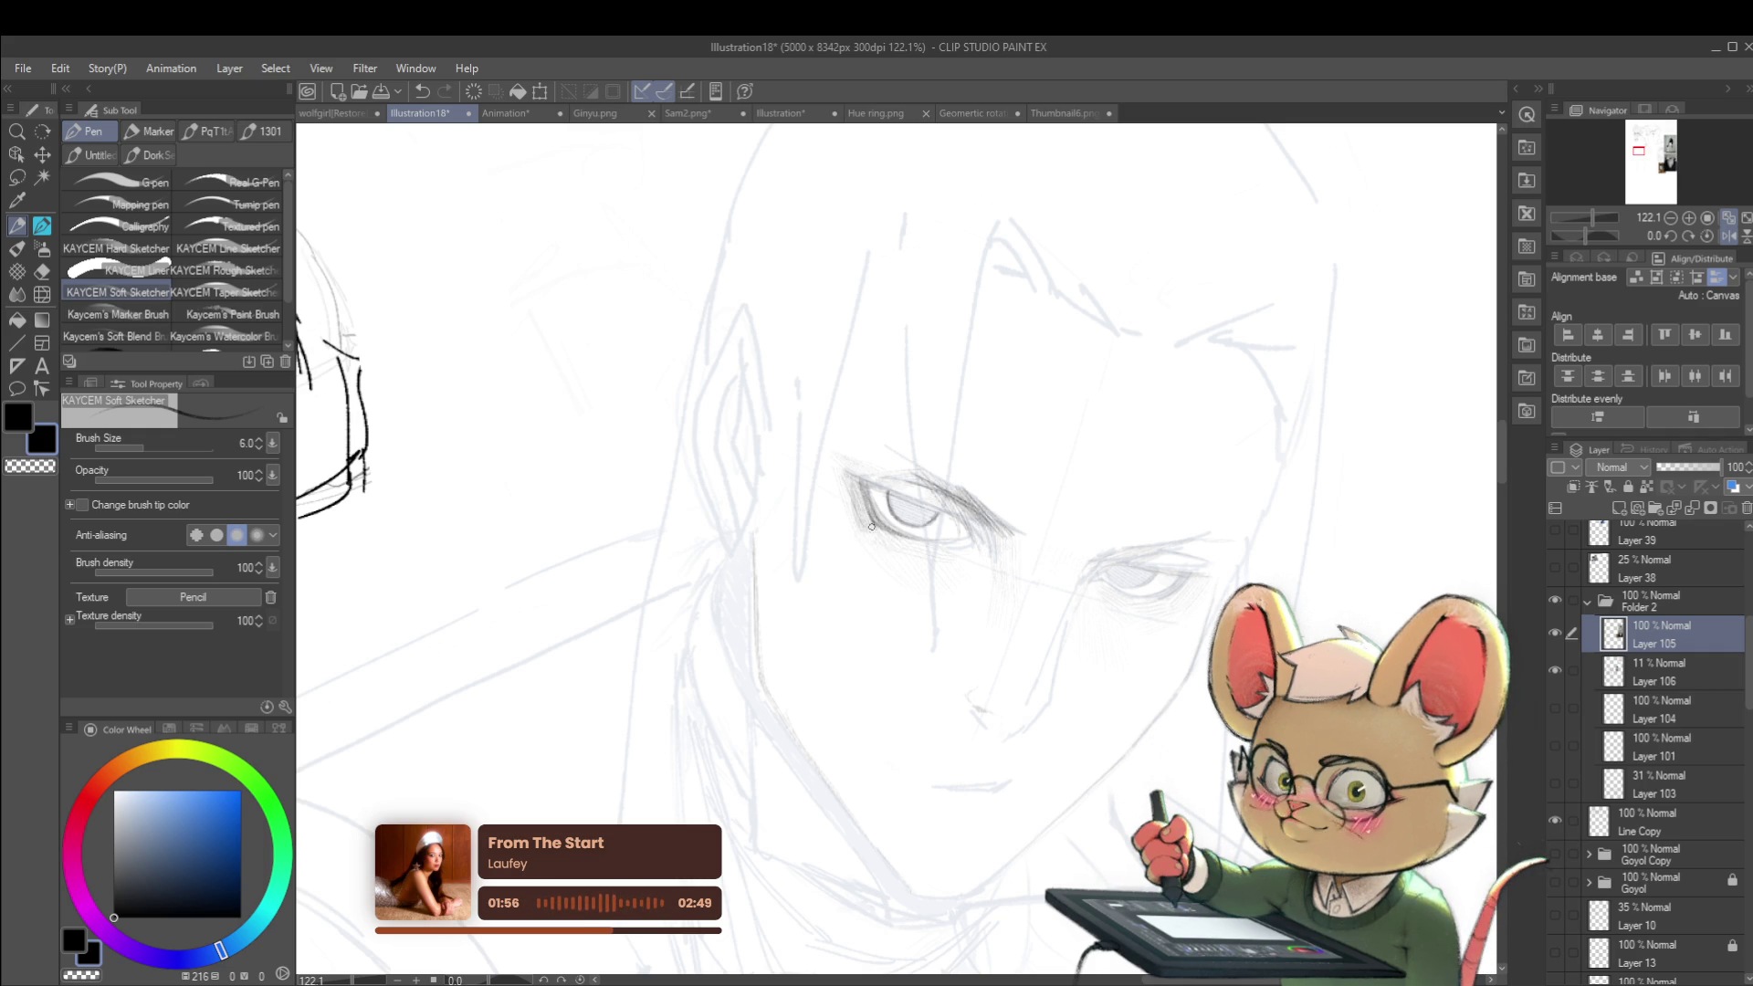
pyautogui.click(942, 542)
pyautogui.click(941, 543)
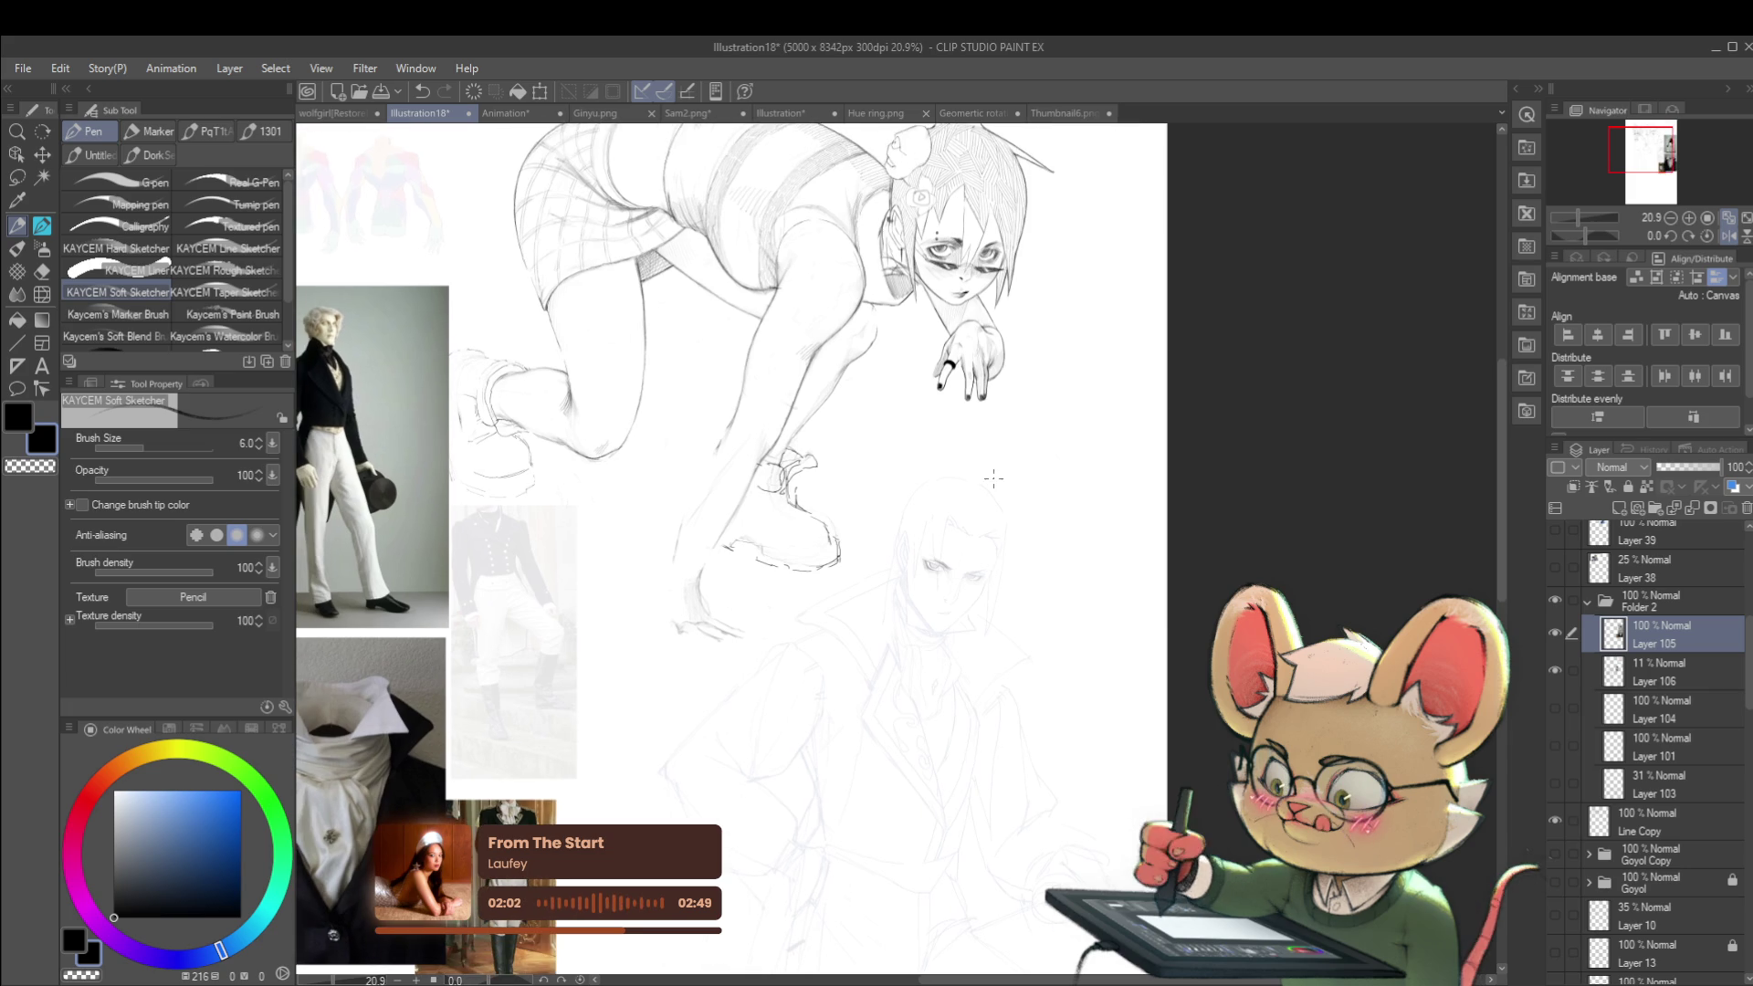
pyautogui.scroll(3, 980, 594)
pyautogui.scroll(1, 892, 583)
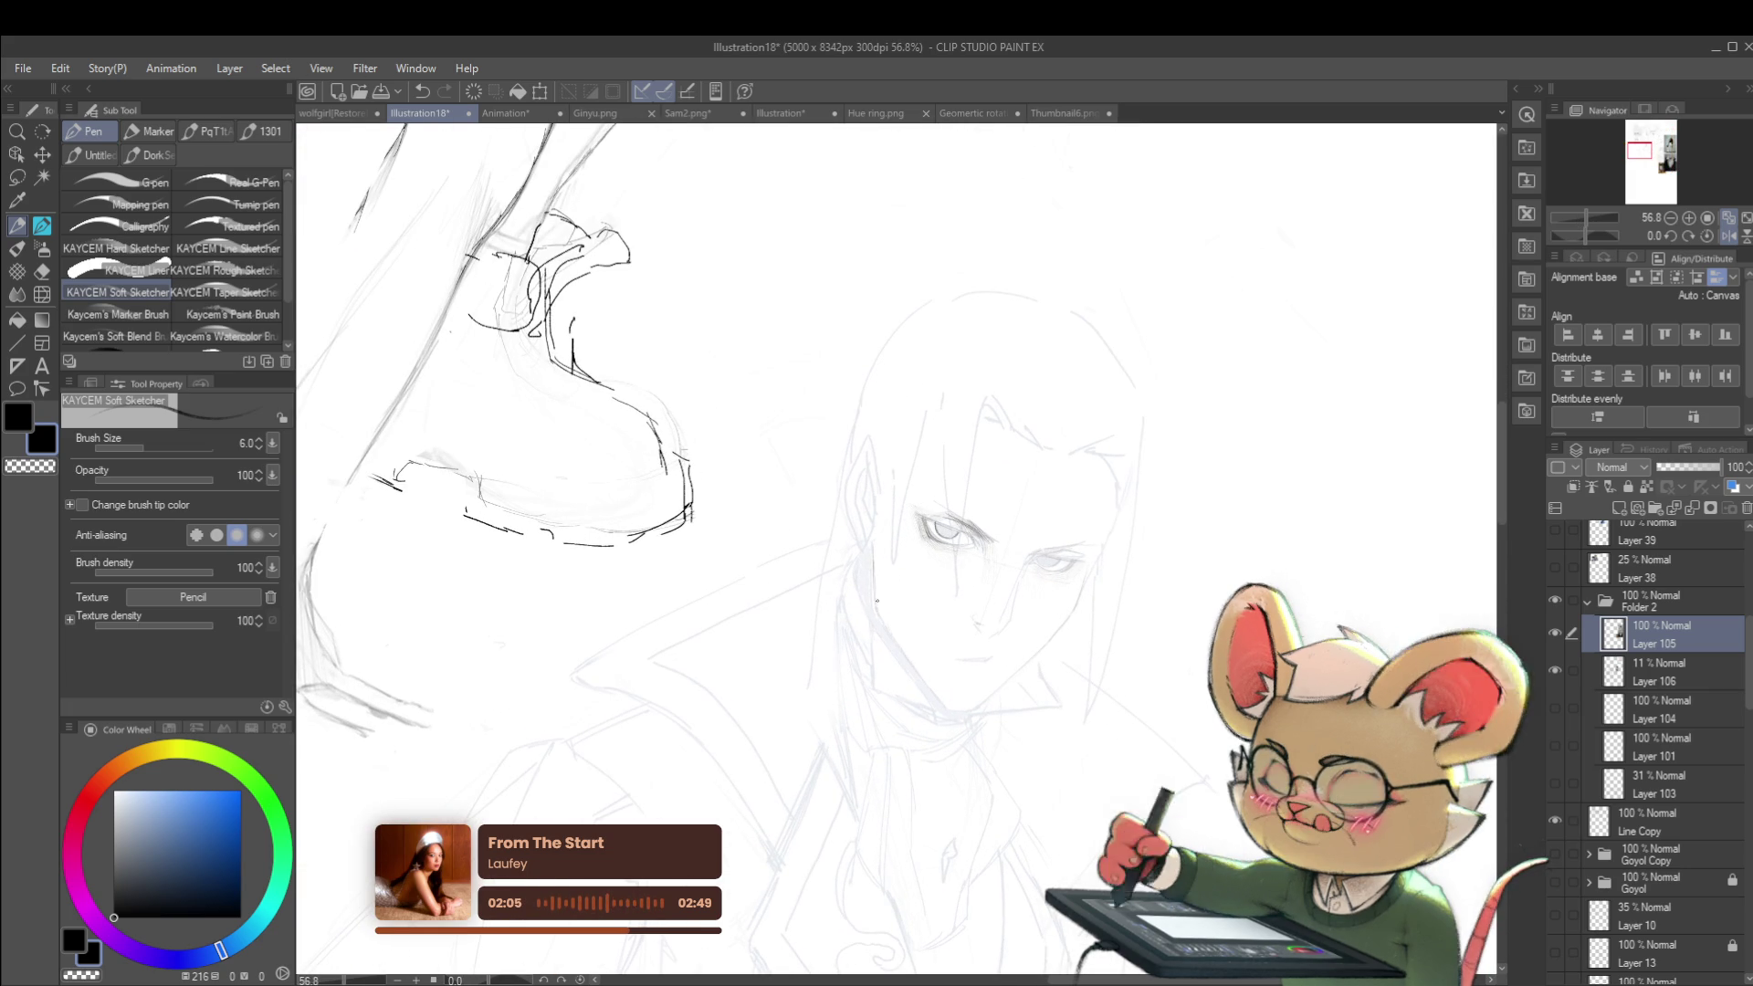